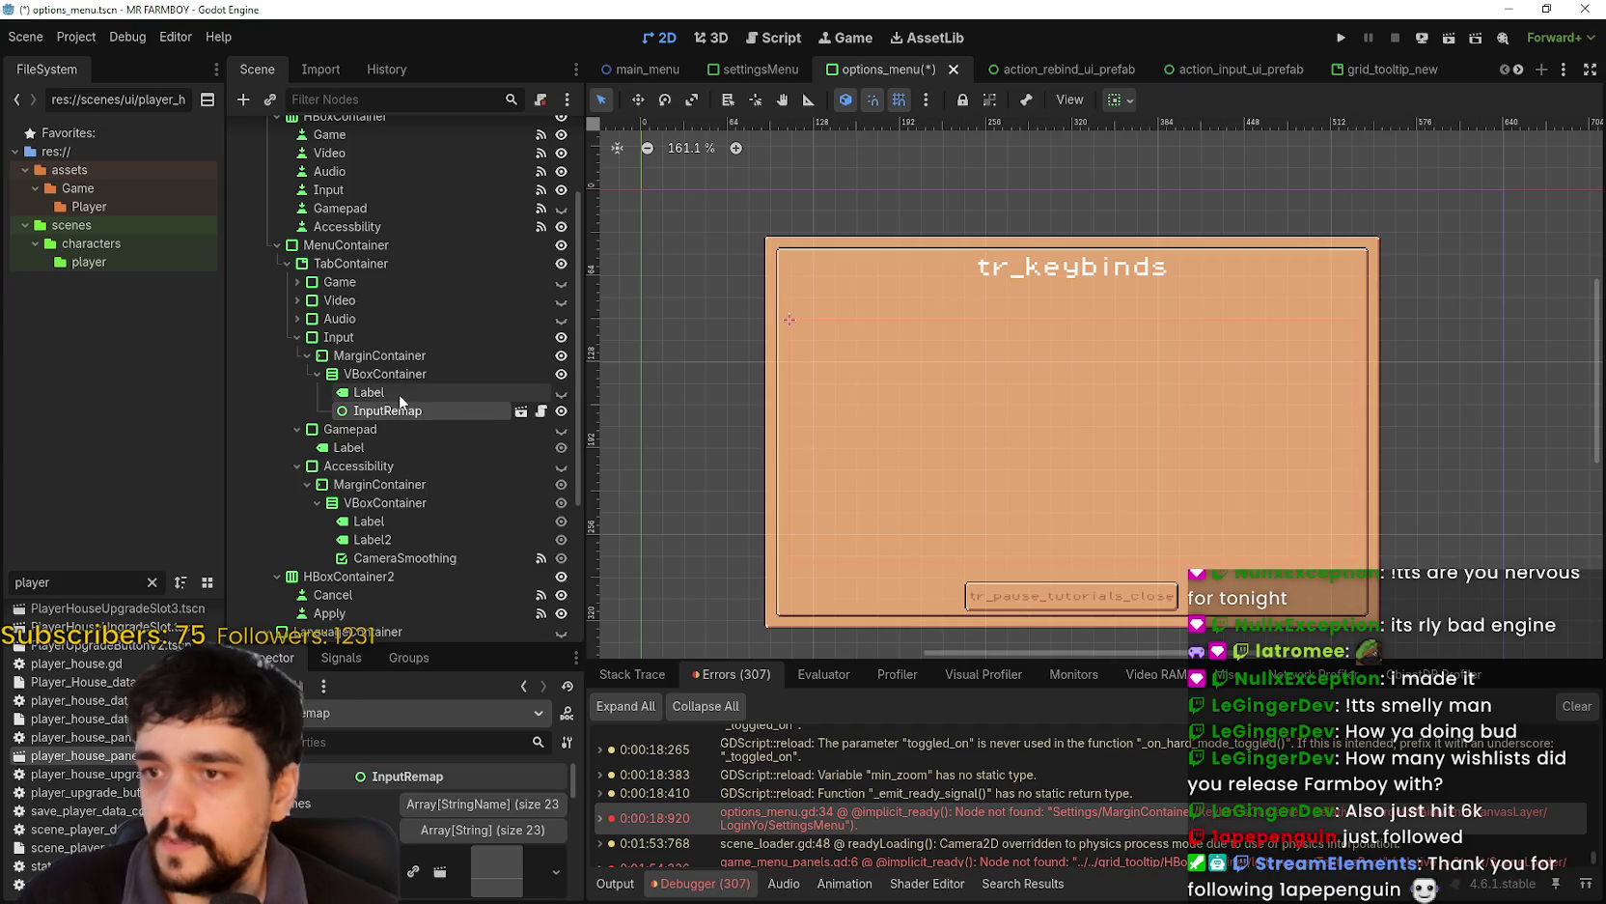
# - Drag the InputRemap node from the Input tab onto KeybindsContainer's MarginContainer
pyautogui.click(391, 414)
pyautogui.moveTo(378, 521)
pyautogui.mouseDown()
pyautogui.moveTo(363, 609)
pyautogui.moveTo(393, 608)
pyautogui.mouseUp()
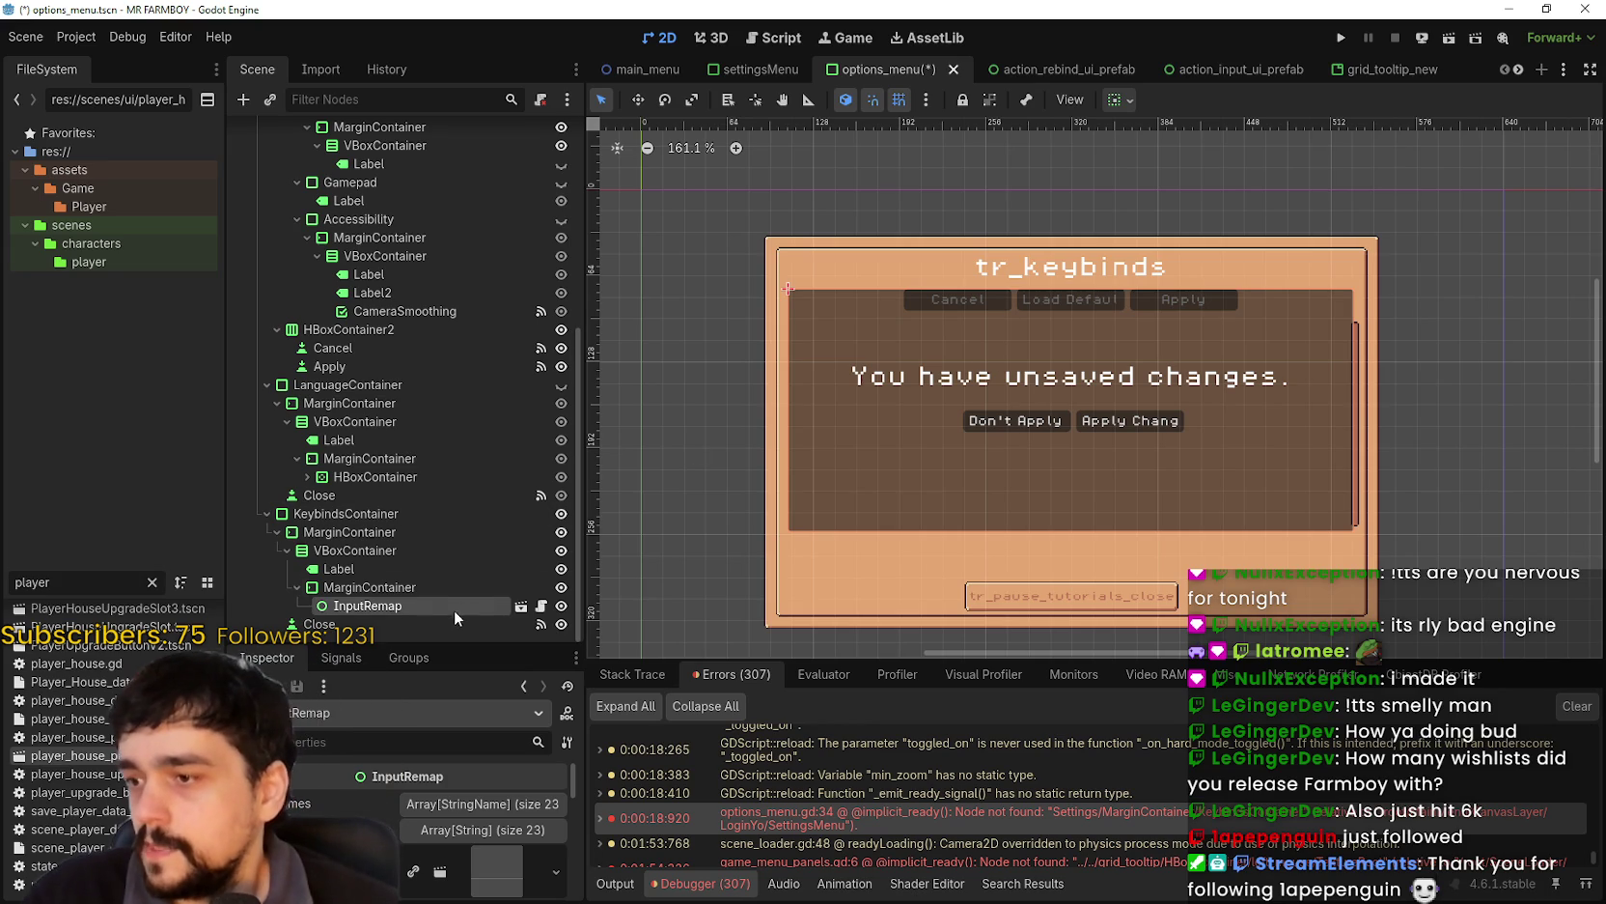
# - Rename the Close button node to Cancel
pyautogui.click(320, 626)
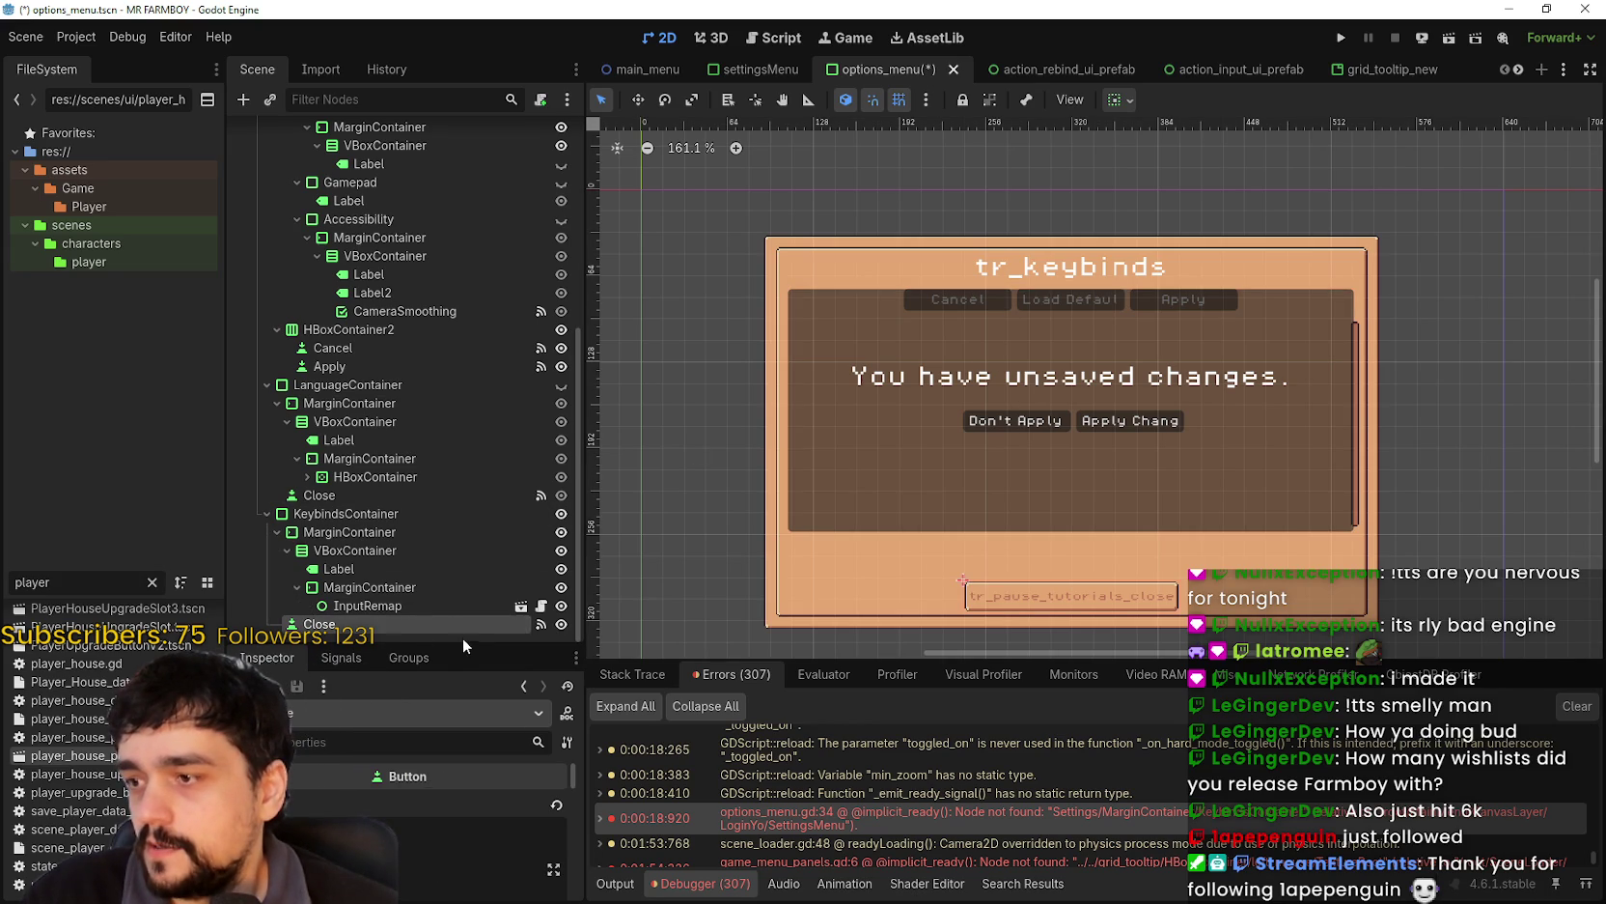
pyautogui.scroll(-1, 493, 773)
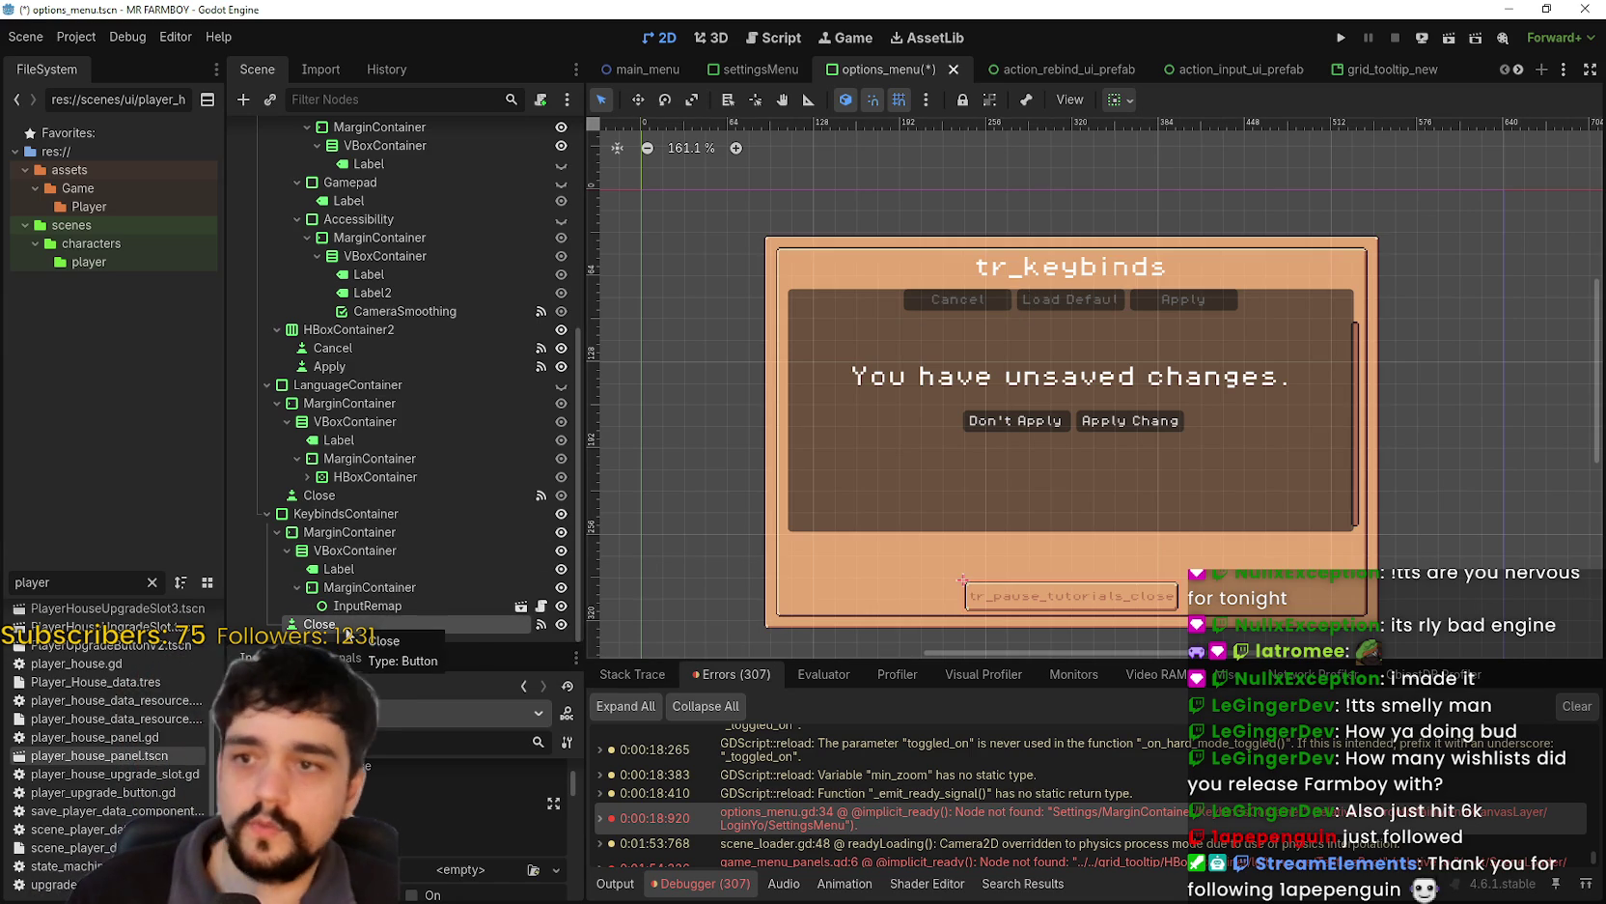
pyautogui.scroll(3, 403, 757)
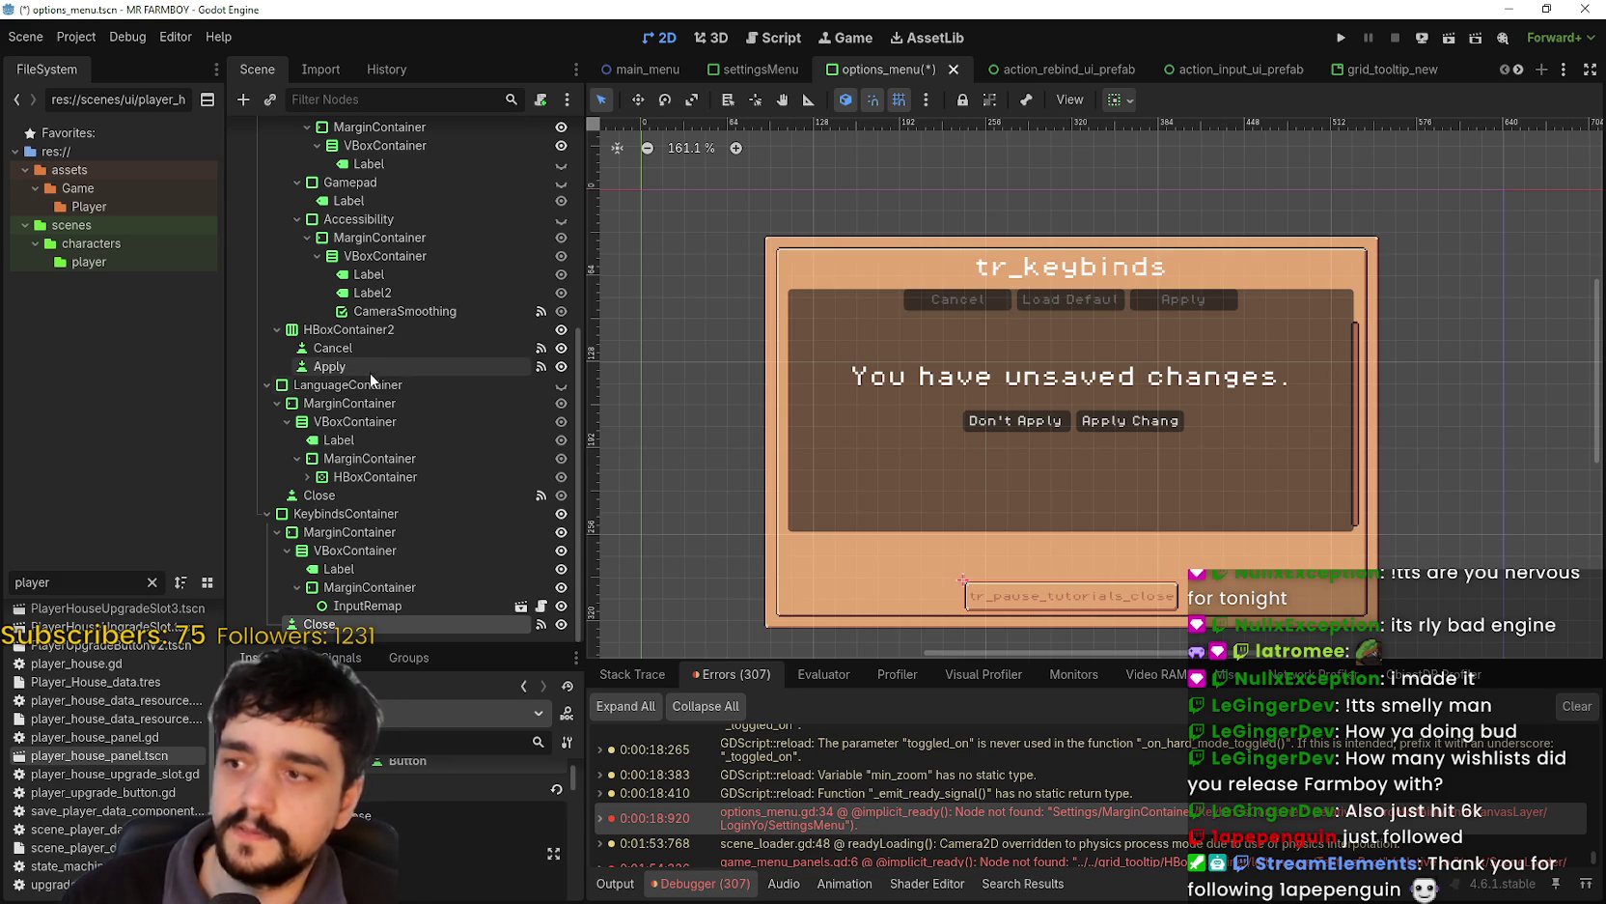
pyautogui.scroll(1, 402, 763)
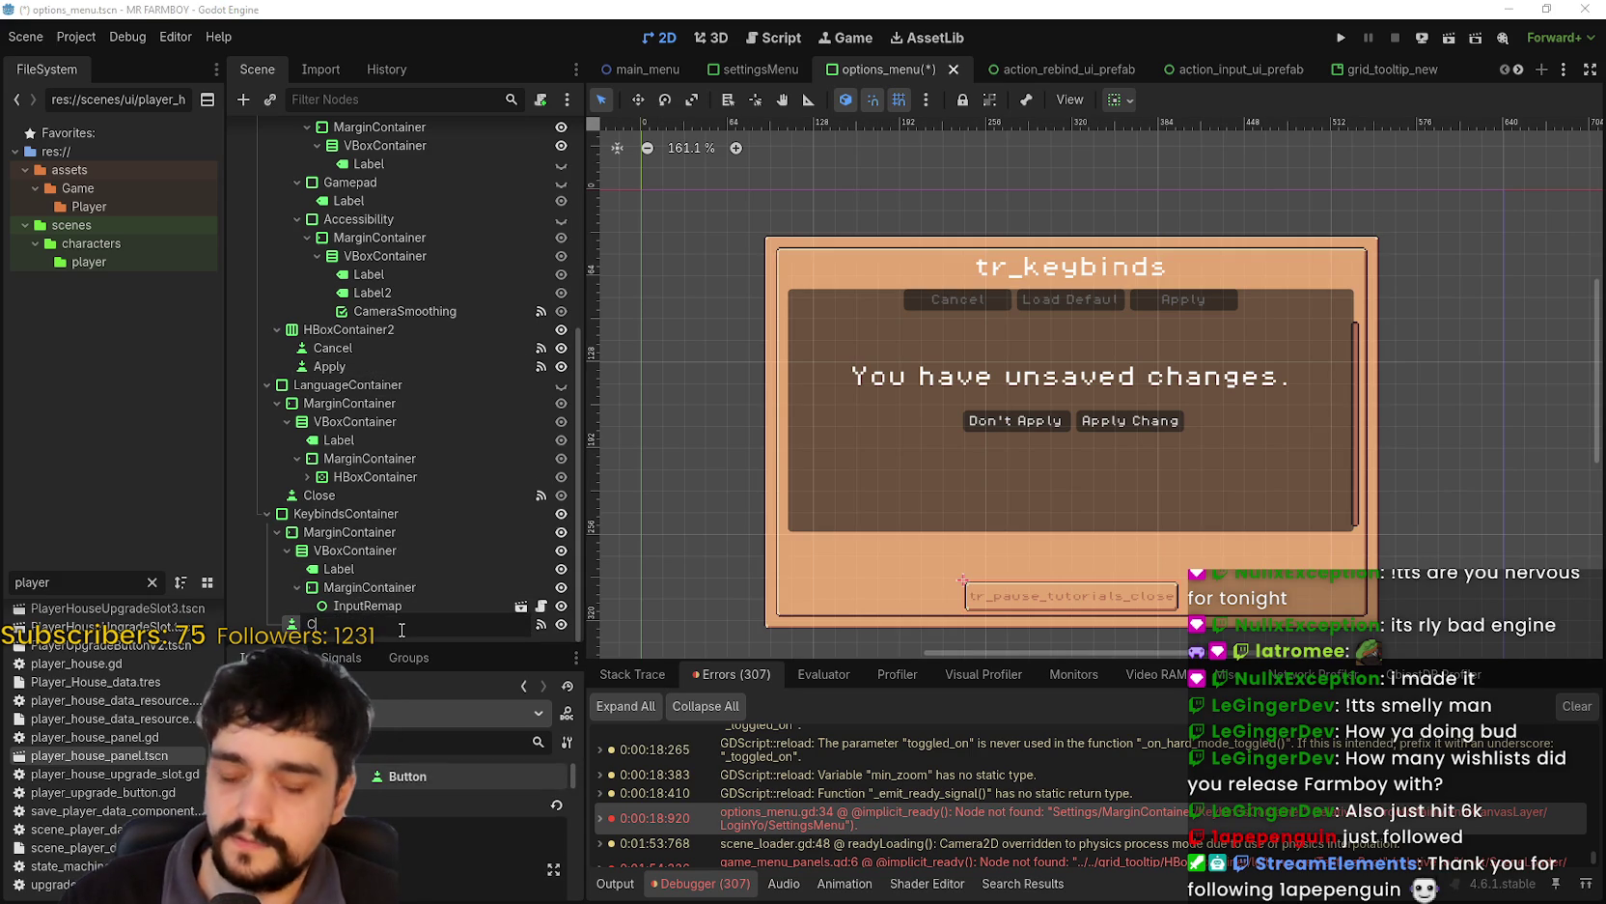
pyautogui.doubleClick(399, 625)
pyautogui.write('Cancel')
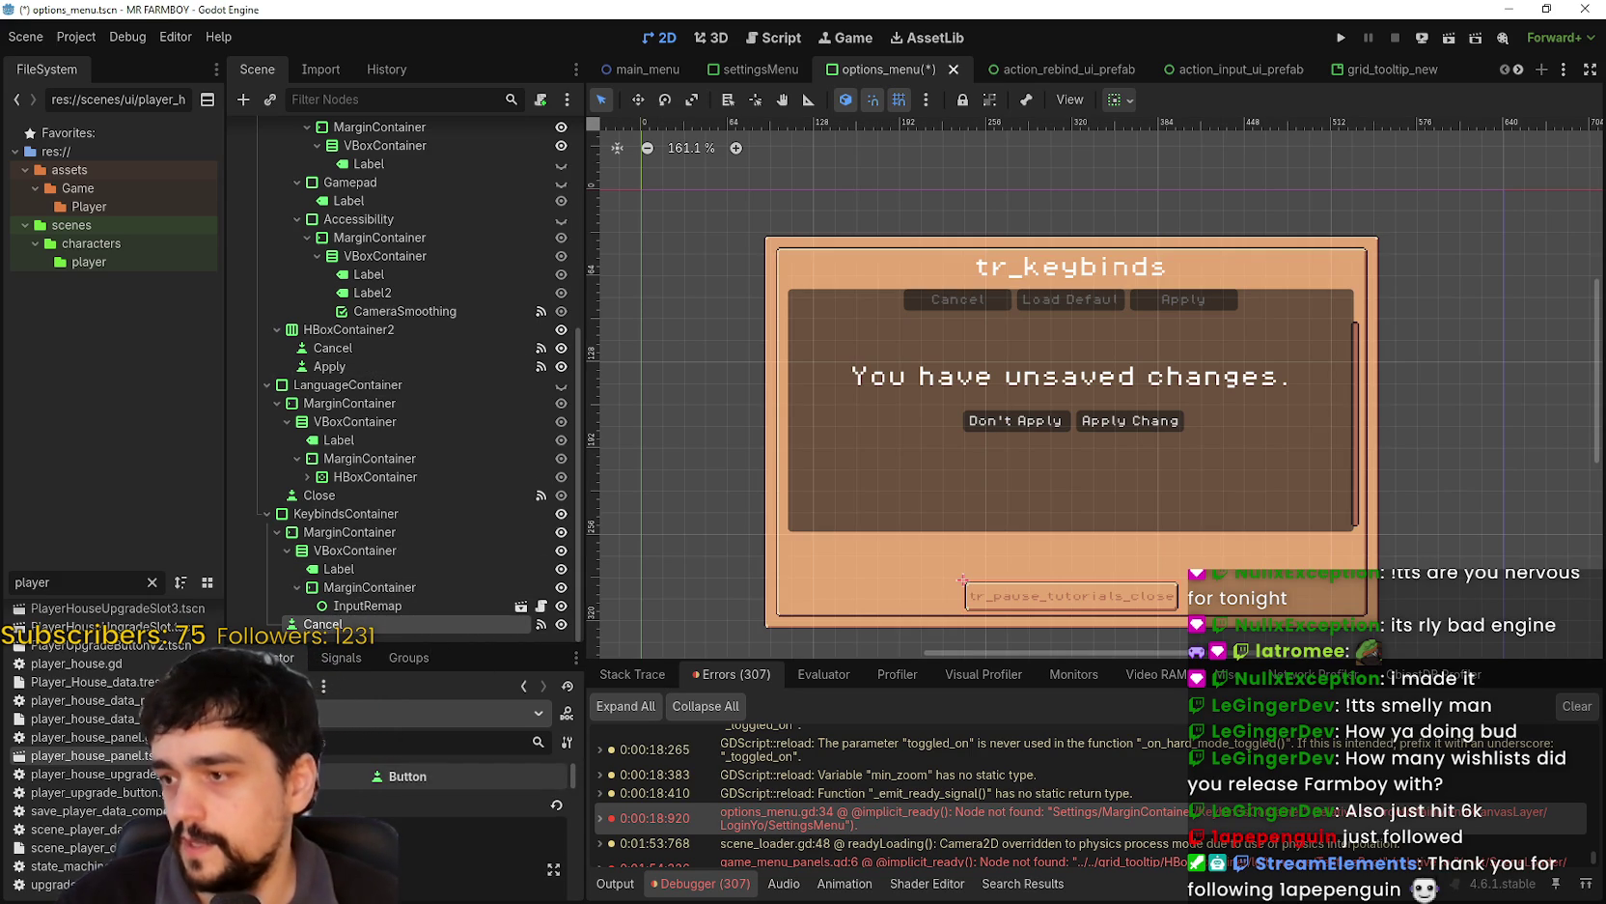
pyautogui.press('Return')
# - Change the button's Text from tr_pause_tutorials_close to Cancel
pyautogui.write('Cabcek')
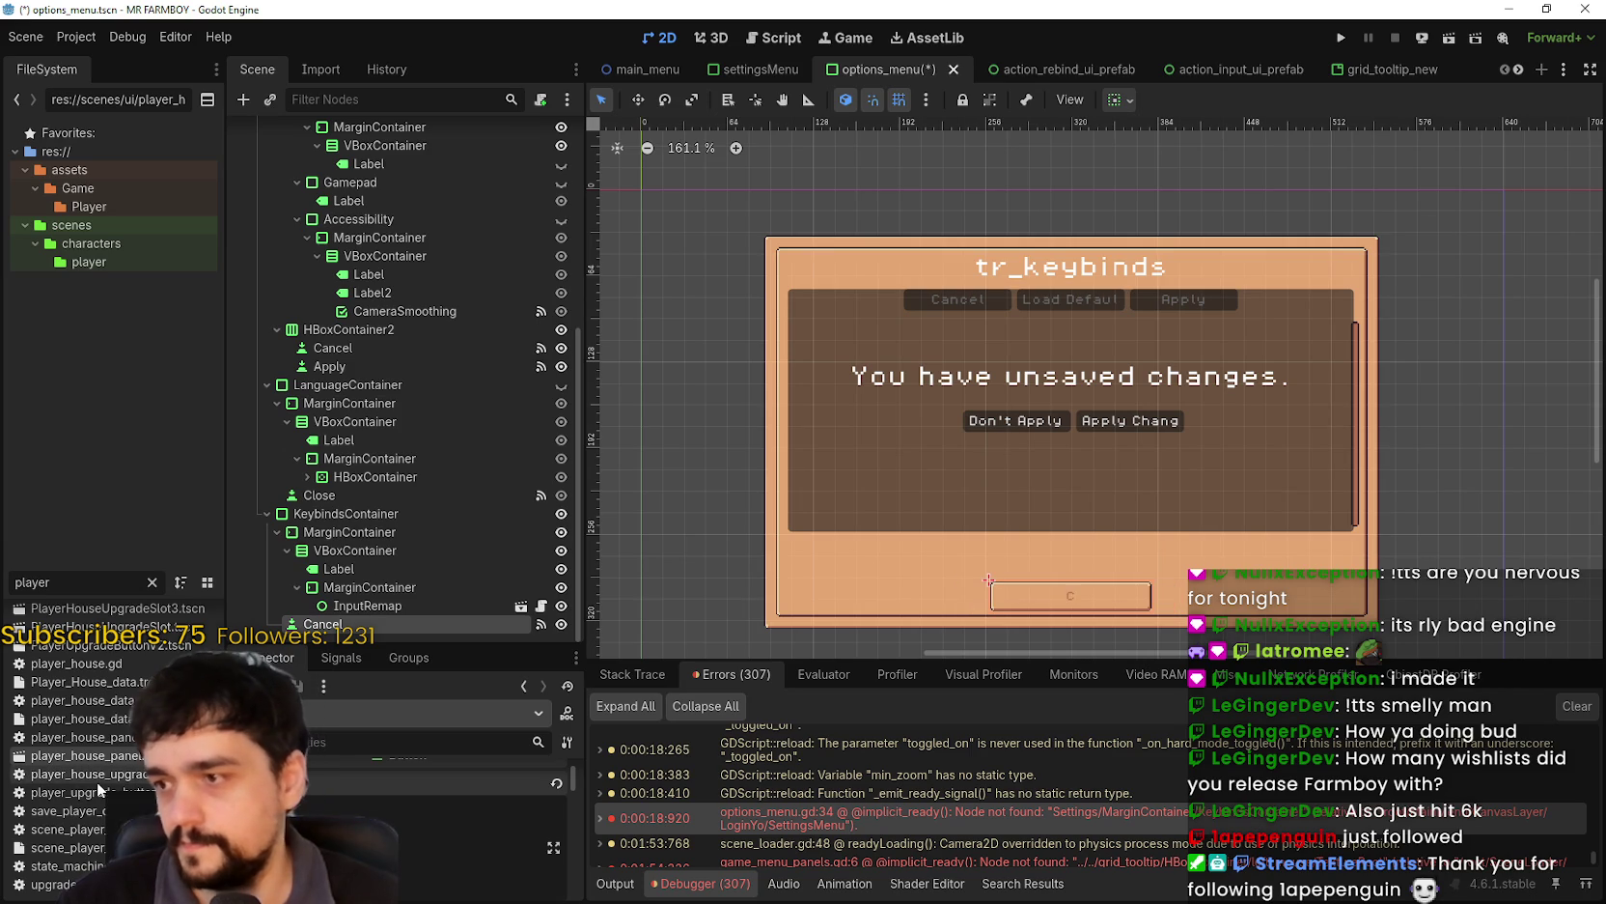
pyautogui.press('BackSpace')
pyautogui.press('BackSpace')
pyautogui.press('BackSpace')
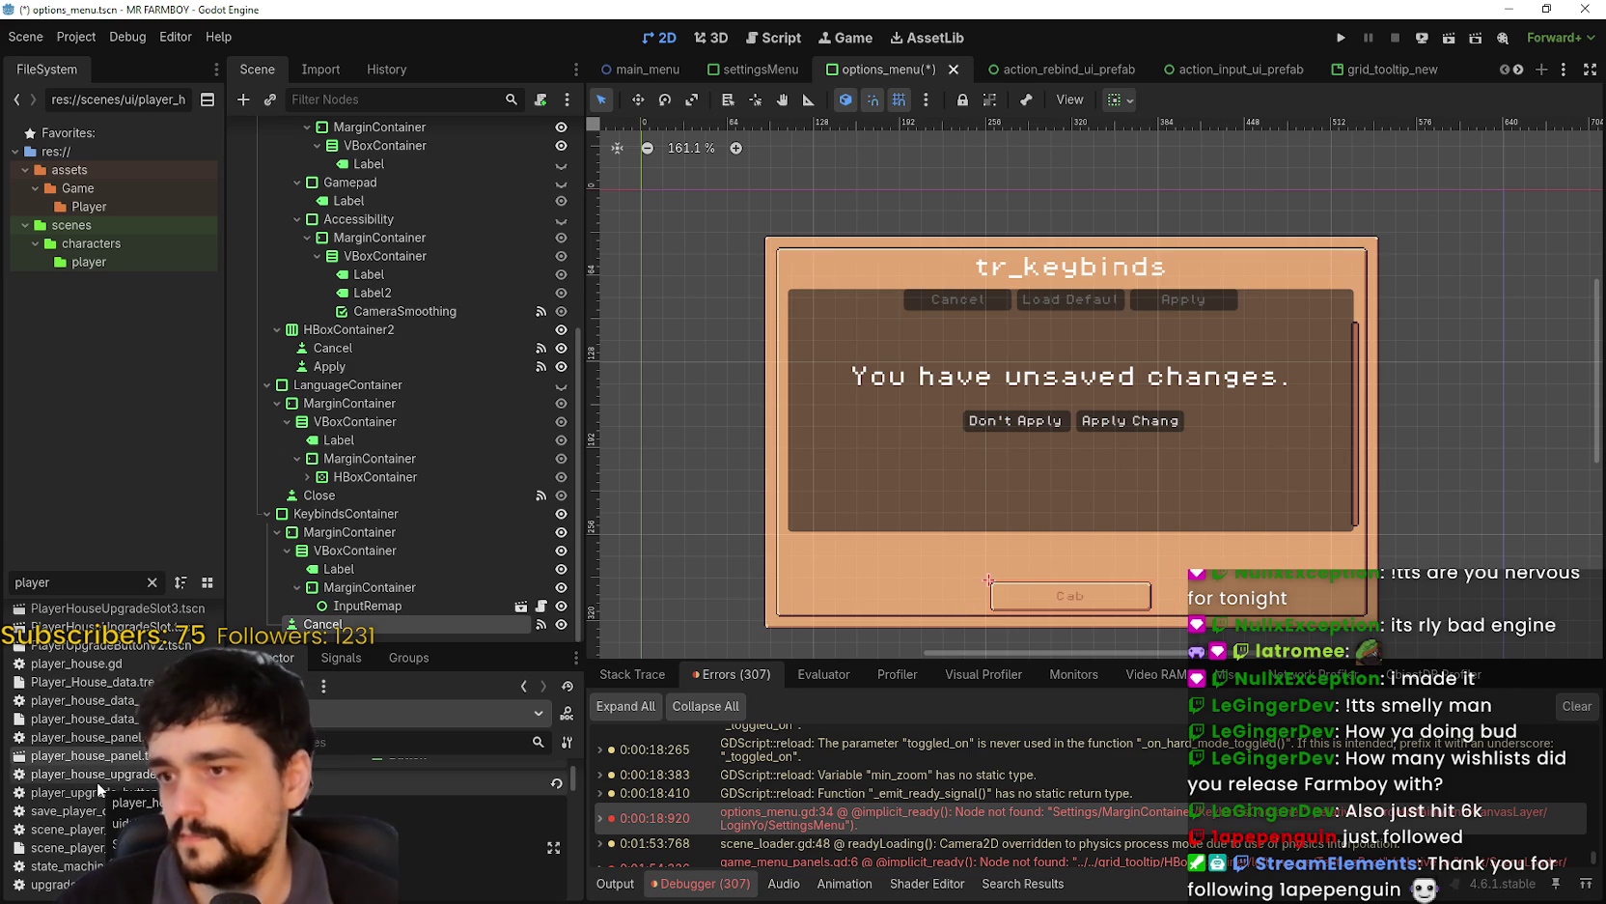
pyautogui.write('ncel')
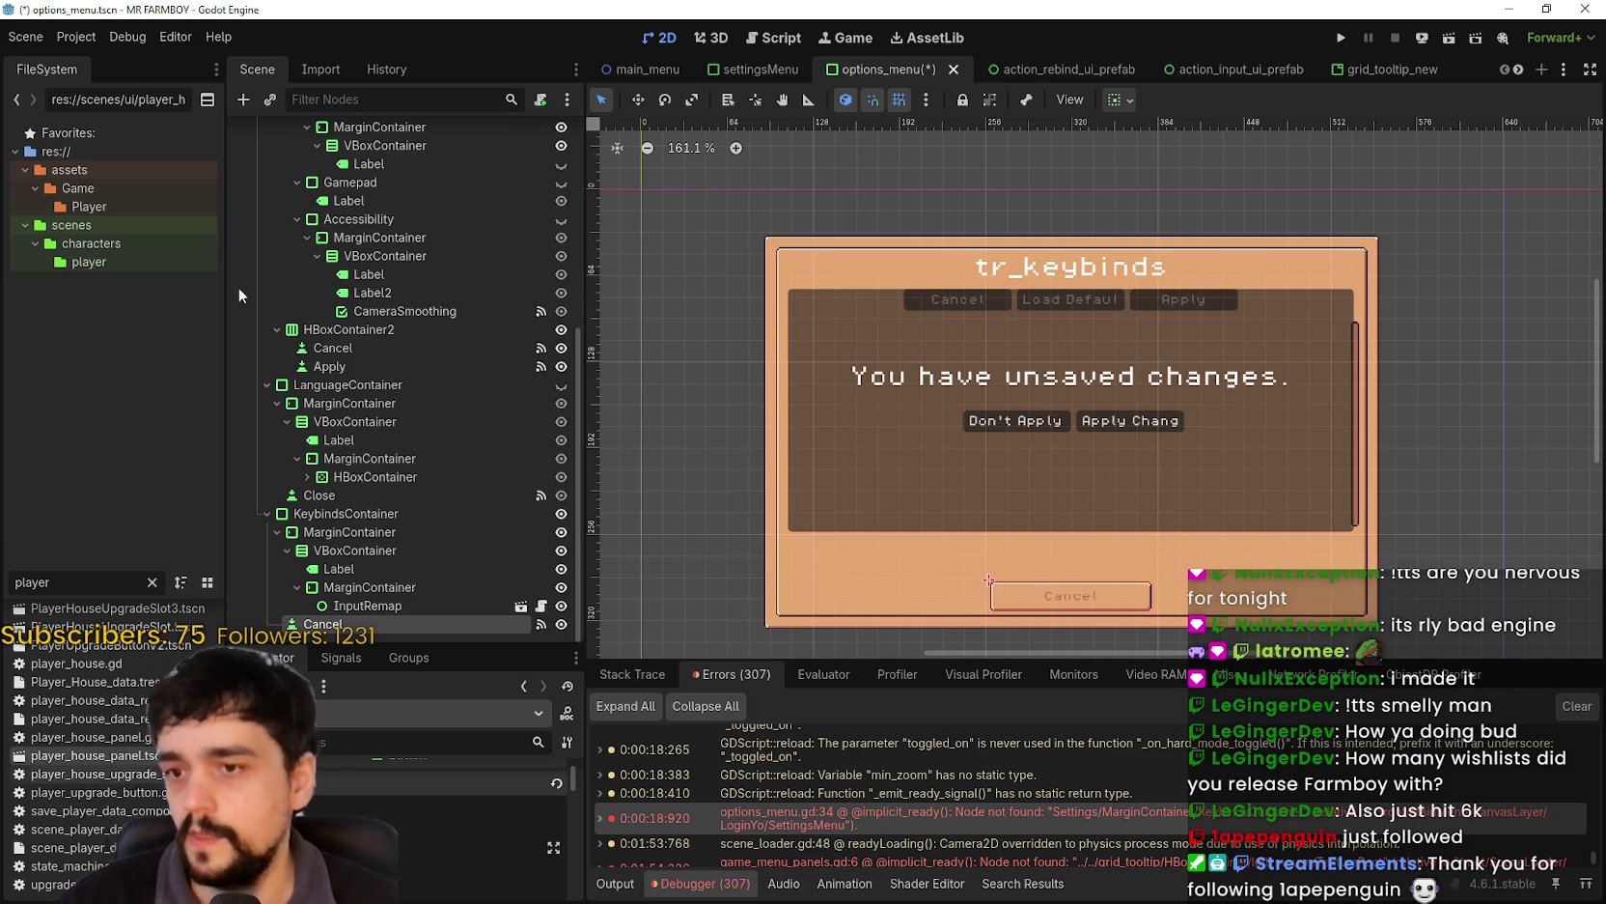
pyautogui.scroll(-2, 1093, 431)
pyautogui.scroll(5, 1093, 439)
pyautogui.scroll(-3, 1083, 464)
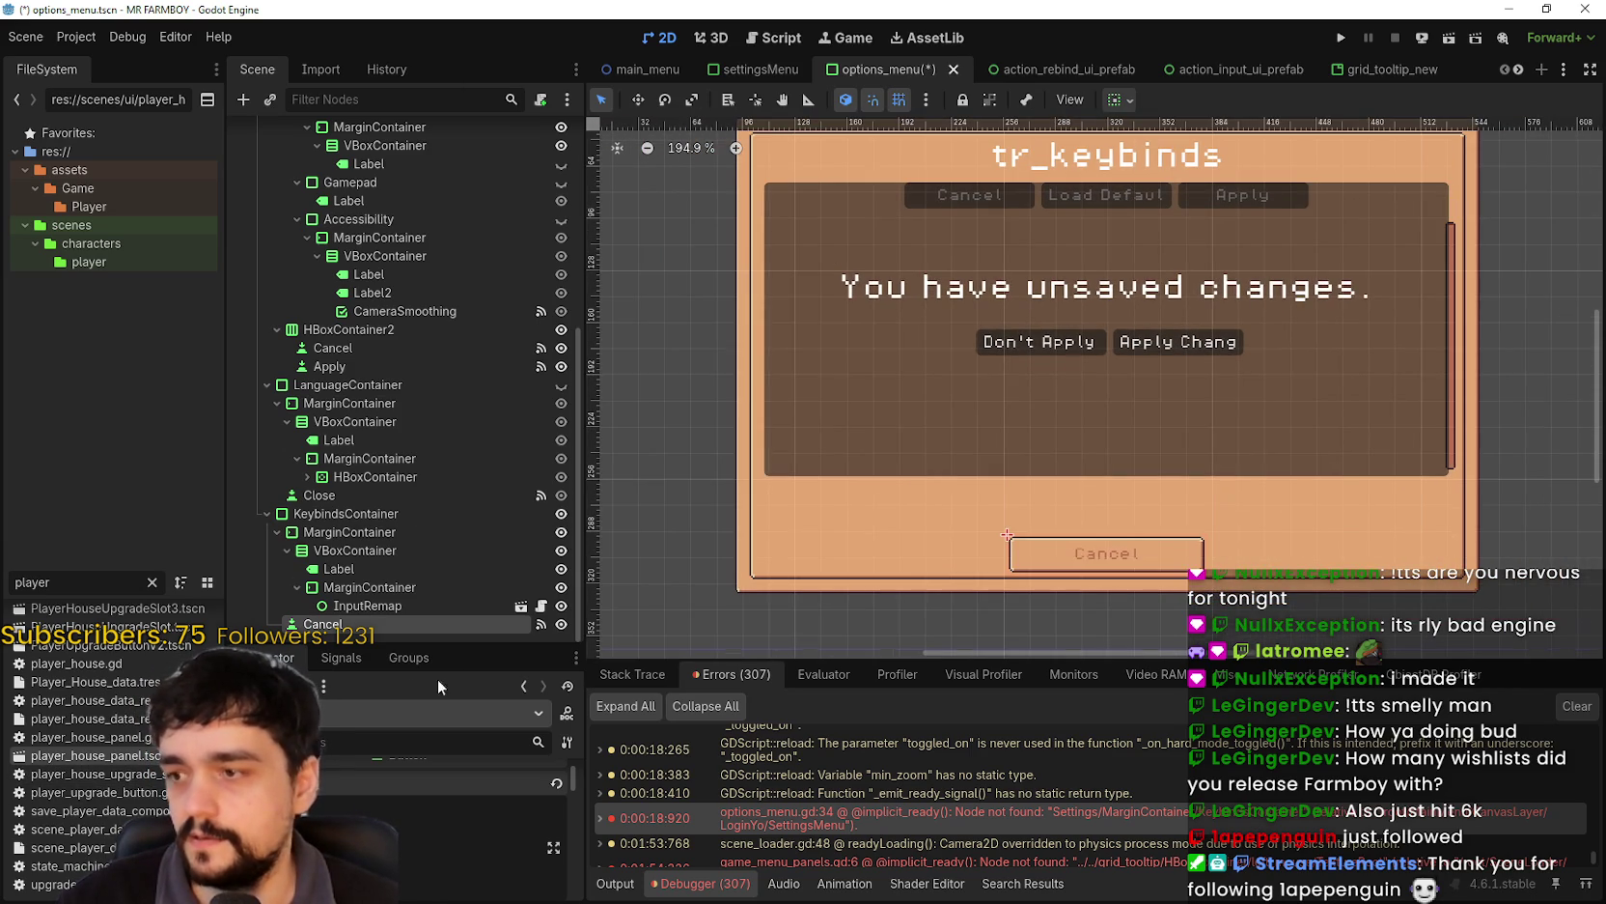
pyautogui.click(359, 522)
# - Add an HBoxContainer under KeybindsContainer and move it up beneath InputRemap
pyautogui.rightClick(359, 521)
pyautogui.press('Escape')
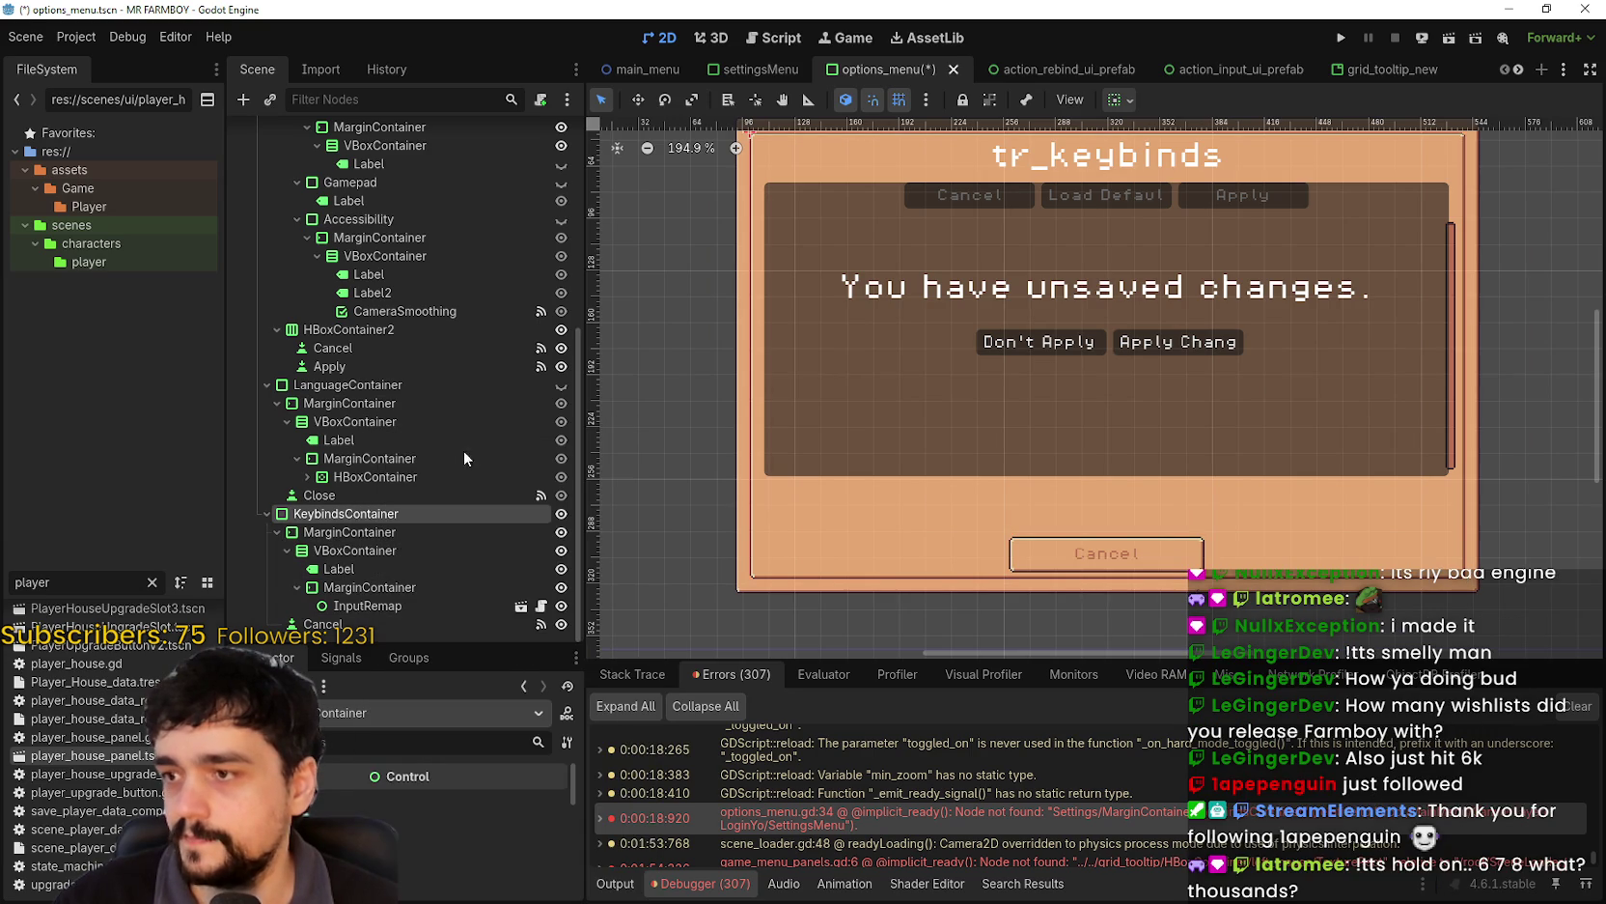
pyautogui.hotkey('ctrl', 'a')
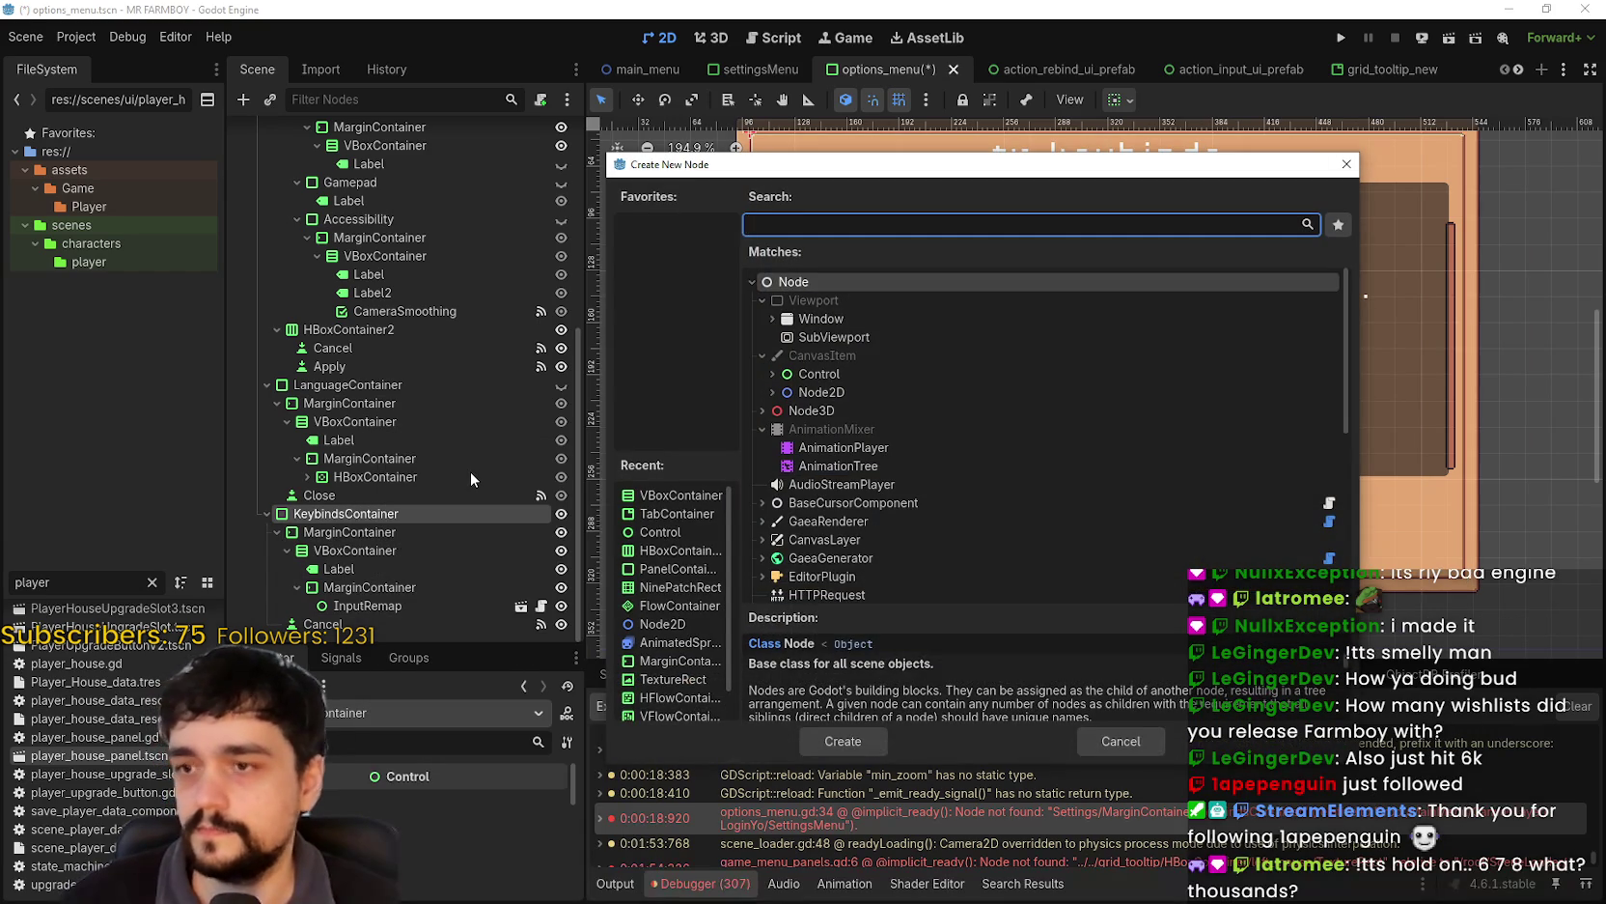
pyautogui.write('hbox')
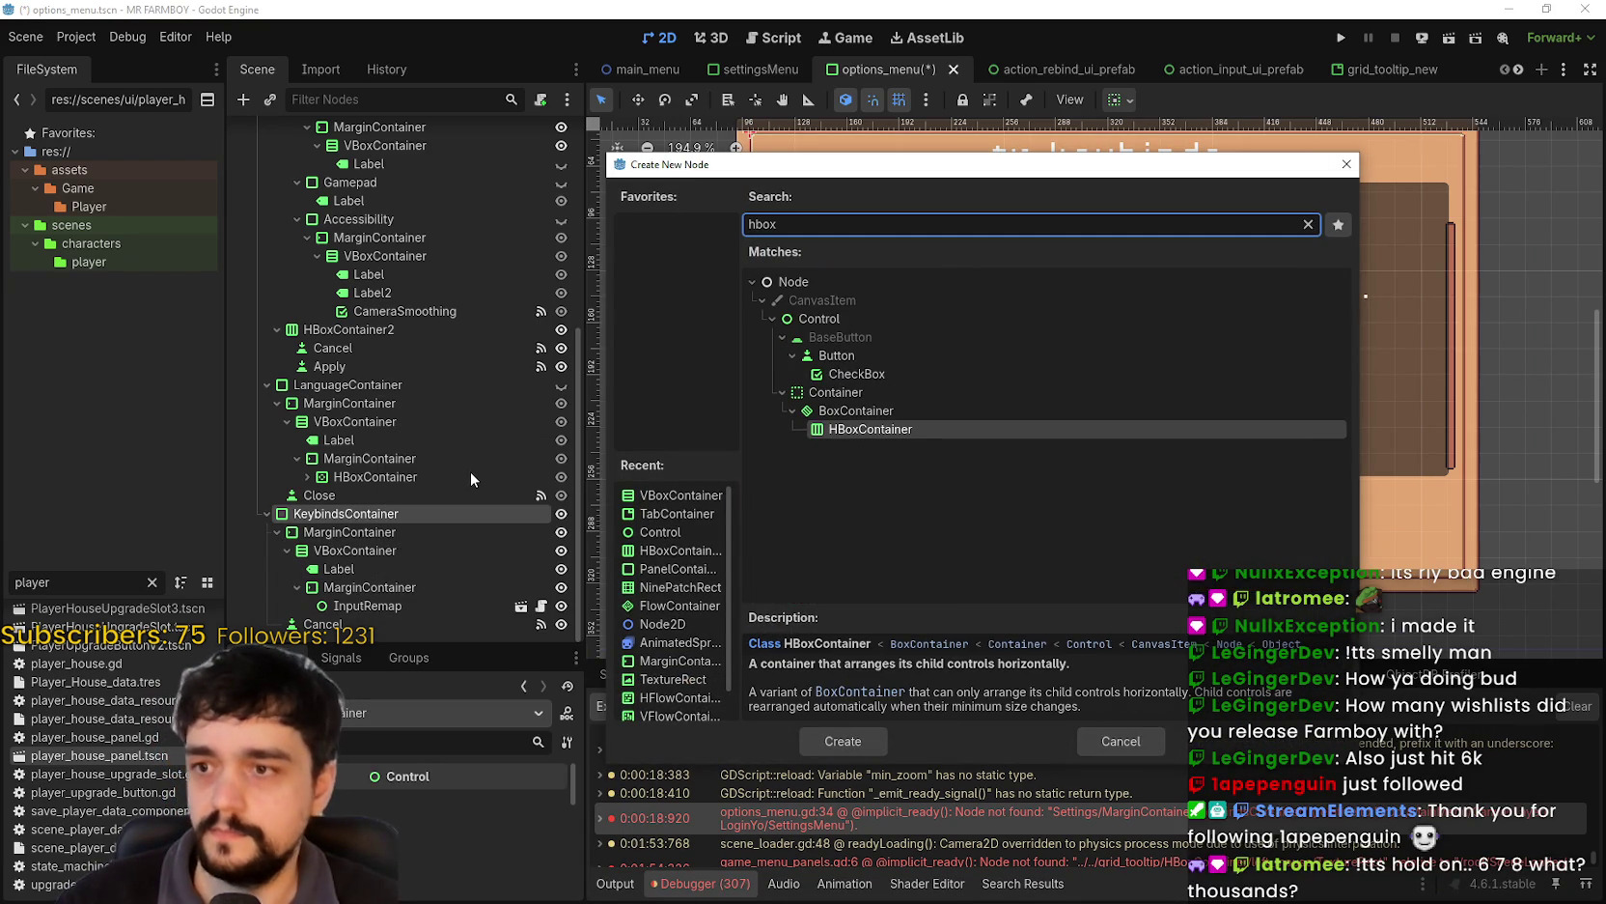
pyautogui.press('Return')
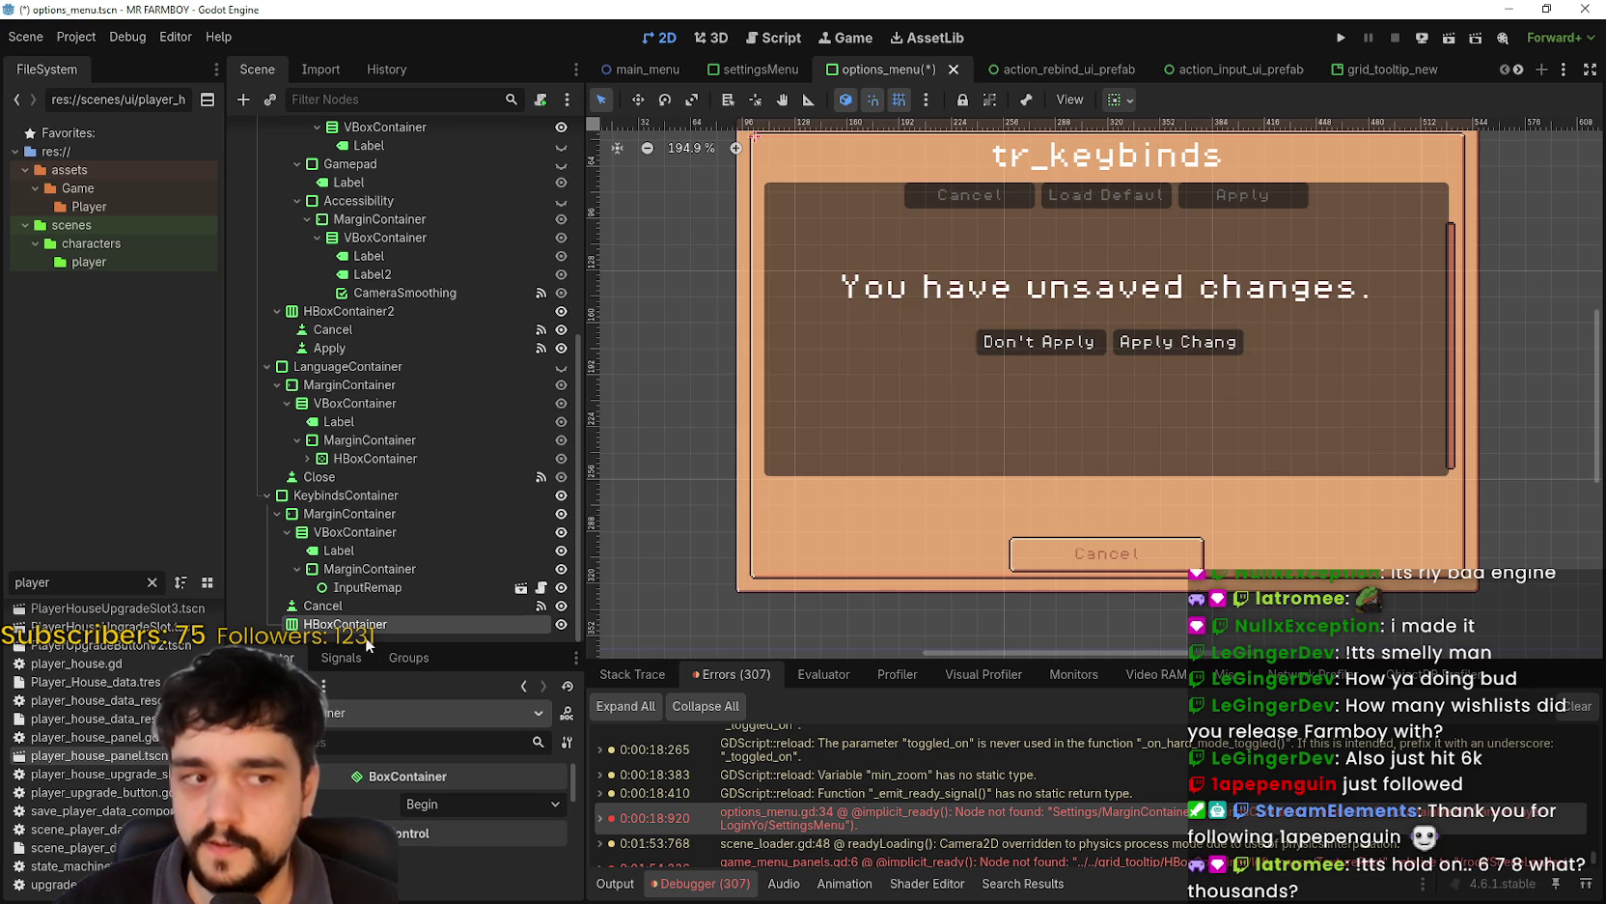
pyautogui.moveTo(358, 624)
pyautogui.mouseDown()
pyautogui.moveTo(359, 598)
pyautogui.moveTo(348, 608)
pyautogui.mouseUp()
# - Place the HBoxContainer between InputRemap and Cancel and set its Alignment to Center
pyautogui.click(321, 624)
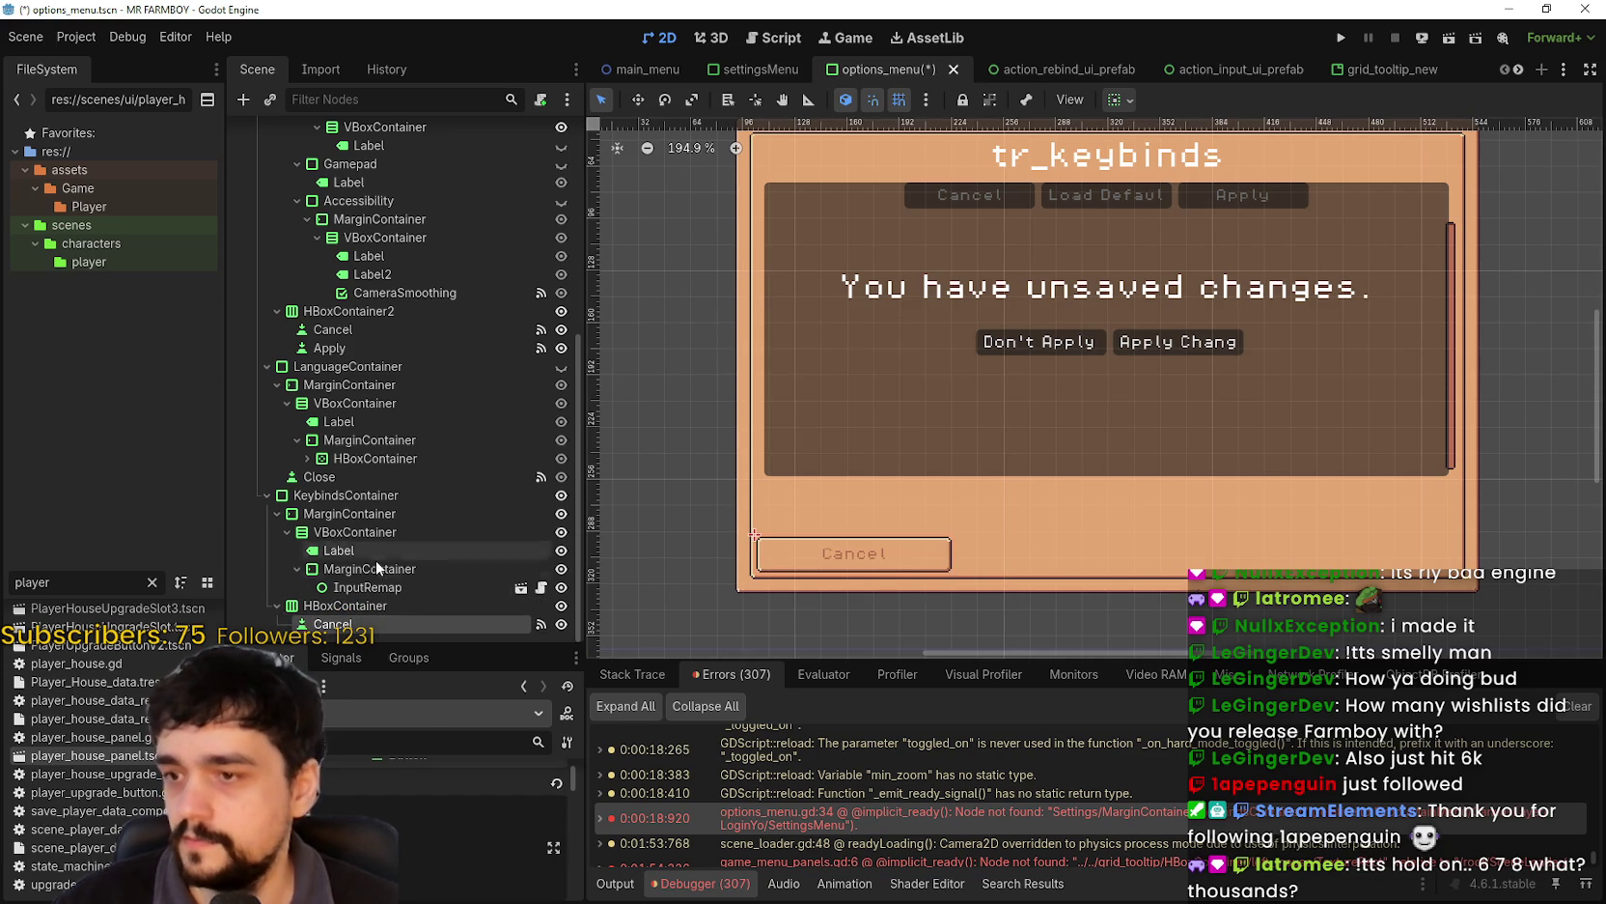
pyautogui.click(480, 805)
pyautogui.click(477, 849)
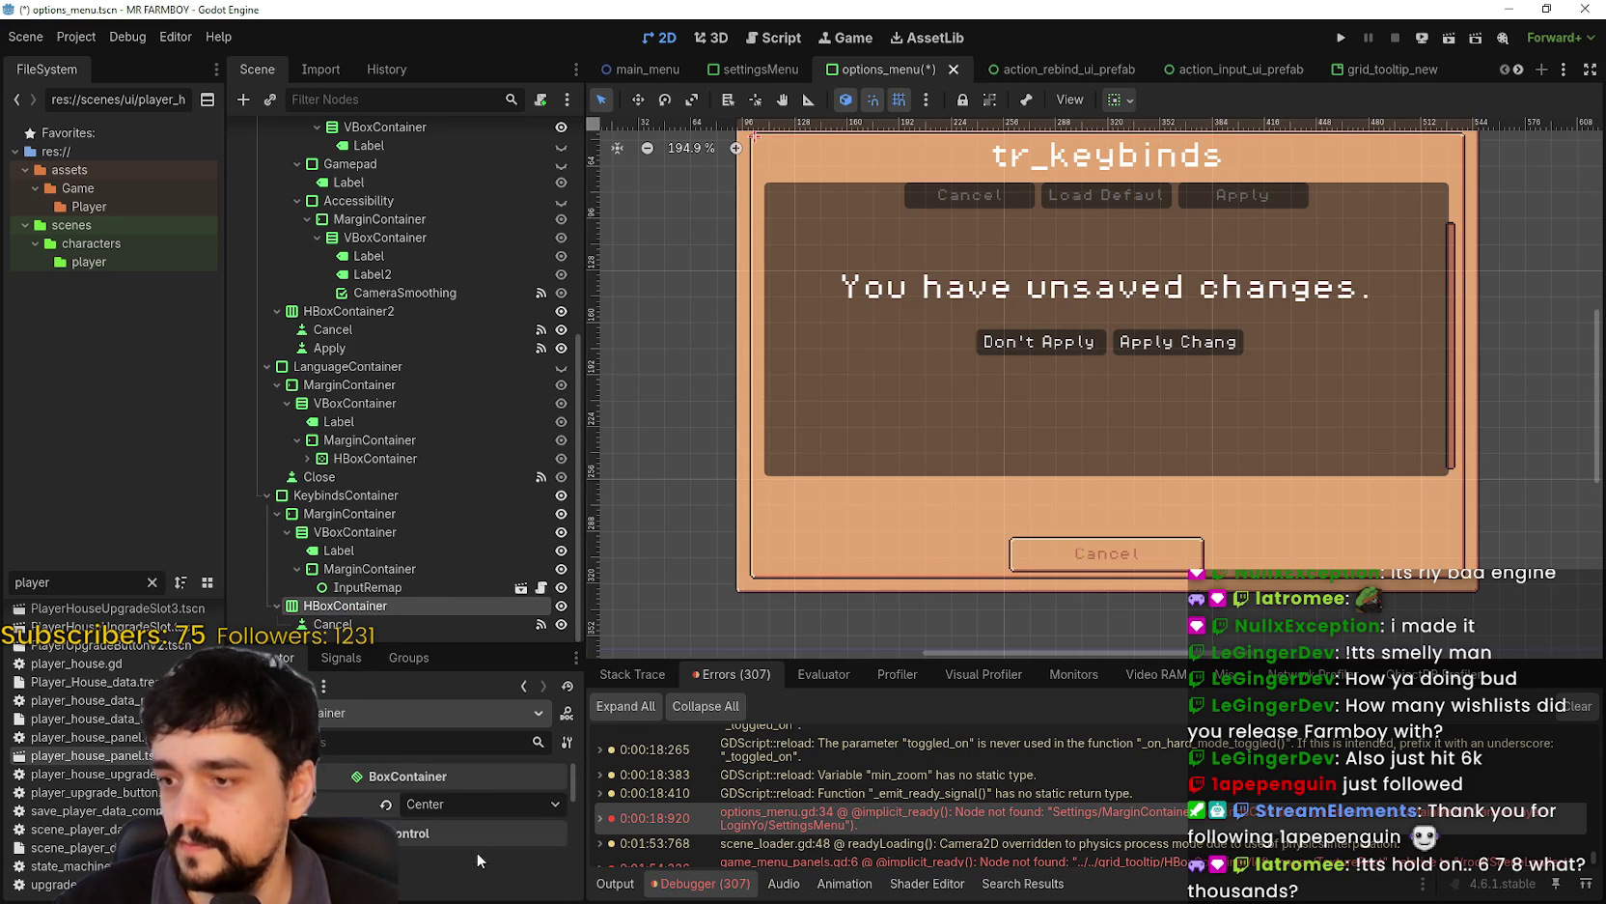
# - Duplicate the Cancel button and name the copy Default
pyautogui.click(377, 623)
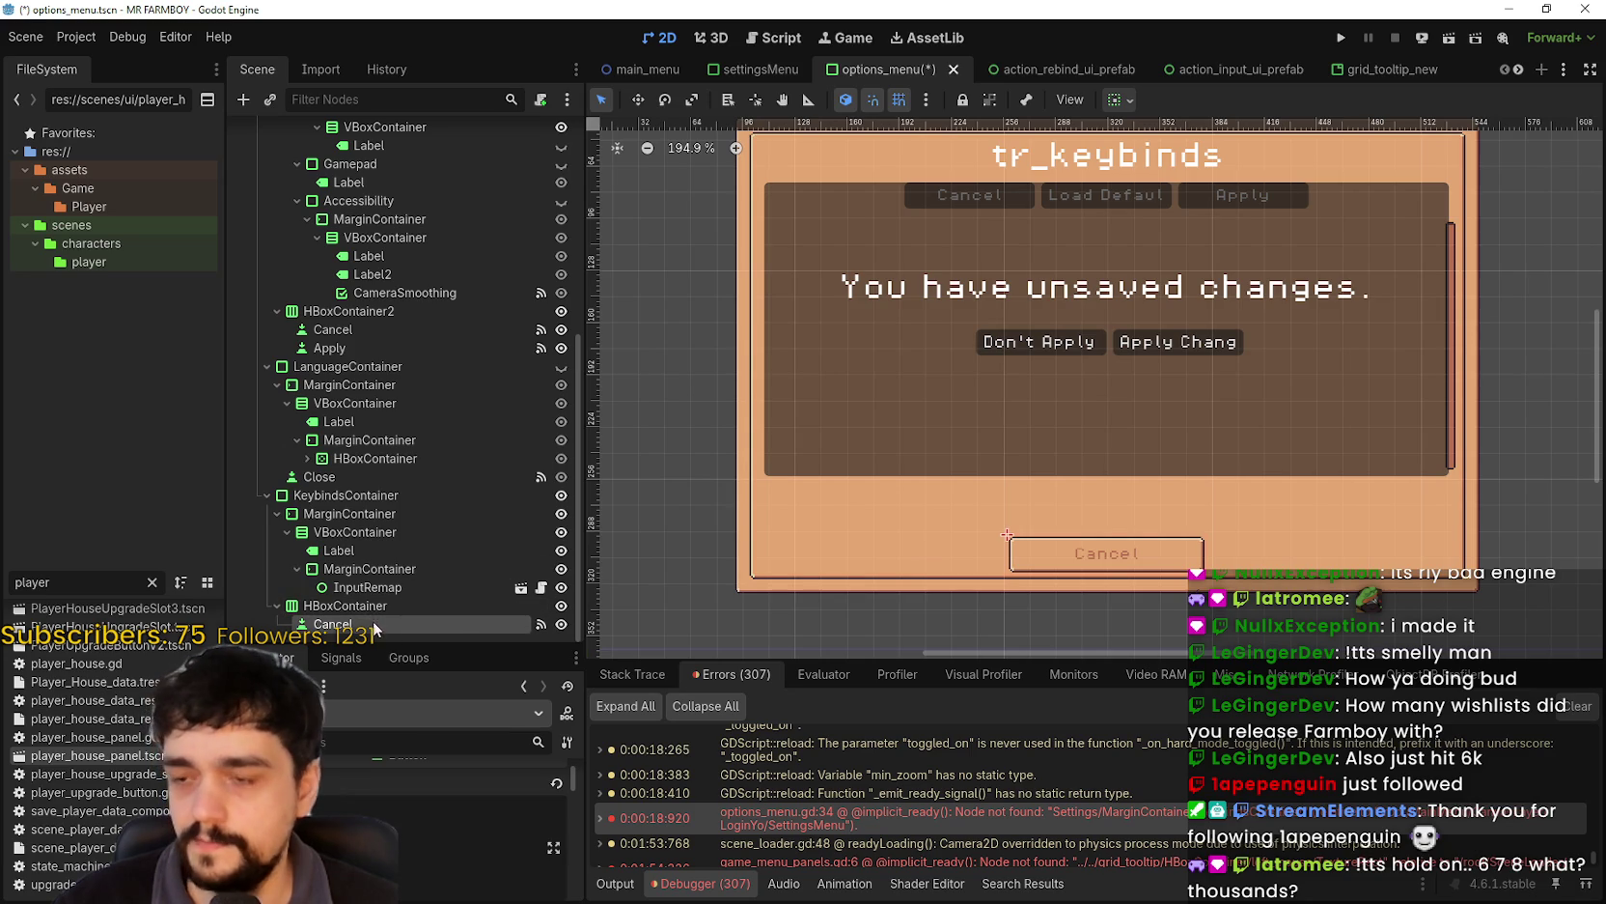
pyautogui.hotkey('ctrl', 'd')
pyautogui.doubleClick(390, 625)
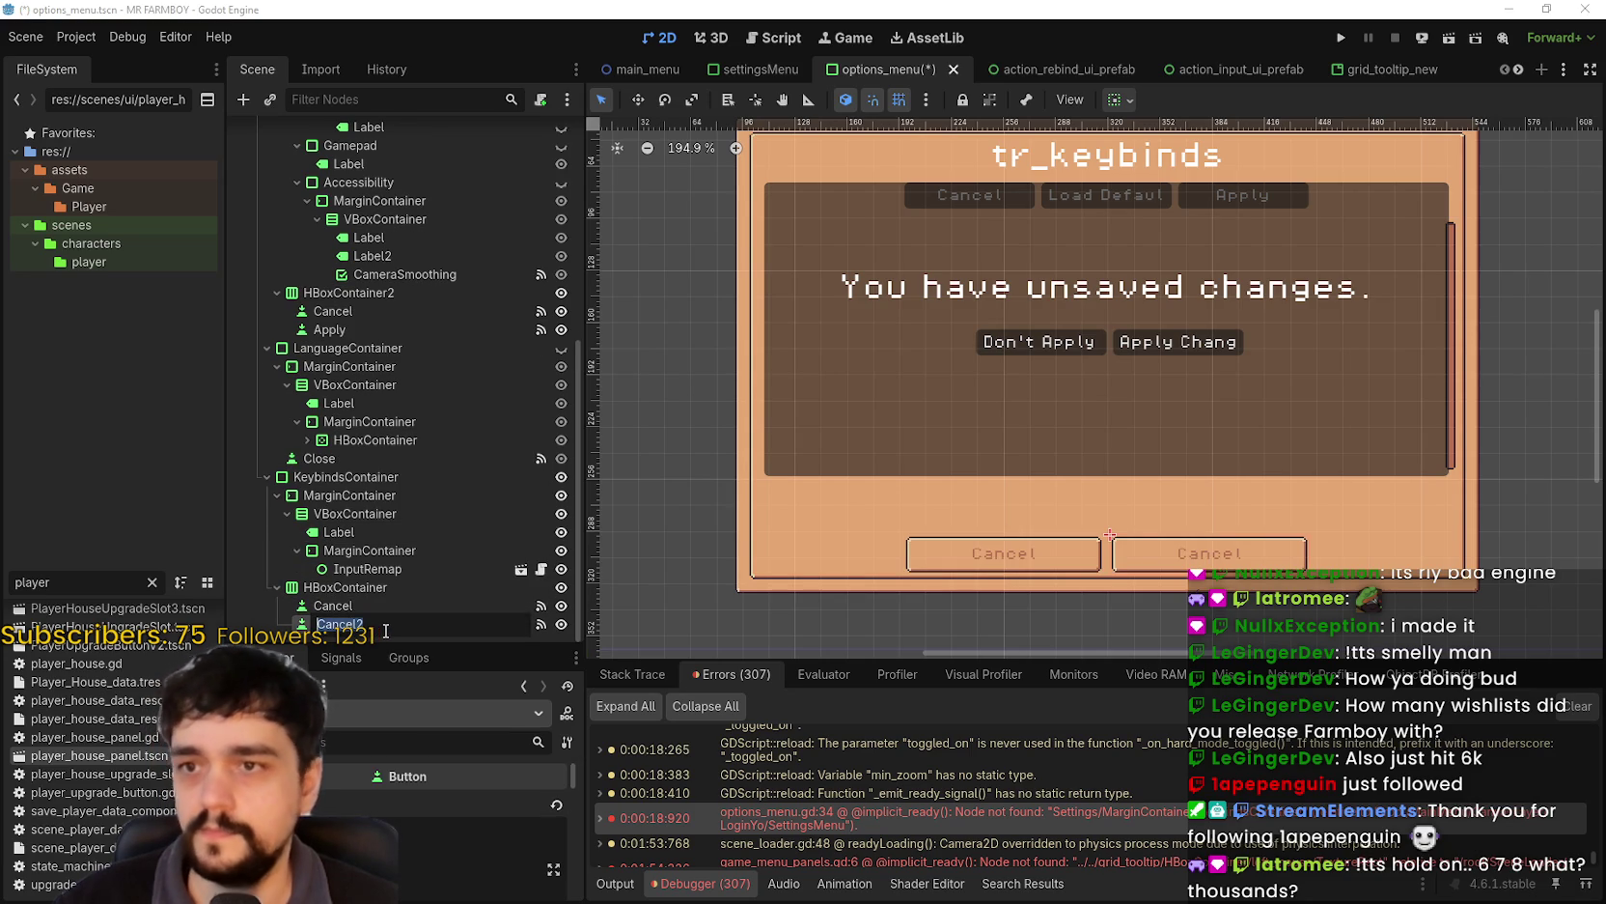
pyautogui.write('Load')
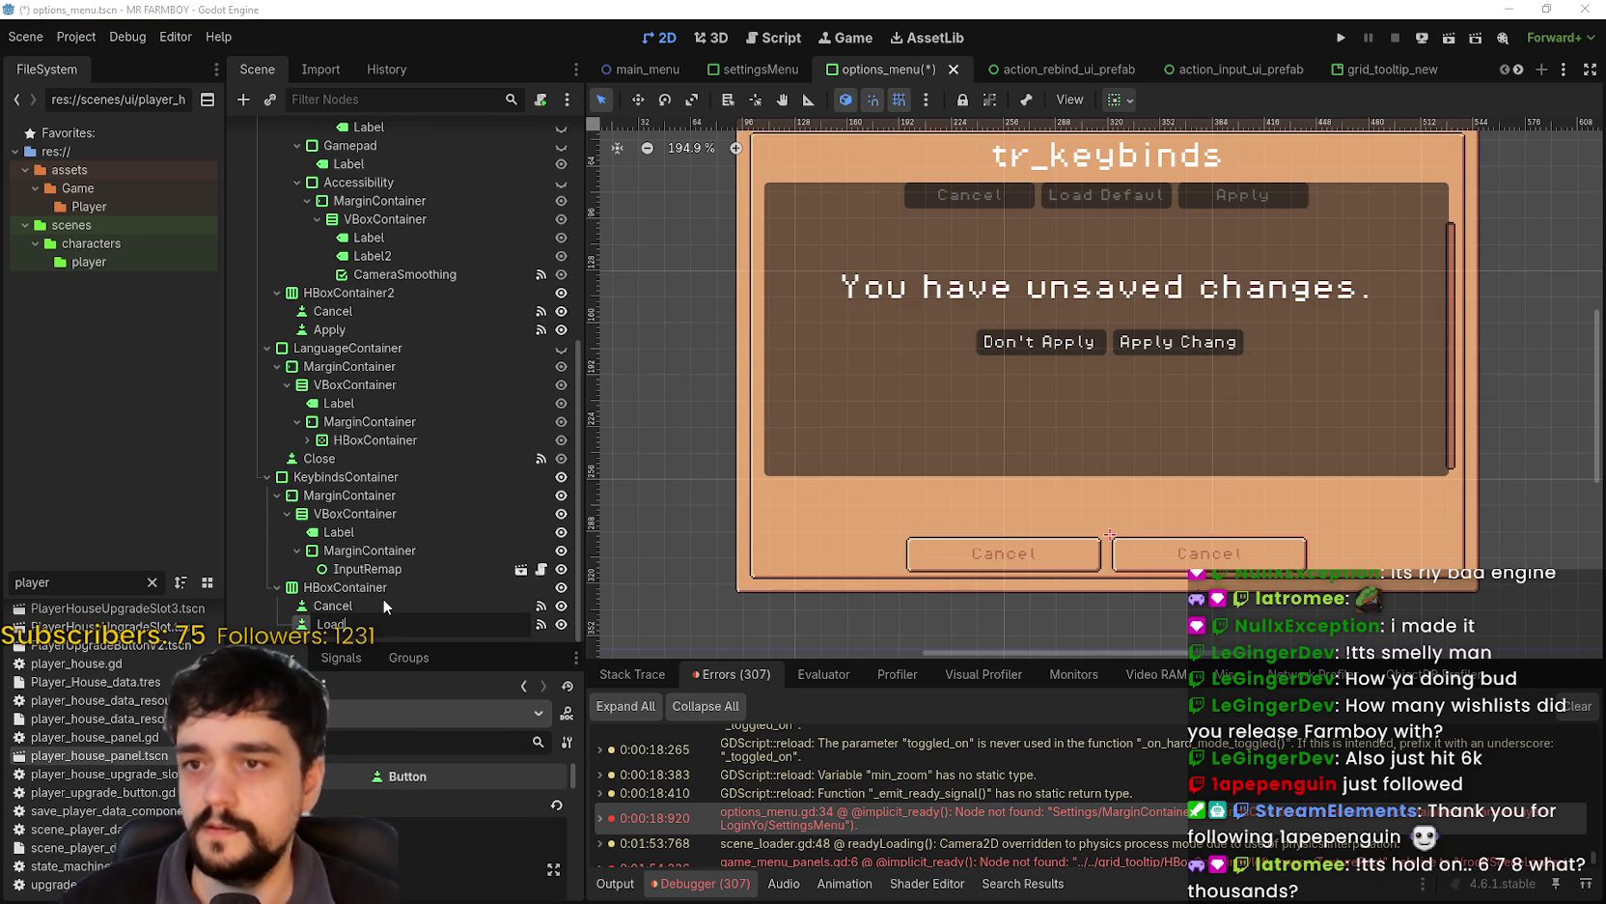
pyautogui.write(' Default')
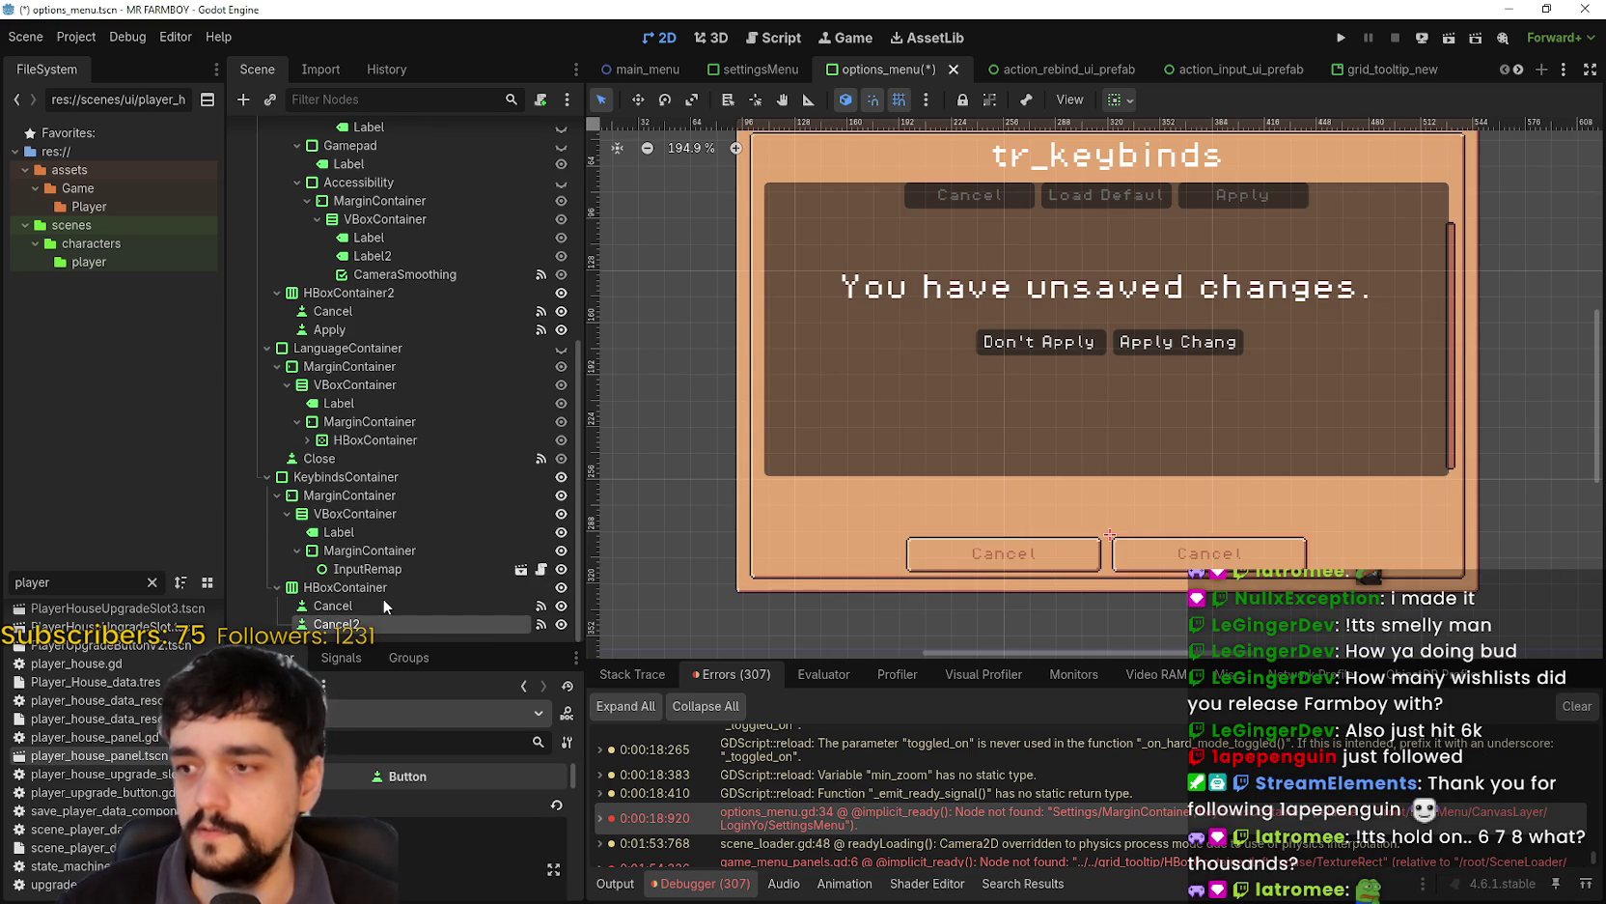
pyautogui.press('Return')
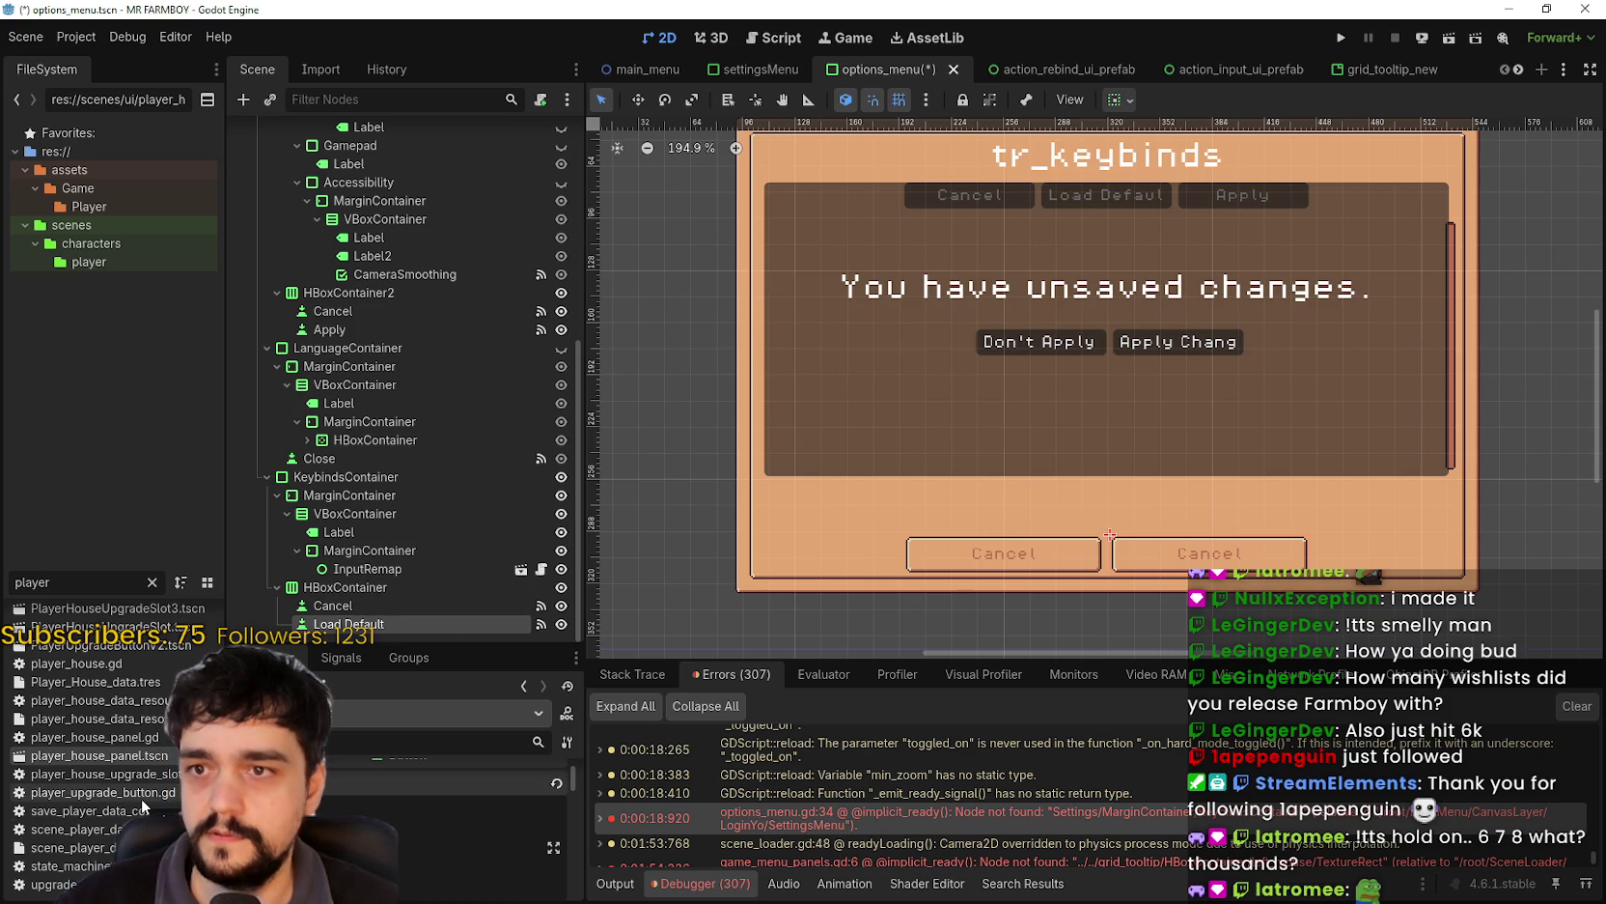
pyautogui.write('Default')
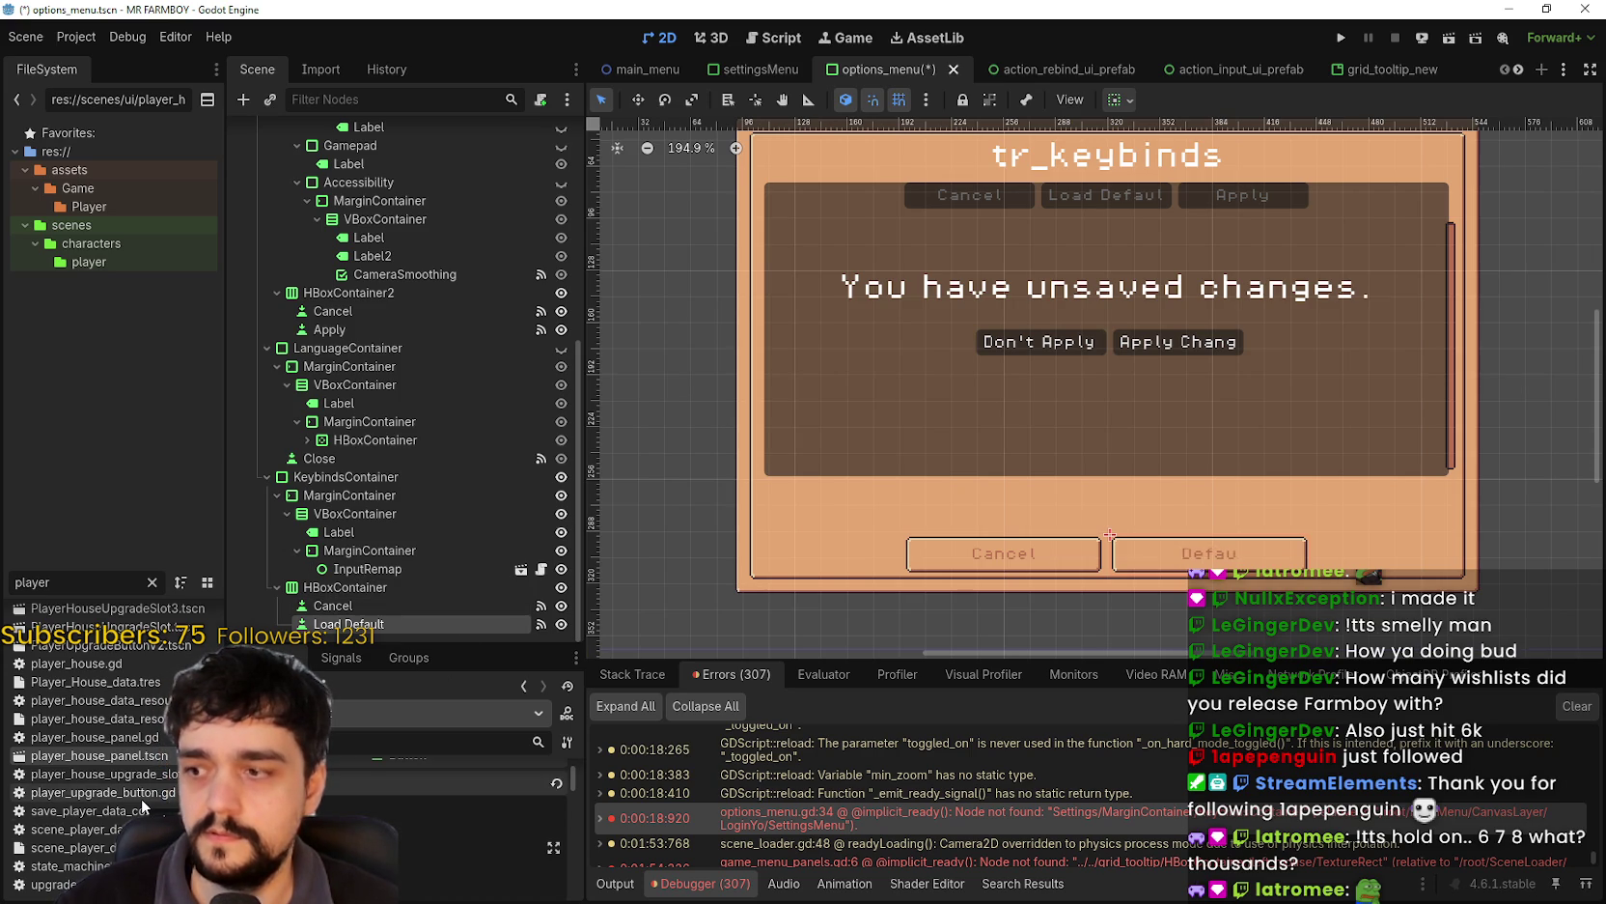
pyautogui.doubleClick(396, 625)
pyautogui.write('D')
pyautogui.press('Escape')
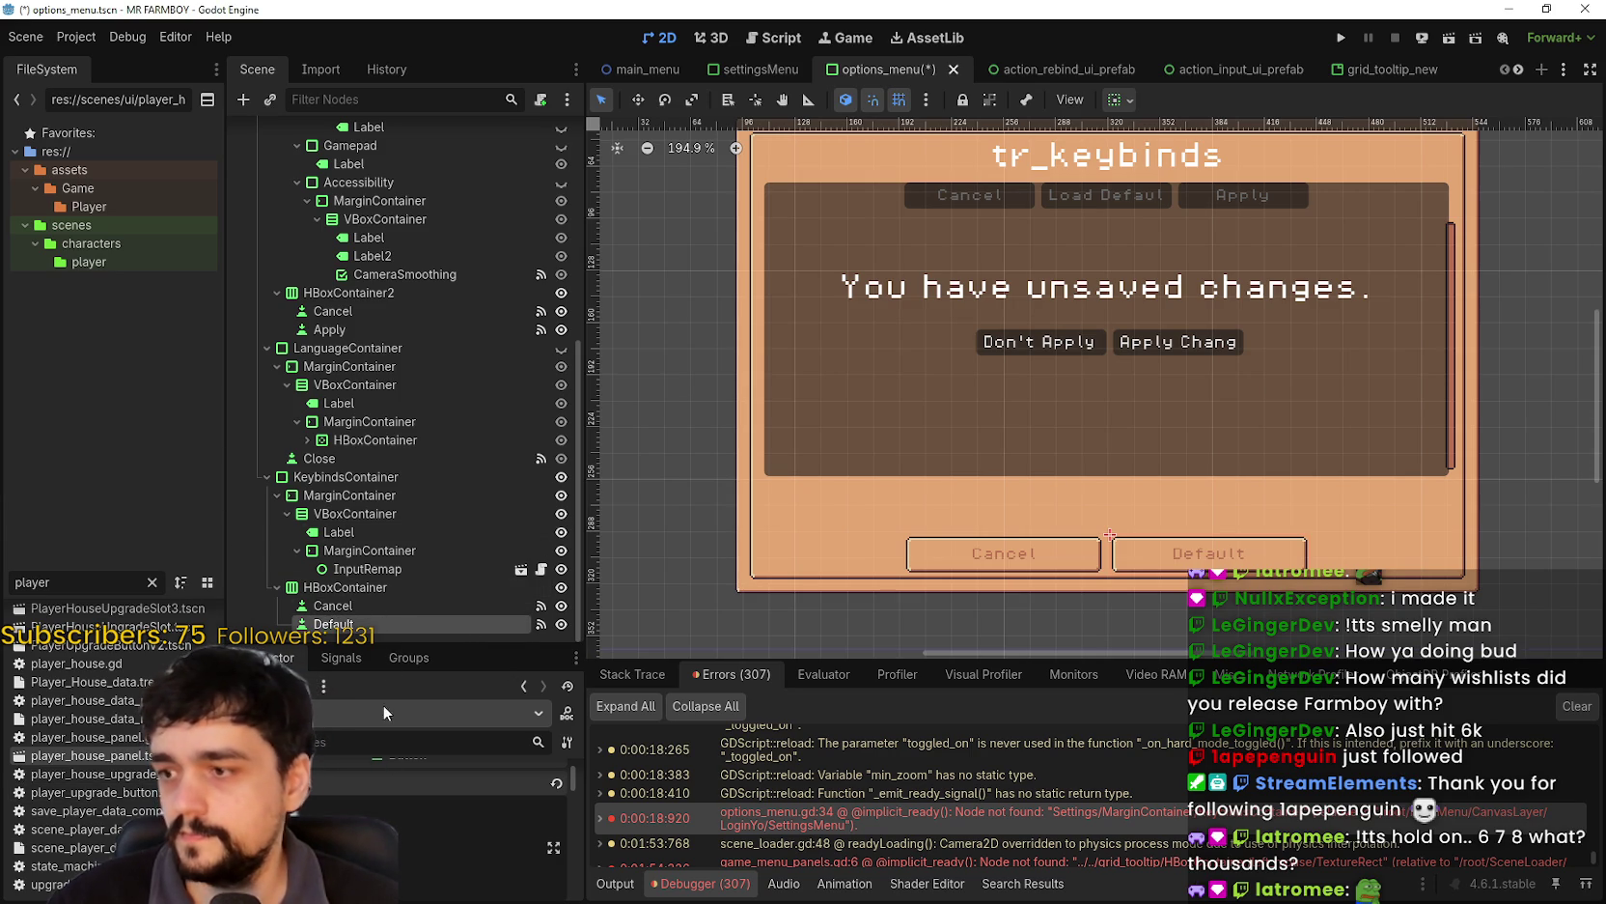
# - Duplicate the Default button as Apply and save options_menu.tscn
pyautogui.hotkey('ctrl', 'd')
pyautogui.doubleClick(379, 626)
pyautogui.write('Apply')
pyautogui.press('Return')
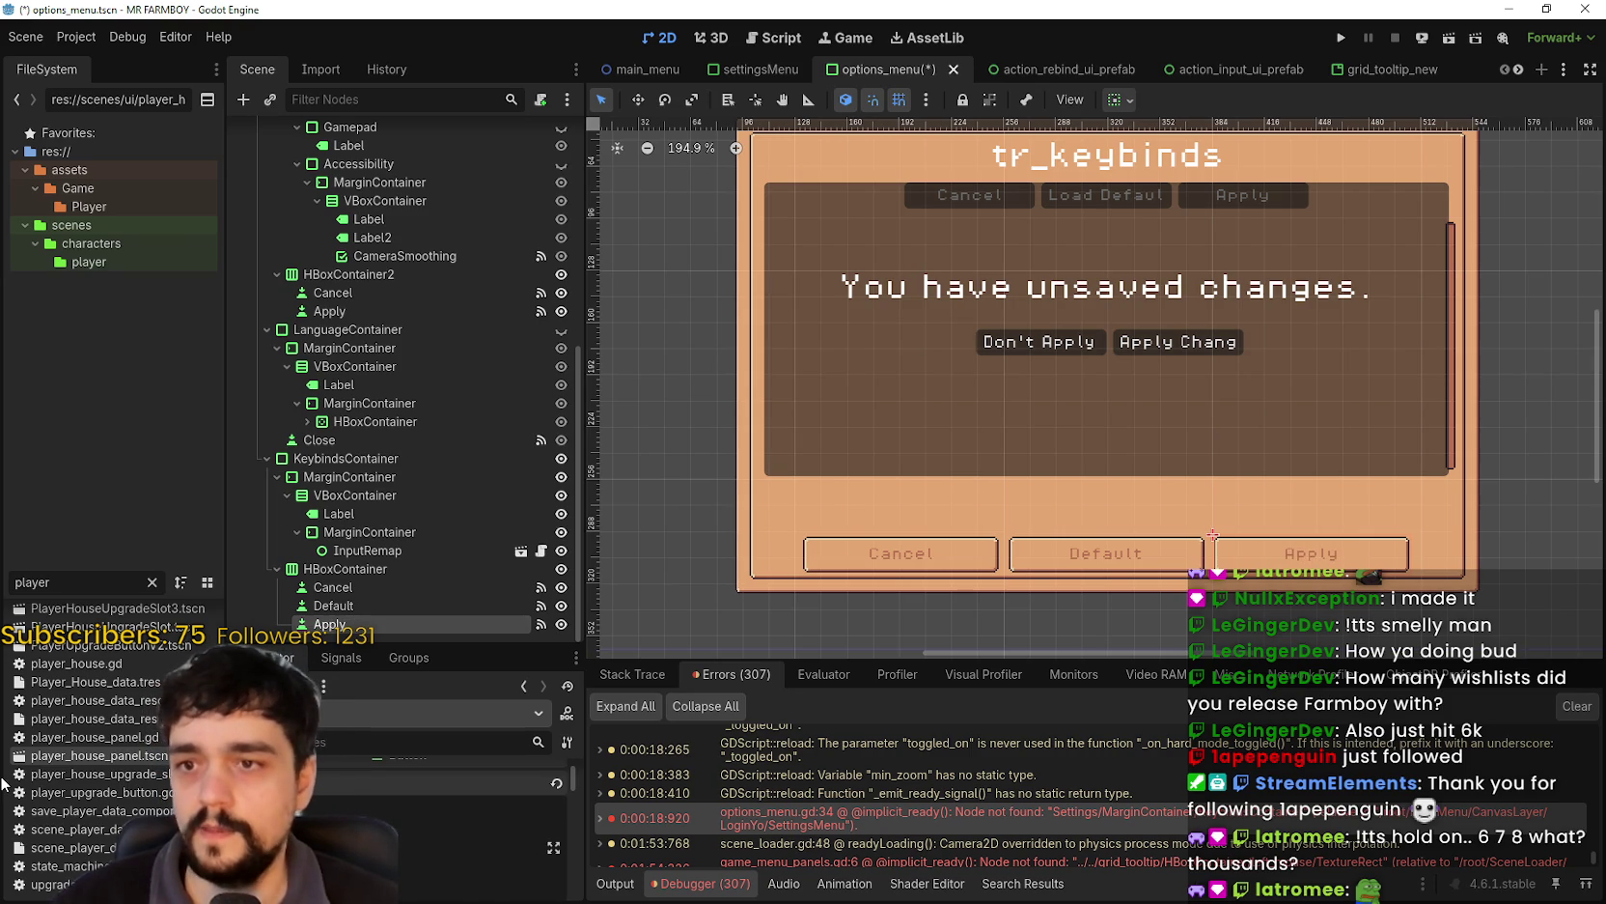
pyautogui.hotkey('ctrl', 's')
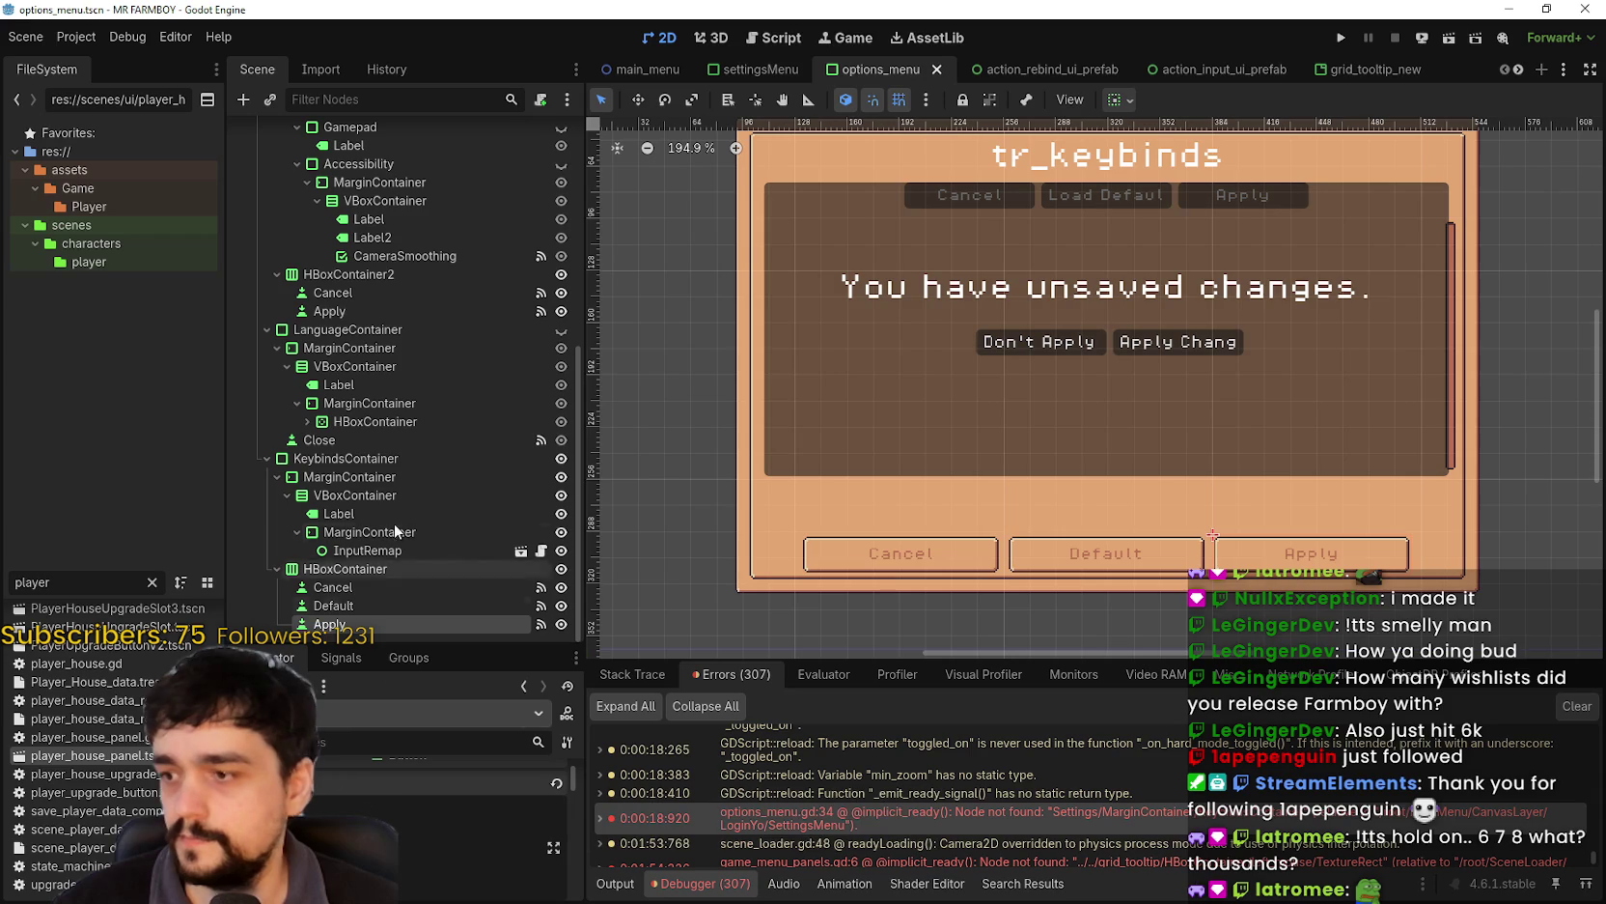
pyautogui.click(354, 588)
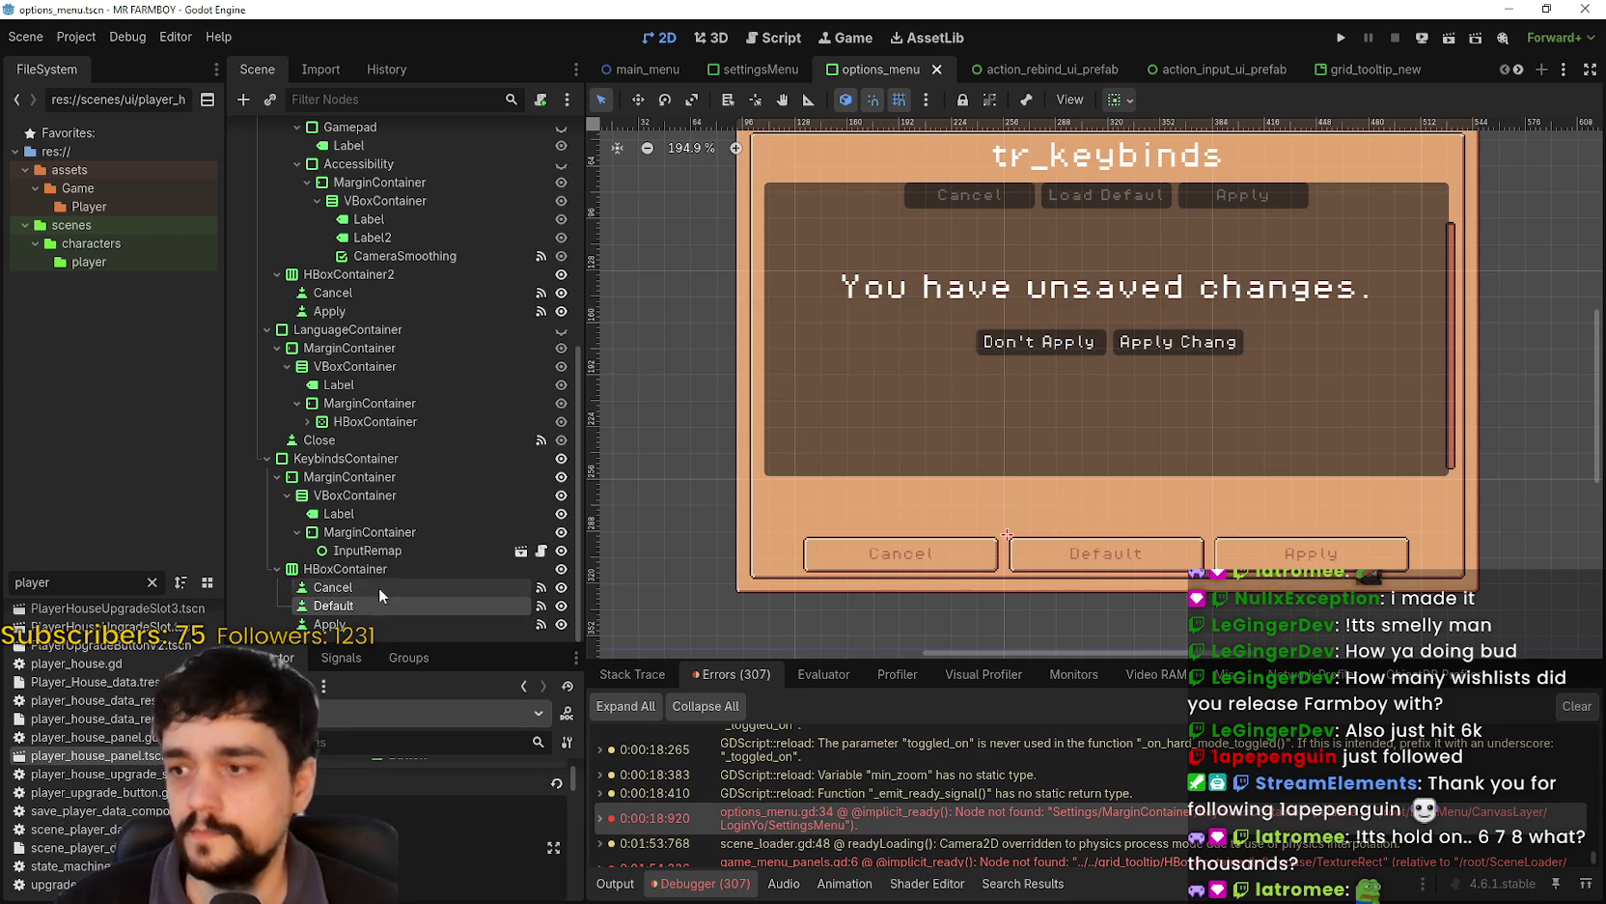
# - Disconnect the pressed signals of Cancel, Default and Apply from _on_close_pressed
pyautogui.click(340, 657)
pyautogui.rightClick(413, 794)
pyautogui.click(456, 848)
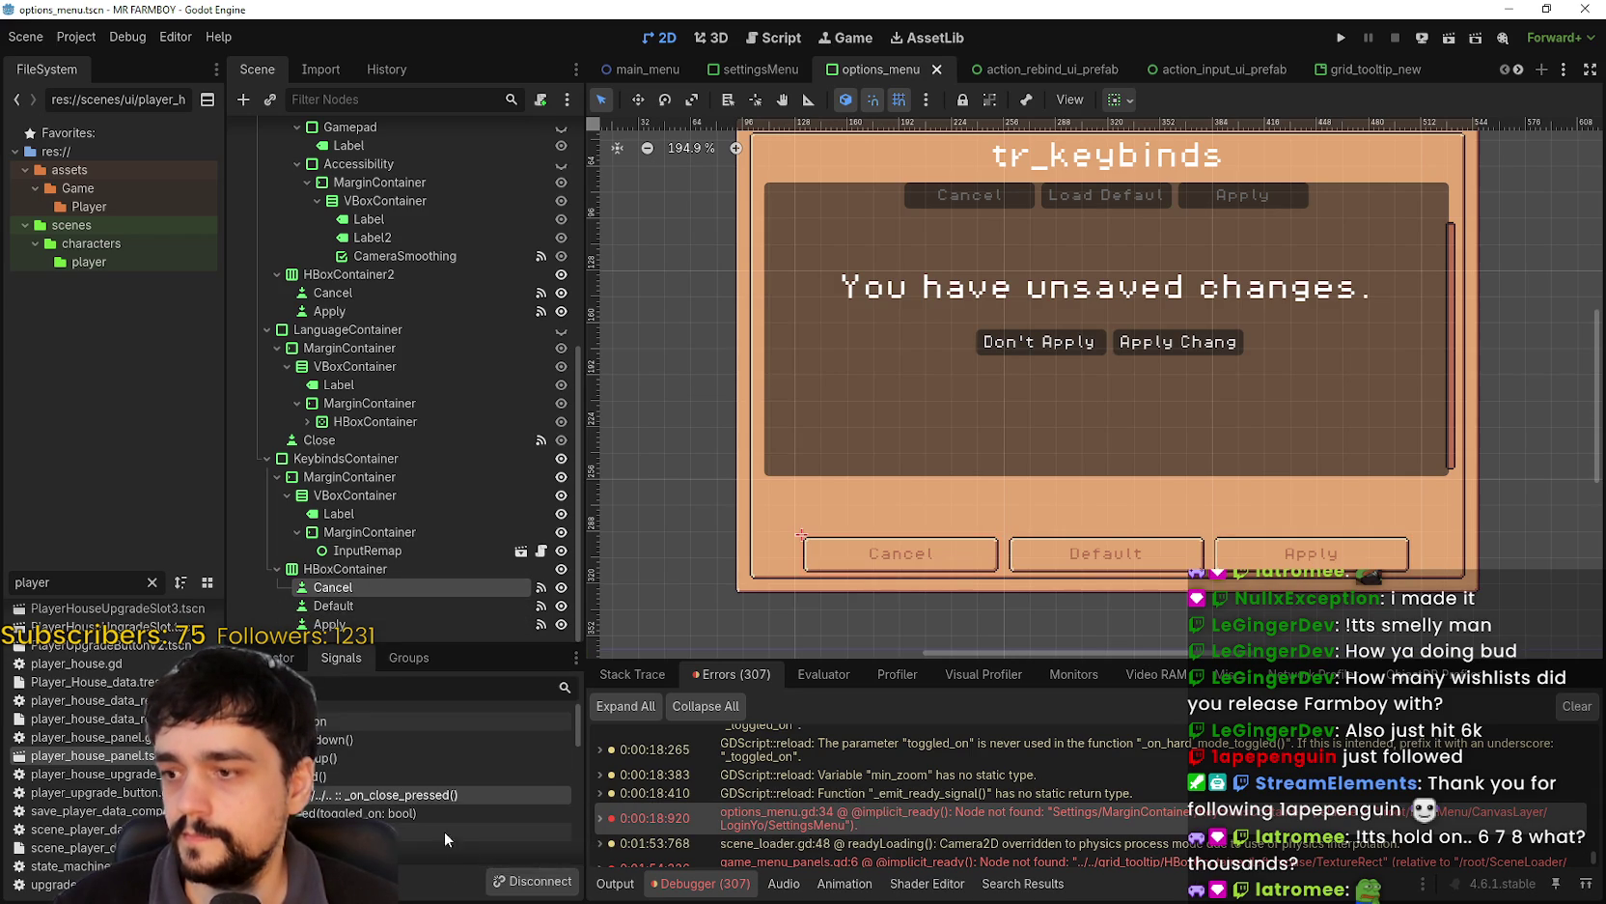
pyautogui.click(337, 605)
pyautogui.rightClick(405, 812)
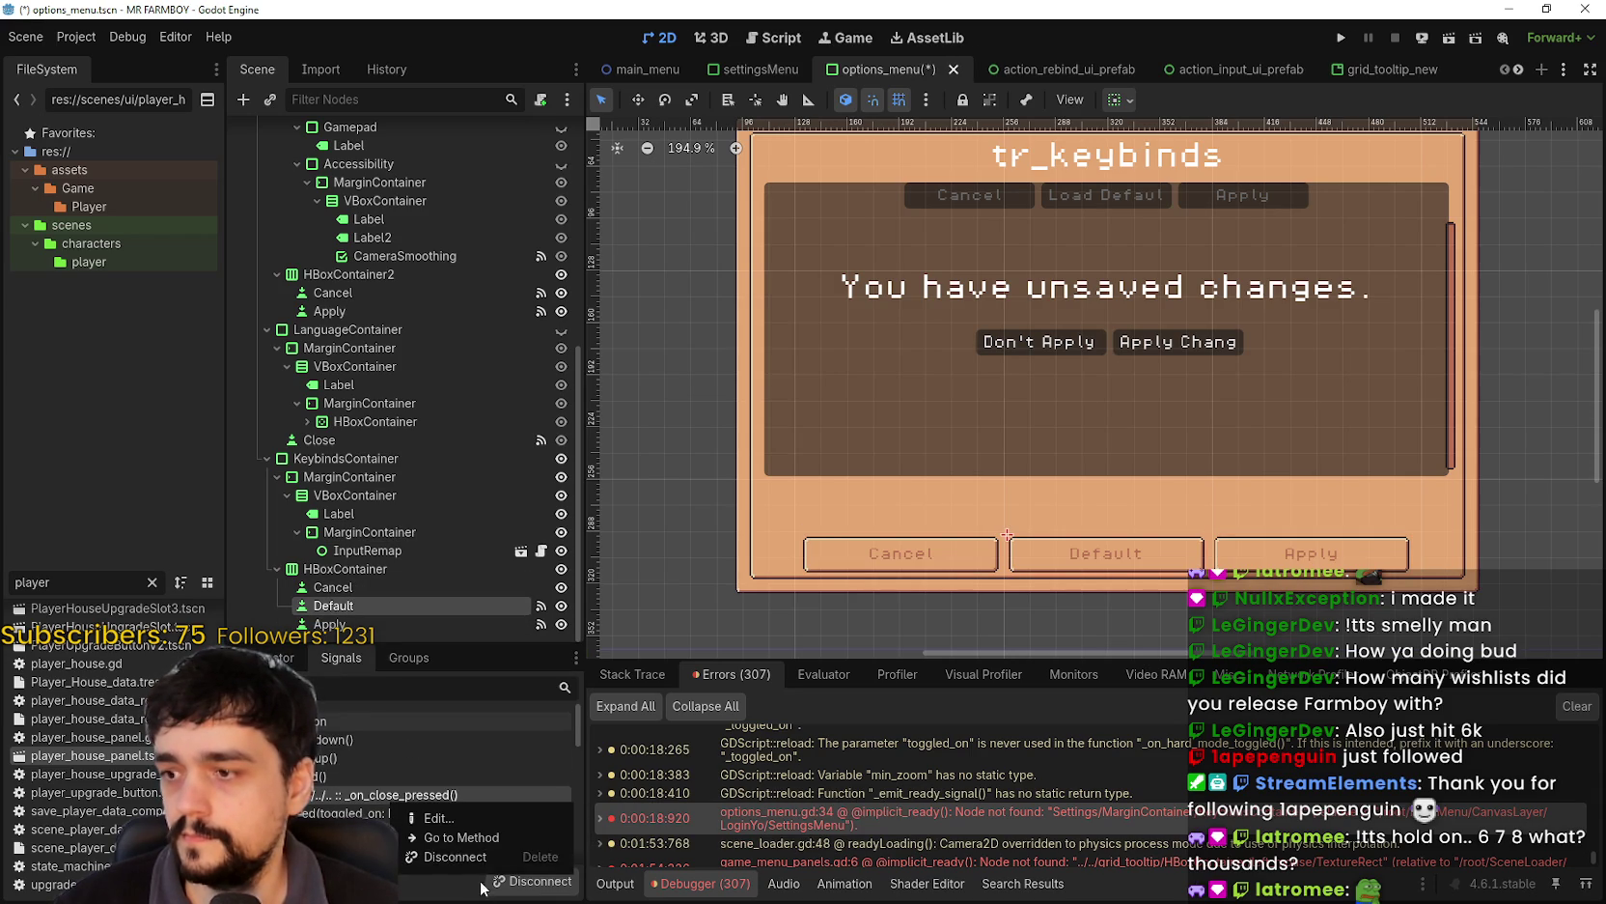
pyautogui.click(477, 858)
pyautogui.click(386, 624)
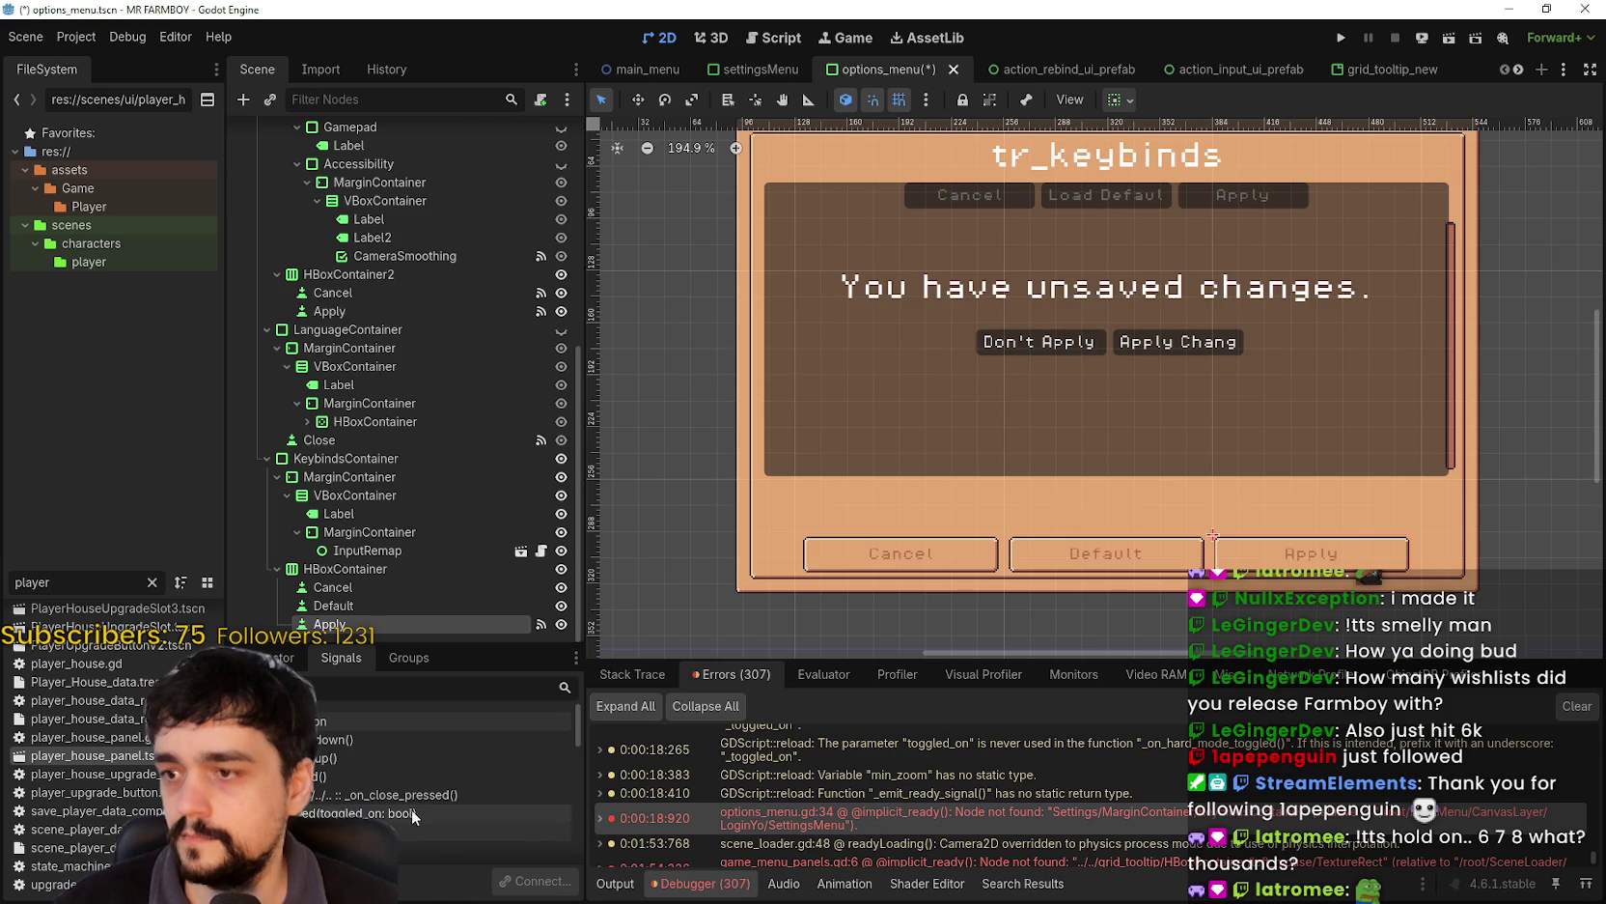
pyautogui.rightClick(411, 795)
pyautogui.click(468, 854)
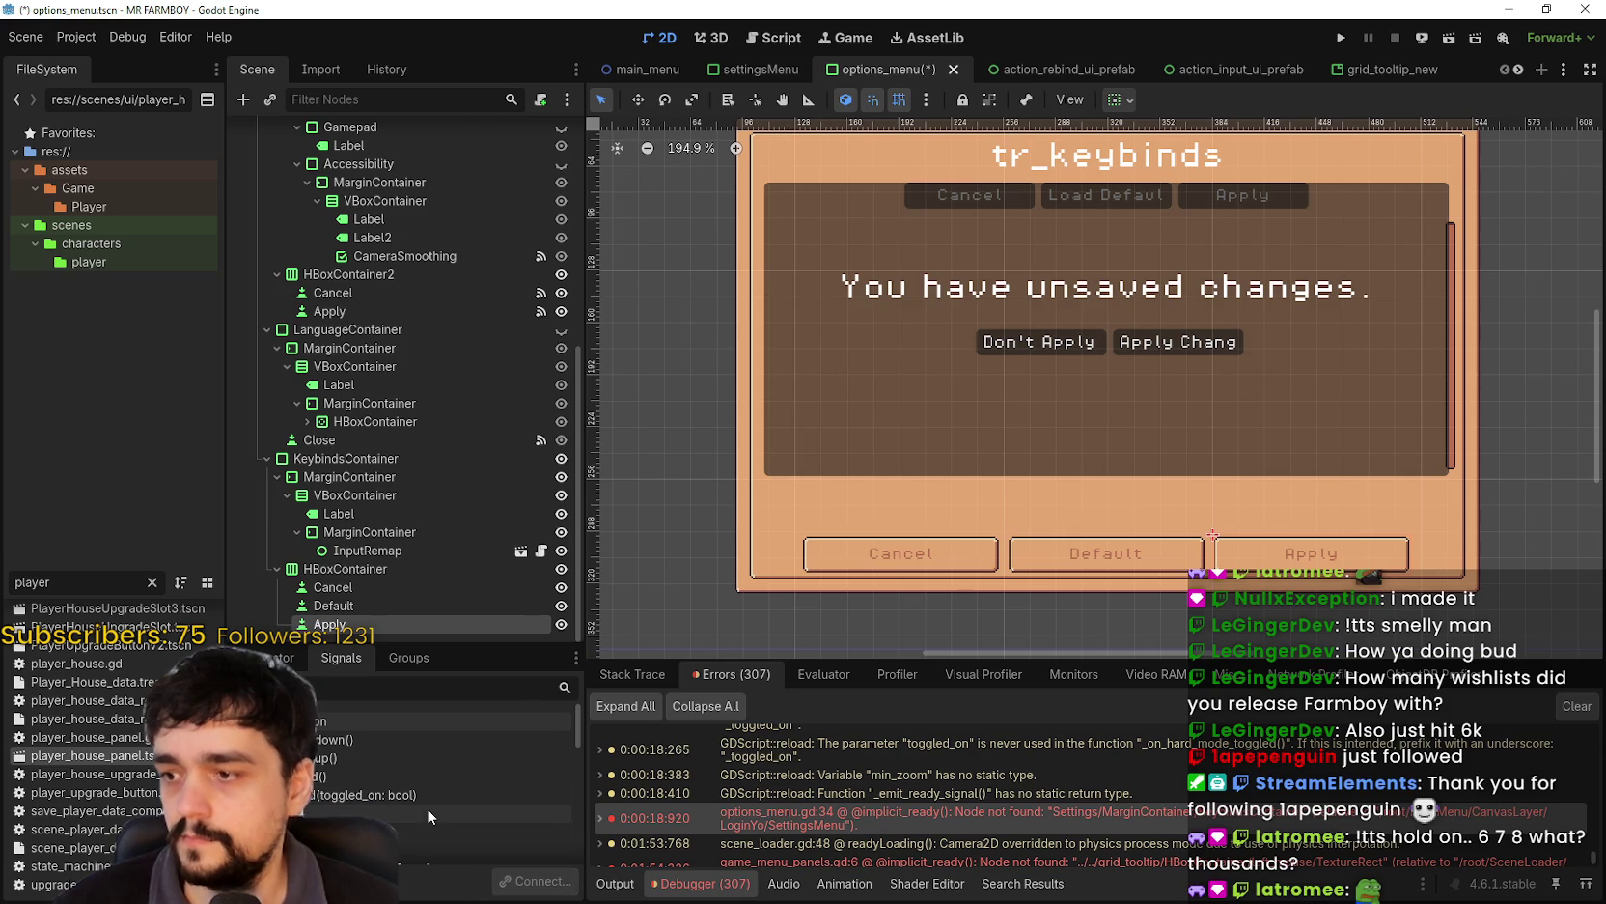
# - Save the options menu scene and select InputRemap to view its signals
pyautogui.hotkey('ctrl', 's')
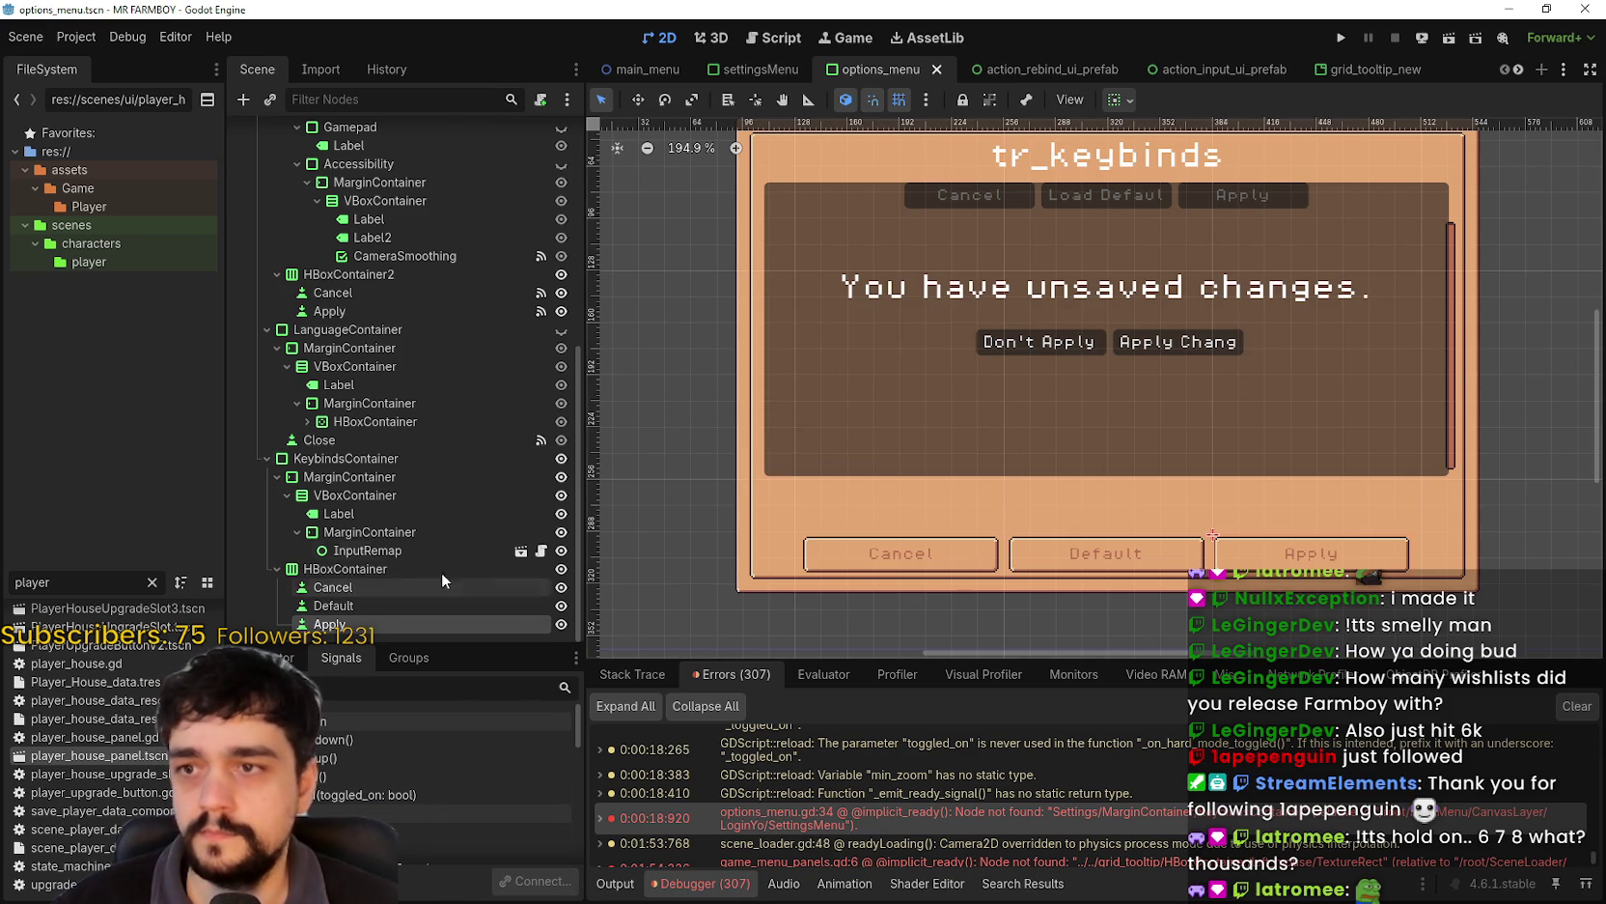
pyautogui.click(393, 547)
pyautogui.moveTo(1179, 335)
pyautogui.mouseDown()
pyautogui.moveTo(1077, 374)
pyautogui.moveTo(1086, 437)
pyautogui.moveTo(1130, 422)
pyautogui.moveTo(1104, 371)
pyautogui.moveTo(1098, 392)
pyautogui.mouseUp()
pyautogui.scroll(-1, 836, 469)
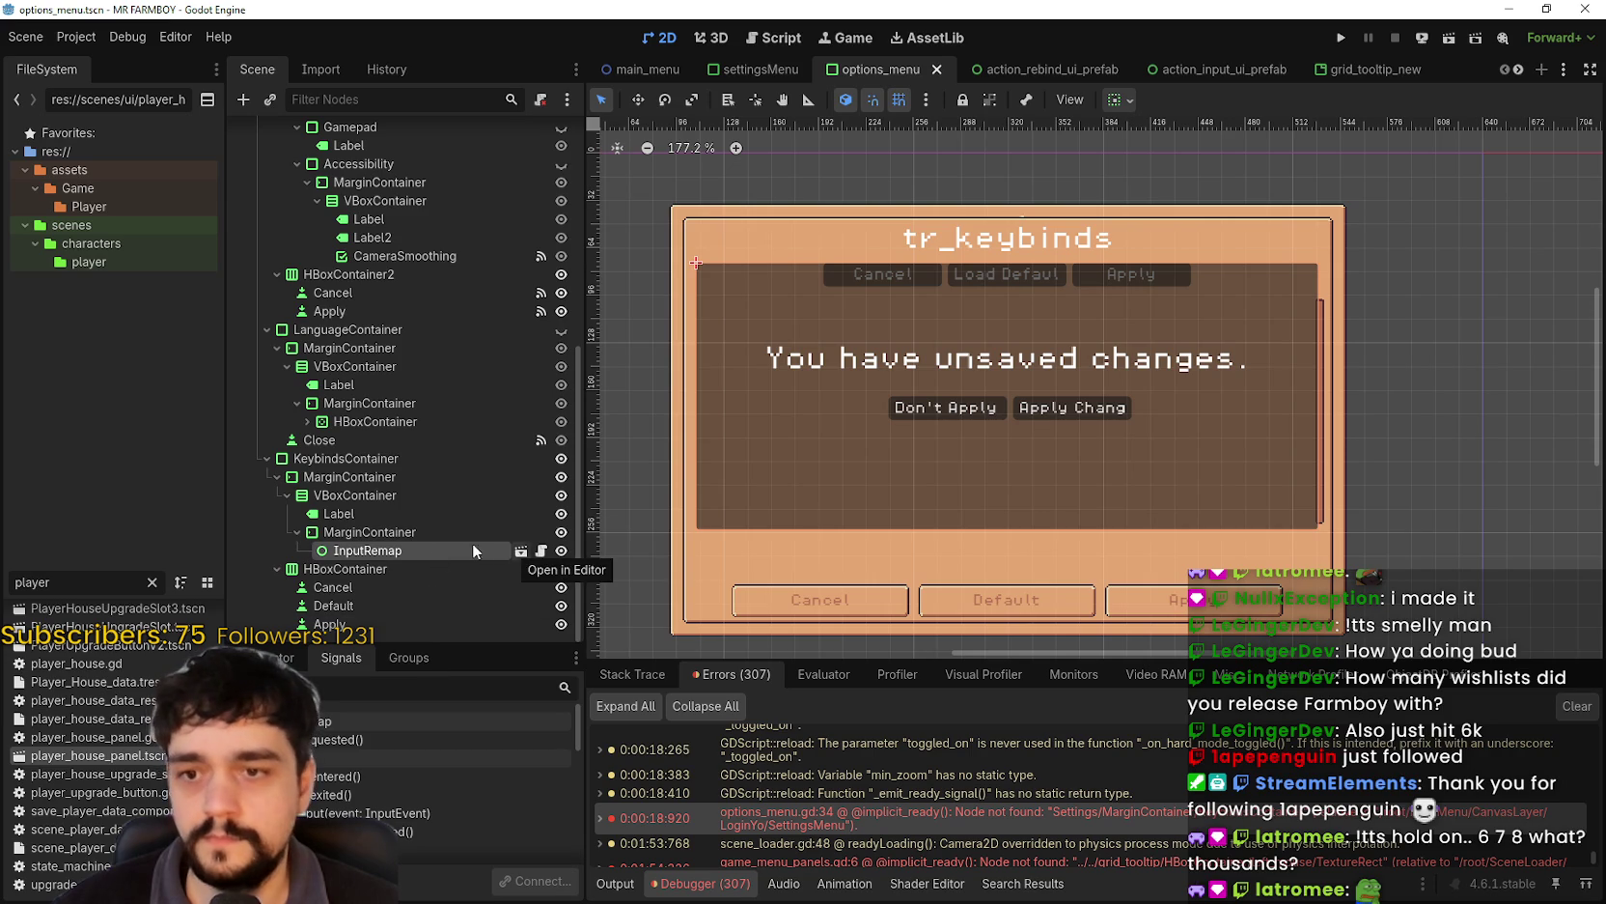
# - Inspect the MarginContainer above InputRemap in the Inspector
pyautogui.click(360, 531)
pyautogui.scroll(-1, 895, 545)
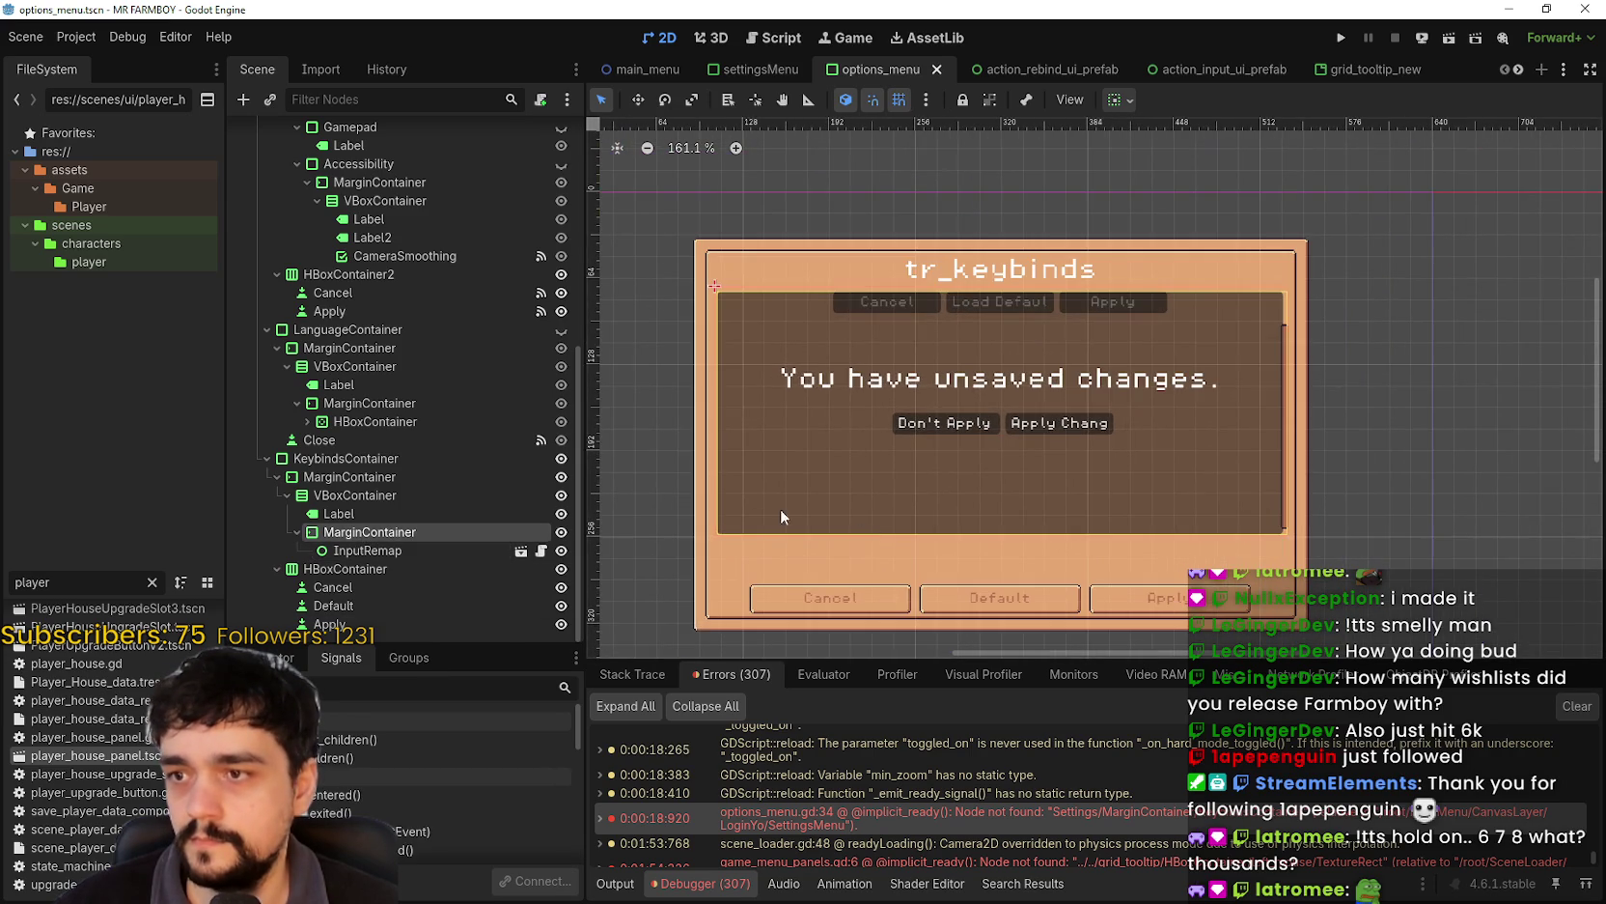
pyautogui.scroll(2, 502, 501)
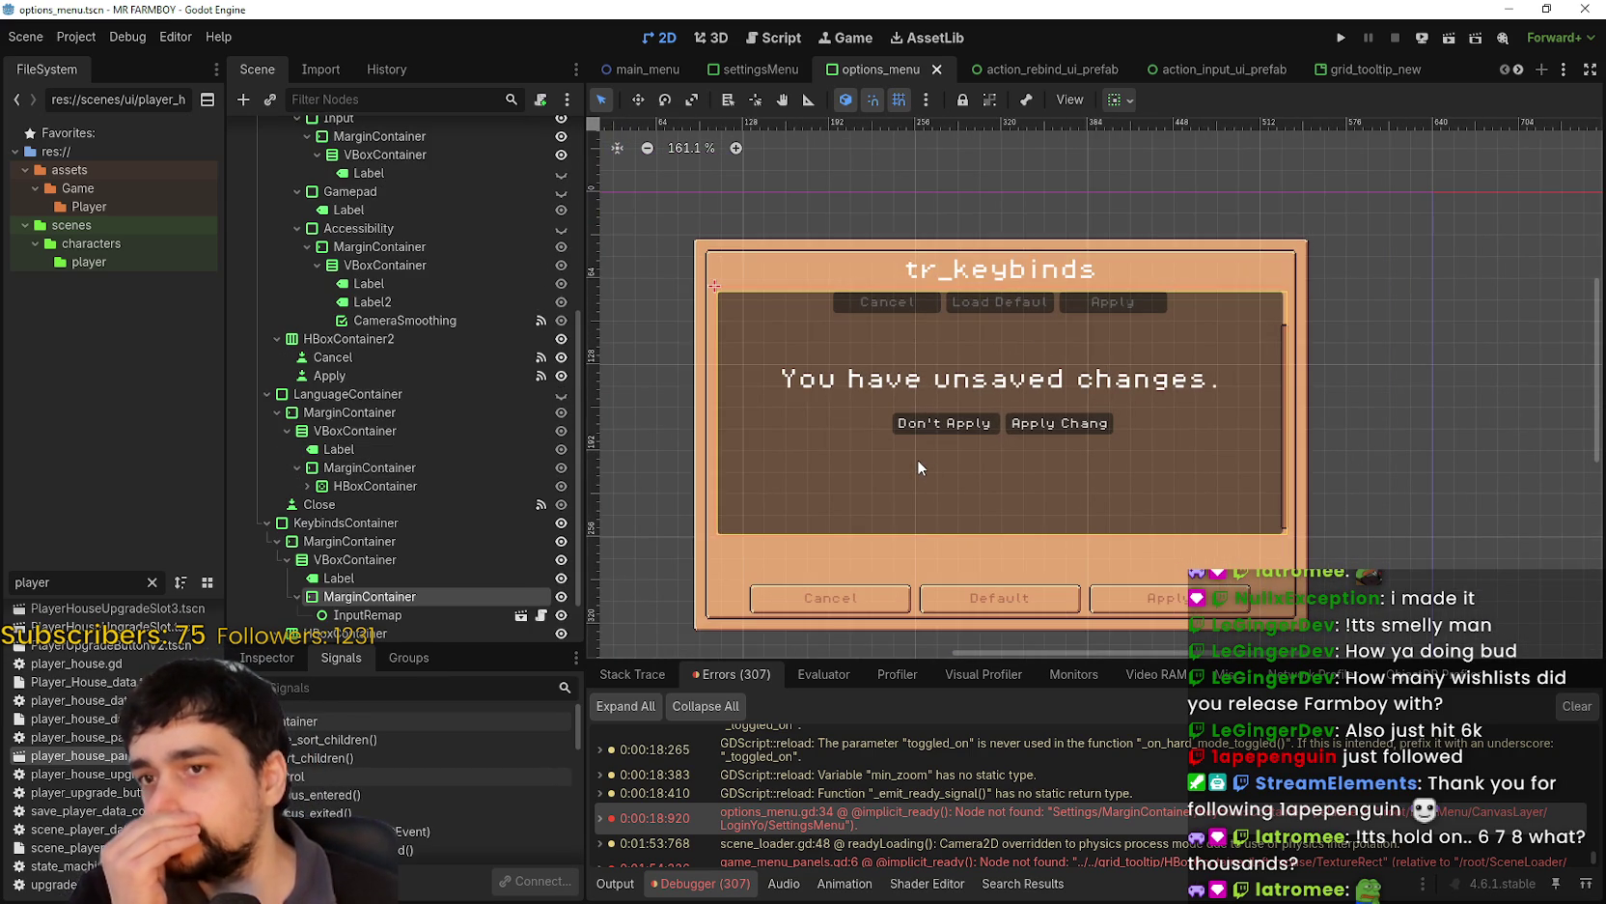
pyautogui.scroll(-2, 467, 595)
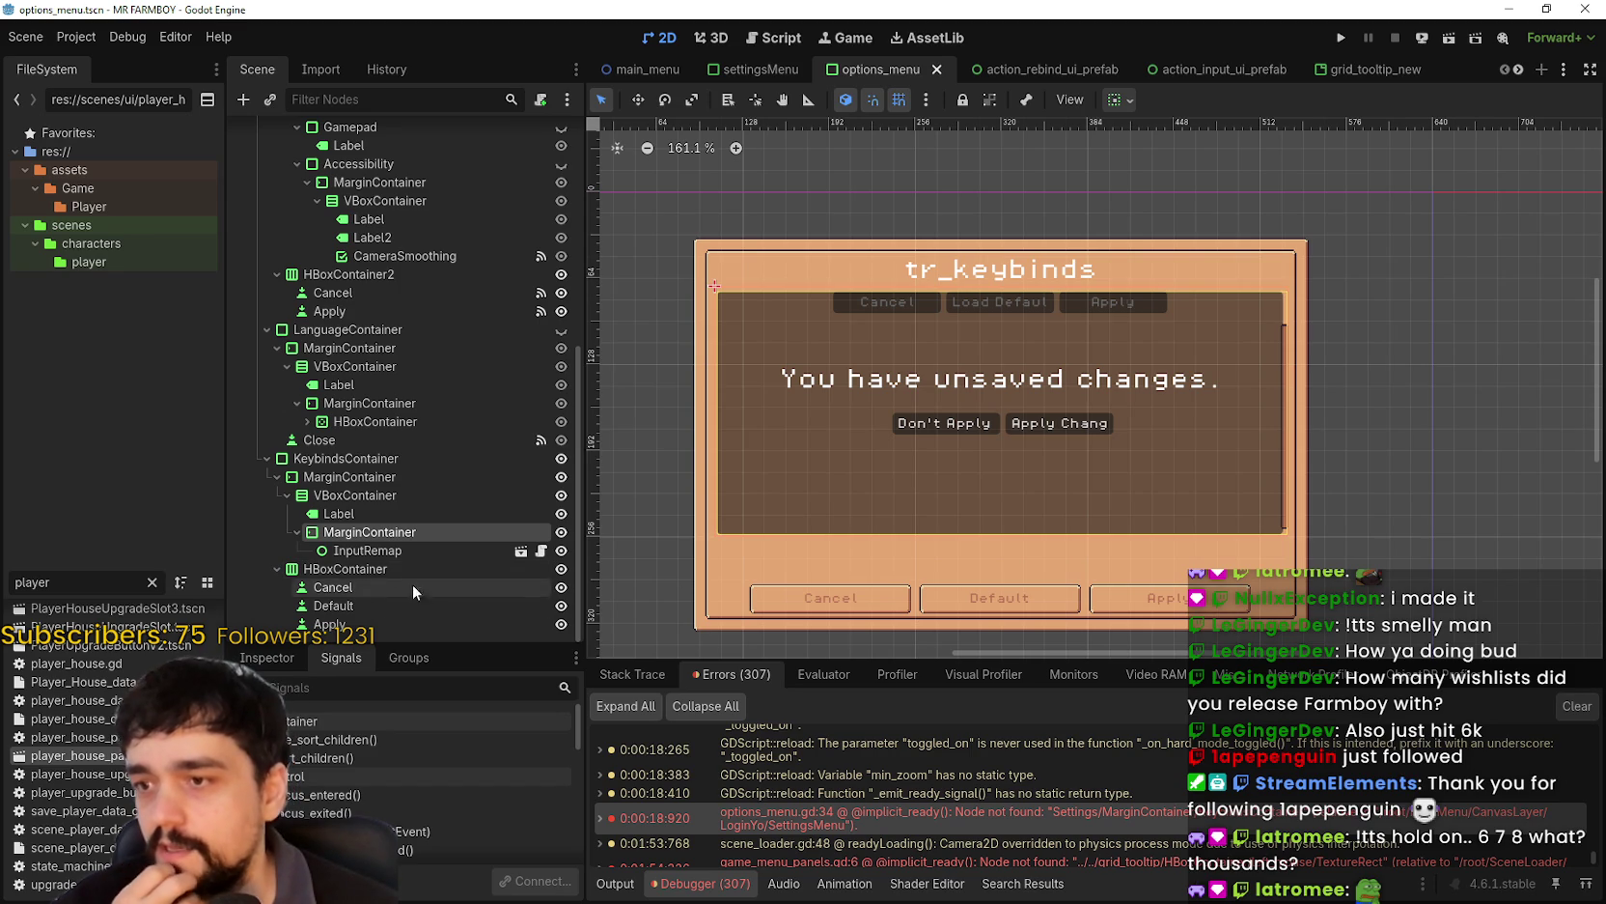
pyautogui.click(279, 658)
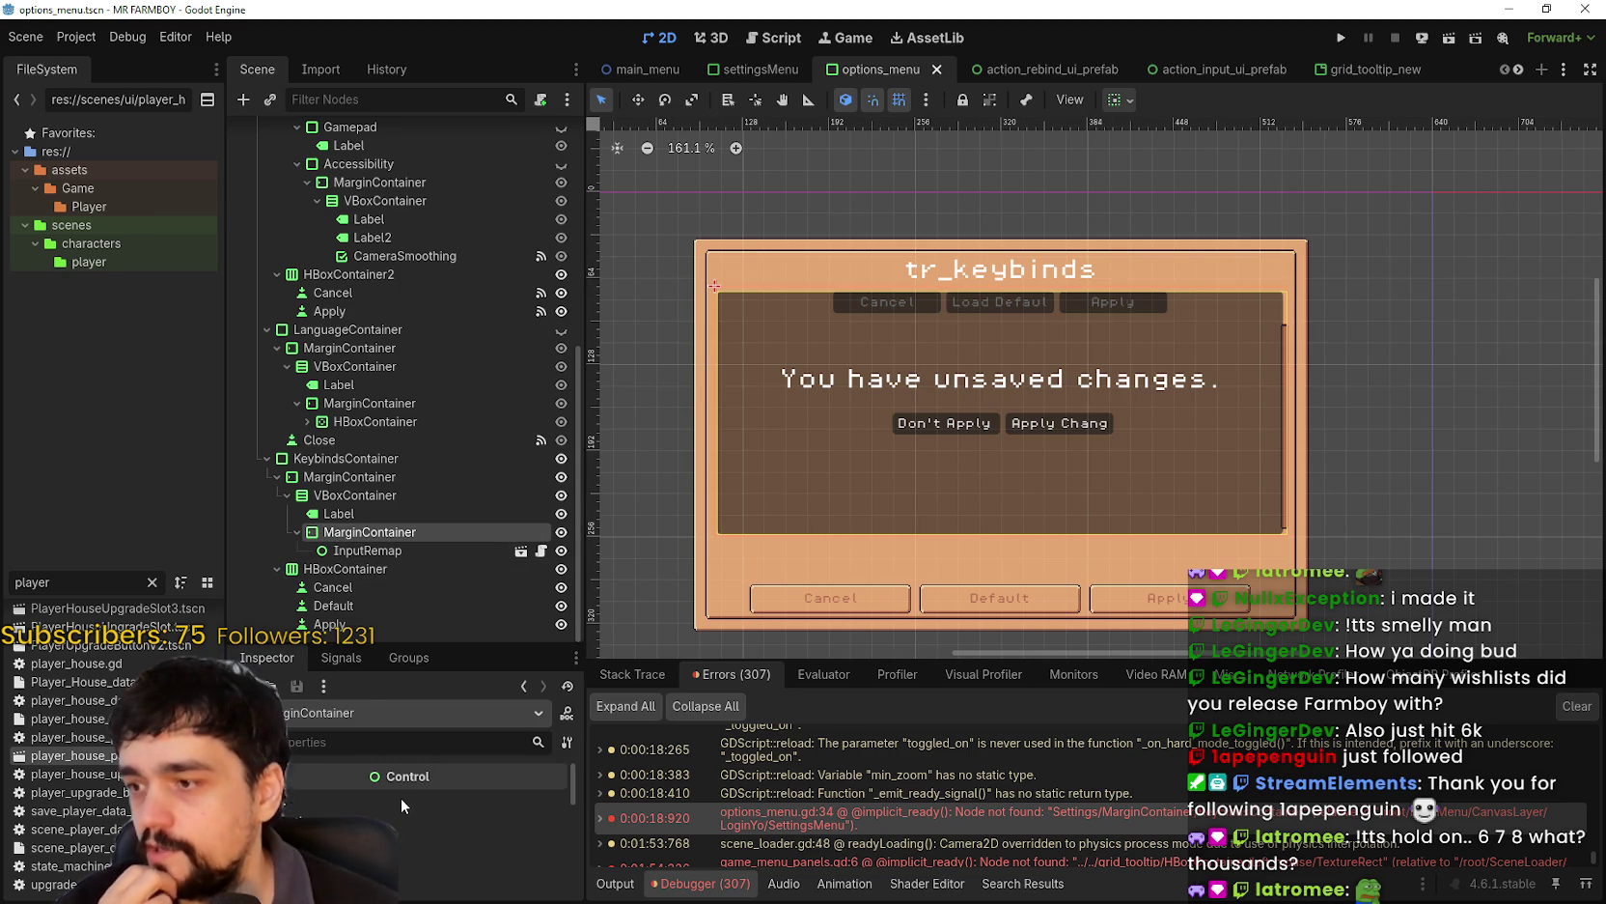
pyautogui.scroll(-3, 407, 841)
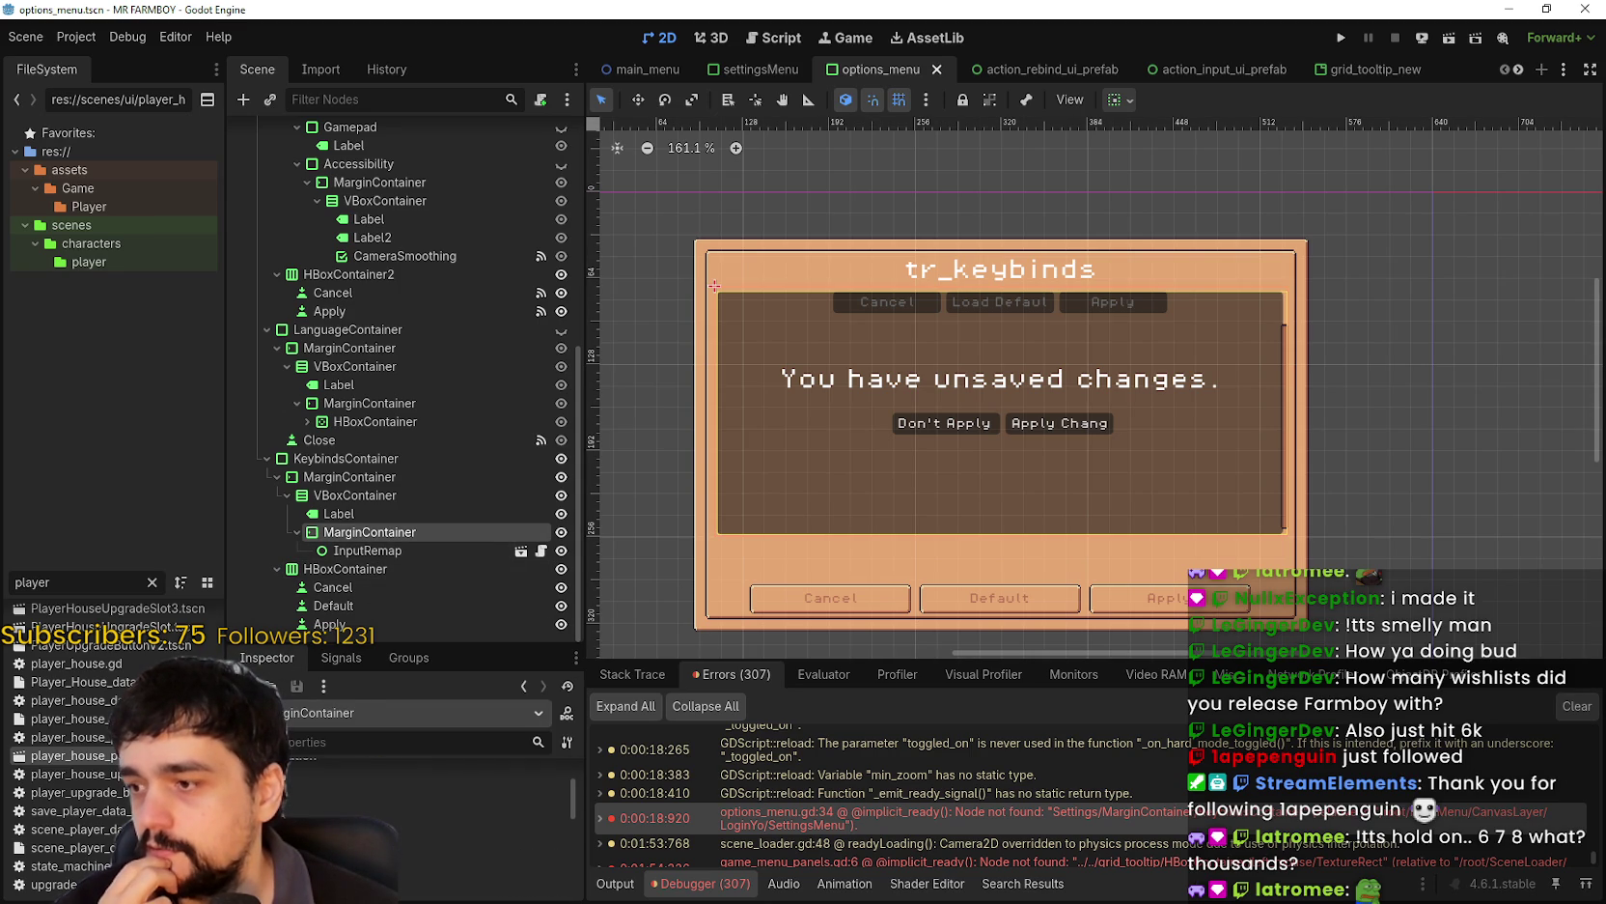
pyautogui.scroll(1, 425, 772)
pyautogui.moveTo(443, 641); pyautogui.dragTo(442, 619)
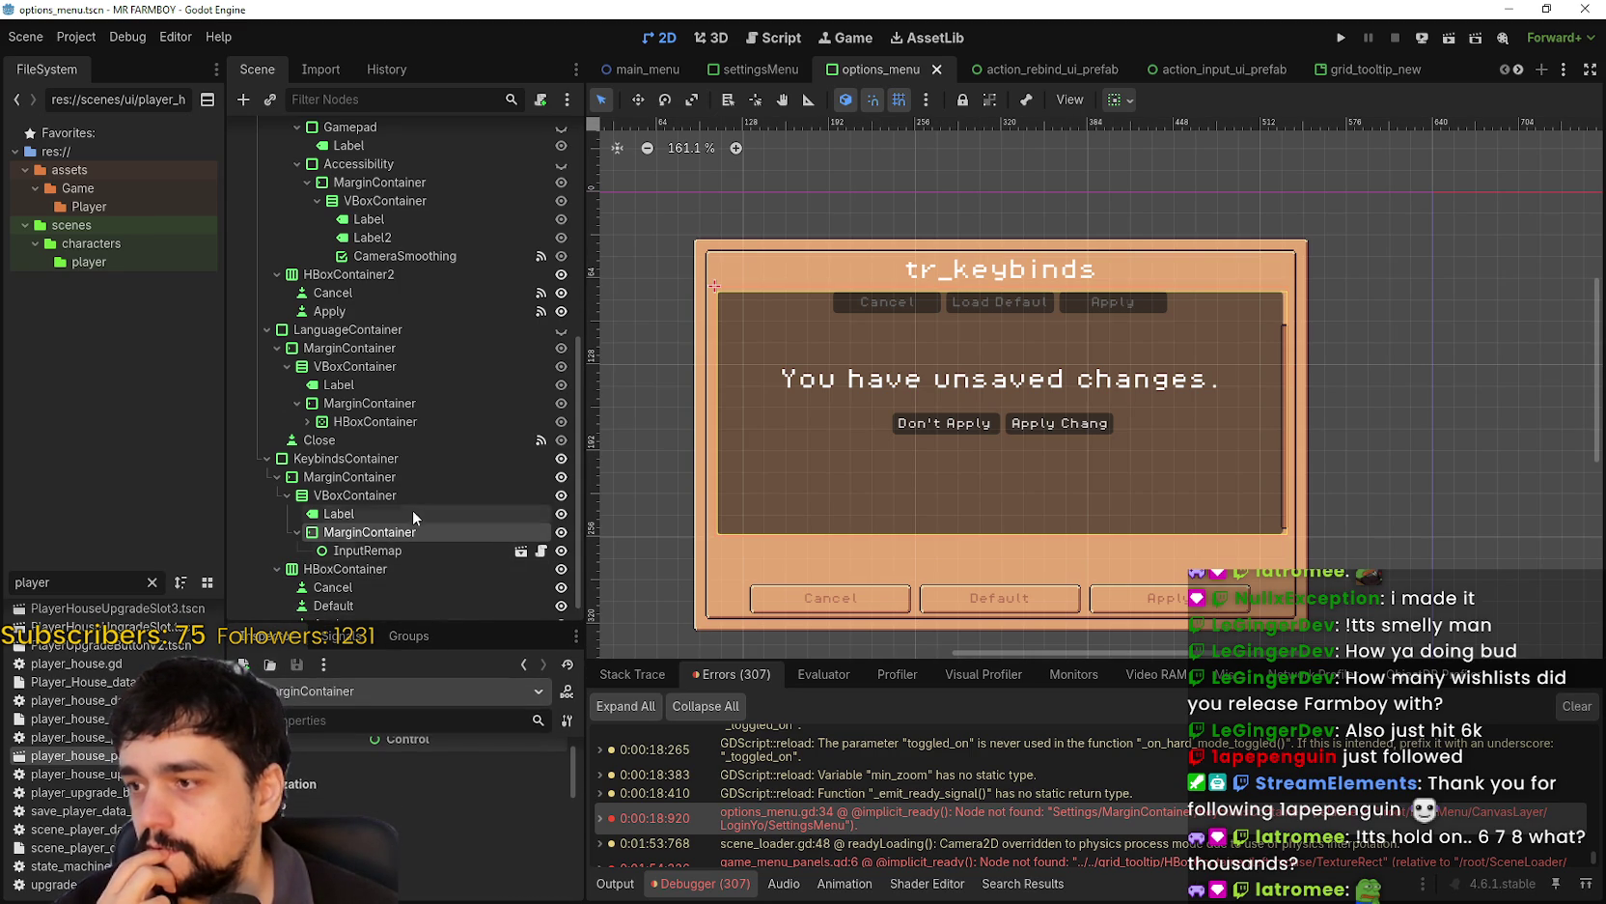
# - Check the VBoxContainer, MarginContainer and InputRemap nodes, then open InputRemap's scene
pyautogui.click(355, 451)
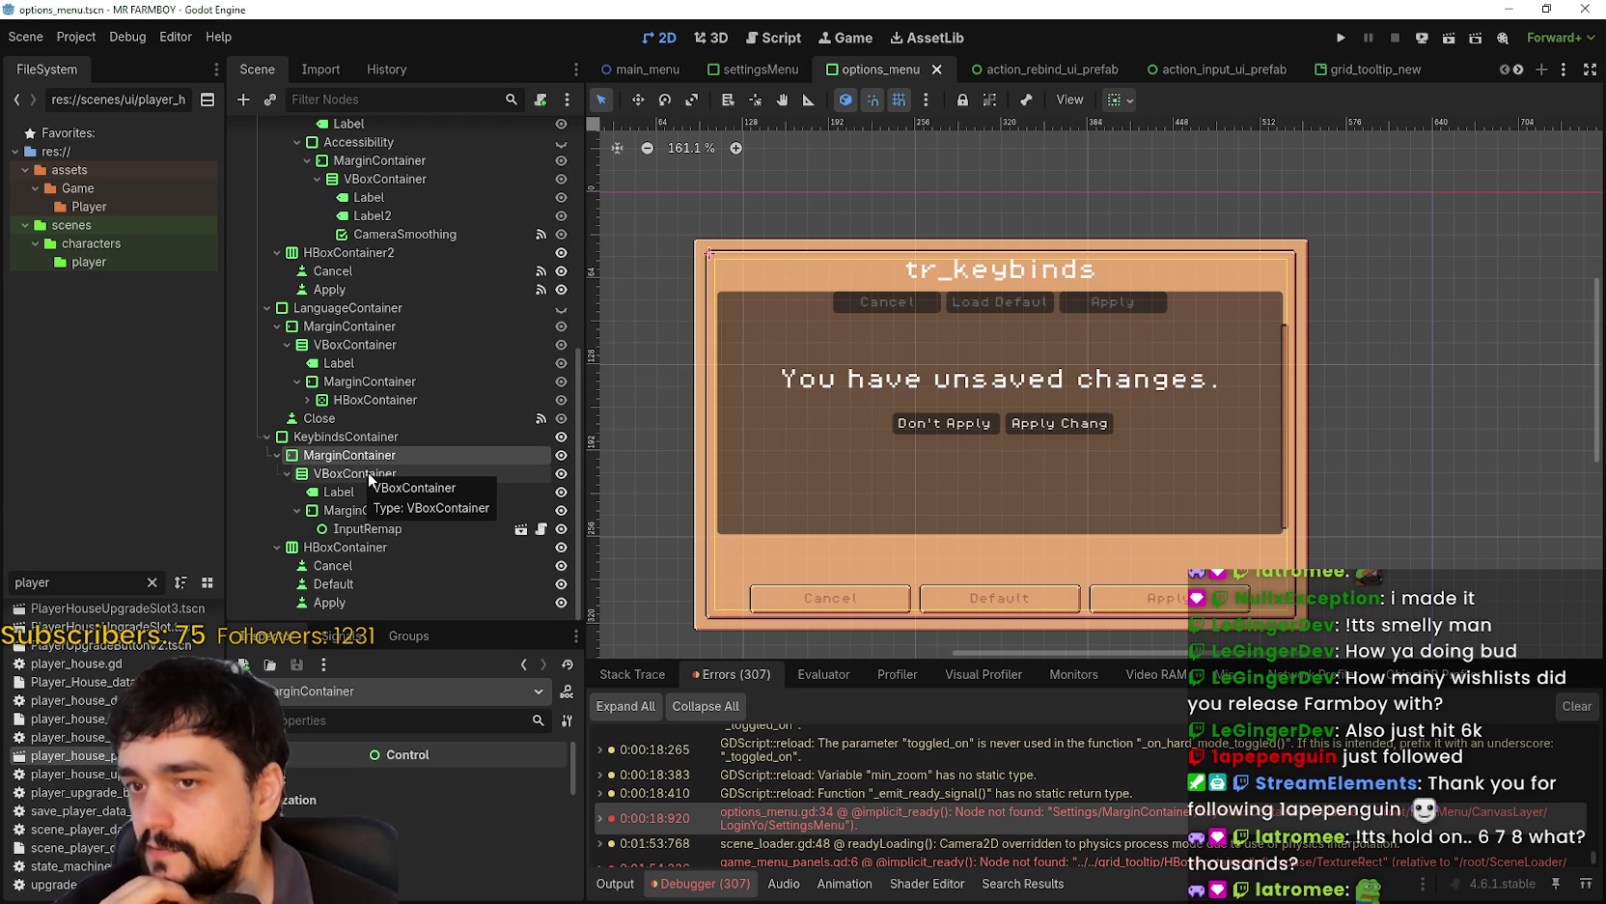
pyautogui.click(368, 472)
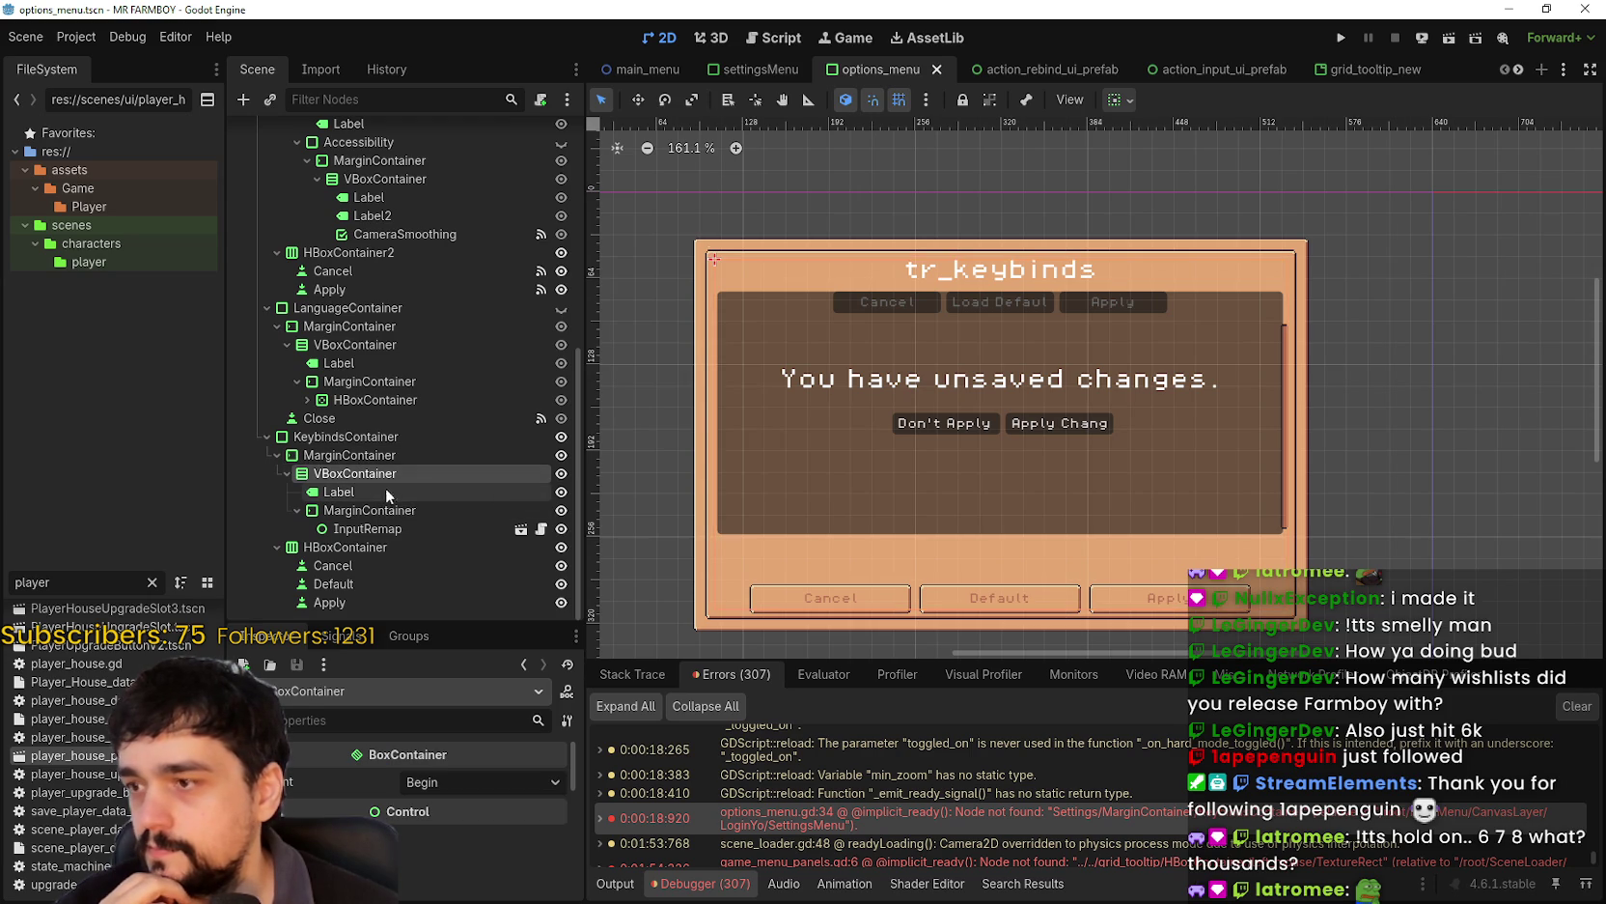
pyautogui.click(370, 509)
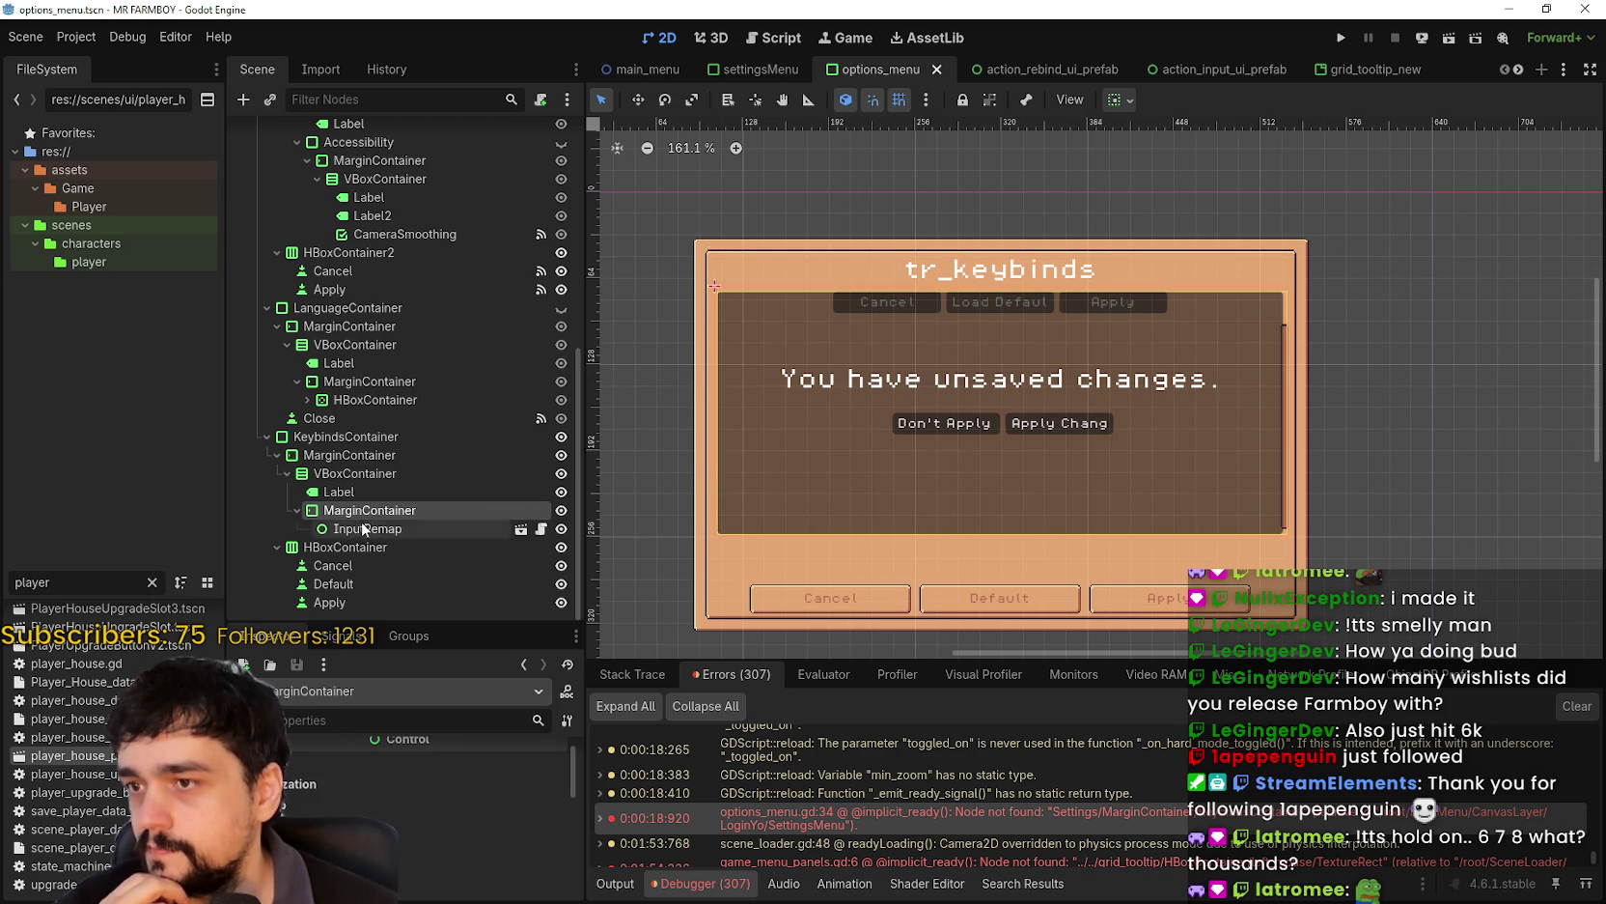
pyautogui.click(354, 533)
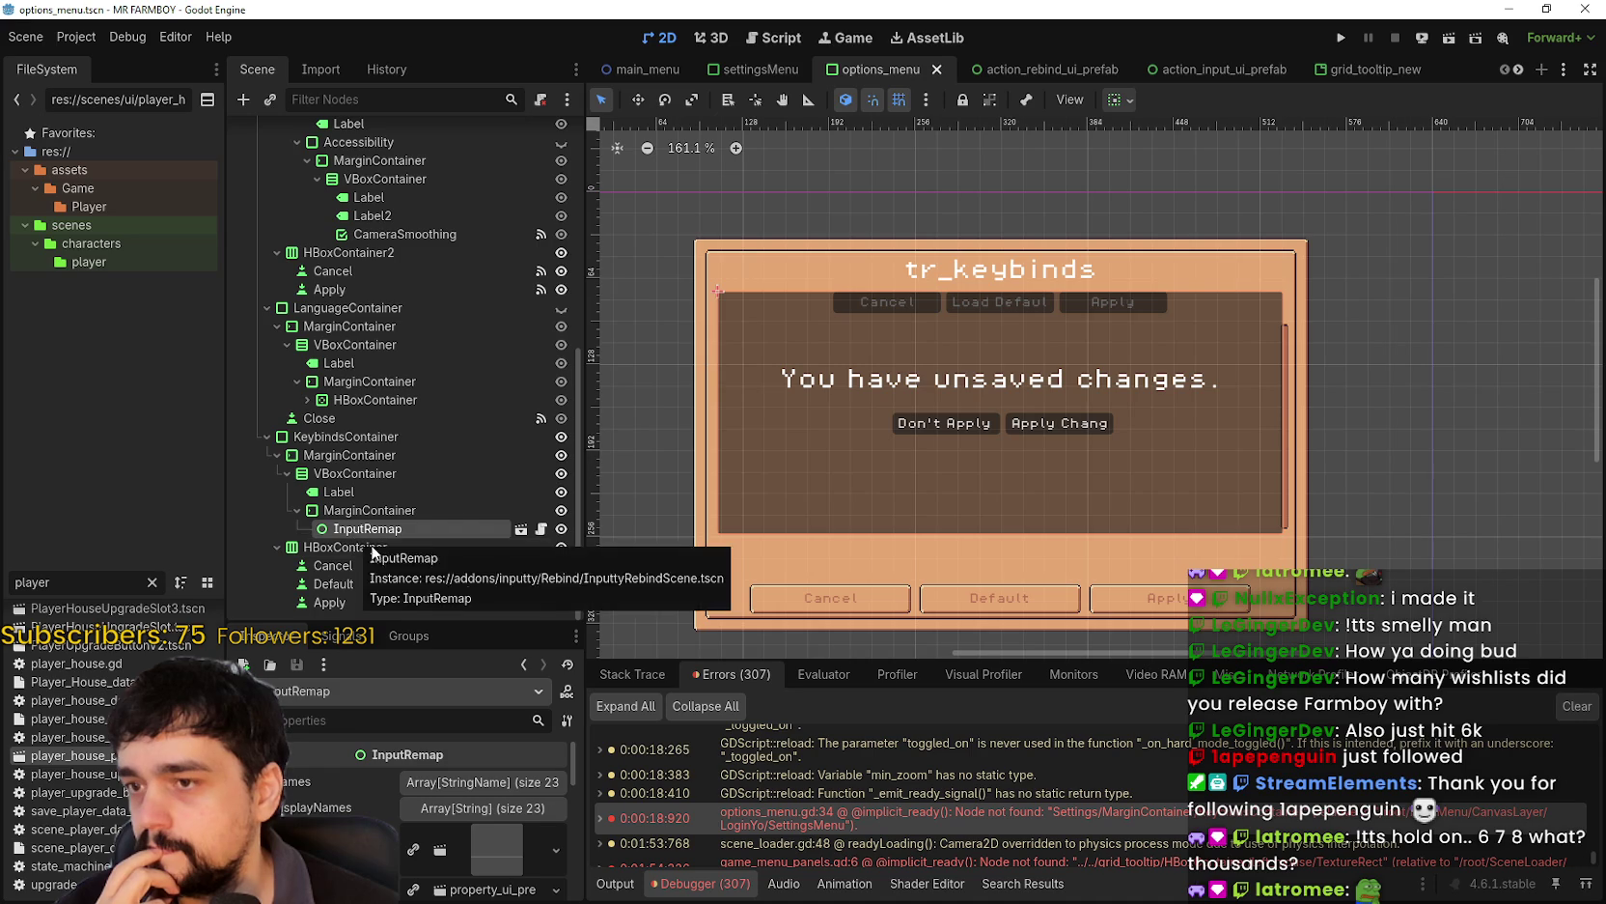
pyautogui.click(373, 510)
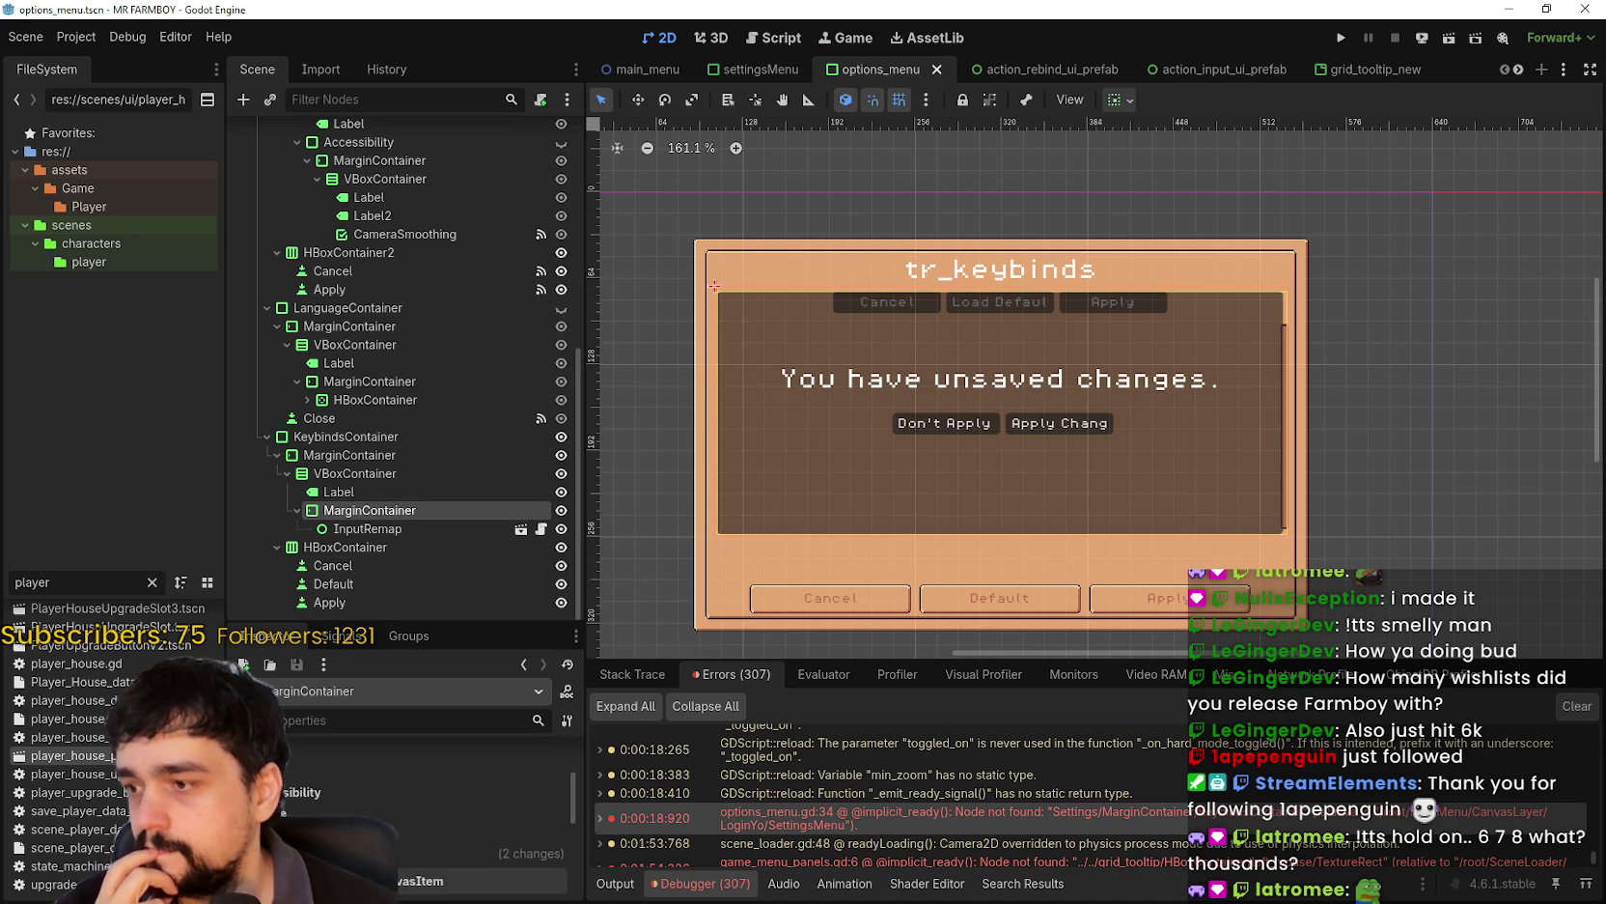
pyautogui.click(442, 528)
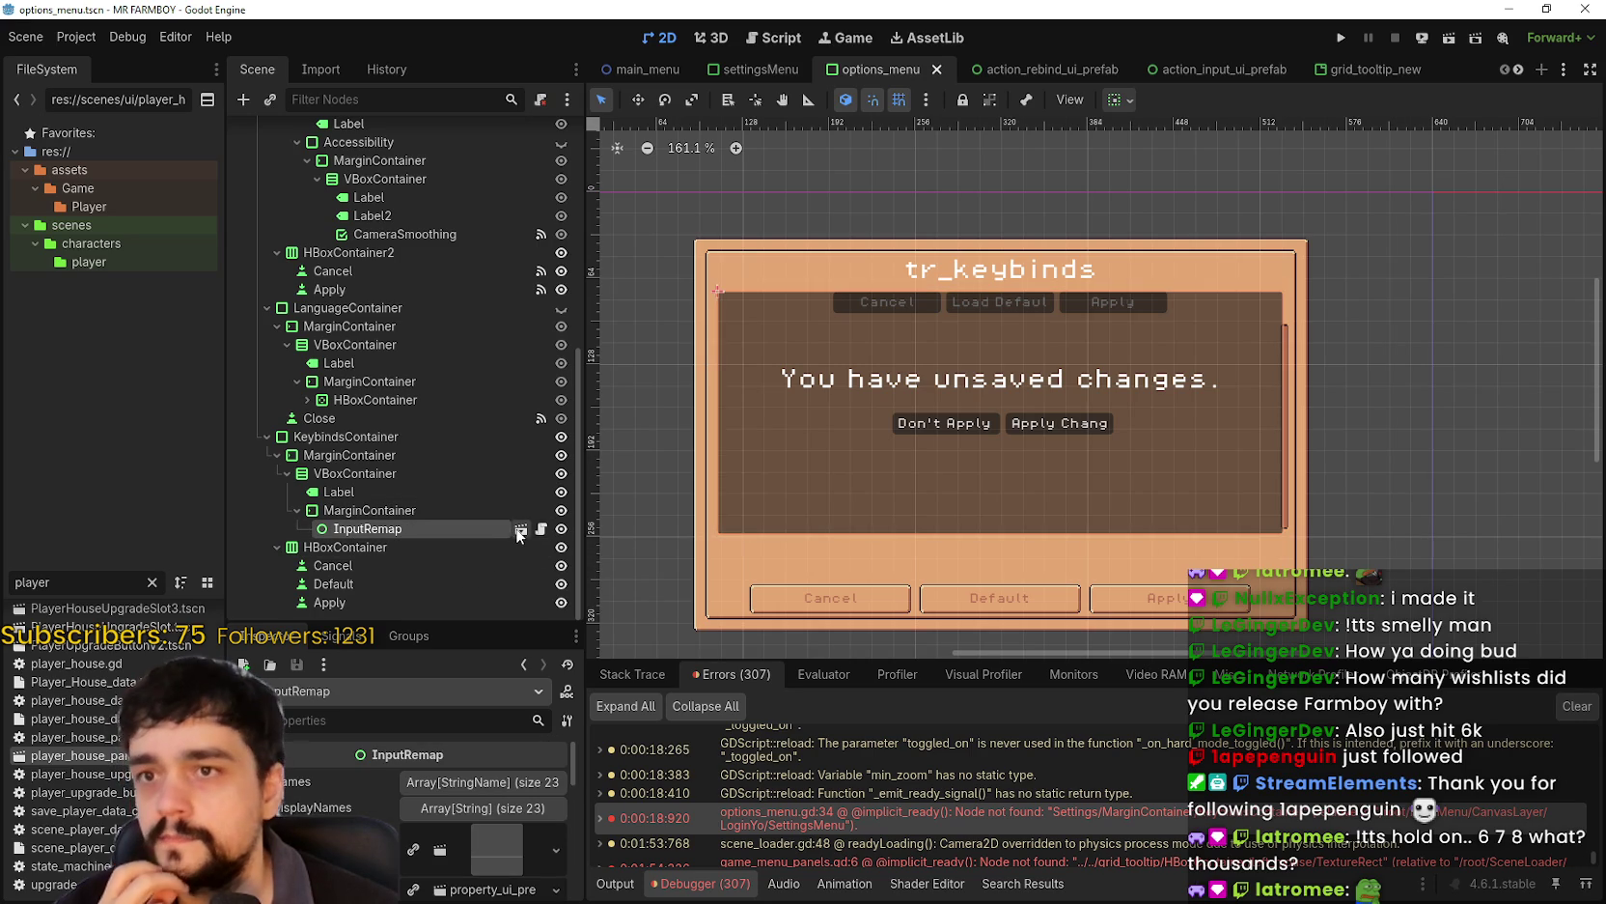
pyautogui.click(521, 529)
# - Raise InputRemap's Custom Minimum Size height to about 194
pyautogui.scroll(-2, 1053, 352)
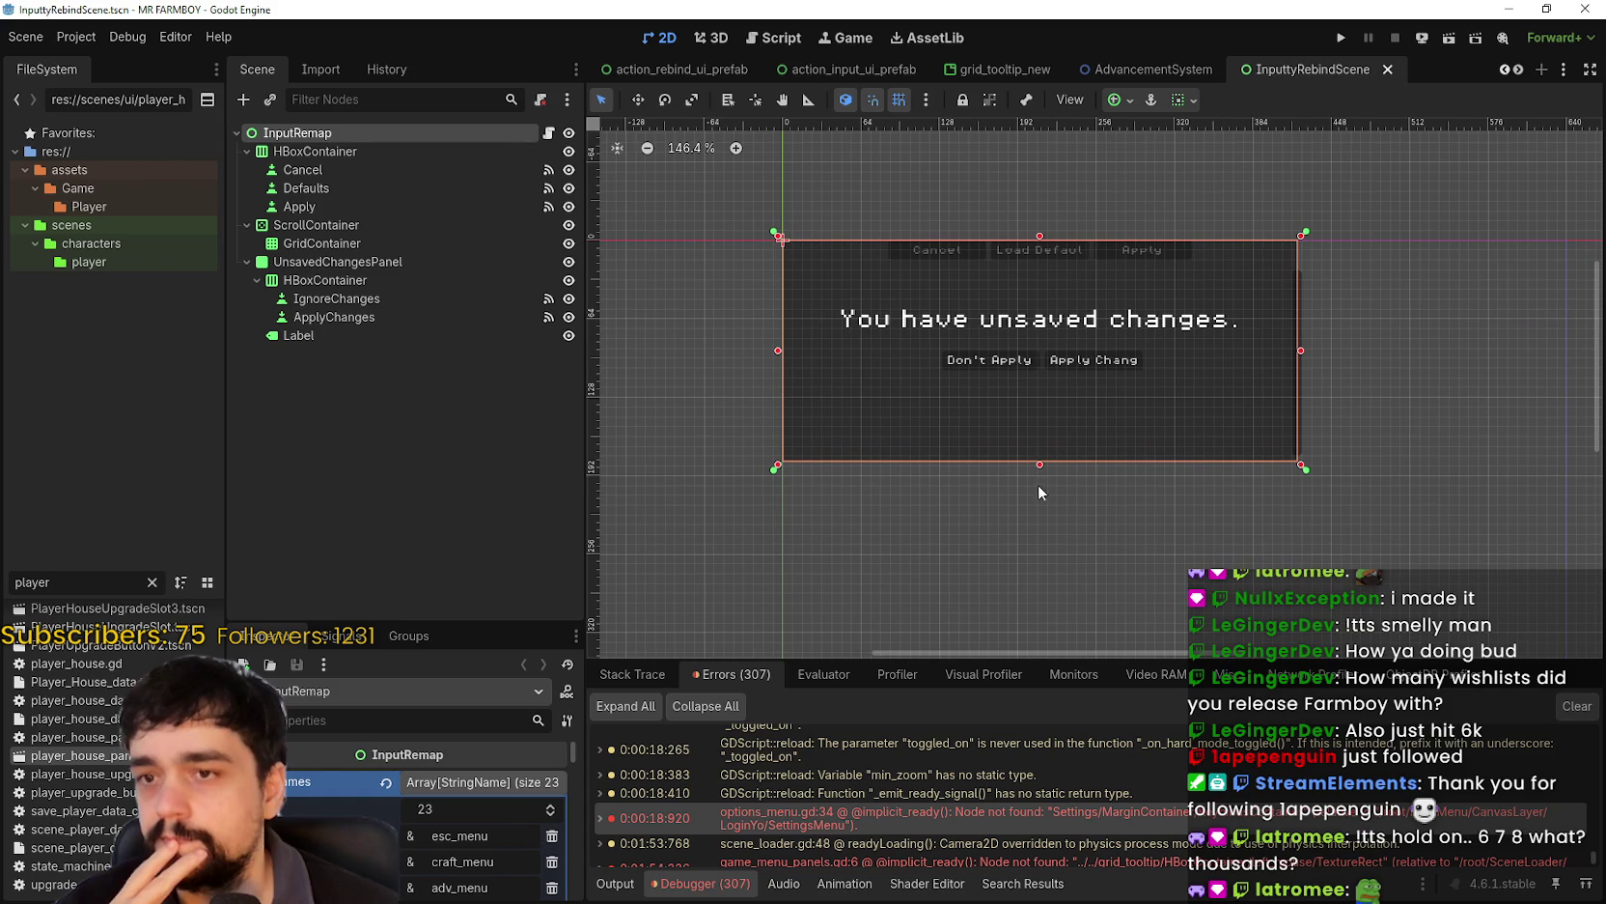
pyautogui.click(514, 787)
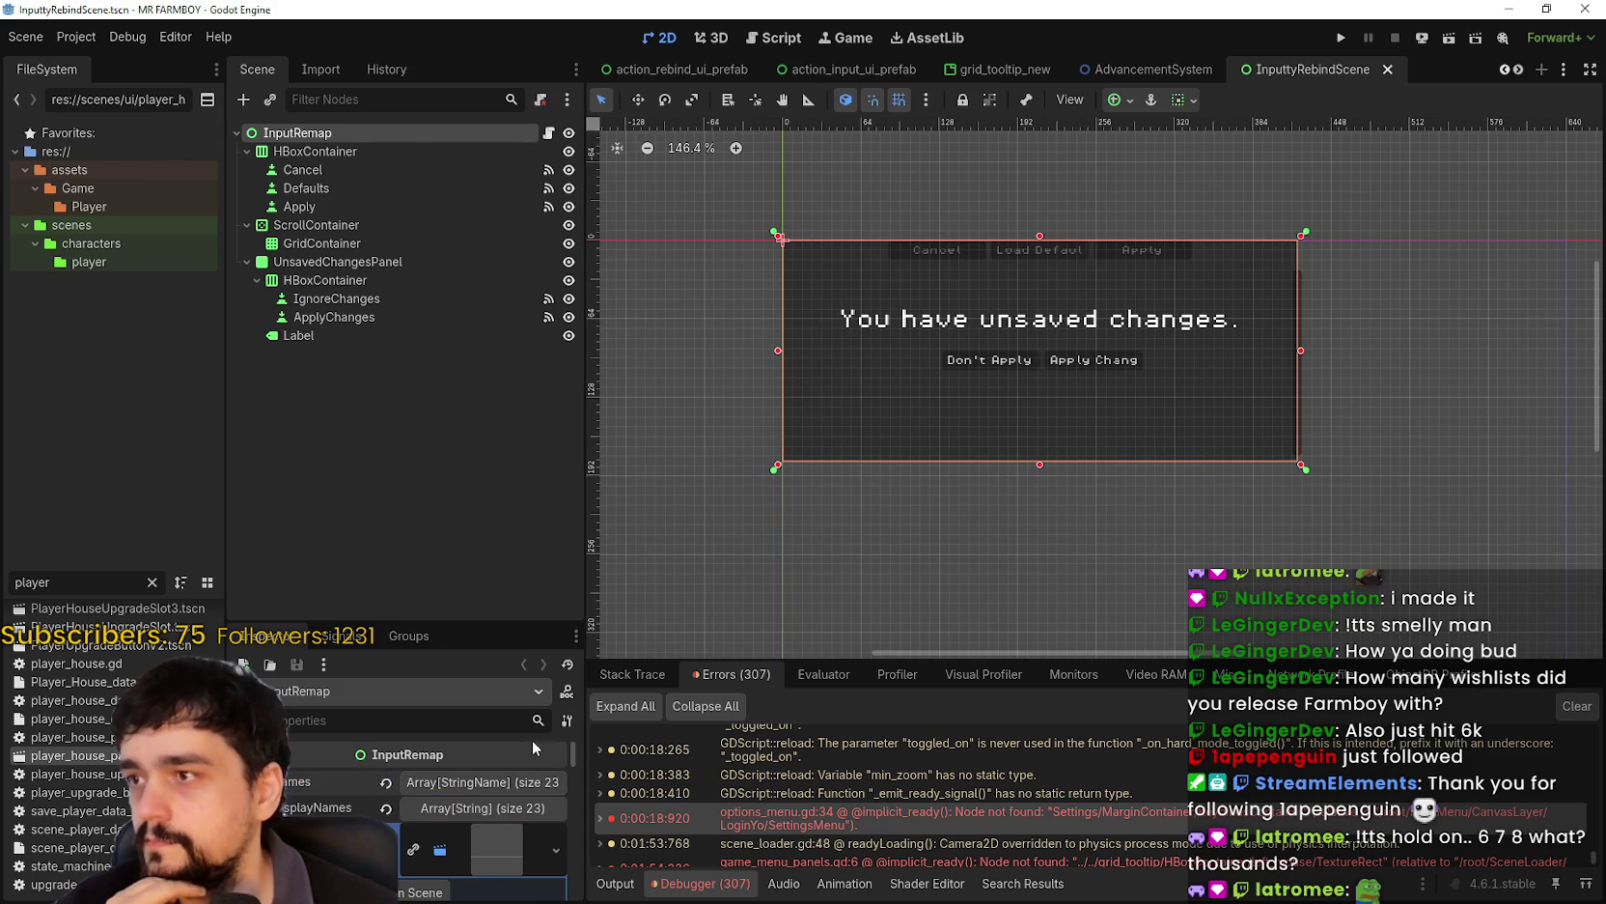
pyautogui.scroll(-10, 480, 828)
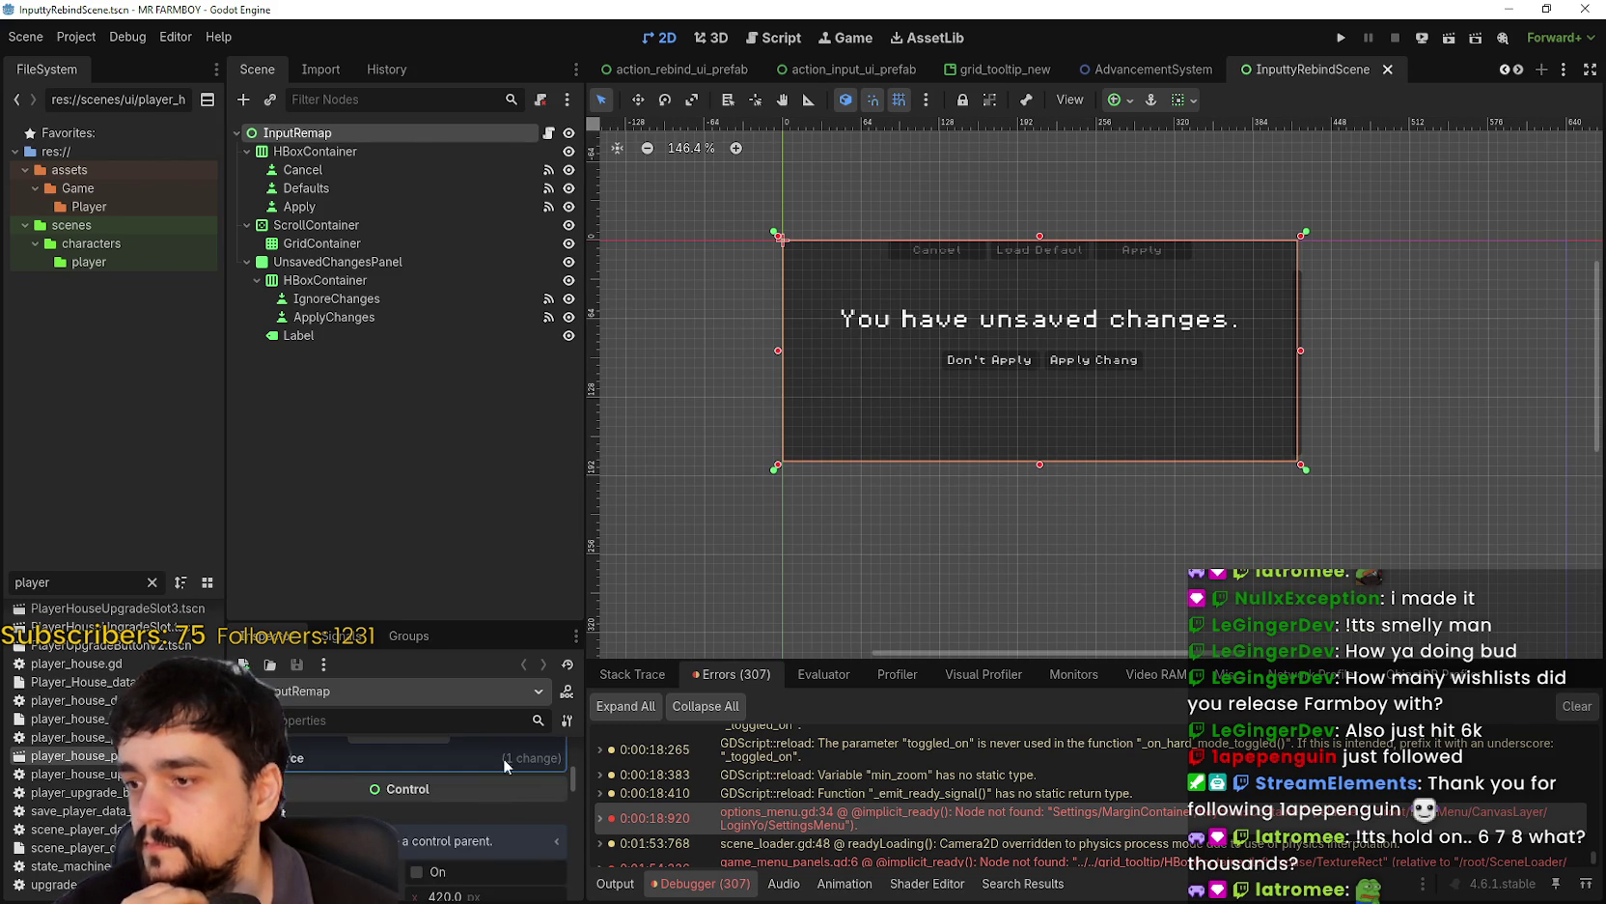
pyautogui.scroll(-2, 475, 838)
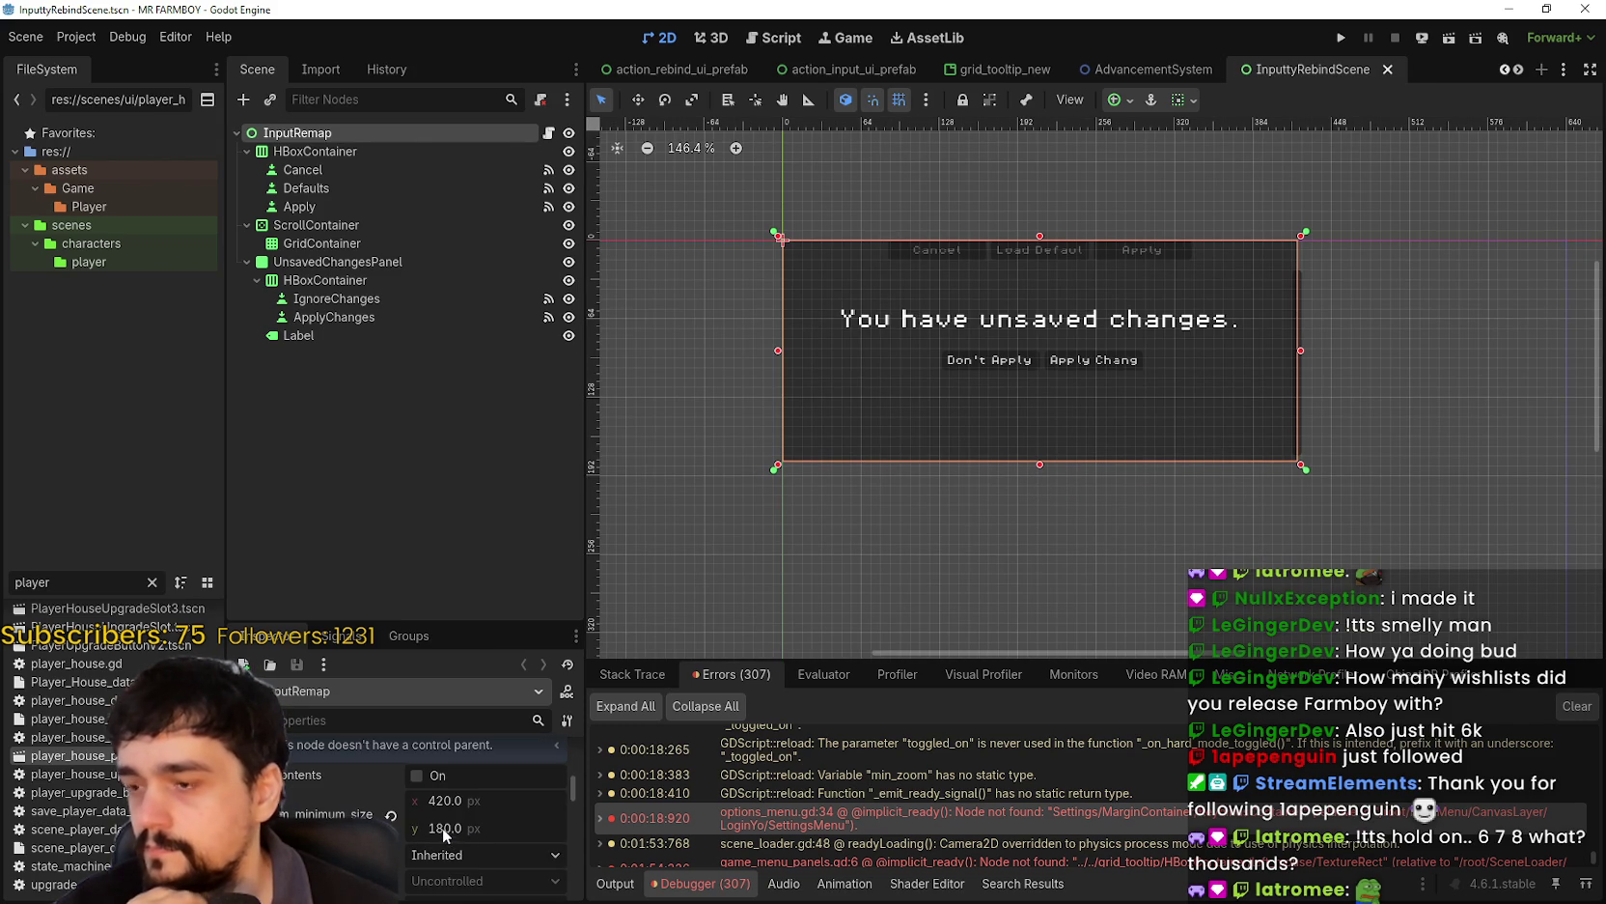
pyautogui.moveTo(453, 829); pyautogui.dragTo(478, 828)
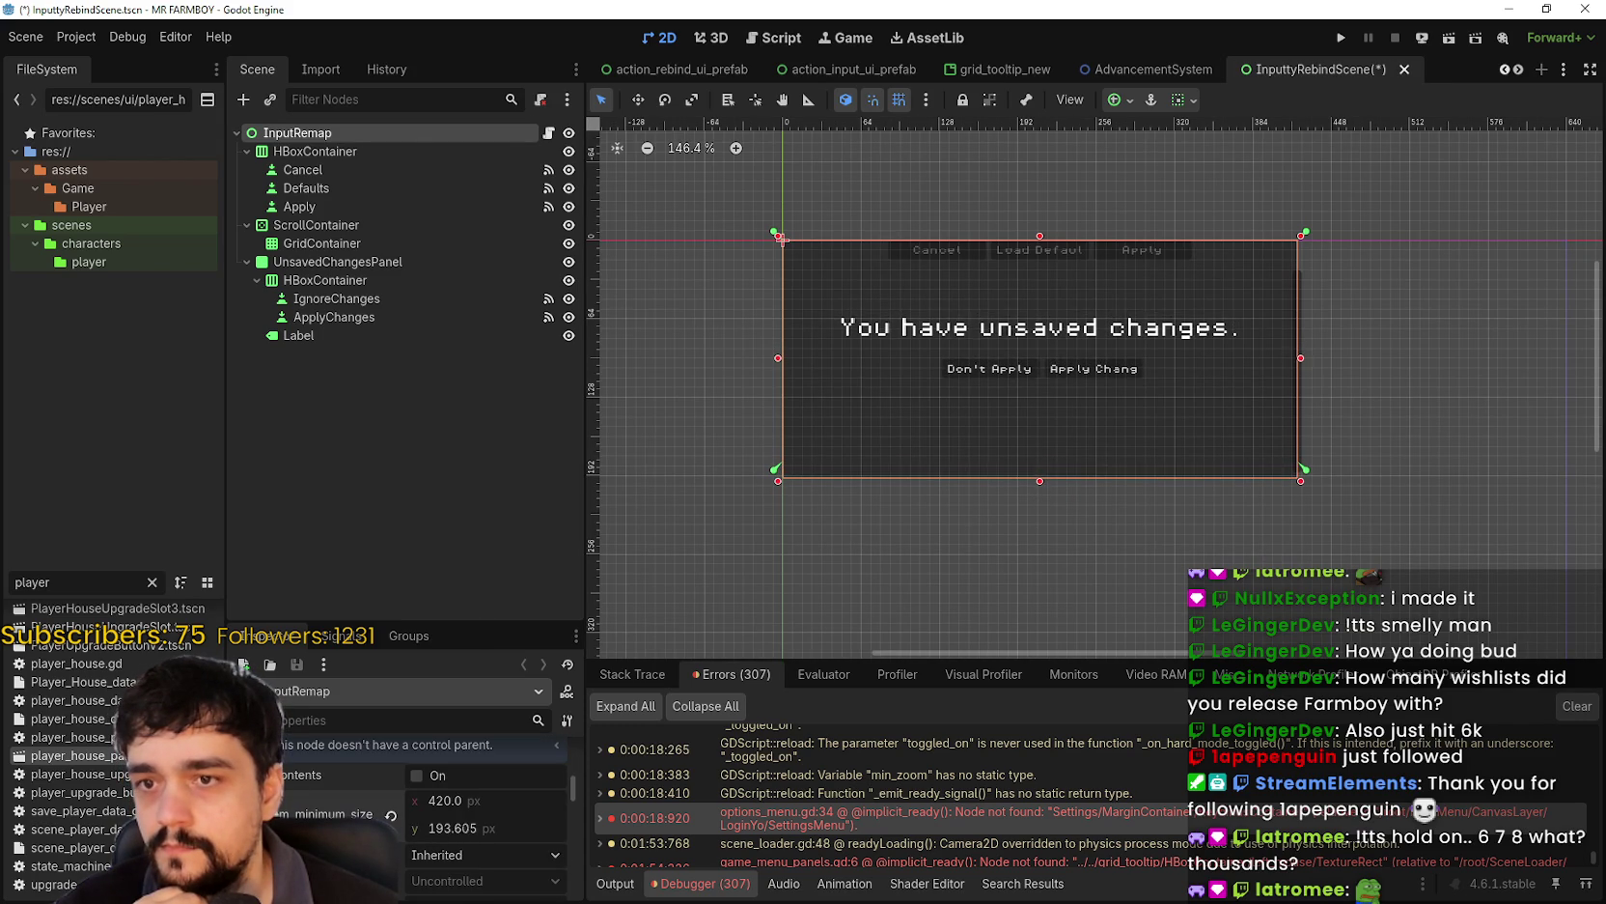
pyautogui.scroll(6, 1346, 332)
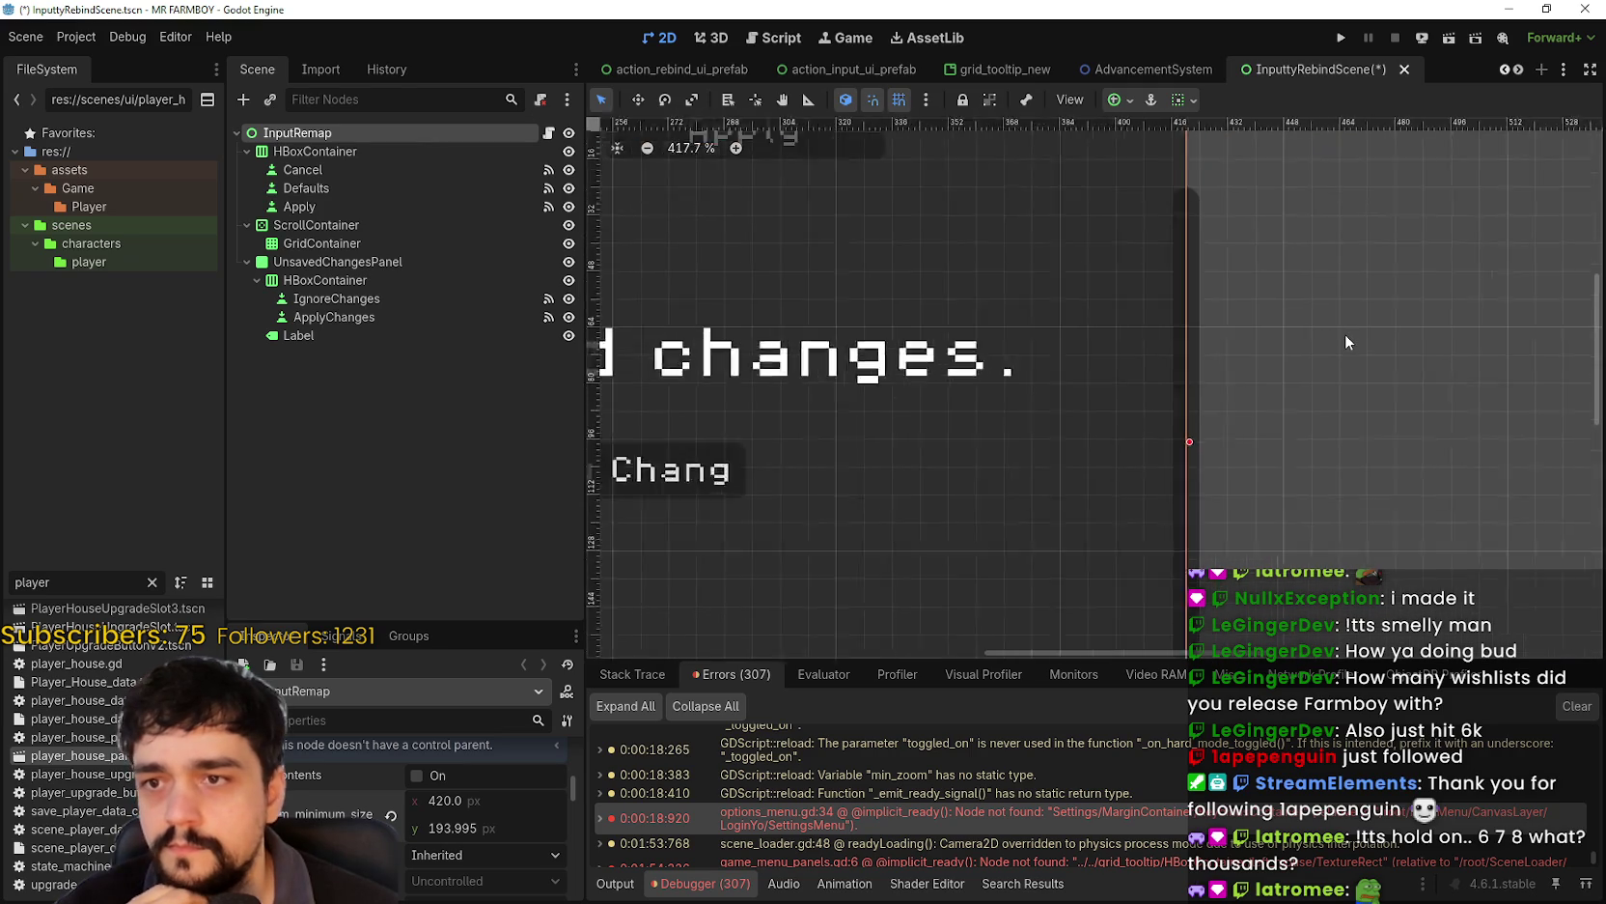
pyautogui.scroll(-2, 1332, 333)
pyautogui.scroll(-3, 1321, 334)
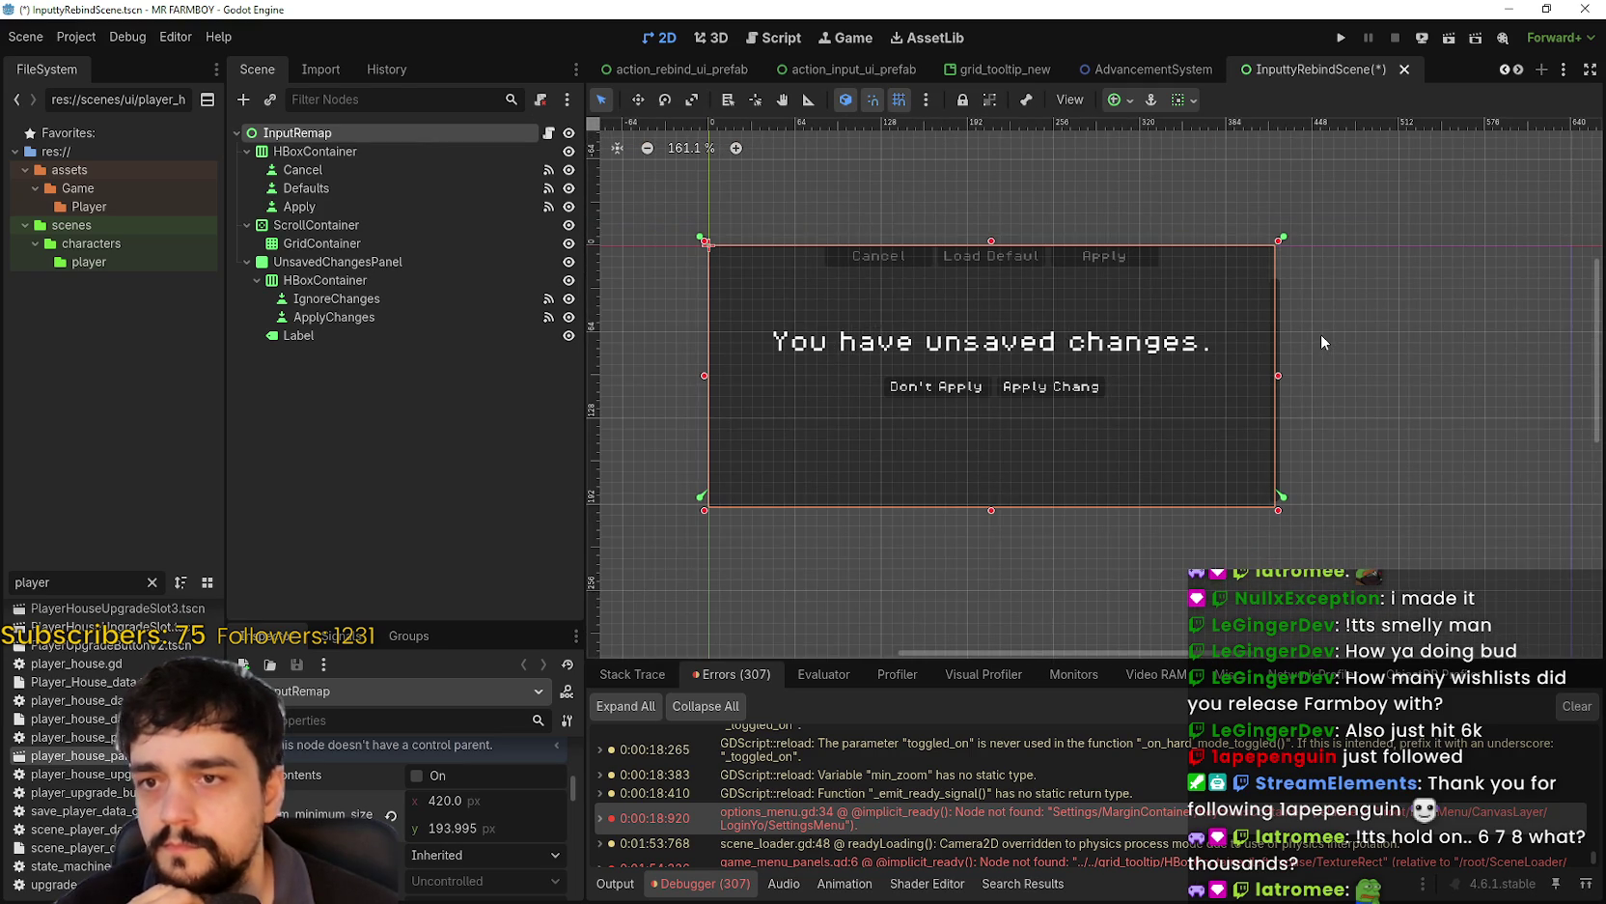
# - Pull the ScrollContainer's right and left edges inward in the 2D viewport
pyautogui.click(324, 225)
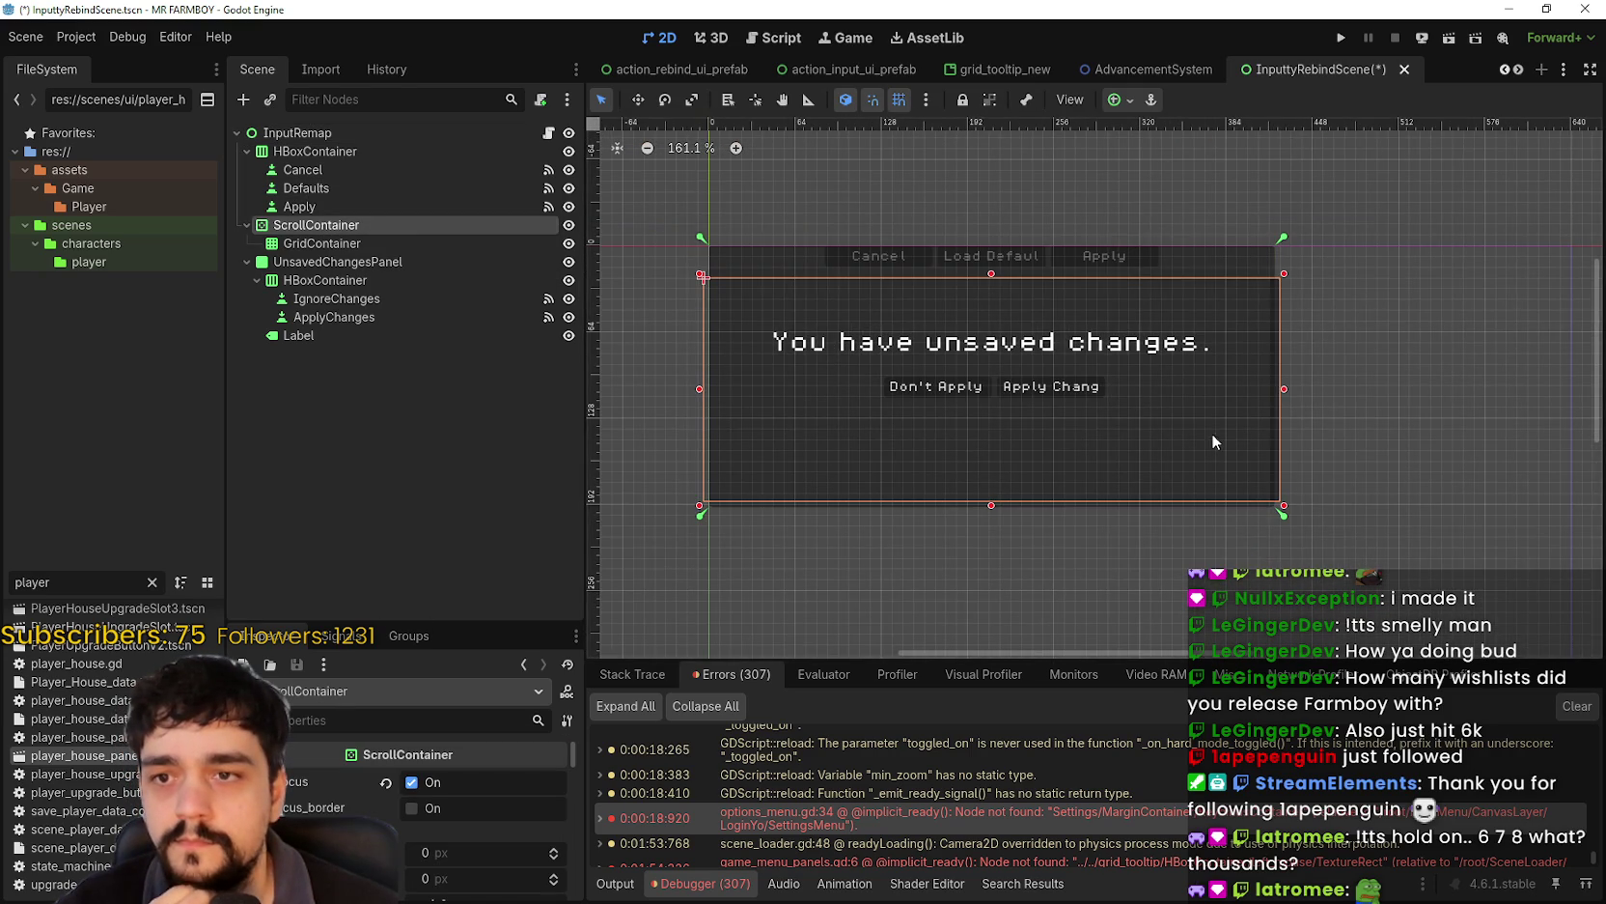
pyautogui.scroll(3, 1197, 426)
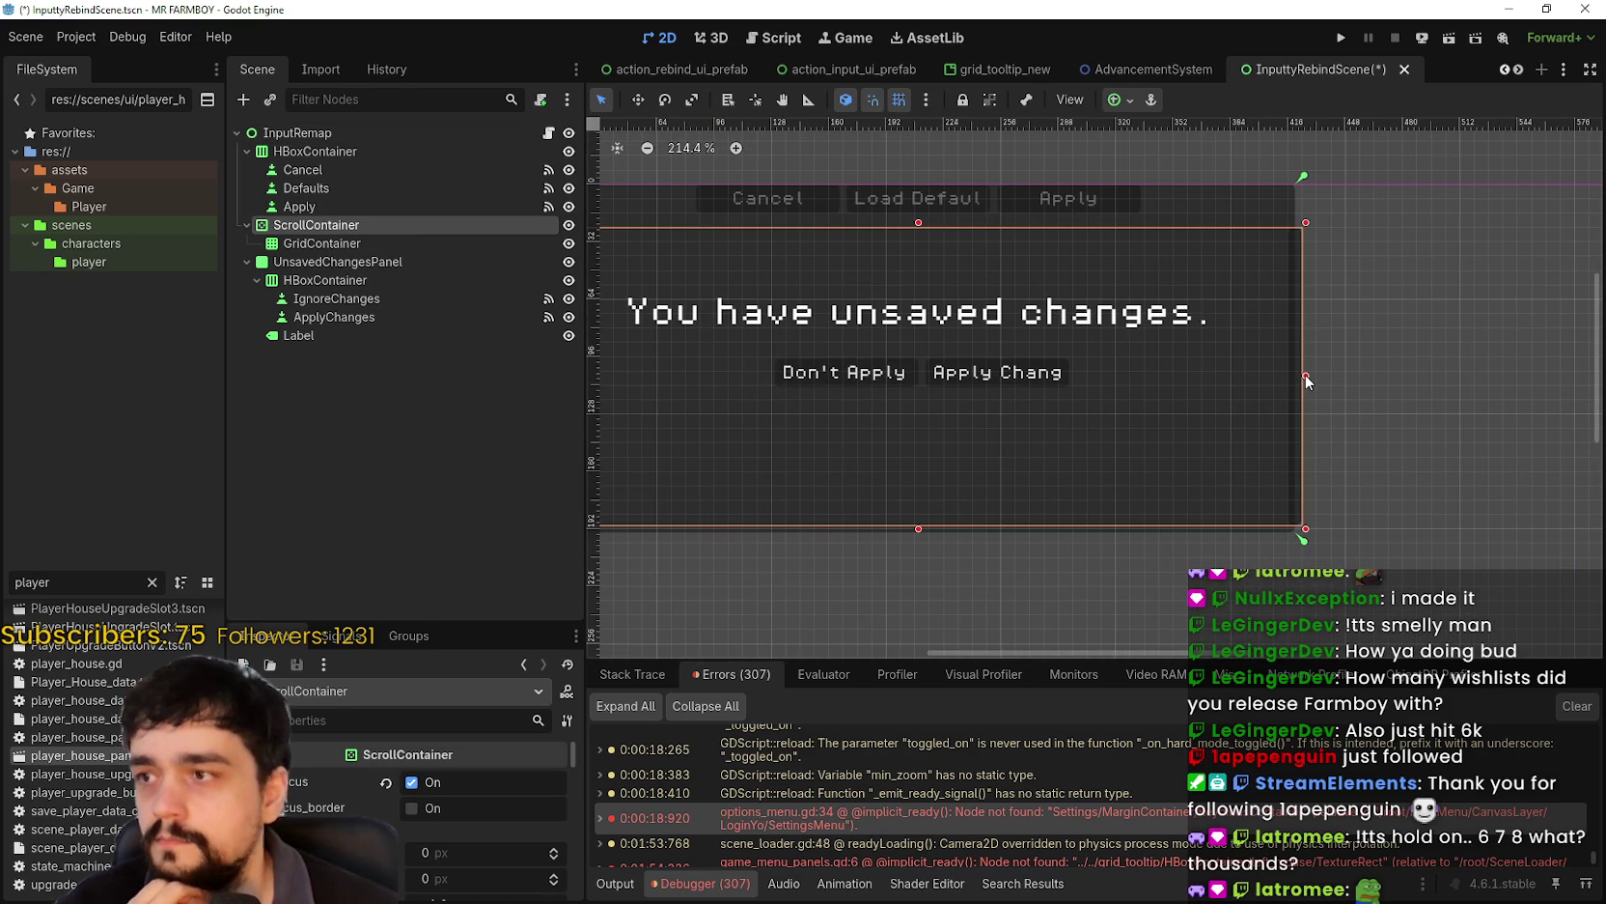
pyautogui.moveTo(1306, 375); pyautogui.dragTo(1293, 375)
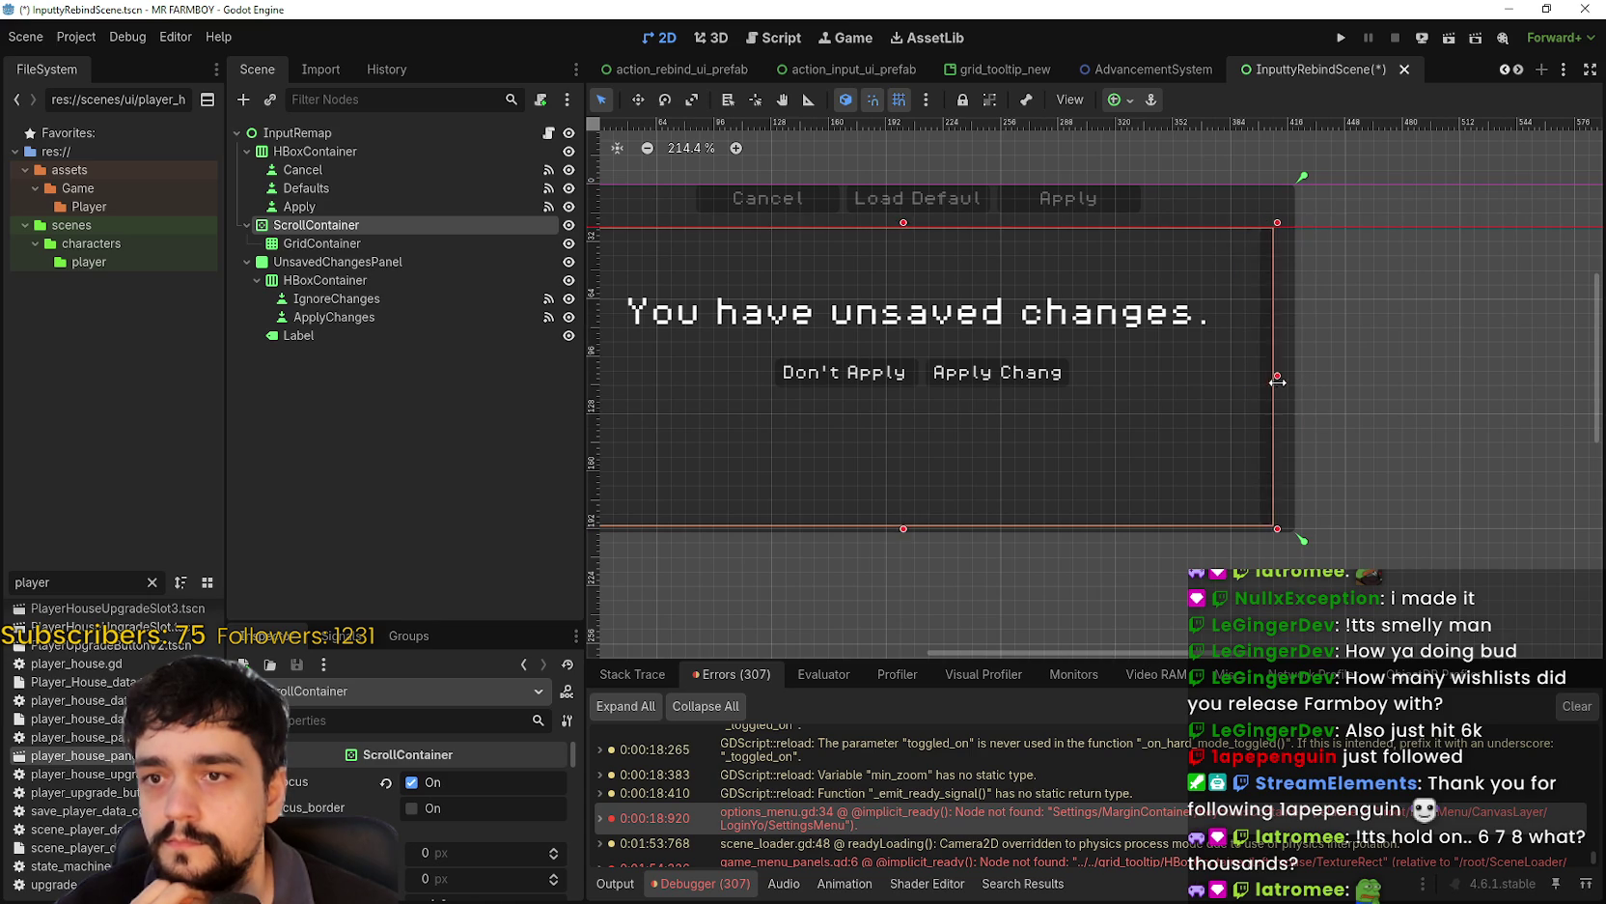
pyautogui.scroll(5, 1317, 368)
pyautogui.scroll(-3, 1319, 371)
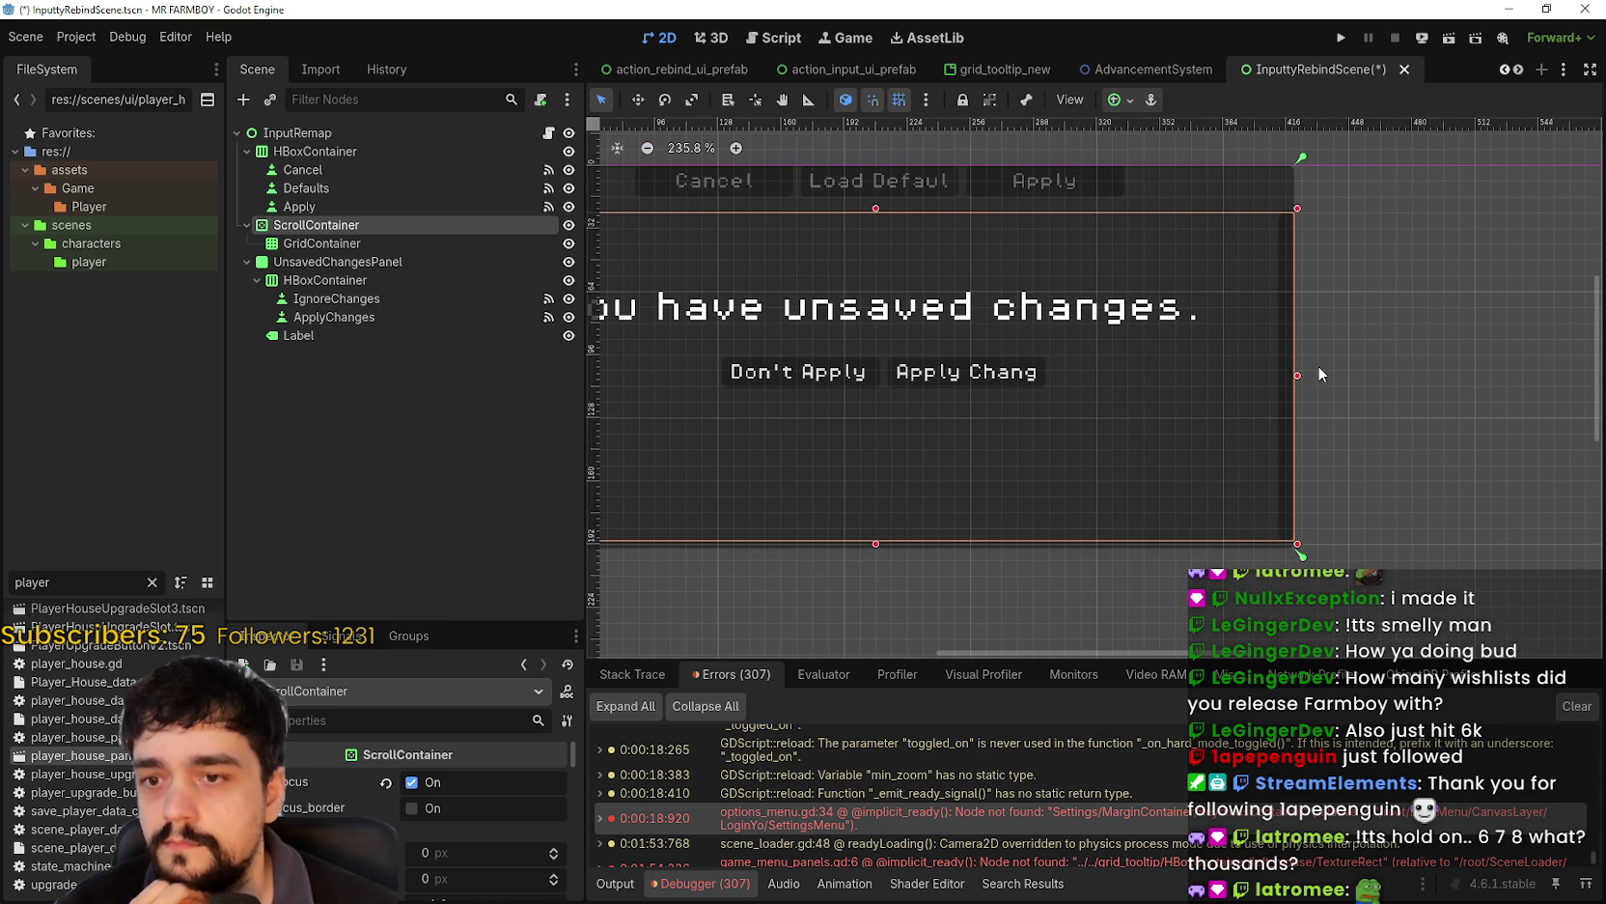
pyautogui.scroll(-1, 1305, 371)
pyautogui.hscroll(-2, 811, 352)
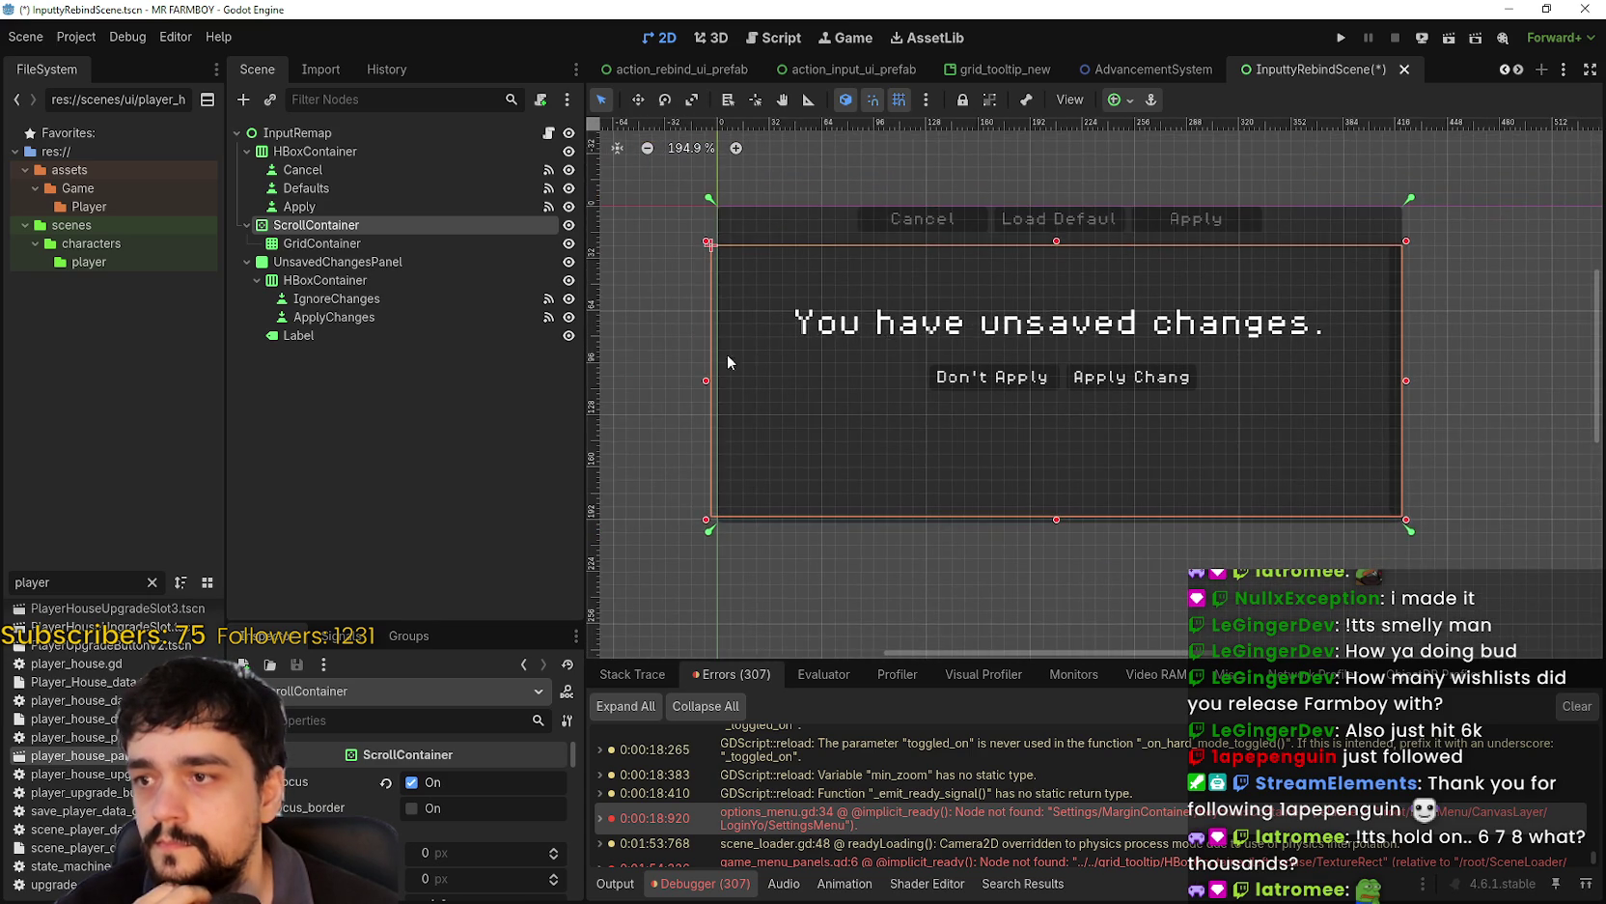
pyautogui.scroll(1, 719, 376)
pyautogui.moveTo(716, 381); pyautogui.dragTo(711, 384)
pyautogui.scroll(-2, 898, 357)
pyautogui.hscroll(1, 1067, 383)
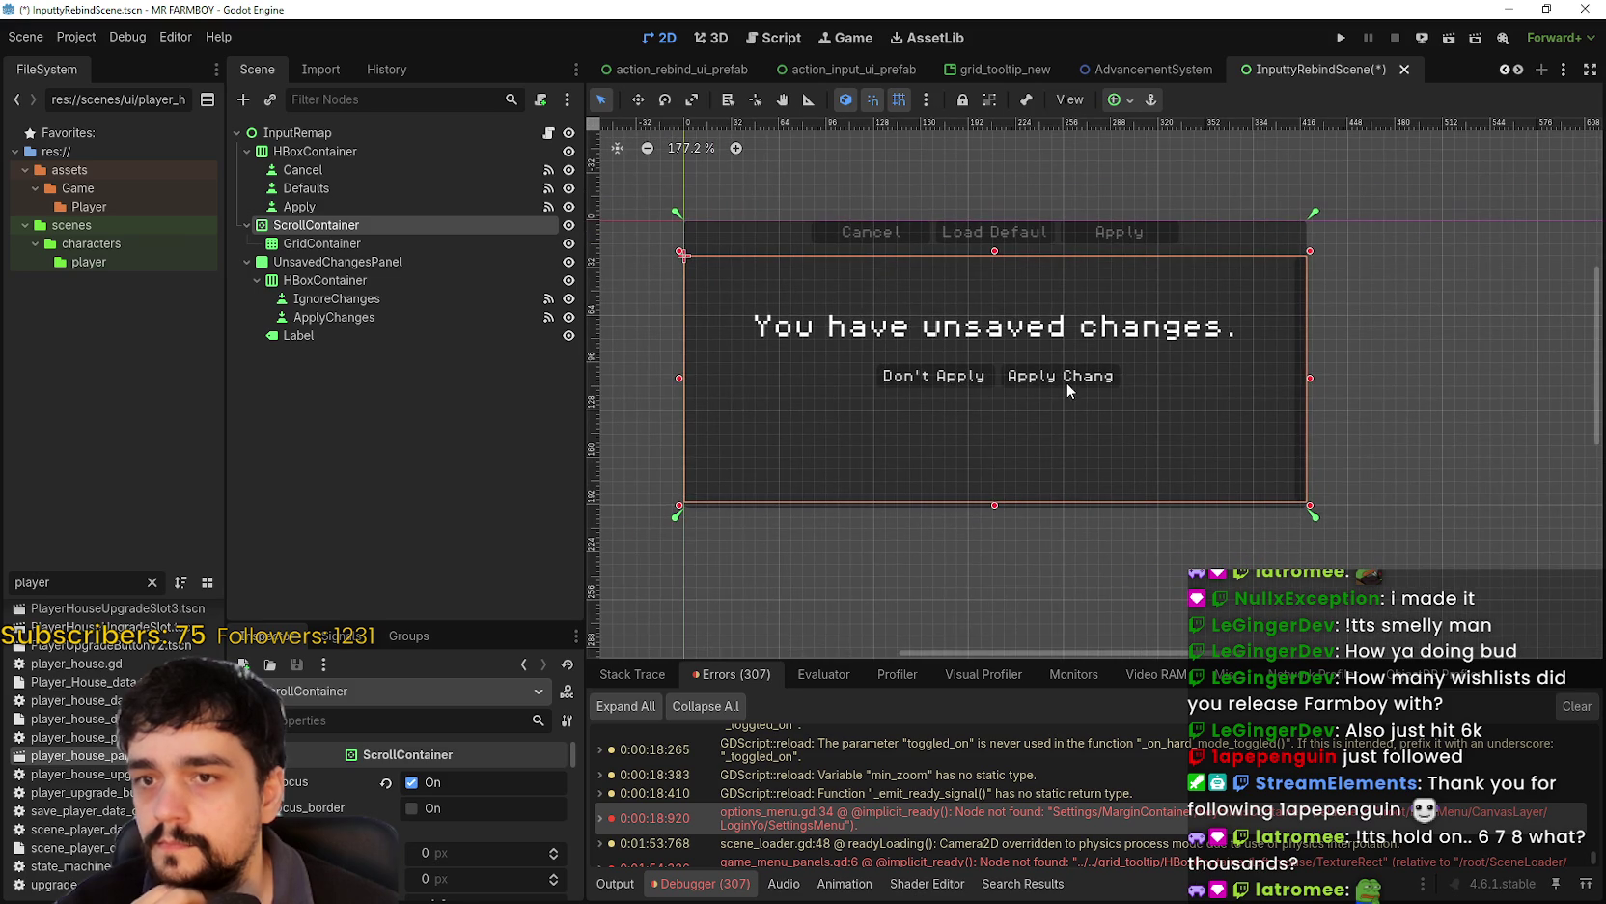
pyautogui.click(332, 131)
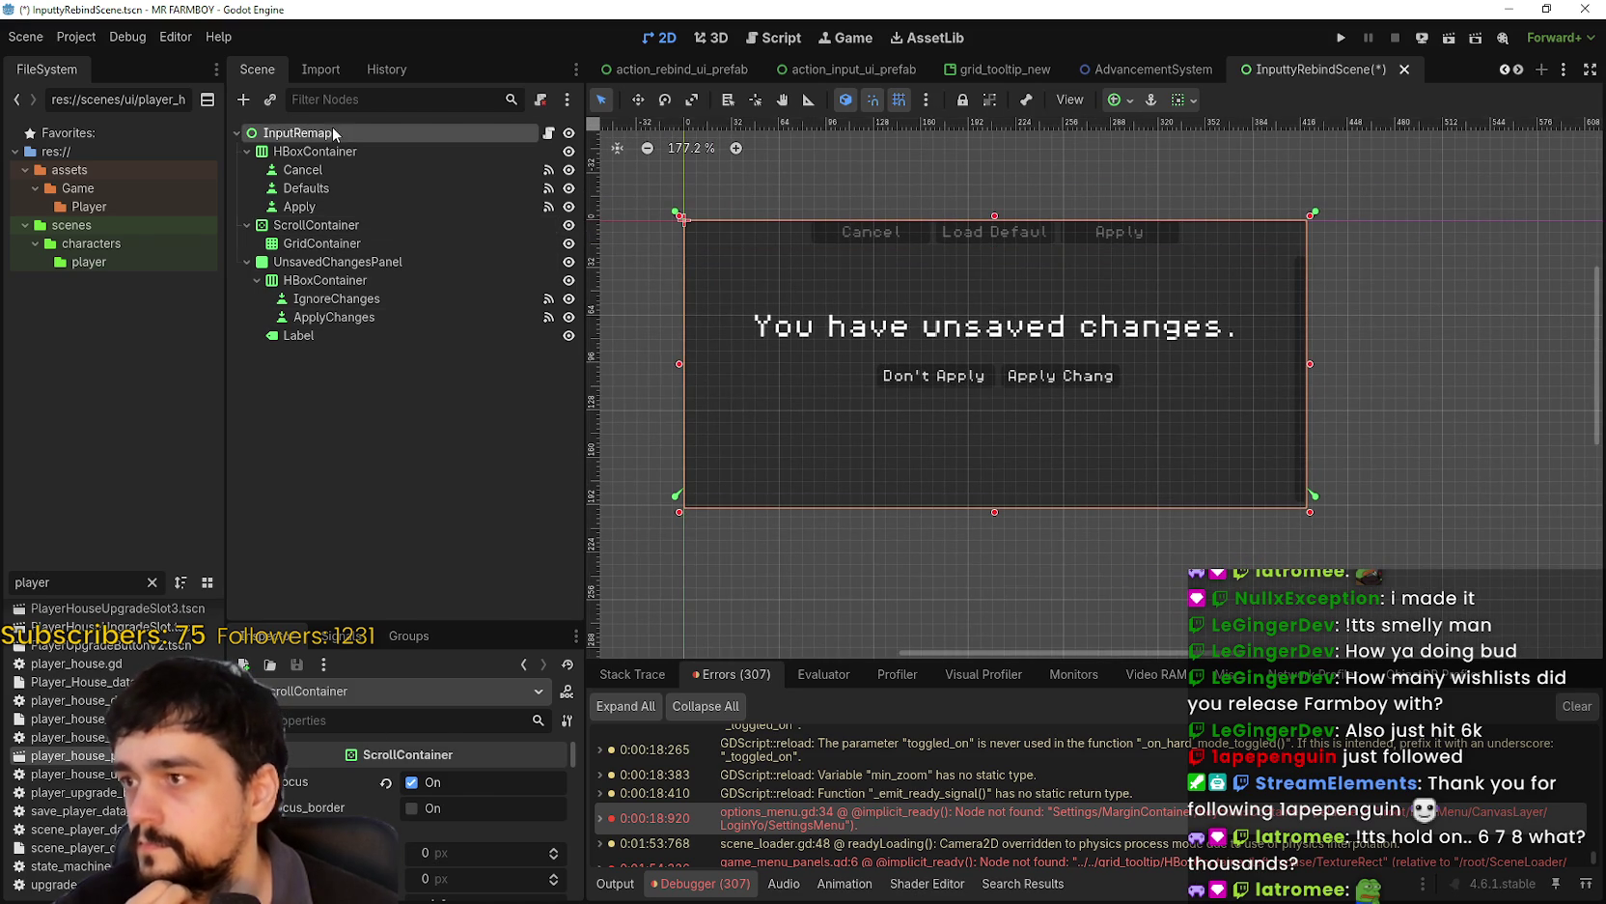
pyautogui.scroll(3, 1001, 508)
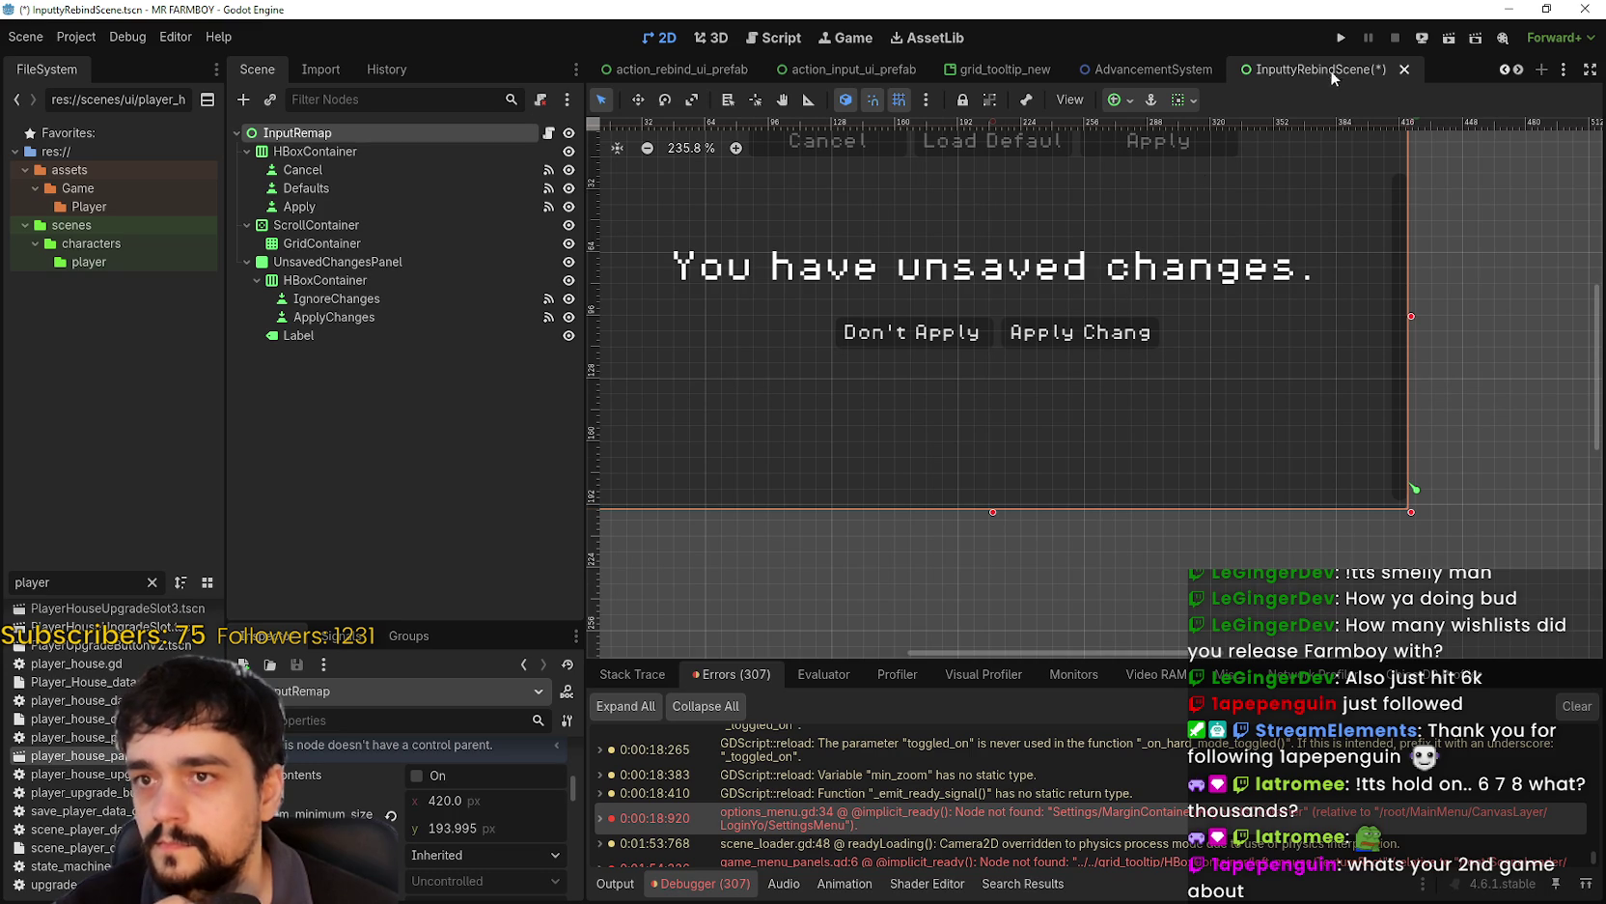
# - Save the rebind scene and open options_menu from a 'setting' FileSystem filter
pyautogui.hotkey('ctrl', 's')
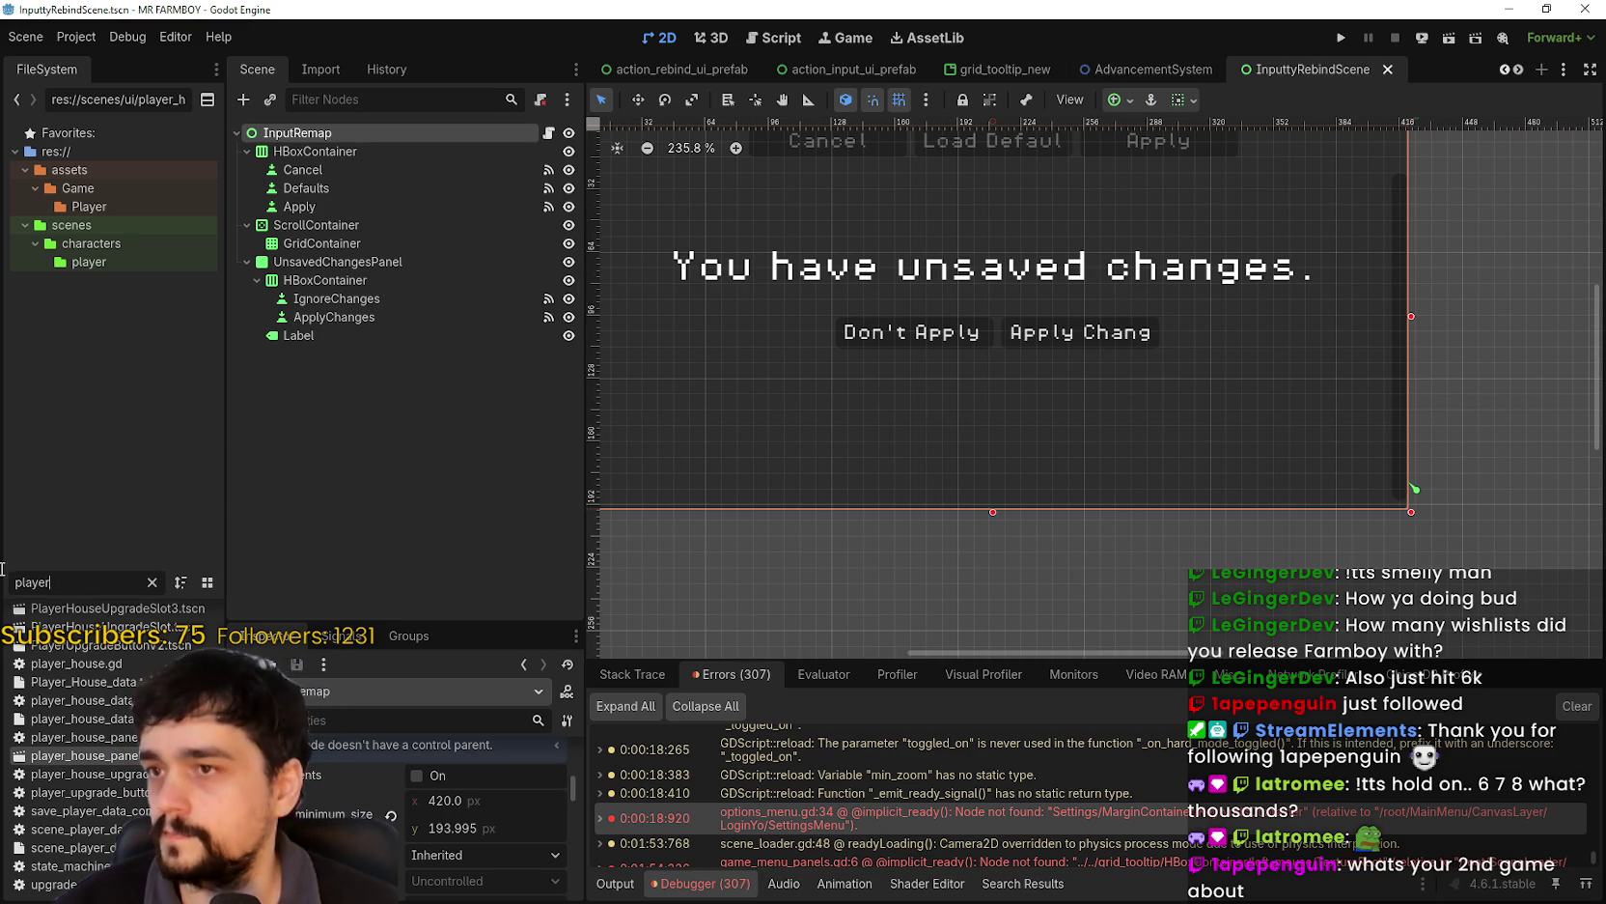
pyautogui.write('setting')
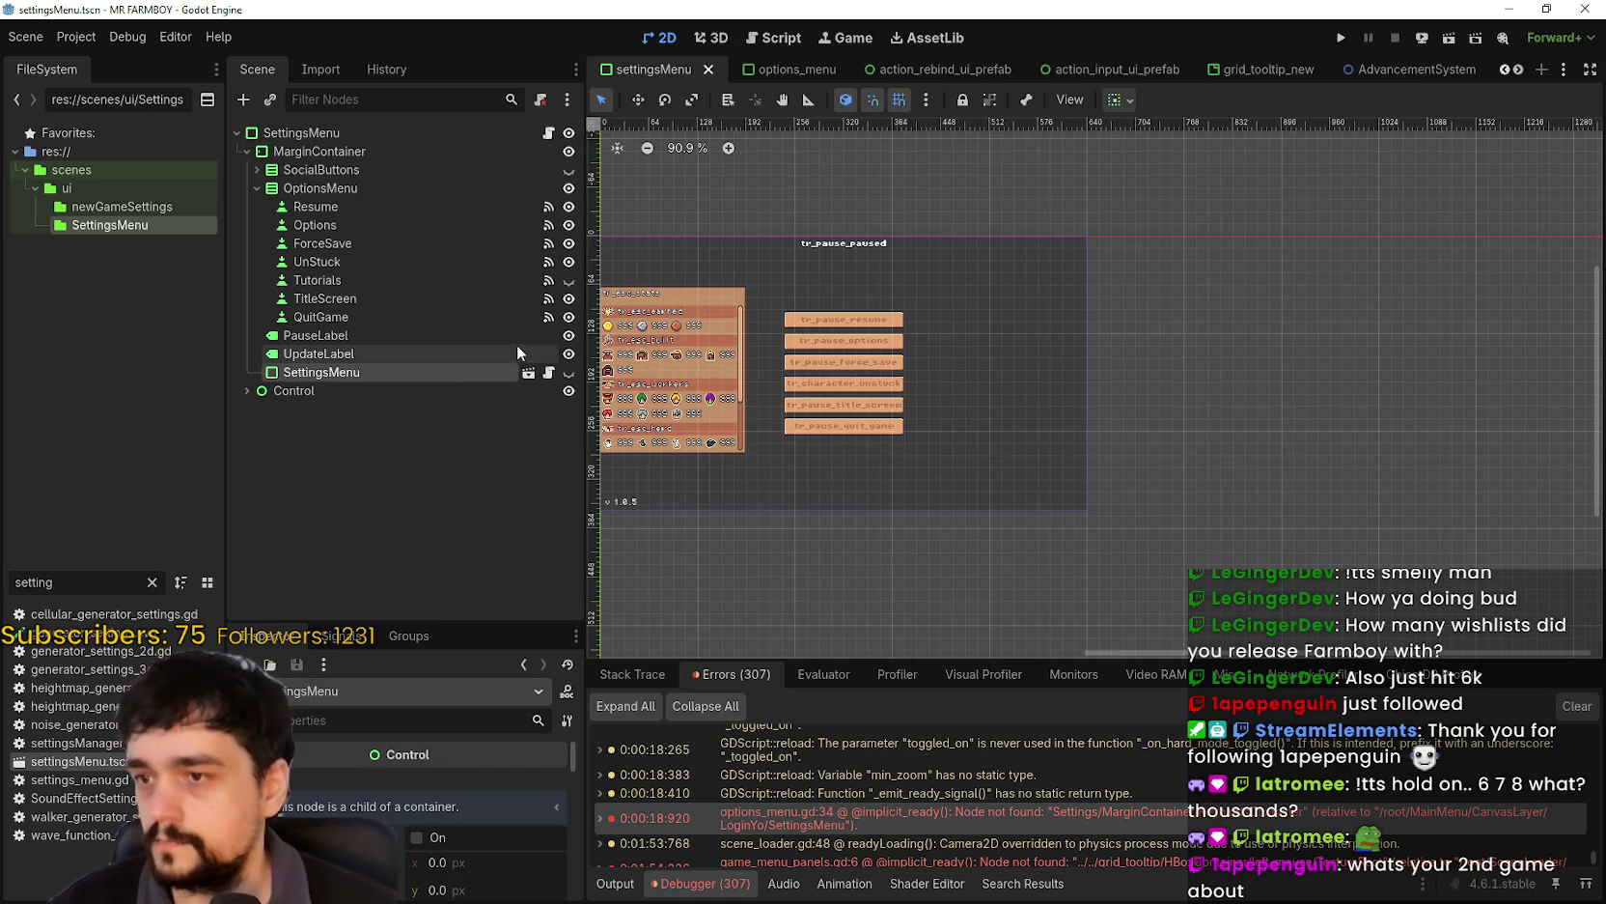
pyautogui.click(529, 372)
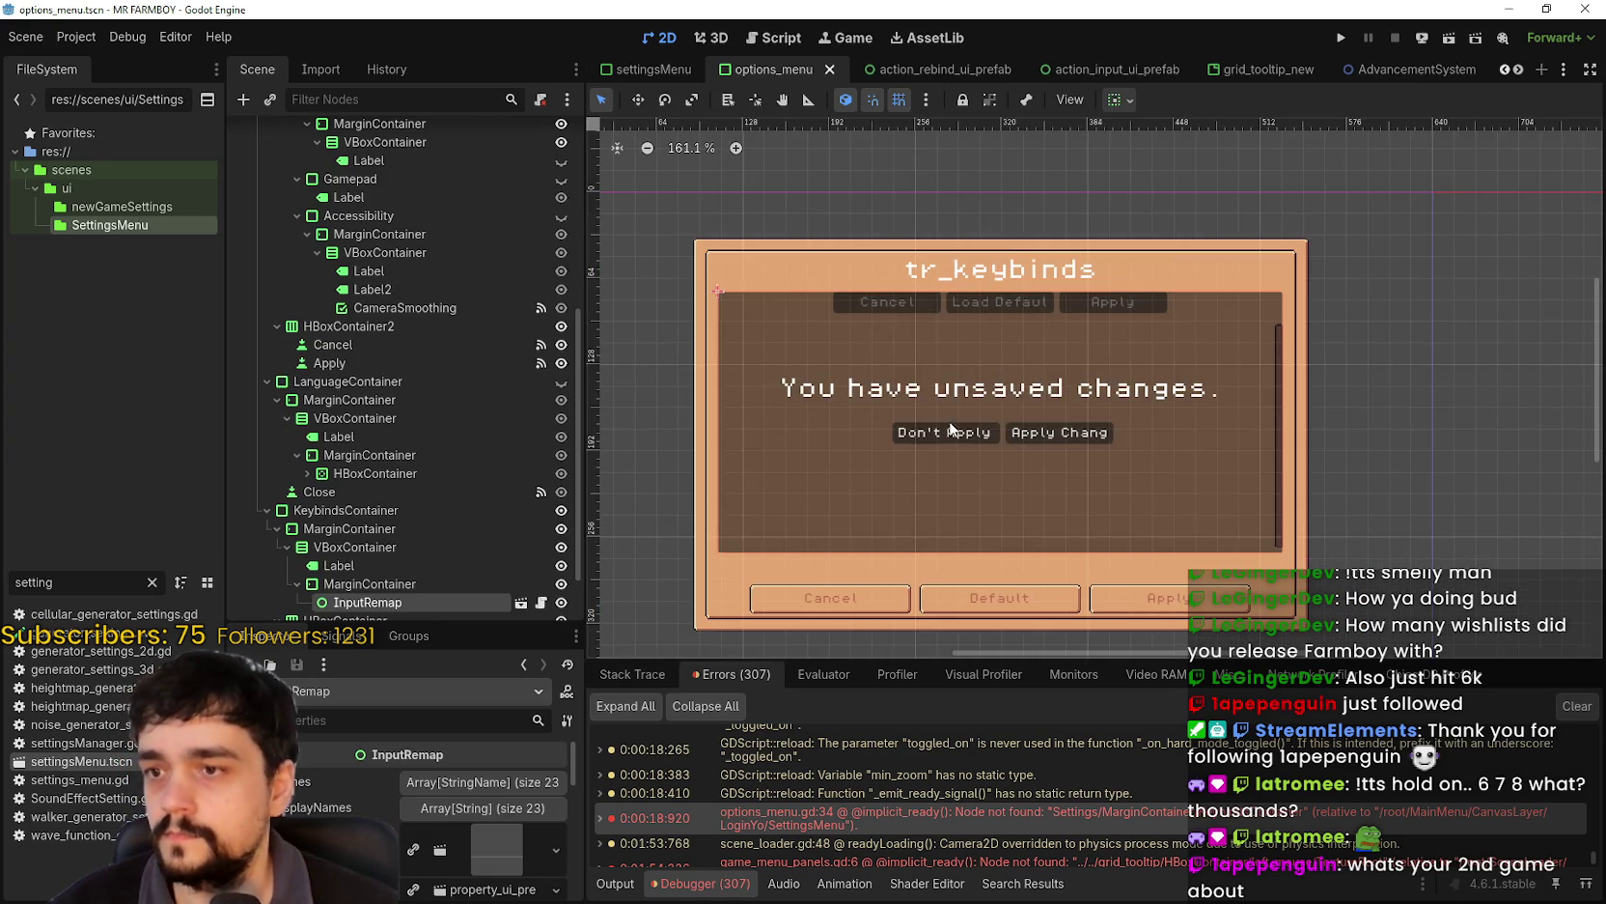
pyautogui.scroll(3, 809, 449)
pyautogui.scroll(-2, 932, 461)
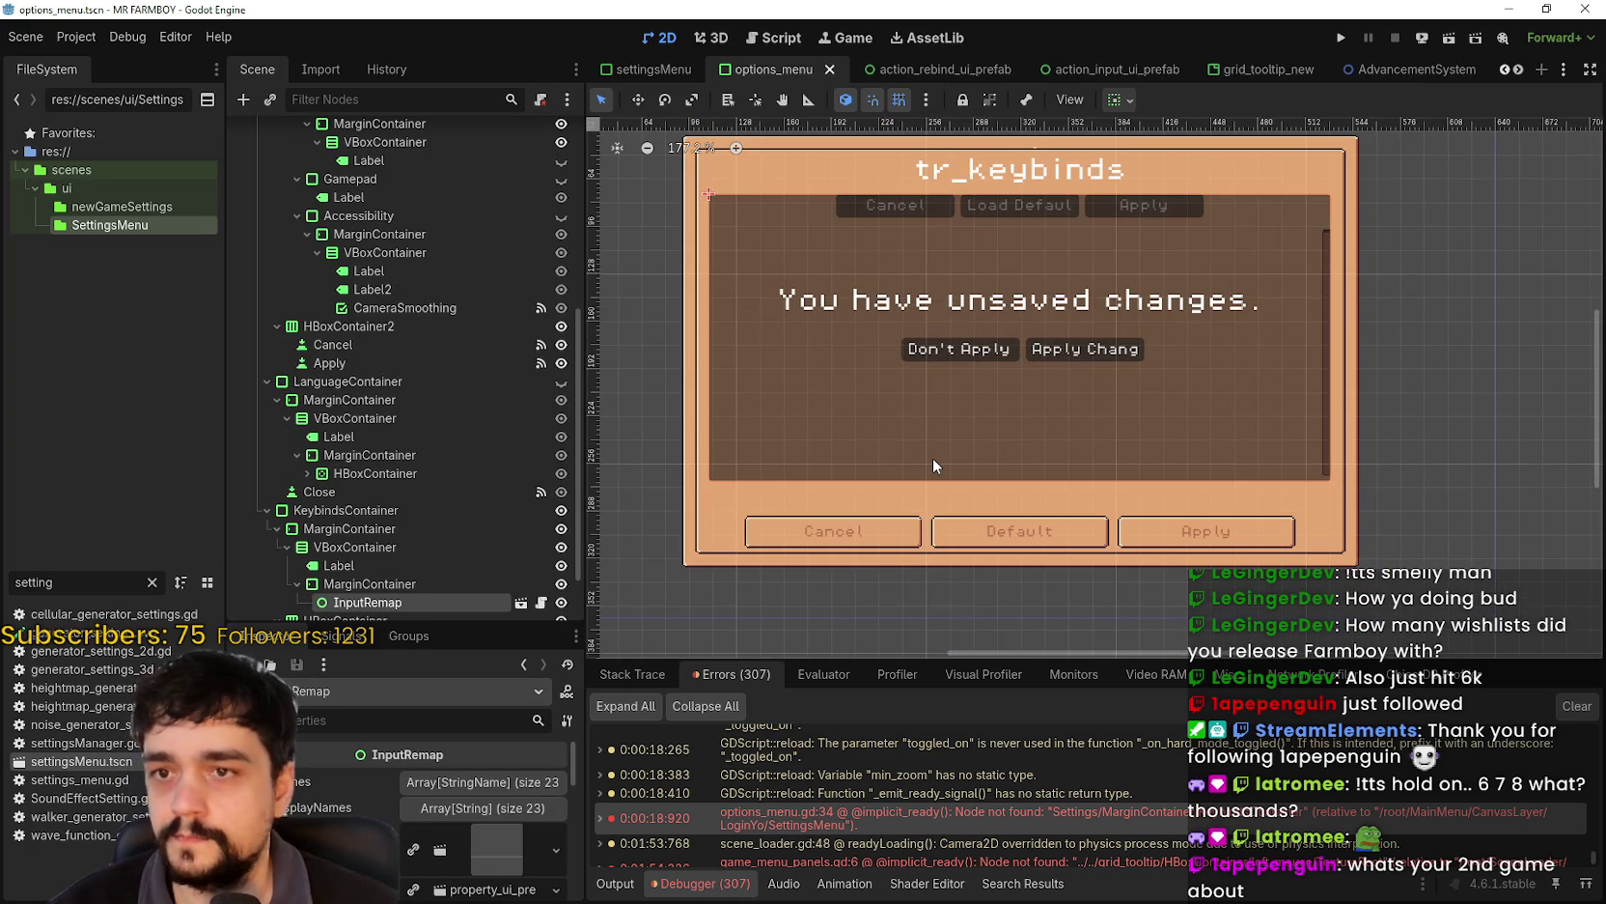
pyautogui.scroll(-2, 452, 557)
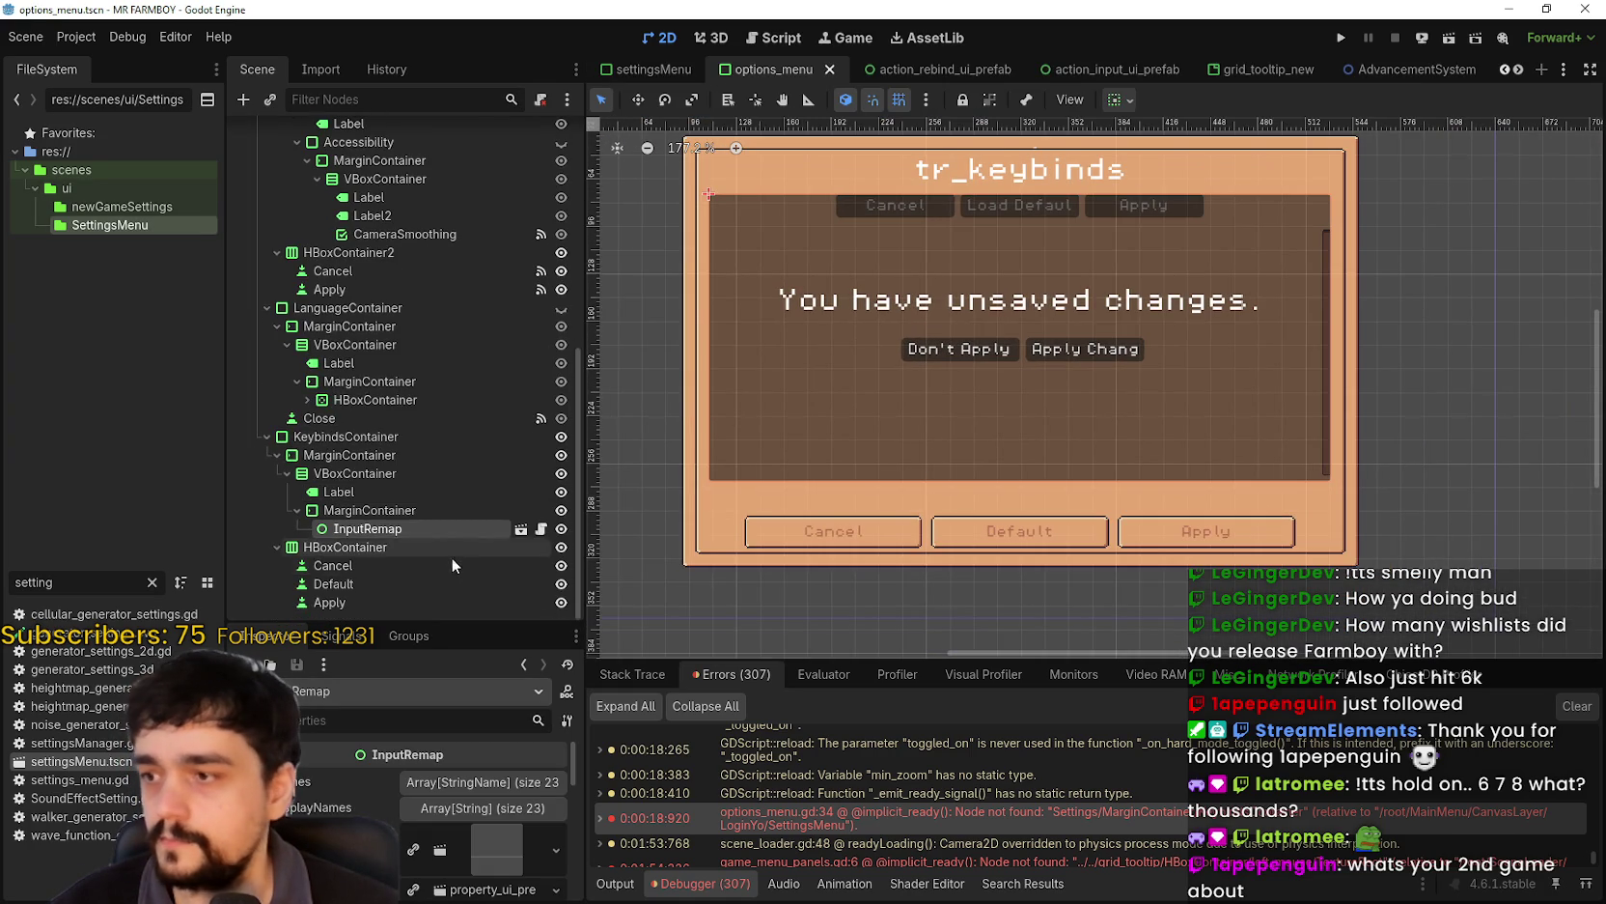
# - Select the MarginContainer holding InputRemap and reopen the InputRemap sub-scene
pyautogui.click(396, 512)
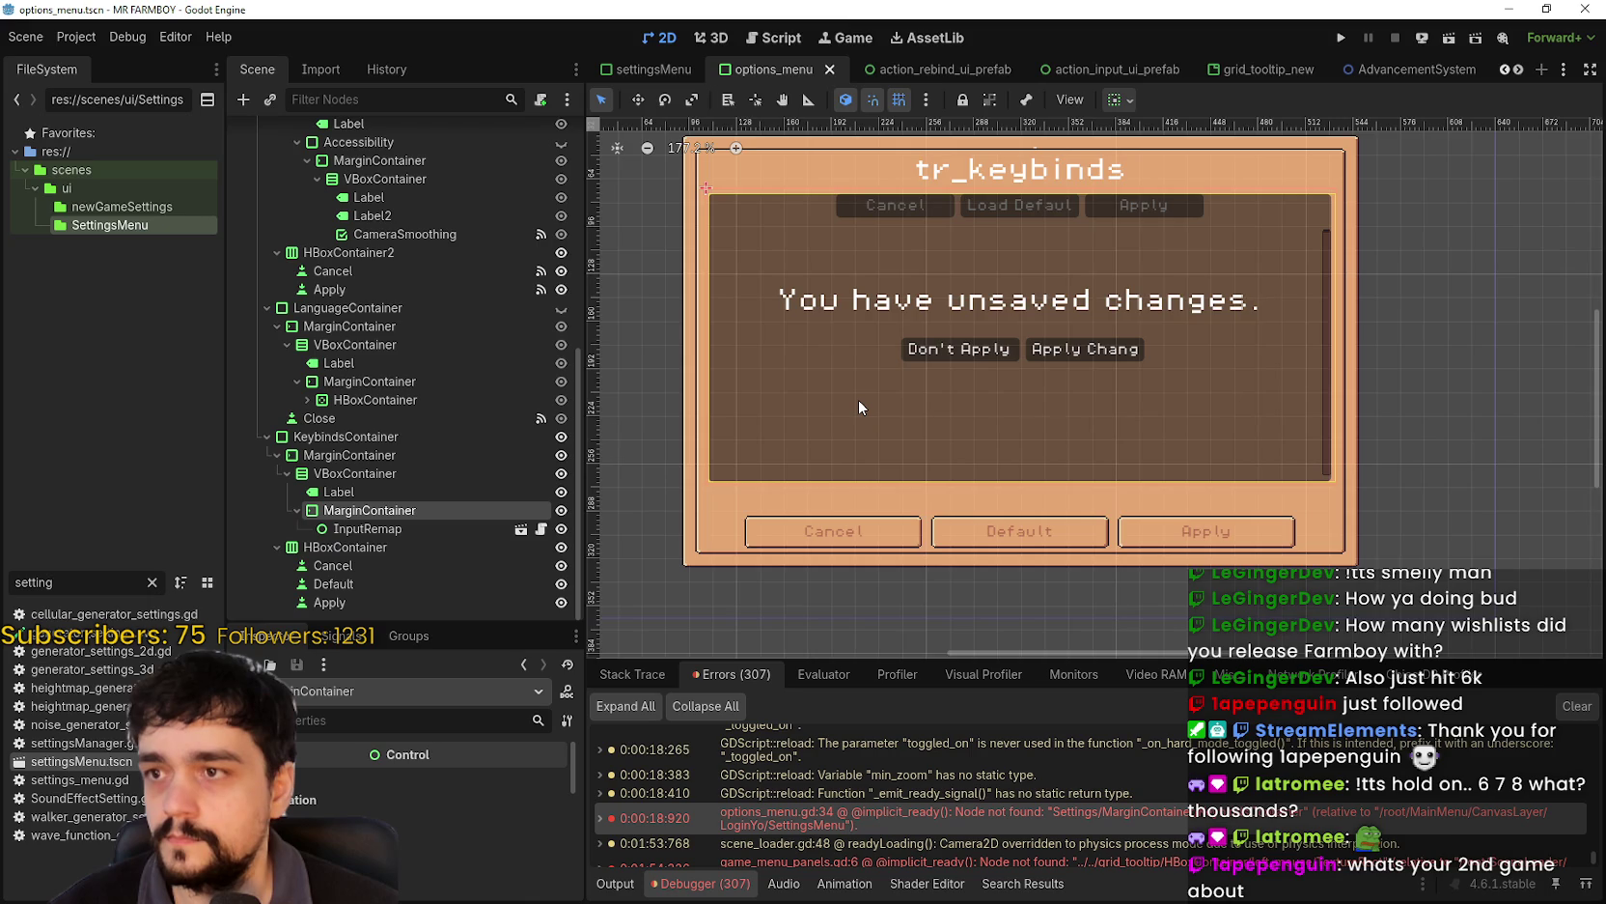
pyautogui.scroll(3, 858, 406)
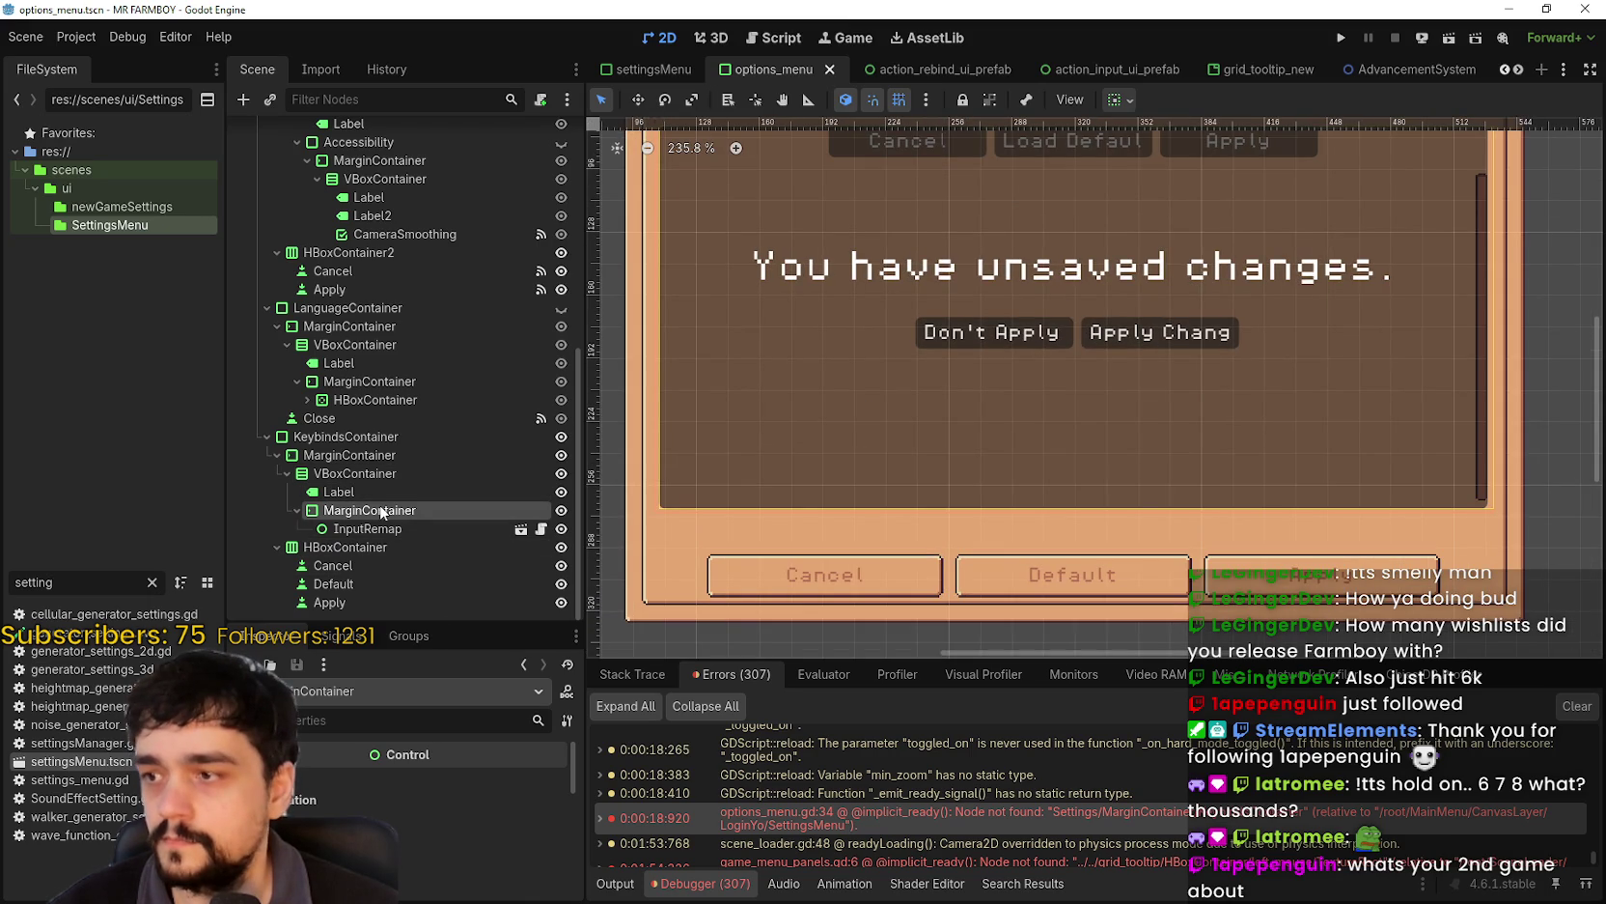
pyautogui.scroll(-3, 855, 464)
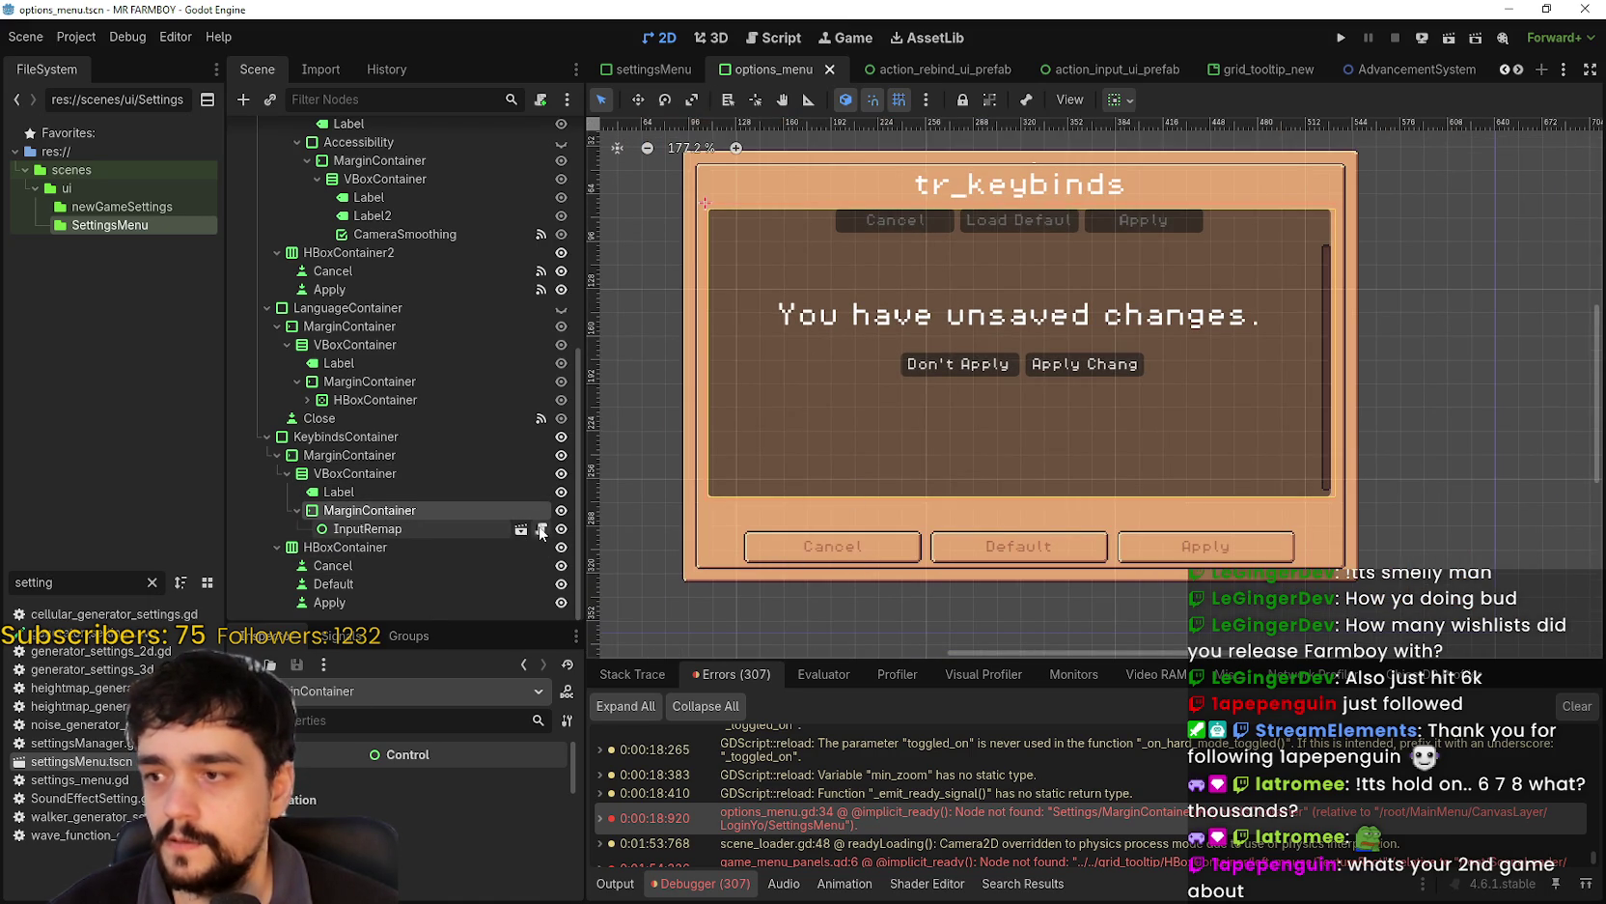
pyautogui.scroll(4, 1248, 541)
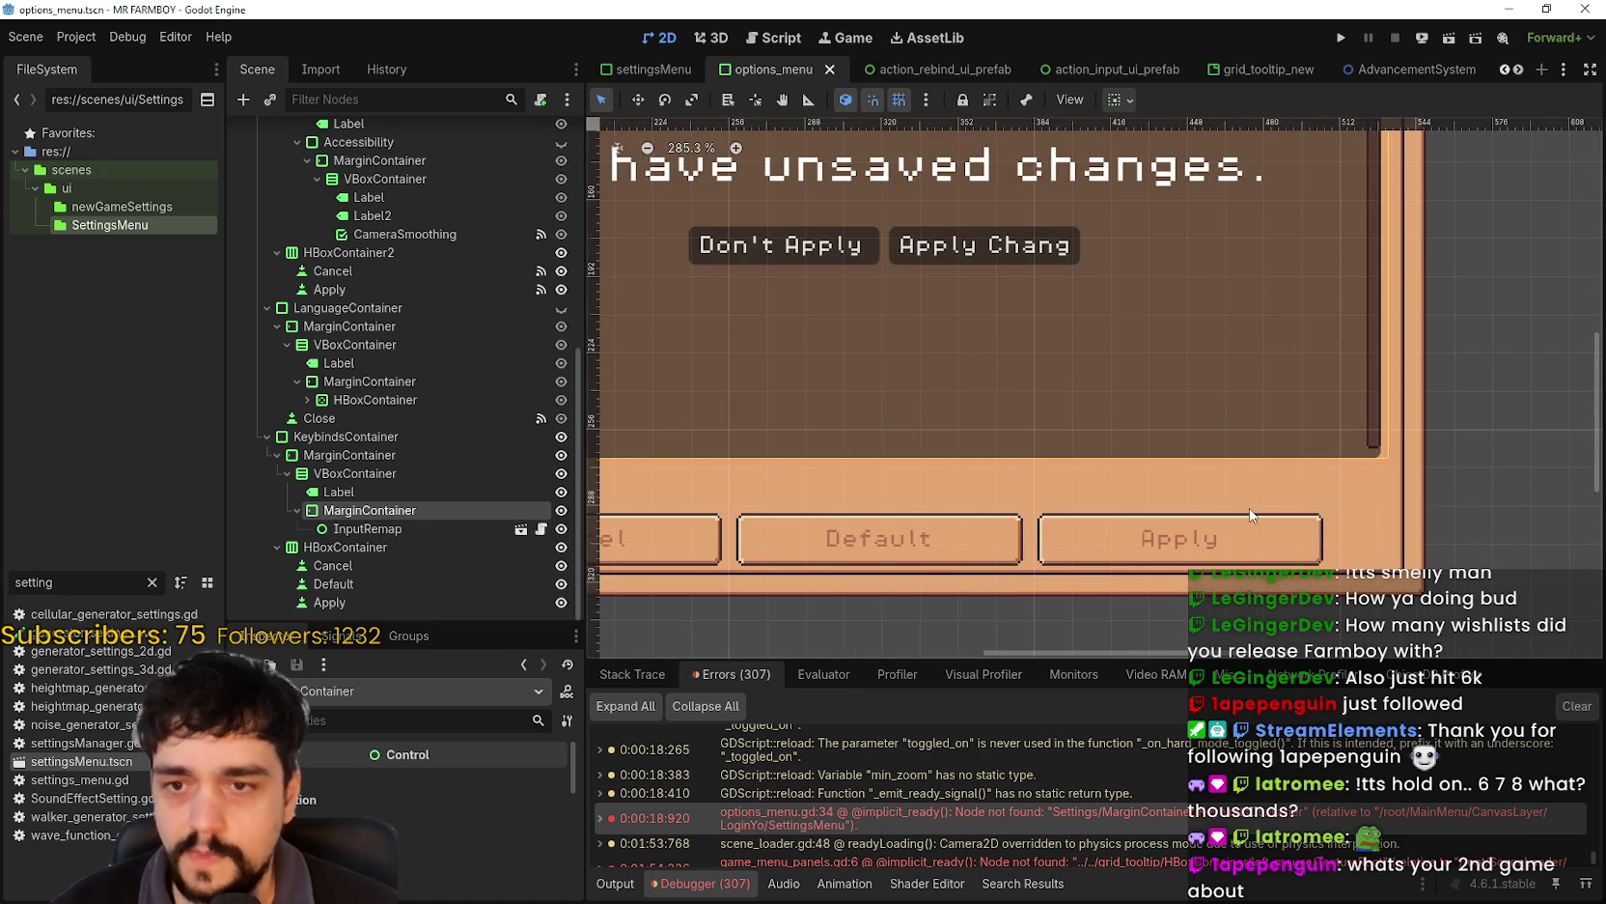
pyautogui.scroll(-3, 1250, 515)
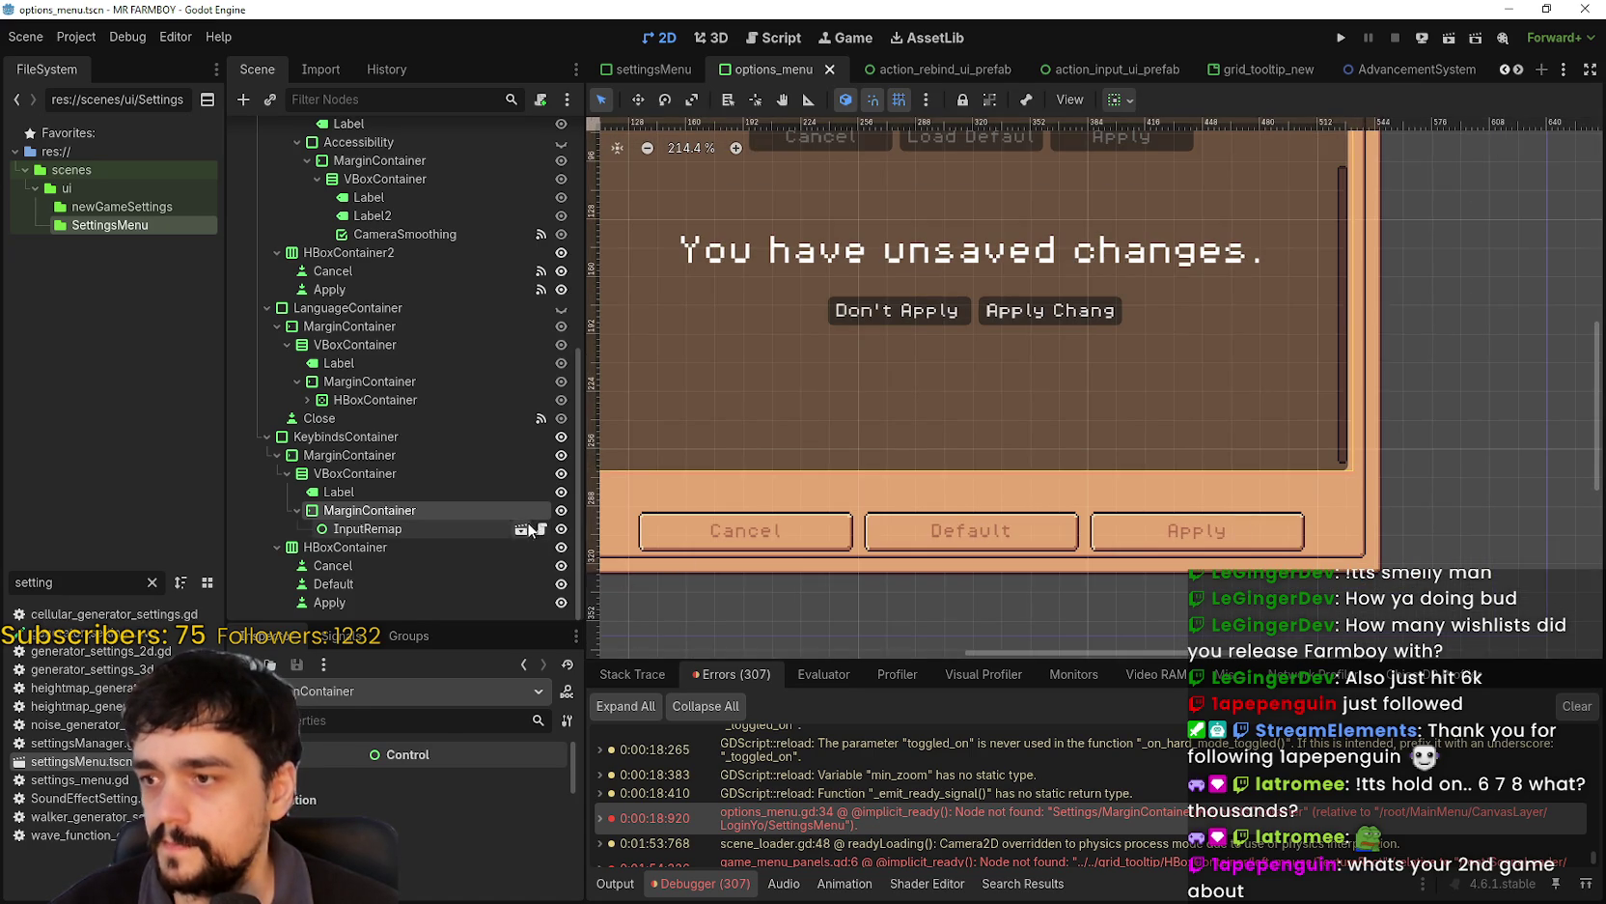
pyautogui.click(541, 529)
pyautogui.scroll(-2, 954, 573)
# - Stretch InputRemap's bottom edge lower in the viewport
pyautogui.scroll(5, 935, 524)
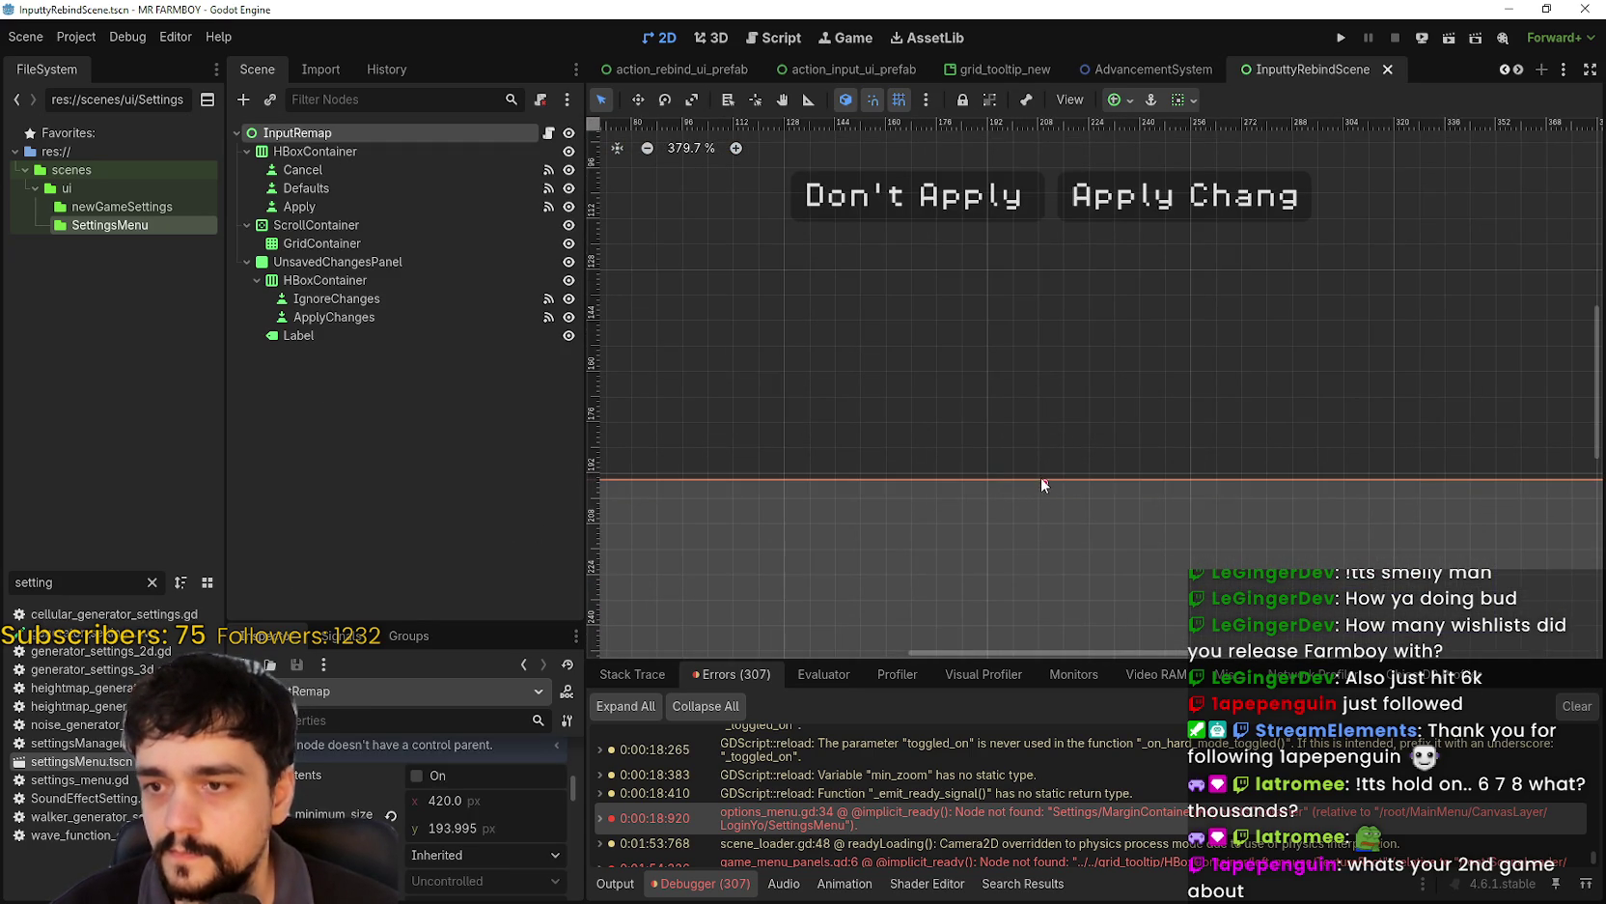
pyautogui.moveTo(1042, 480); pyautogui.dragTo(1044, 529)
pyautogui.scroll(-5, 1058, 504)
pyautogui.scroll(-2, 1481, 248)
pyautogui.scroll(2, 1481, 248)
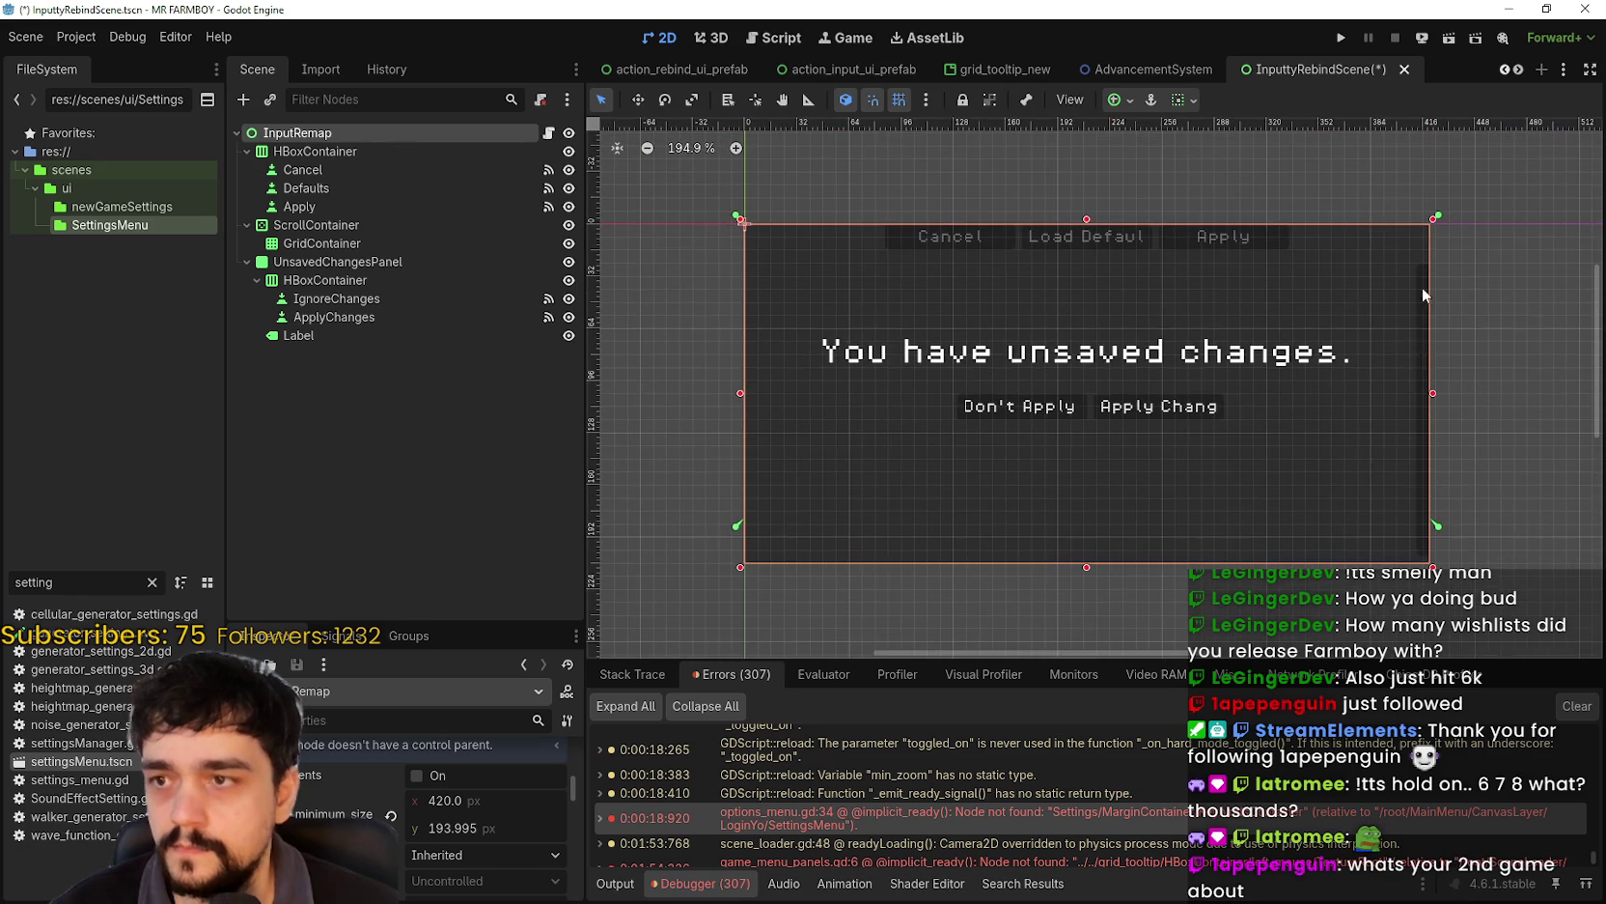
pyautogui.scroll(3, 1465, 362)
pyautogui.scroll(-2, 1466, 362)
pyautogui.scroll(-1, 482, 779)
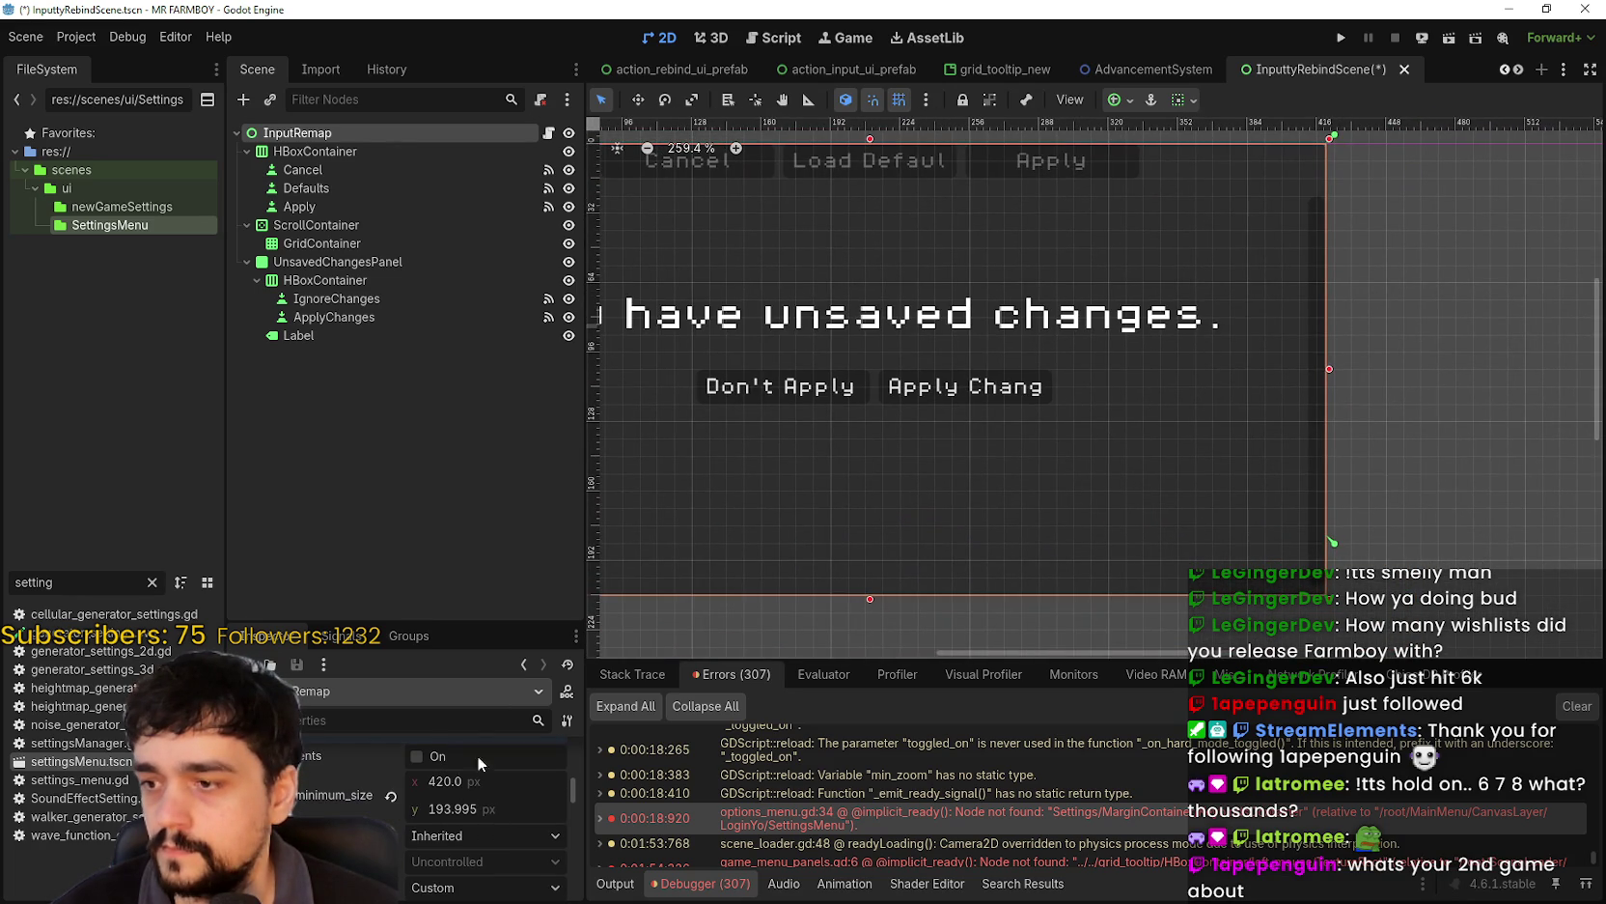
# - Set InputRemap's custom minimum height to 208 and save InputtyRebindScene
pyautogui.moveTo(477, 621); pyautogui.dragTo(477, 443)
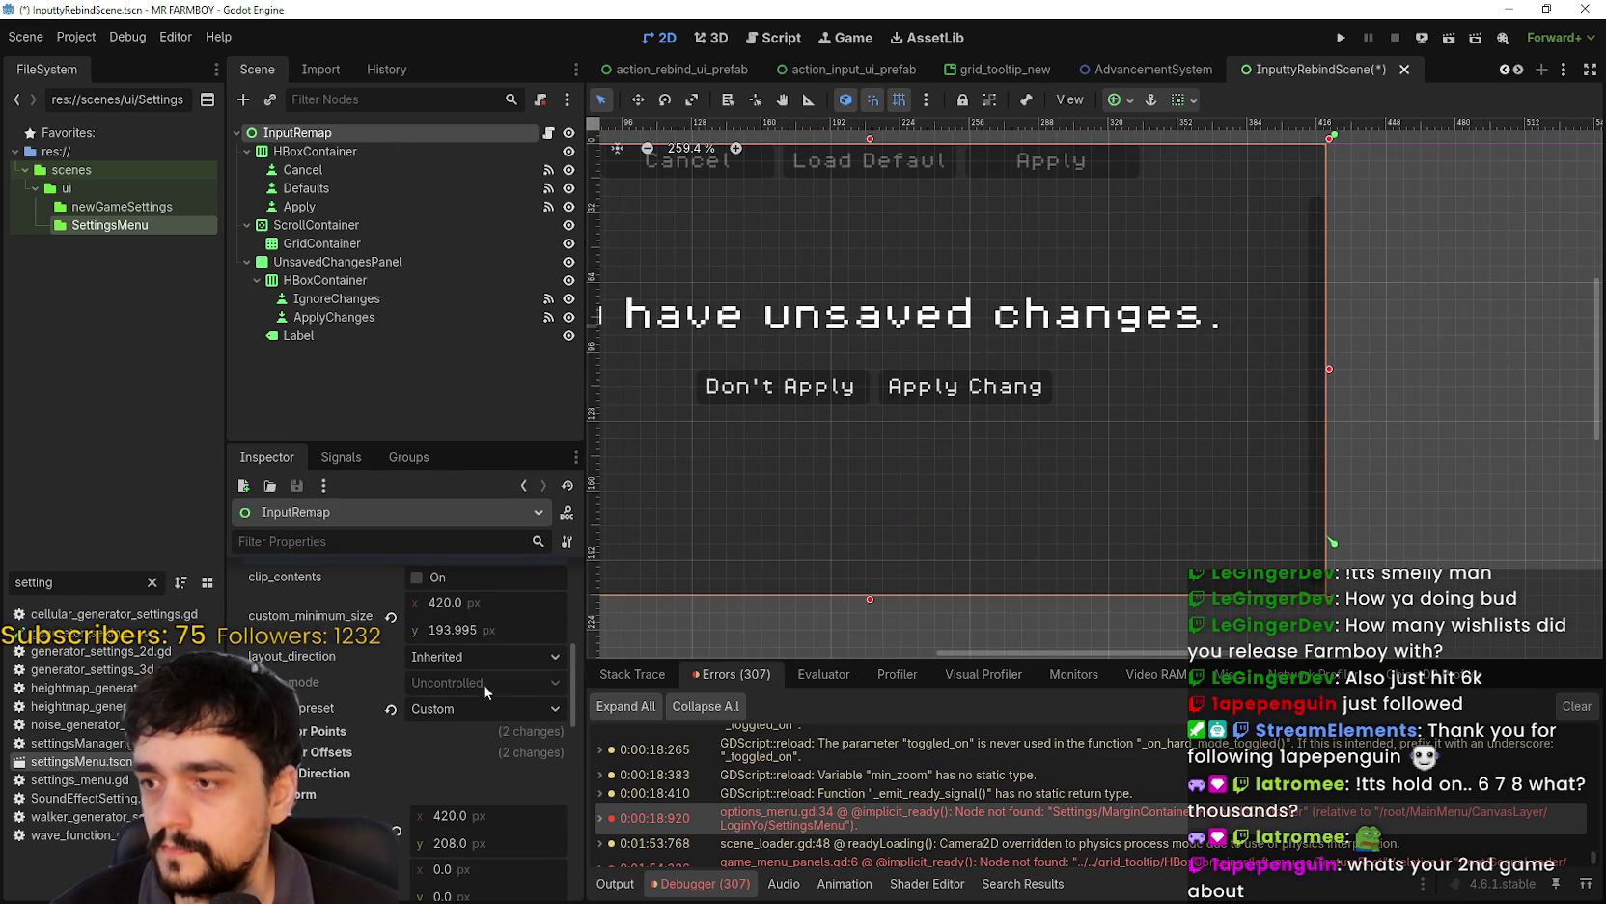
pyautogui.click(476, 625)
pyautogui.write('208')
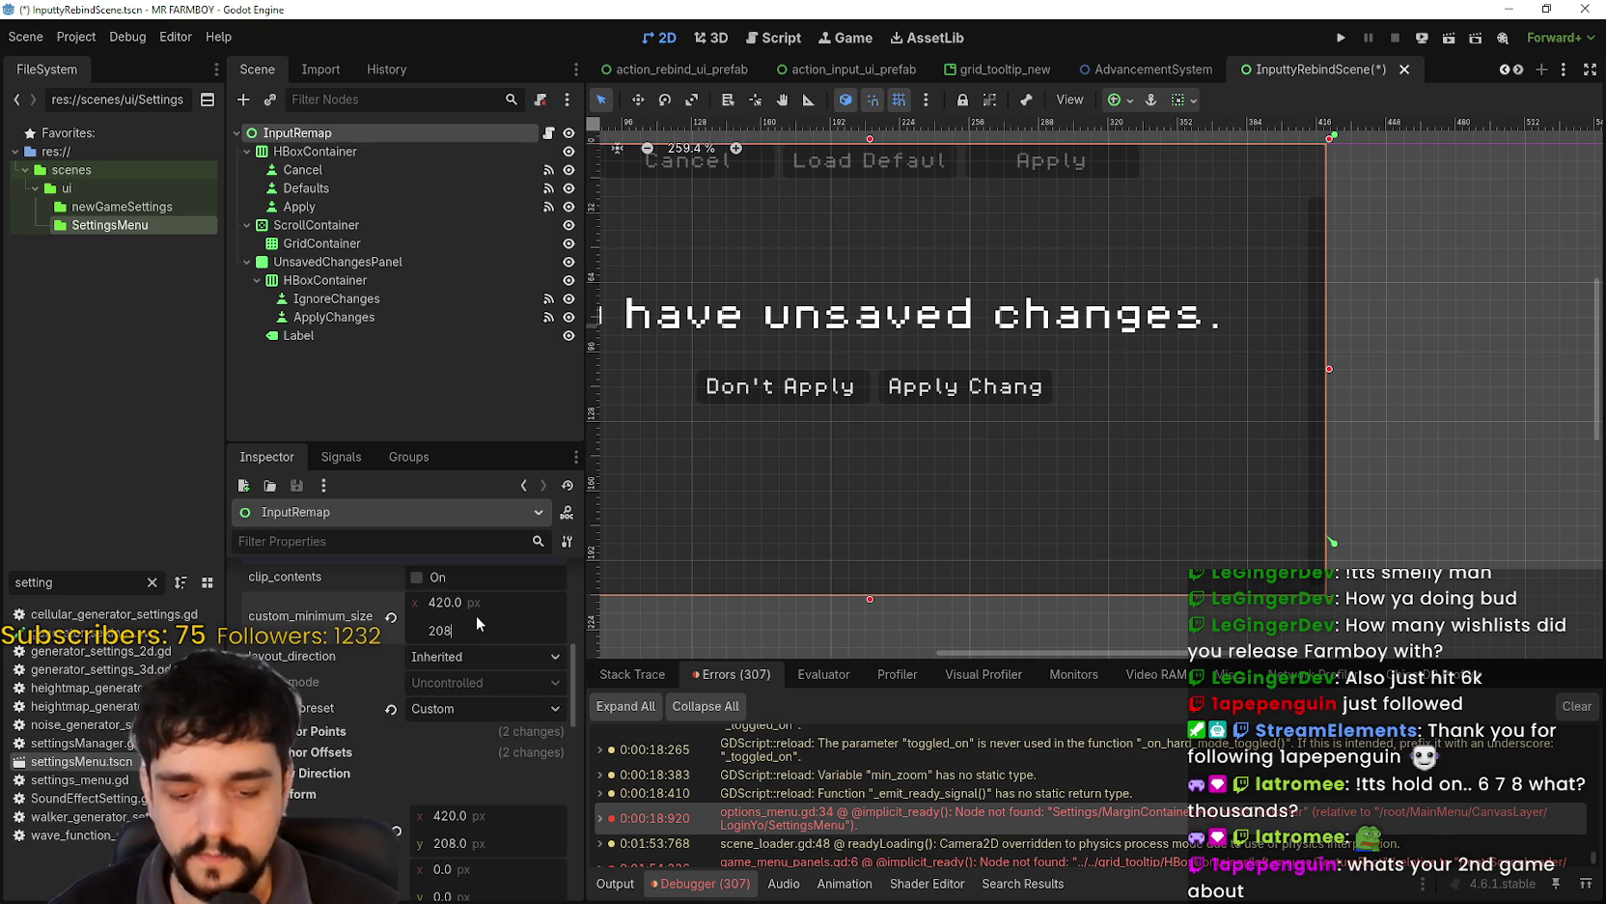
pyautogui.hotkey('ctrl', 's')
pyautogui.scroll(-2, 1009, 405)
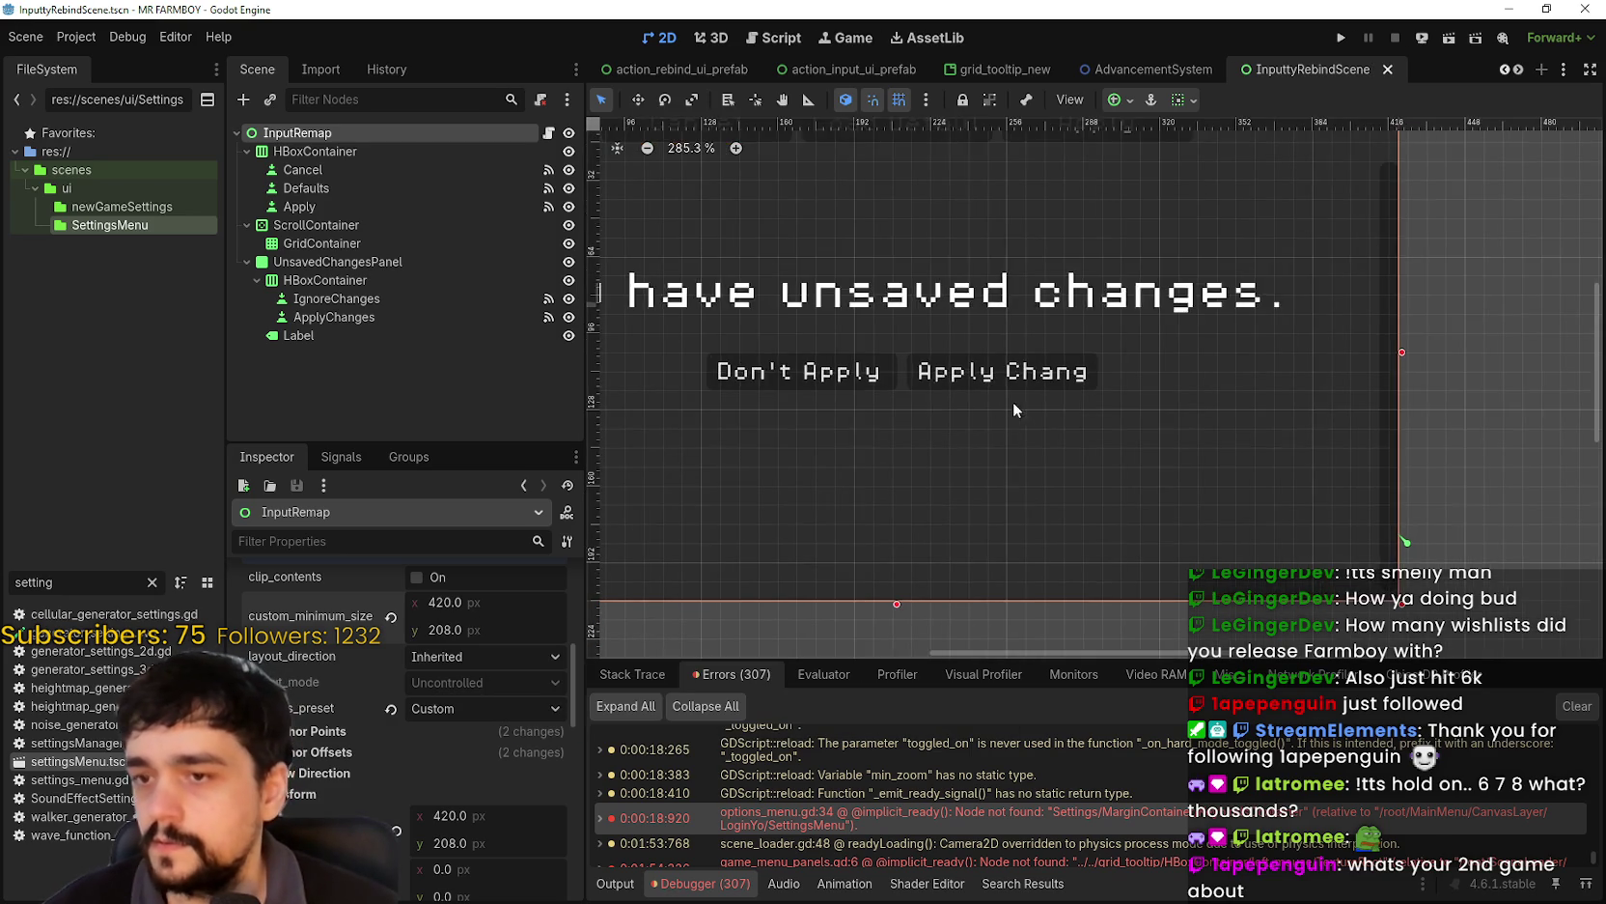
pyautogui.click(333, 226)
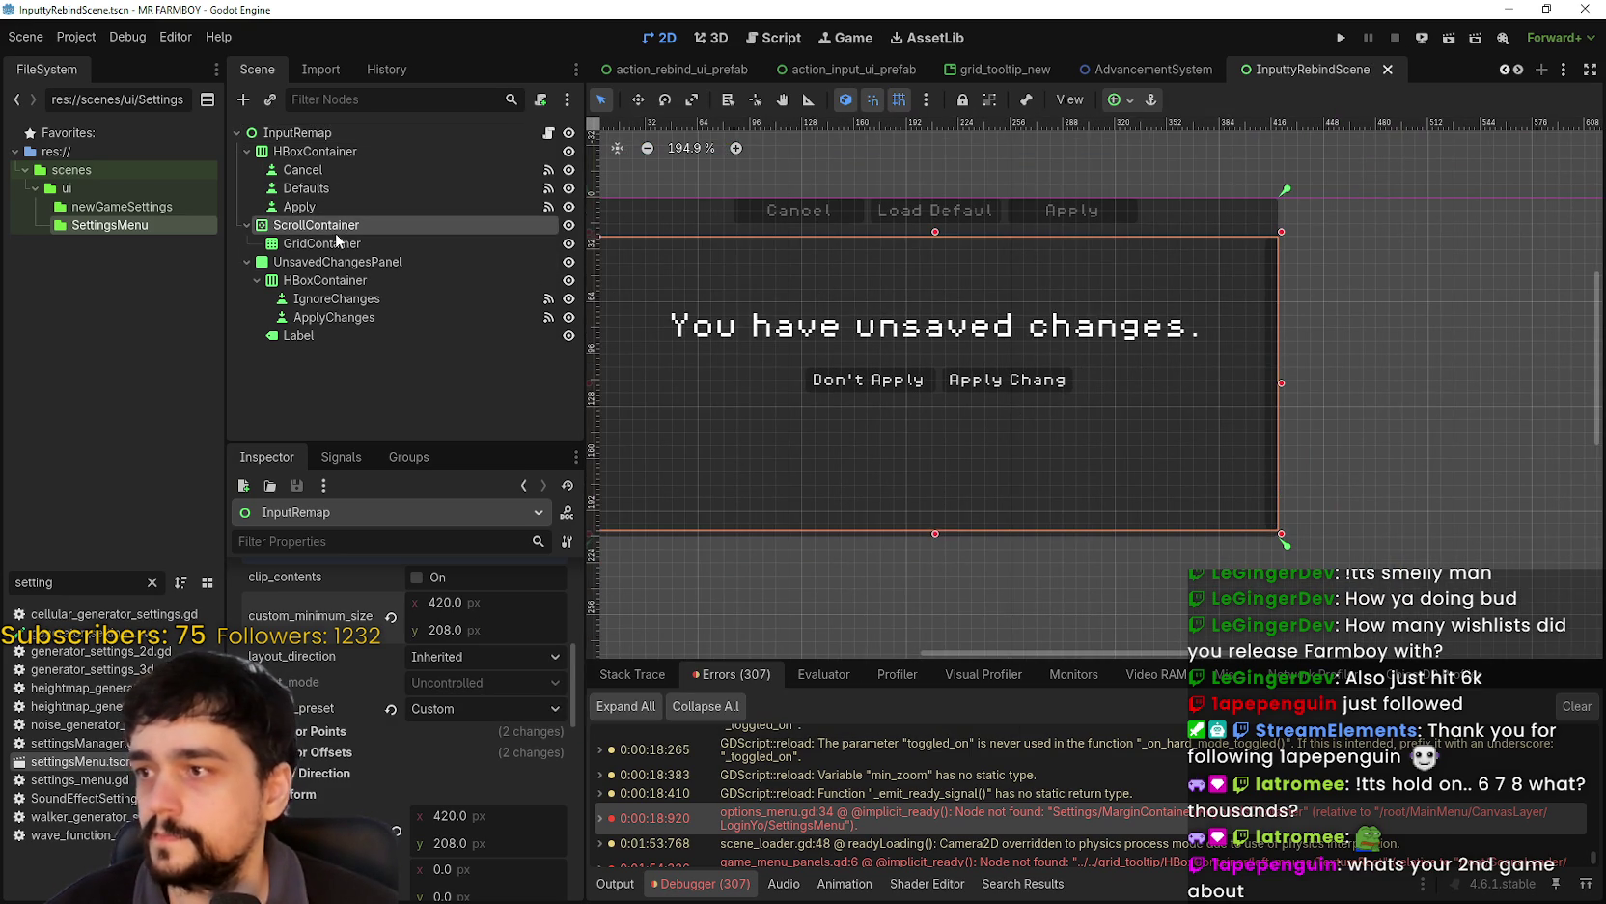
pyautogui.hscroll(-5, 757, 283)
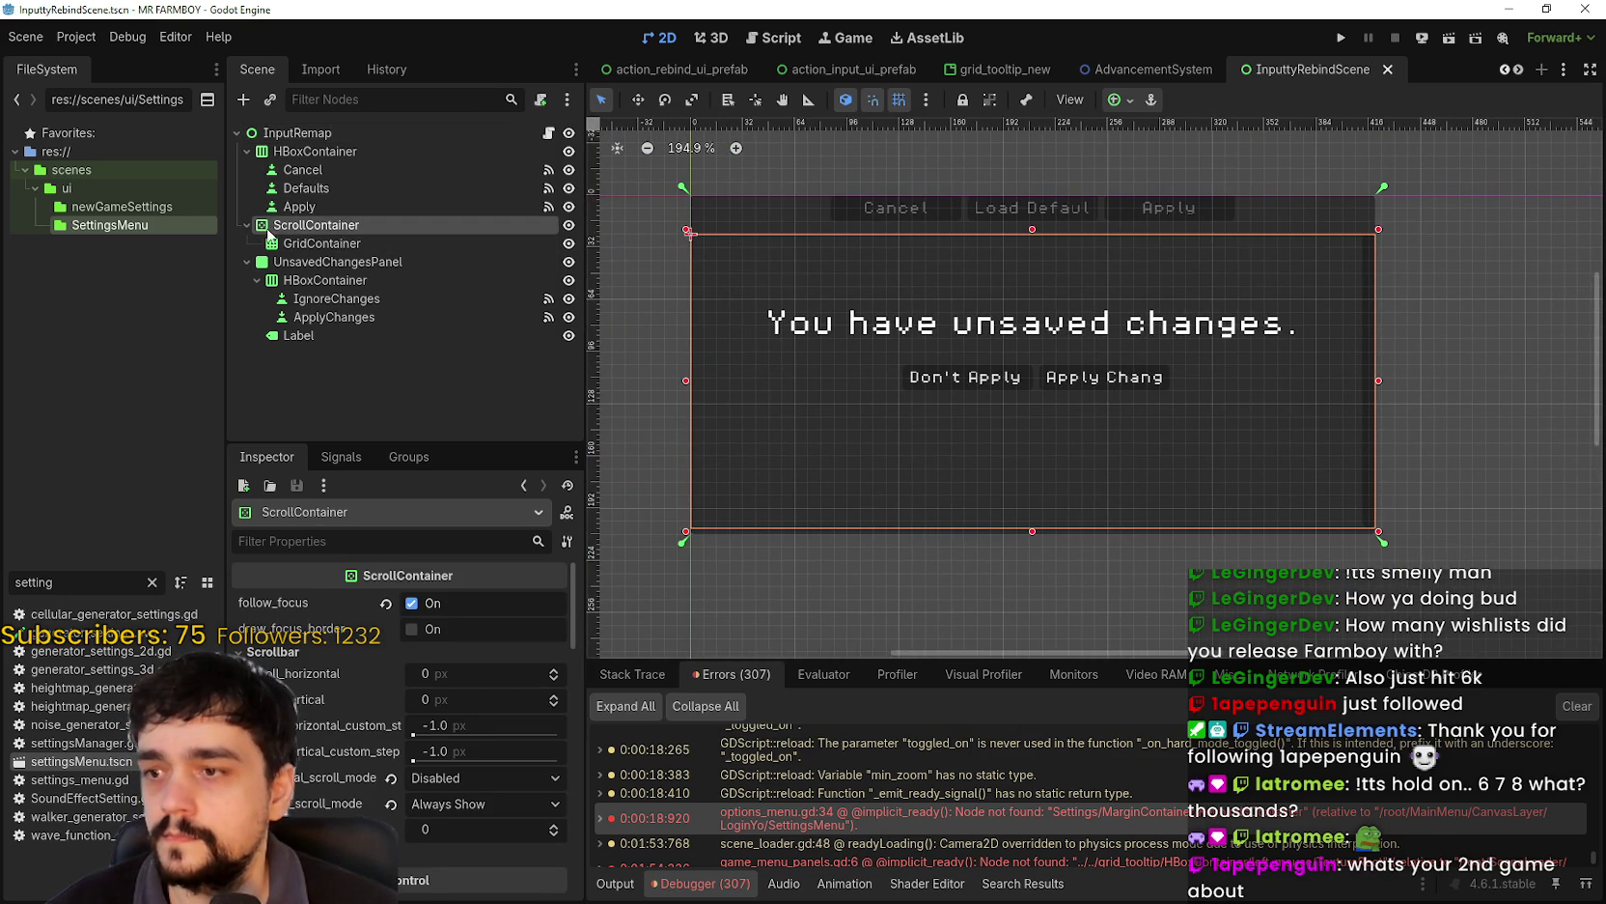
pyautogui.click(322, 243)
pyautogui.click(323, 262)
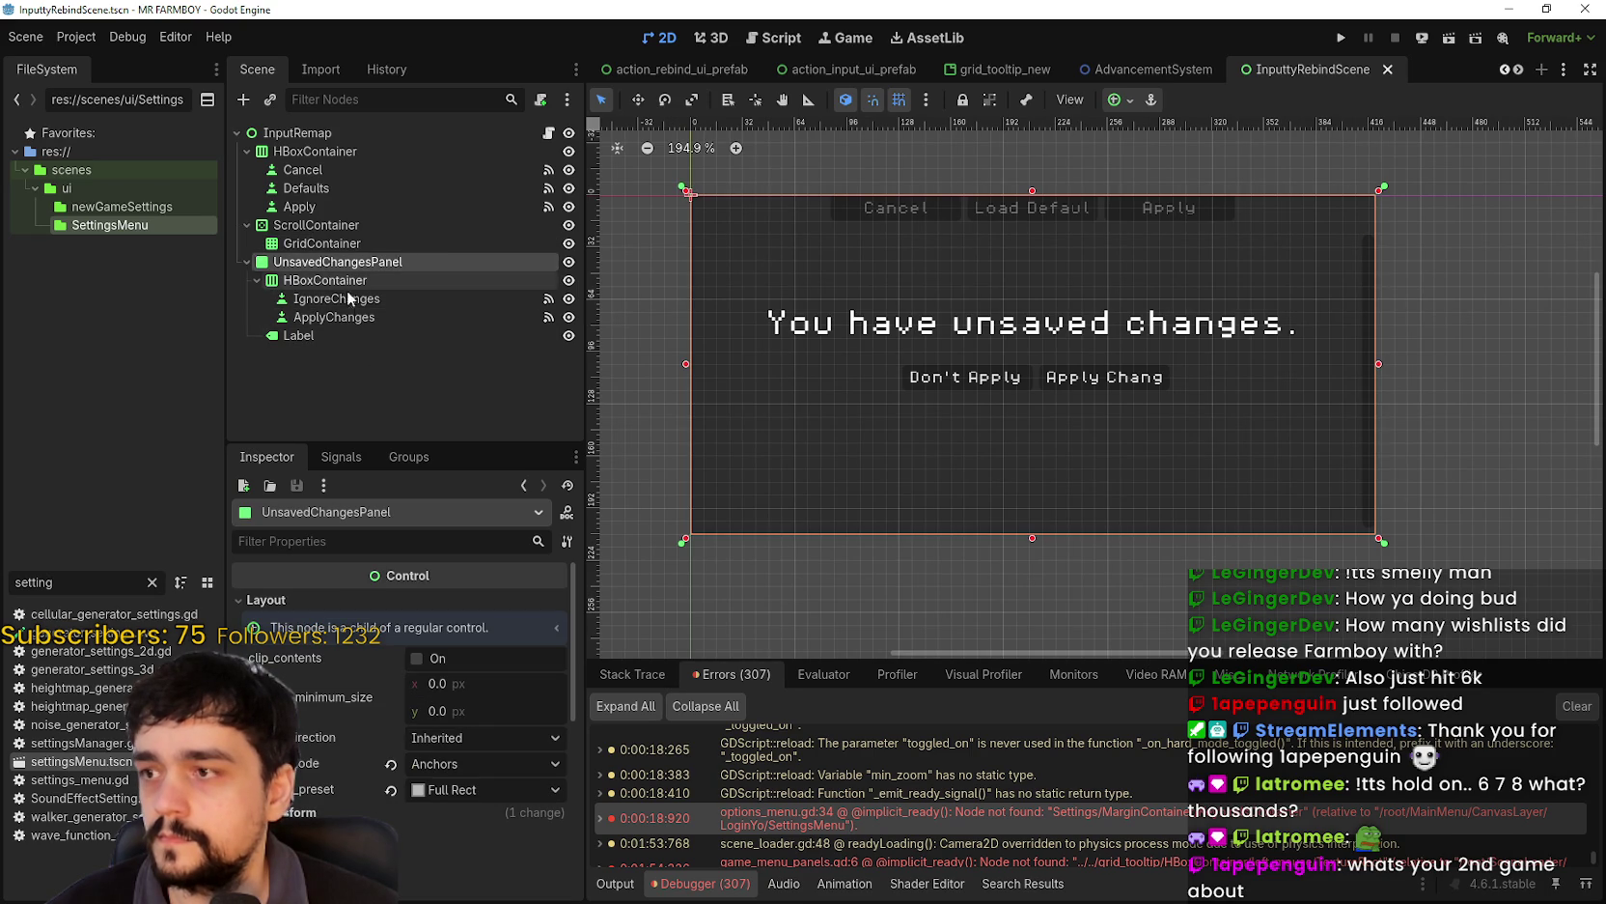
pyautogui.click(340, 298)
pyautogui.click(363, 318)
pyautogui.click(406, 281)
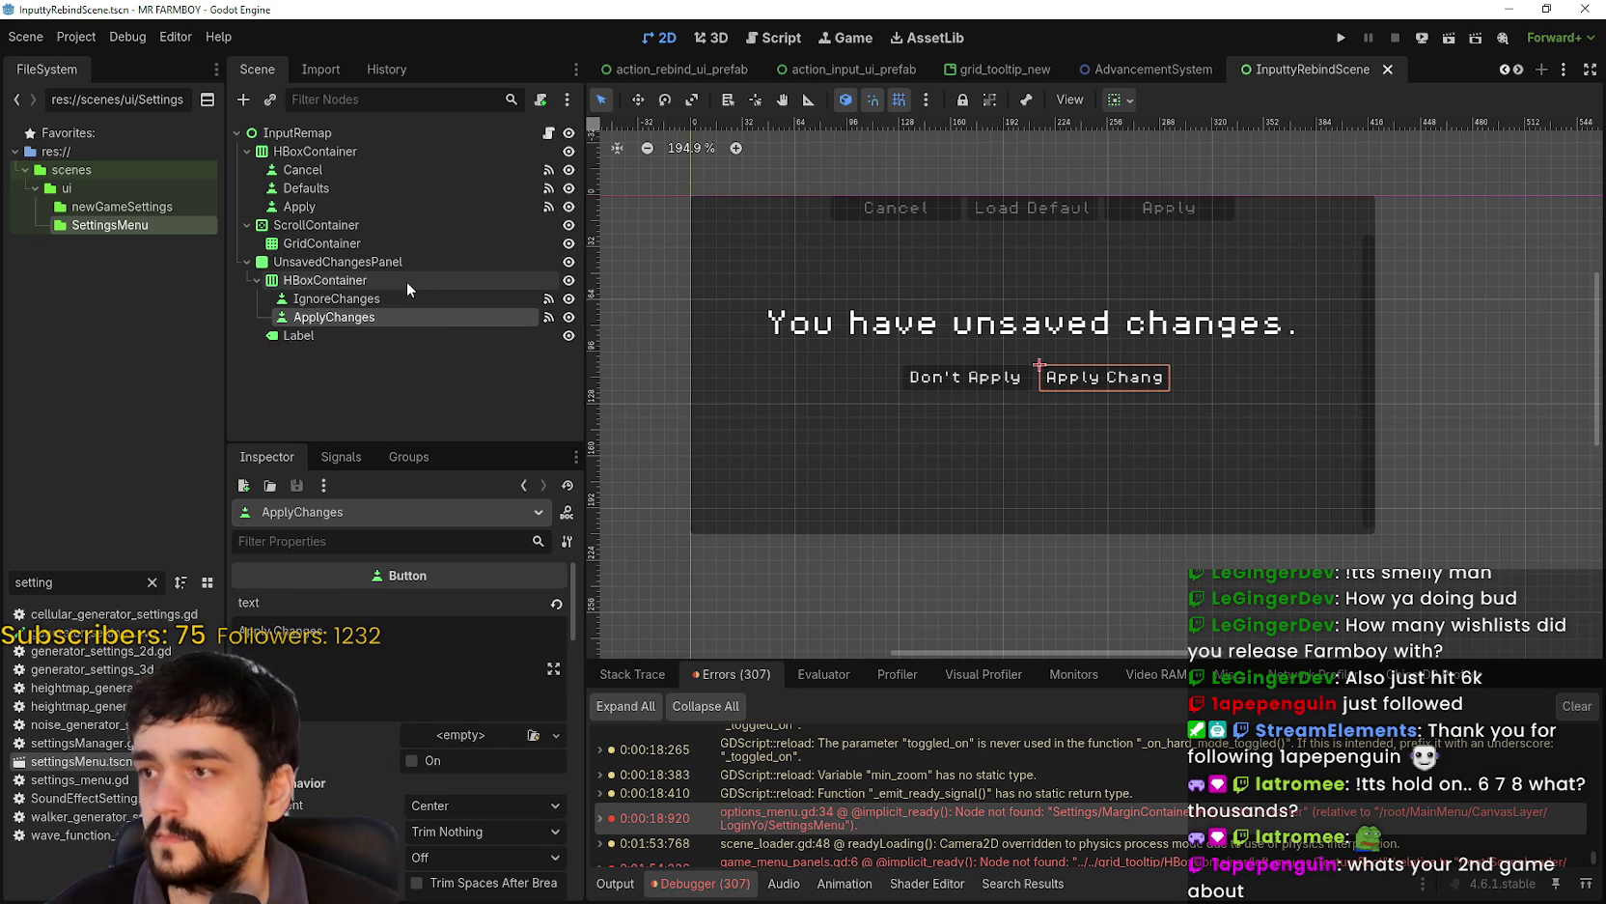
pyautogui.click(410, 263)
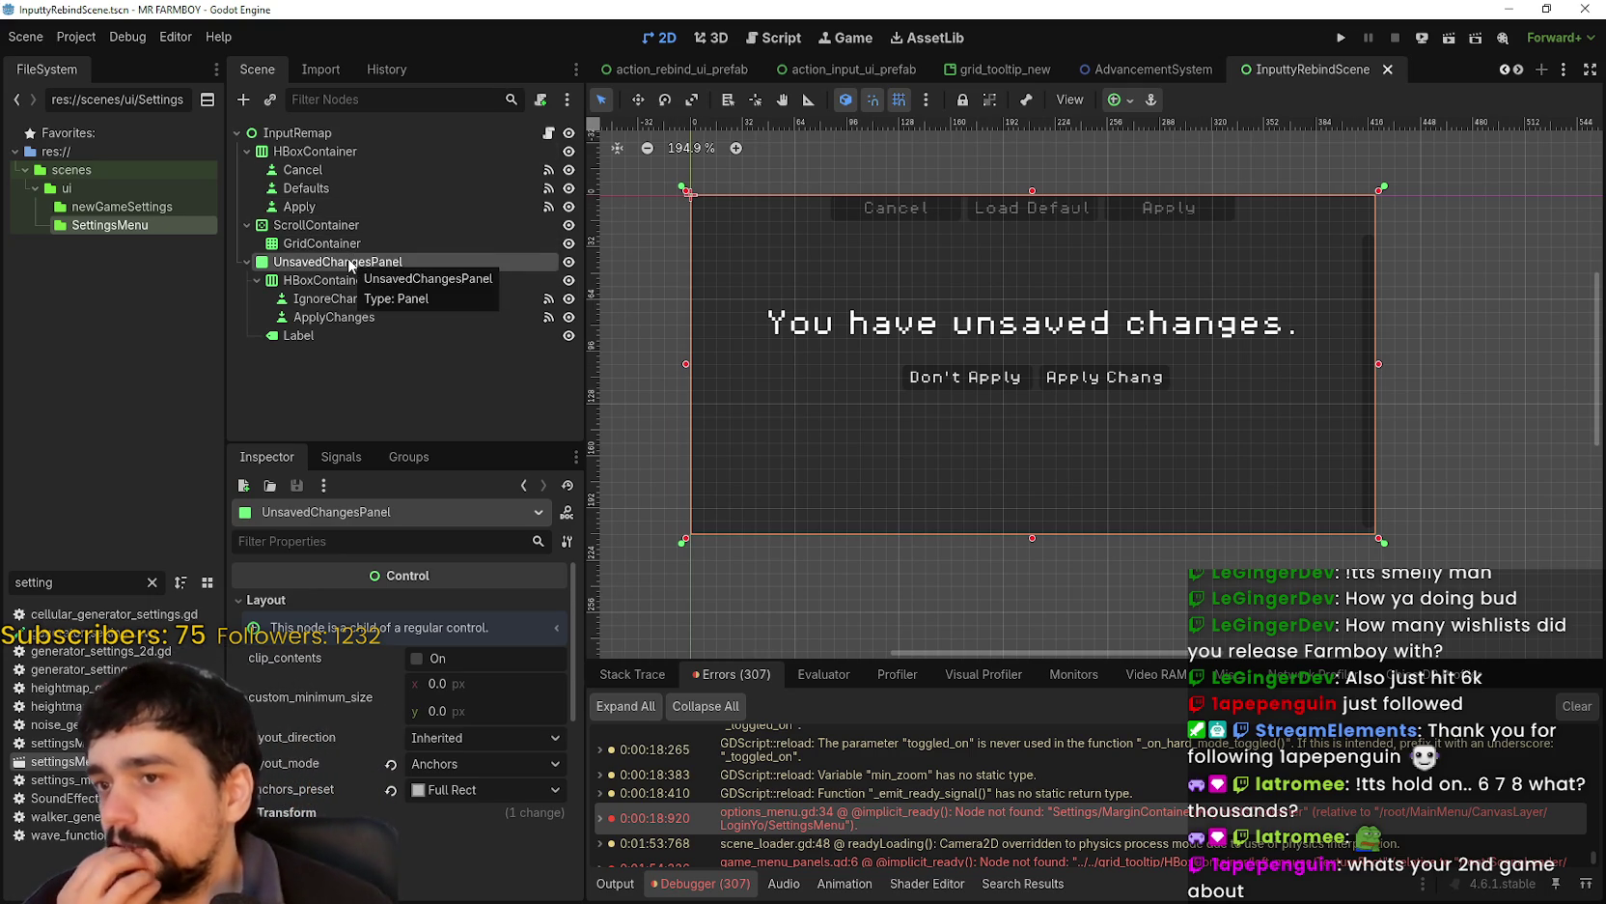
pyautogui.click(395, 177)
pyautogui.click(405, 187)
pyautogui.click(396, 203)
pyautogui.click(381, 225)
pyautogui.click(383, 206)
pyautogui.click(399, 261)
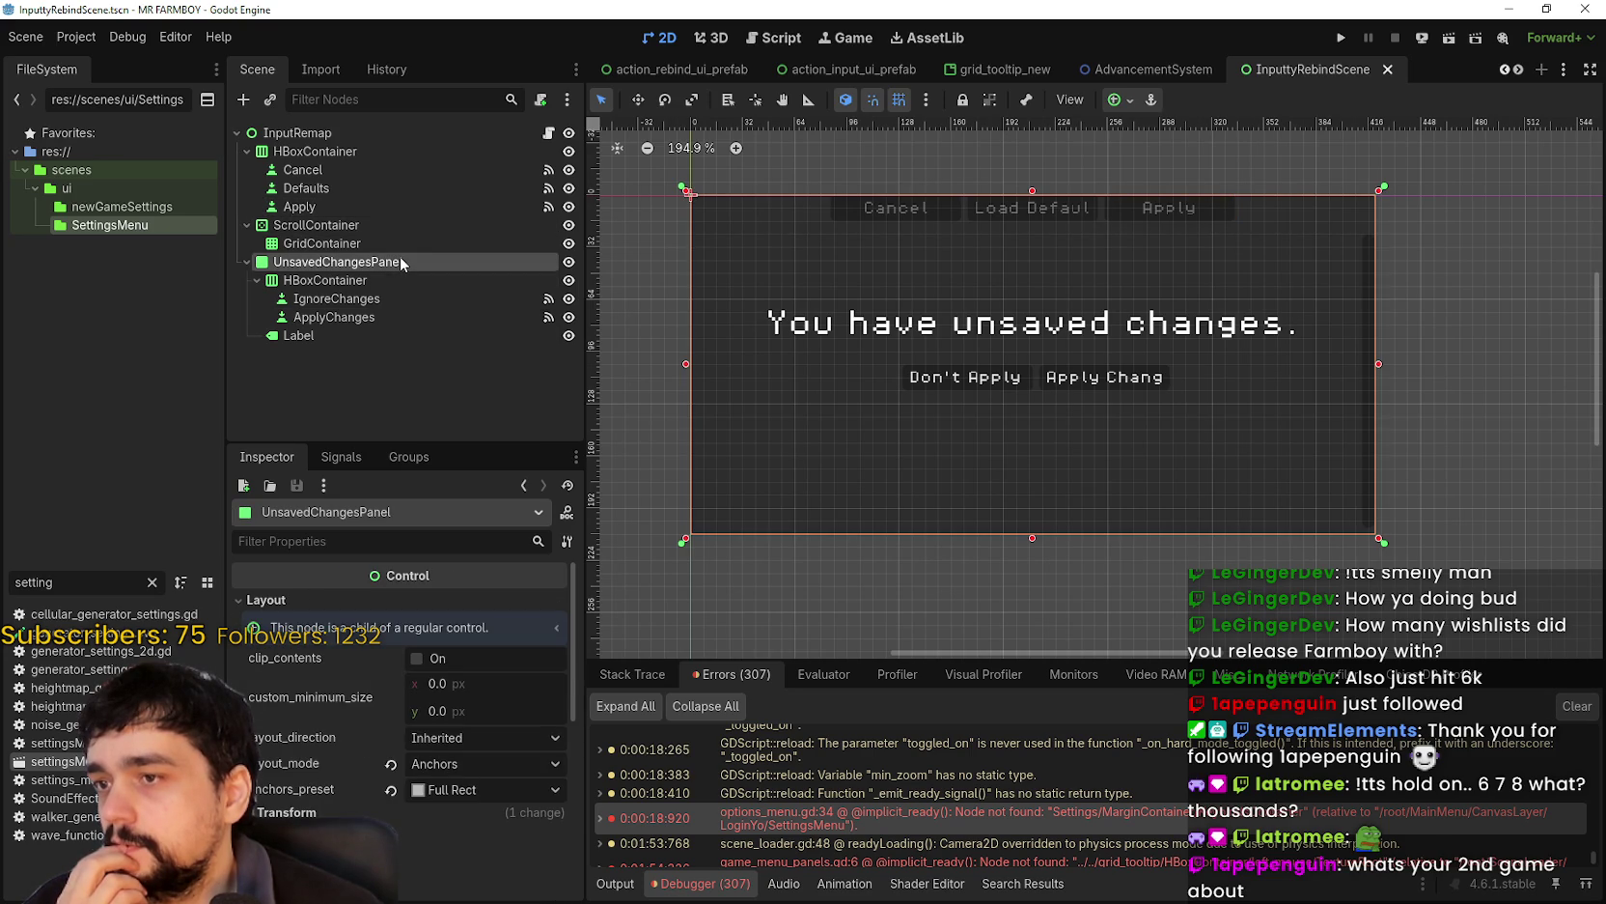
pyautogui.rightClick(330, 264)
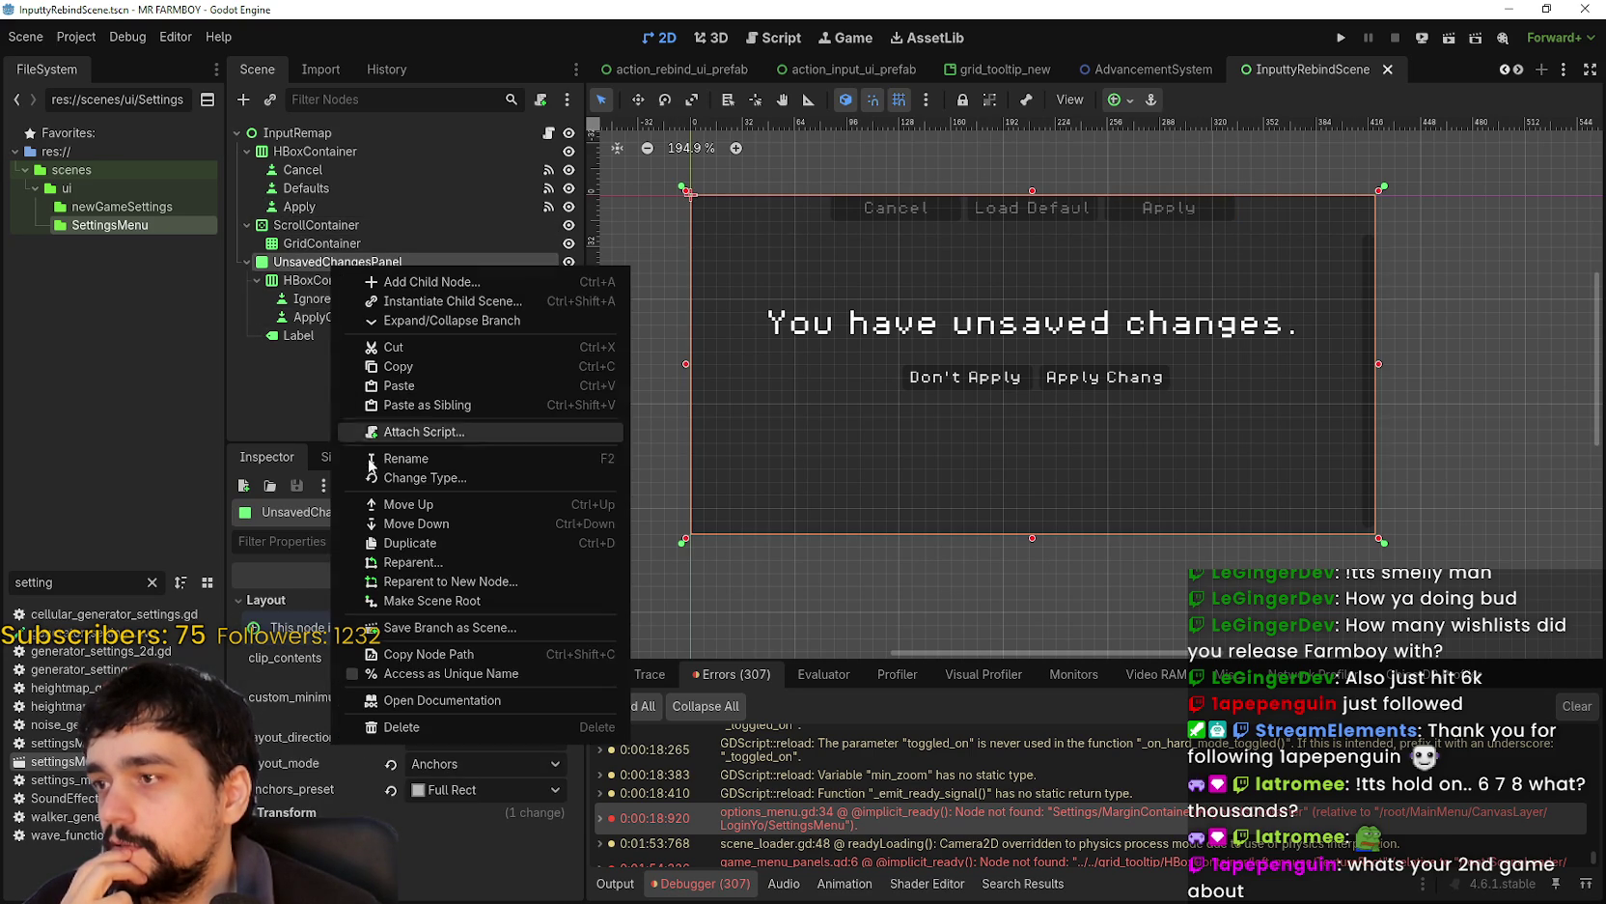
# - Copy UnsavedChangesPanel, open options_menu.tscn via an 'optio' filter, and select InputRemap
pyautogui.click(406, 368)
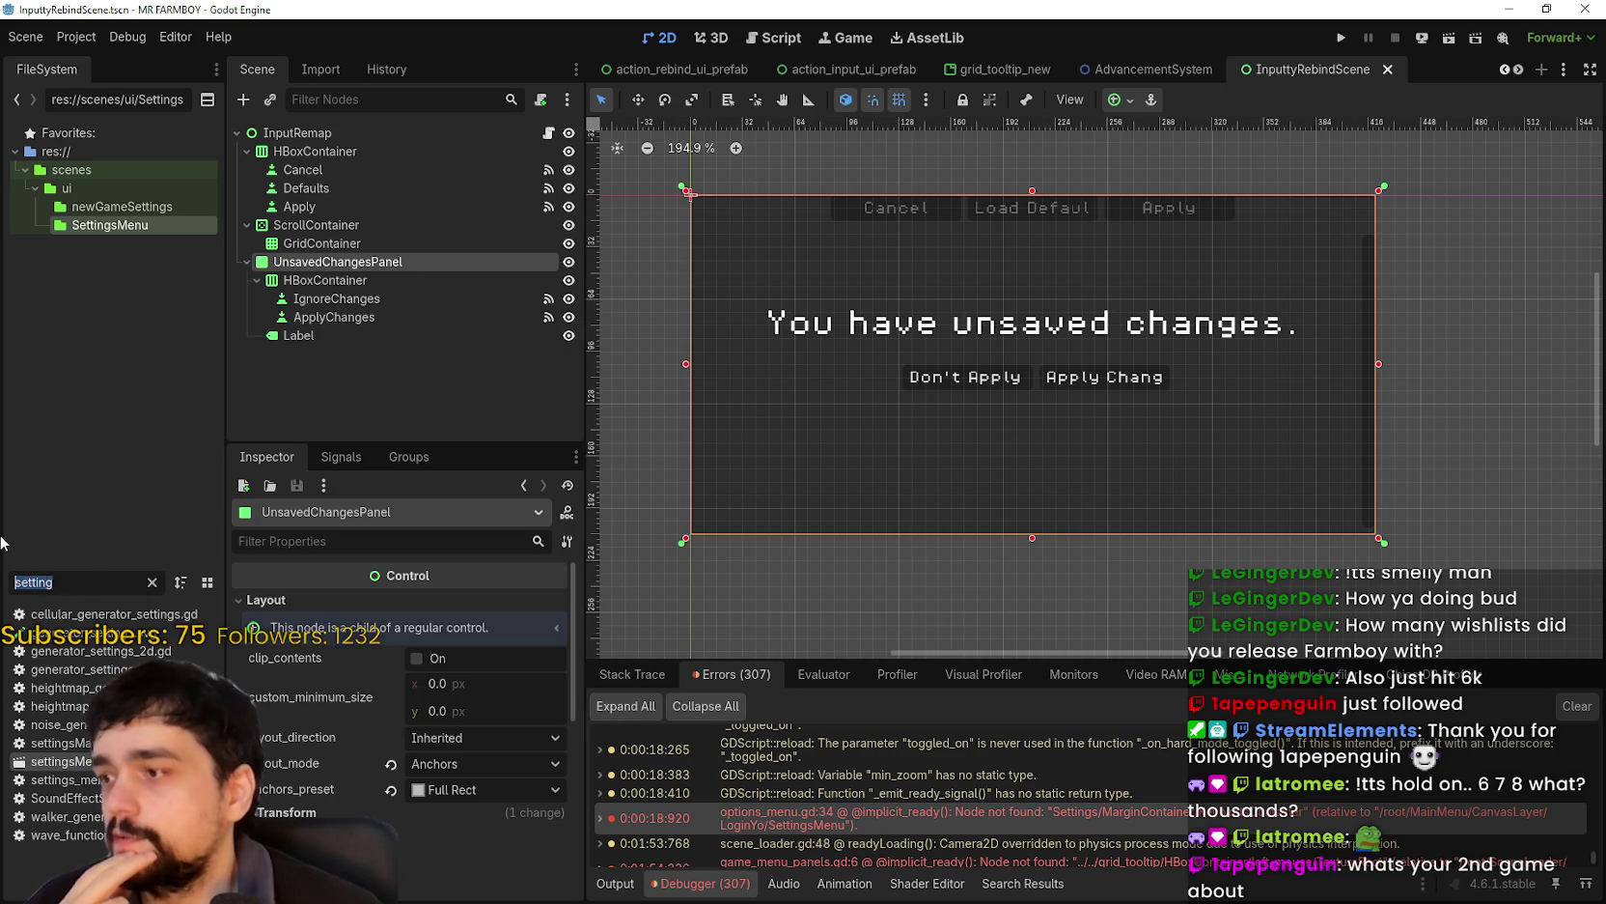
pyautogui.write('options')
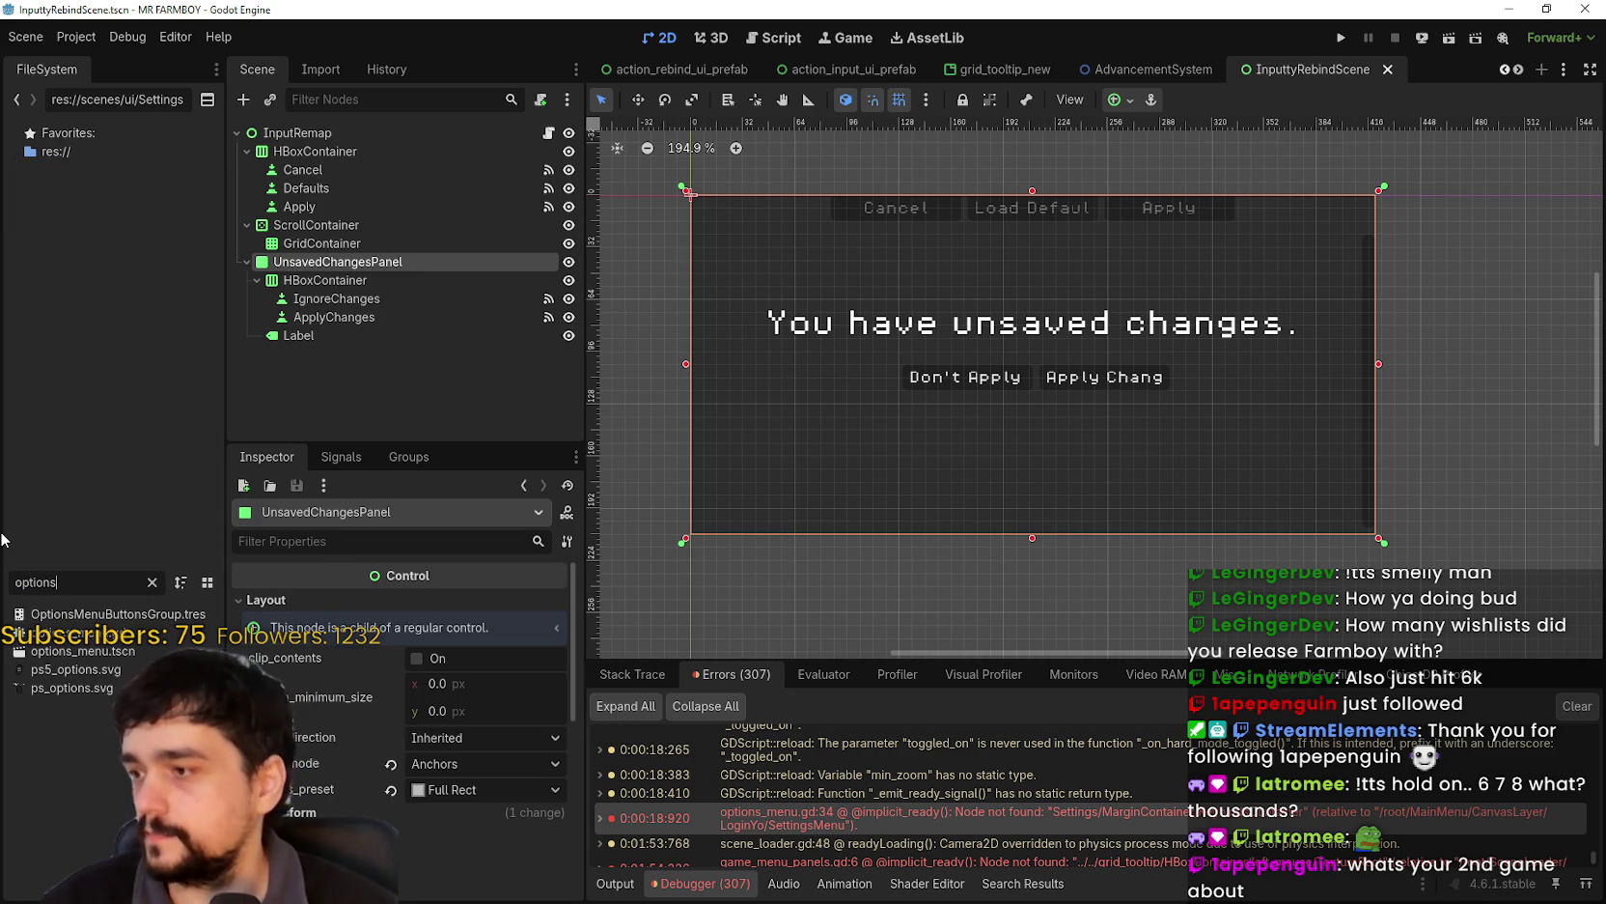
pyautogui.doubleClick(83, 651)
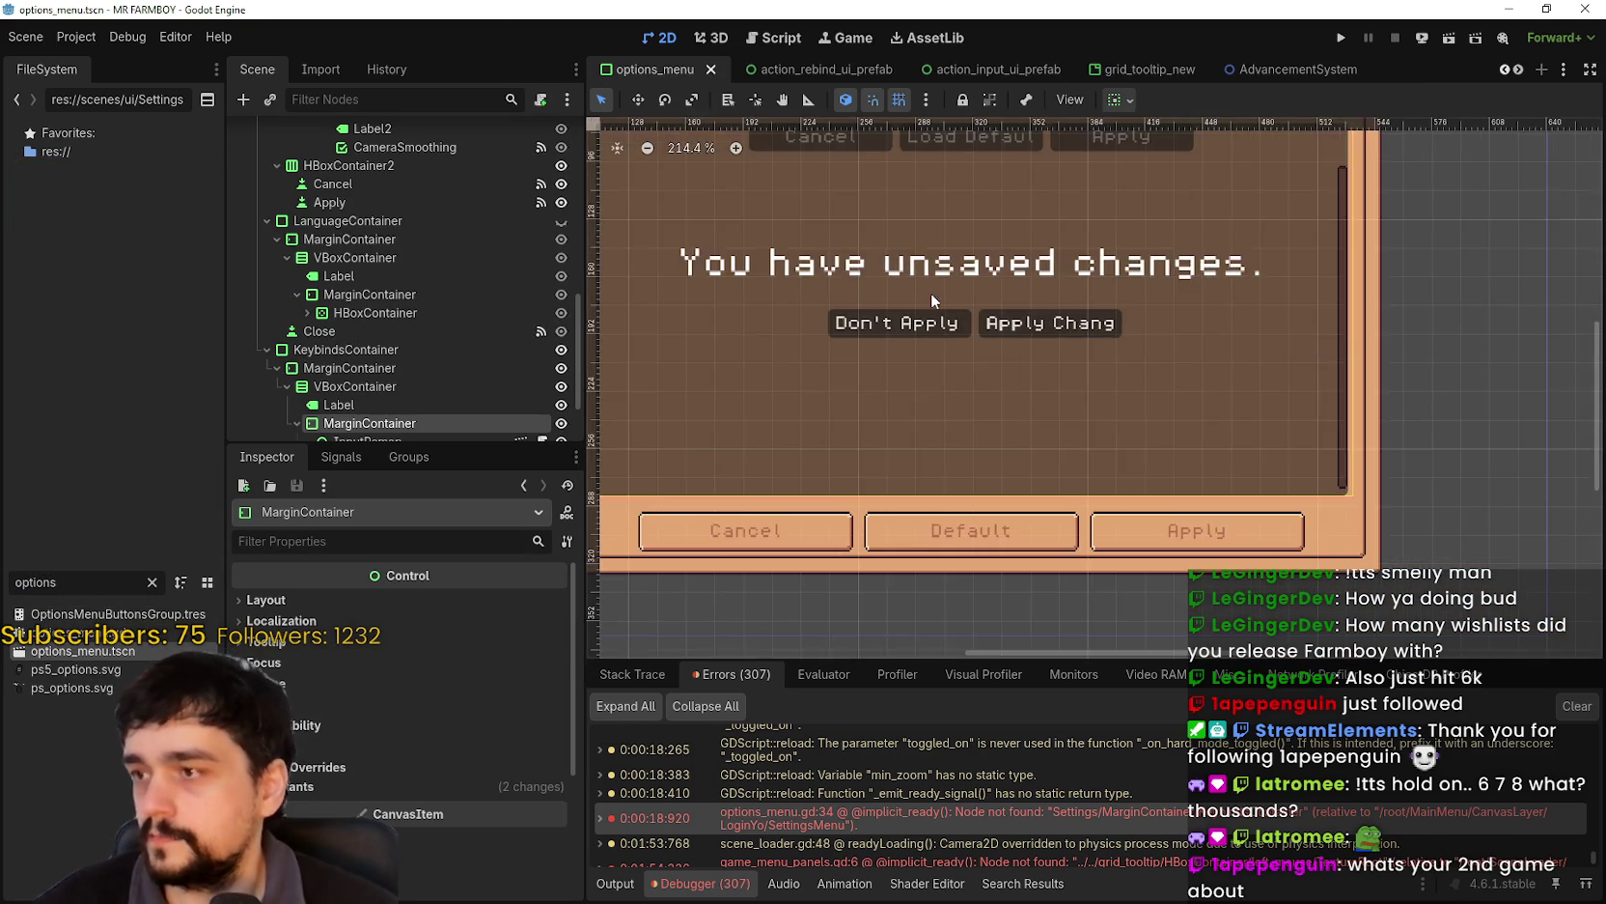
pyautogui.scroll(-2, 917, 304)
pyautogui.scroll(-3, 492, 367)
pyautogui.click(446, 351)
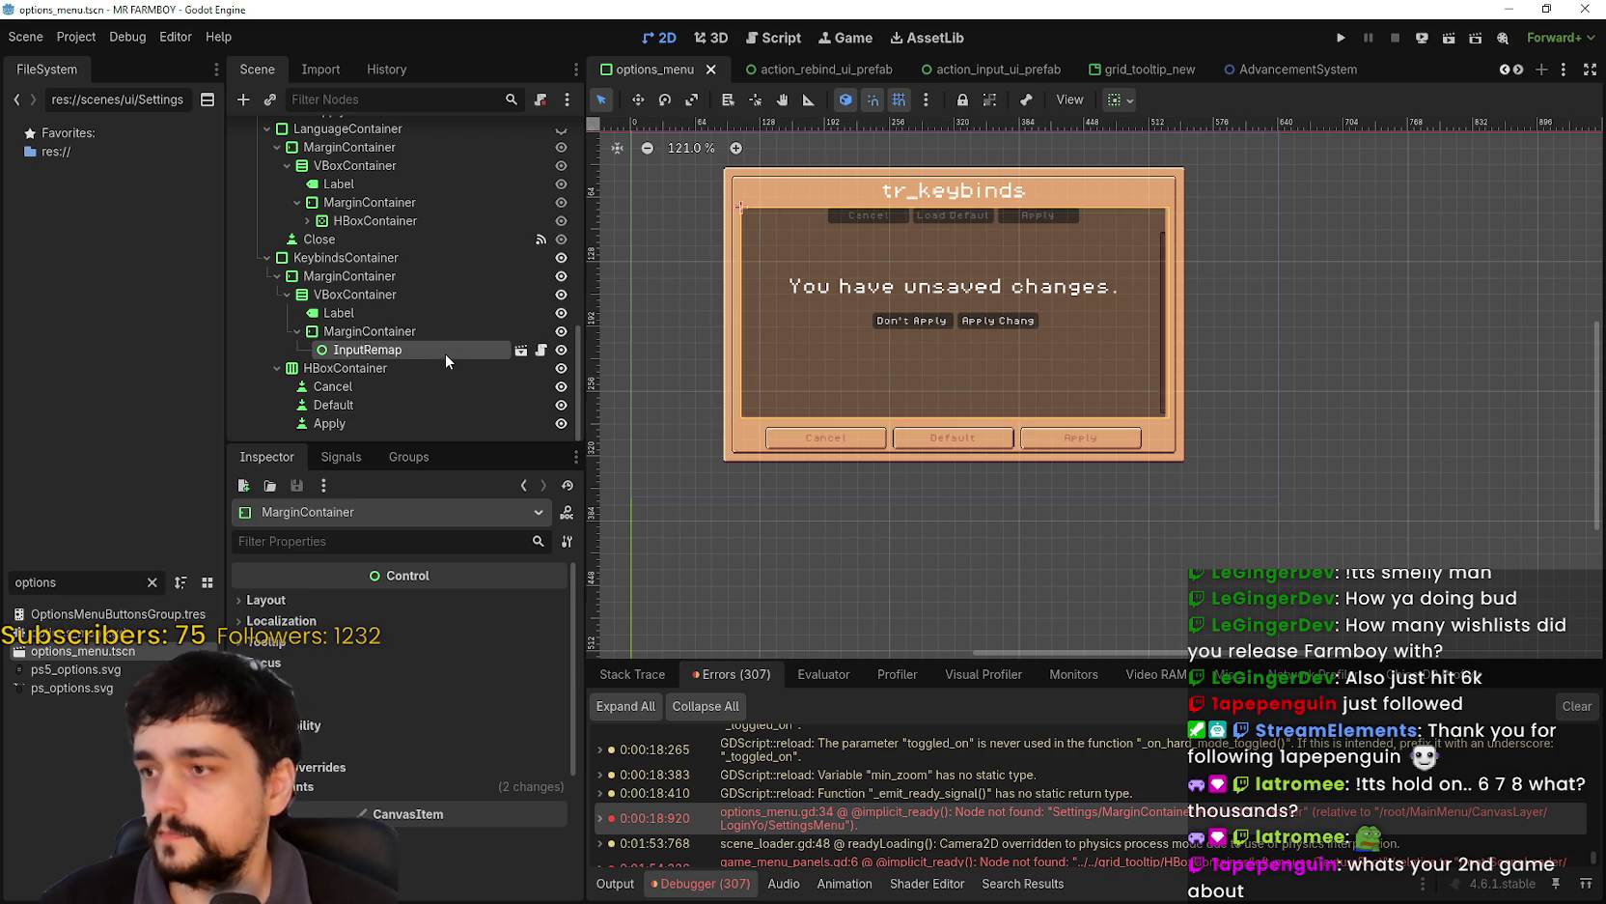
pyautogui.click(333, 370)
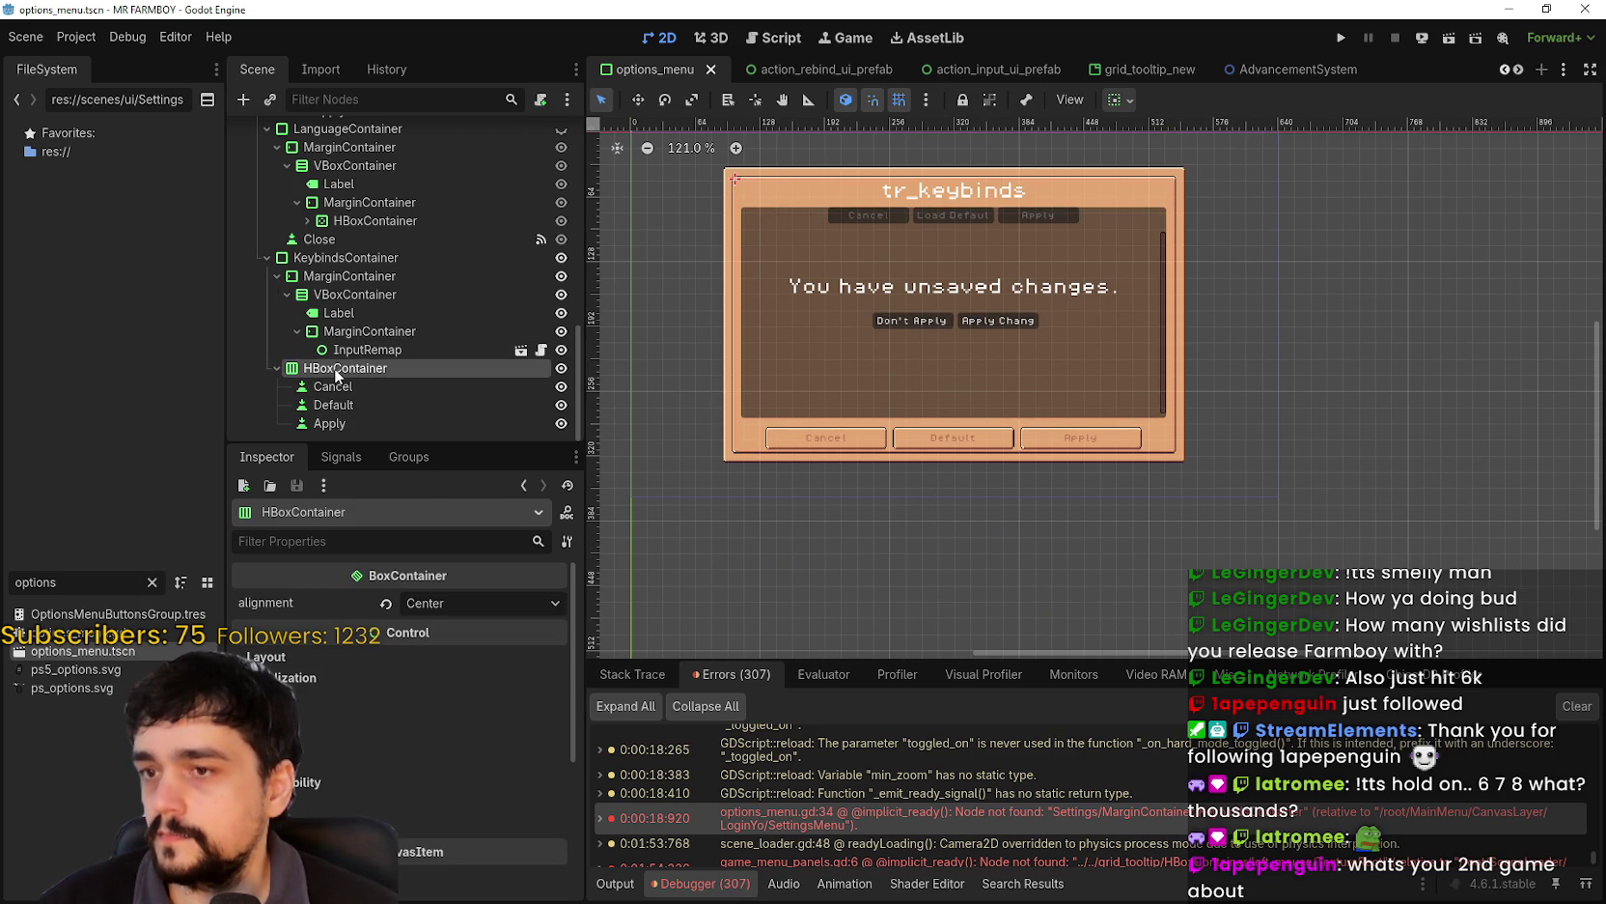
pyautogui.click(336, 275)
pyautogui.scroll(1, 854, 191)
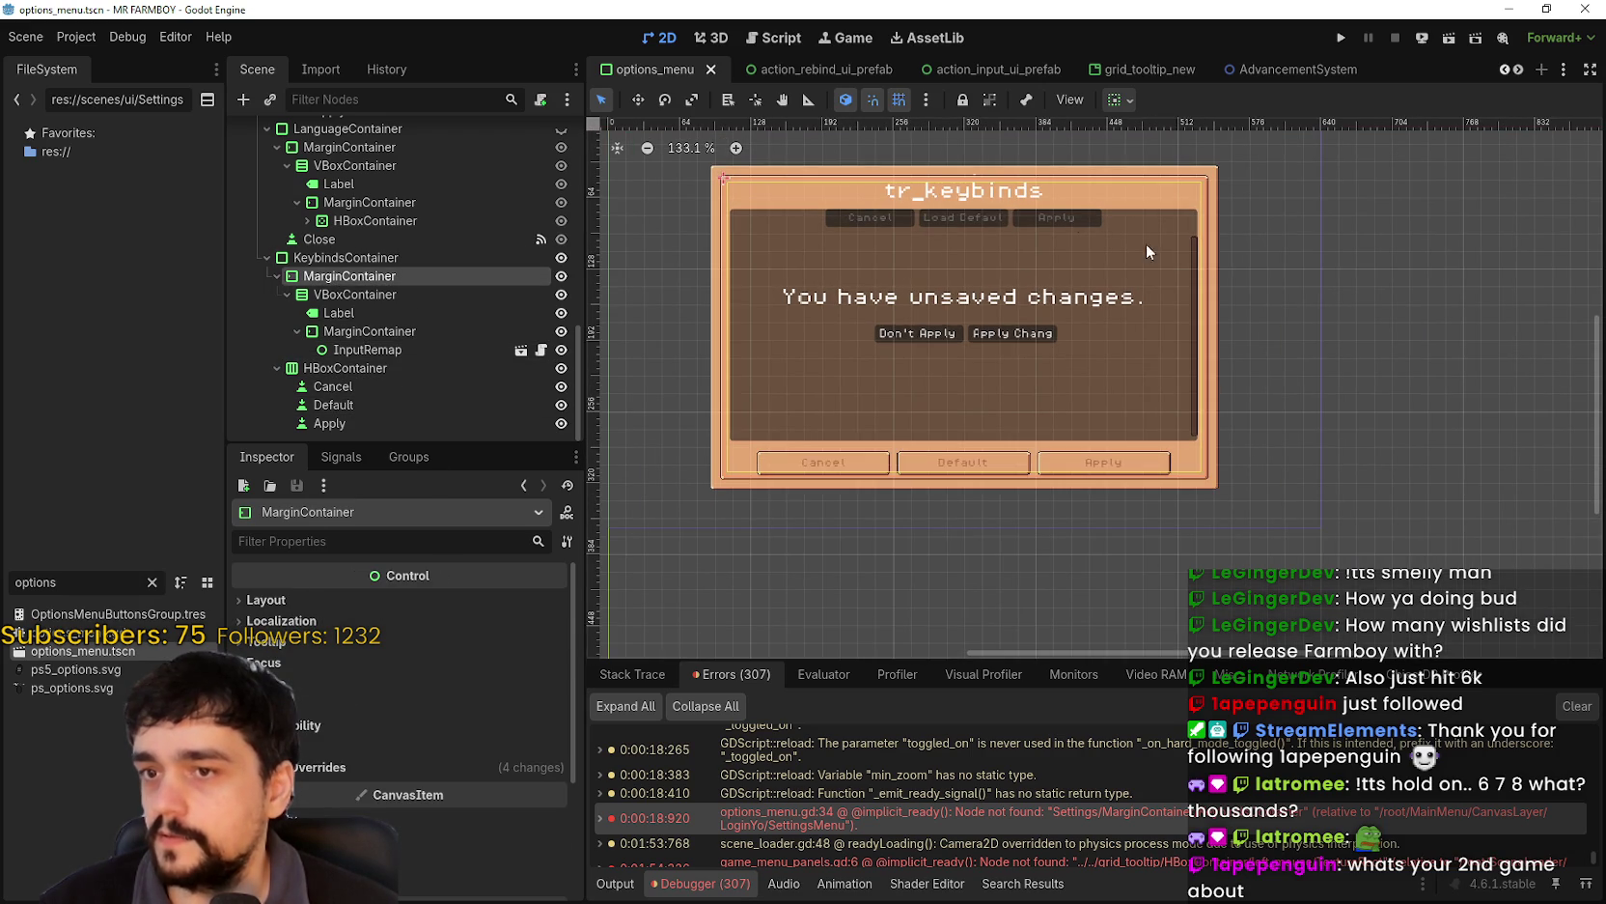
pyautogui.click(287, 293)
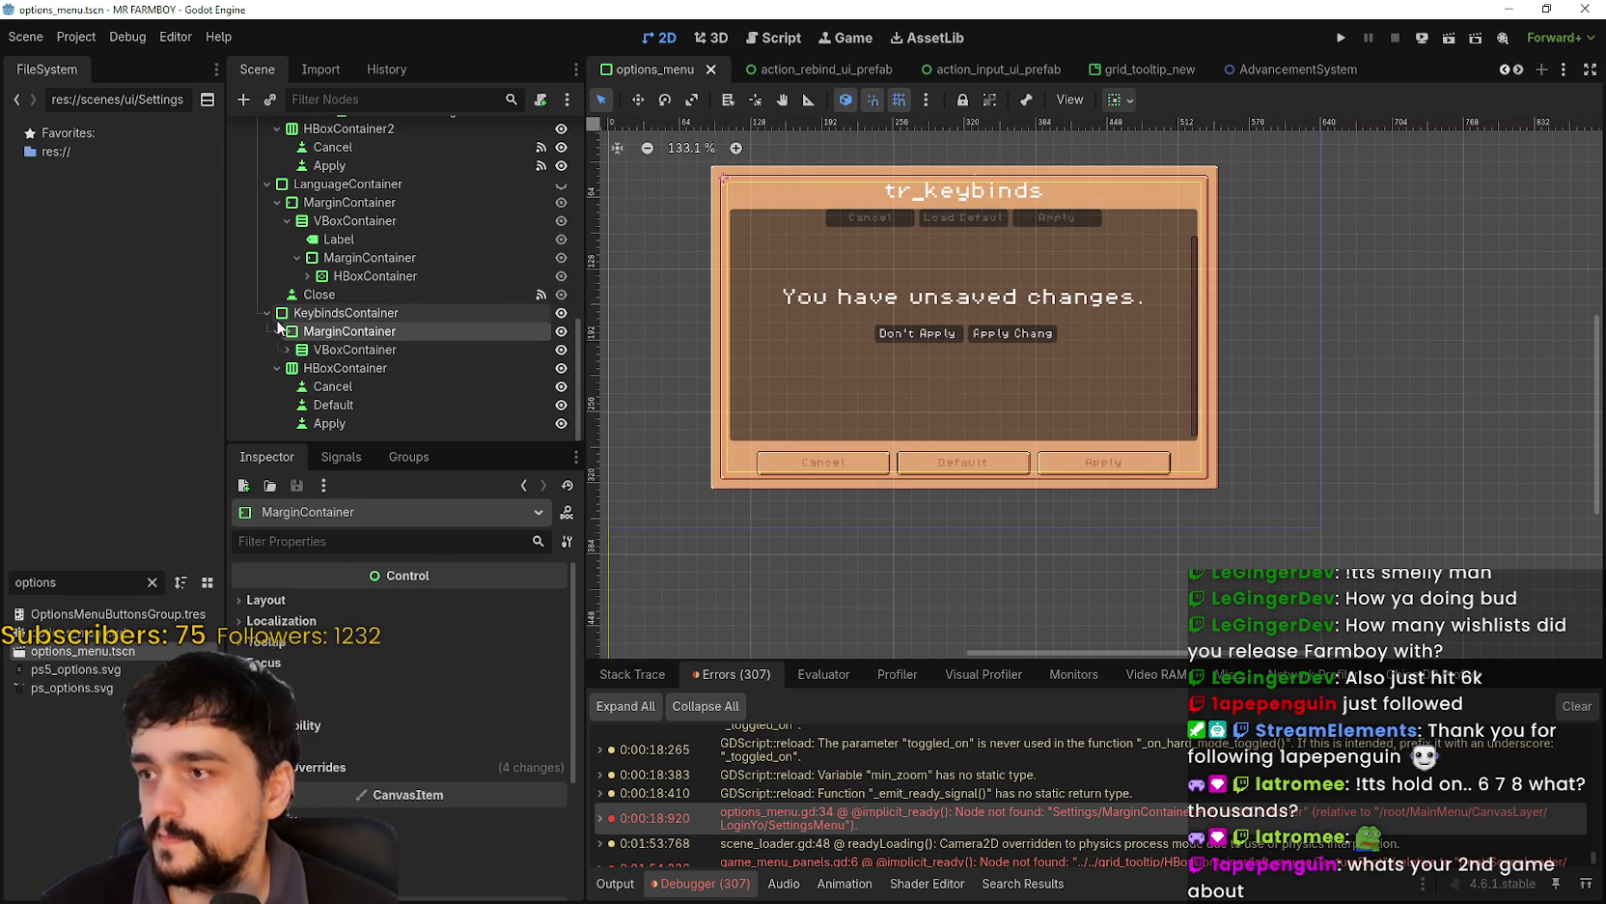
pyautogui.rightClick(333, 337)
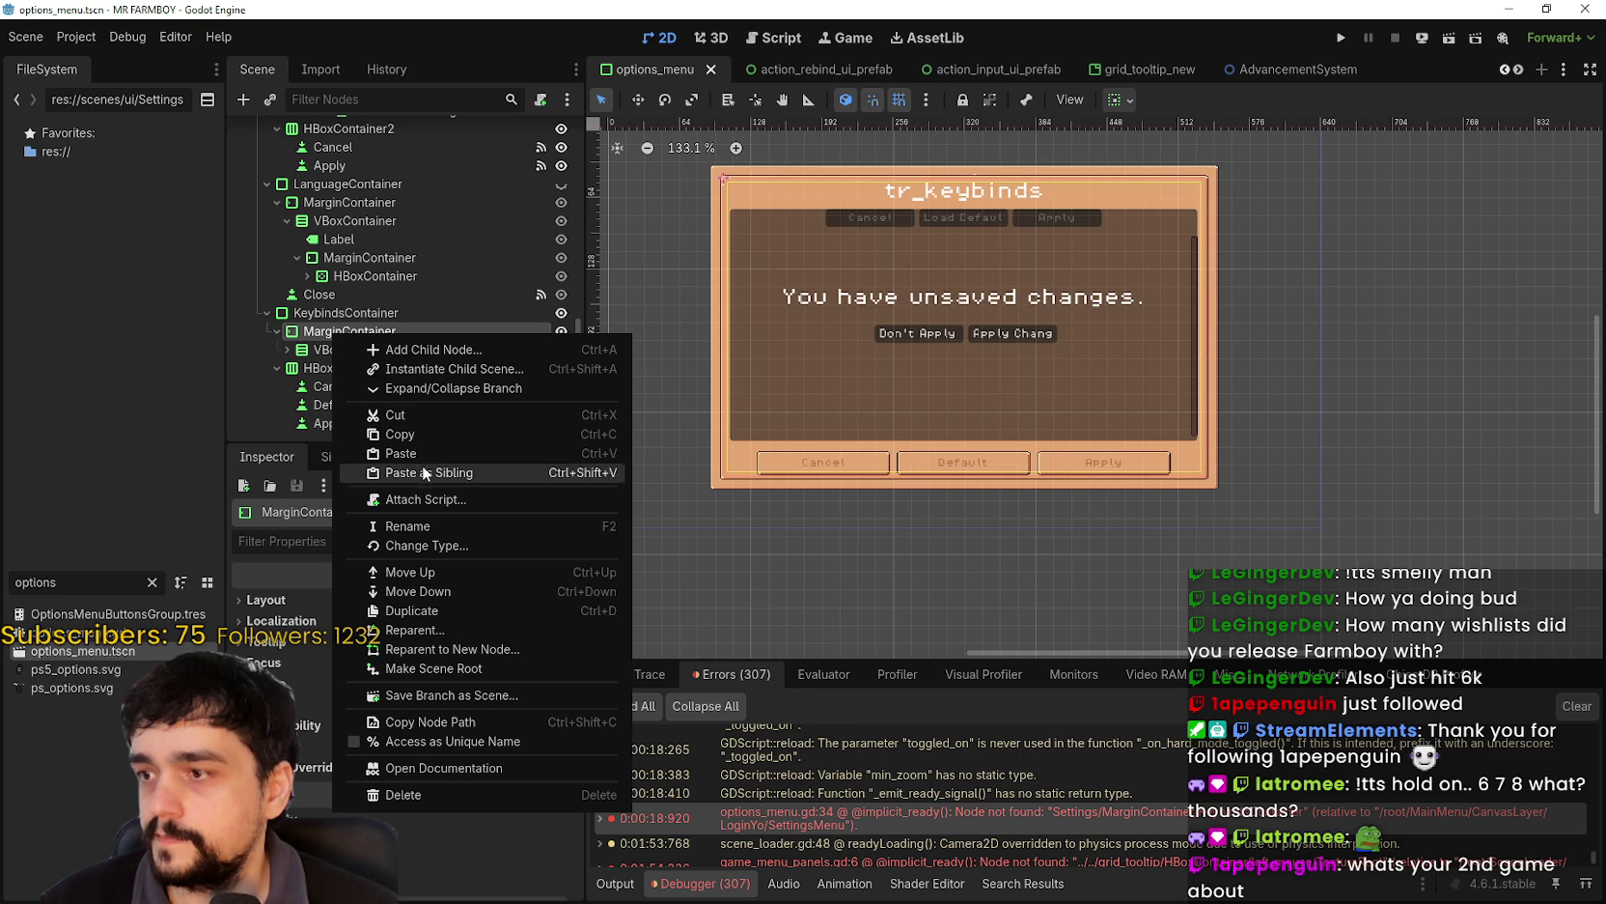
pyautogui.click(422, 464)
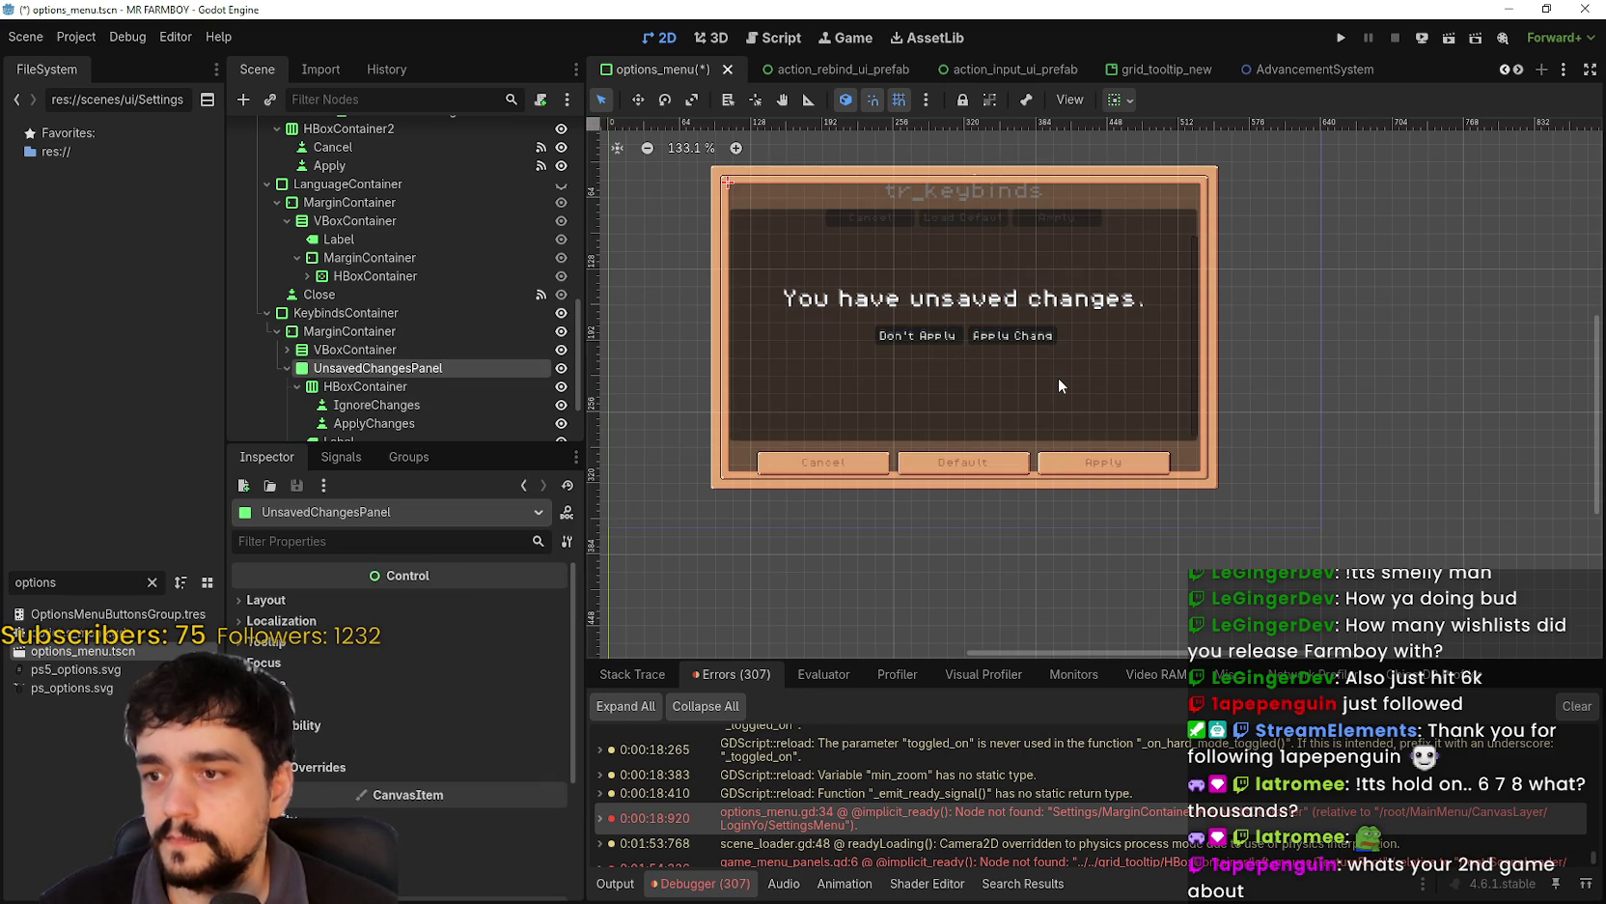
pyautogui.scroll(2, 1179, 447)
pyautogui.click(297, 386)
pyautogui.scroll(-2, 407, 413)
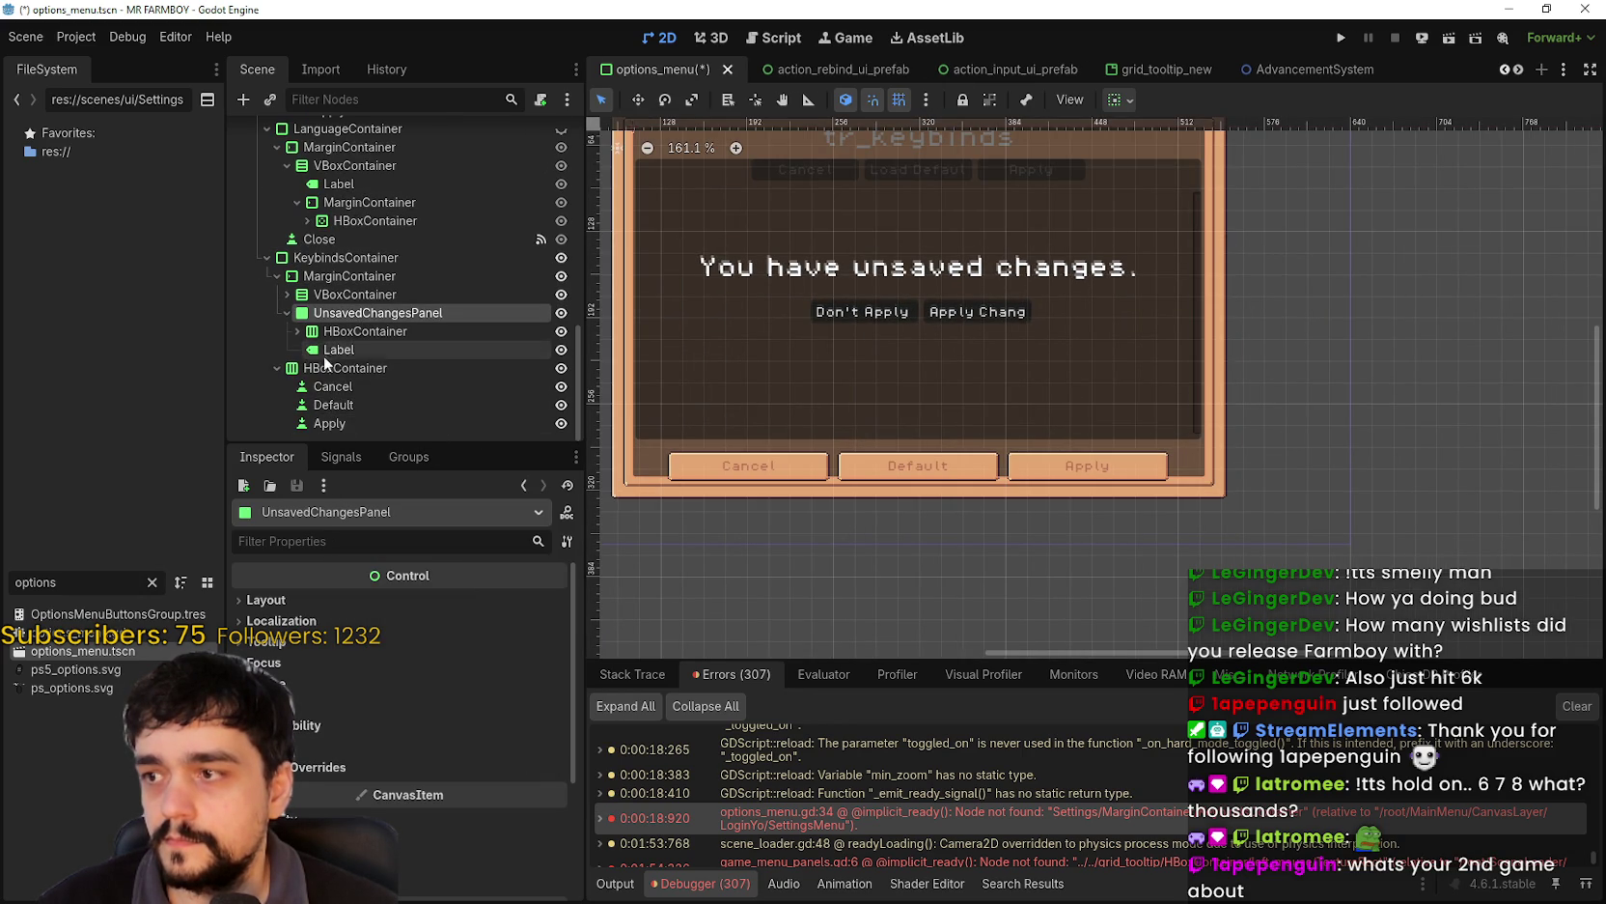
pyautogui.scroll(-2, 1071, 456)
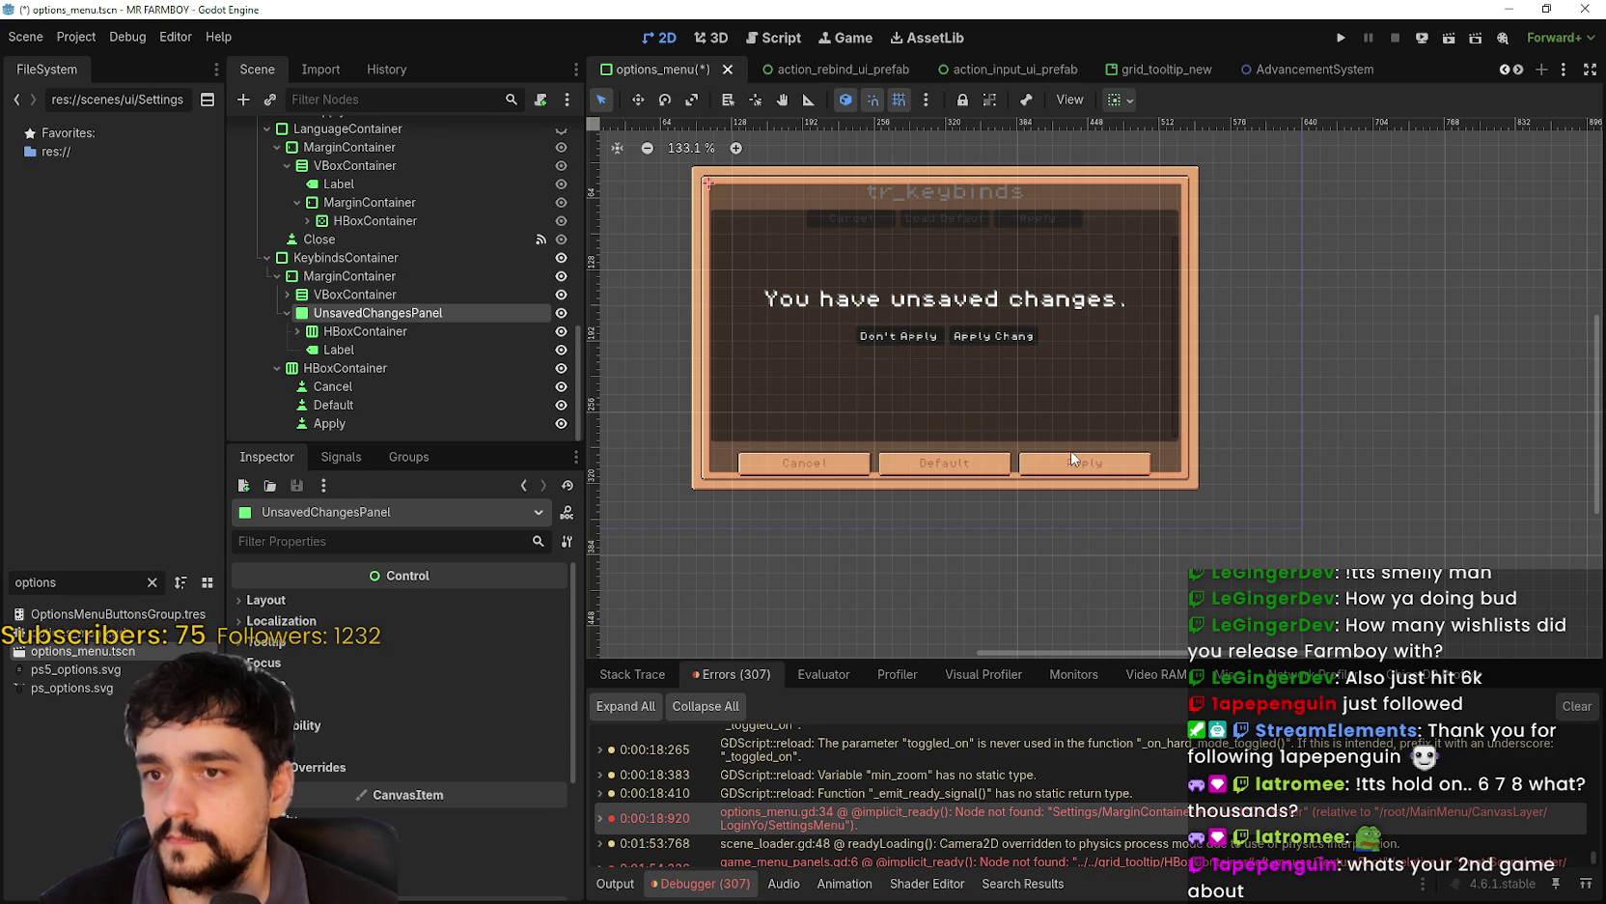
pyautogui.hotkey('ctrl', 'z')
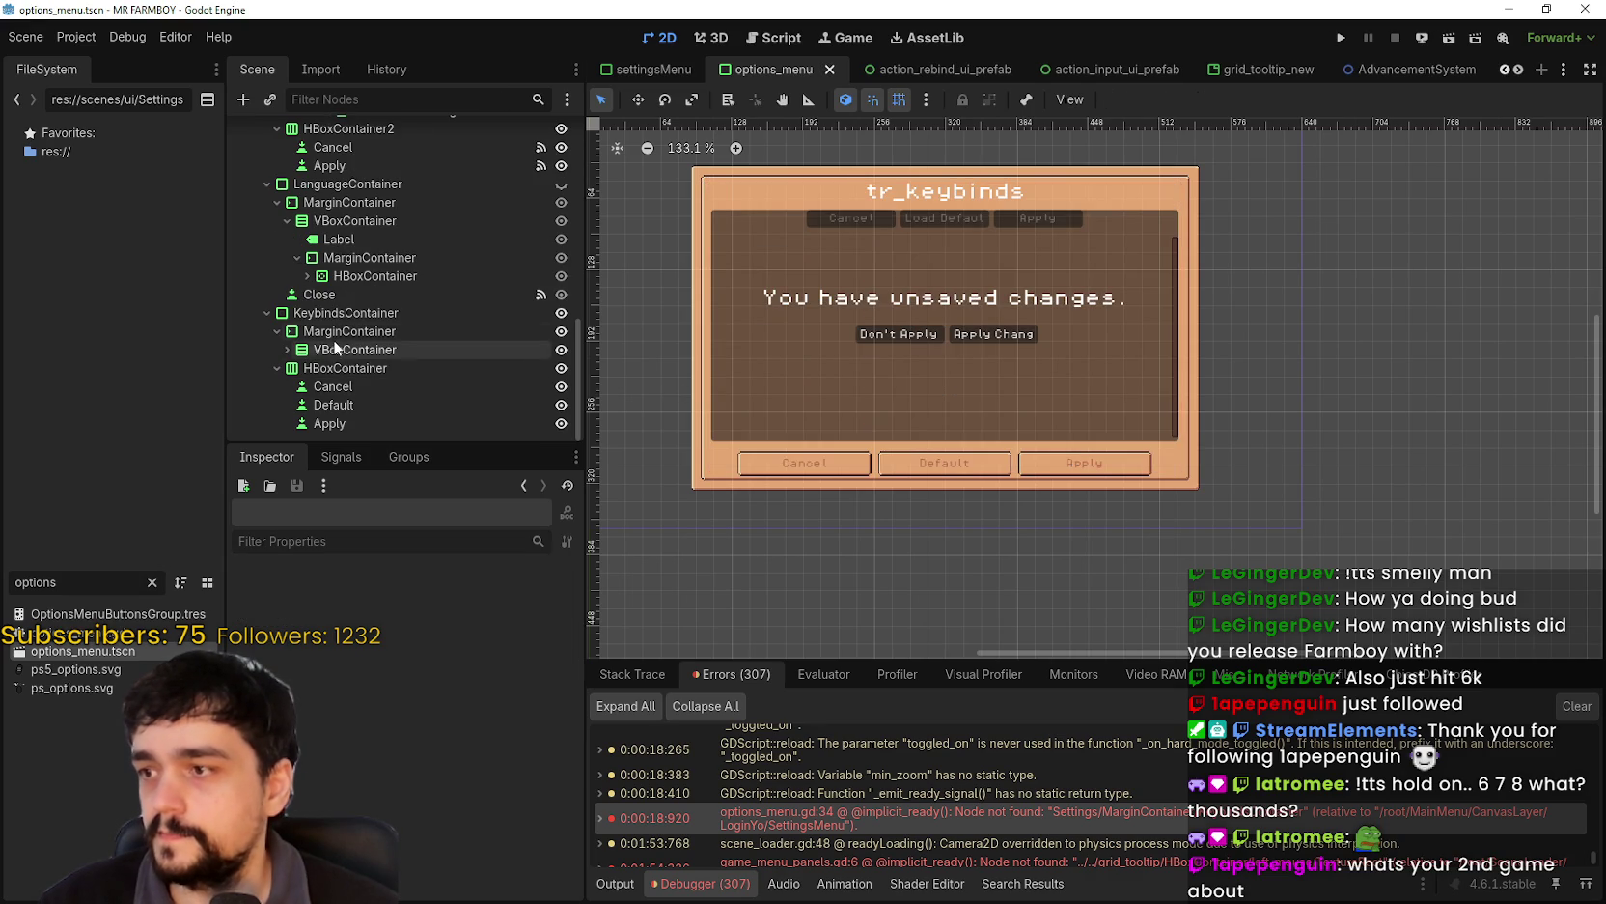
# - Paste the copied unsaved-changes panel into KeybindsContainer
pyautogui.click(368, 313)
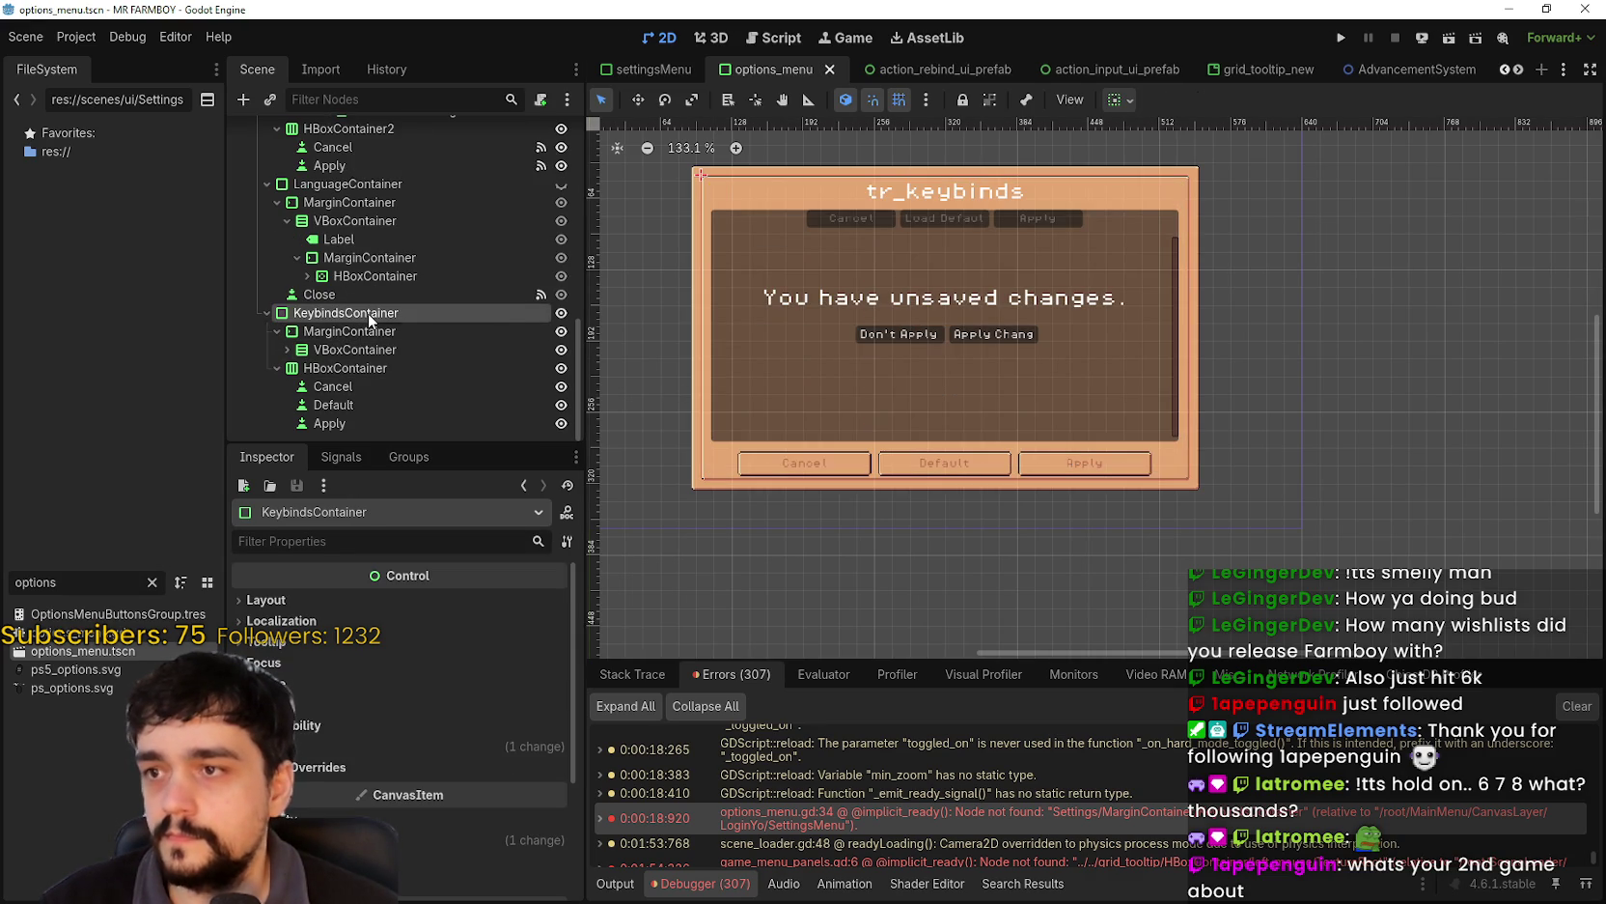
pyautogui.rightClick(369, 315)
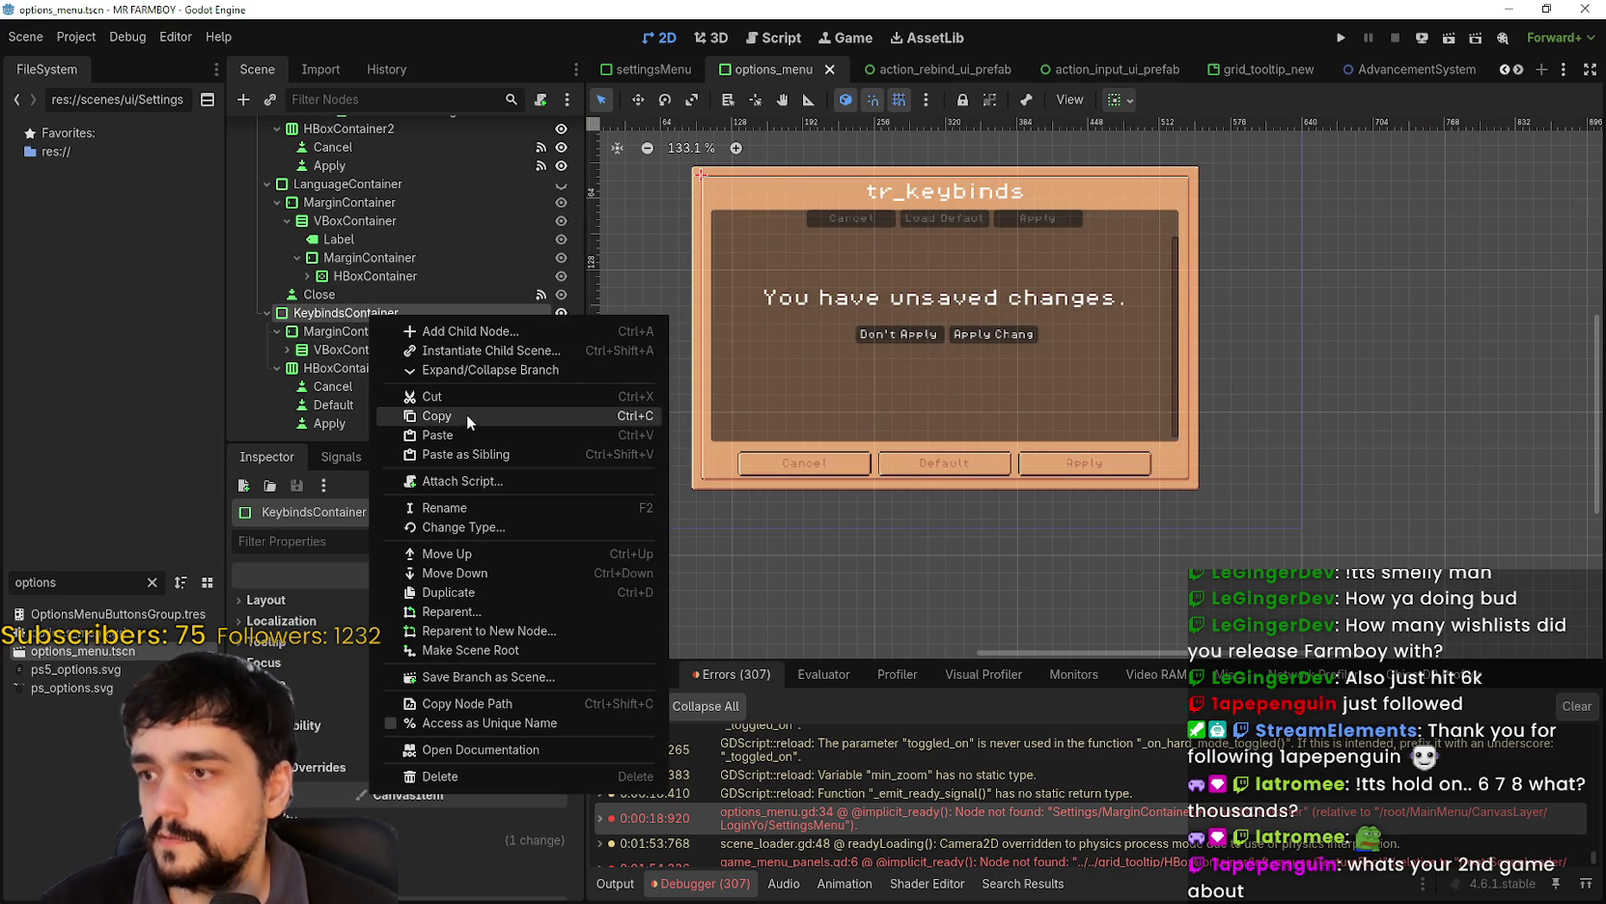
pyautogui.click(467, 426)
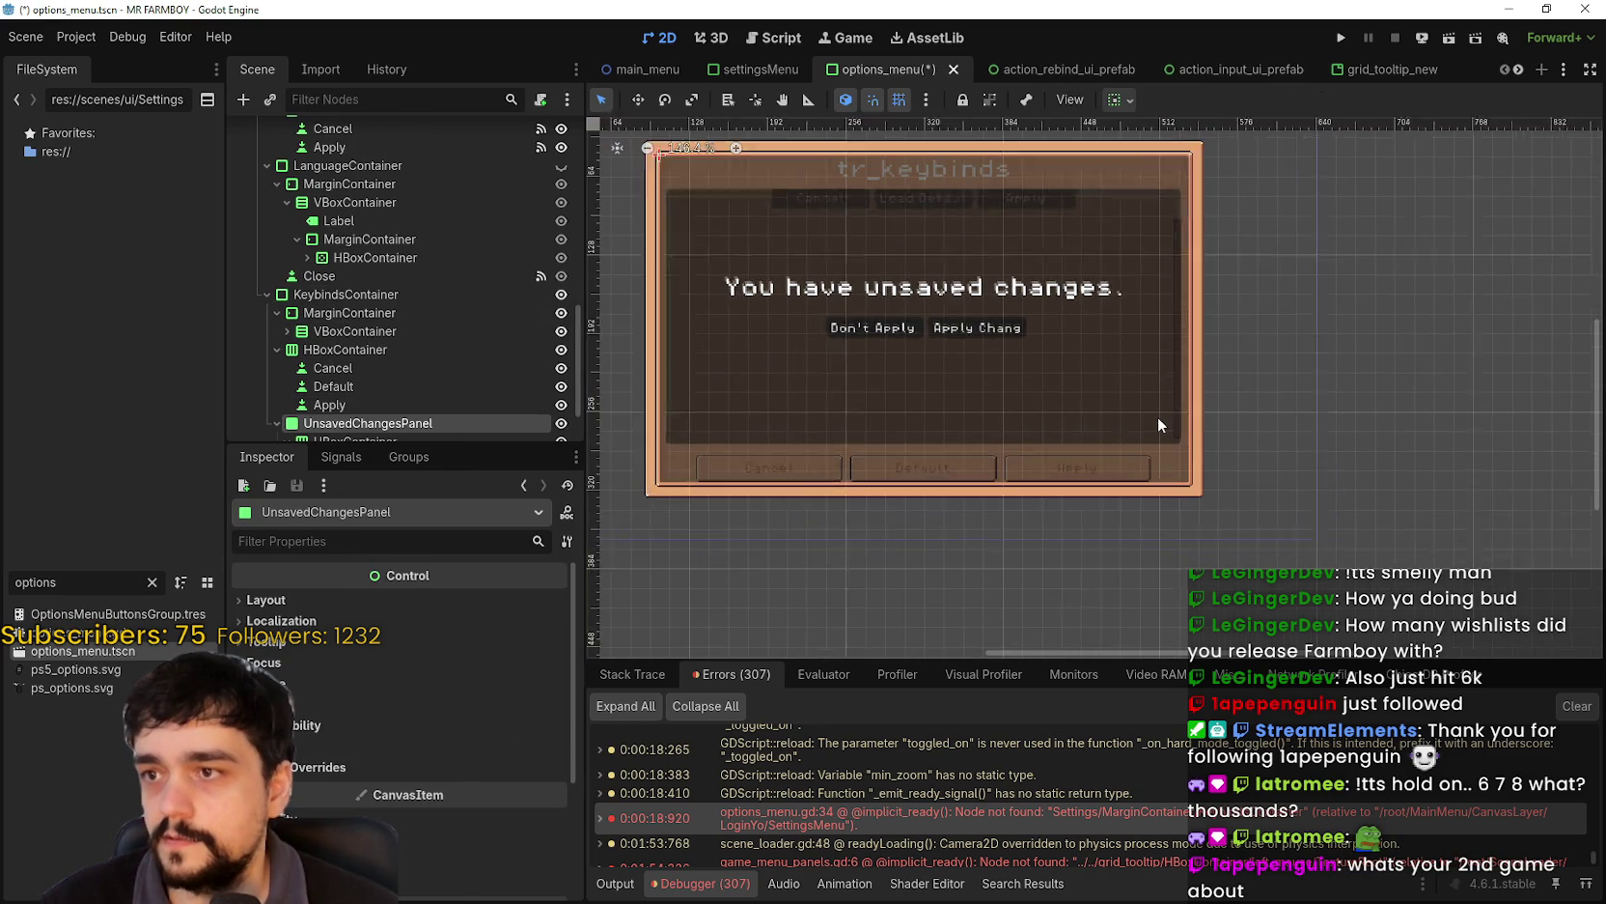
pyautogui.scroll(-2, 423, 394)
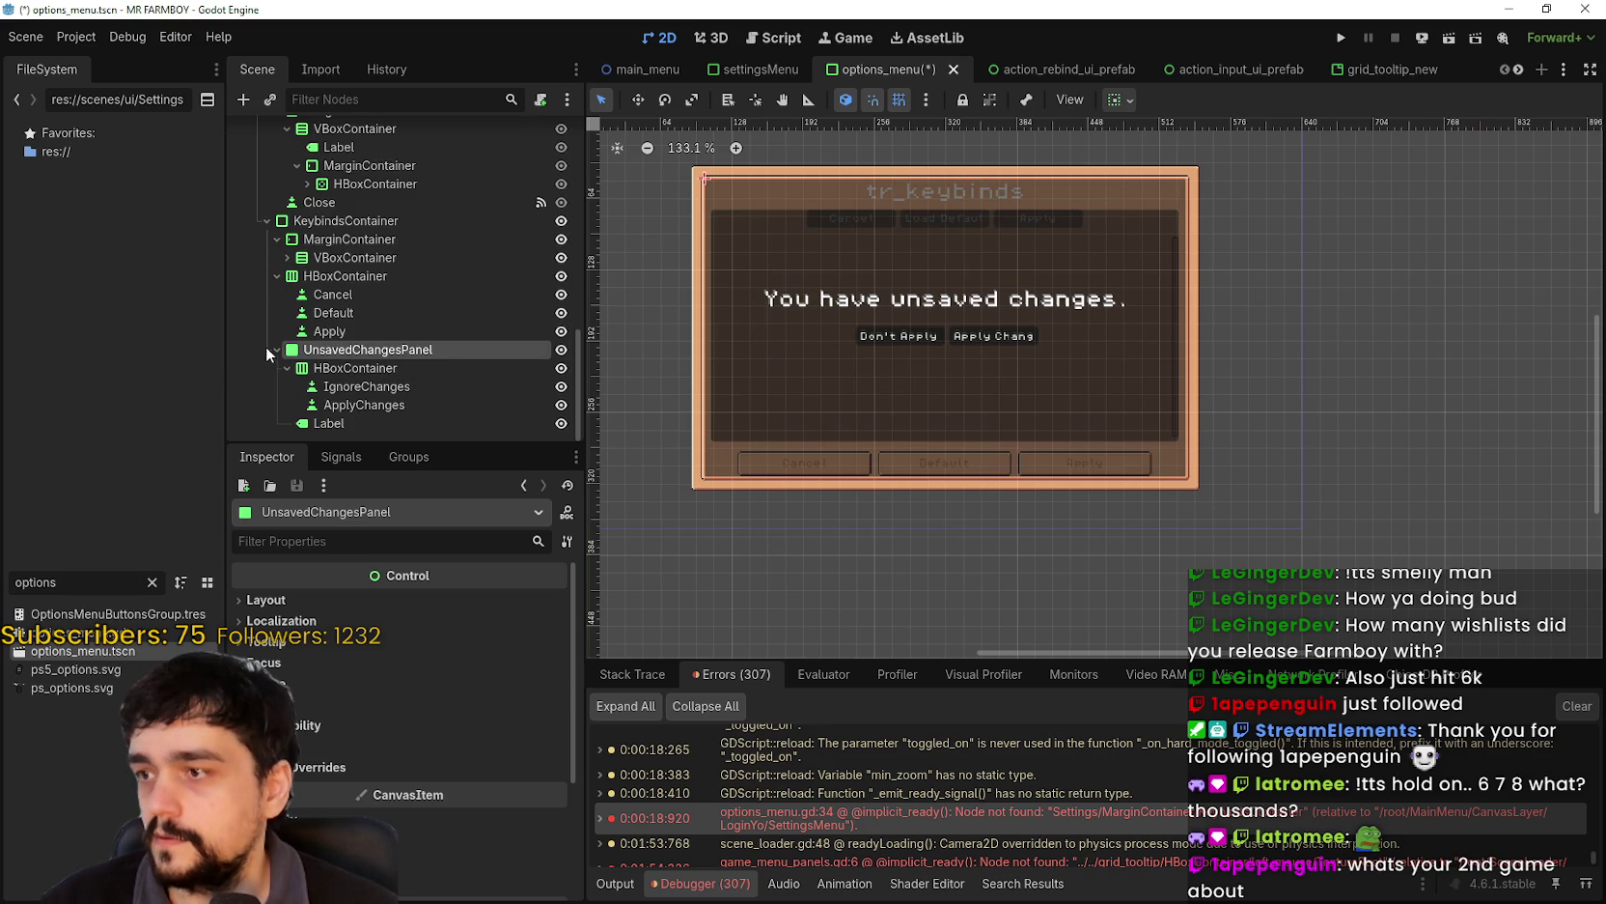
pyautogui.scroll(2, 267, 346)
pyautogui.scroll(-2, 425, 386)
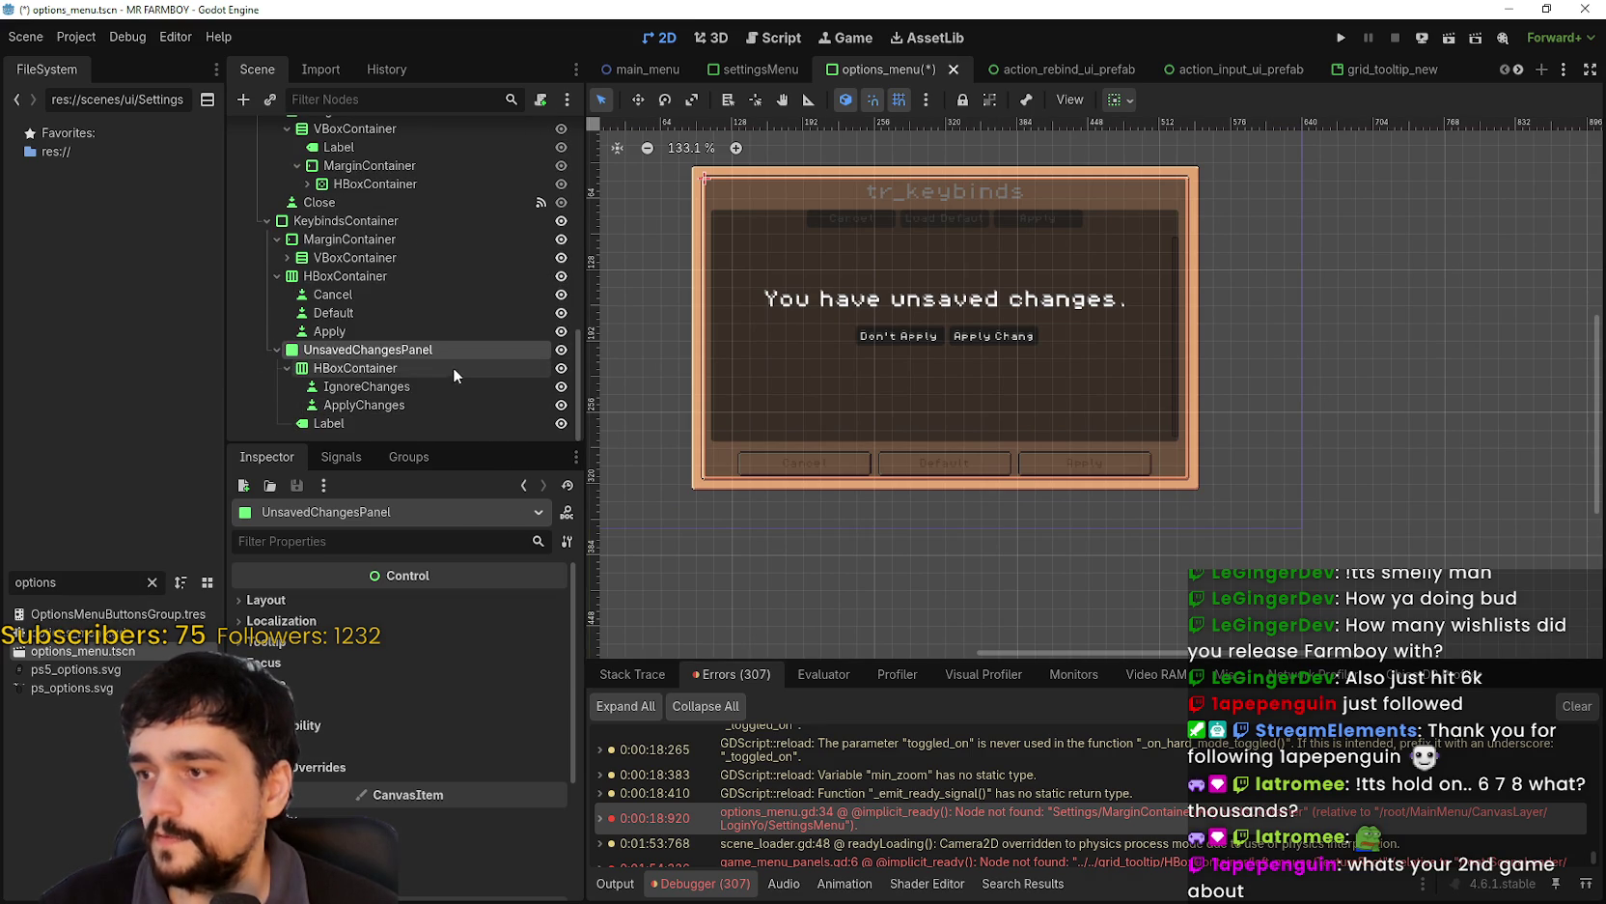
# - Rename the pasted panel to UnsavedChangesKeybinds and save the options menu scene
pyautogui.doubleClick(455, 352)
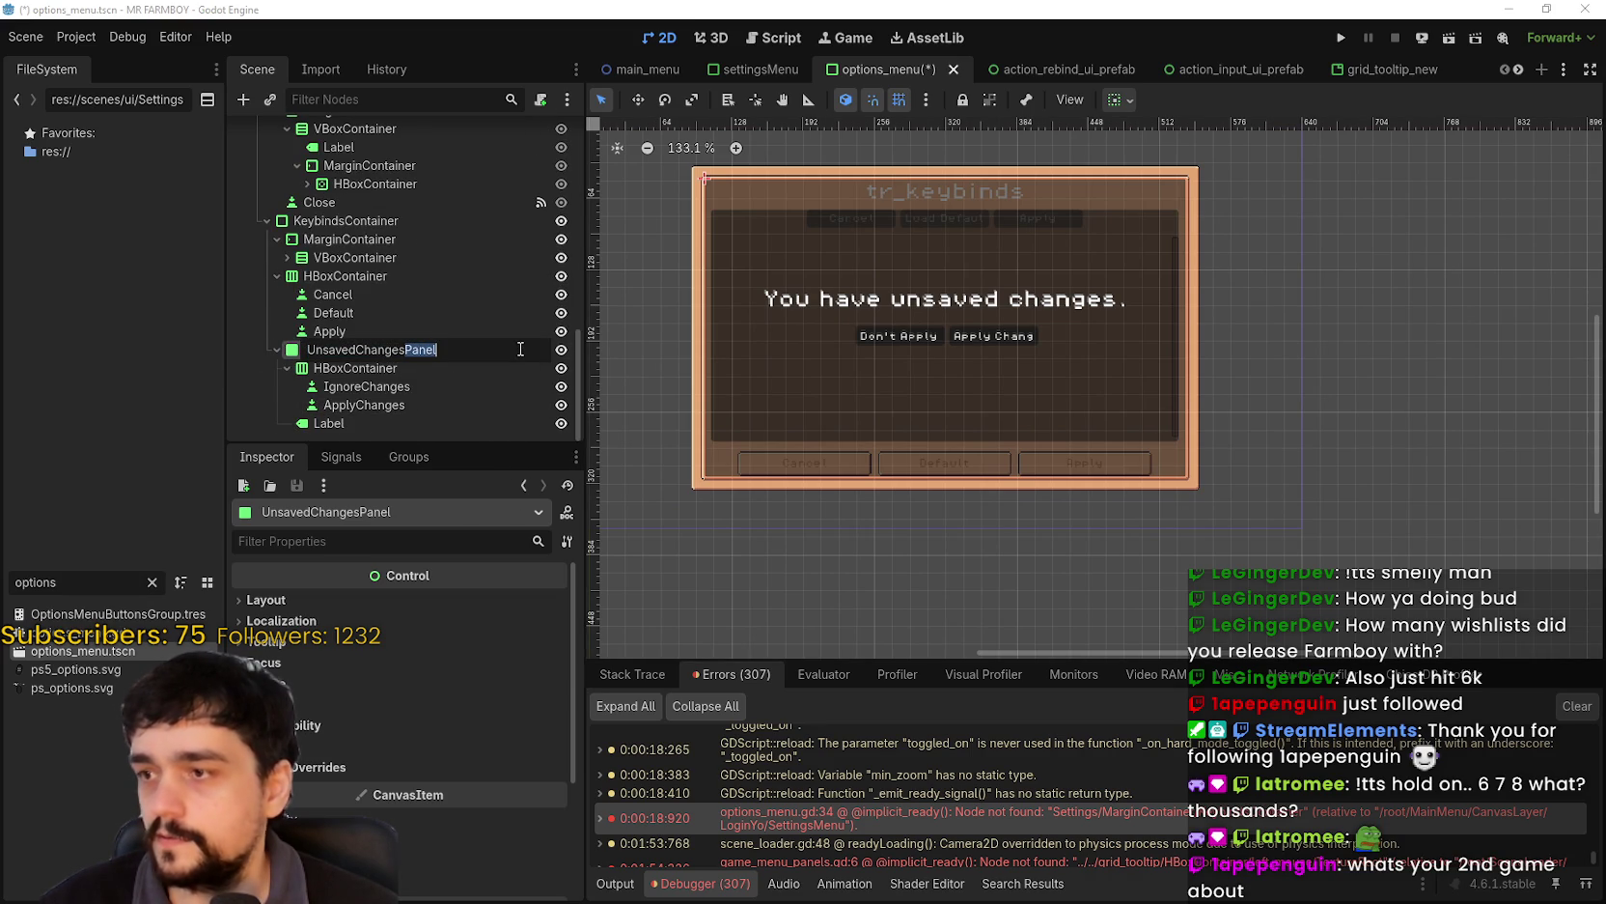
pyautogui.write('Keybinds')
pyautogui.press('Return')
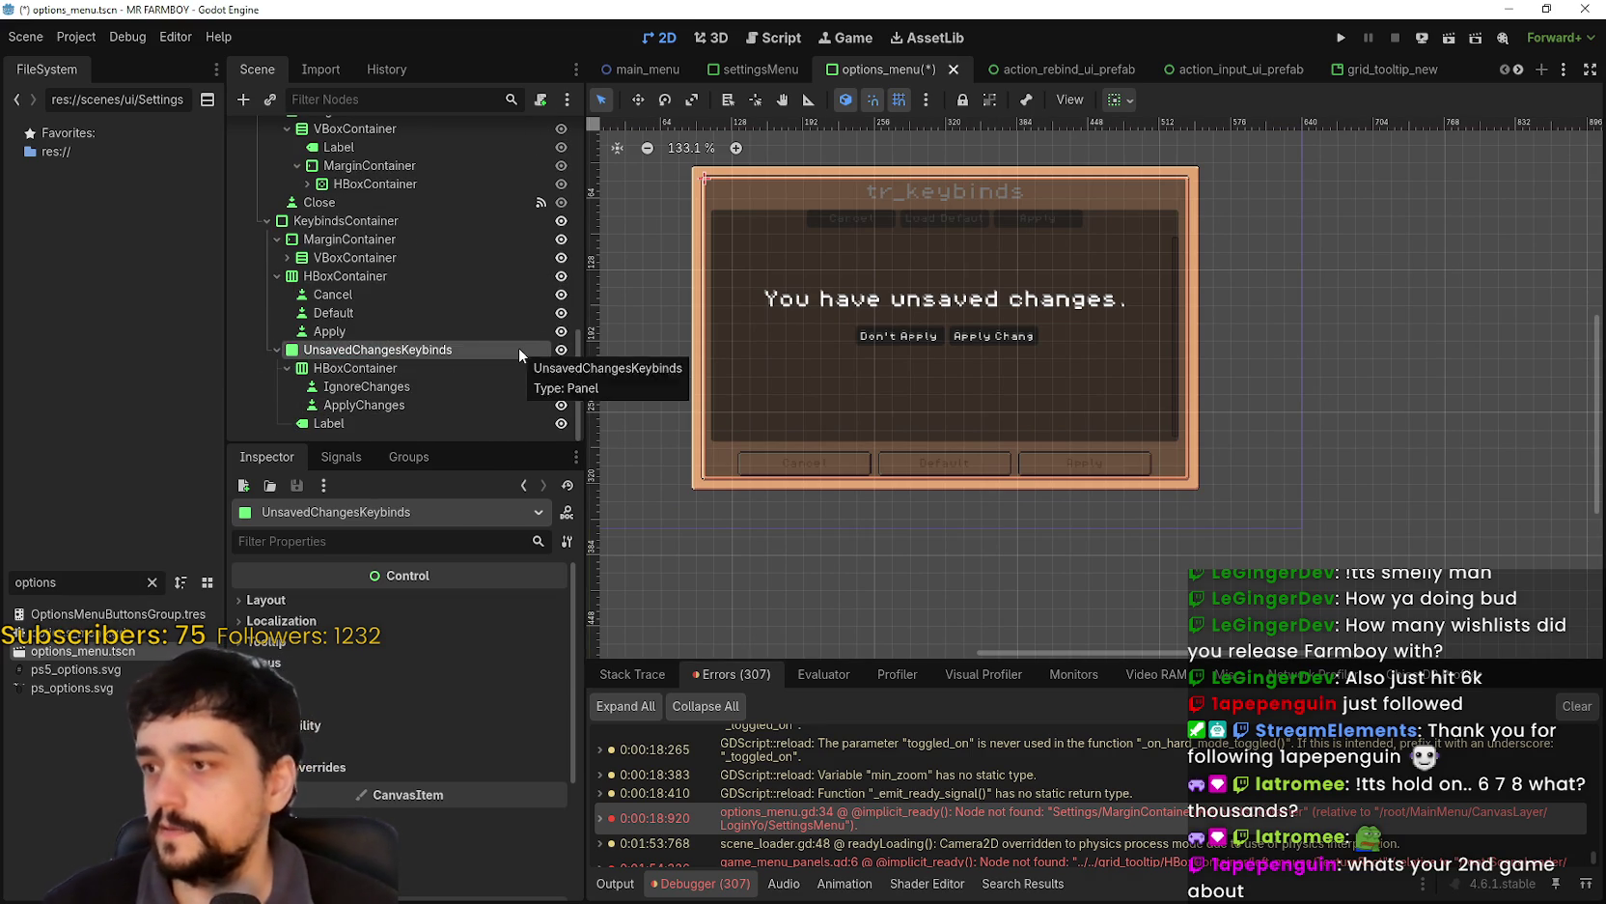
pyautogui.hotkey('ctrl', 's')
# - Expand the keybinds VBoxContainer and select the InputRemap node
pyautogui.scroll(3, 998, 321)
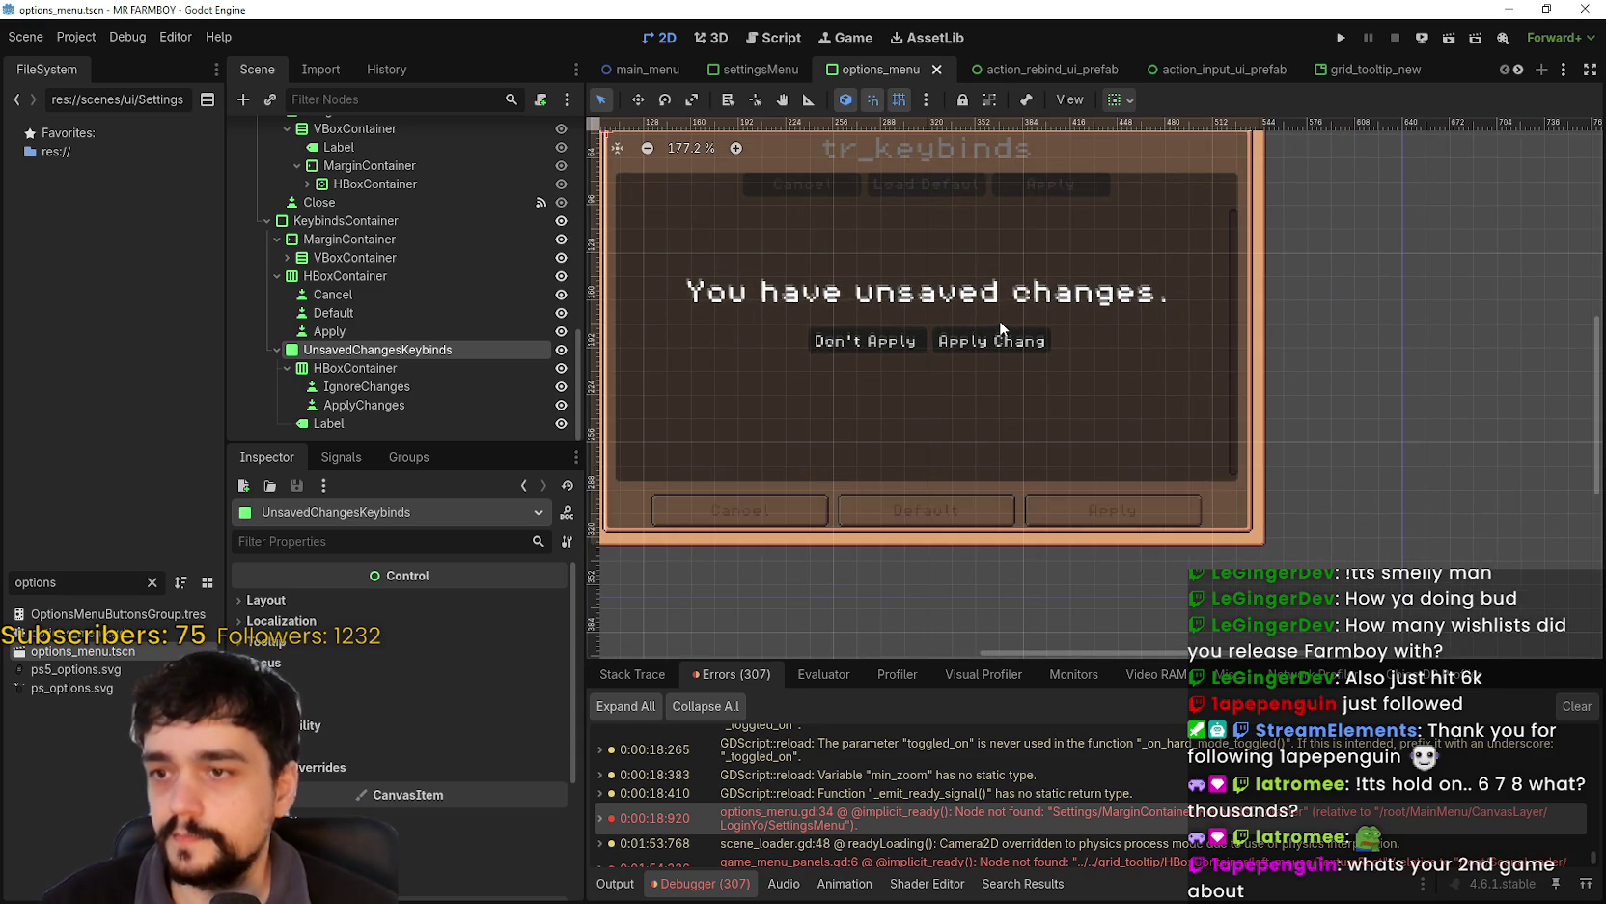
pyautogui.scroll(-2, 1219, 386)
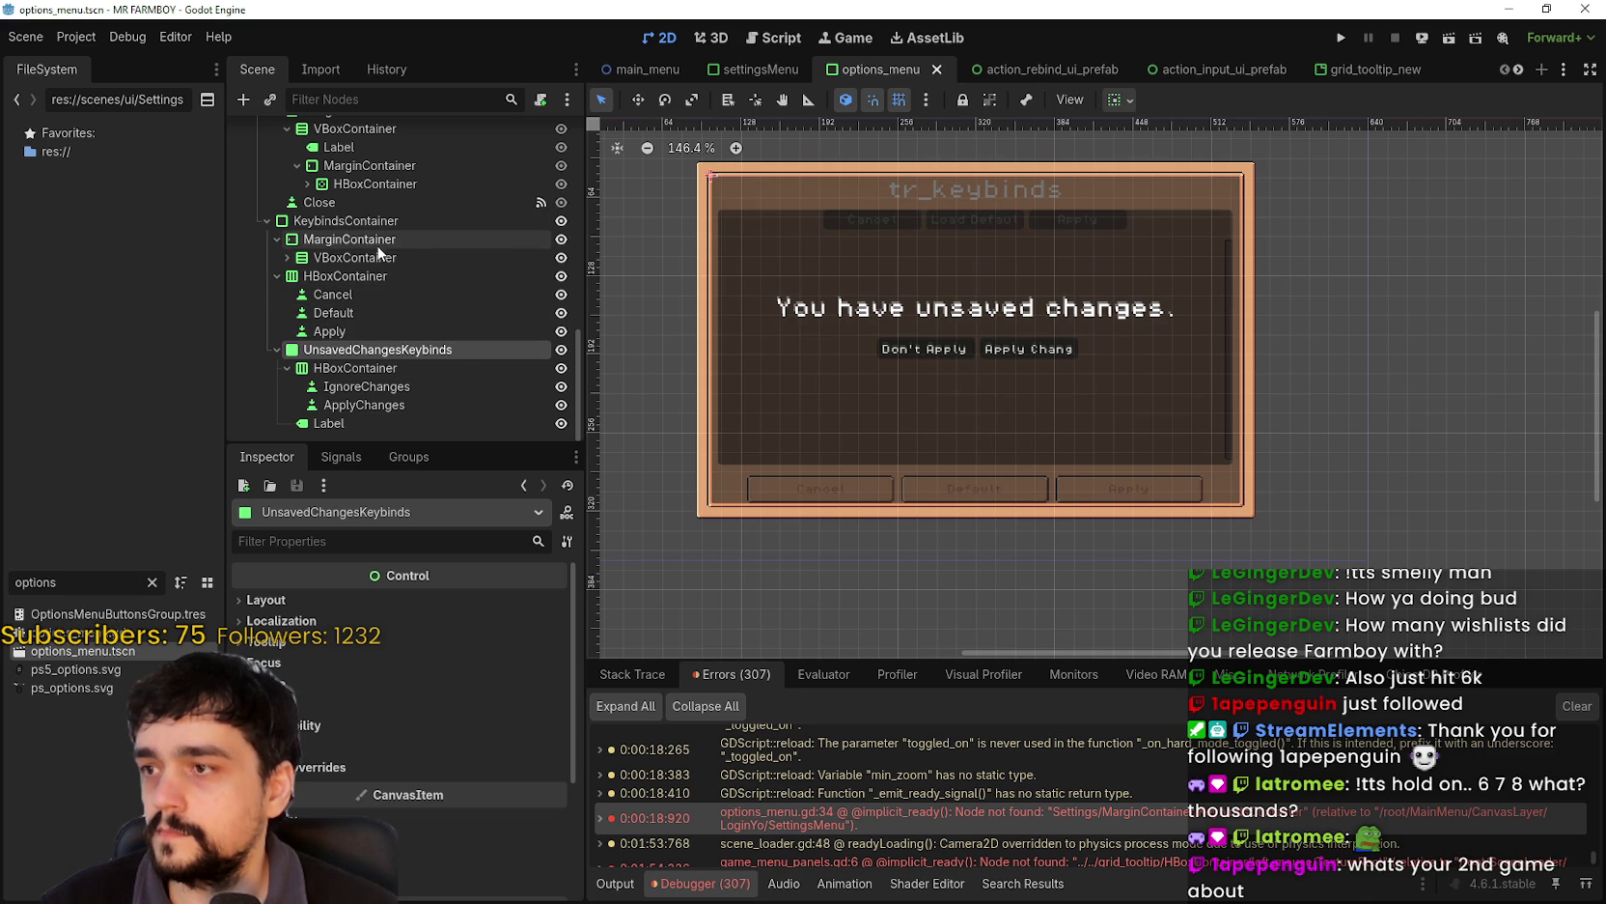
pyautogui.click(287, 257)
pyautogui.click(507, 312)
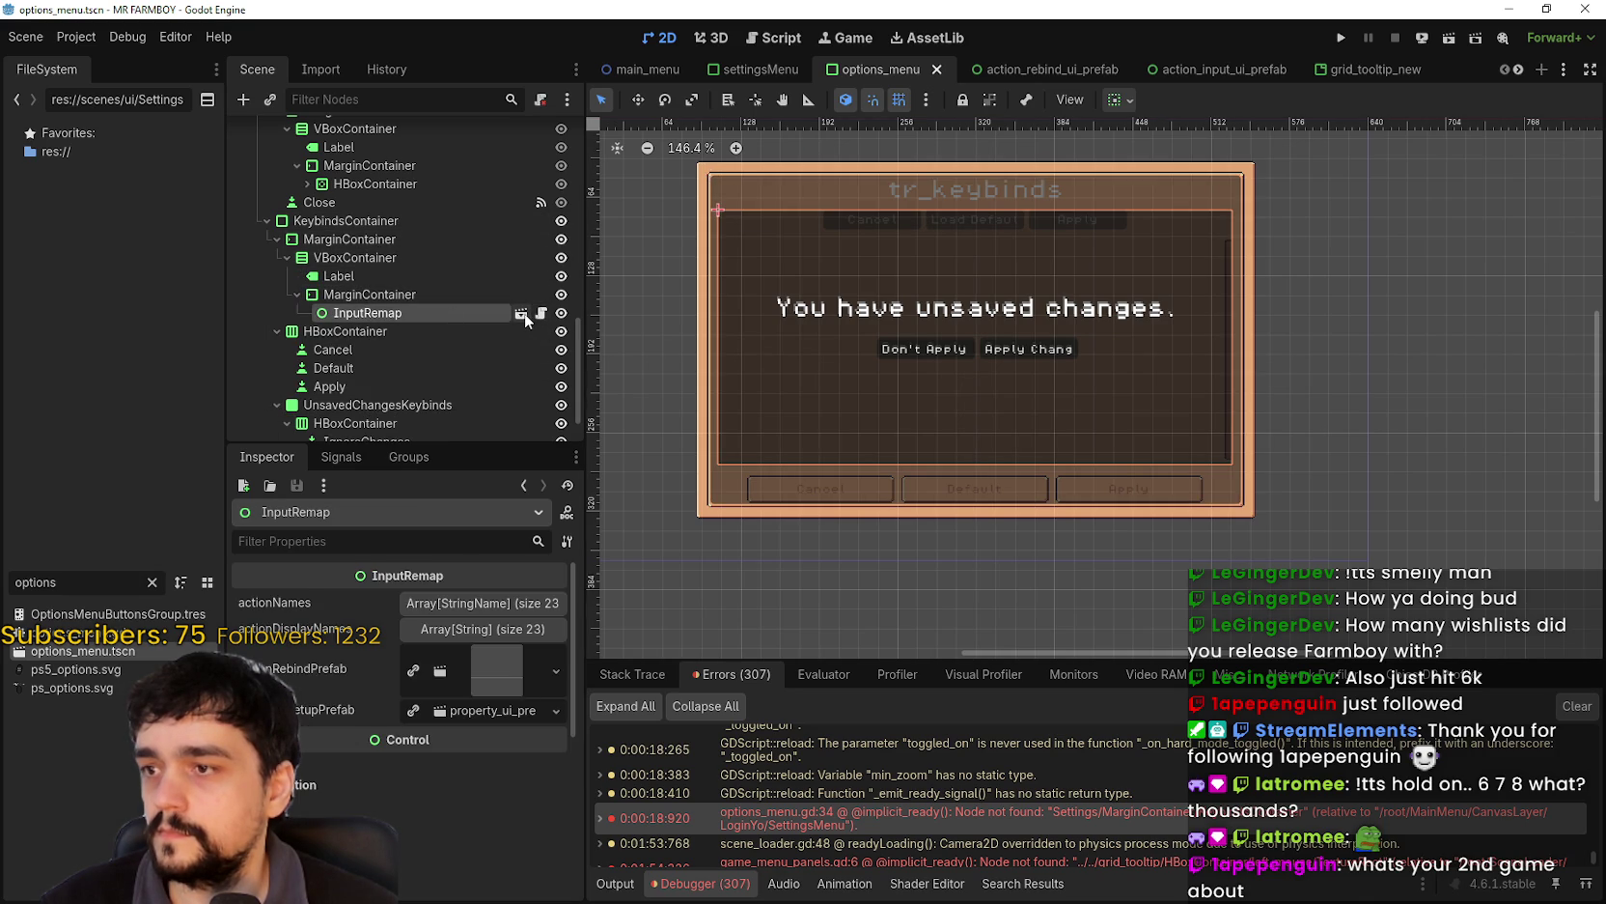
# - Open the InputRemap scene and hide its UnsavedChangesPanel and Cancel/Defaults/Apply button row
pyautogui.click(523, 313)
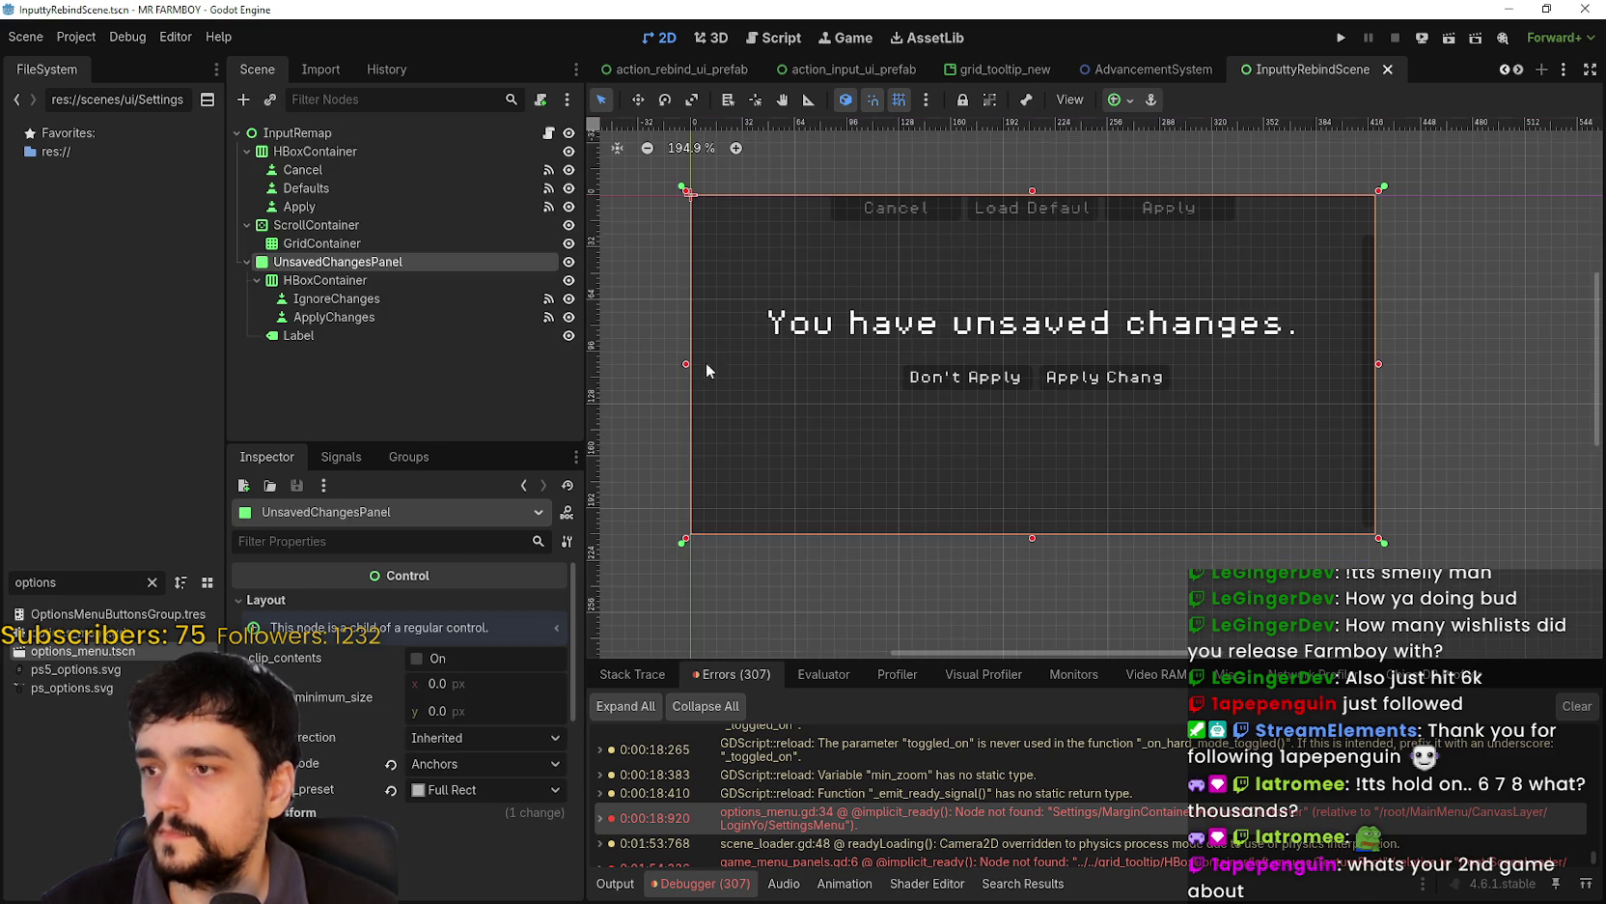
pyautogui.click(570, 262)
pyautogui.scroll(-2, 834, 309)
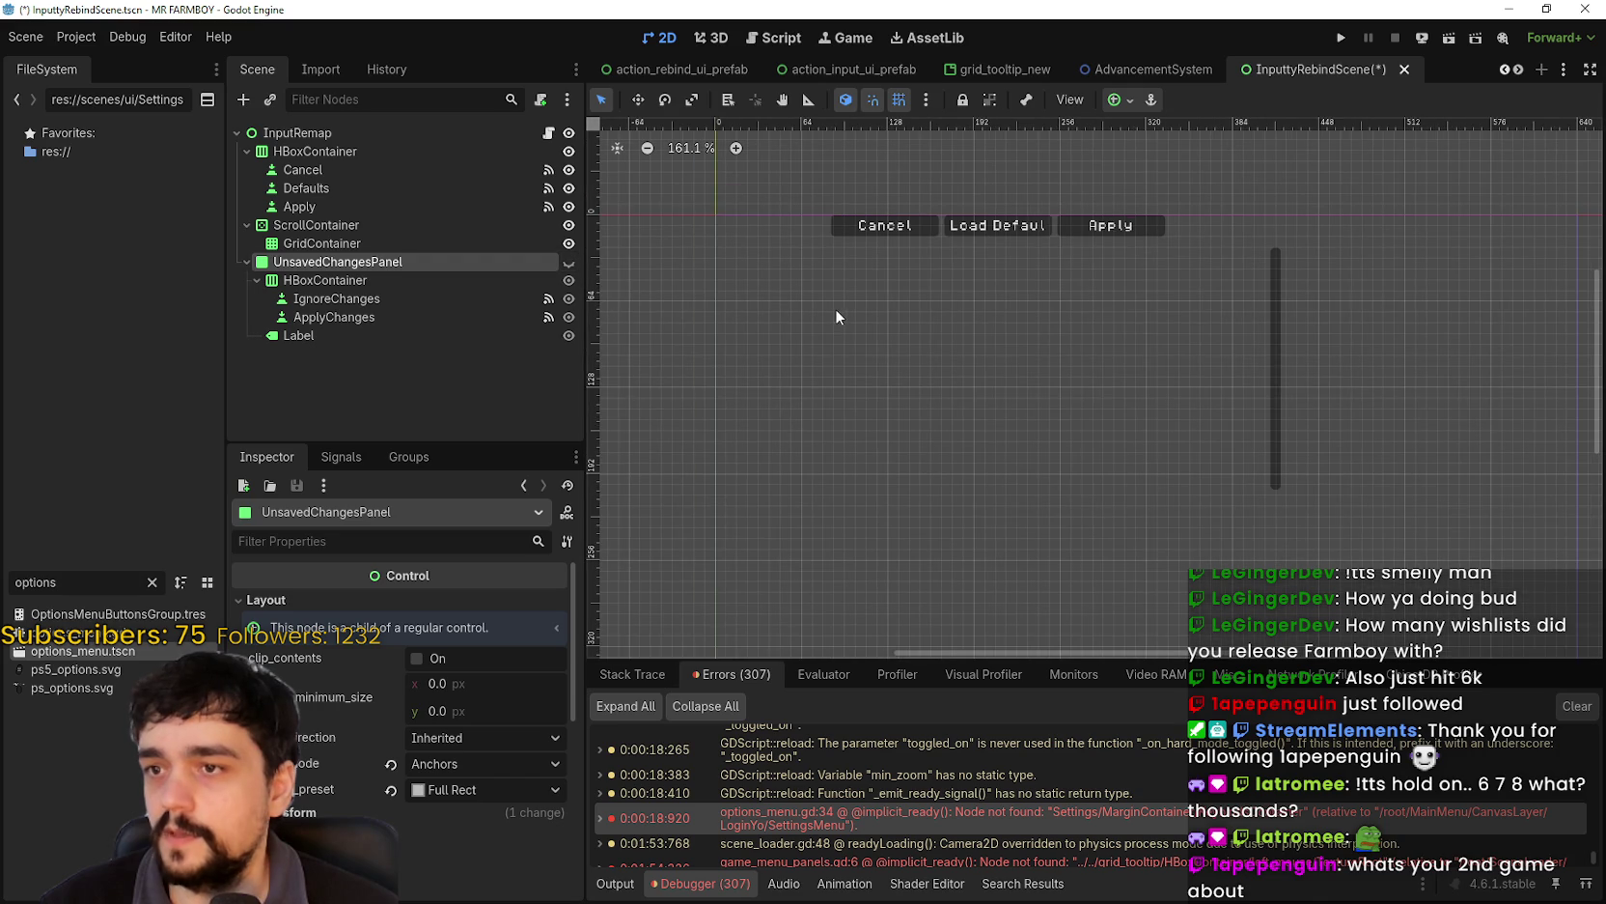
pyautogui.click(568, 153)
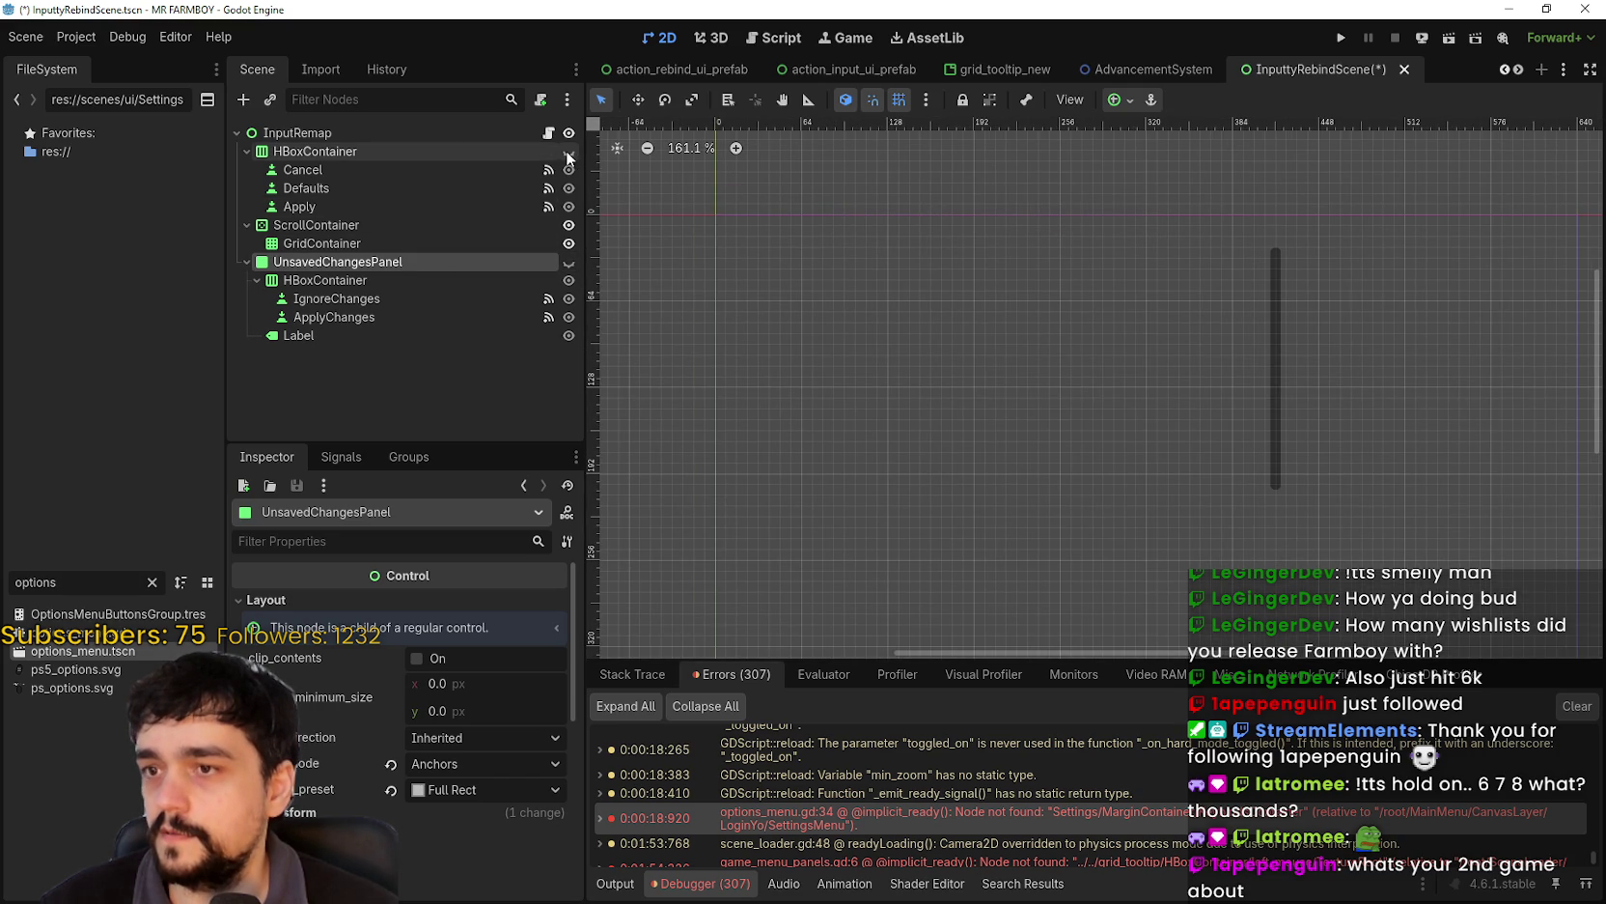
pyautogui.click(266, 154)
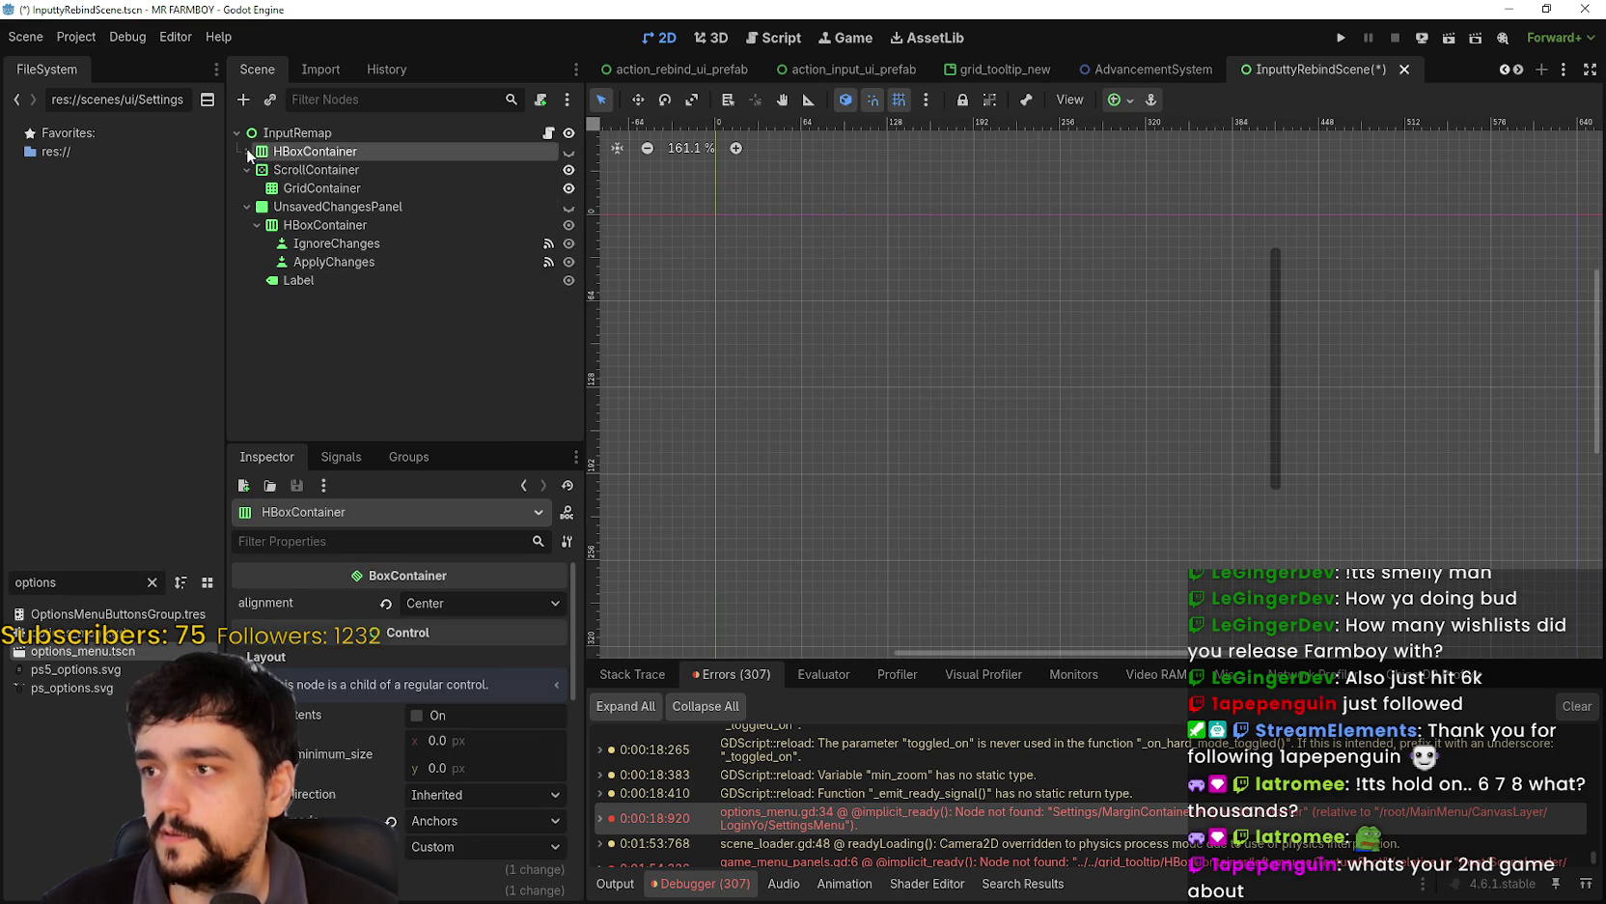
# - Jump from IgnoreChanges' pressed signal connection to its handler in InputRemap.gd
pyautogui.click(343, 298)
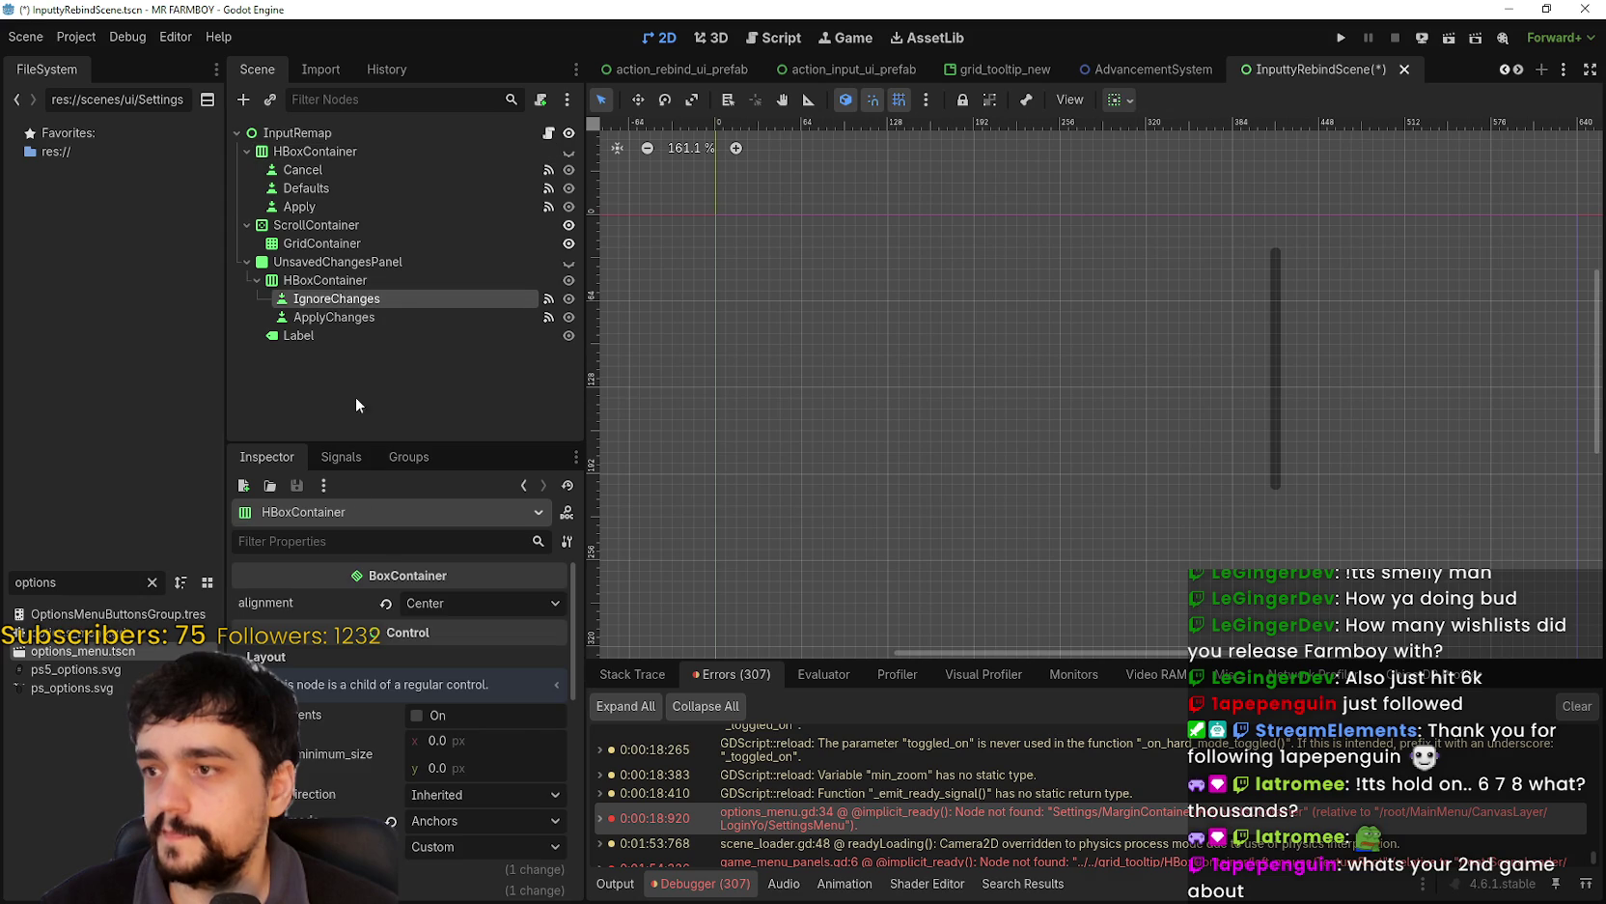
pyautogui.click(341, 457)
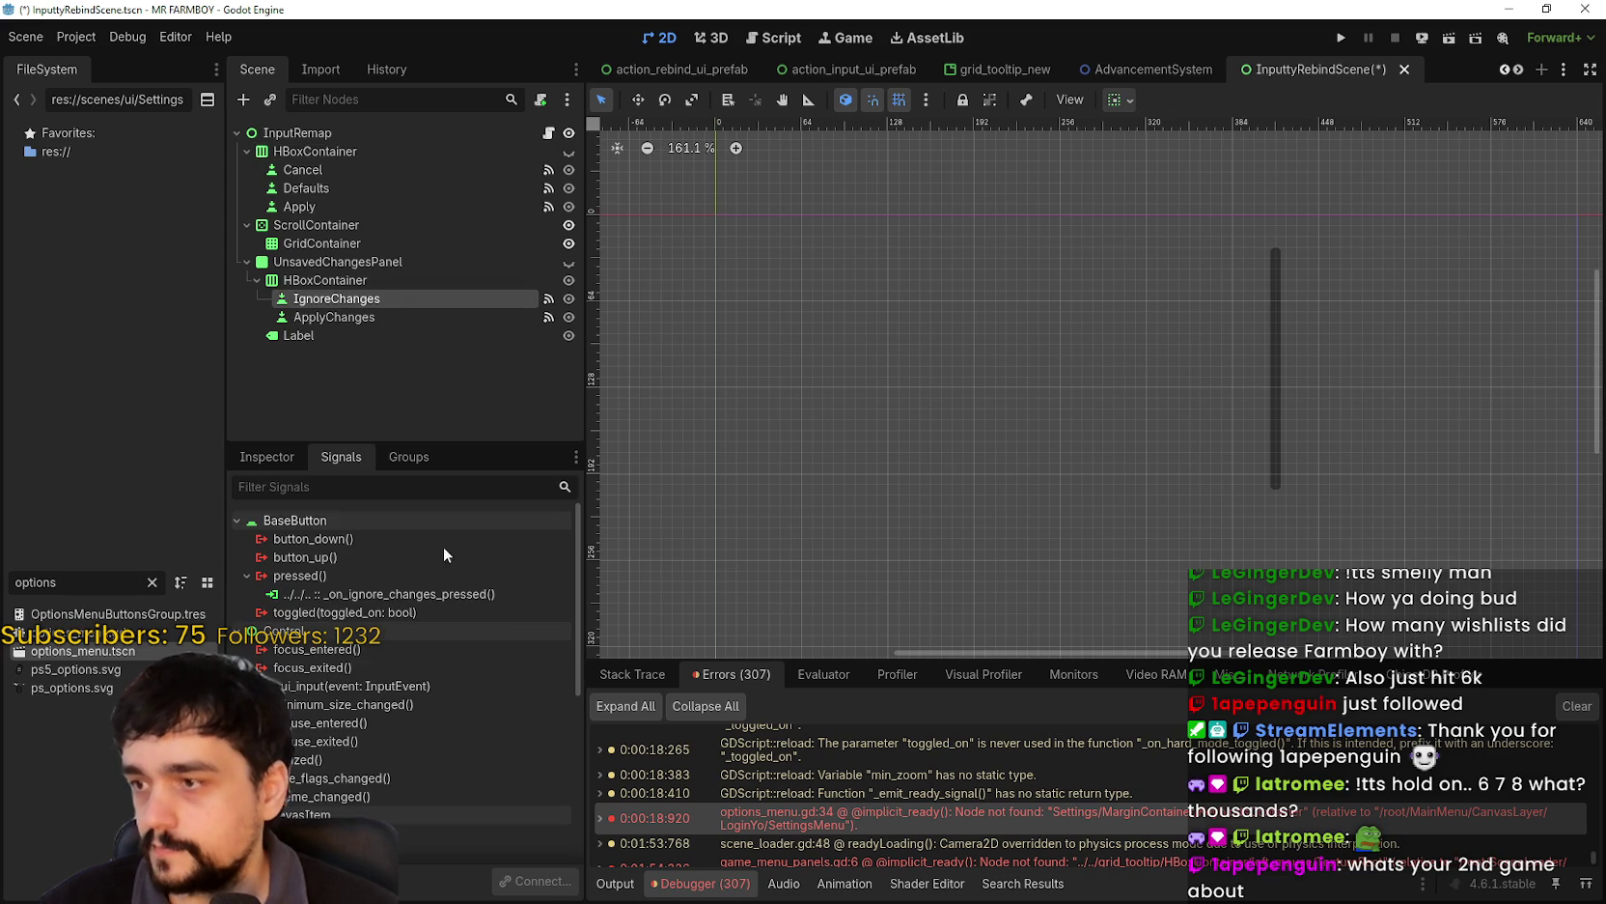
pyautogui.doubleClick(392, 595)
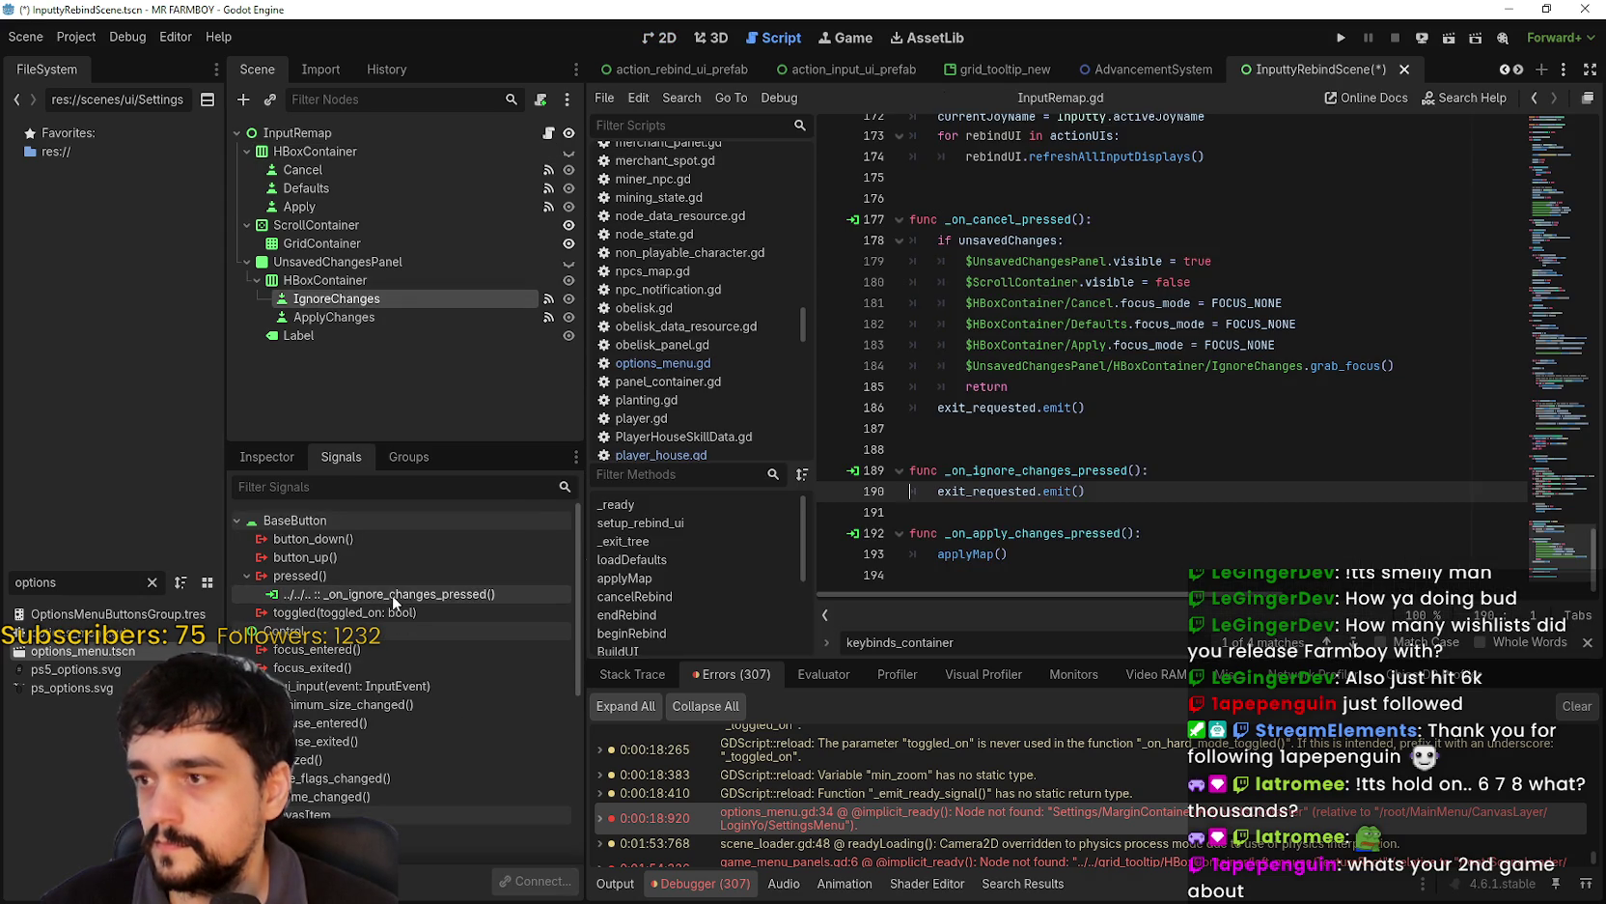
# - Bring the top of InputRemap.gd into view and save the InputtyRebindScene
pyautogui.click(1142, 487)
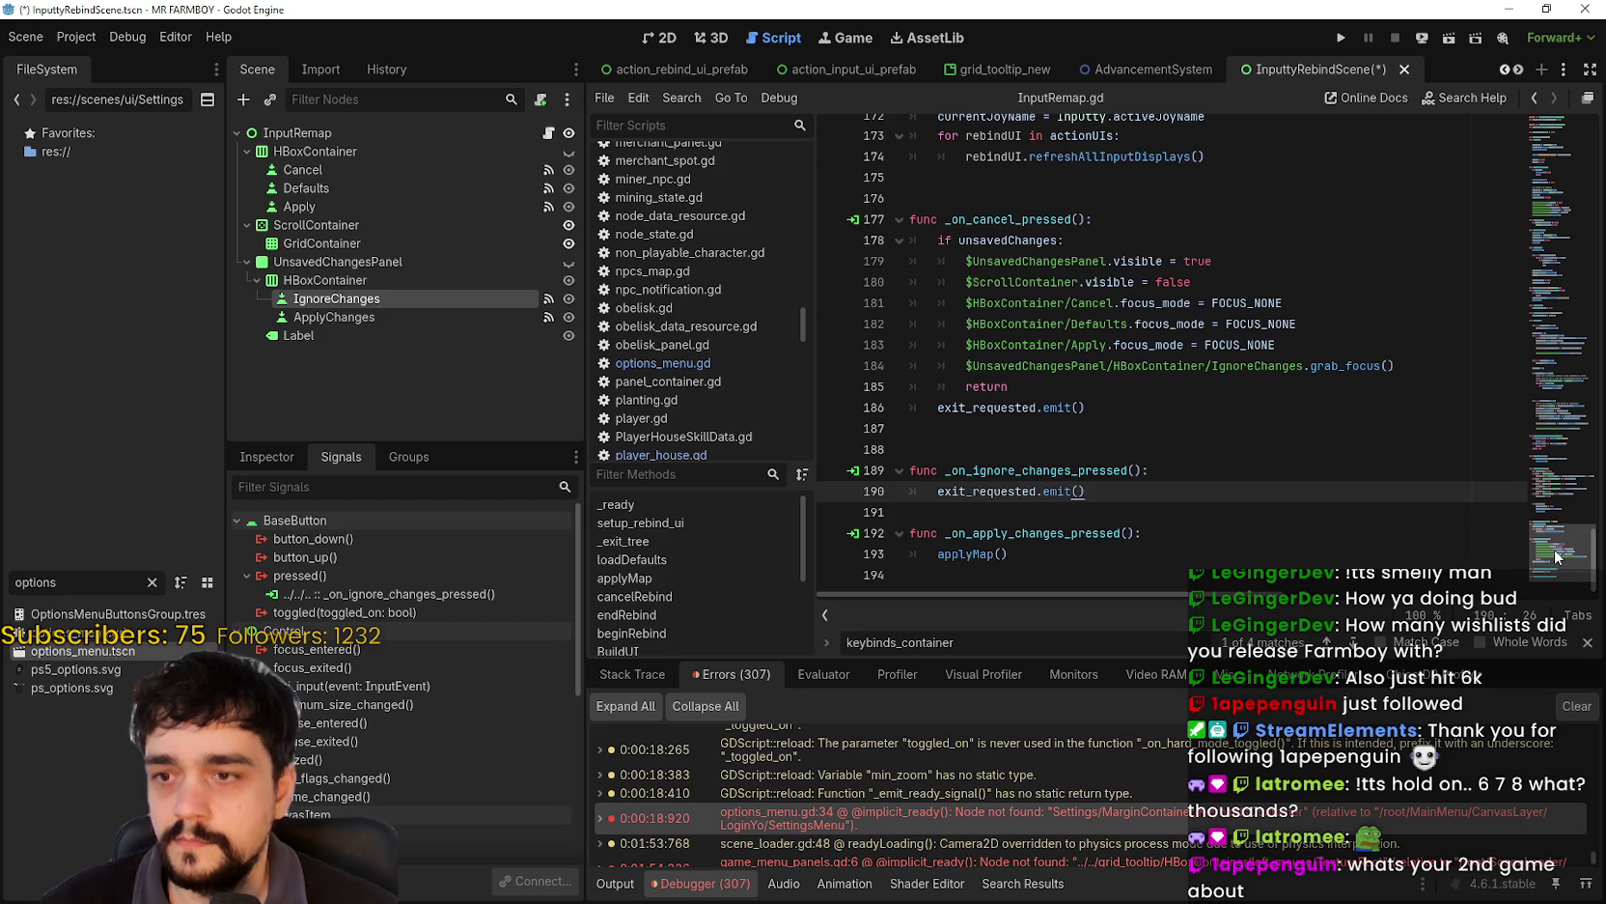
pyautogui.moveTo(1554, 555)
pyautogui.mouseDown()
pyautogui.moveTo(1566, 231)
pyautogui.moveTo(1600, 84)
pyautogui.mouseUp()
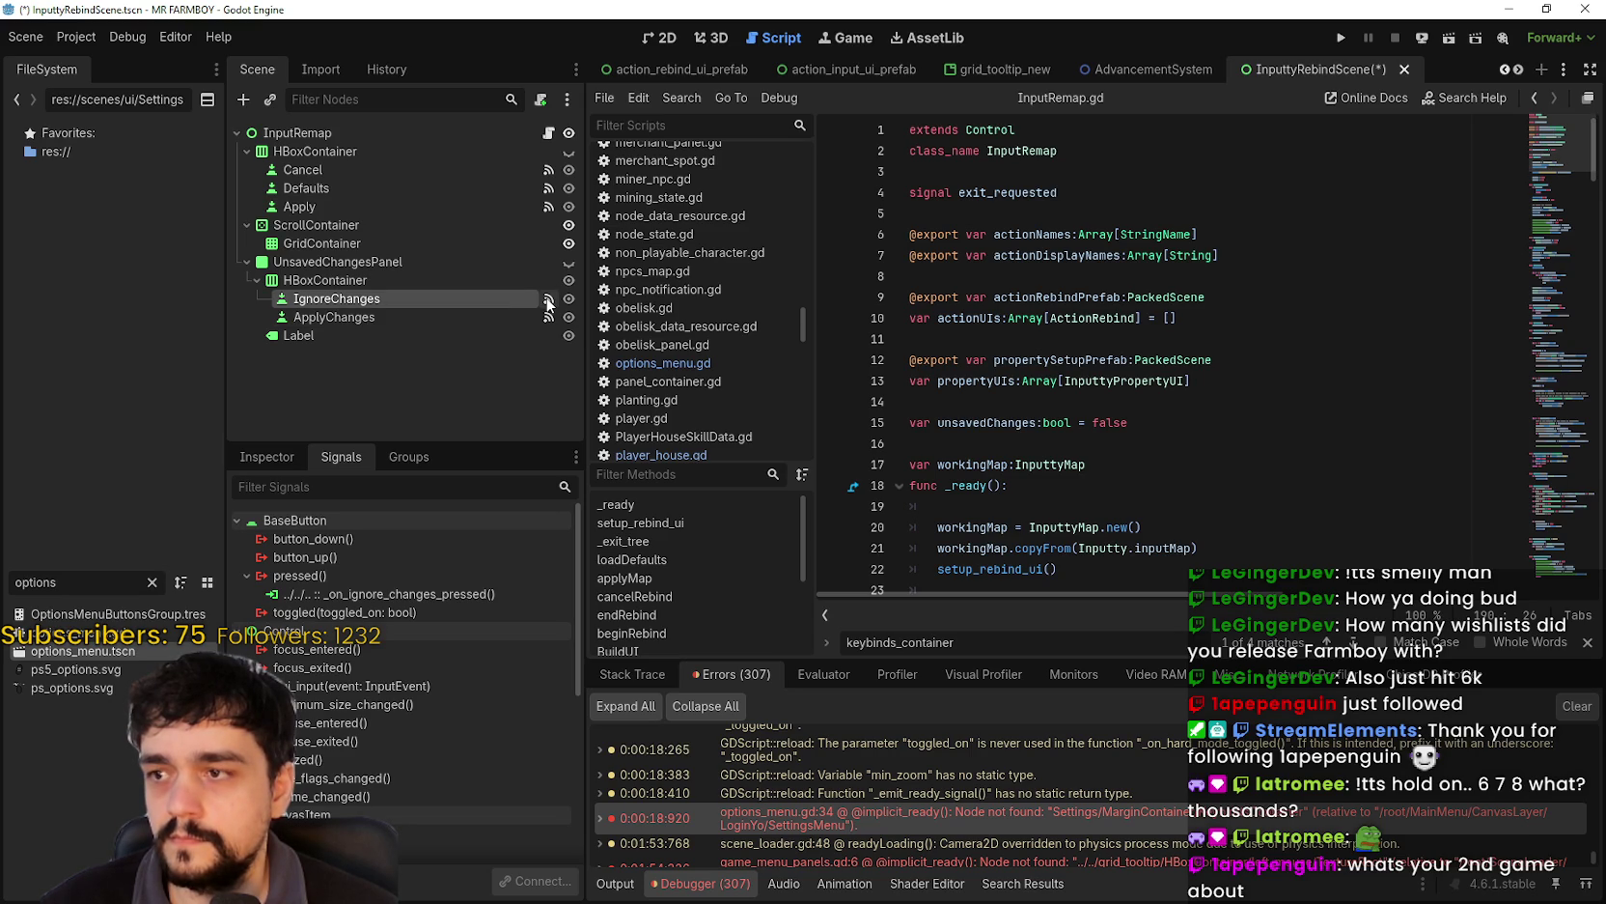
pyautogui.scroll(-5, 473, 764)
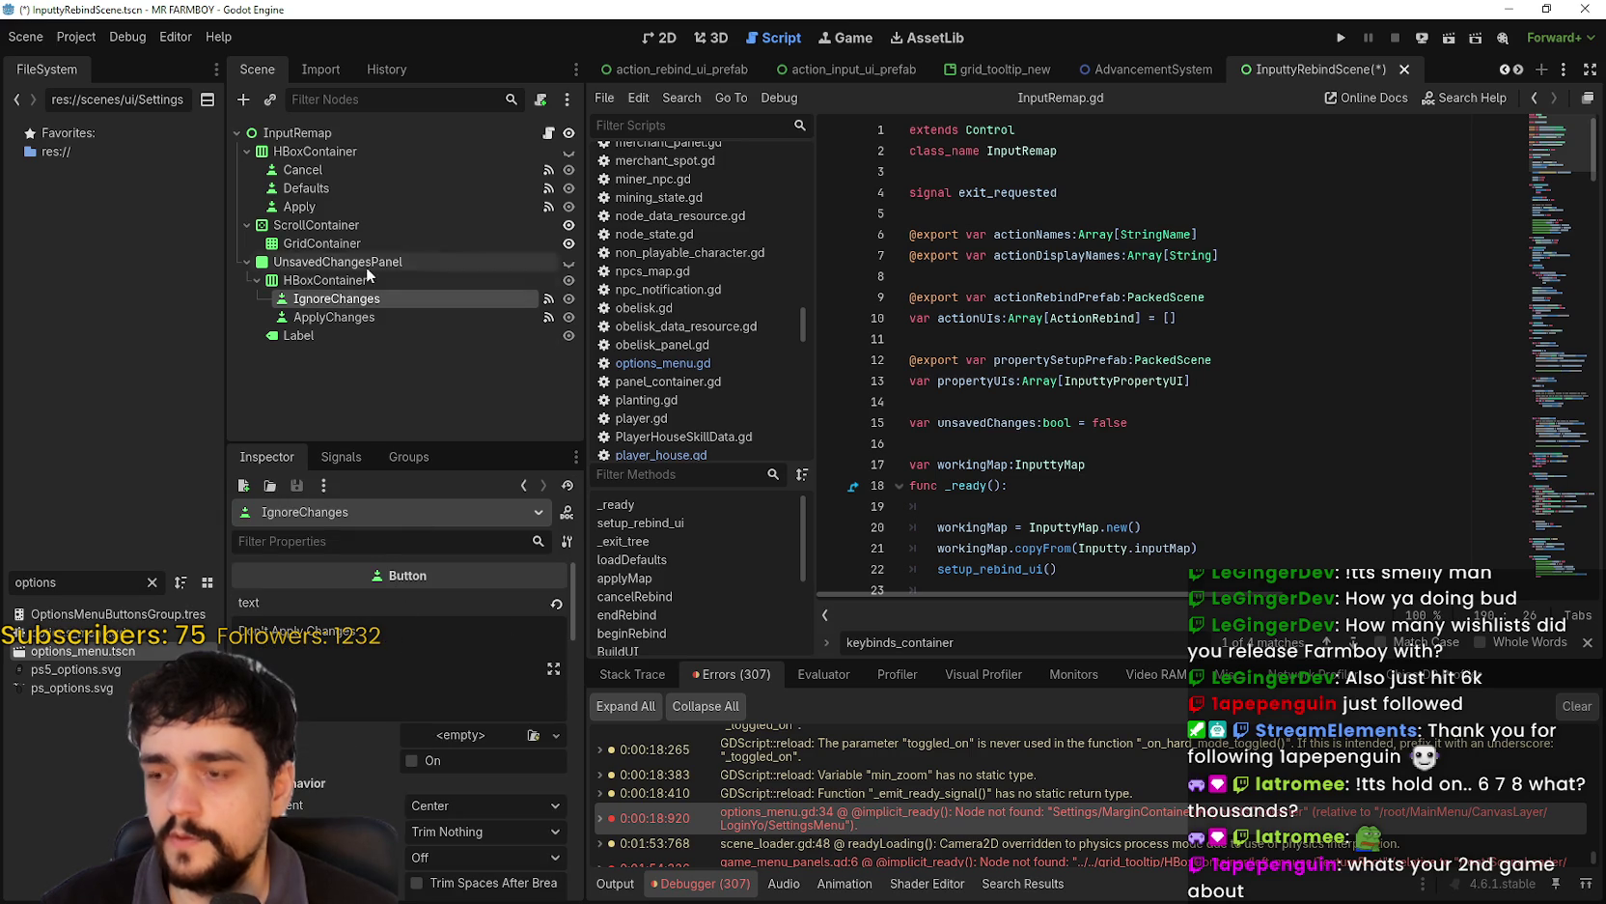
pyautogui.scroll(4, 385, 606)
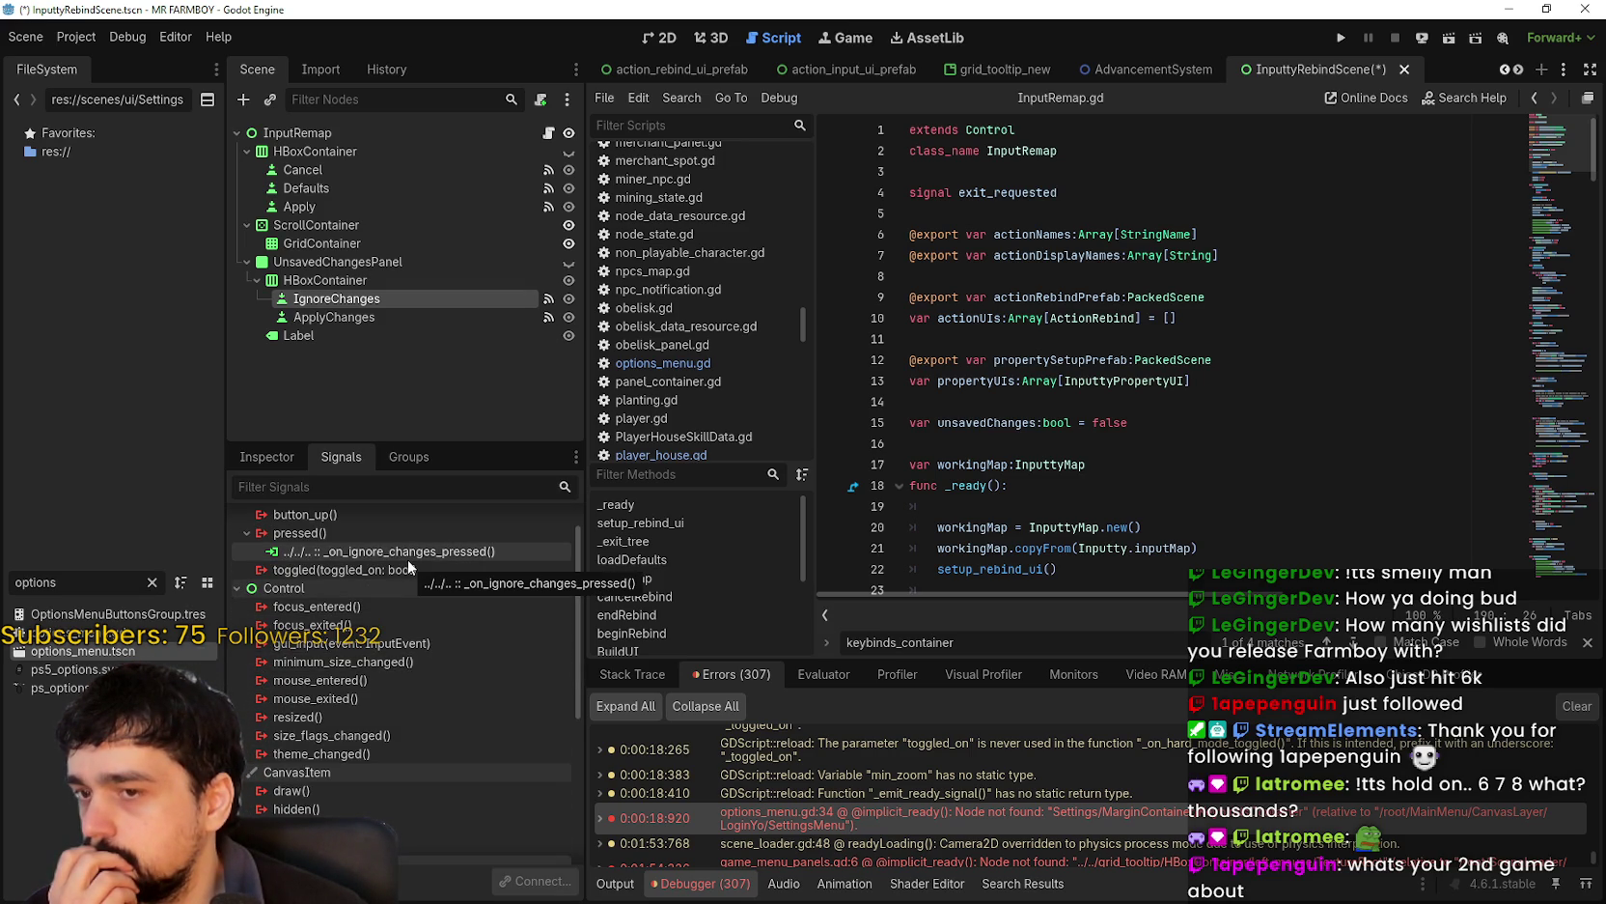
pyautogui.click(1250, 385)
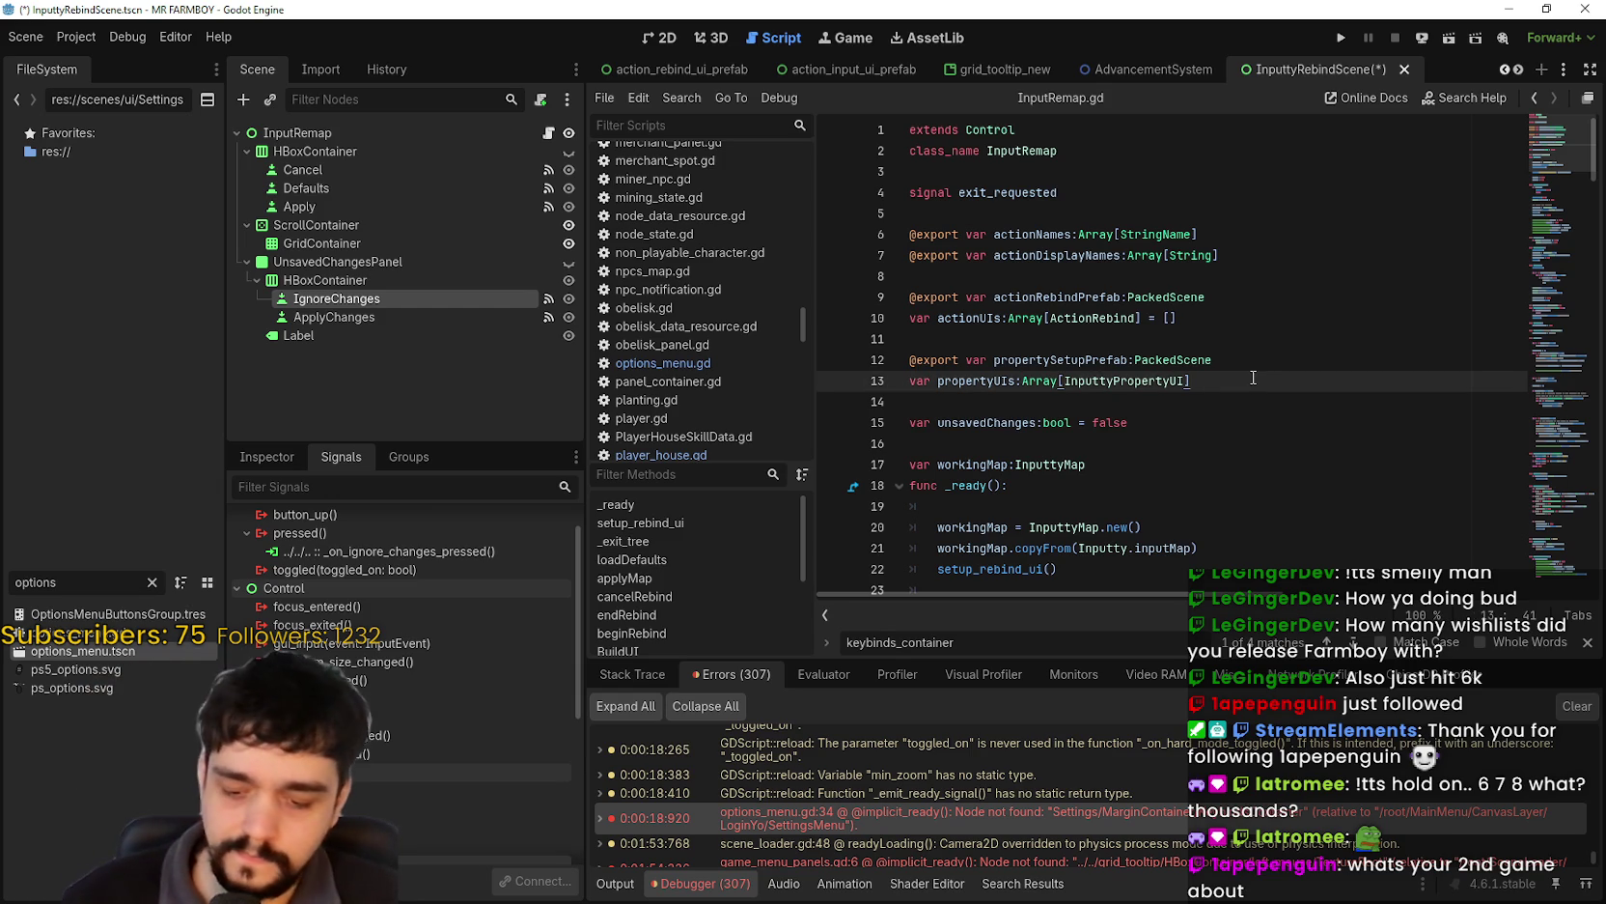
pyautogui.hotkey('ctrl', 's')
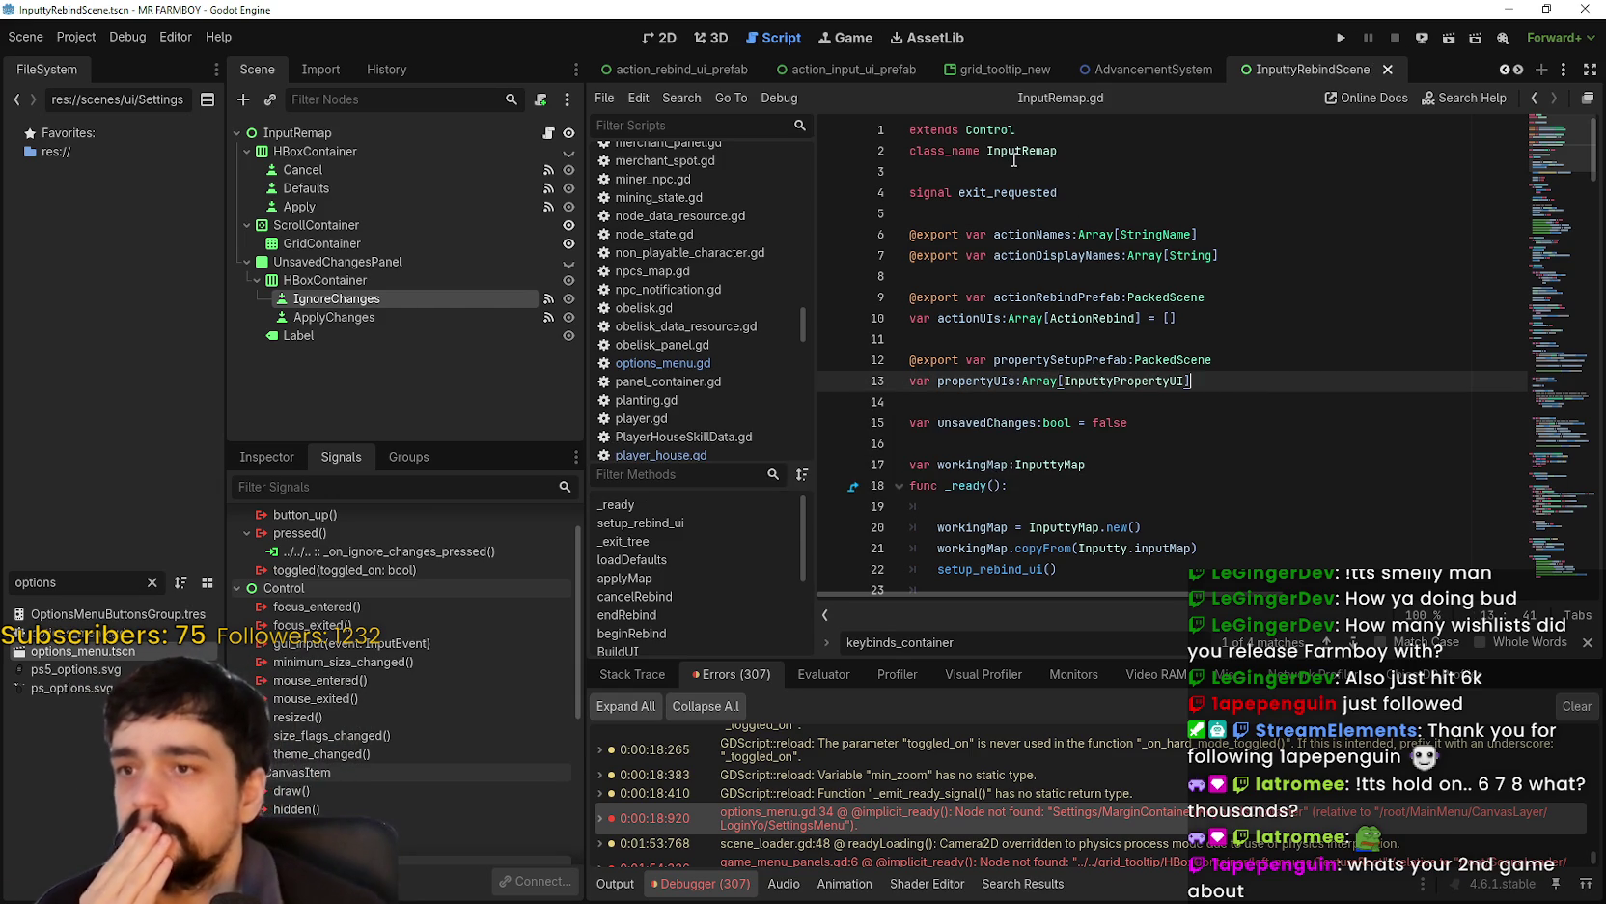
# - Check that ApplyChanges' pressed signal connects to _on_apply_changes_pressed
pyautogui.doubleClick(1020, 152)
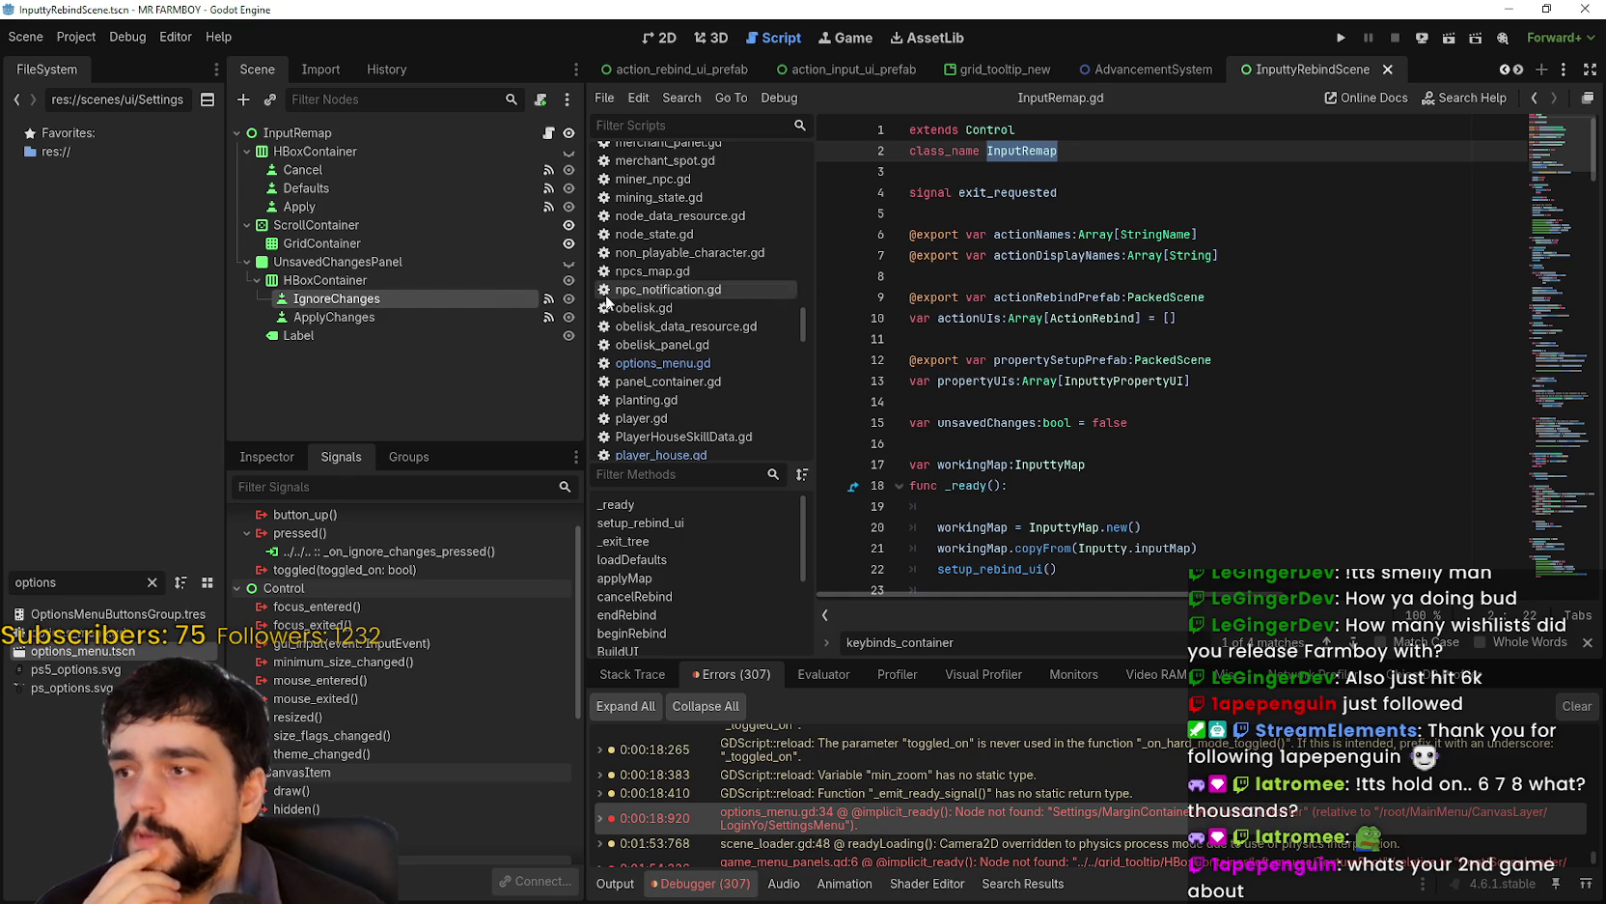
pyautogui.click(489, 311)
pyautogui.scroll(-2, 1198, 415)
pyautogui.scroll(-15, 1194, 420)
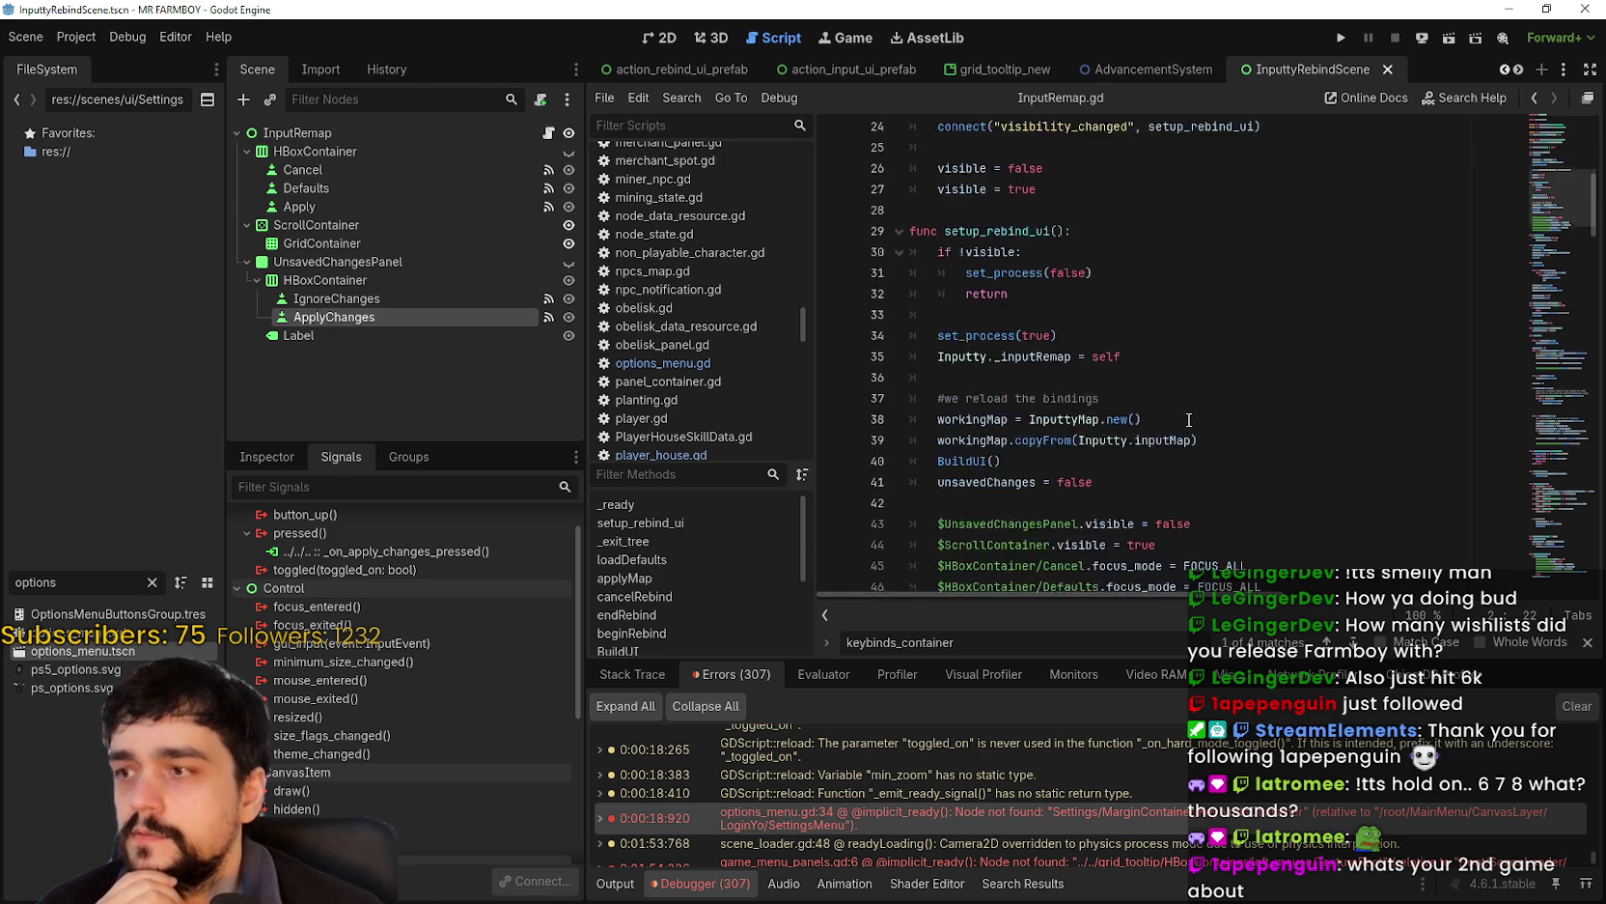
# - Select the InputRemap node and bring up its InputRemap.gd script
pyautogui.scroll(-4, 1184, 420)
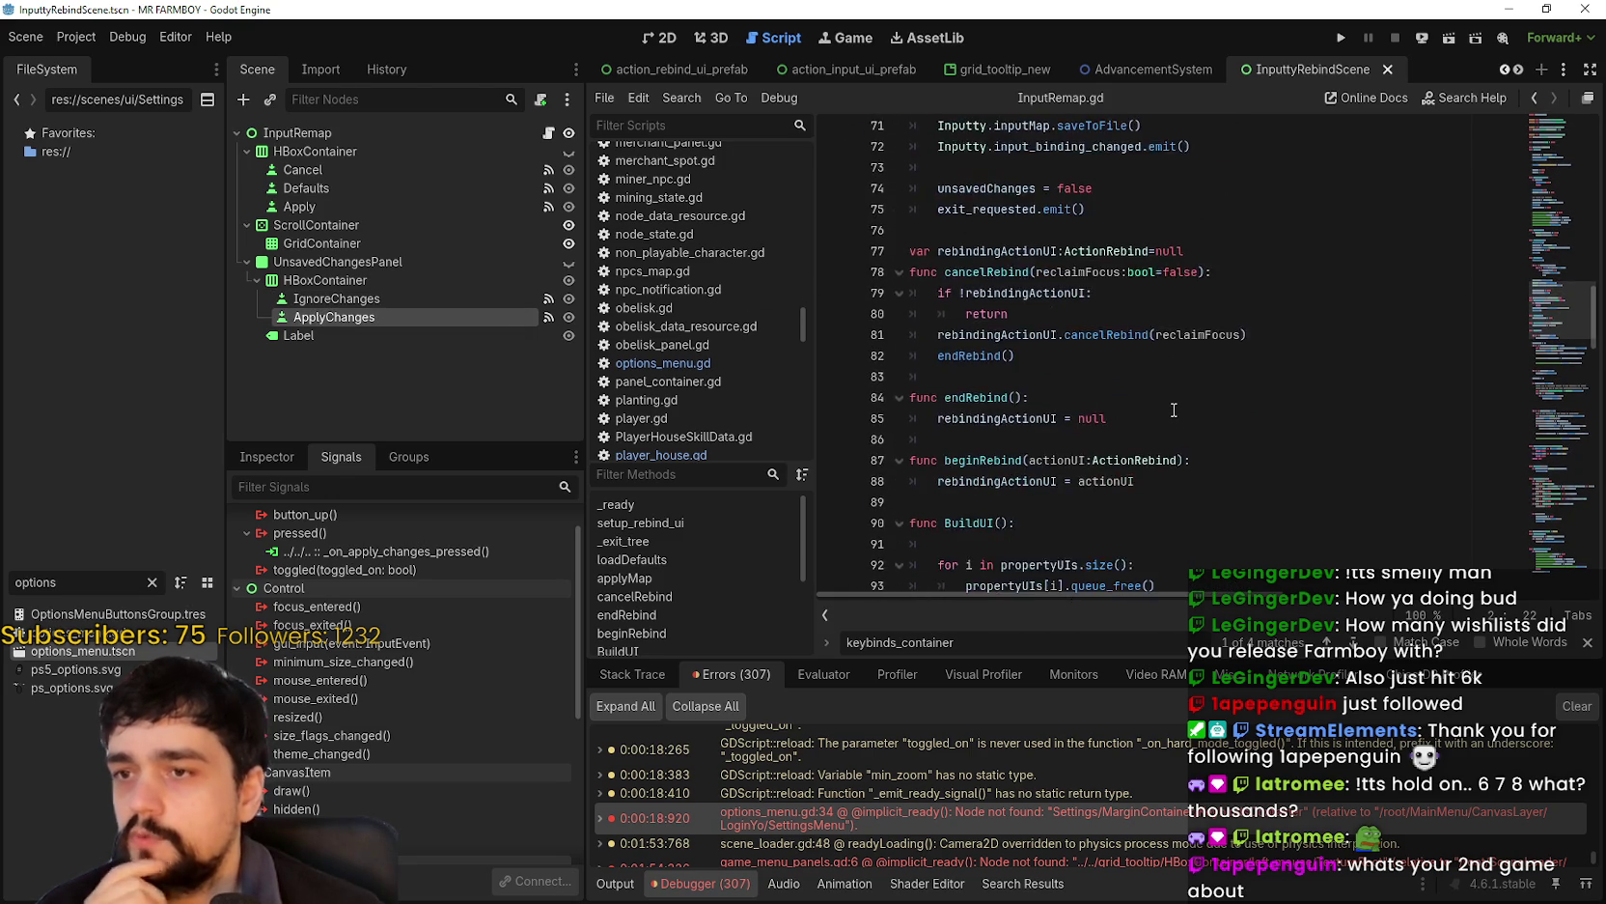
pyautogui.scroll(4, 972, 353)
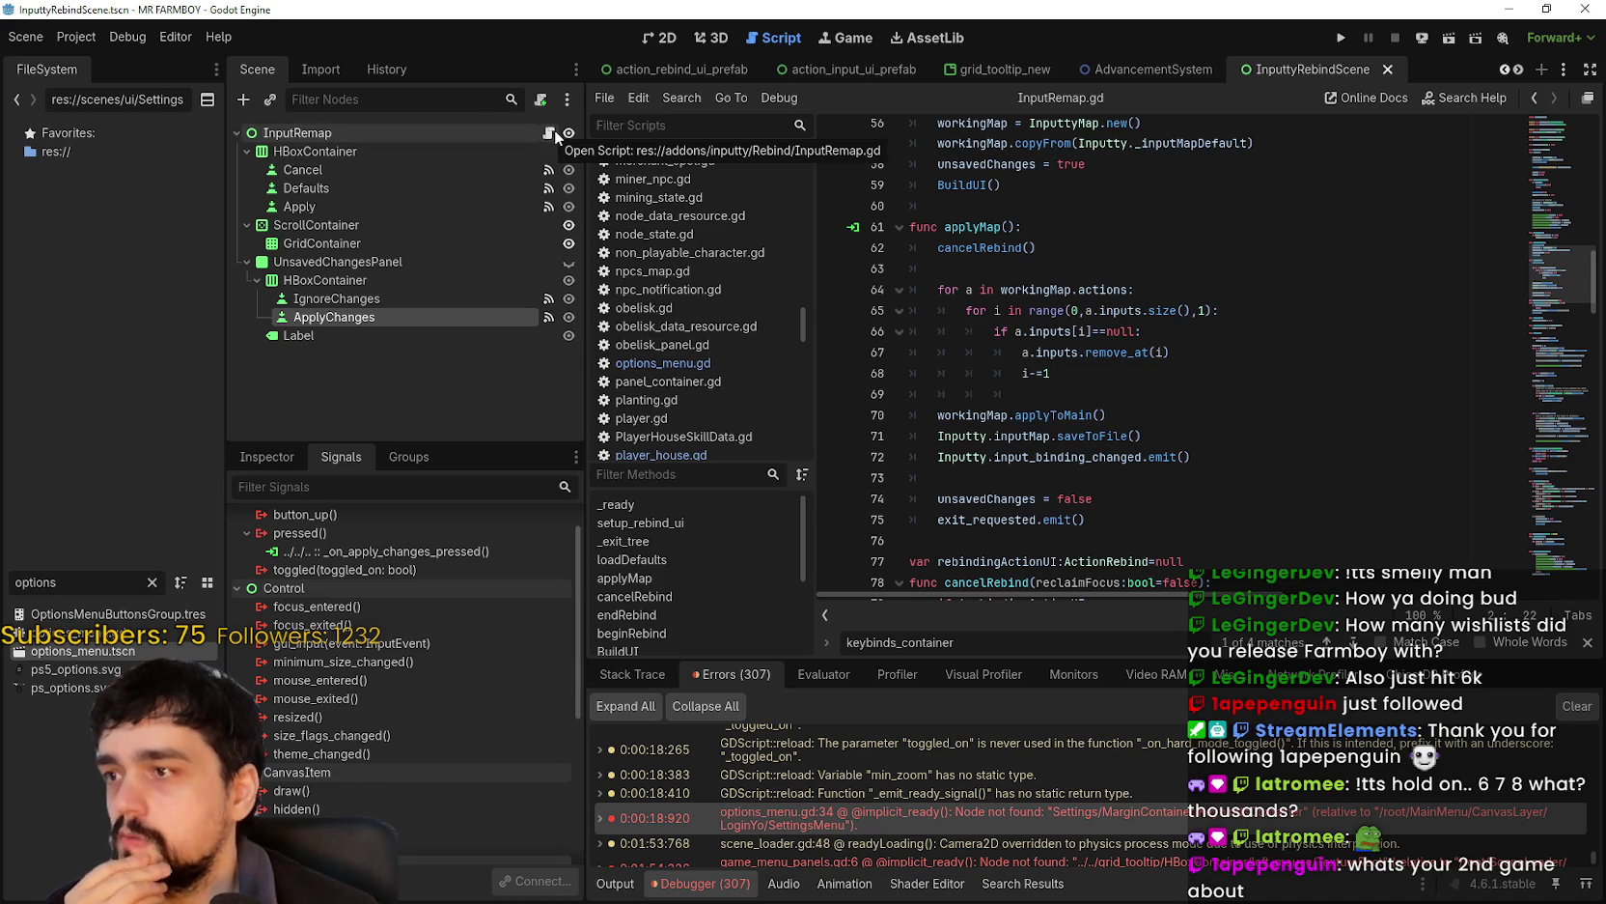
pyautogui.click(536, 131)
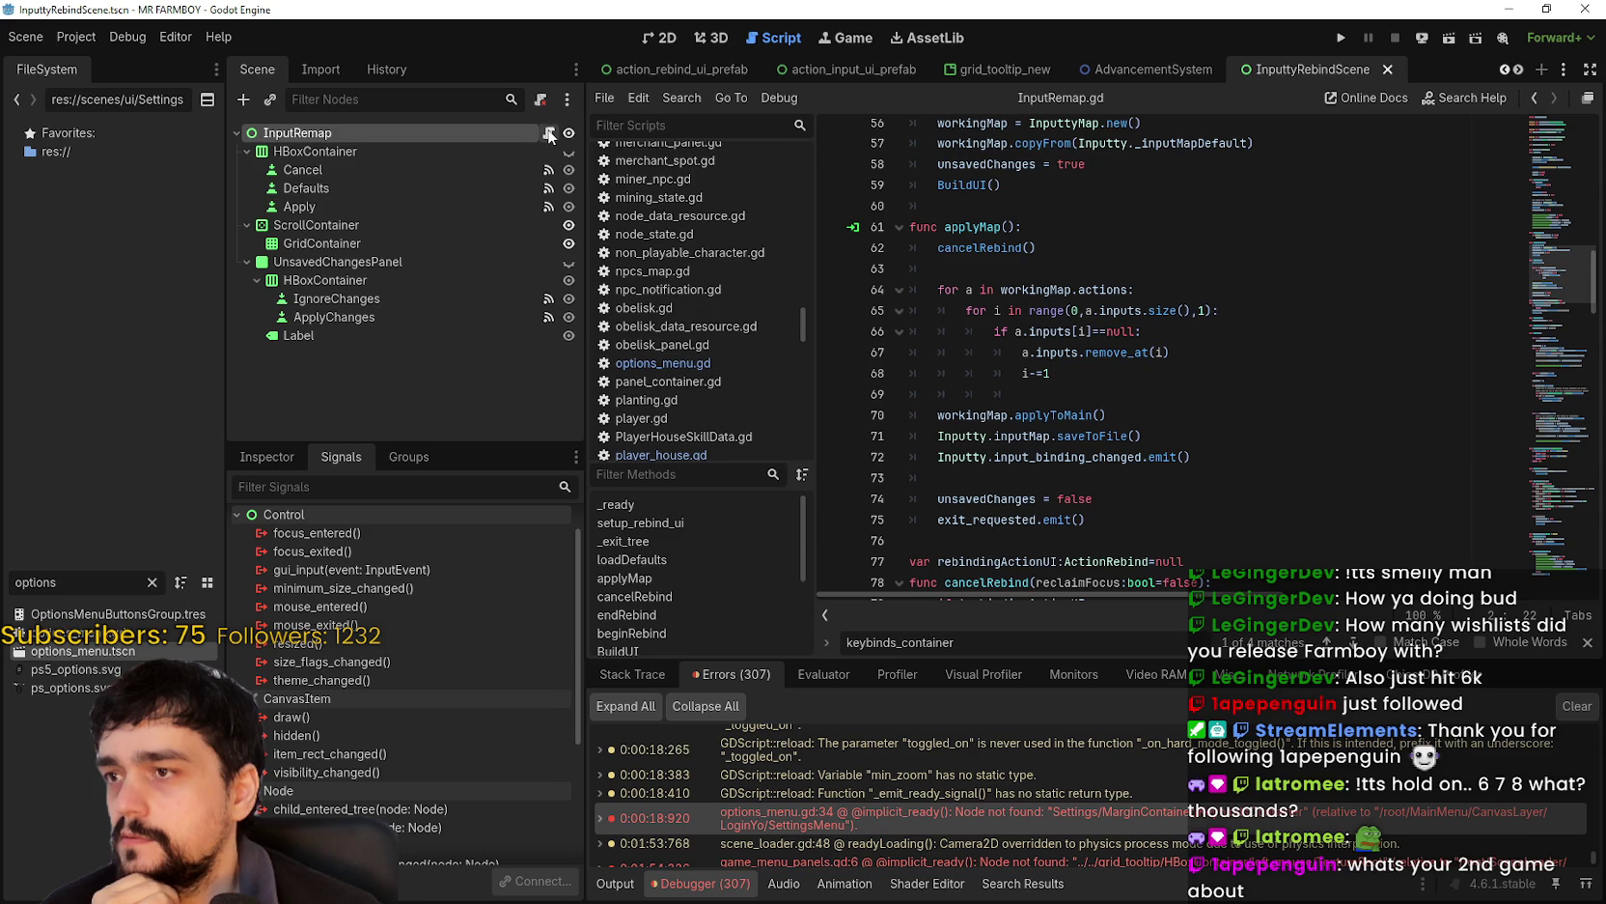
pyautogui.click(548, 135)
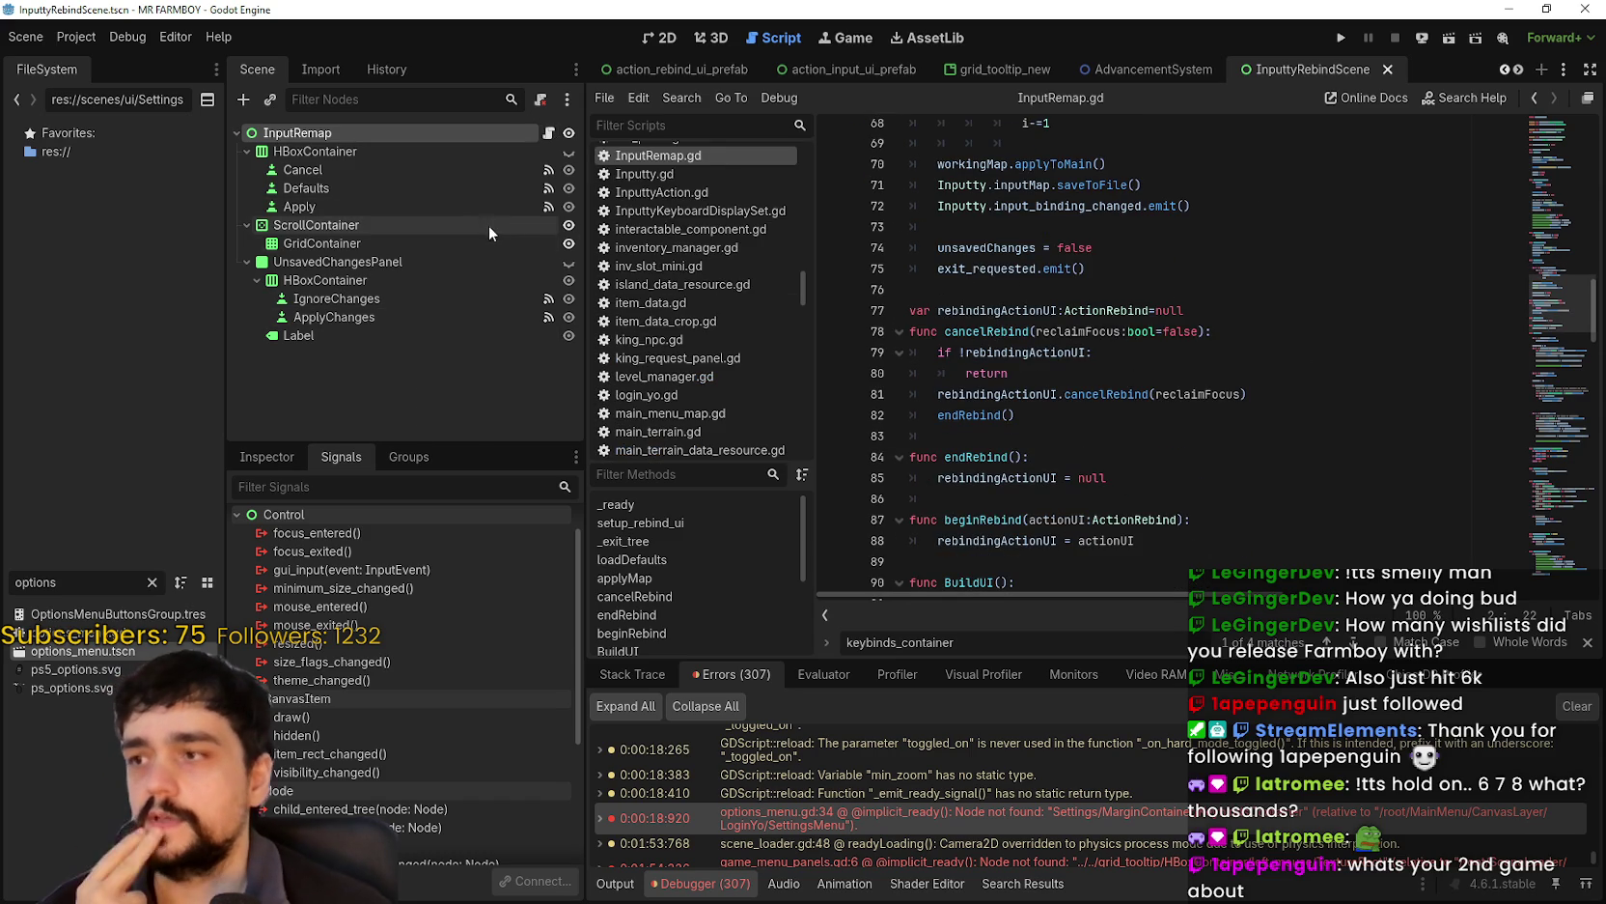
# - Select UnsavedChangesPanel and locate its visibility code on line 43 of the script
pyautogui.click(471, 262)
pyautogui.scroll(3, 1147, 288)
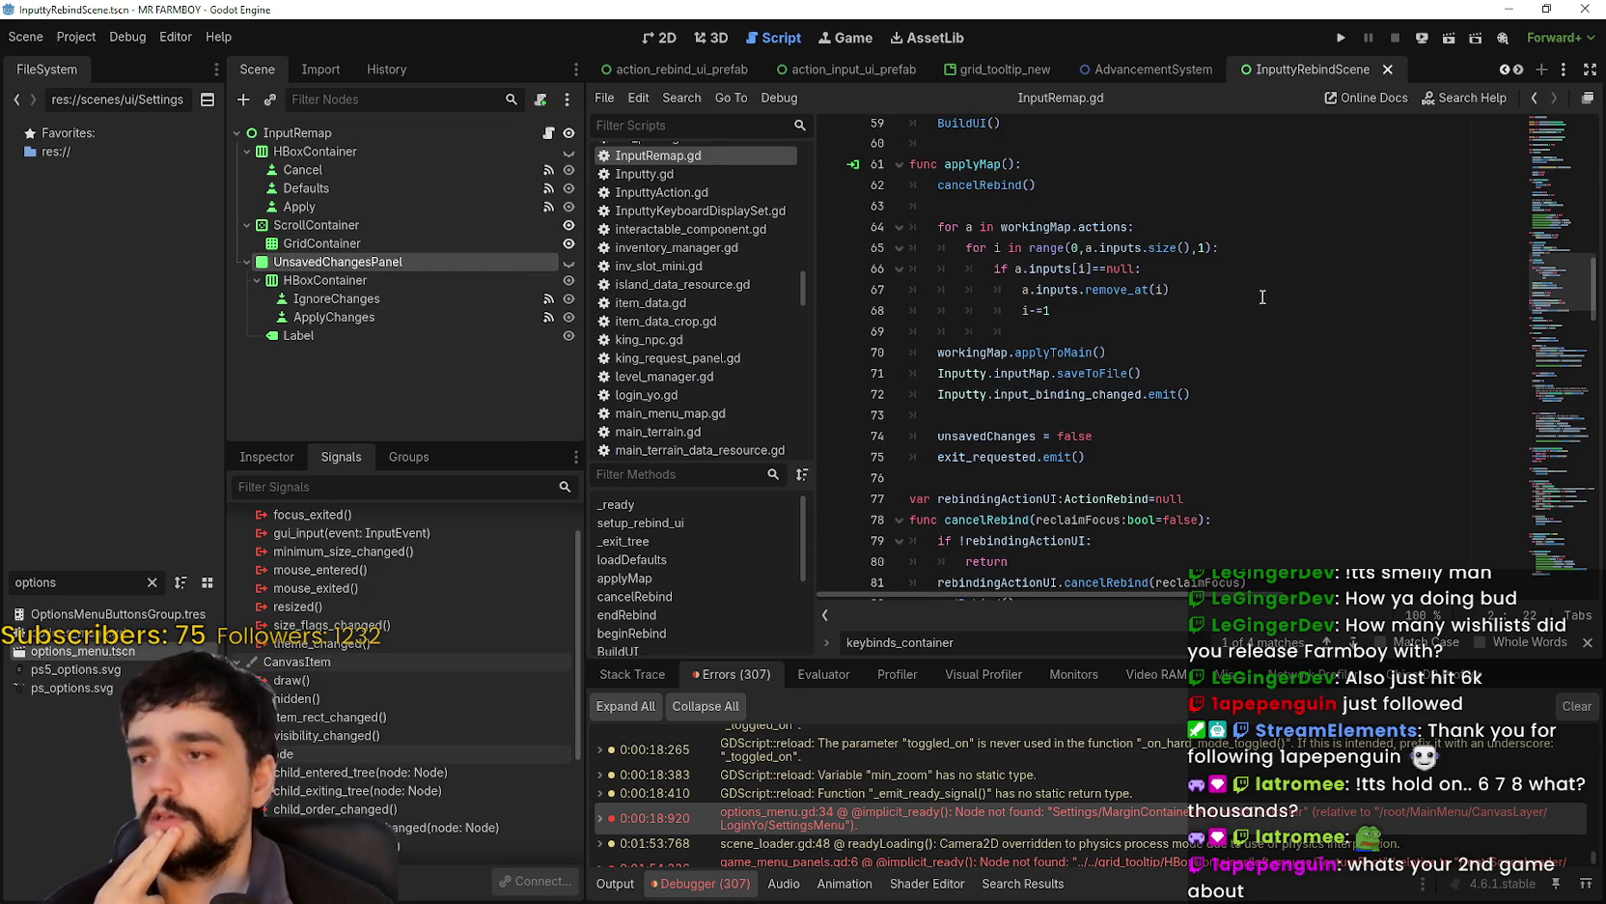
pyautogui.scroll(10, 1147, 288)
pyautogui.moveTo(1559, 187)
pyautogui.mouseDown()
pyautogui.moveTo(1546, 103)
pyautogui.moveTo(1537, 214)
pyautogui.mouseUp()
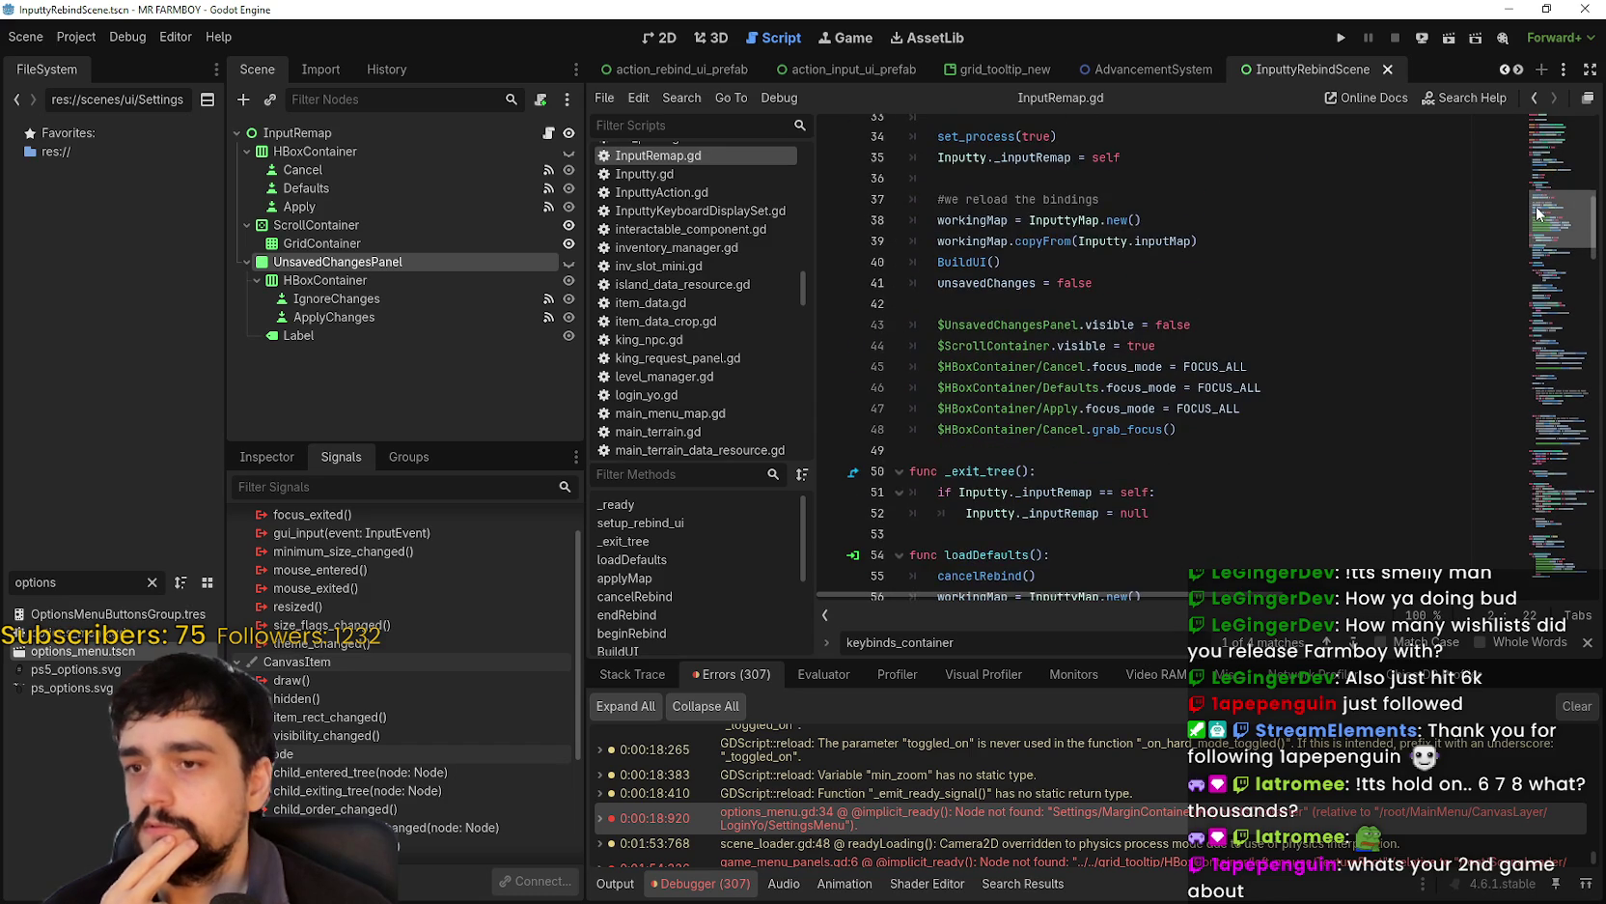
pyautogui.doubleClick(1017, 328)
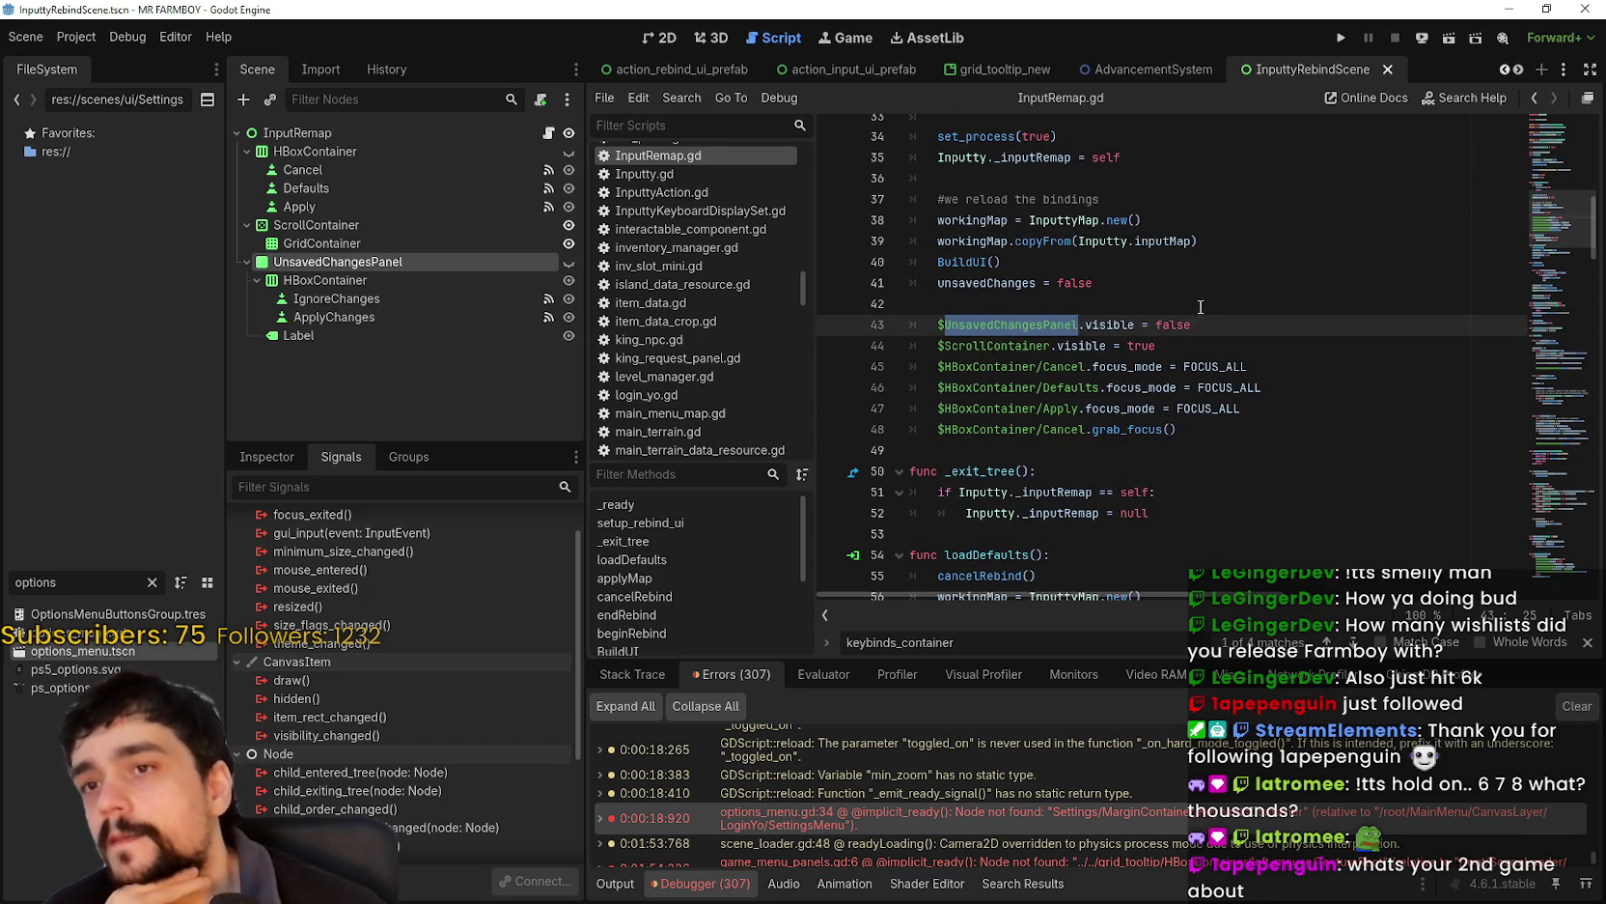
pyautogui.press('Left')
pyautogui.press('Down')
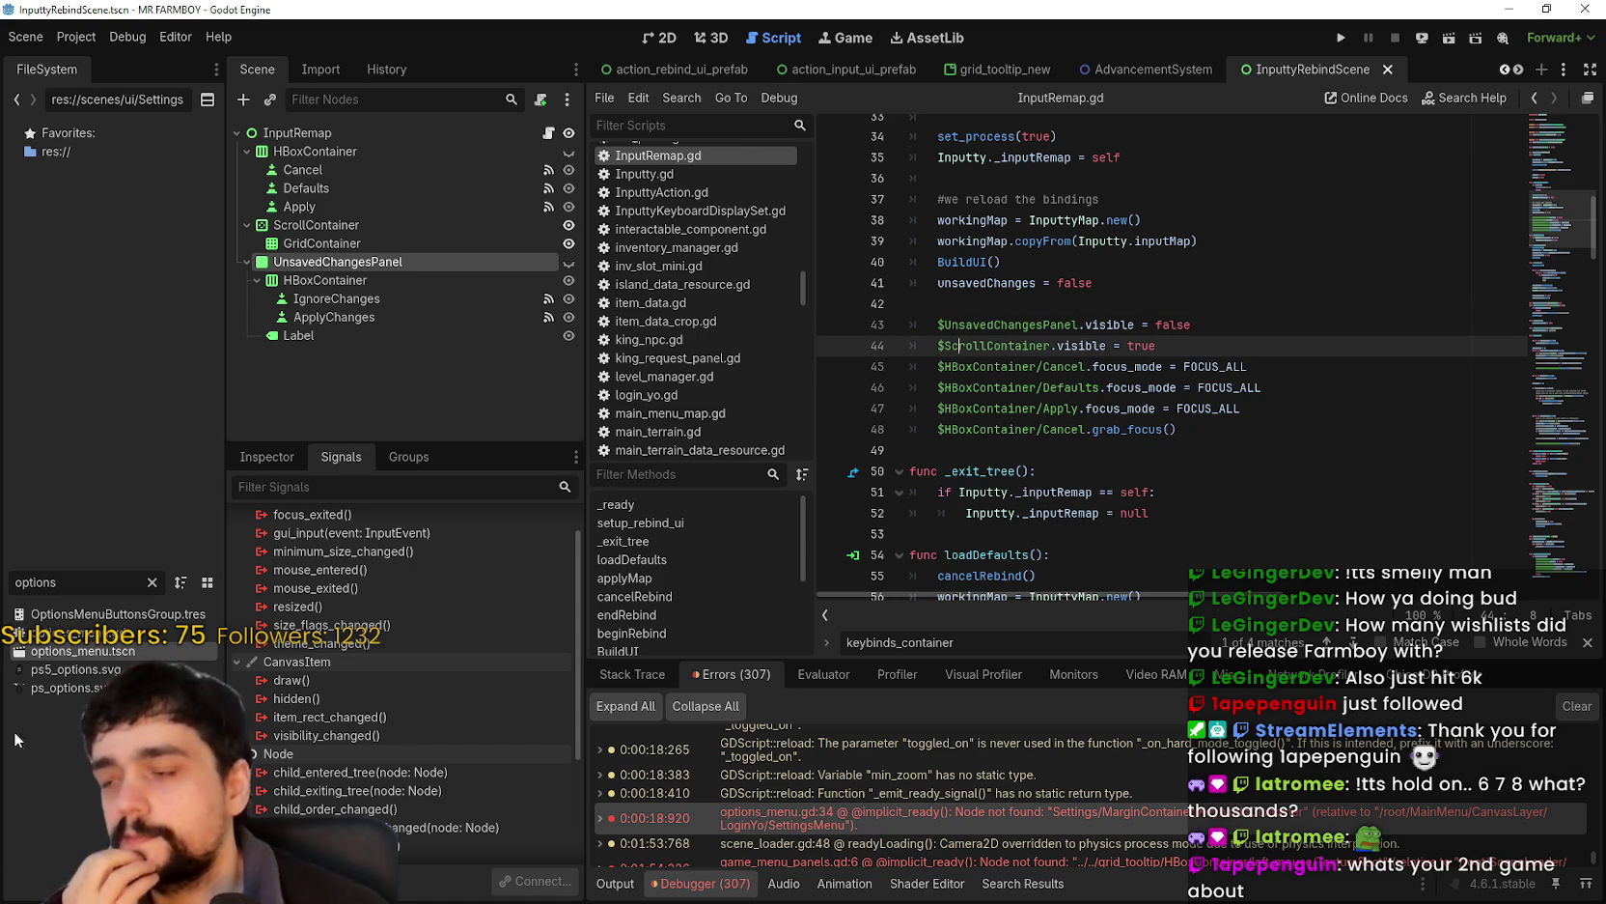
# - Open options_menu.tscn from the FileSystem dock, keeping the cursor on line 44
pyautogui.doubleClick(75, 651)
pyautogui.scroll(-5, 444, 309)
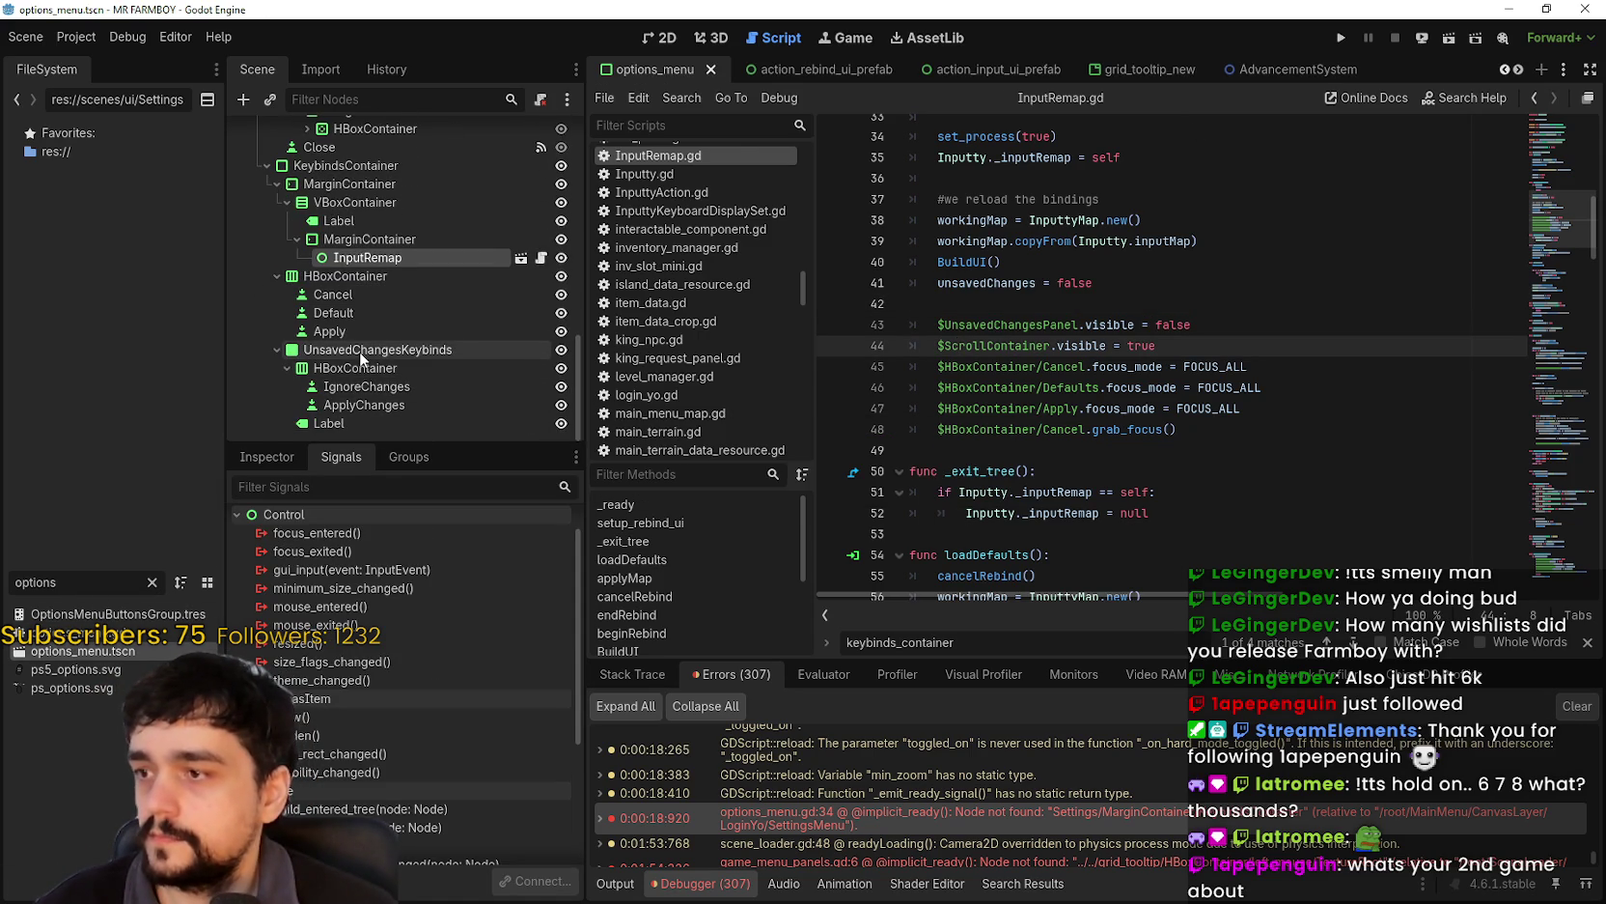
pyautogui.click(1180, 346)
pyautogui.moveTo(1180, 345); pyautogui.dragTo(834, 335)
# - Add an empty line 44 above the ScrollContainer line in InputRemap.gd
pyautogui.click(1182, 348)
pyautogui.press('Return')
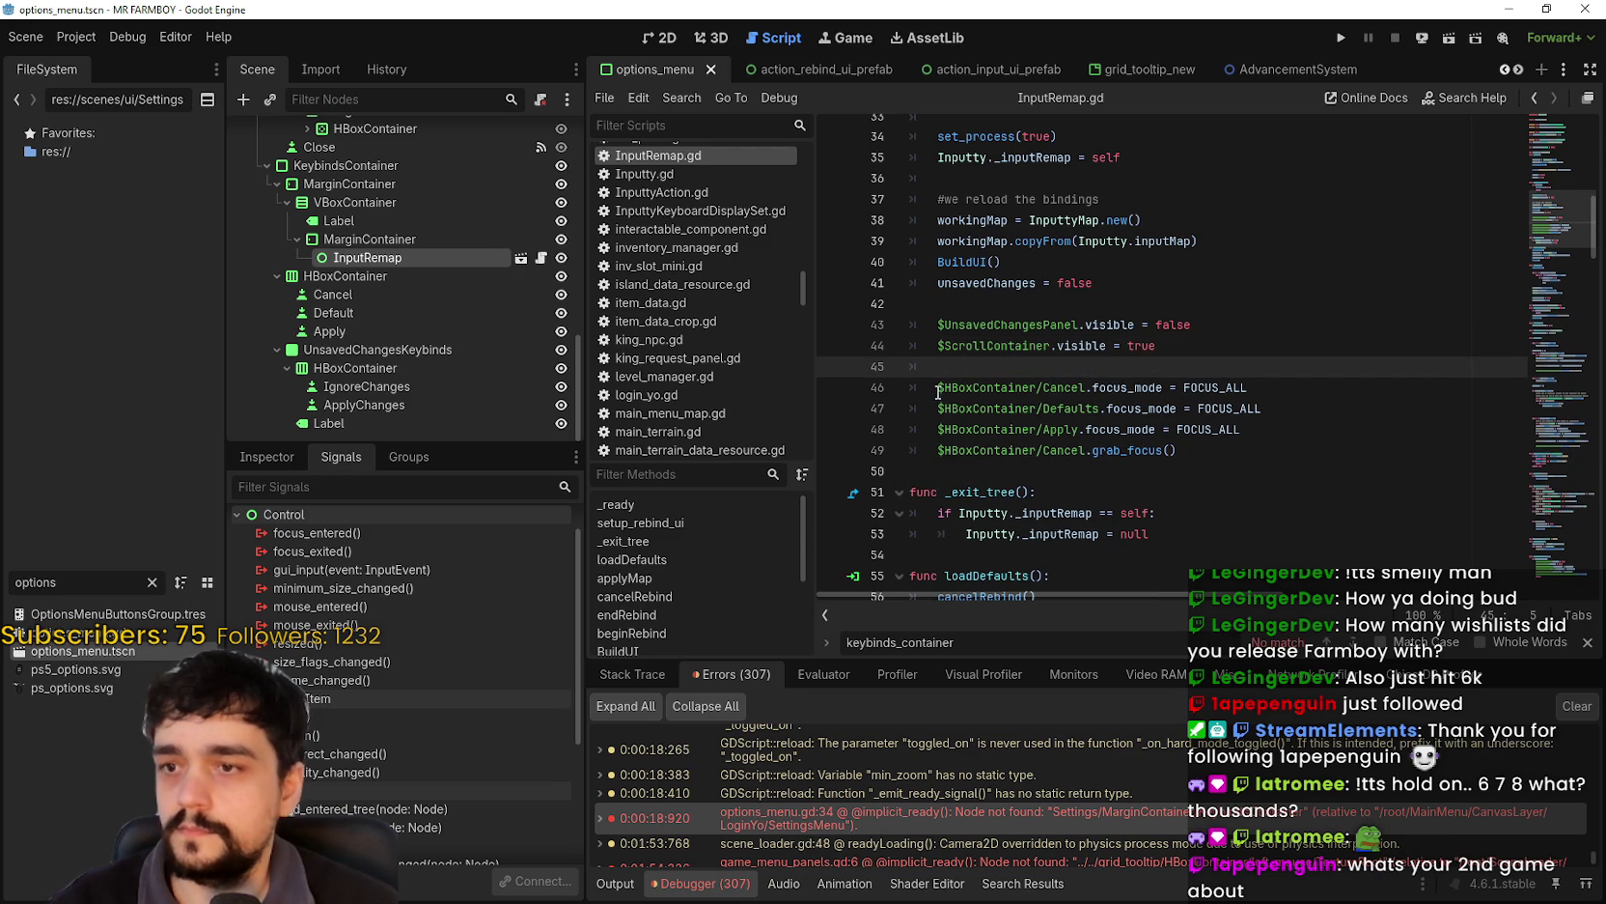
pyautogui.hotkey('alt', 'Up')
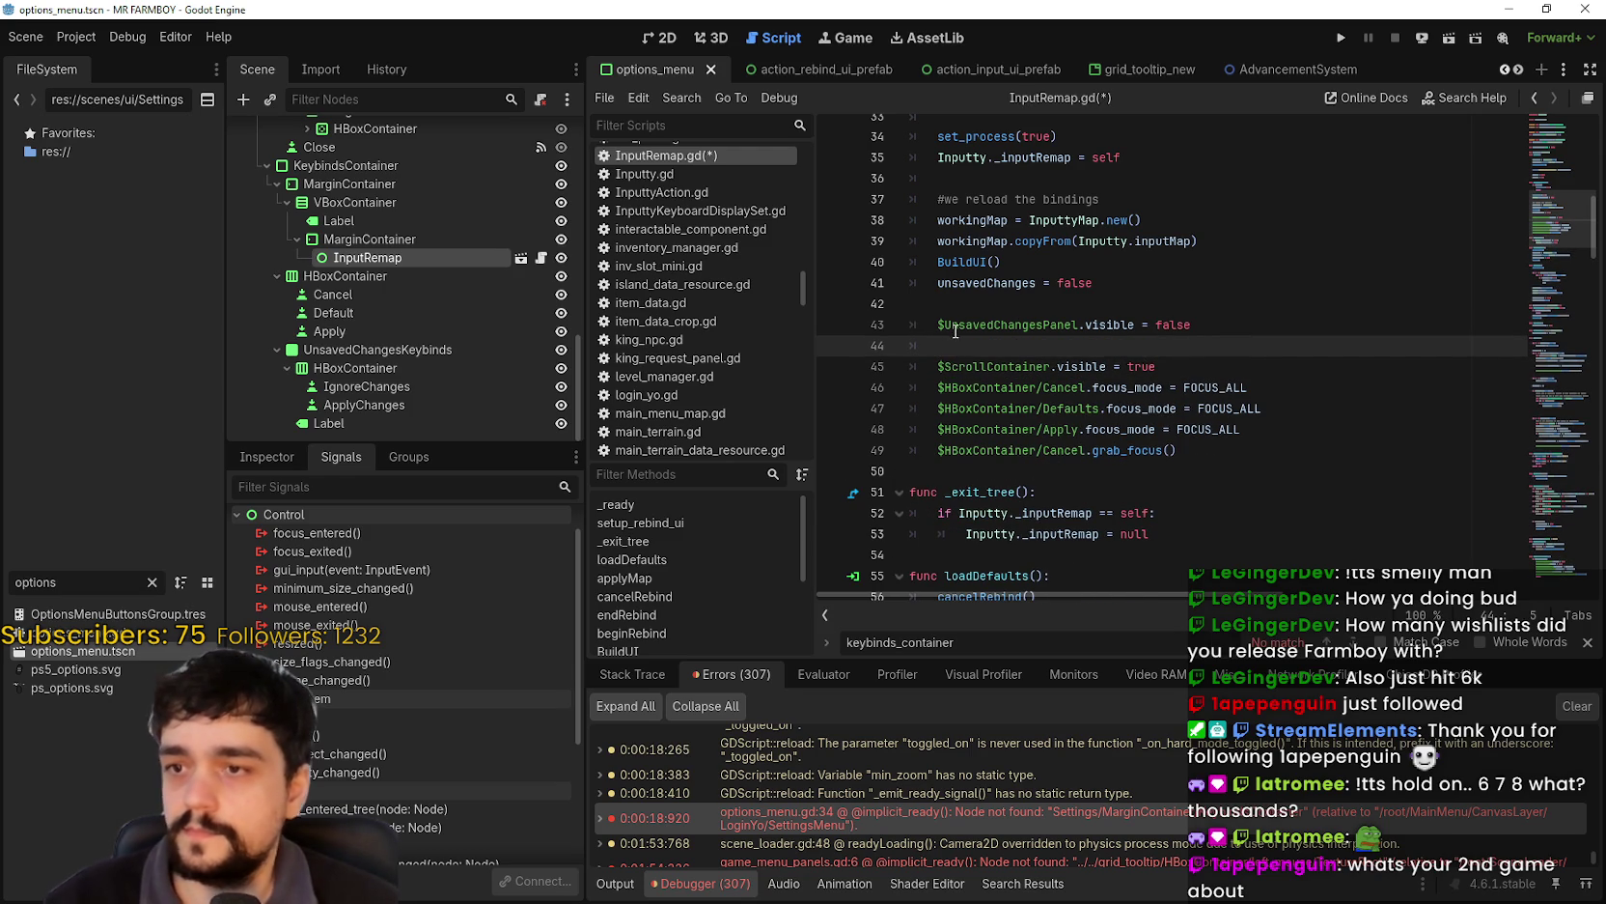
pyautogui.moveTo(1053, 343); pyautogui.dragTo(1053, 324)
pyautogui.click(1054, 344)
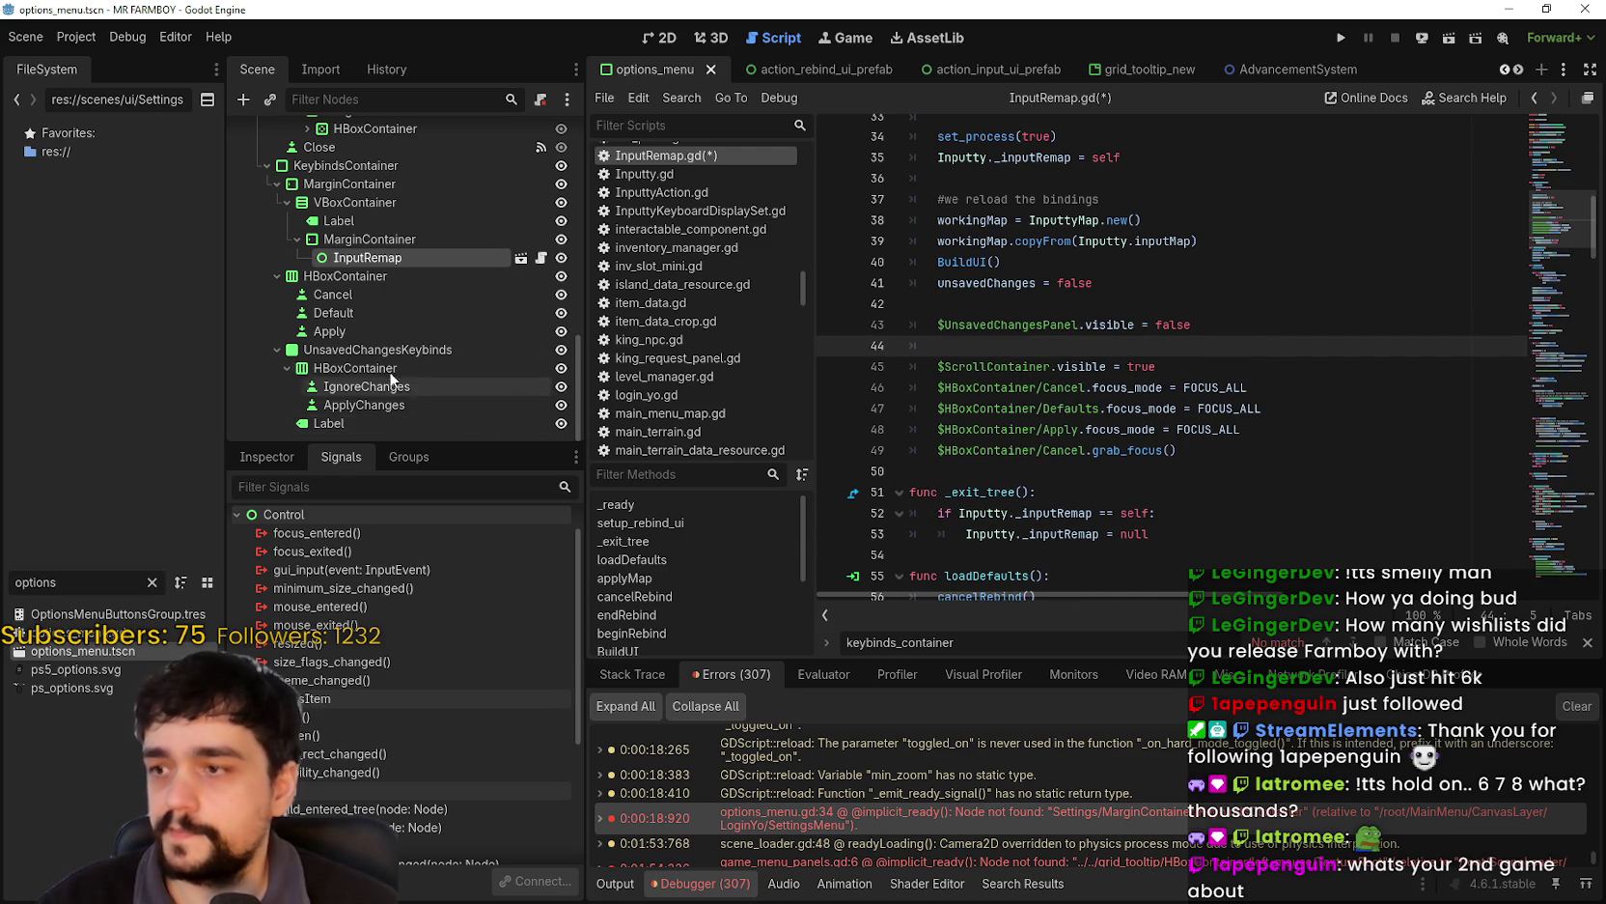
# - Drop the UnsavedChangesKeybinds node path onto line 44 and set its visible to false
pyautogui.moveTo(359, 352)
pyautogui.mouseDown()
pyautogui.moveTo(1033, 367)
pyautogui.moveTo(1033, 349)
pyautogui.mouseUp()
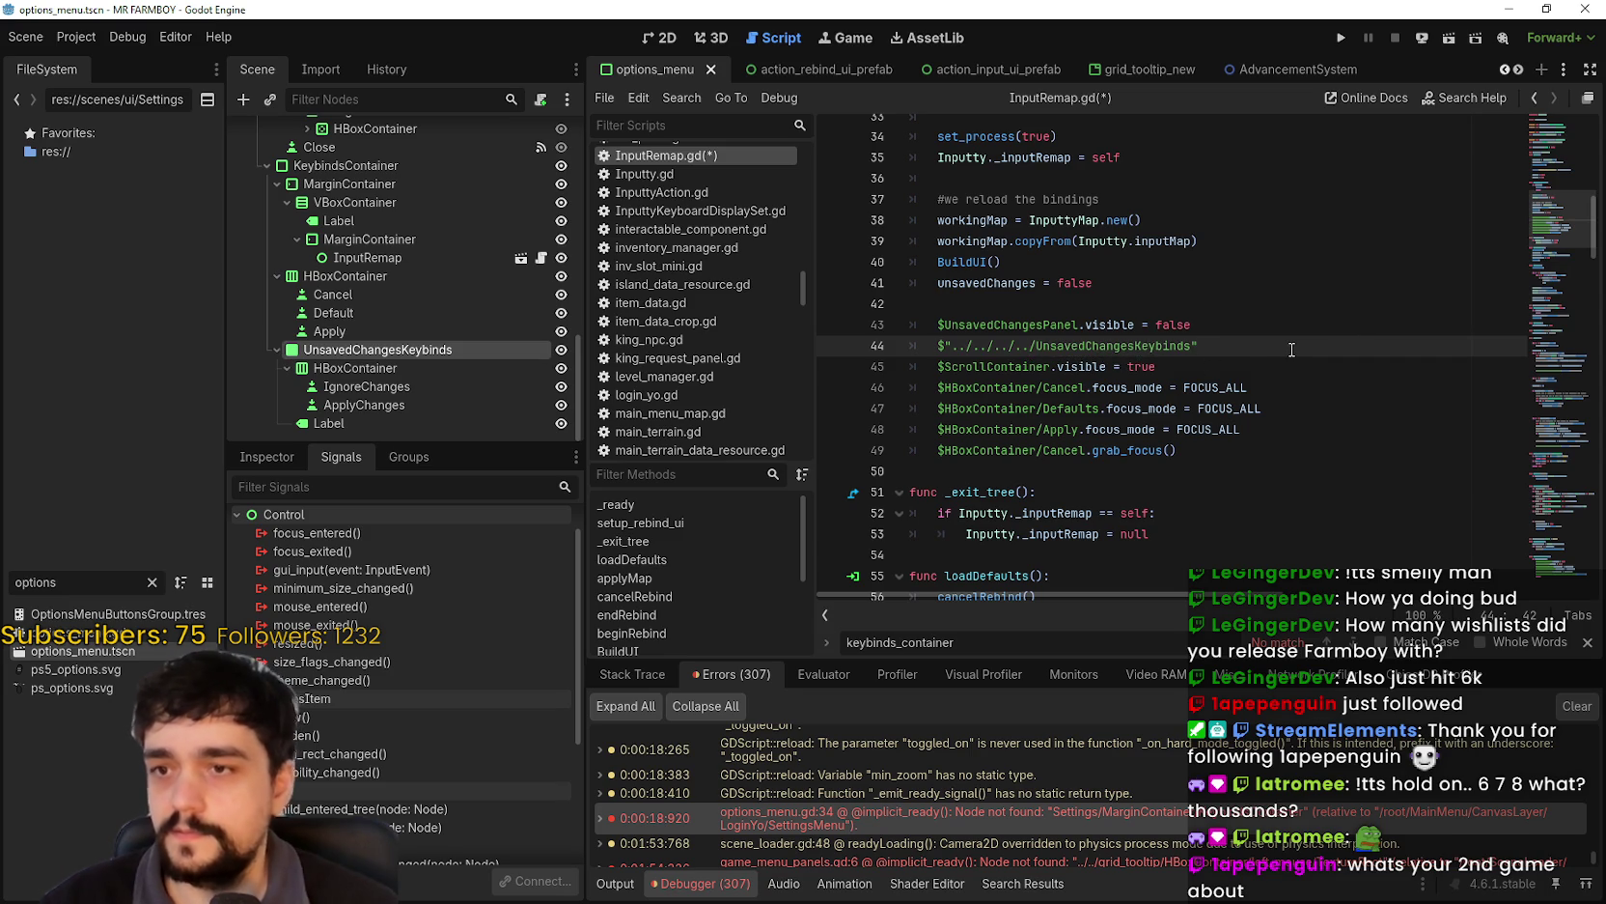
pyautogui.press('BackSpace')
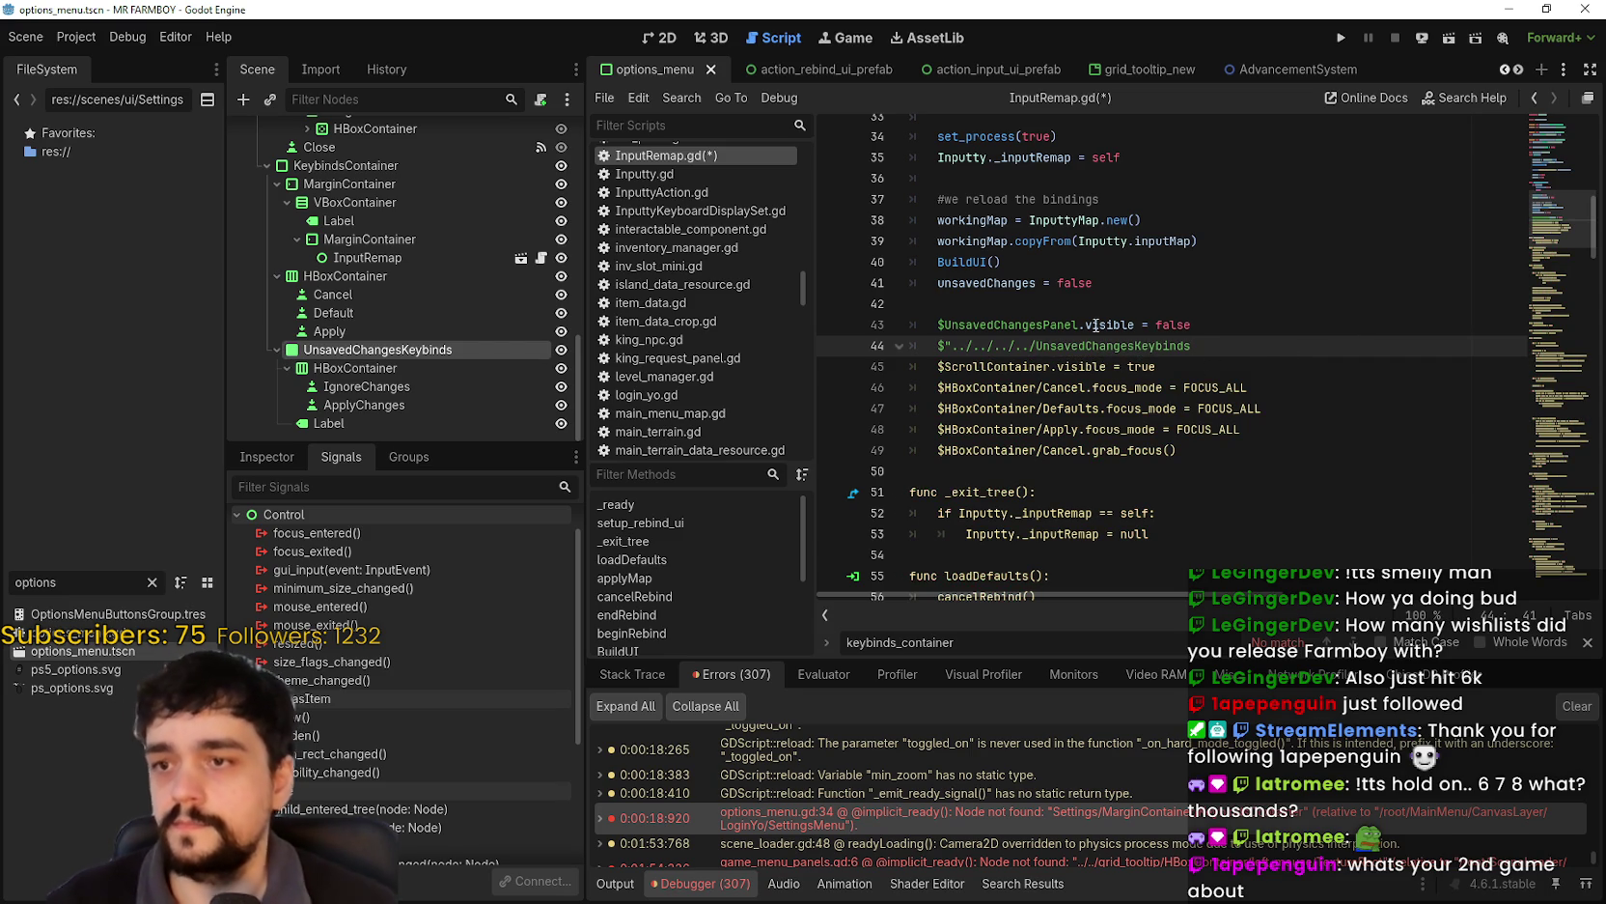
pyautogui.press('BackSpace')
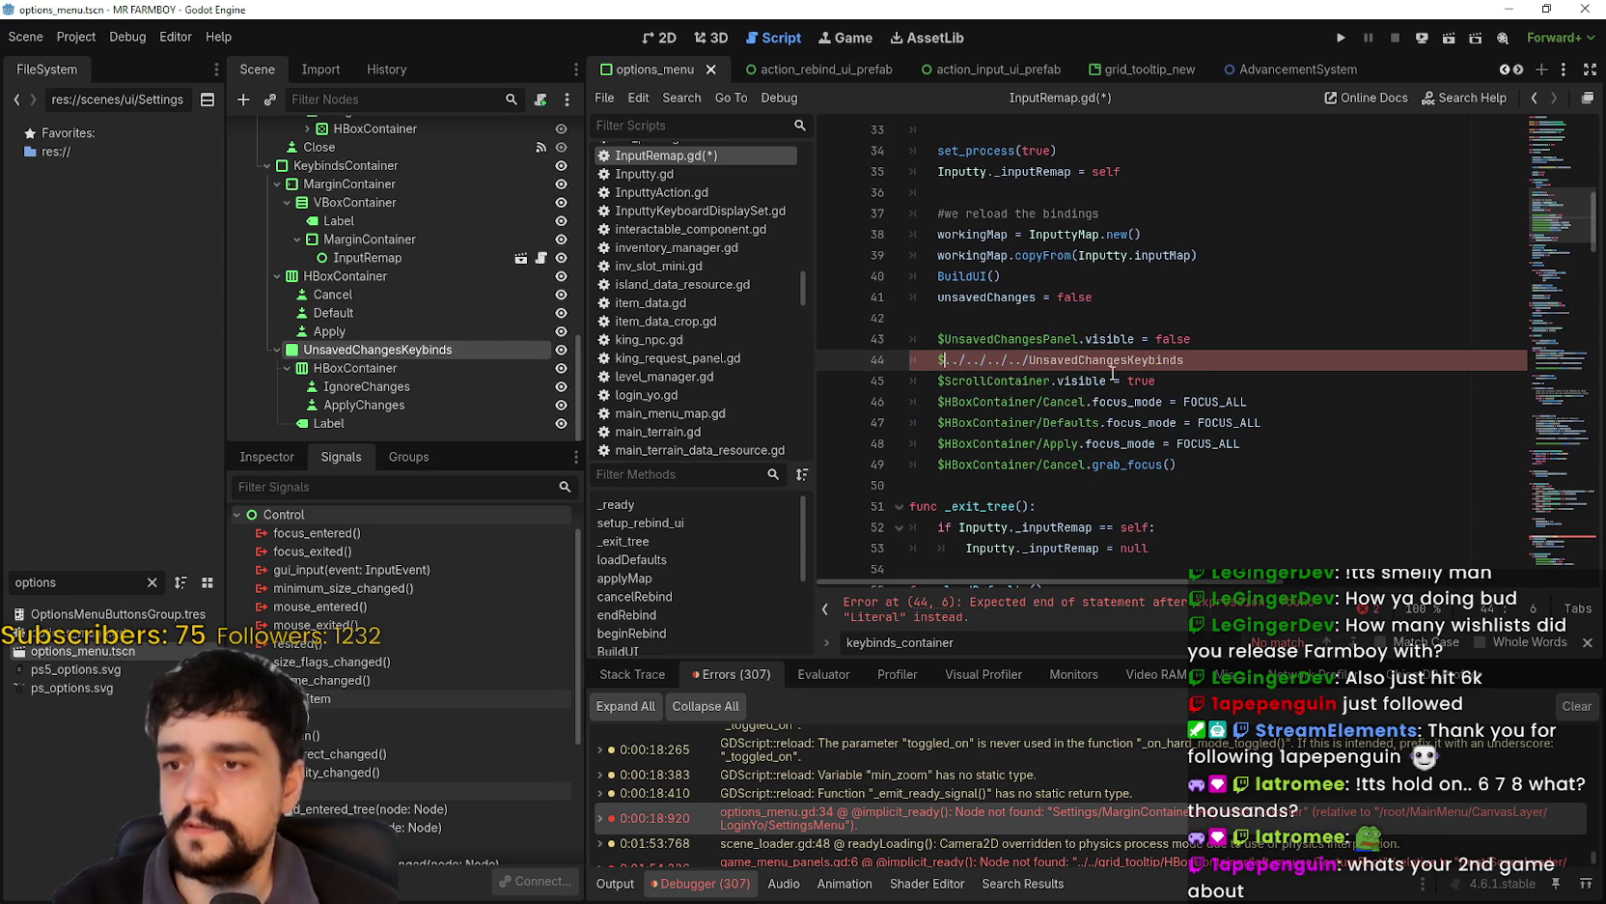
pyautogui.write('"')
pyautogui.click(1243, 361)
pyautogui.write('".')
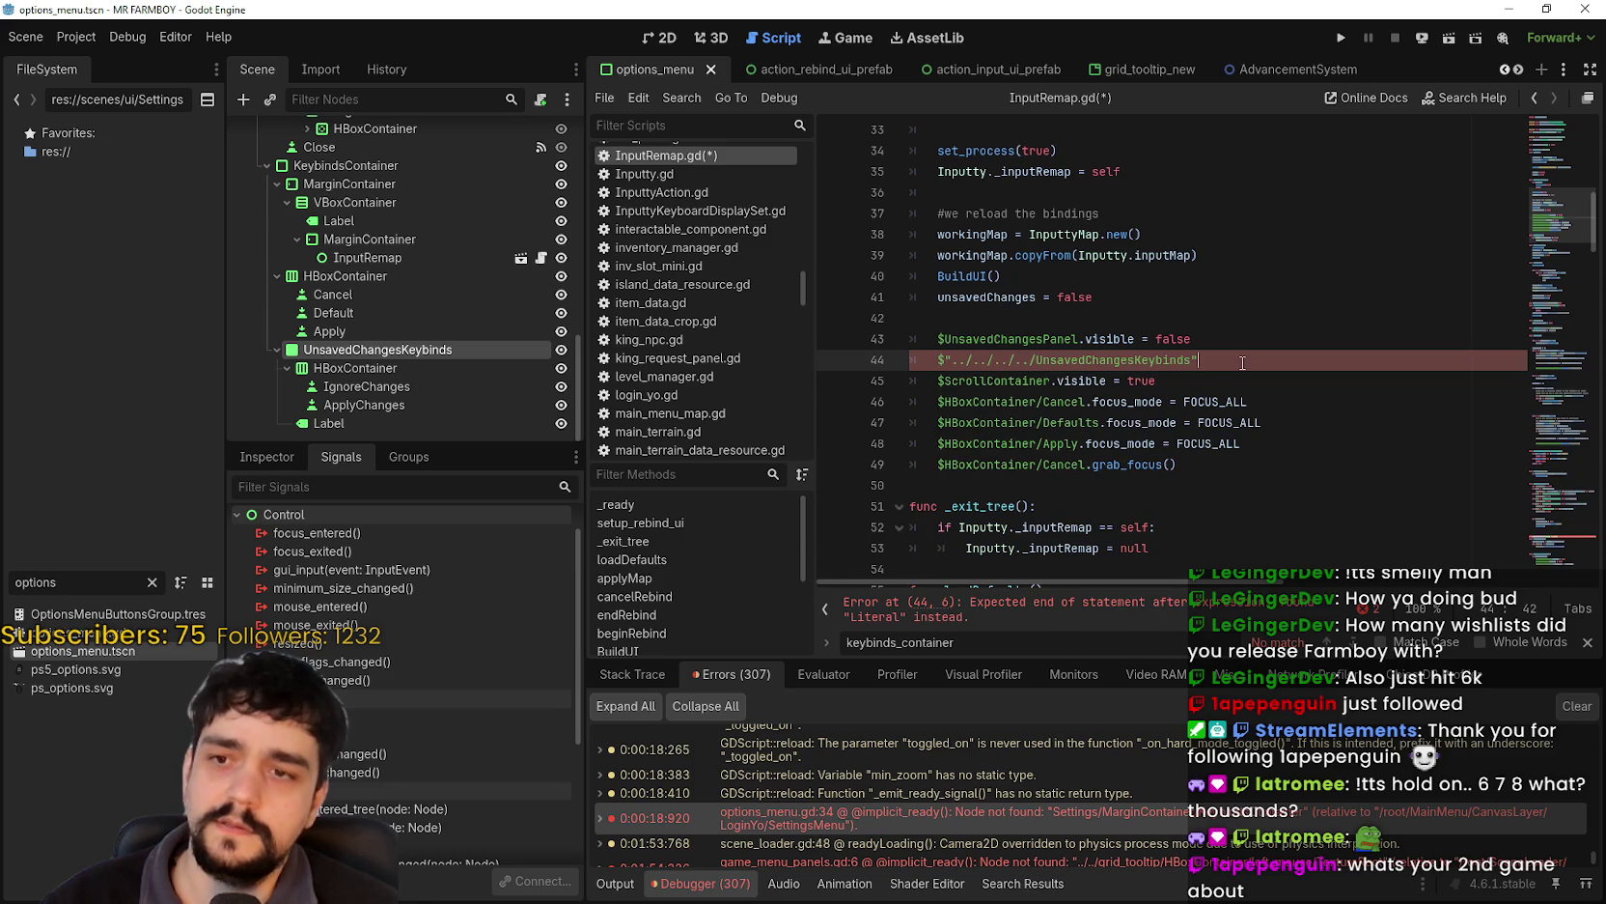
pyautogui.write('visi')
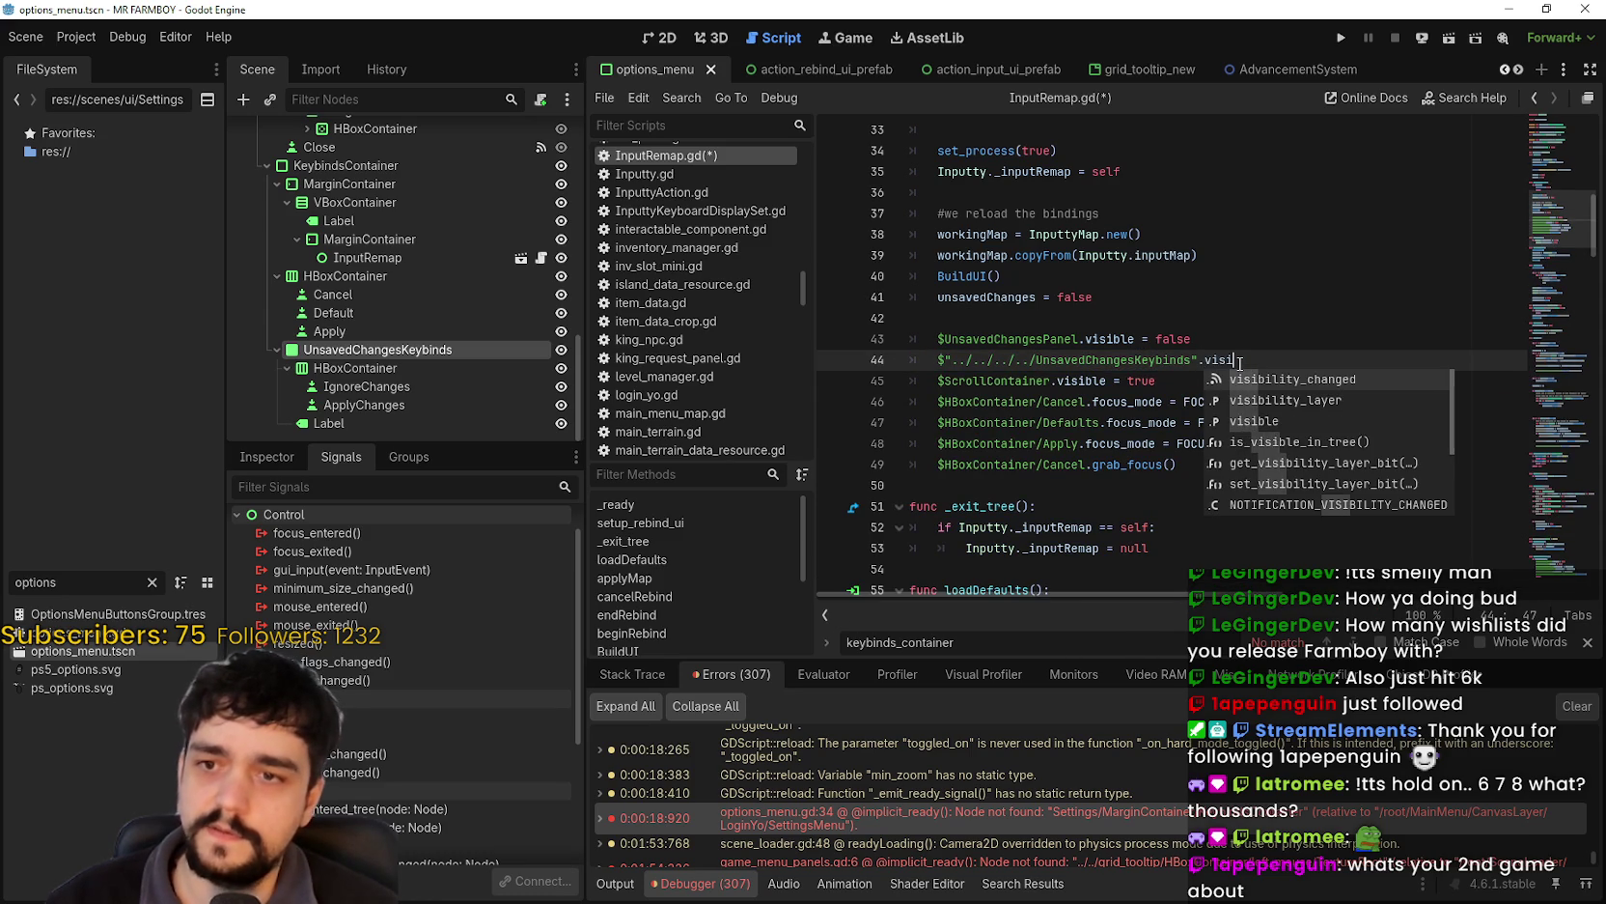
pyautogui.press('Down')
pyautogui.press('Down')
pyautogui.press('Return')
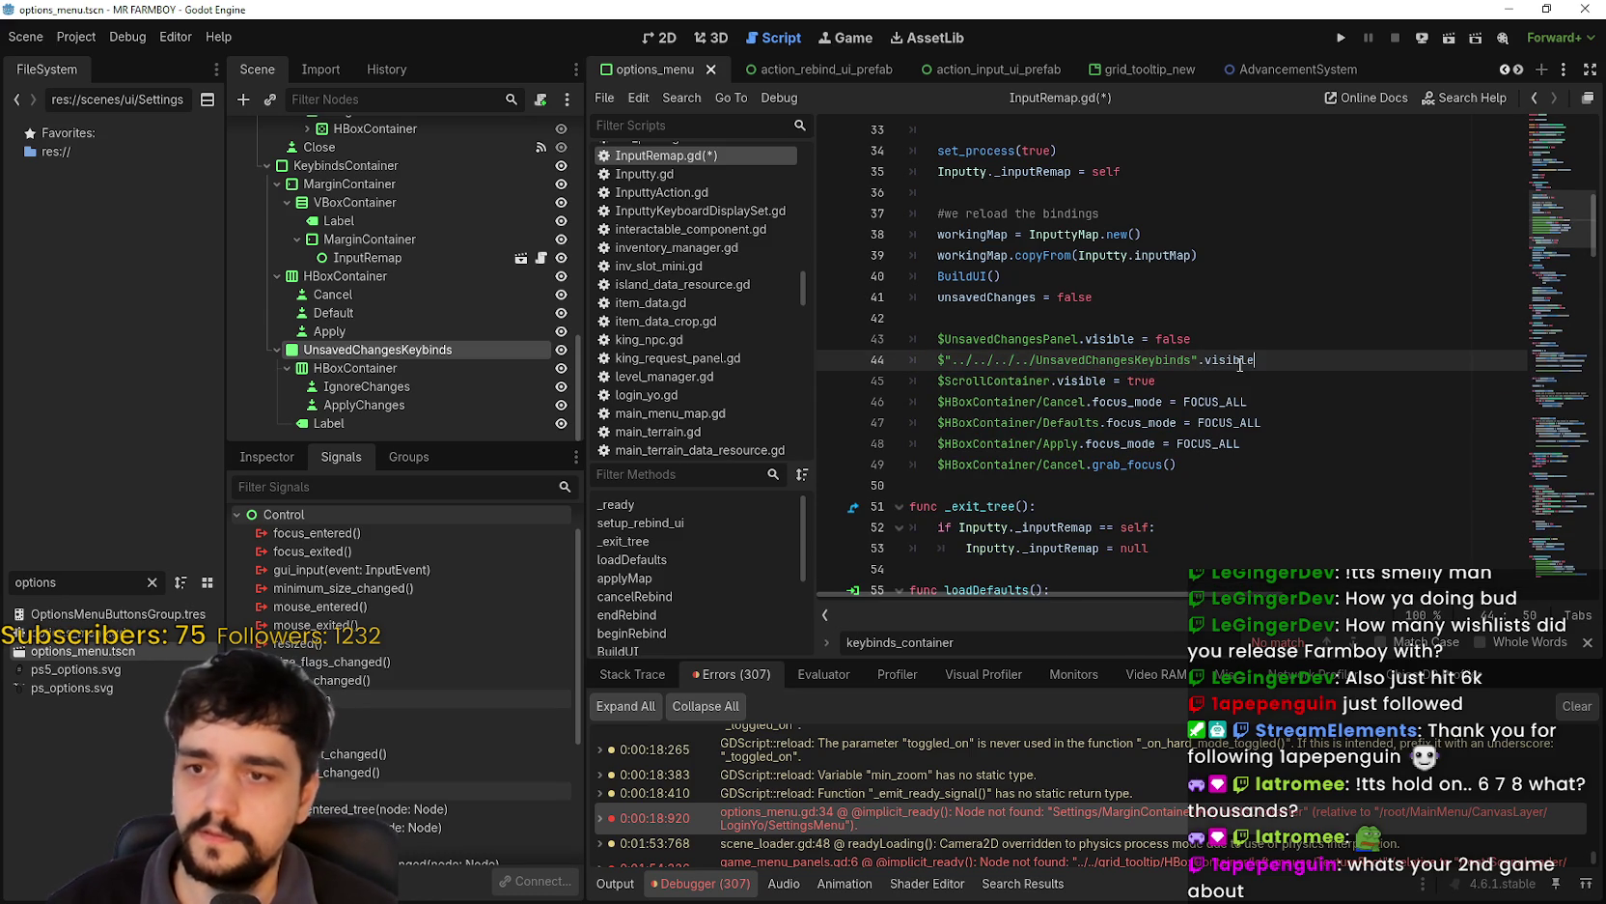
pyautogui.write(' = false')
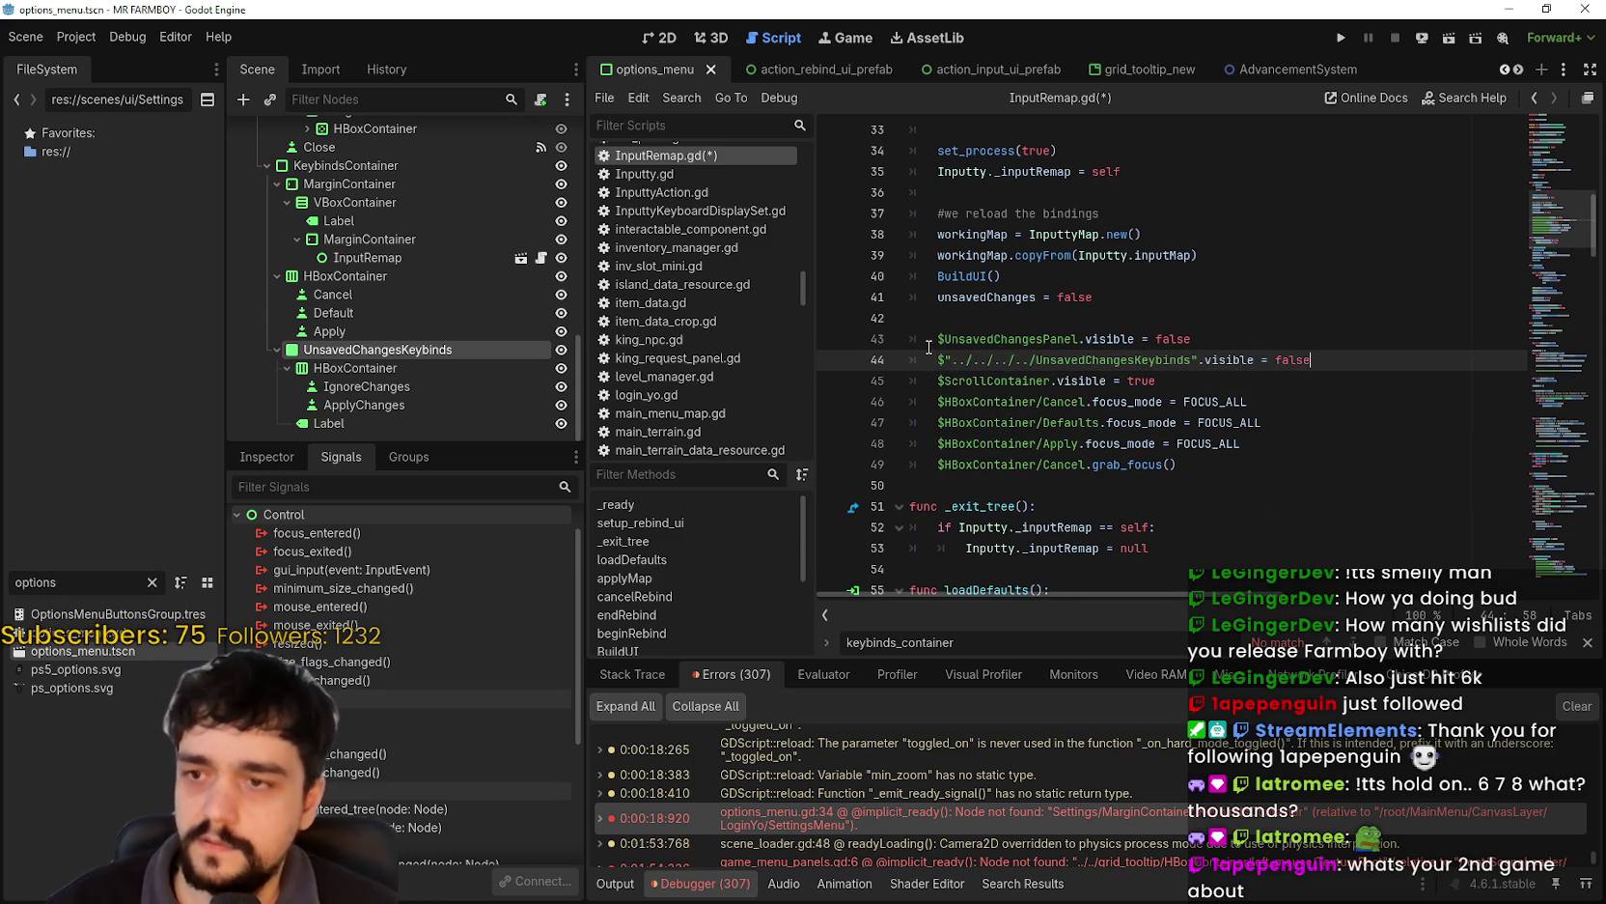
# - Comment out the UnsavedChangesPanel line 43 and search the script for UnsavedChangesPanel
pyautogui.click(932, 340)
pyautogui.write('#')
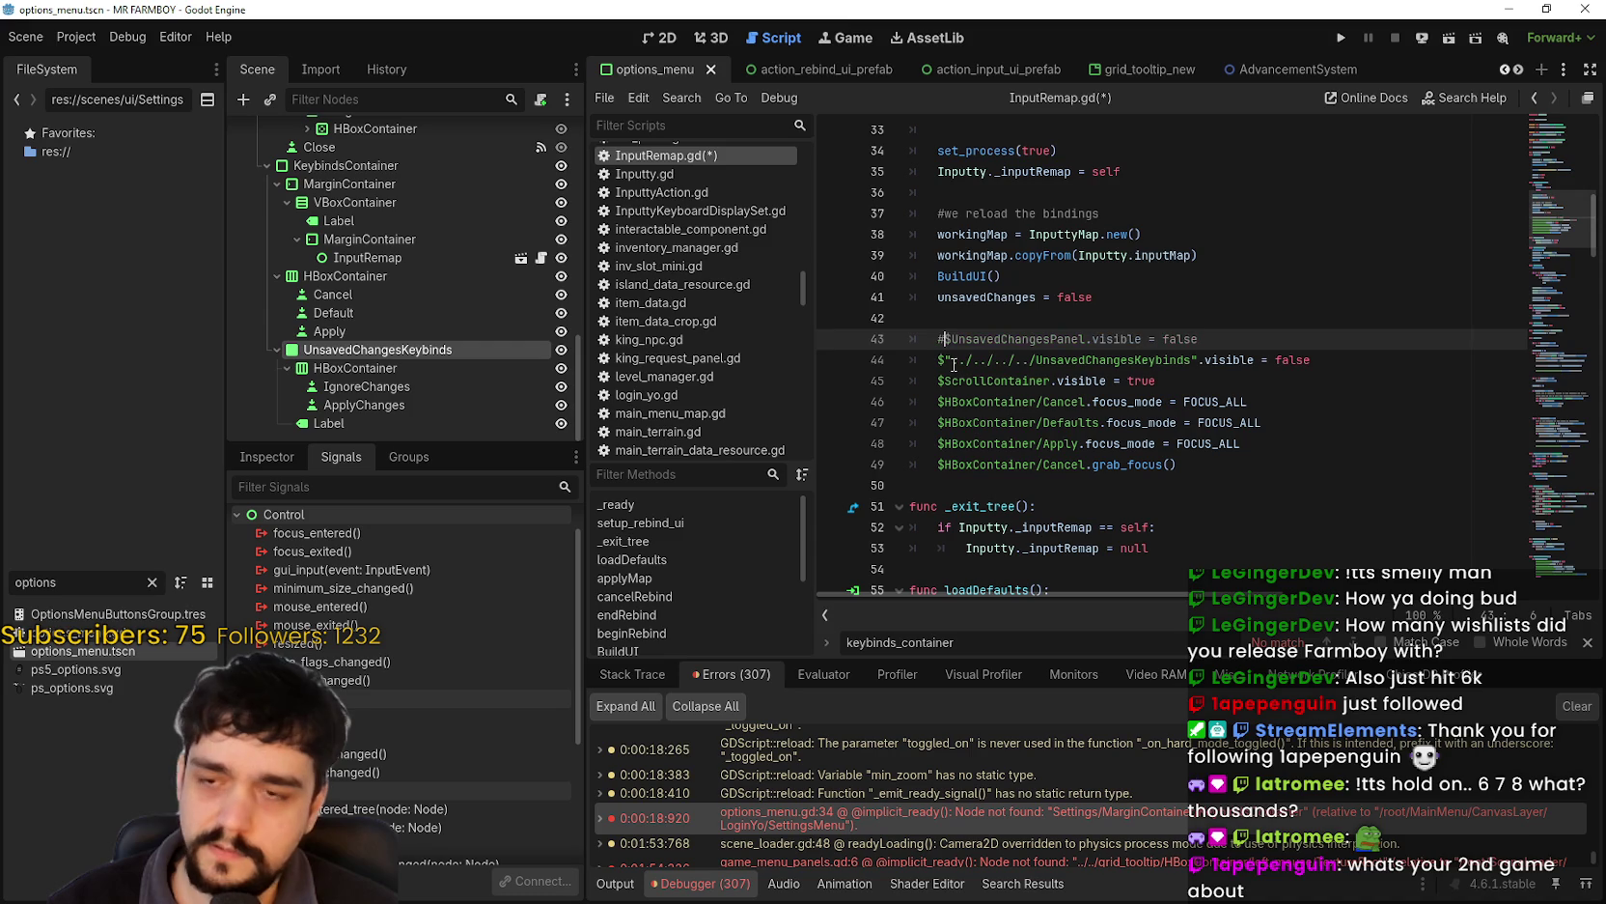
pyautogui.click(1407, 364)
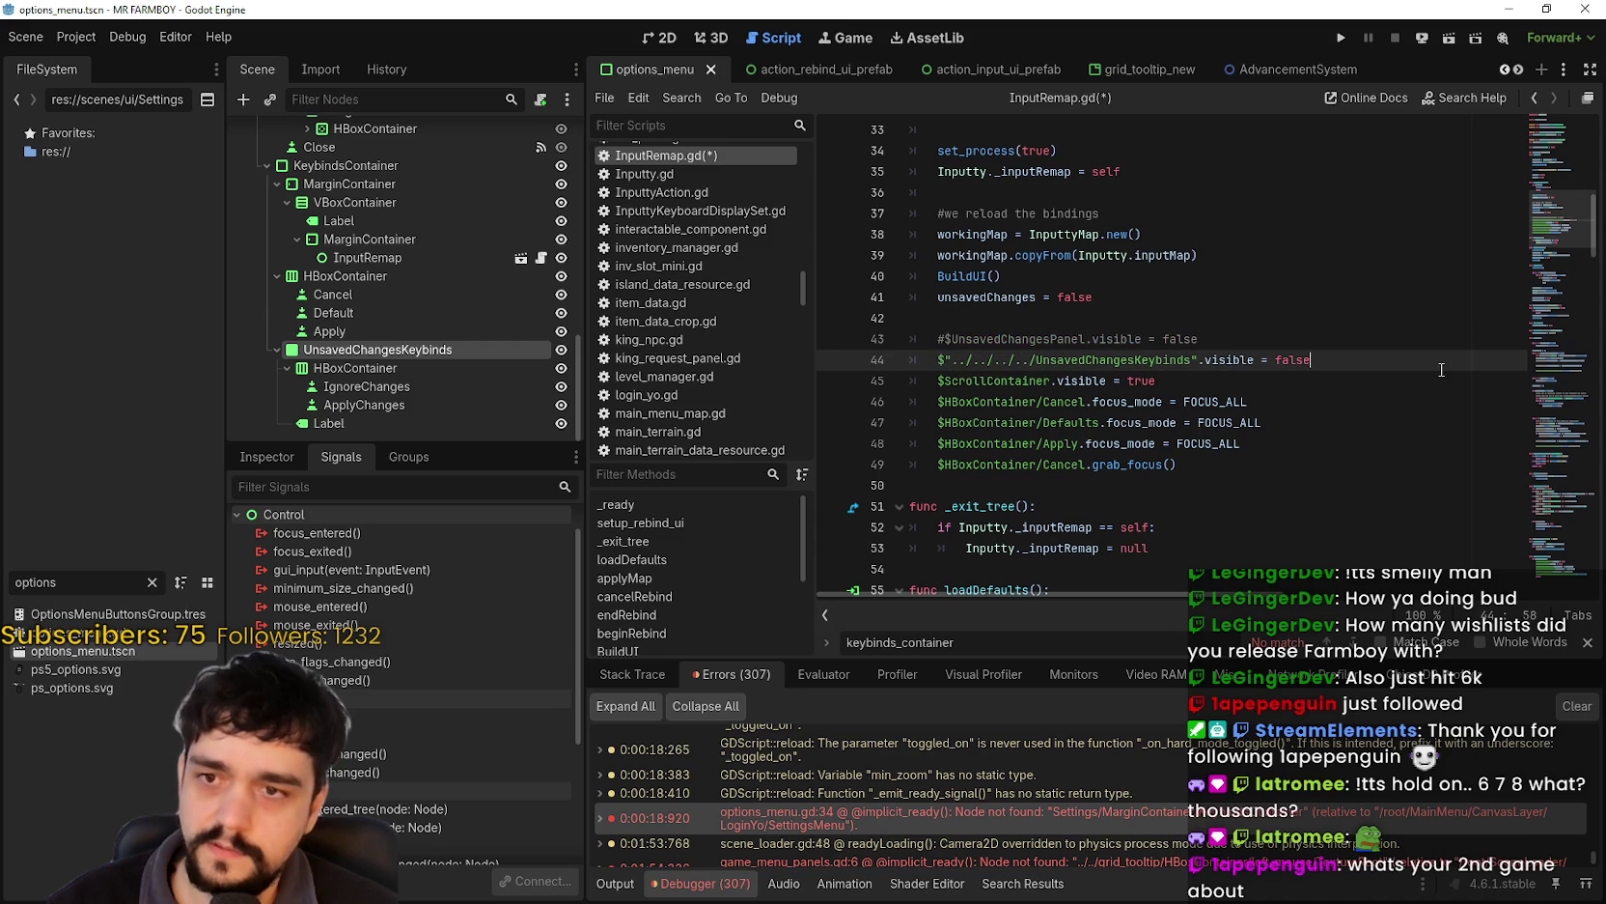
pyautogui.doubleClick(1047, 339)
pyautogui.hotkey('ctrl', 'f')
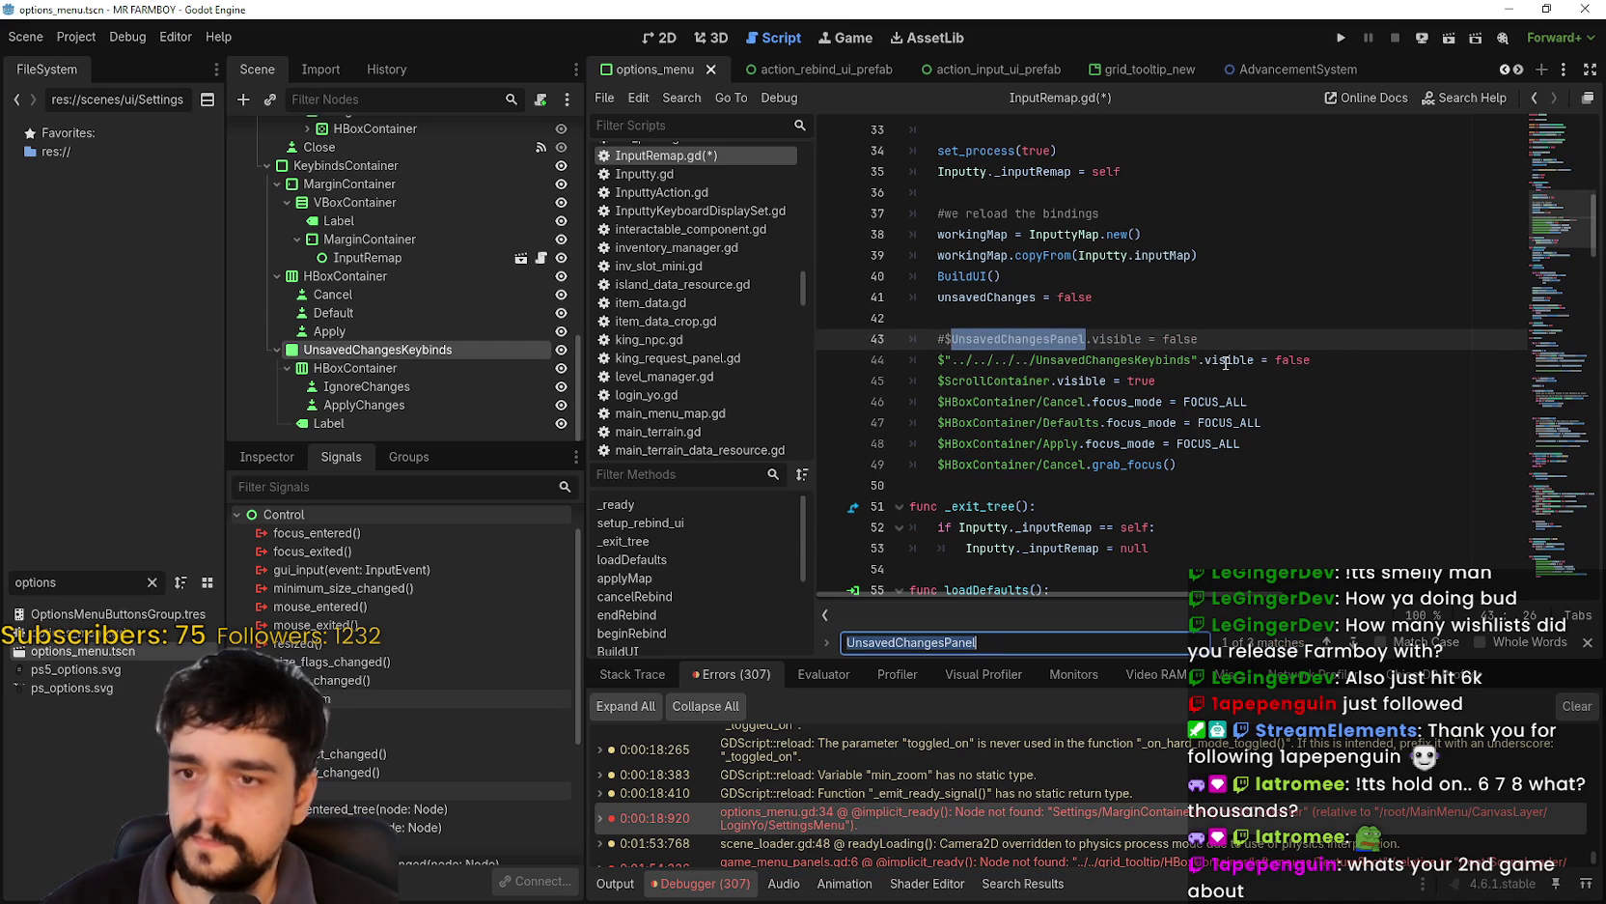
pyautogui.moveTo(1197, 358); pyautogui.dragTo(937, 360)
pyautogui.hotkey('ctrl', 'c')
# - Comment out line 180 and add UnsavedChangesKeybinds visible = true on line 181
pyautogui.click(1355, 642)
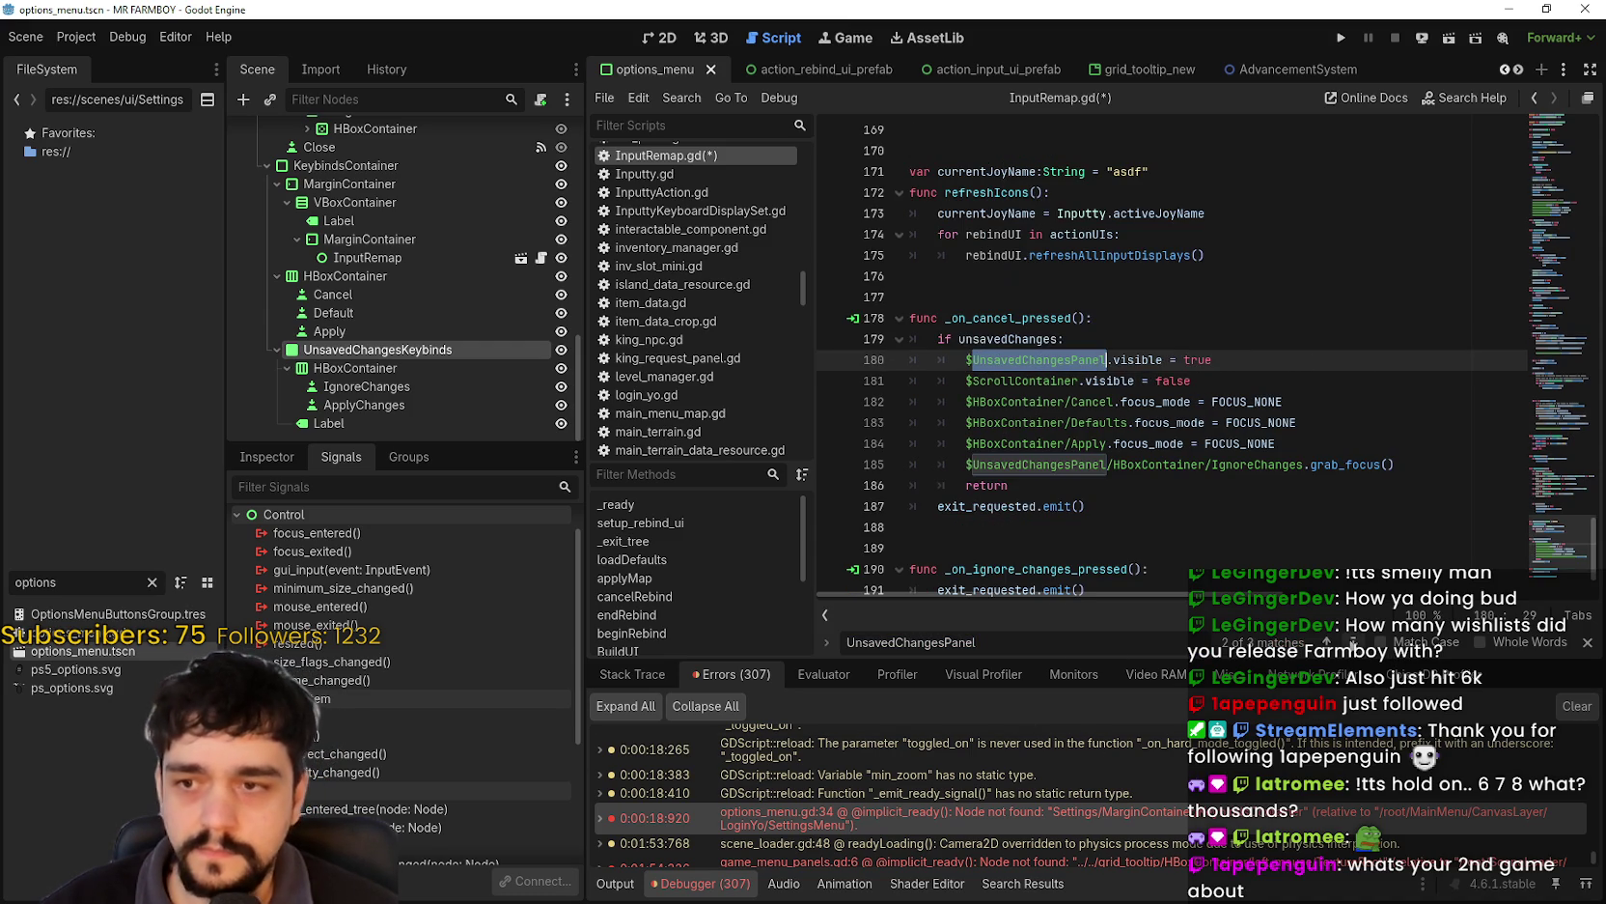
pyautogui.click(1073, 380)
pyautogui.click(1094, 361)
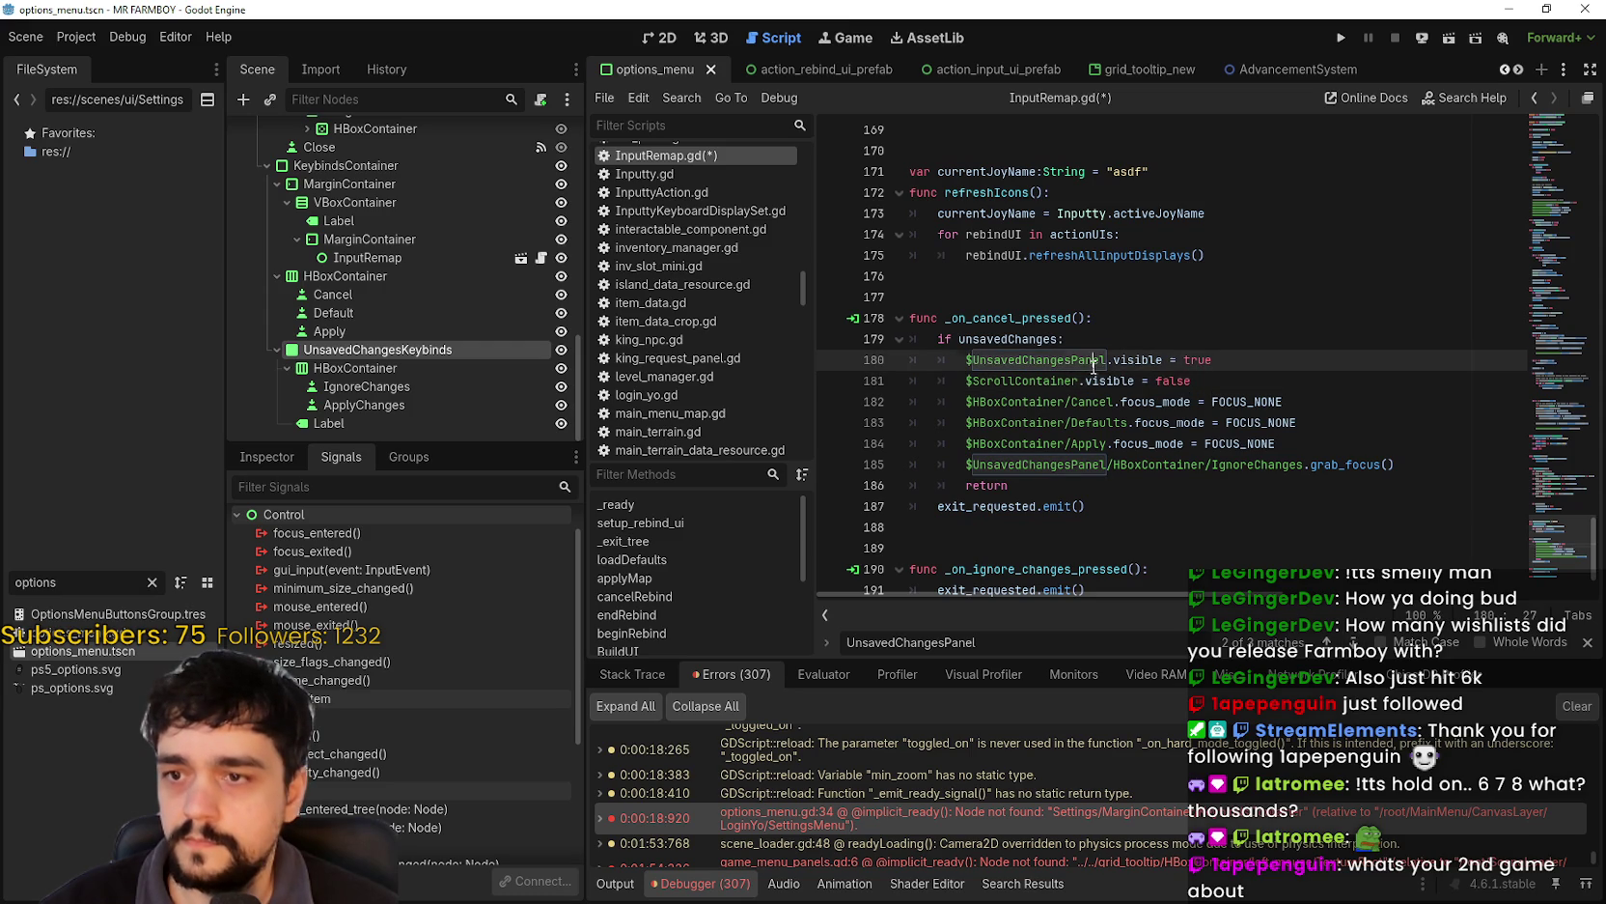
pyautogui.click(967, 359)
pyautogui.write('#')
pyautogui.press('End')
pyautogui.press('Return')
pyautogui.hotkey('ctrl', 'v')
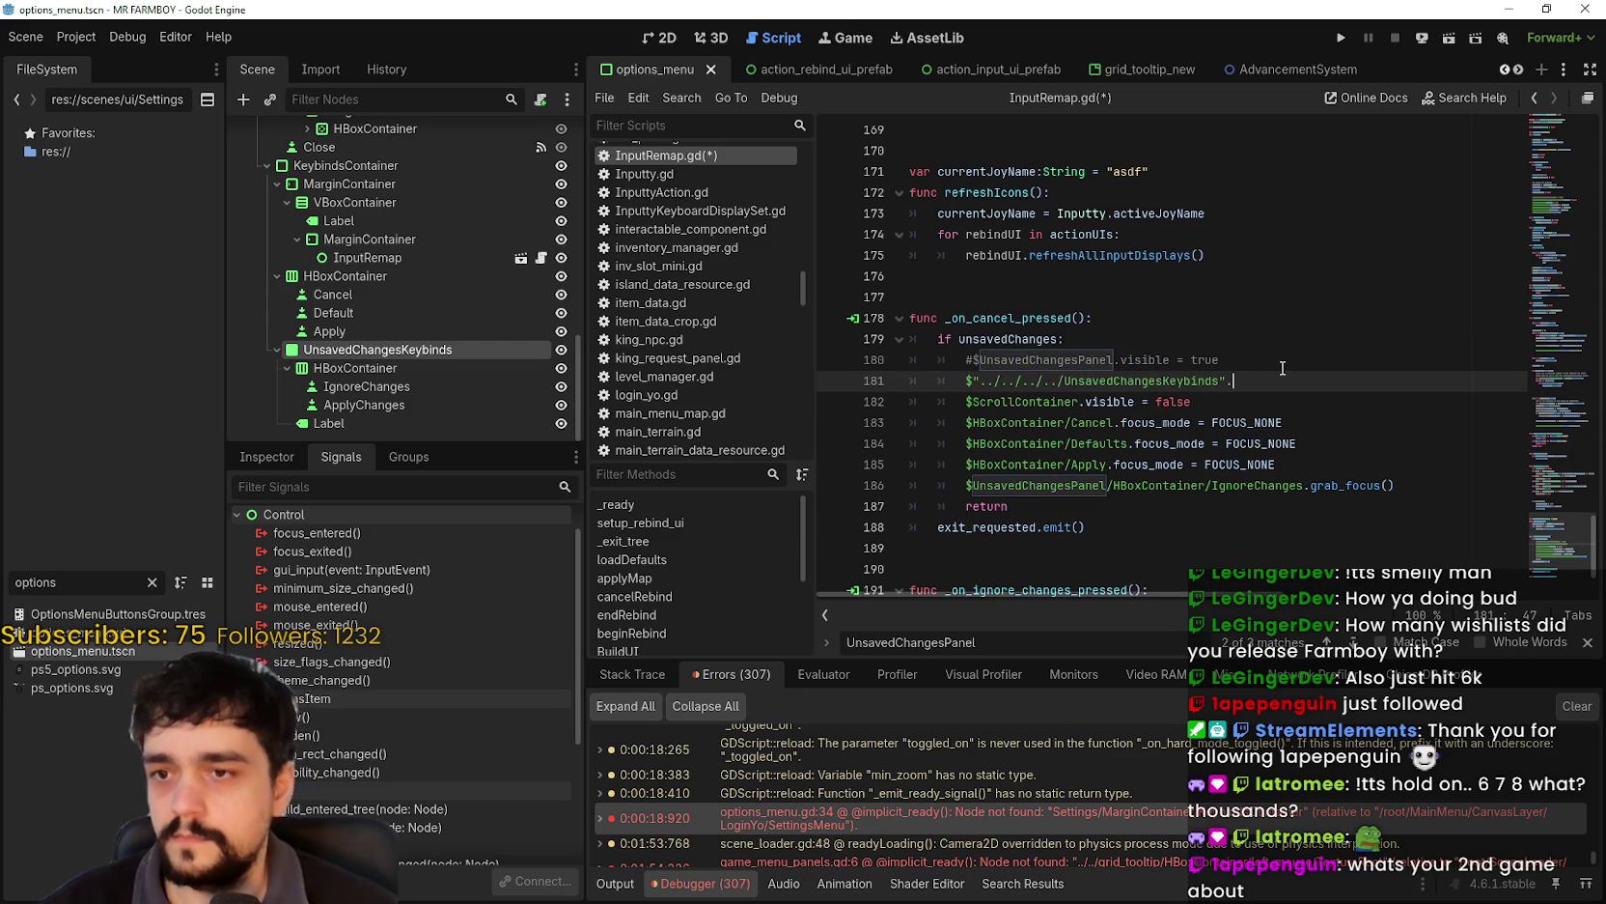
pyautogui.write('visible = true')
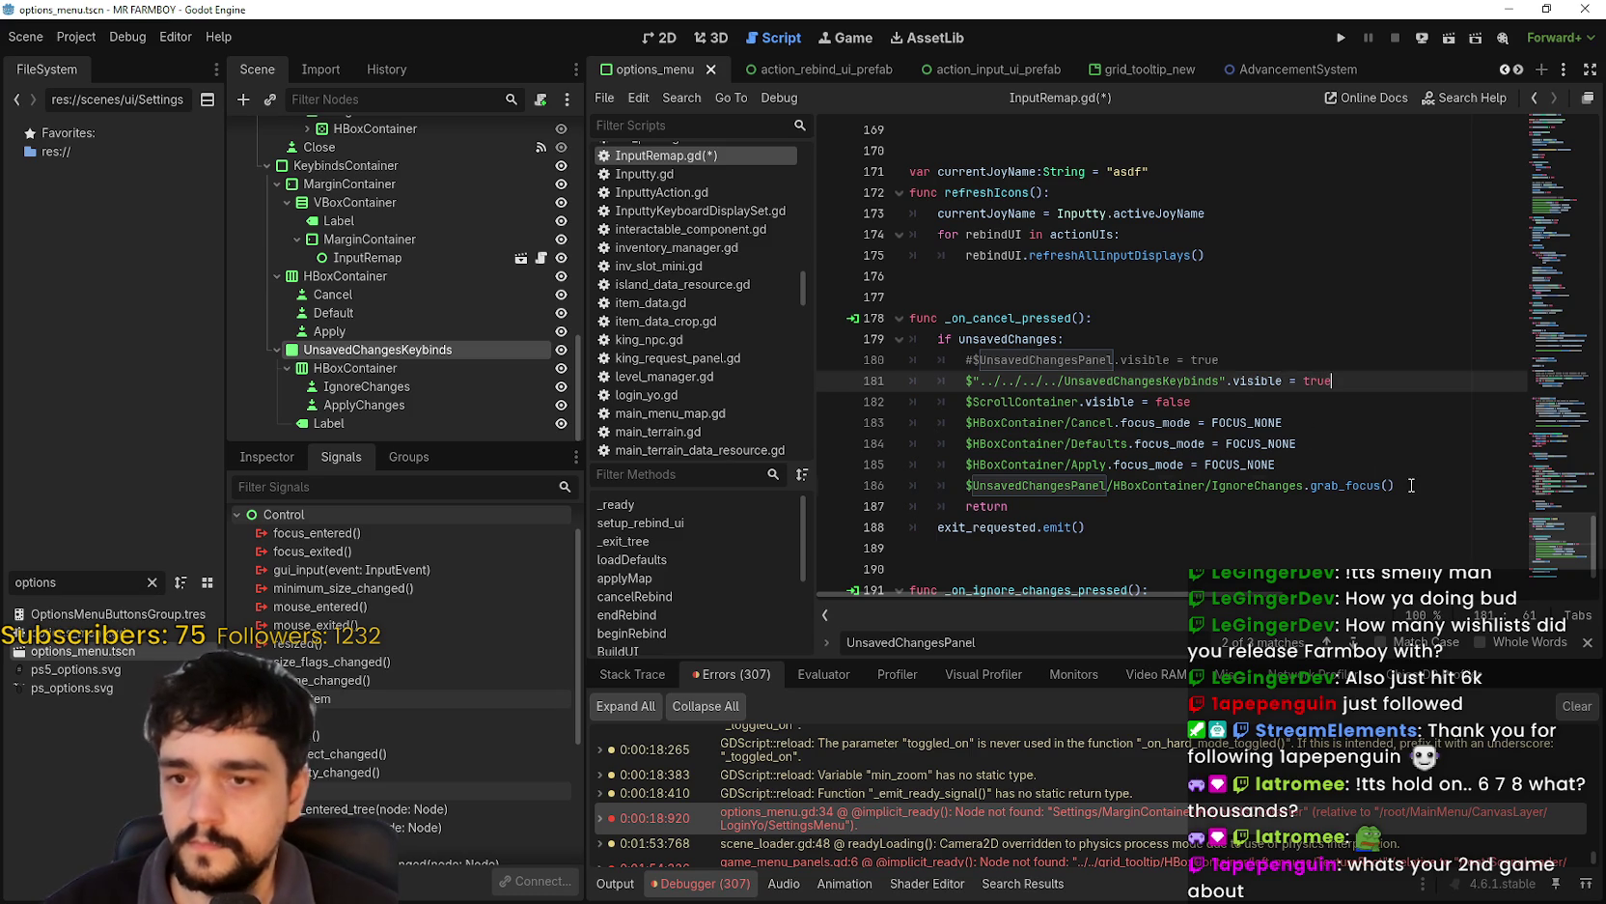
# - Comment out line 186 and add an UnsavedChangesKeybinds grab_focus() call on line 187
pyautogui.click(1411, 485)
pyautogui.press('Return')
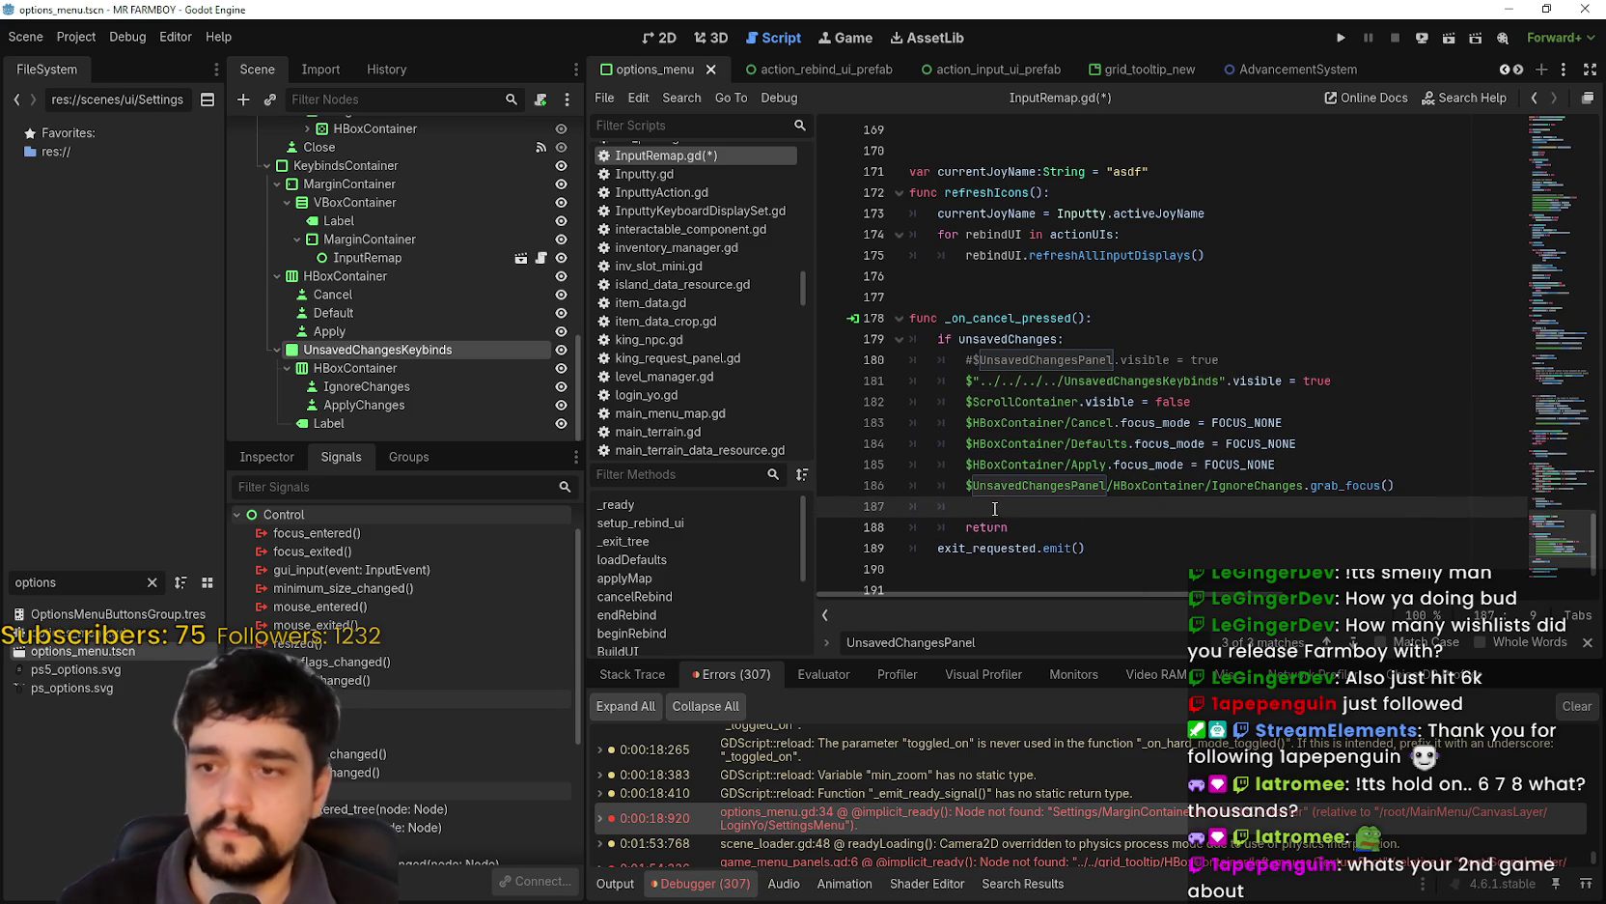
pyautogui.click(965, 482)
pyautogui.write('#')
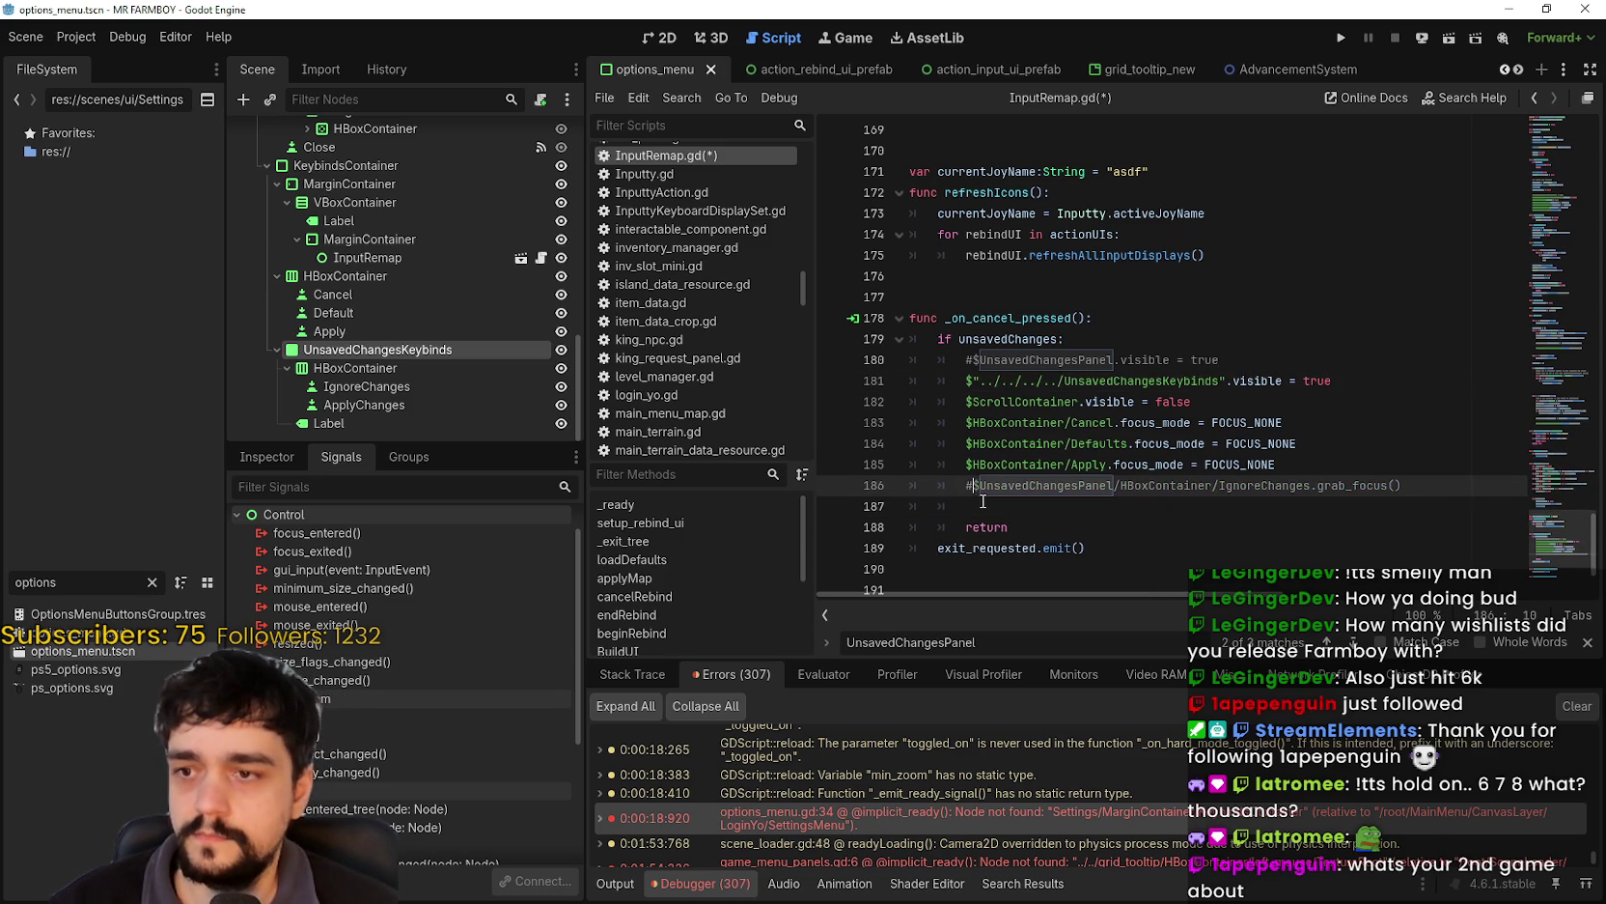
pyautogui.press('Down')
pyautogui.hotkey('ctrl', 'v')
pyautogui.press('Left')
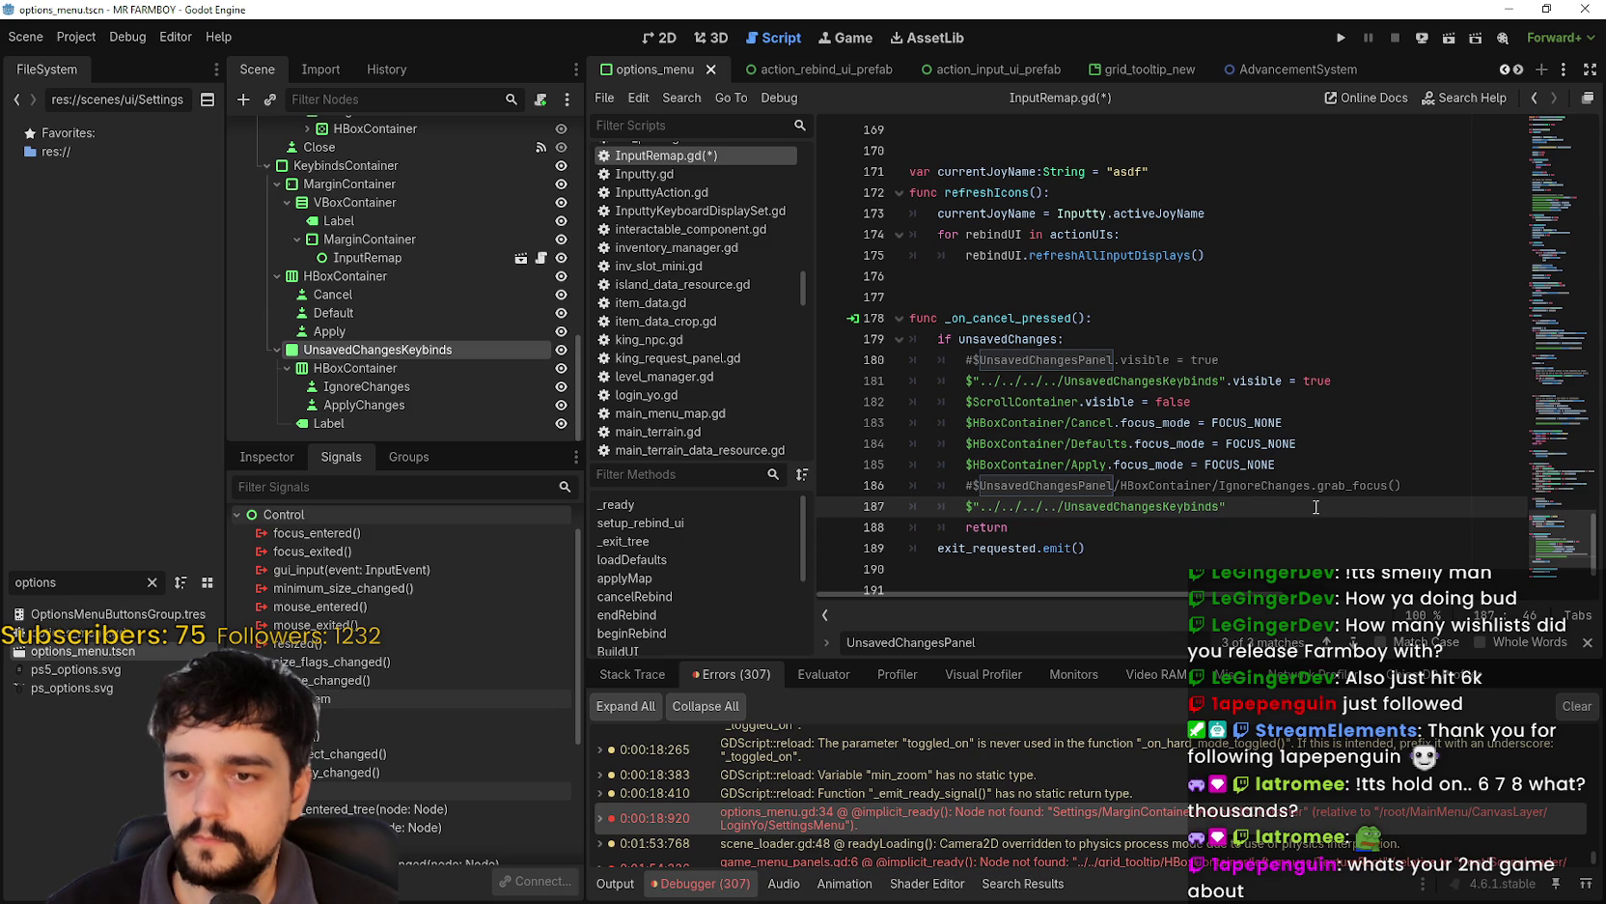
pyautogui.write('.grabv')
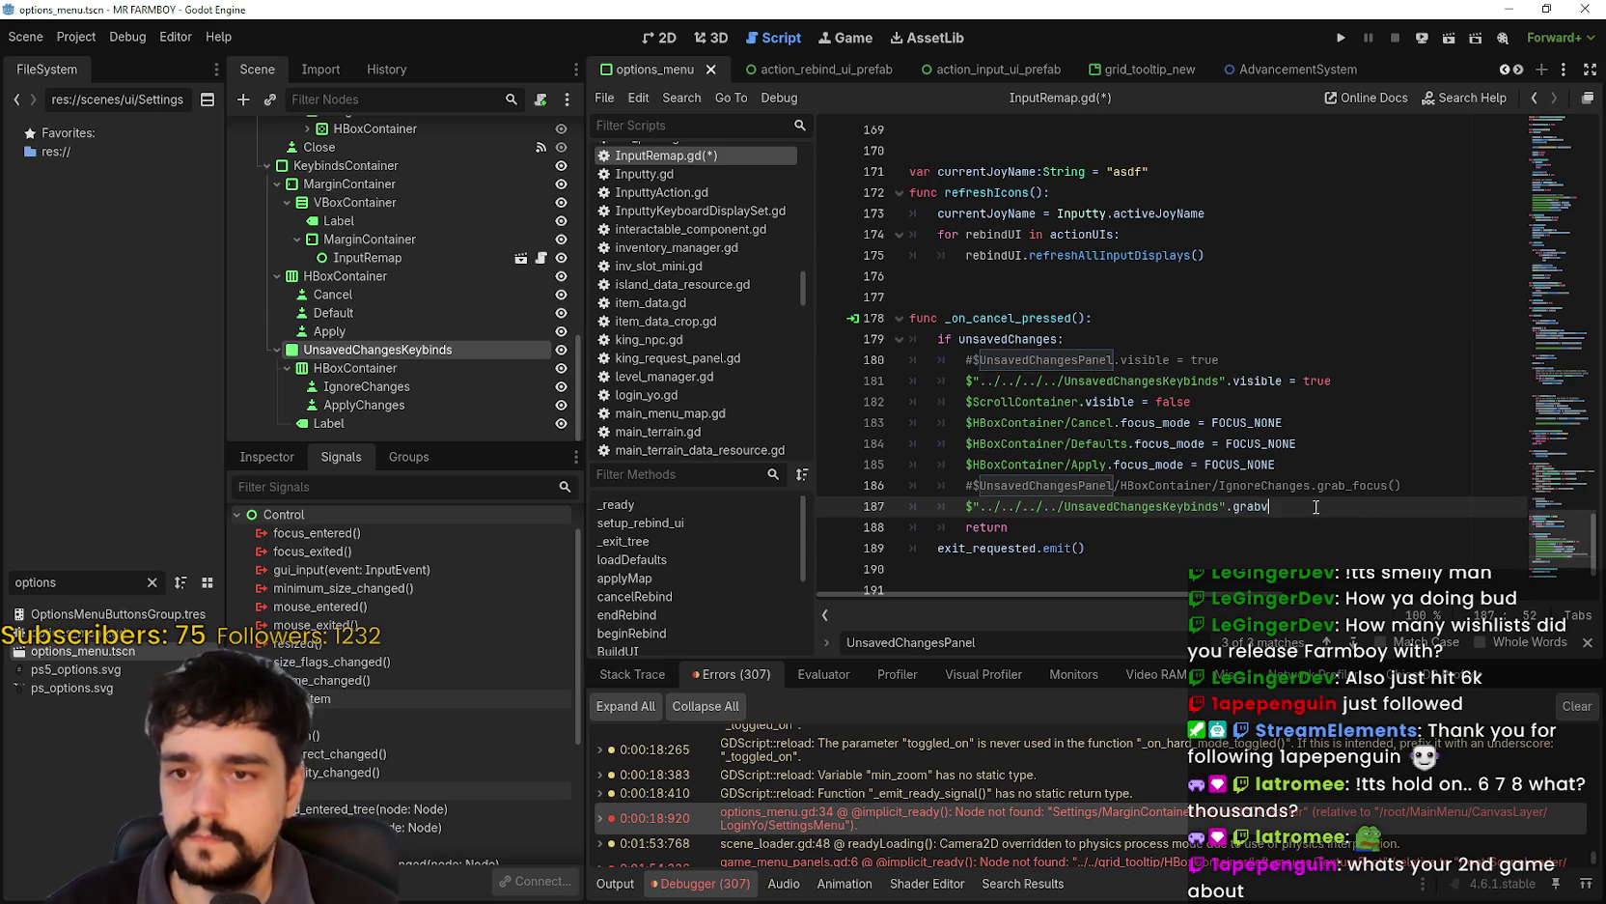
pyautogui.press('BackSpace')
pyautogui.press('BackSpace')
pyautogui.press('BackSpace')
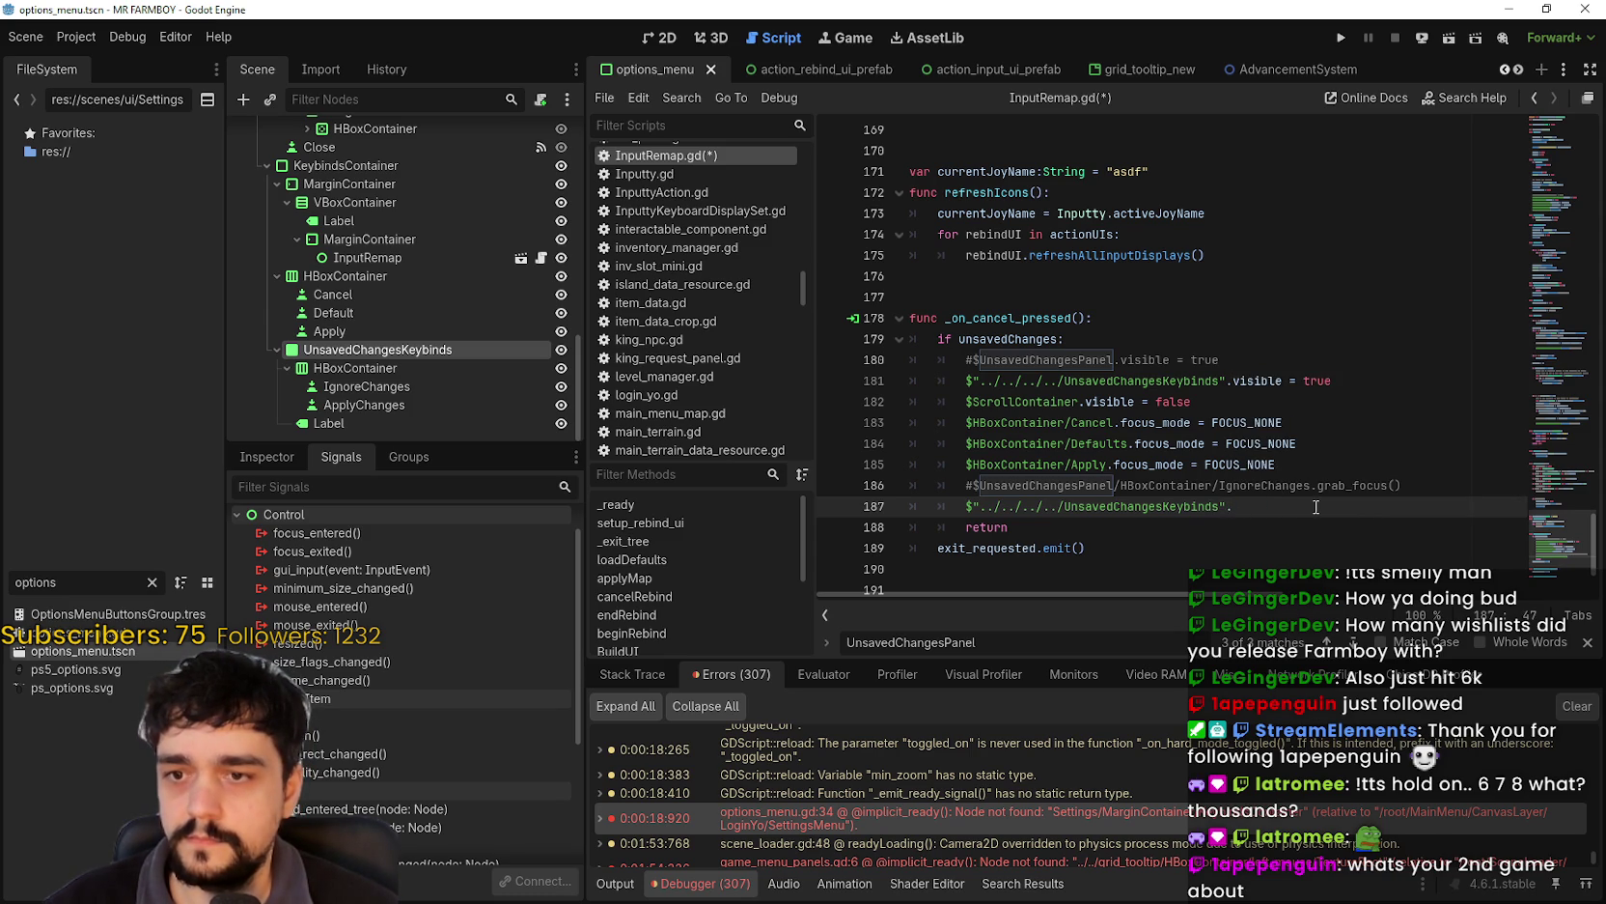
pyautogui.write('grab')
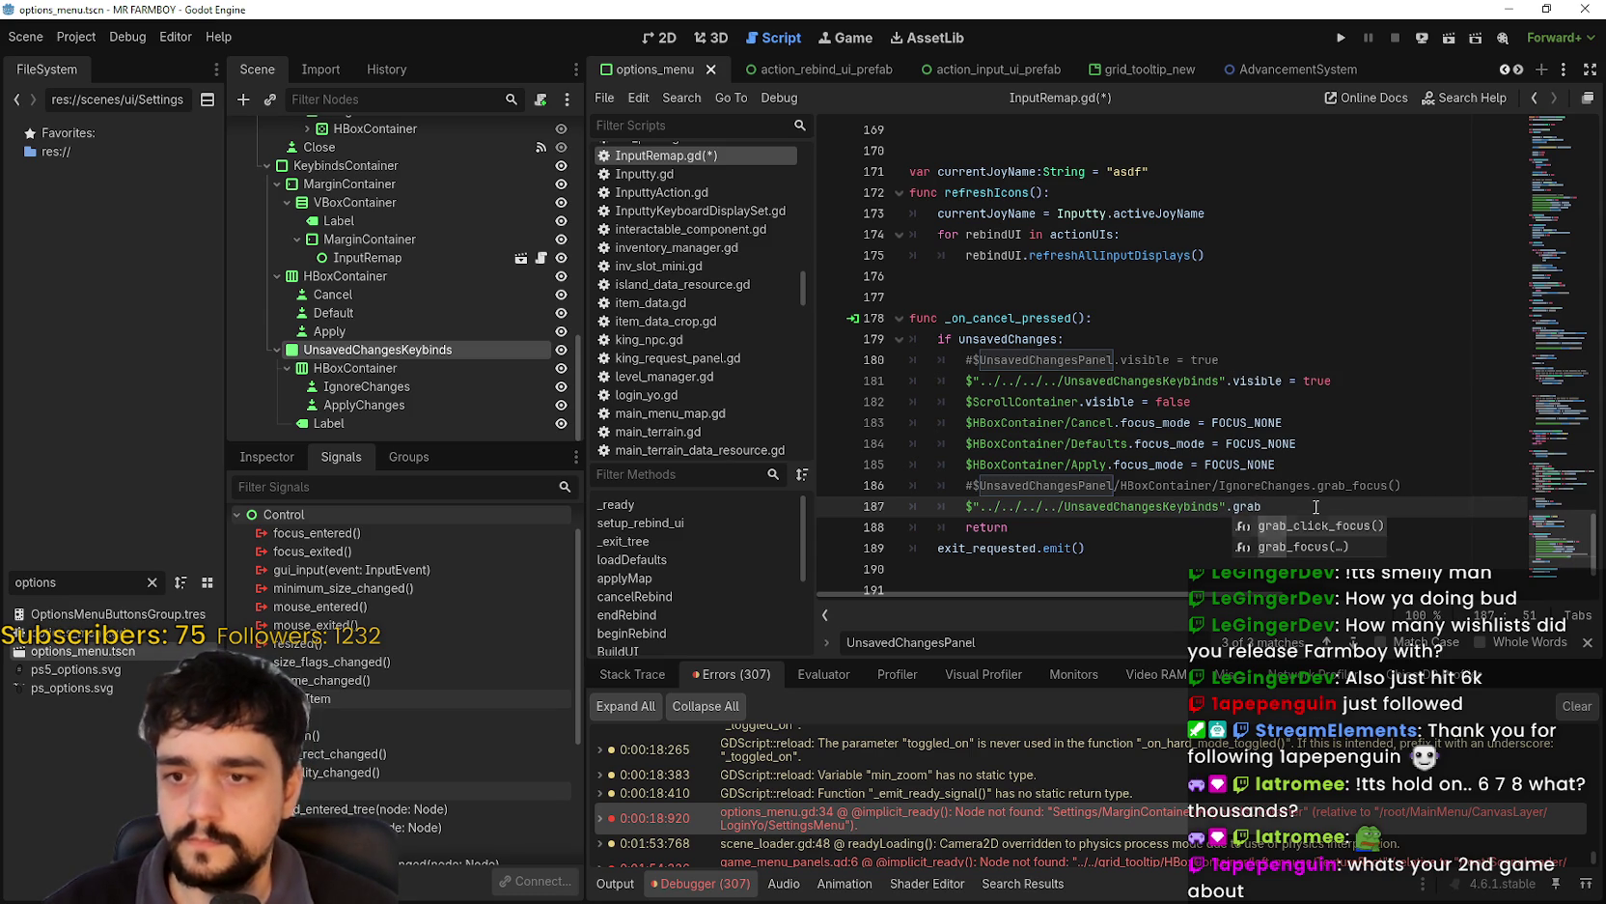
pyautogui.press('Down')
pyautogui.press('Return')
# - Append /HBoxContainer/IgnoreChanges to line 187's node path and save
pyautogui.moveTo(1311, 485); pyautogui.dragTo(1115, 488)
pyautogui.hotkey('ctrl', 'c')
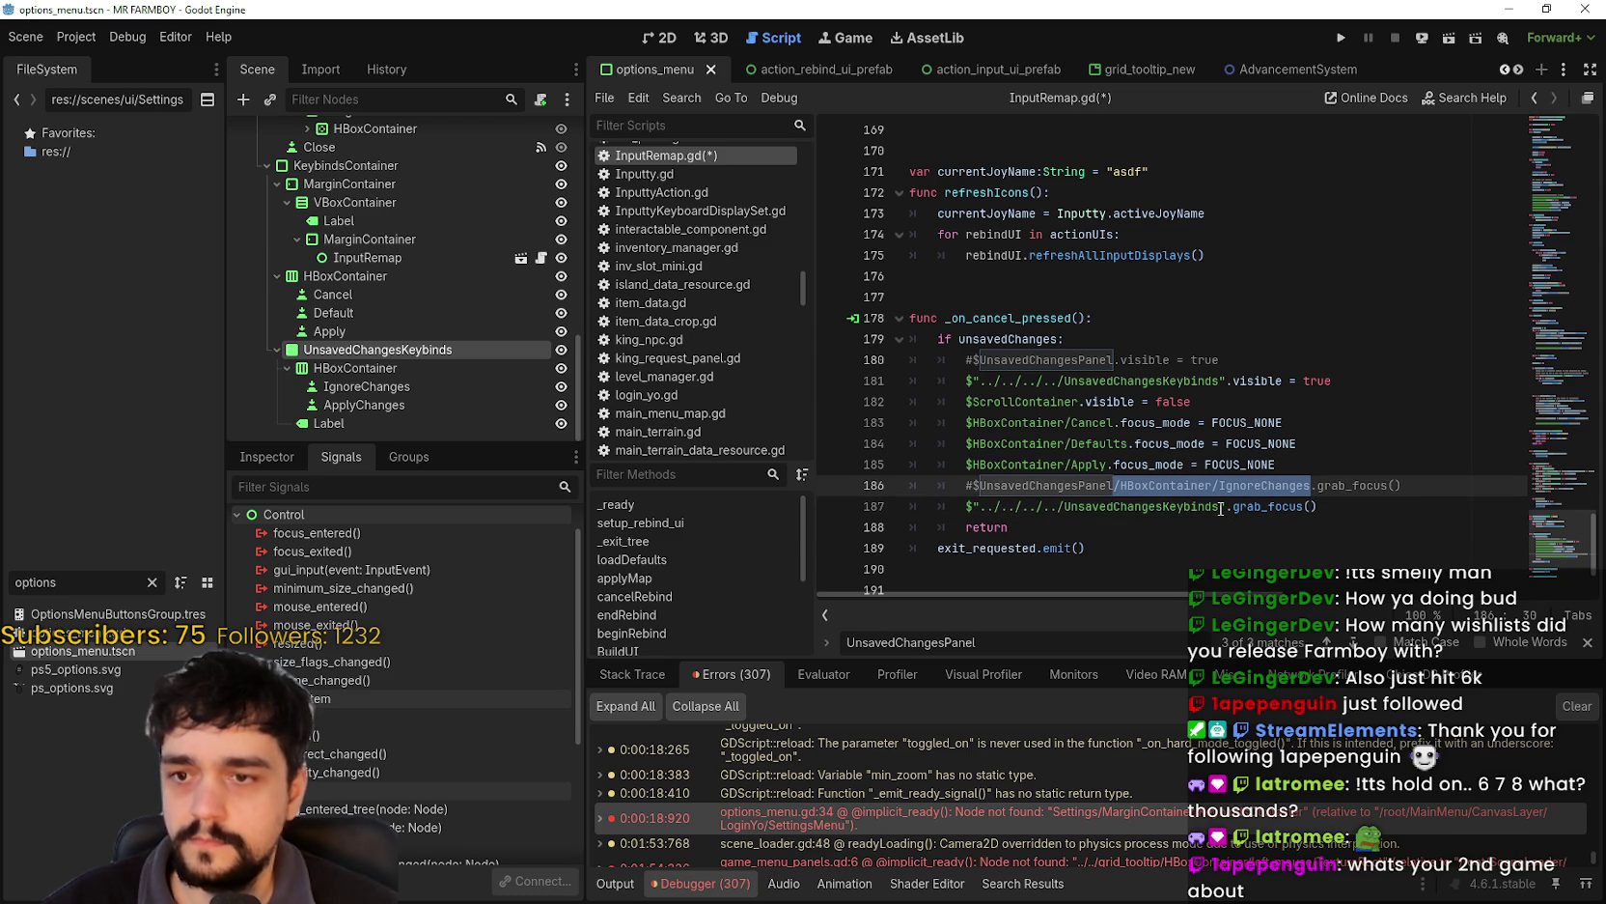
pyautogui.click(1219, 508)
pyautogui.hotkey('ctrl', 'v')
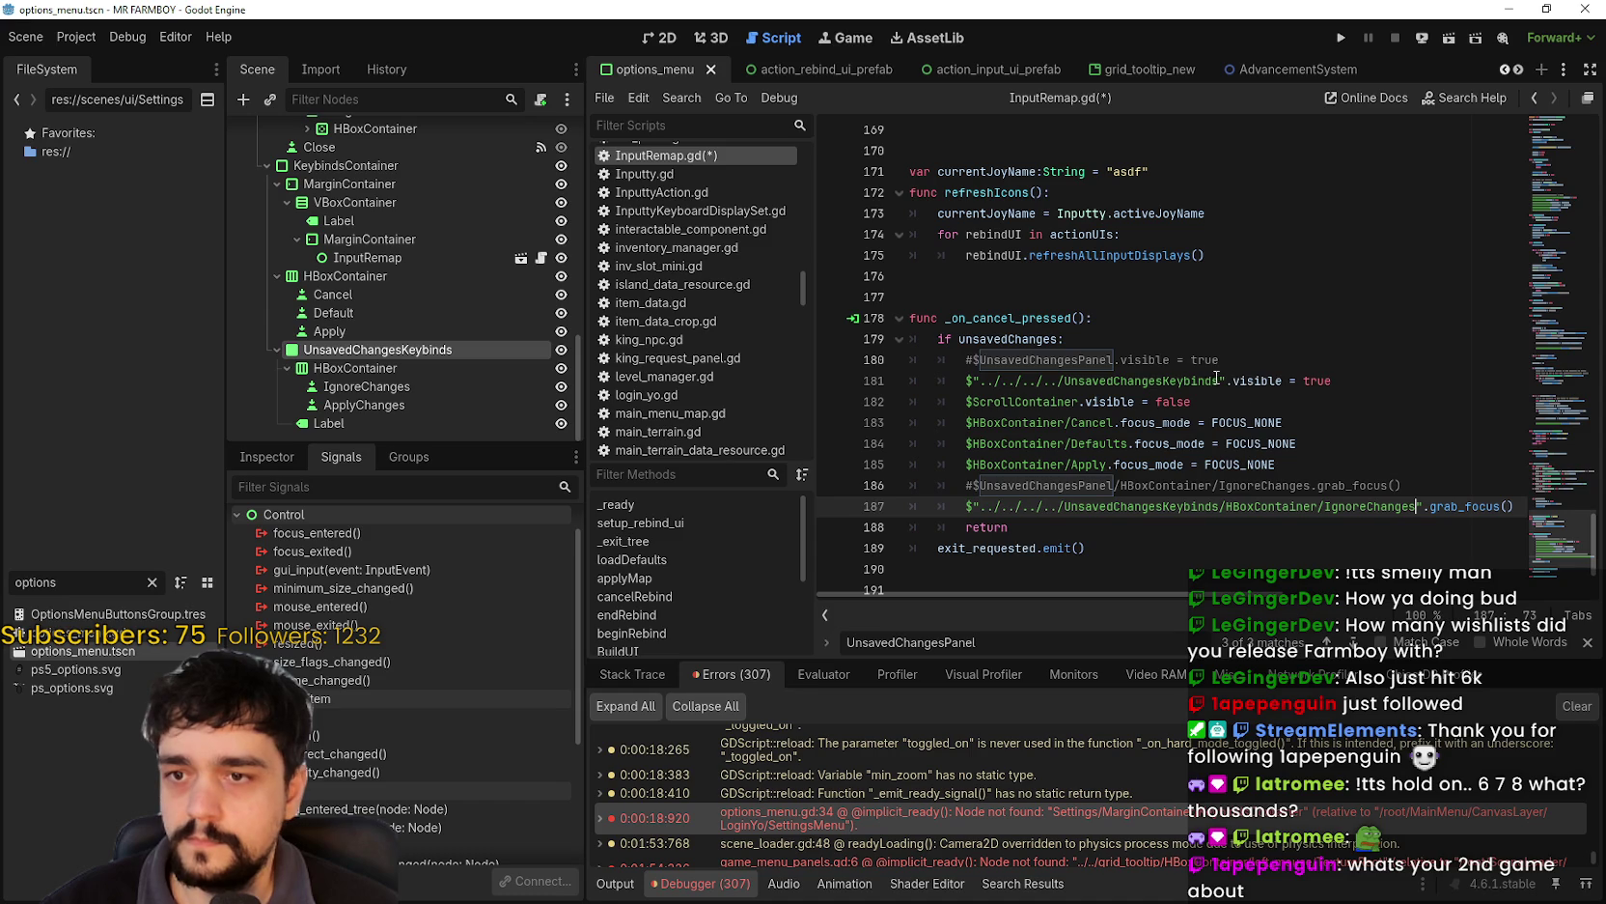
pyautogui.moveTo(1225, 379); pyautogui.dragTo(967, 380)
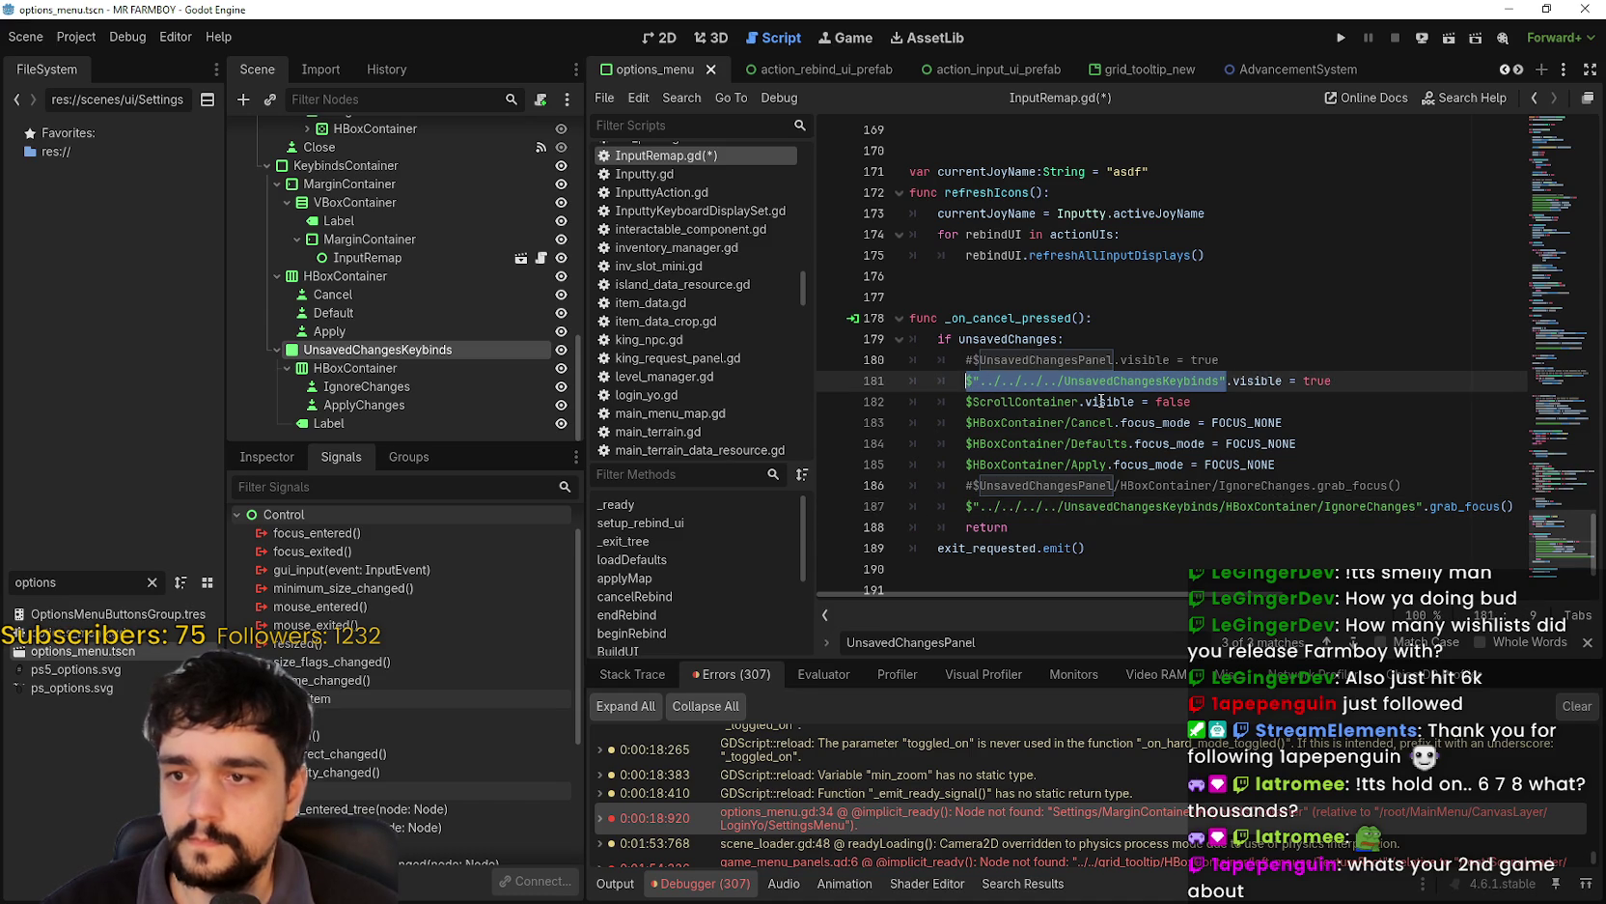
pyautogui.click(1320, 485)
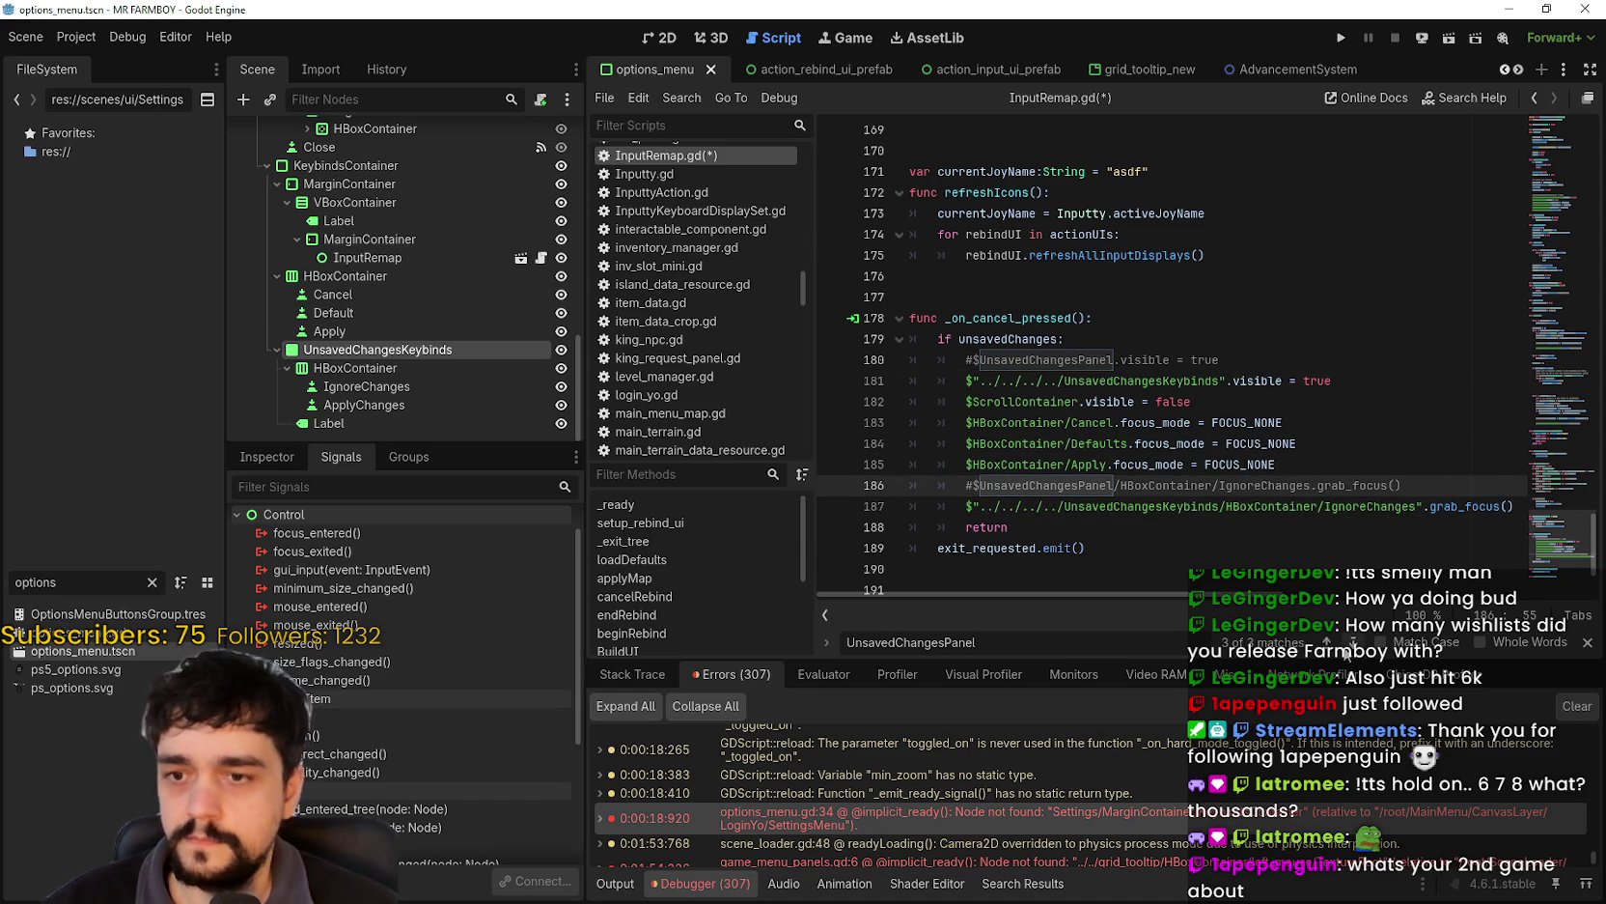
pyautogui.press('Up')
pyautogui.hotkey('ctrl', 's')
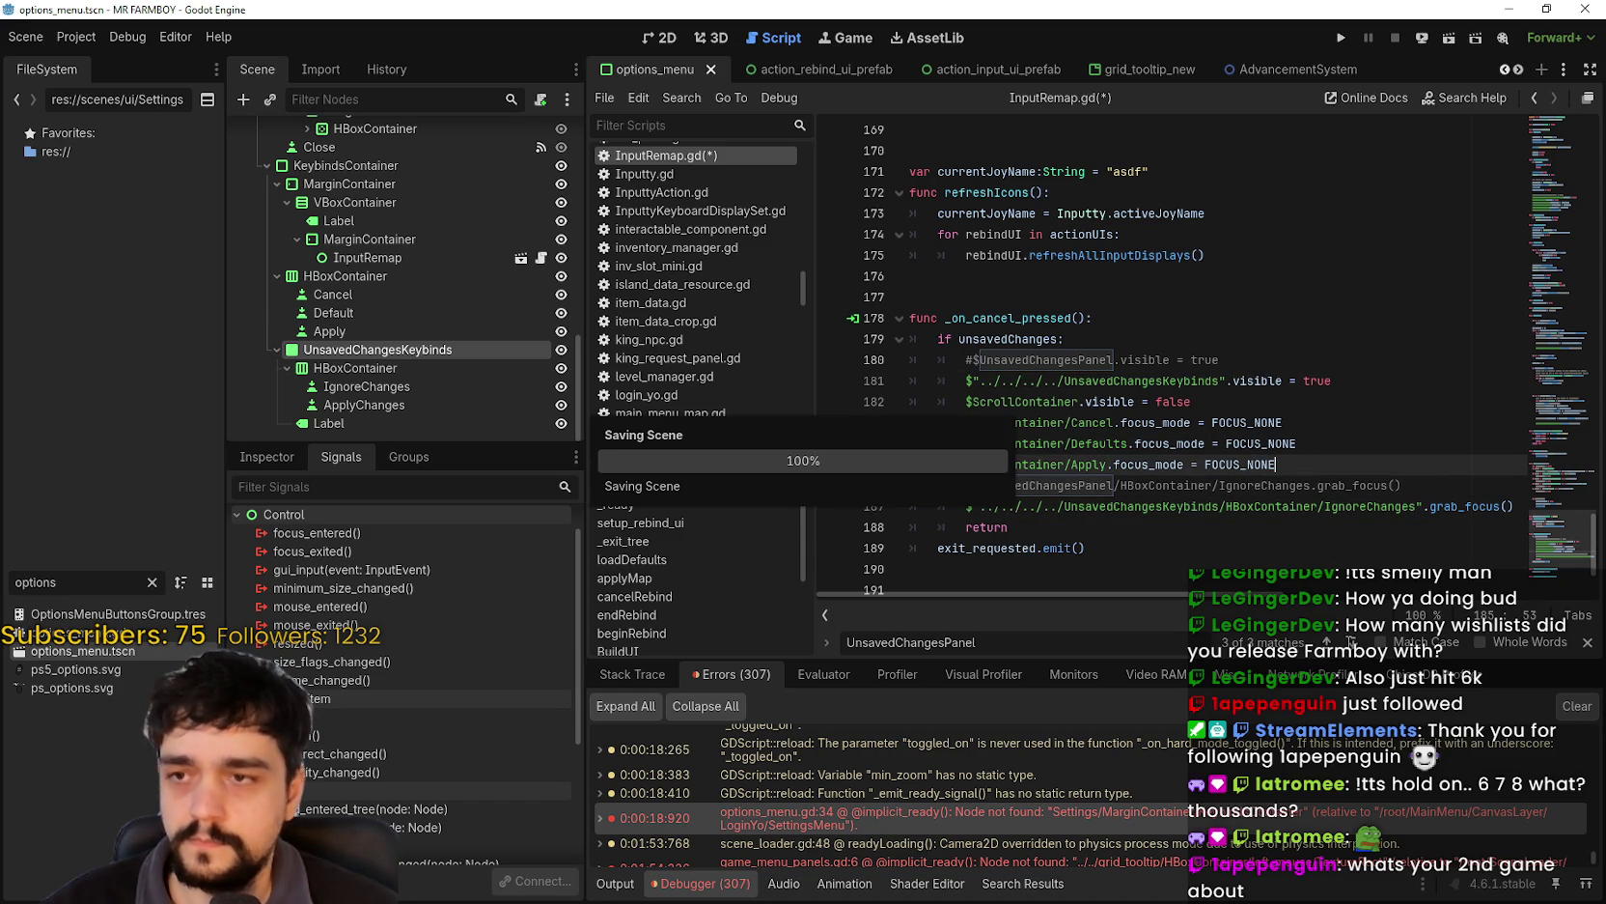
# - Select the IgnoreChanges node and review the ignore- and apply-changes handlers
pyautogui.scroll(-2, 1293, 419)
pyautogui.click(1293, 419)
pyautogui.press('Up')
pyautogui.press('Up')
pyautogui.press('Up')
pyautogui.hotkey('ctrl', 'd')
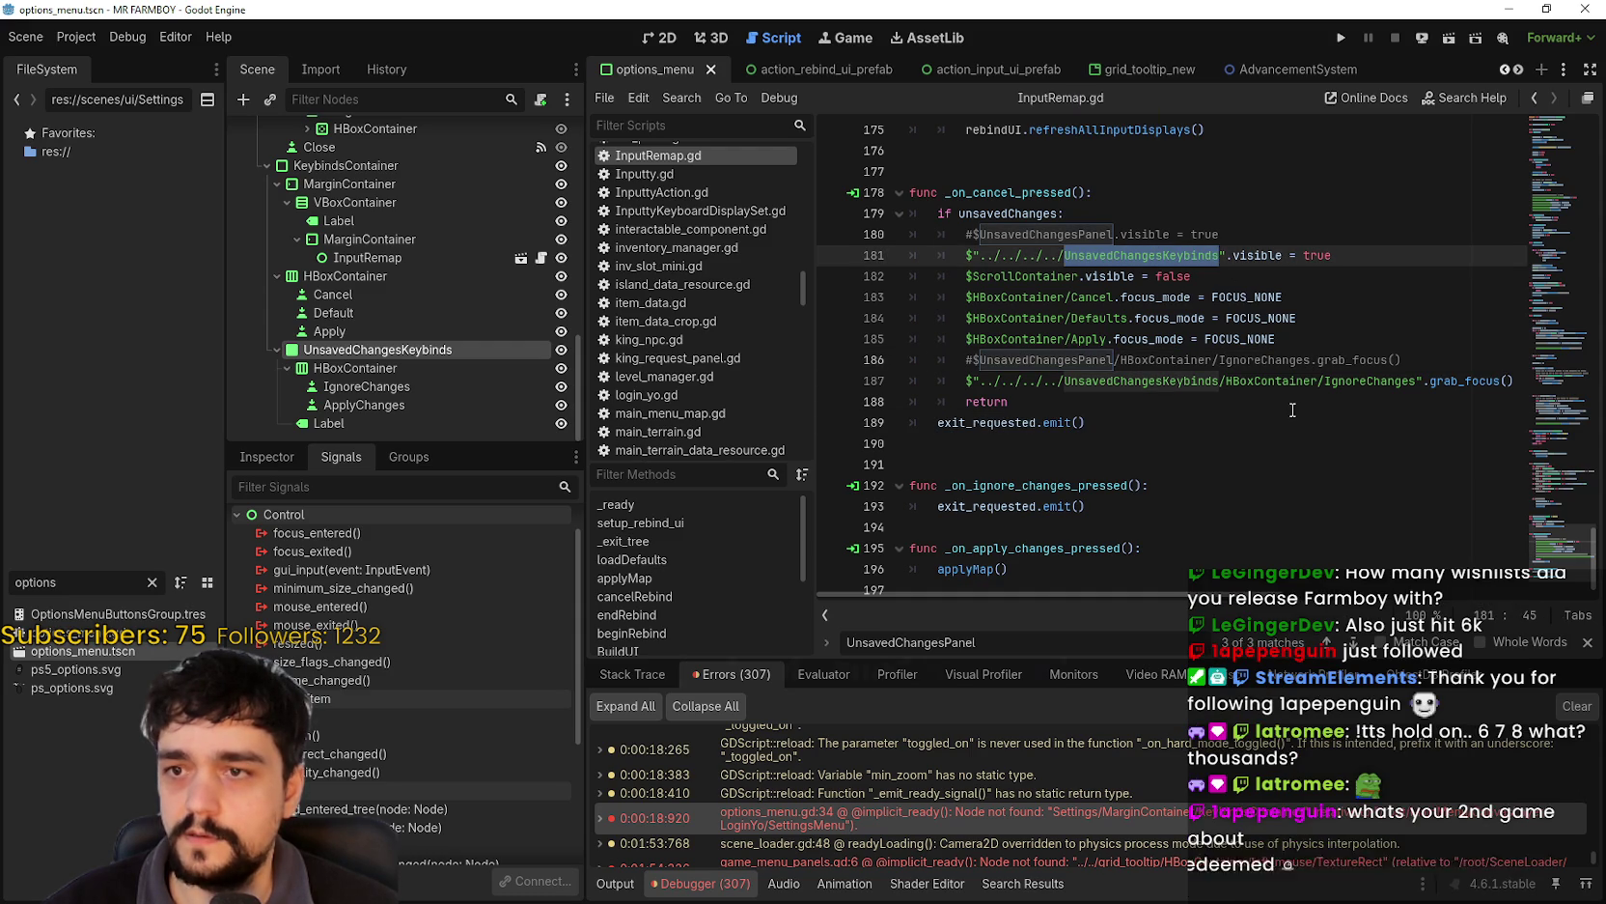
pyautogui.click(1293, 409)
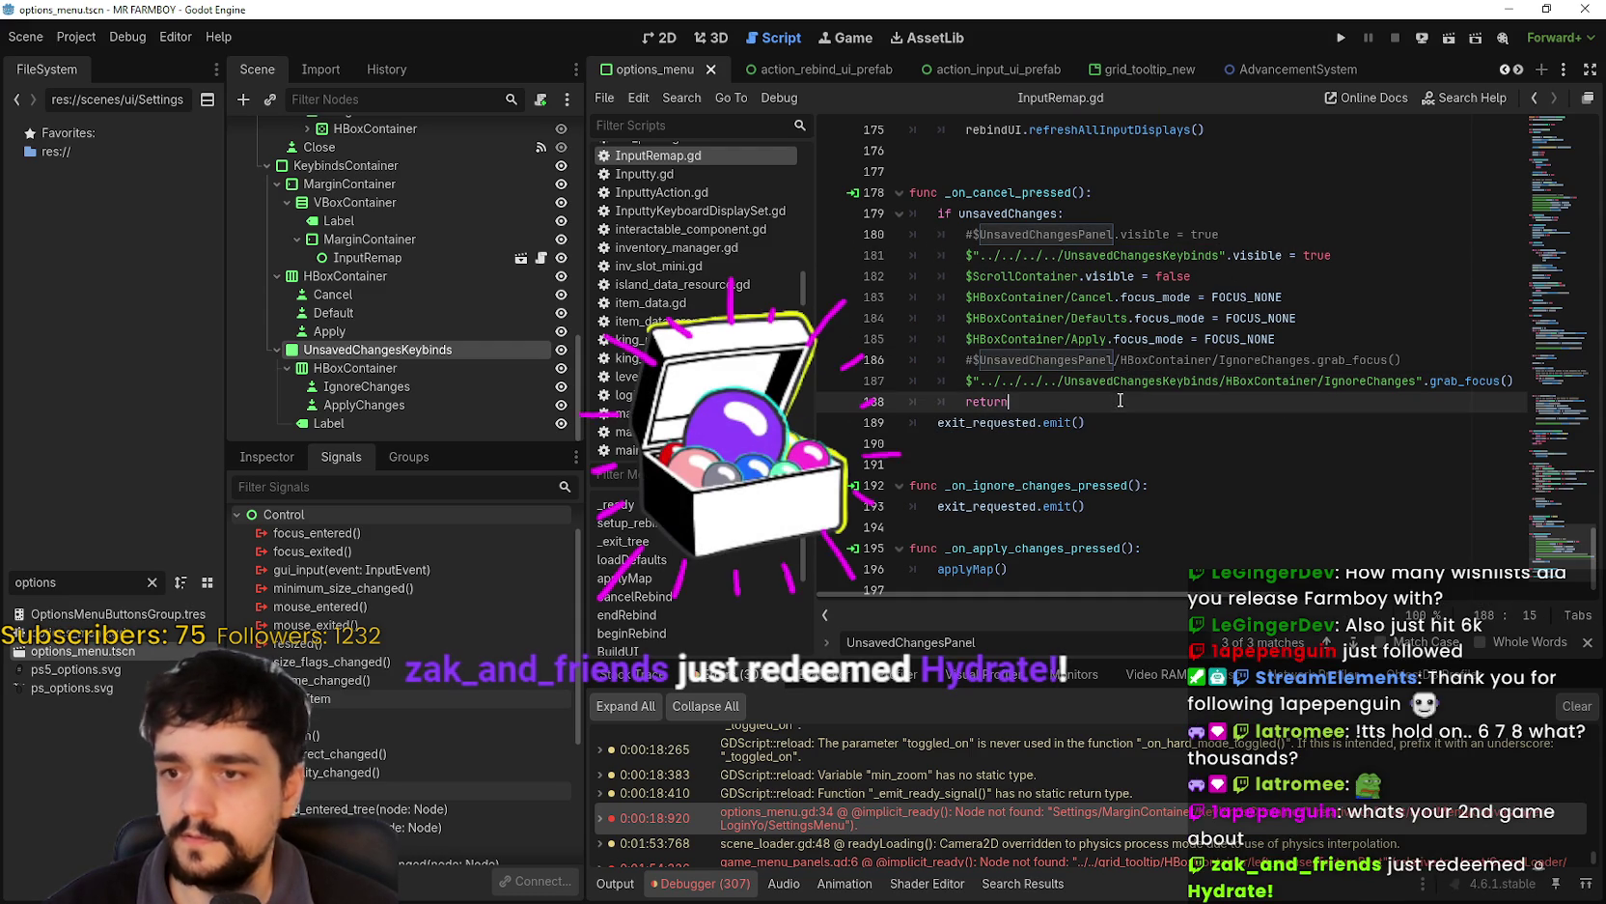
pyautogui.click(381, 382)
pyautogui.scroll(-1, 1170, 506)
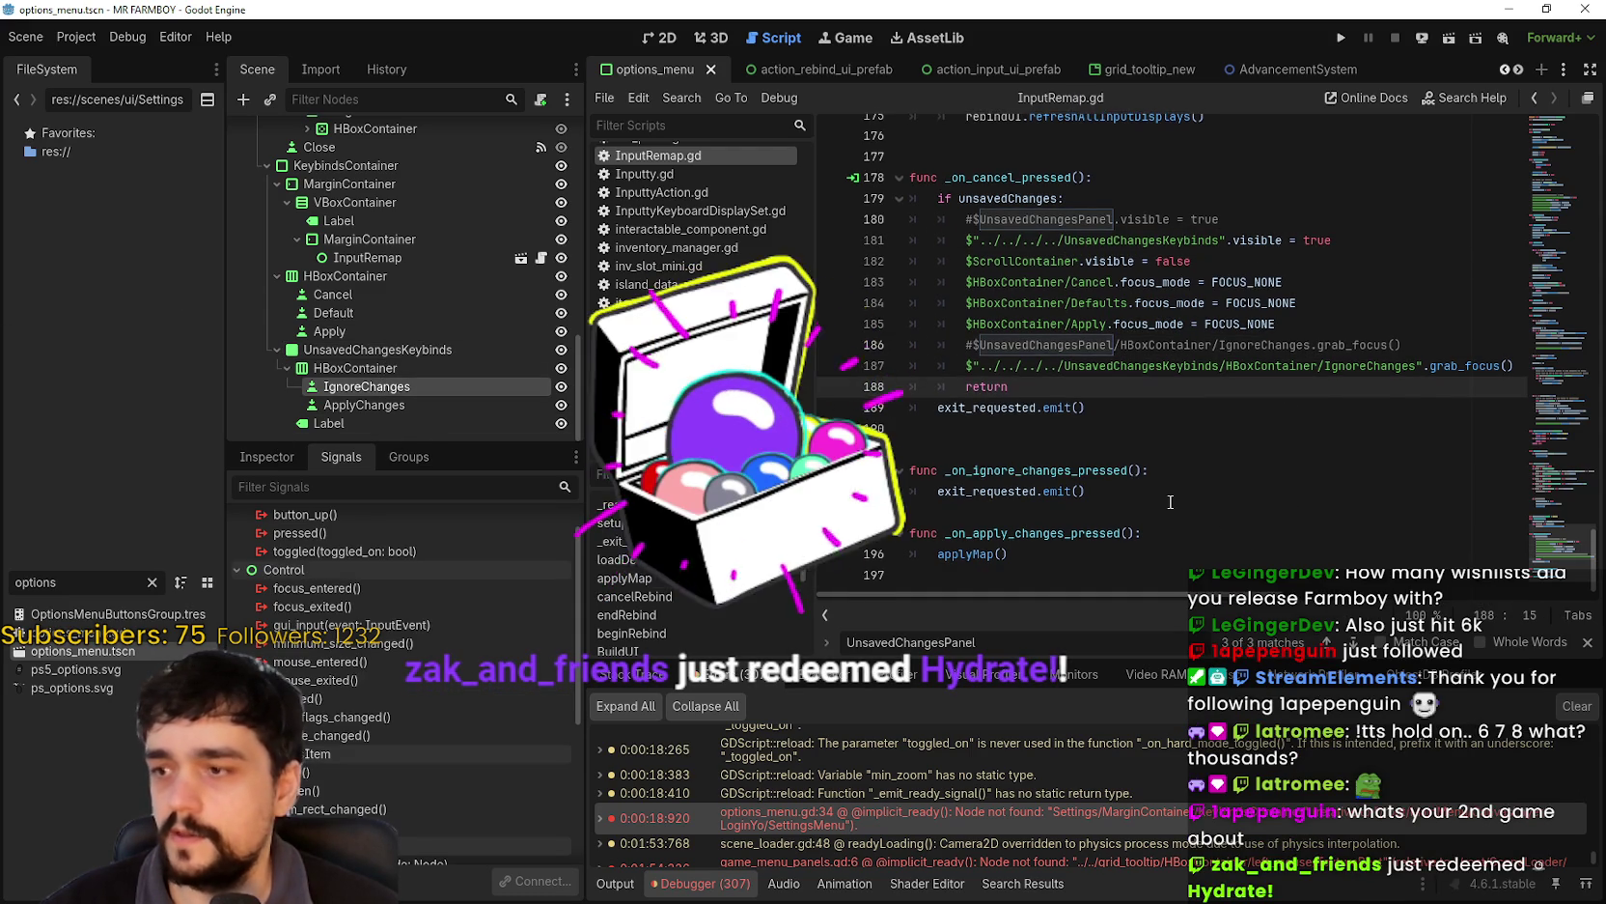
pyautogui.moveTo(994, 470); pyautogui.dragTo(1014, 533)
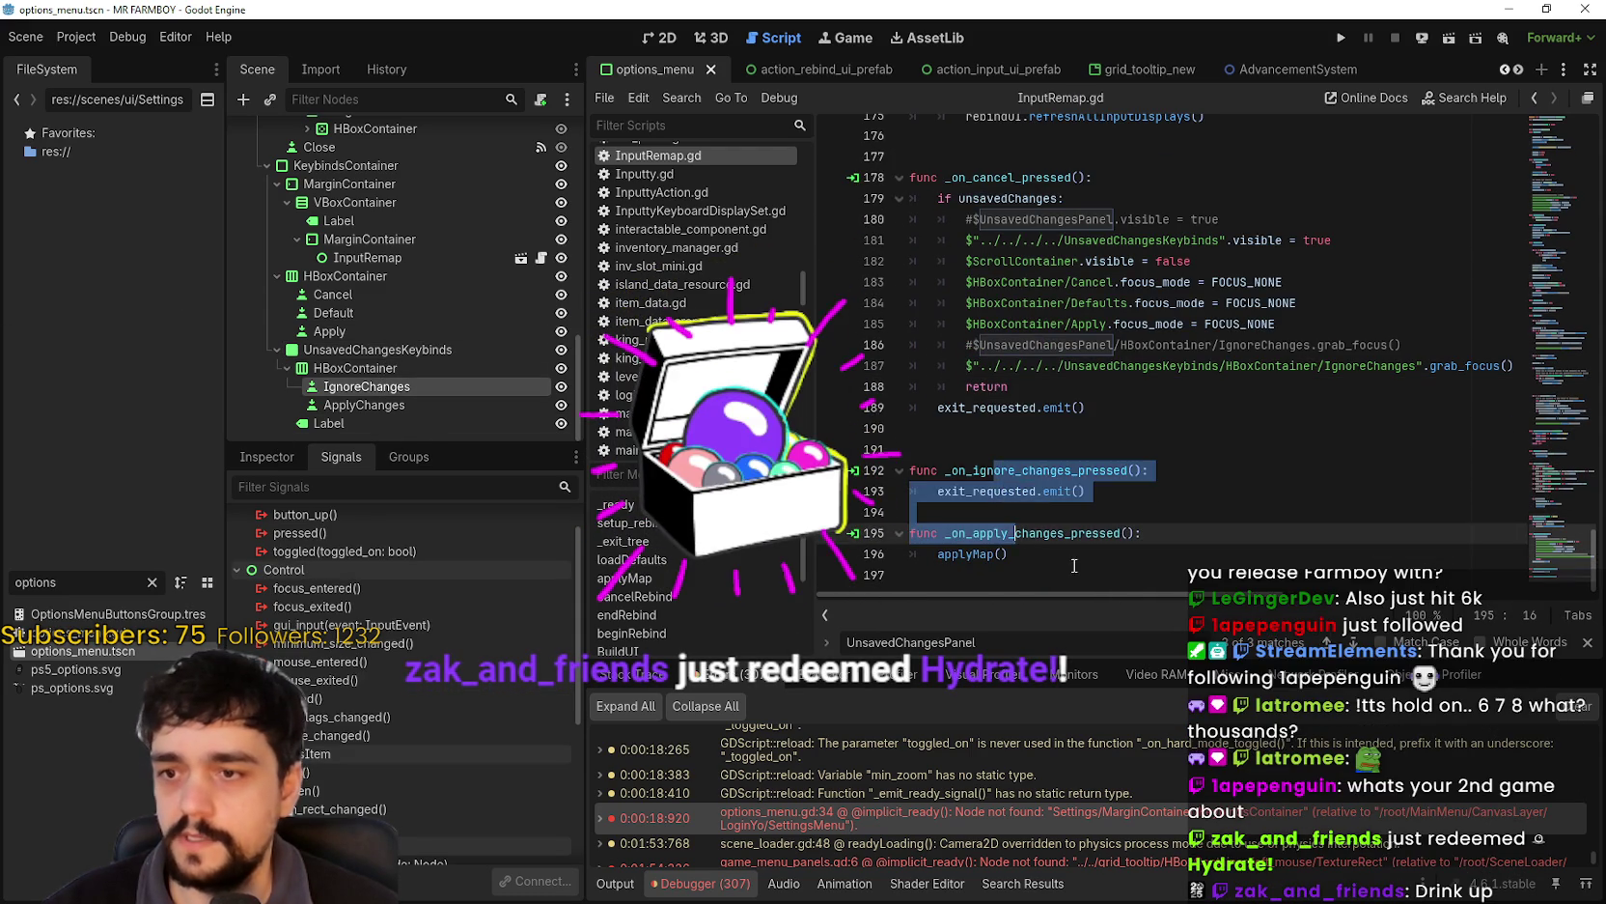
pyautogui.click(1074, 566)
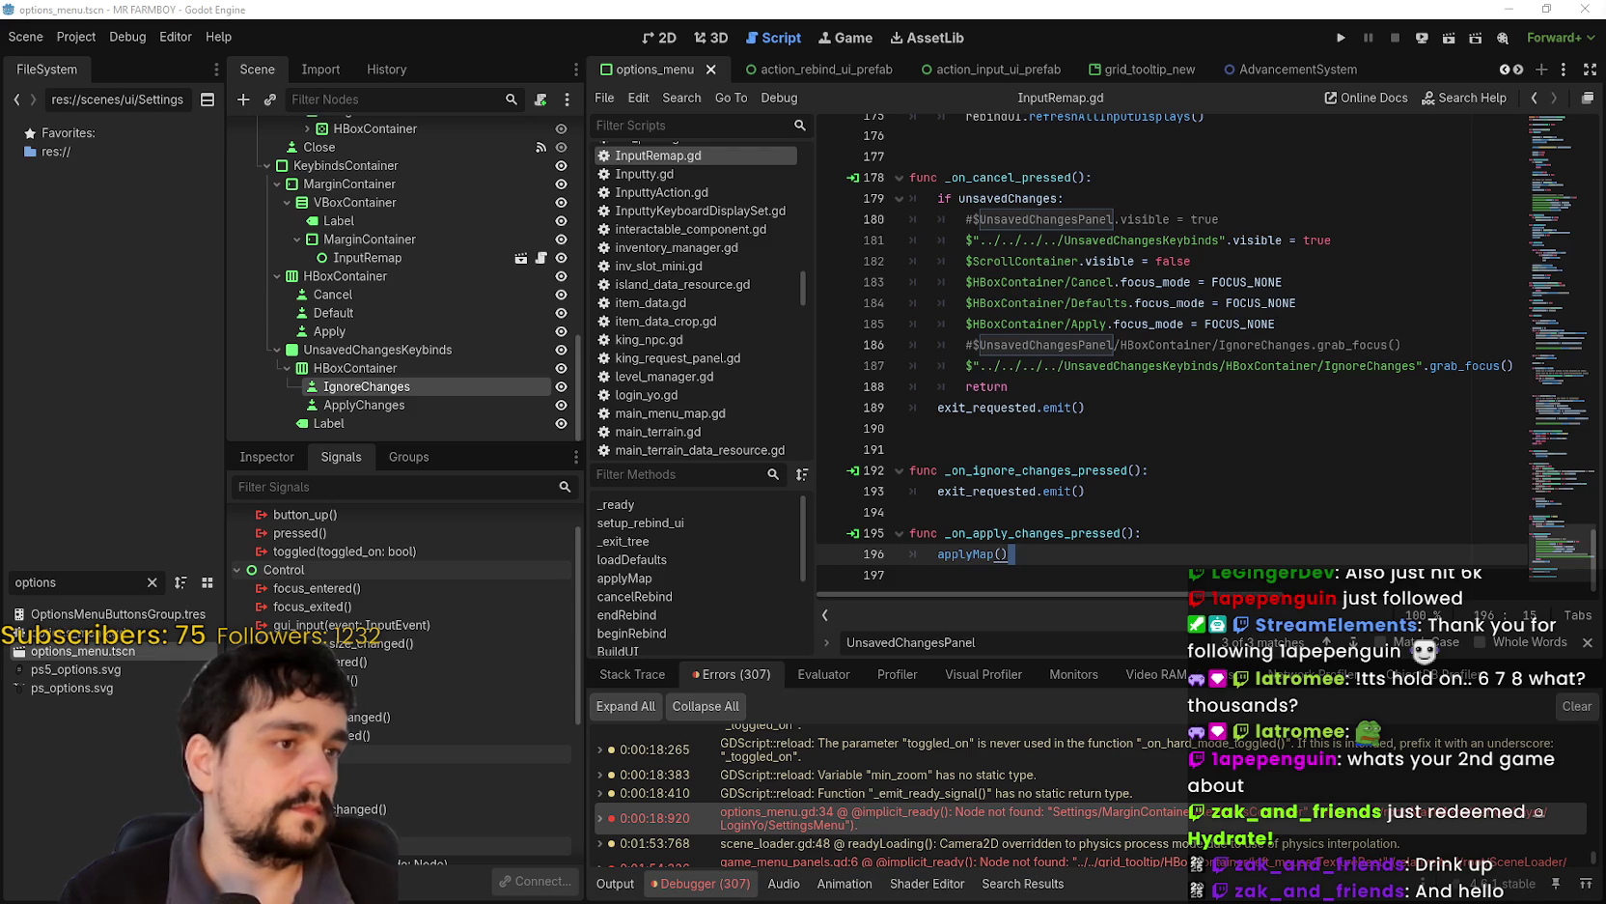
pyautogui.hotkey('alt', 'Tab')
# - Open the MR FARMBOY store page in Steam
pyautogui.click(753, 300)
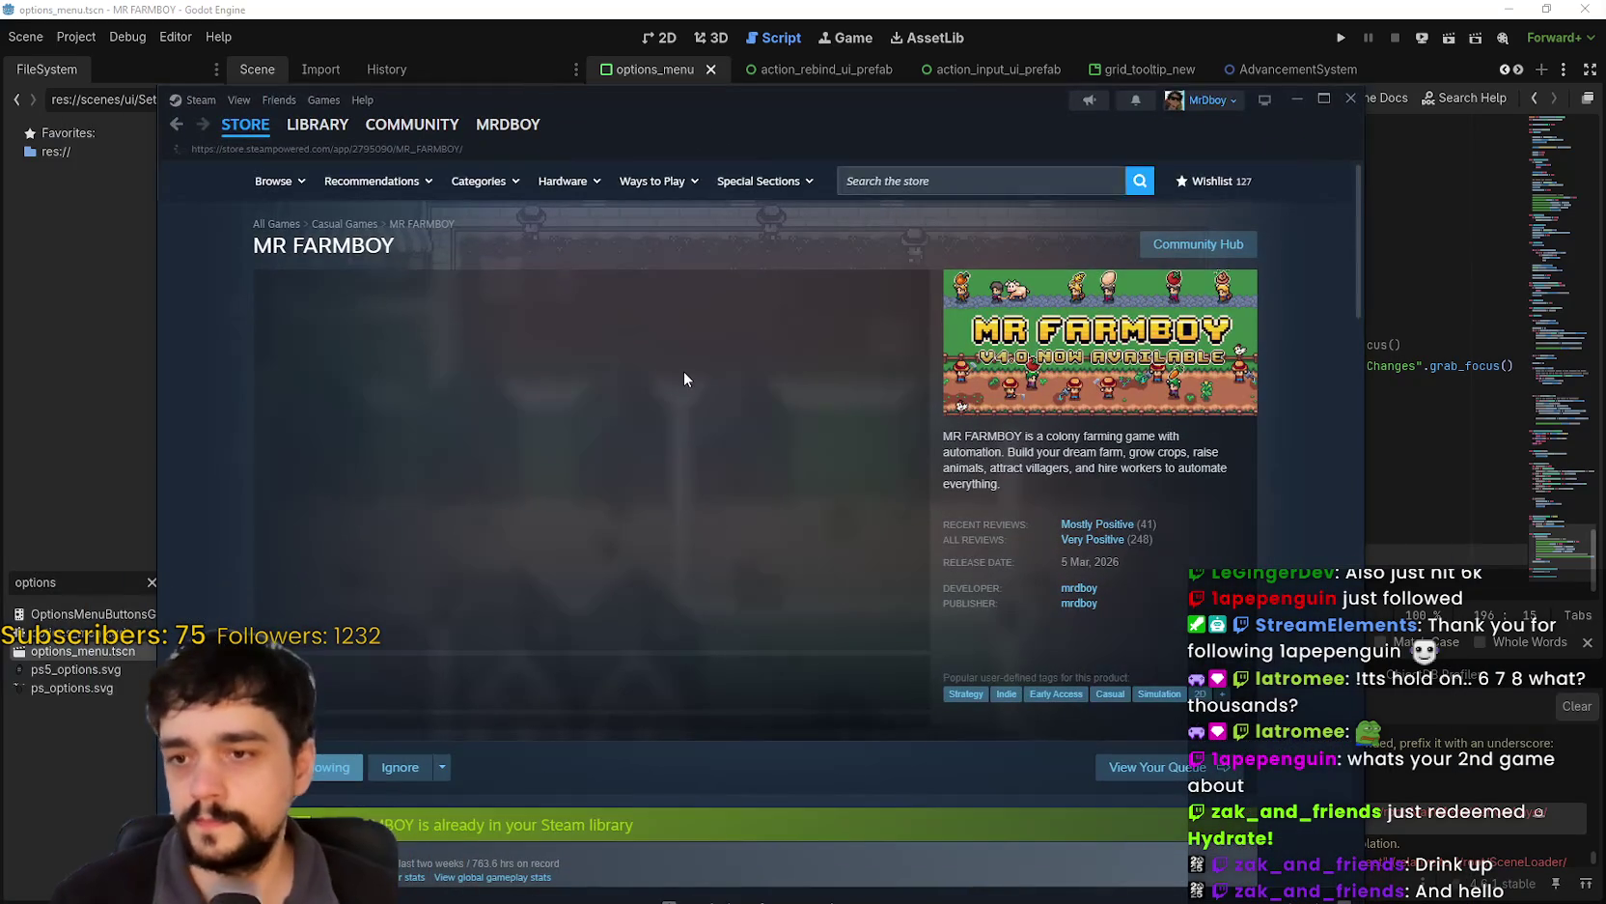
pyautogui.moveTo(1106, 529)
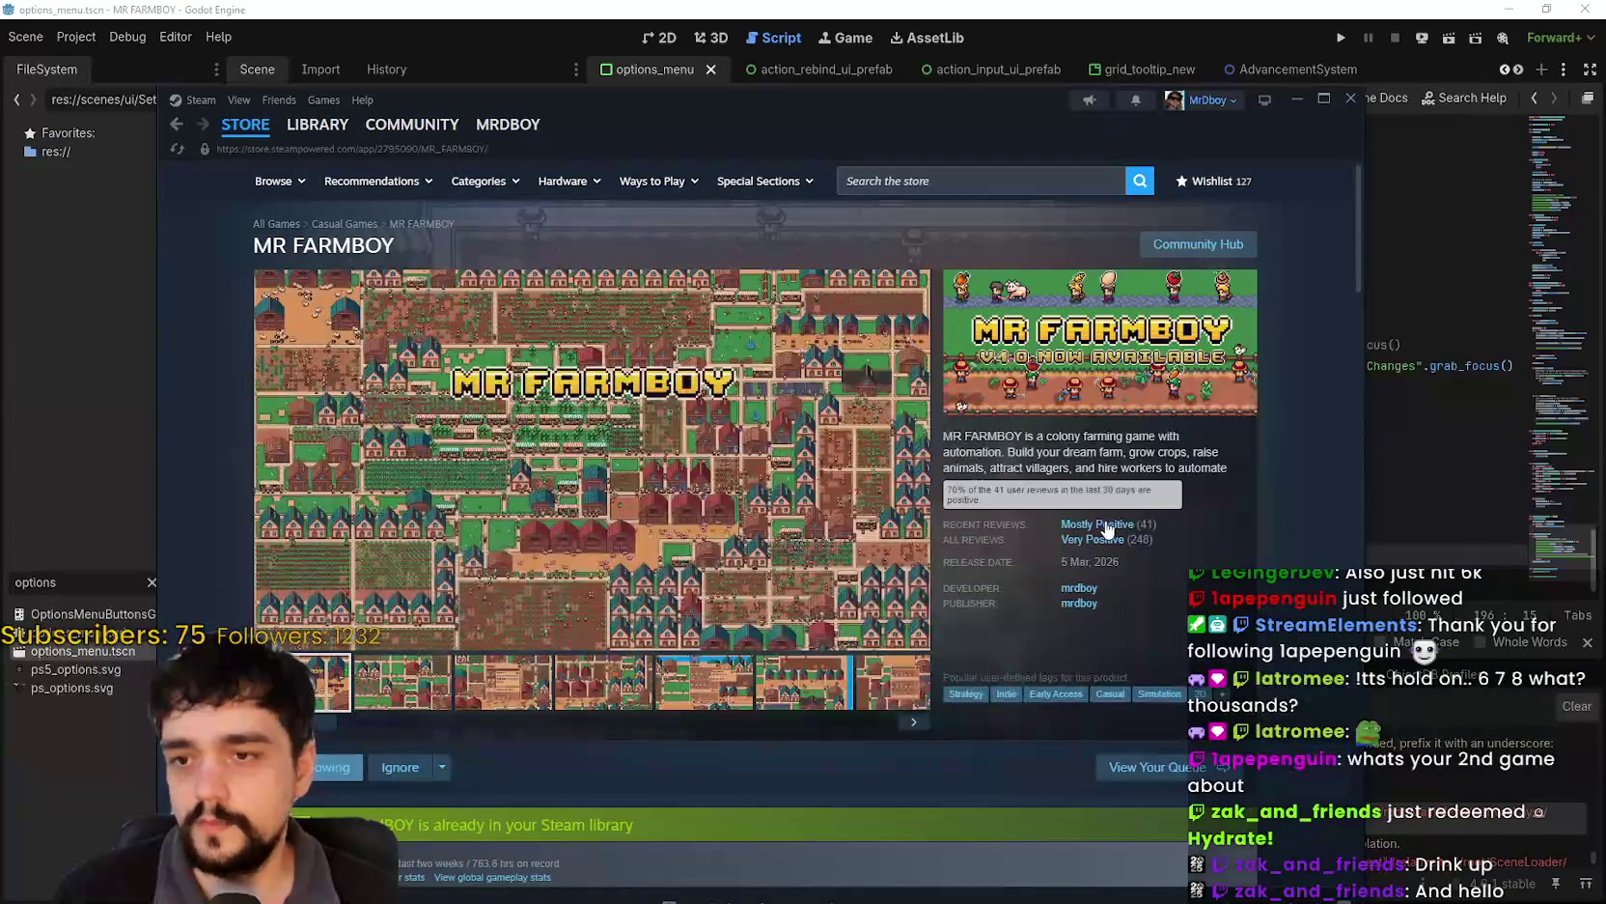
pyautogui.moveTo(996, 116); pyautogui.dragTo(1096, 76)
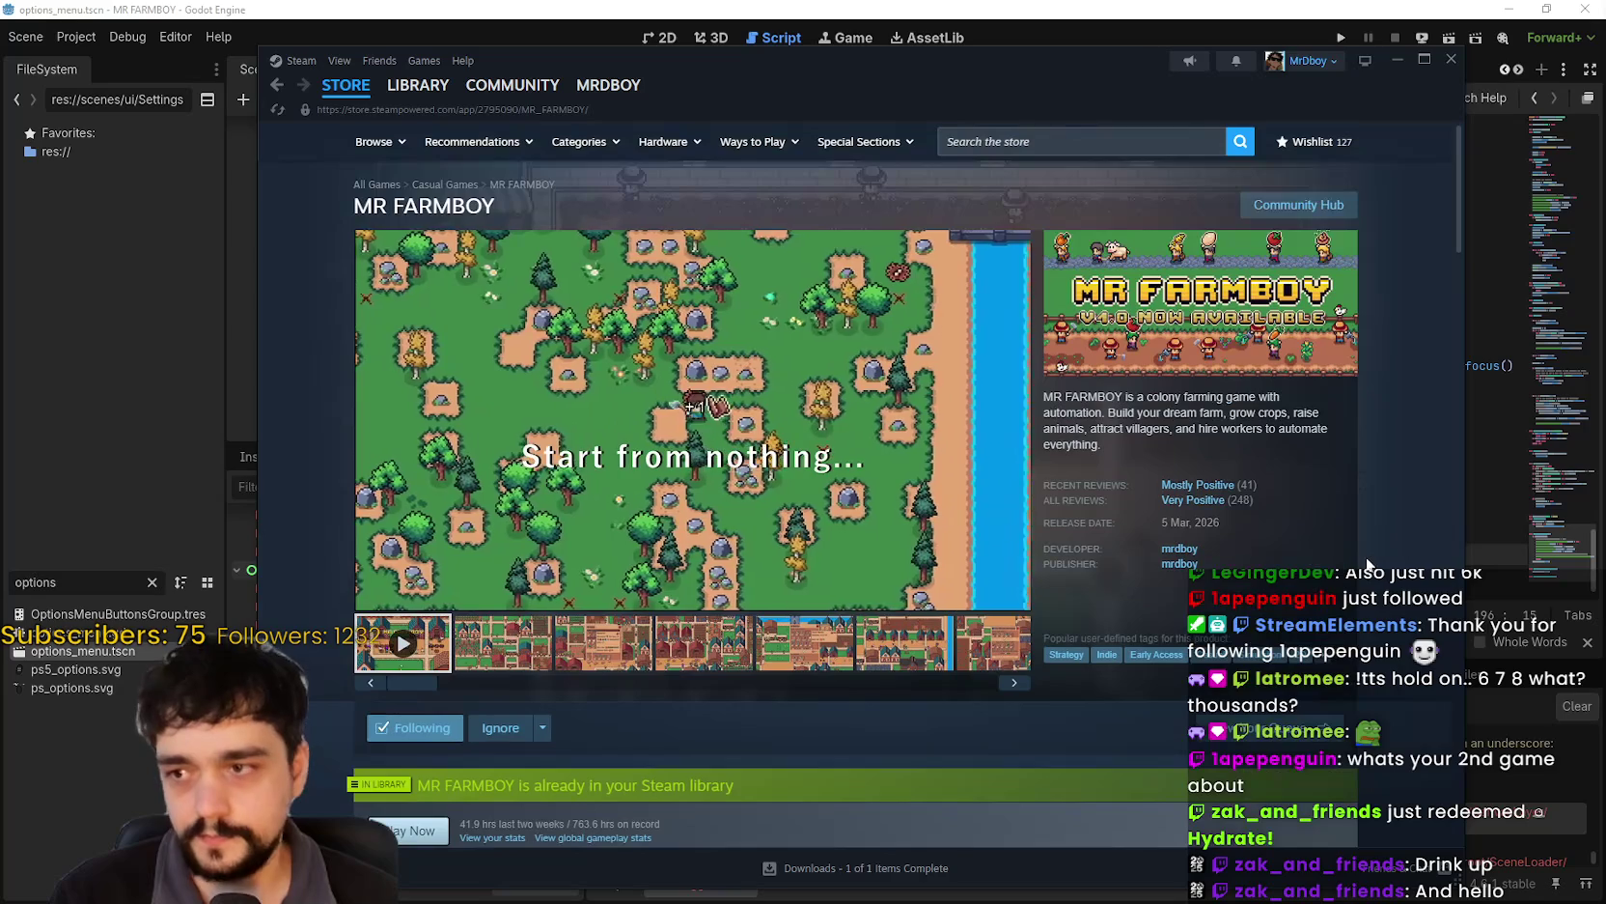
pyautogui.scroll(-7, 1296, 544)
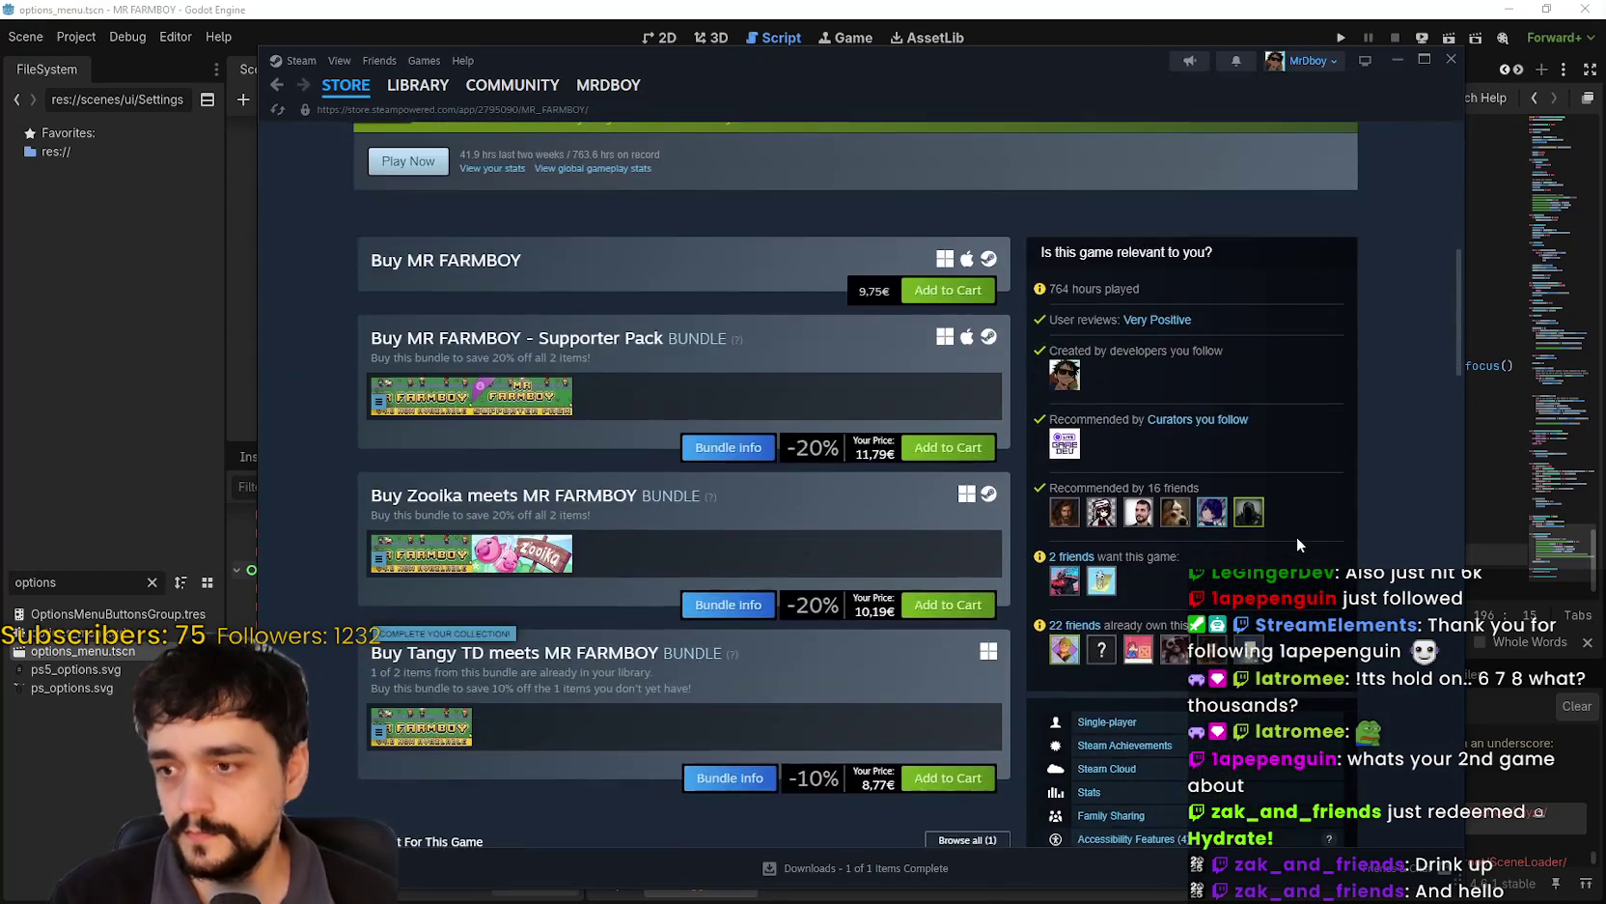
pyautogui.scroll(7, 1296, 533)
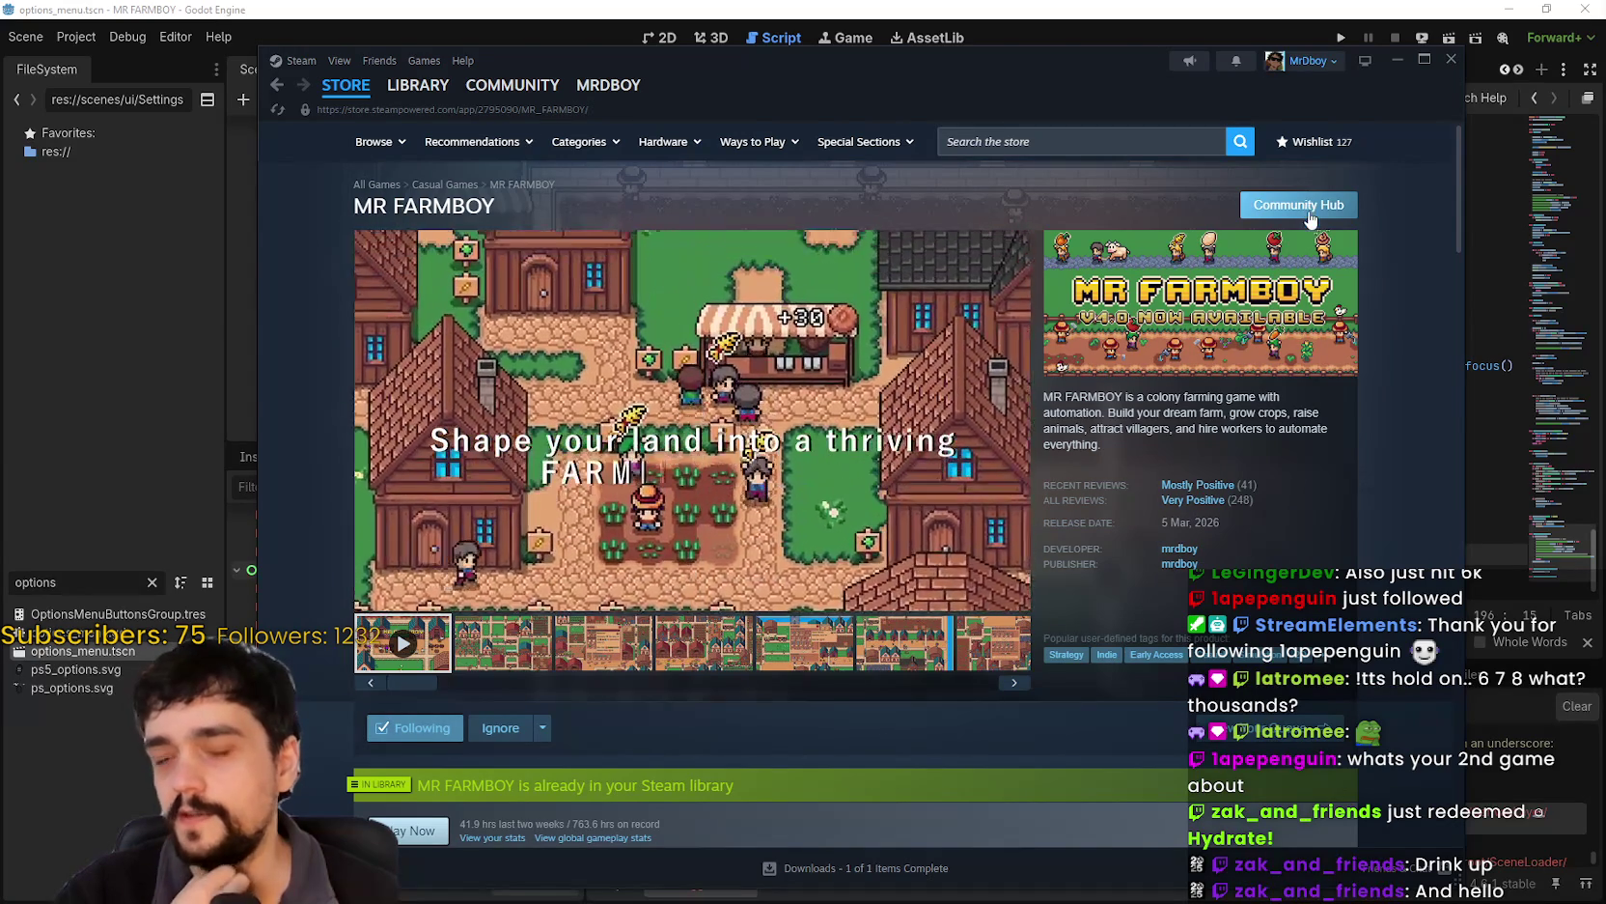
# - Read the 'Buffs Stackable?' thread in the MR FARMBOY community discussions
pyautogui.click(1311, 222)
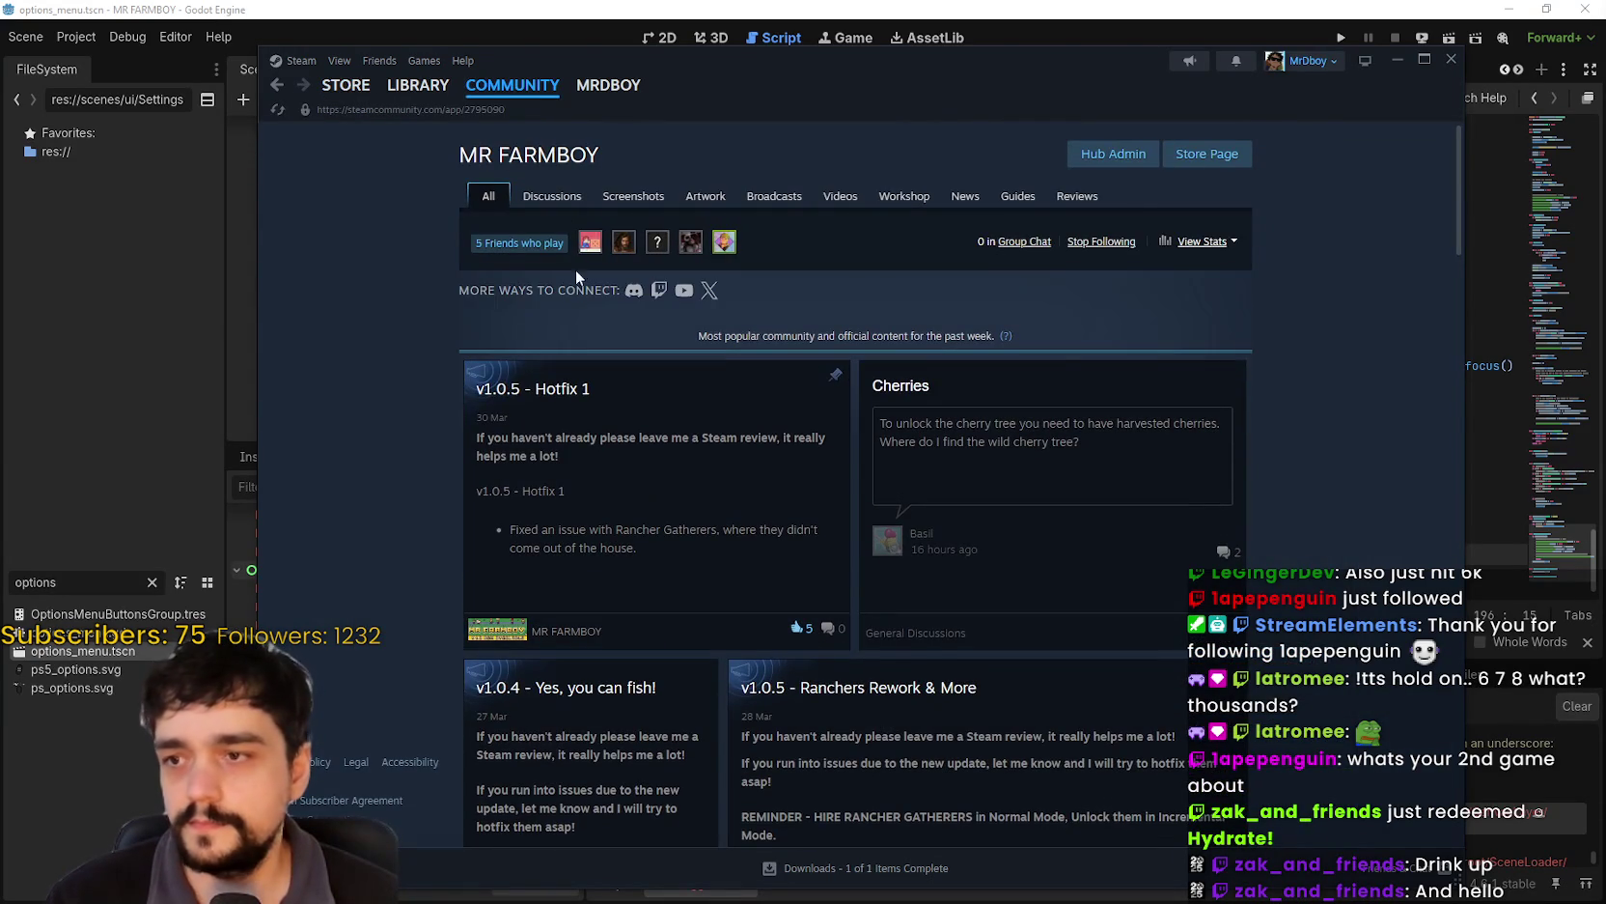
pyautogui.click(552, 196)
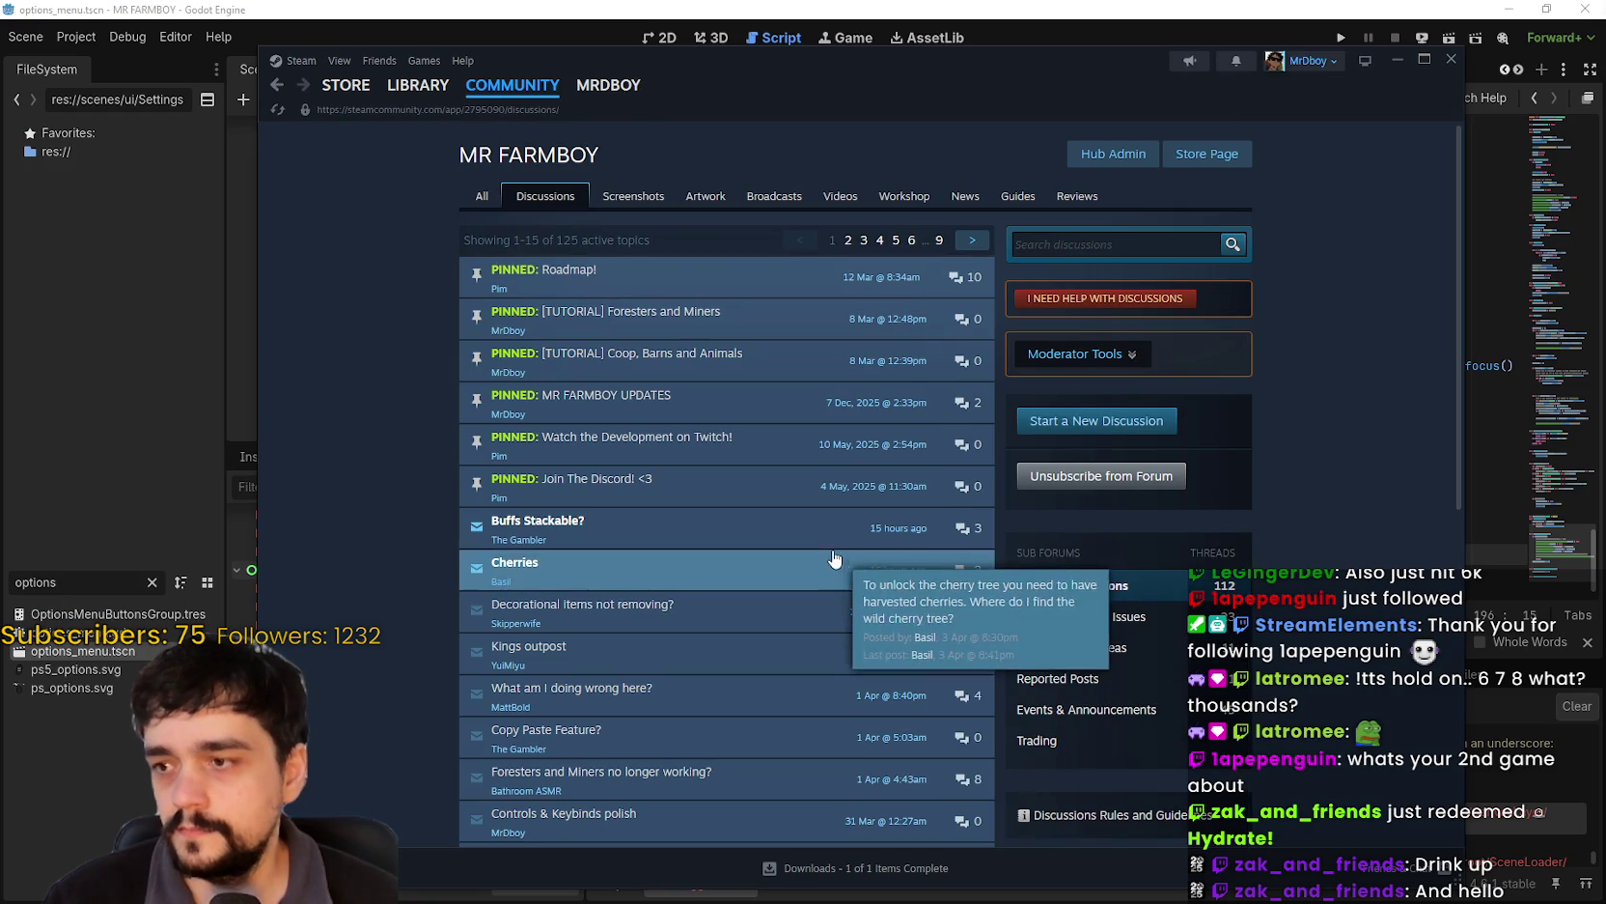
pyautogui.click(840, 529)
pyautogui.scroll(-3, 894, 641)
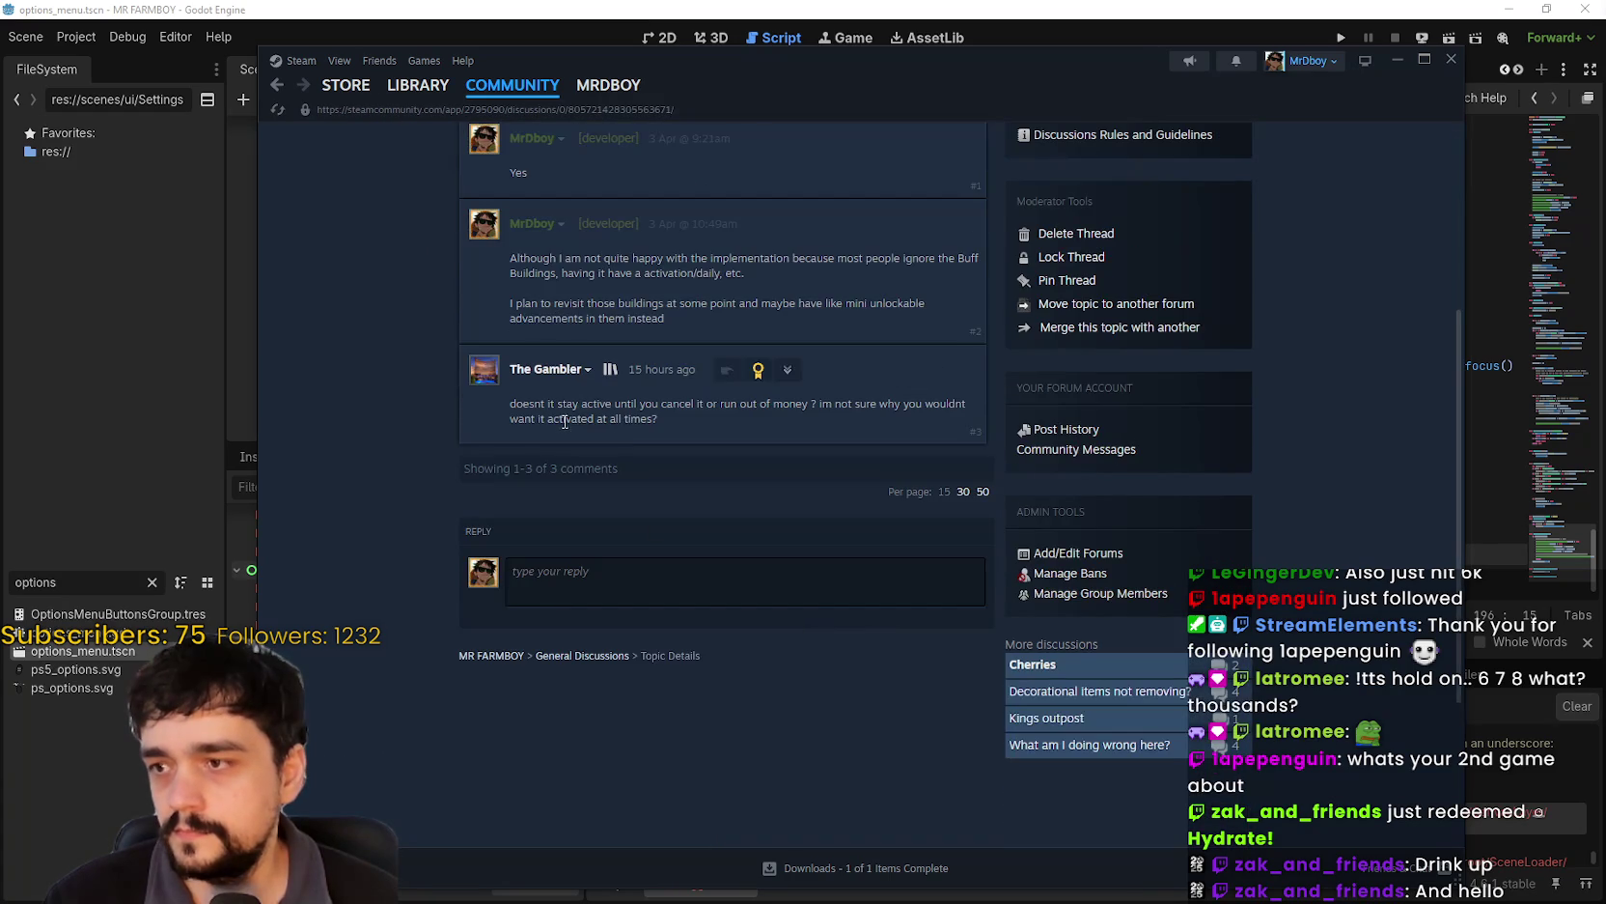
pyautogui.moveTo(491, 411); pyautogui.dragTo(798, 480)
pyautogui.click(814, 531)
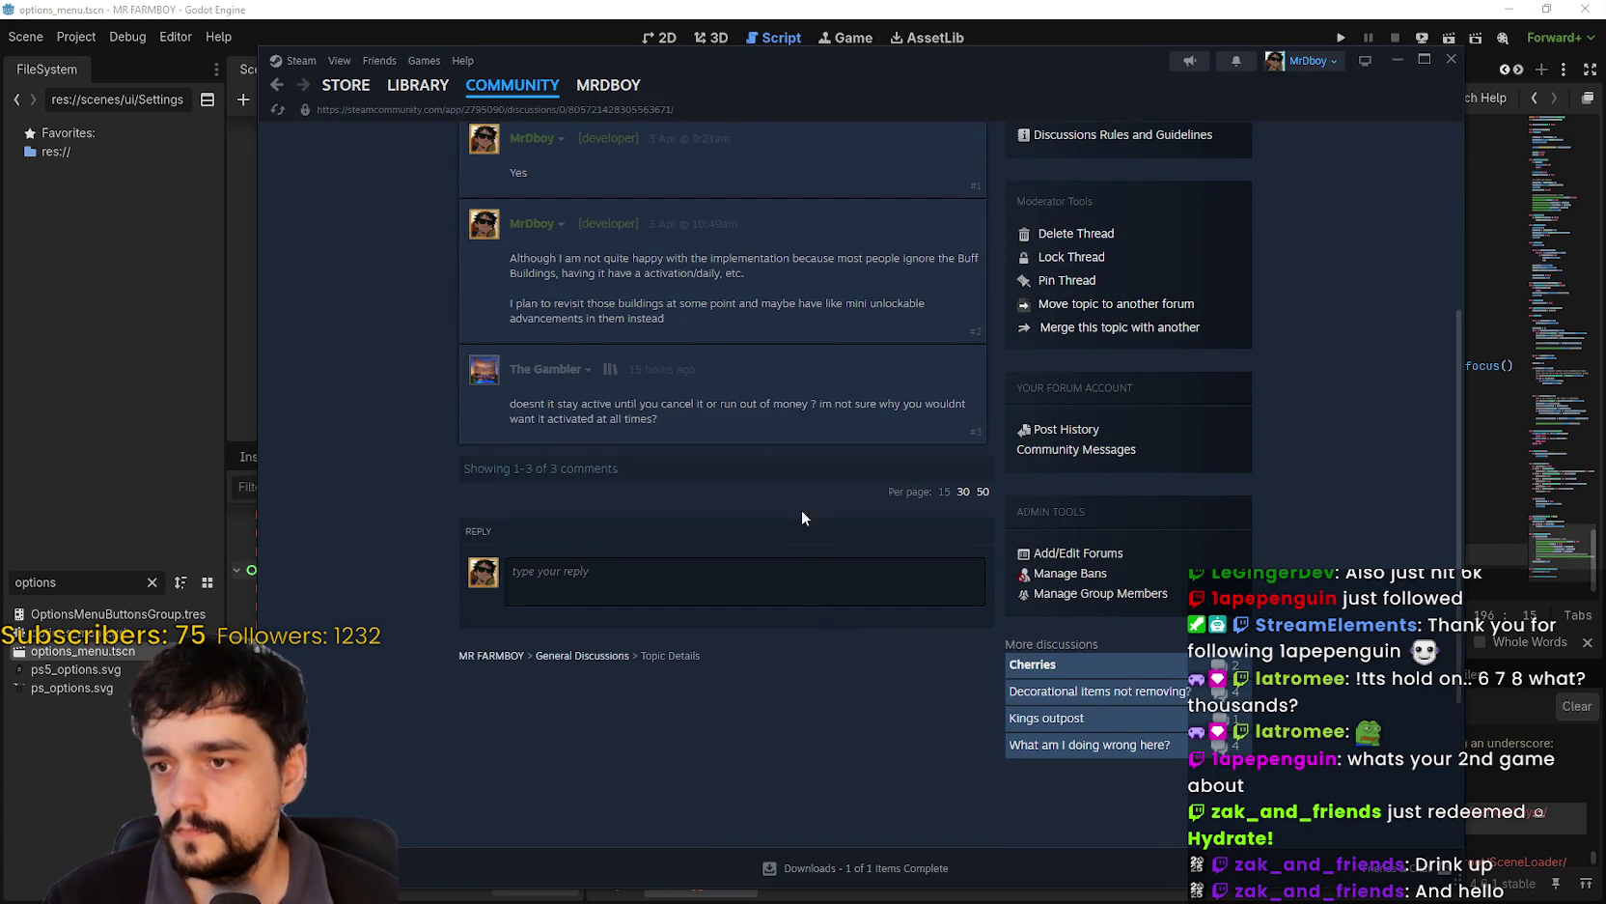
pyautogui.scroll(2, 772, 502)
pyautogui.click(275, 89)
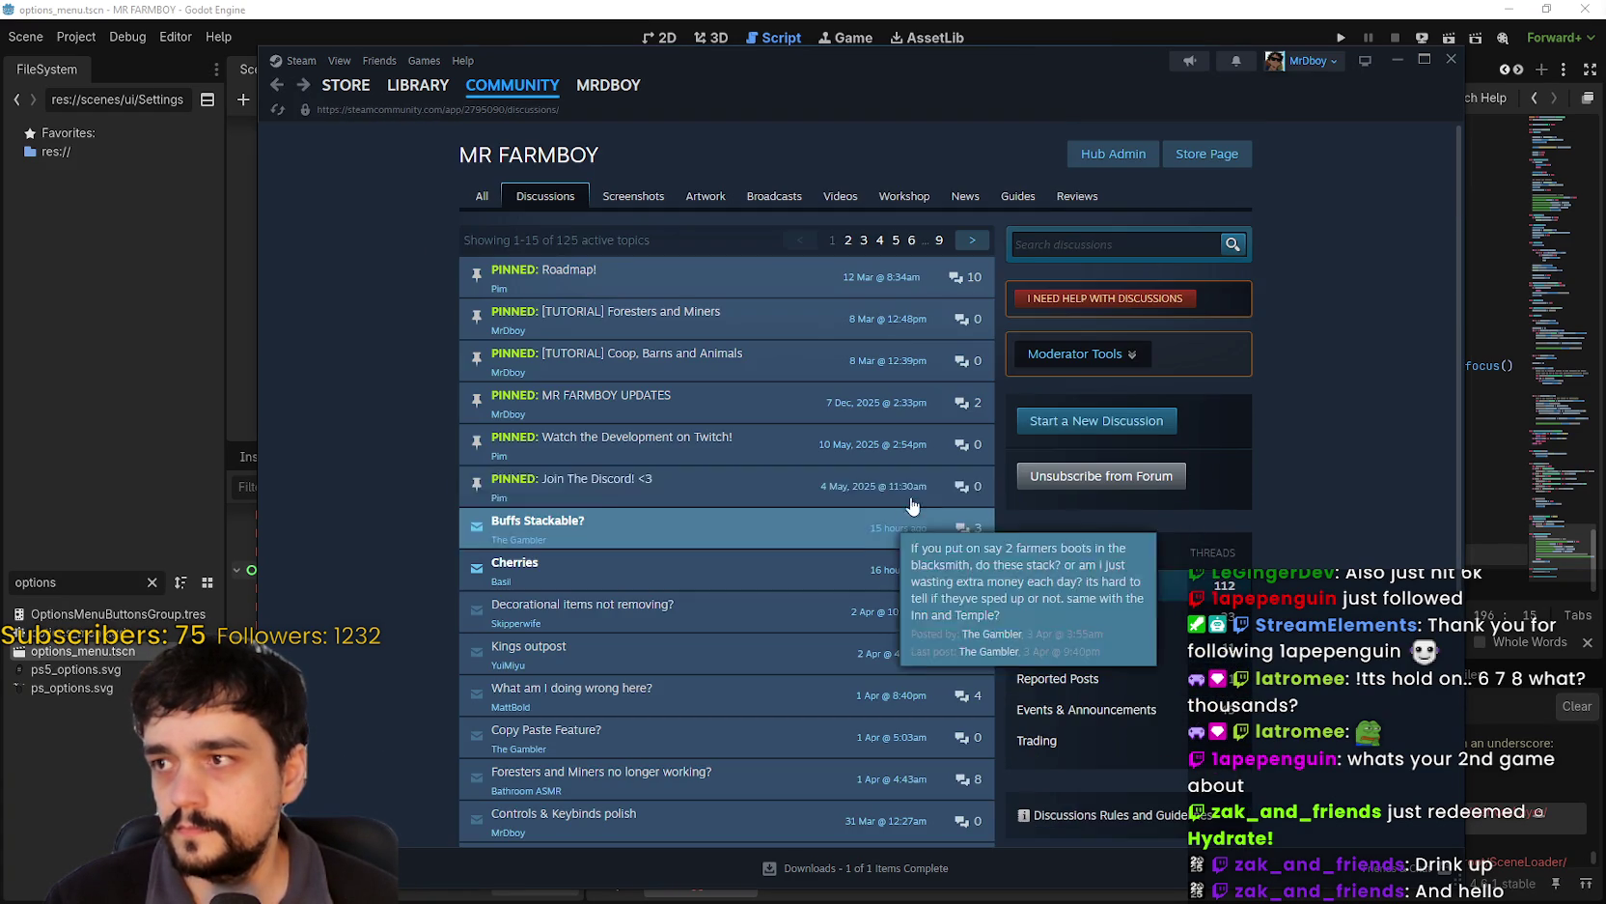
# - Show the game's reviews sorted by most recent in all languages
pyautogui.click(1086, 196)
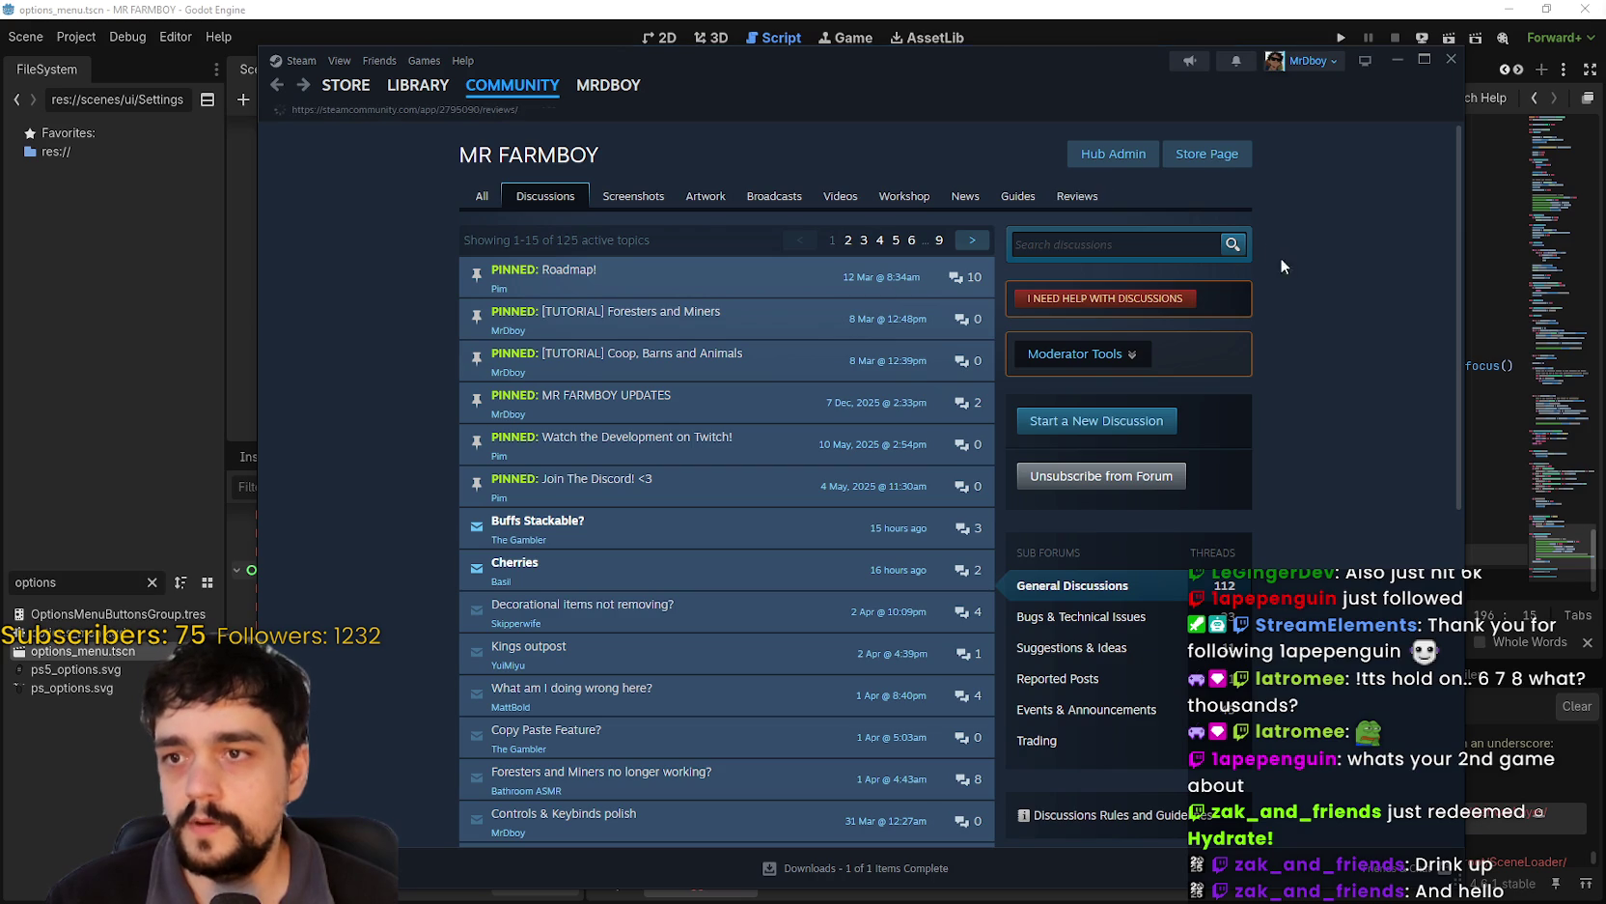
pyautogui.click(587, 232)
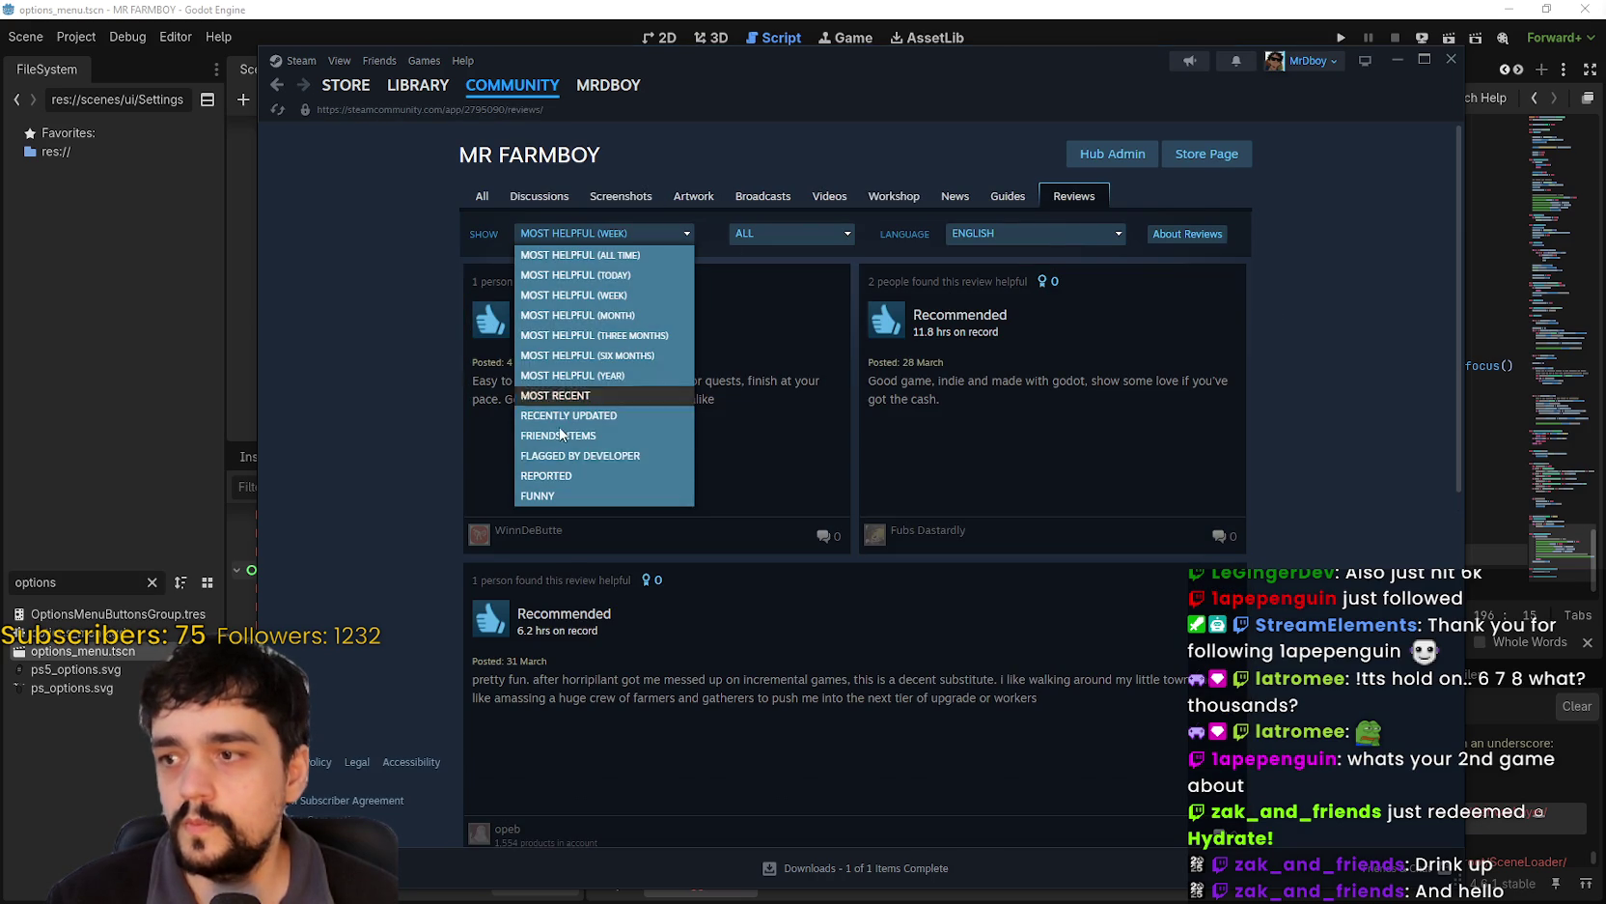
pyautogui.click(598, 397)
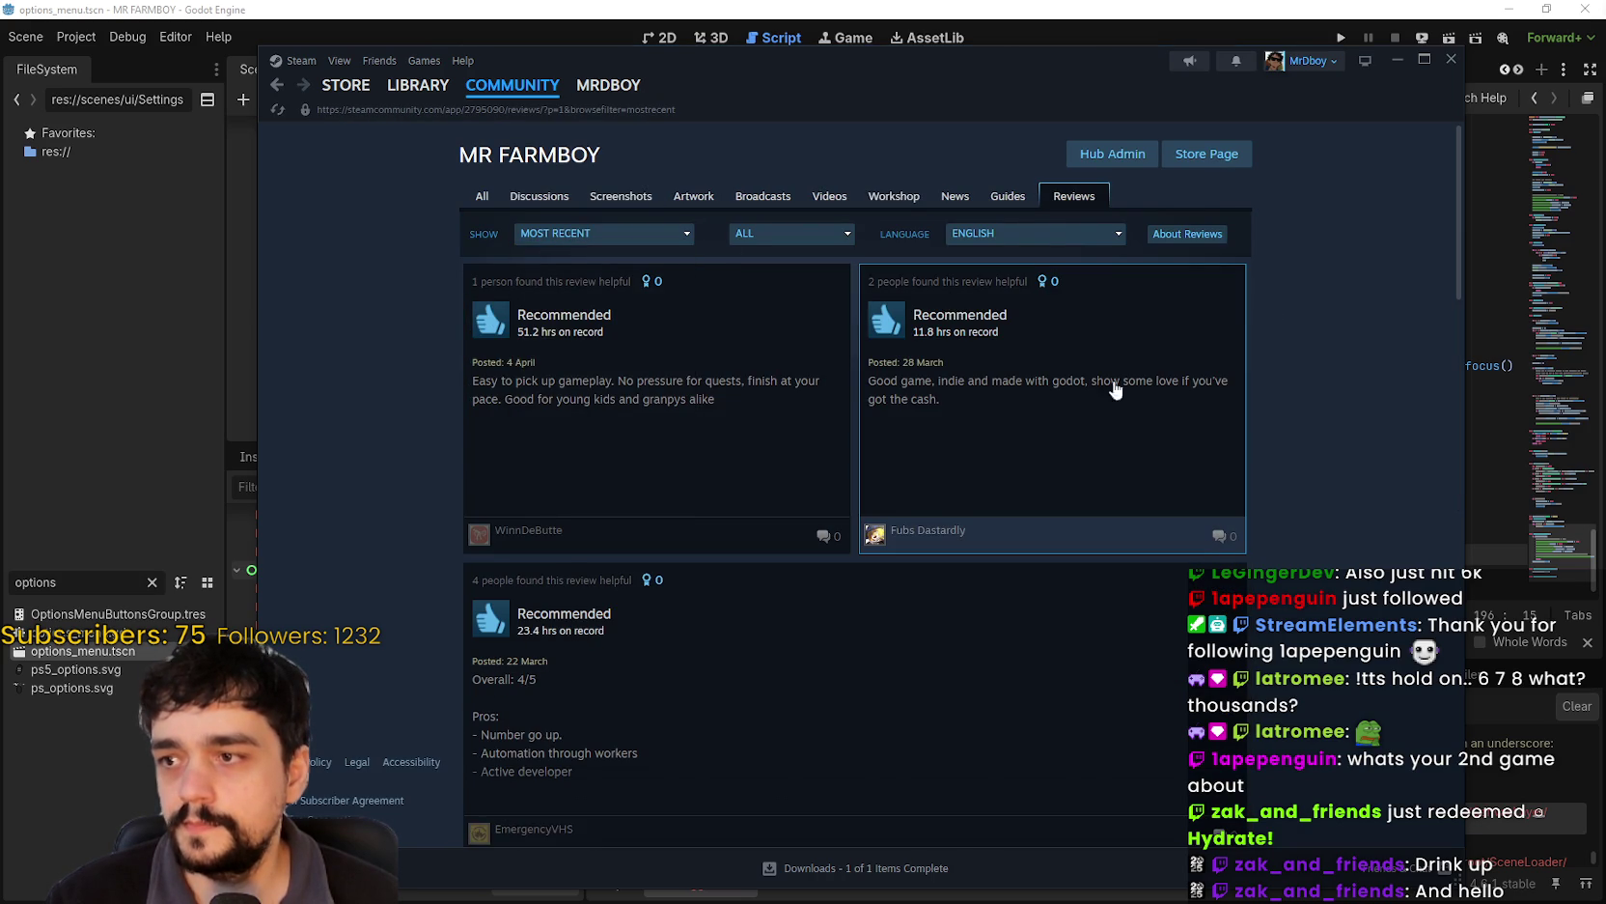
pyautogui.click(1010, 238)
pyautogui.click(1010, 255)
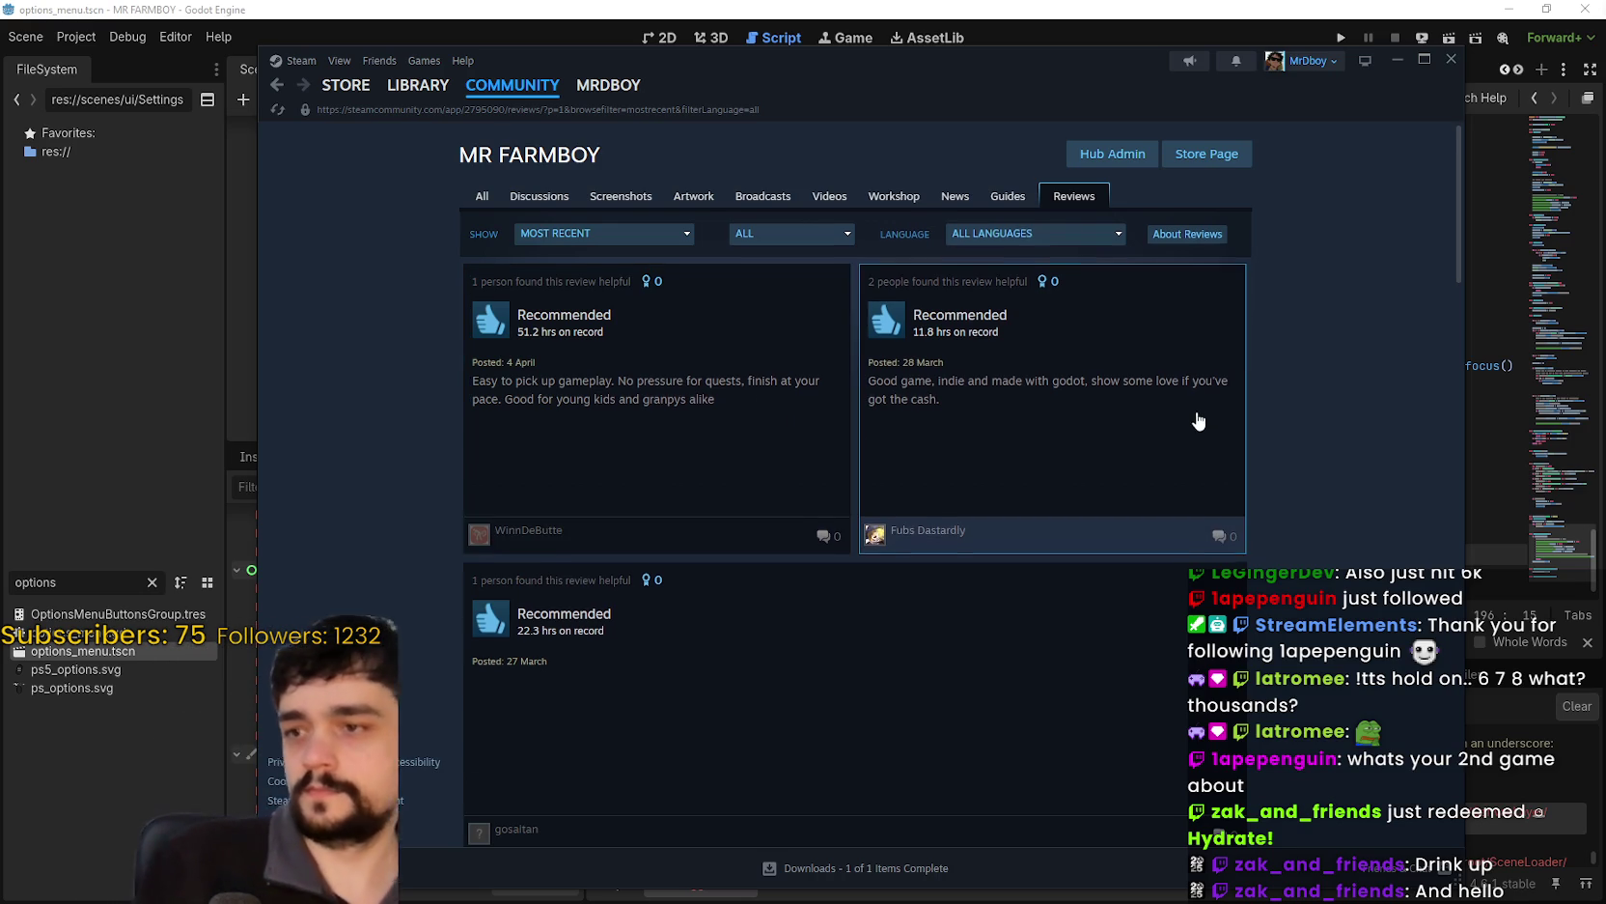
# - Scroll through the reviews, then return to the MR FARMBOY store page
pyautogui.scroll(-3, 1301, 451)
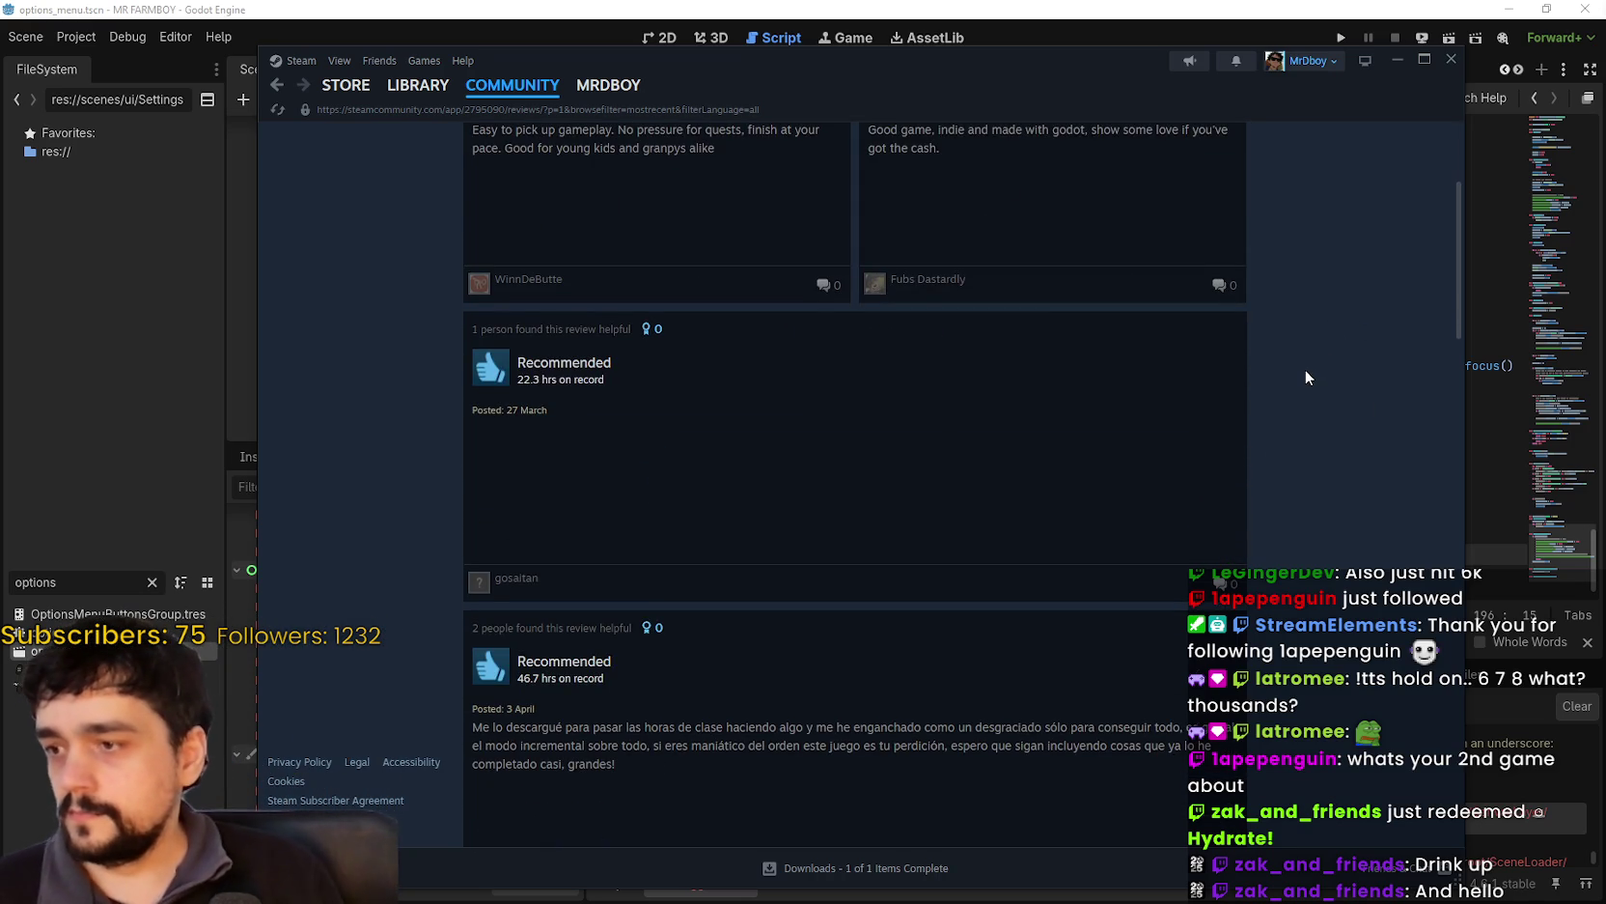
pyautogui.scroll(-5, 1305, 369)
pyautogui.scroll(-1, 1299, 372)
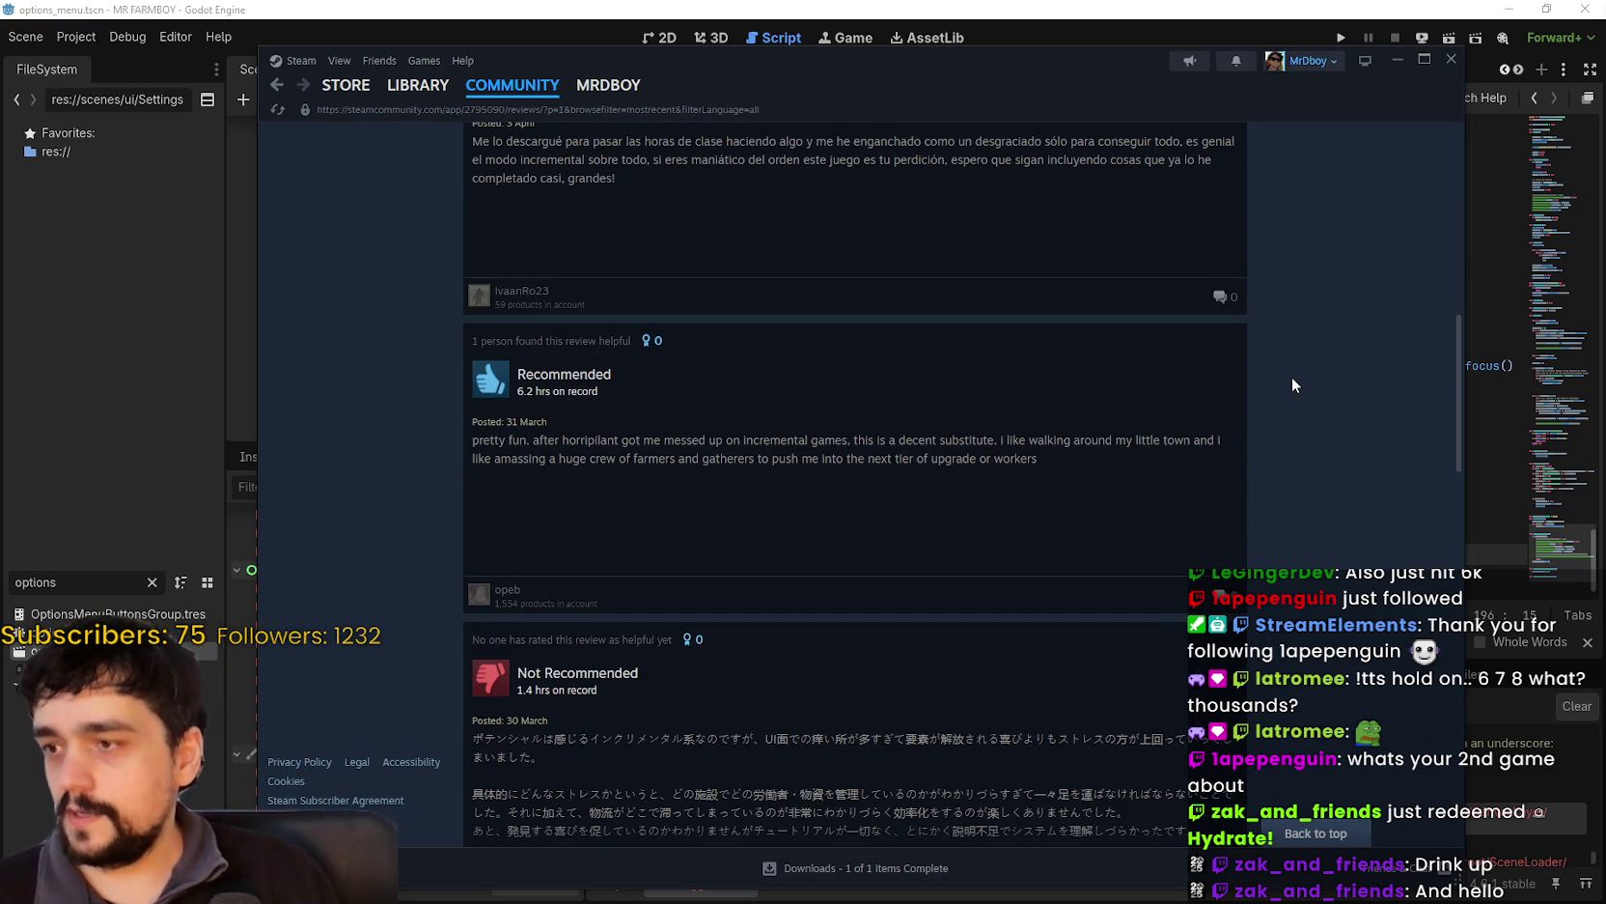
pyautogui.scroll(-4, 1290, 376)
pyautogui.scroll(-1, 1288, 376)
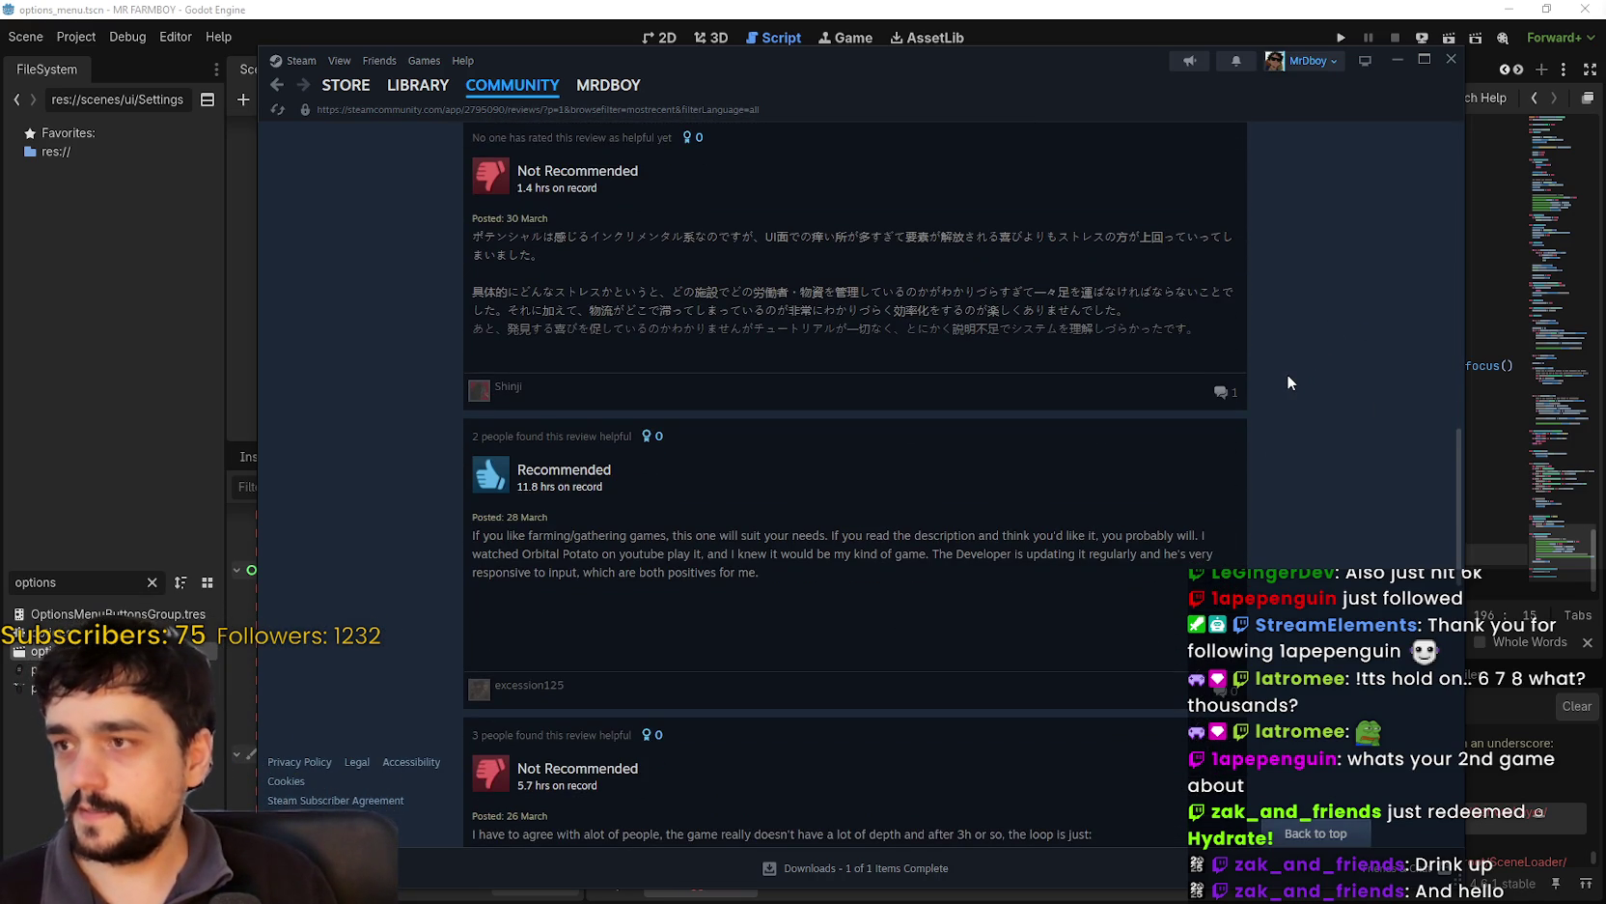
pyautogui.scroll(-10, 1288, 382)
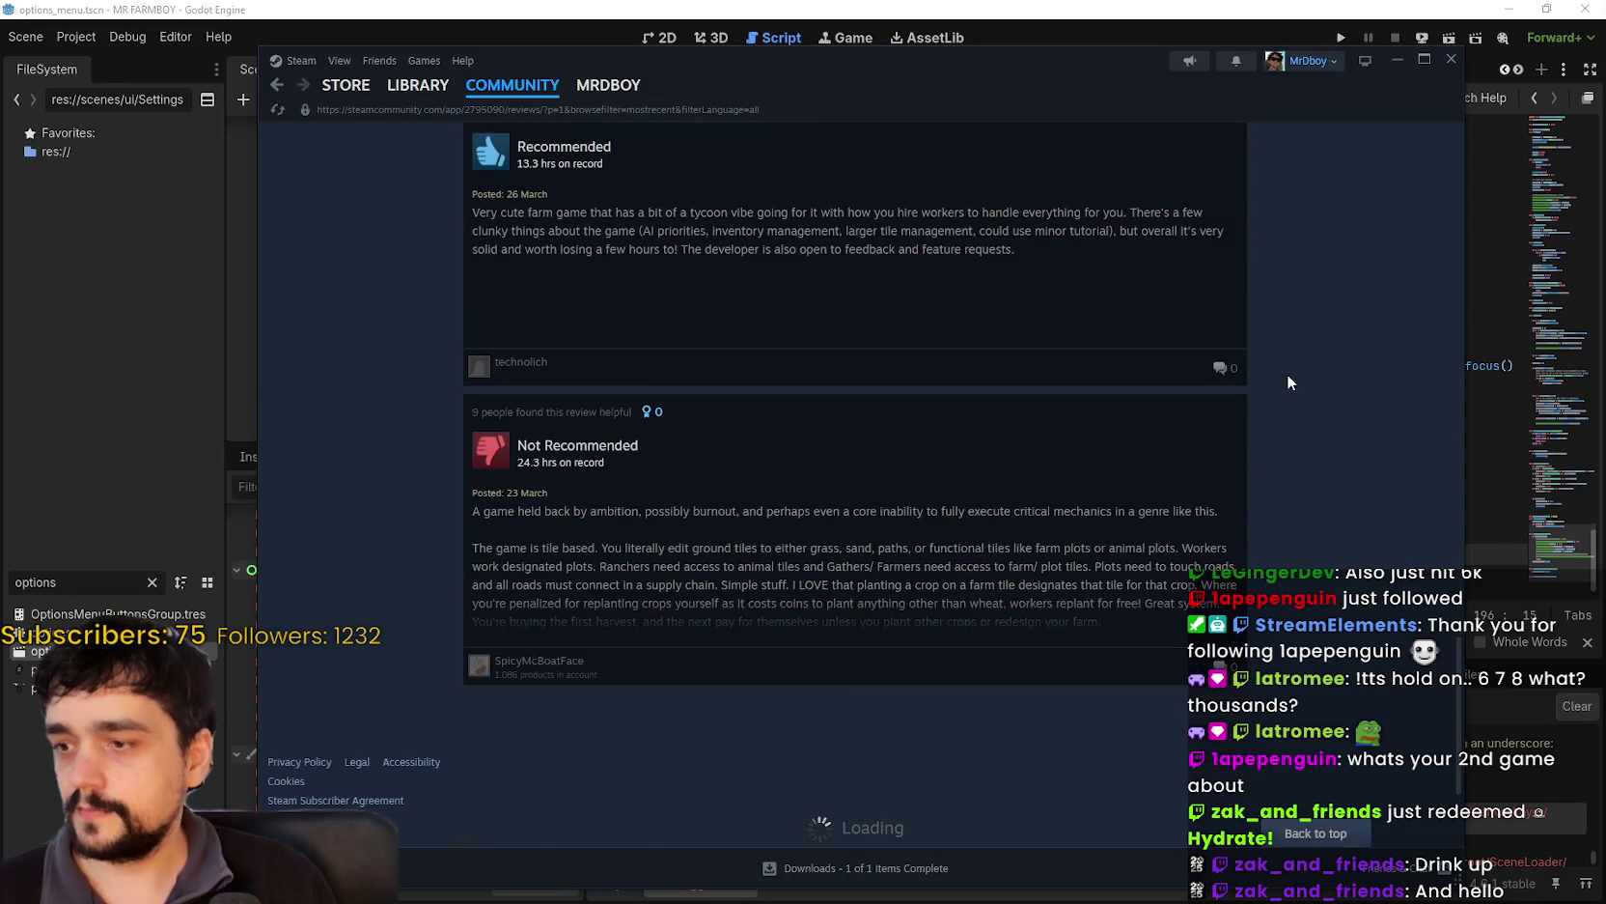
pyautogui.scroll(10, 1286, 377)
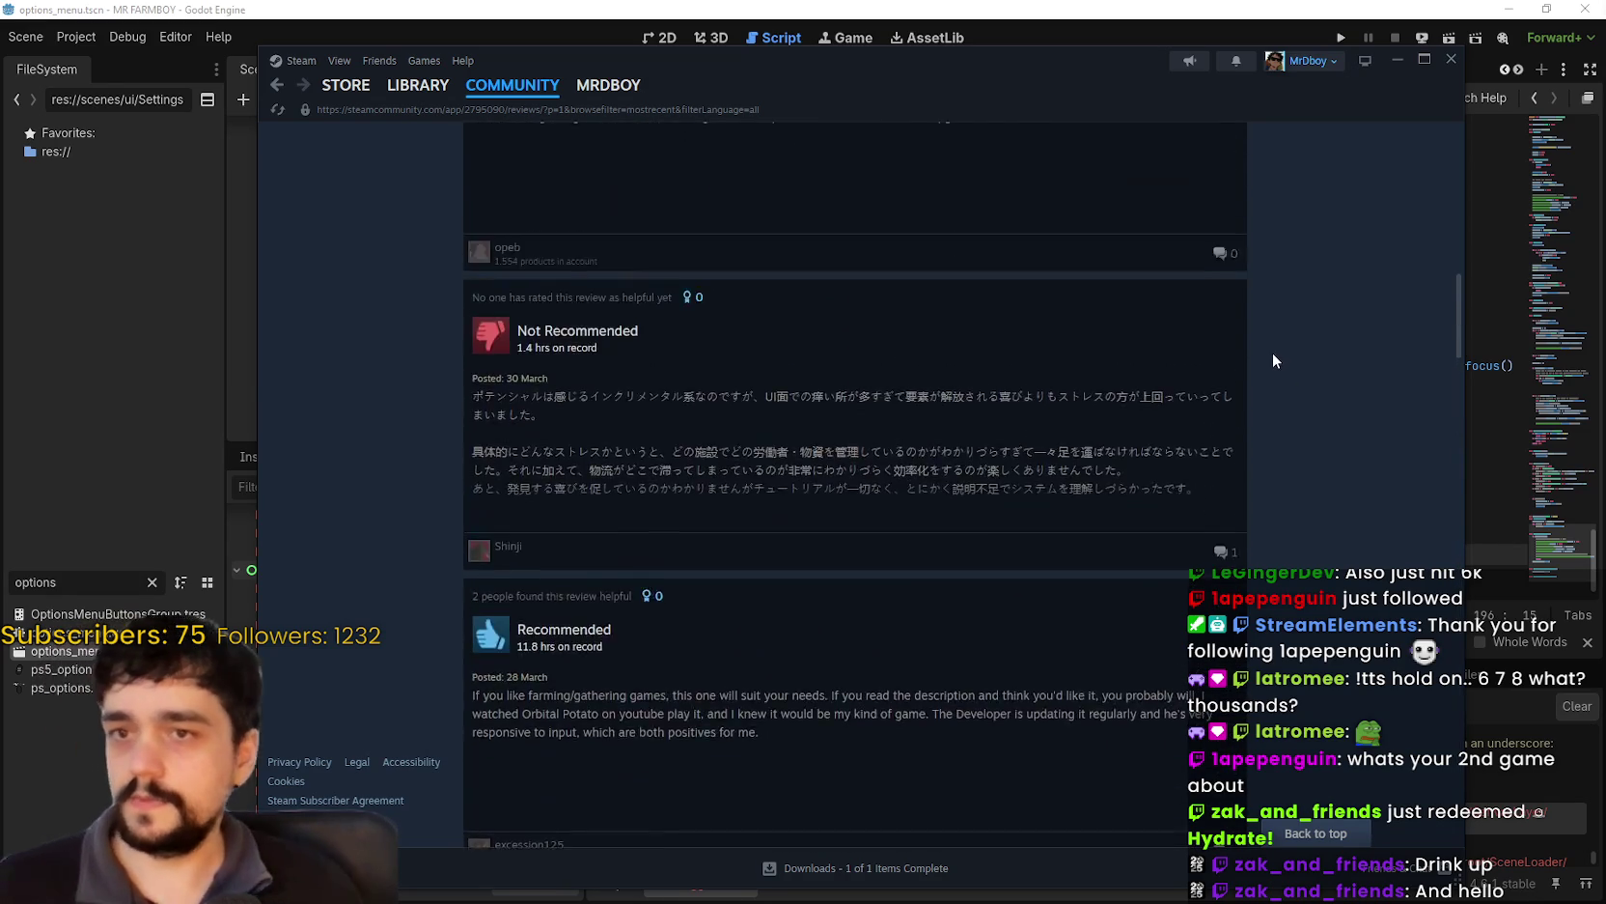
pyautogui.scroll(6, 1271, 353)
pyautogui.click(345, 88)
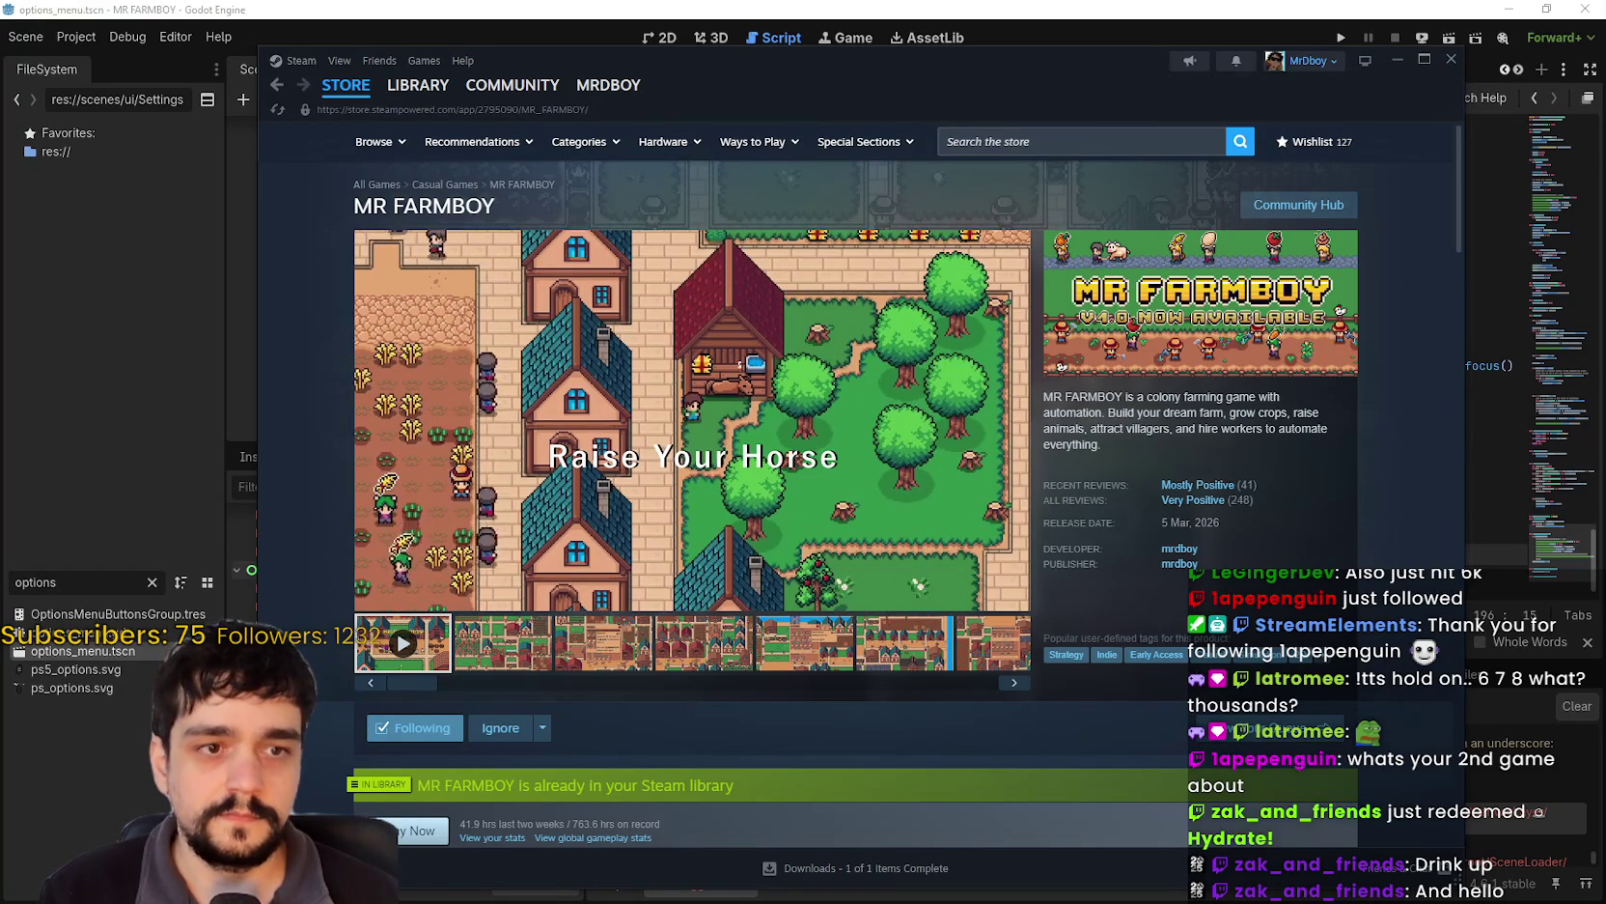
pyautogui.moveTo(816, 574)
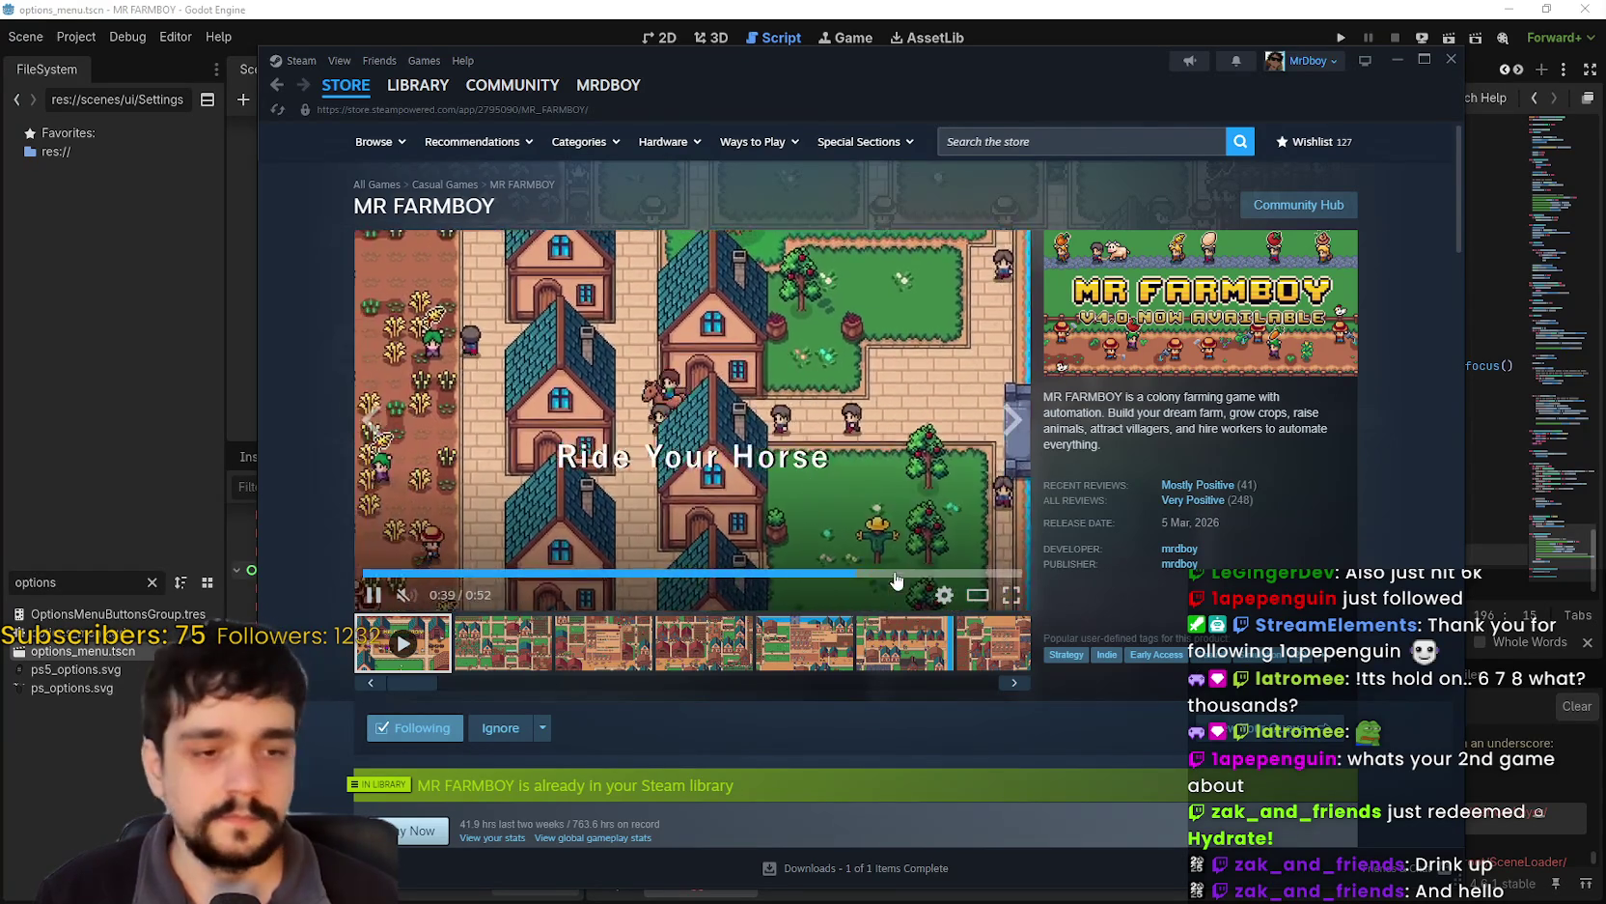
pyautogui.scroll(-2, 929, 597)
pyautogui.scroll(2, 929, 596)
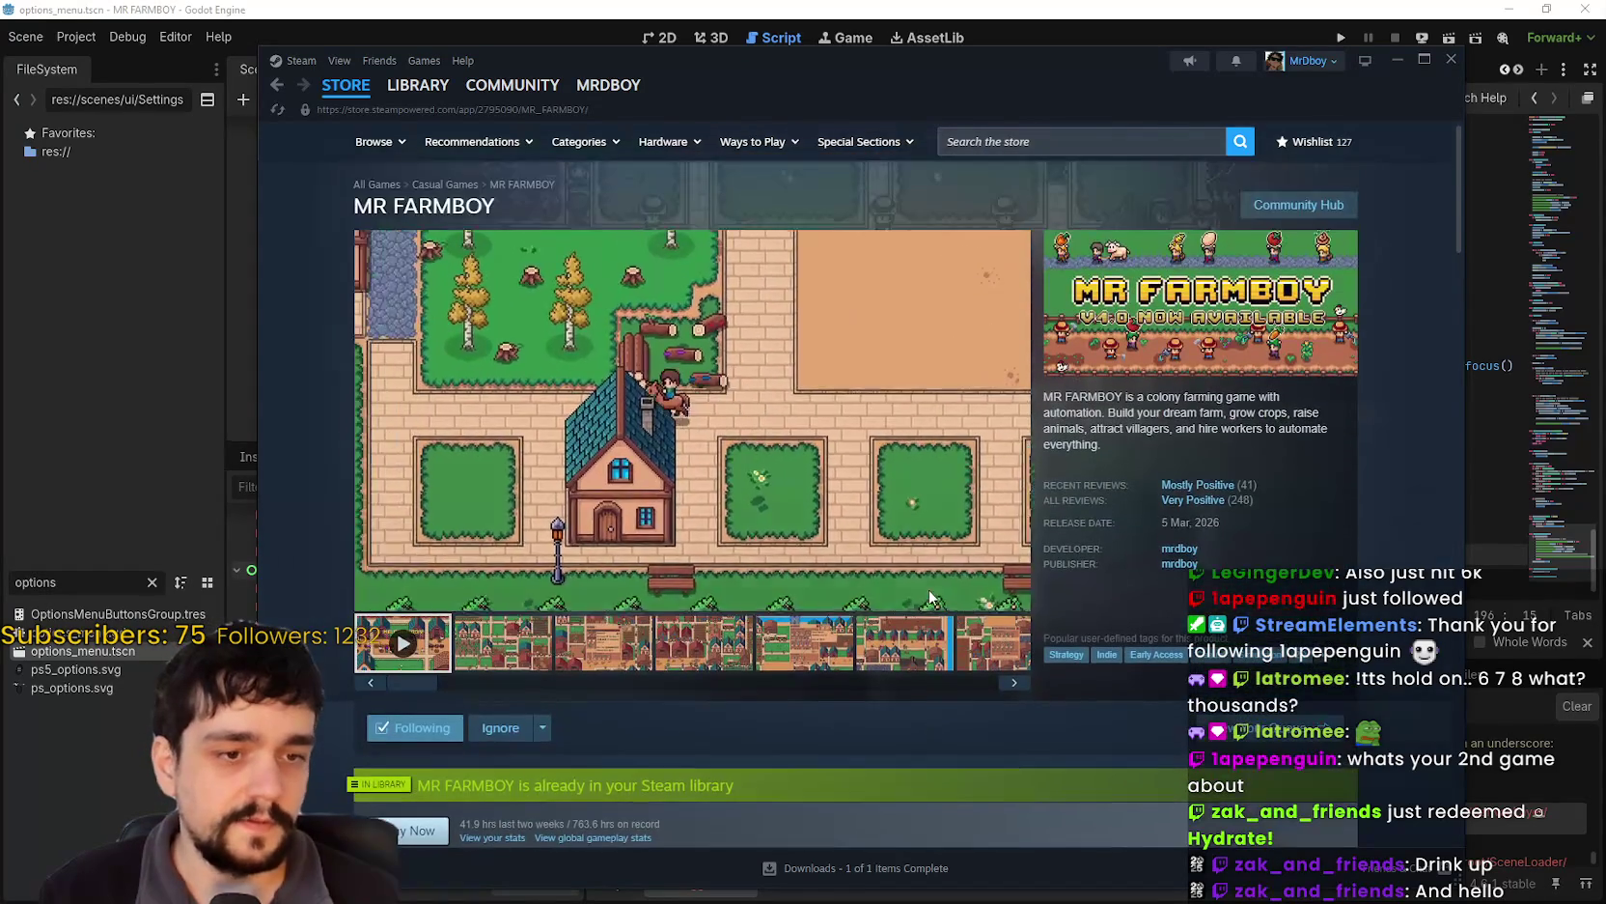
pyautogui.moveTo(936, 589)
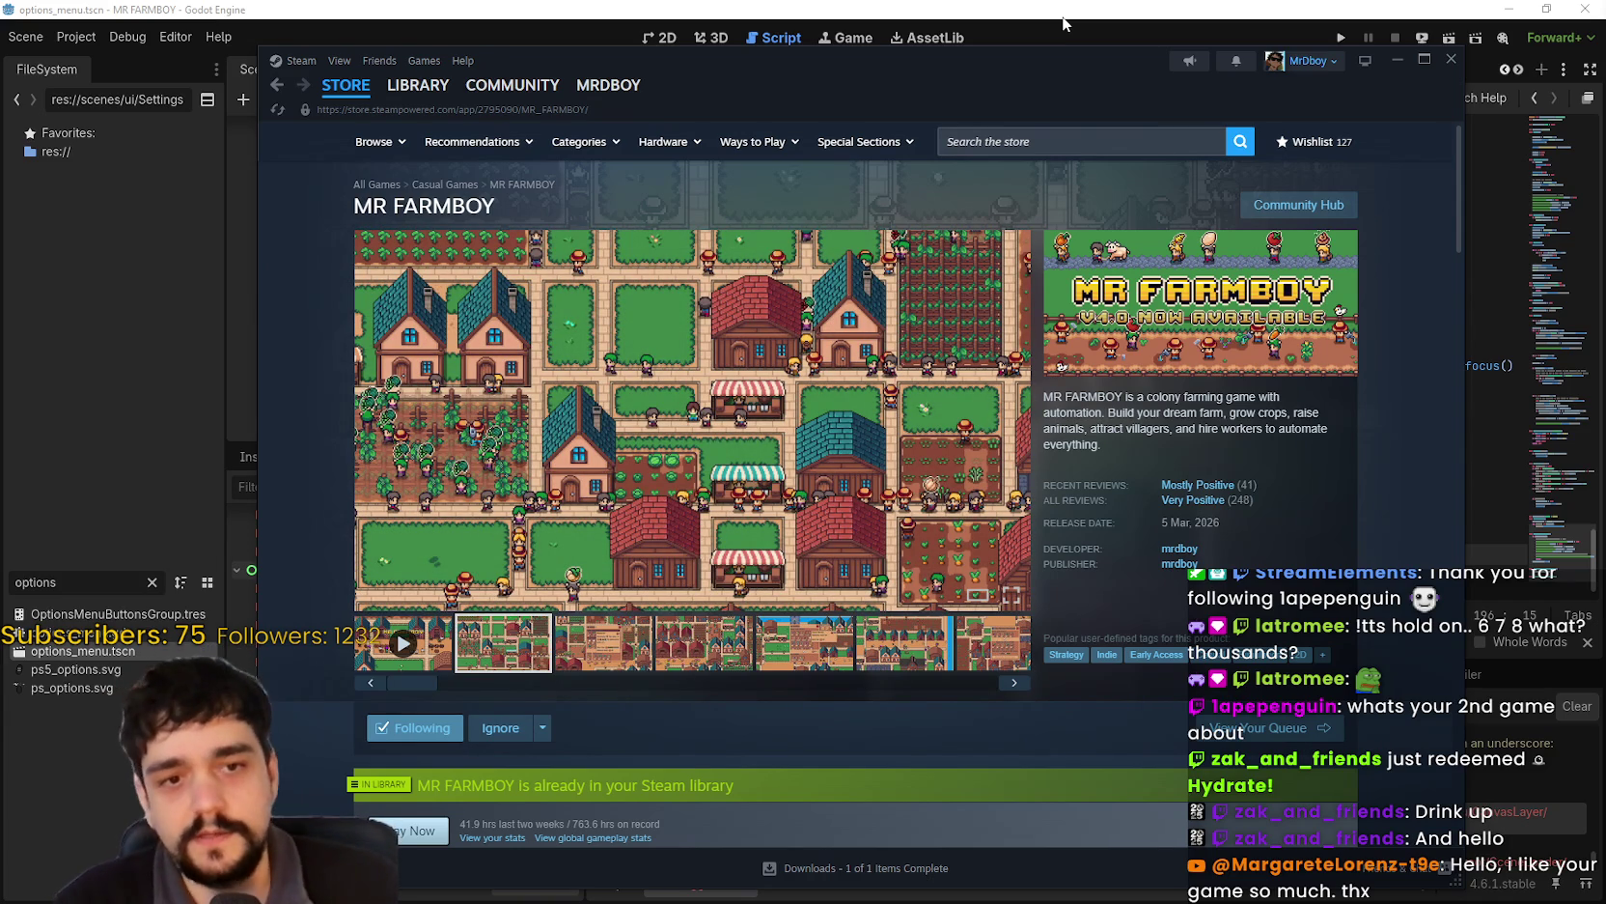
pyautogui.click(1207, 8)
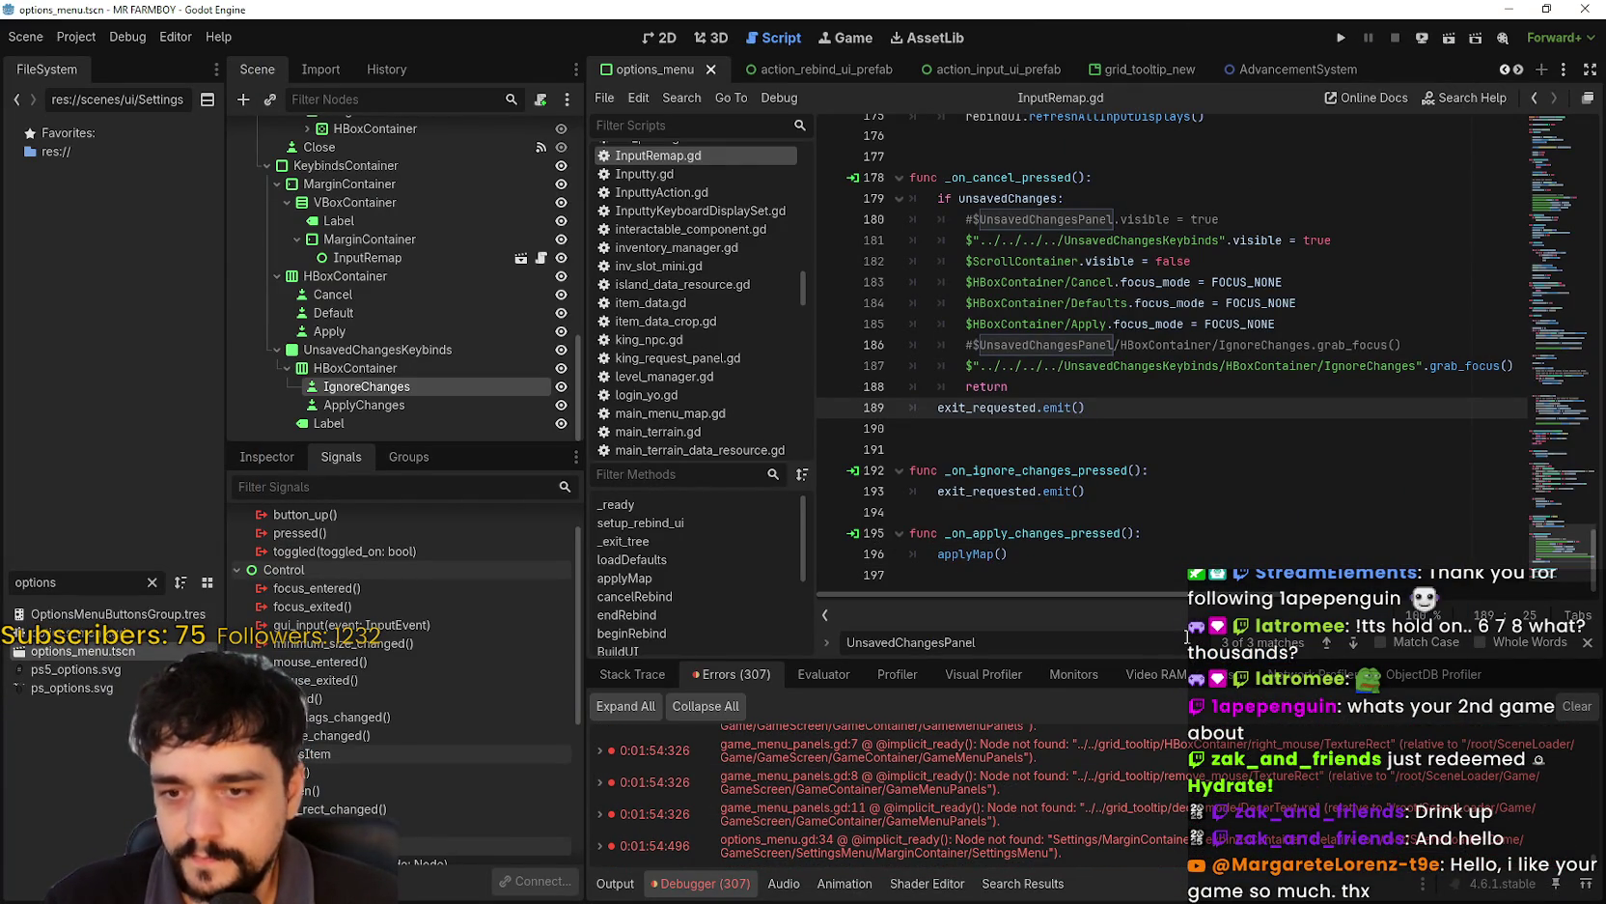
# - Close the UnsavedChangesPanel search, enlarge the Debugger error list, and switch back to Steam
pyautogui.click(1587, 642)
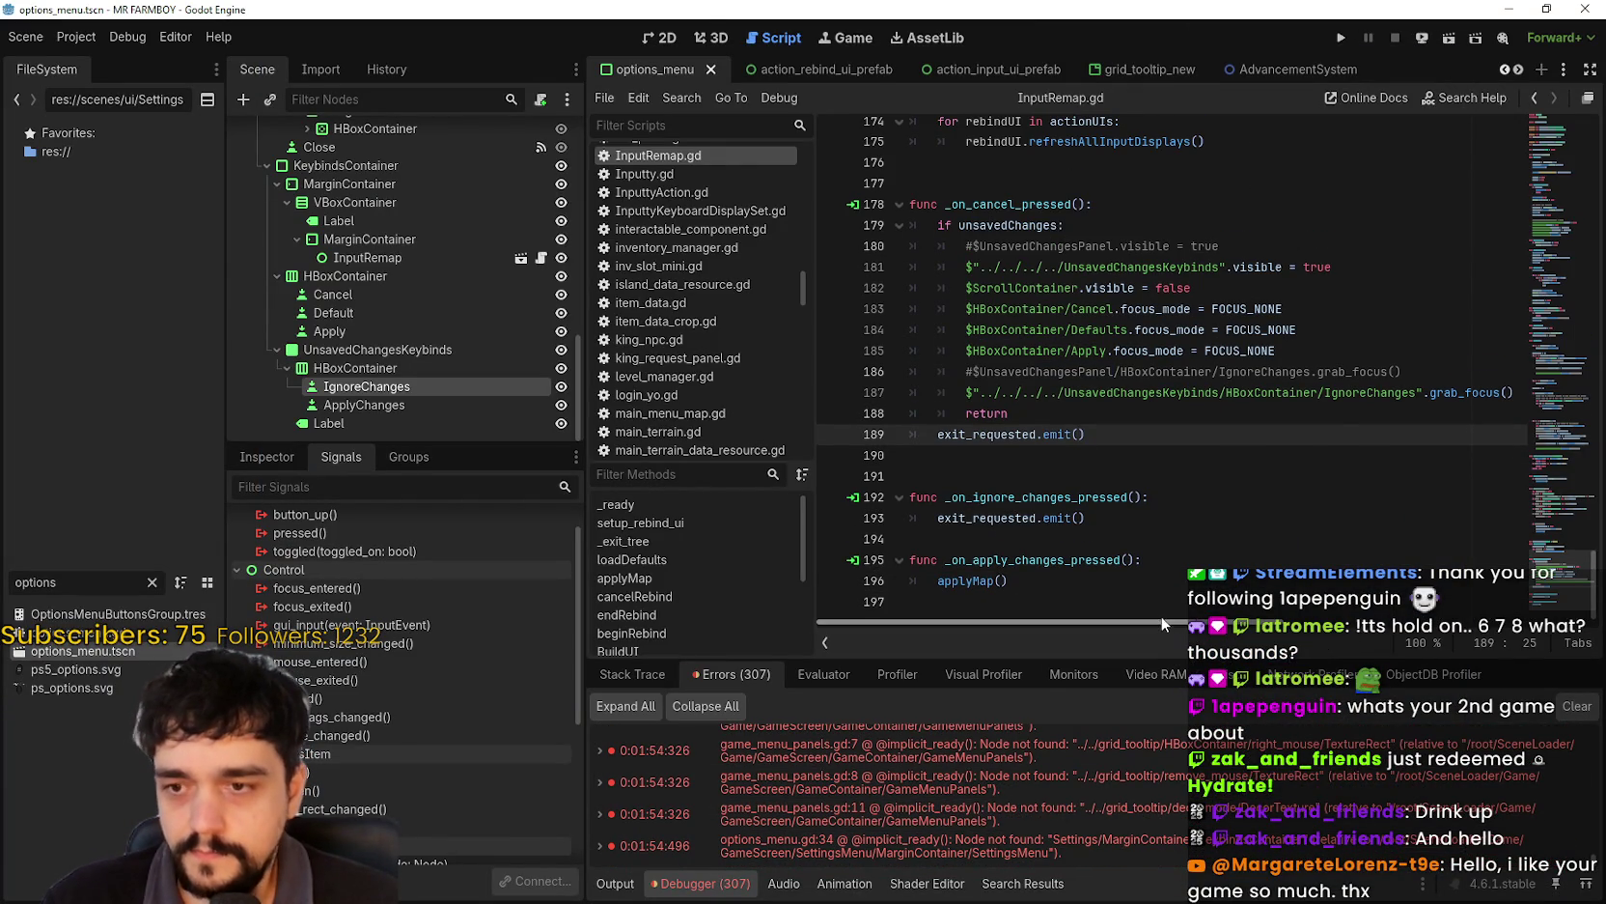
pyautogui.moveTo(1154, 666)
pyautogui.mouseDown()
pyautogui.moveTo(1197, 618)
pyautogui.moveTo(1245, 599)
pyautogui.mouseUp()
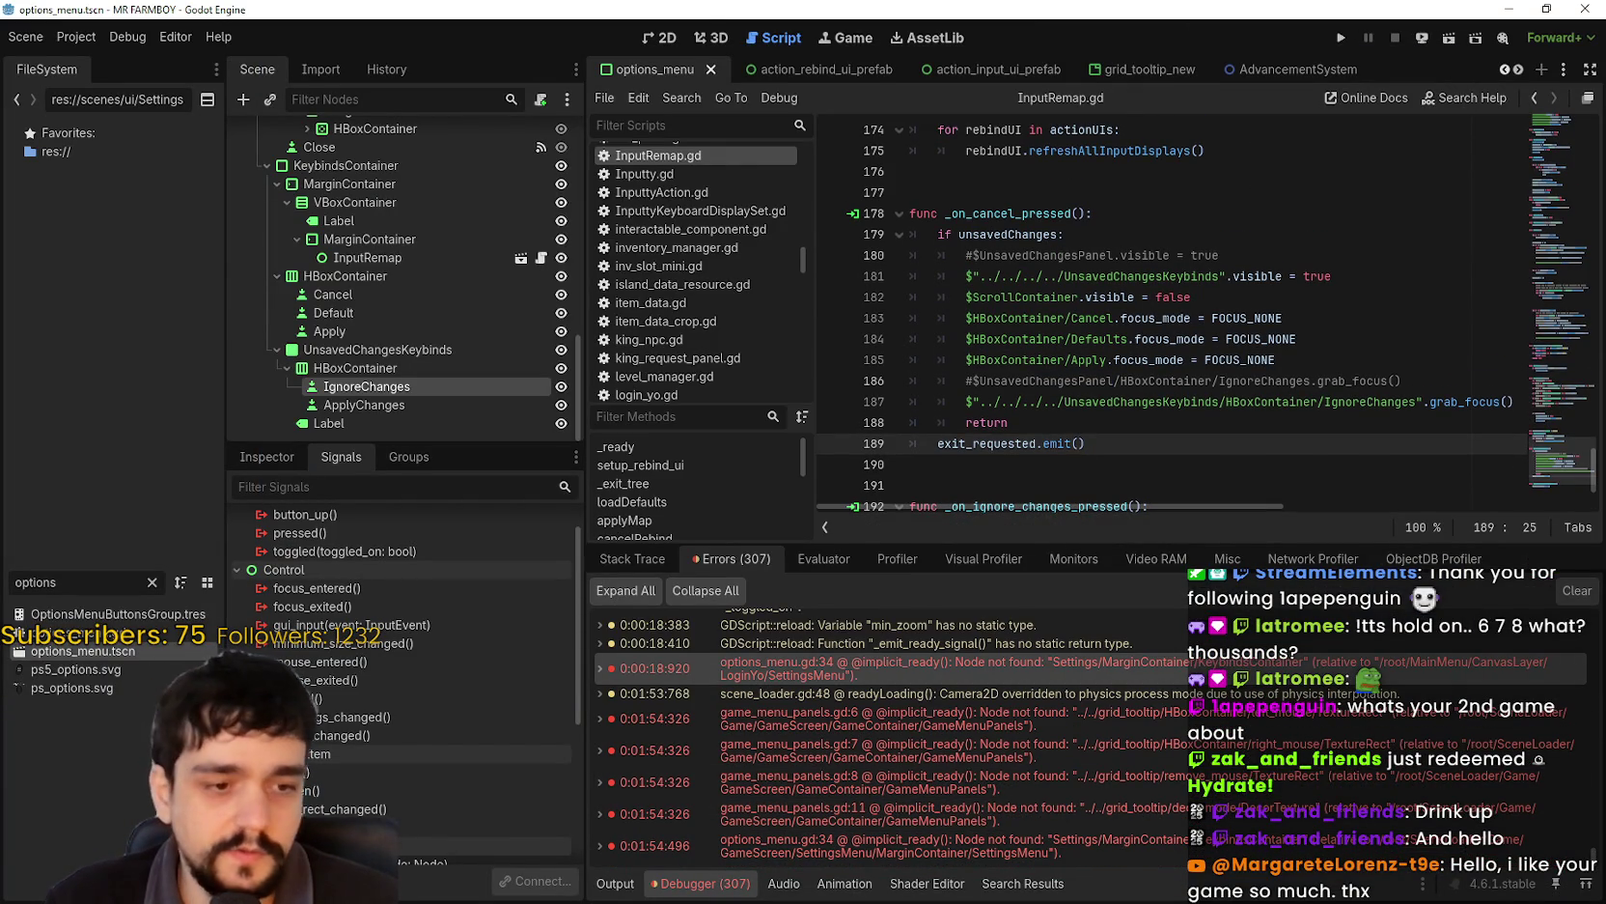
pyautogui.hotkey('alt', 'Tab')
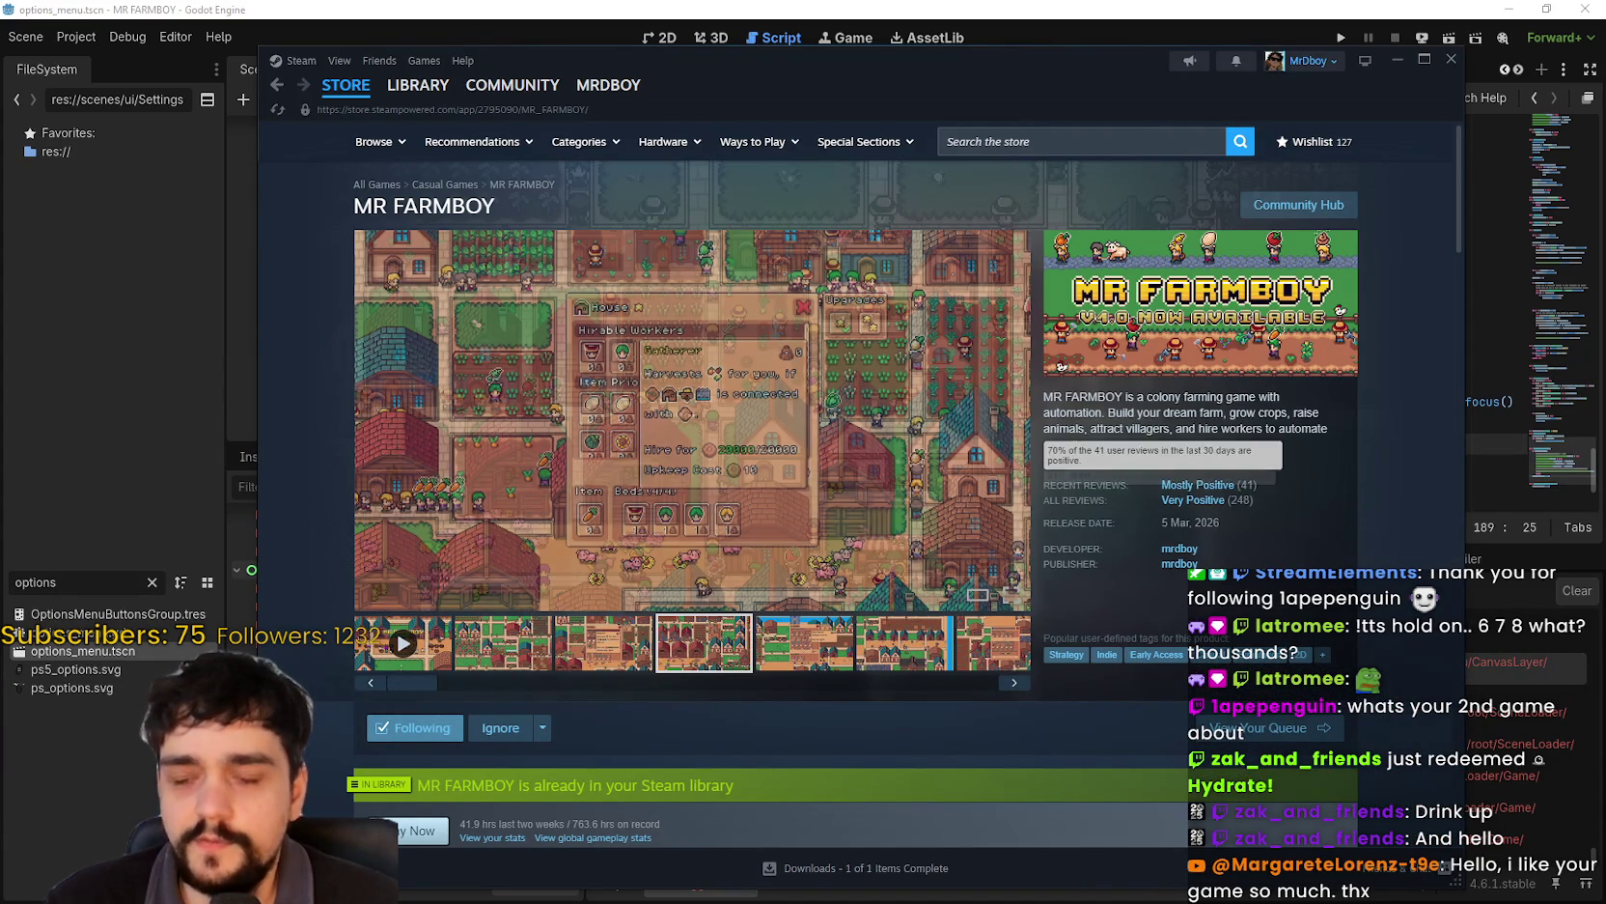
pyautogui.moveTo(1251, 512)
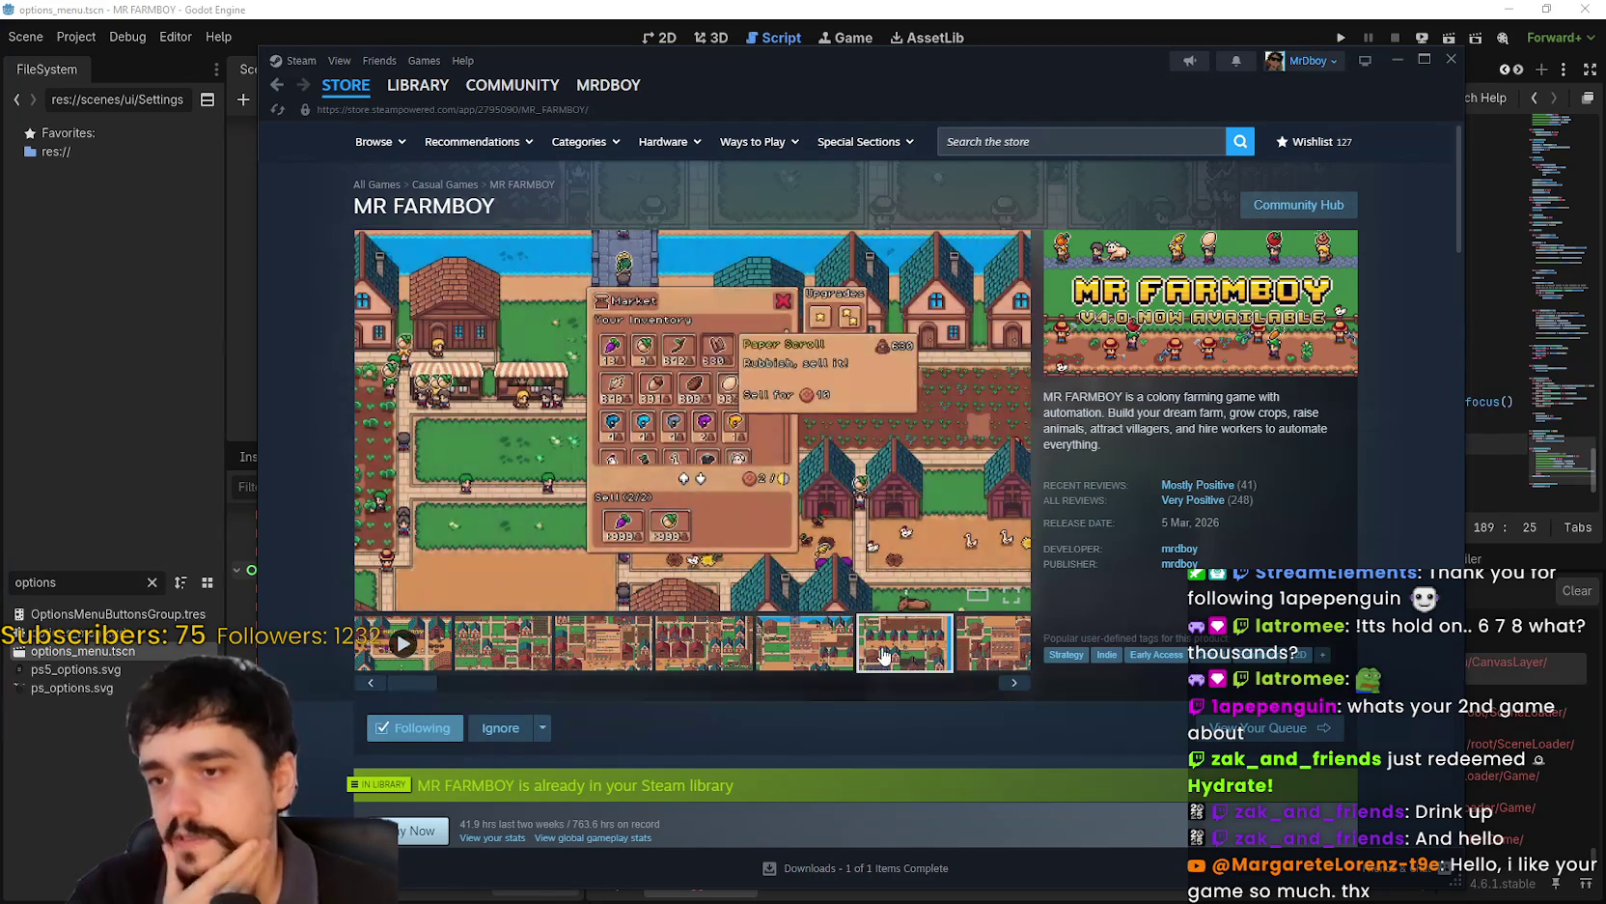
pyautogui.click(985, 645)
pyautogui.click(480, 644)
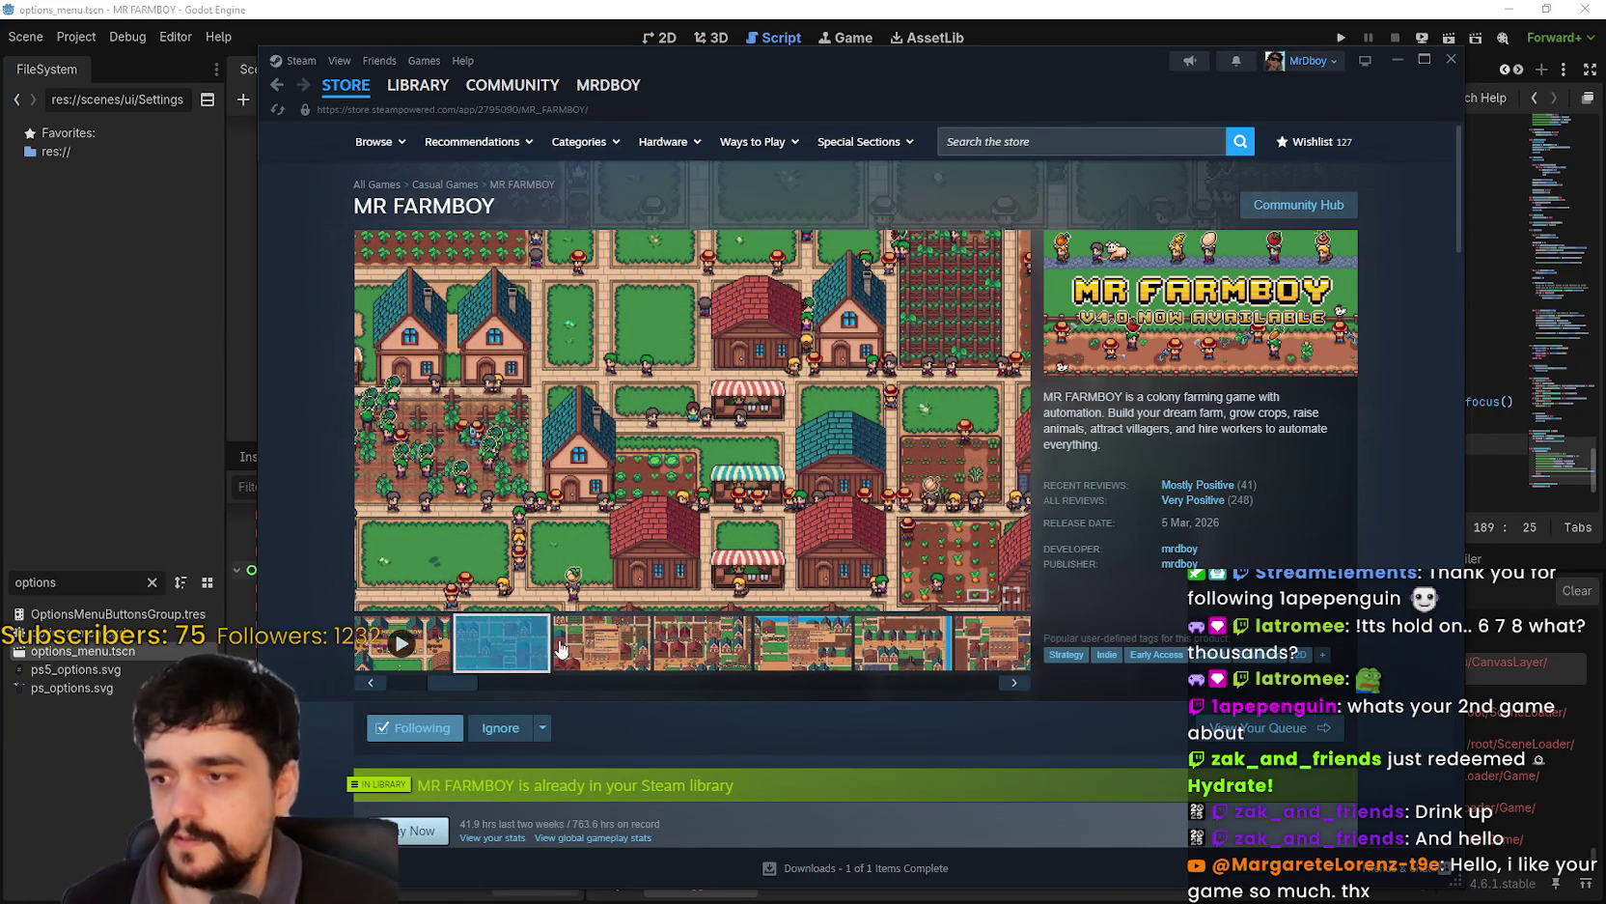
pyautogui.scroll(-10, 659, 622)
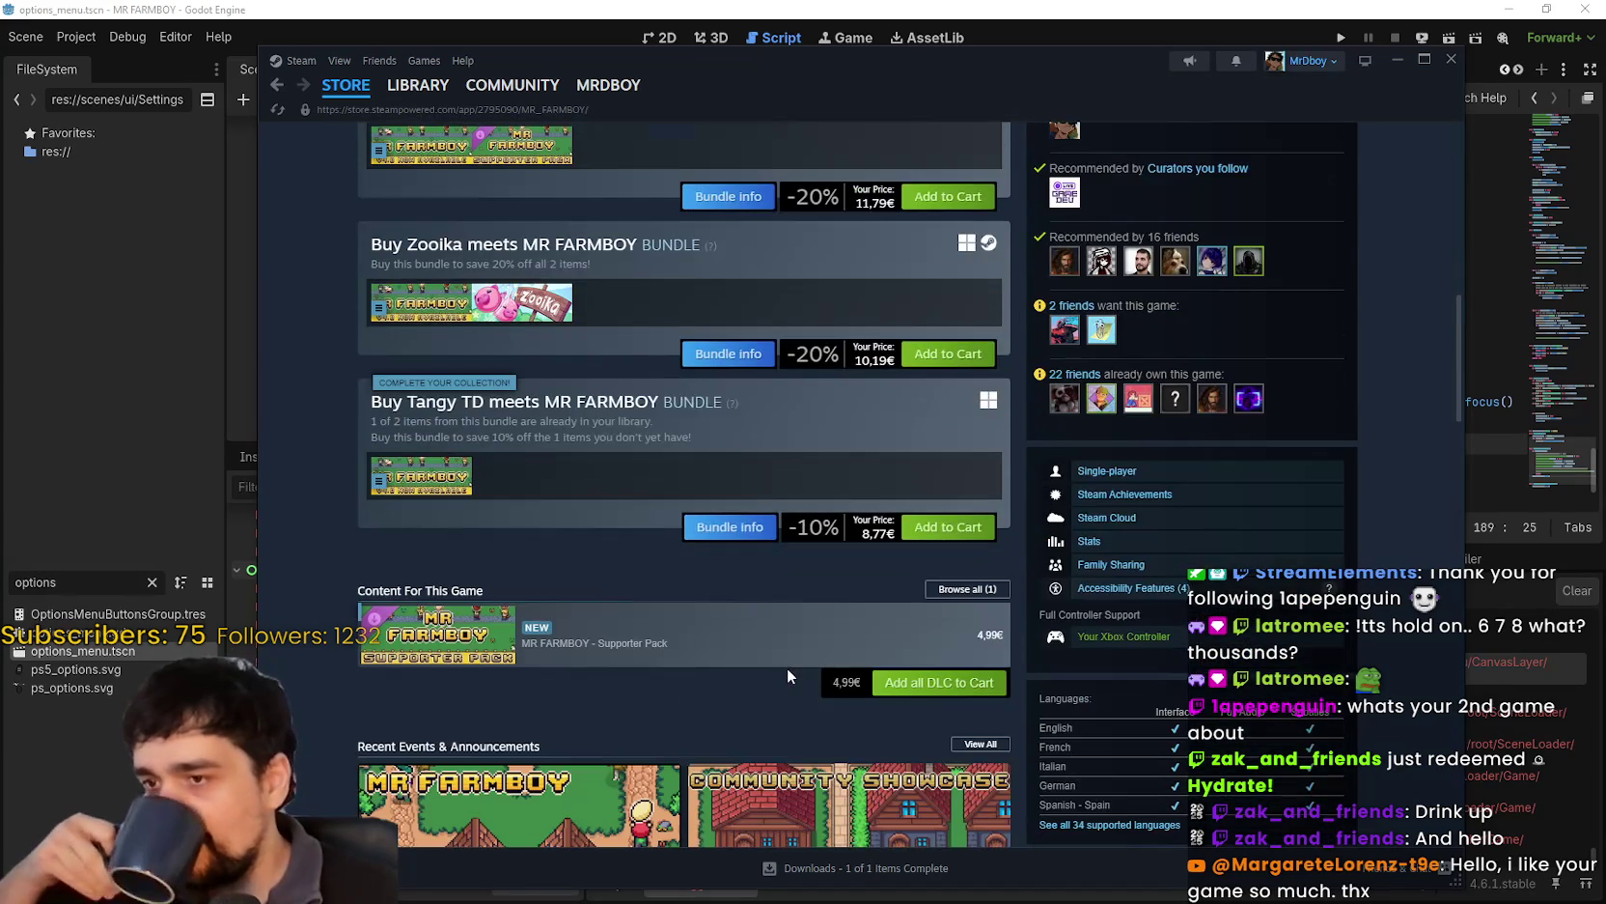
pyautogui.scroll(7, 787, 668)
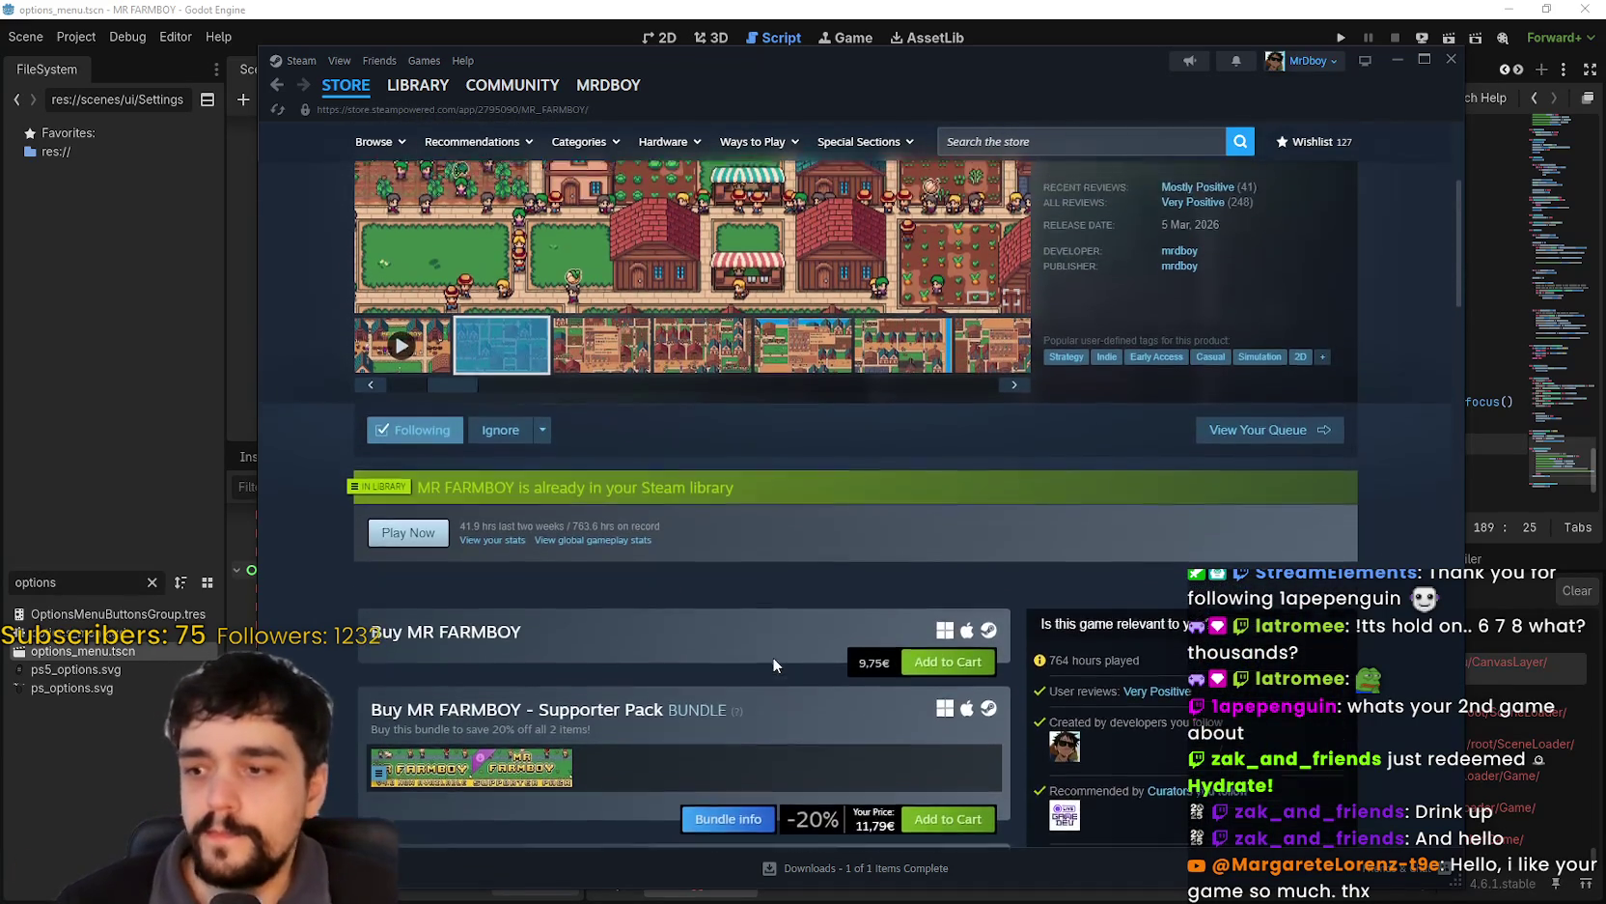
pyautogui.scroll(1, 773, 656)
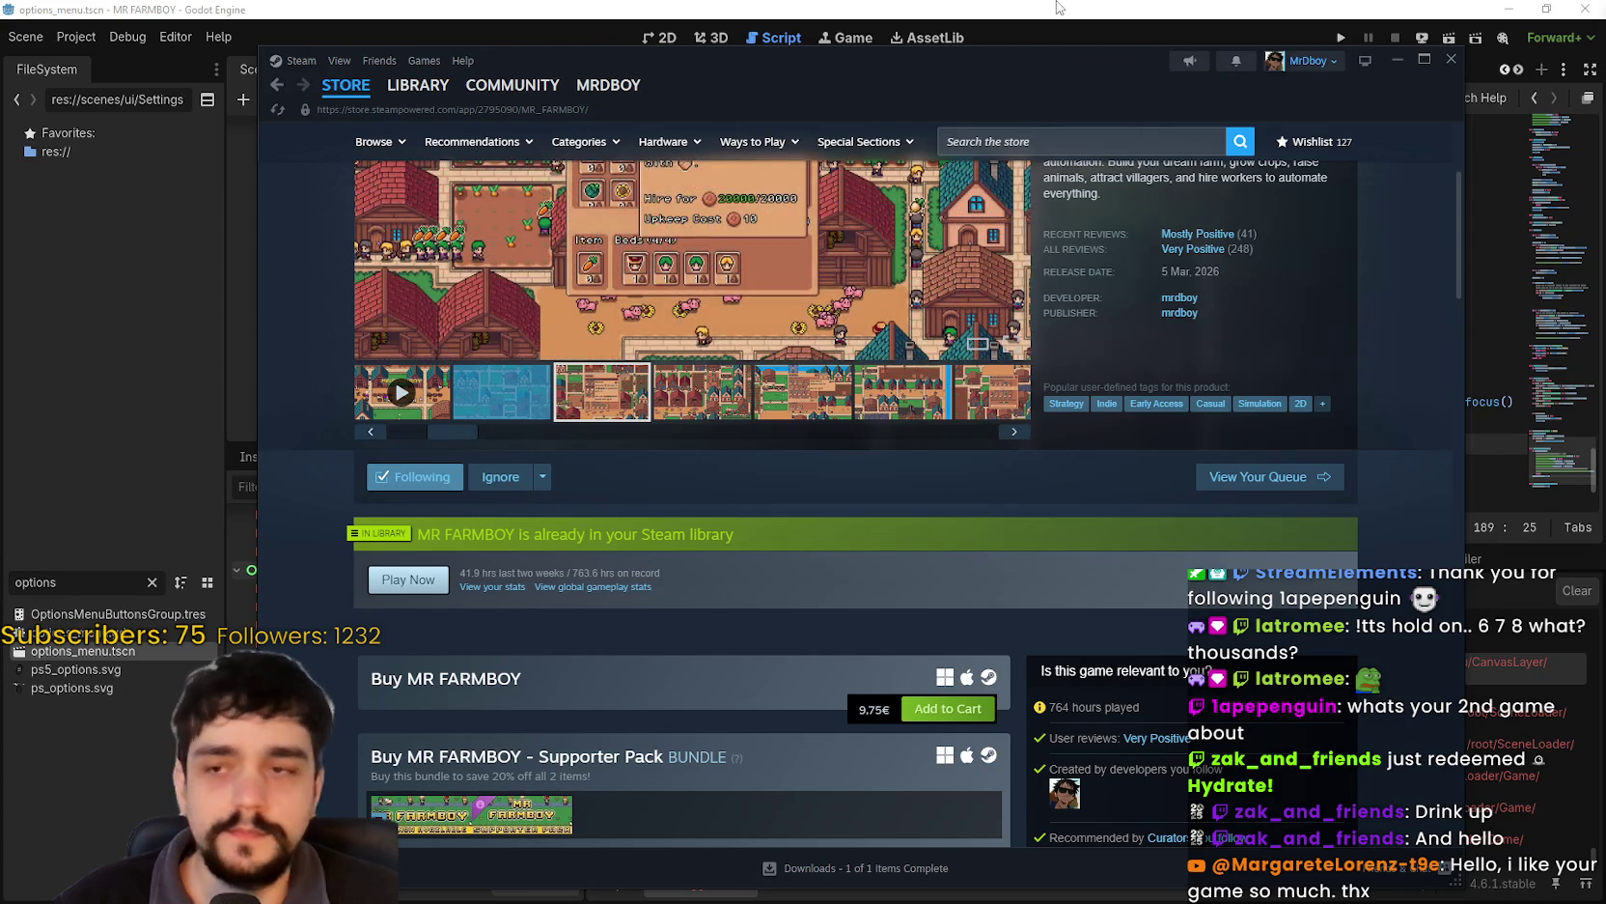
pyautogui.hotkey('alt', 'Tab')
pyautogui.click(1093, 402)
# - Locate the three HBoxContainer focus_mode = FOCUS_NONE lines 183–185 in _on_cancel_pressed
pyautogui.click(1092, 443)
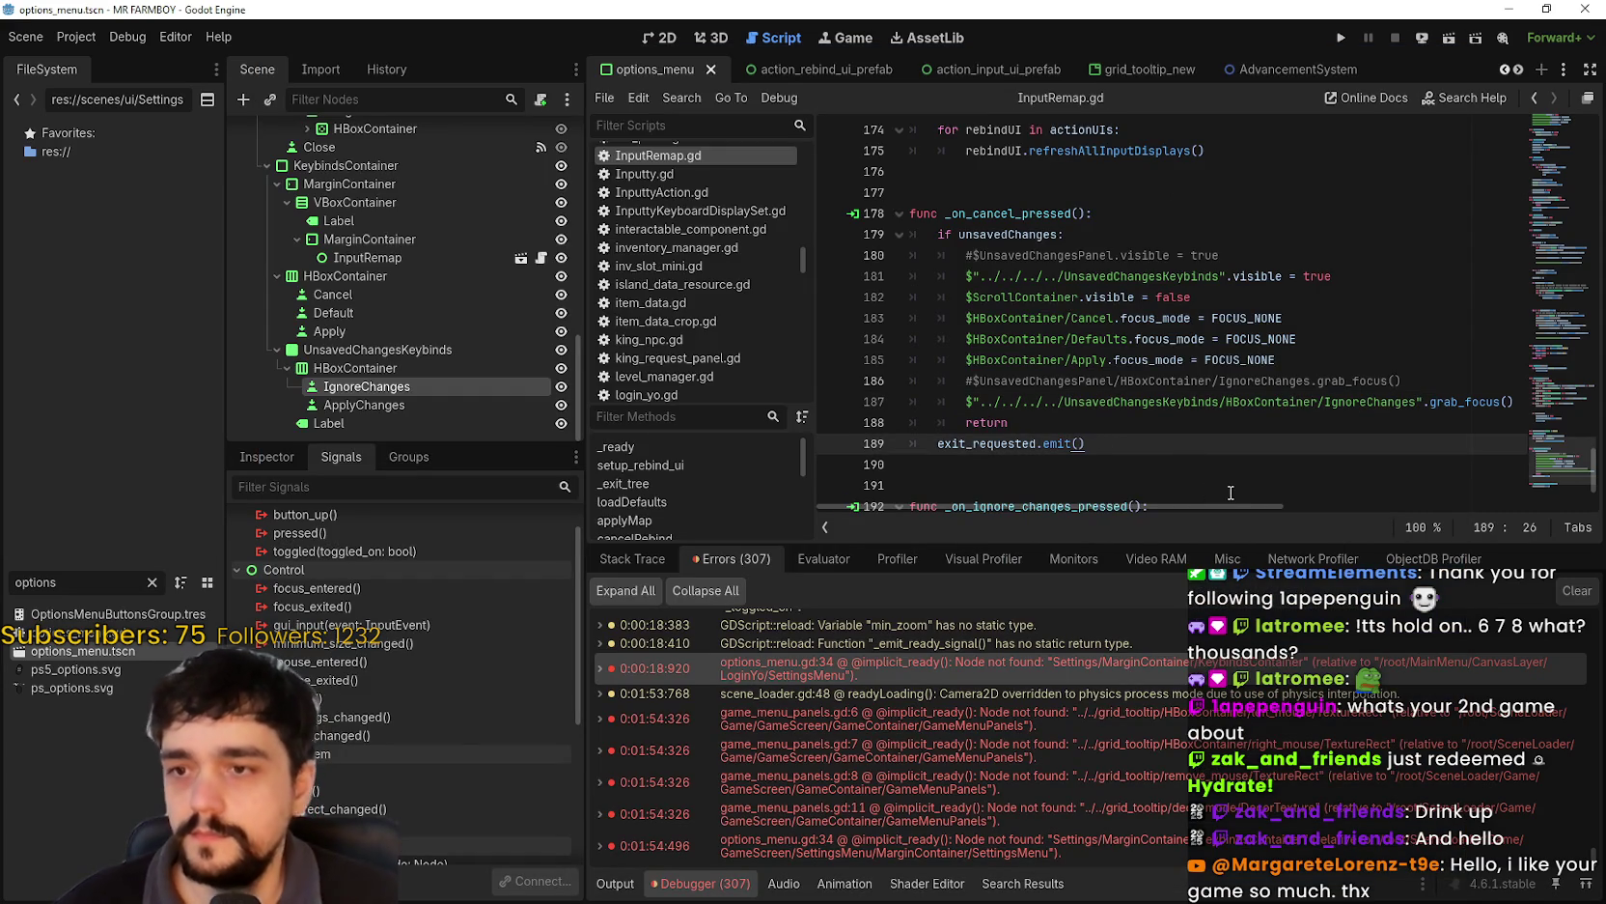
pyautogui.scroll(1, 1185, 420)
pyautogui.doubleClick(1012, 345)
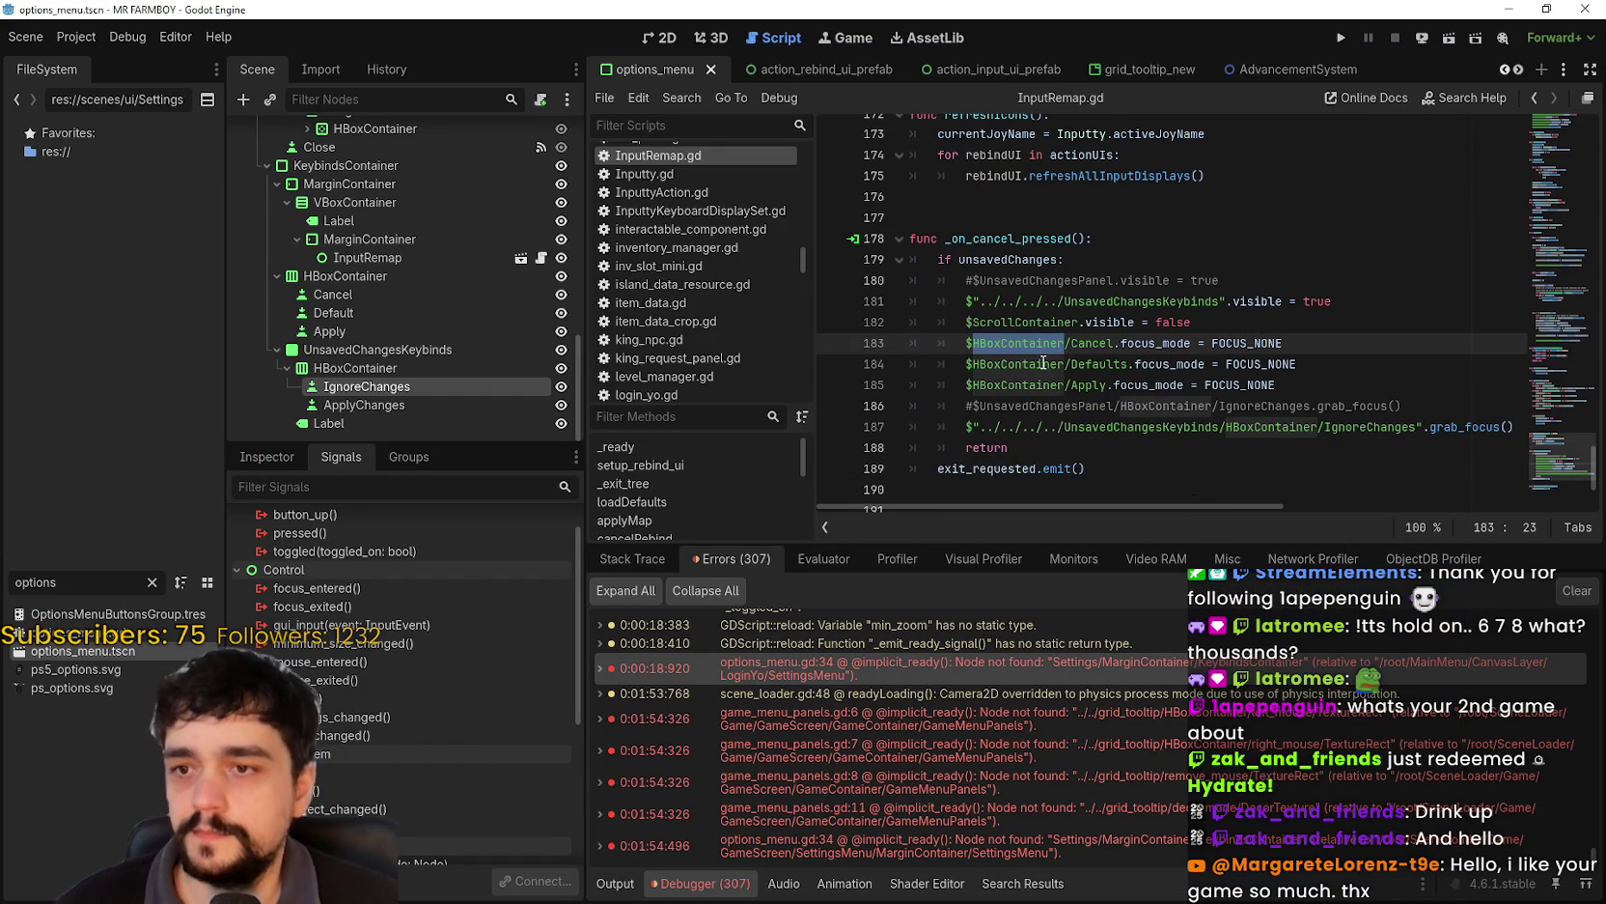
pyautogui.doubleClick(1042, 363)
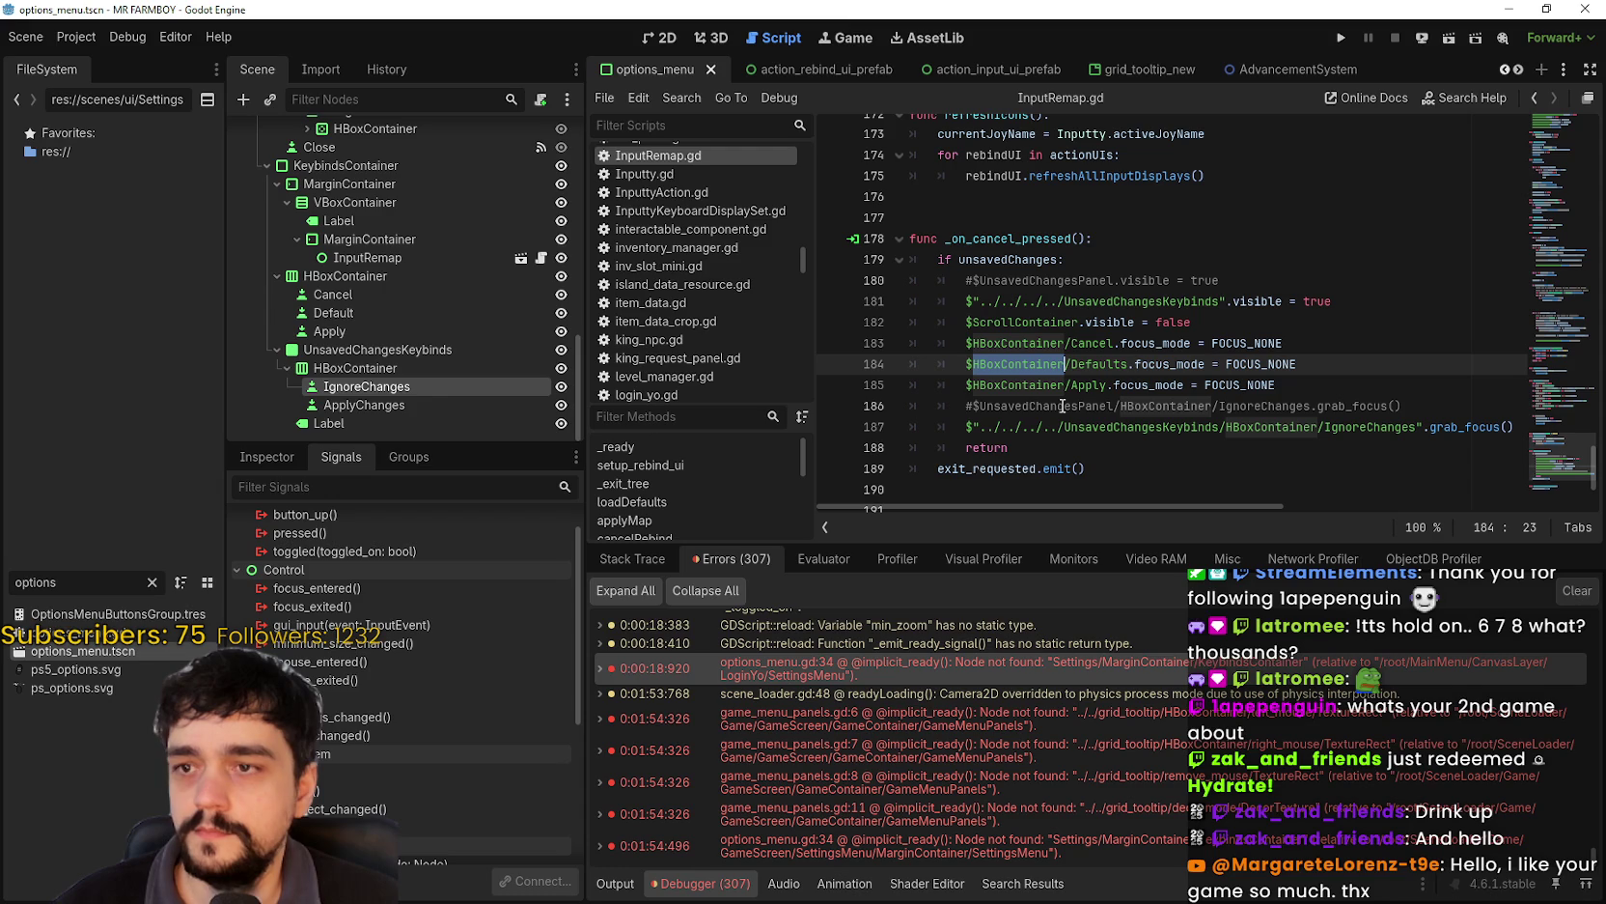
pyautogui.doubleClick(1051, 385)
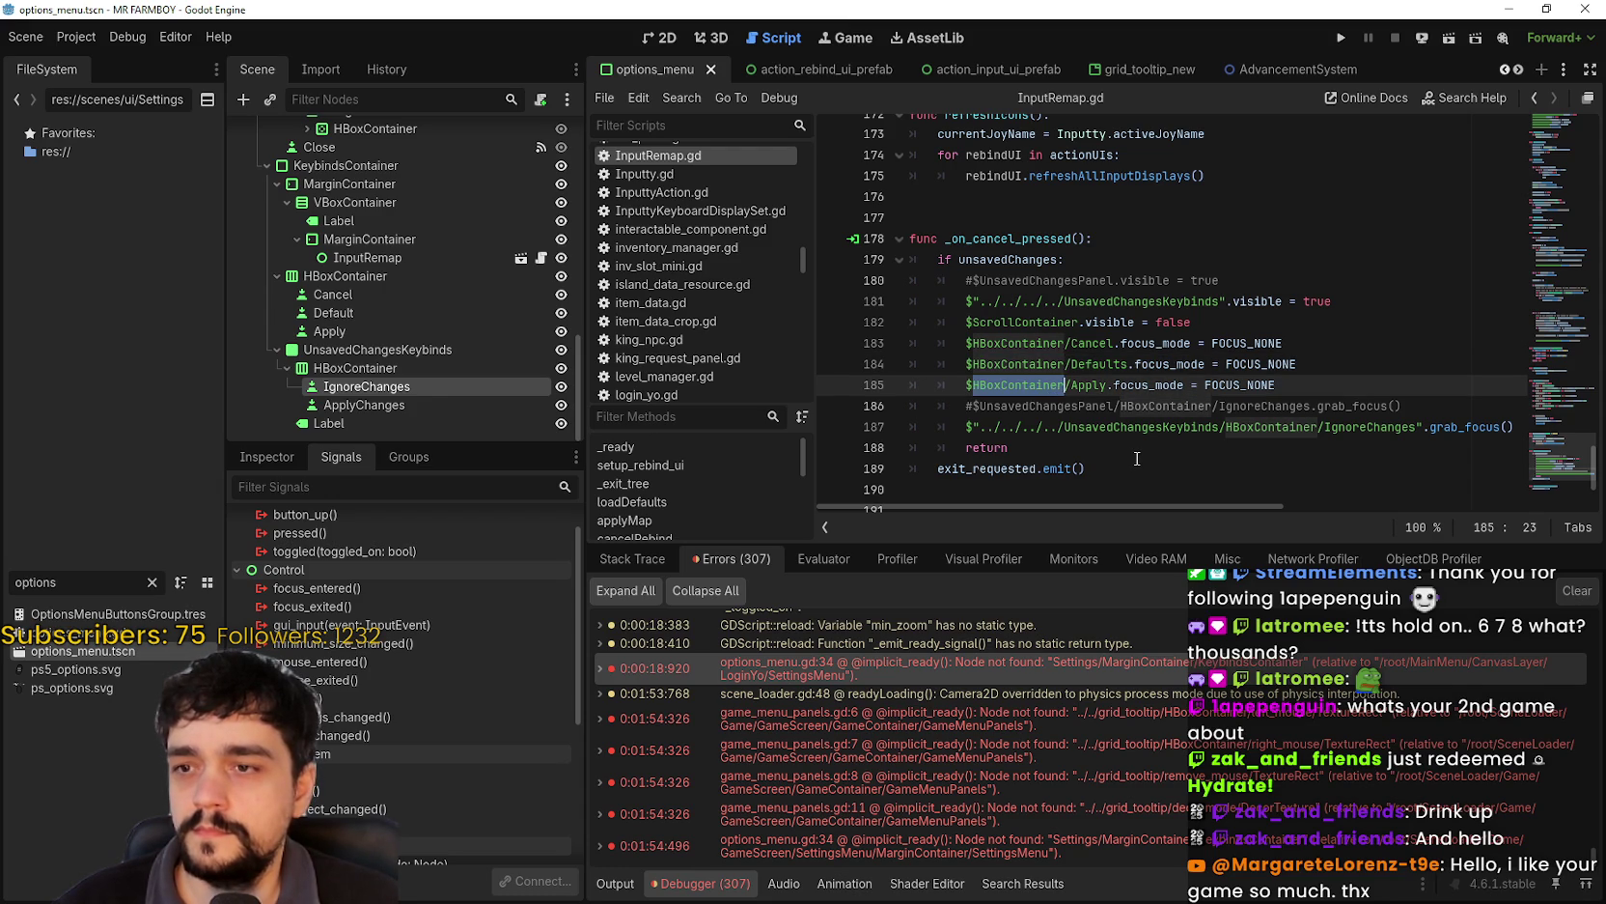
pyautogui.moveTo(1282, 384)
pyautogui.mouseDown()
pyautogui.moveTo(874, 336)
pyautogui.moveTo(842, 348)
pyautogui.mouseUp()
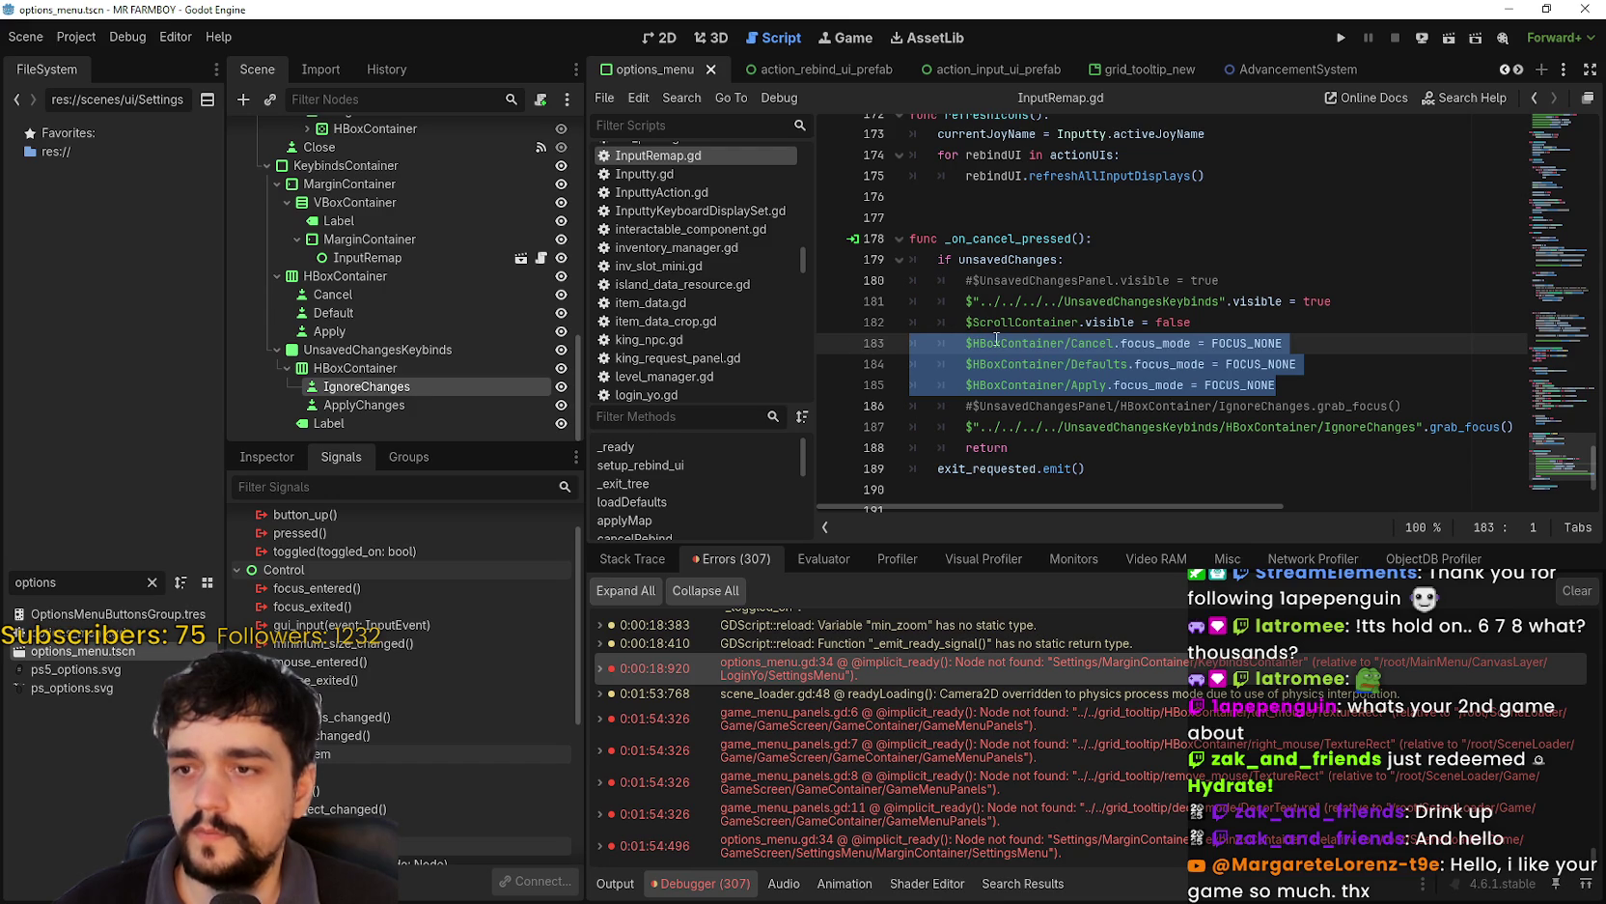
pyautogui.moveTo(1065, 343); pyautogui.dragTo(964, 344)
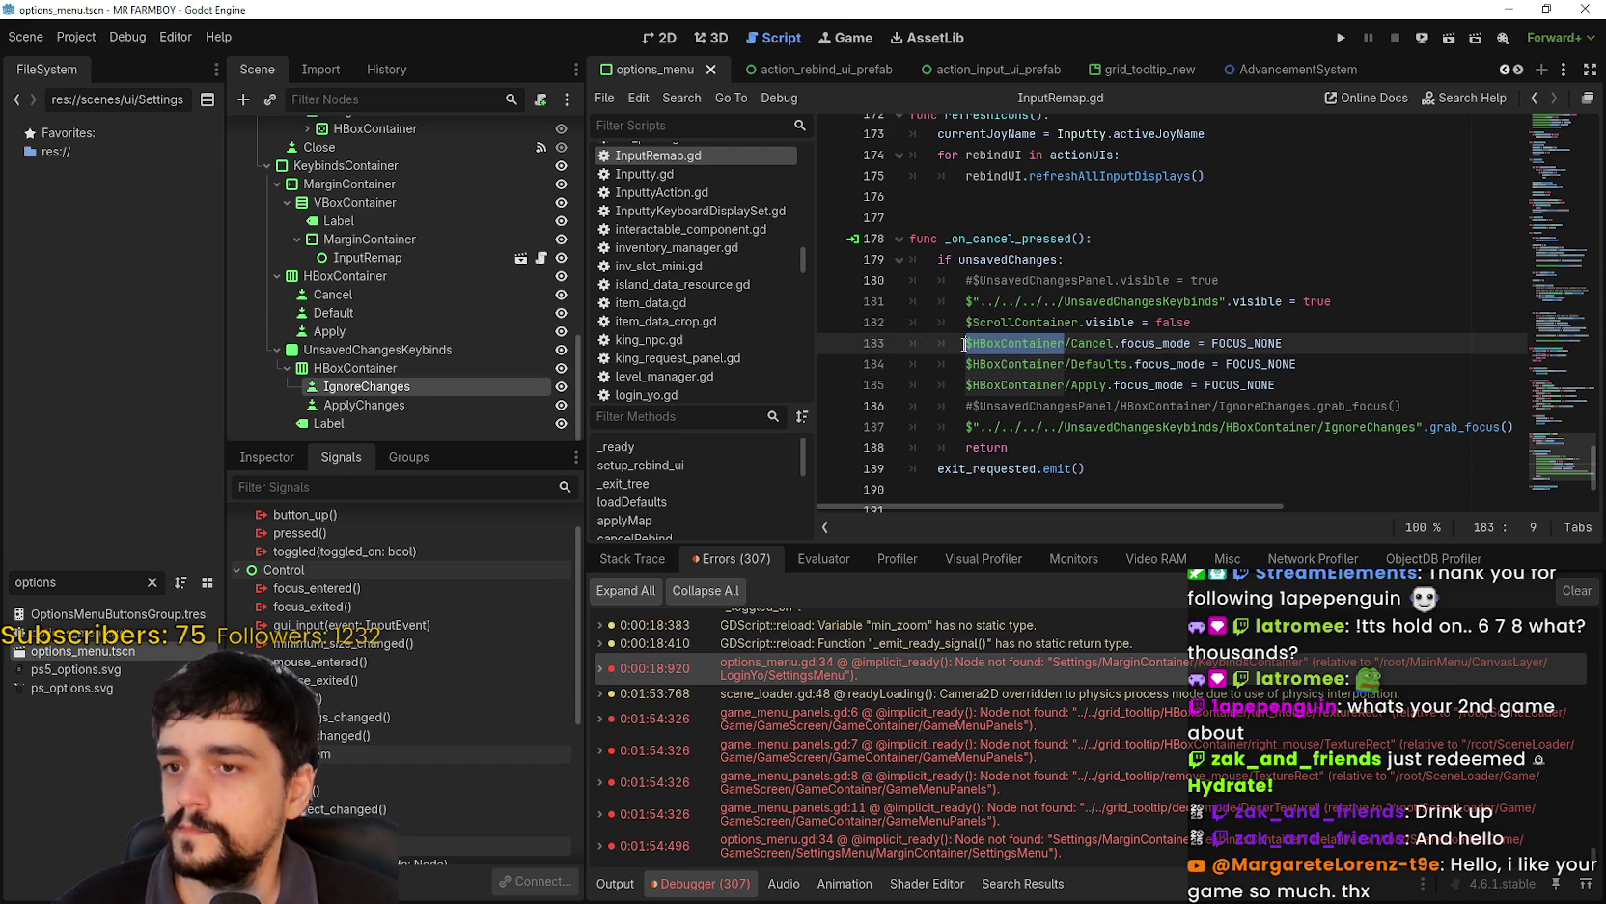
pyautogui.click(964, 343)
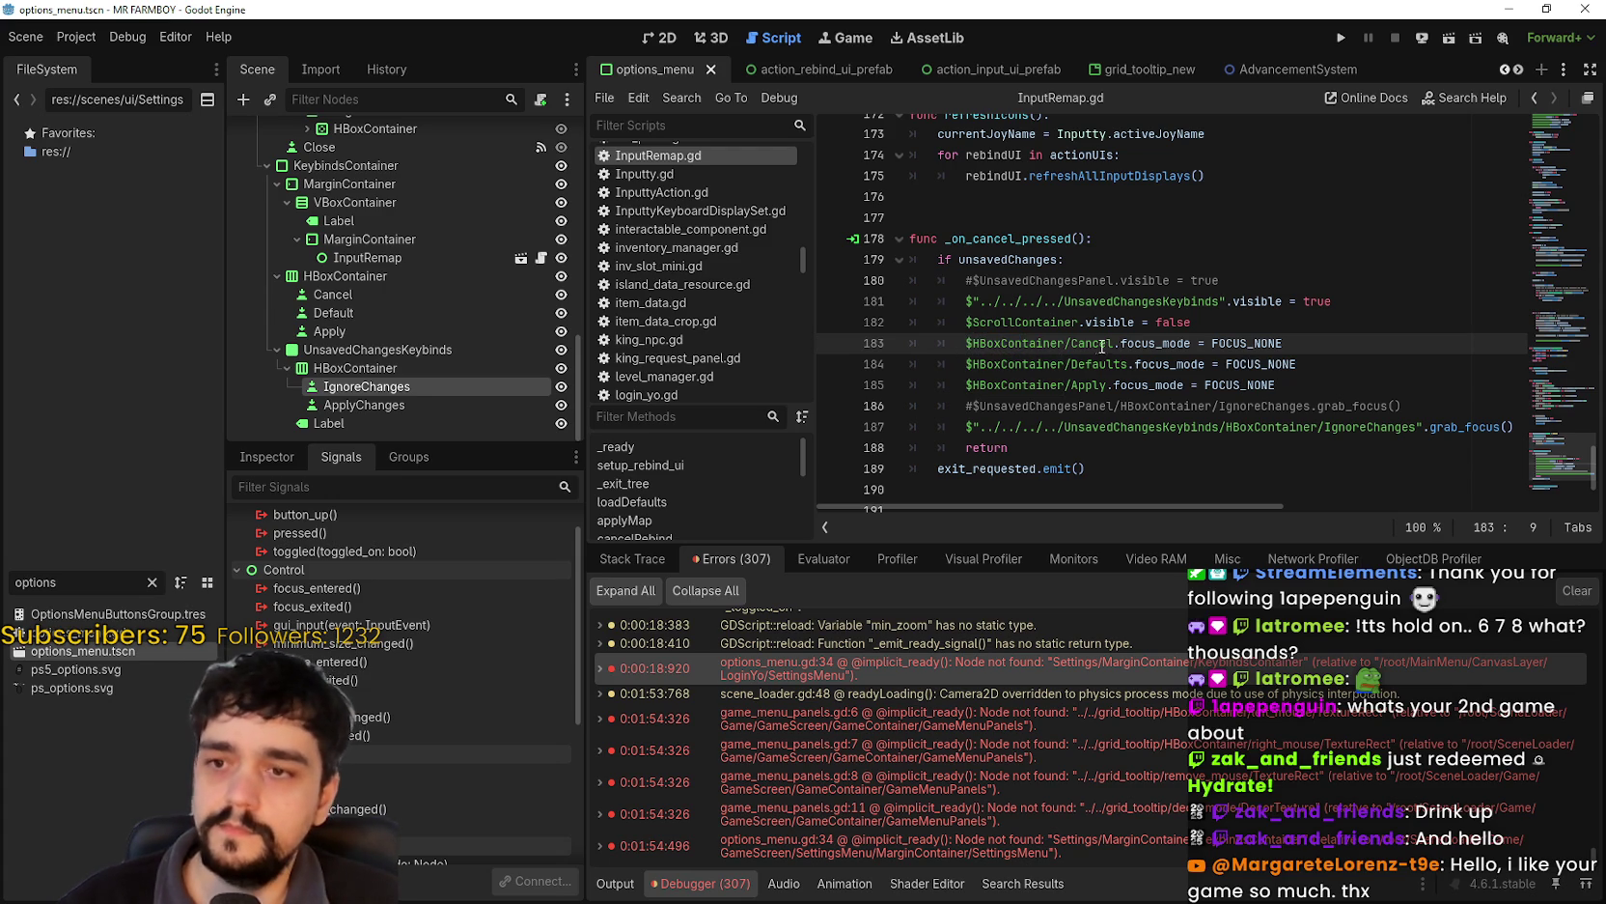
# - Comment out lines 183, 184 and 185 with Ctrl+K
pyautogui.hotkey('ctrl', 'k')
pyautogui.click(963, 364)
pyautogui.hotkey('ctrl', 'k')
pyautogui.click(963, 385)
pyautogui.hotkey('ctrl', 'k')
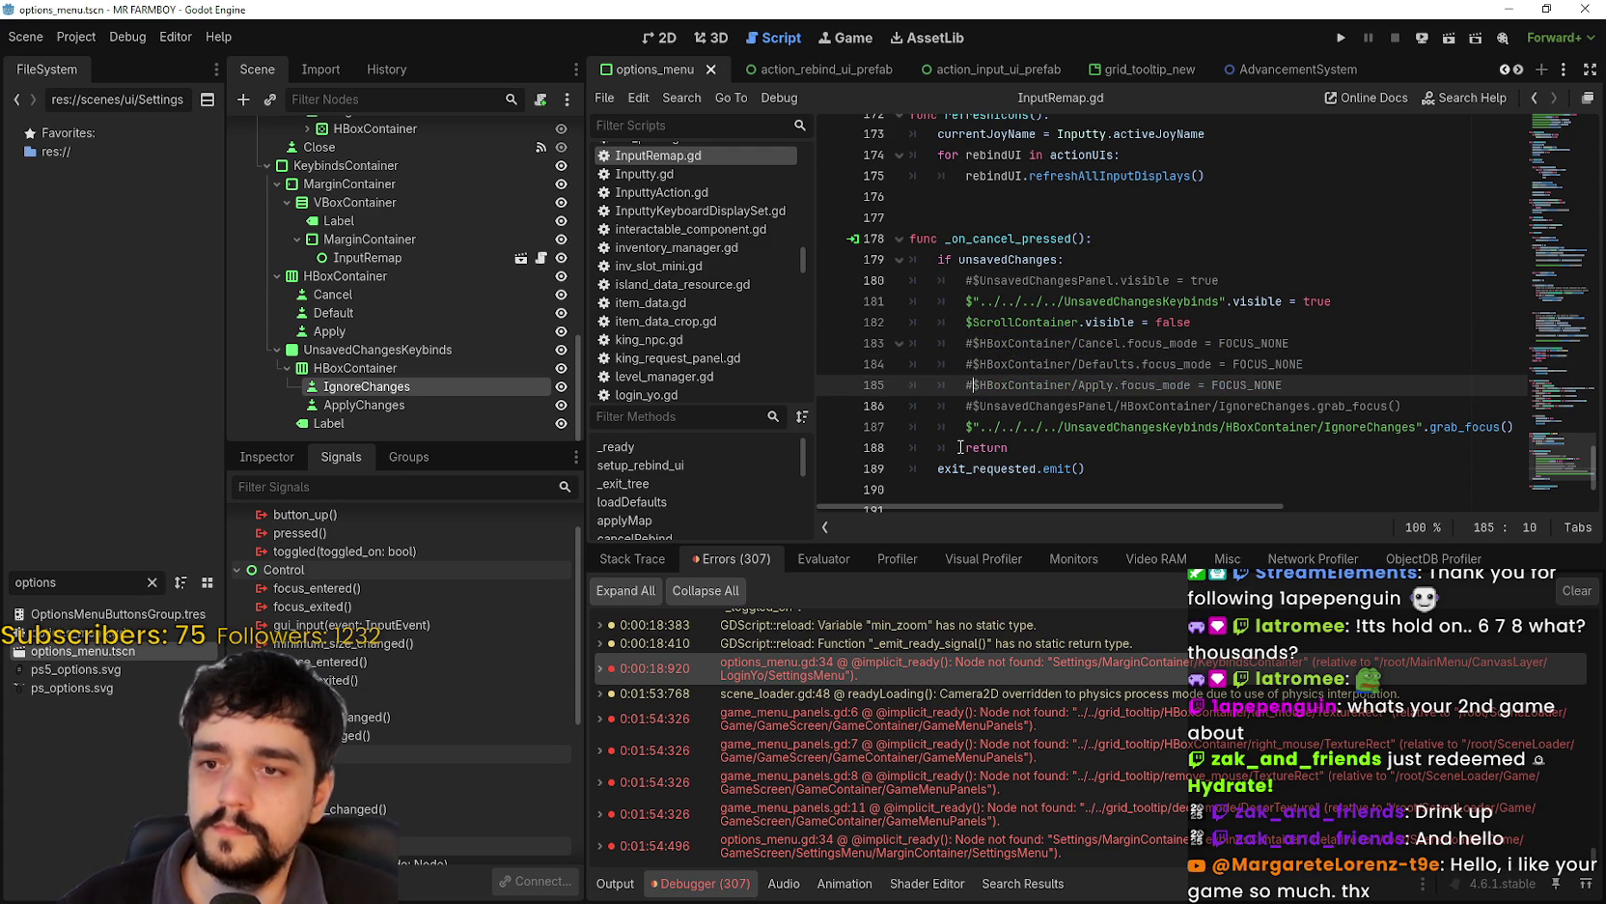
pyautogui.click(1208, 457)
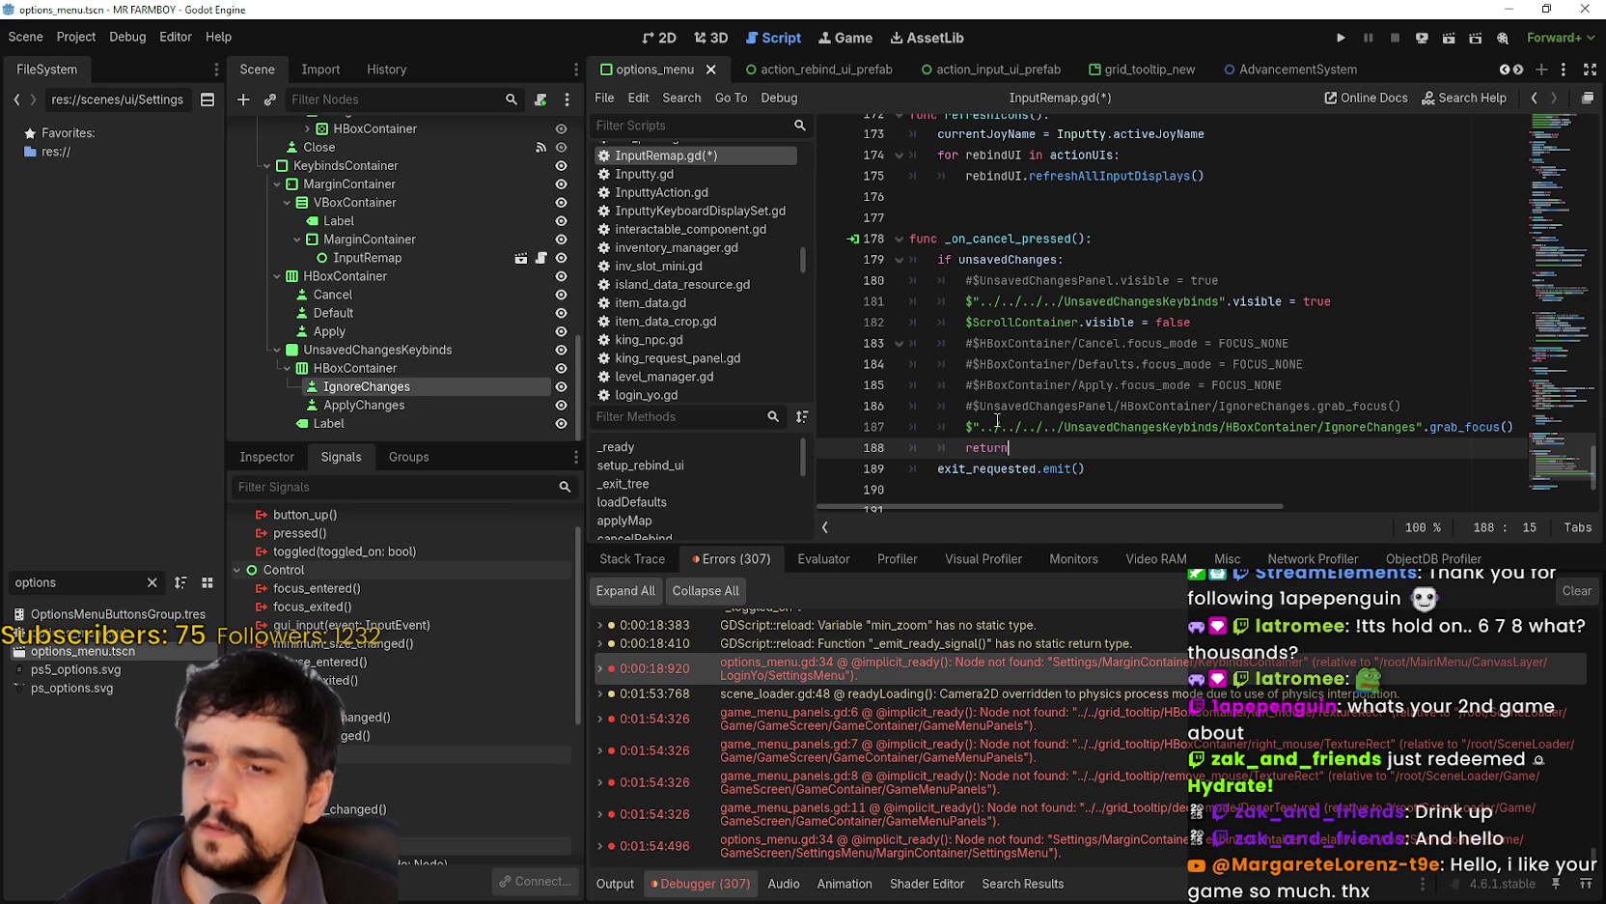
pyautogui.doubleClick(1059, 329)
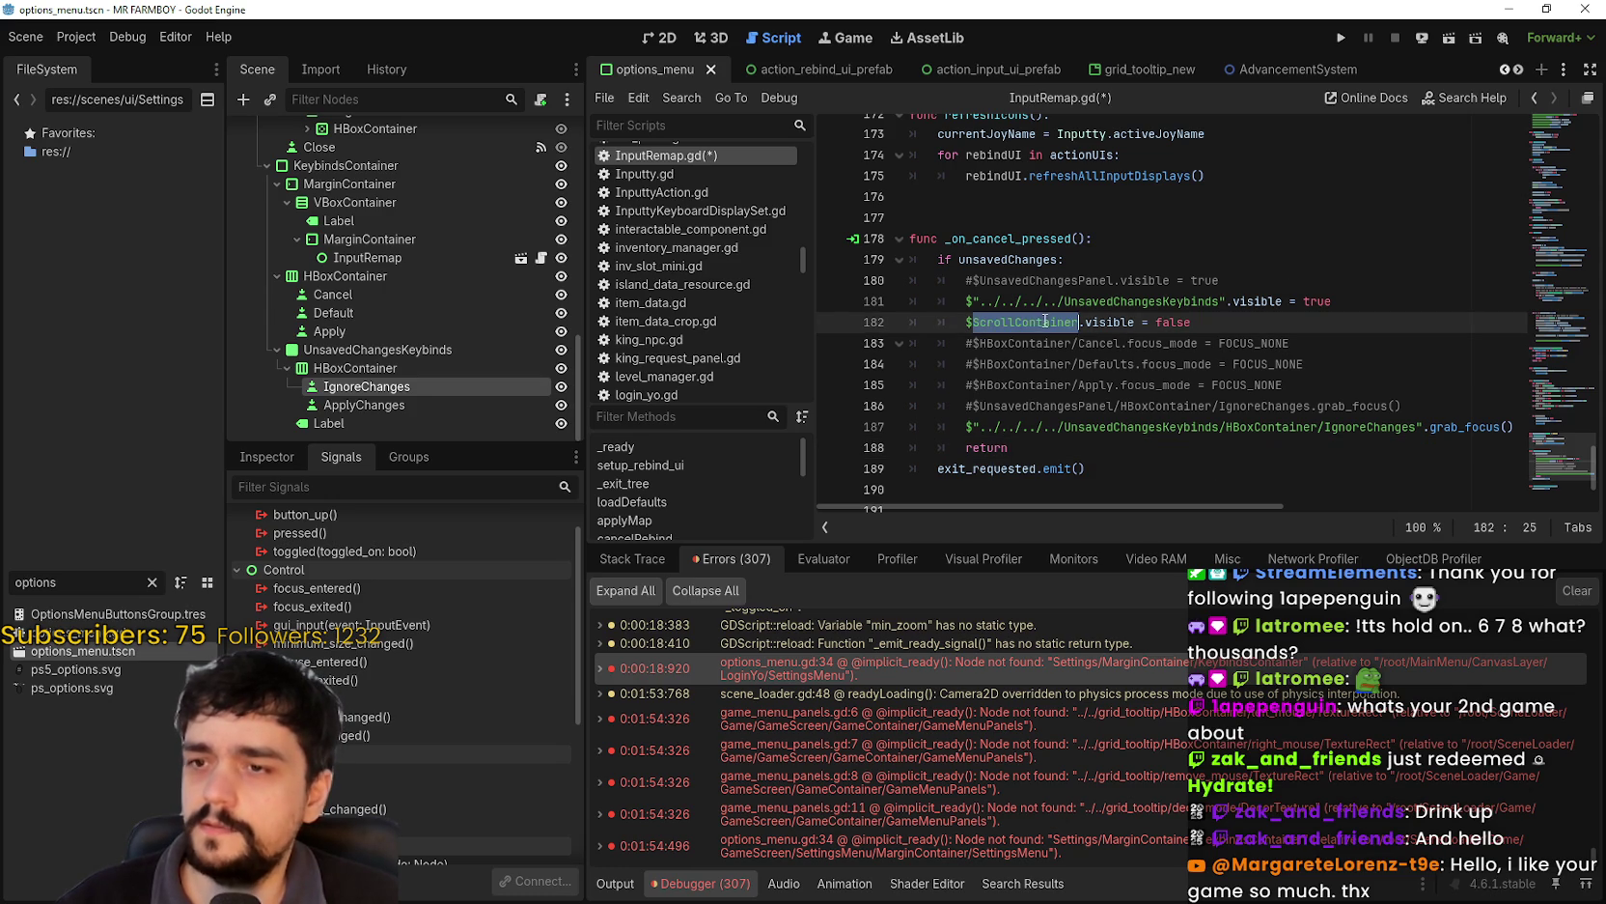
# - Scroll up to the setup code and inspect the ScrollContainer/GridContainer path on line 134
pyautogui.click(1242, 471)
pyautogui.click(1242, 446)
pyautogui.scroll(10, 1242, 446)
pyautogui.scroll(5, 1168, 397)
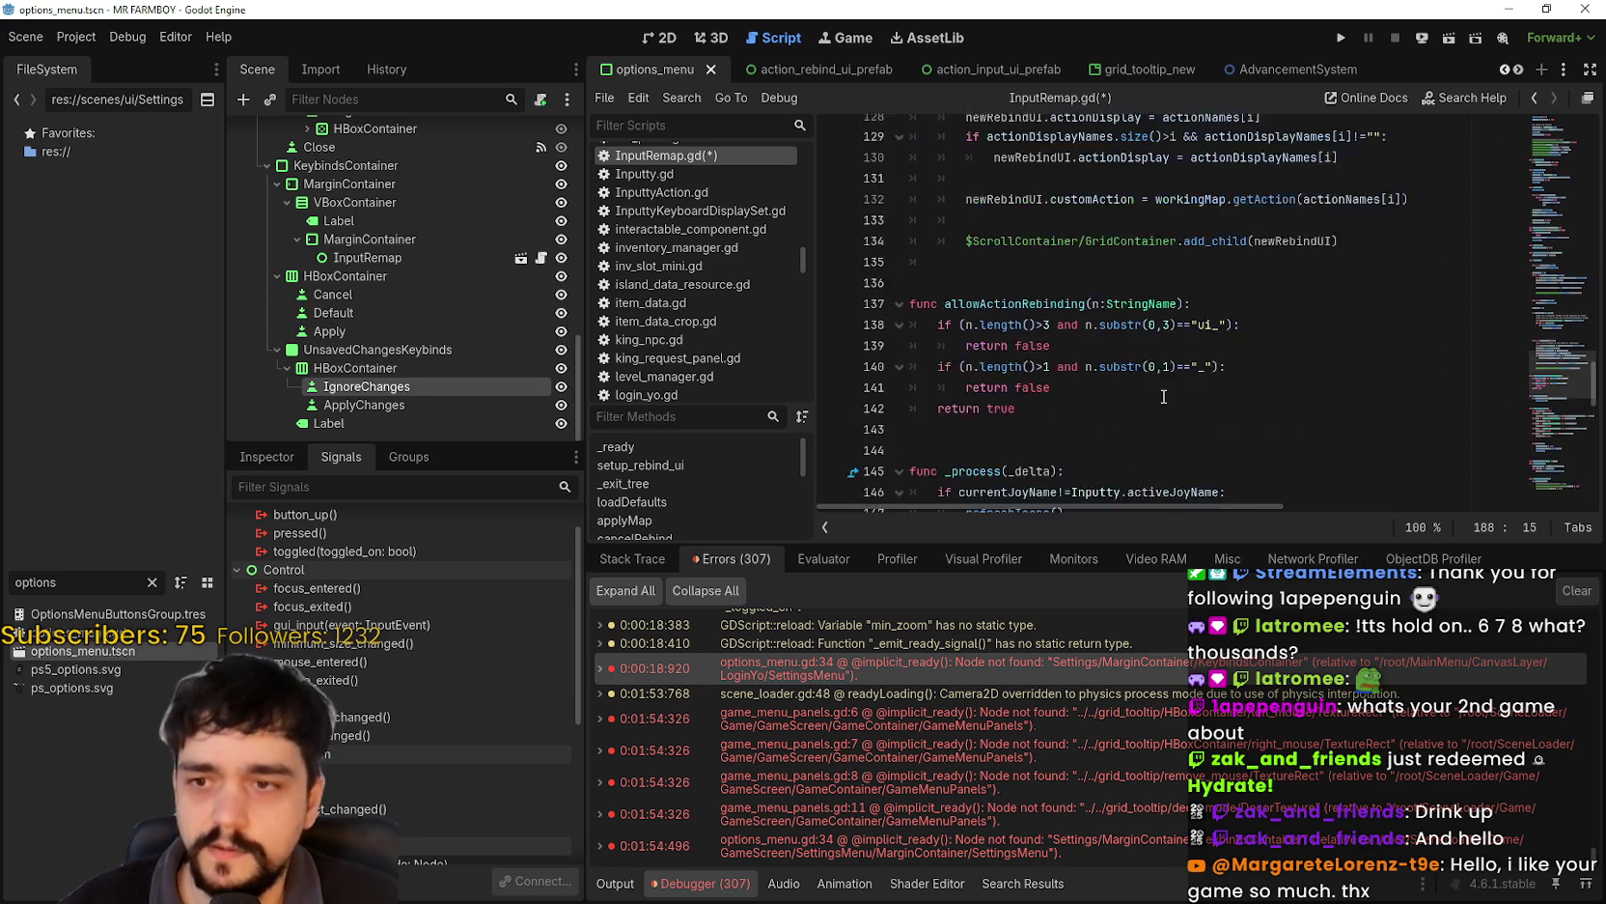
pyautogui.click(1057, 382)
pyautogui.doubleClick(1024, 364)
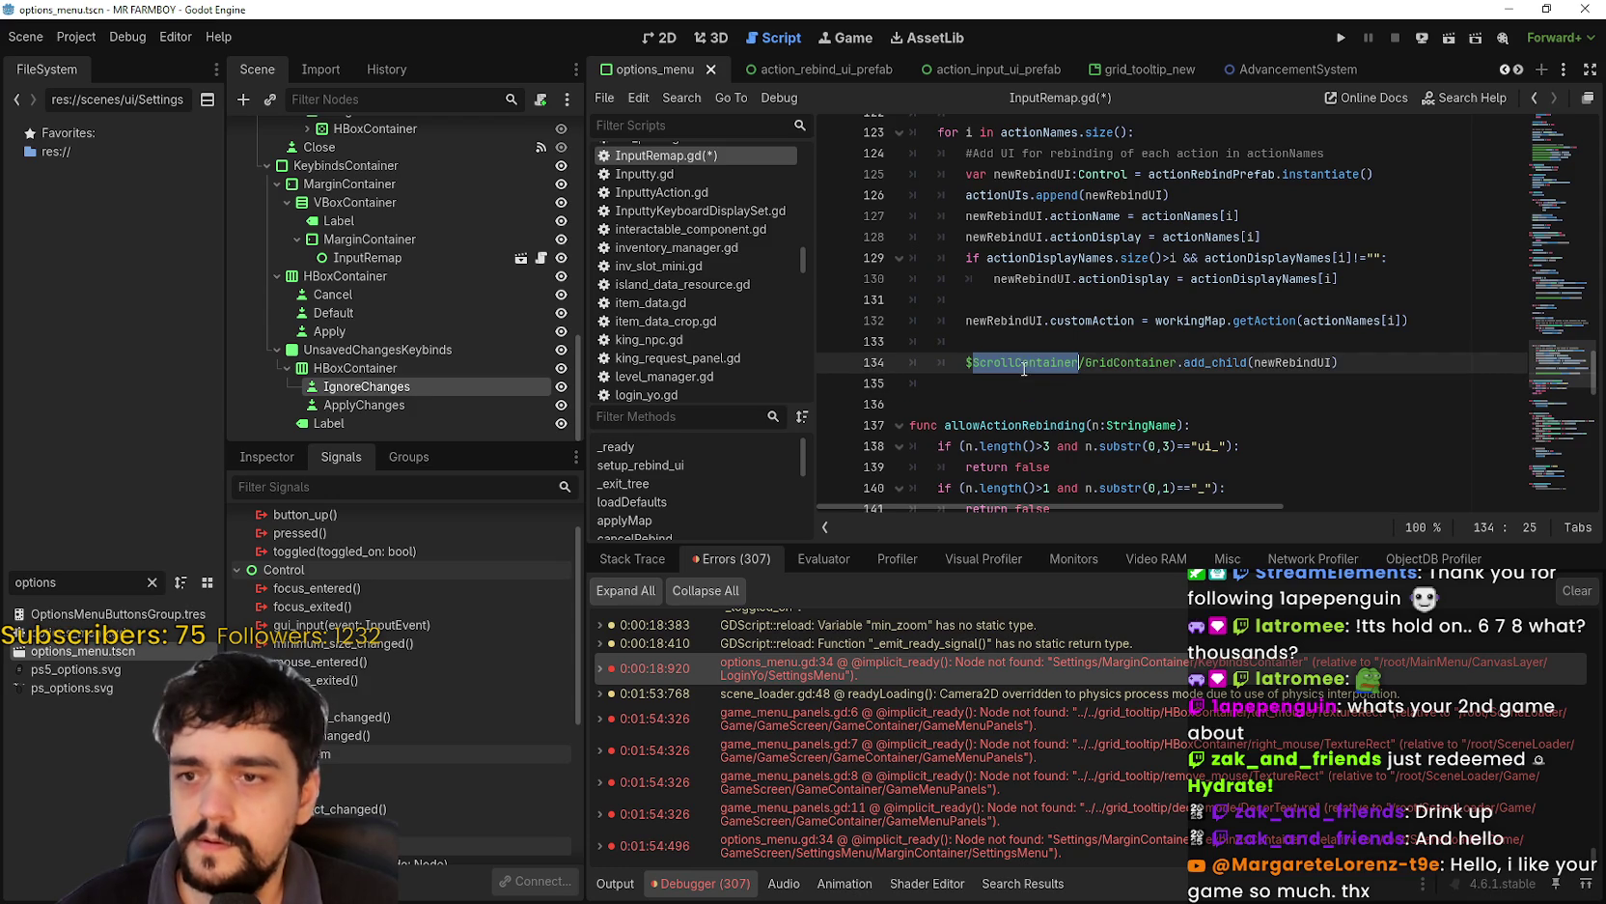
pyautogui.doubleClick(1122, 364)
pyautogui.doubleClick(1030, 364)
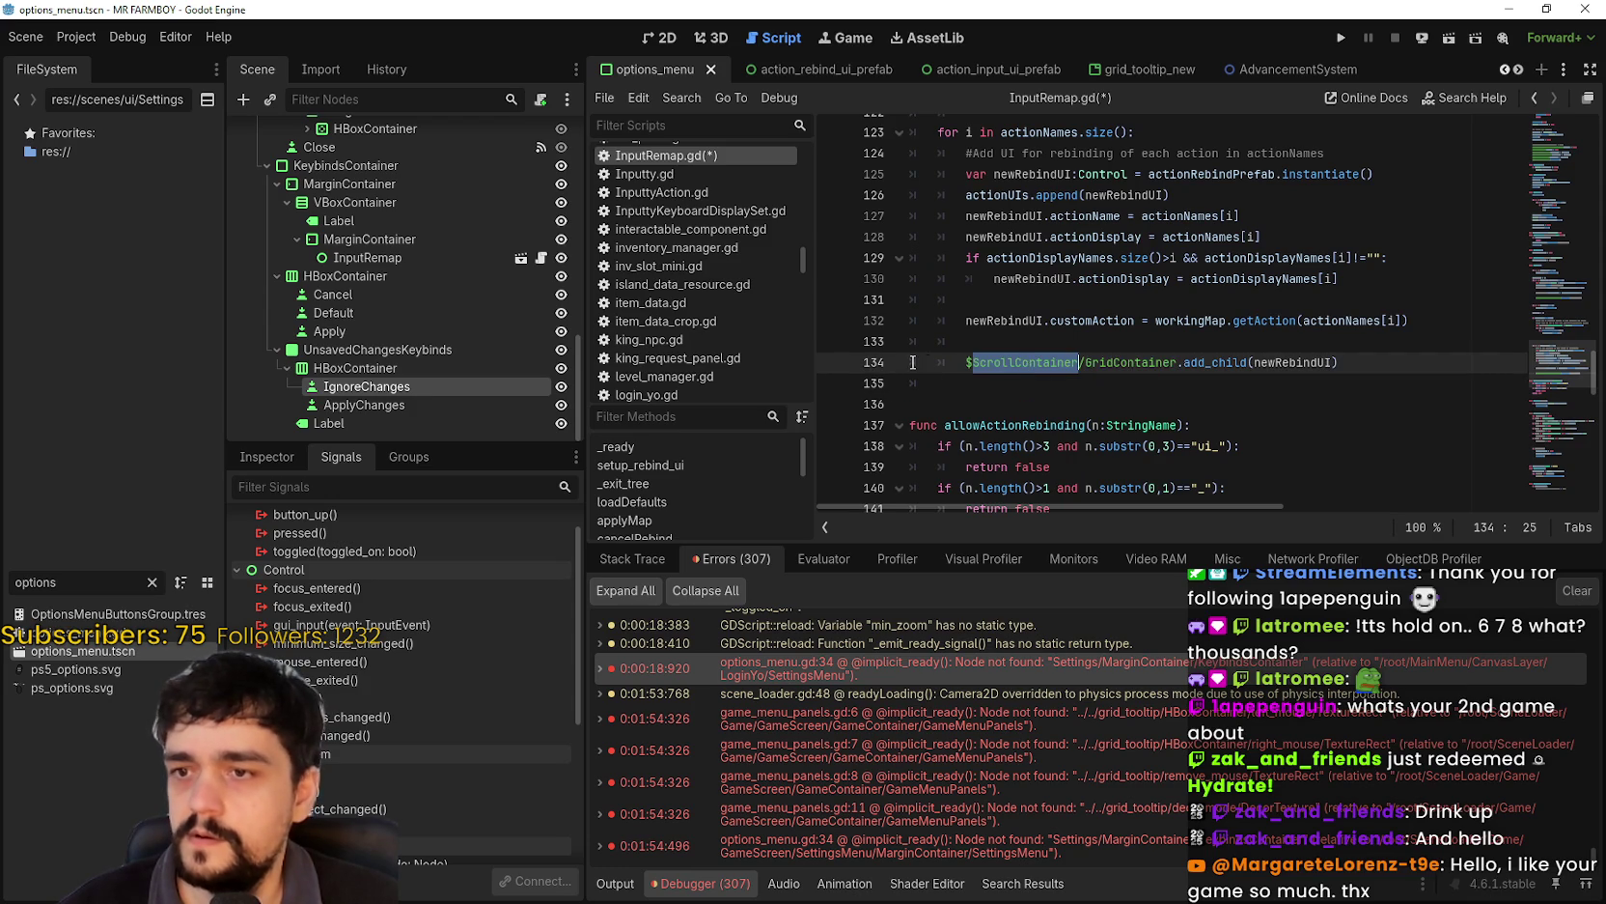
pyautogui.scroll(10, 950, 358)
pyautogui.scroll(-2, 950, 357)
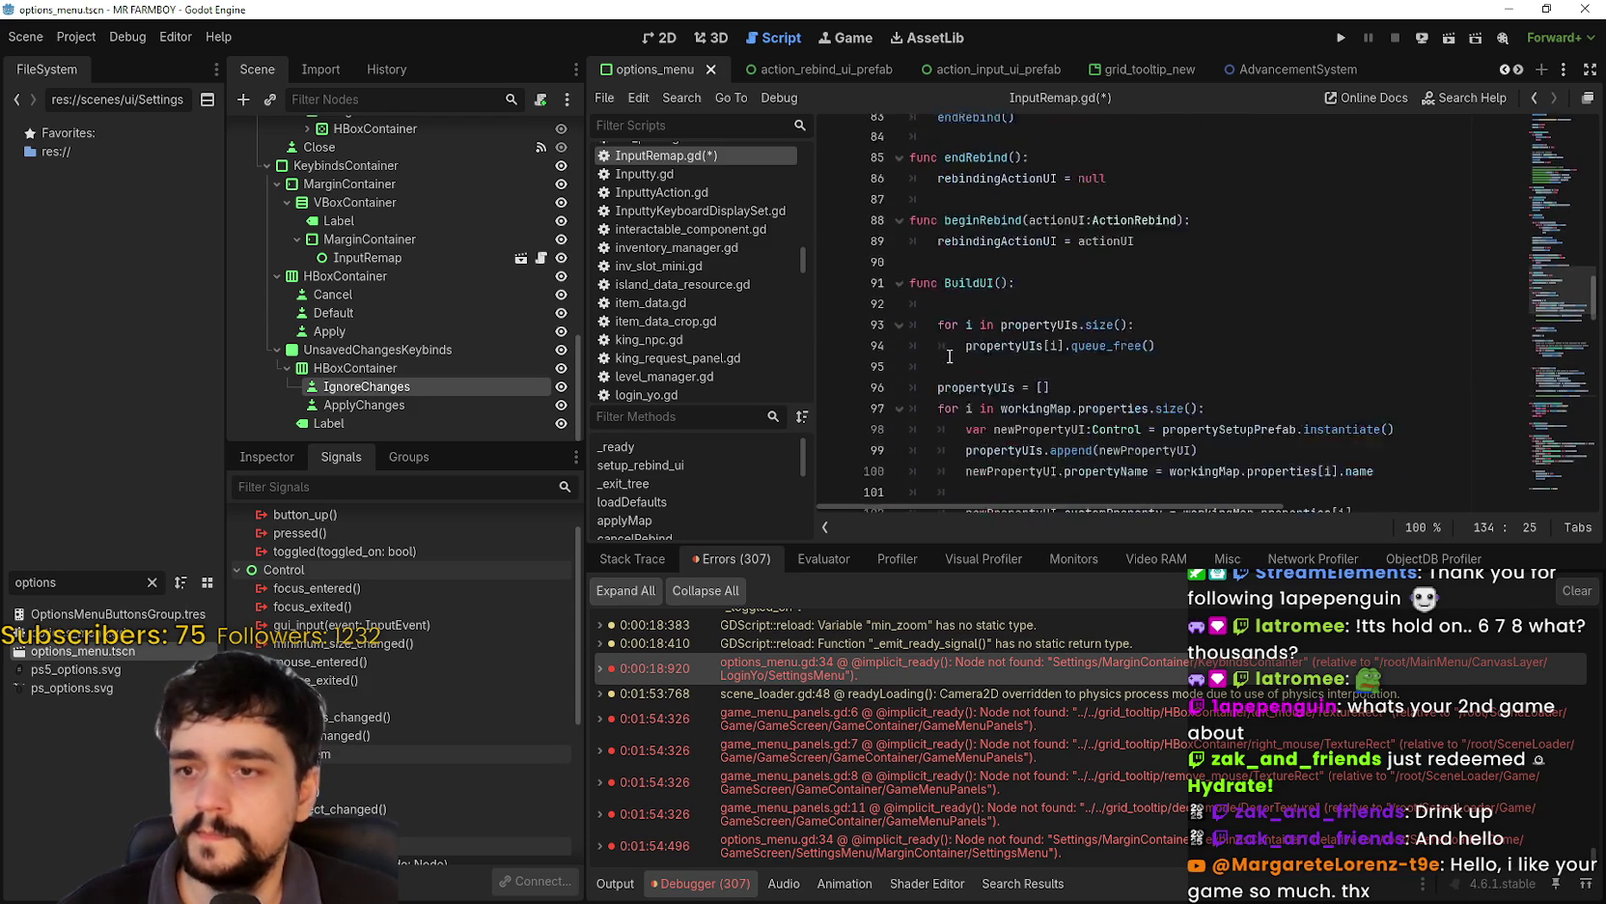
pyautogui.scroll(4, 950, 357)
pyautogui.scroll(12, 950, 358)
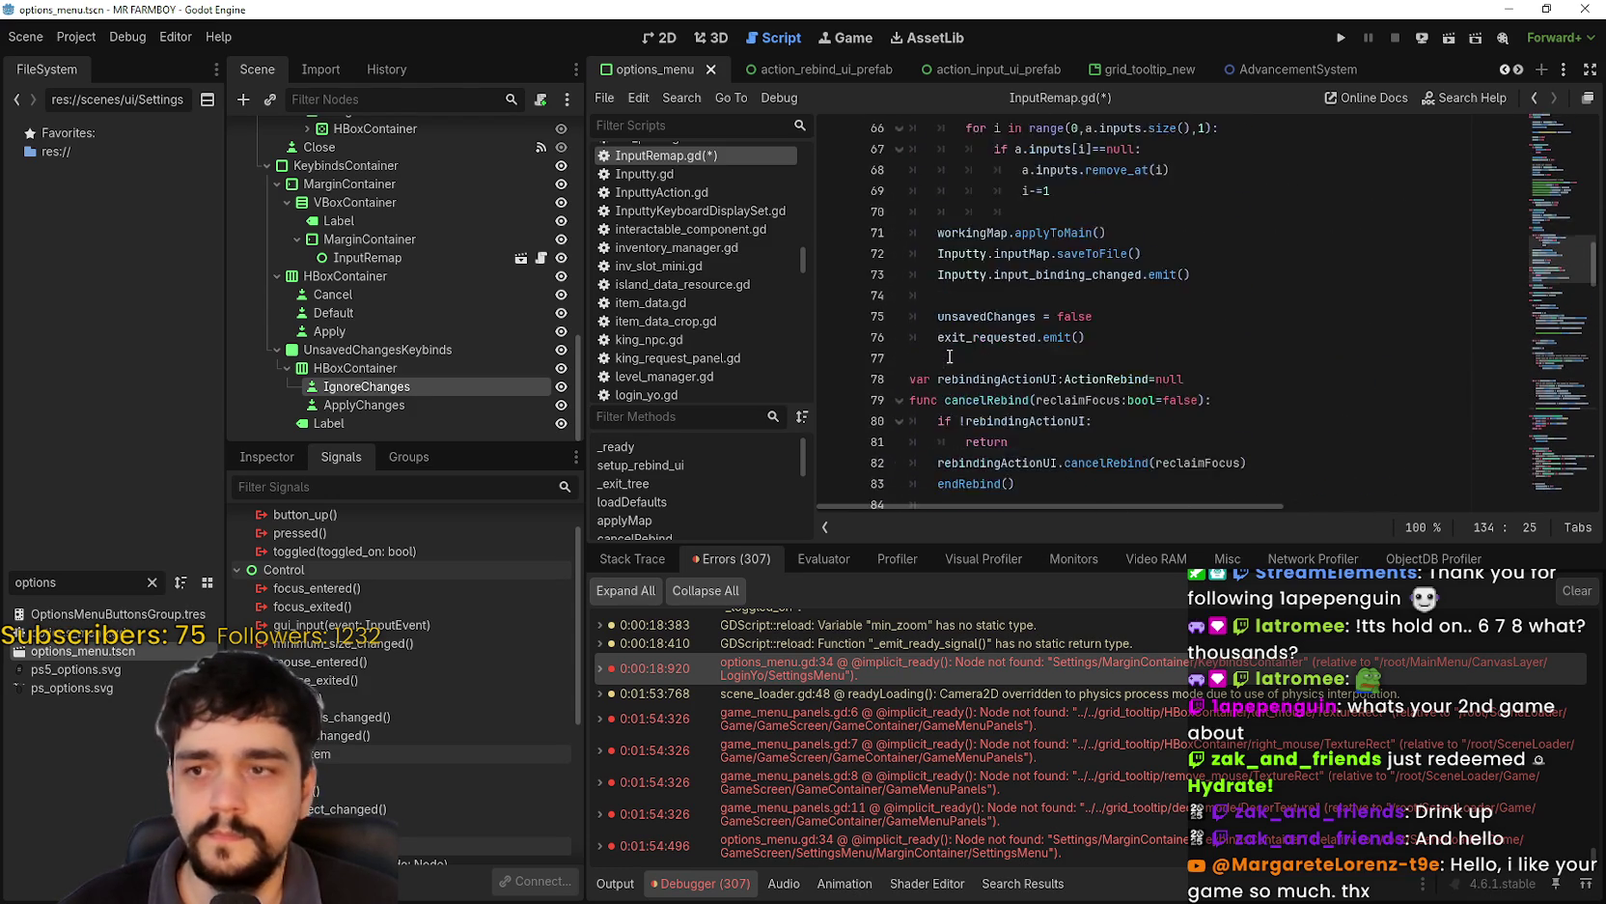
# - Comment out the Defaults, Apply and Cancel focus_mode = FOCUS_ALL lines with Ctrl+K
pyautogui.click(960, 390)
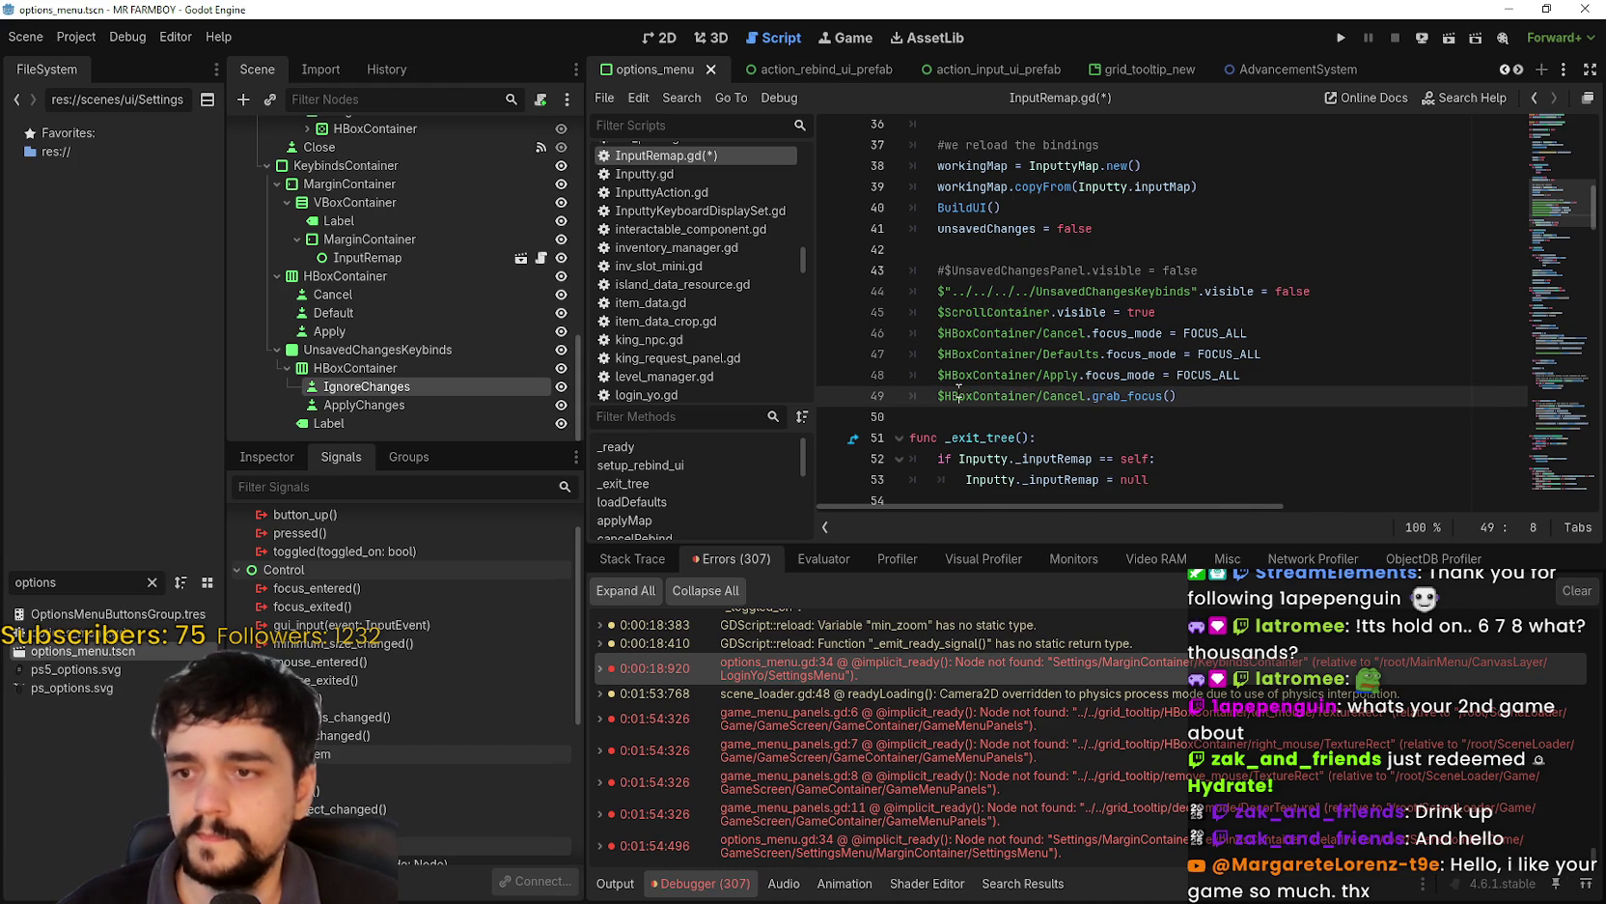
pyautogui.click(1203, 408)
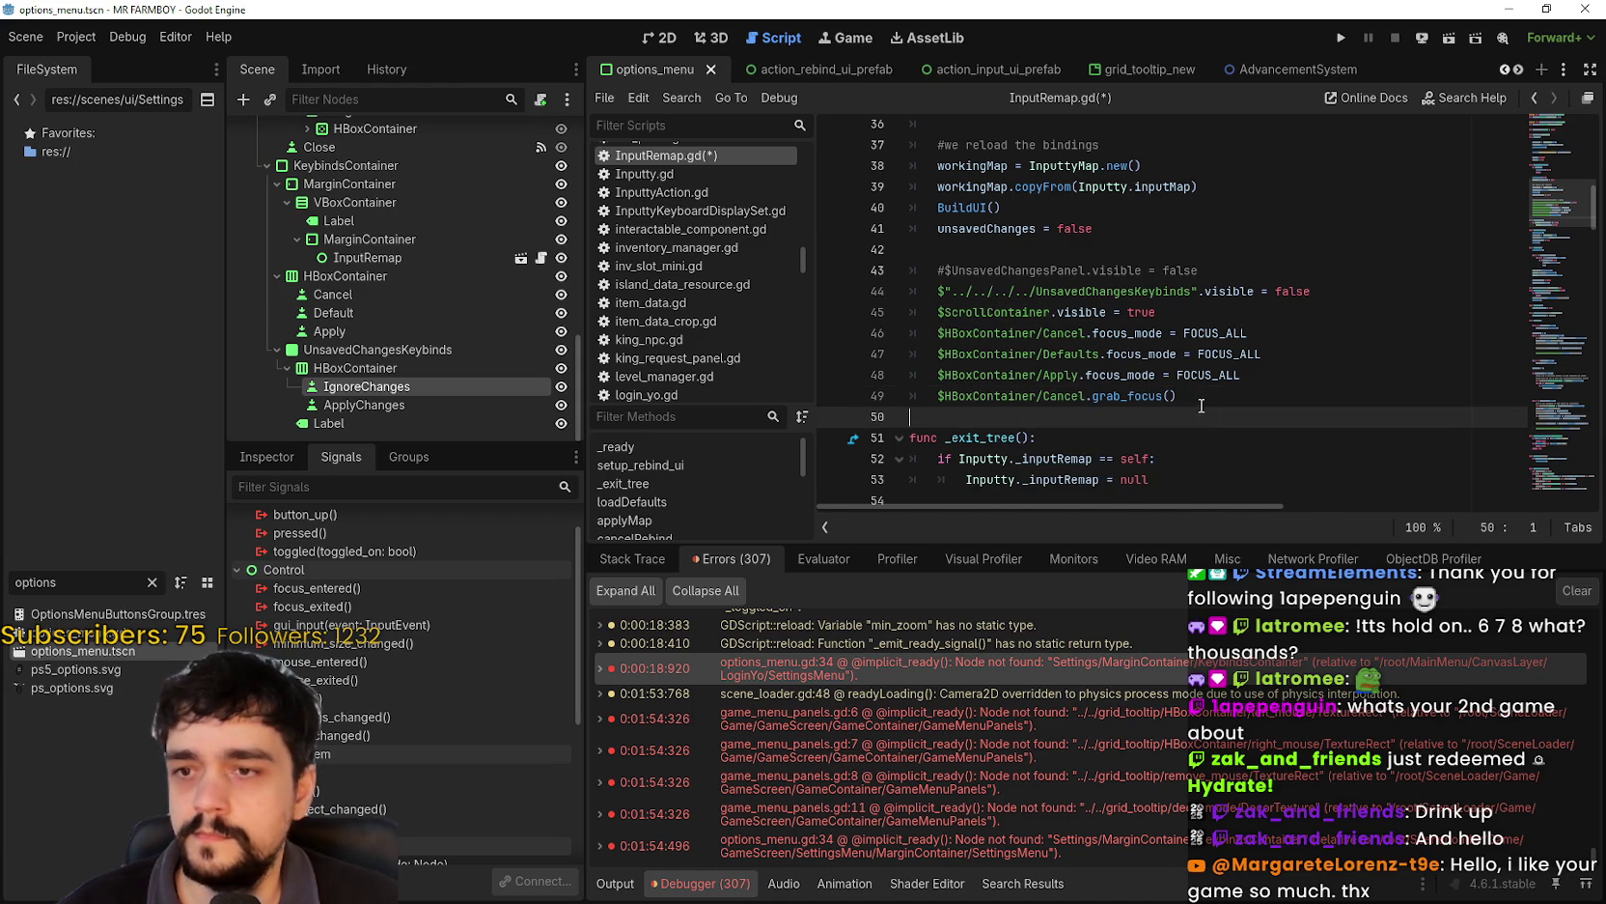
pyautogui.click(940, 374)
pyautogui.hotkey('ctrl', 'k')
pyautogui.click(939, 353)
pyautogui.hotkey('ctrl', 'k')
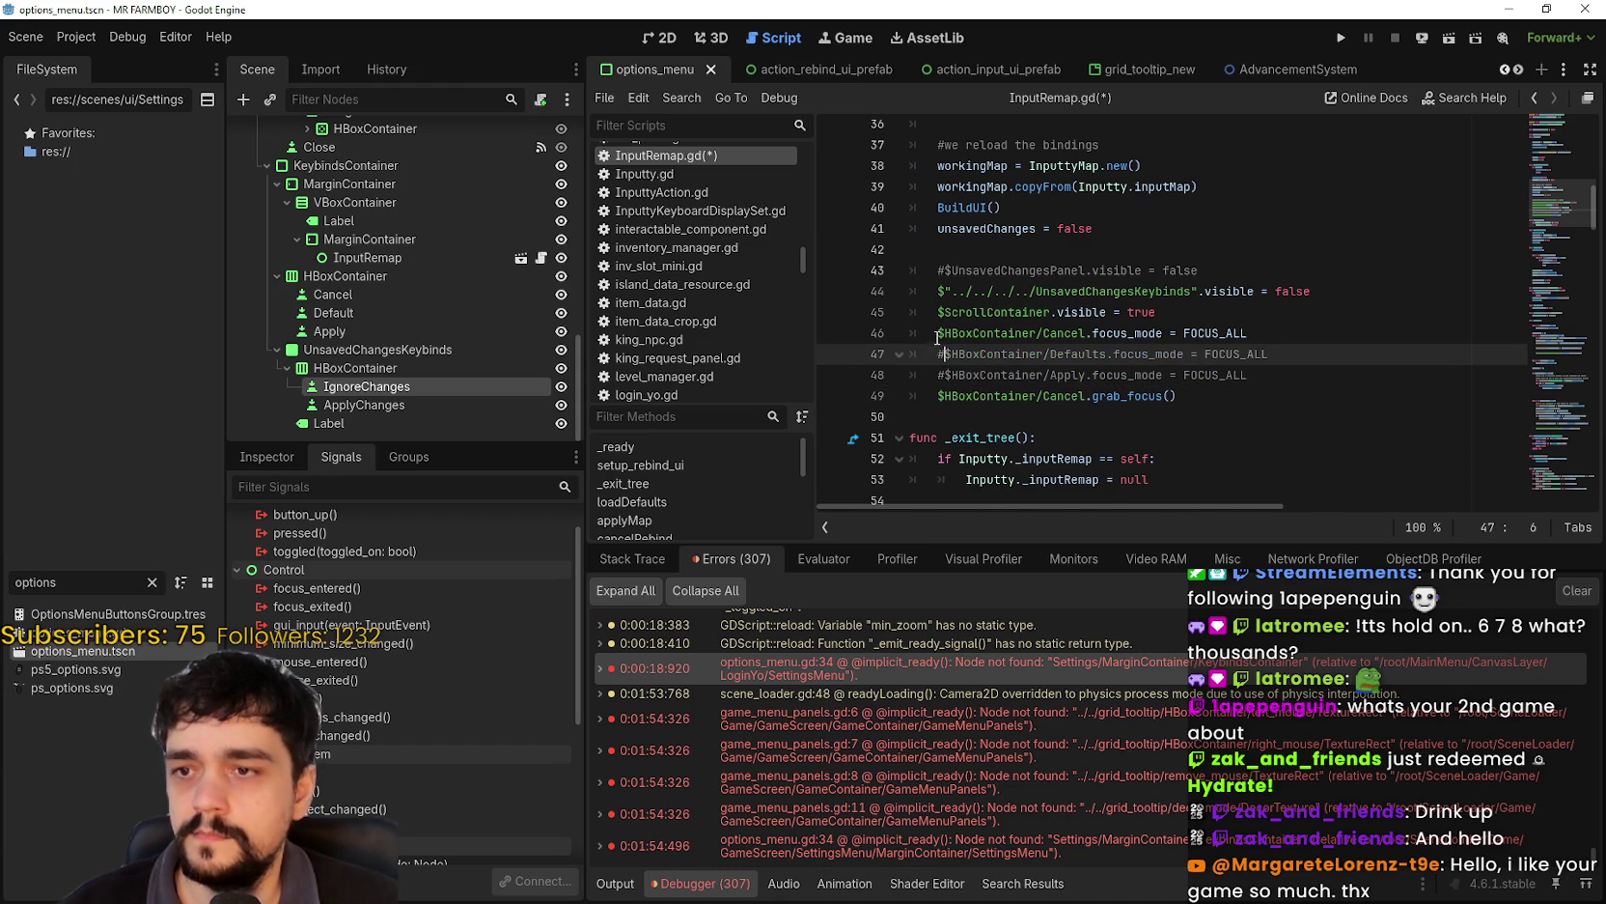
pyautogui.click(932, 333)
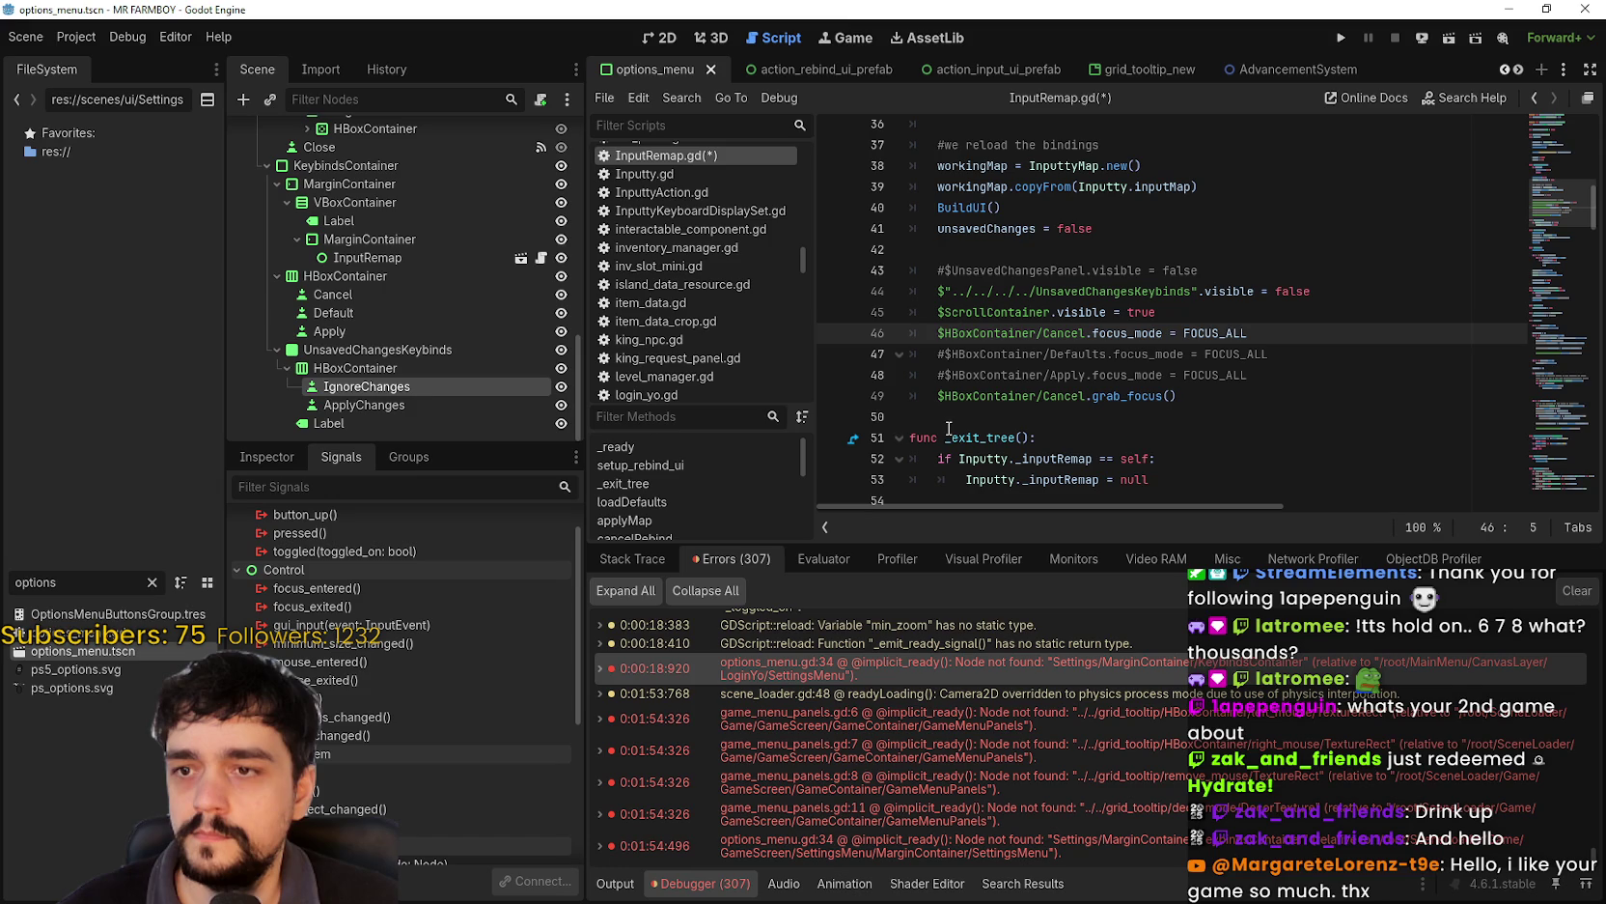
pyautogui.hotkey('ctrl', 'k')
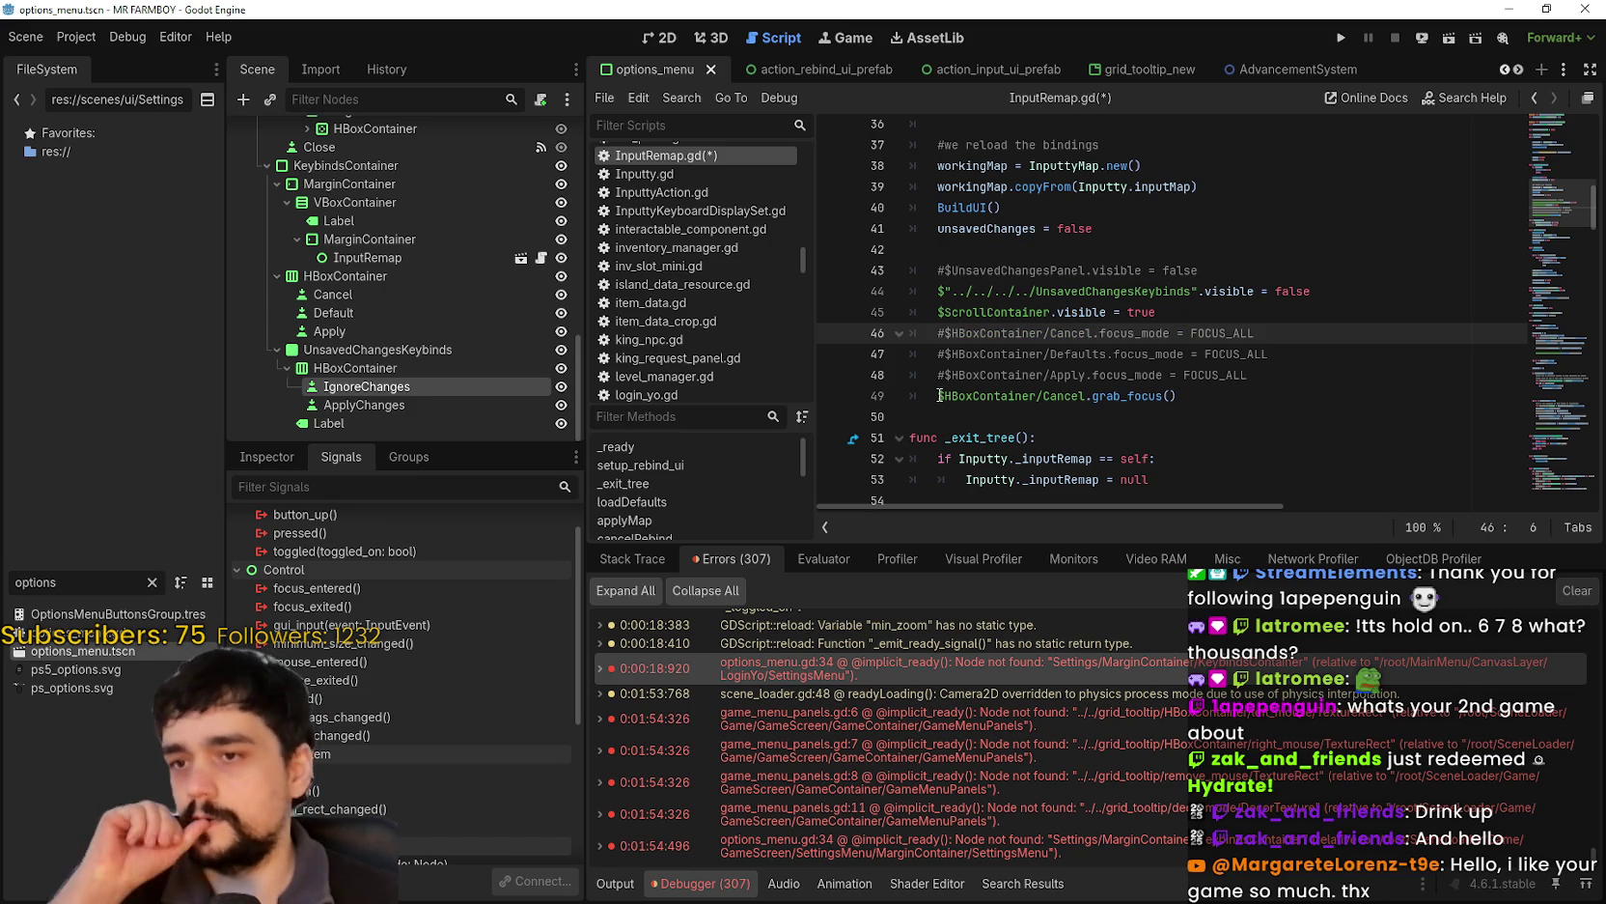
# - Review the commented focus_mode lines and the remaining Cancel grab_focus statement on line 49
pyautogui.scroll(1, 939, 395)
pyautogui.scroll(5, 940, 395)
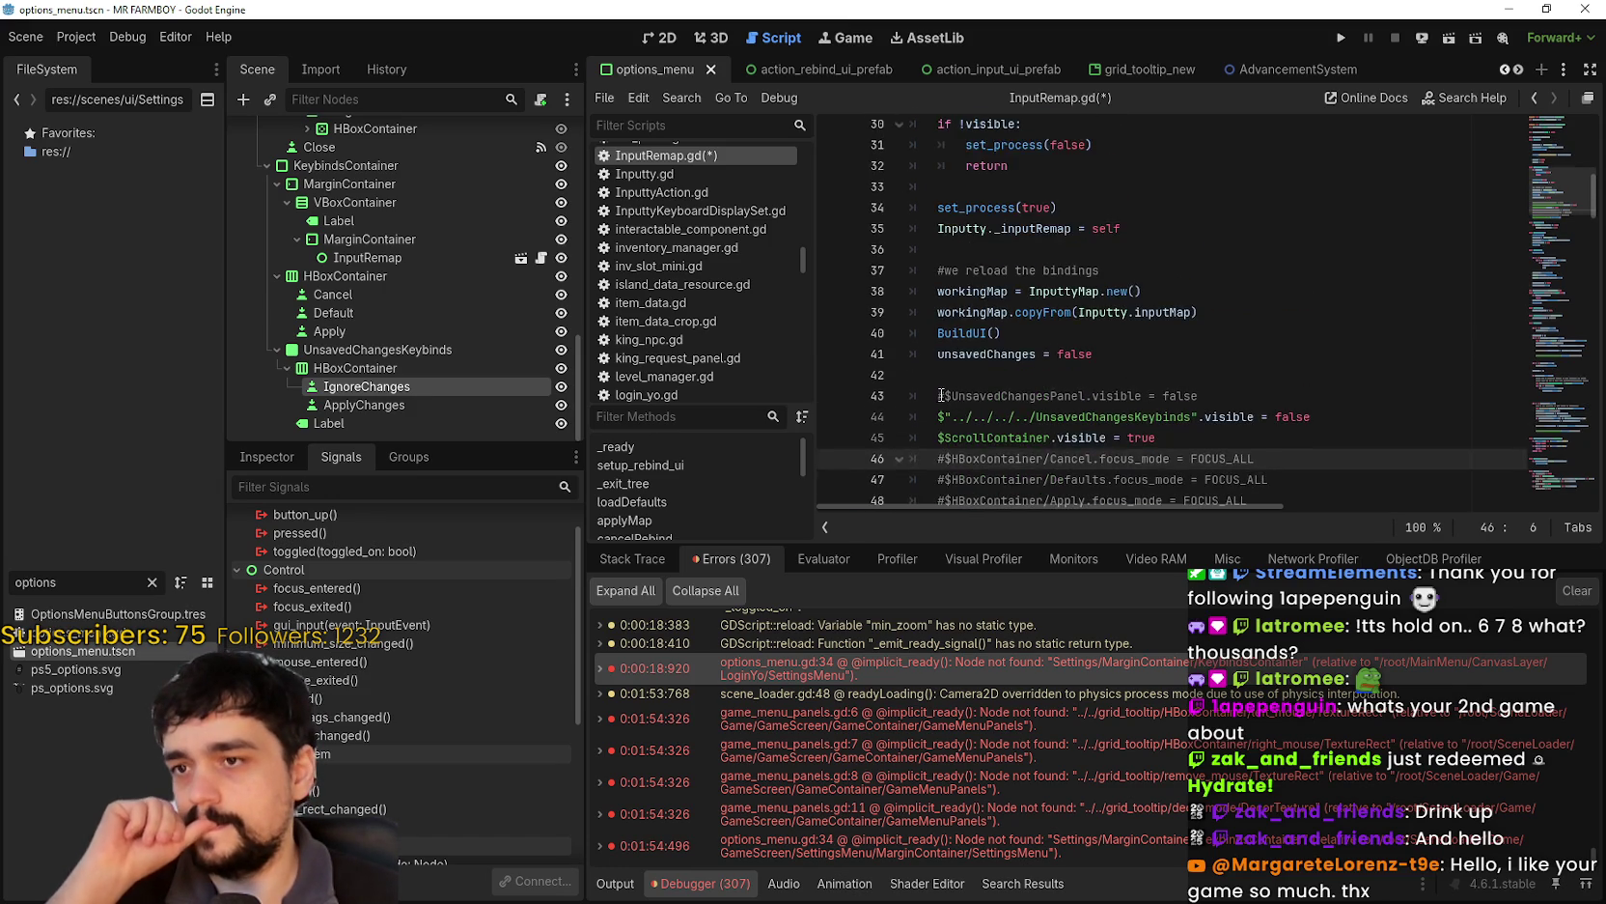
pyautogui.scroll(-5, 1056, 351)
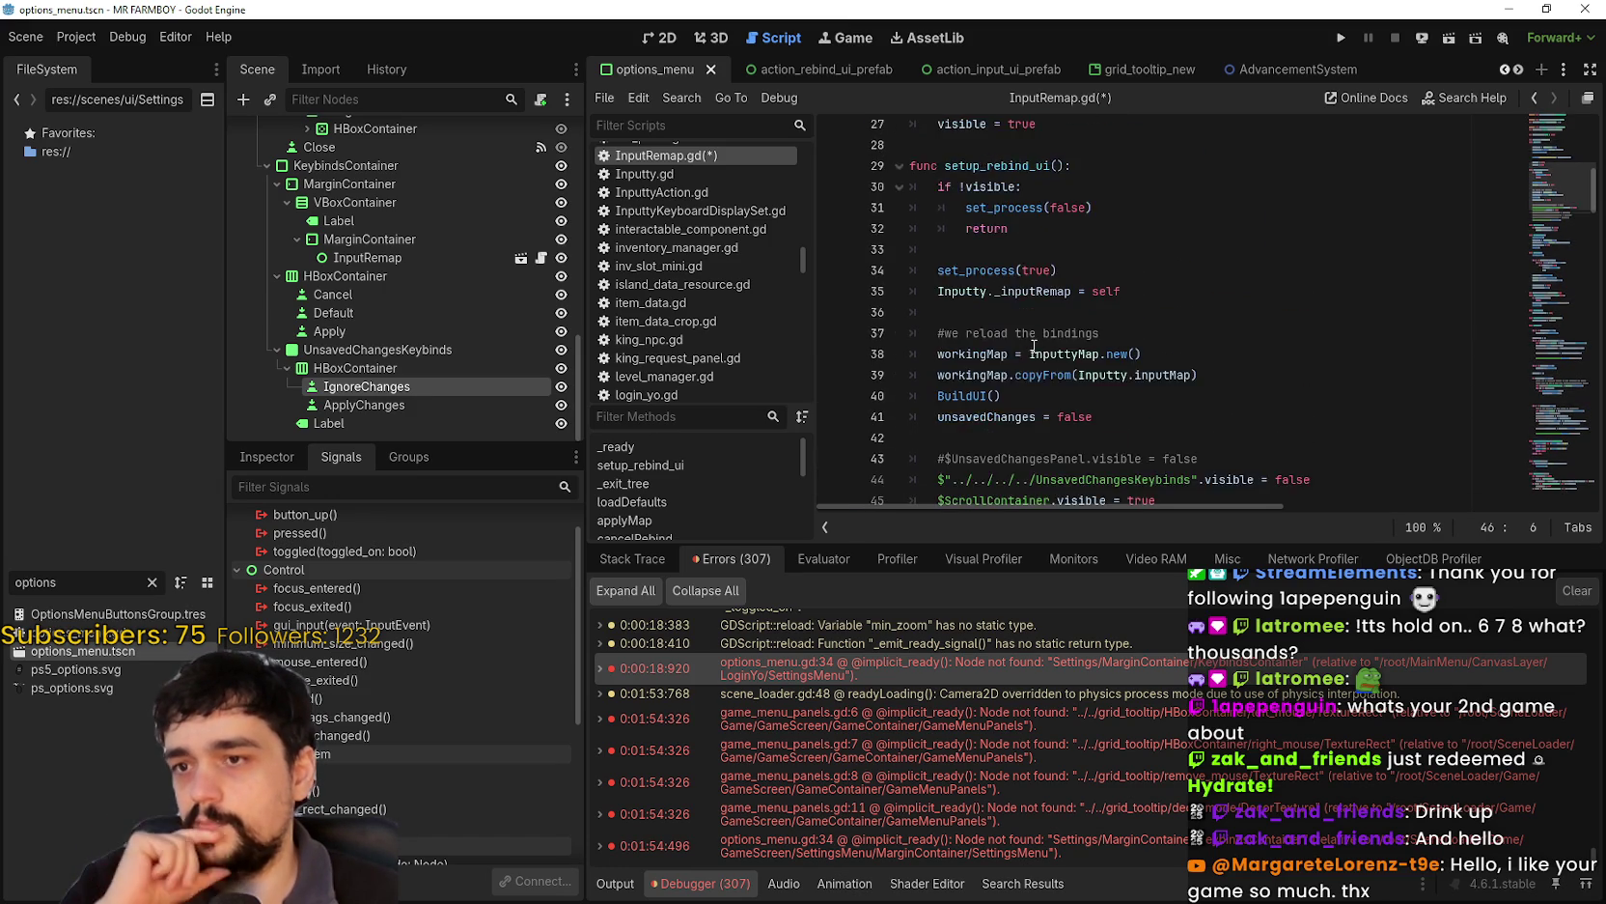
pyautogui.scroll(4, 1026, 348)
pyautogui.scroll(-5, 1025, 347)
pyautogui.click(1244, 396)
pyautogui.moveTo(1177, 396); pyautogui.dragTo(936, 396)
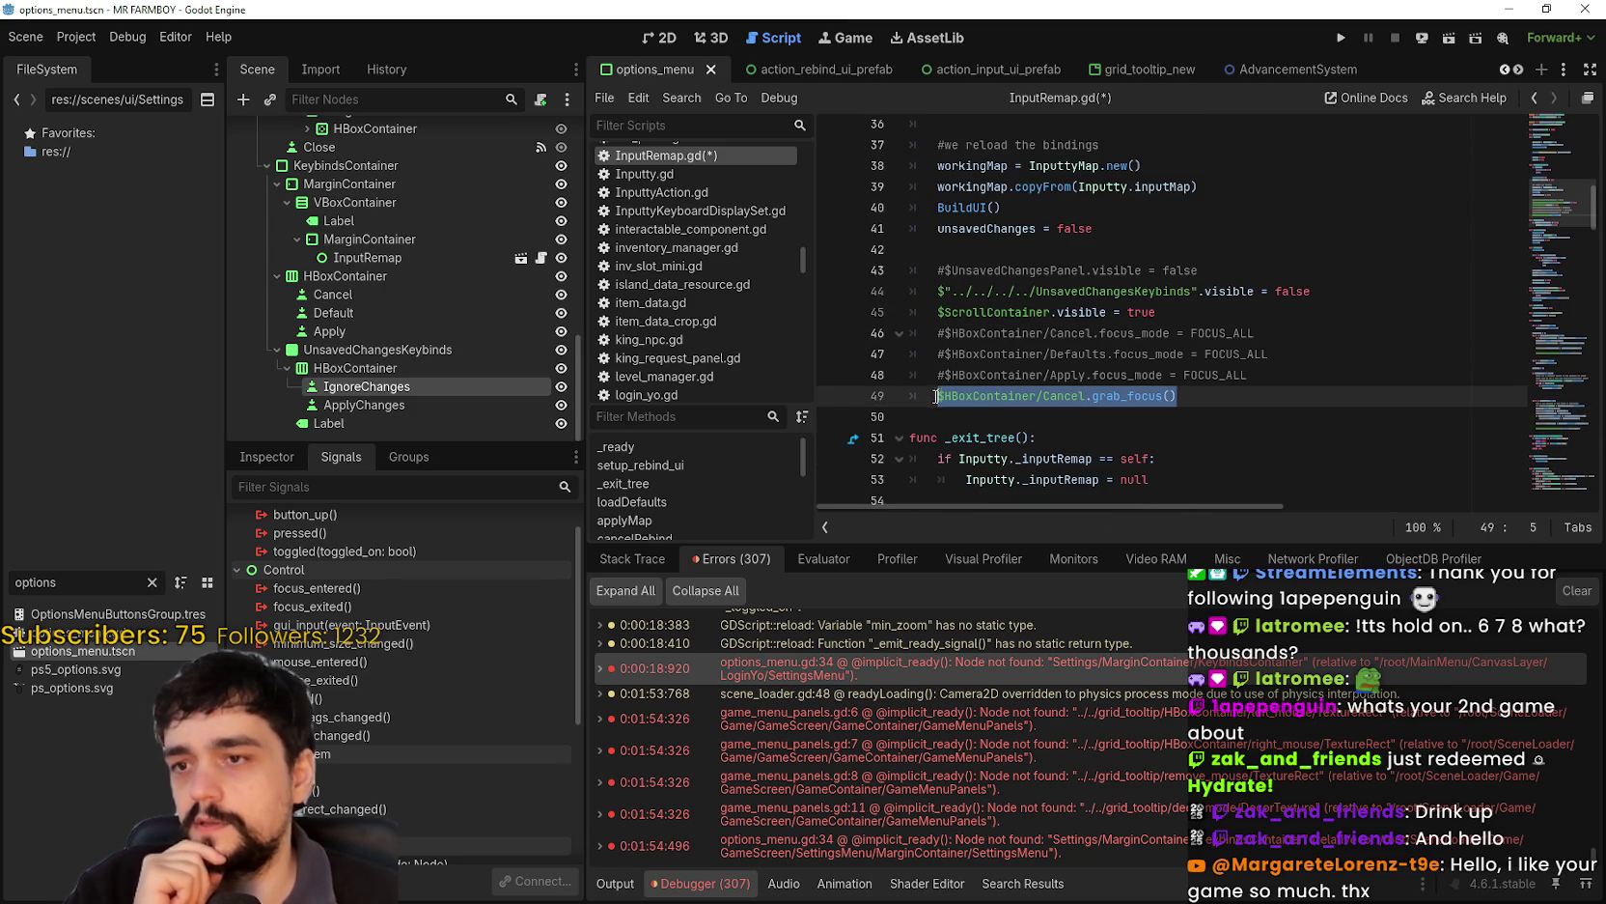
pyautogui.scroll(7, 1101, 417)
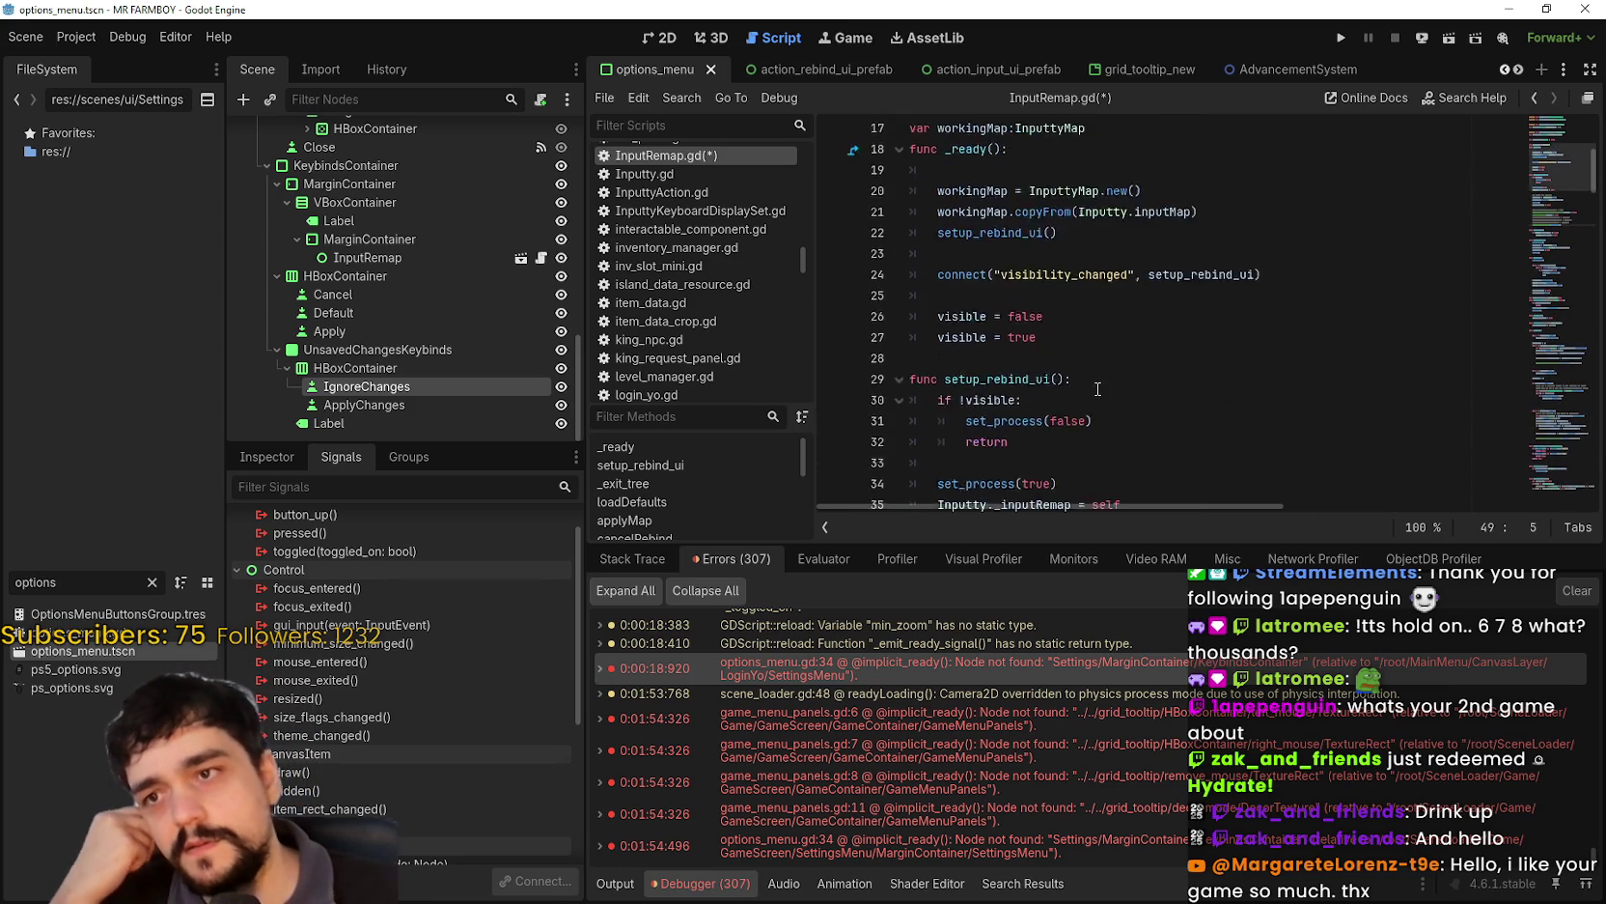
pyautogui.scroll(5, 1097, 376)
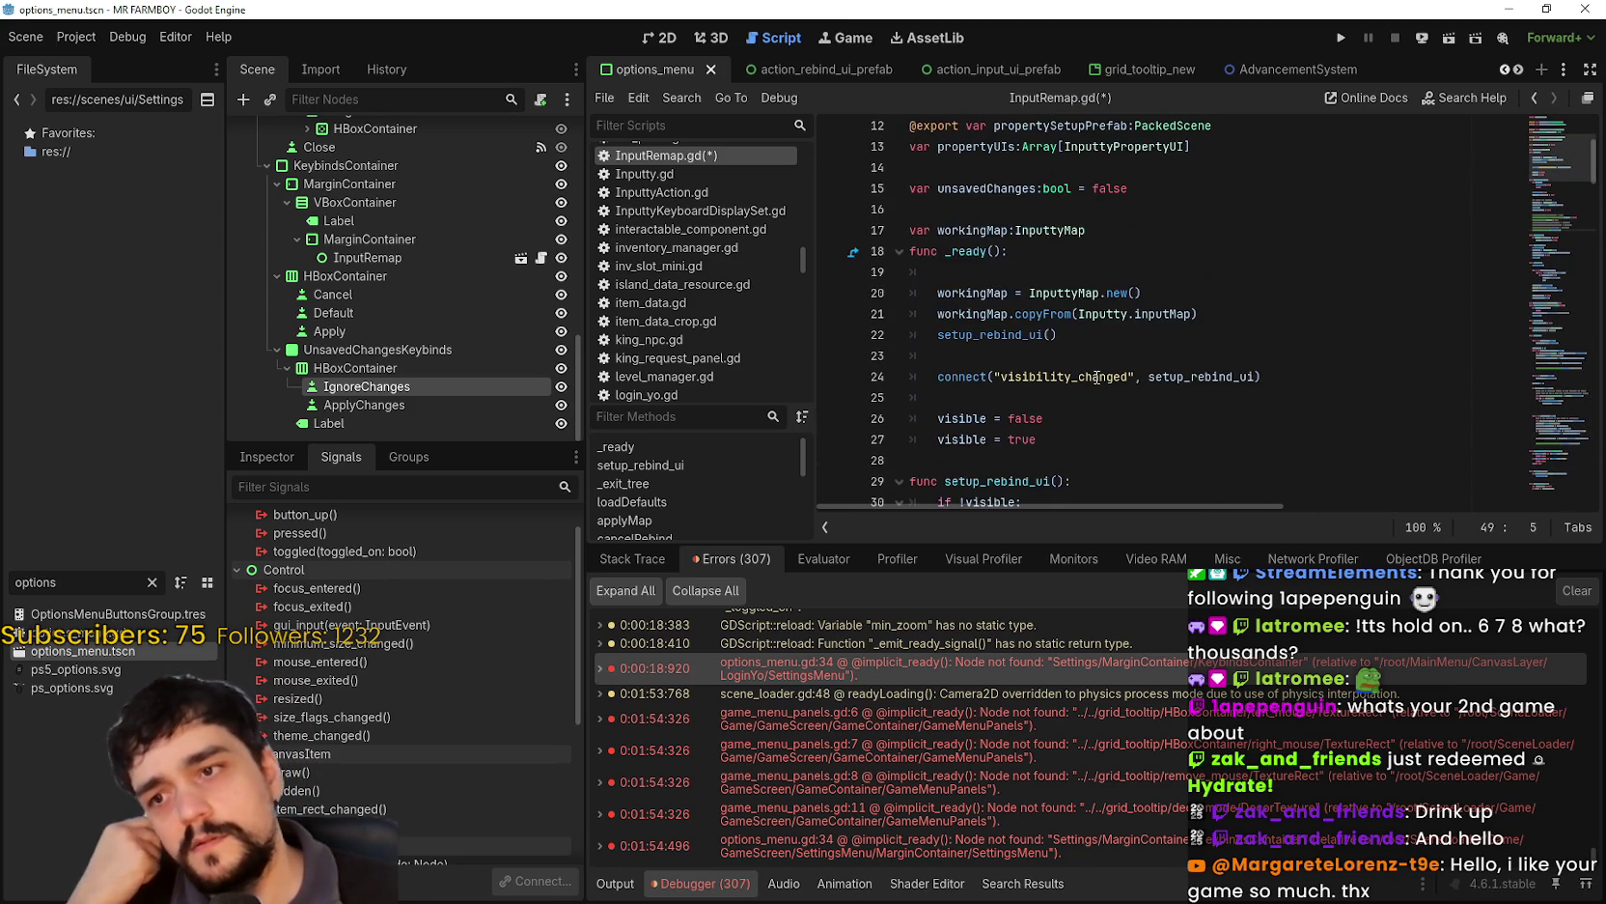
pyautogui.scroll(-12, 1096, 377)
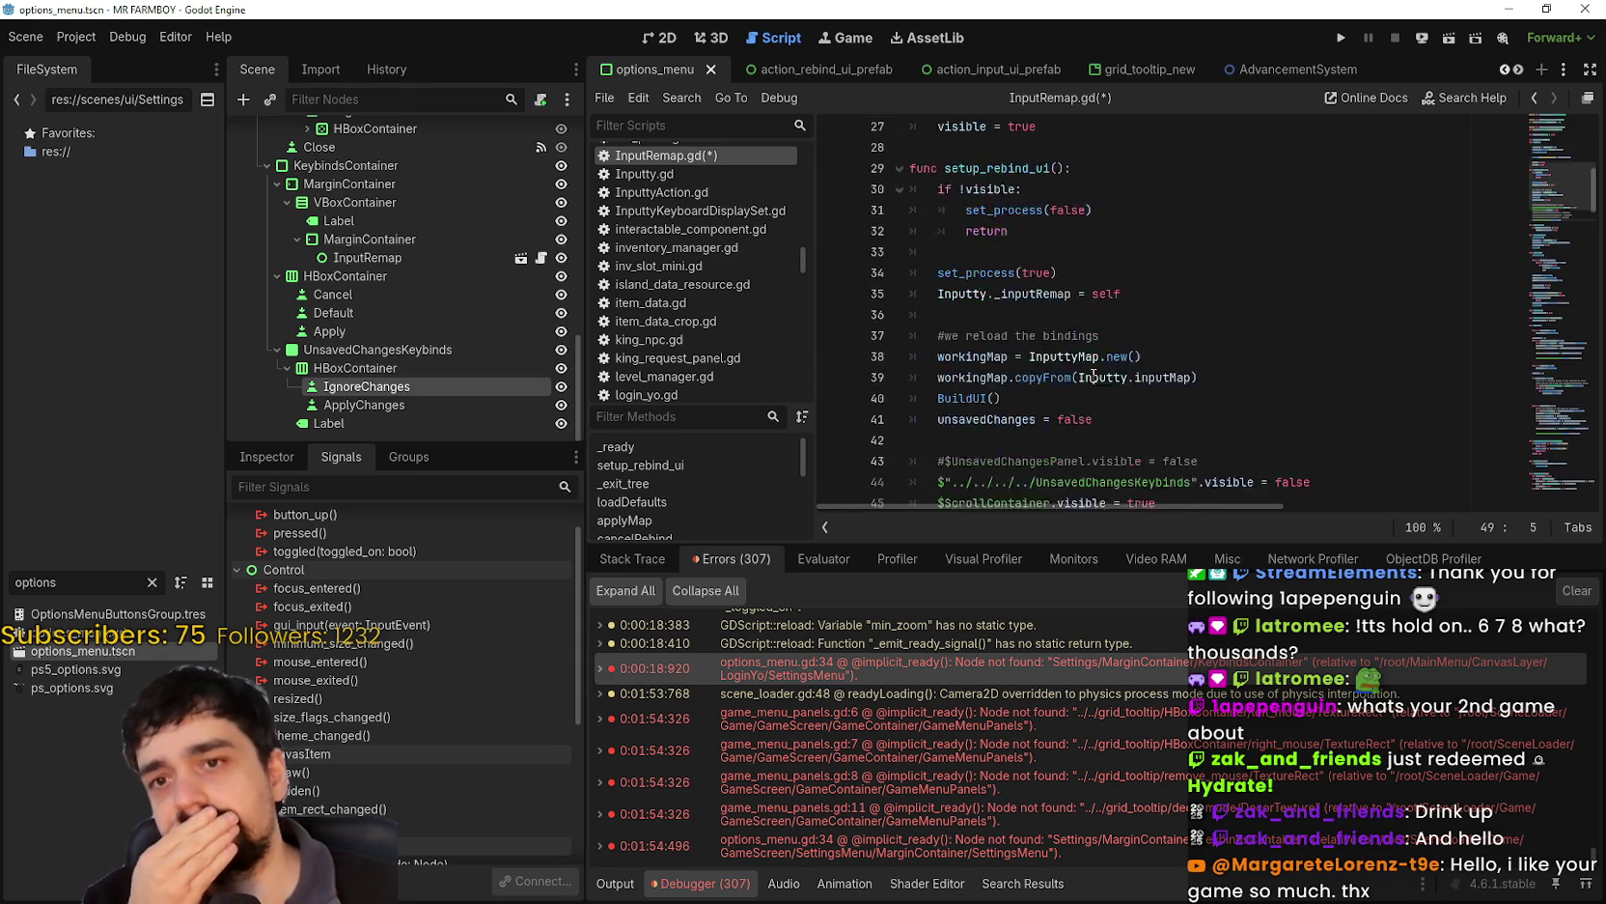
pyautogui.moveTo(1297, 365)
pyautogui.mouseDown()
pyautogui.moveTo(912, 338)
pyautogui.moveTo(888, 310)
pyautogui.mouseUp()
pyautogui.click(1238, 393)
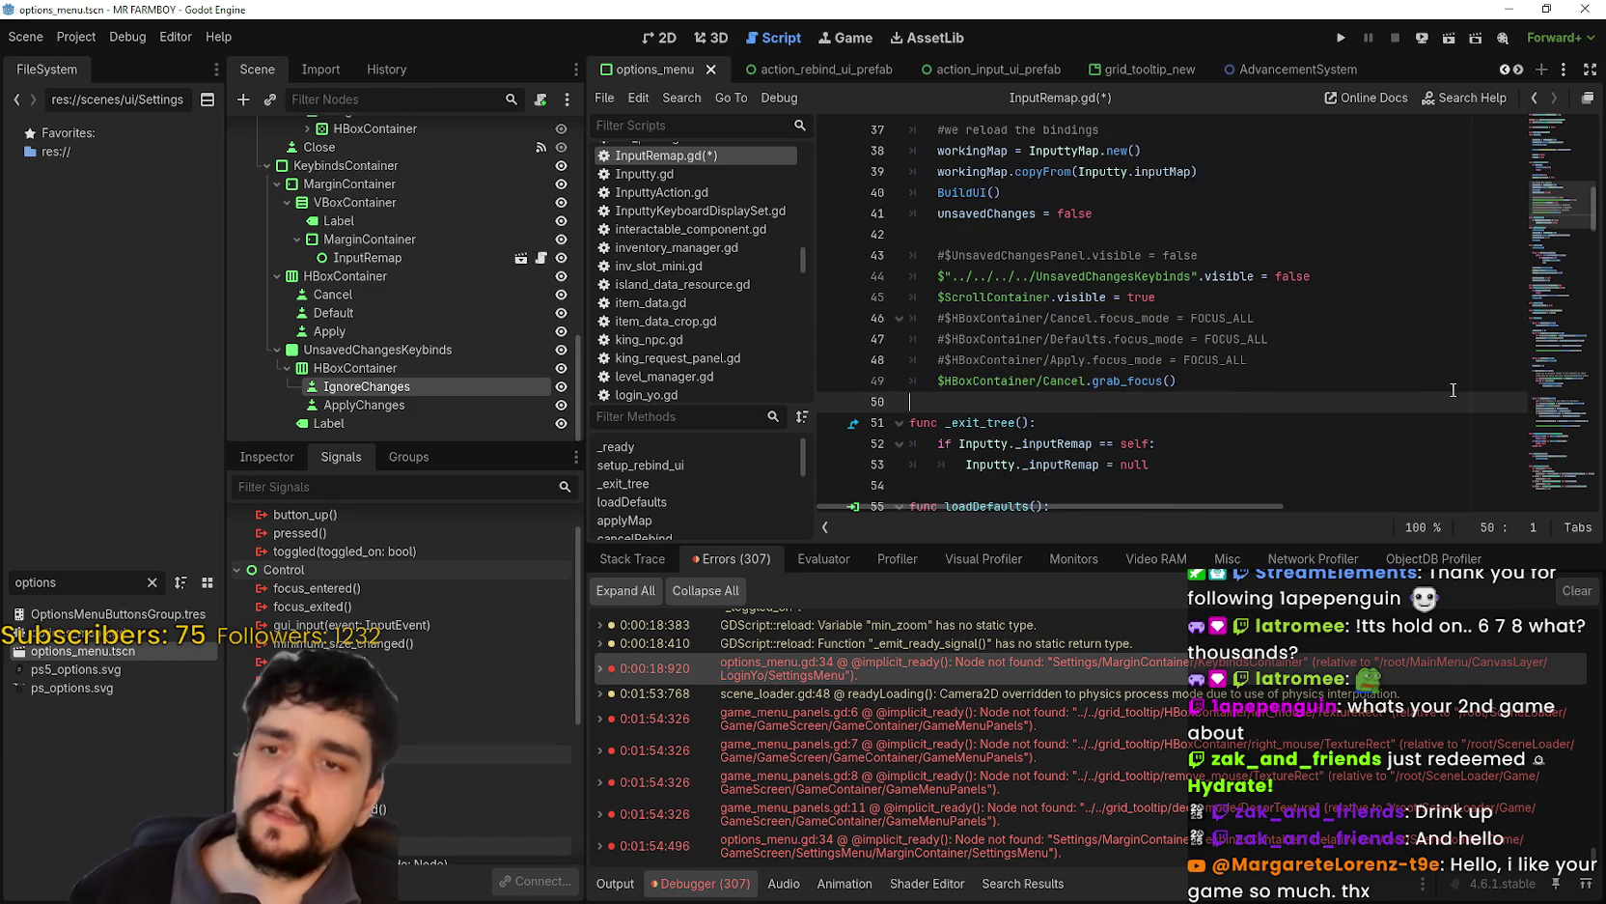
pyautogui.moveTo(1548, 200)
pyautogui.mouseDown()
pyautogui.moveTo(1515, 402)
pyautogui.moveTo(1525, 463)
pyautogui.mouseUp()
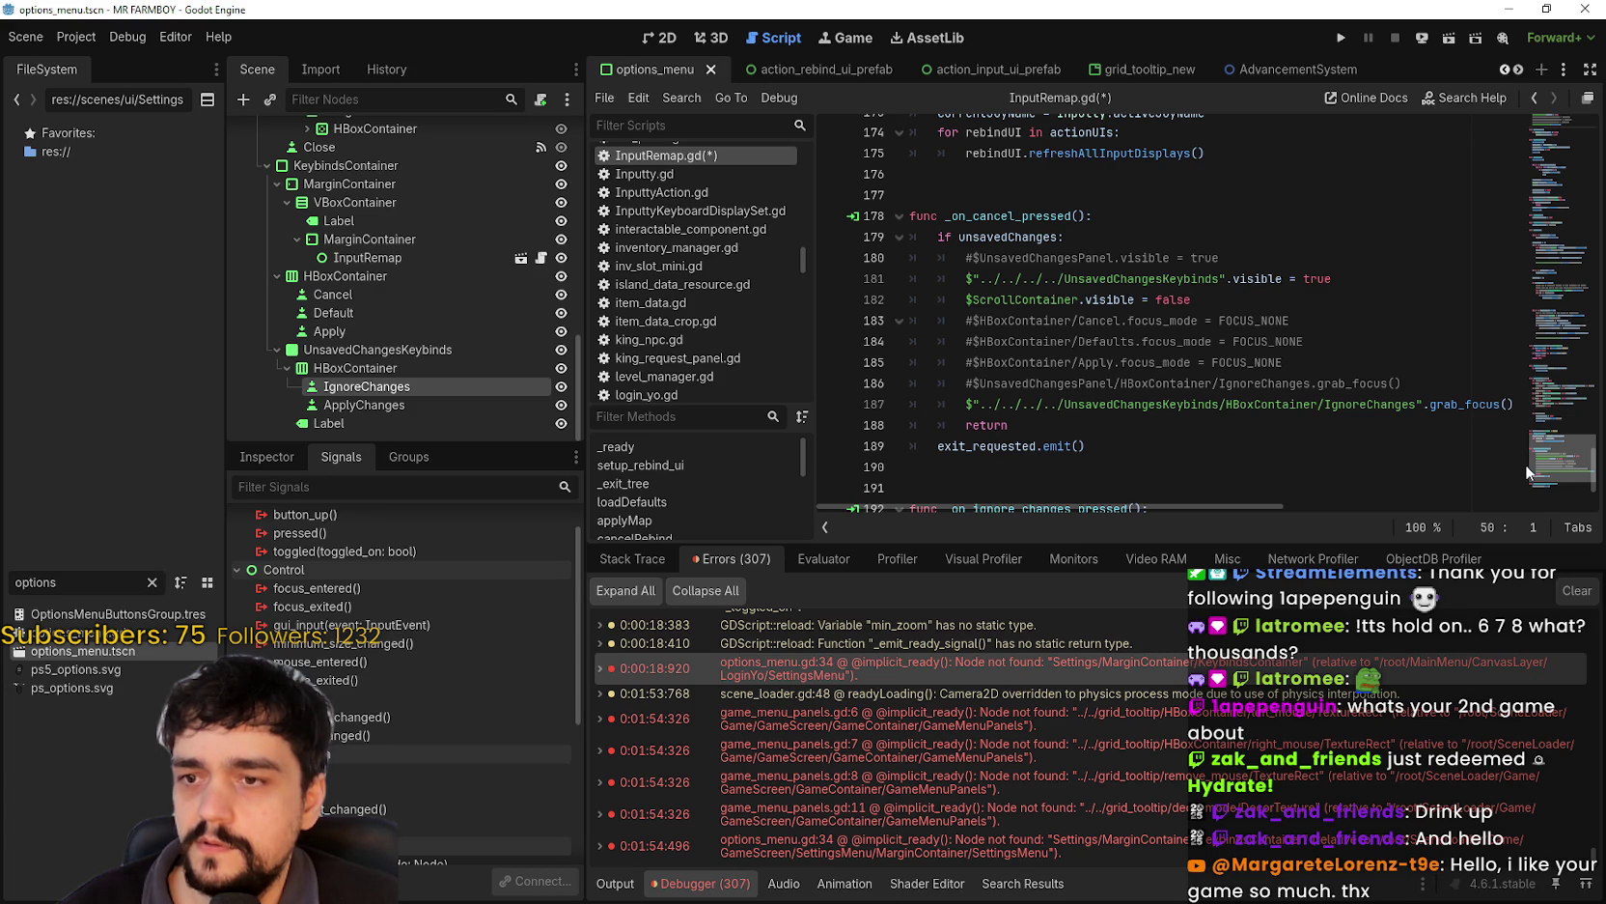
pyautogui.moveTo(1526, 465)
pyautogui.mouseDown()
pyautogui.moveTo(1530, 486)
pyautogui.moveTo(1516, 196)
pyautogui.mouseUp()
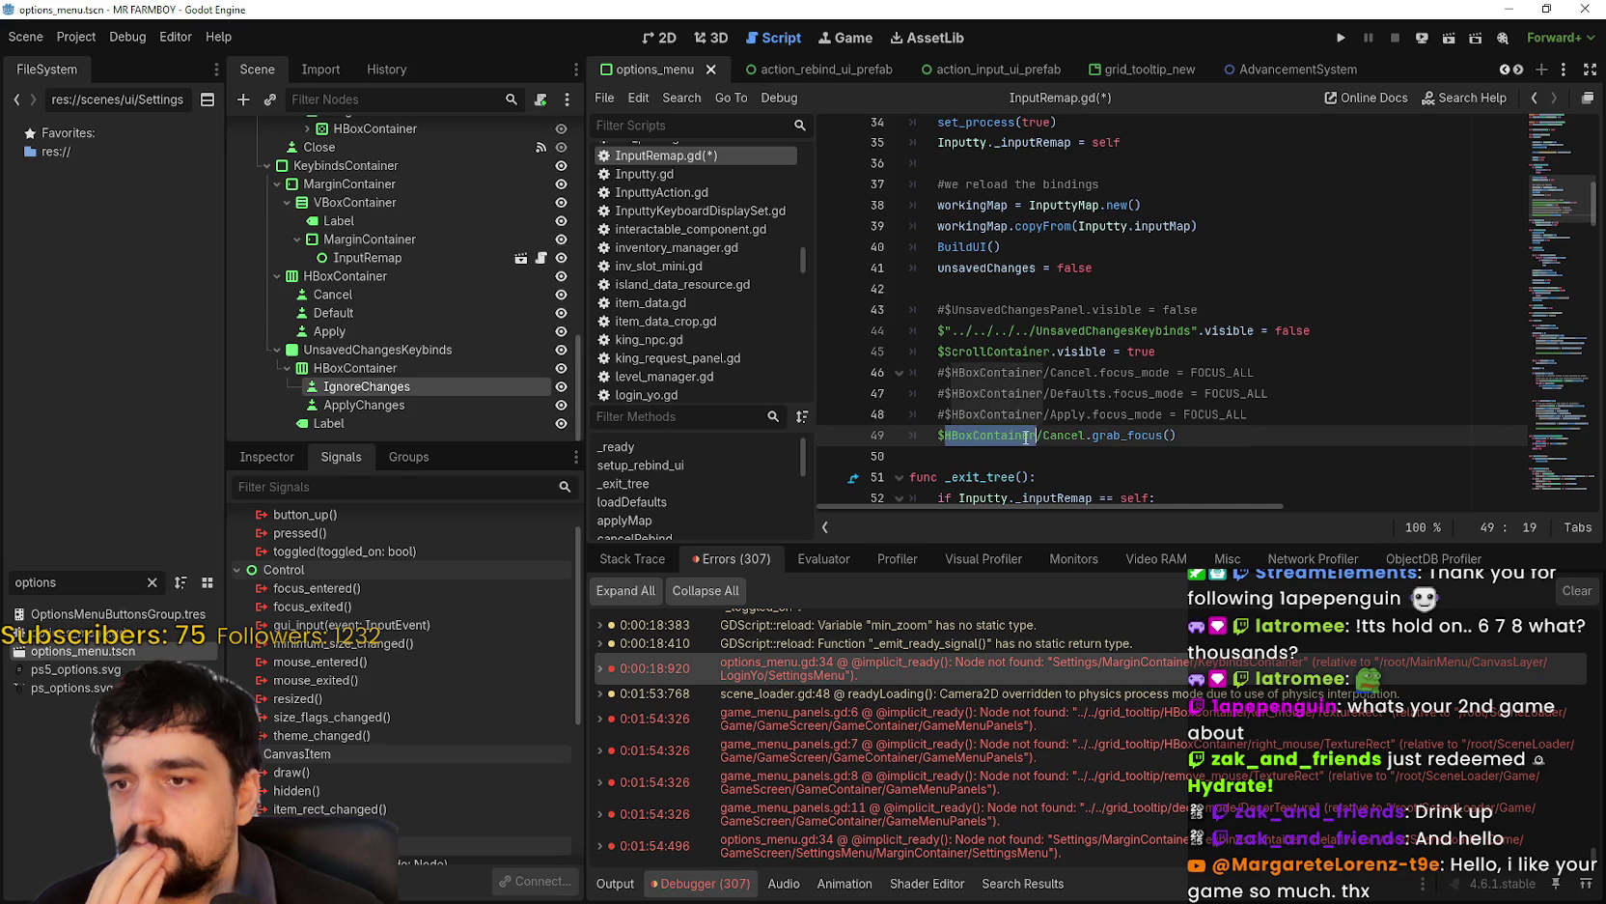
pyautogui.moveTo(1037, 435); pyautogui.dragTo(930, 432)
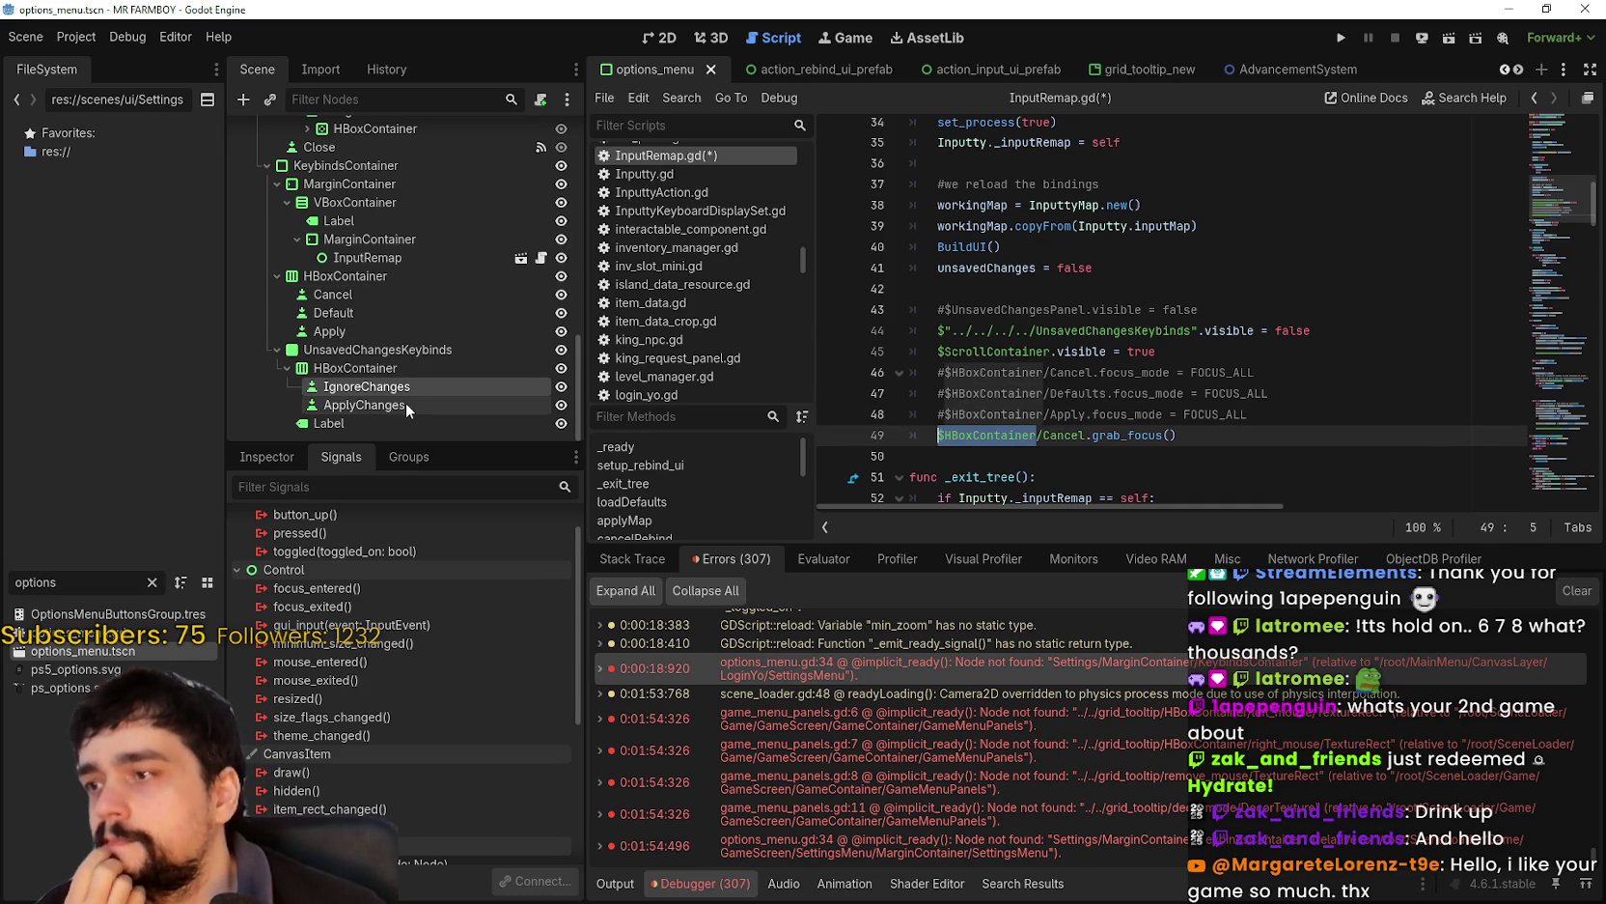
# - Comment out the old Cancel grab_focus line 49 and open a blank line below it
pyautogui.click(363, 296)
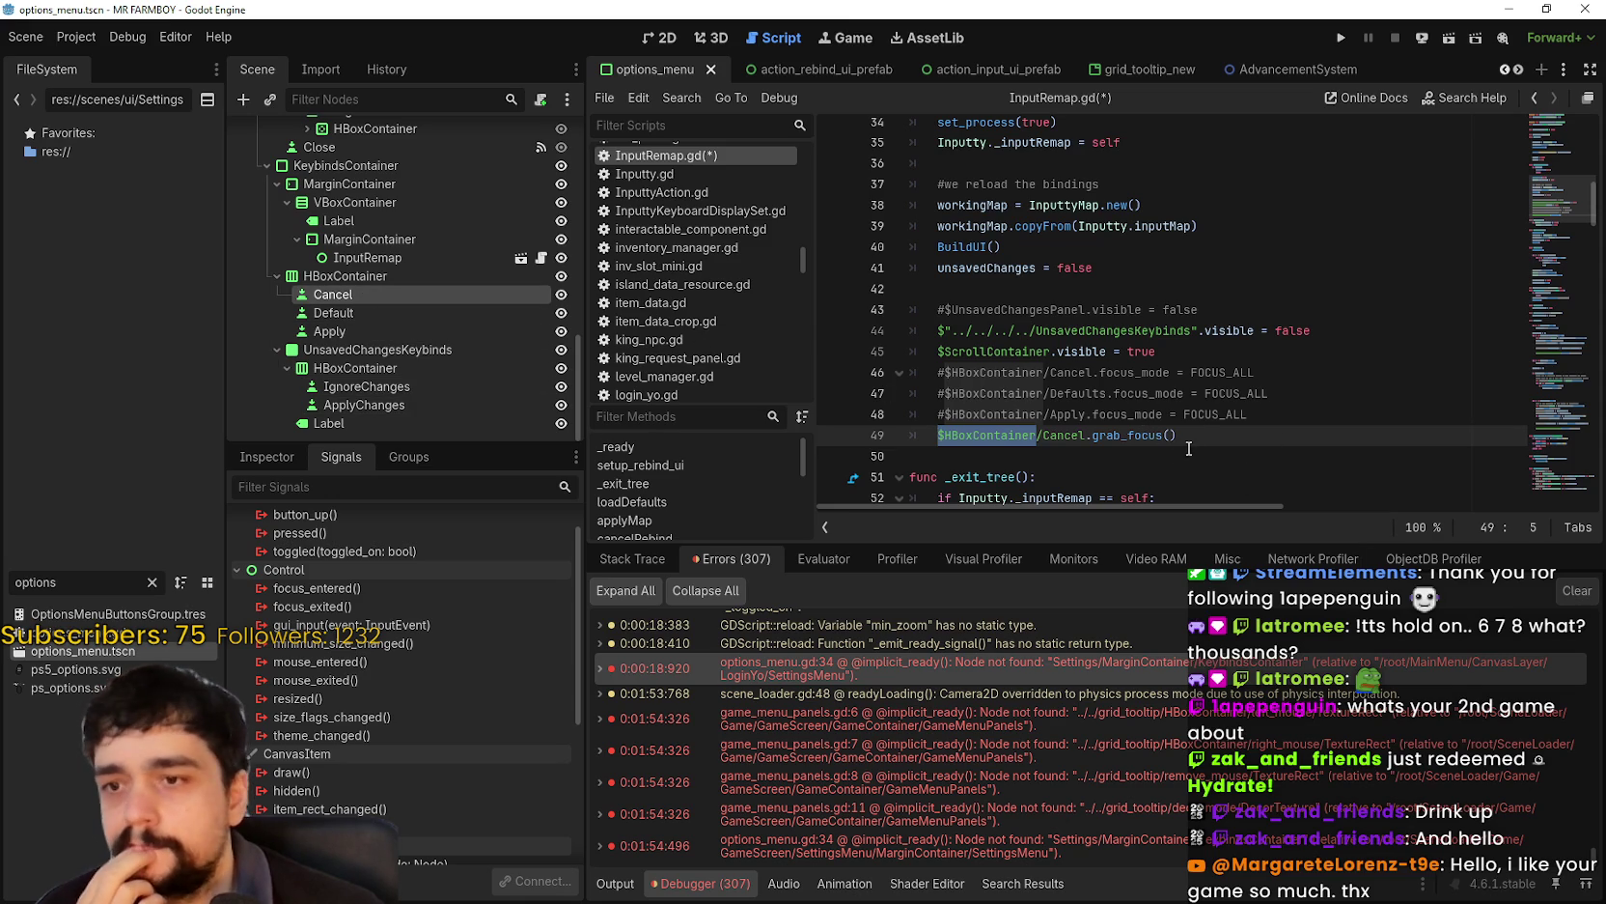
pyautogui.click(1233, 434)
pyautogui.press('Return')
pyautogui.click(938, 435)
pyautogui.write('#')
# - Drag the Cancel node's path onto line 50 and complete it with grab_focus()
pyautogui.click(993, 456)
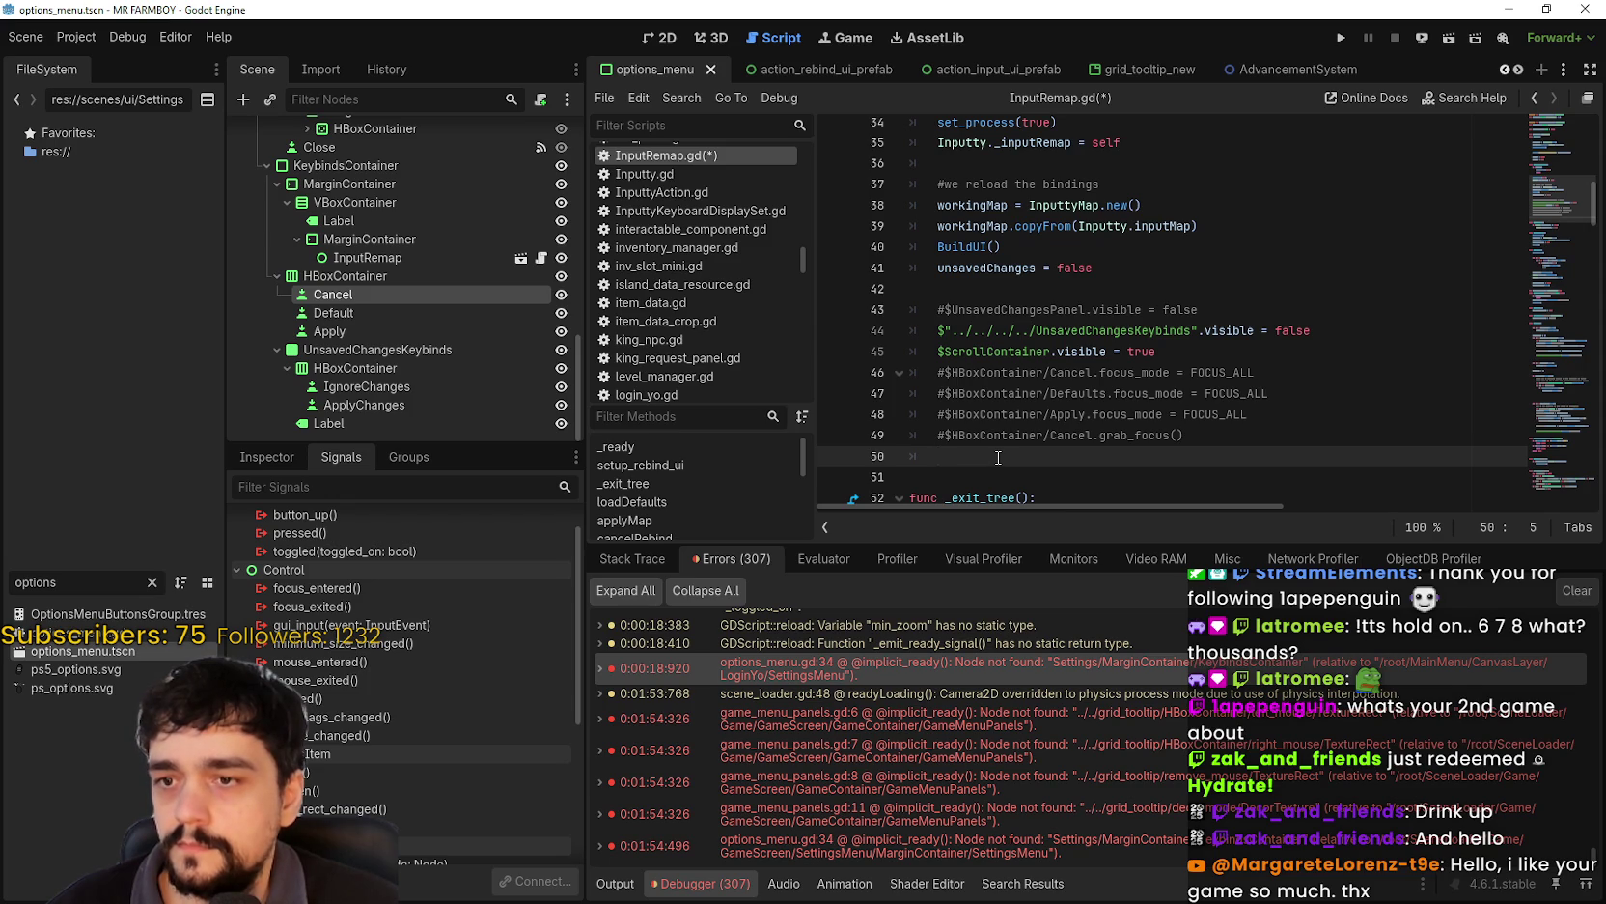
pyautogui.moveTo(355, 291)
pyautogui.mouseDown()
pyautogui.moveTo(965, 478)
pyautogui.moveTo(1065, 467)
pyautogui.mouseUp()
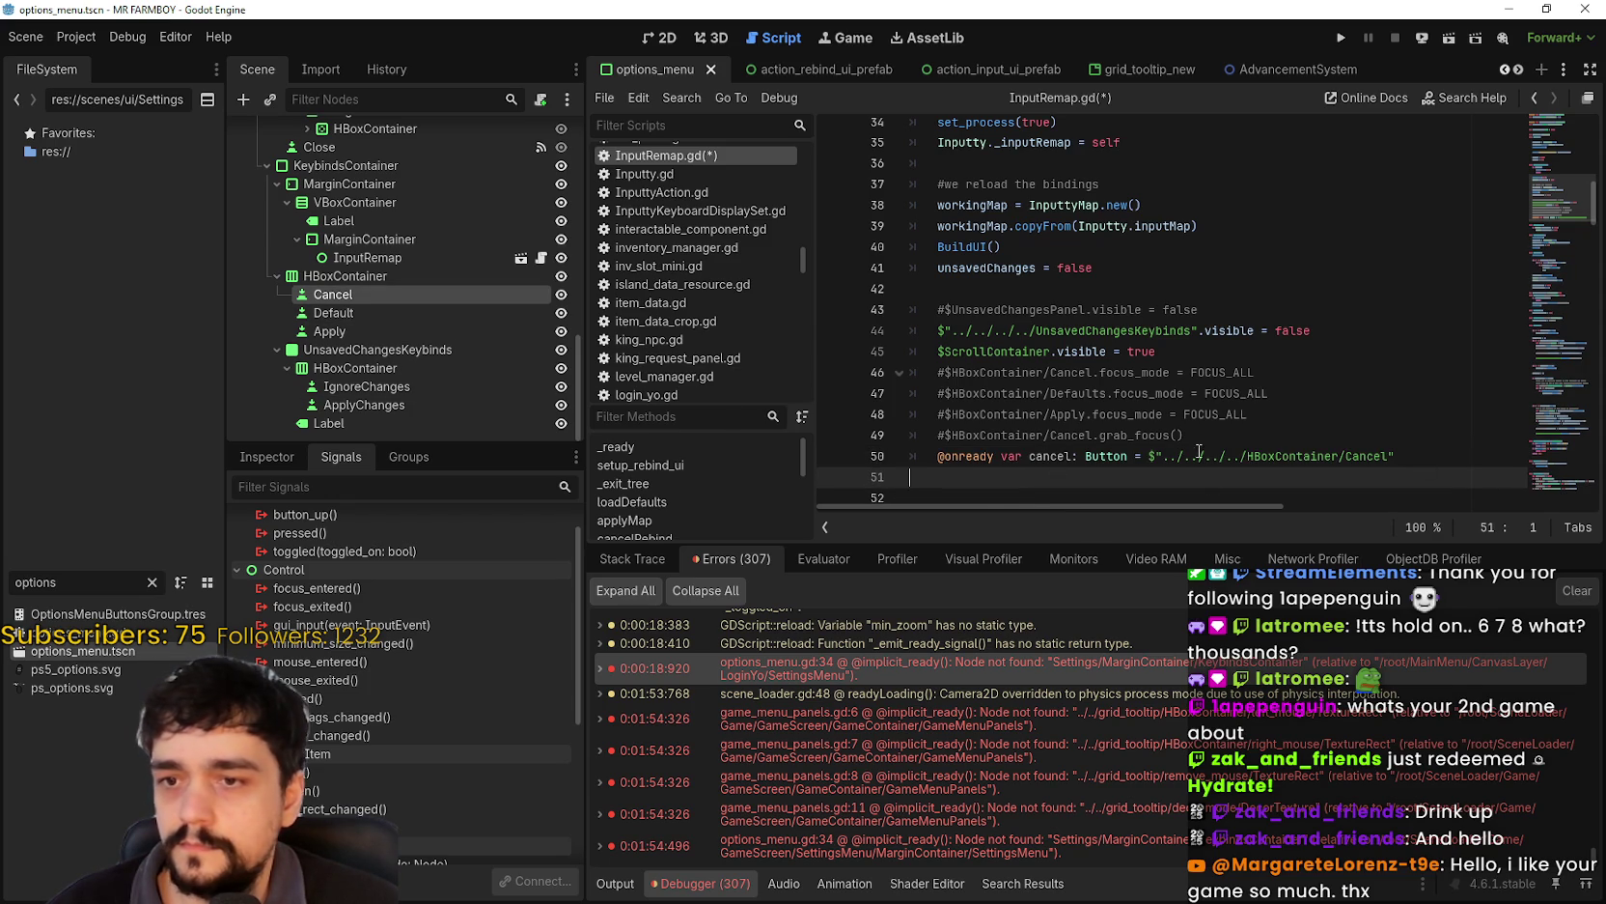
pyautogui.hotkey('ctrl', 'z')
pyautogui.moveTo(522, 294); pyautogui.dragTo(1064, 466)
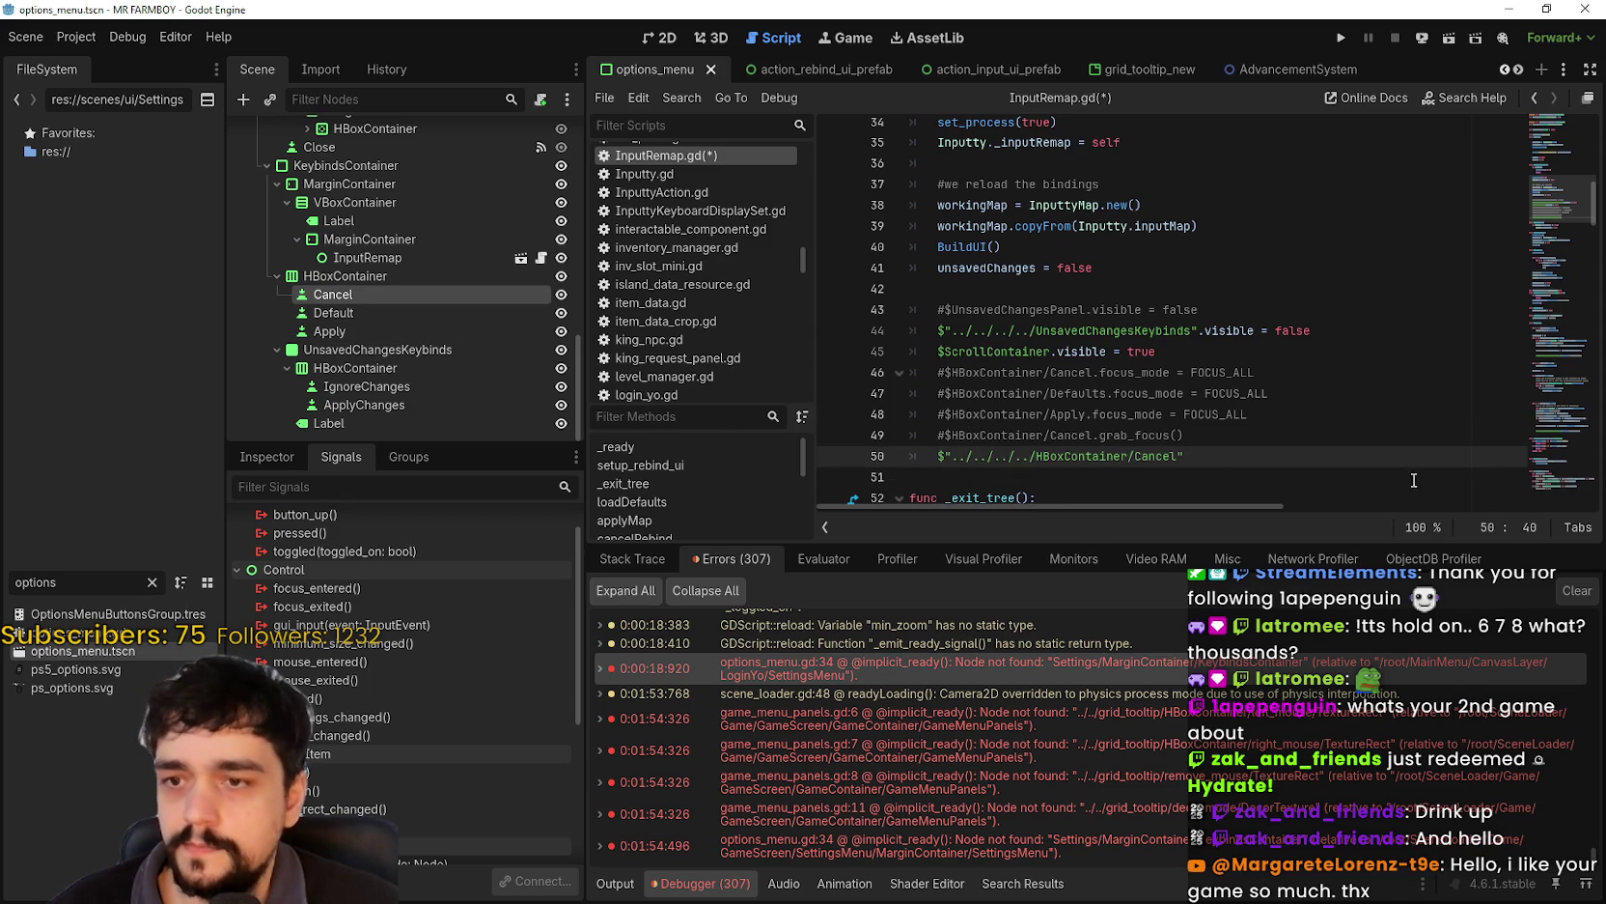
pyautogui.write('.grab_f')
pyautogui.press('Return')
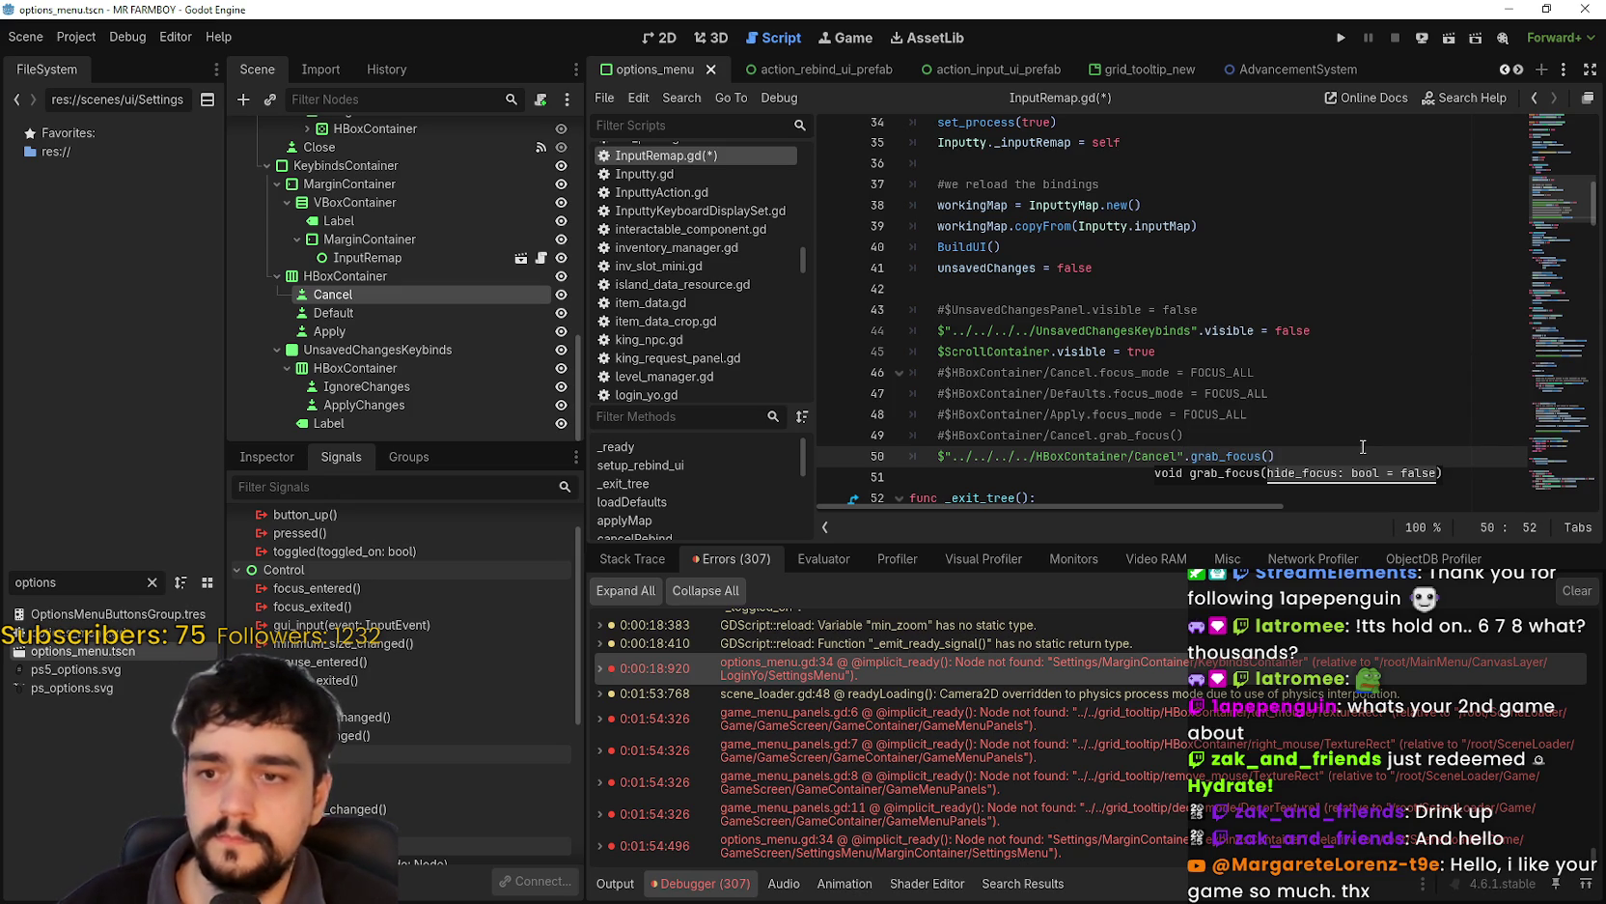
pyautogui.click(1289, 351)
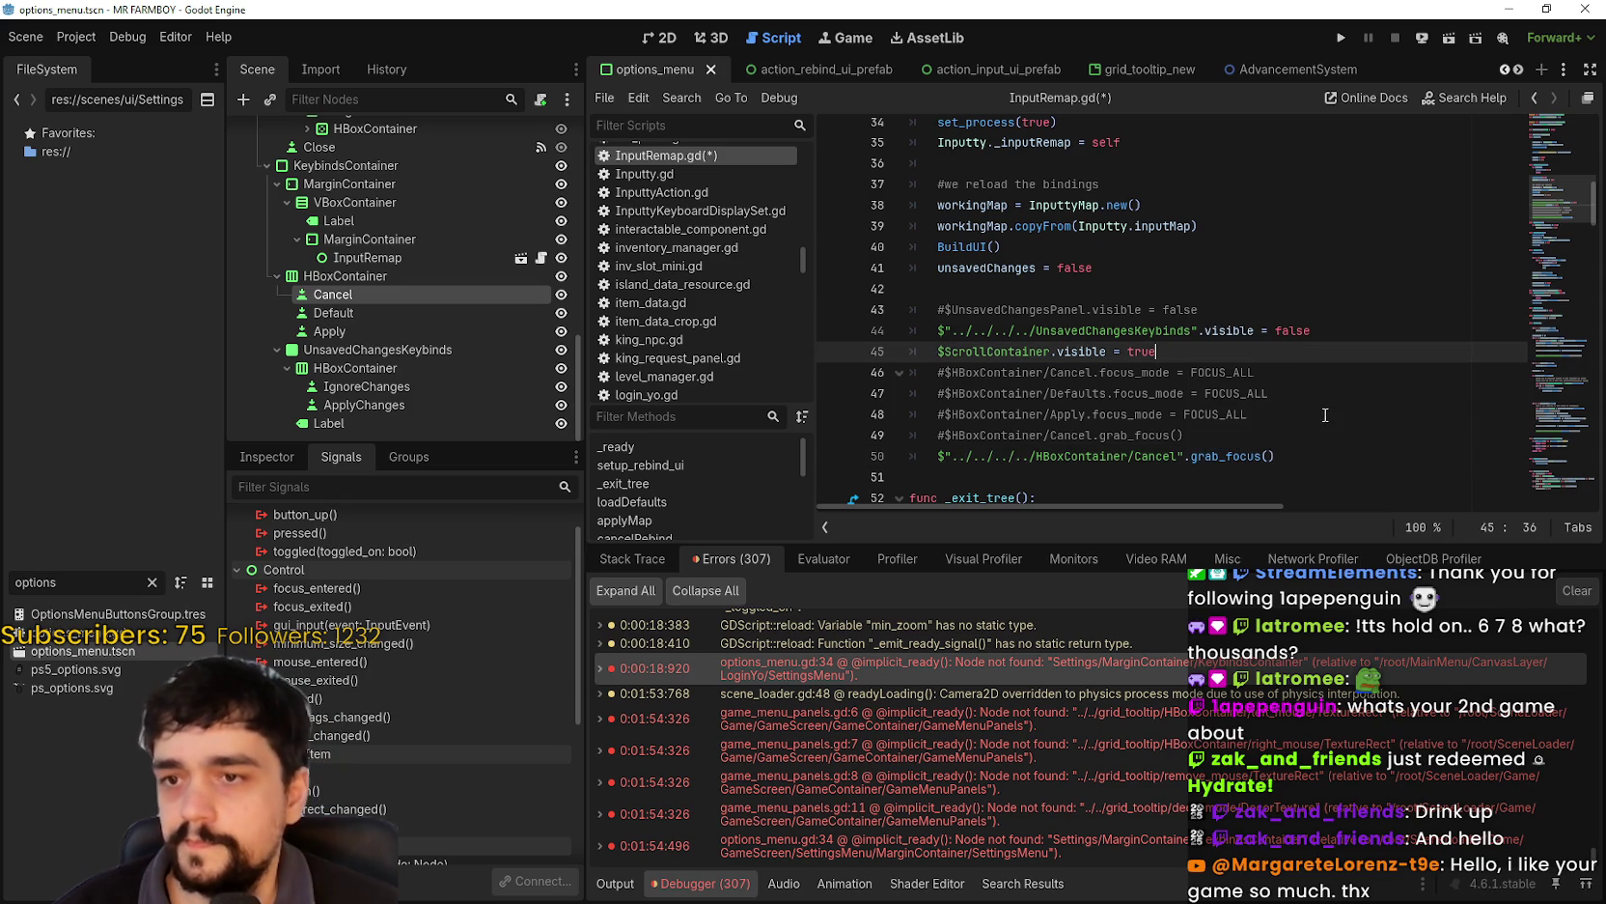
# - Review the IgnoreChanges grab_focus calls near line 187 and inspect the IgnoreChanges button node
pyautogui.click(1227, 437)
pyautogui.moveTo(1556, 198)
pyautogui.mouseDown()
pyautogui.moveTo(1557, 132)
pyautogui.moveTo(1529, 476)
pyautogui.mouseUp()
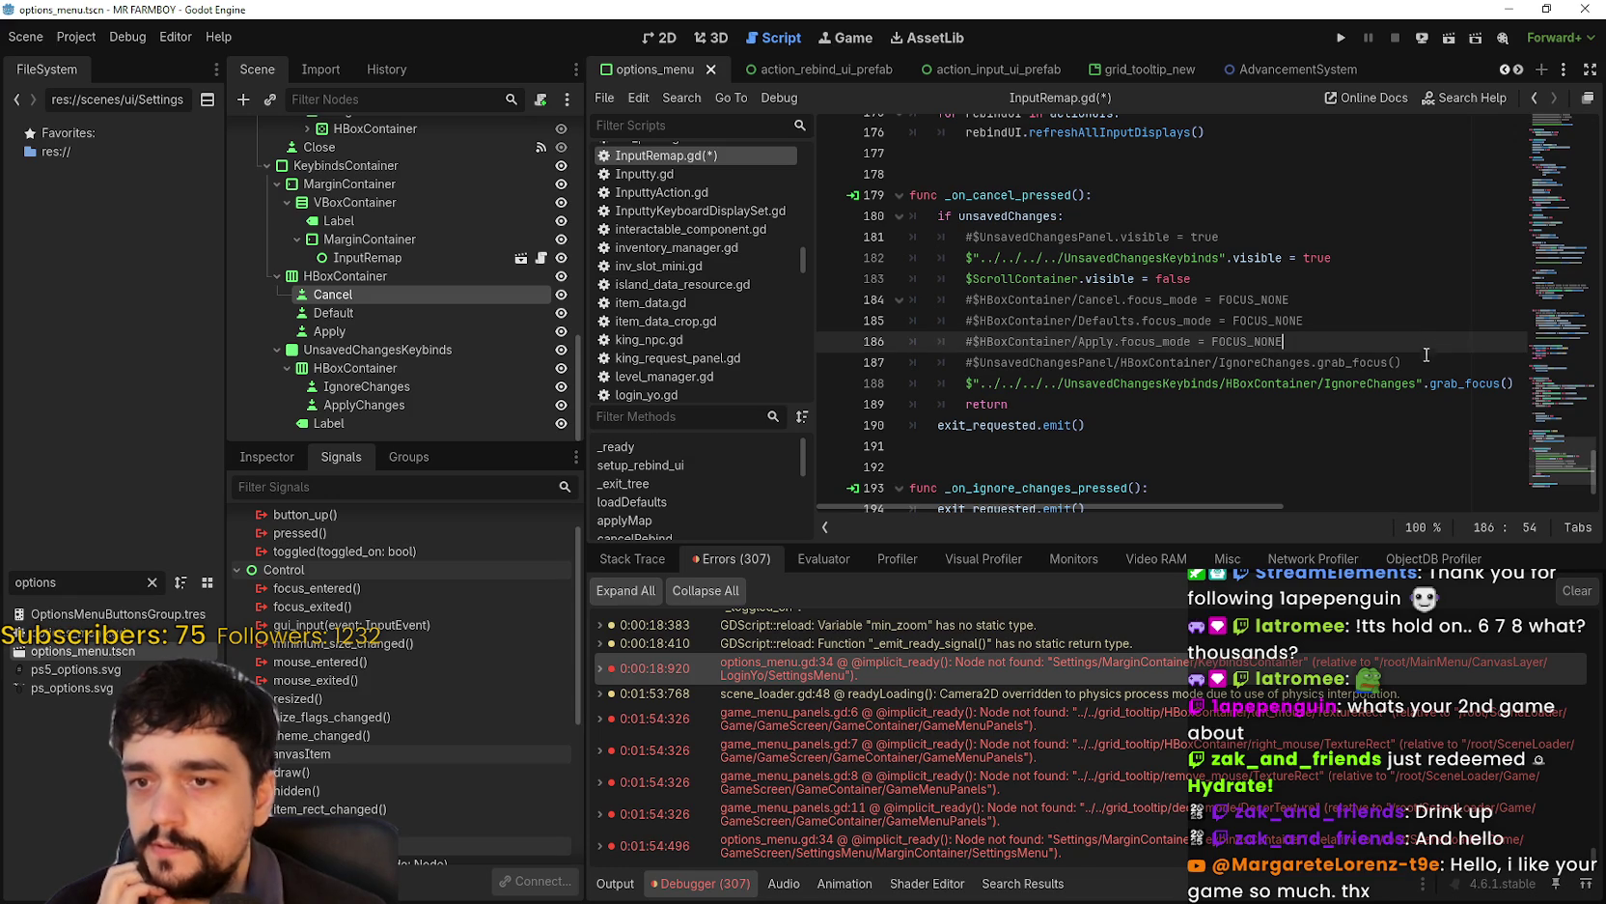
pyautogui.moveTo(1401, 362); pyautogui.dragTo(1220, 362)
pyautogui.moveTo(1103, 363); pyautogui.dragTo(936, 358)
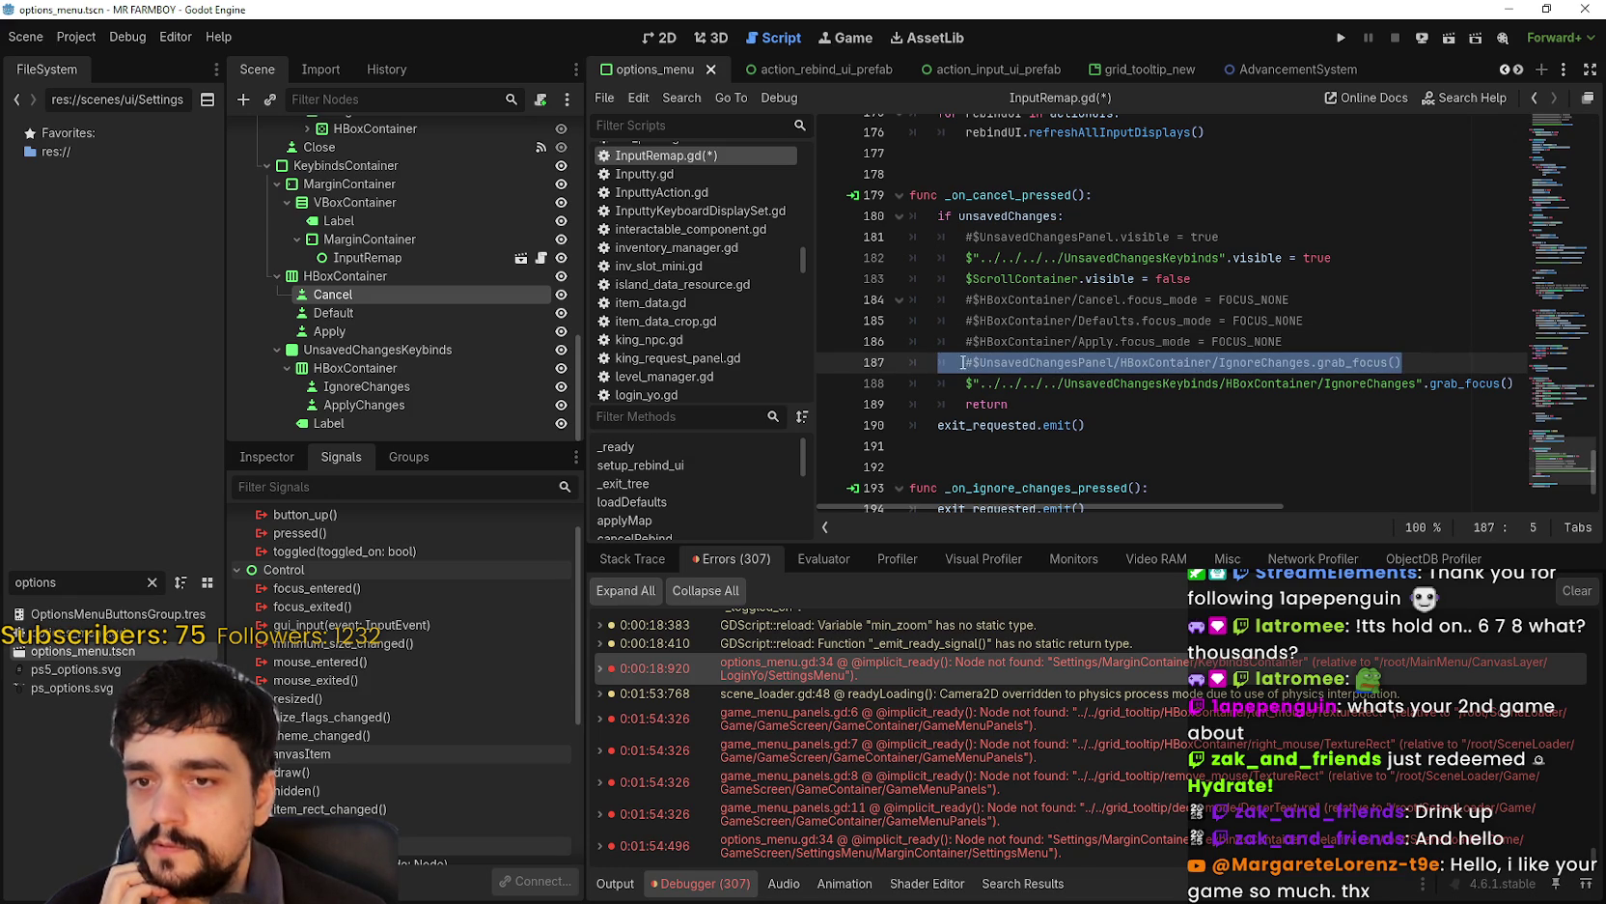
pyautogui.doubleClick(1385, 385)
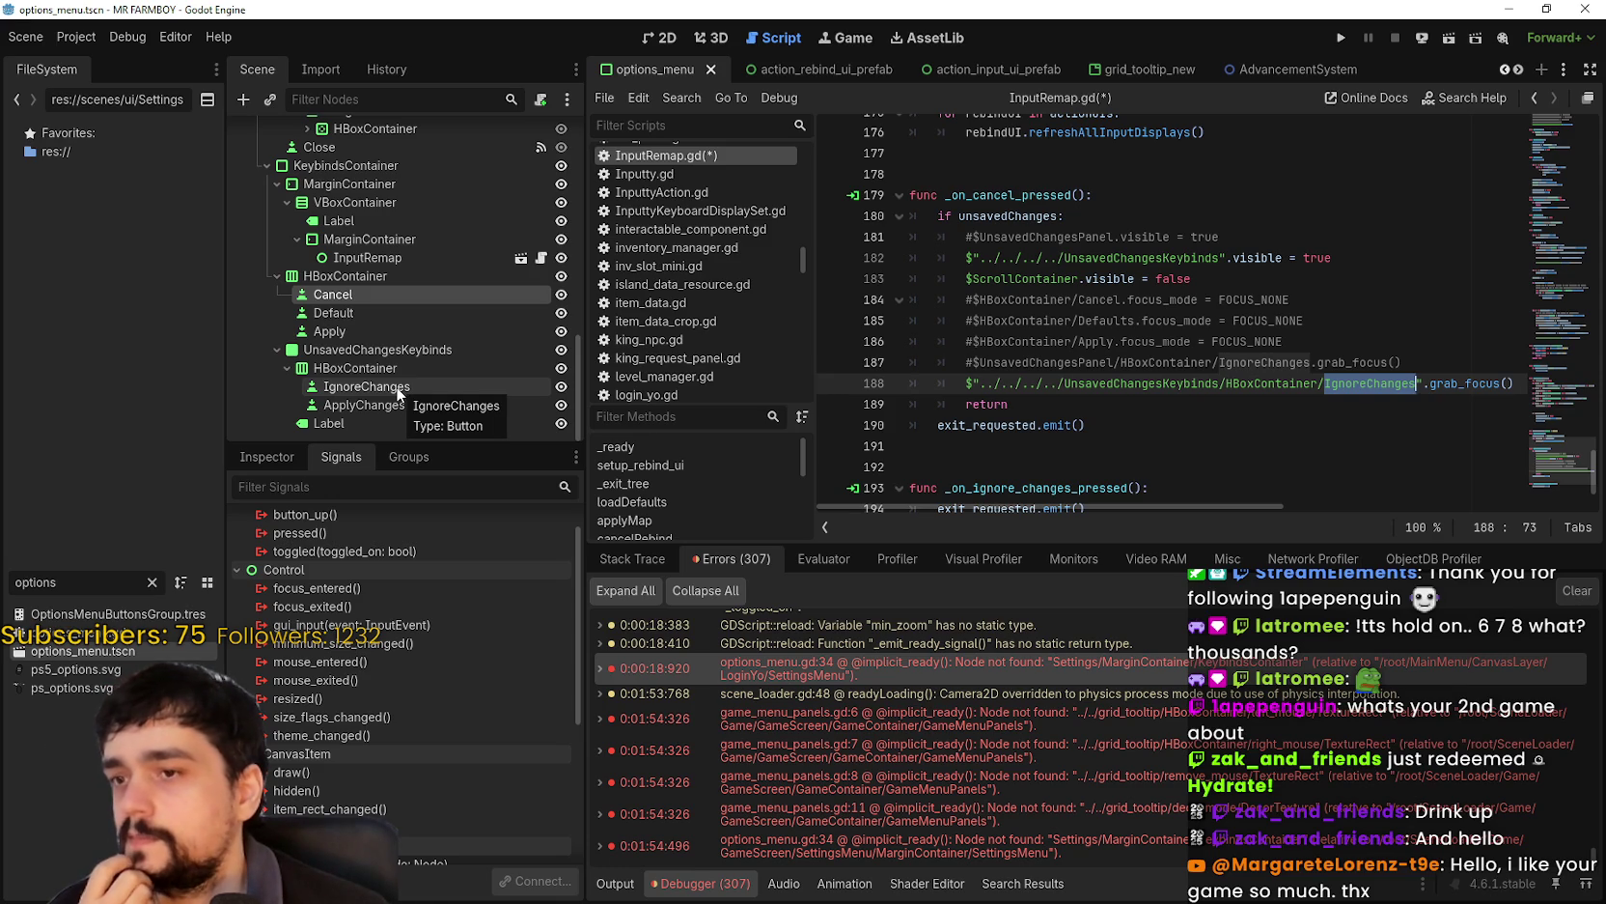
pyautogui.click(1209, 426)
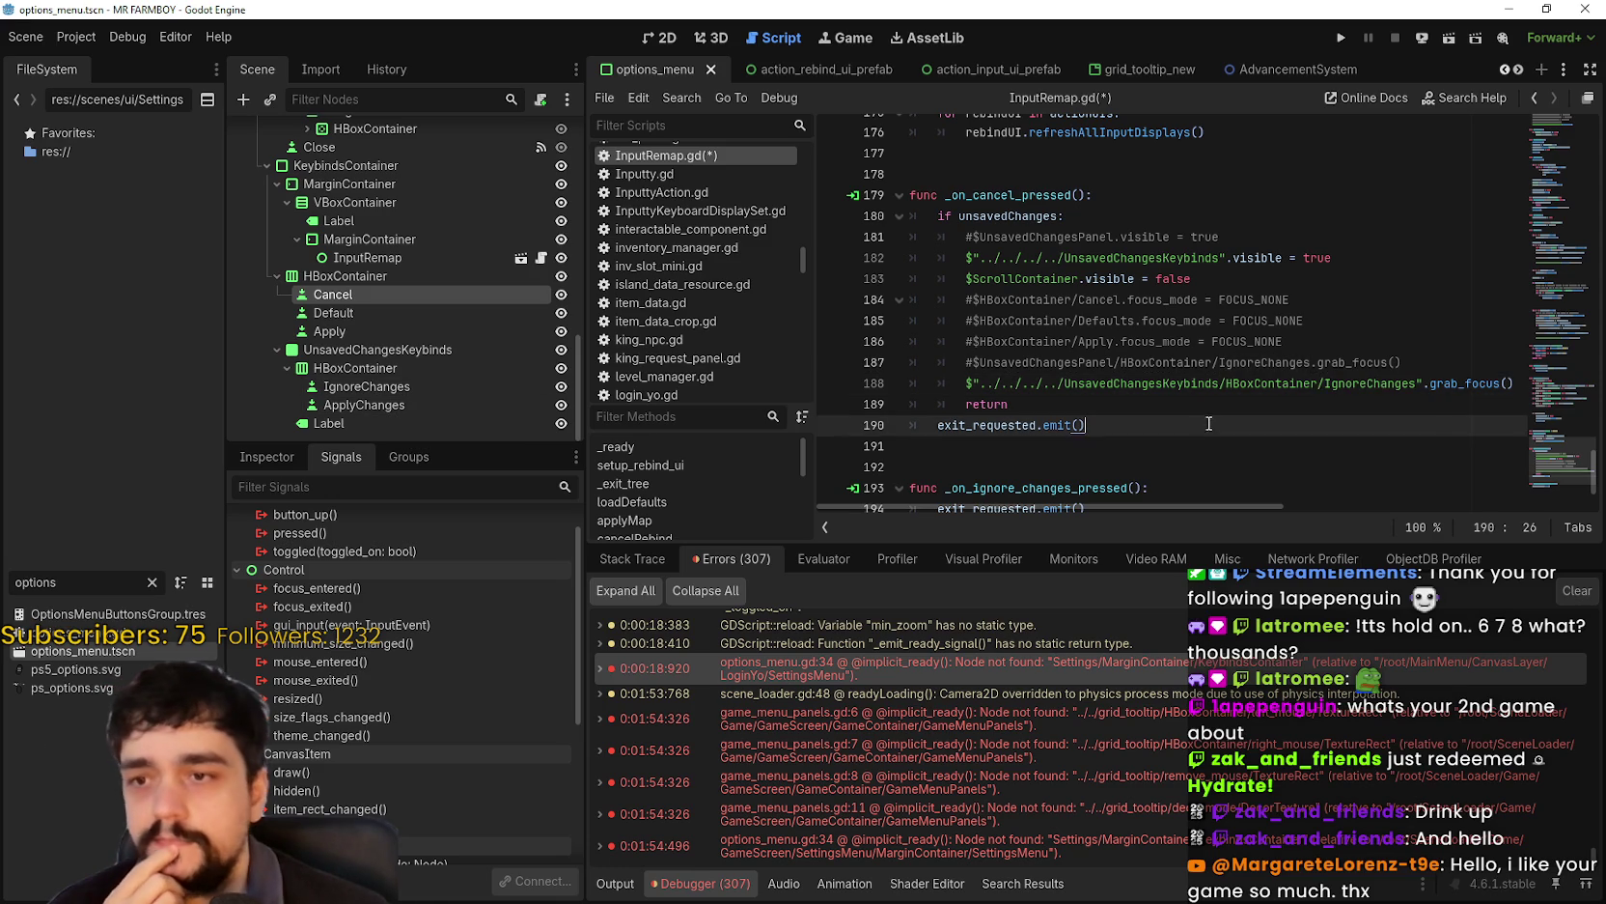
pyautogui.press('Up')
pyautogui.click(367, 387)
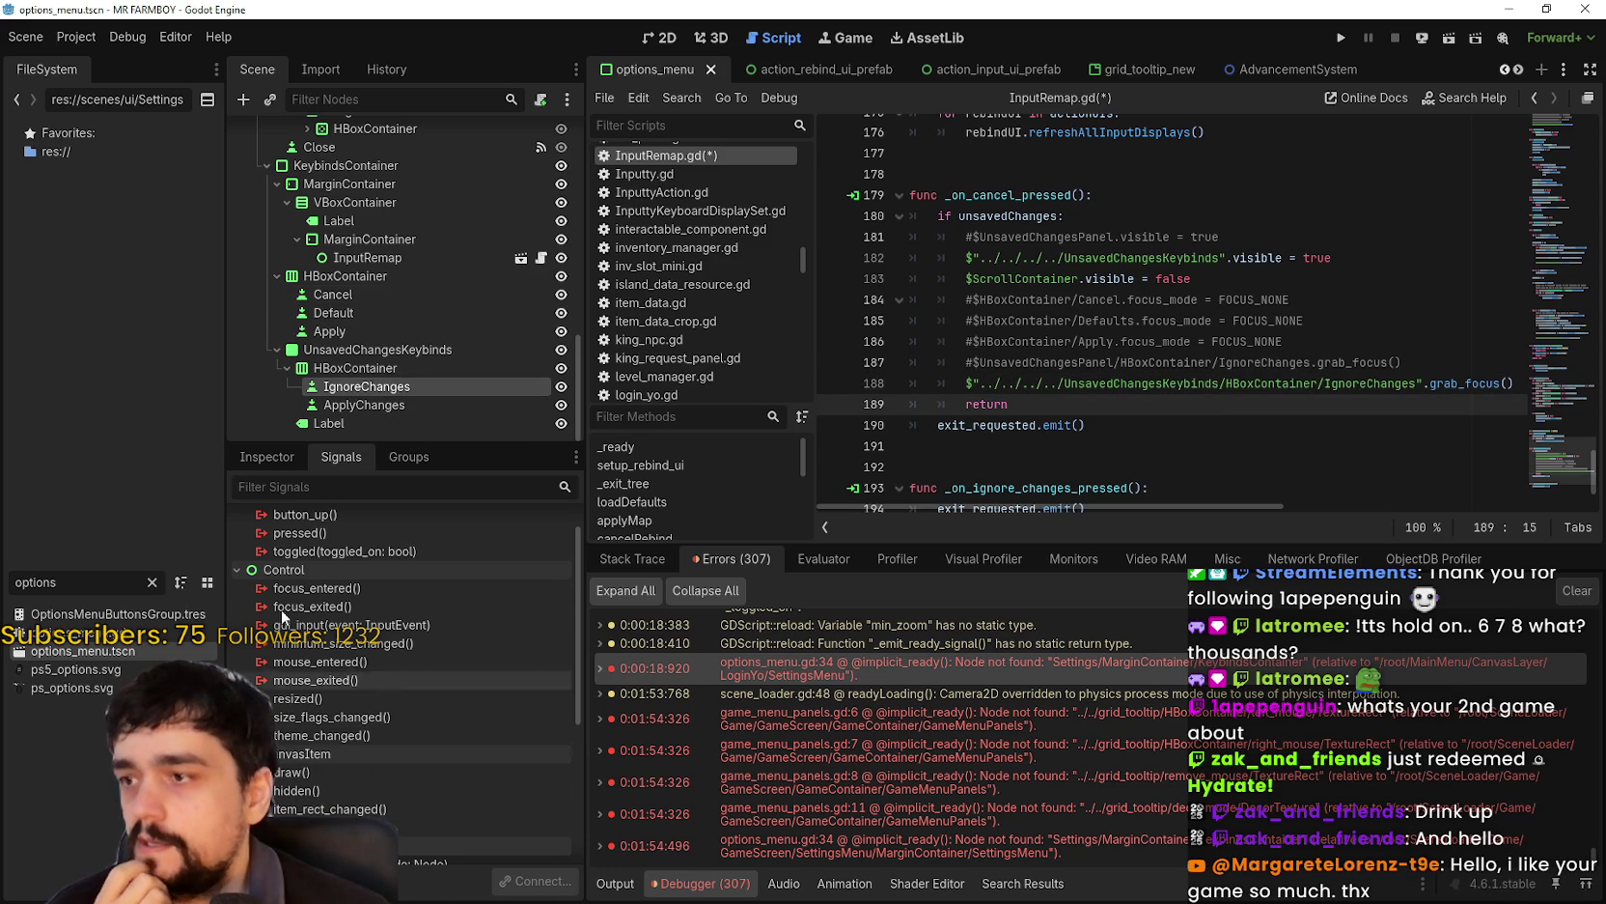
pyautogui.click(271, 459)
# - Expand IgnoreChanges' Focus properties and set its left focus neighbour to IgnoreChanges
pyautogui.click(357, 721)
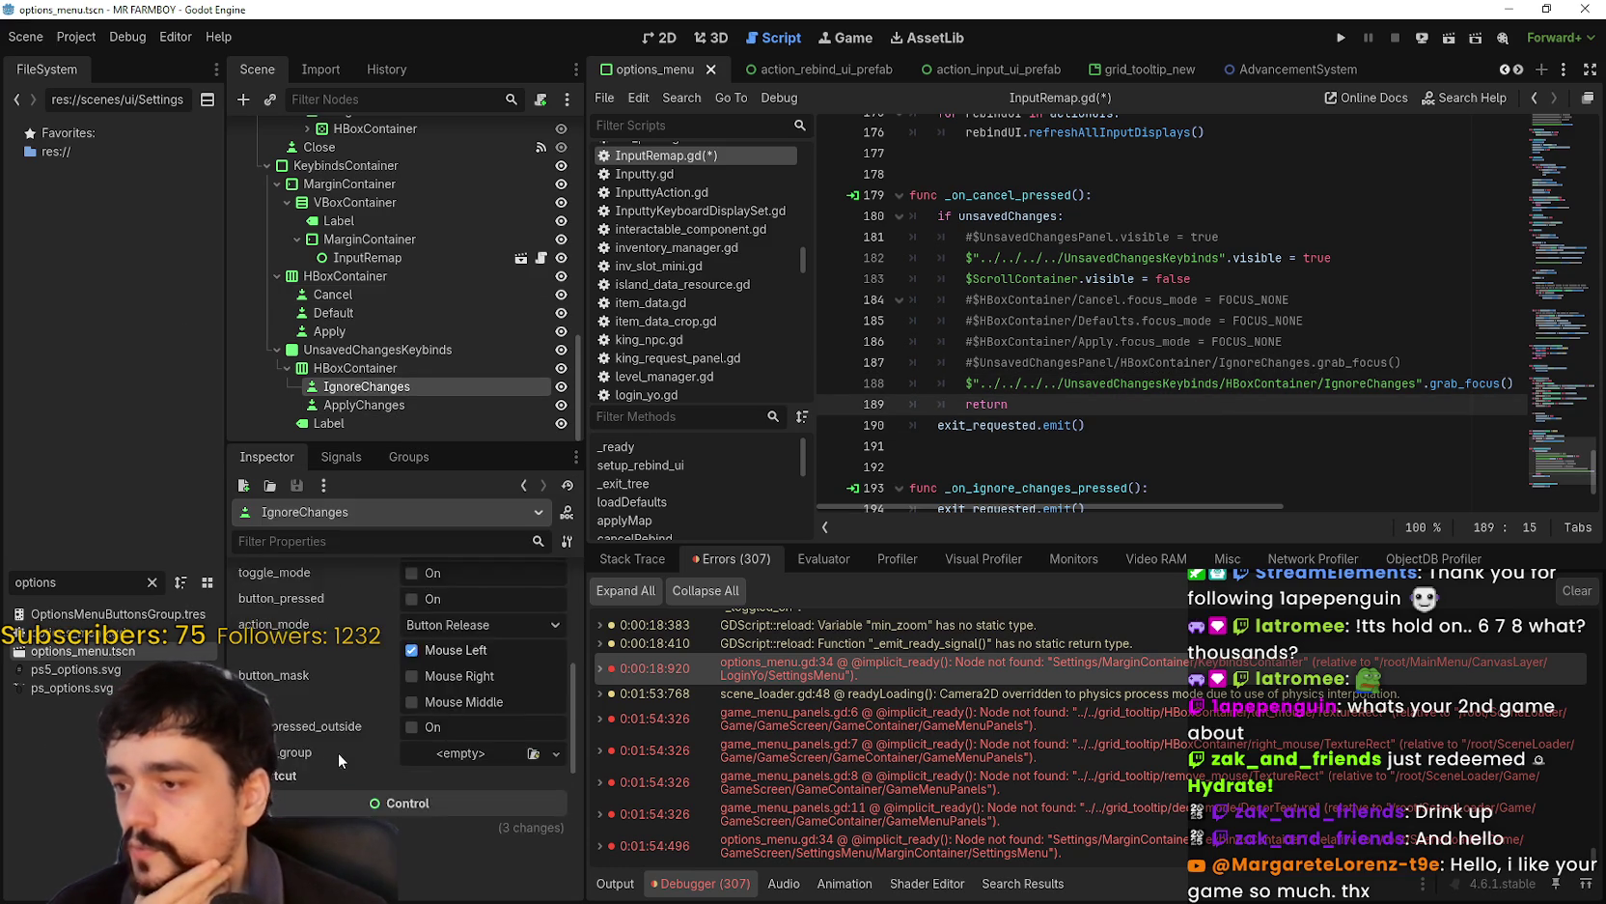
pyautogui.scroll(-5, 336, 754)
pyautogui.scroll(-2, 351, 723)
pyautogui.scroll(3, 373, 746)
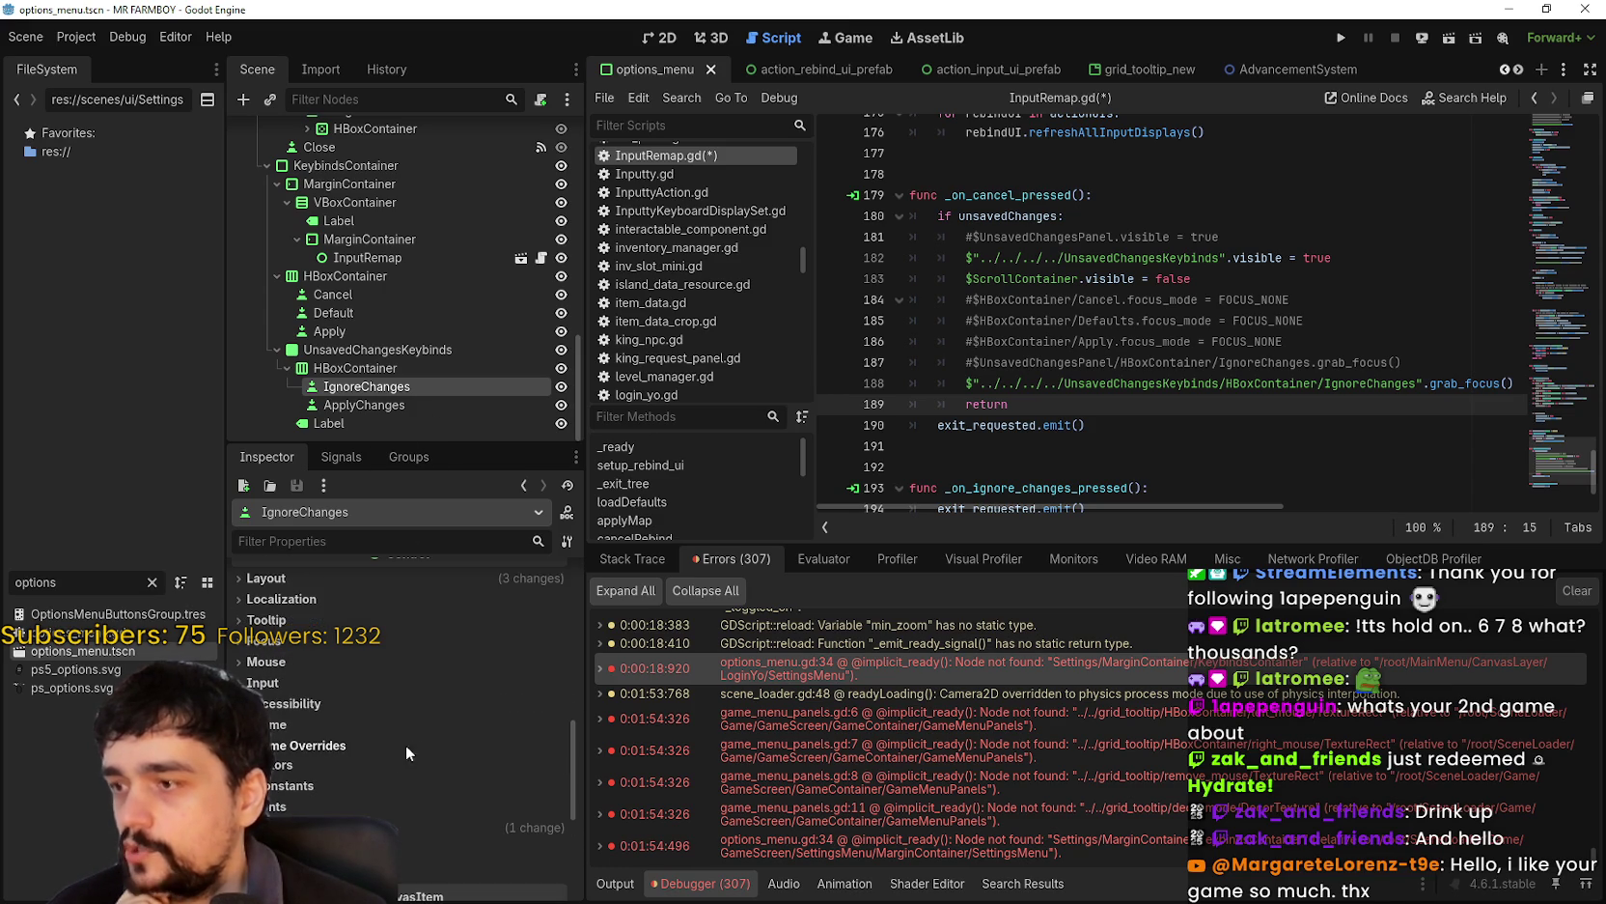
pyautogui.click(267, 661)
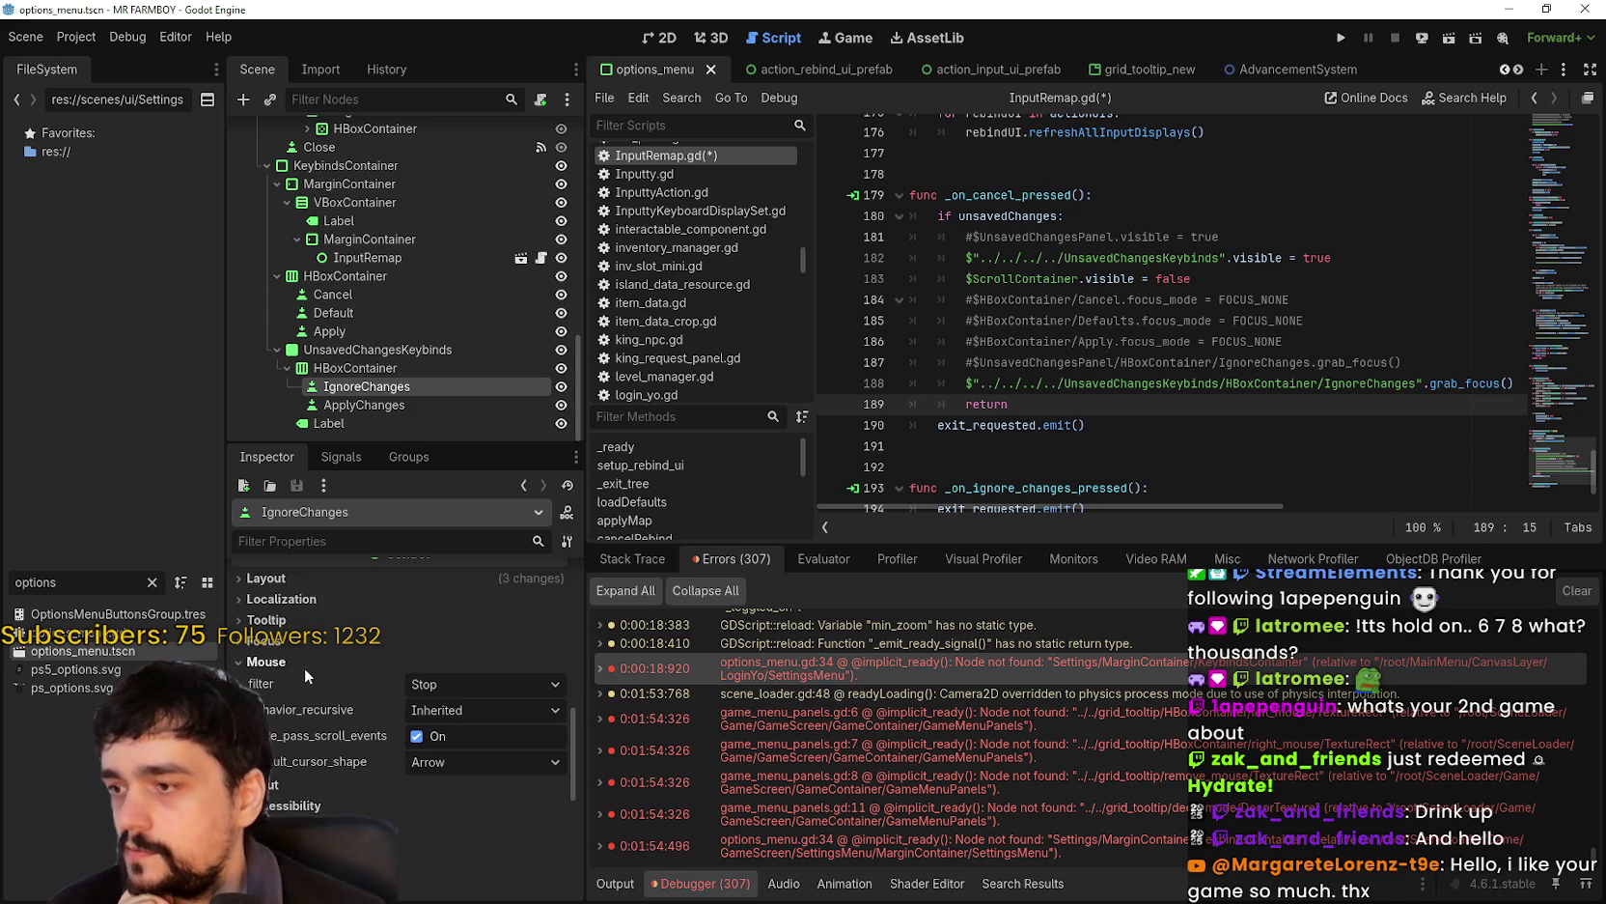
pyautogui.click(279, 640)
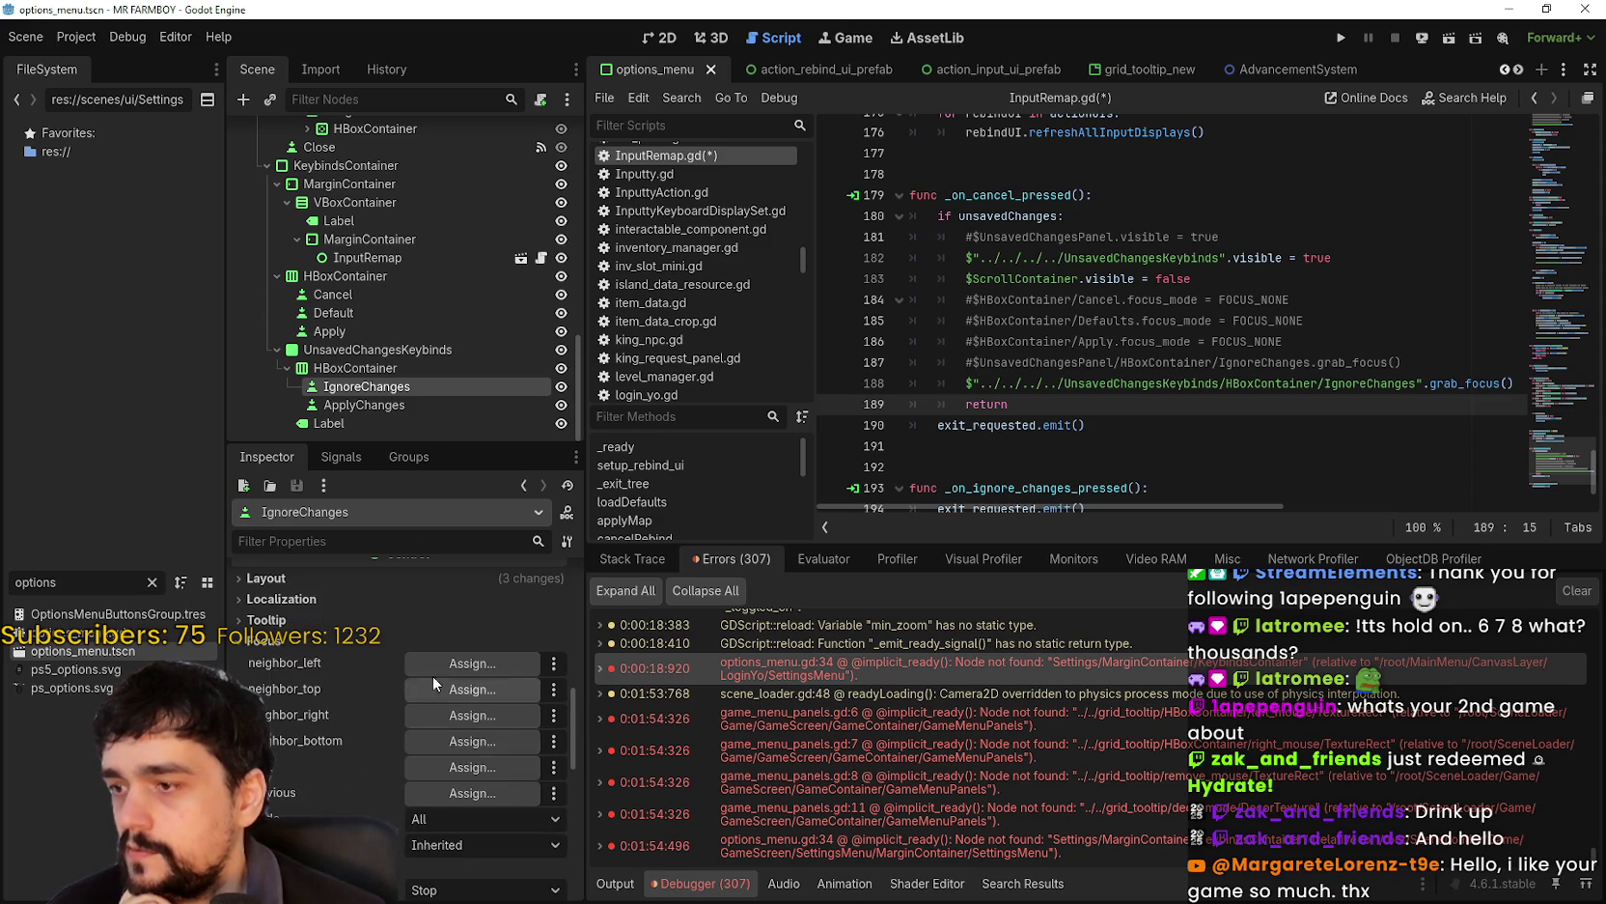
pyautogui.scroll(-1, 432, 693)
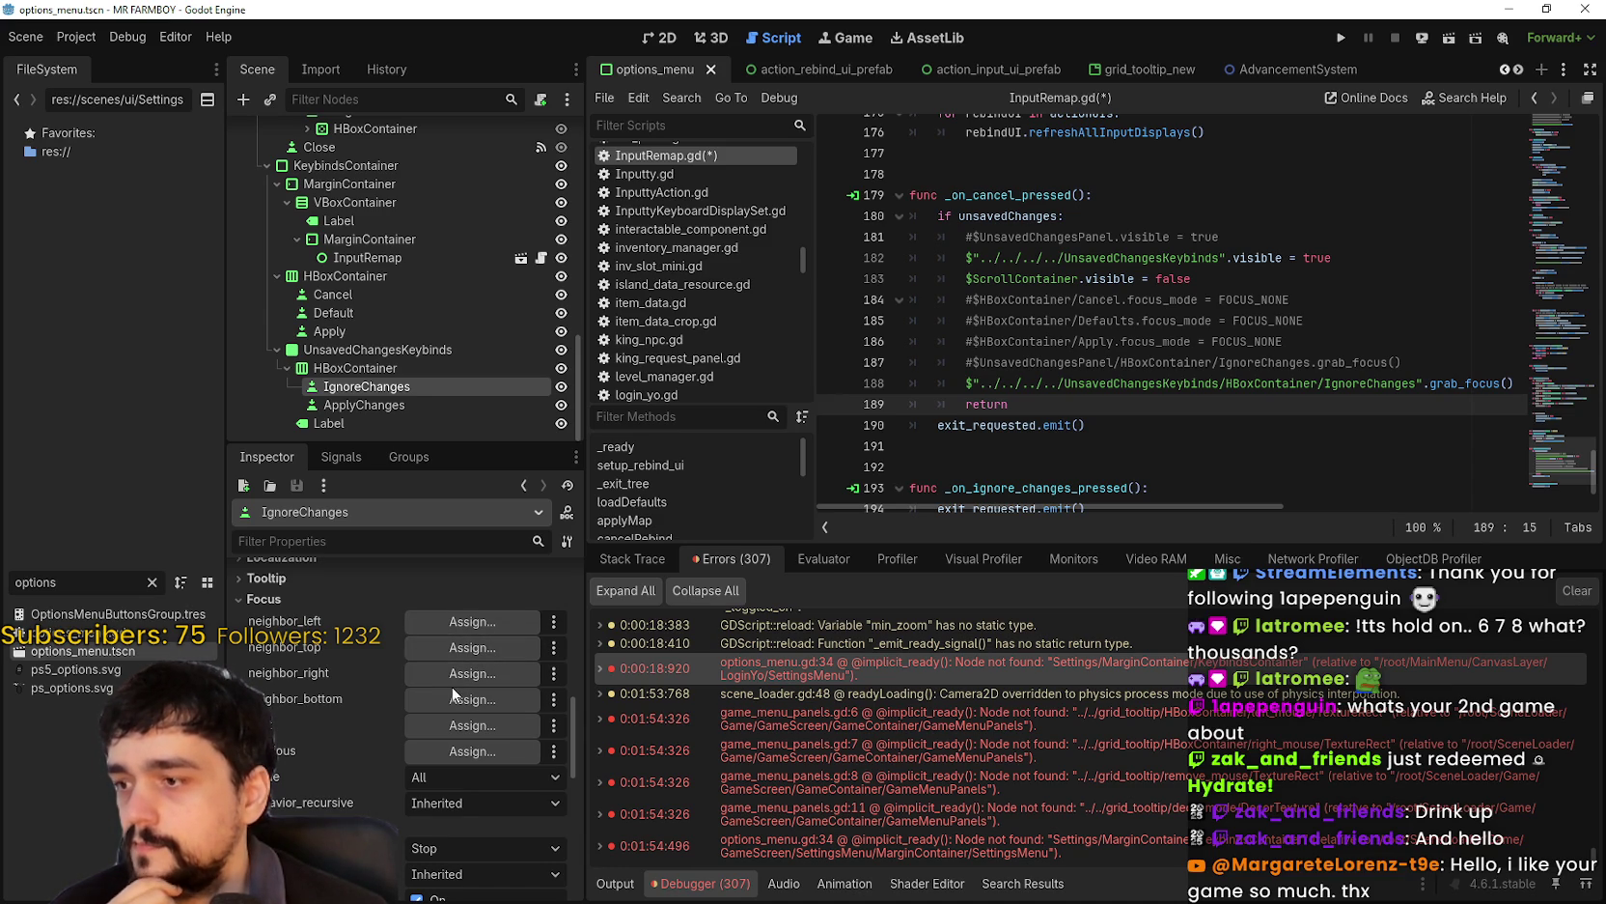
pyautogui.click(446, 615)
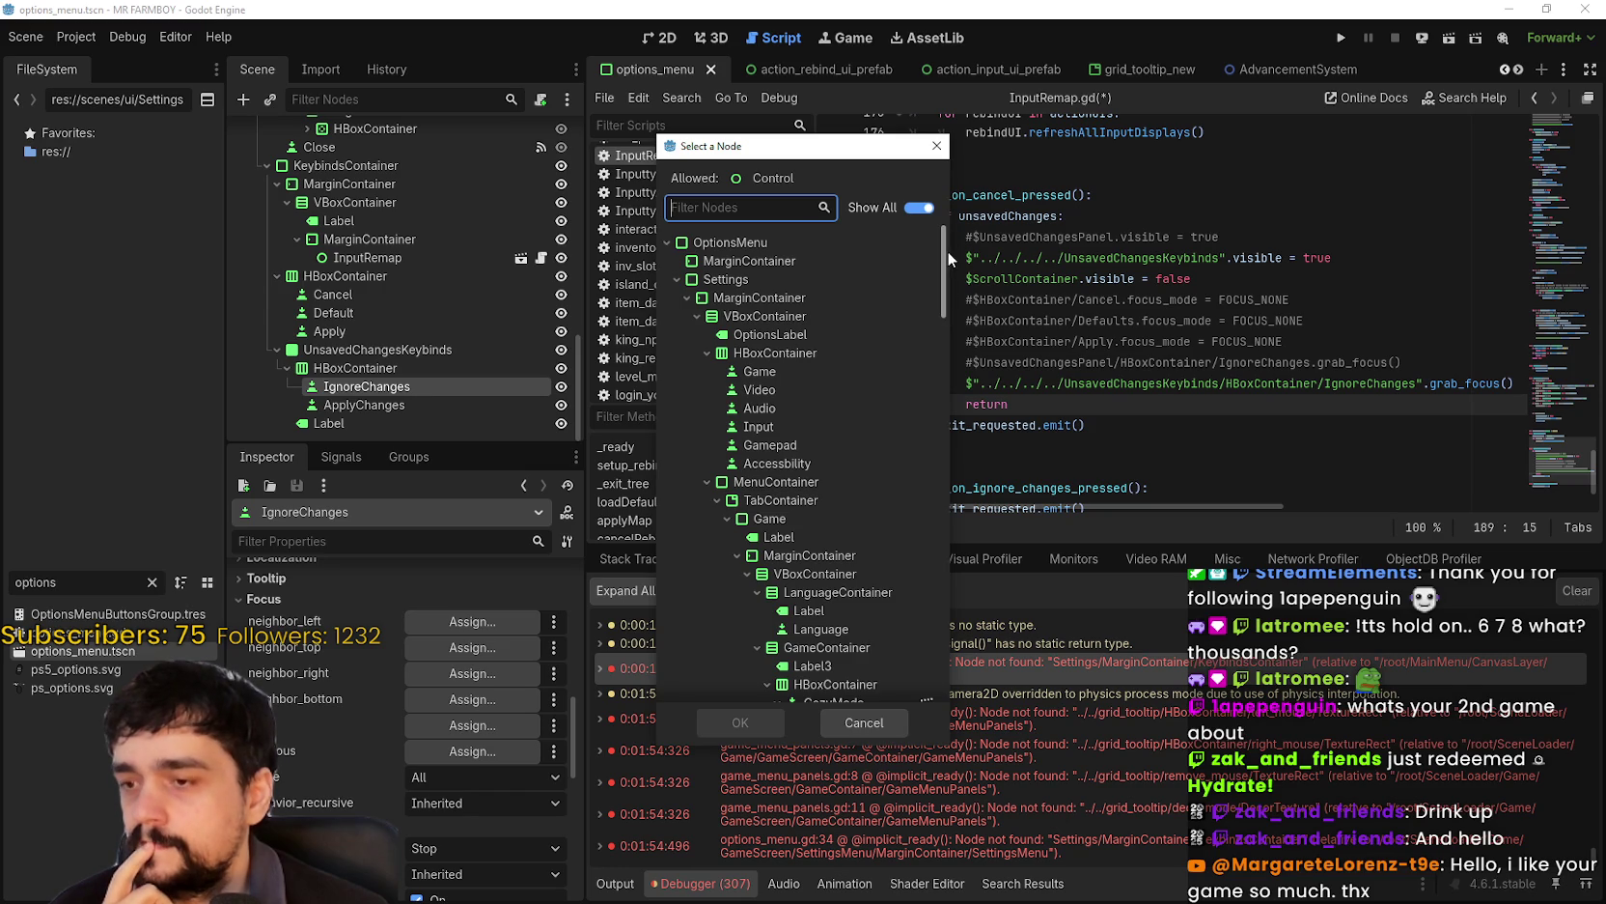
pyautogui.write('i')
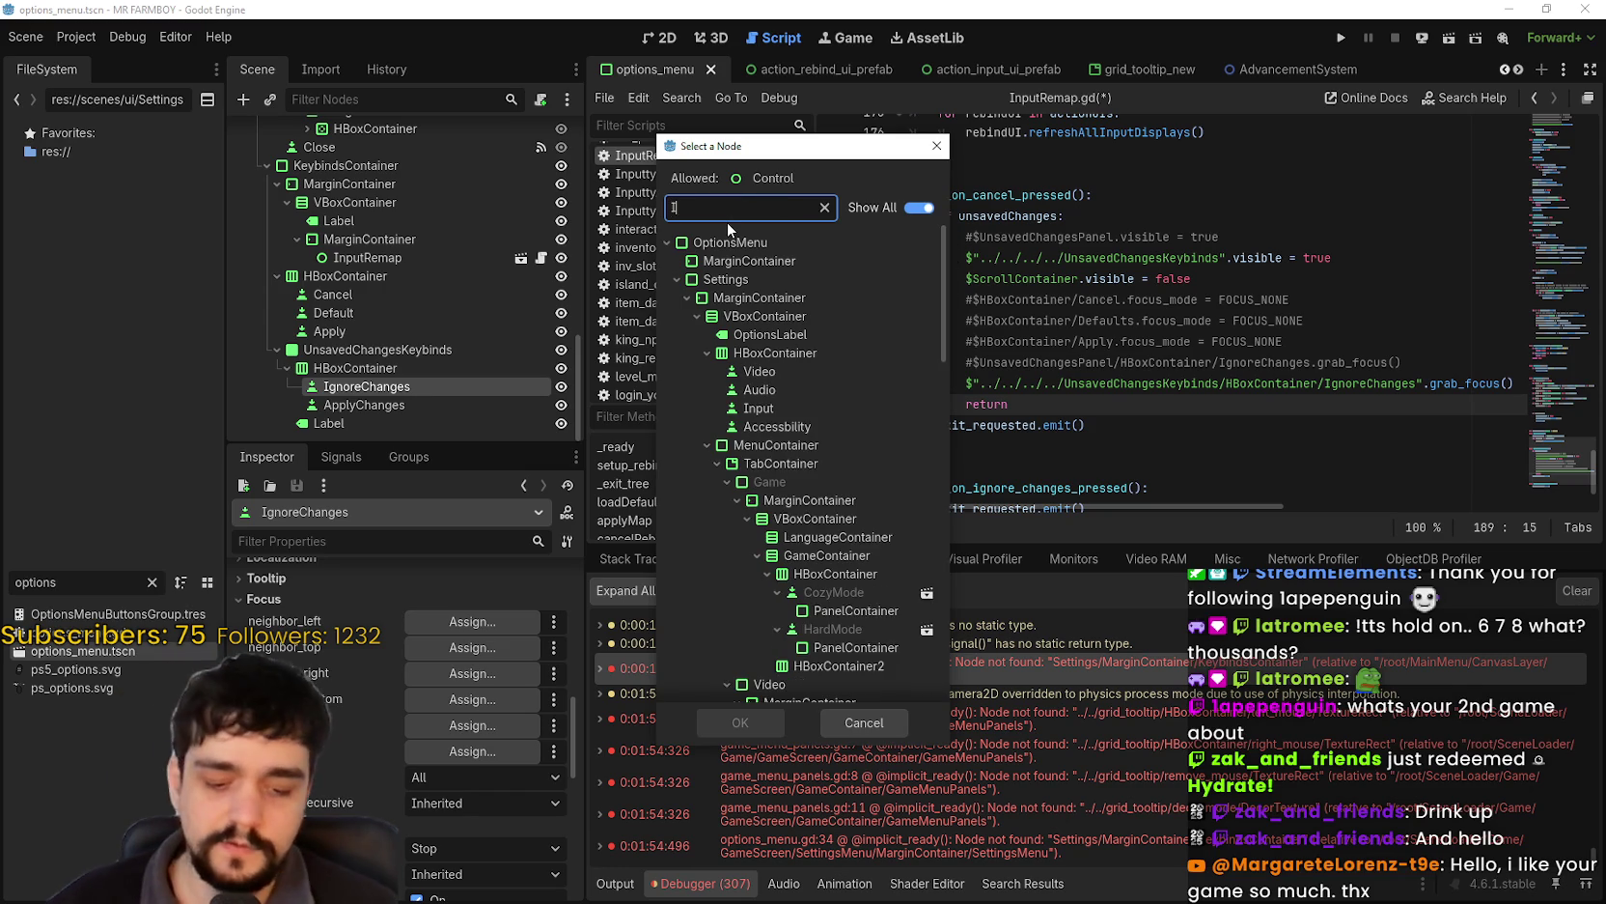
pyautogui.write('gn')
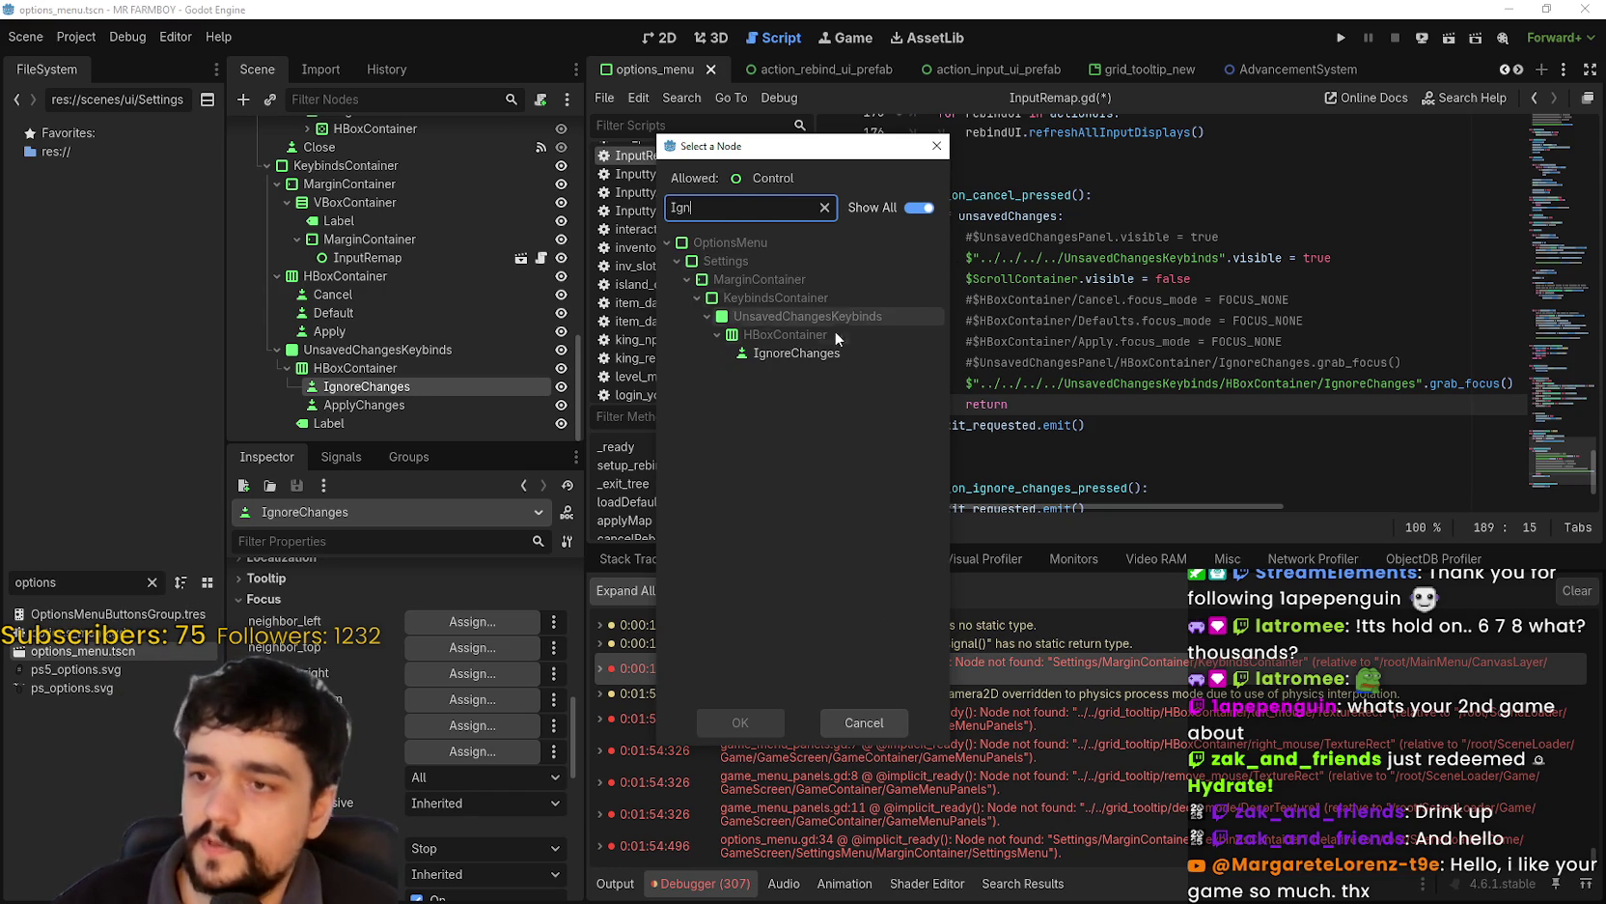
pyautogui.click(806, 352)
pyautogui.click(756, 721)
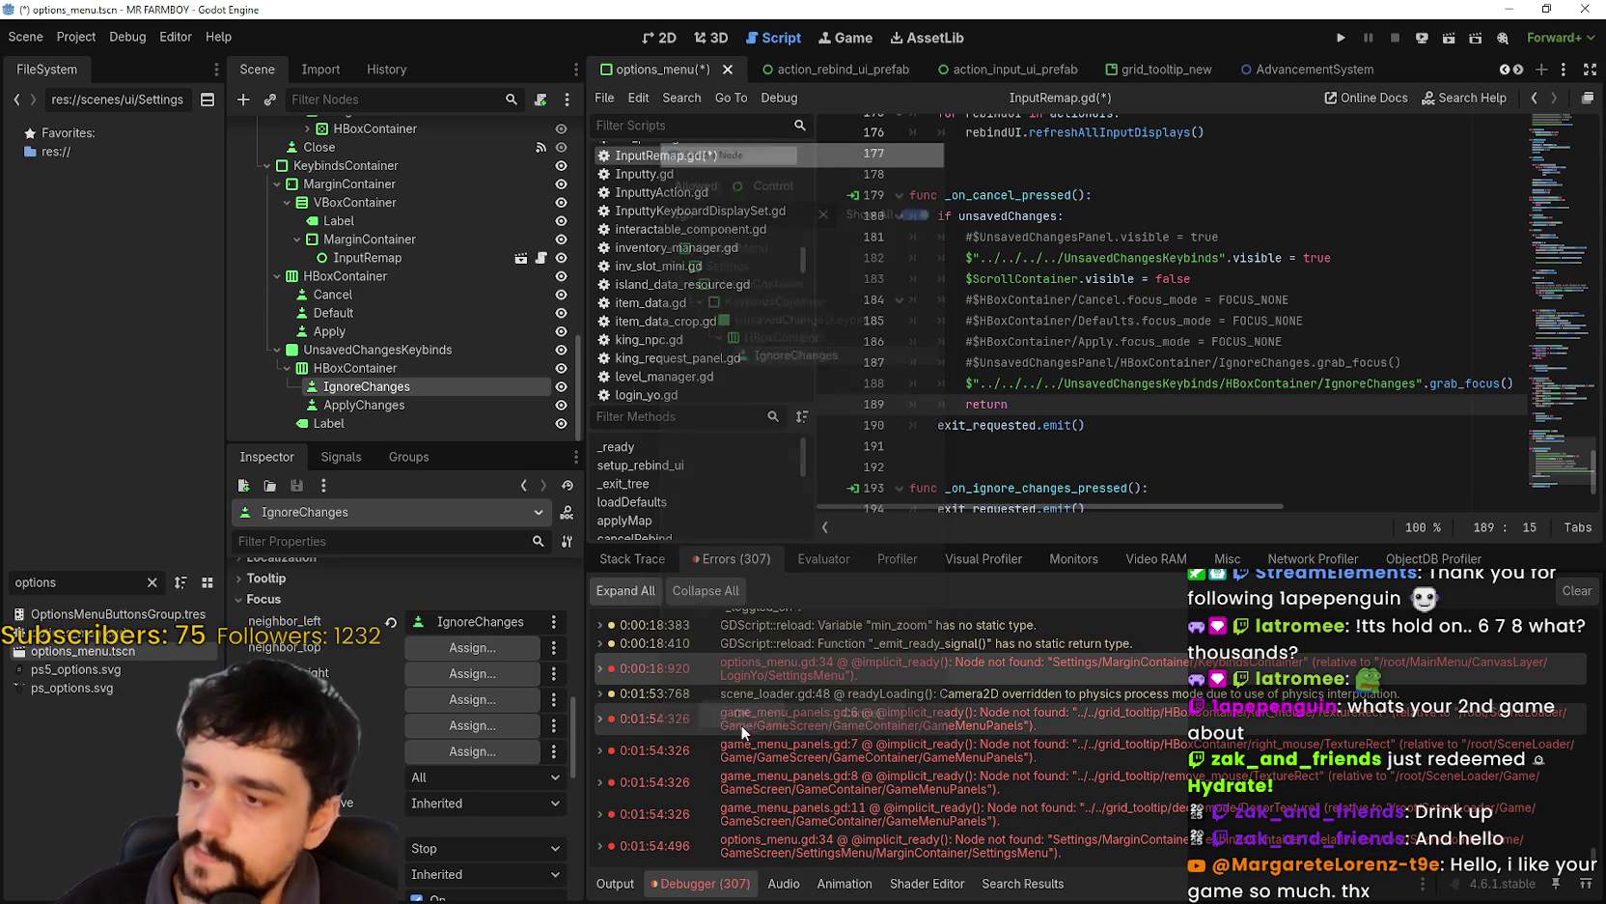
# - Set IgnoreChanges' right neighbour to ApplyChanges and bottom to IgnoreChanges, then save options_menu.tscn
pyautogui.click(477, 652)
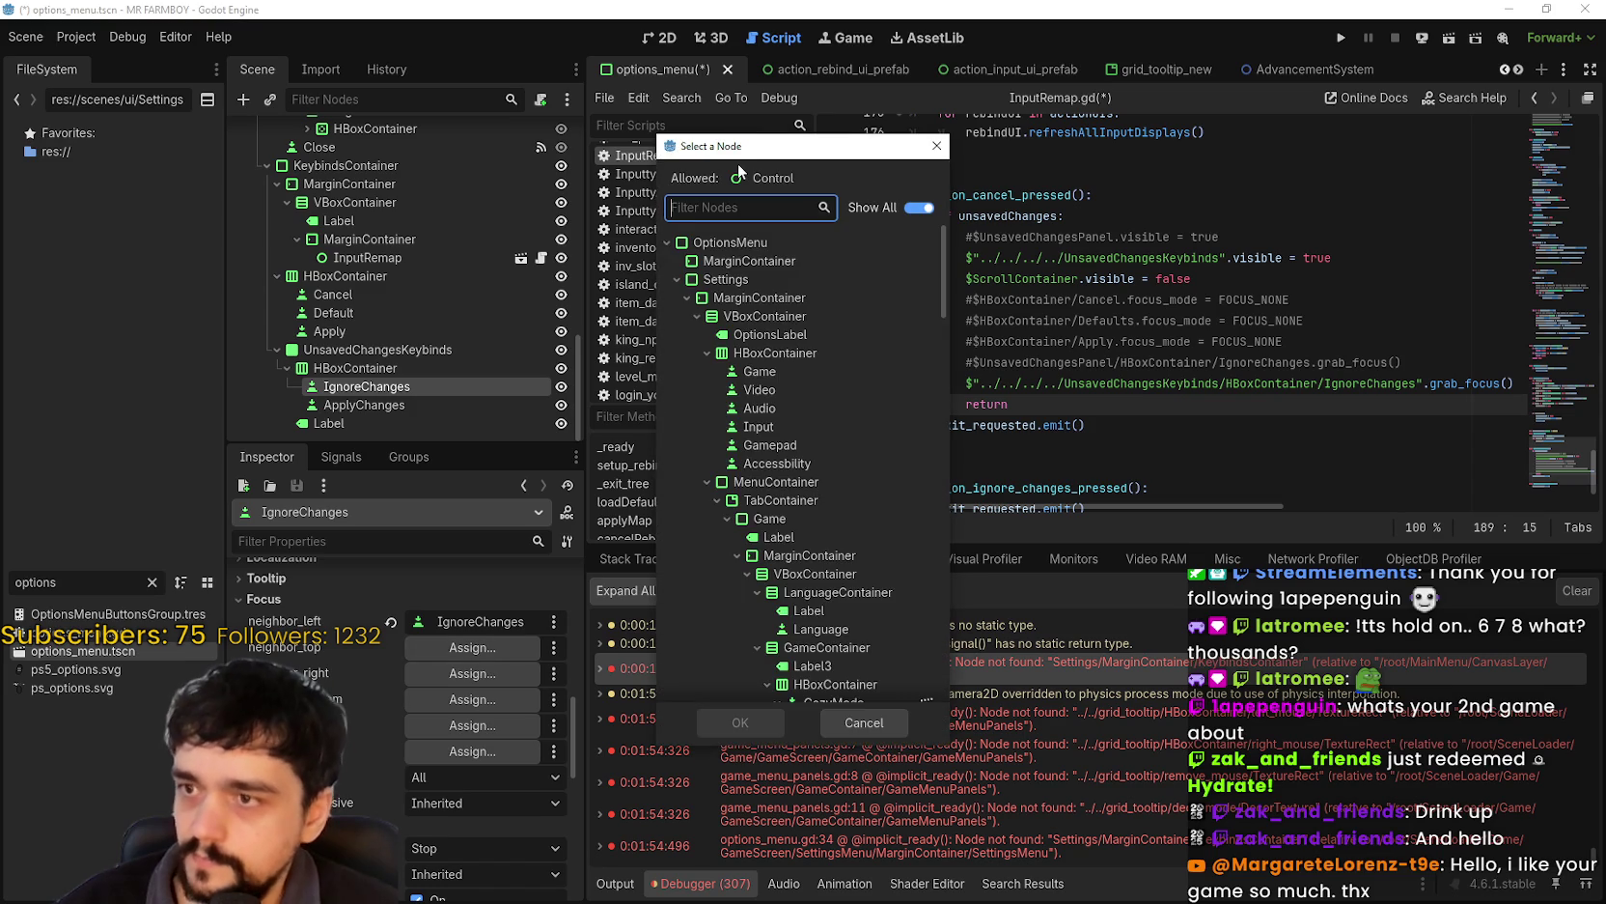
pyautogui.write('App')
pyautogui.click(763, 444)
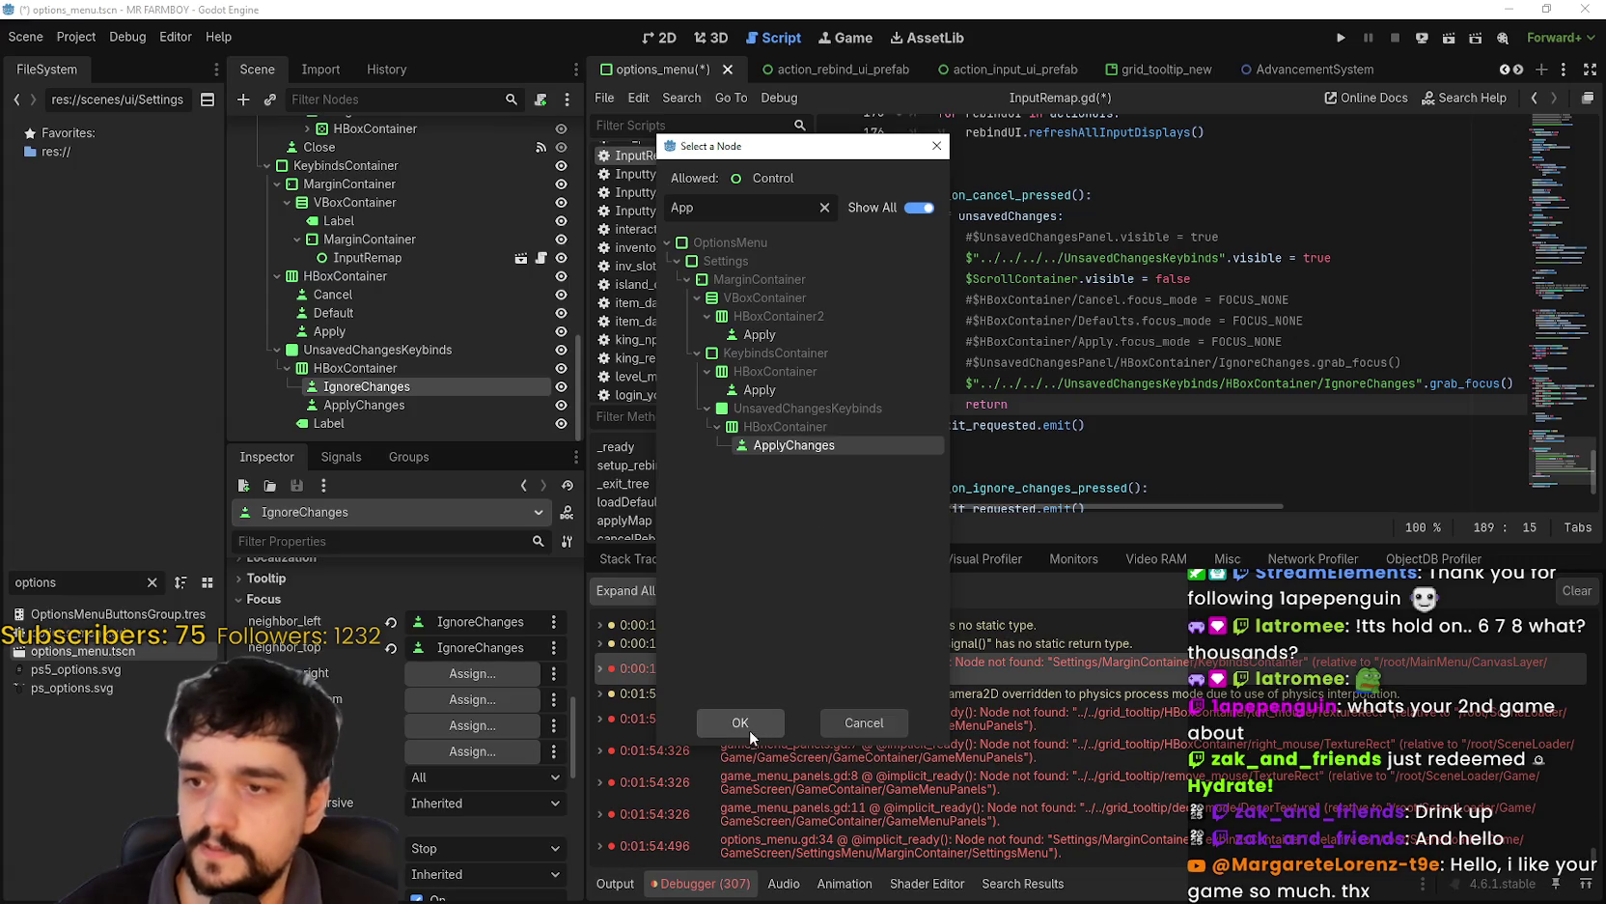
pyautogui.click(748, 725)
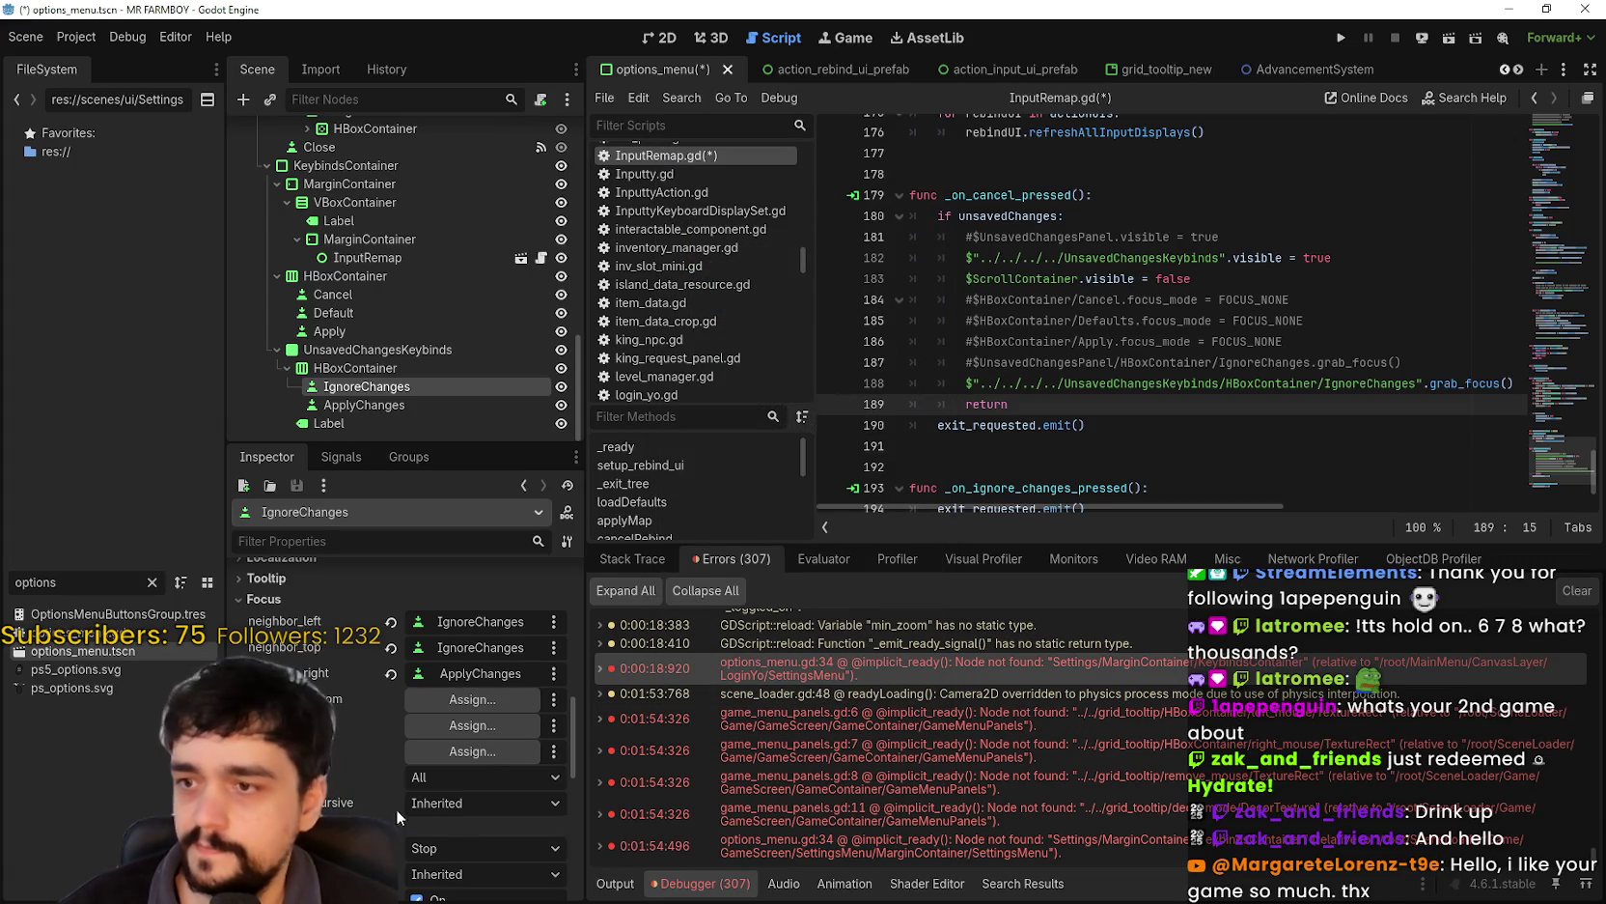
pyautogui.click(461, 700)
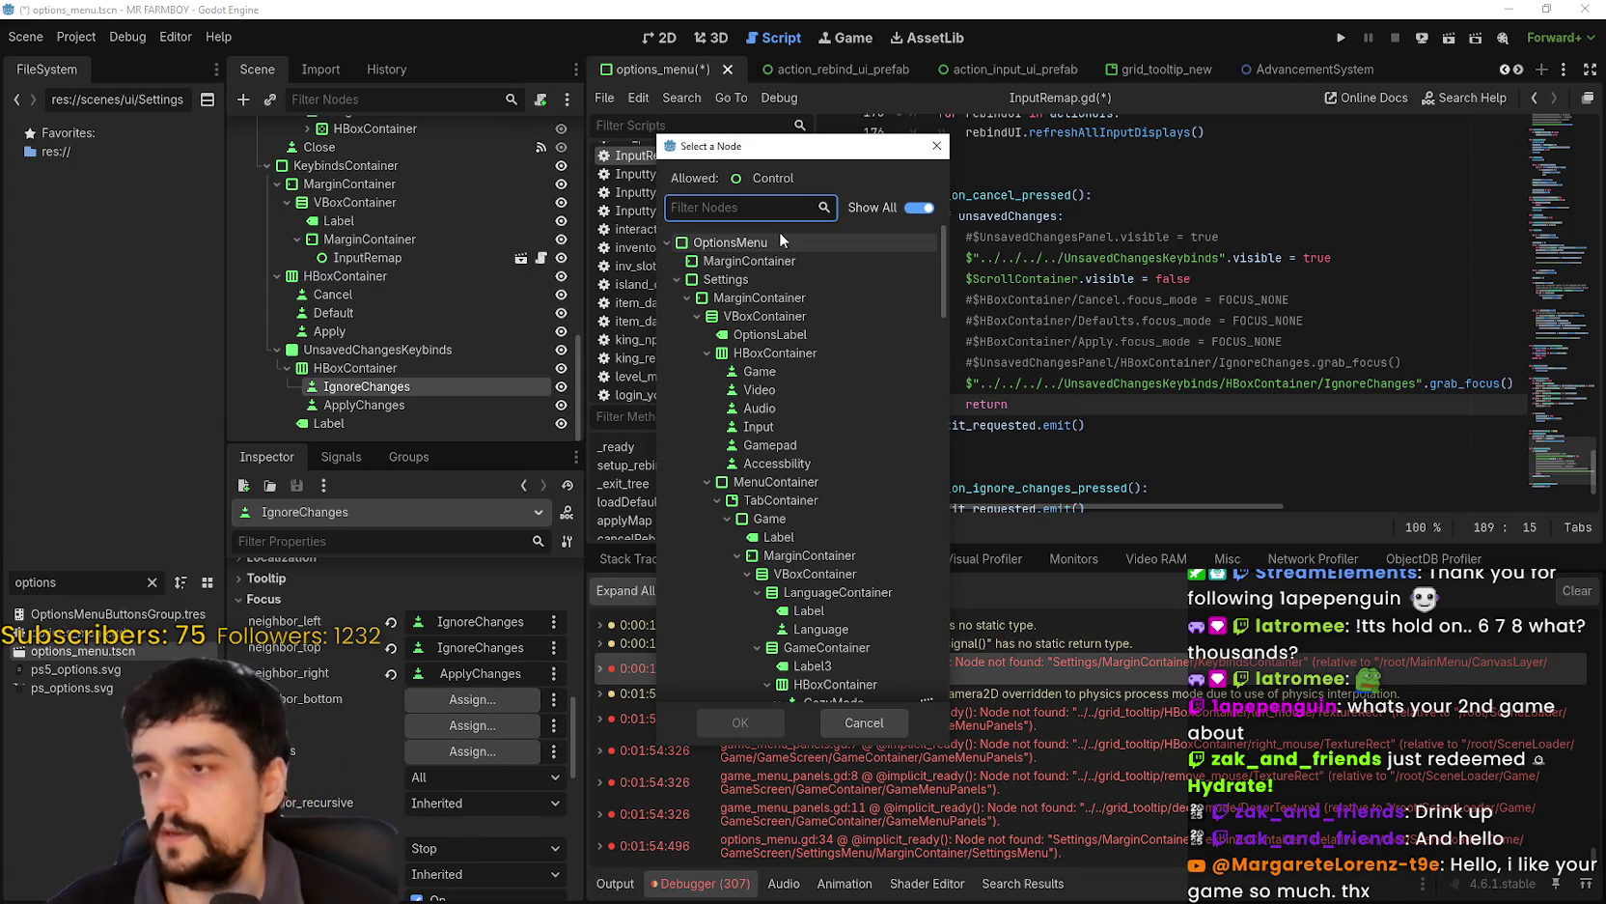
pyautogui.write('Ign')
pyautogui.click(773, 352)
pyautogui.click(733, 724)
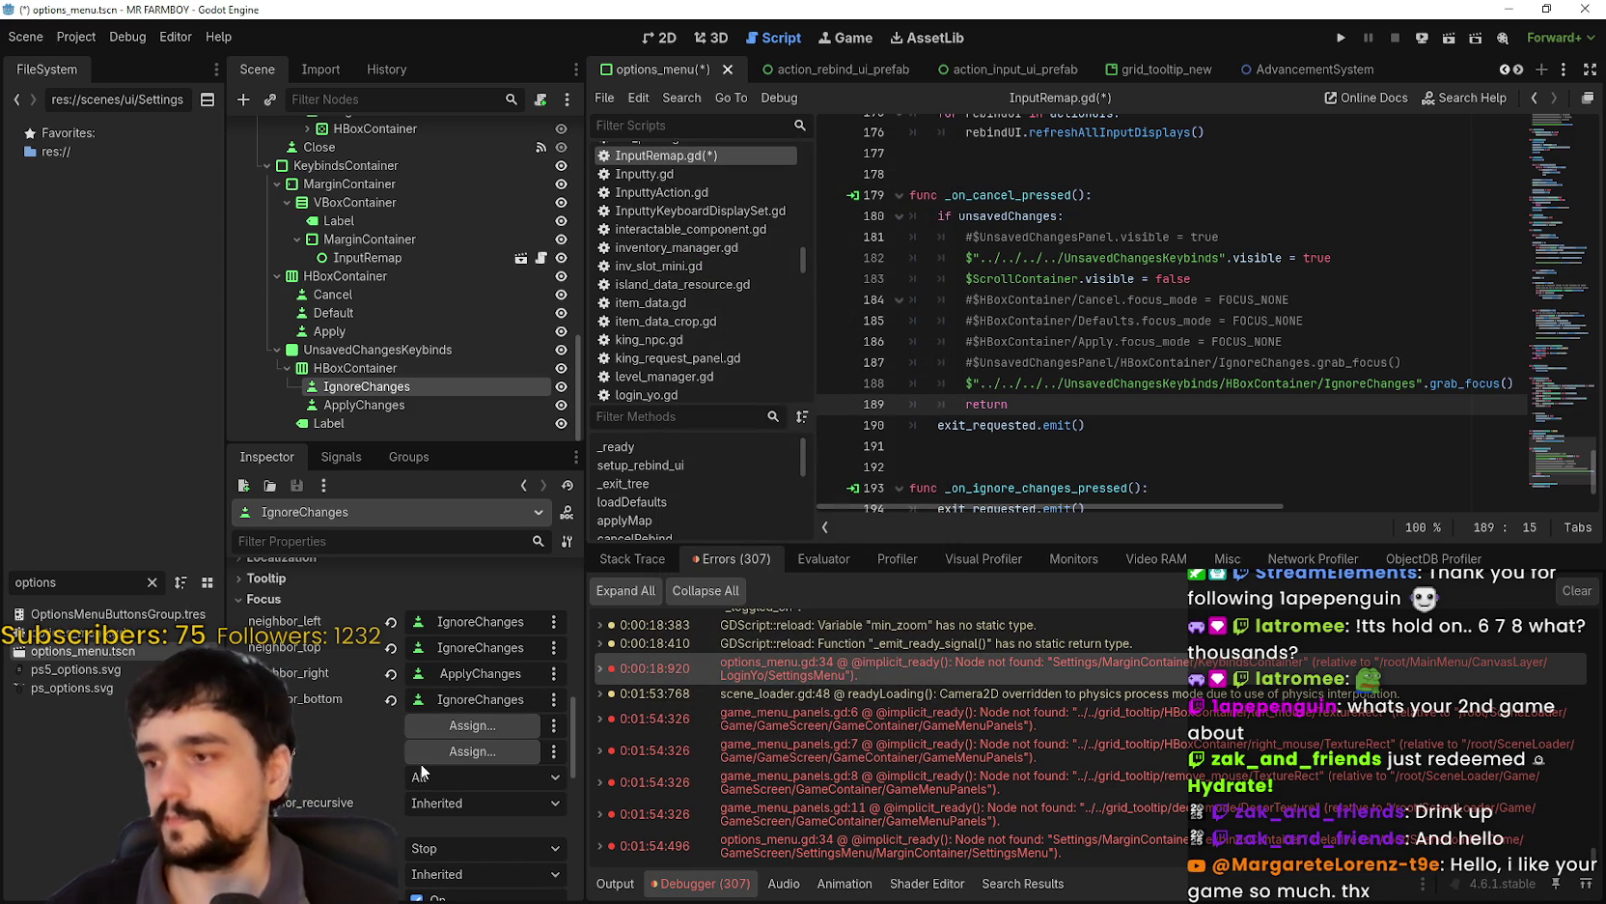
pyautogui.hotkey('ctrl', 's')
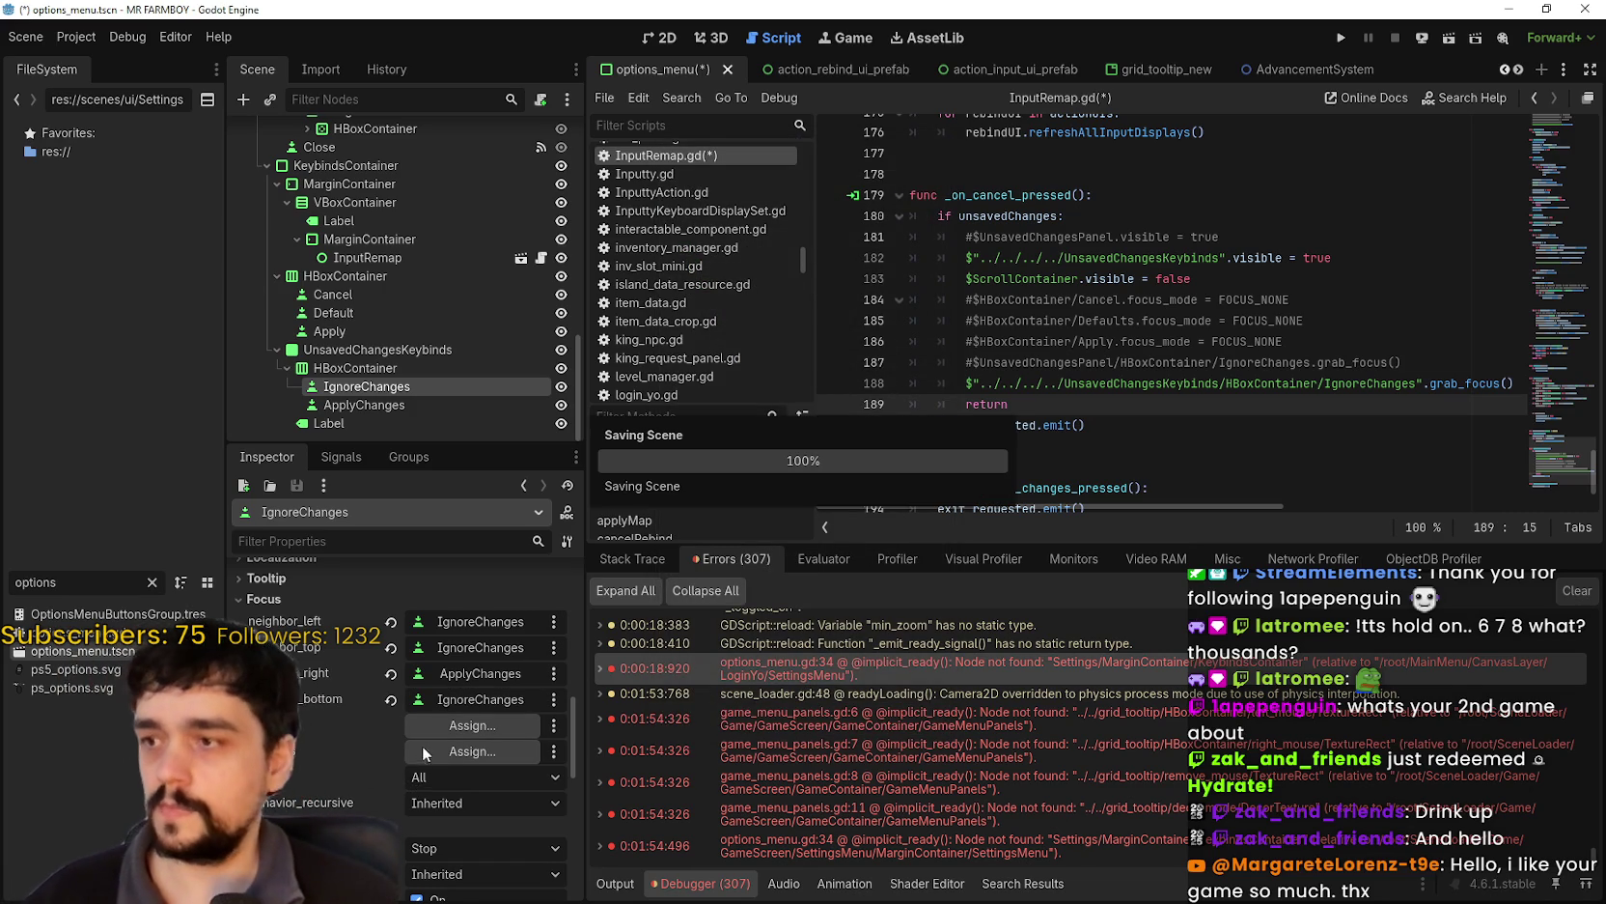
pyautogui.click(386, 404)
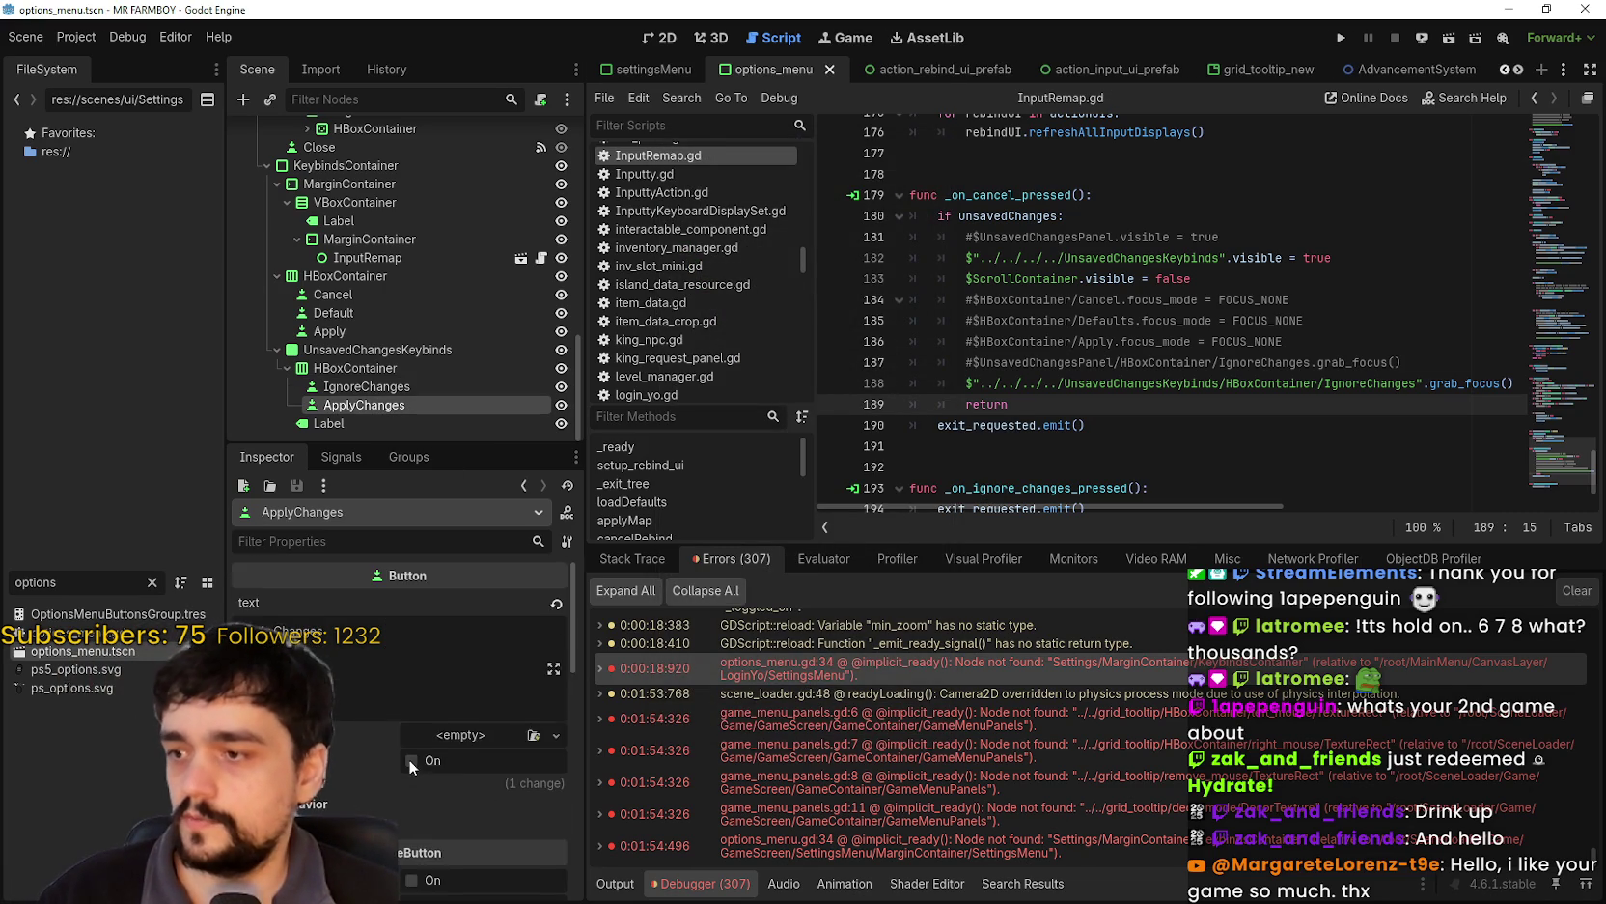
# - Set ApplyChanges' left focus neighbour to IgnoreChanges and its top neighbour to ApplyChanges
pyautogui.scroll(-6, 419, 756)
pyautogui.scroll(-3, 446, 695)
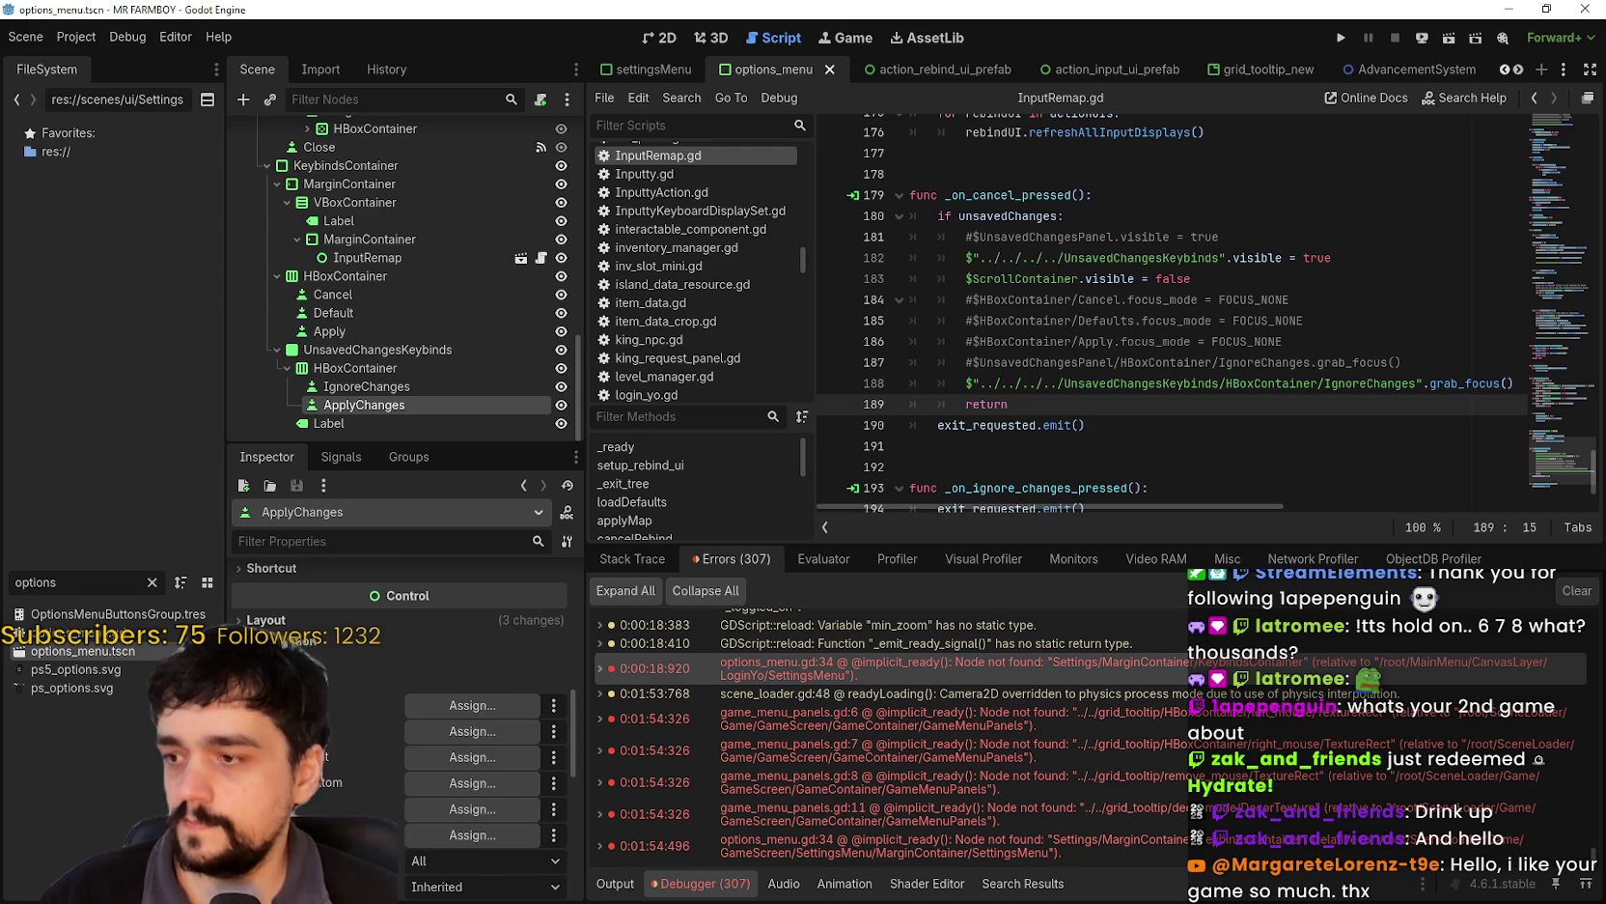
pyautogui.click(469, 622)
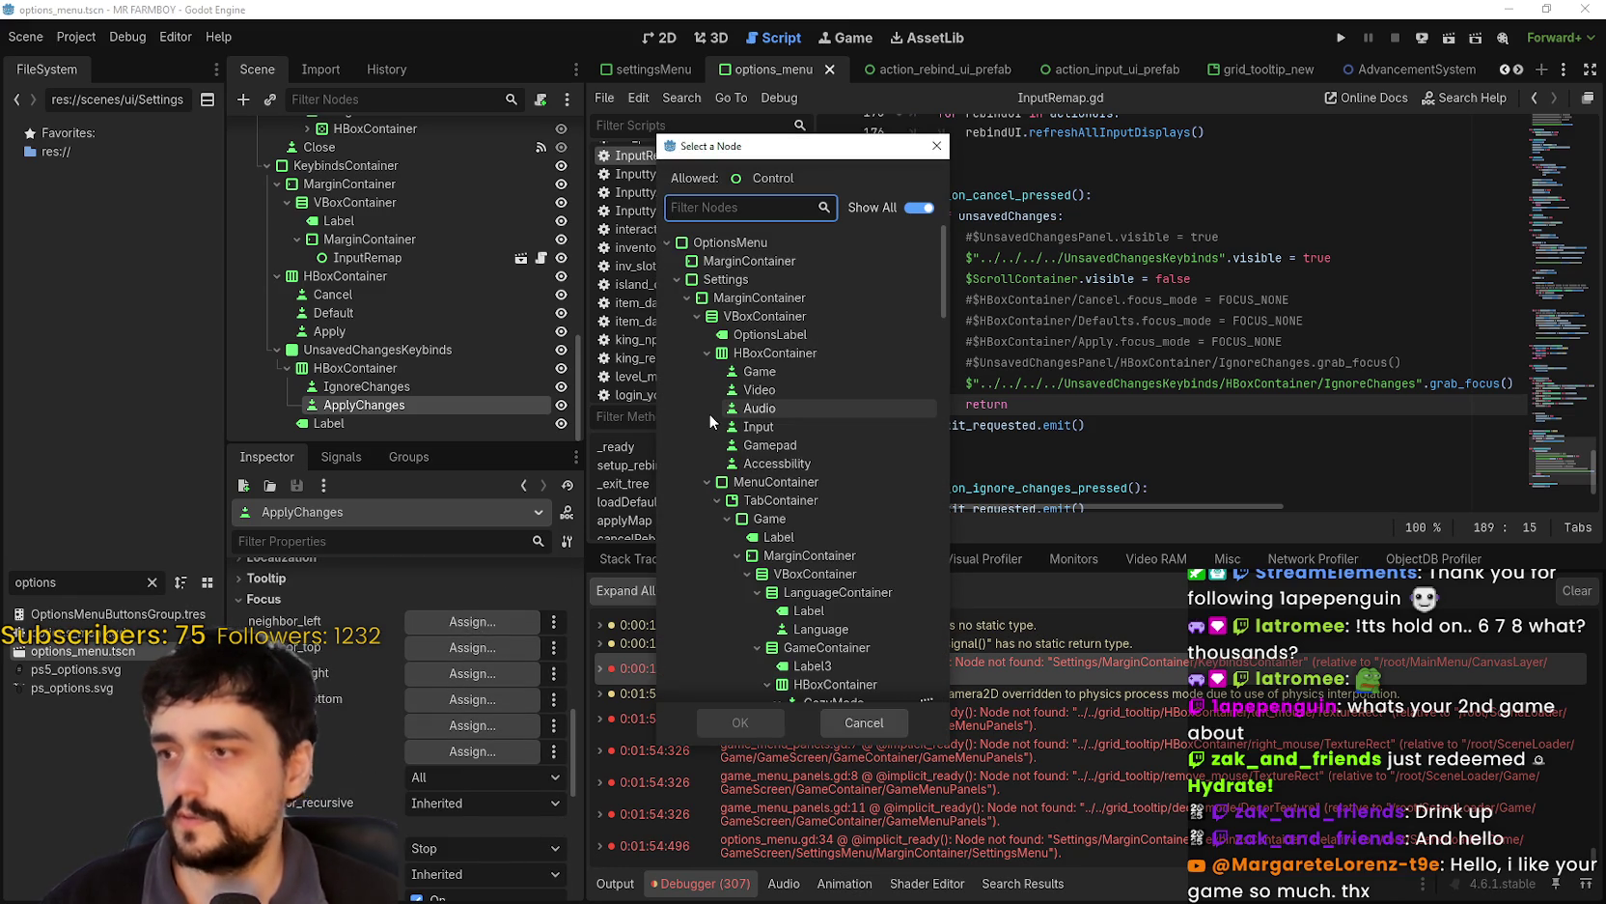
pyautogui.write('Ign')
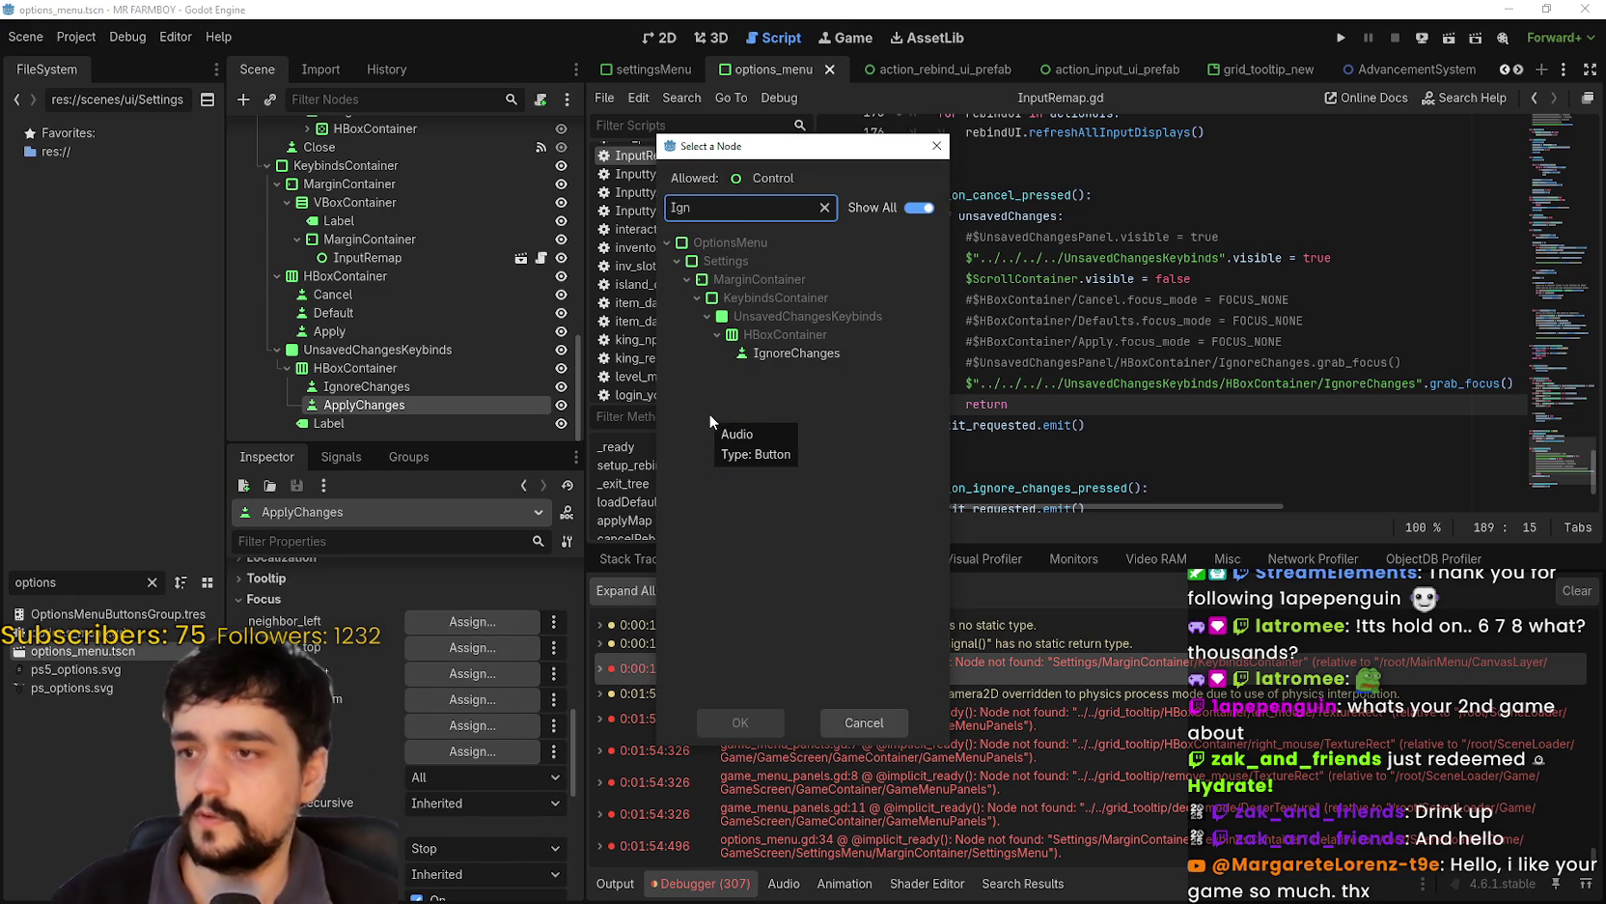
pyautogui.click(723, 353)
pyautogui.click(750, 720)
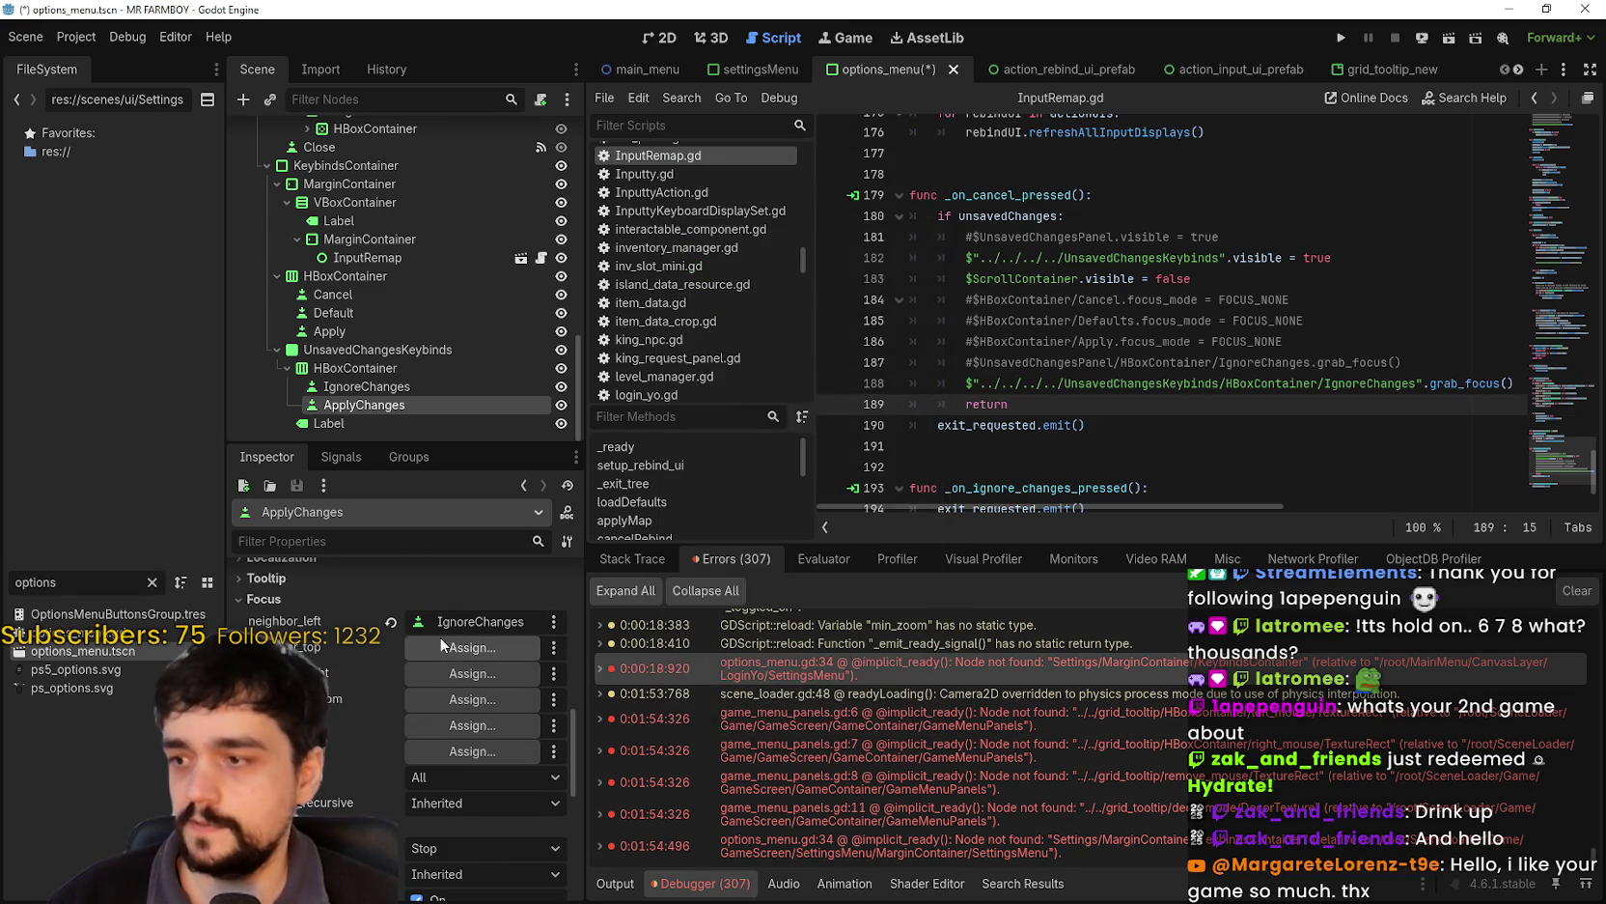
pyautogui.click(461, 644)
pyautogui.write('Apply')
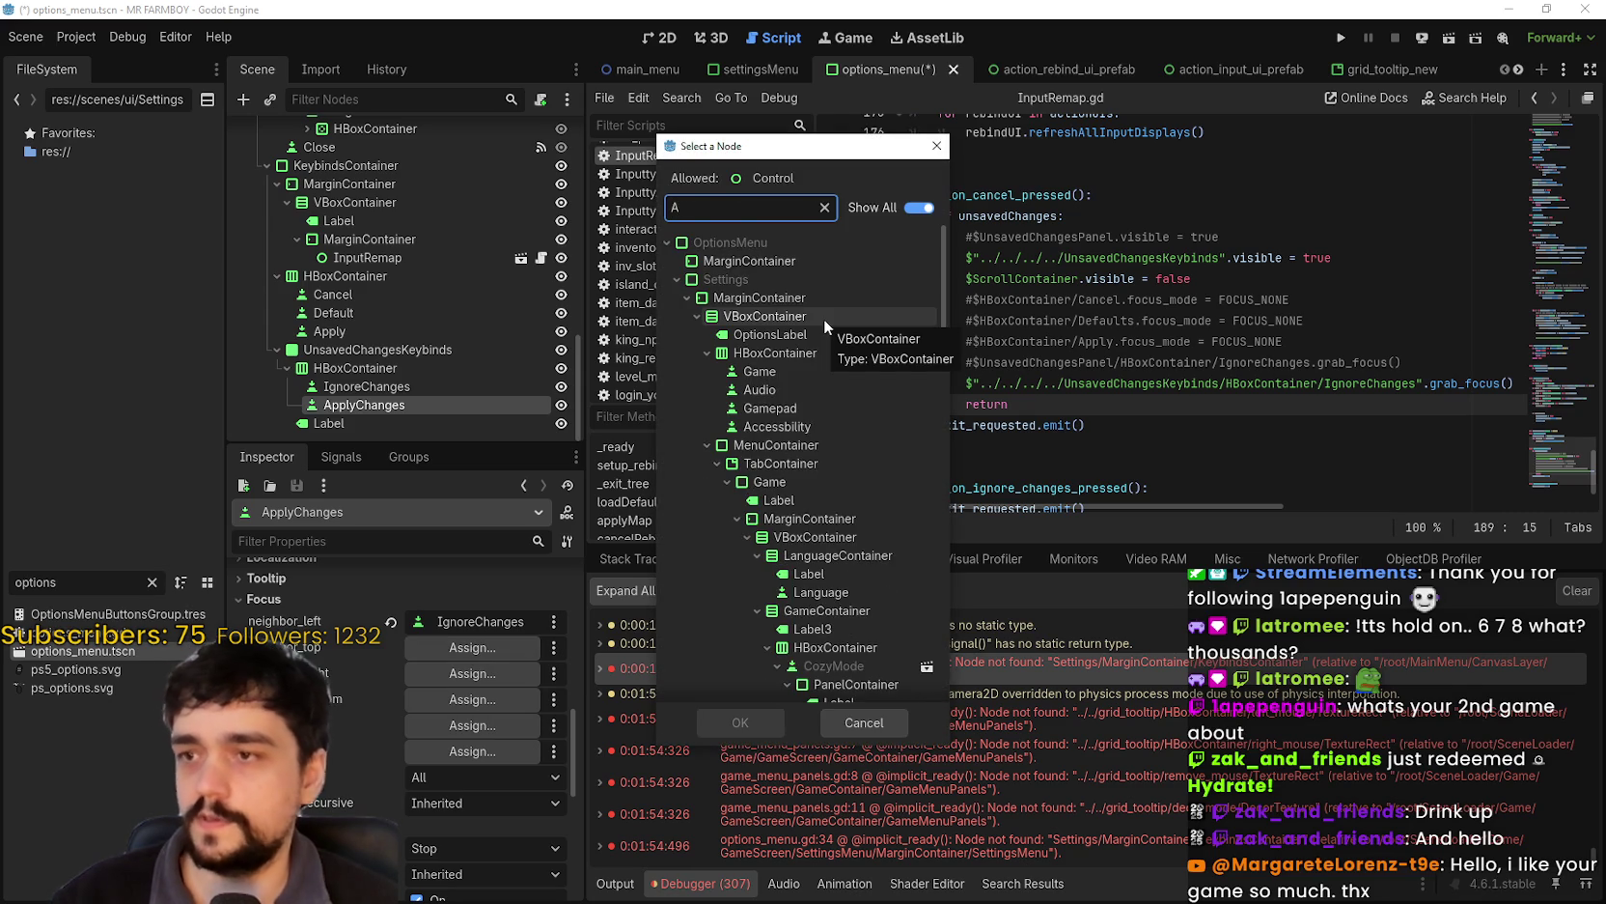
pyautogui.click(793, 445)
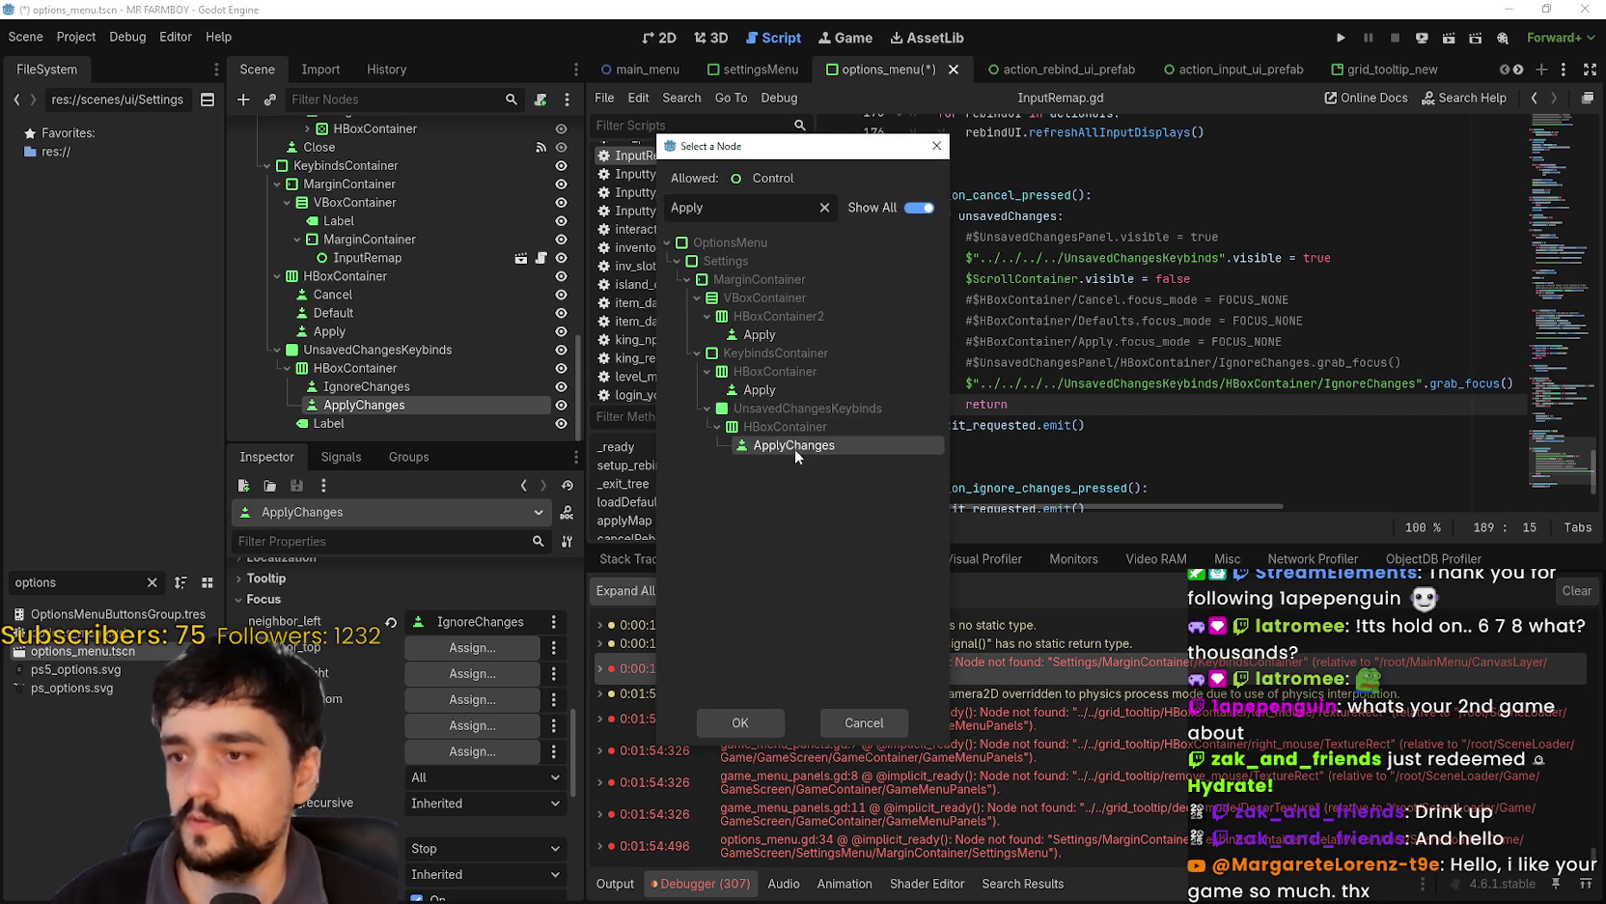
pyautogui.click(761, 722)
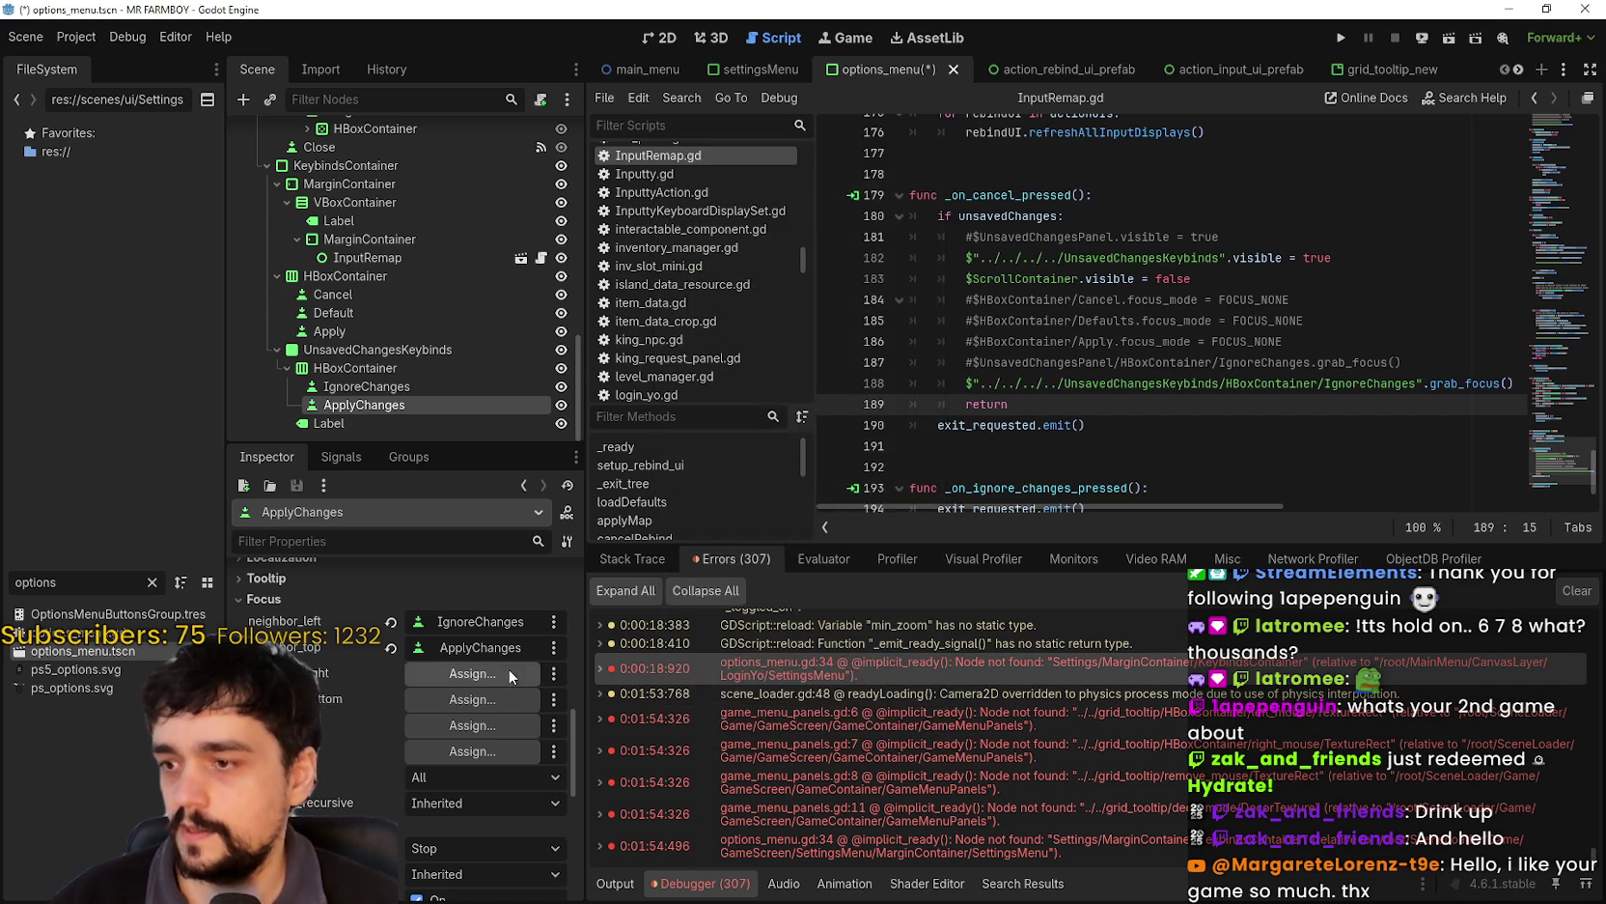
# - Set ApplyChanges' right and bottom focus neighbours to ApplyChanges and save options_menu.tscn
pyautogui.click(508, 670)
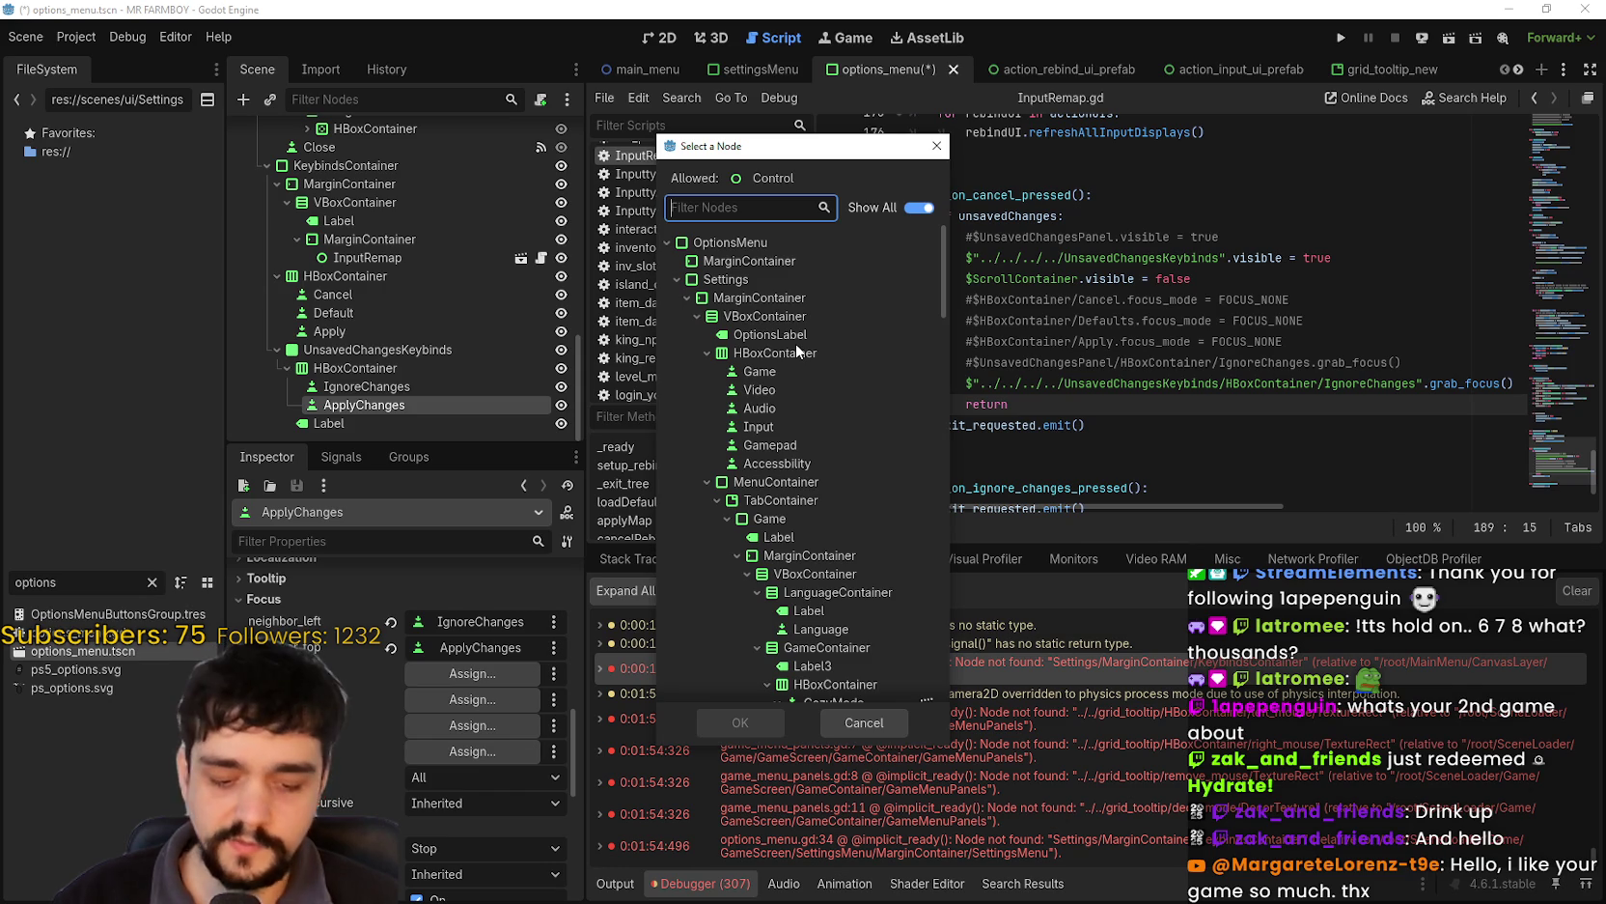
pyautogui.write('Apply')
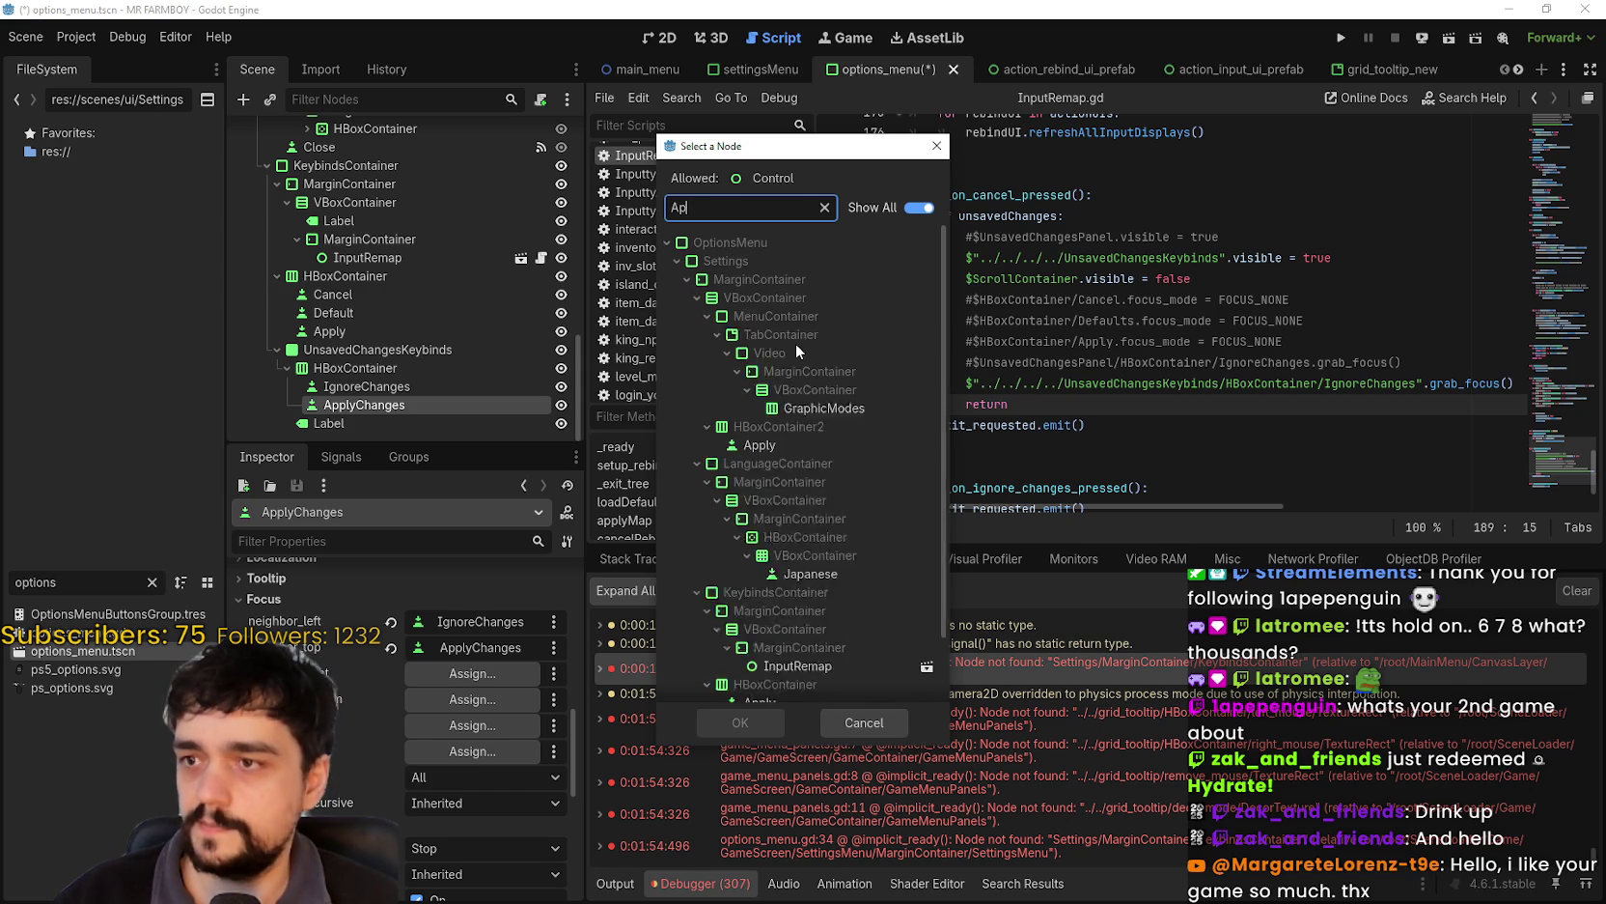
pyautogui.click(874, 446)
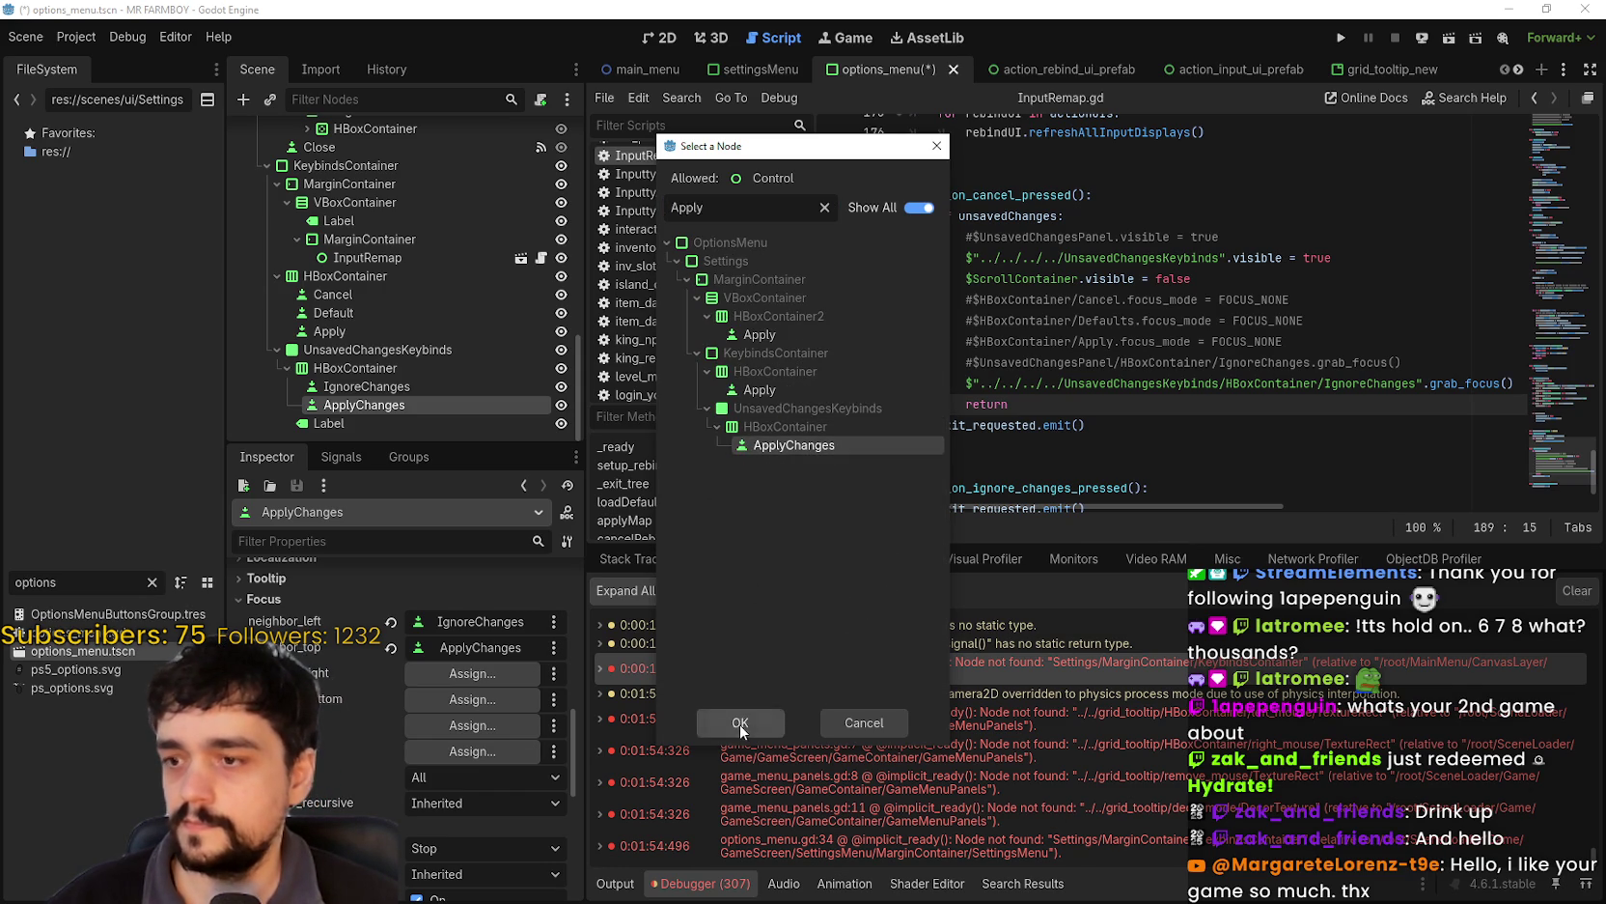
pyautogui.click(737, 724)
pyautogui.click(457, 701)
pyautogui.write('Apply')
pyautogui.click(817, 446)
pyautogui.click(772, 720)
pyautogui.hotkey('ctrl', 's')
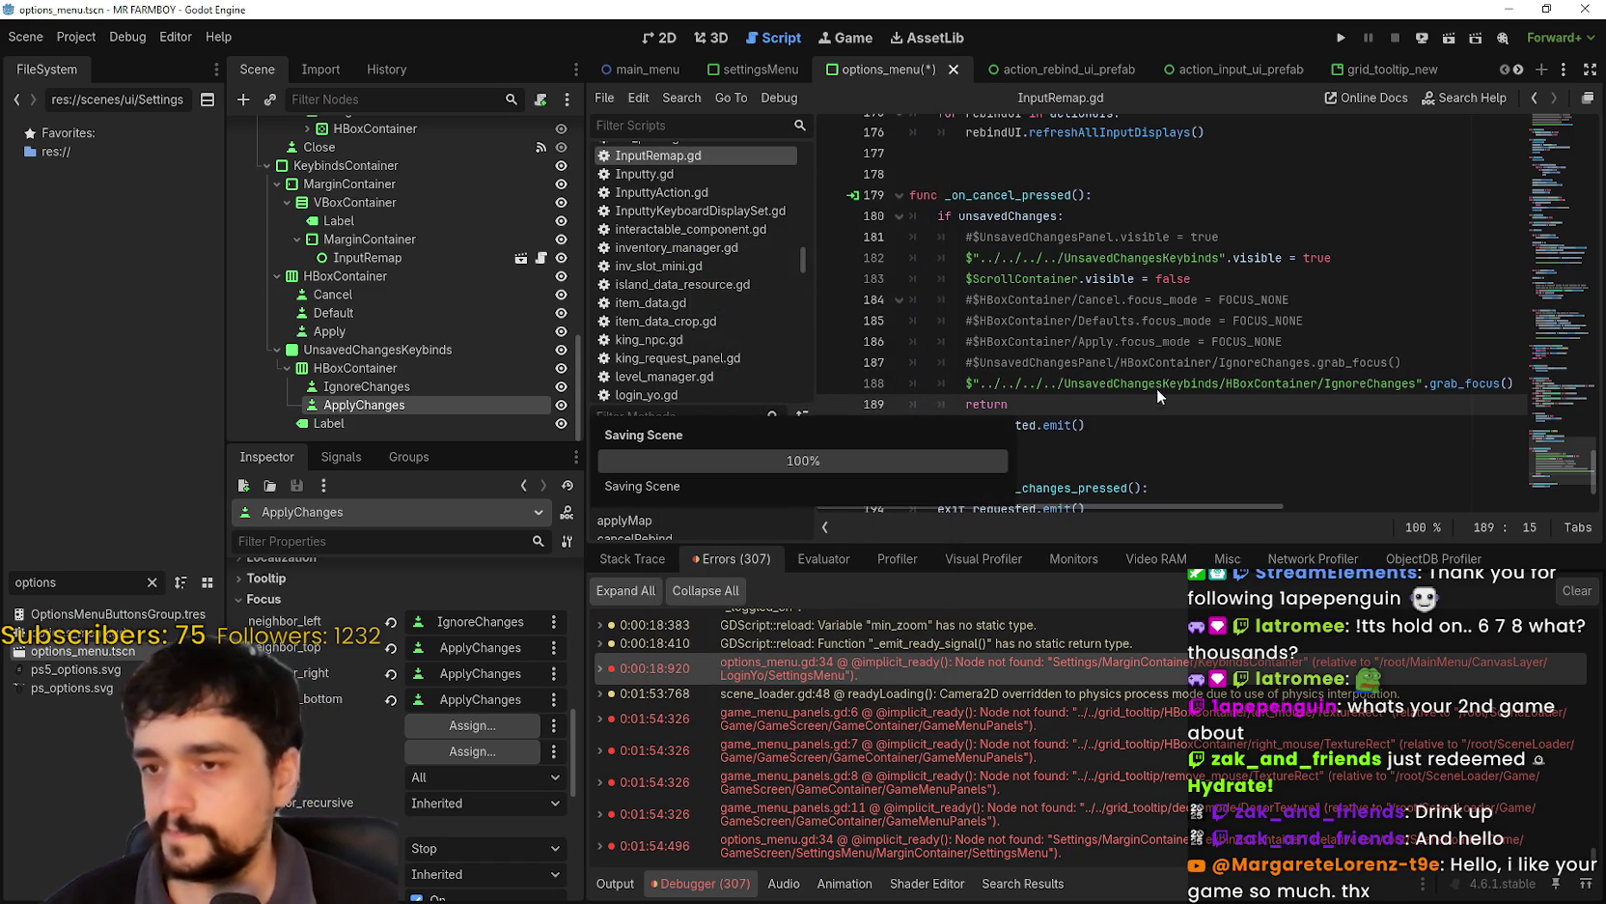
pyautogui.scroll(-2, 1158, 396)
# - Review the InputRemap.gd button handlers, then show IgnoreChanges' signals in the Node dock
pyautogui.click(1109, 348)
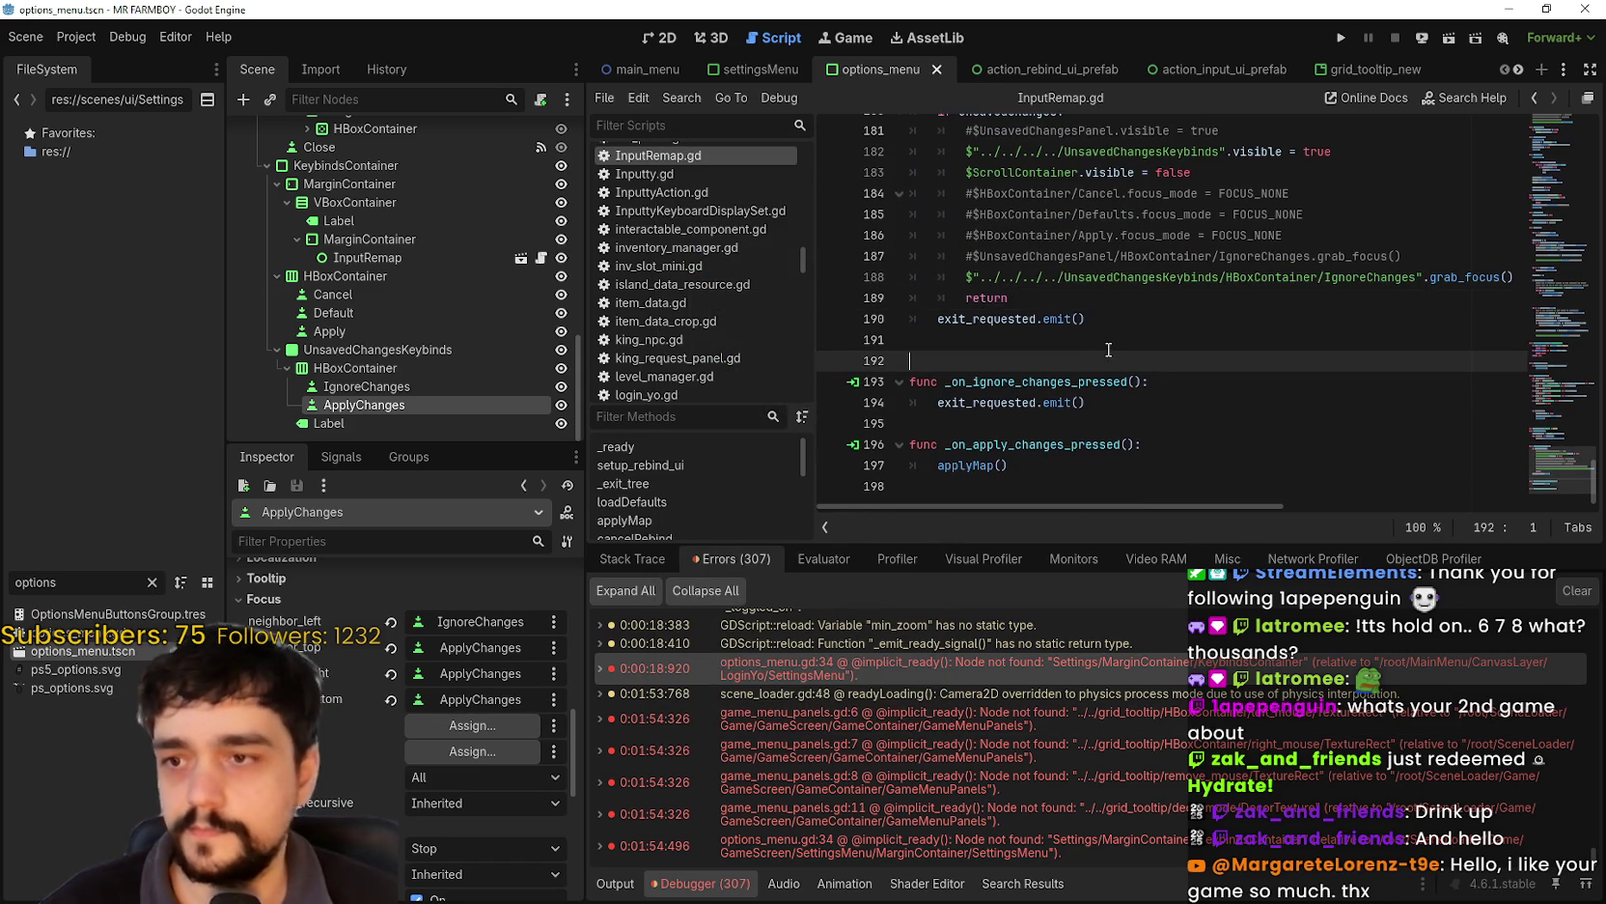
pyautogui.scroll(3, 1109, 346)
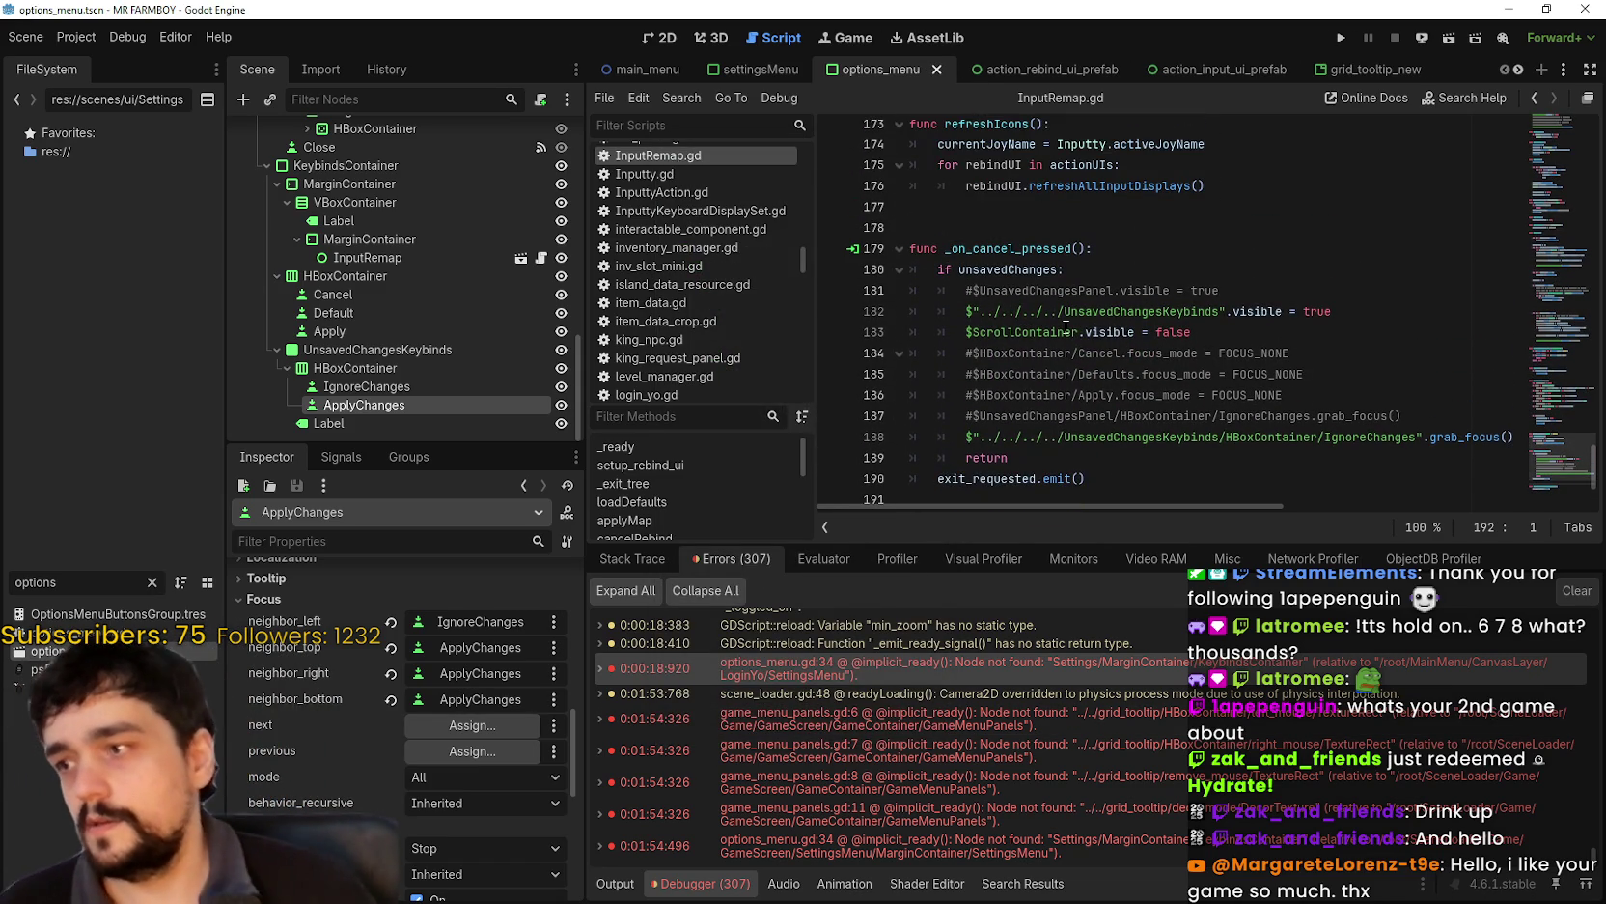
pyautogui.scroll(3, 1066, 333)
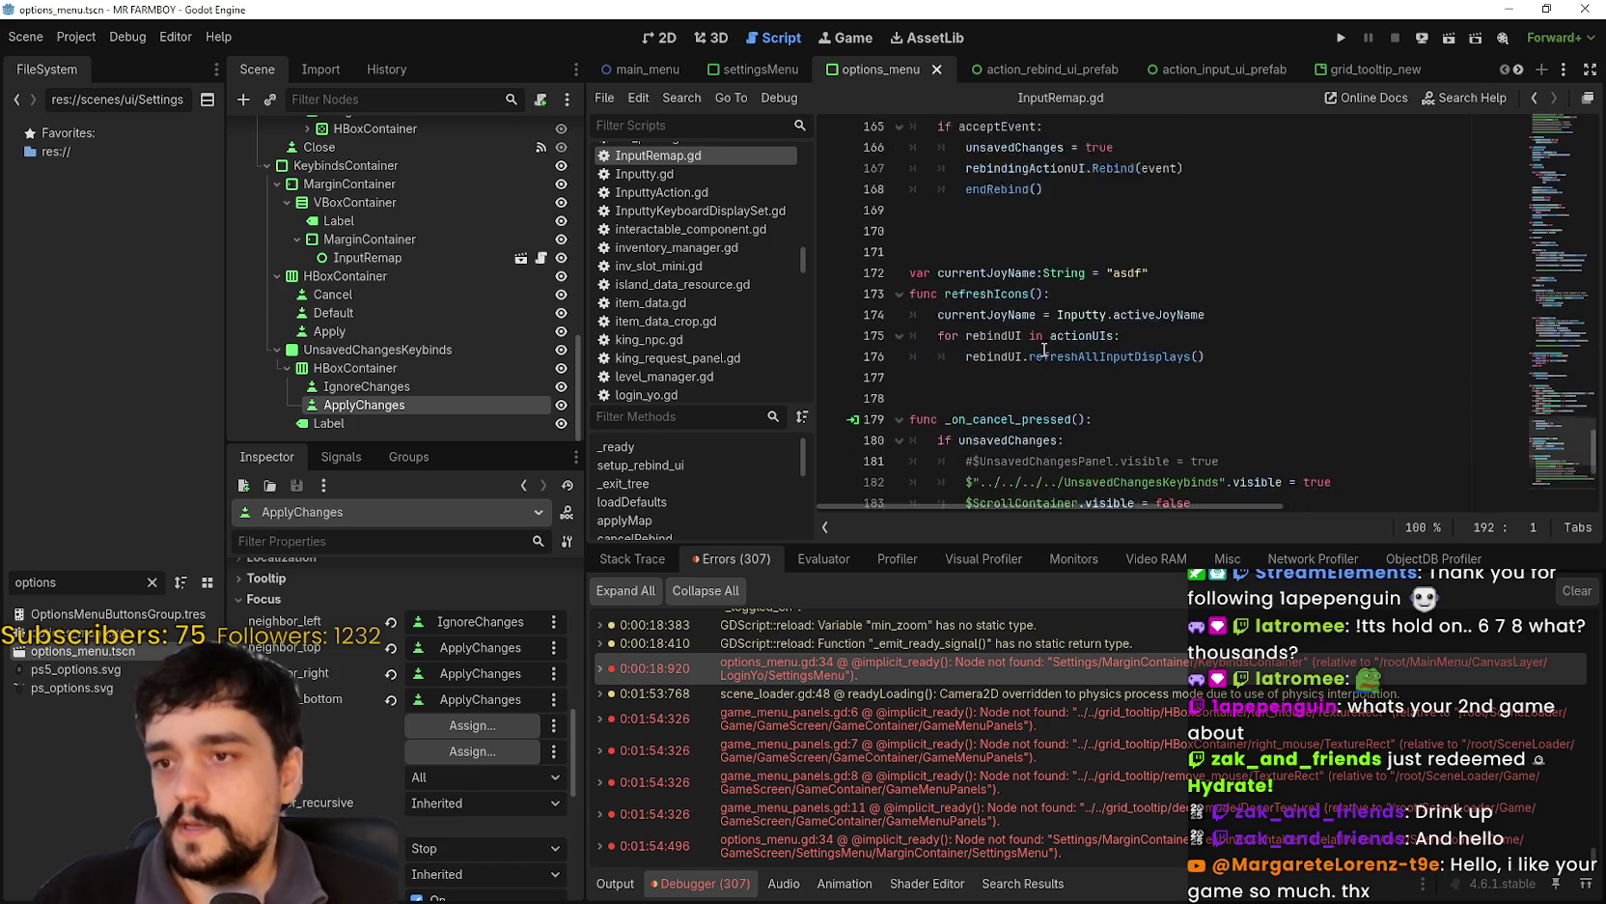
pyautogui.scroll(4, 1044, 351)
pyautogui.click(335, 300)
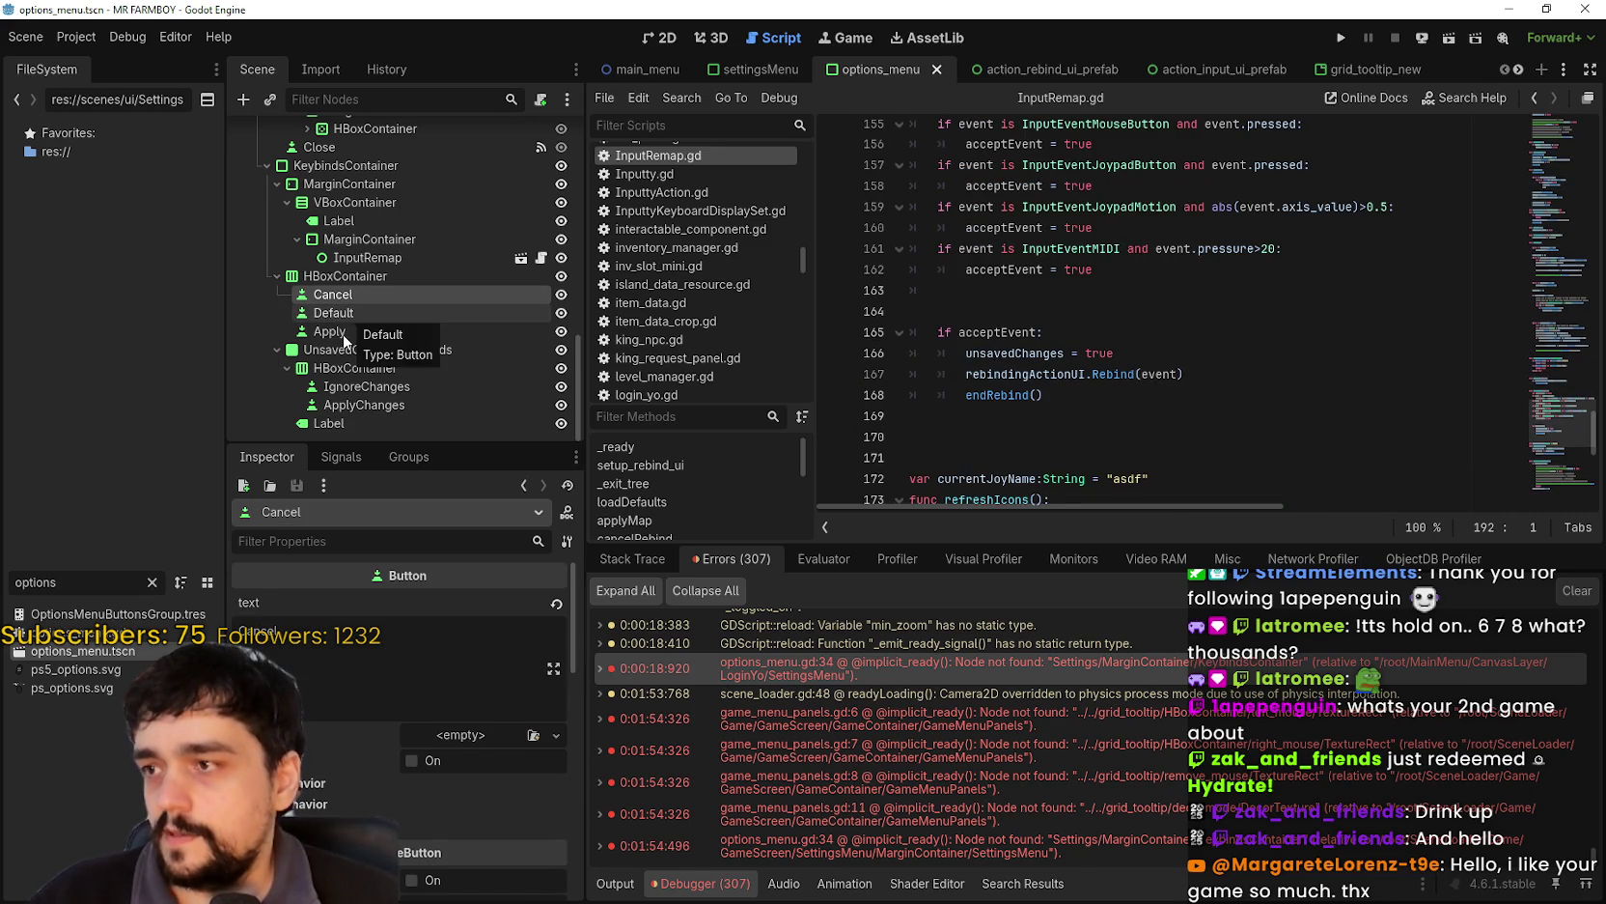
pyautogui.click(336, 313)
pyautogui.click(334, 331)
pyautogui.scroll(3, 1202, 423)
pyautogui.scroll(-10, 1555, 454)
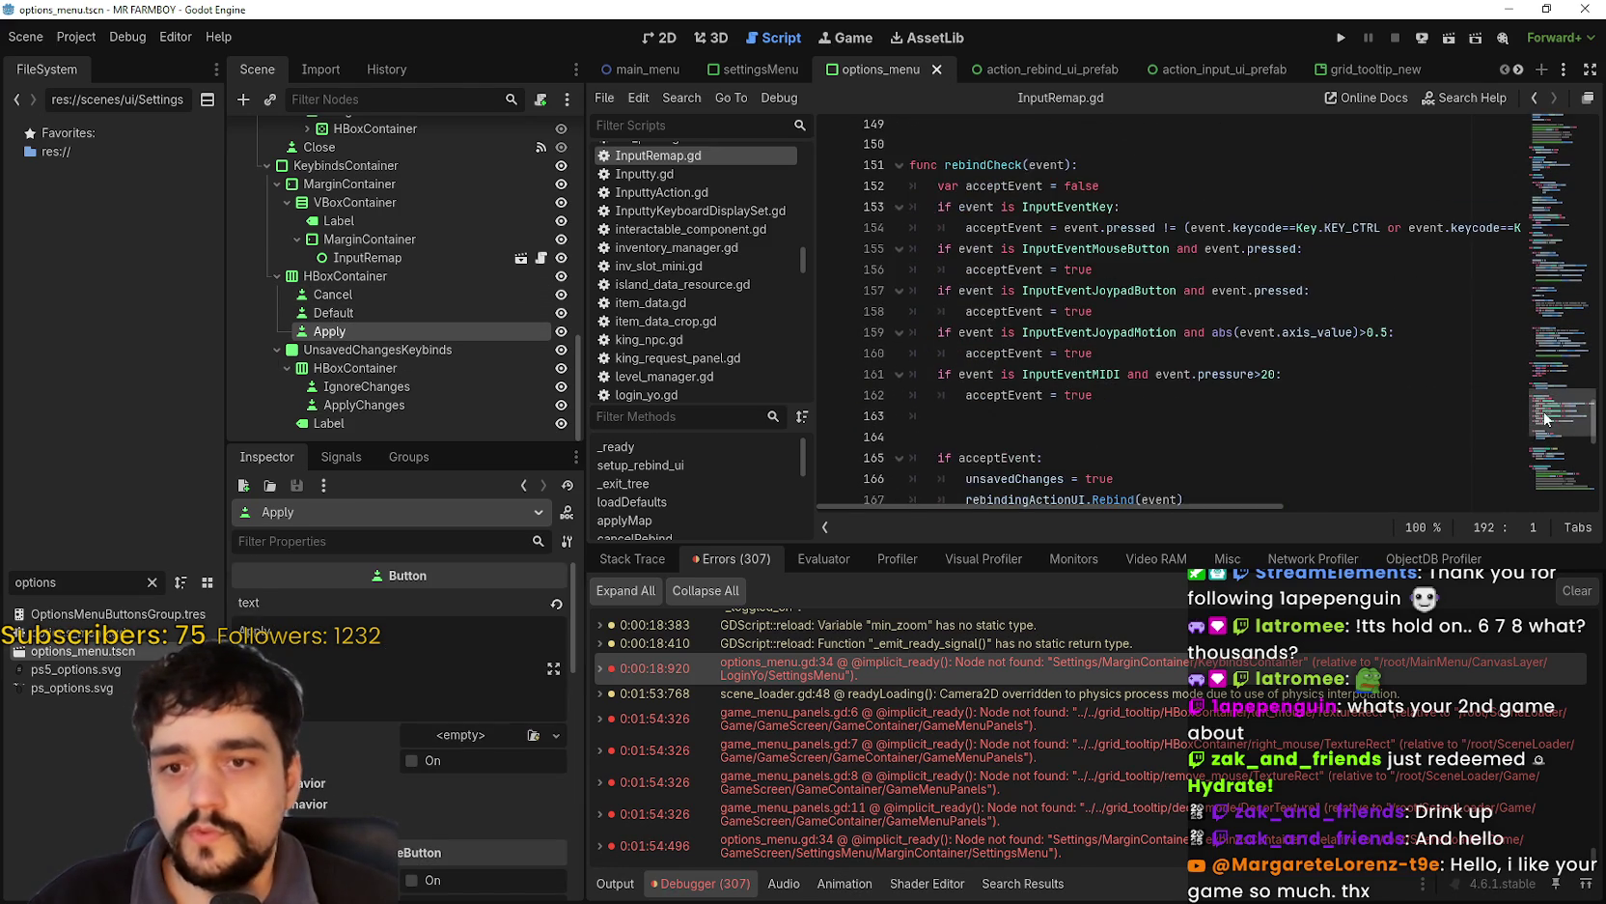
pyautogui.moveTo(1555, 465)
pyautogui.mouseDown()
pyautogui.moveTo(1541, 108)
pyautogui.moveTo(1555, 492)
pyautogui.mouseUp()
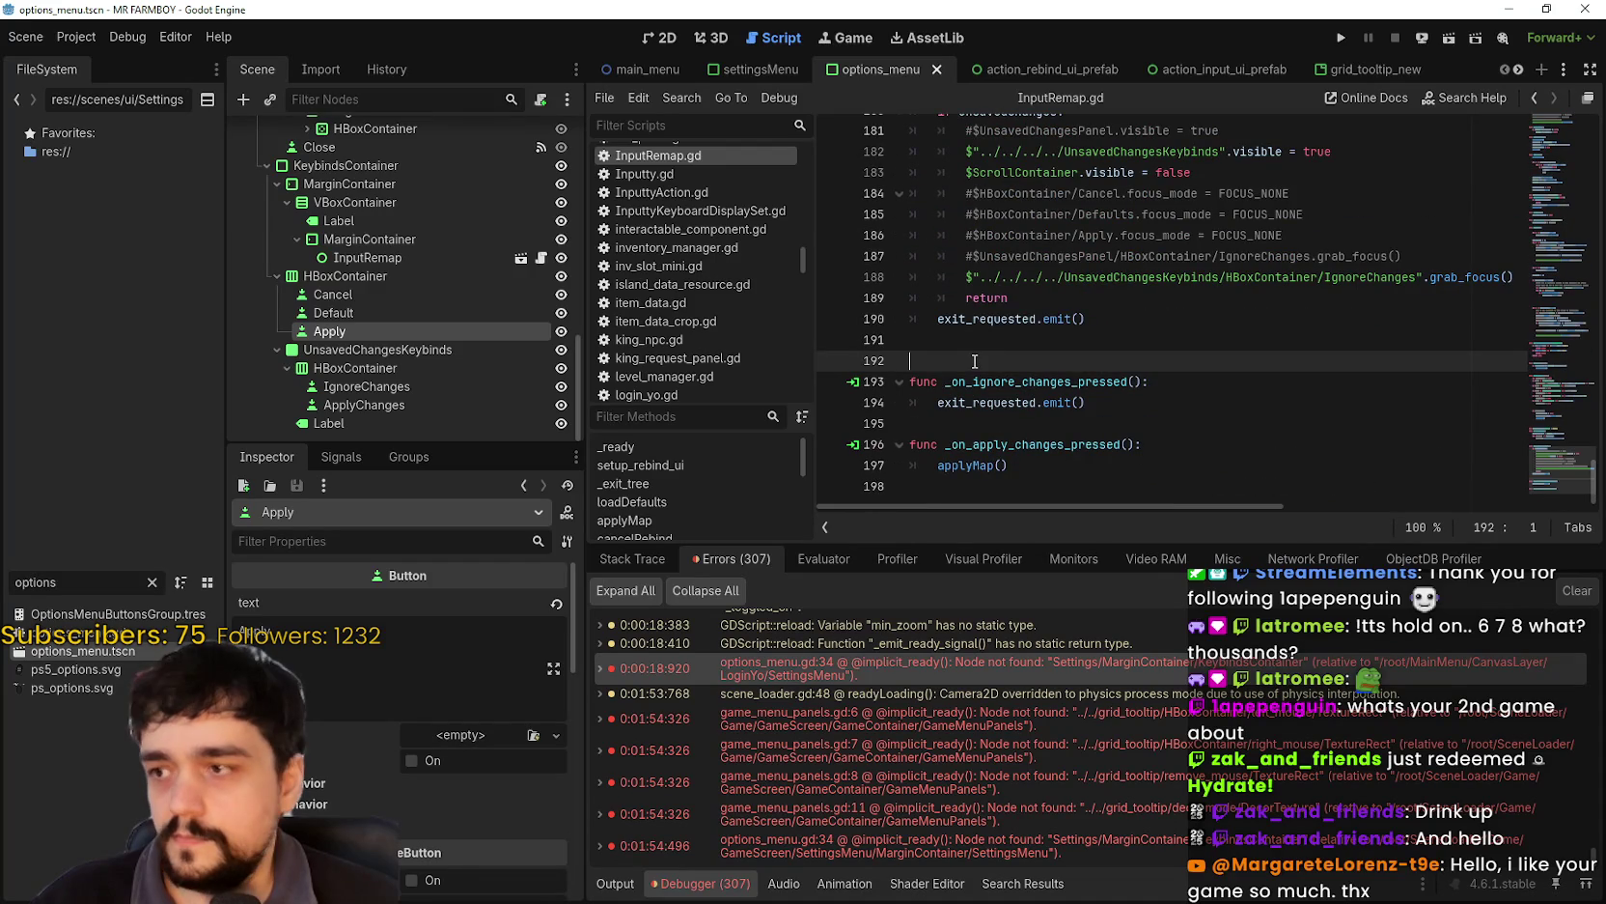
pyautogui.click(369, 386)
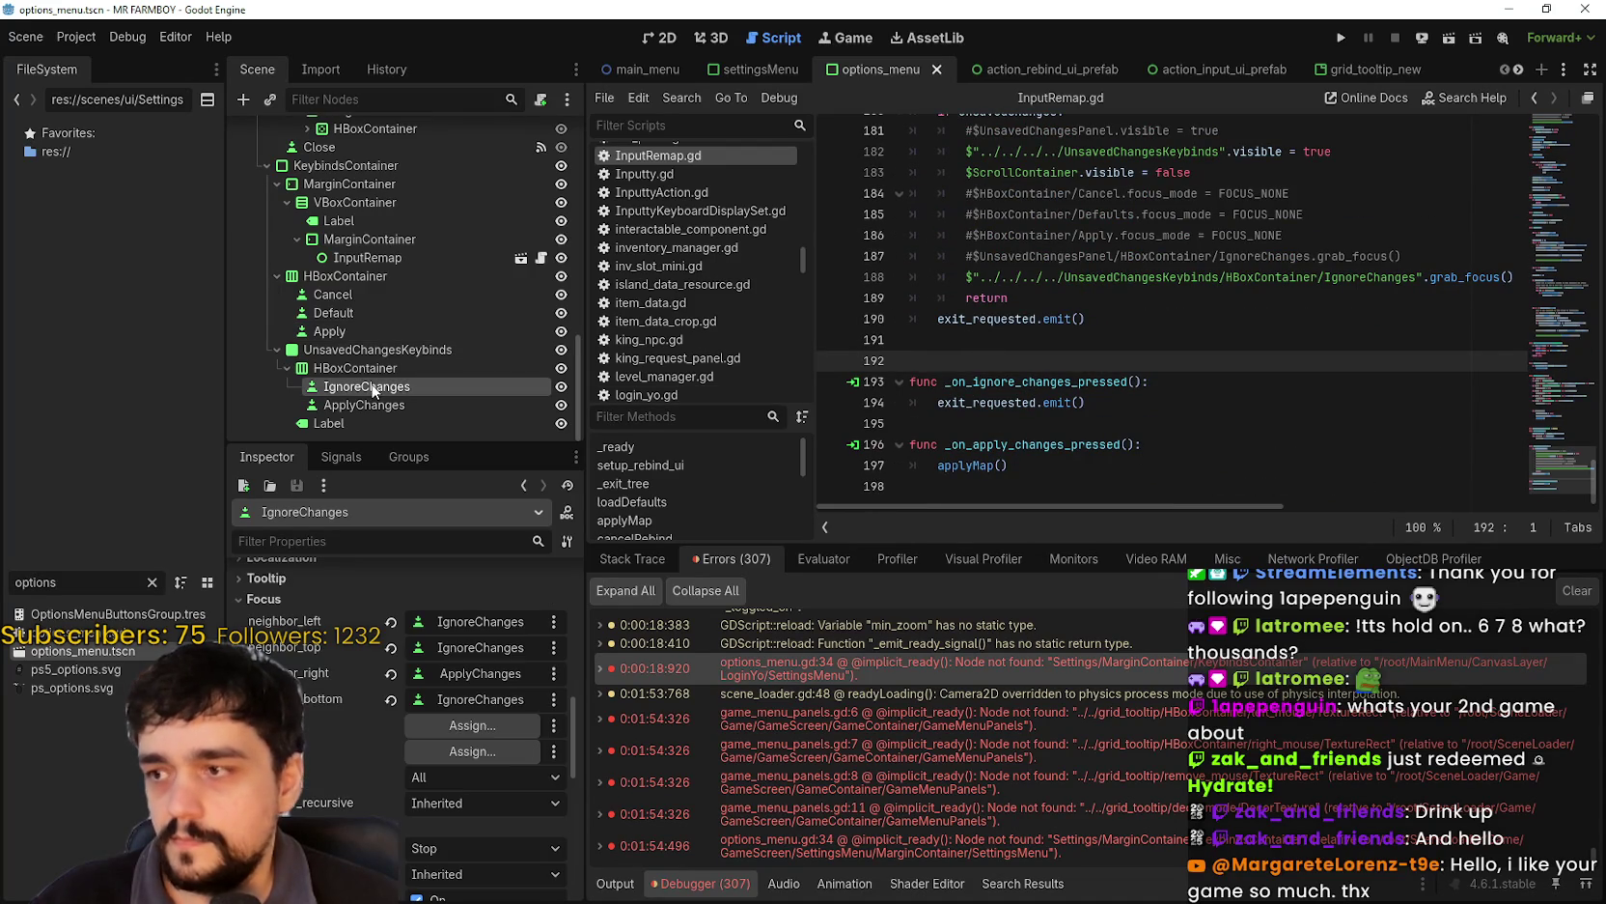
pyautogui.click(367, 457)
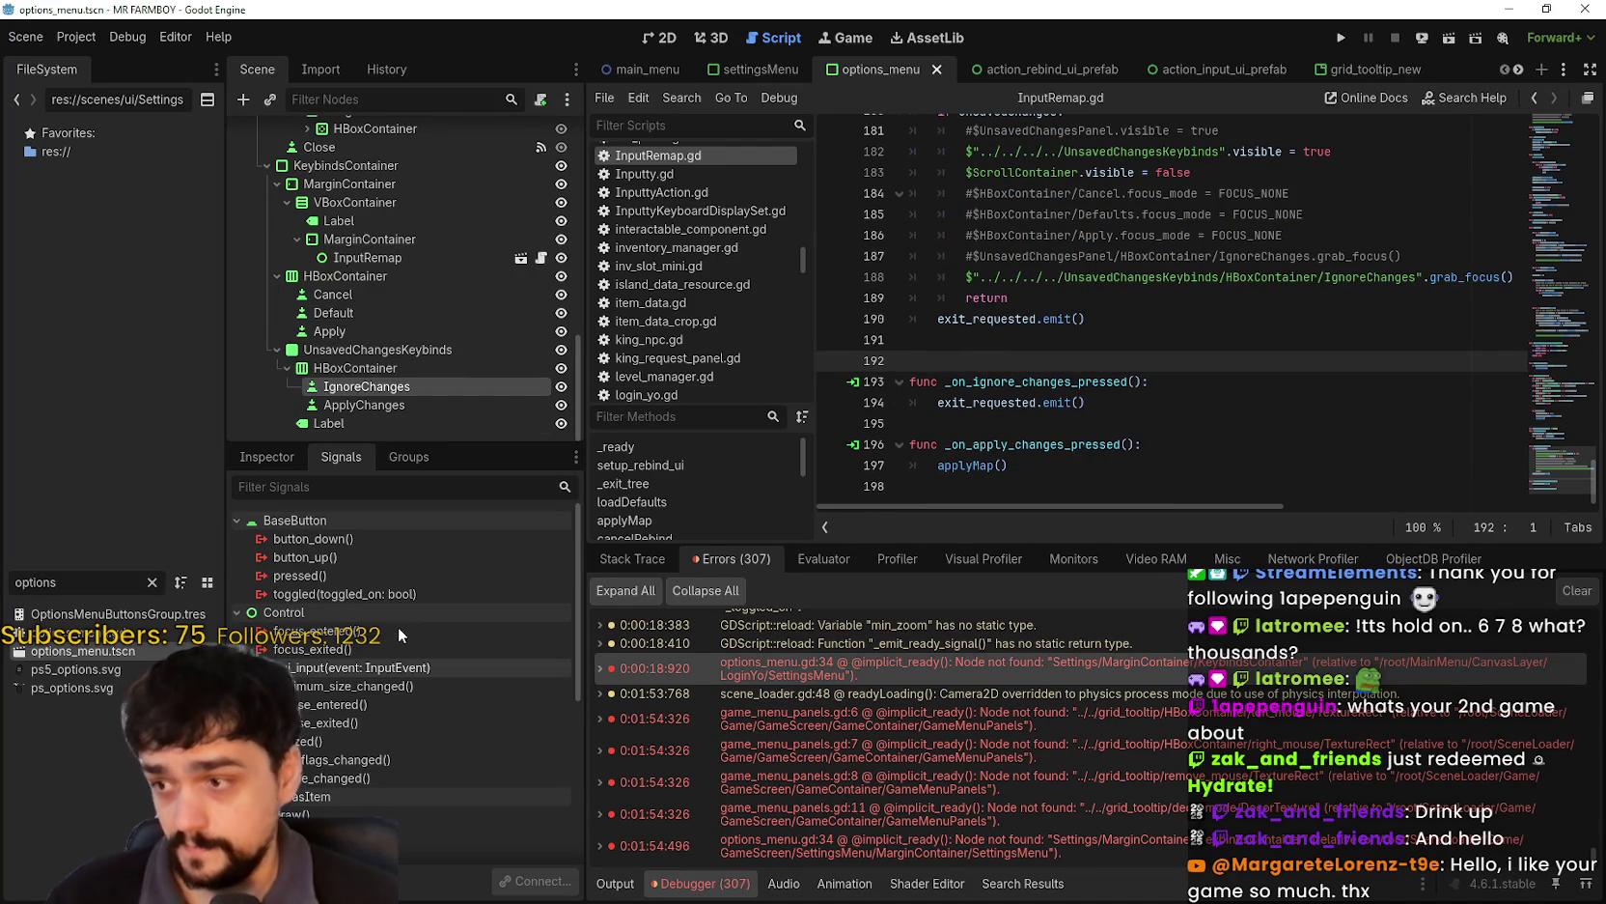
# - Connect IgnoreChanges' pressed signal to InputRemap's _on_ignore_changes_pressed handler
pyautogui.moveTo(392, 569)
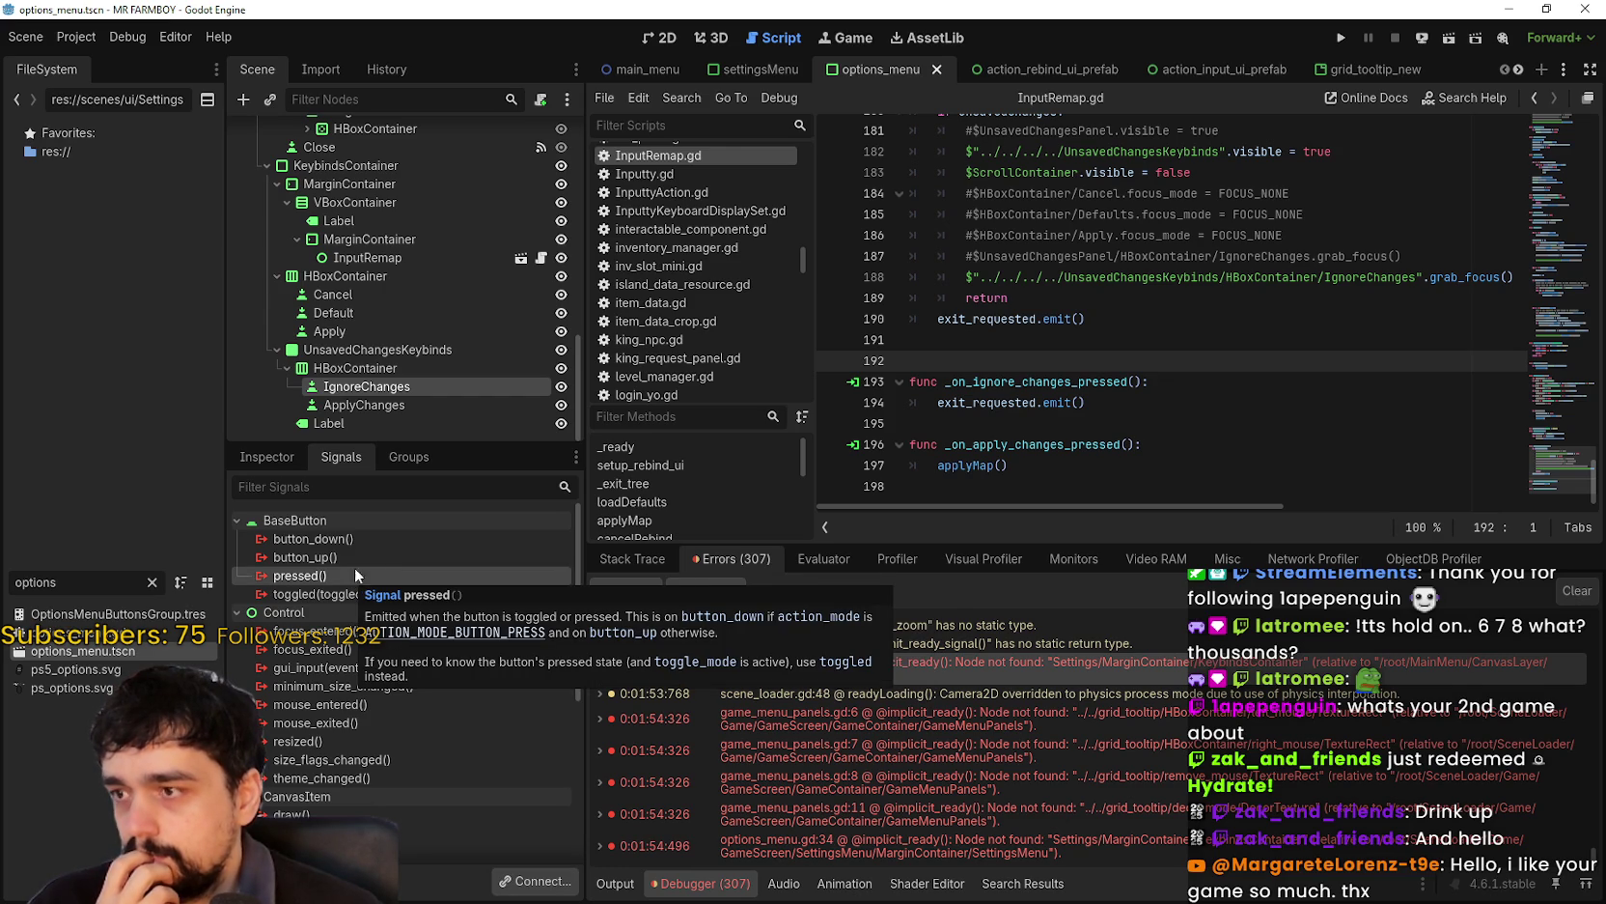
pyautogui.doubleClick(360, 586)
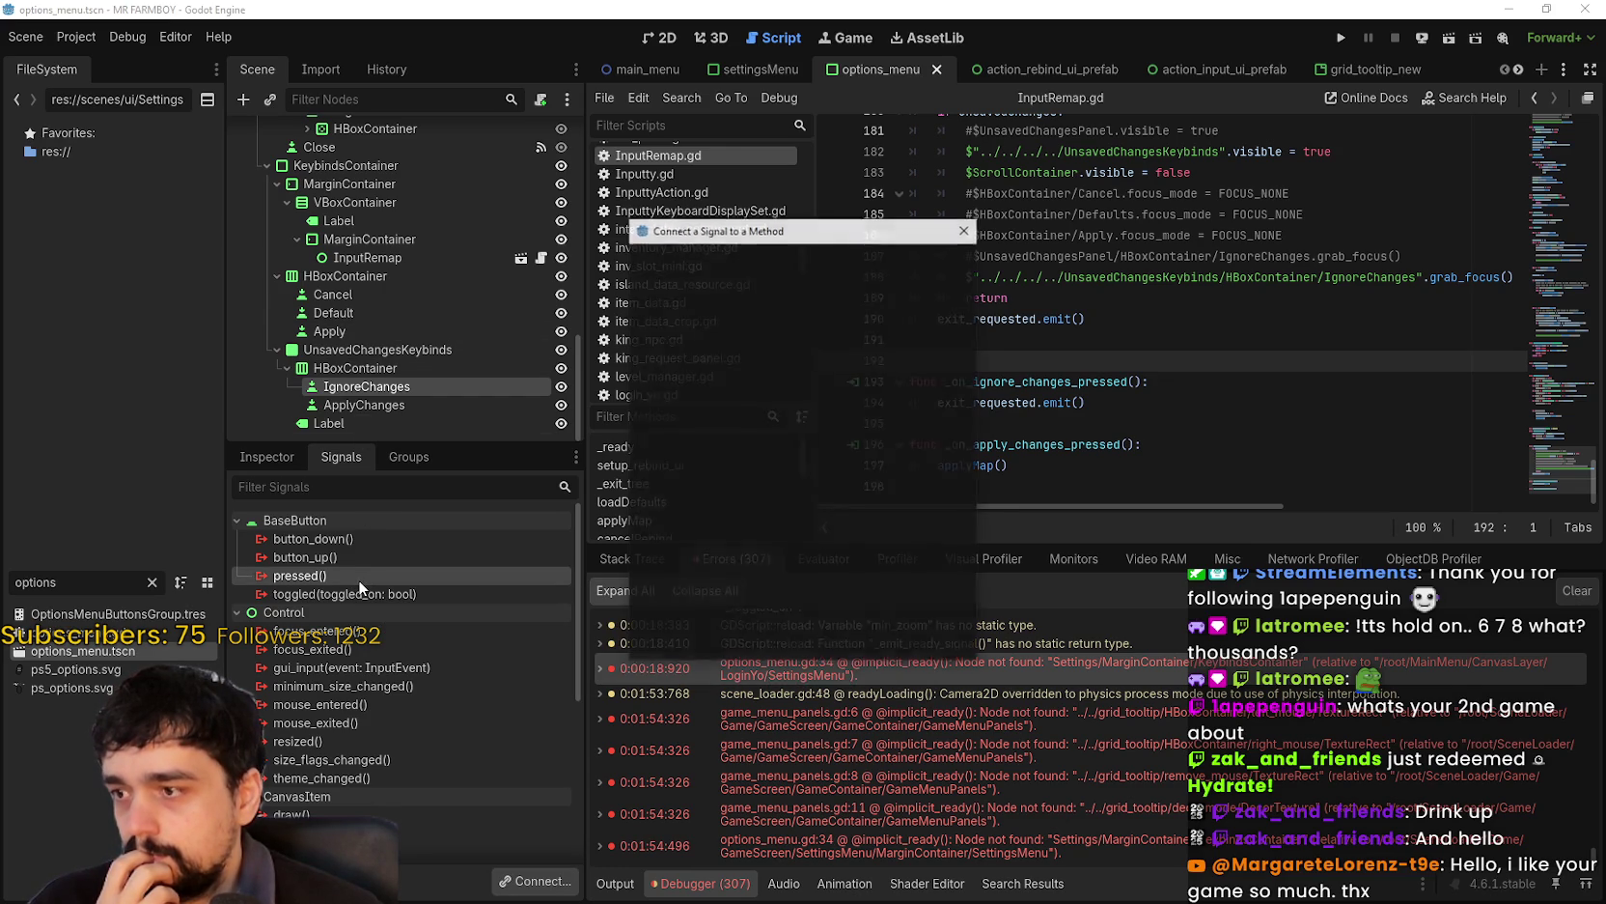
pyautogui.scroll(-2, 820, 454)
pyautogui.scroll(-1, 824, 456)
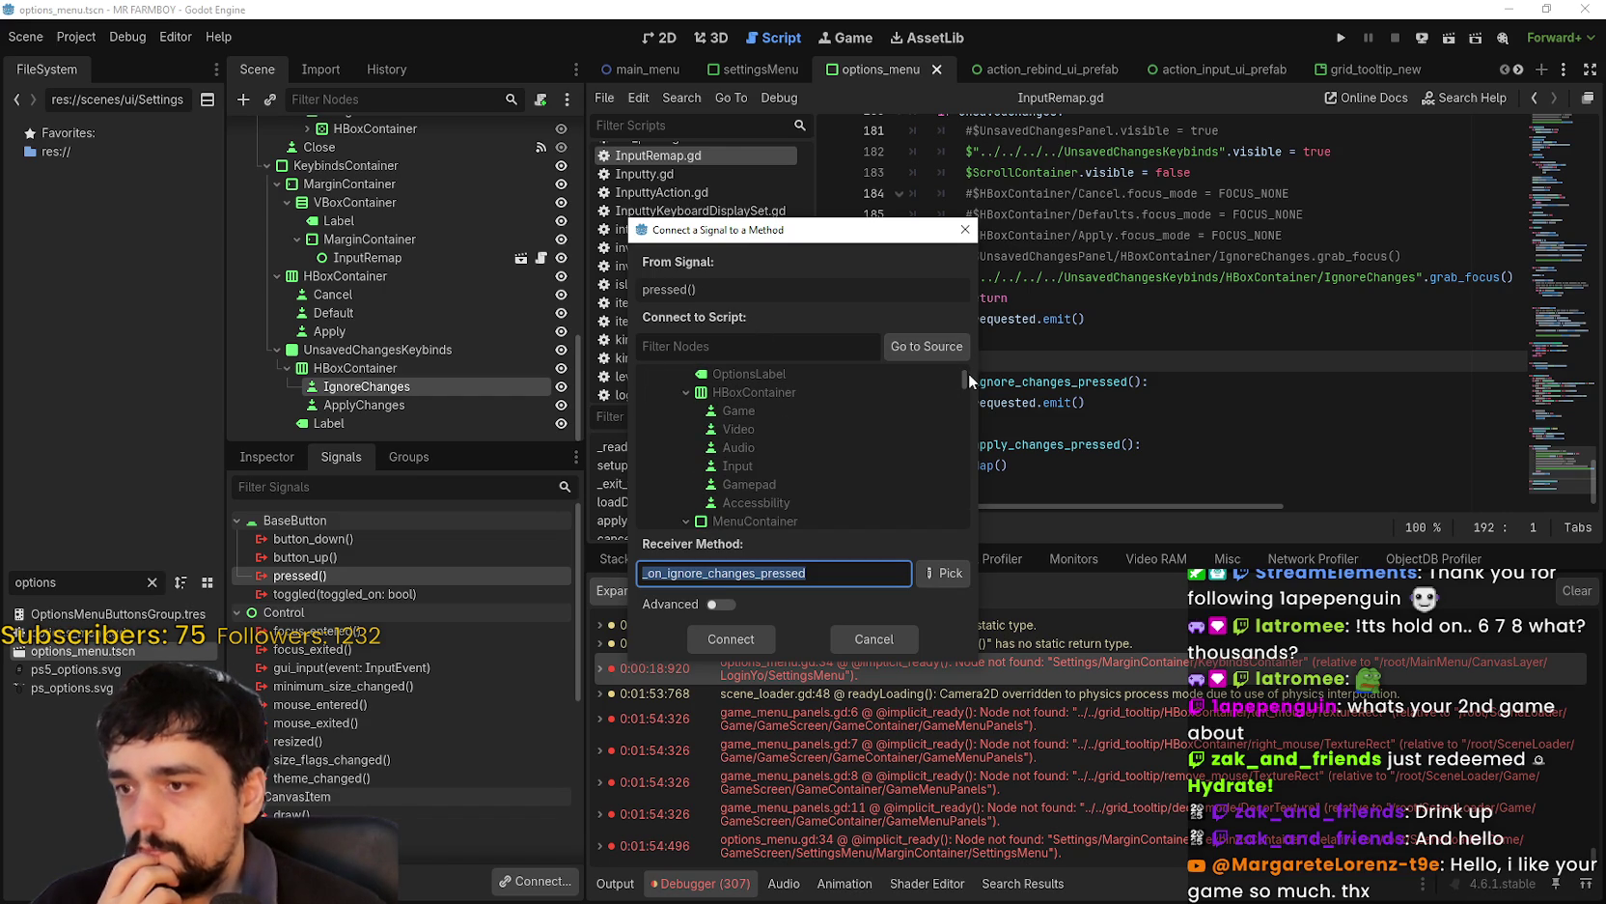
pyautogui.moveTo(963, 377)
pyautogui.mouseDown()
pyautogui.moveTo(920, 417)
pyautogui.moveTo(772, 449)
pyautogui.moveTo(783, 537)
pyautogui.mouseUp()
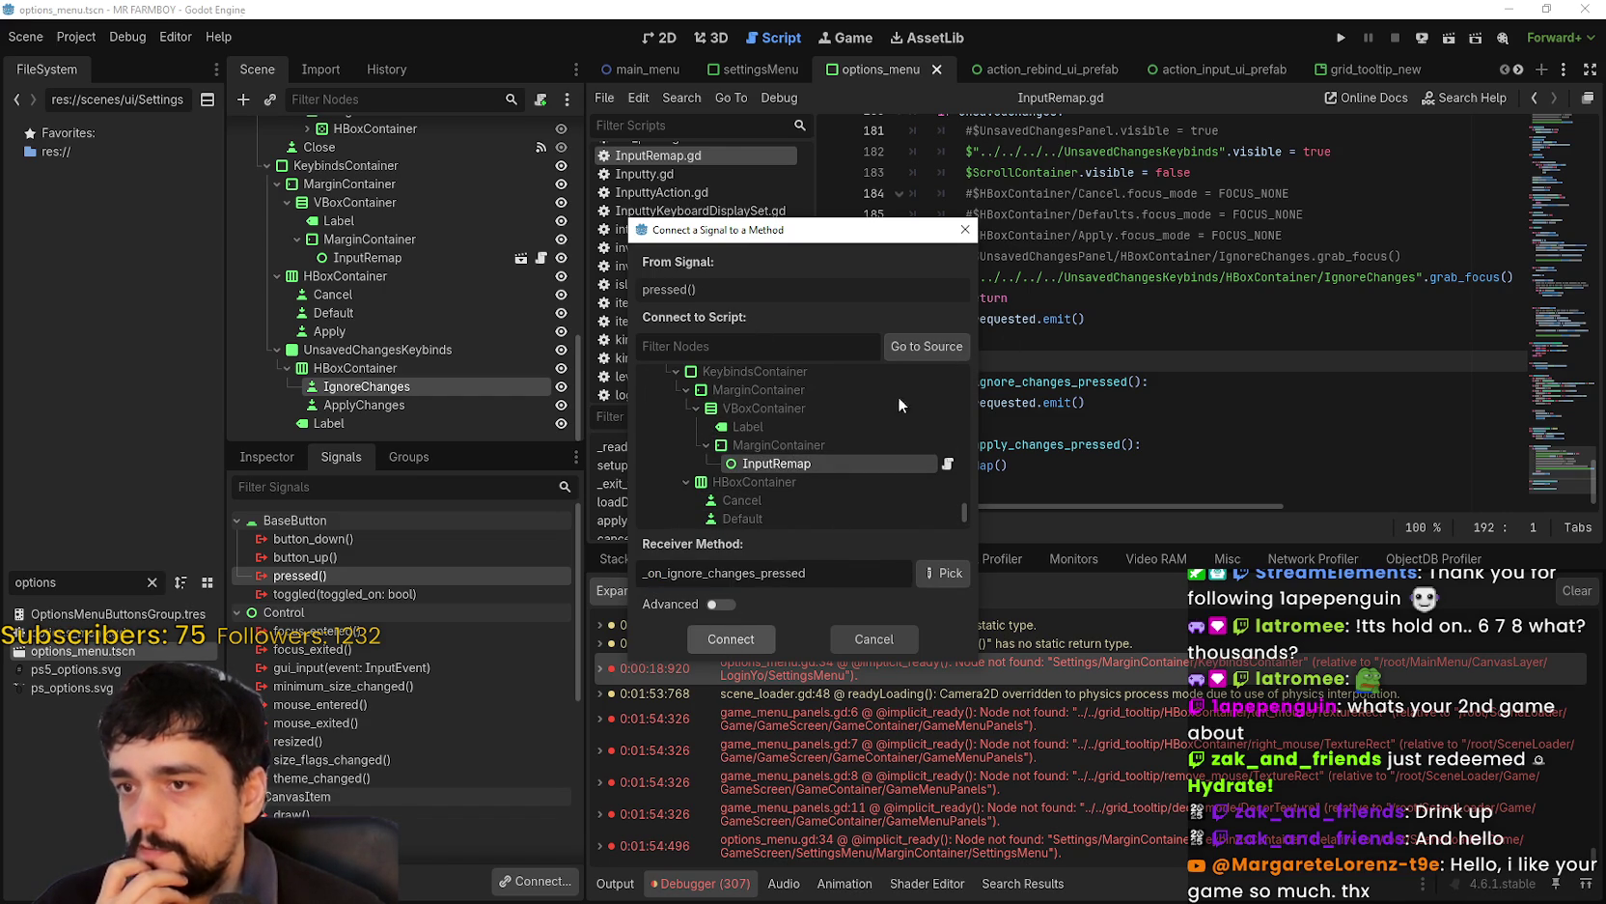
pyautogui.press('Return')
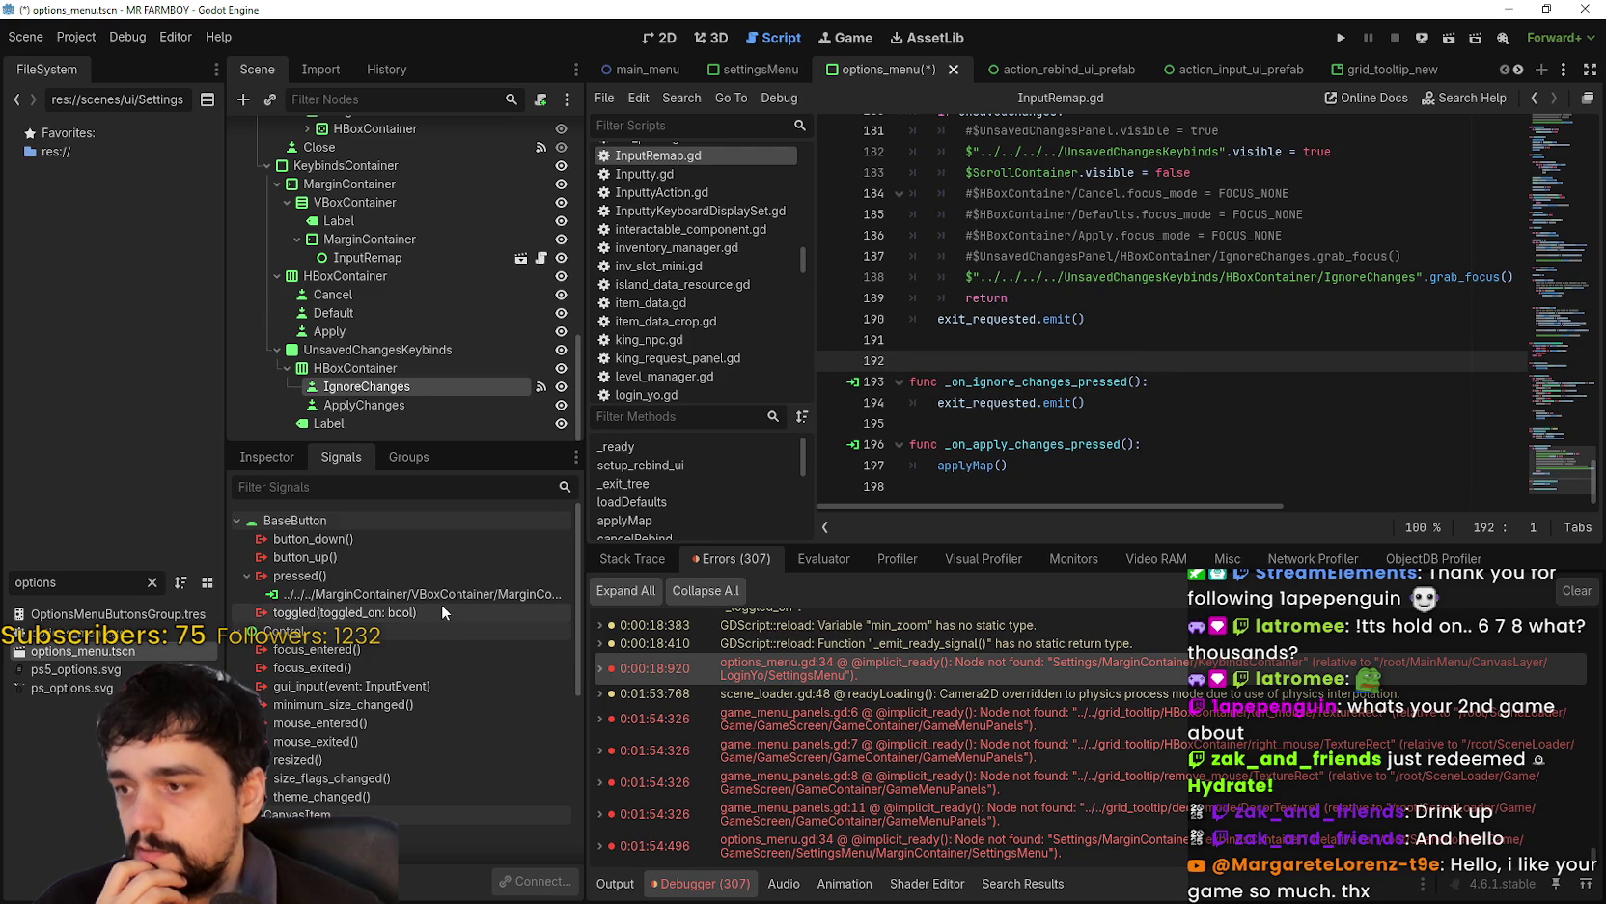
pyautogui.doubleClick(440, 592)
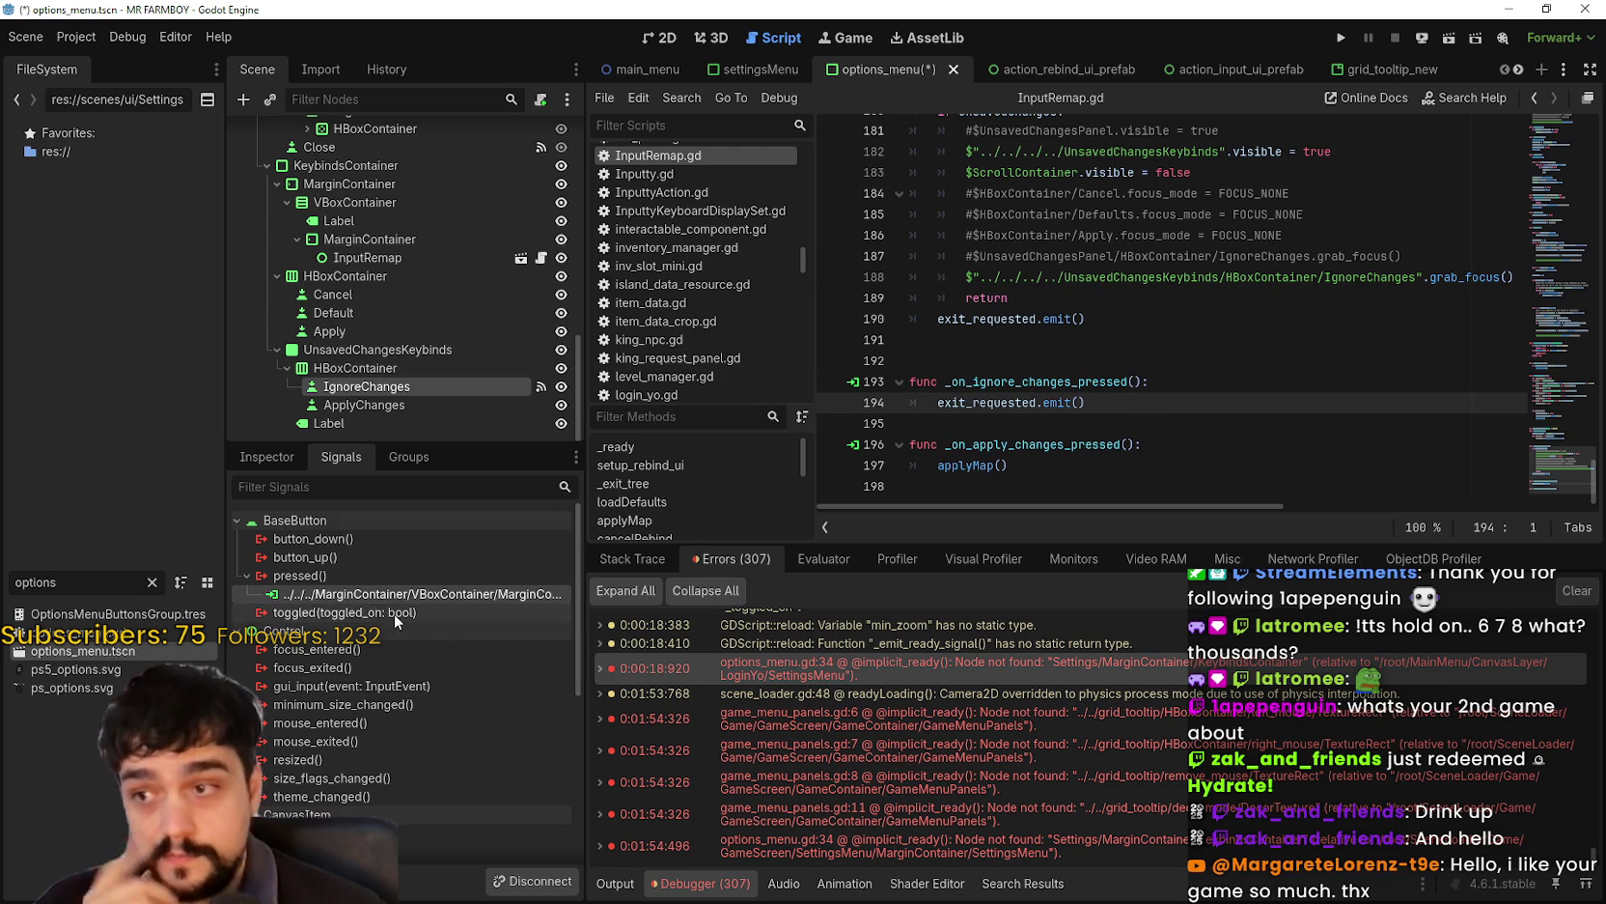
# - Connect ApplyChanges' pressed signal to InputRemap's _on_apply_changes_pressed handler
pyautogui.click(391, 406)
pyautogui.doubleClick(331, 578)
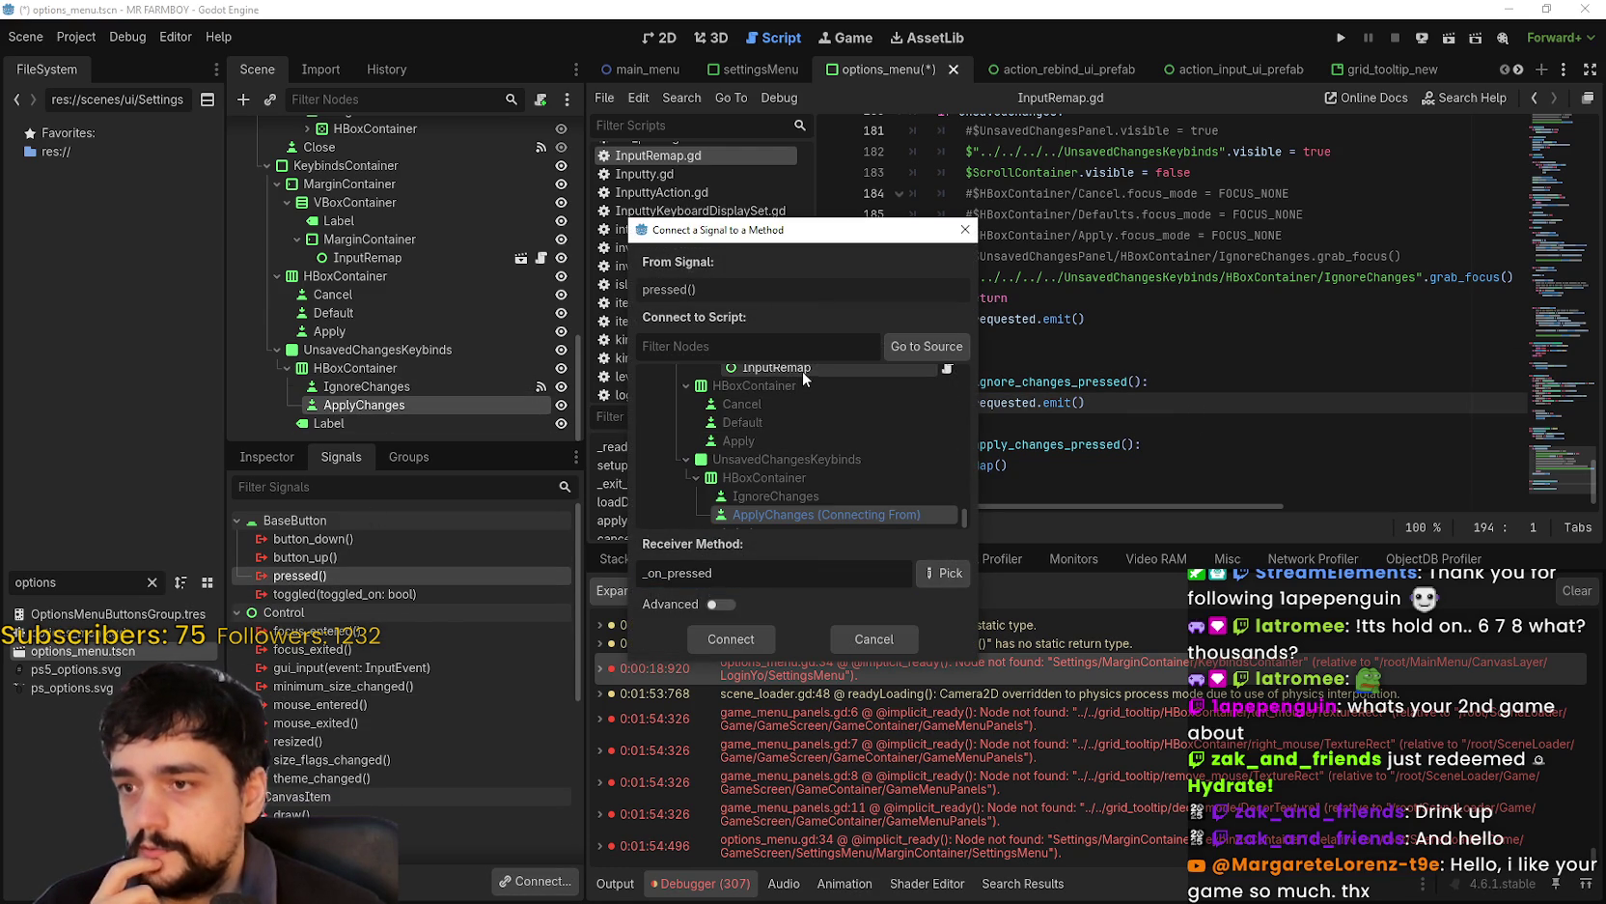
pyautogui.click(802, 370)
pyautogui.press('Return')
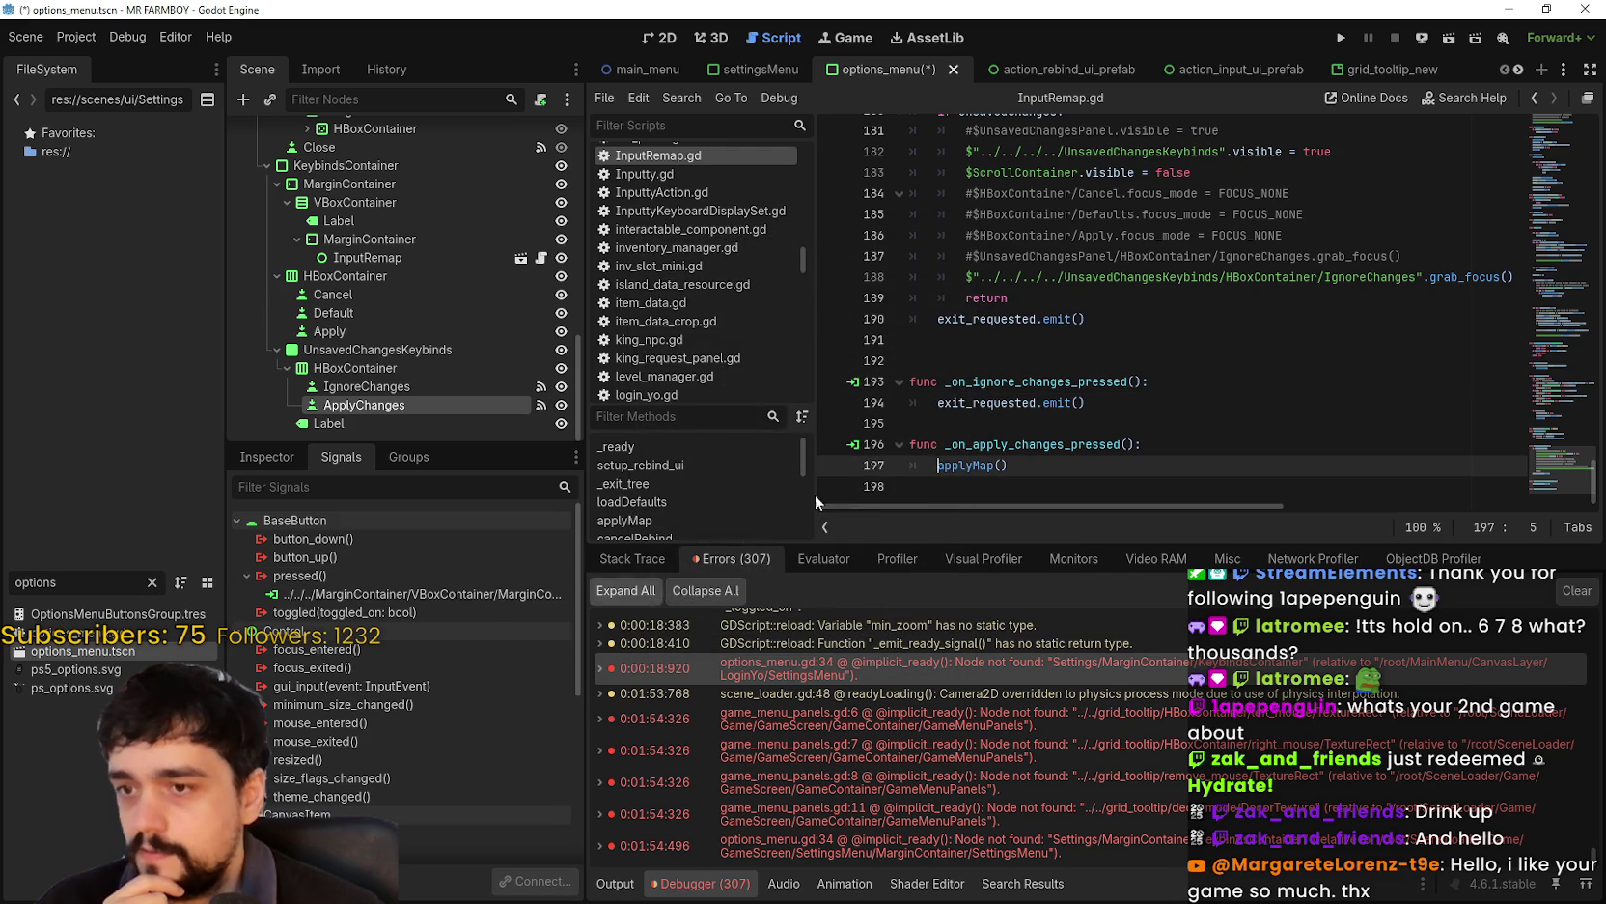
pyautogui.click(471, 293)
pyautogui.scroll(2, 386, 329)
pyautogui.scroll(3, 1153, 287)
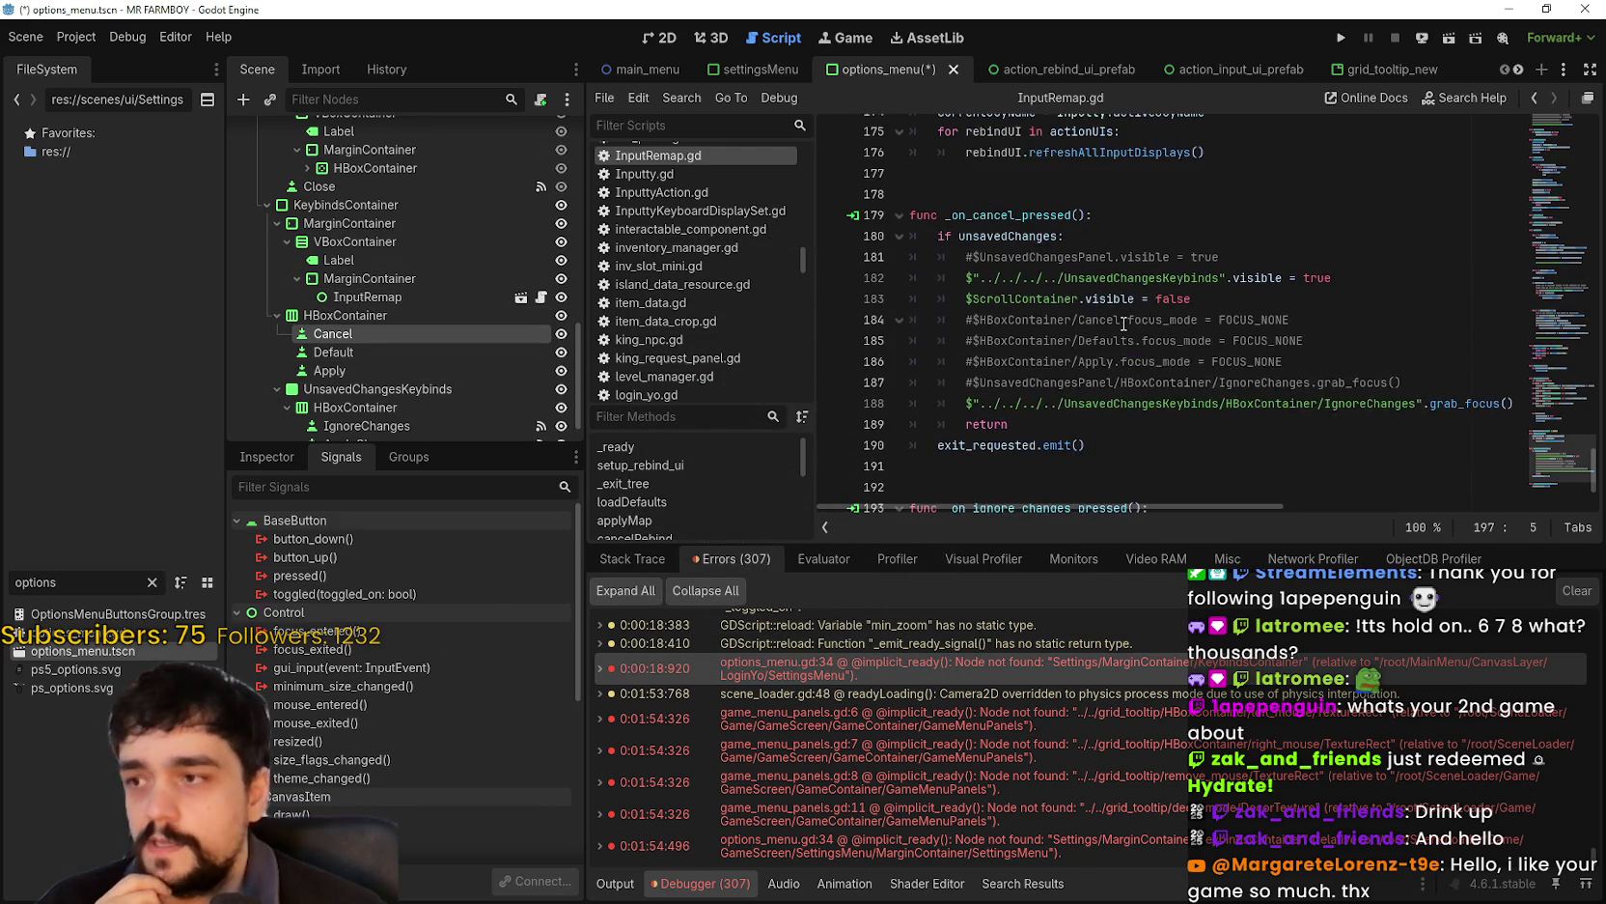
# - Scroll through InputRemap.gd and save options_menu.tscn
pyautogui.scroll(2, 1153, 287)
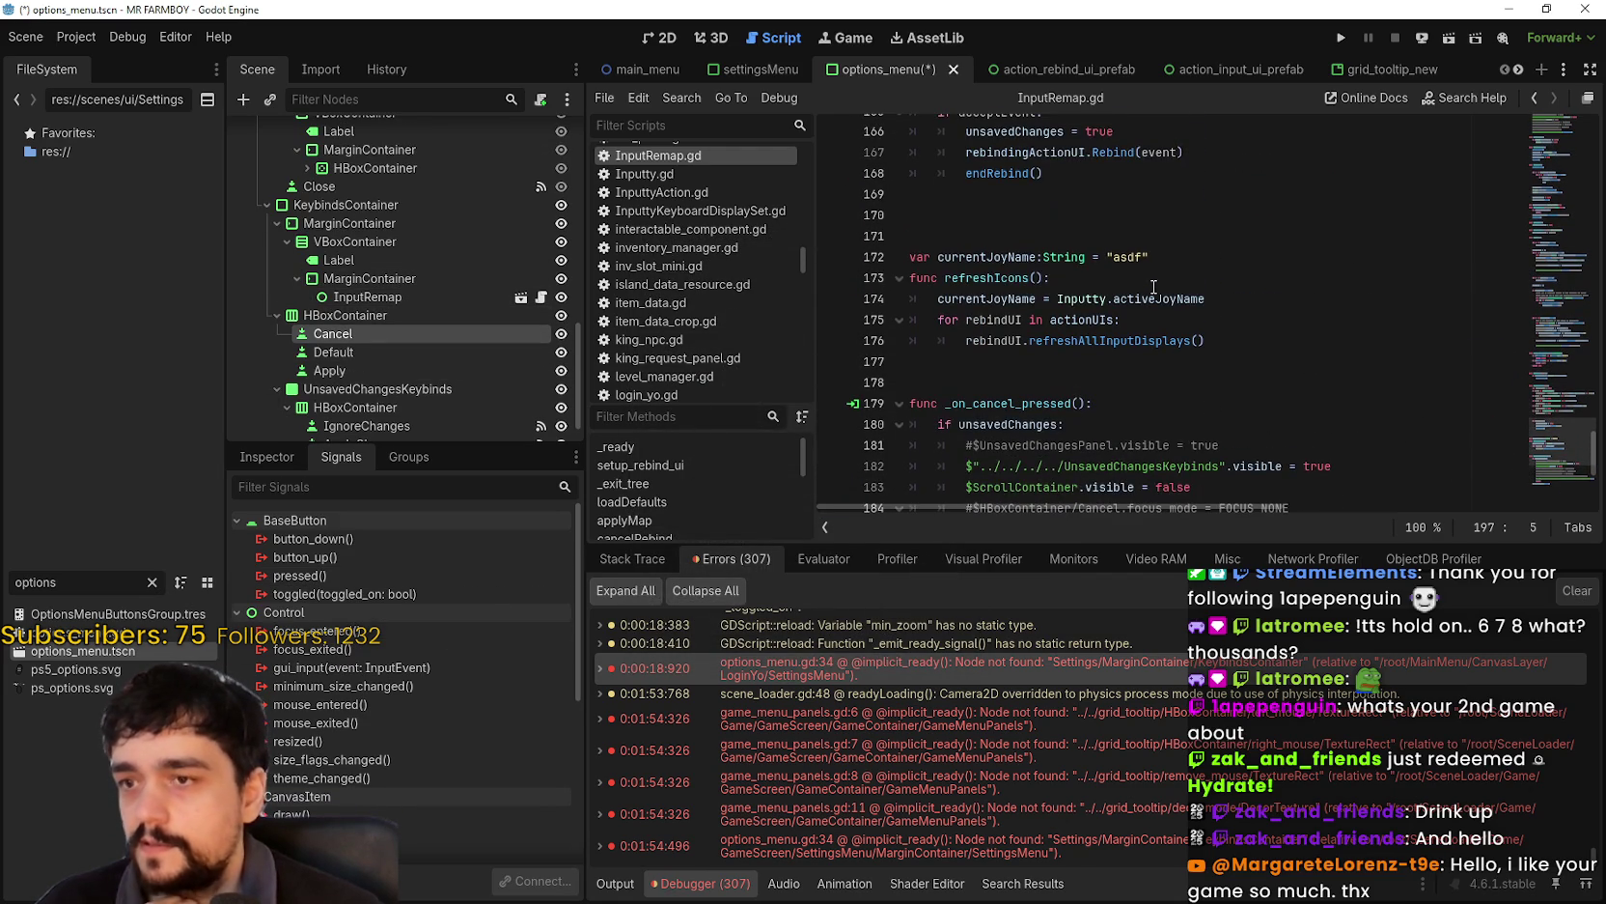
pyautogui.moveTo(1545, 435)
pyautogui.mouseDown()
pyautogui.moveTo(1566, 123)
pyautogui.moveTo(1547, 152)
pyautogui.mouseUp()
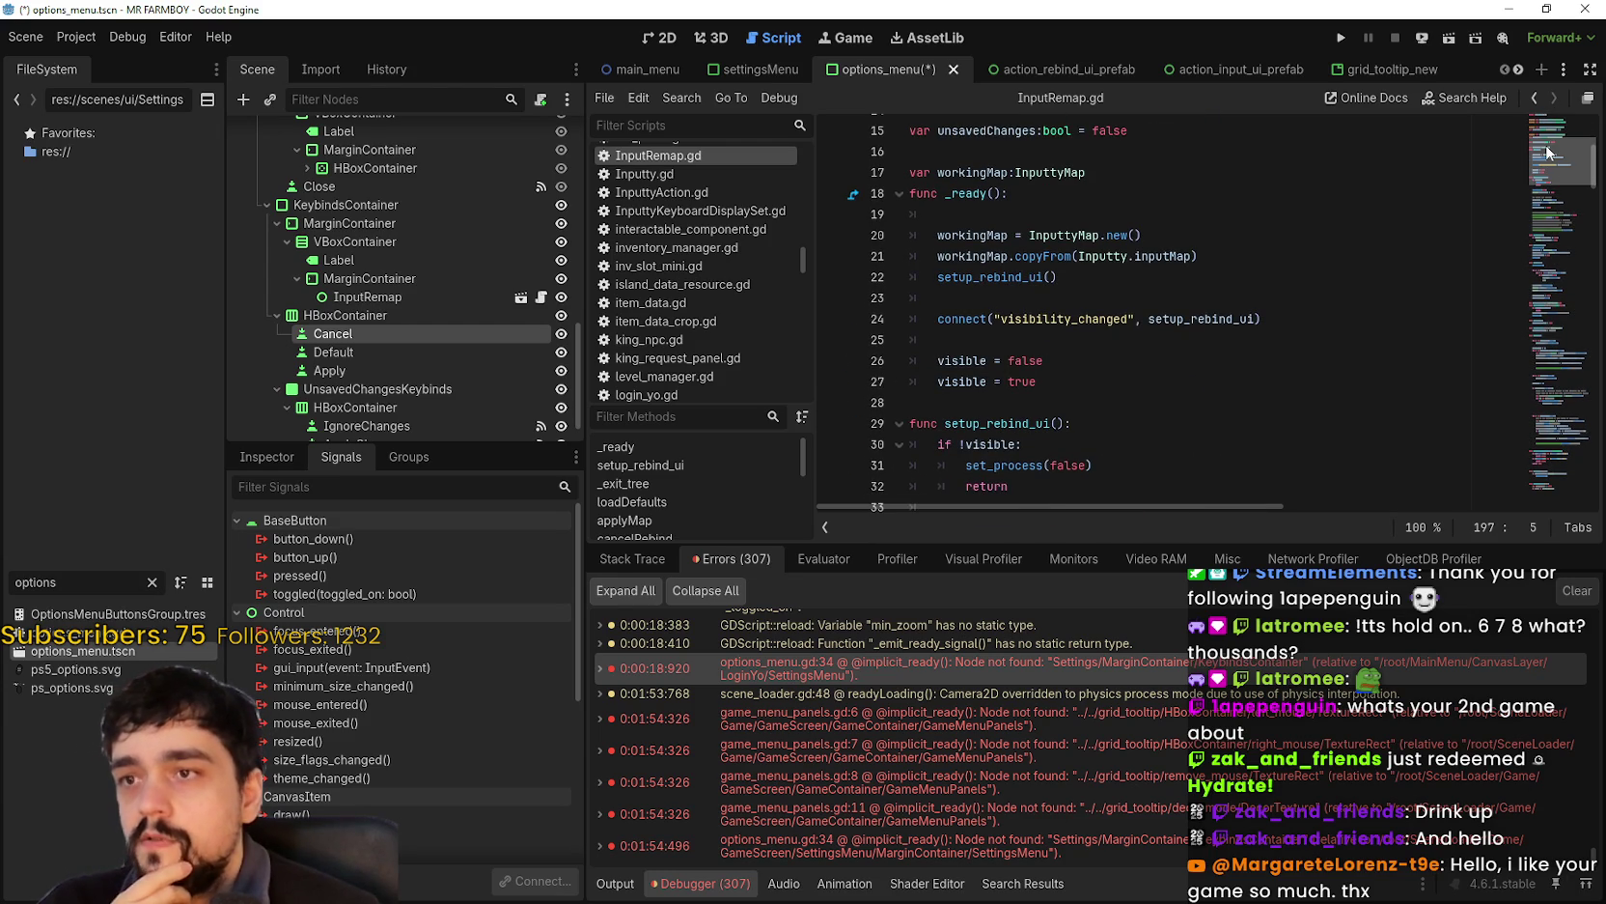
pyautogui.click(1255, 193)
pyautogui.hotkey('ctrl', 's')
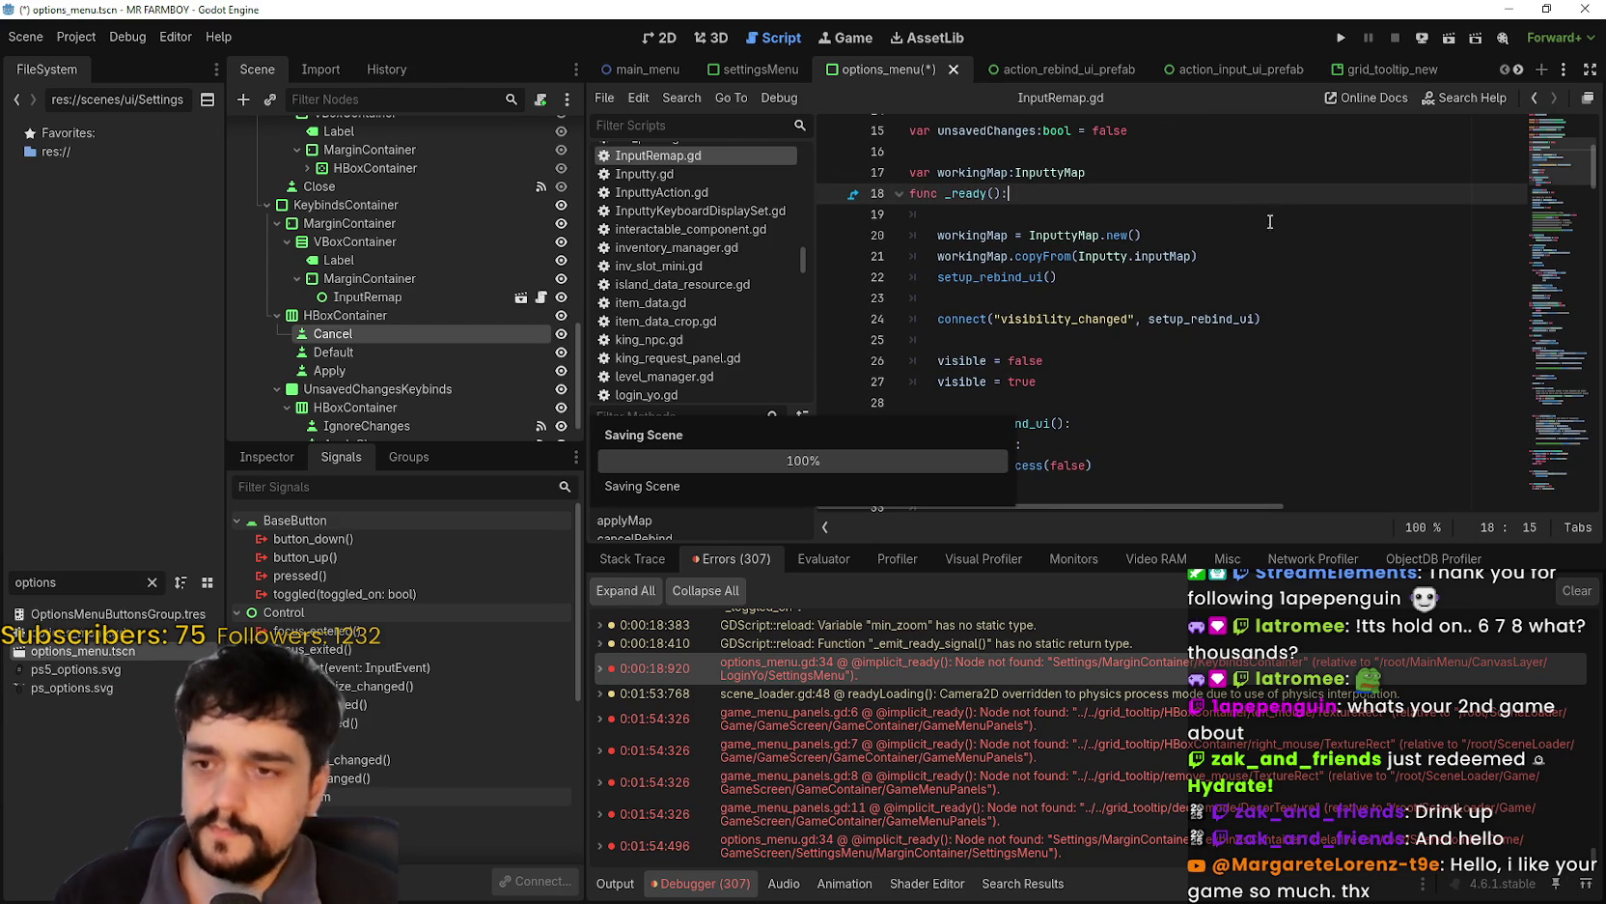
# - Find the _on_cancel_pressed handler in InputRemap.gd
pyautogui.moveTo(1562, 173)
pyautogui.mouseDown()
pyautogui.moveTo(1554, 156)
pyautogui.moveTo(1533, 499)
pyautogui.mouseUp()
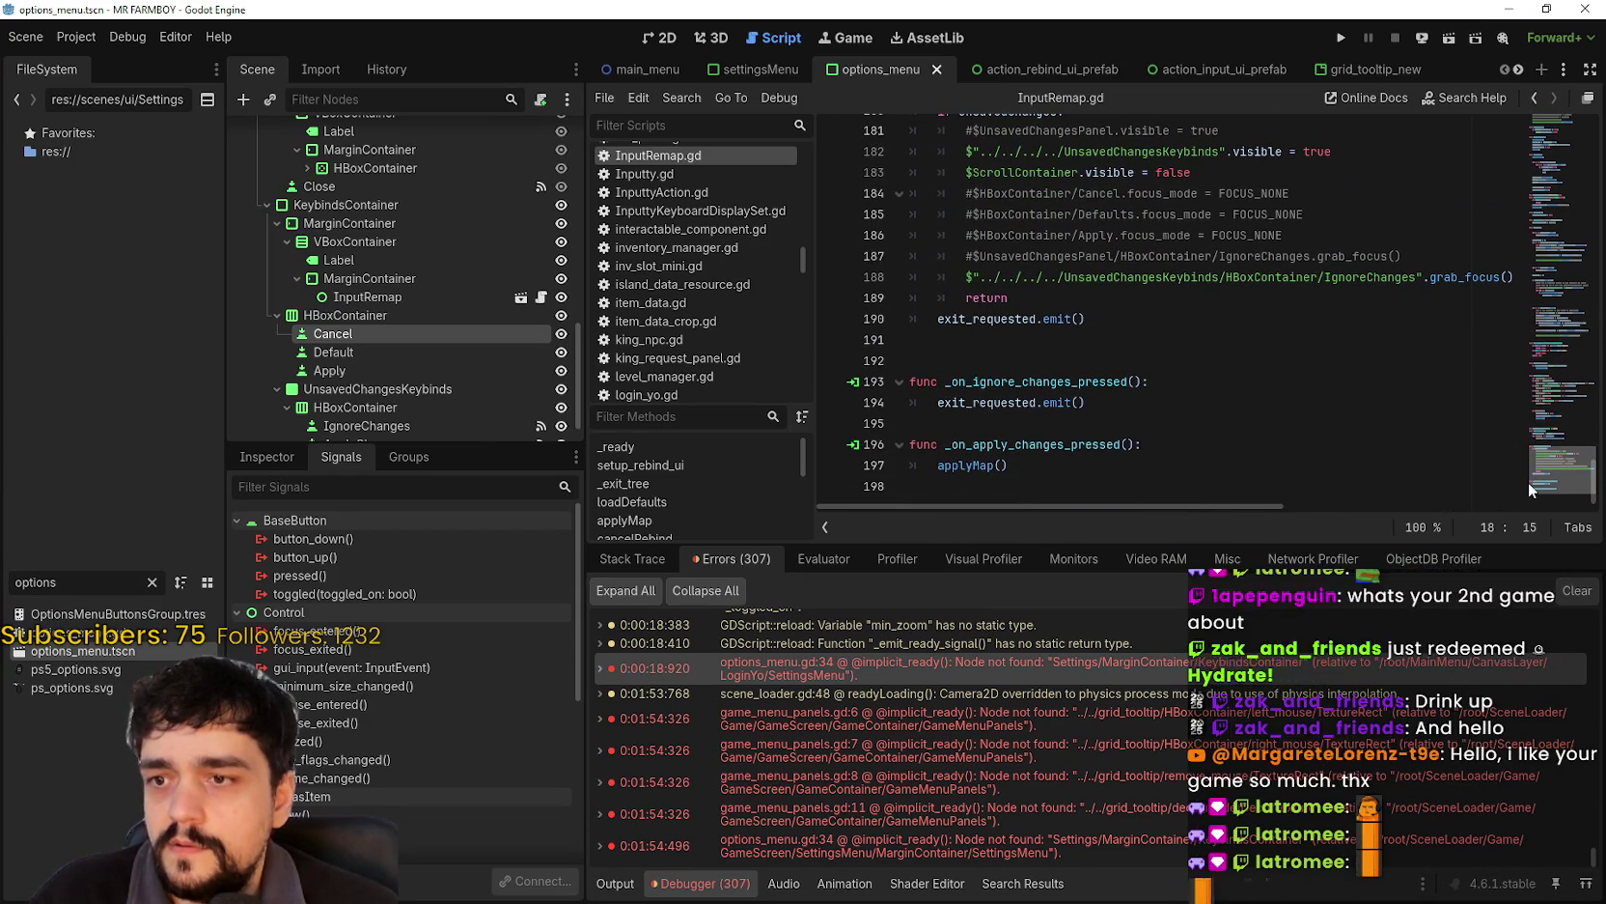
pyautogui.scroll(1, 1528, 485)
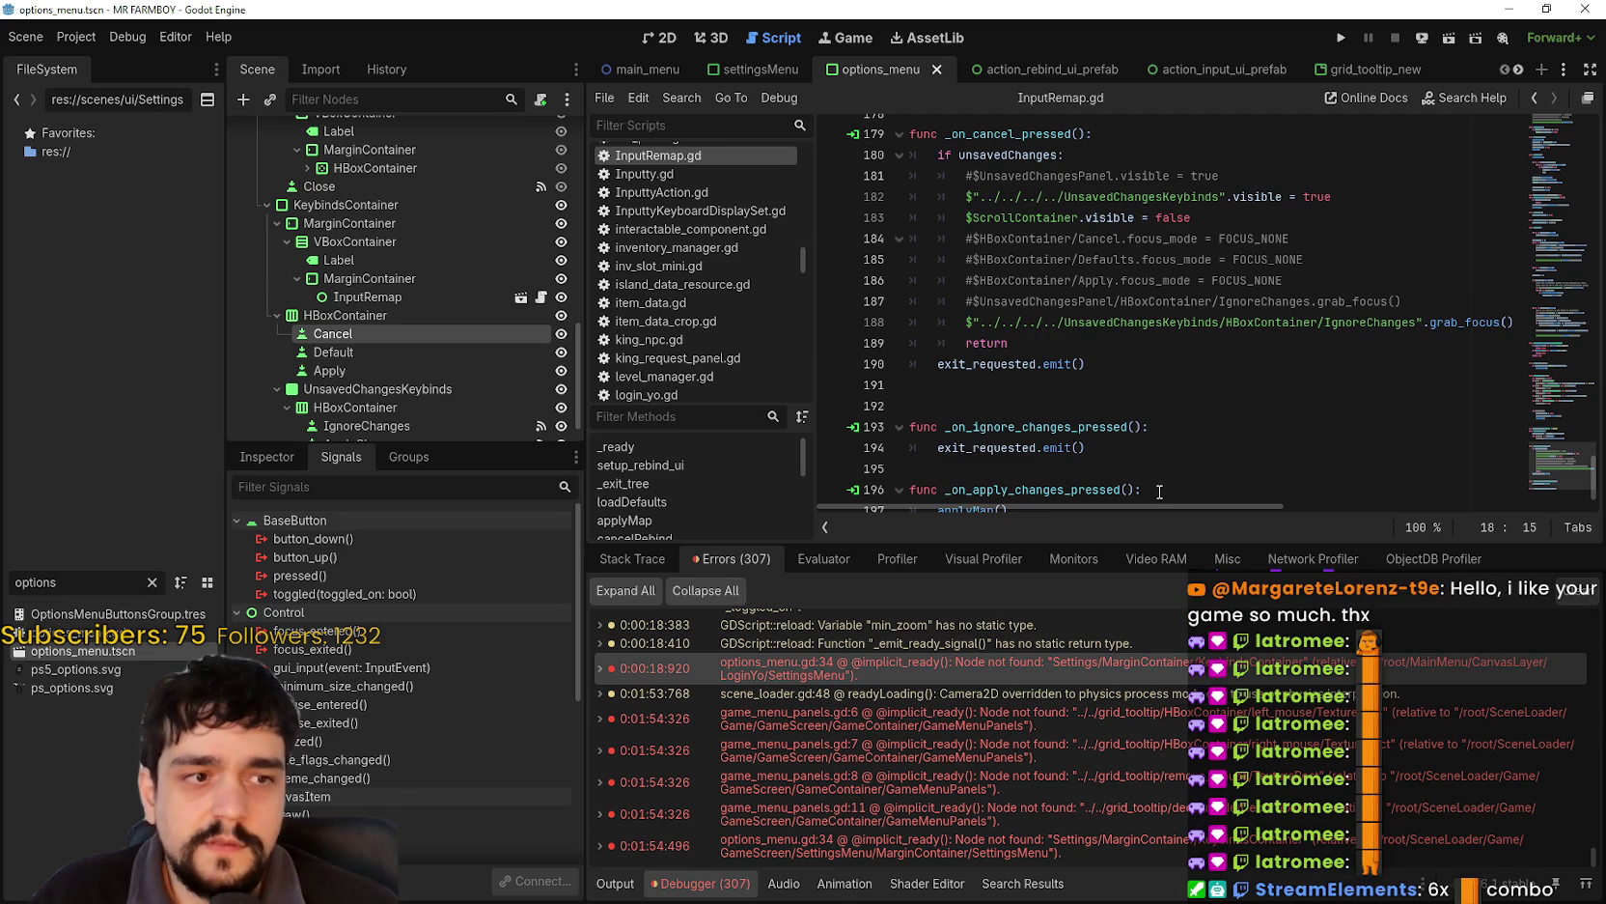
pyautogui.click(1206, 386)
pyautogui.scroll(2, 1206, 385)
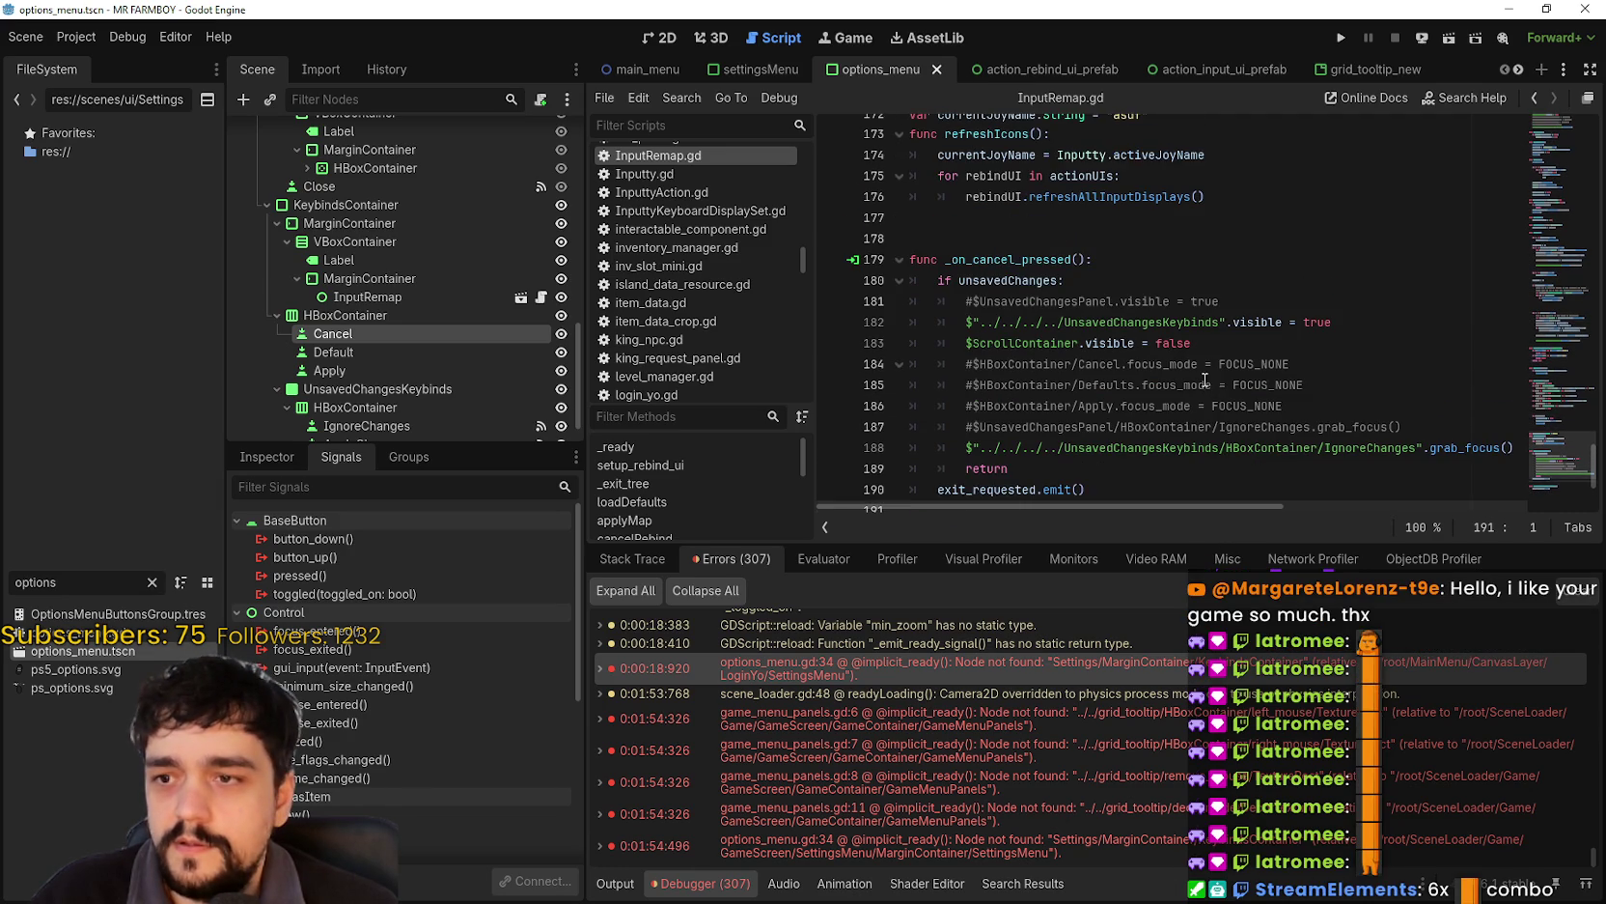
pyautogui.click(1020, 259)
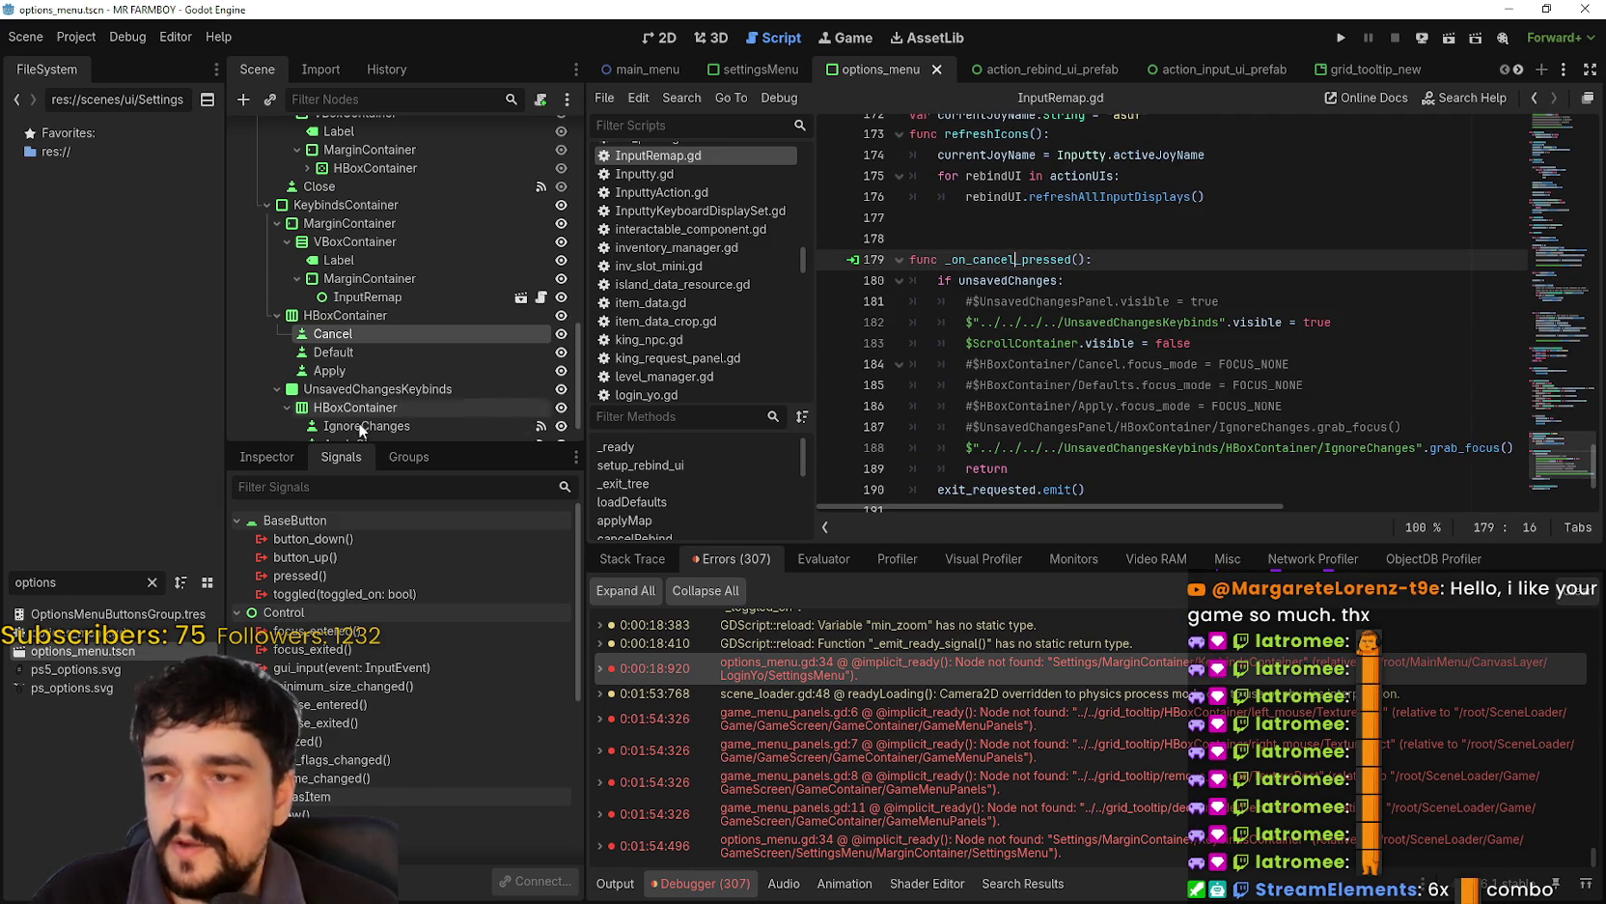
# - Select the Cancel button node and start connecting its pressed signal
pyautogui.click(381, 331)
pyautogui.press('Escape')
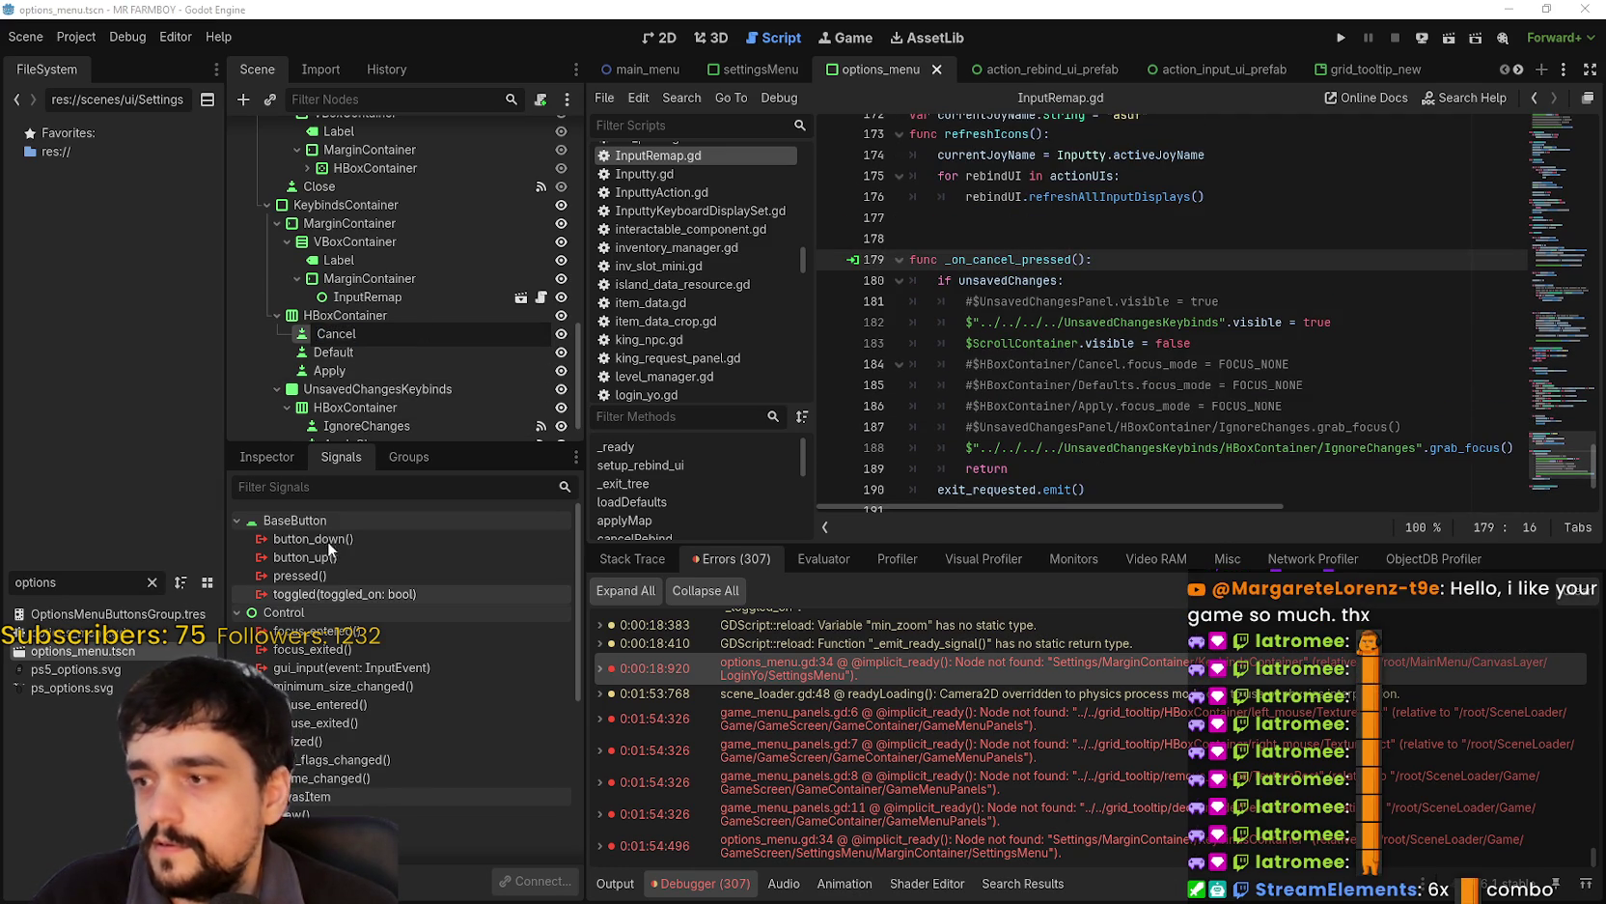
pyautogui.doubleClick(334, 578)
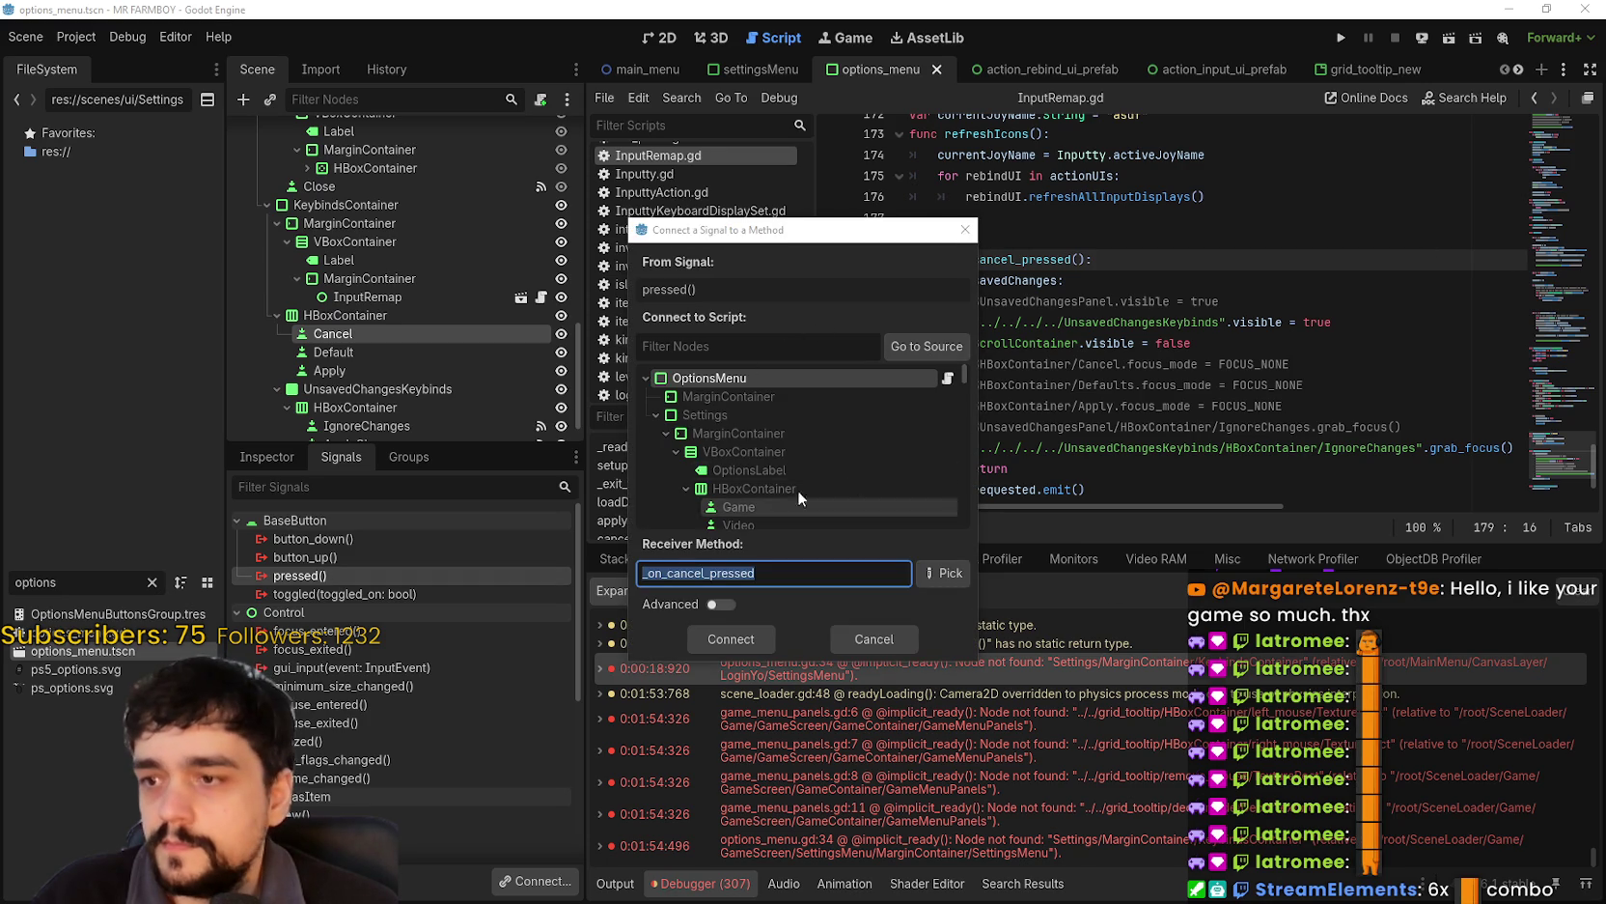
# - Connect Cancel's pressed signal to InputRemap's _on_cancel_pressed and save options_menu.tscn
pyautogui.click(929, 349)
pyautogui.click(803, 479)
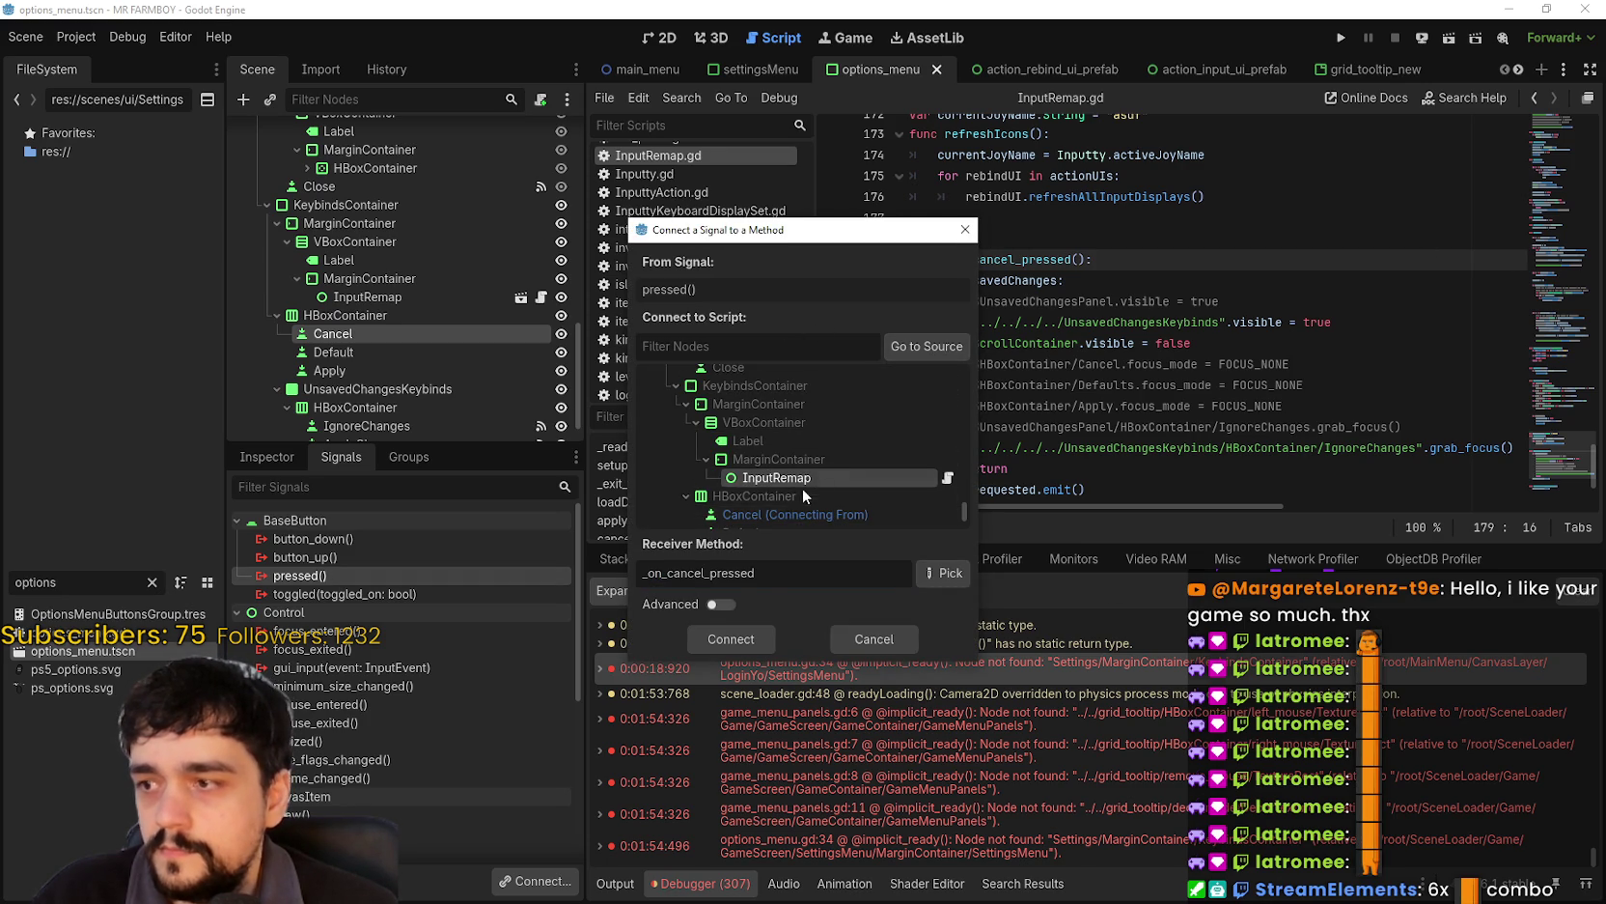
pyautogui.click(731, 638)
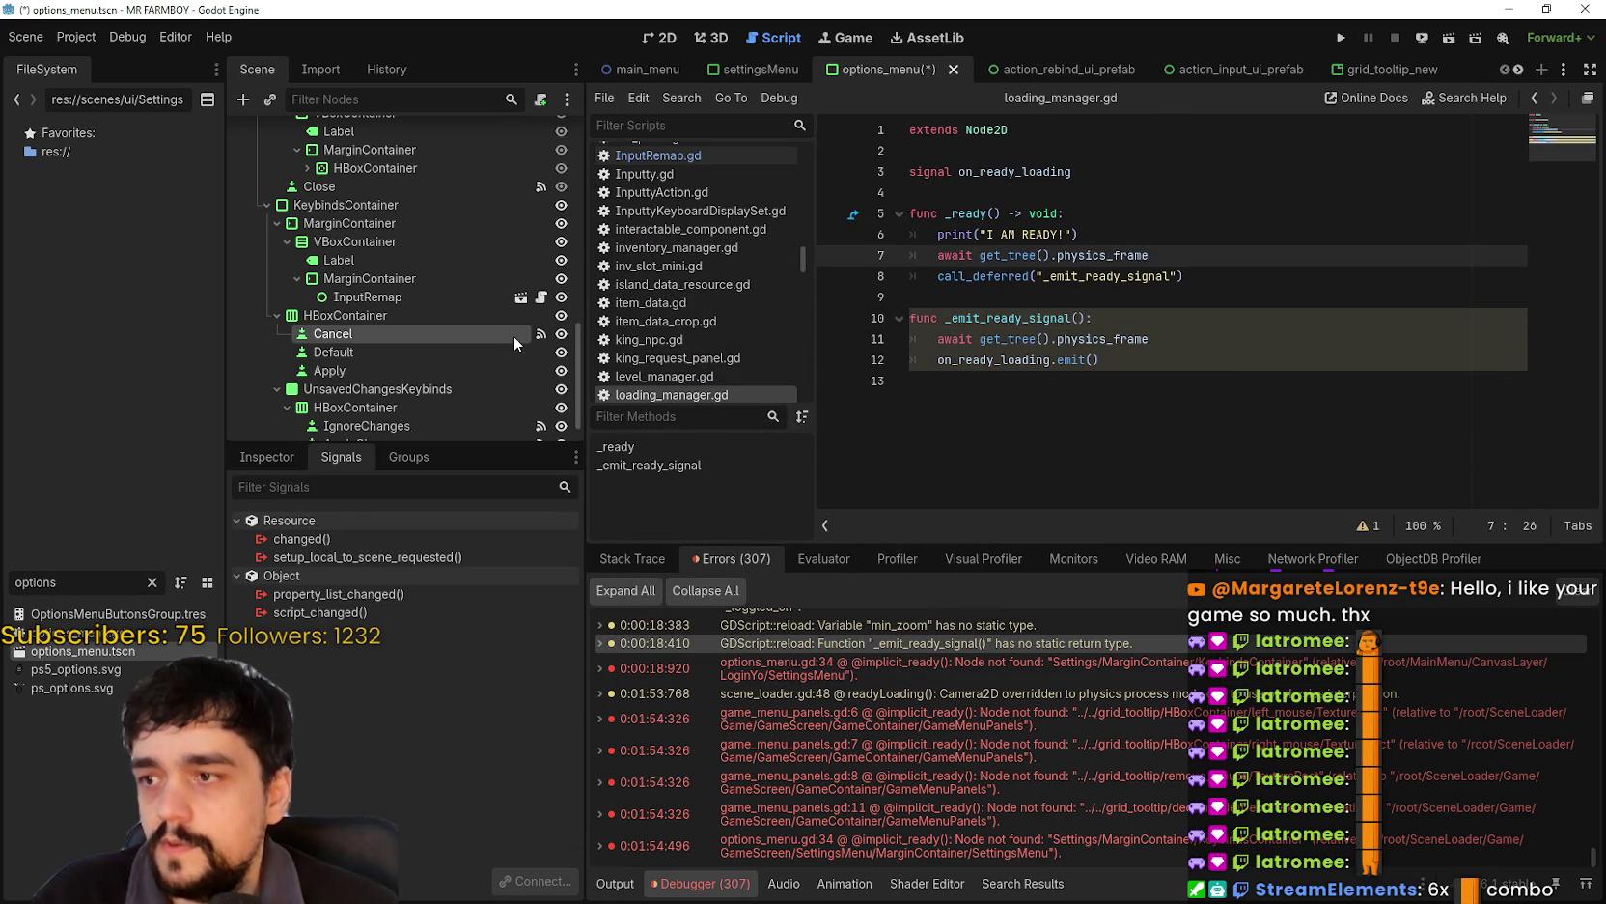
pyautogui.click(514, 335)
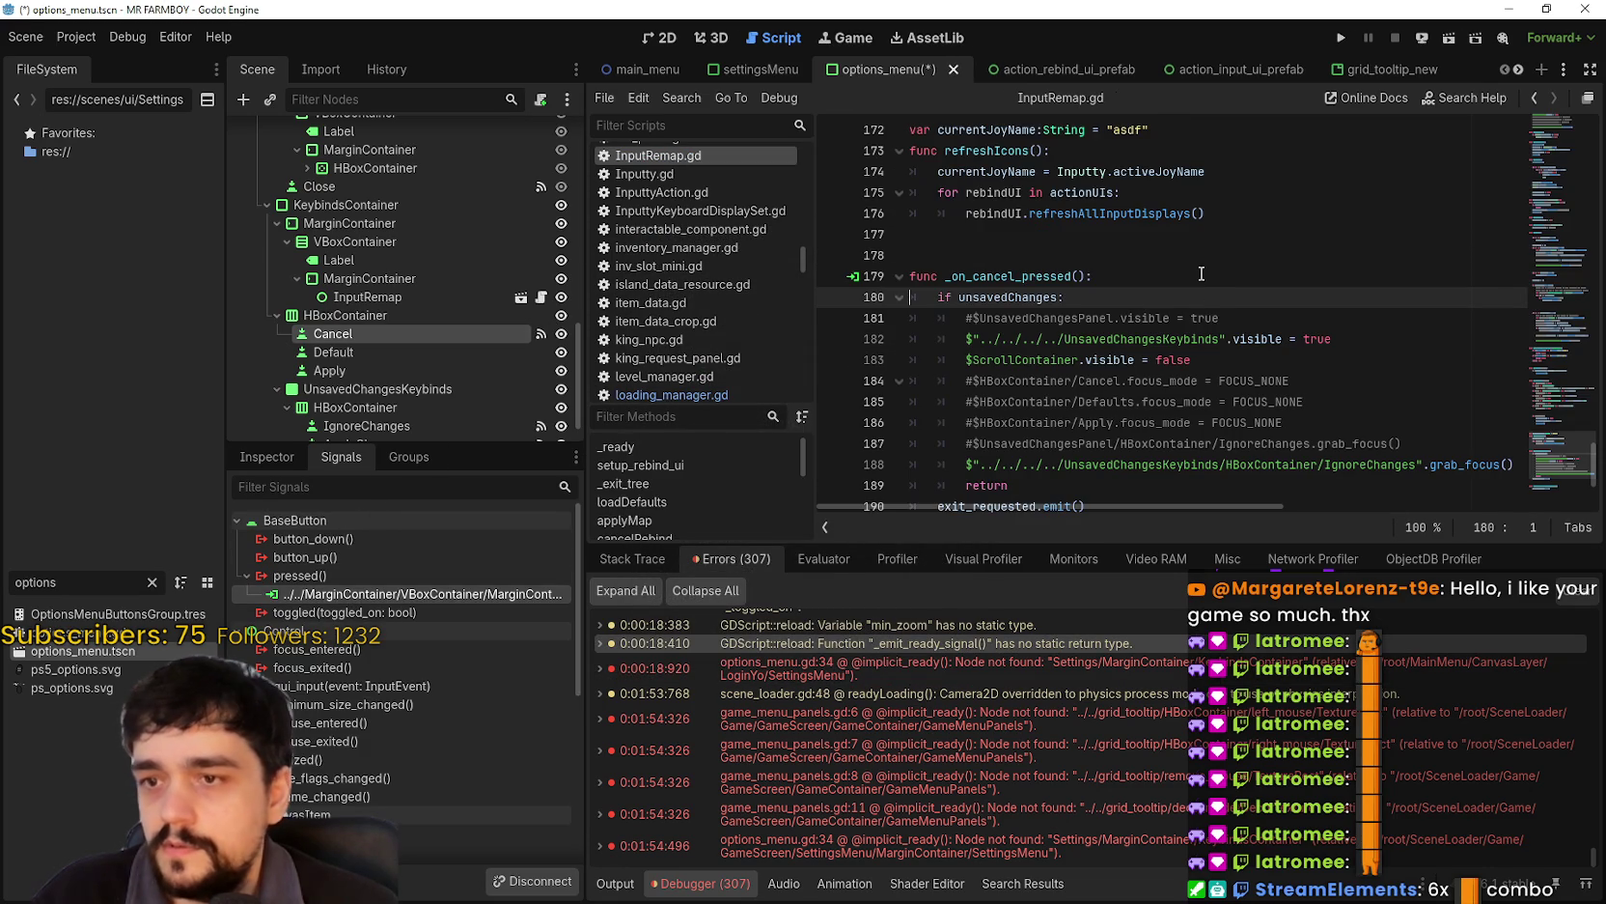
pyautogui.click(1202, 275)
pyautogui.hotkey('ctrl', 's')
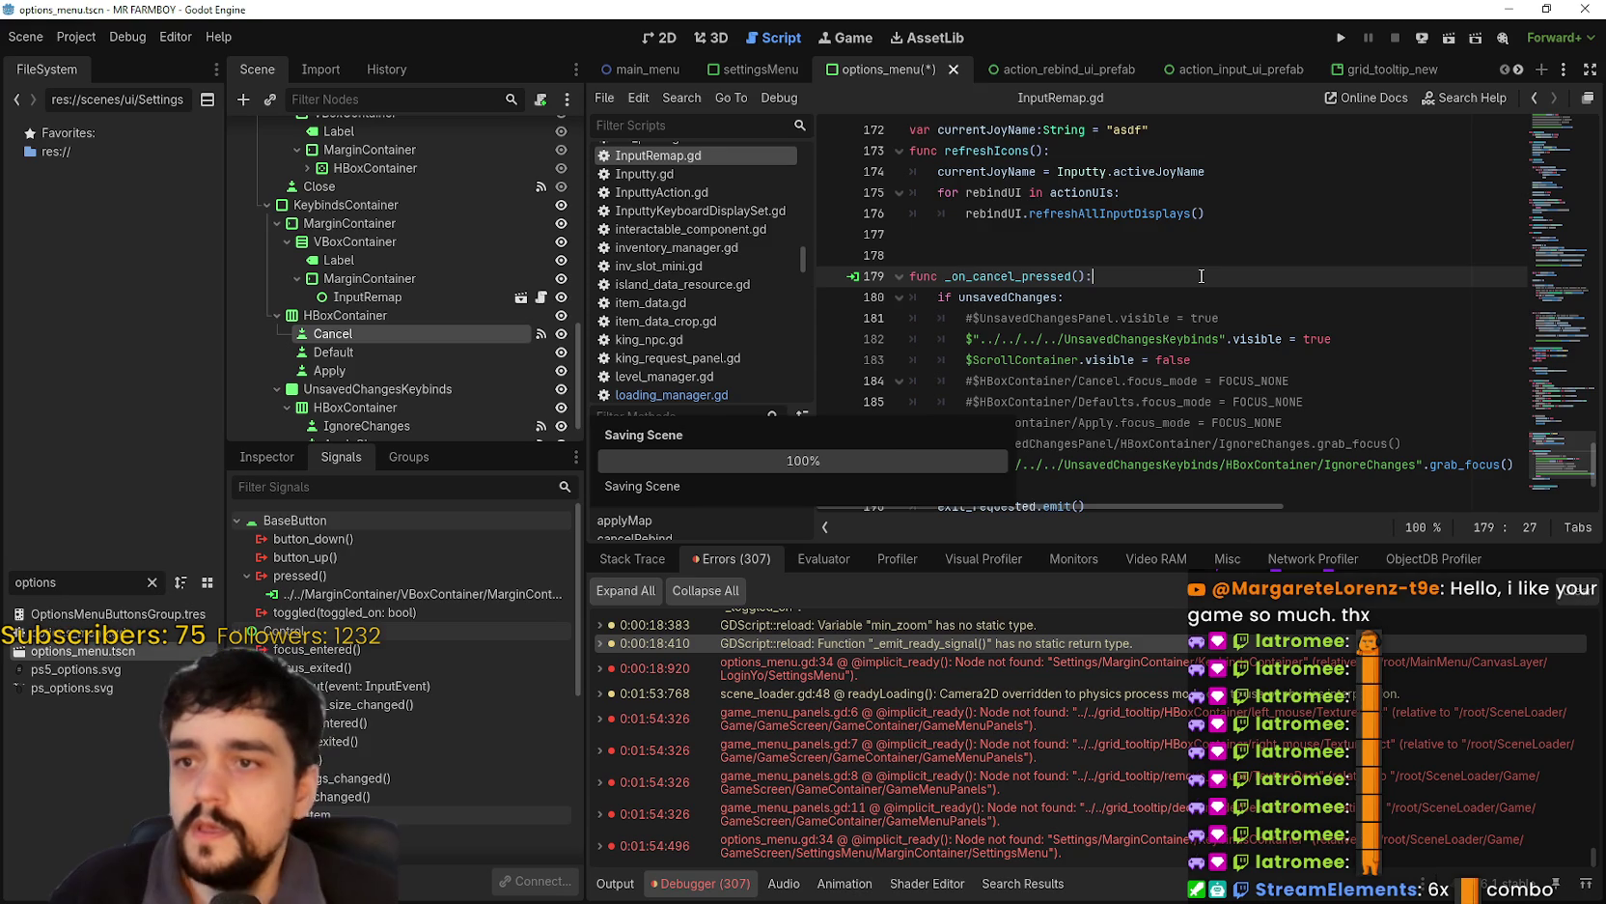
# - Look over script lines 190–192, then switch to the action_rebind_ui_prefab scene
pyautogui.scroll(-2, 1192, 328)
pyautogui.click(1182, 384)
pyautogui.click(1182, 401)
pyautogui.click(1179, 422)
pyautogui.scroll(3, 1154, 290)
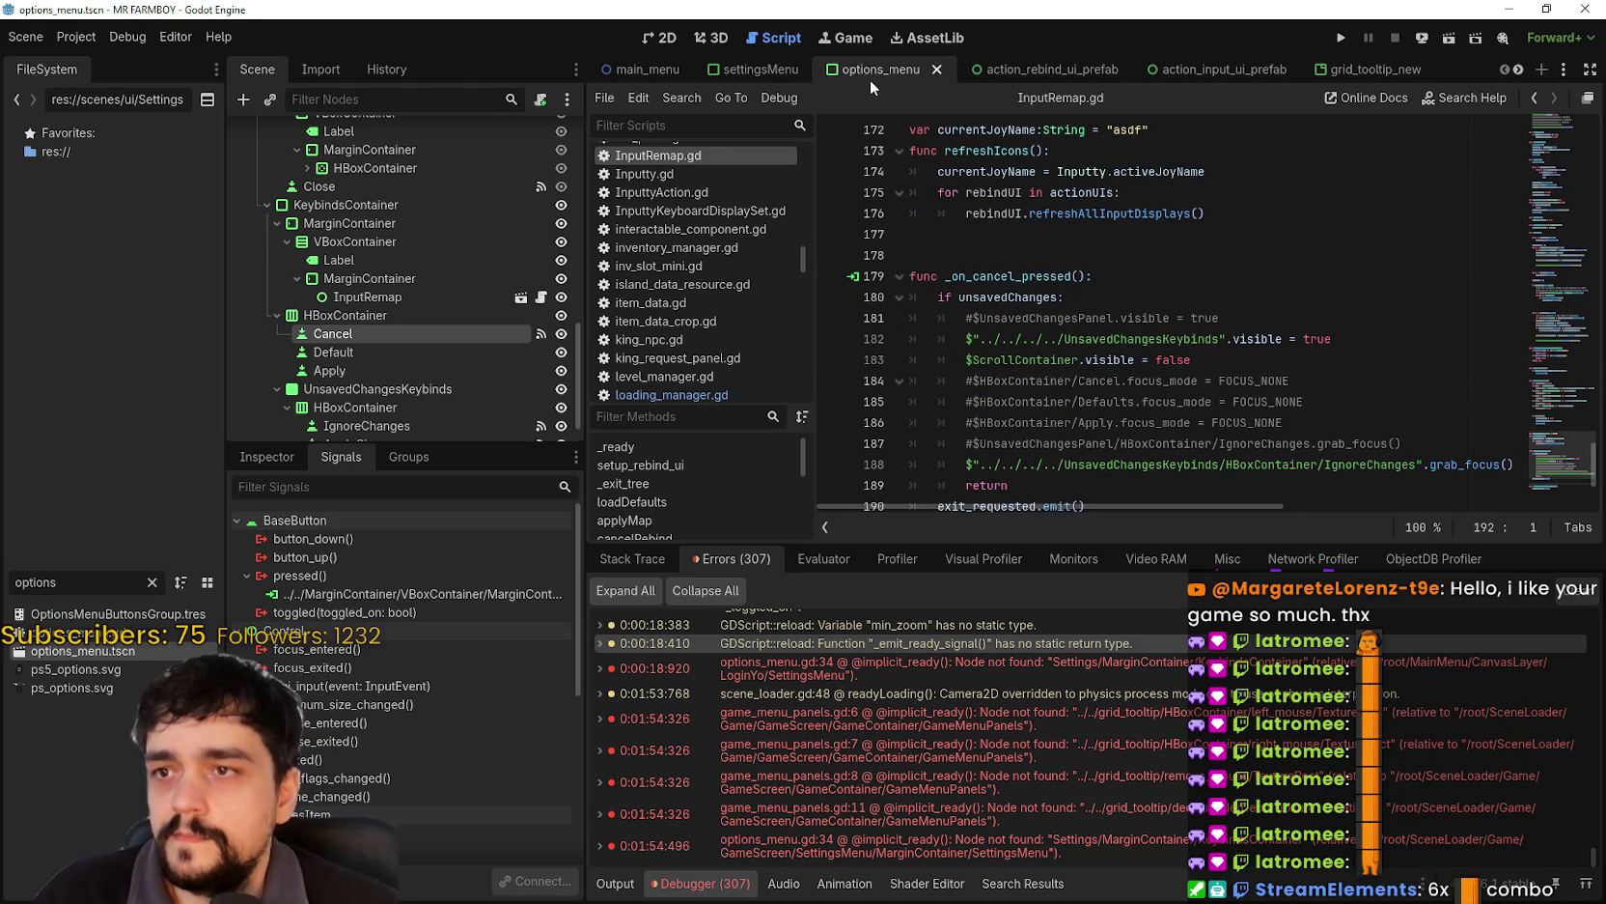
pyautogui.click(997, 70)
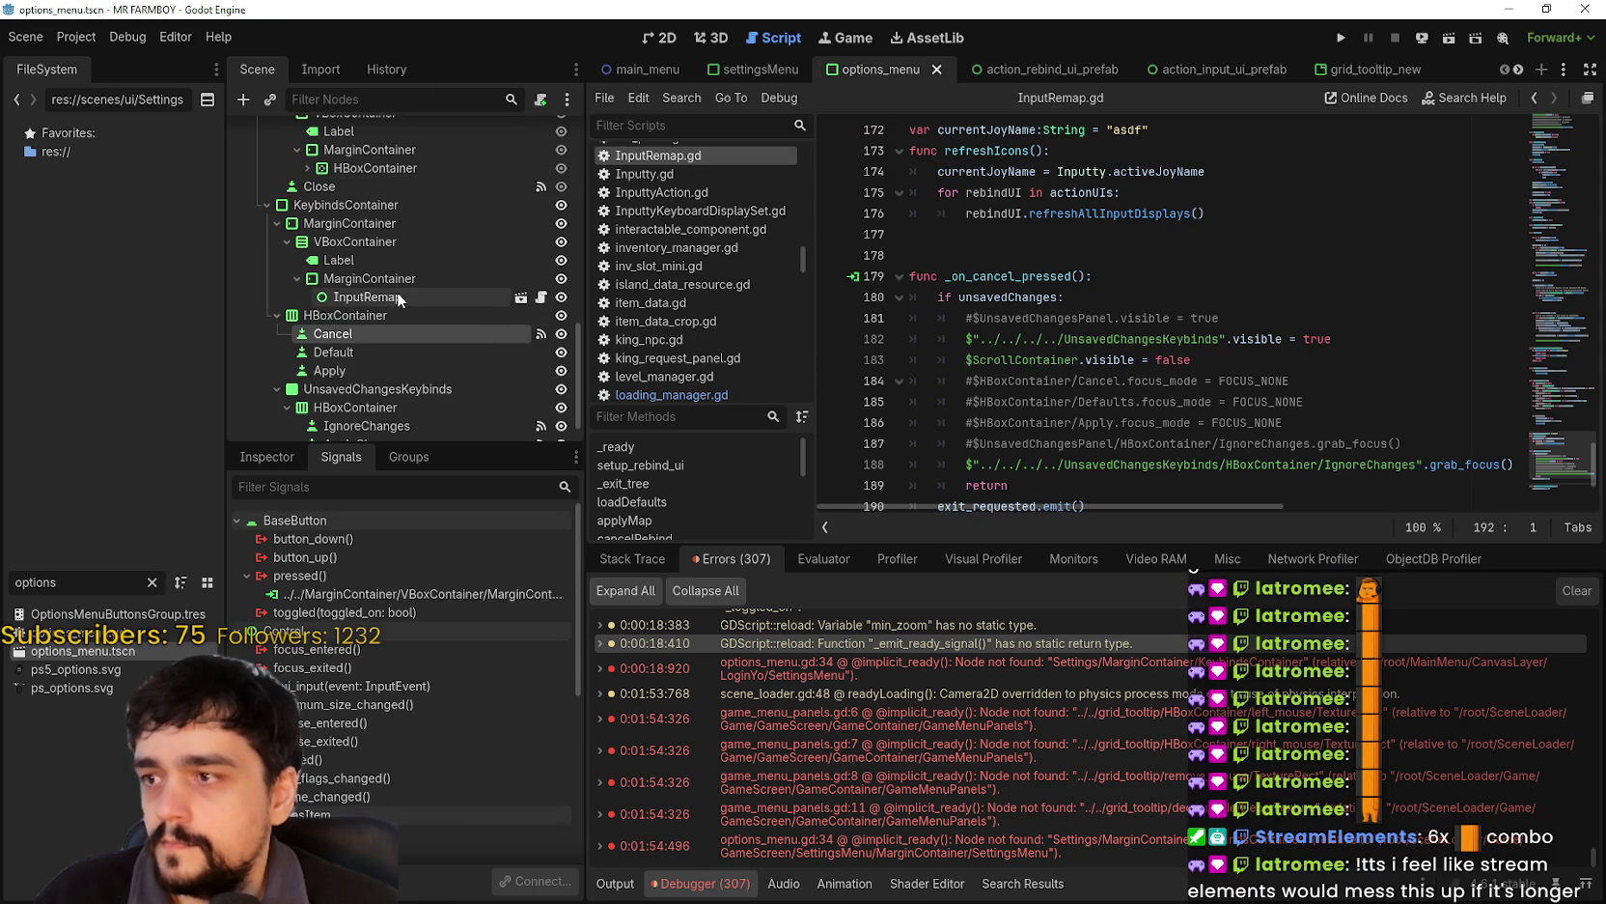
# - Open InputRemap's InputtyRebindScene in the editor and select its Defaults button
pyautogui.click(397, 295)
pyautogui.click(263, 459)
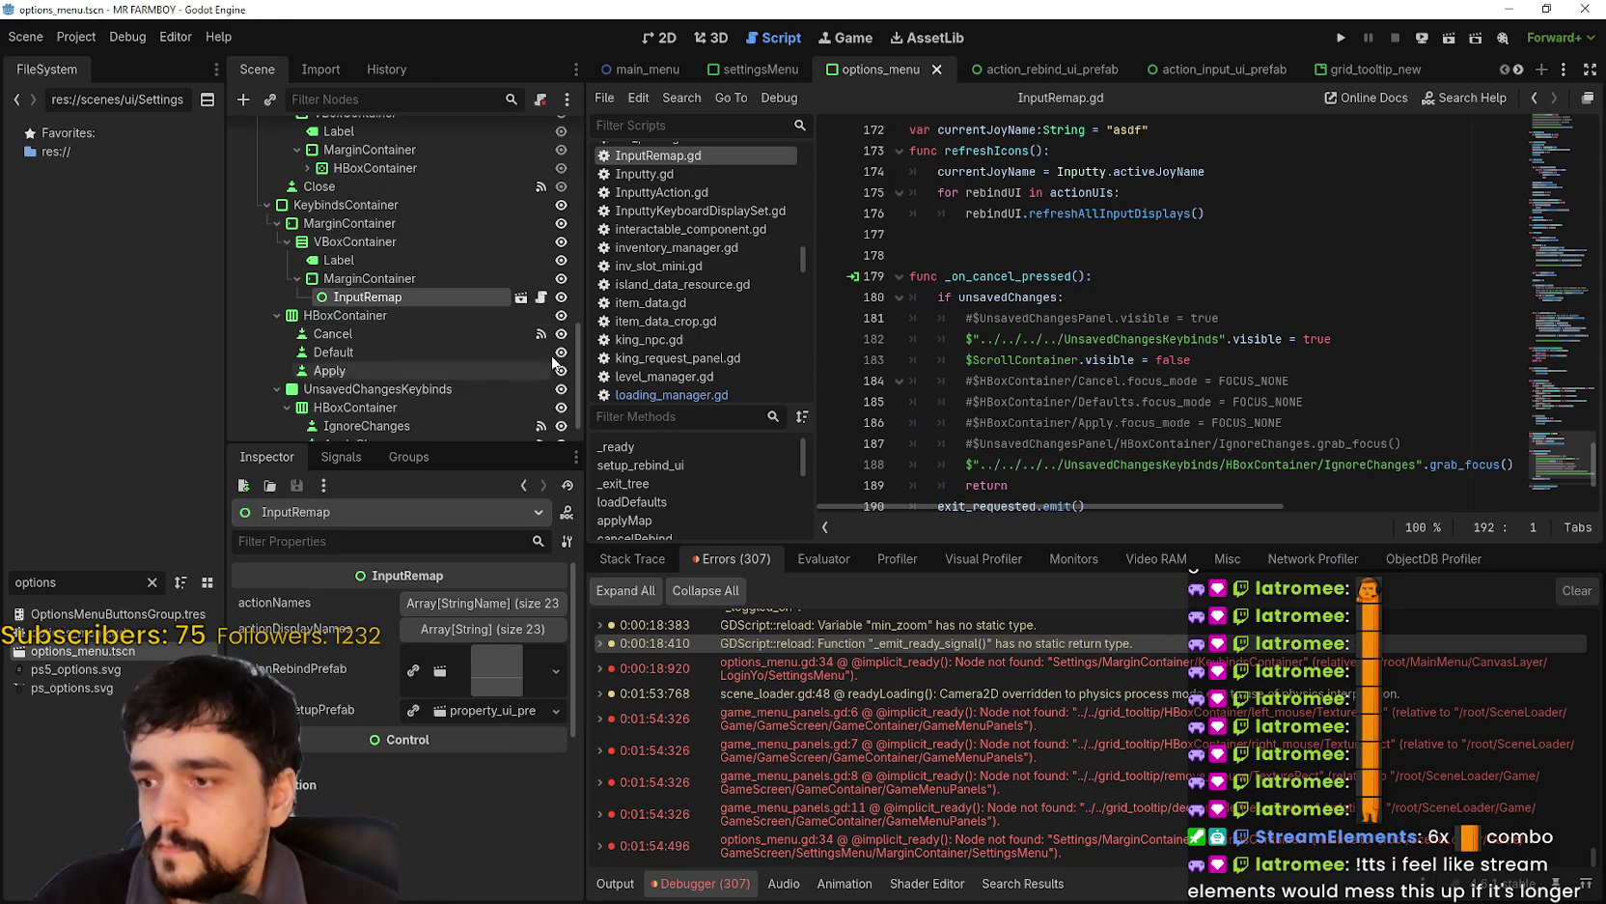
pyautogui.click(521, 296)
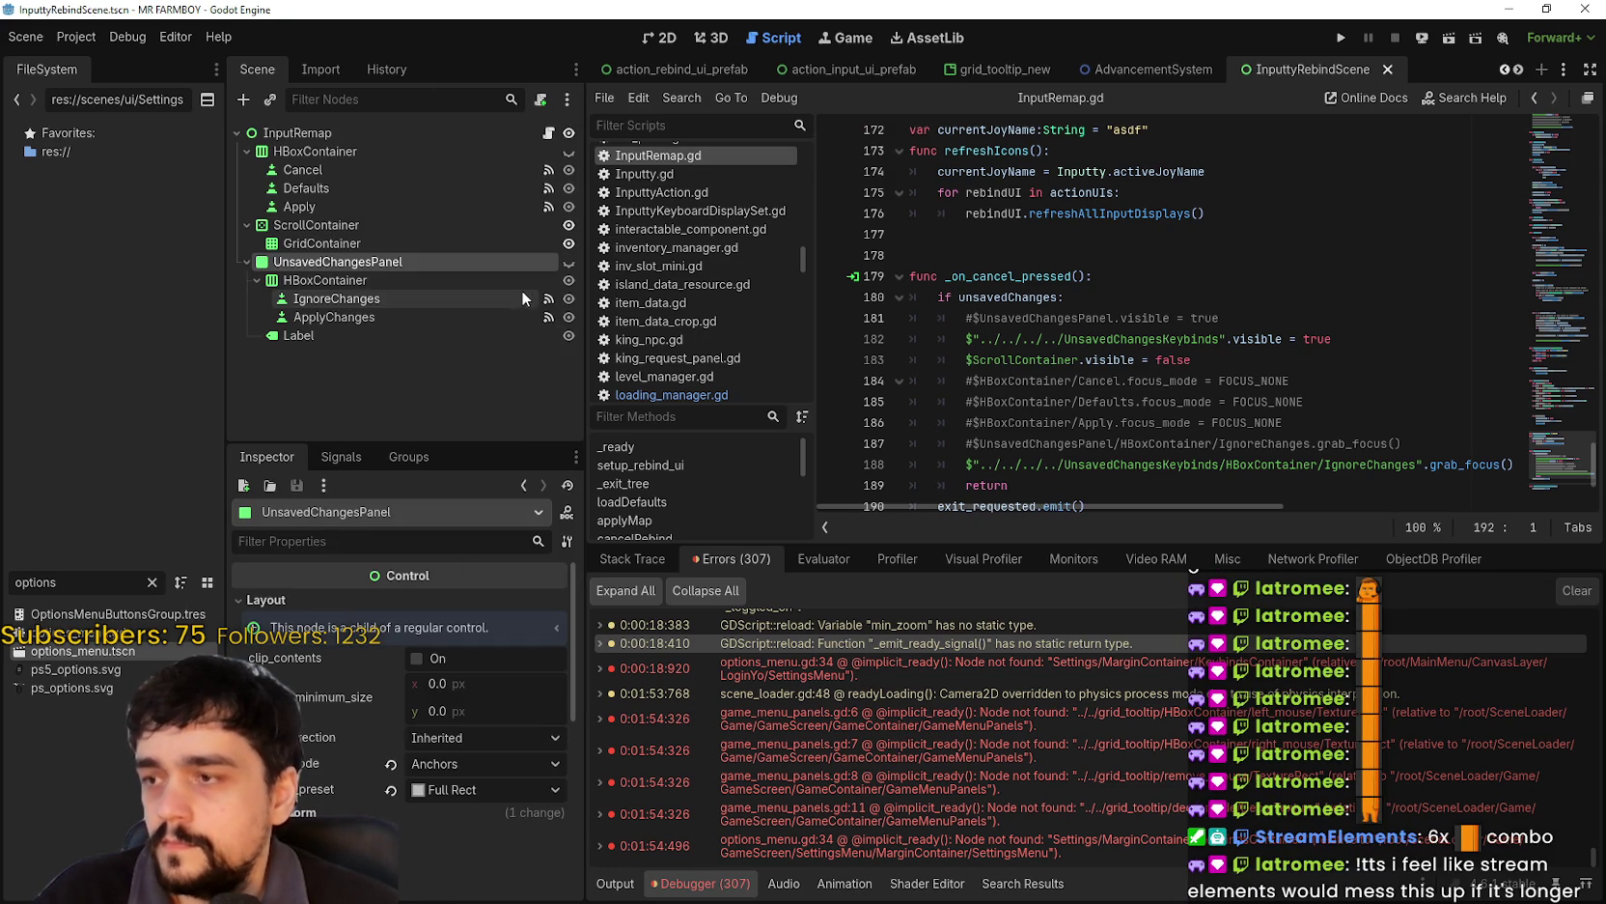
pyautogui.click(371, 183)
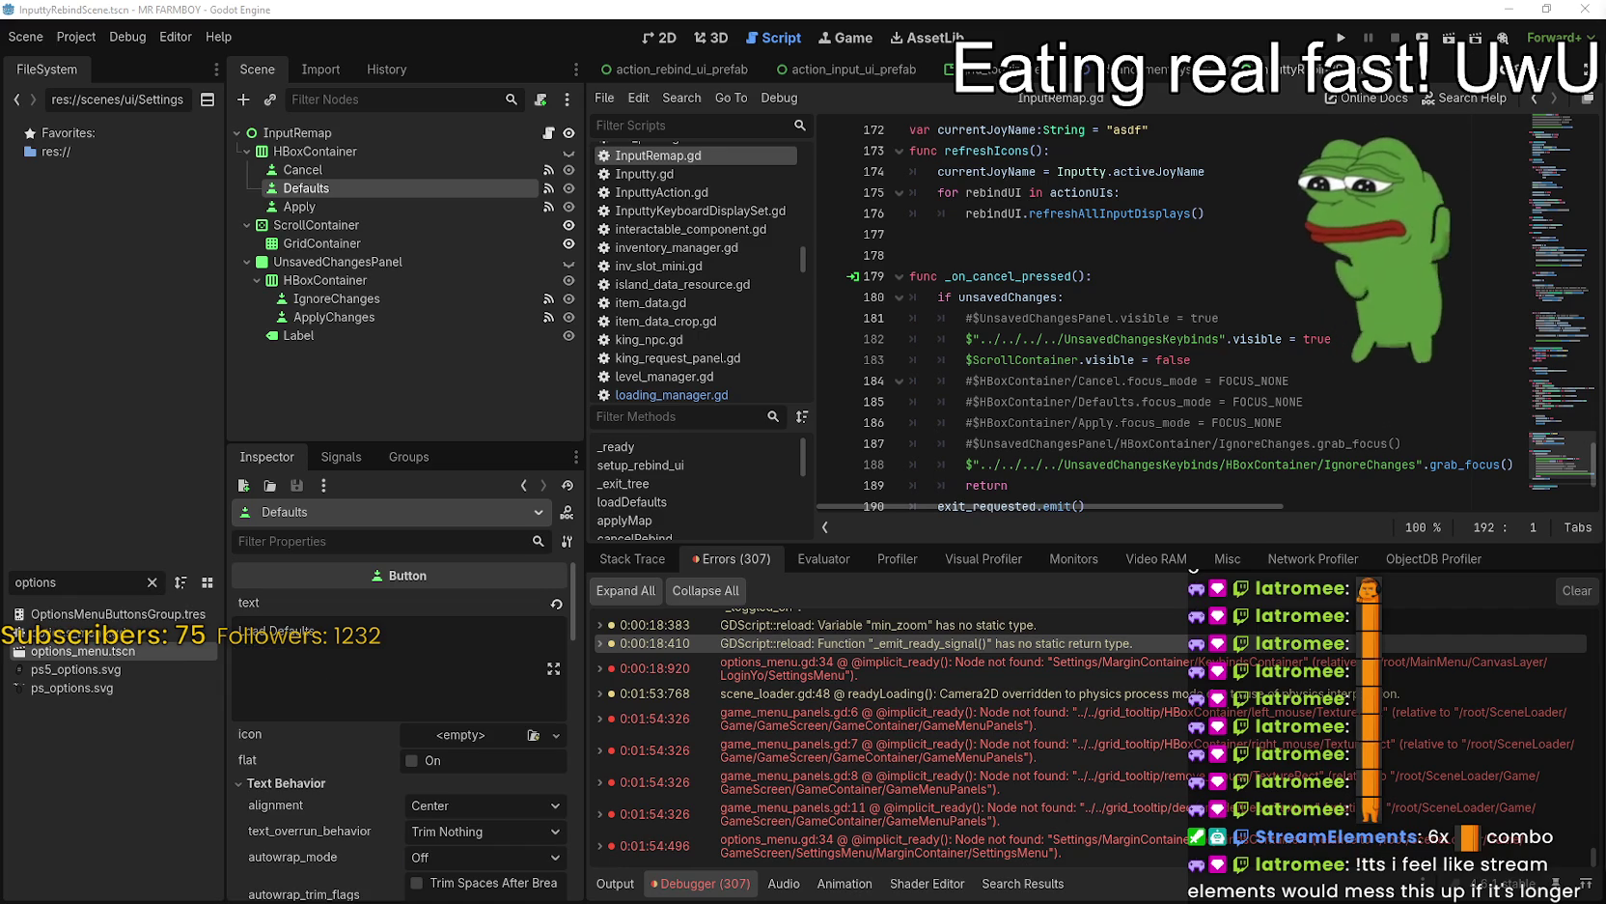
pyautogui.click(995, 319)
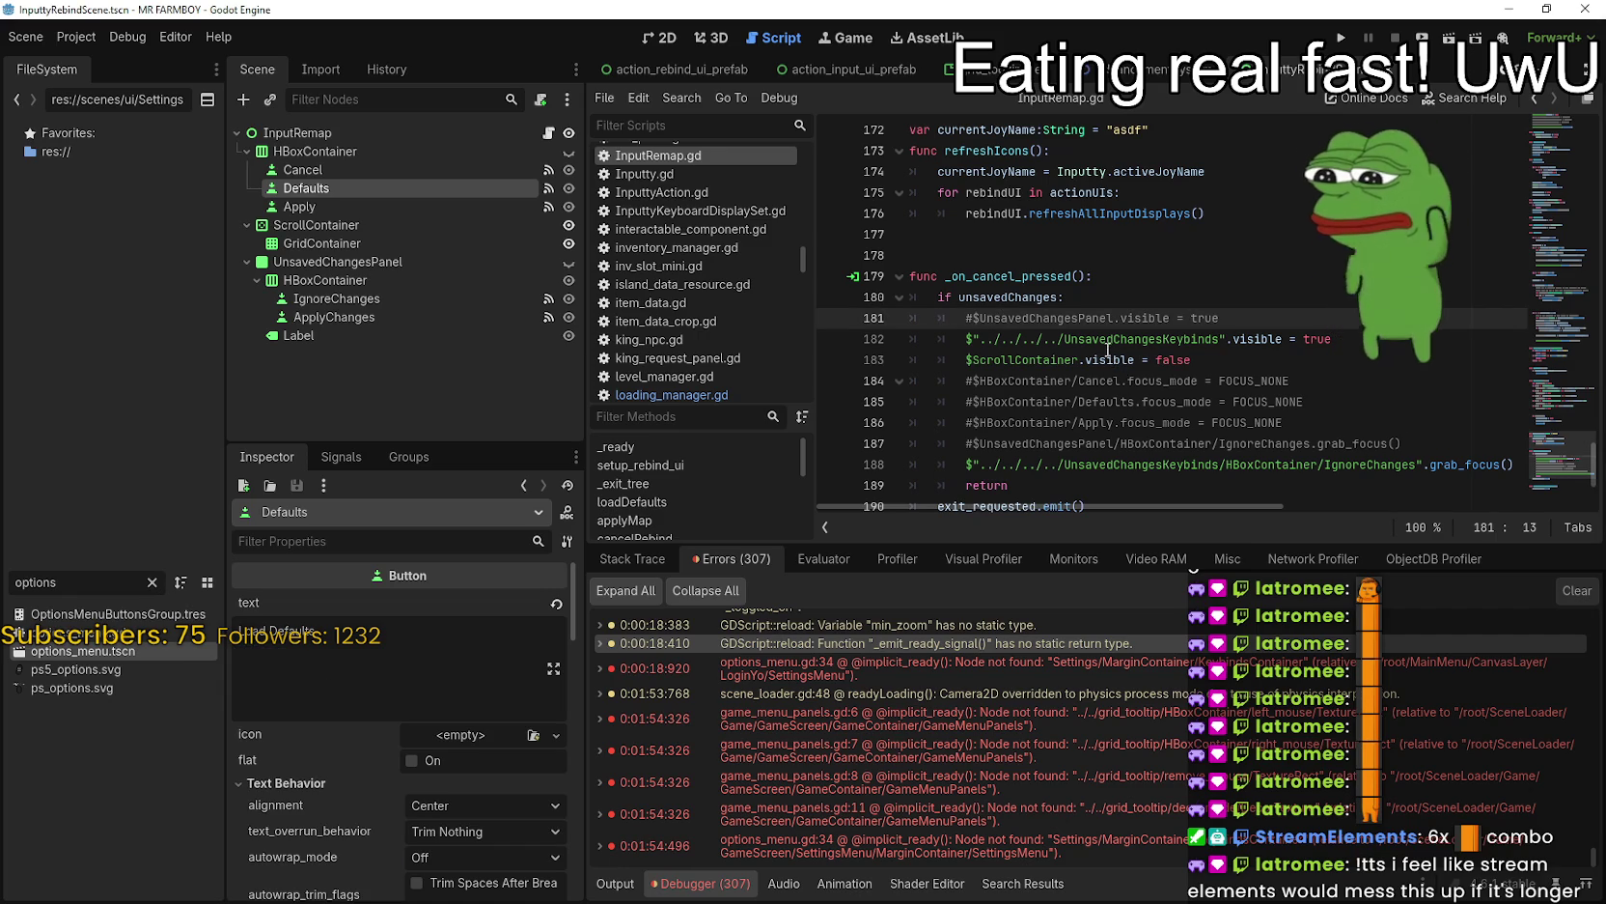
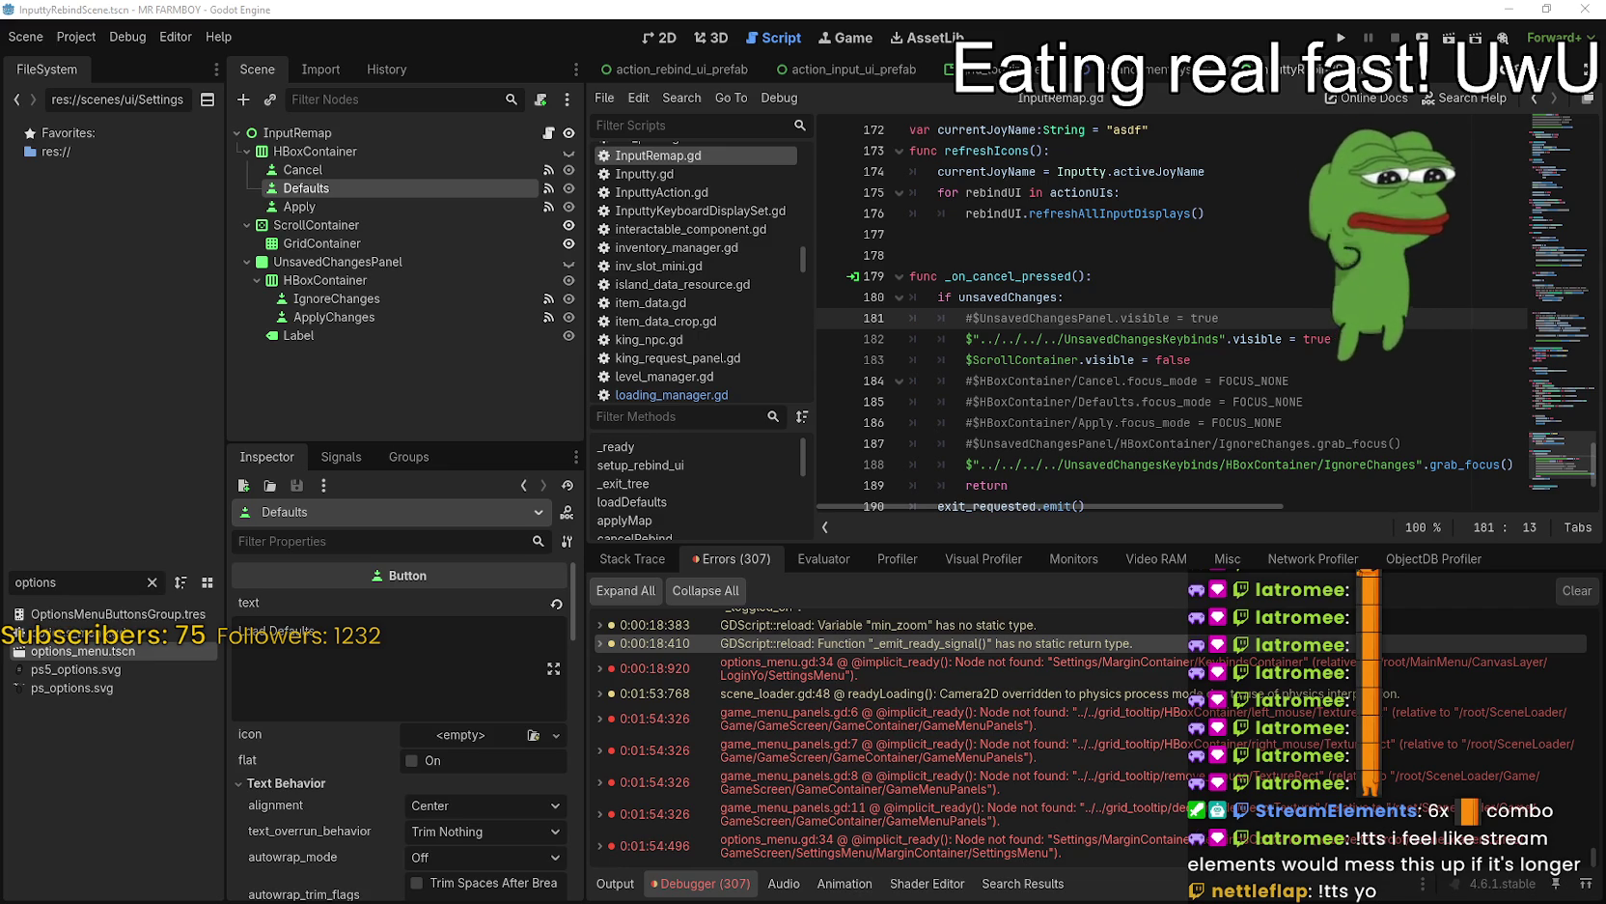
# - Review the cancel handler around line 180, then select the Apply button node in the Scene dock
pyautogui.click(1166, 257)
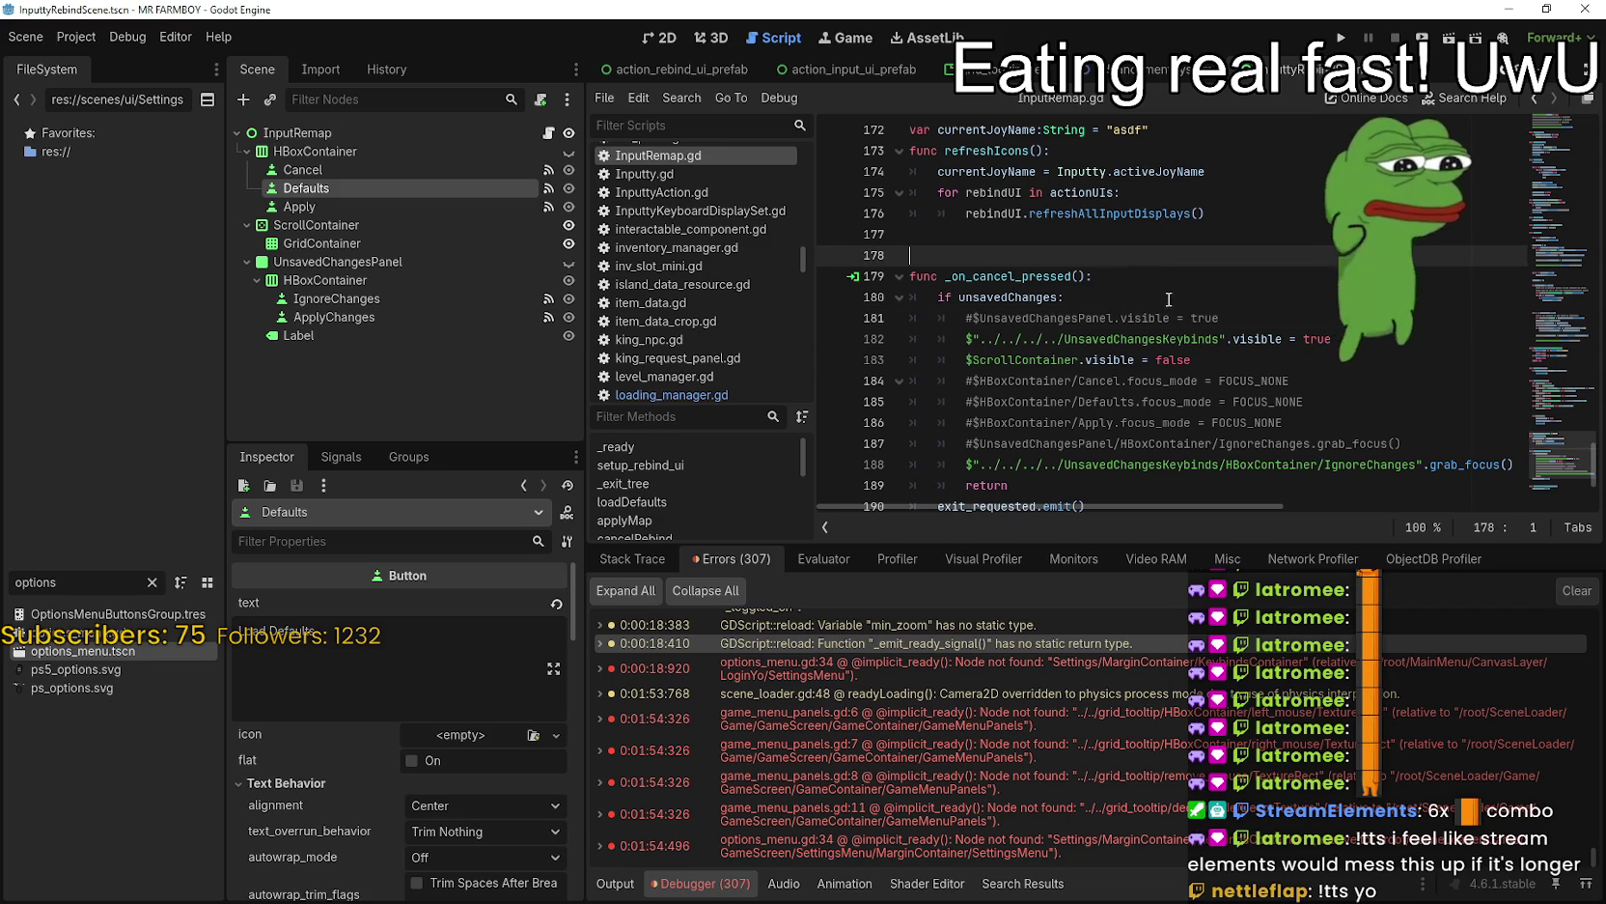
pyautogui.click(1168, 297)
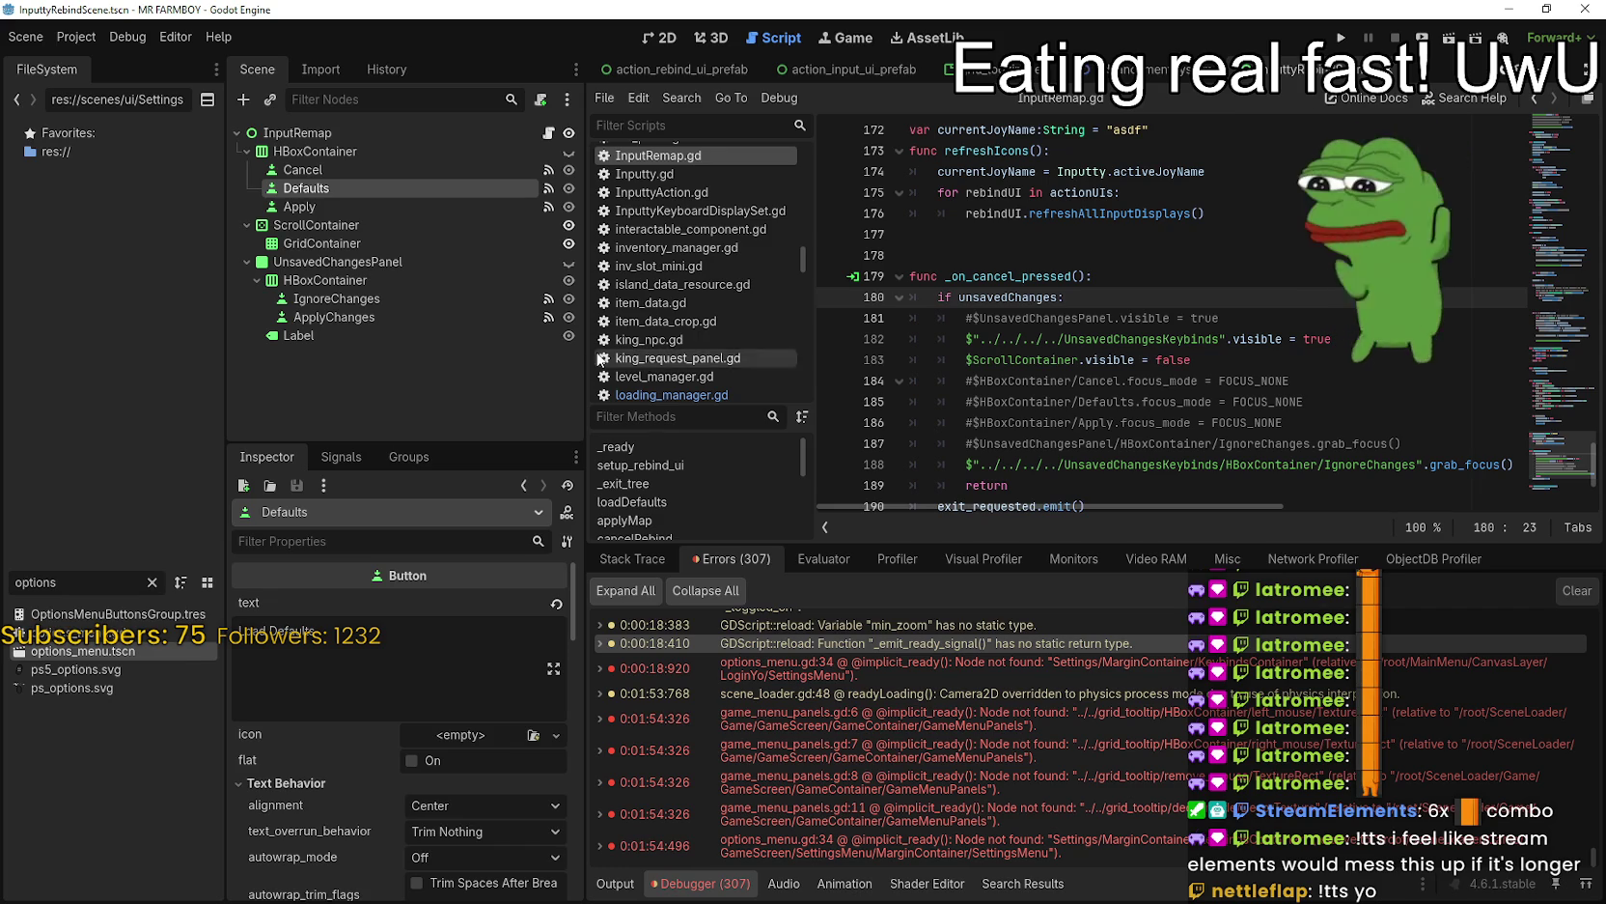
pyautogui.click(484, 205)
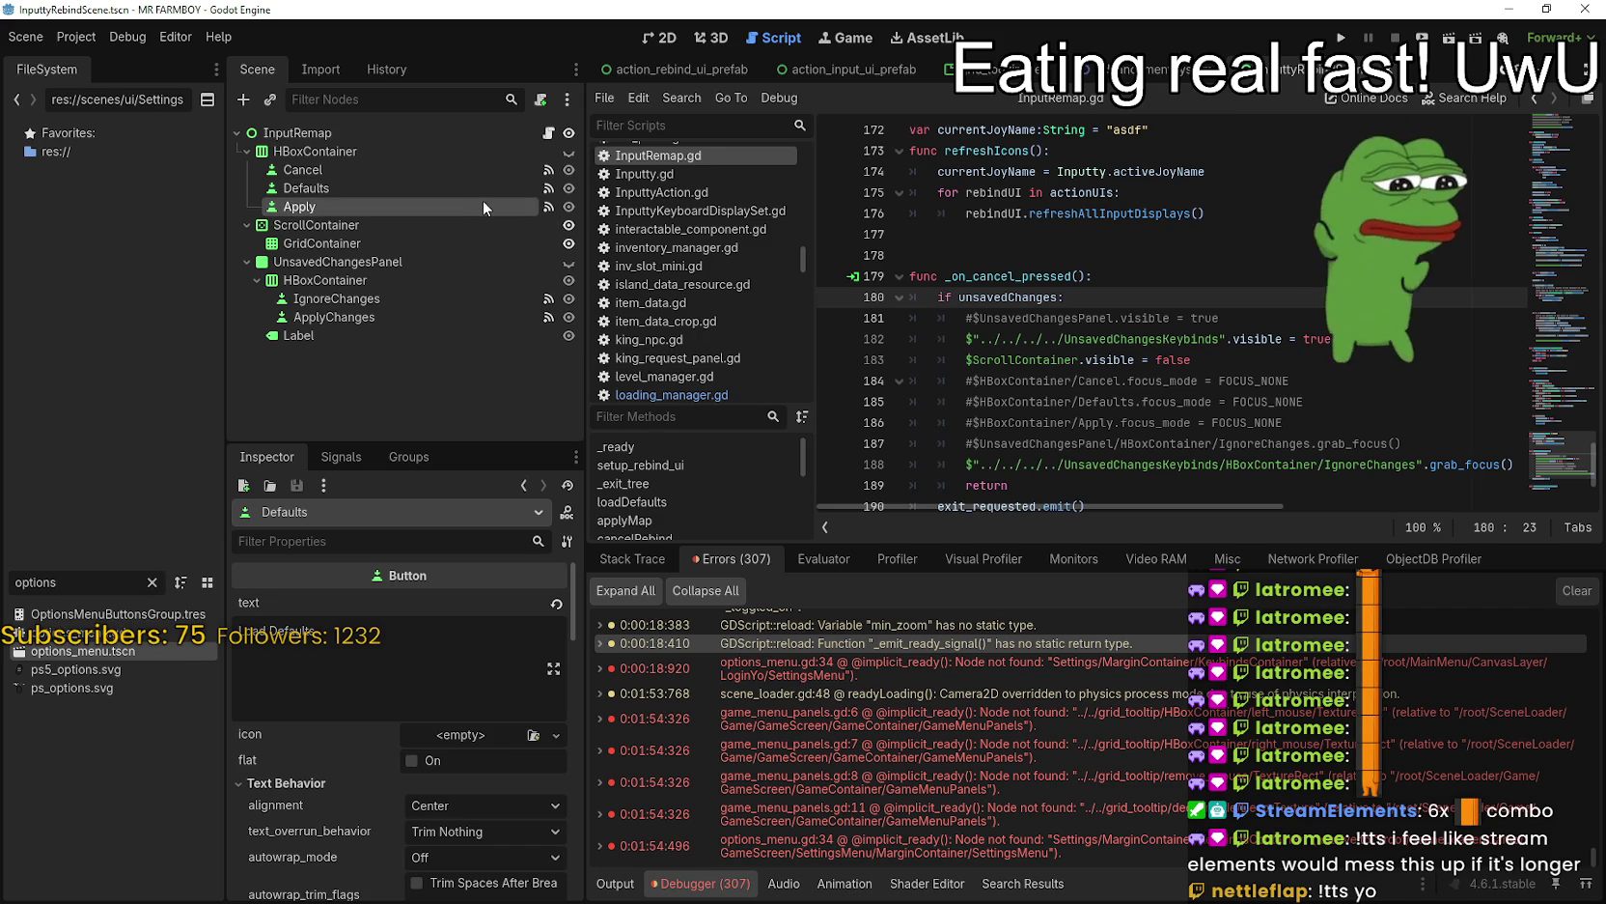
# - Show the Apply button's pressed() → applyMap() connection and jump to applyMap in InputRemap.gd
pyautogui.click(341, 455)
pyautogui.click(356, 598)
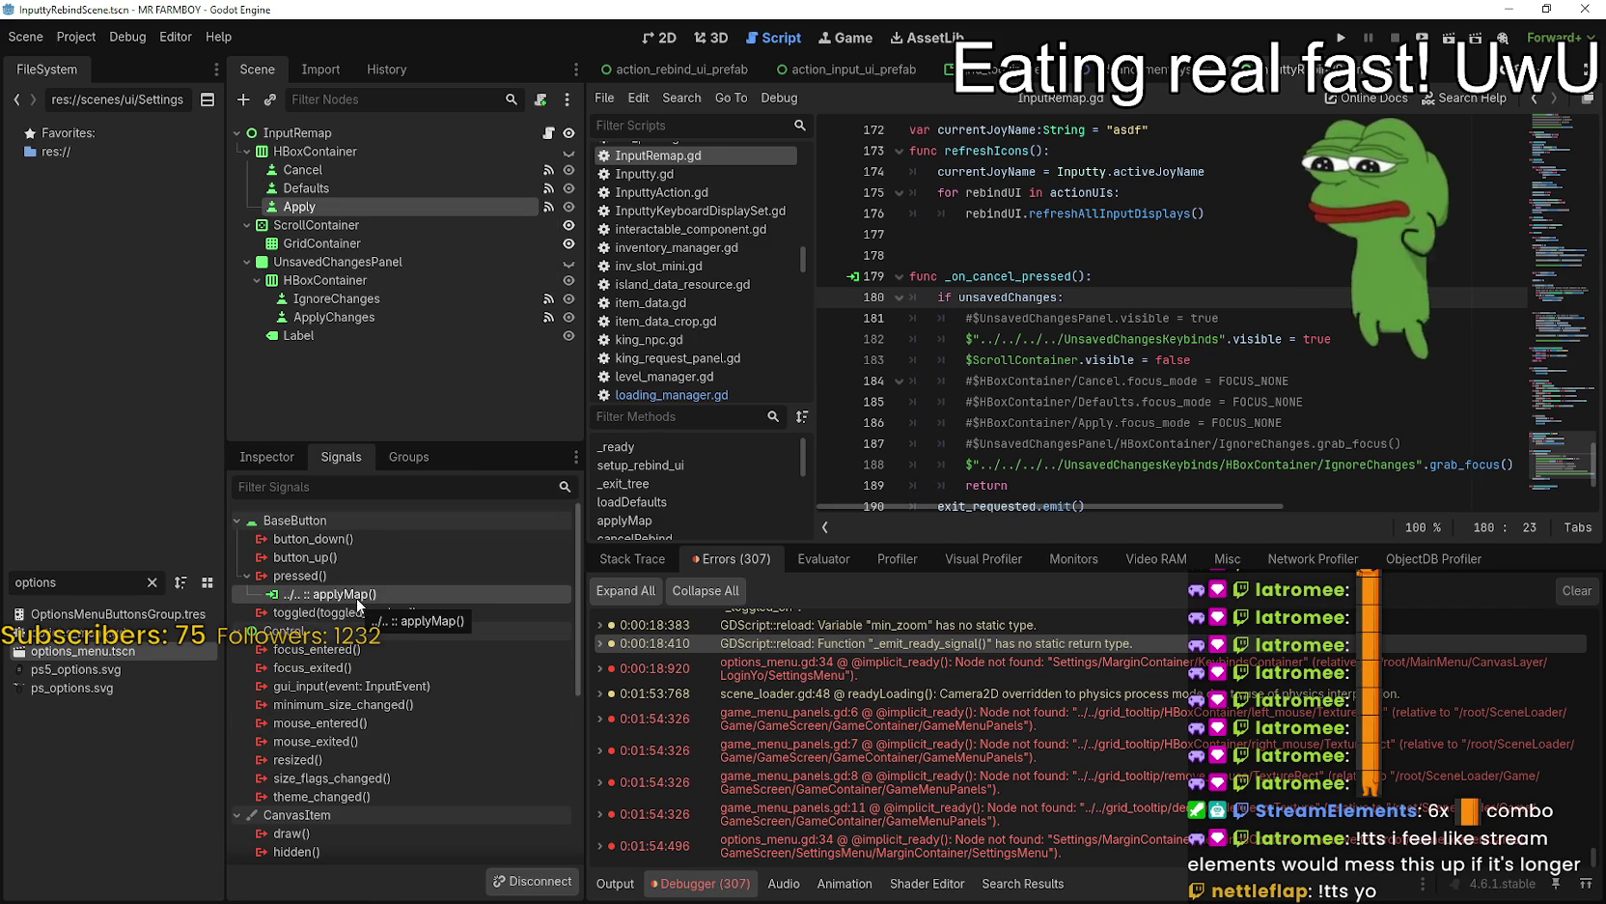
pyautogui.doubleClick(358, 599)
pyautogui.scroll(-5, 1194, 371)
pyautogui.scroll(9, 1194, 370)
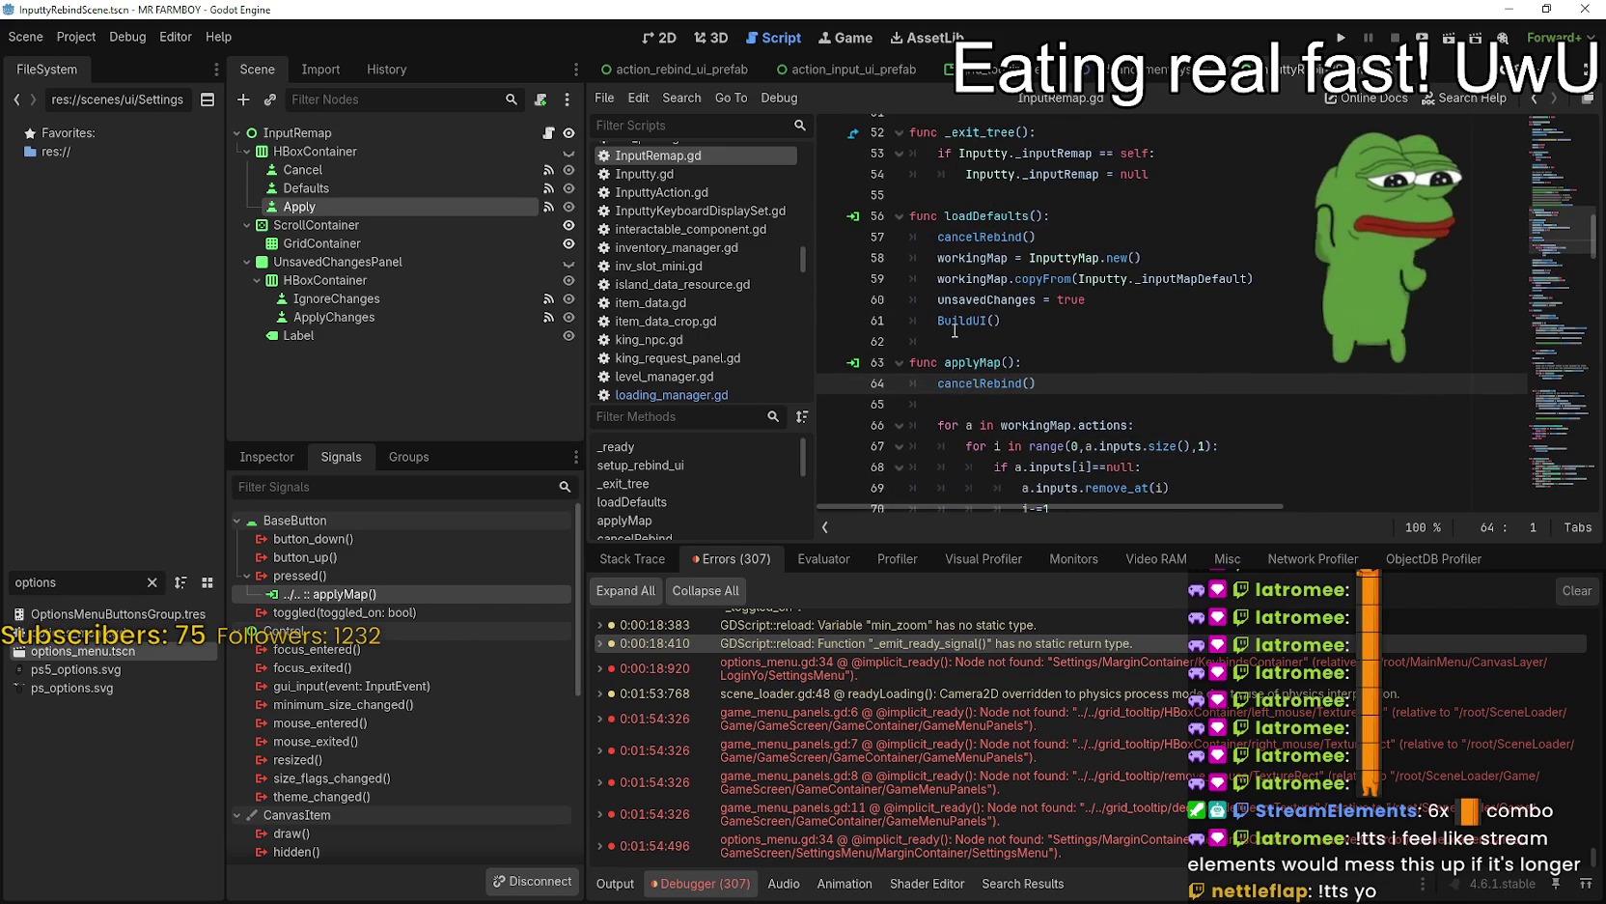
# - Select the loadDefaults and applyMap function names, then open the options_menu scene
pyautogui.doubleClick(963, 357)
pyautogui.doubleClick(976, 218)
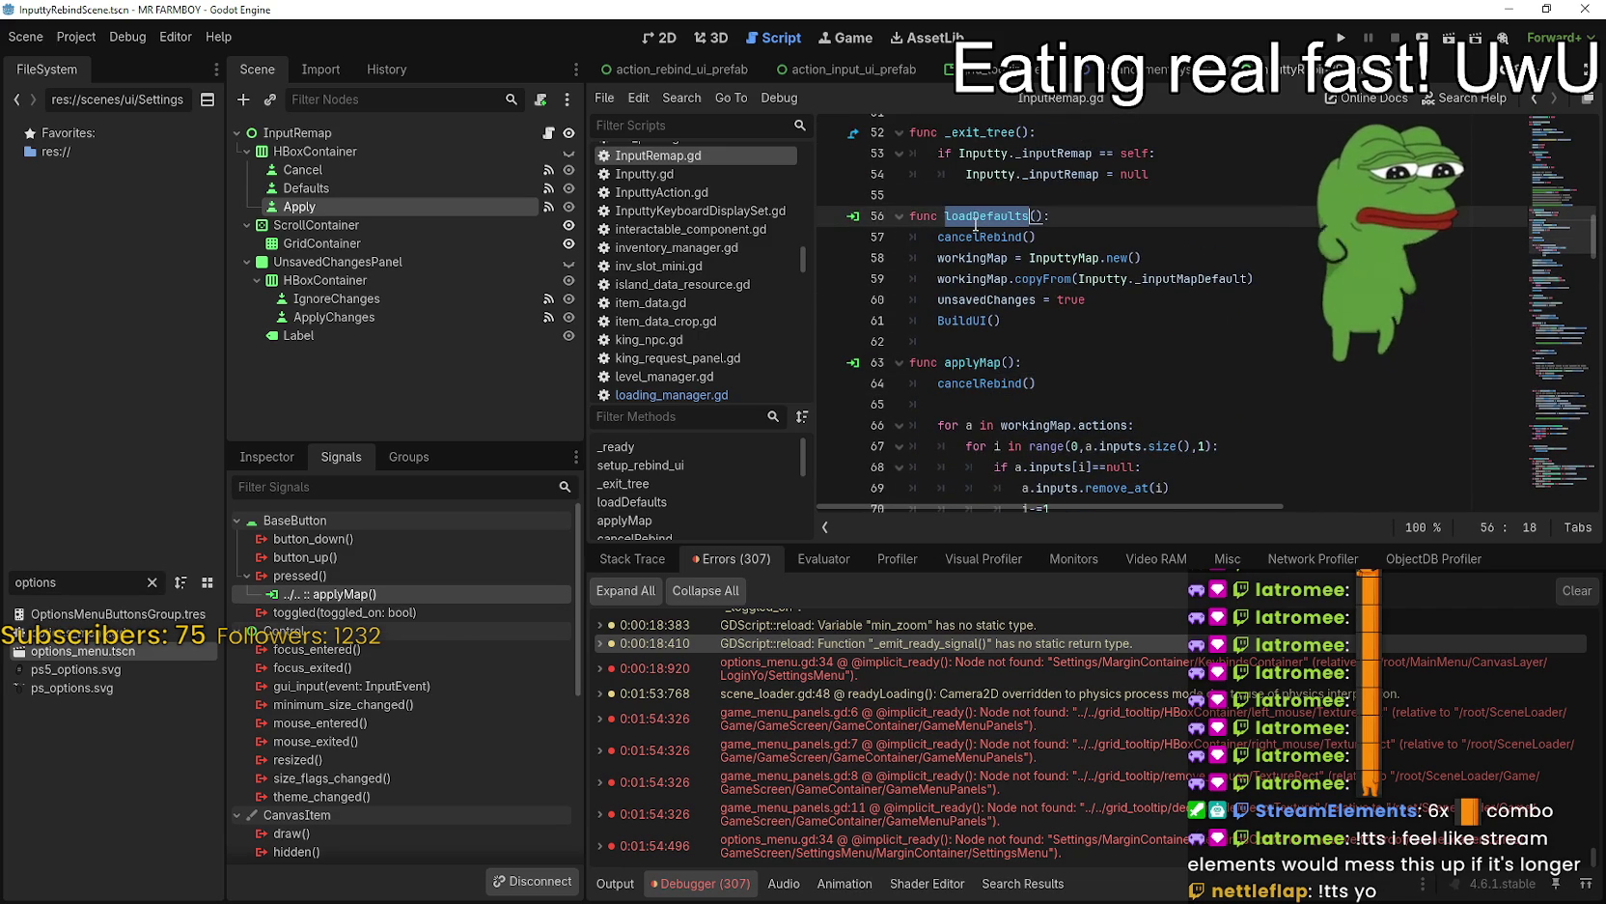
pyautogui.click(1120, 346)
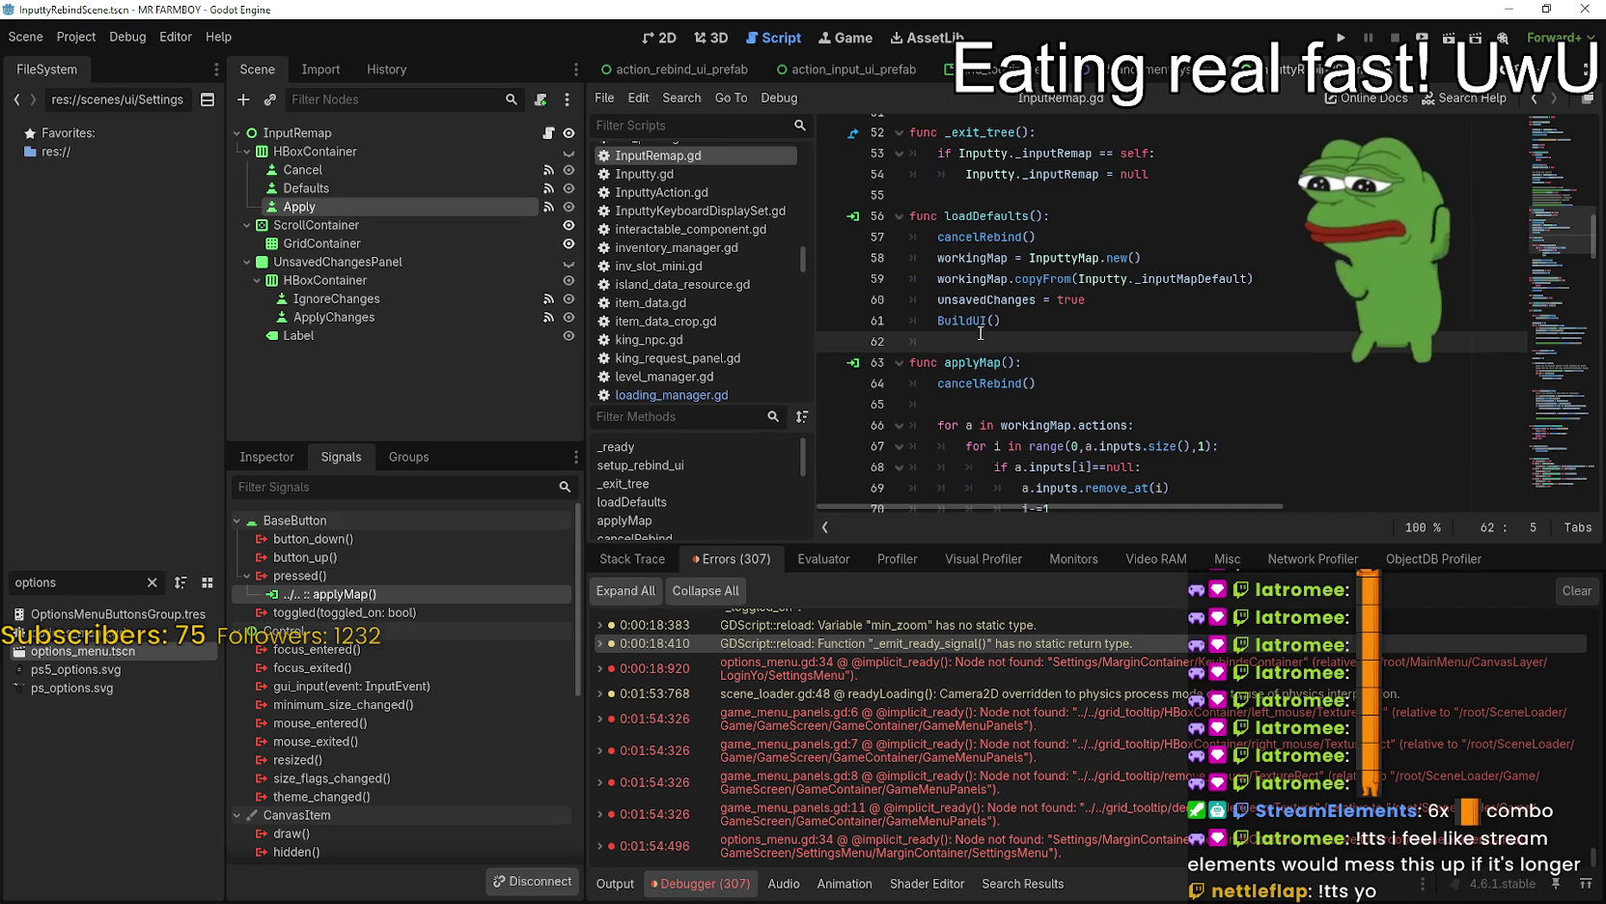
pyautogui.doubleClick(973, 363)
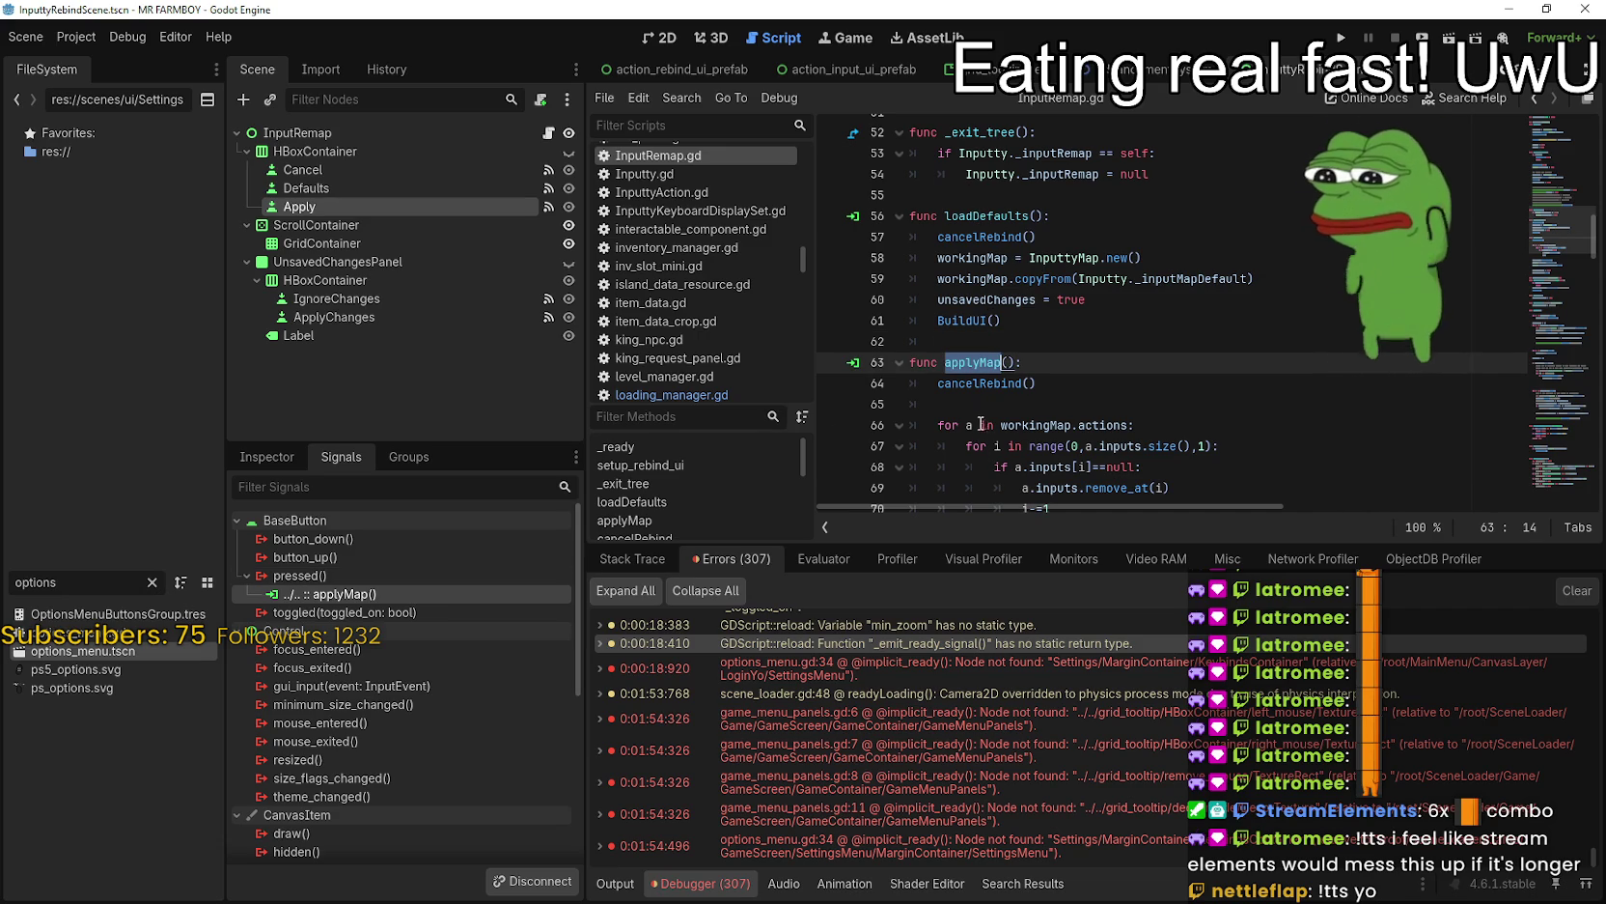
pyautogui.doubleClick(78, 647)
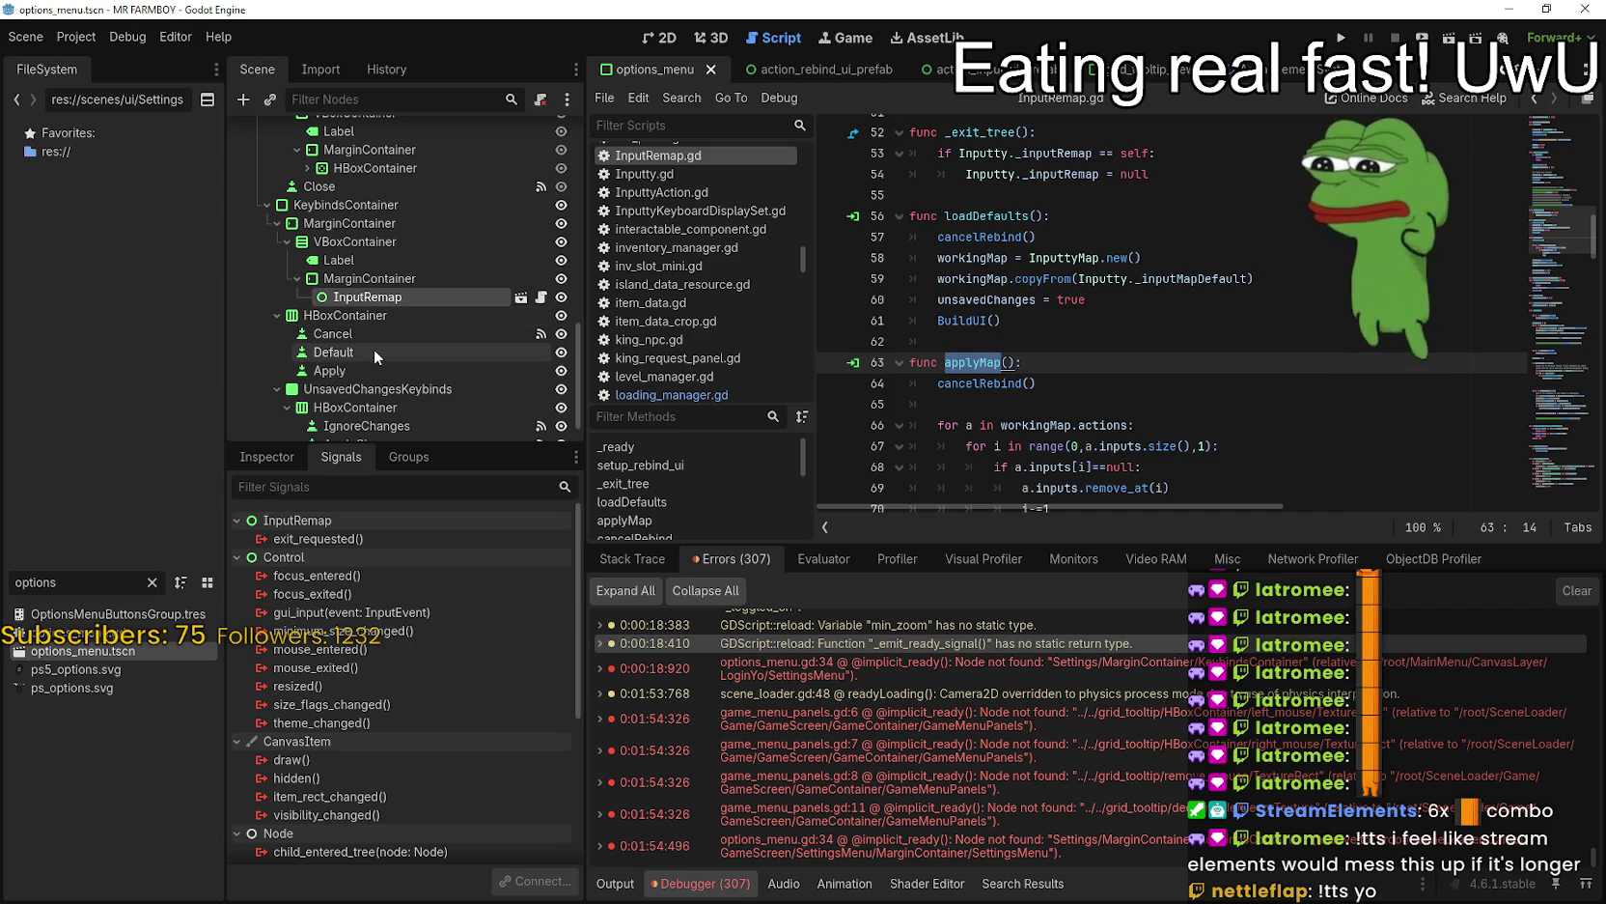
# - Connect the Apply button's pressed signal to InputRemap's applyMap method
pyautogui.click(364, 371)
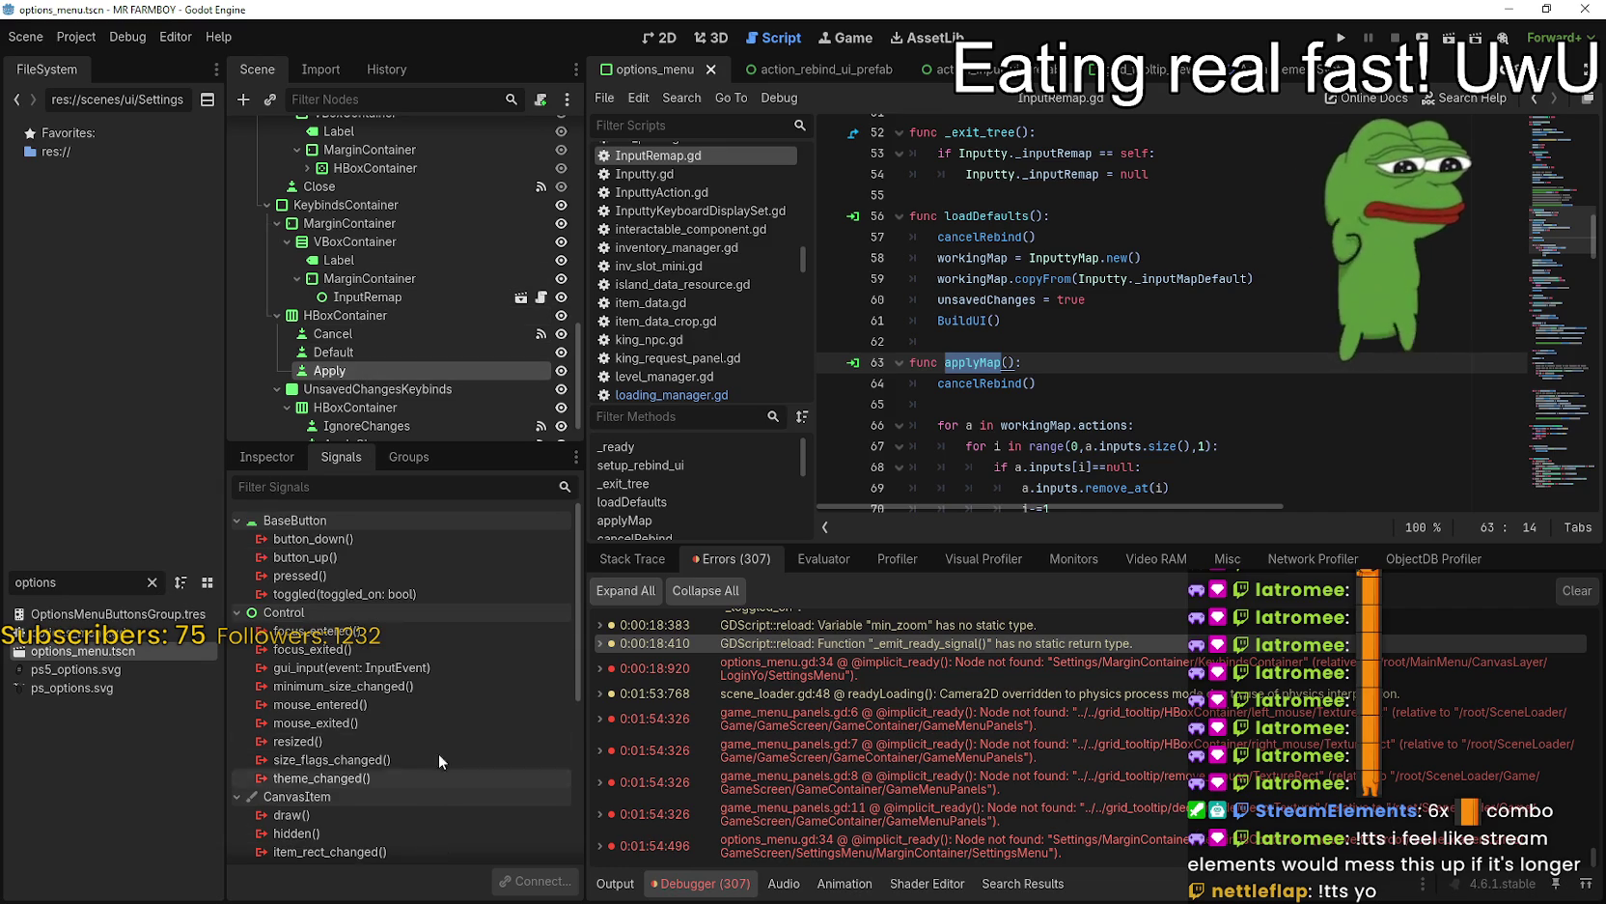
pyautogui.doubleClick(315, 578)
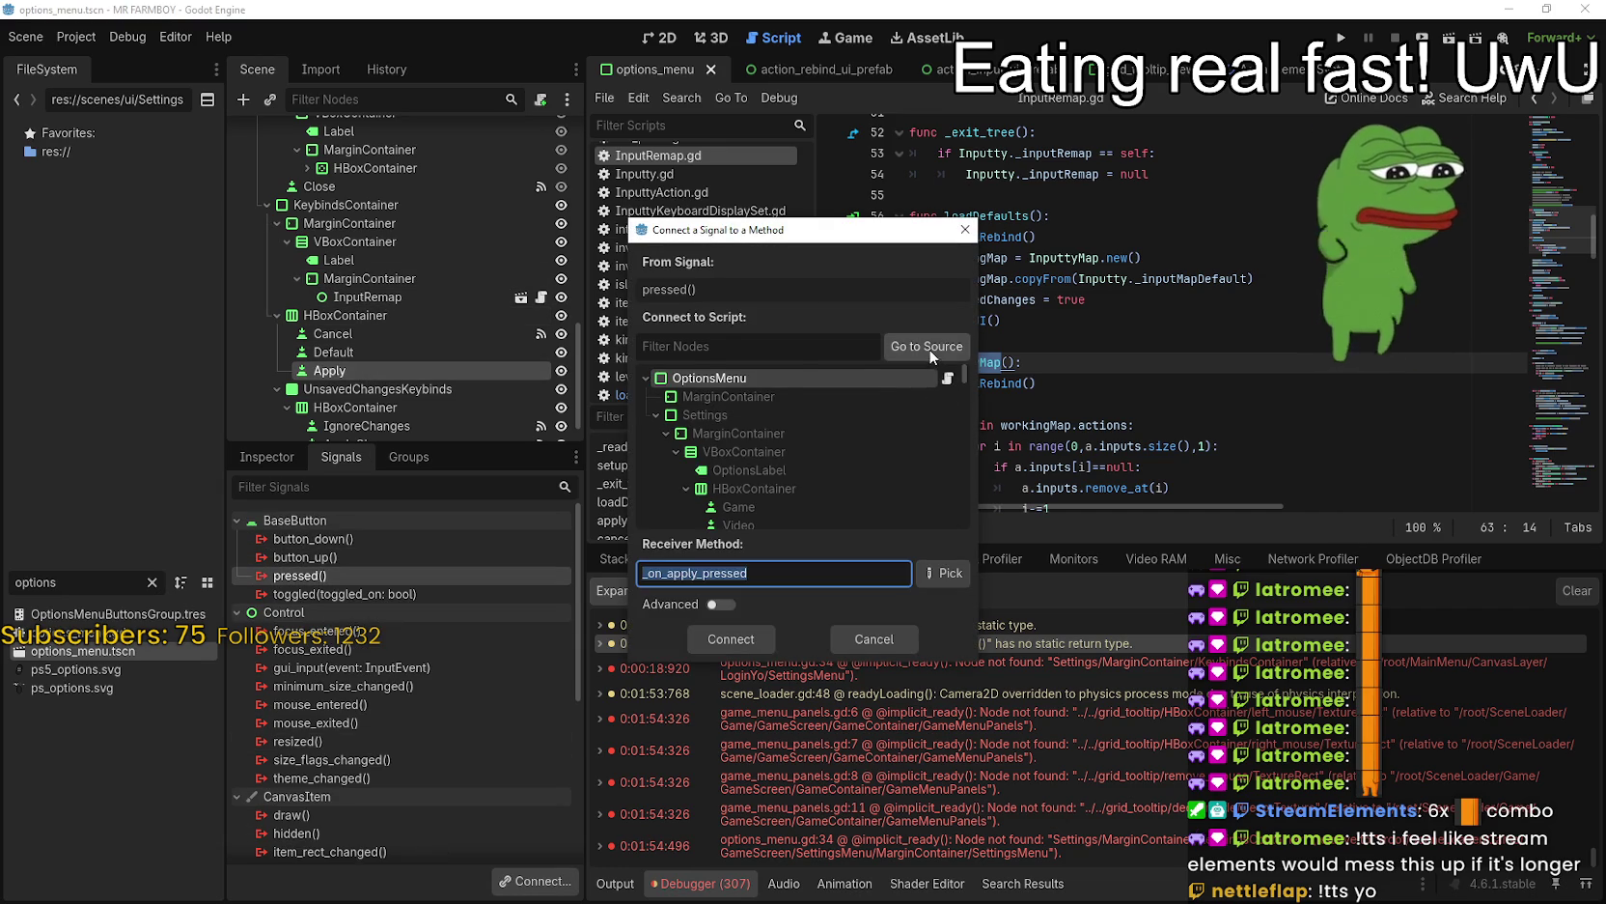
pyautogui.scroll(-5, 801, 444)
pyautogui.click(778, 440)
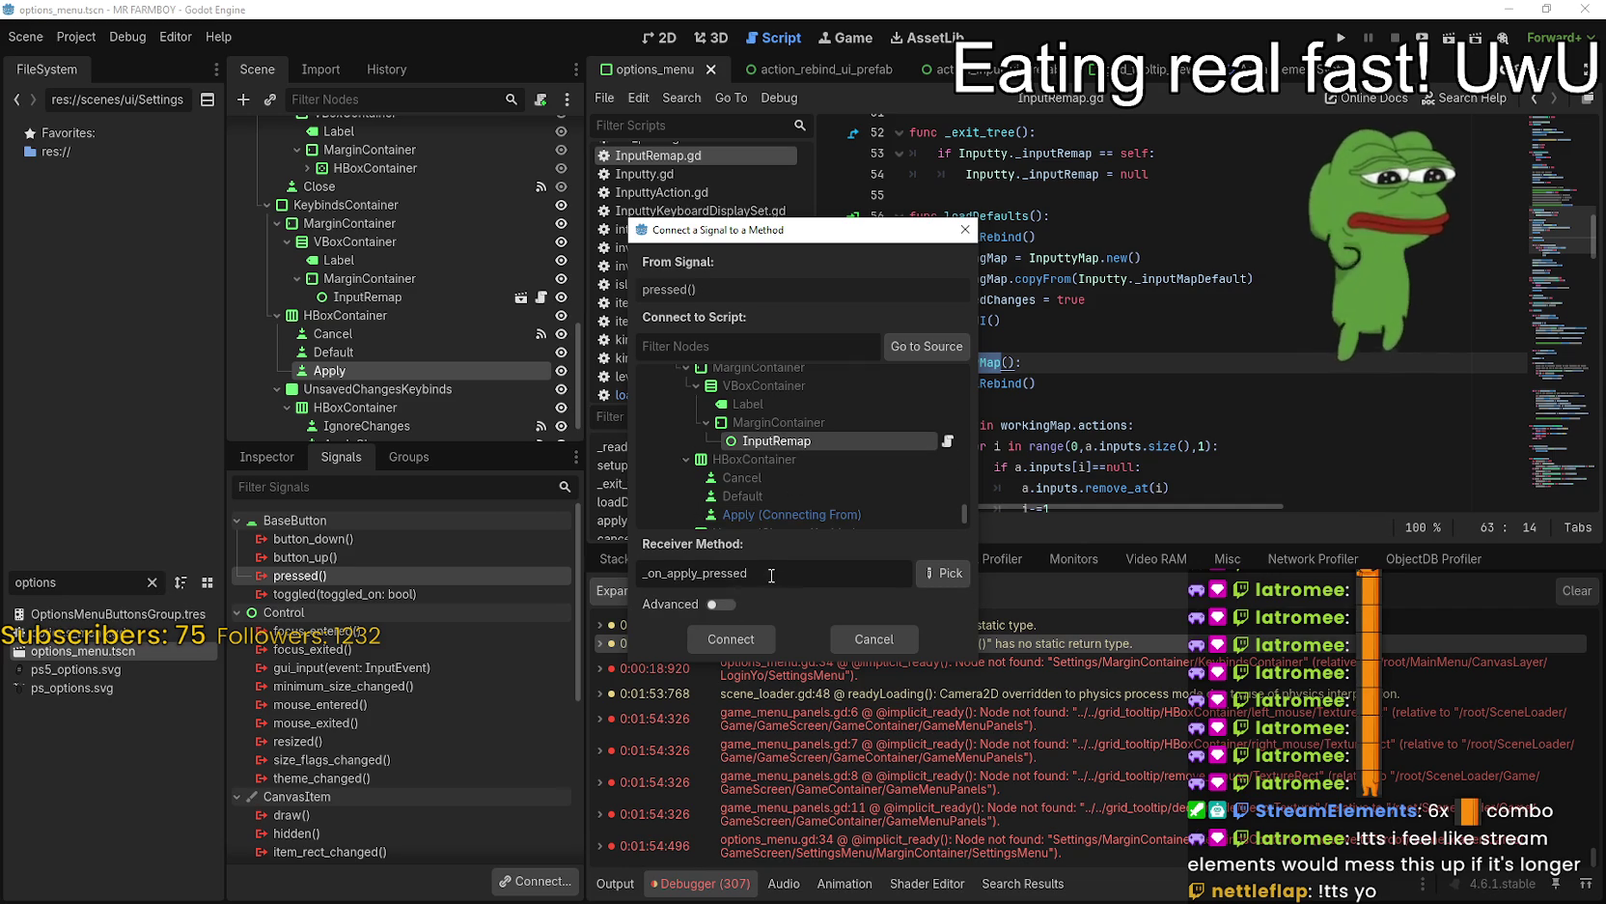
pyautogui.press('Tab')
pyautogui.write('applyMap')
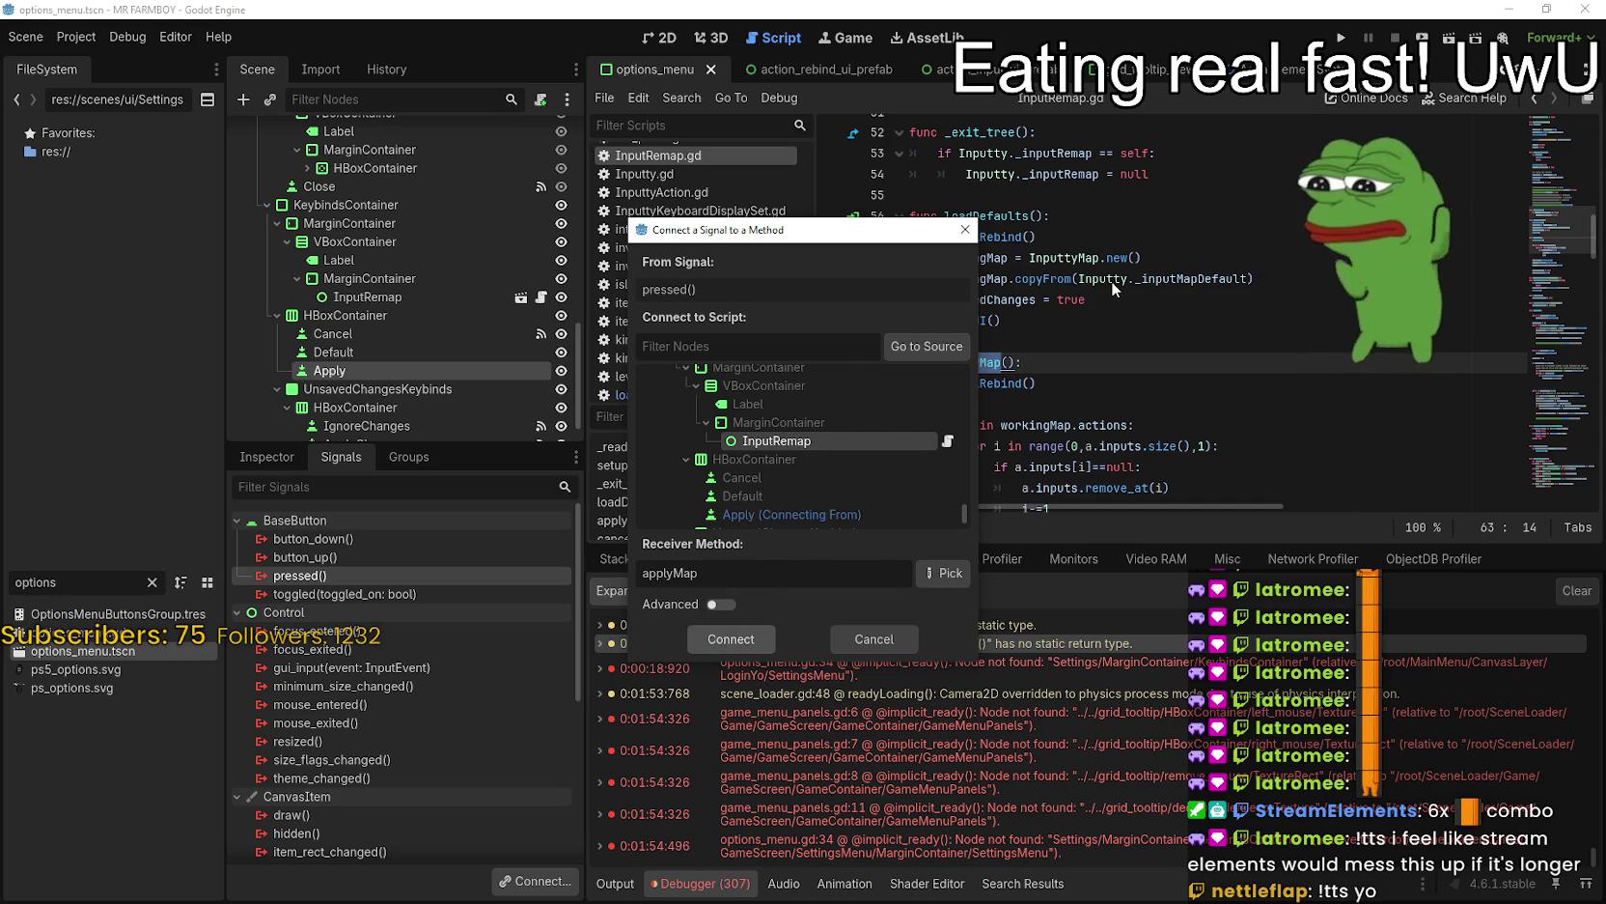
pyautogui.press('Return')
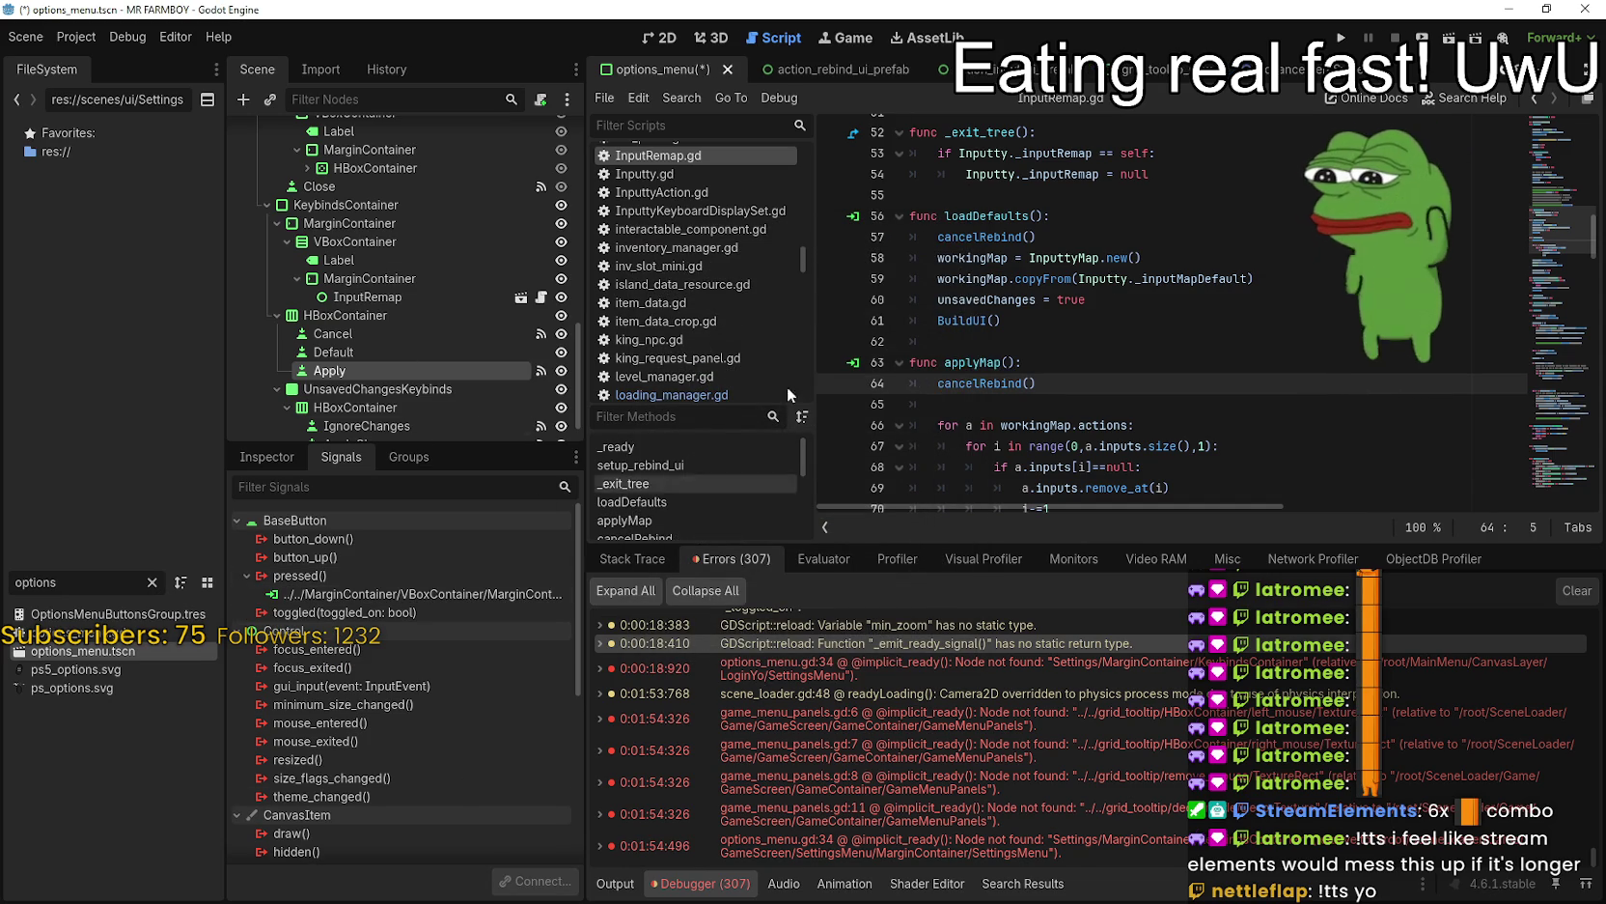
# - Connect the Default button's pressed signal to InputRemap's loadDefaults method
pyautogui.doubleClick(1005, 217)
pyautogui.hotkey('ctrl', 'c')
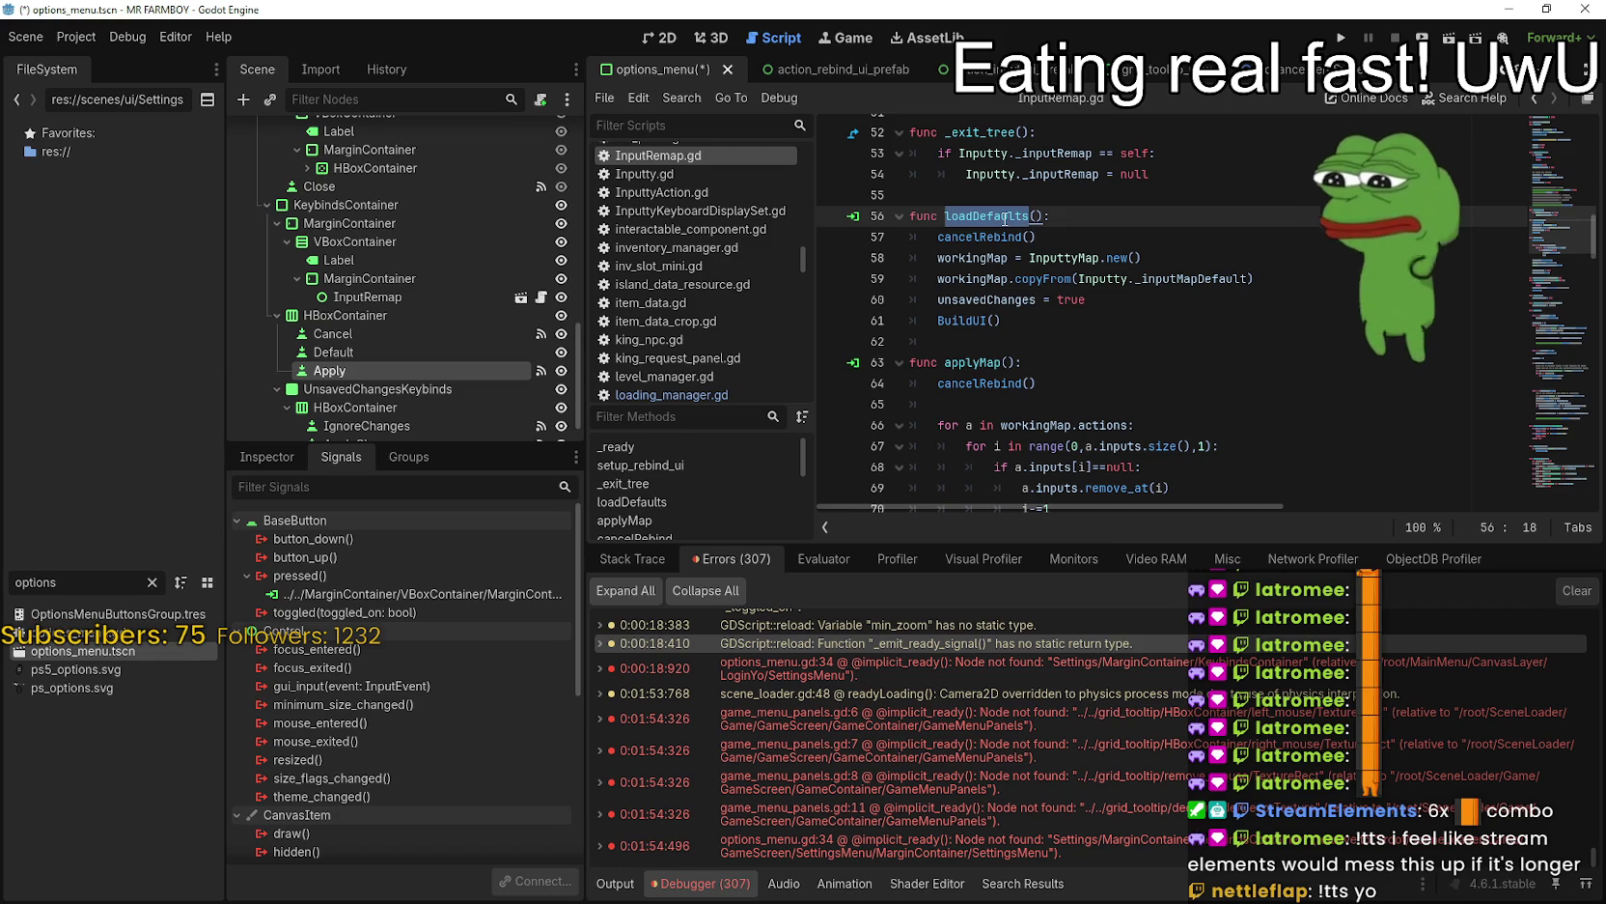
pyautogui.click(451, 350)
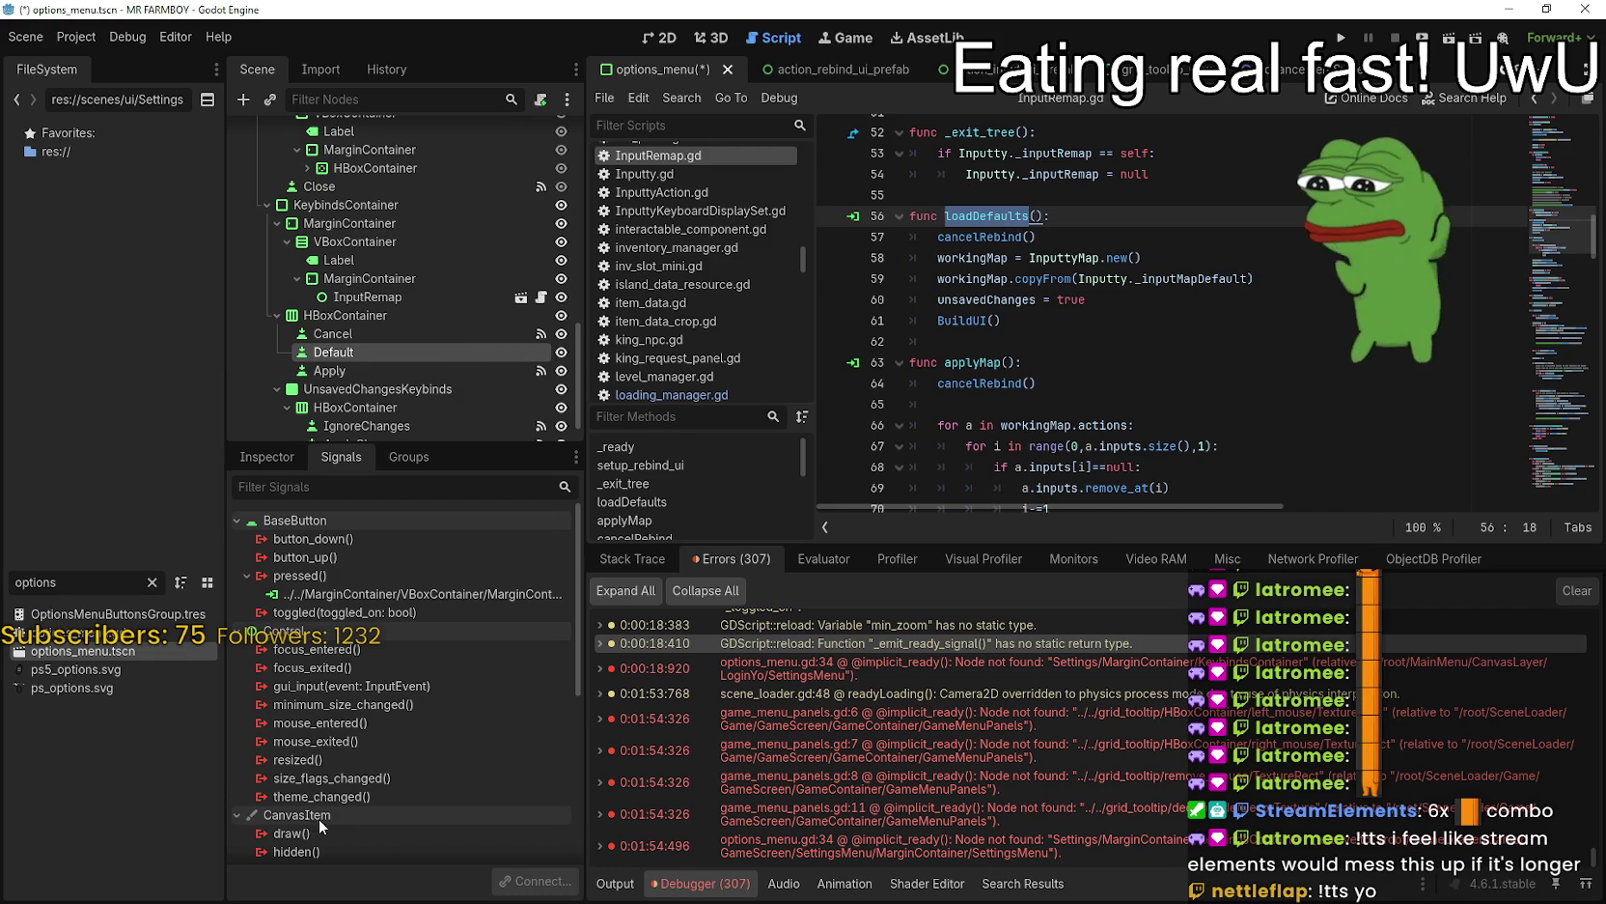
pyautogui.doubleClick(369, 576)
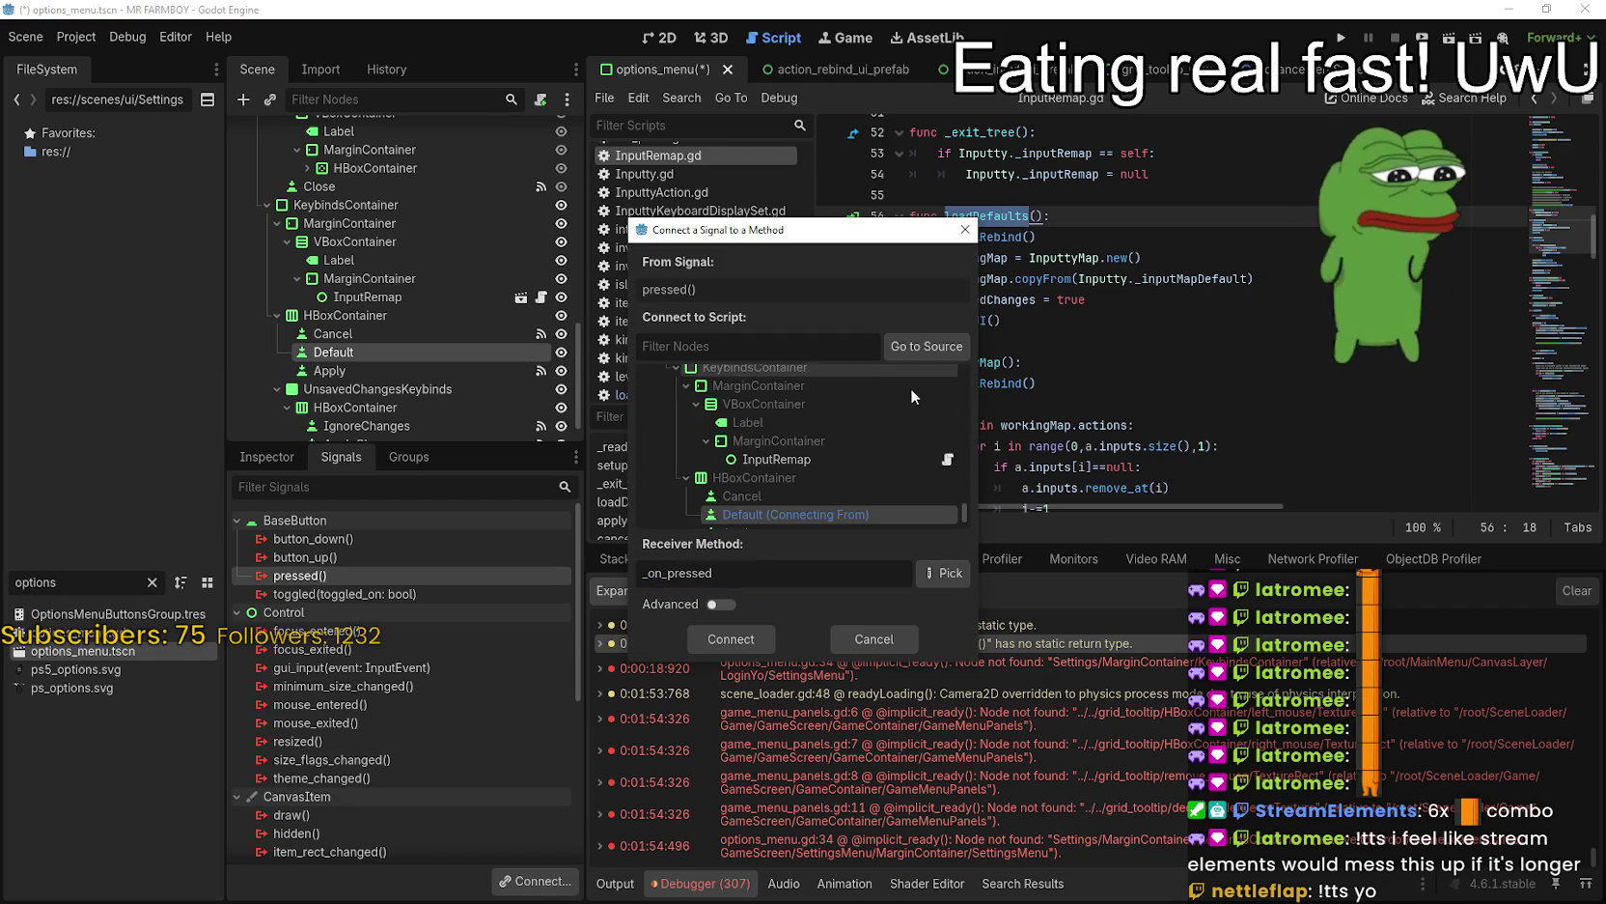
pyautogui.click(869, 460)
pyautogui.hotkey('ctrl', 'v')
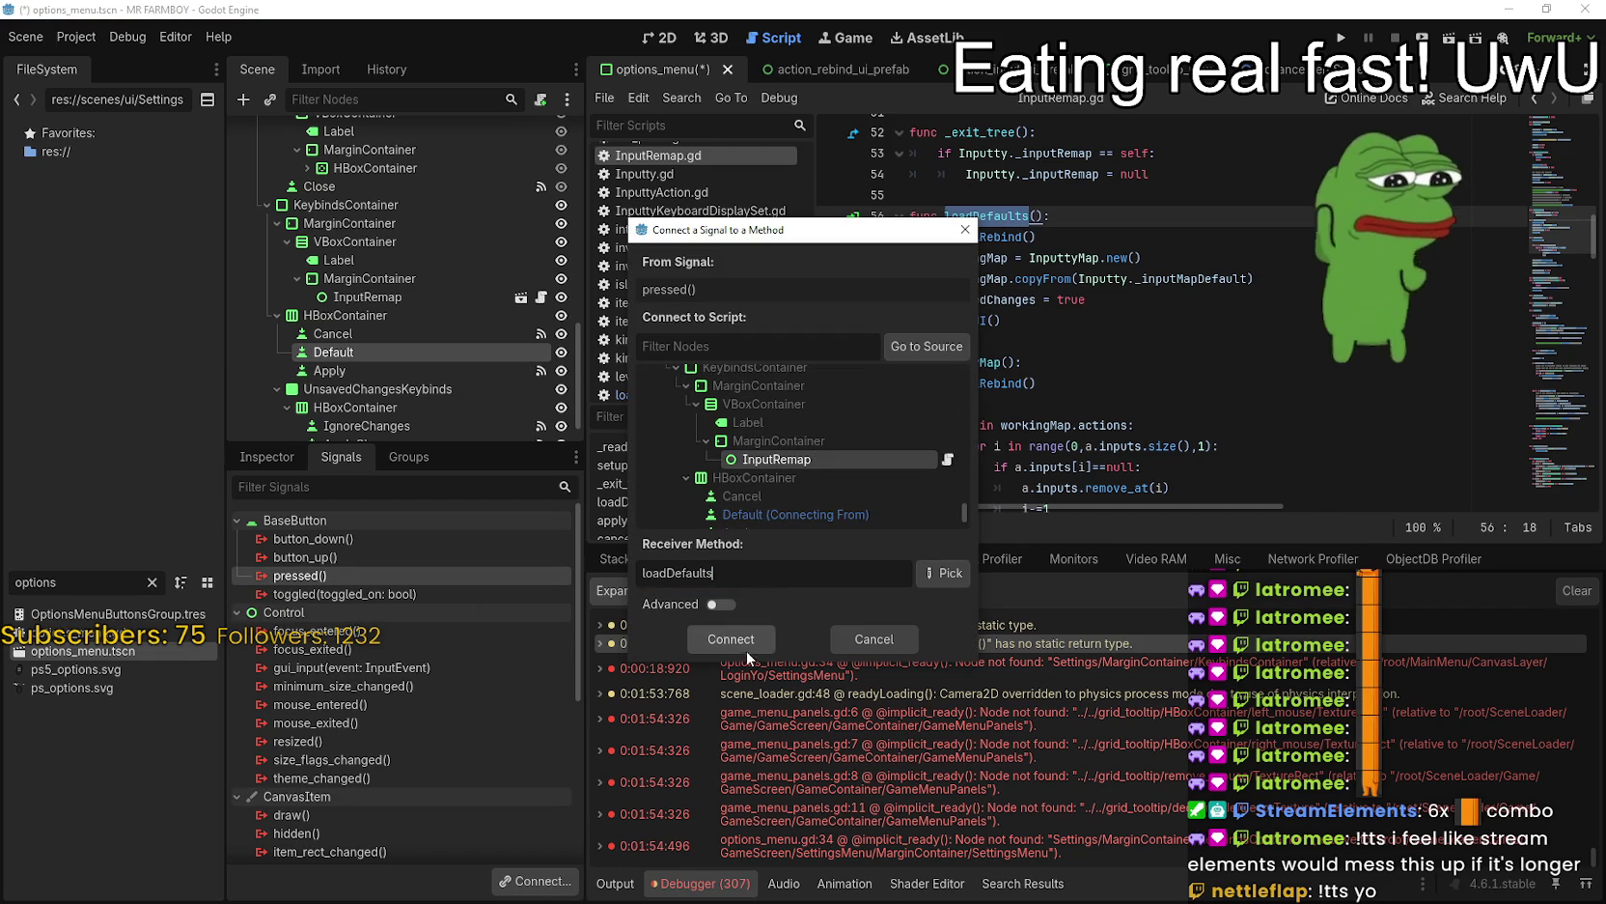
pyautogui.press('Return')
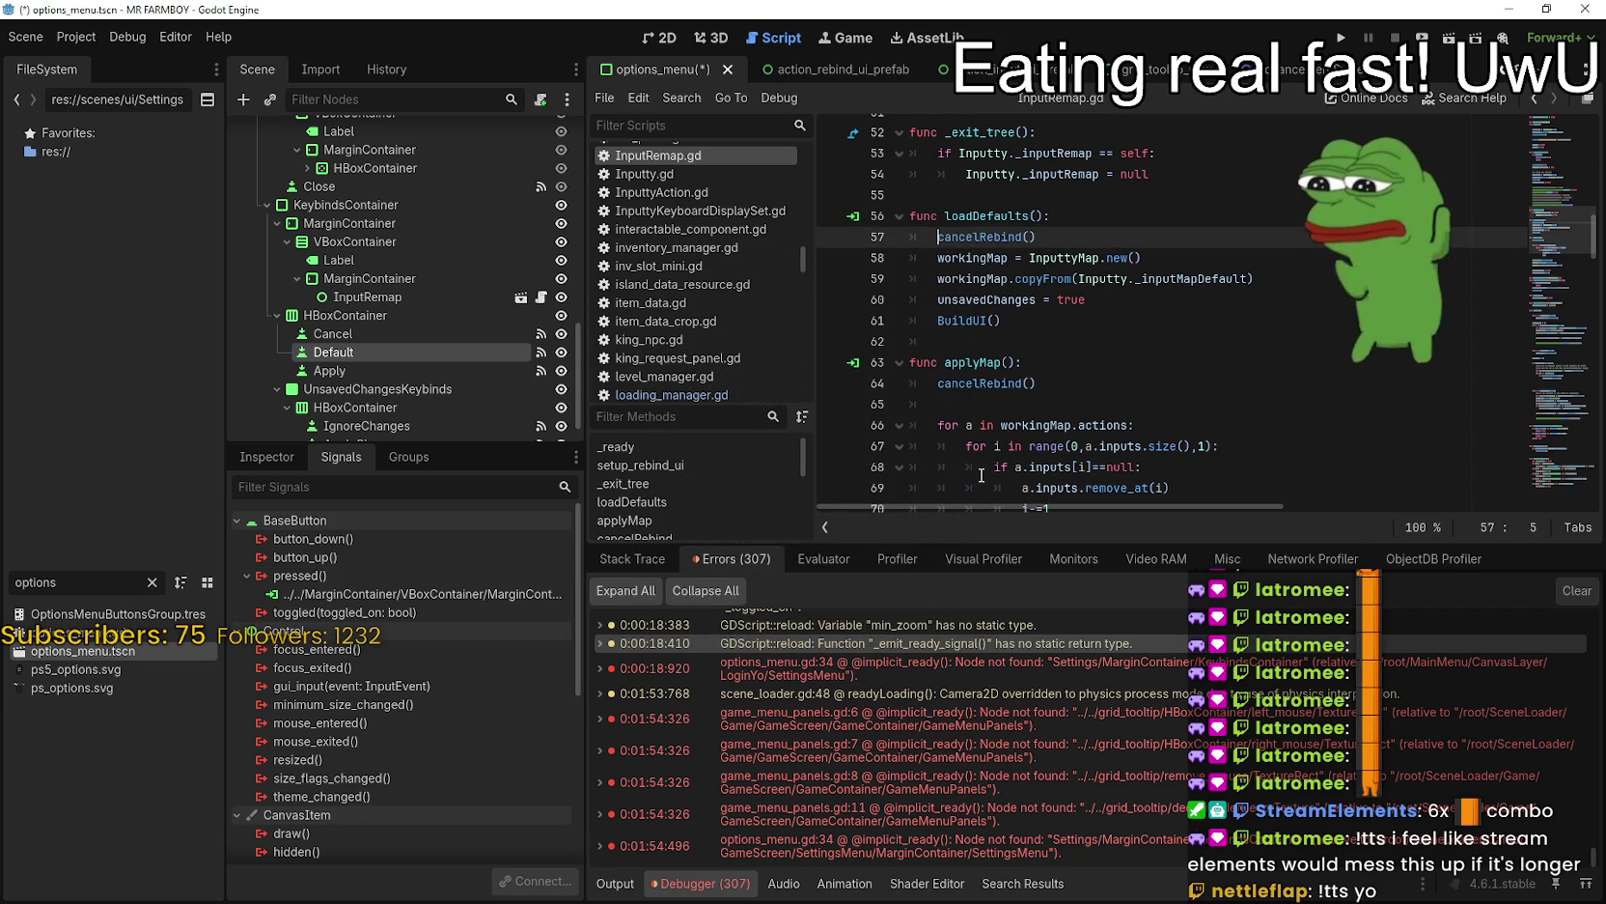
# - Select the UnsavedChangesKeybinds node and save options_menu.tscn
pyautogui.scroll(-1, 502, 290)
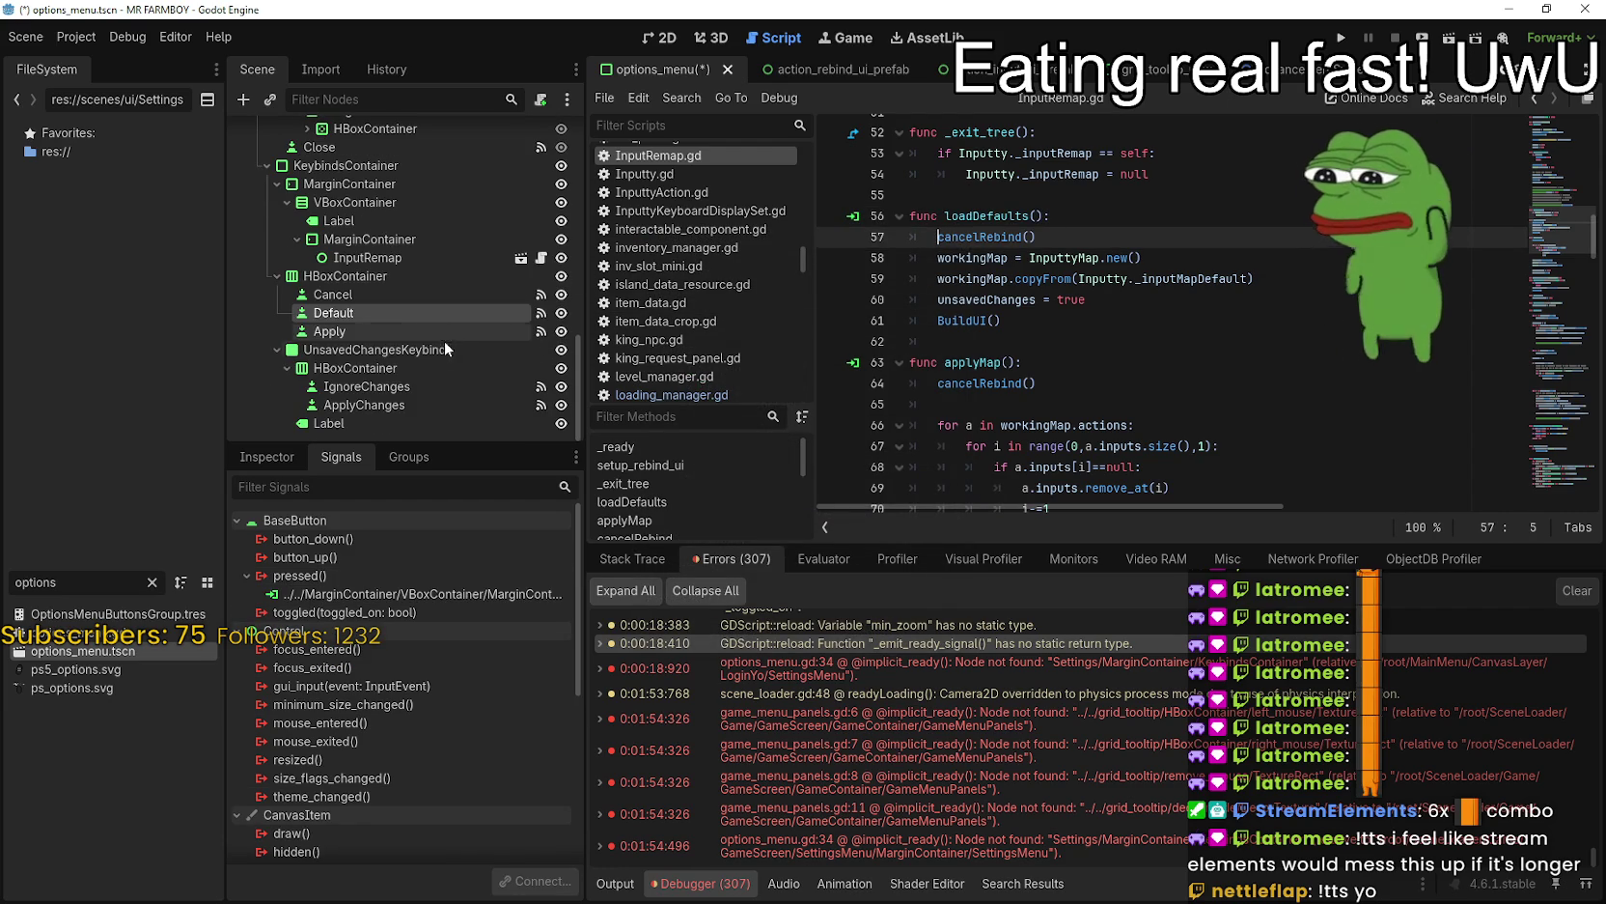
pyautogui.click(417, 347)
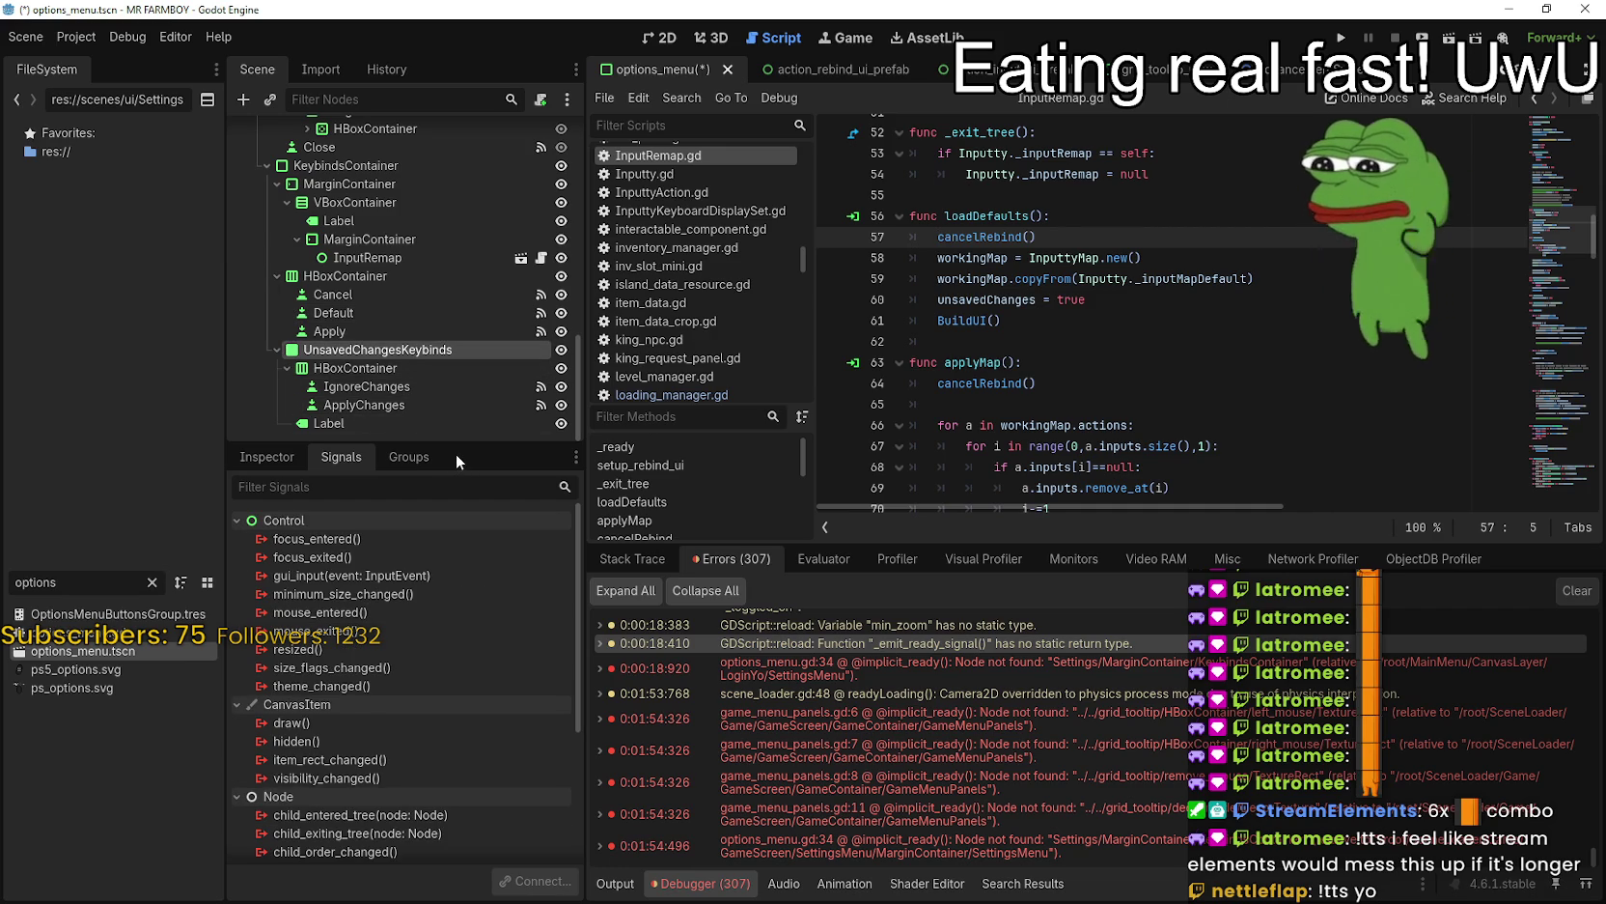
pyautogui.click(1228, 295)
pyautogui.hotkey('ctrl', 's')
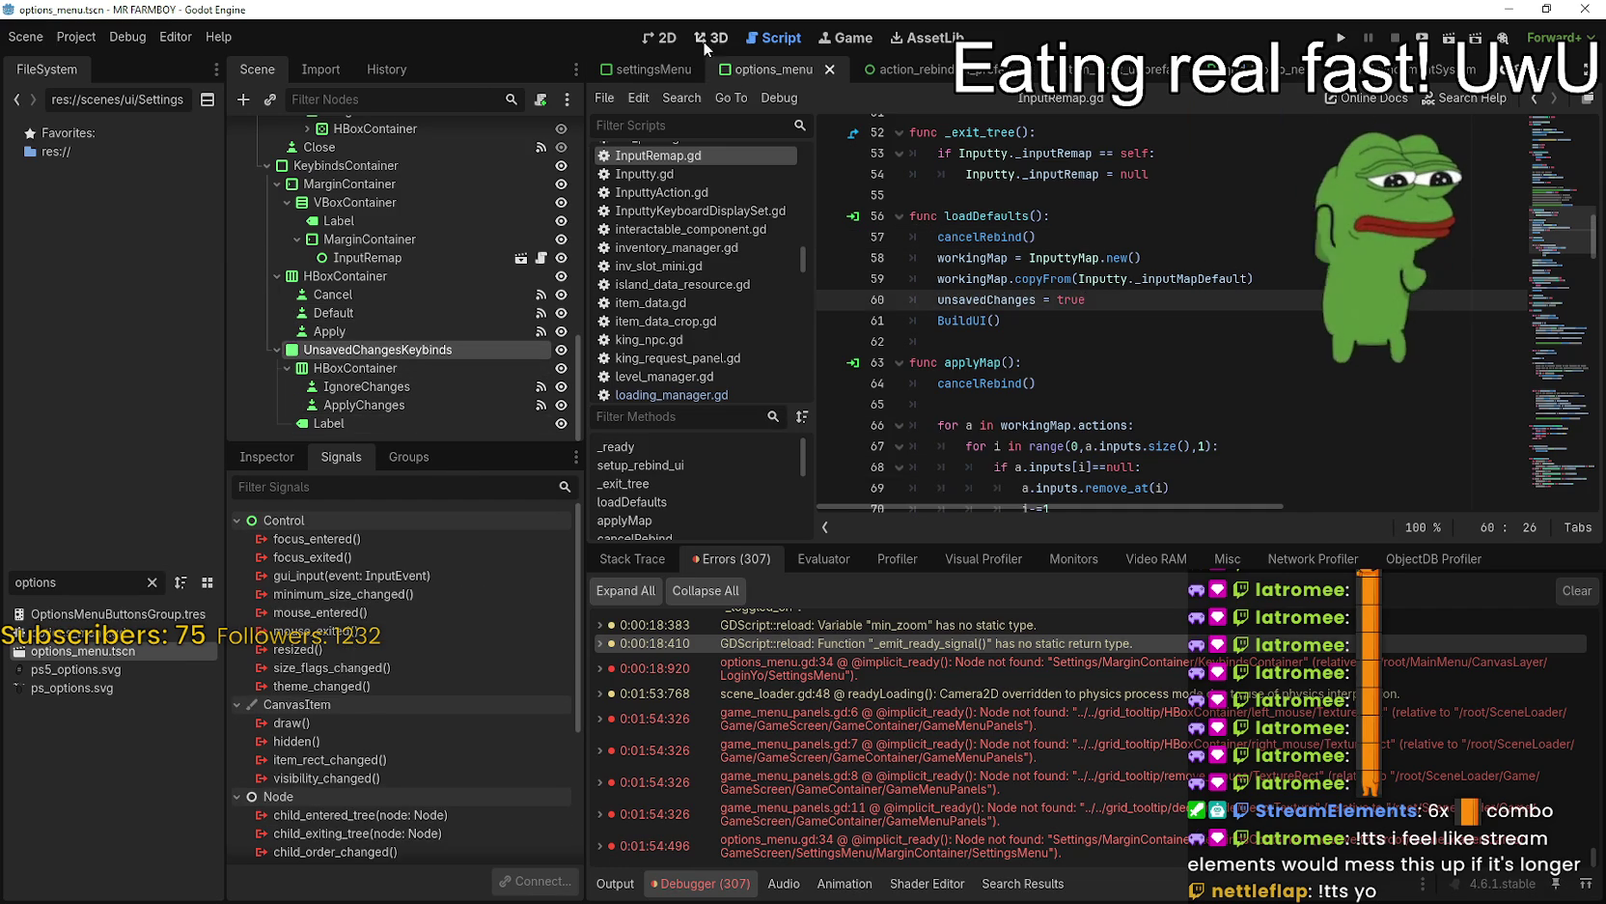
# - In the 2D view, hide UnsavedChangesKeybinds and KeybindsContainer via their eye icons and save
pyautogui.click(662, 40)
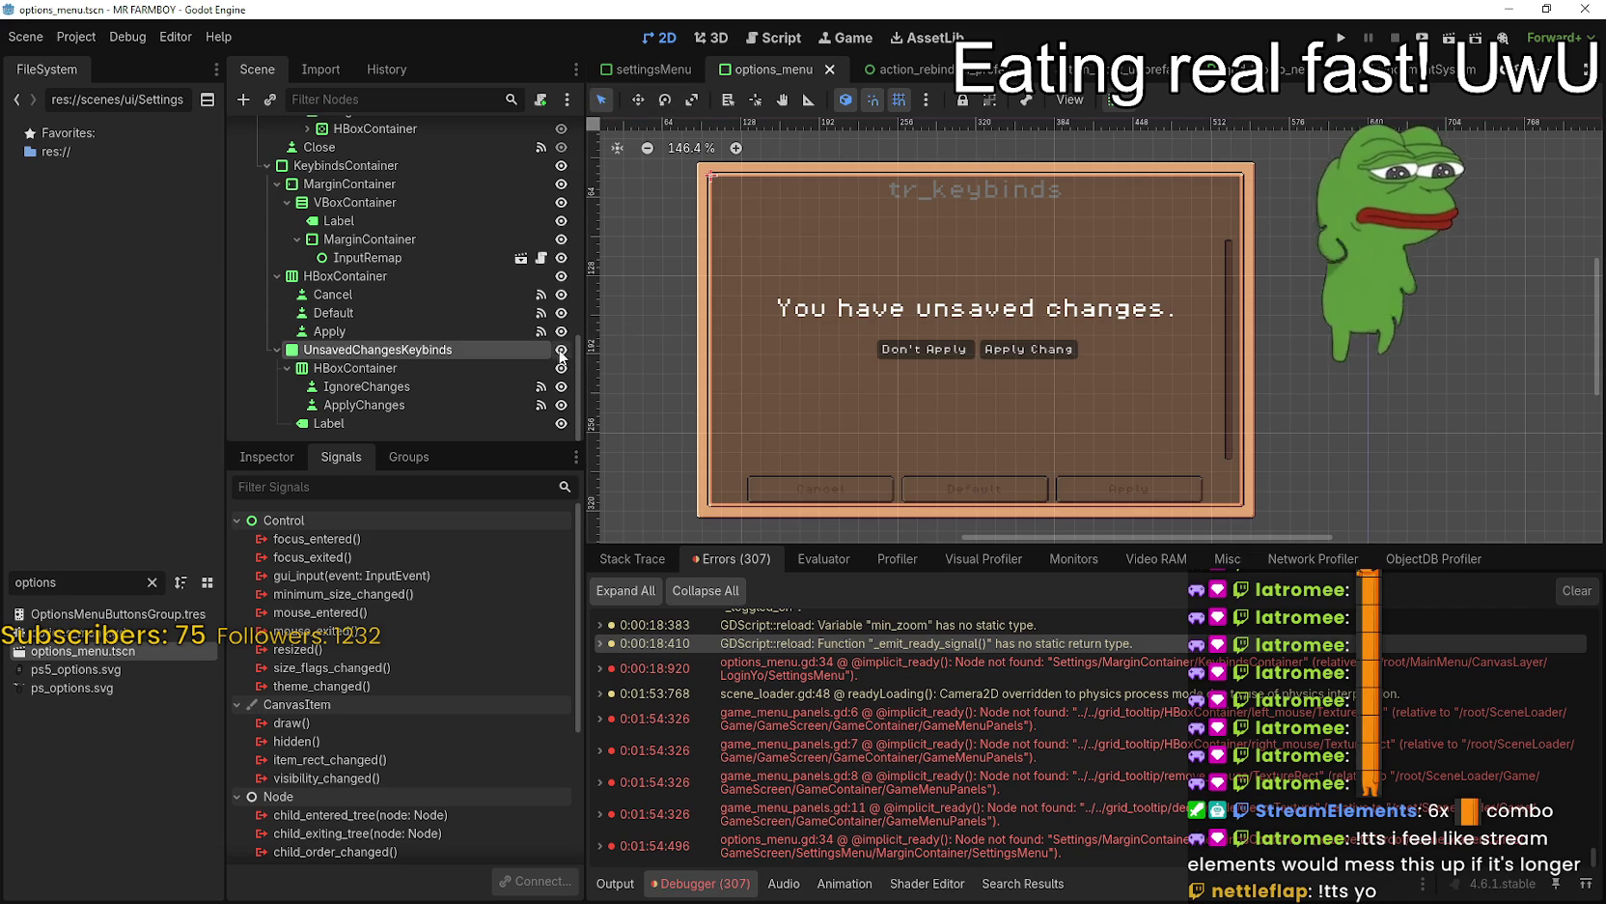
pyautogui.click(561, 349)
pyautogui.hotkey('ctrl', 's')
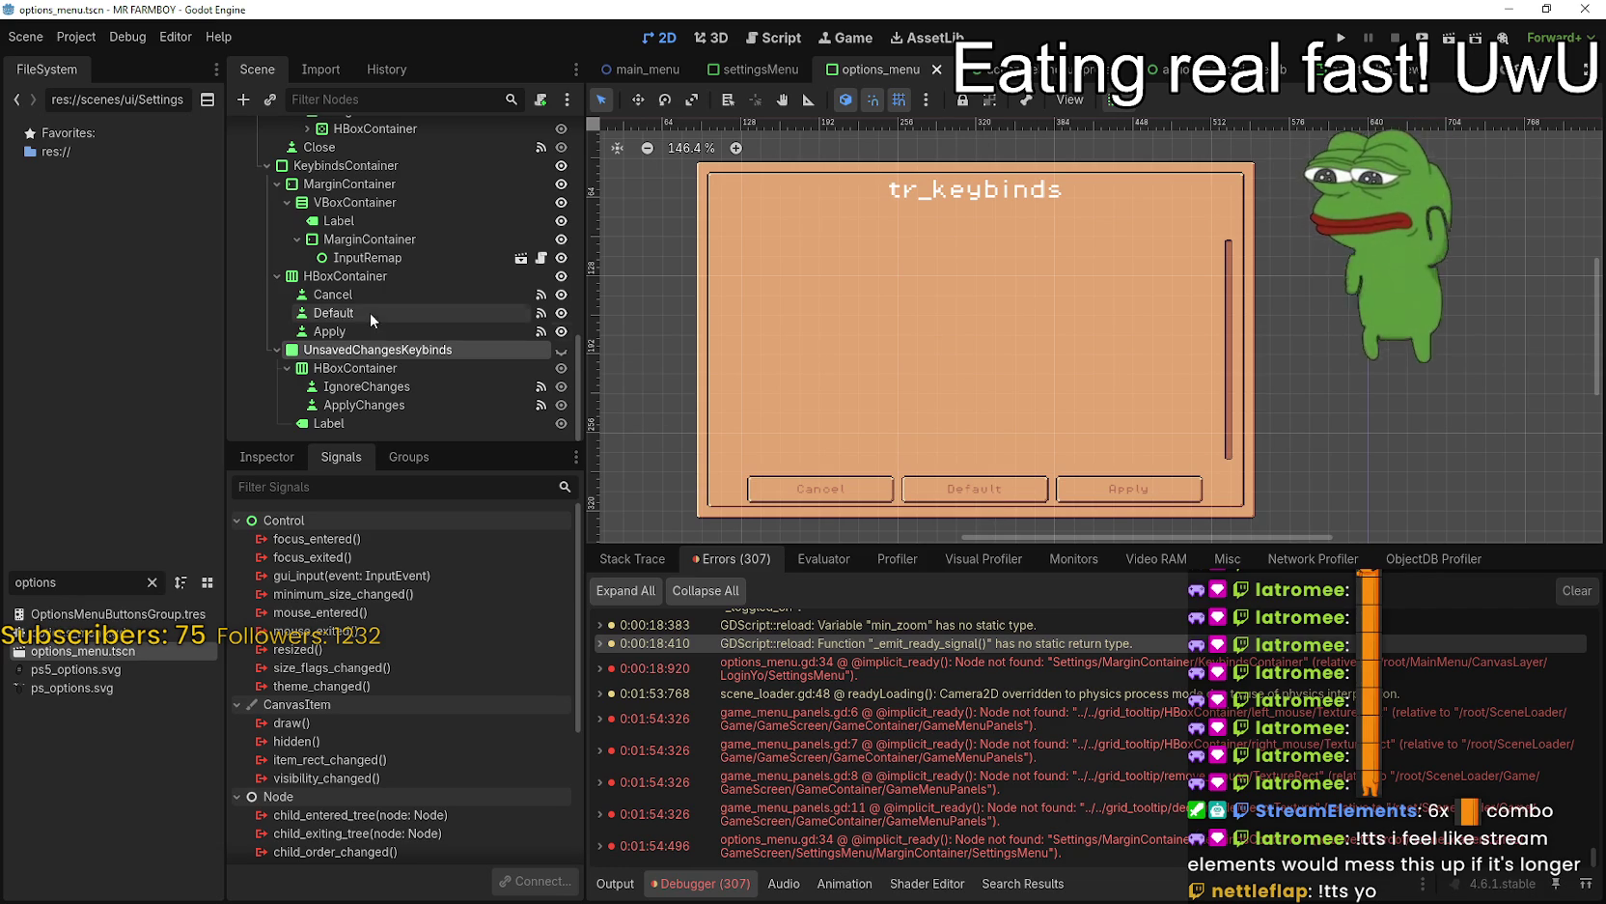
pyautogui.scroll(2, 493, 268)
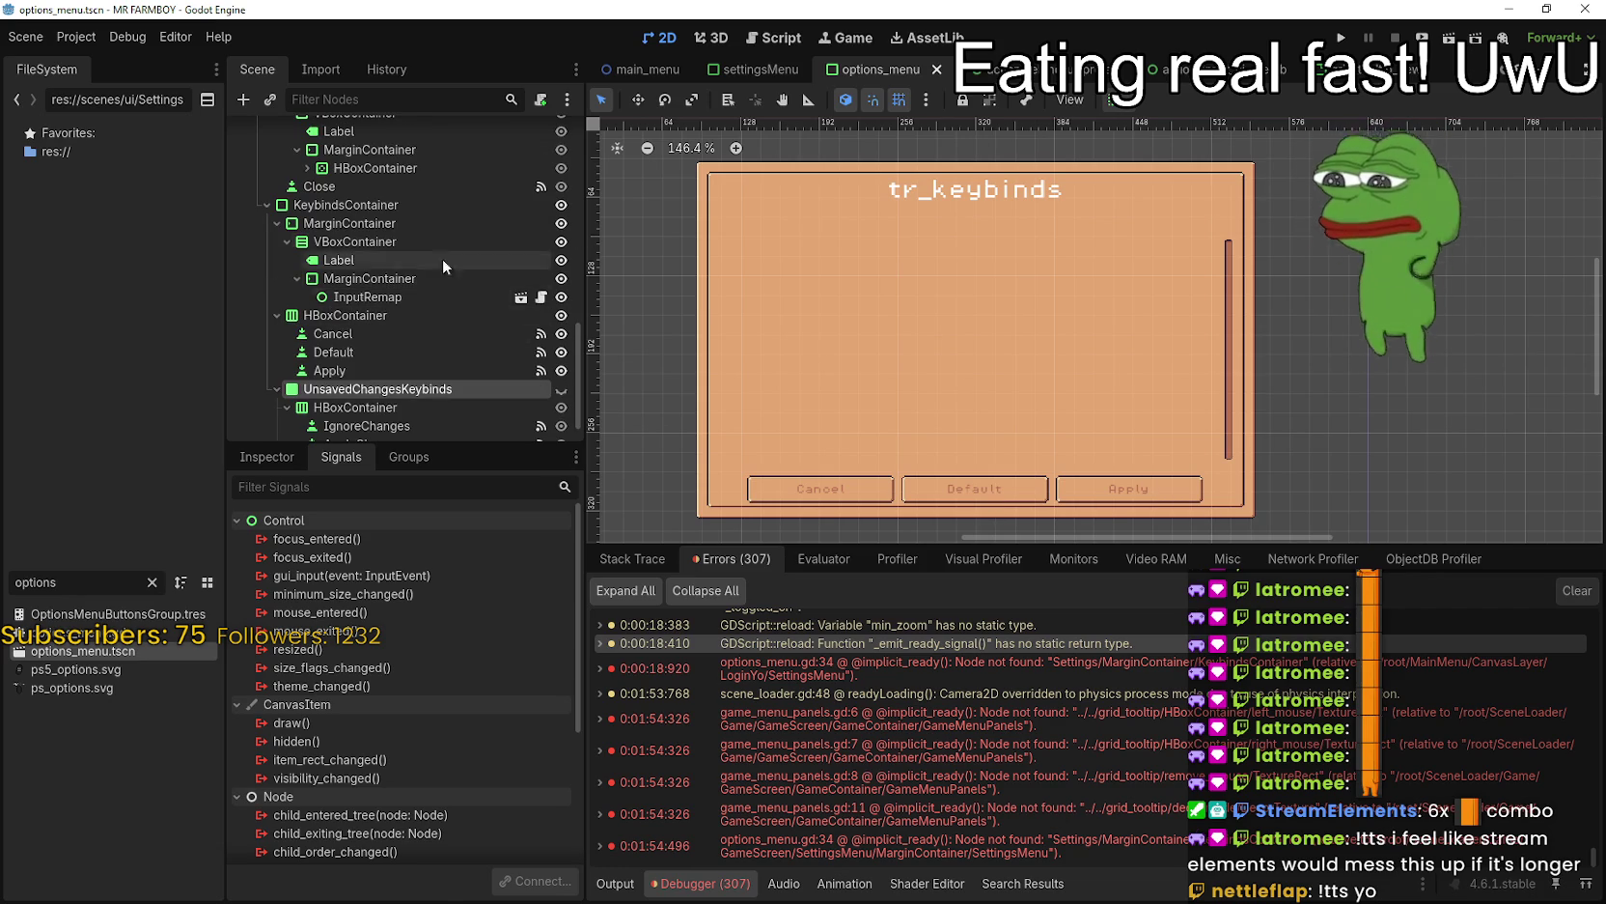
pyautogui.click(423, 210)
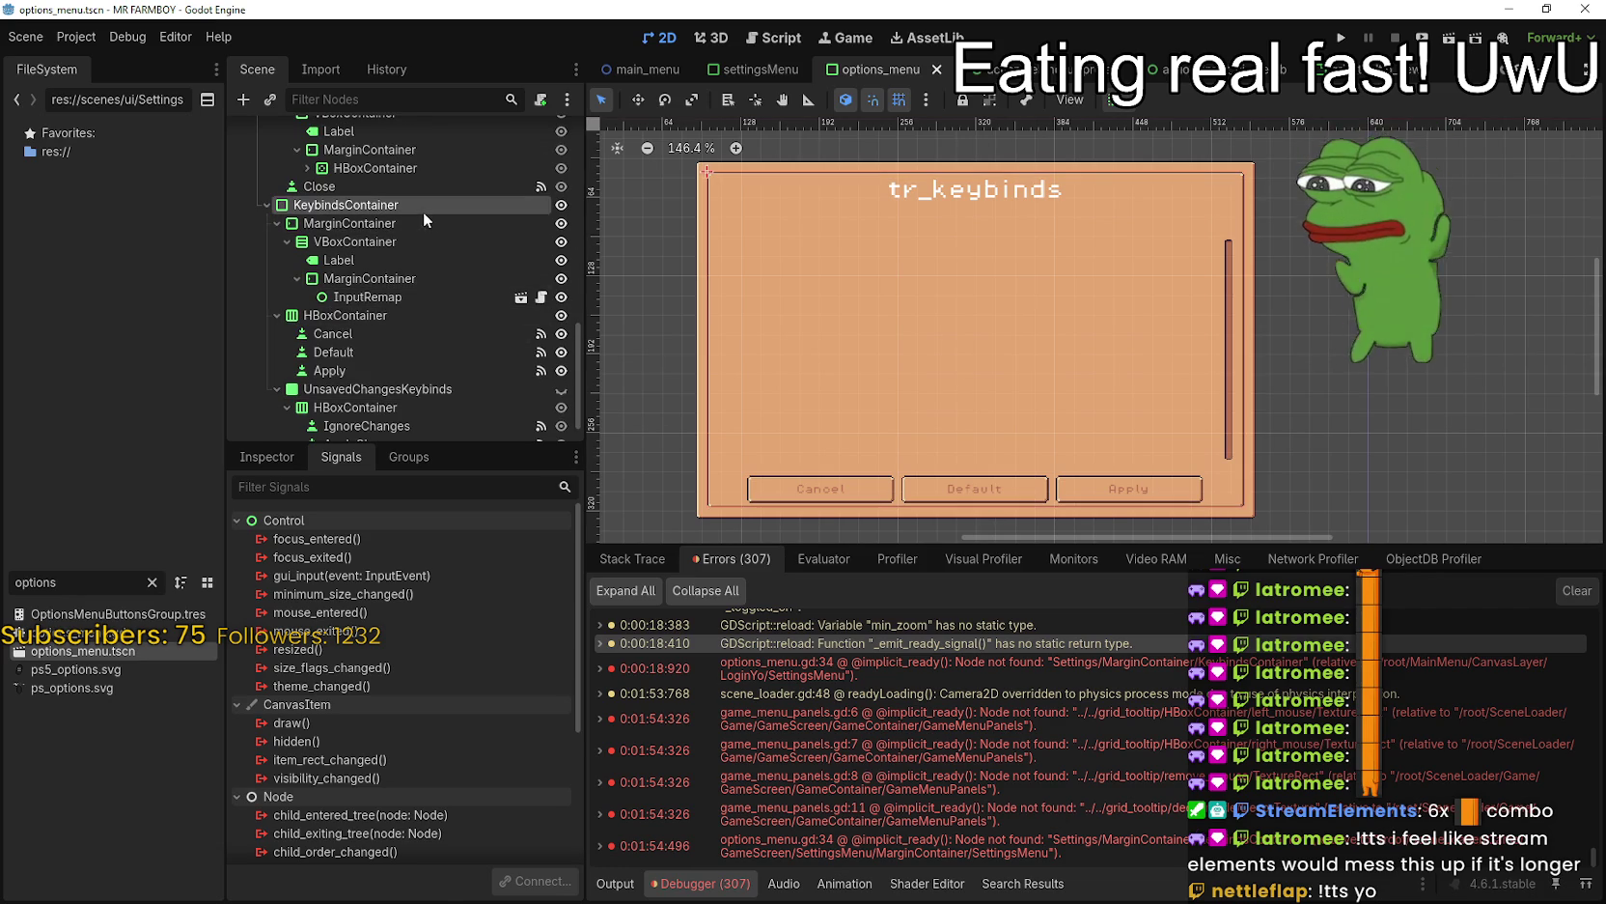
pyautogui.click(560, 205)
pyautogui.scroll(2, 511, 317)
pyautogui.scroll(3, 510, 317)
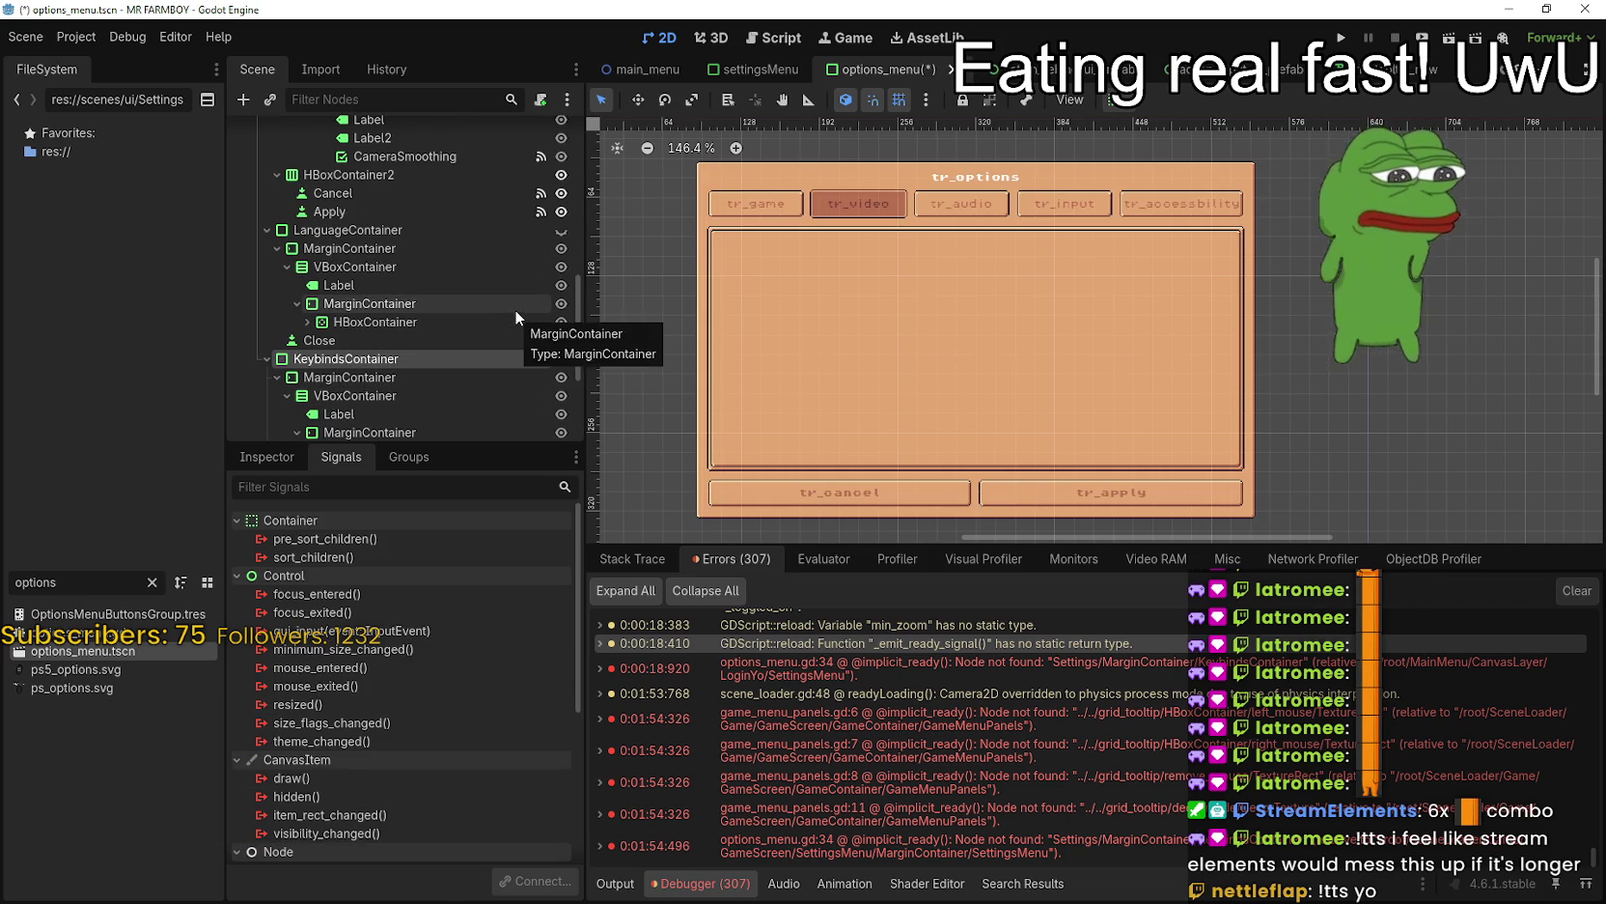
# - Make the Input tab's Key Bindings label visible
pyautogui.hotkey('ctrl', 's')
pyautogui.scroll(5, 459, 290)
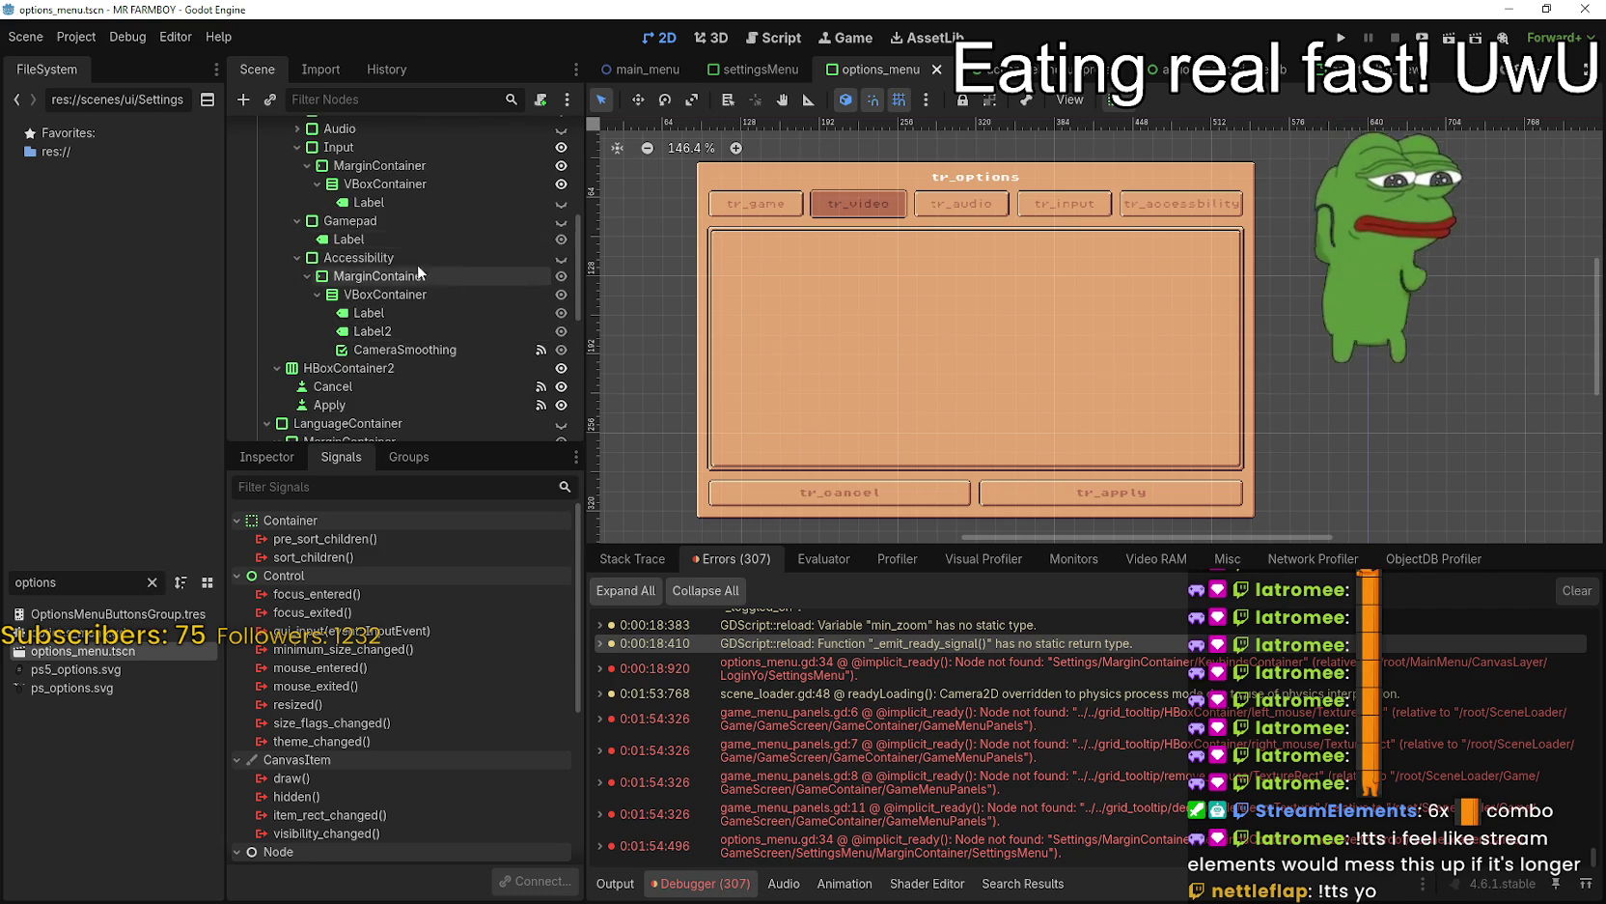
pyautogui.scroll(1, 396, 216)
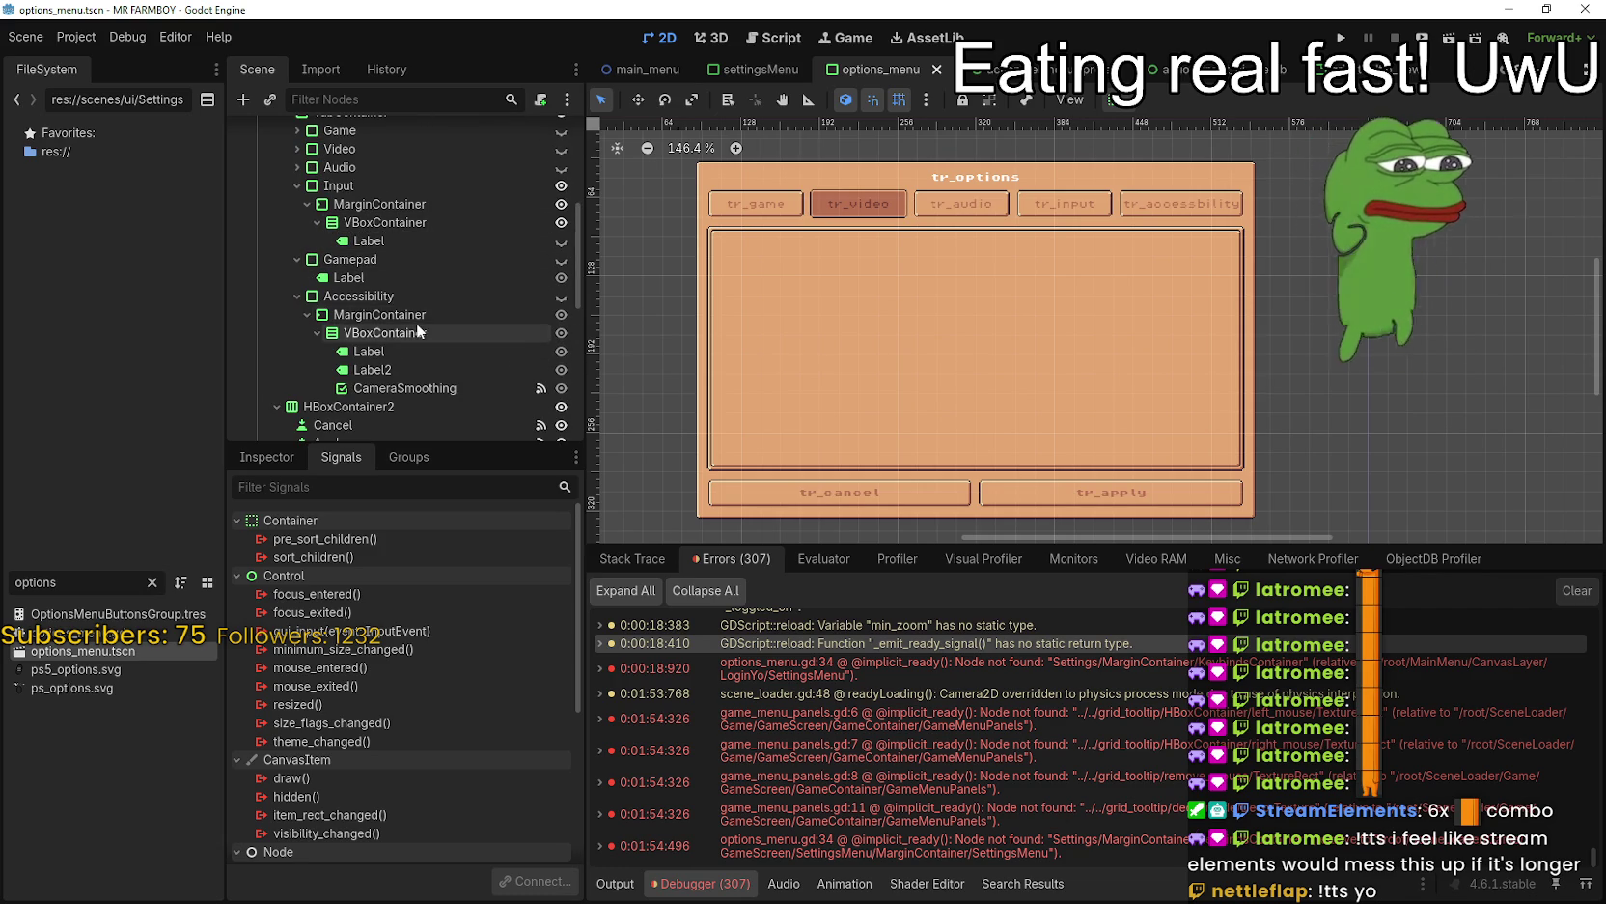
pyautogui.scroll(1, 449, 322)
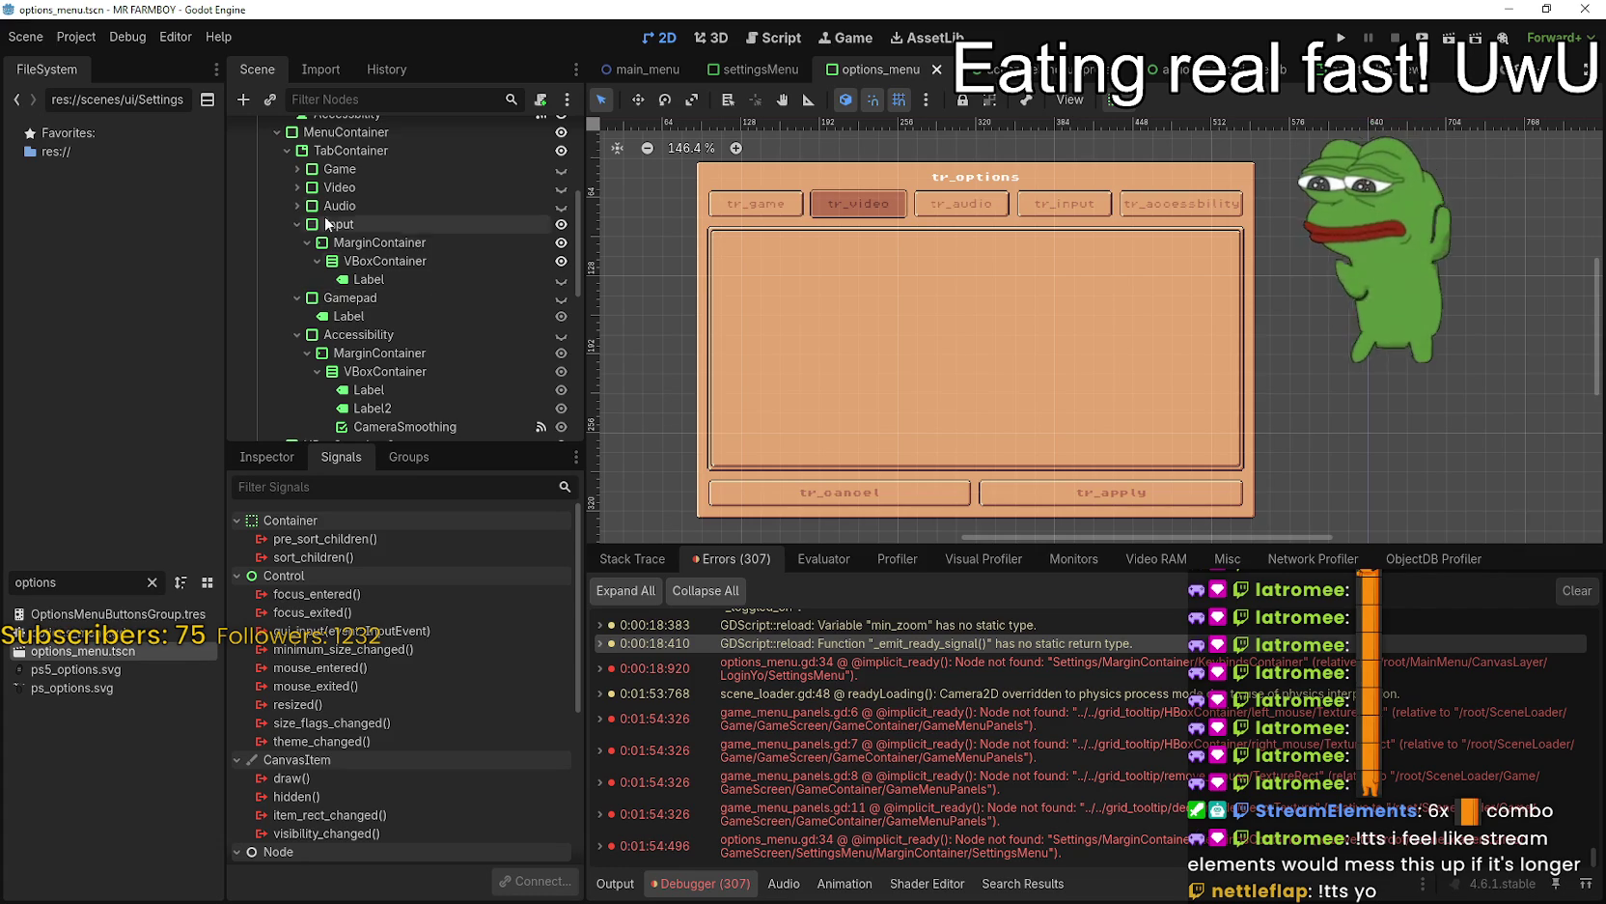
pyautogui.click(424, 276)
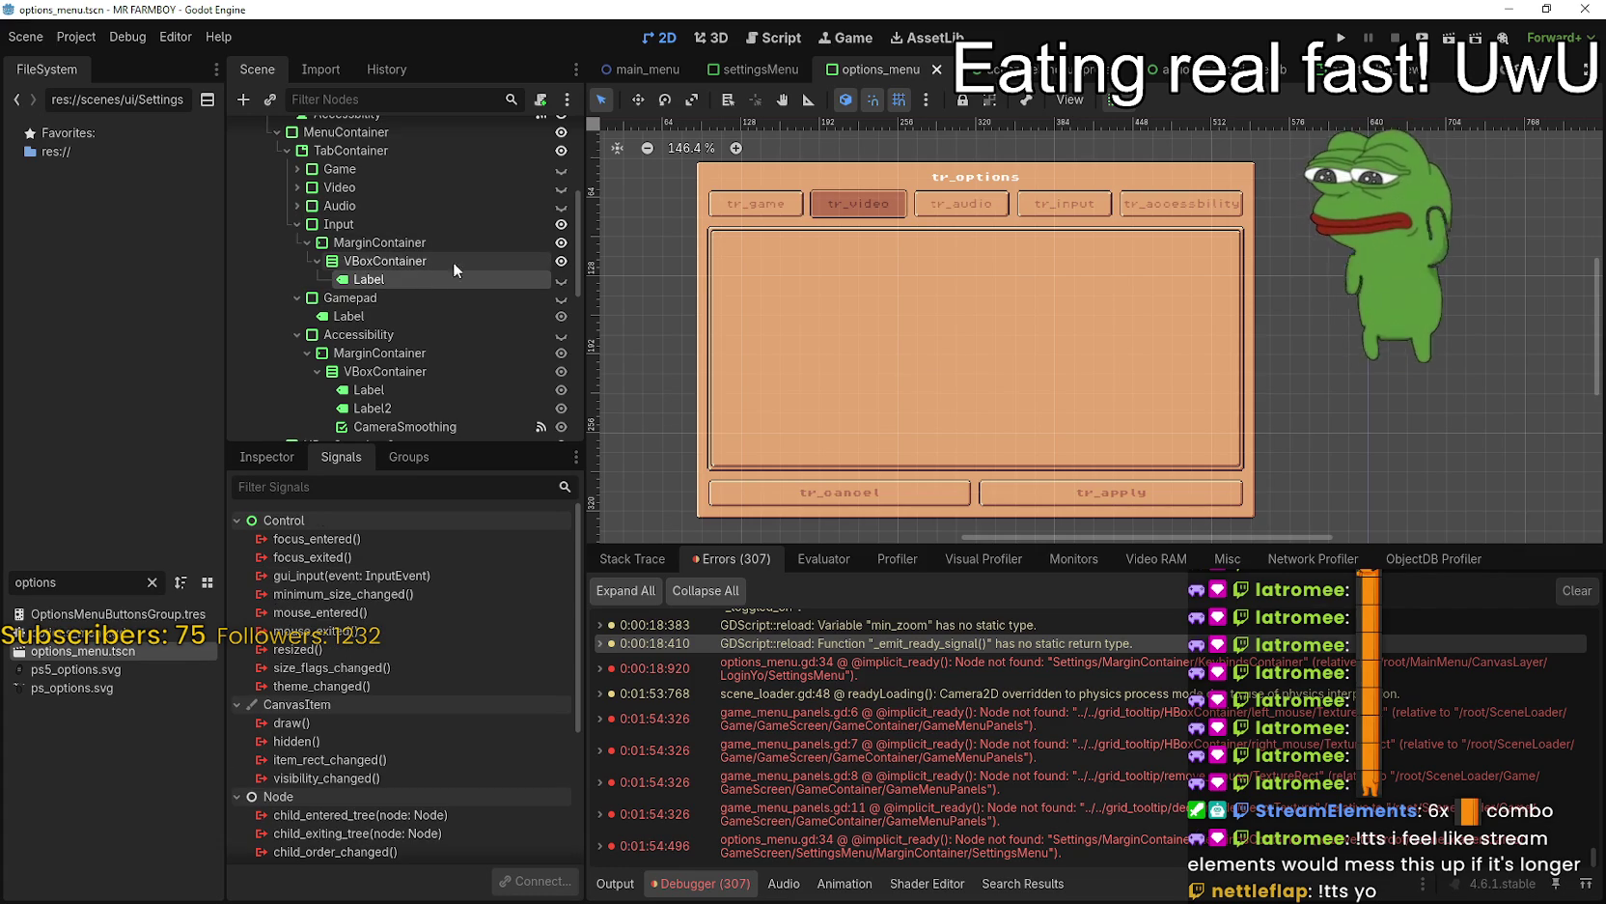
pyautogui.click(510, 217)
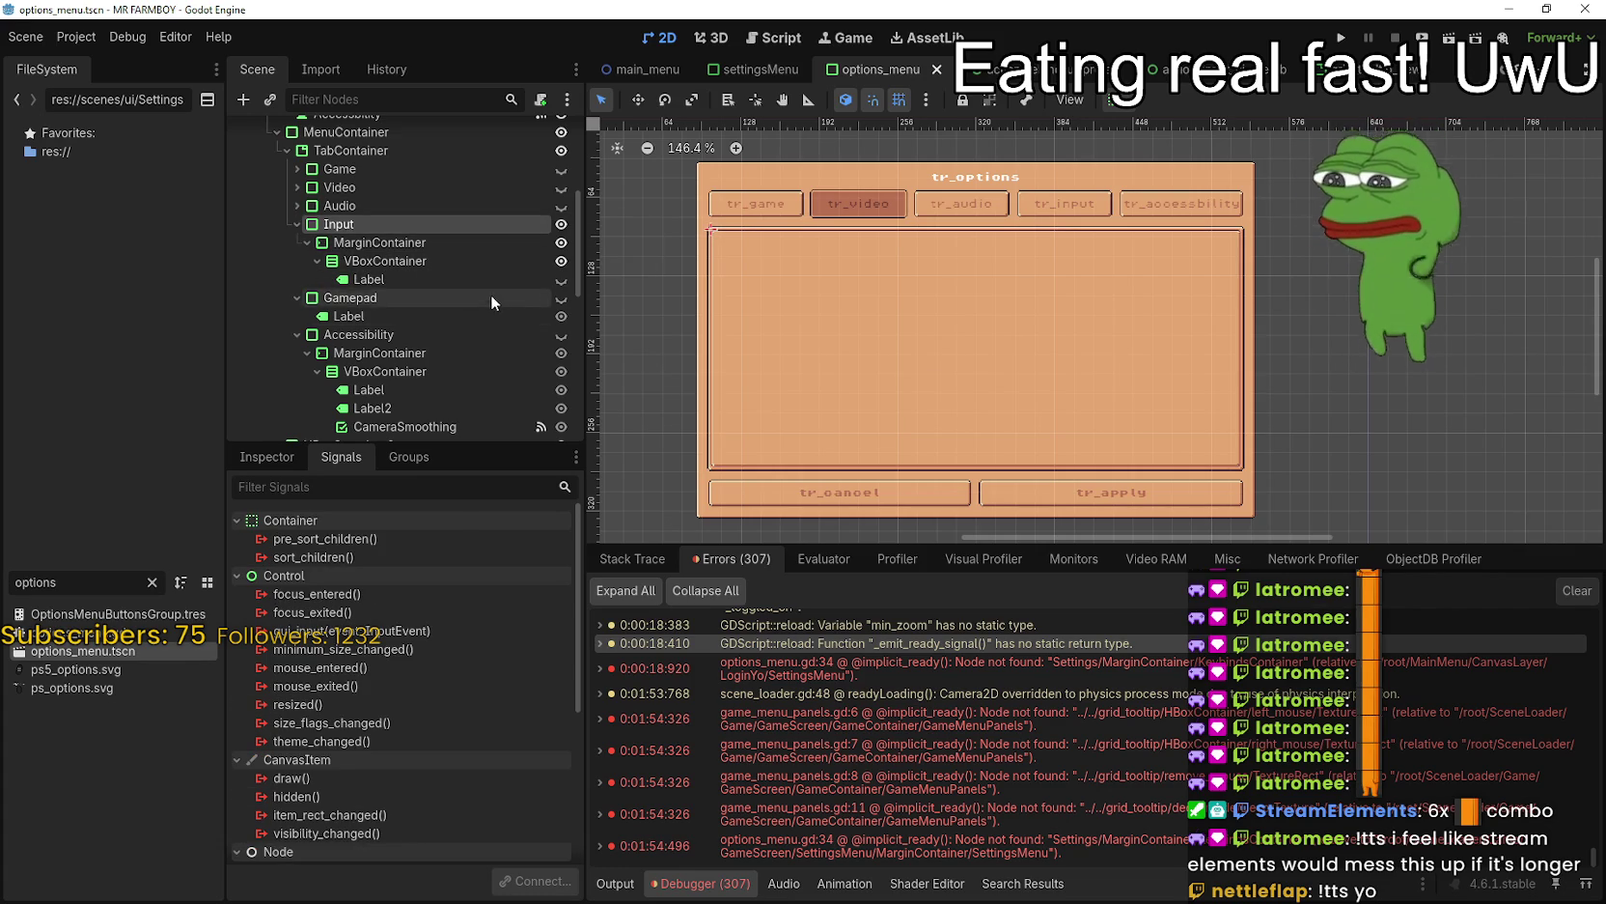
pyautogui.click(457, 243)
pyautogui.click(438, 262)
pyautogui.click(483, 278)
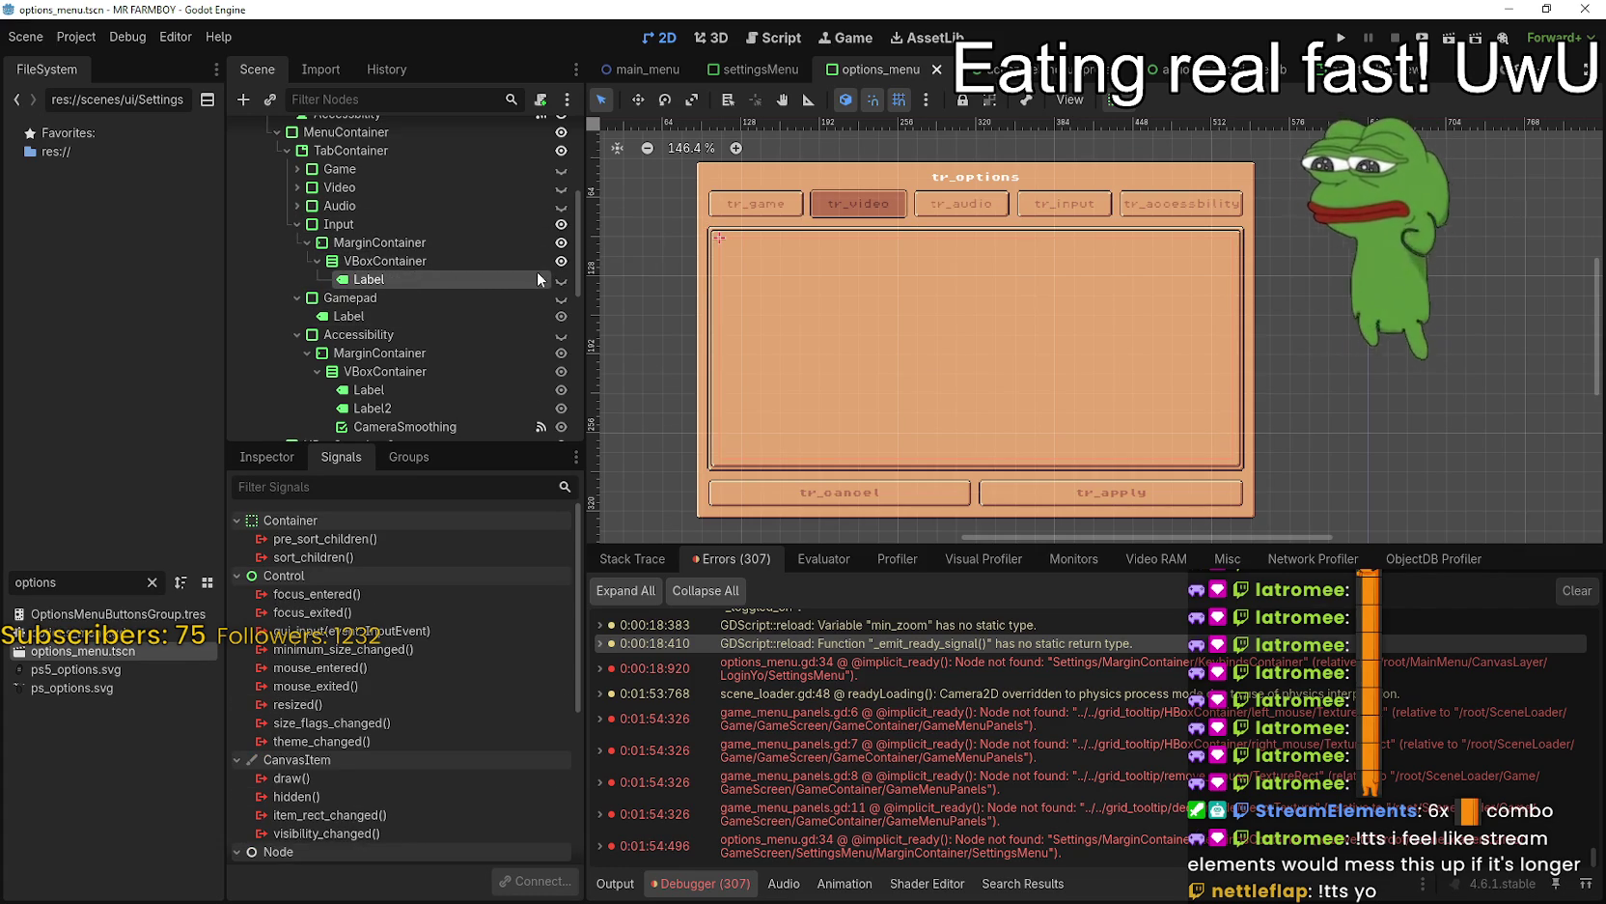
pyautogui.click(560, 282)
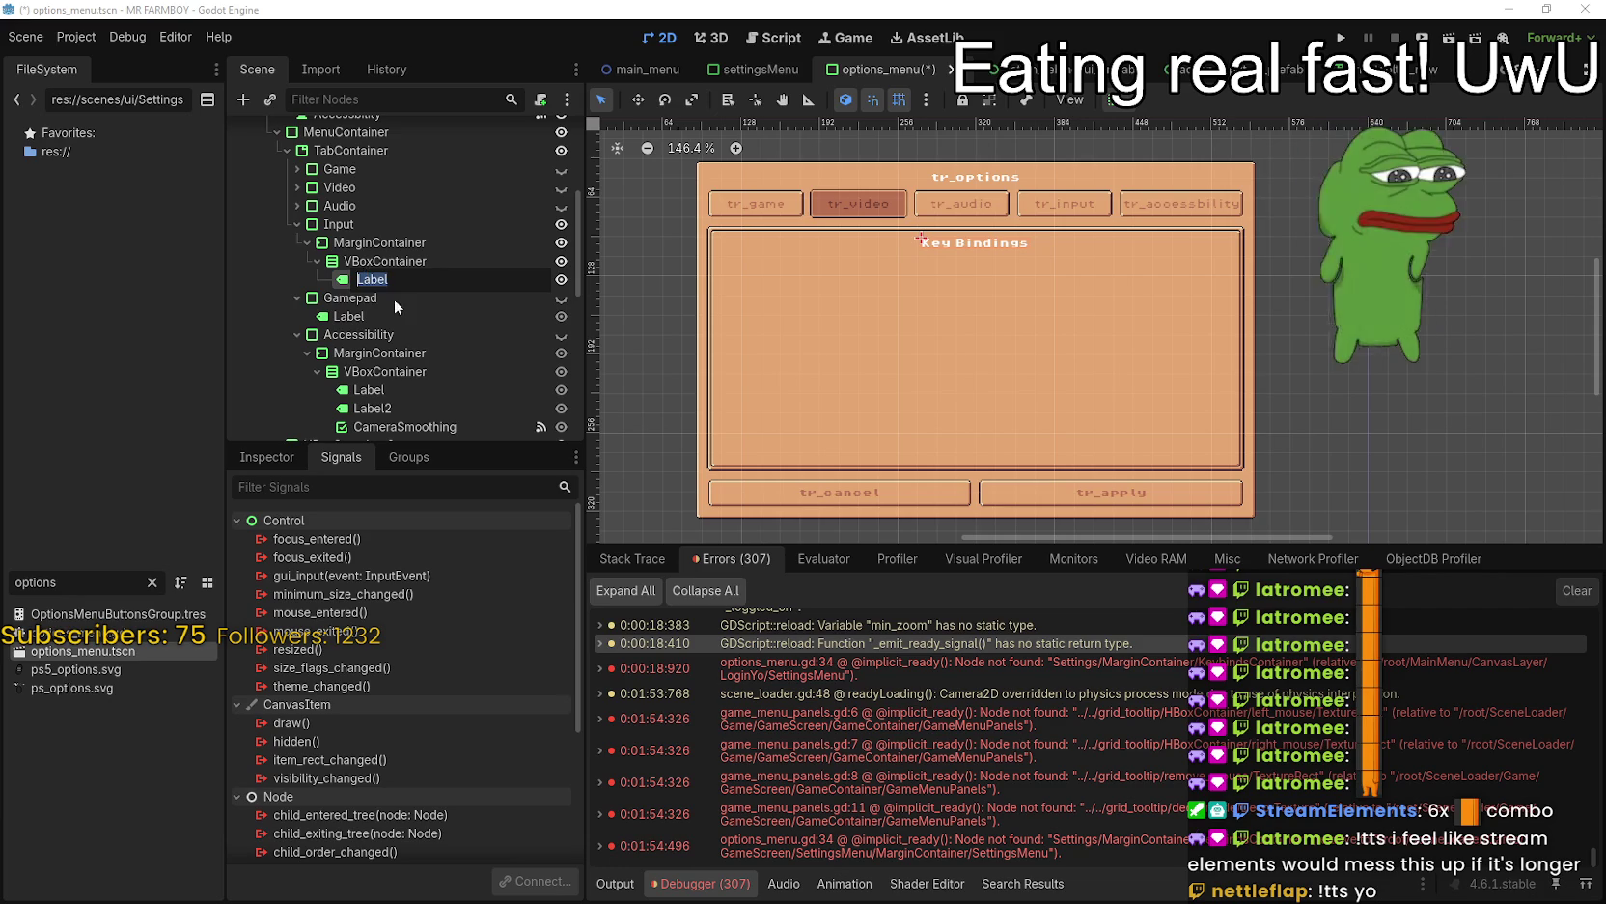
# - Paste a copy of the Apply button into the Input tab's VBoxContainer
pyautogui.scroll(-2, 446, 389)
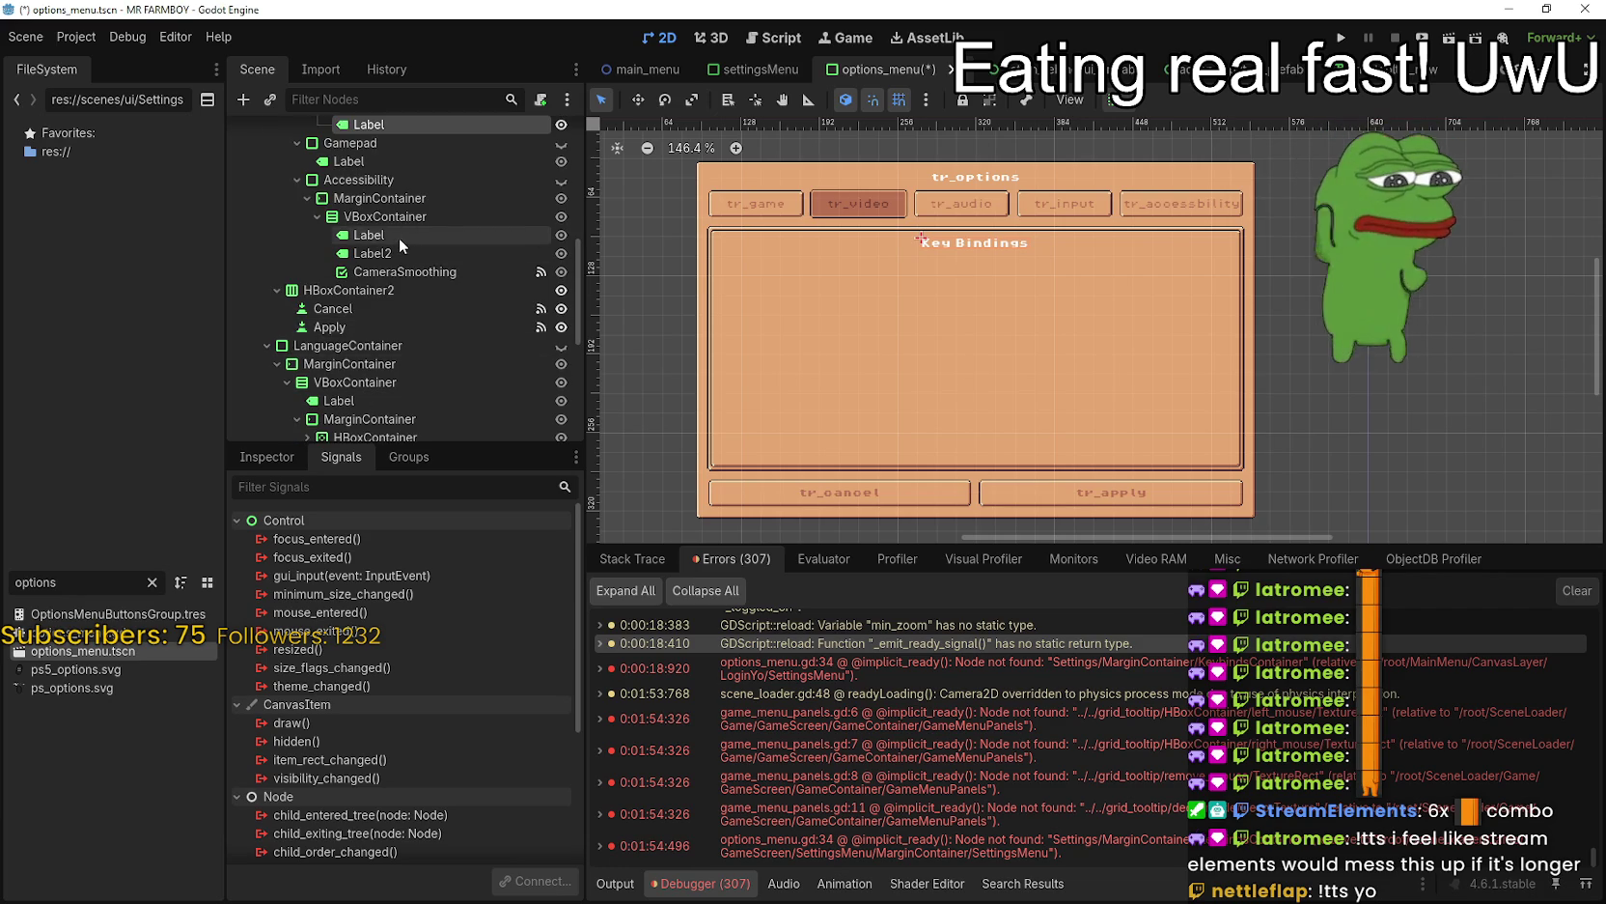
pyautogui.scroll(-4, 396, 271)
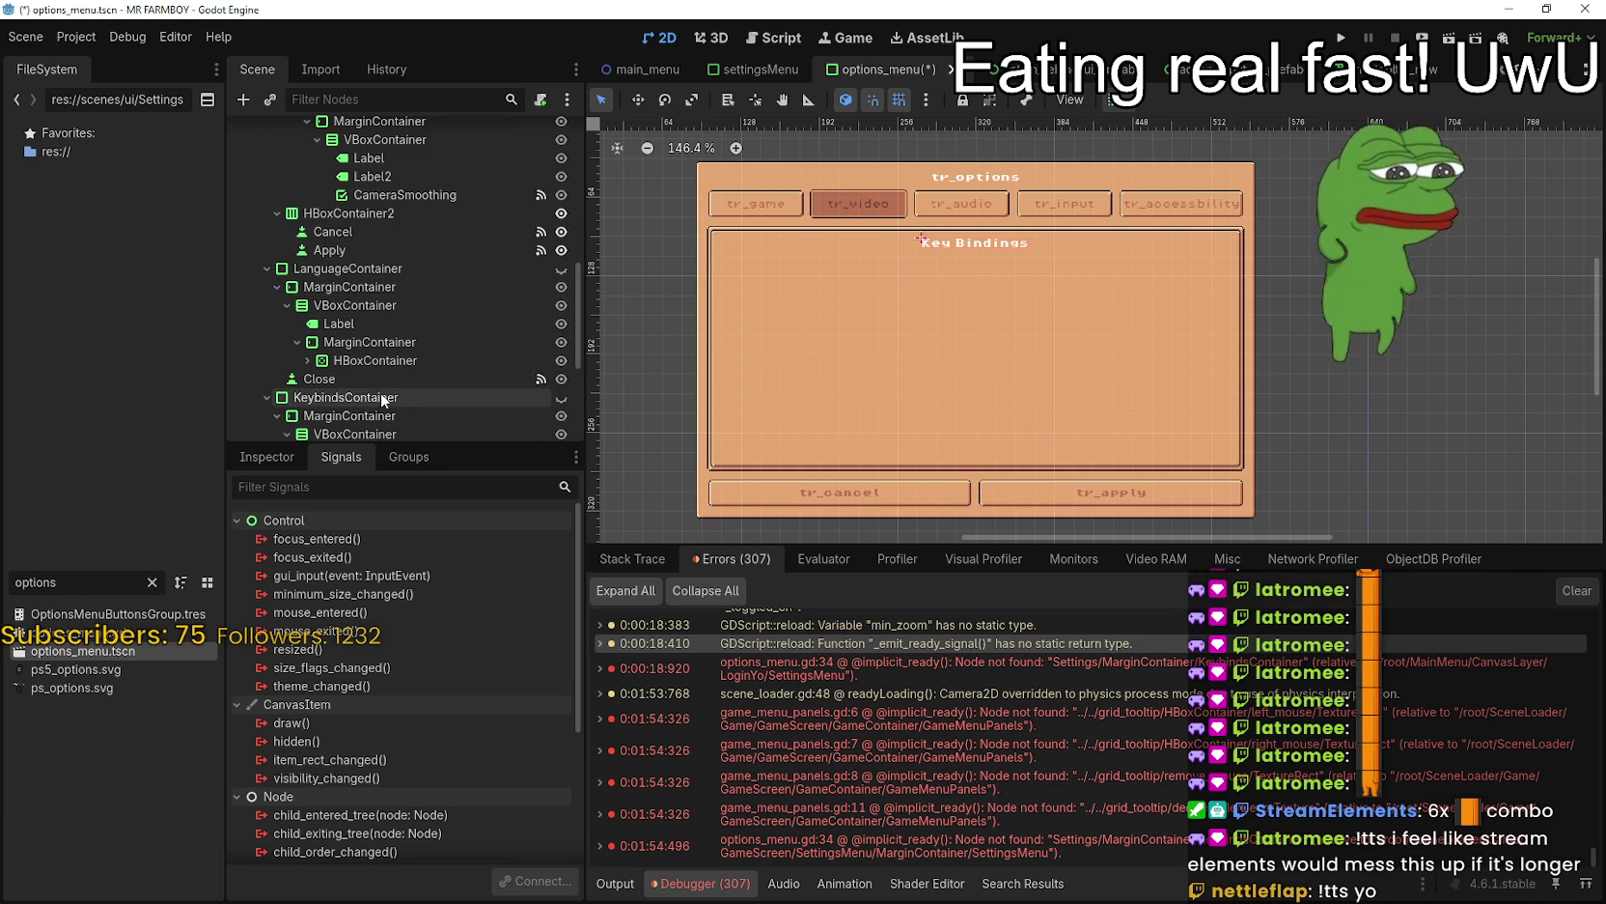
pyautogui.scroll(3, 437, 292)
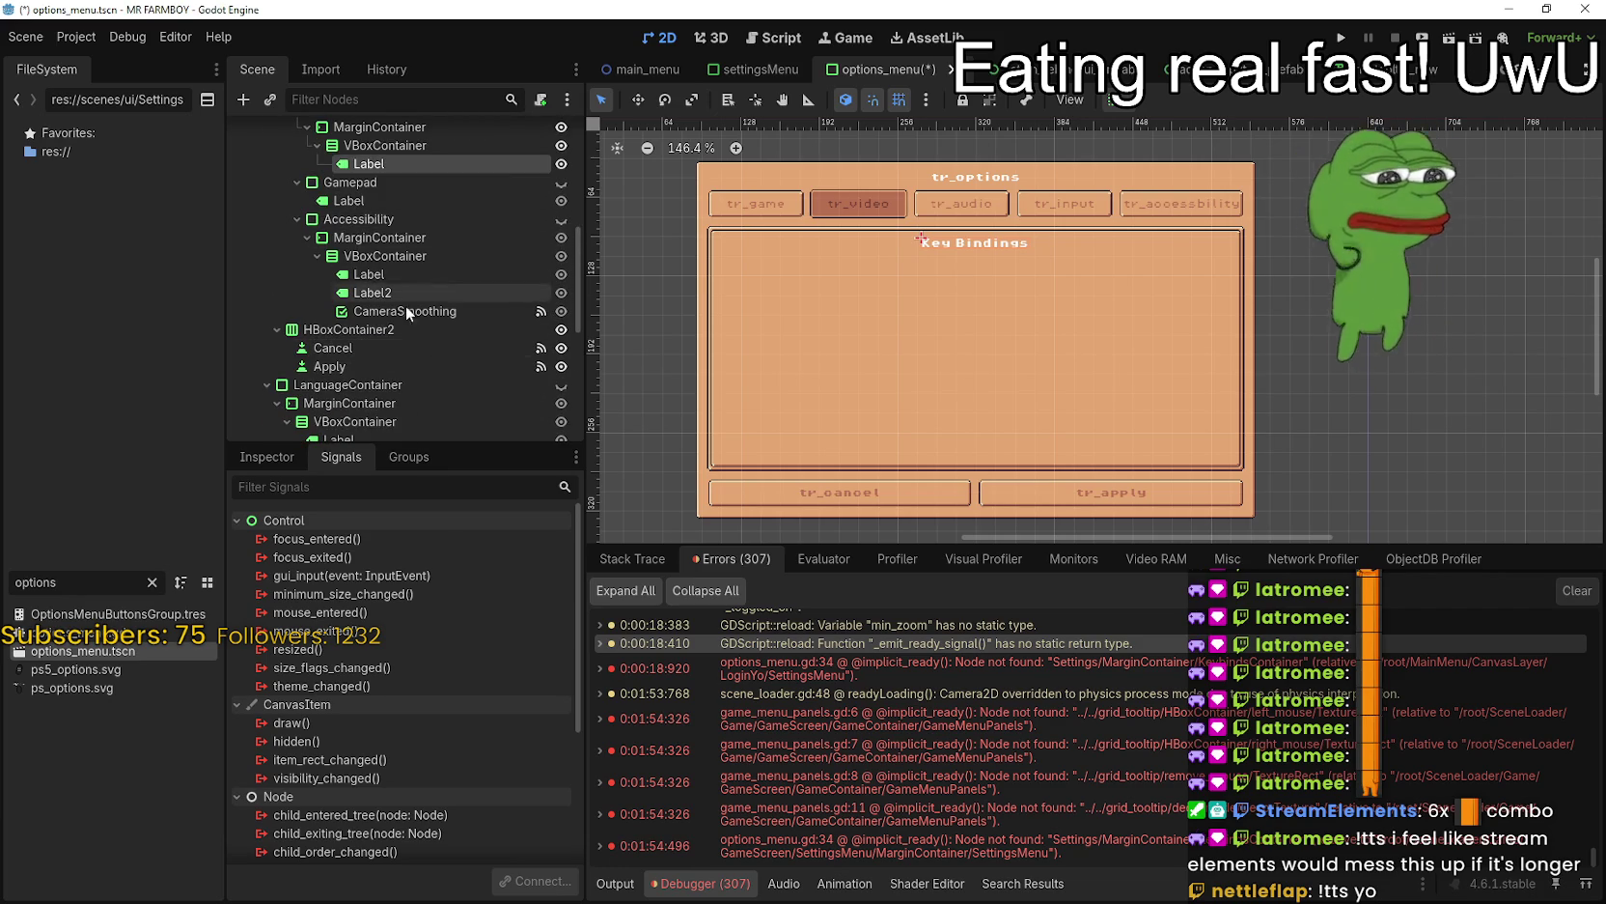
pyautogui.rightClick(346, 365)
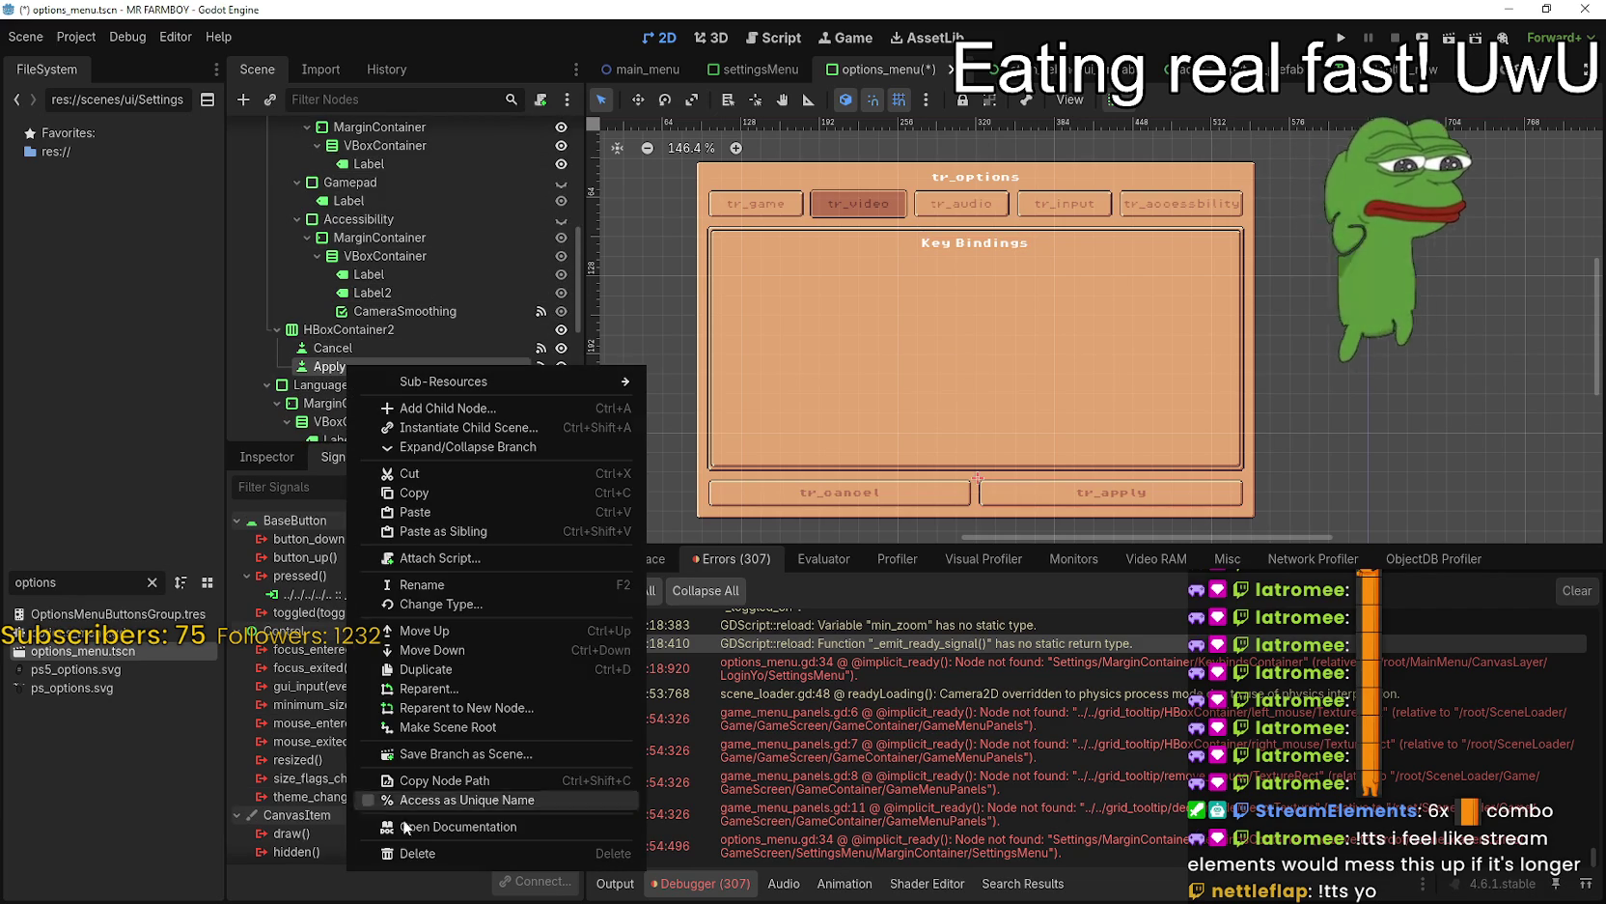
pyautogui.scroll(3, 433, 327)
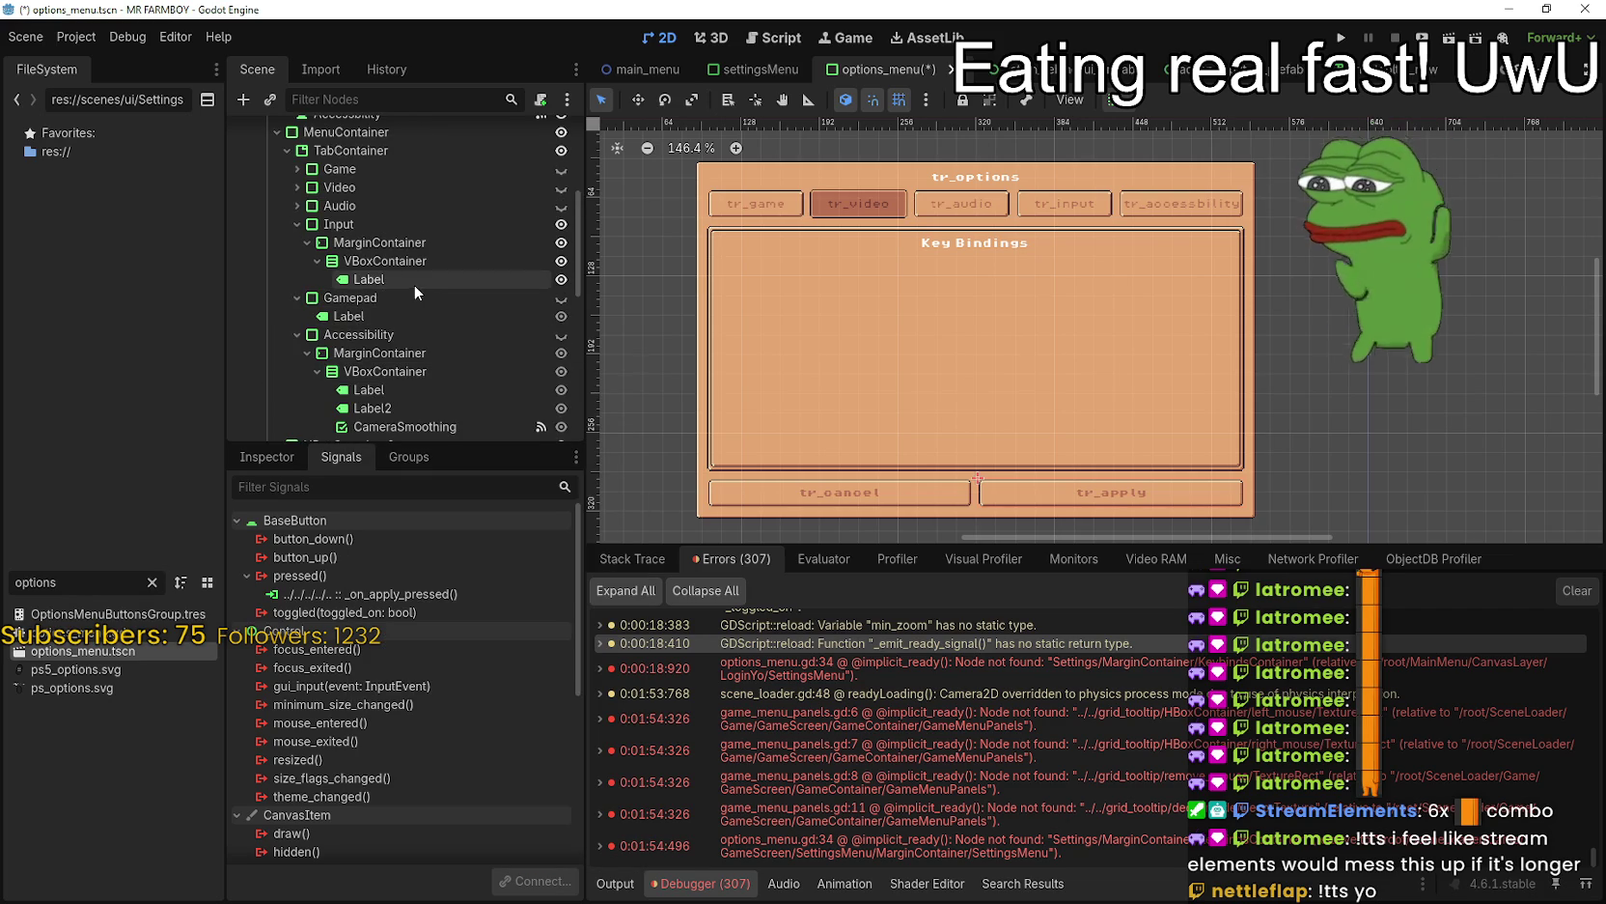
pyautogui.rightClick(391, 260)
pyautogui.click(474, 382)
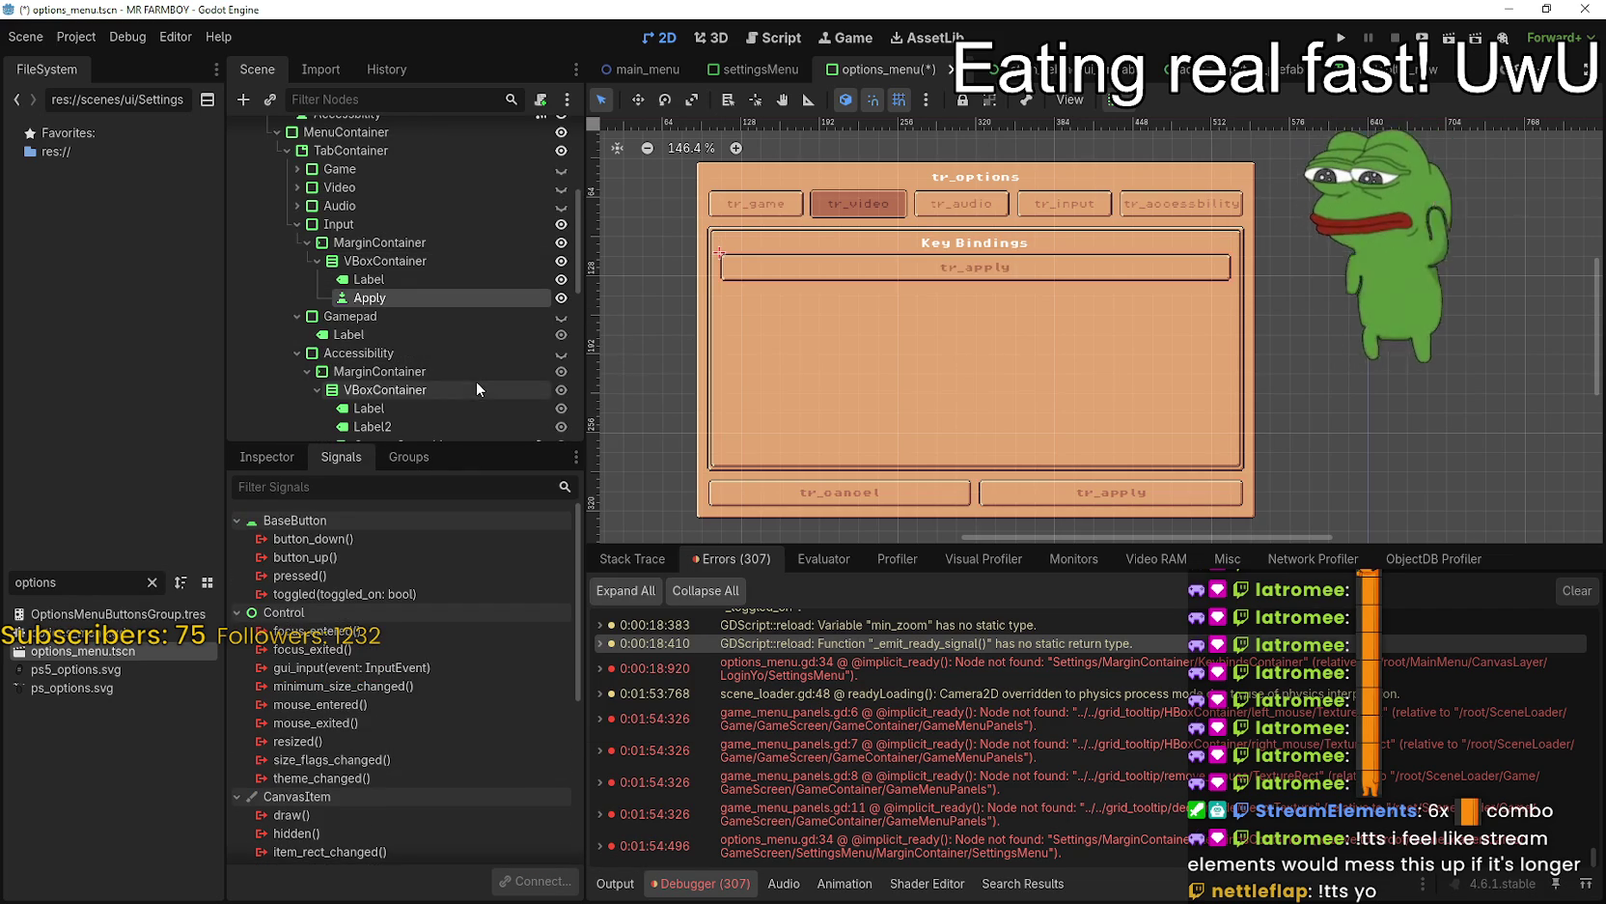
# - Replace the new button's tr_apply text with 'Change Keybinds' and save the scene
pyautogui.click(260, 455)
pyautogui.click(382, 645)
pyautogui.doubleClick(251, 626)
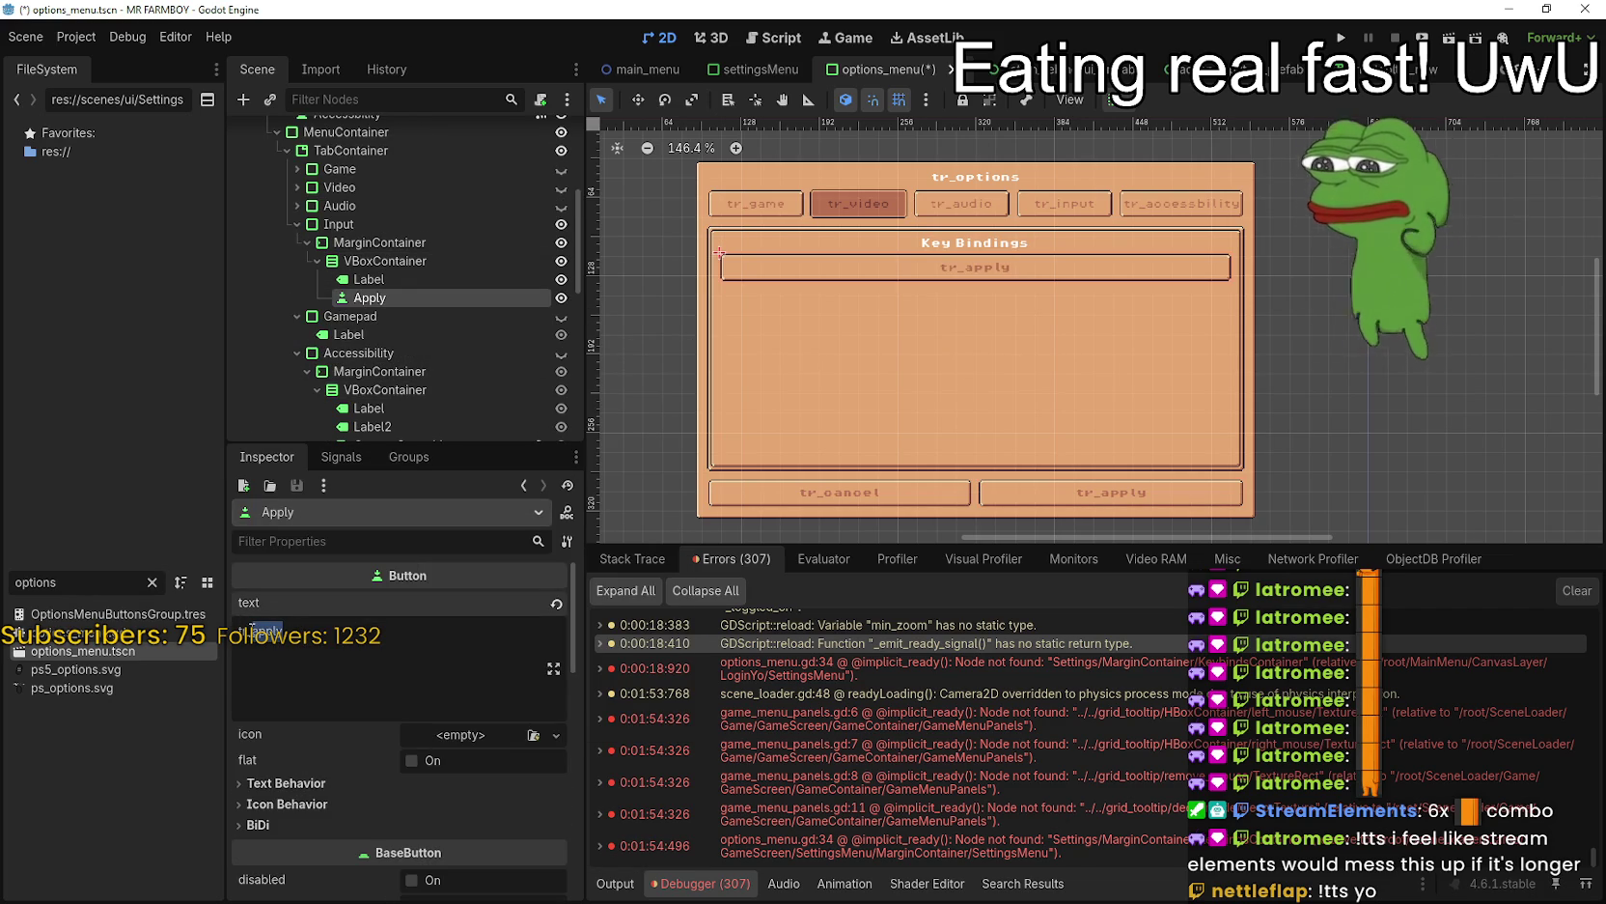
pyautogui.tripleClick(251, 628)
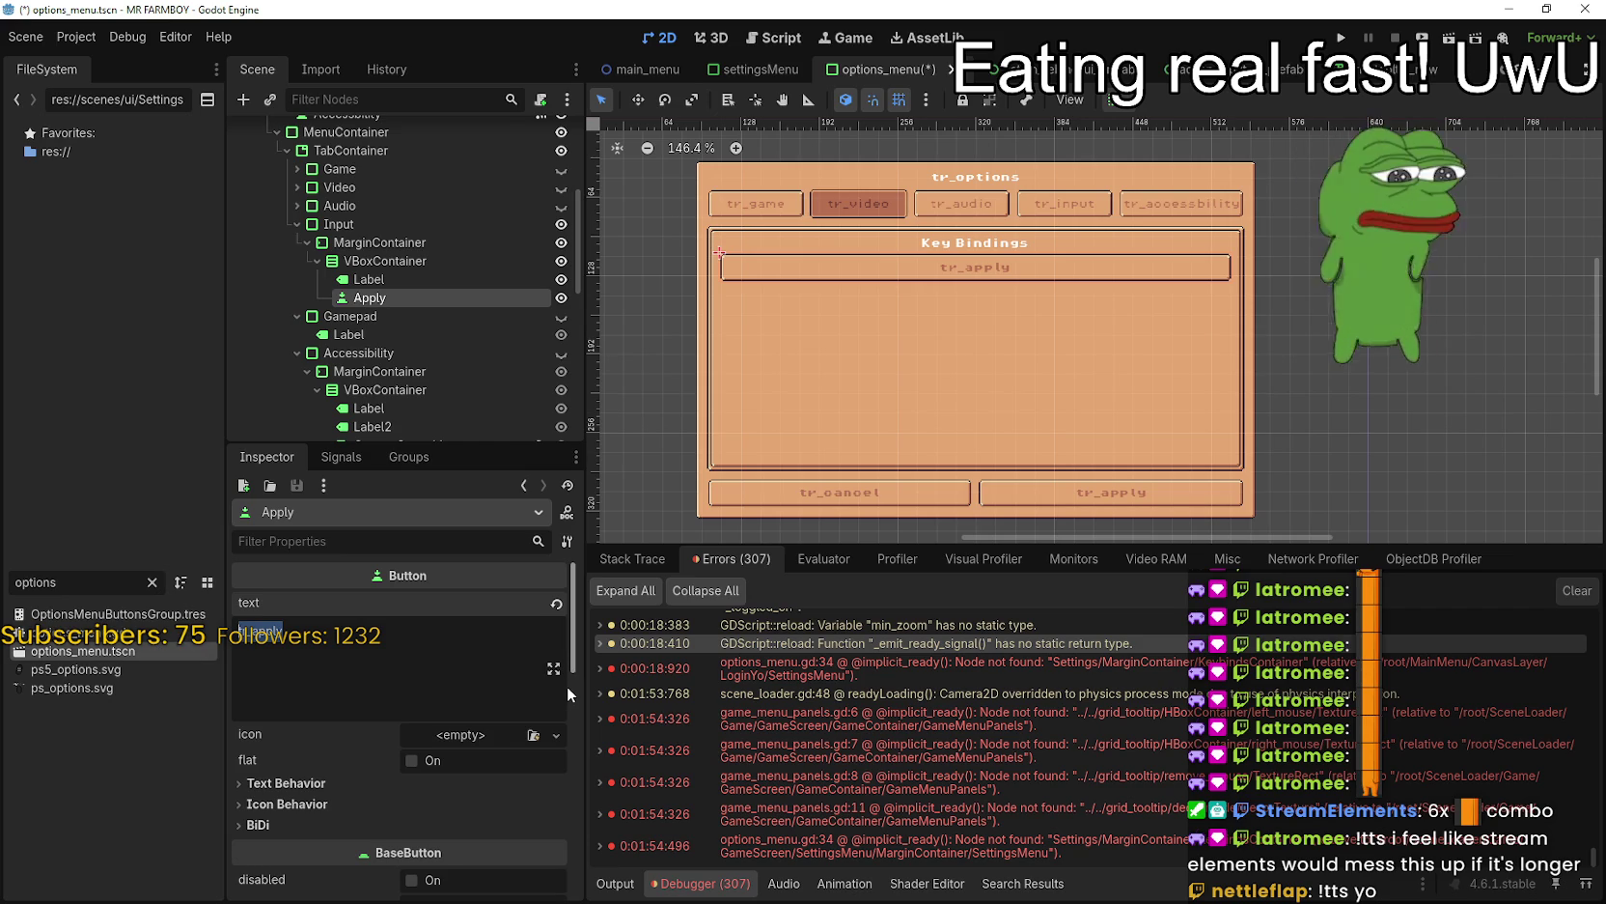
pyautogui.write('Change')
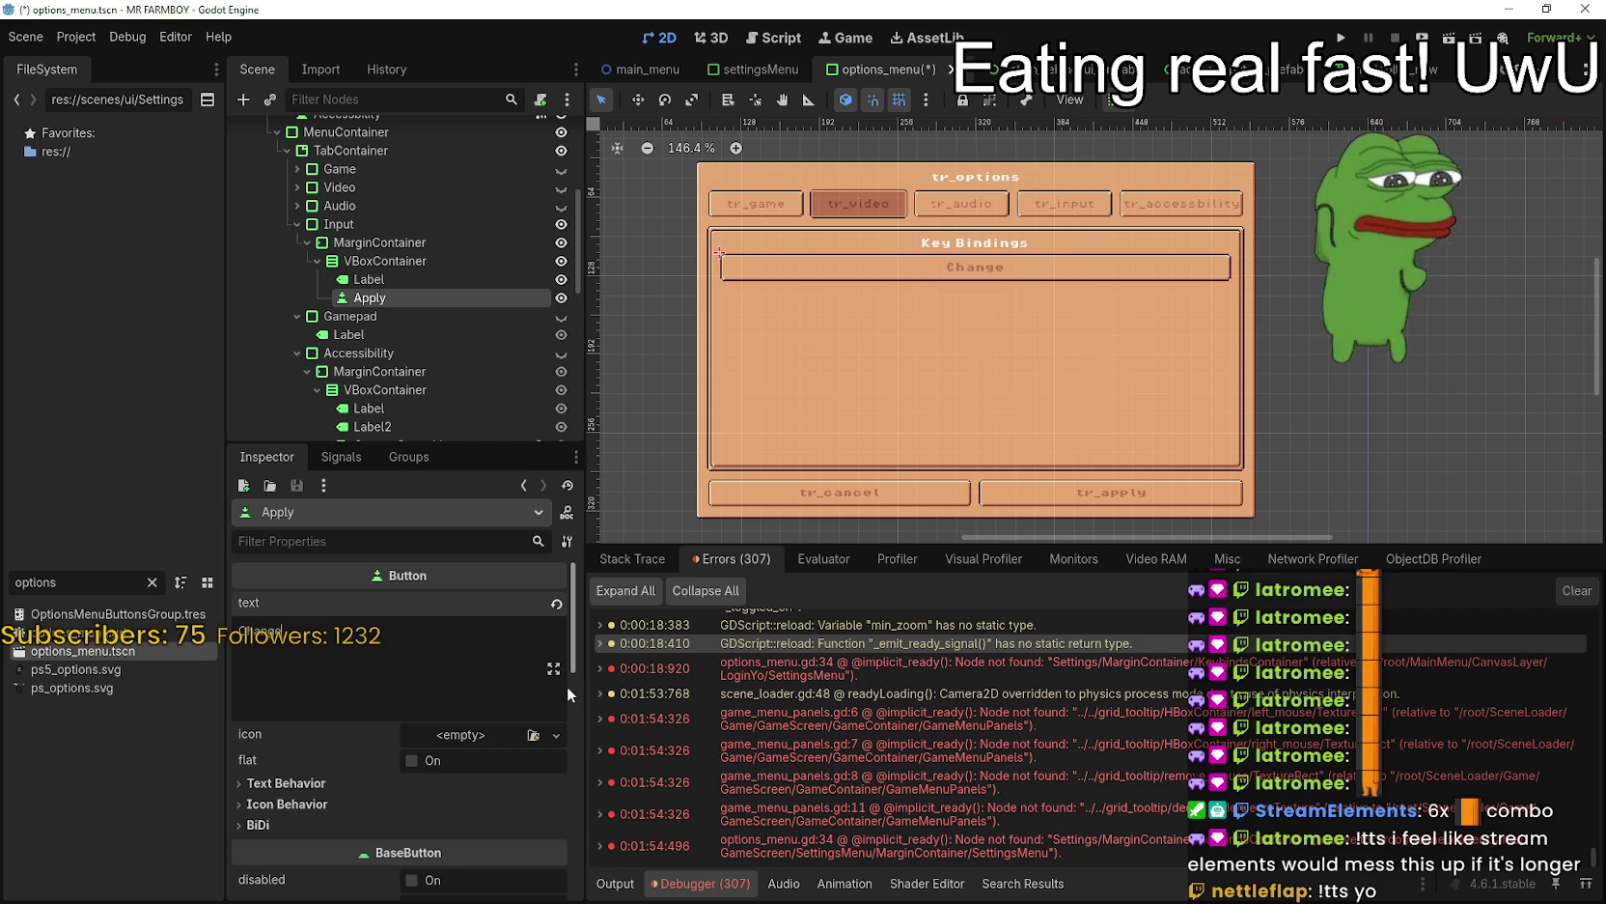
pyautogui.write(' Ceybinds')
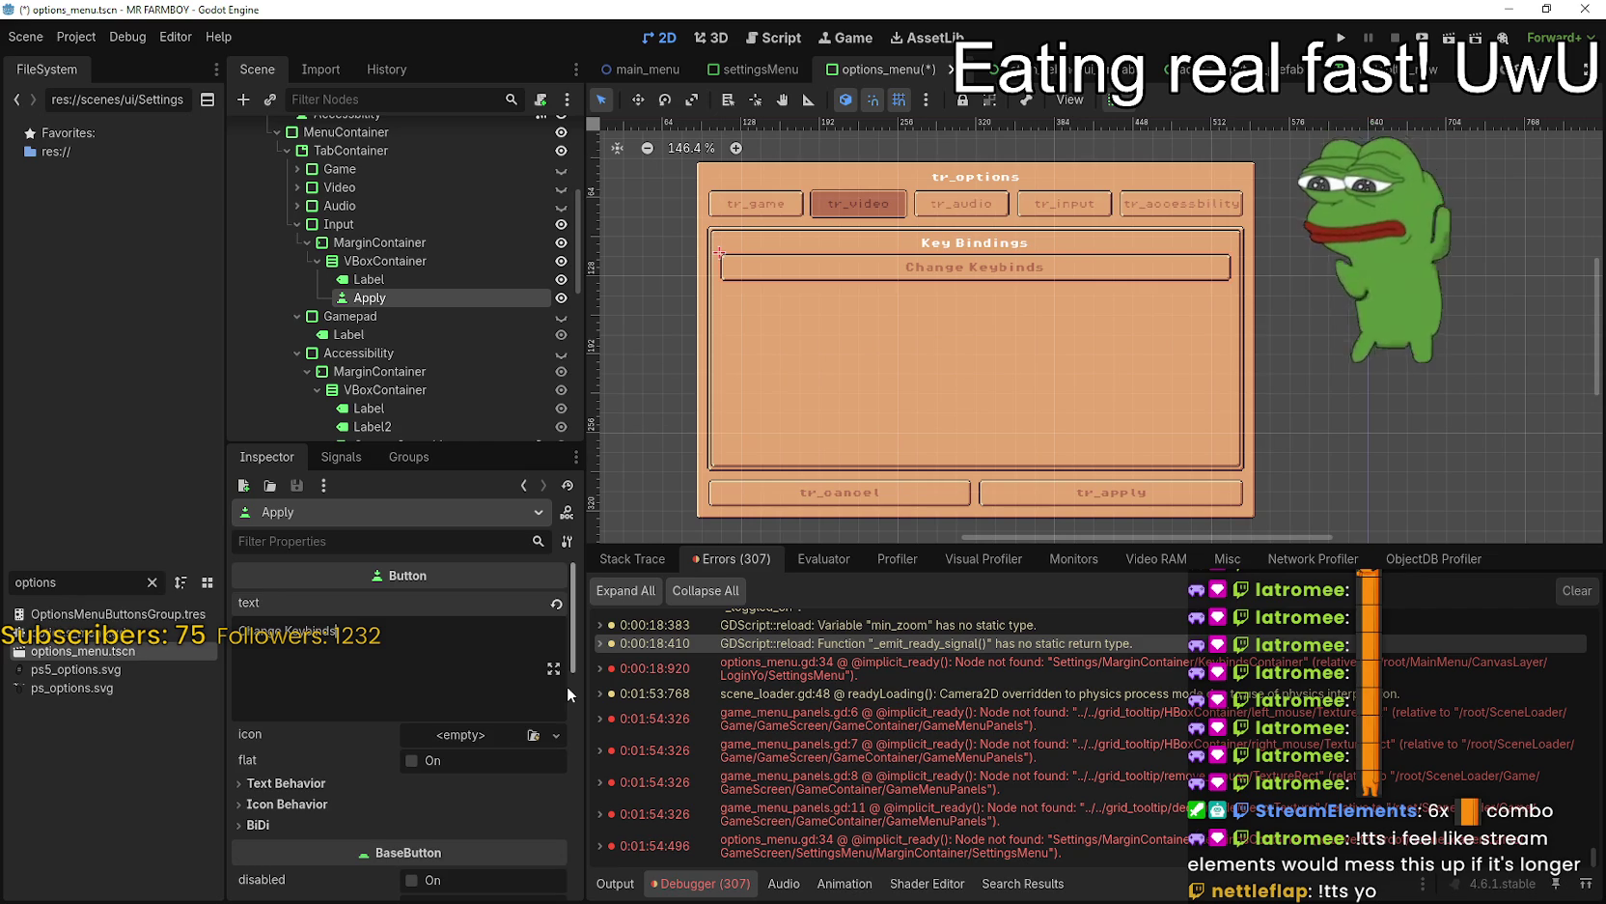
pyautogui.scroll(3, 1033, 295)
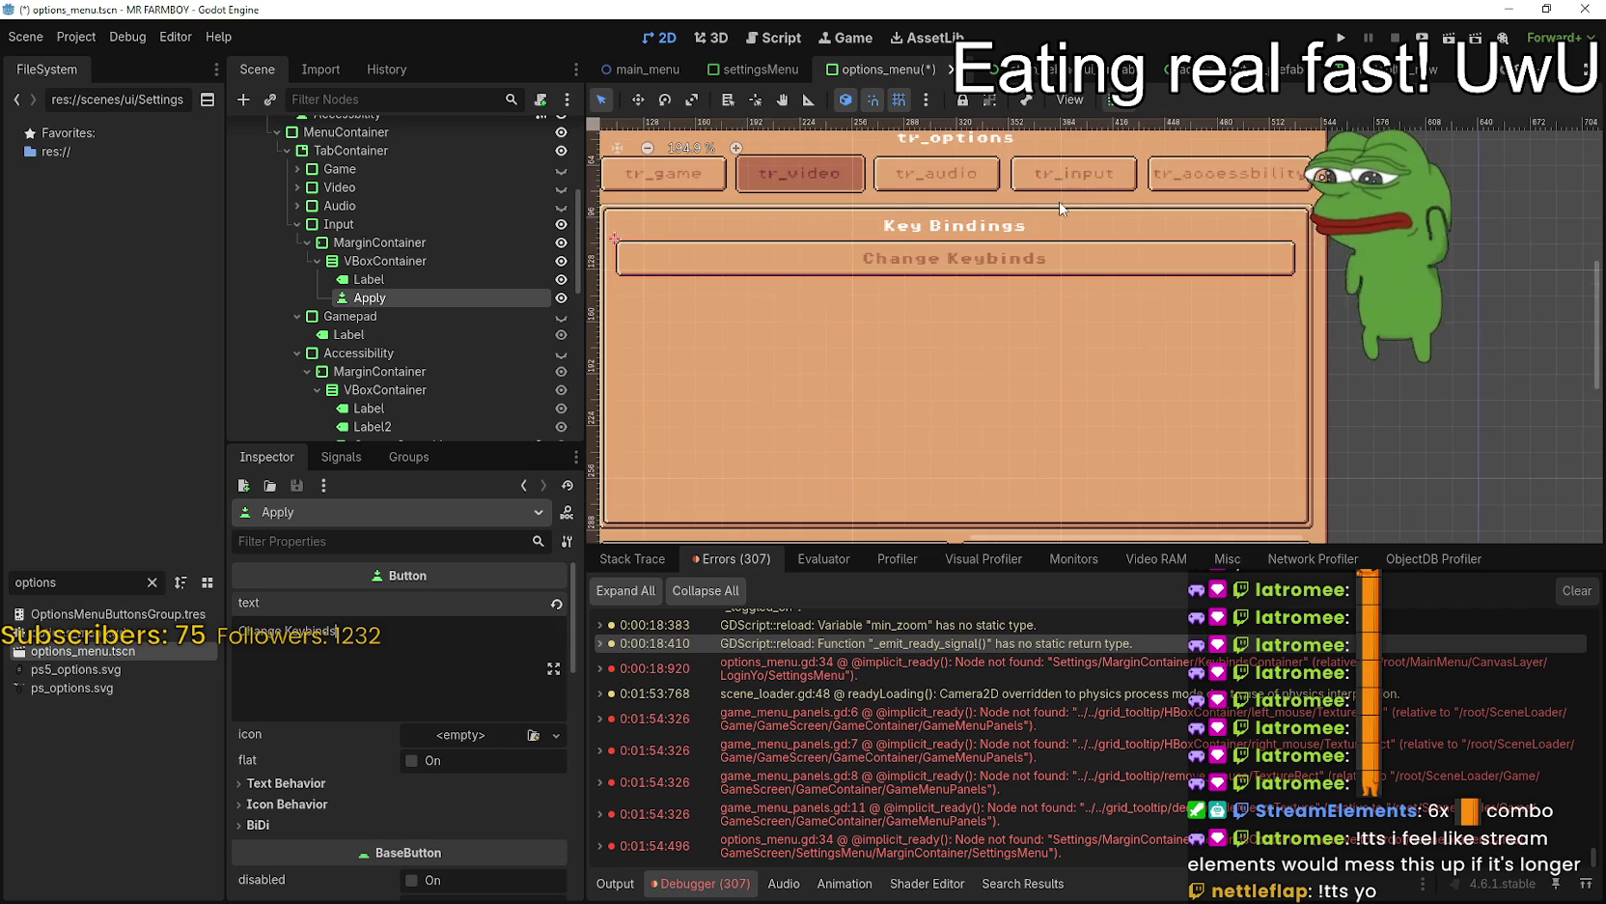
pyautogui.scroll(2, 961, 246)
pyautogui.scroll(-8, 971, 259)
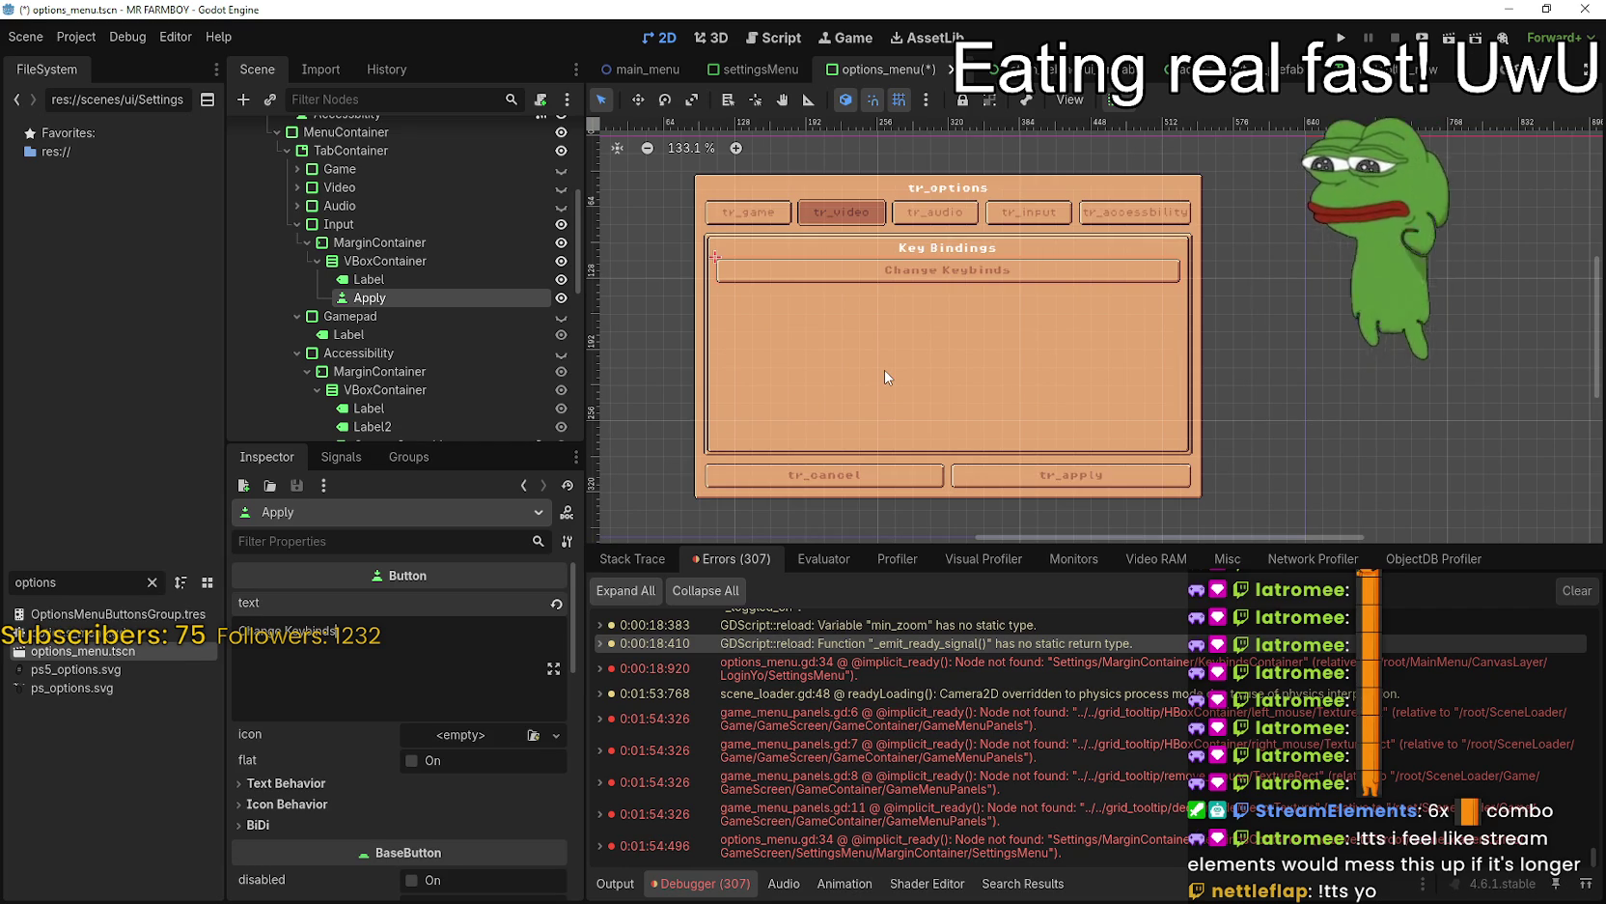
pyautogui.hotkey('ctrl', 's')
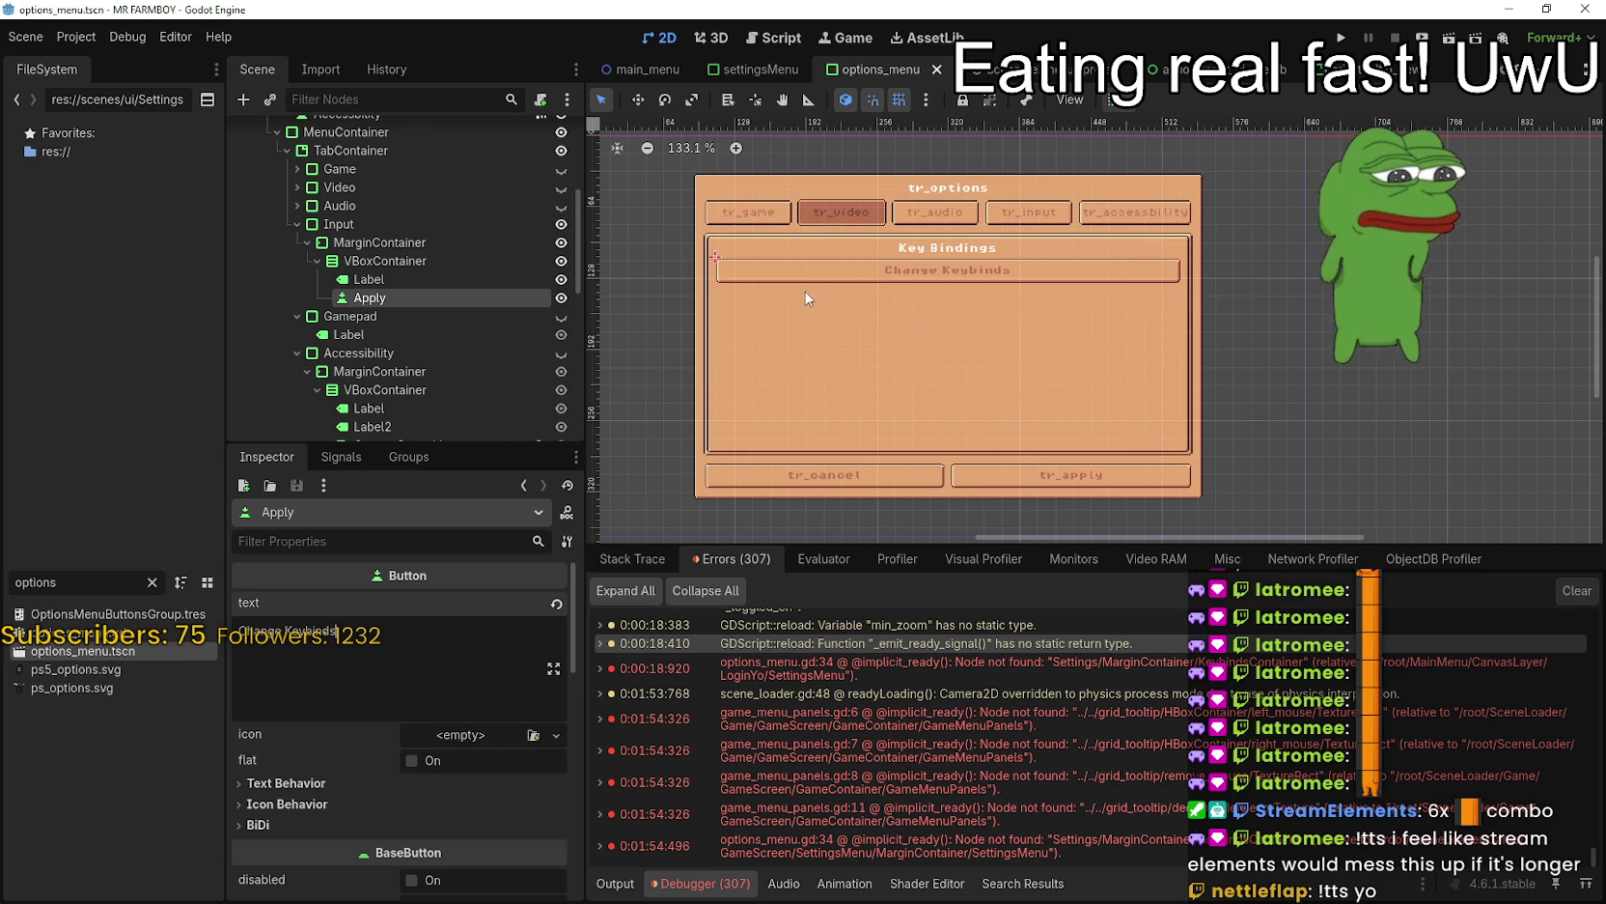
# - Rename the new button node to Keybinds
pyautogui.doubleClick(396, 300)
pyautogui.write('Keybinds')
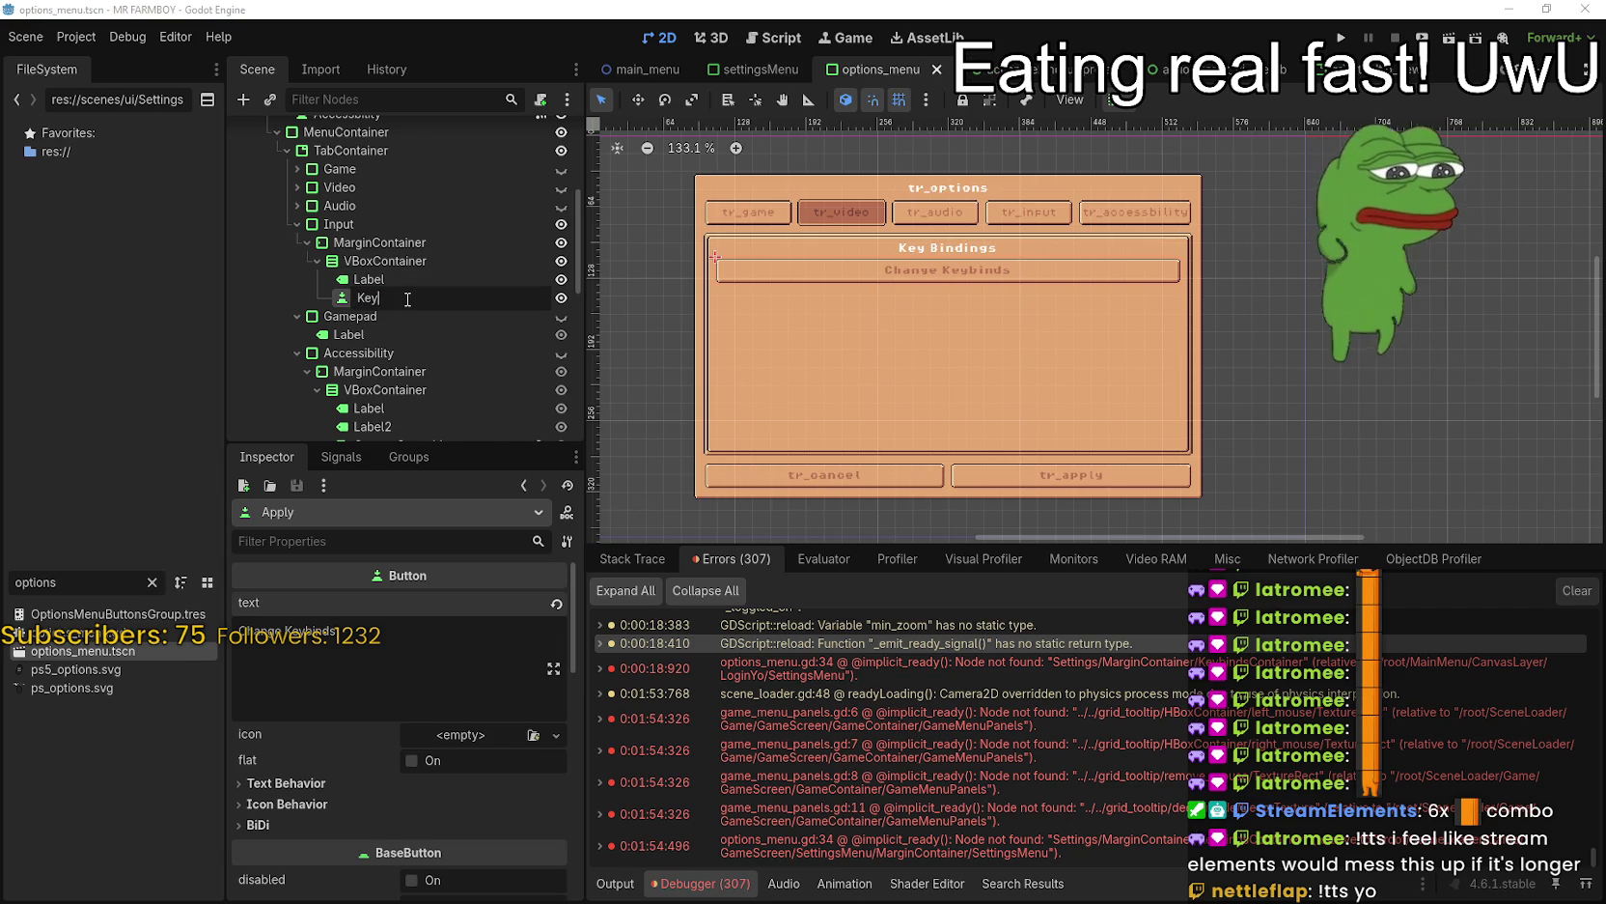
pyautogui.press('Return')
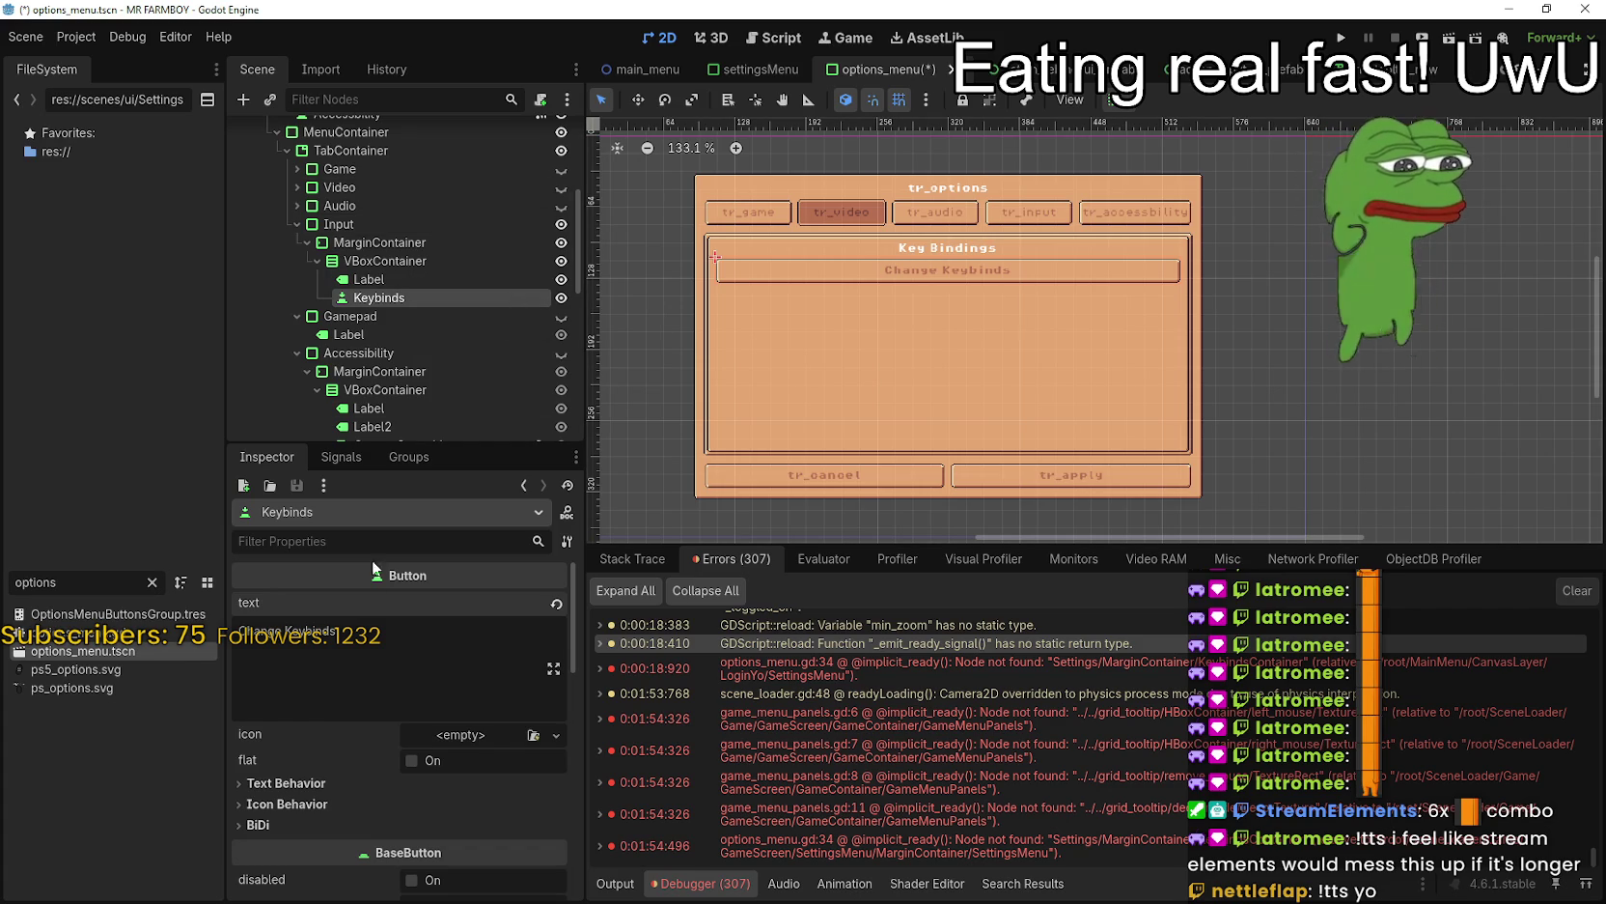
pyautogui.click(340, 457)
# - Select the Keybinds button's pressed() signal and open the options_menu.gd script
pyautogui.click(386, 574)
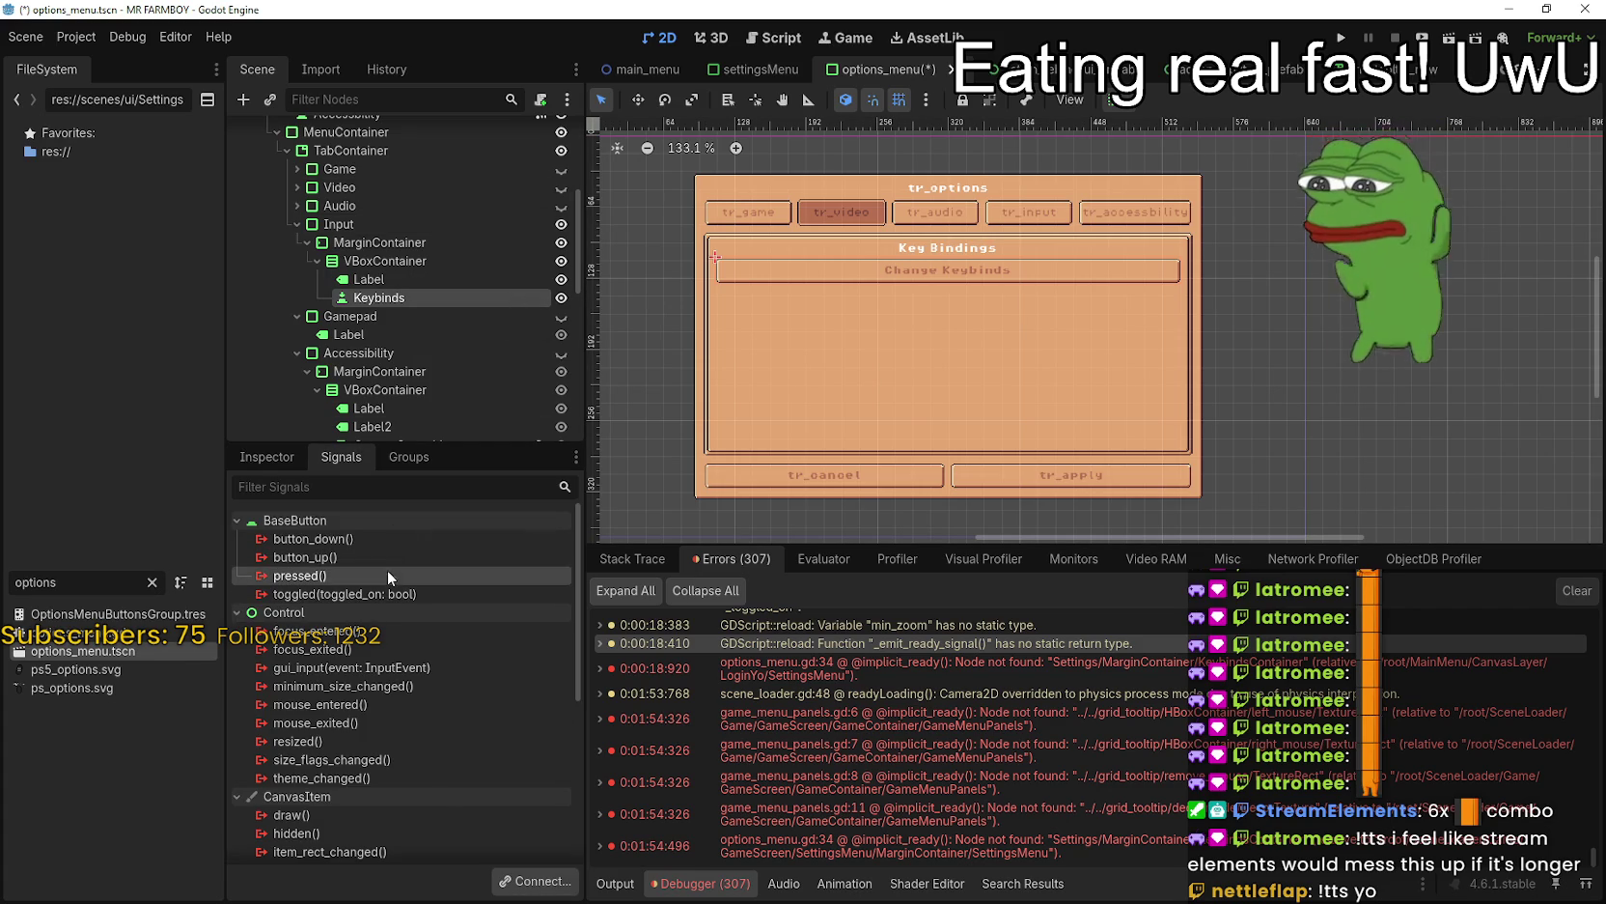
pyautogui.scroll(3, 457, 256)
pyautogui.scroll(2, 531, 219)
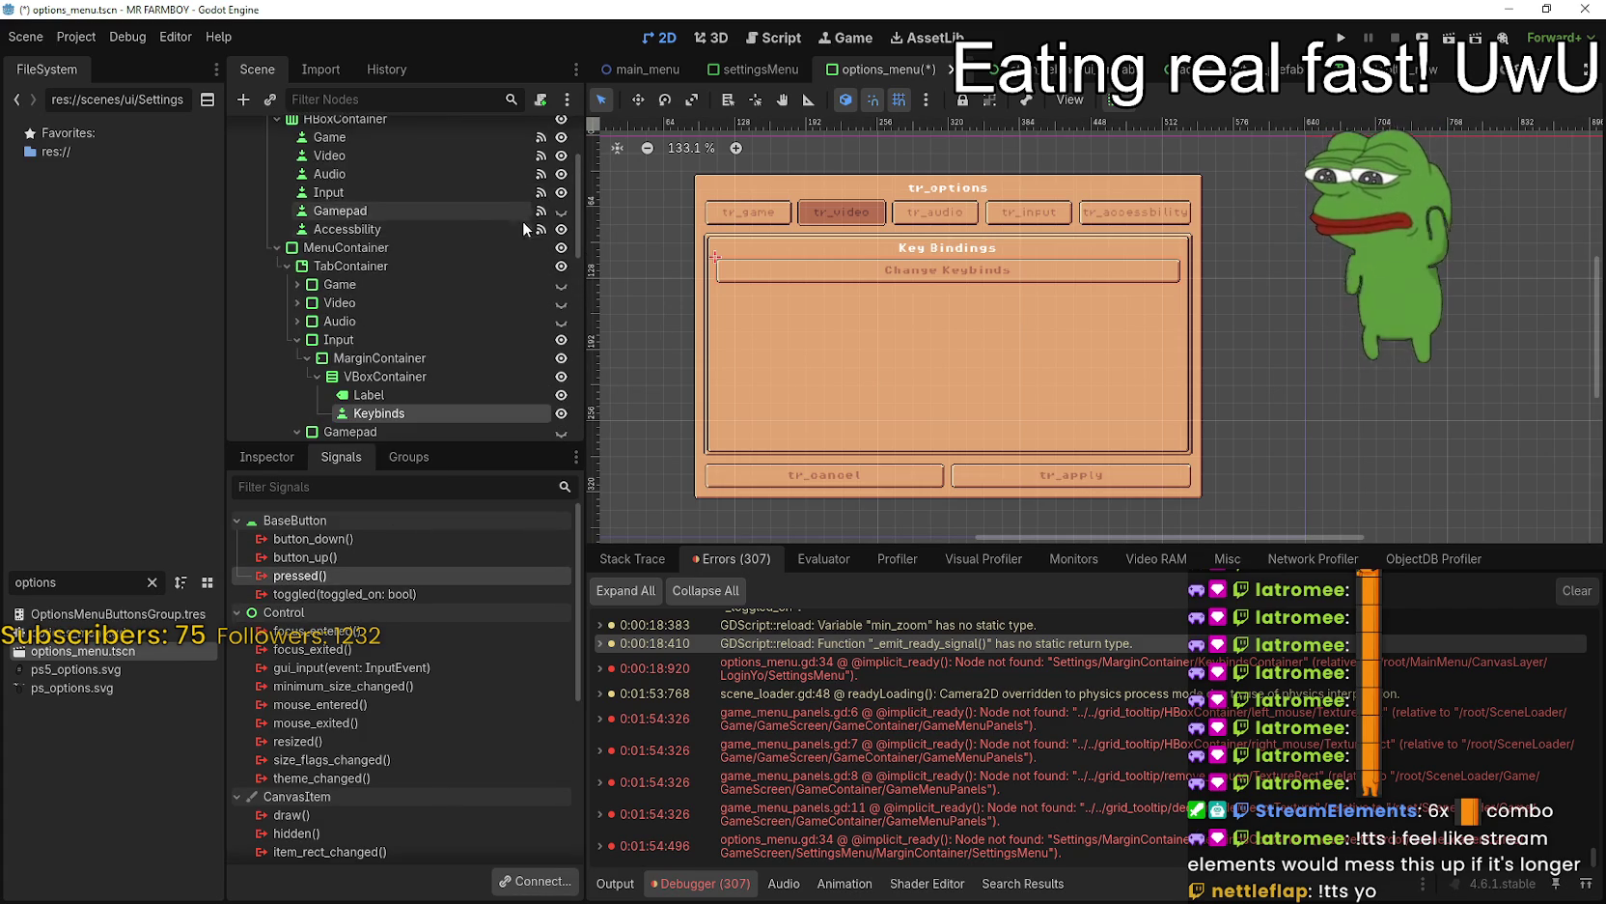
pyautogui.scroll(-5, 502, 251)
pyautogui.scroll(2, 326, 334)
pyautogui.scroll(-3, 433, 285)
pyautogui.scroll(10, 448, 286)
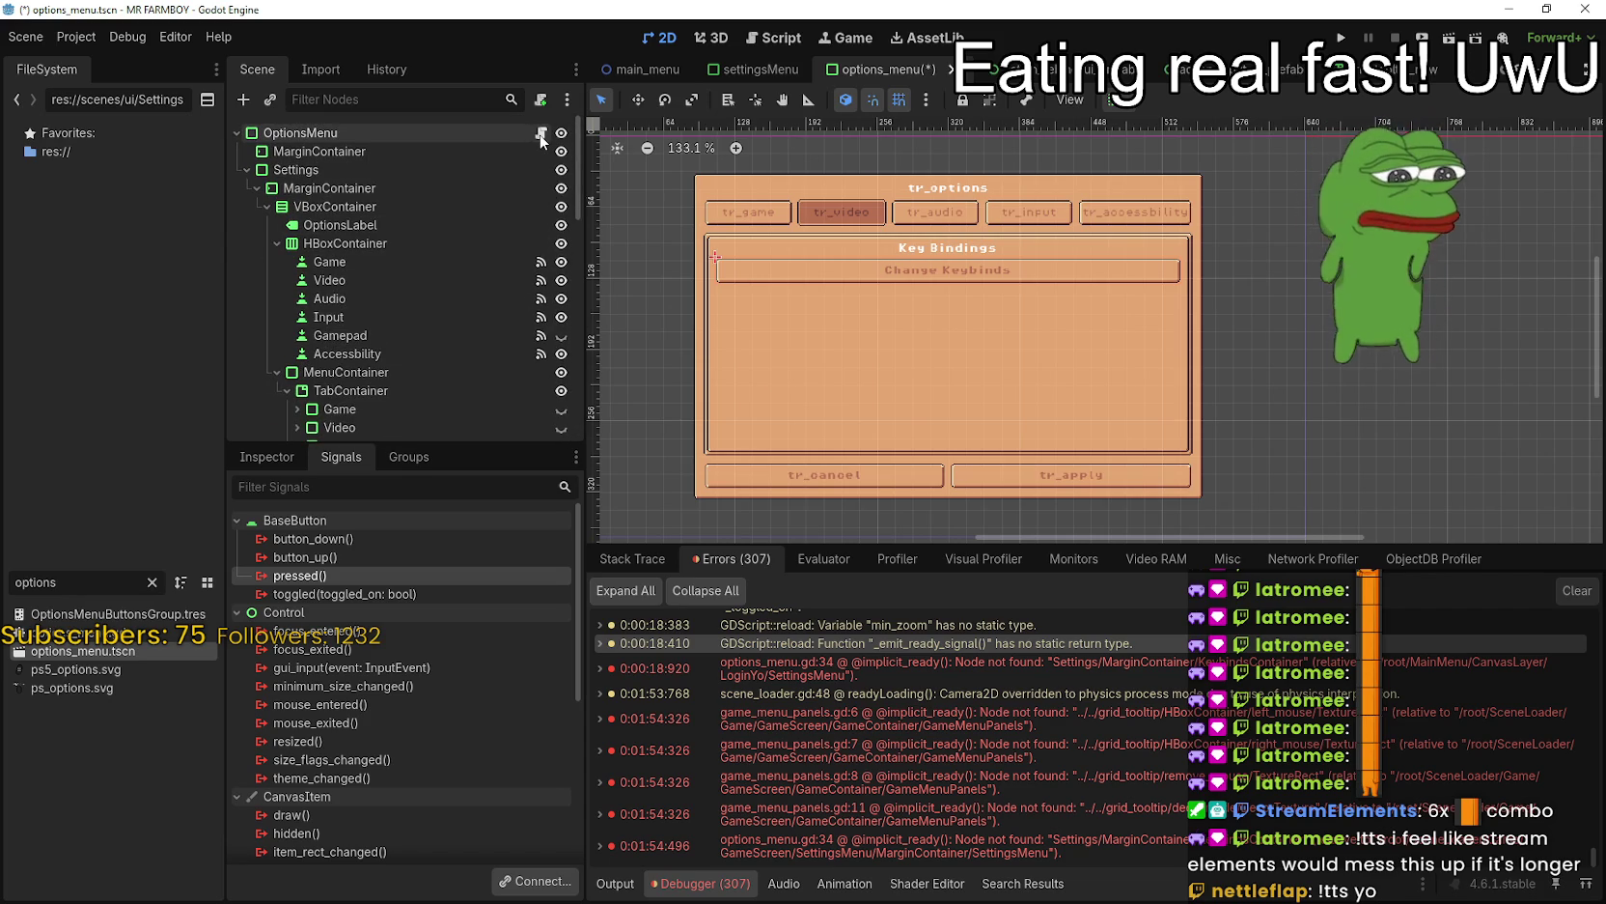
pyautogui.click(541, 136)
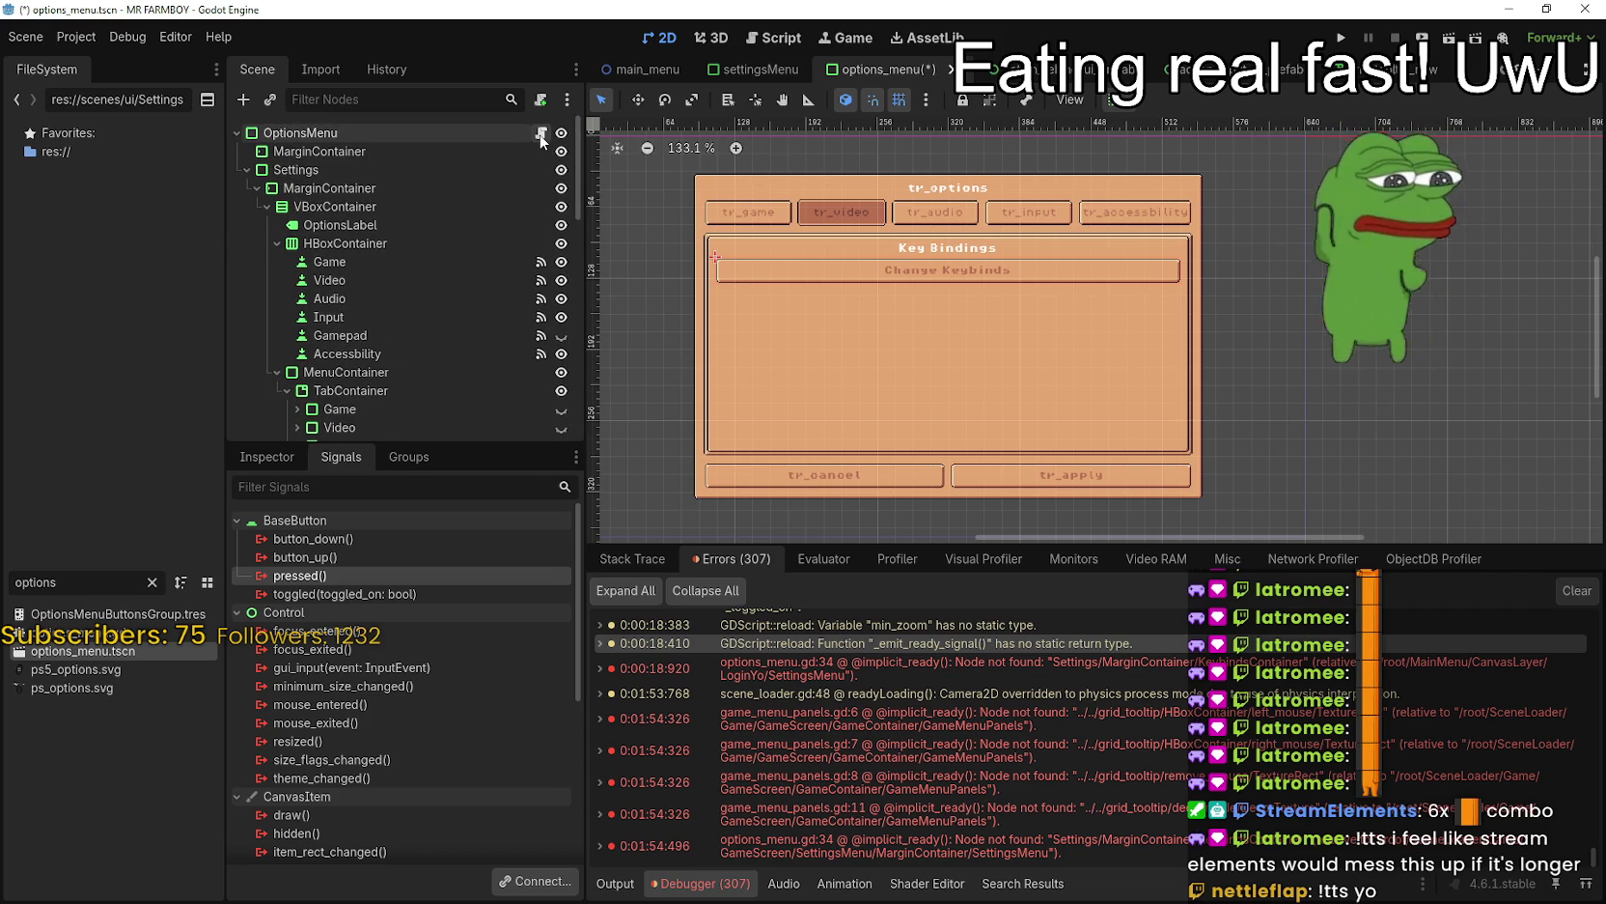
# - Search the script for keybinds_container and step through its four matches
pyautogui.click(1176, 391)
pyautogui.moveTo(1004, 359); pyautogui.dragTo(1463, 359)
pyautogui.hscroll(1, 1463, 358)
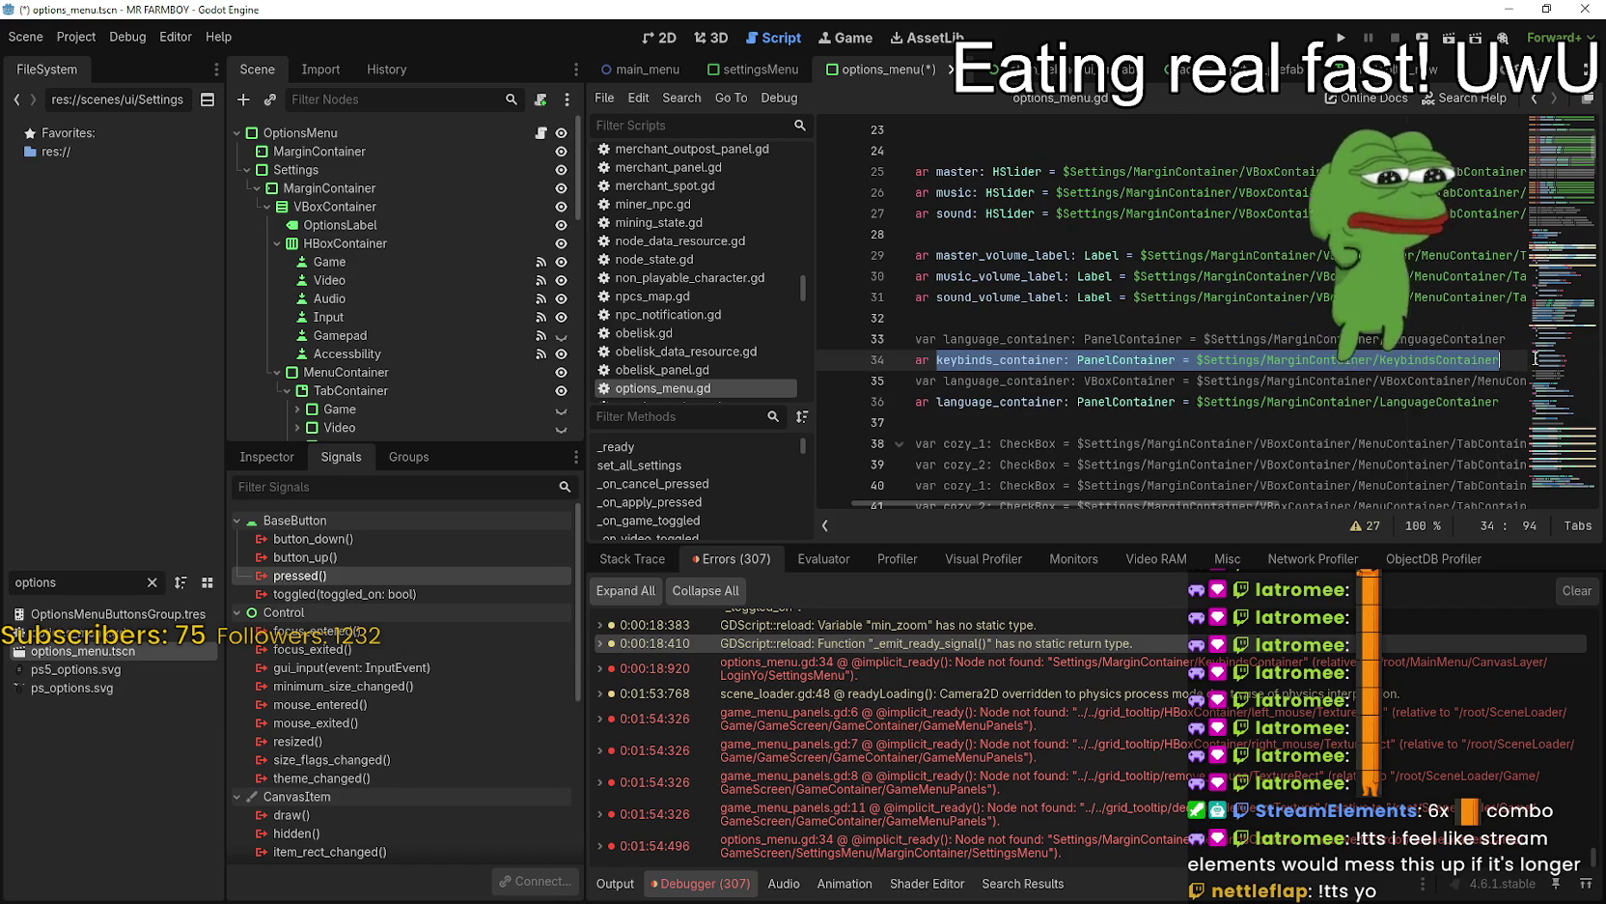
pyautogui.press('Right')
pyautogui.click(1007, 421)
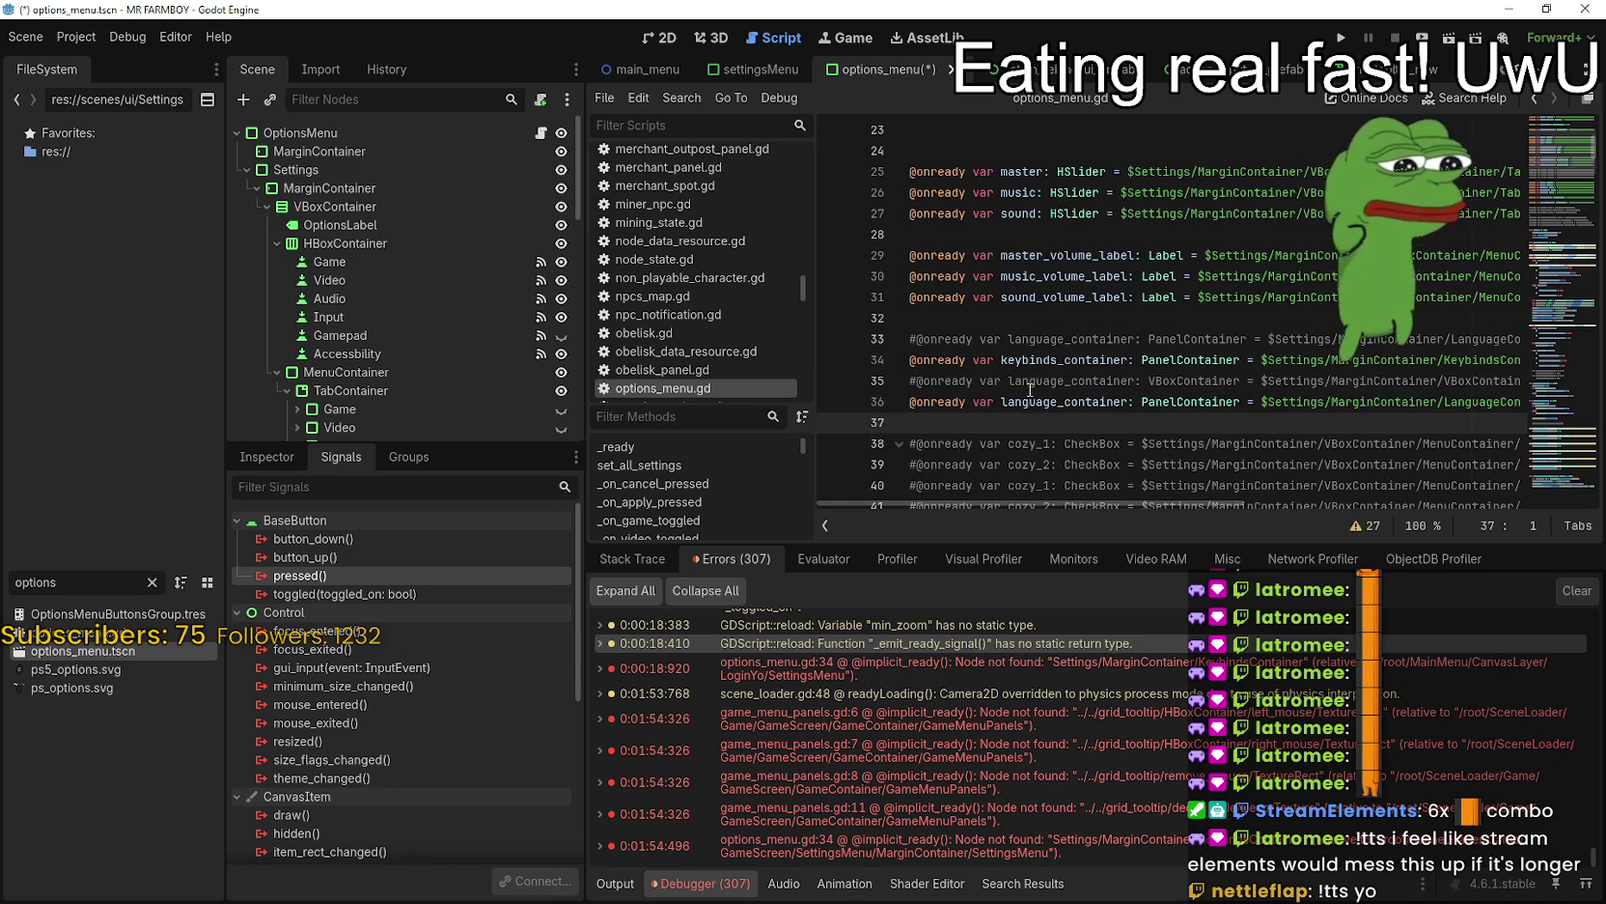
pyautogui.scroll(-2, 1023, 355)
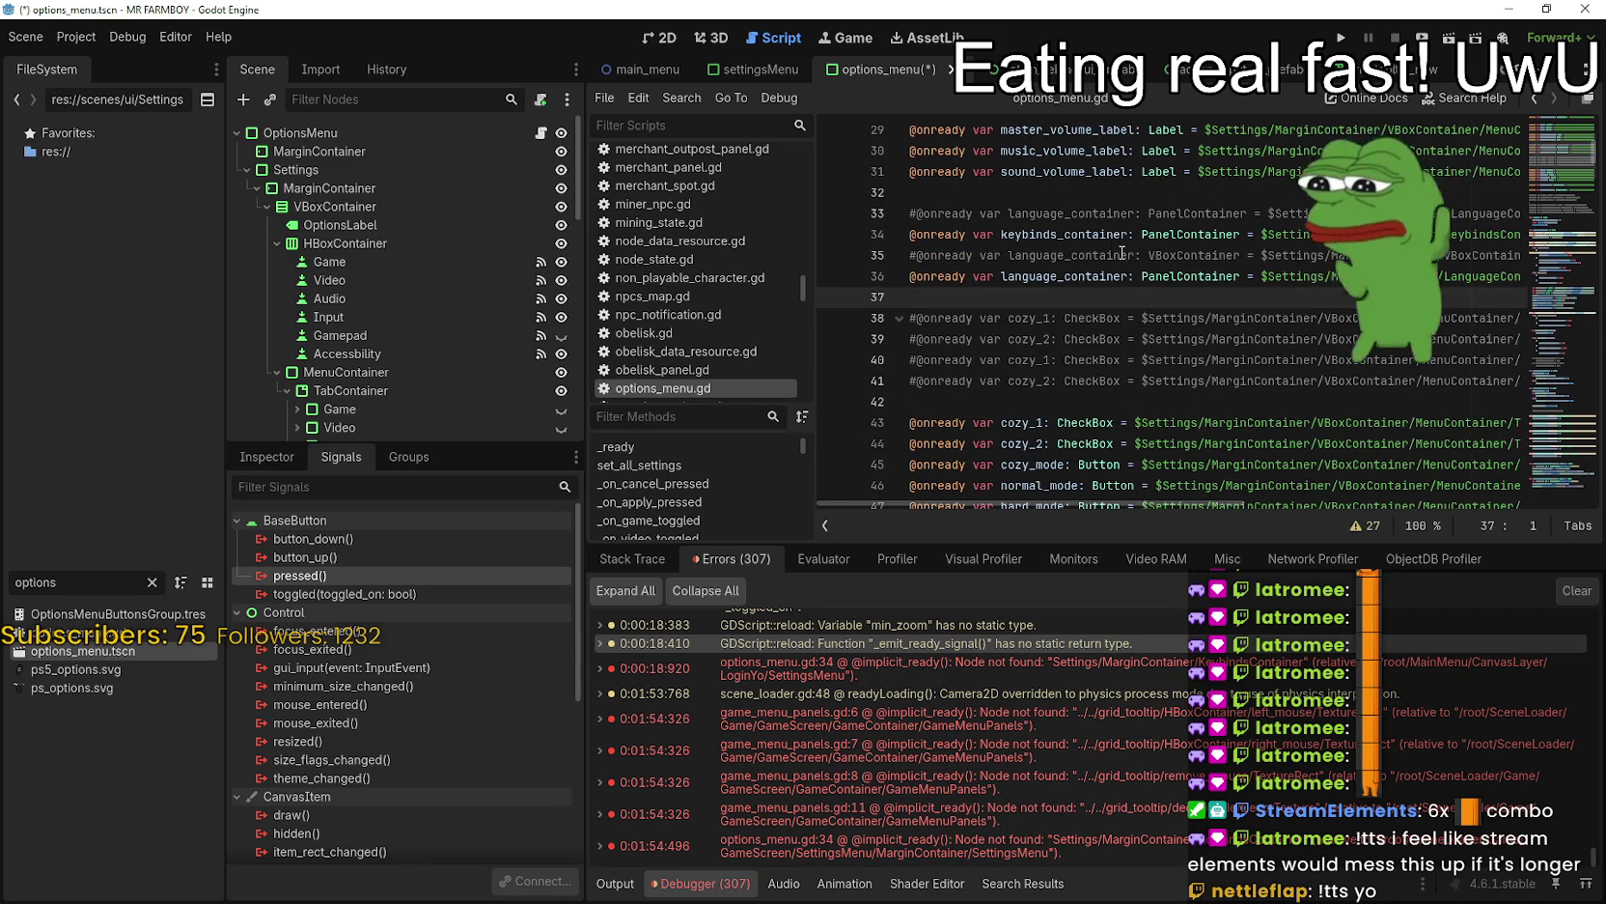
pyautogui.doubleClick(1106, 235)
pyautogui.hotkey('ctrl', 'f')
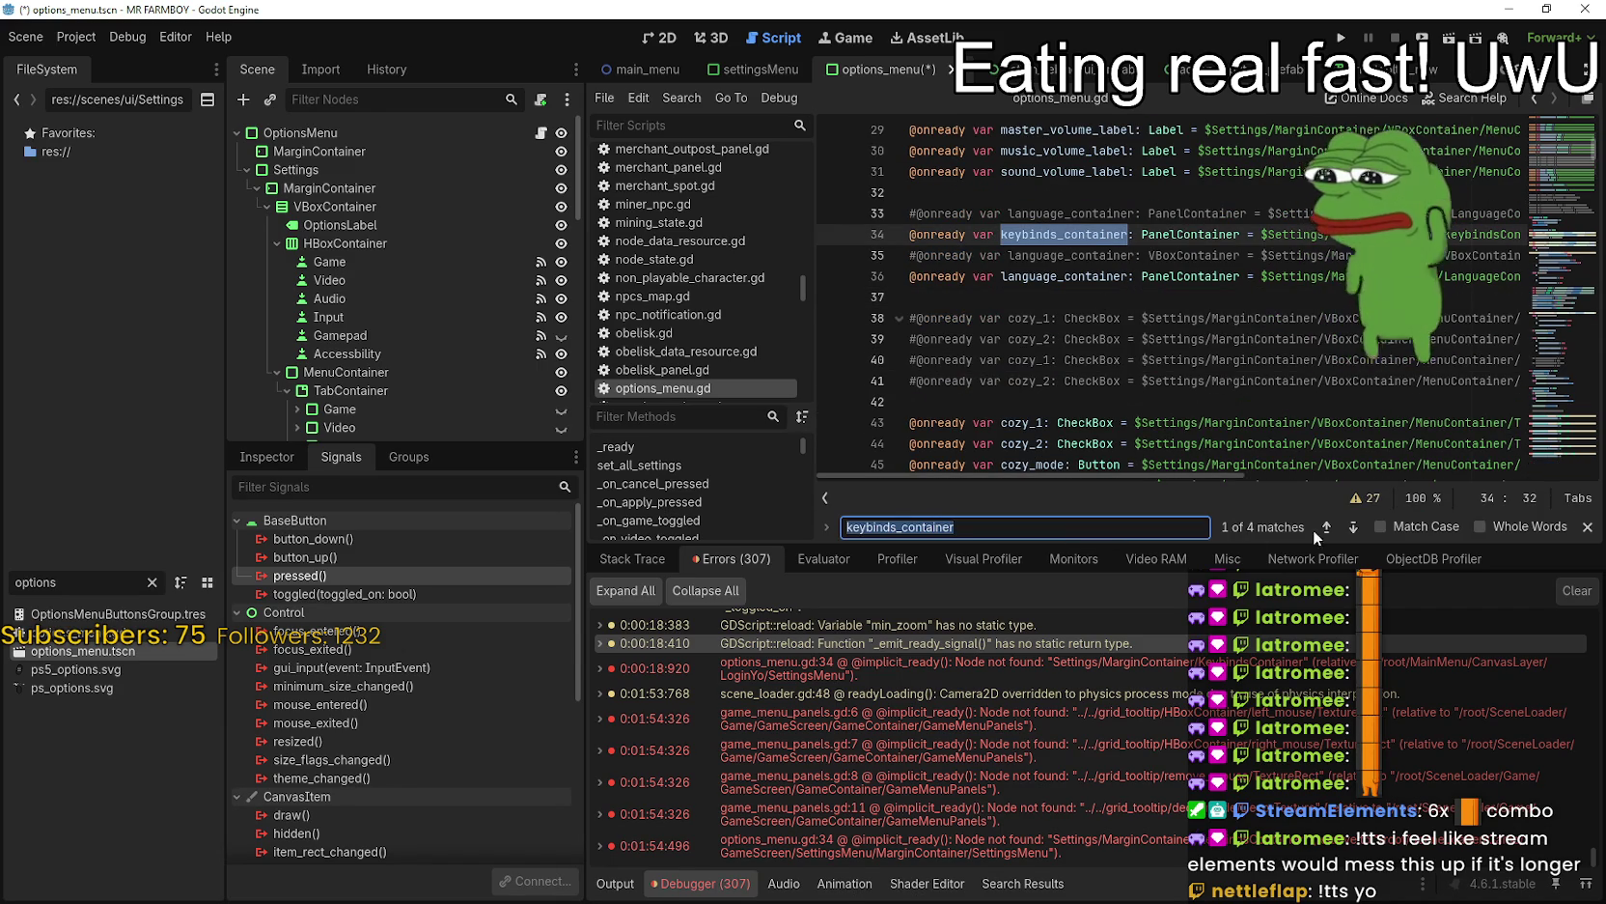
pyautogui.click(1351, 529)
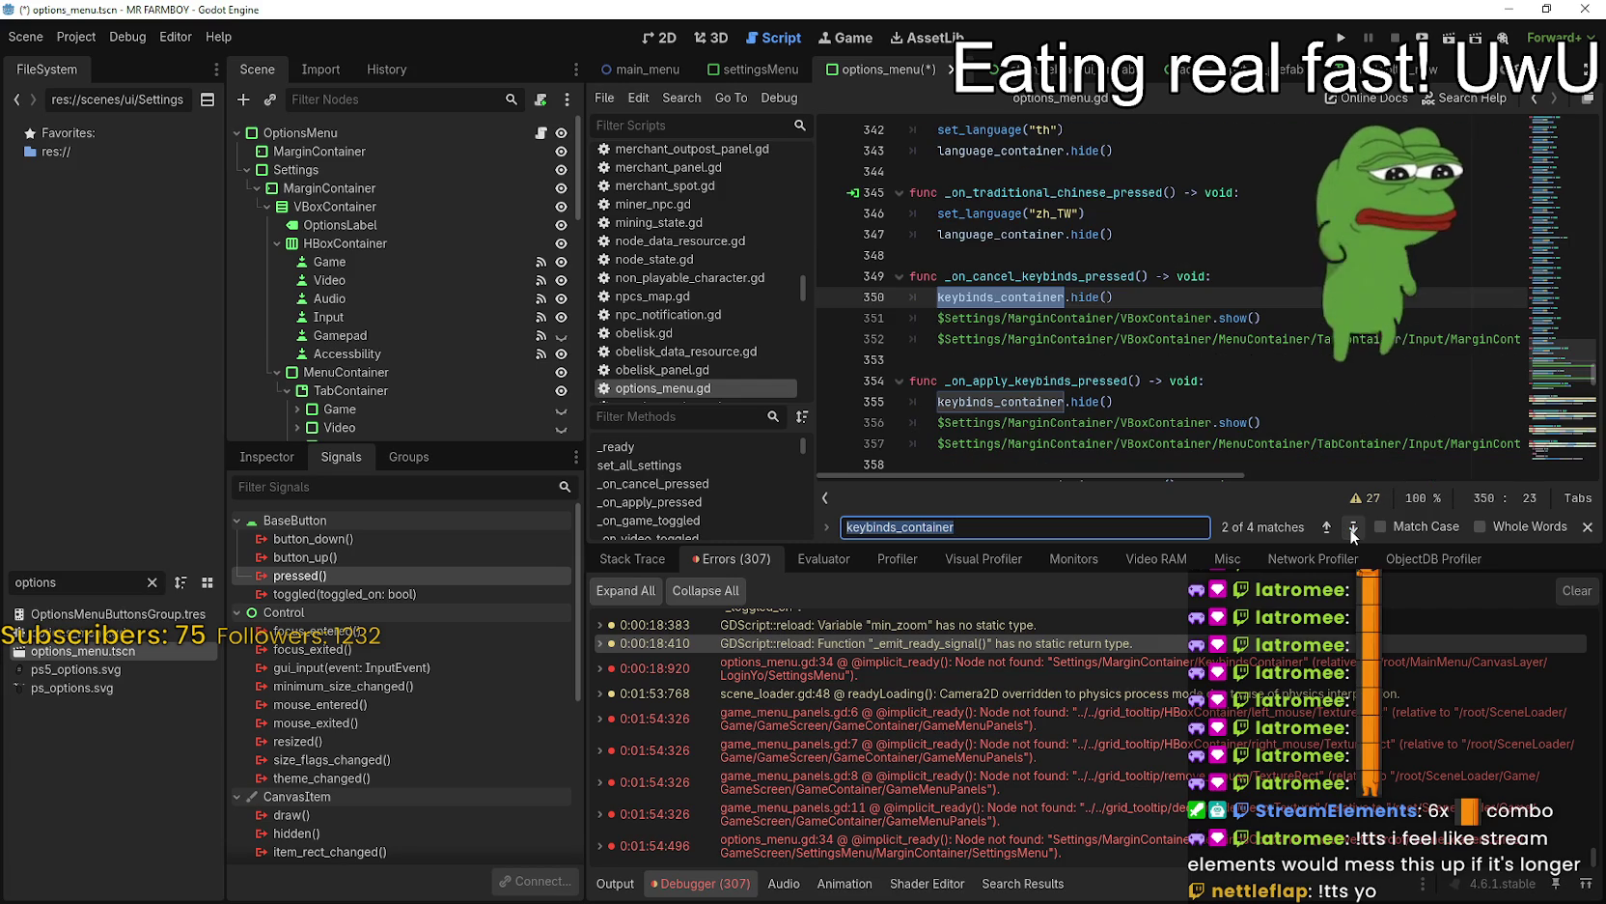
# - Select _on_cancel_keybinds_pressed and scroll the Scene dock to KeybindsContainer's Cancel, Default and Apply nodes
pyautogui.doubleClick(1096, 277)
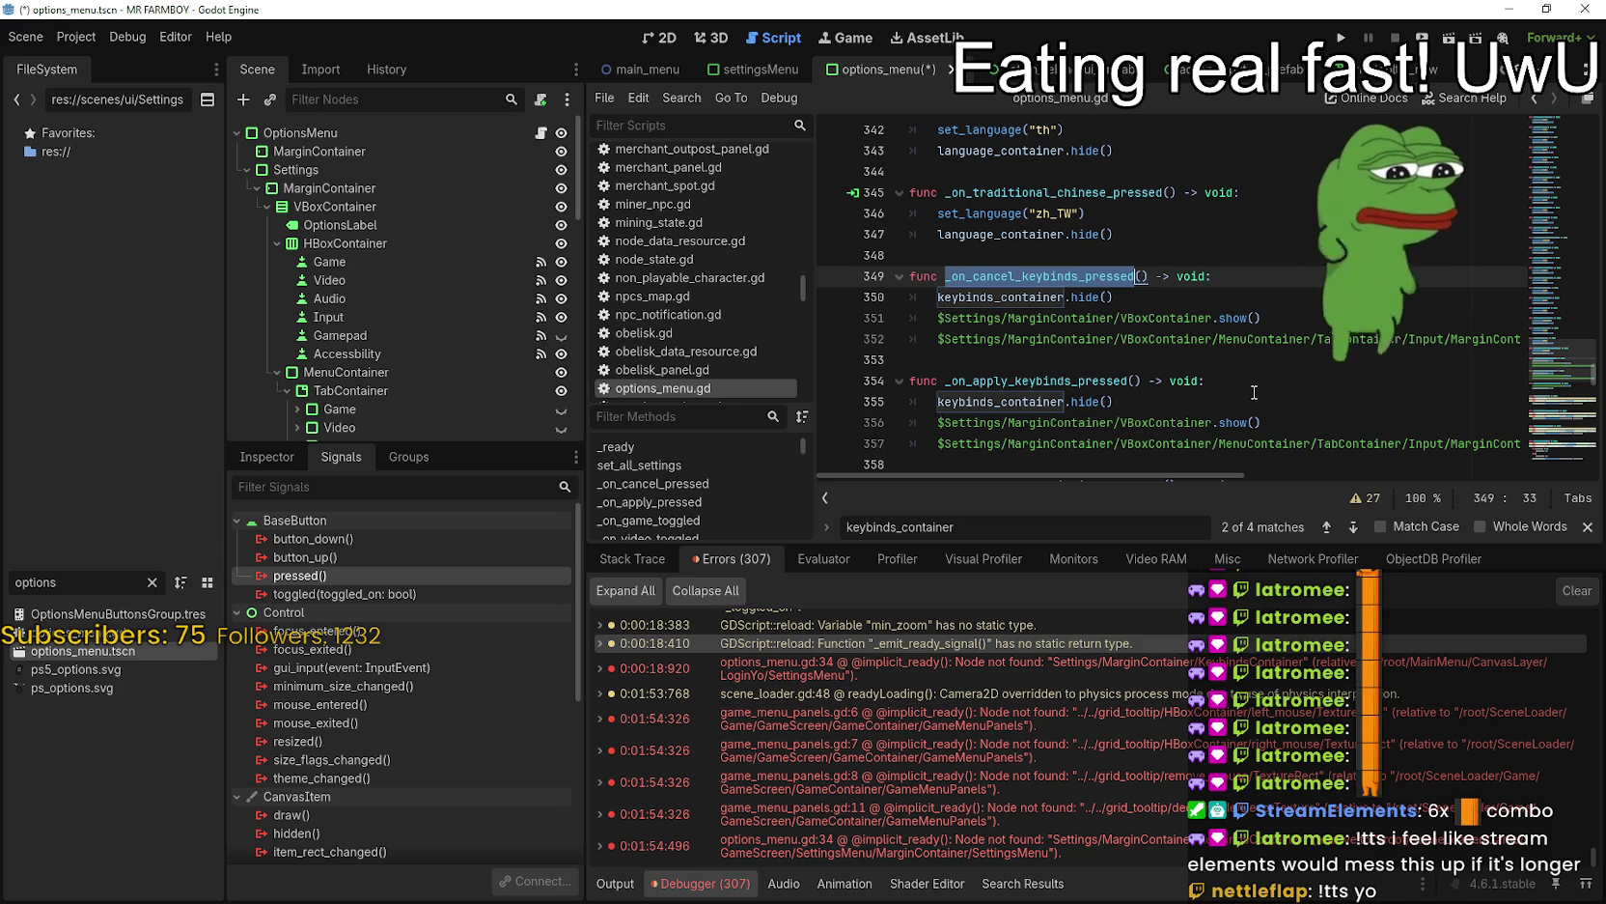
pyautogui.scroll(-10, 415, 354)
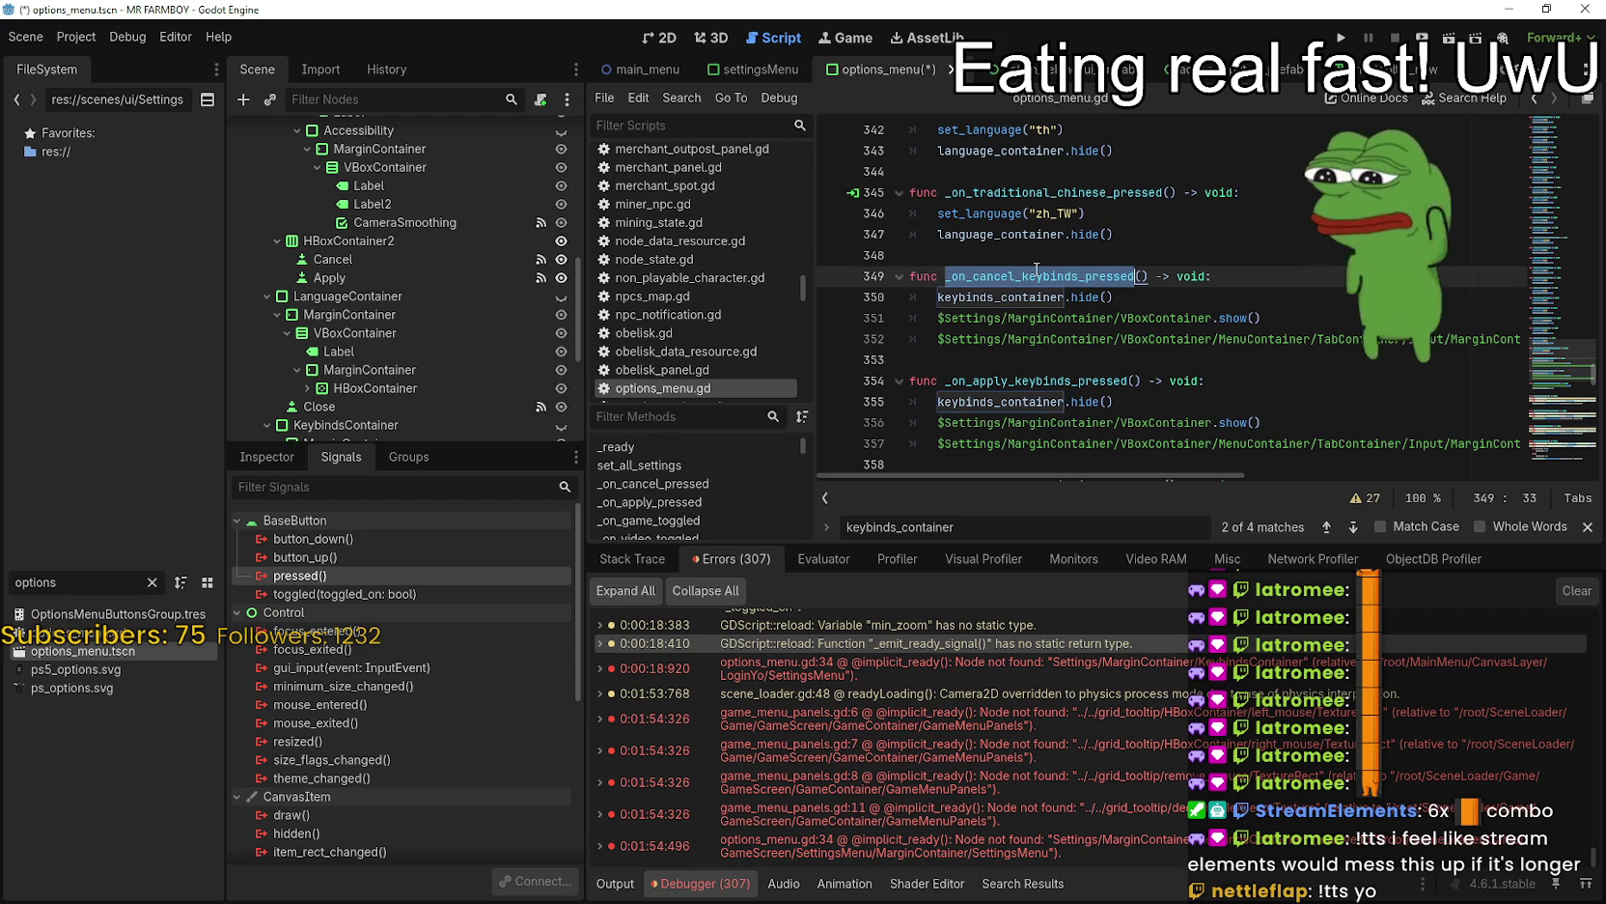
pyautogui.scroll(-3, 394, 371)
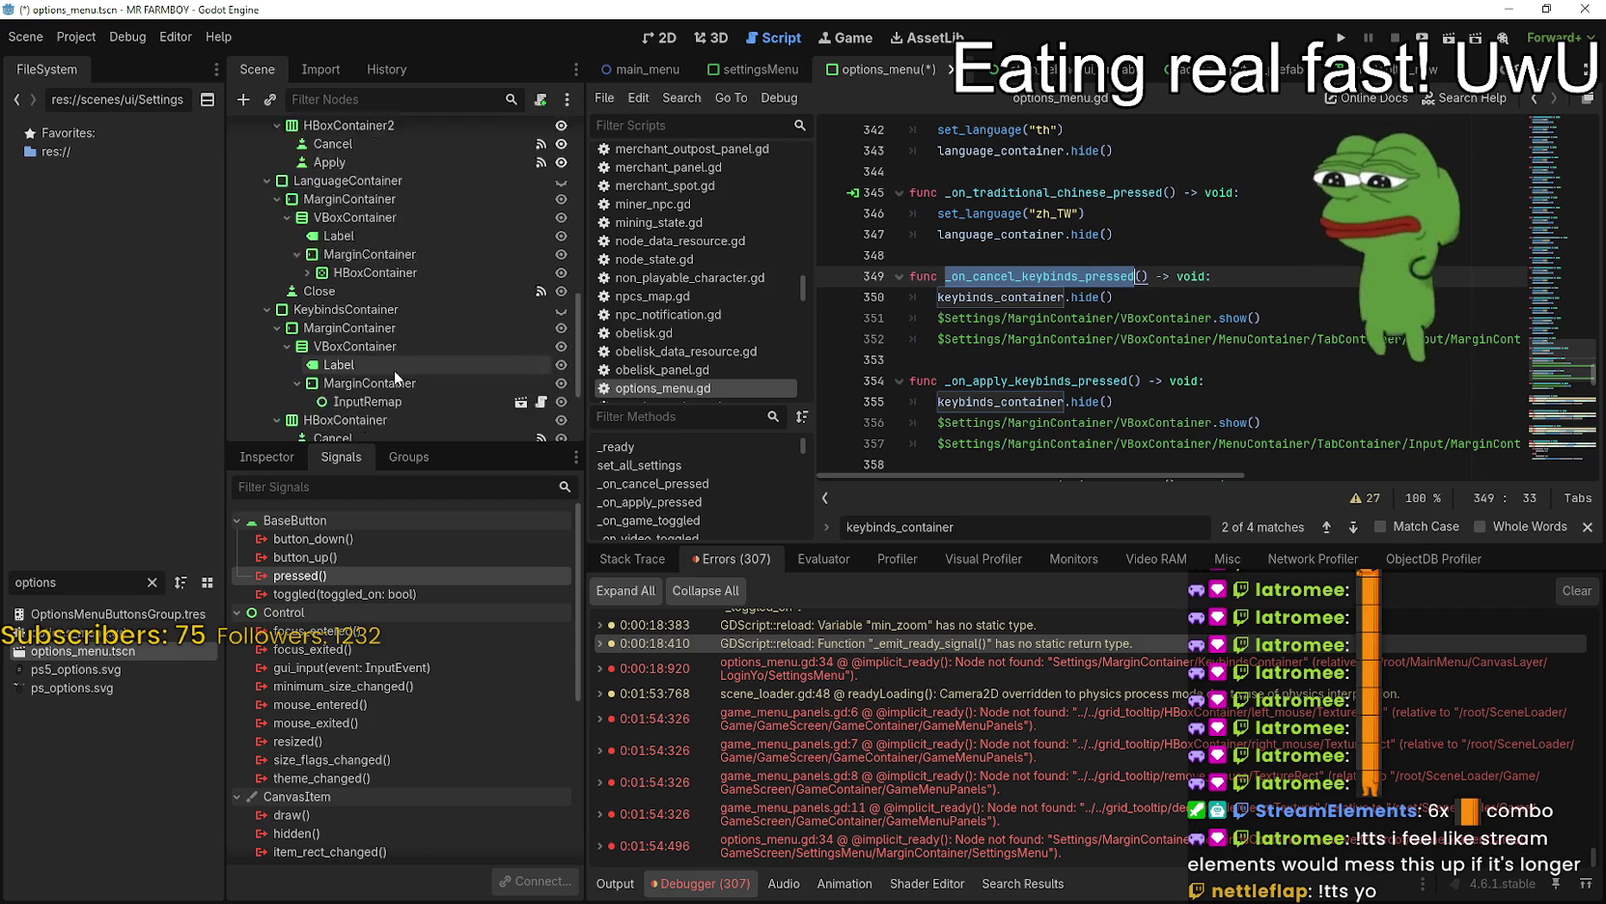
pyautogui.scroll(-3, 354, 277)
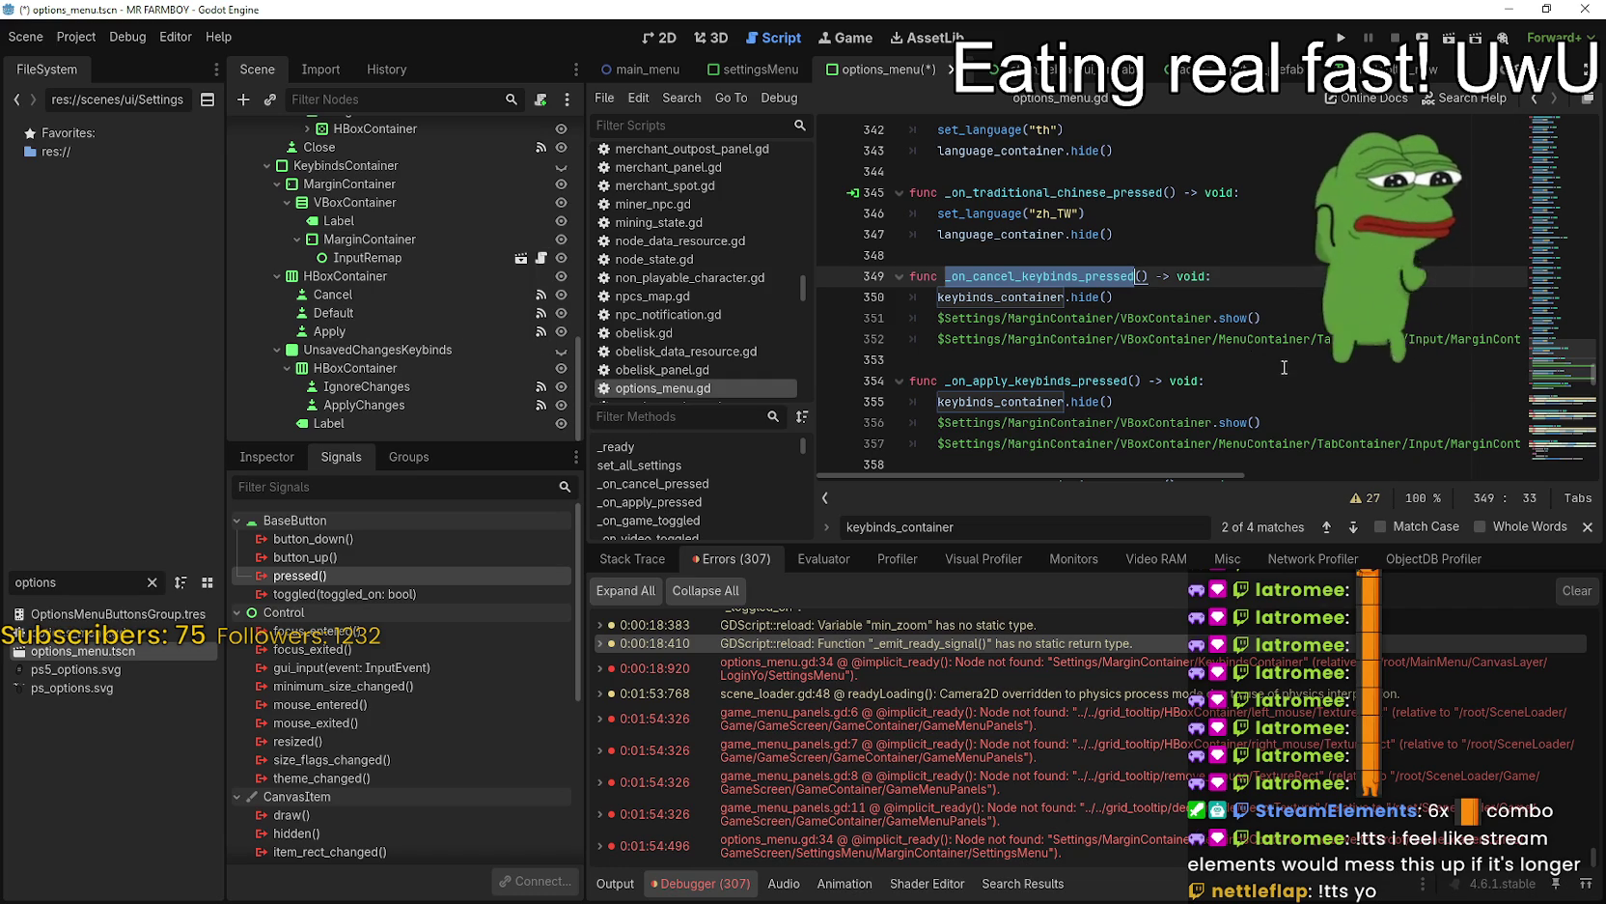
pyautogui.scroll(-2, 1301, 375)
# - Copy Change_key_Bindings from the apply handler's node path and paste it as the Keybinds node's name
pyautogui.click(1100, 234)
pyautogui.doubleClick(1024, 257)
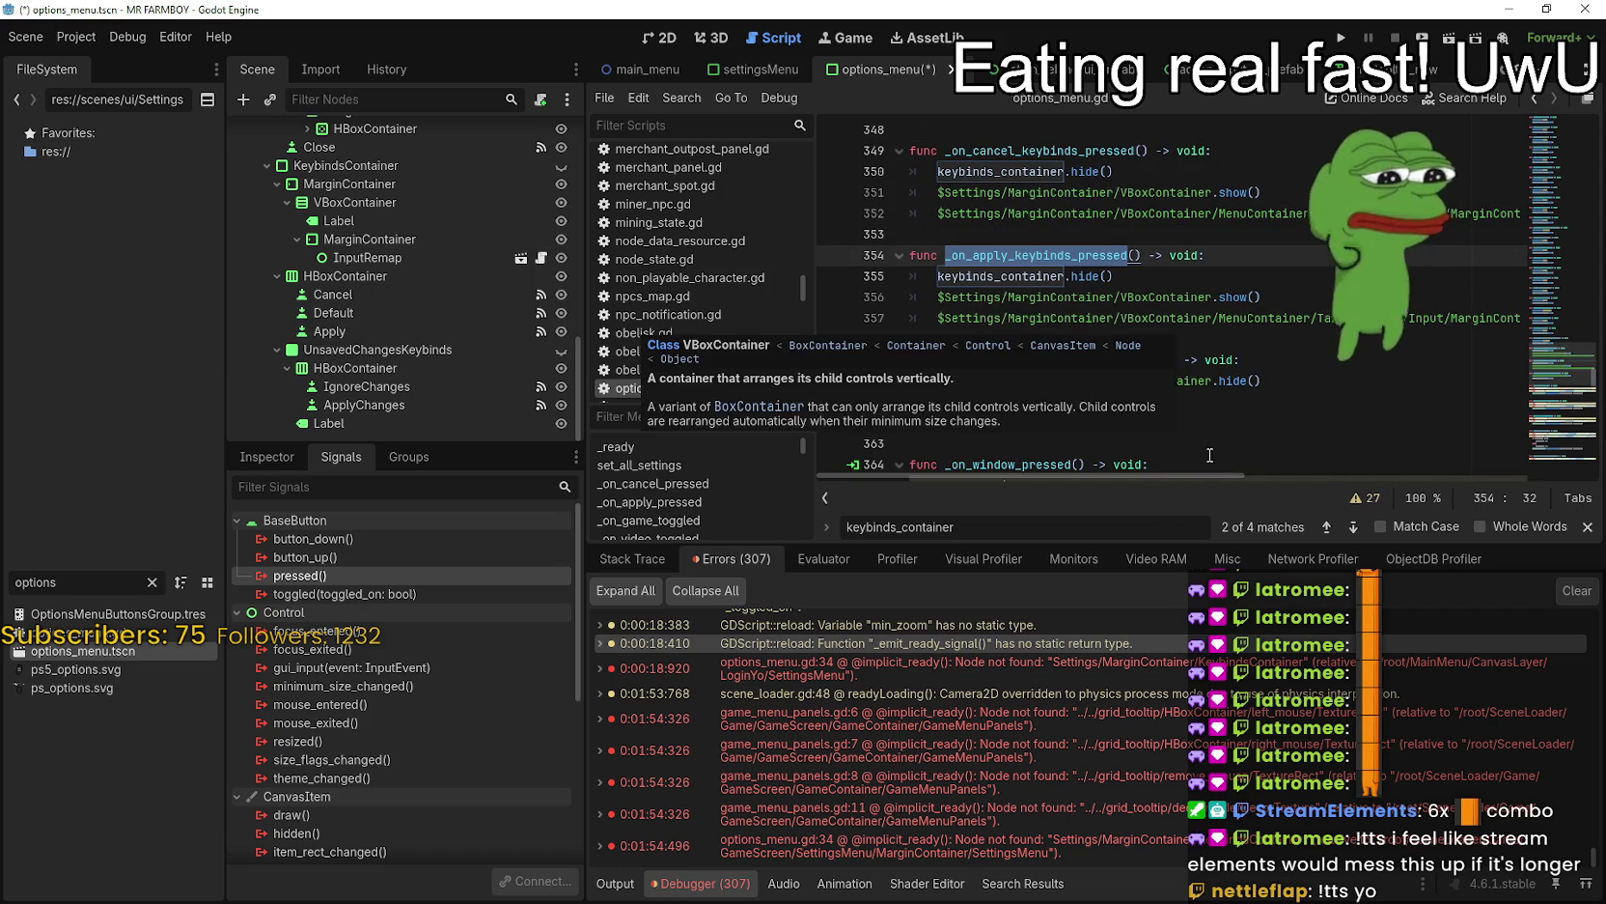
pyautogui.moveTo(1181, 477); pyautogui.dragTo(1428, 480)
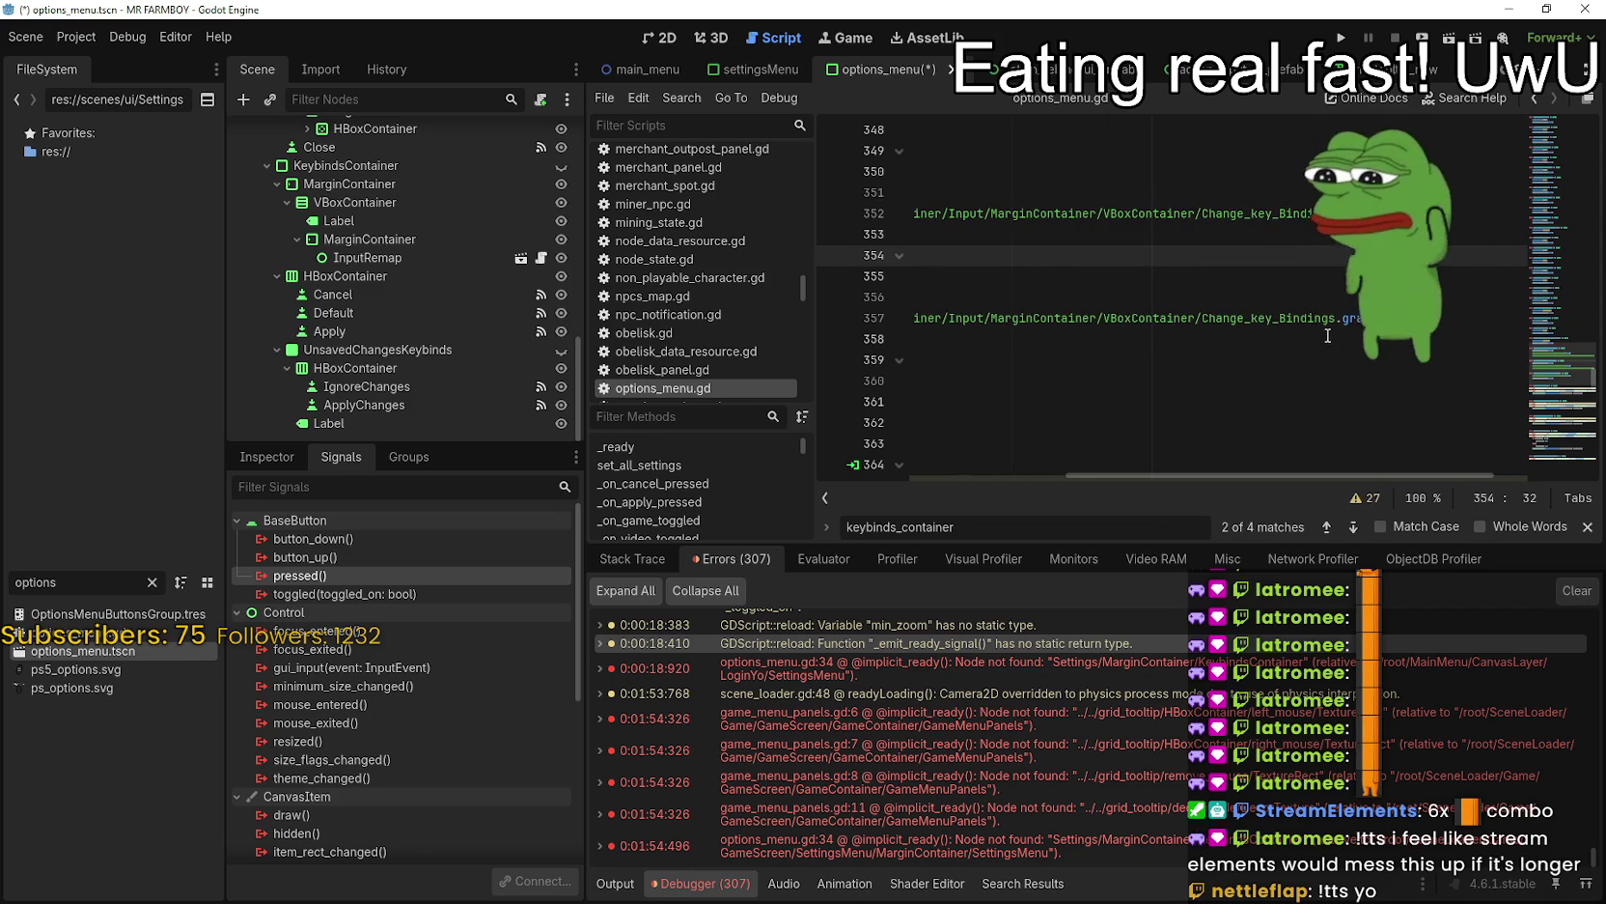
pyautogui.doubleClick(1307, 317)
pyautogui.hotkey('ctrl', 'c')
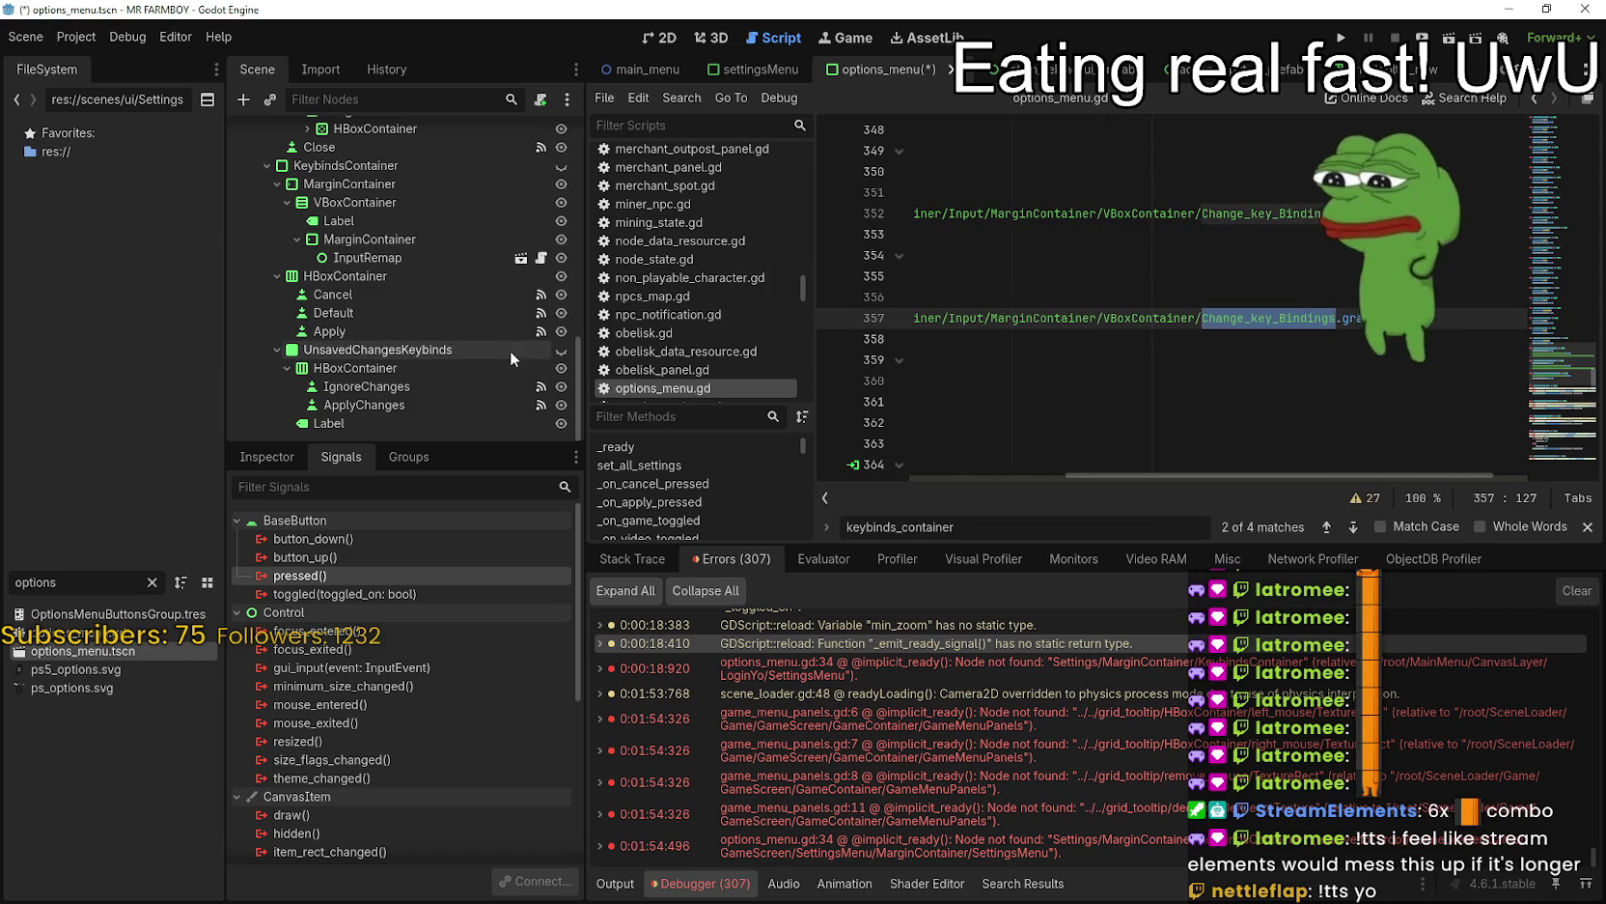
pyautogui.scroll(4, 412, 257)
pyautogui.scroll(6, 371, 280)
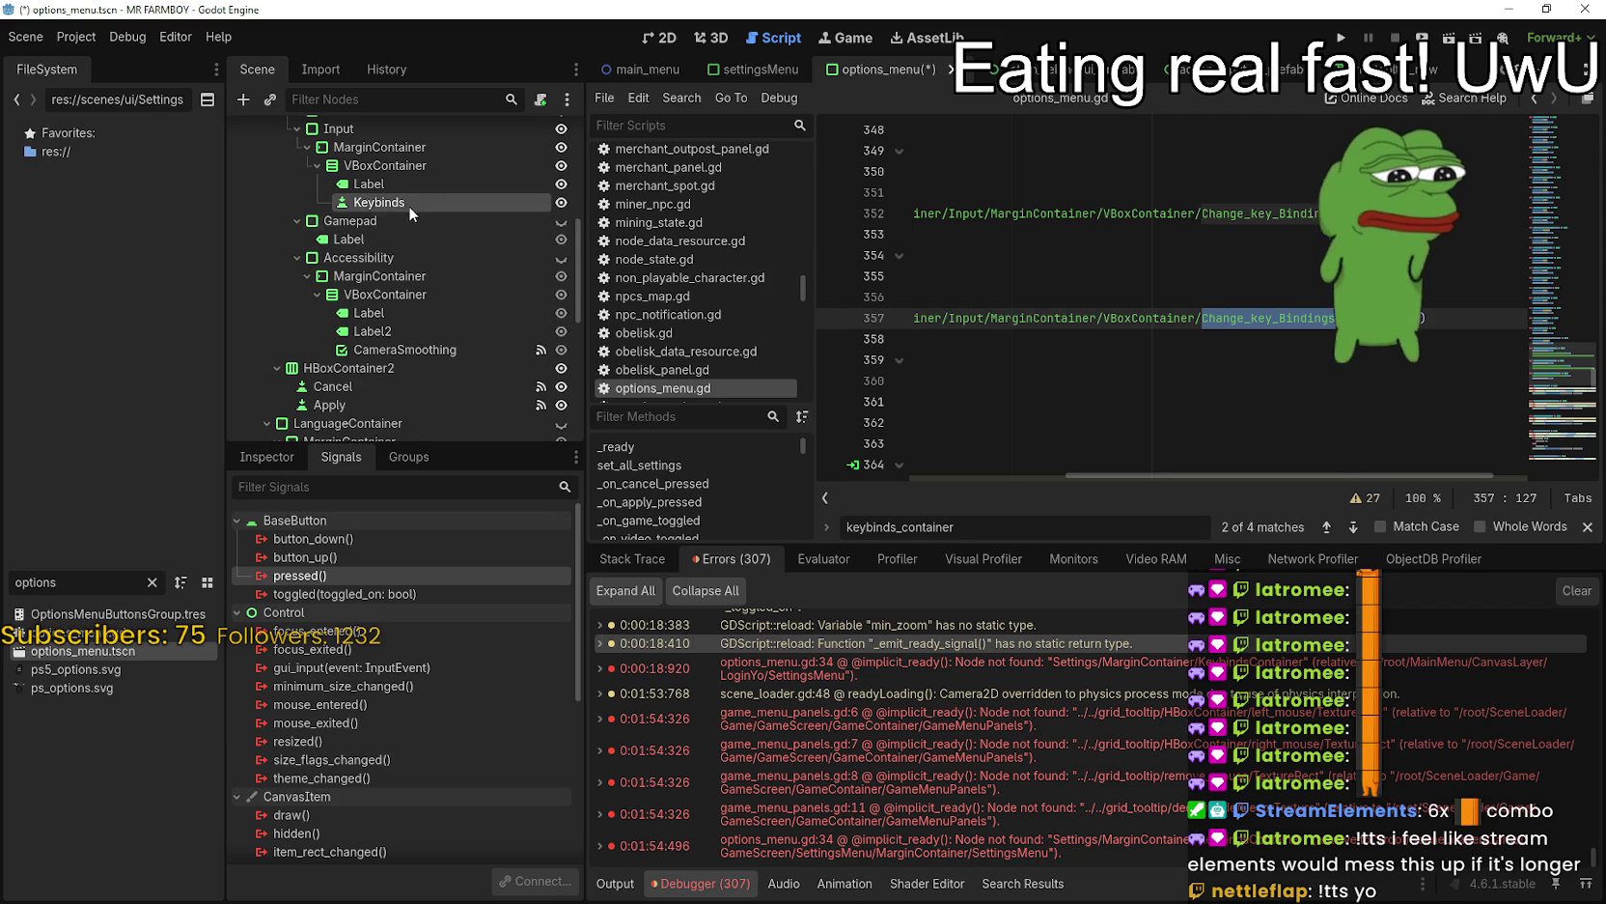
pyautogui.doubleClick(412, 204)
pyautogui.hotkey('ctrl', 'v')
pyautogui.press('Return')
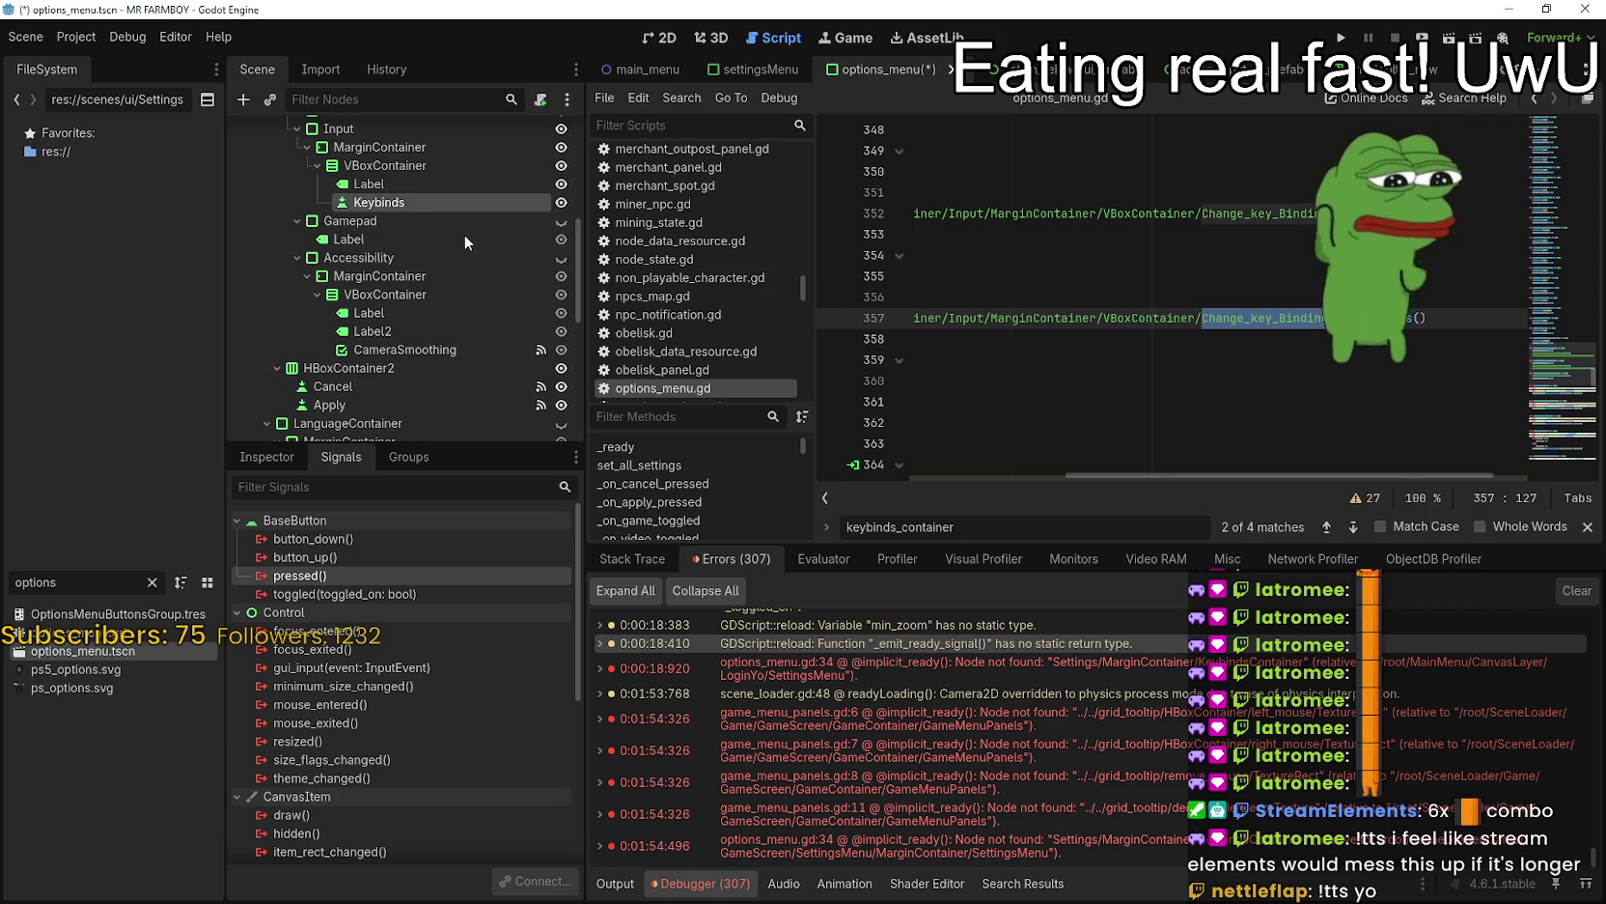
pyautogui.moveTo(1300, 476)
pyautogui.mouseDown()
pyautogui.moveTo(898, 468)
pyautogui.moveTo(1270, 481)
pyautogui.moveTo(867, 444)
pyautogui.mouseUp()
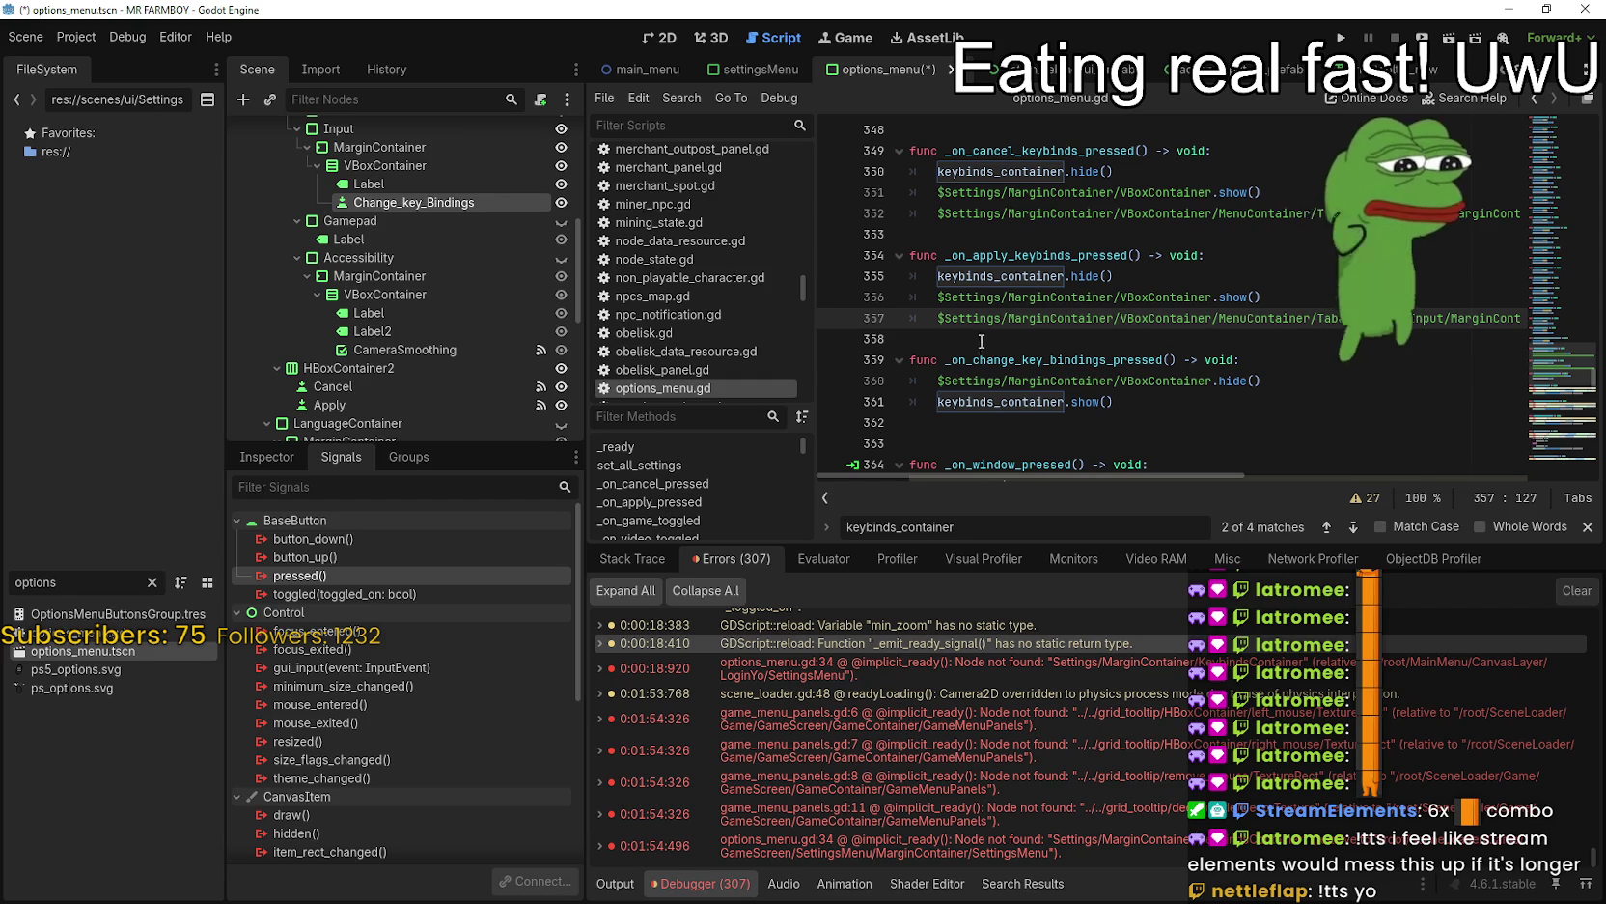
pyautogui.scroll(-10, 435, 377)
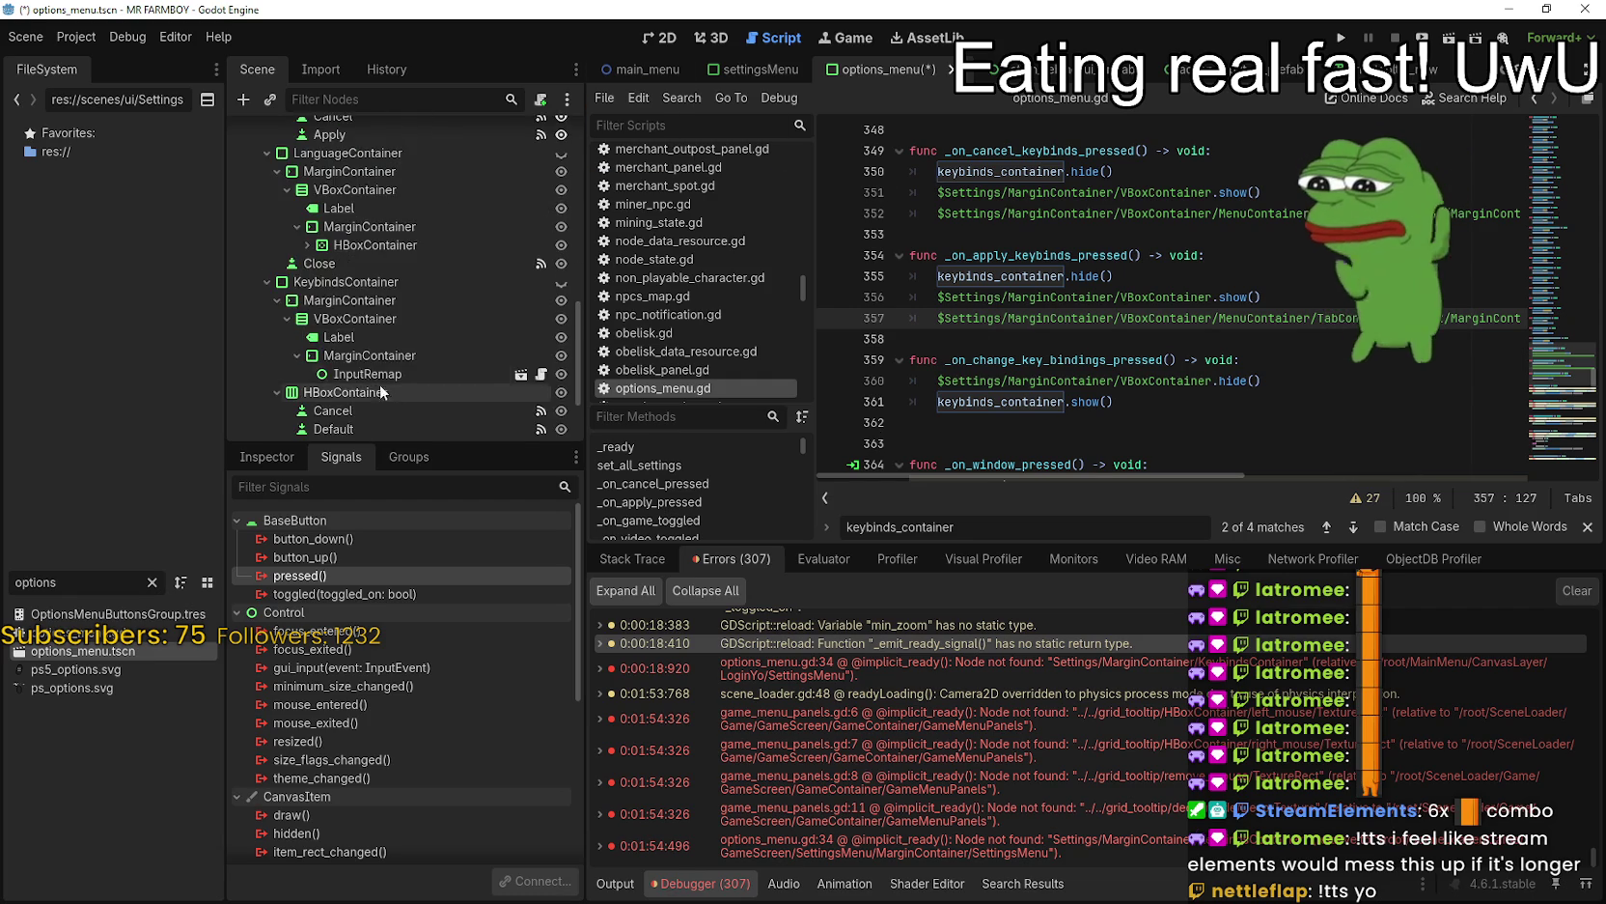
pyautogui.click(284, 201)
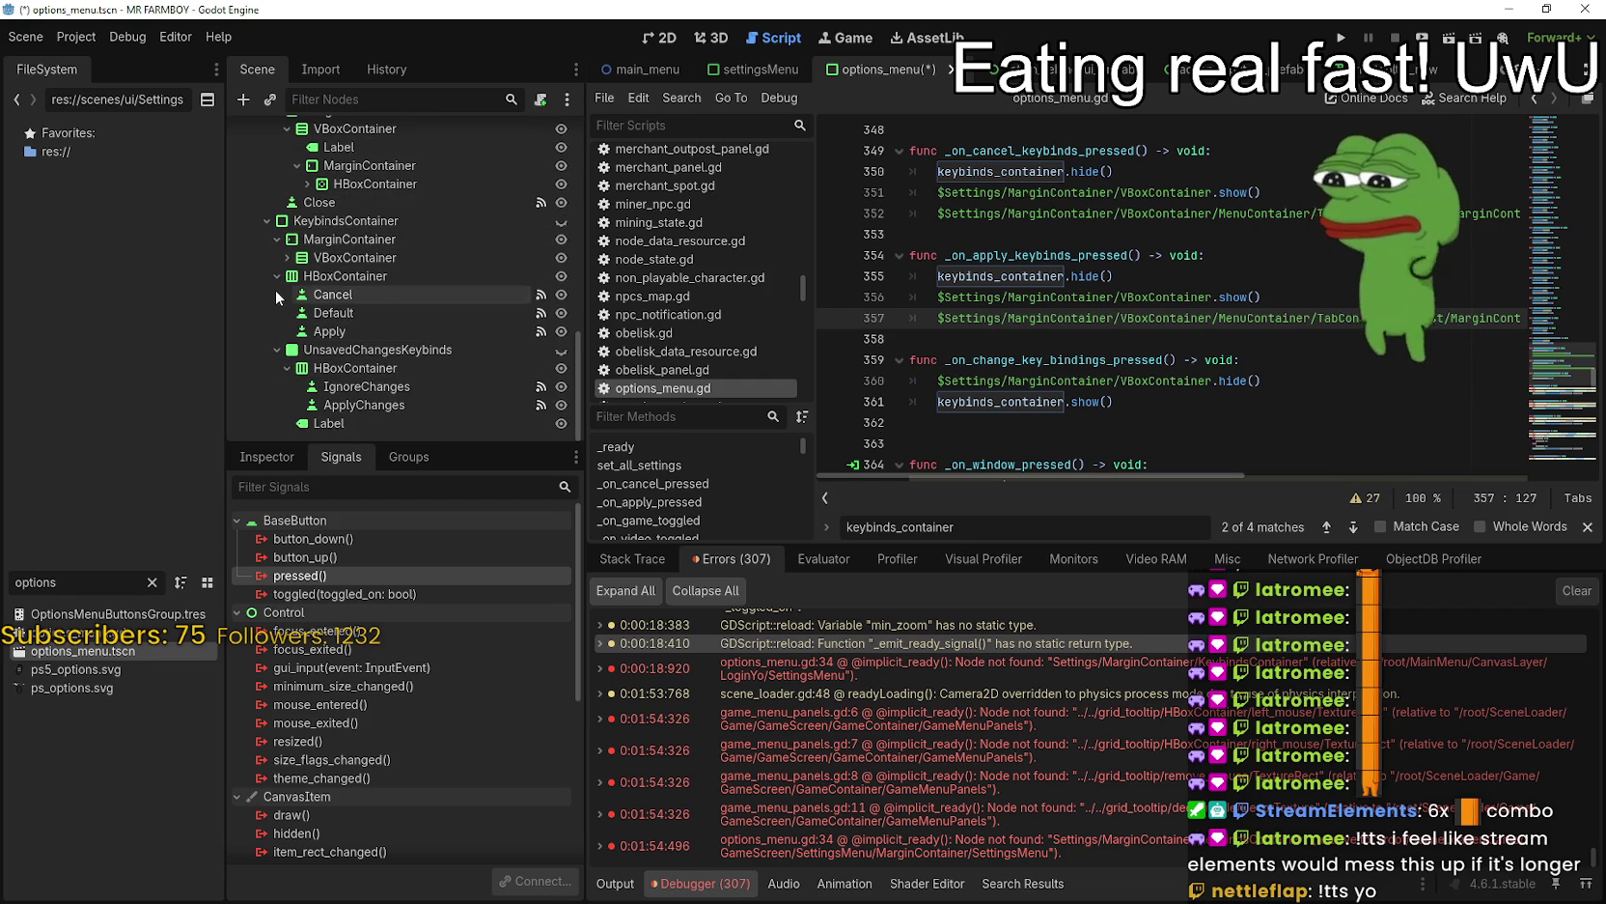
pyautogui.click(389, 295)
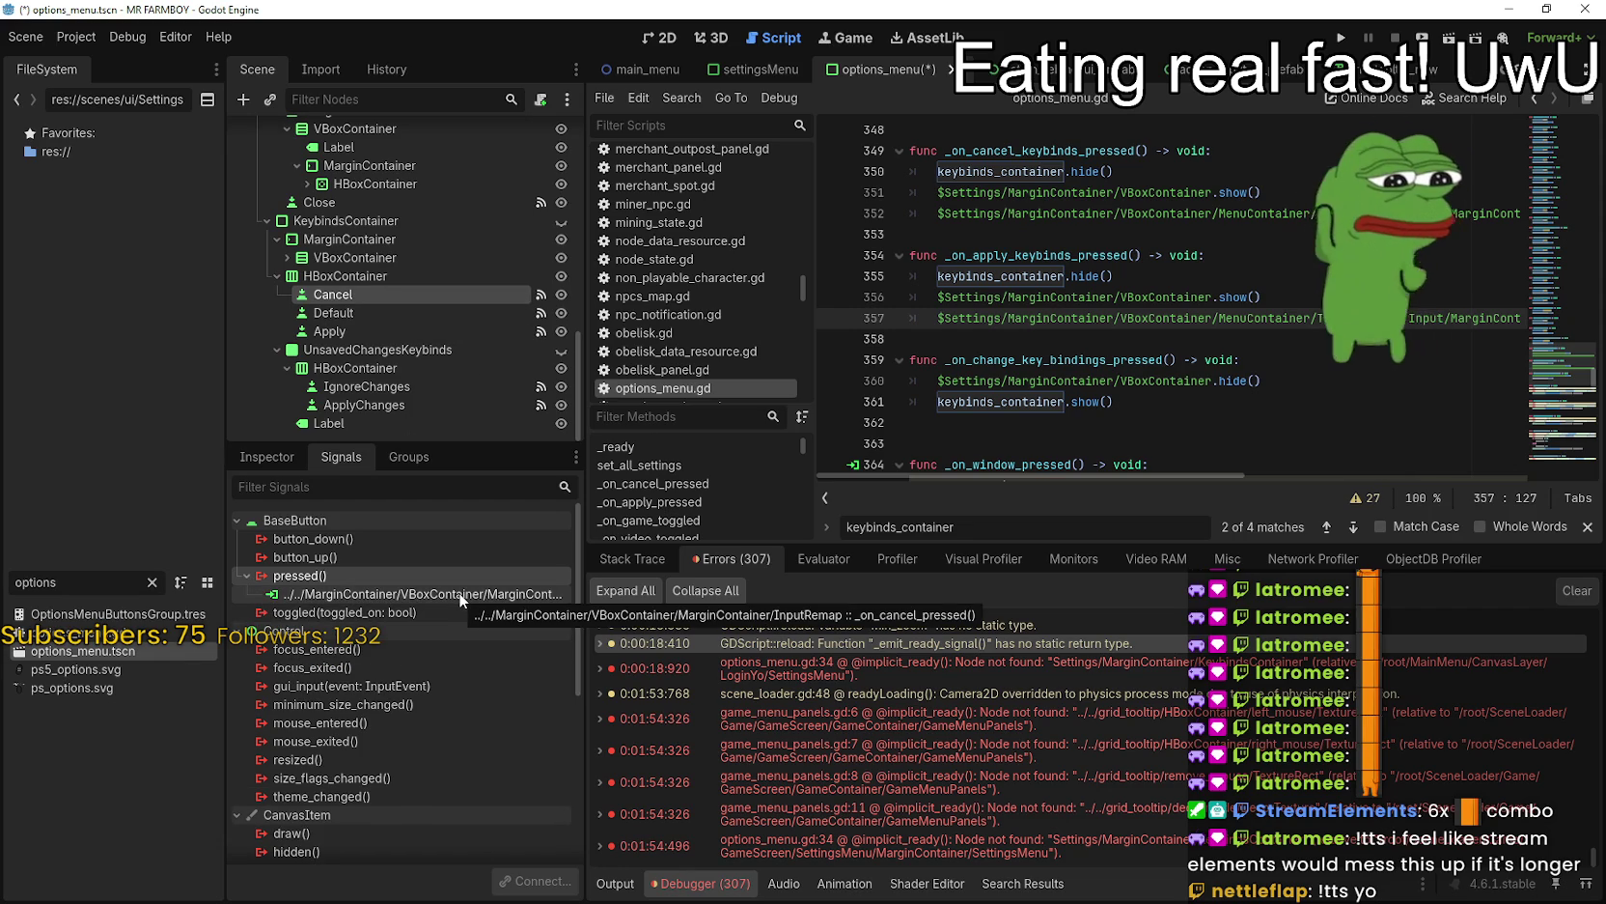
pyautogui.click(402, 331)
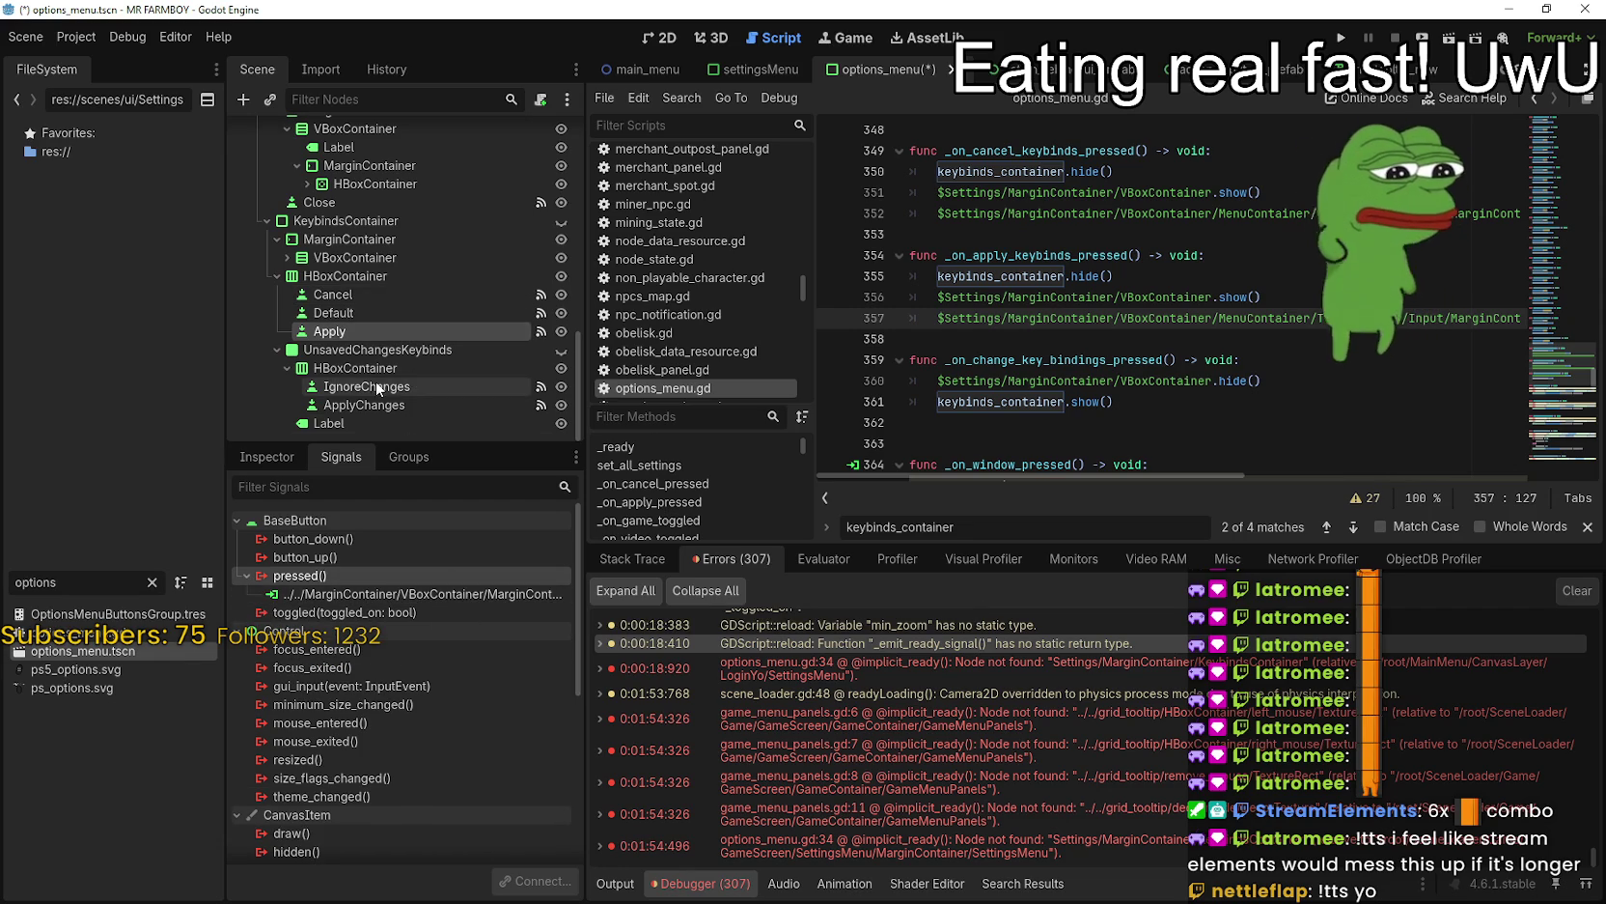
pyautogui.click(1221, 249)
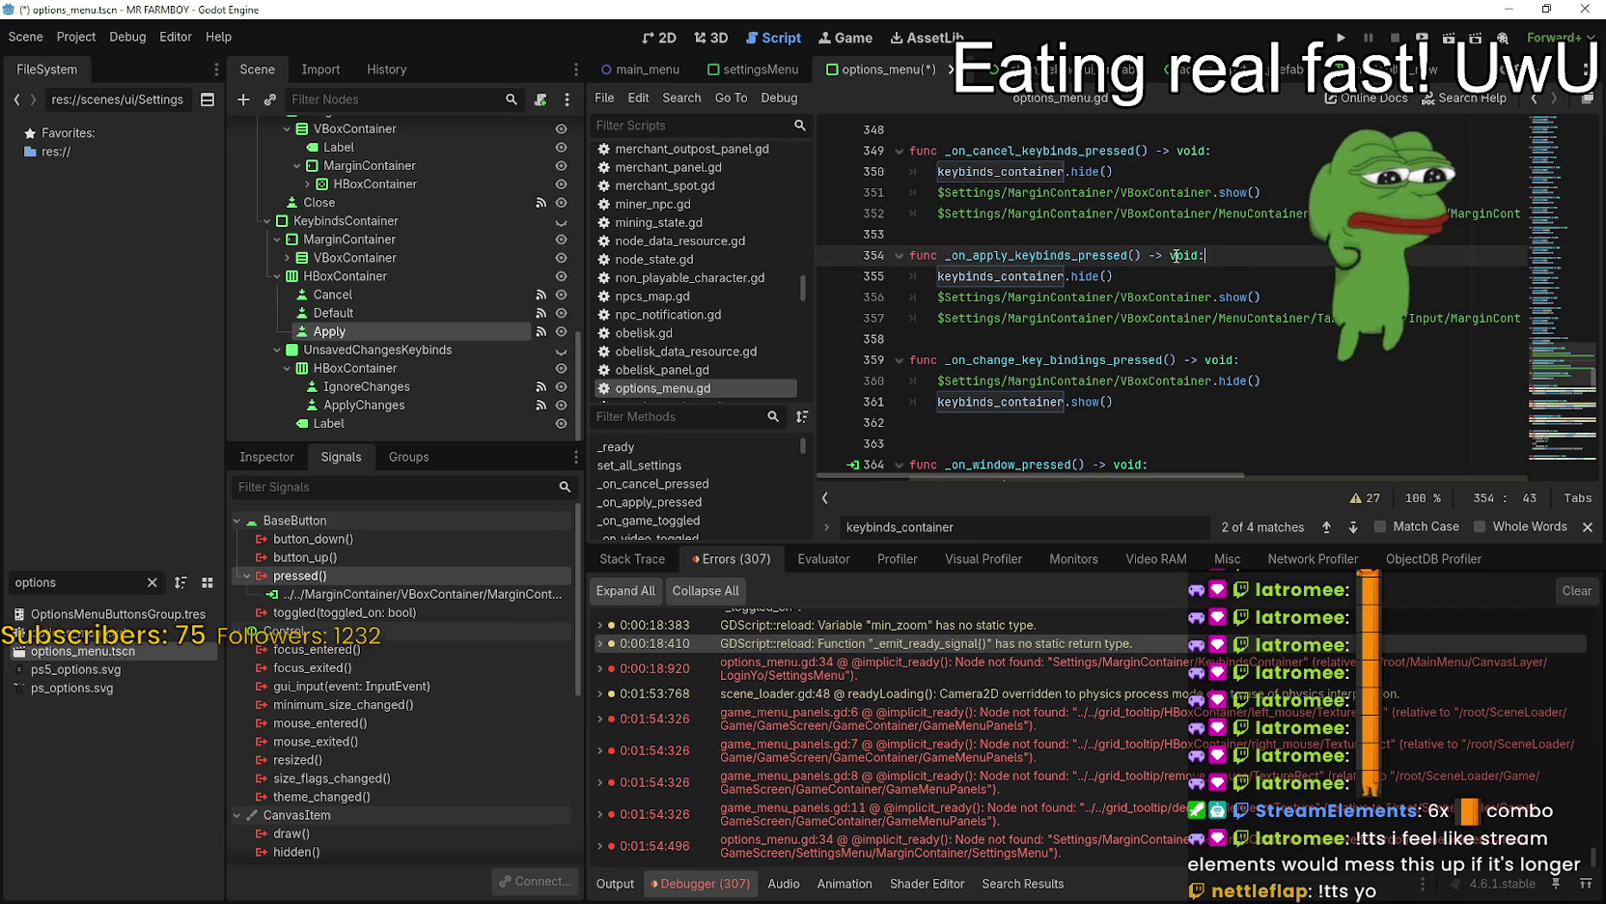
pyautogui.click(1073, 255)
pyautogui.doubleClick(1074, 254)
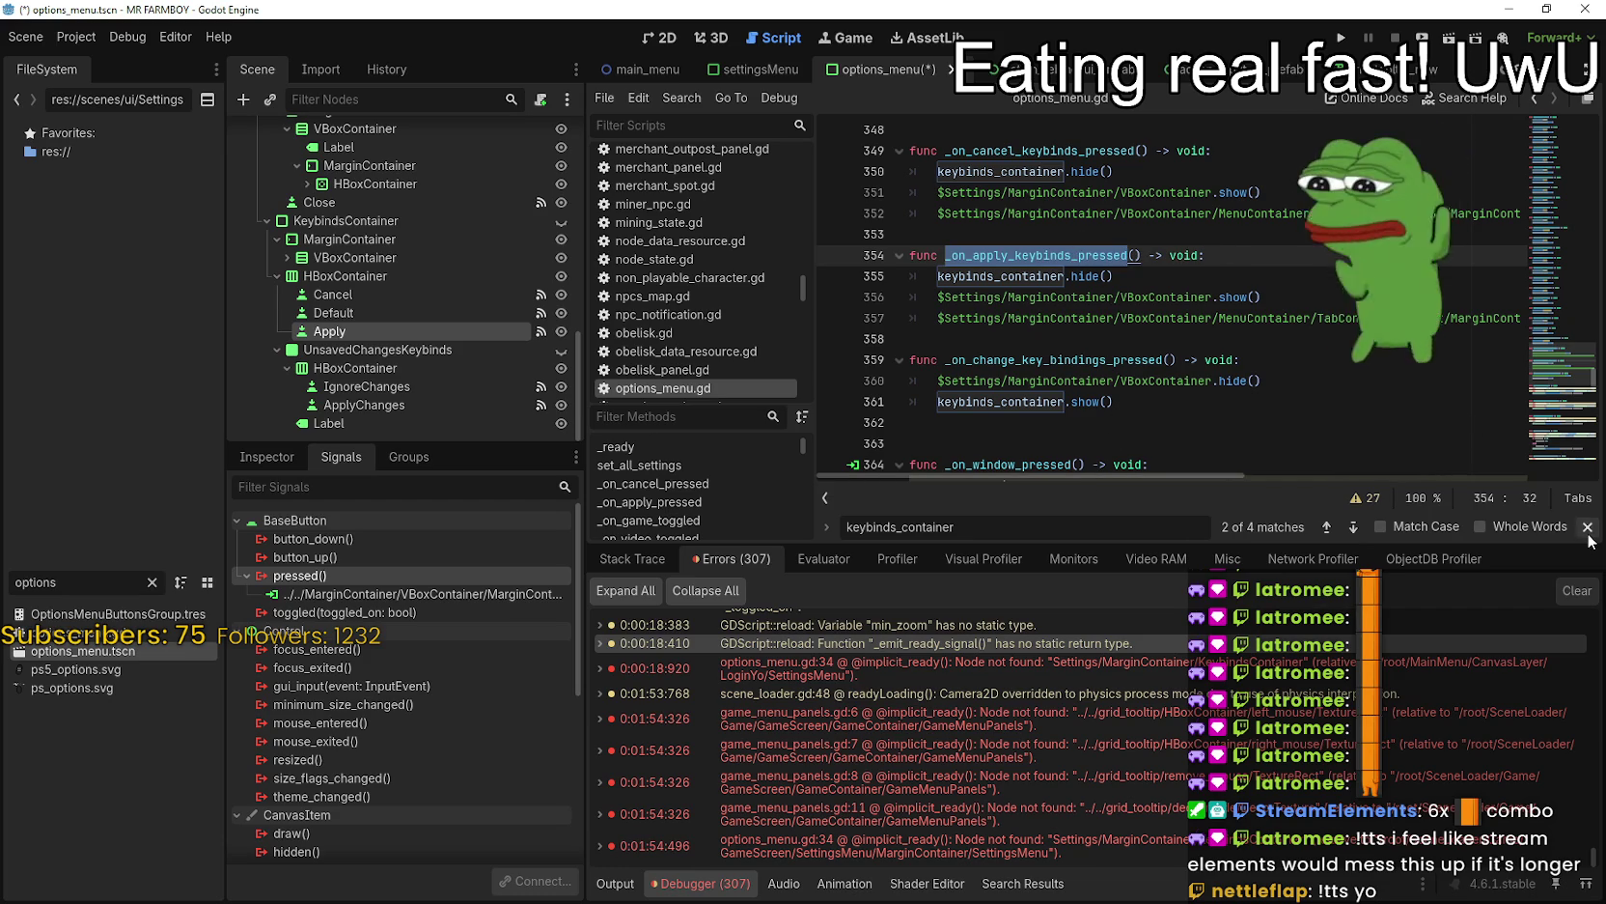
pyautogui.scroll(1, 1379, 385)
pyautogui.scroll(-1, 1379, 385)
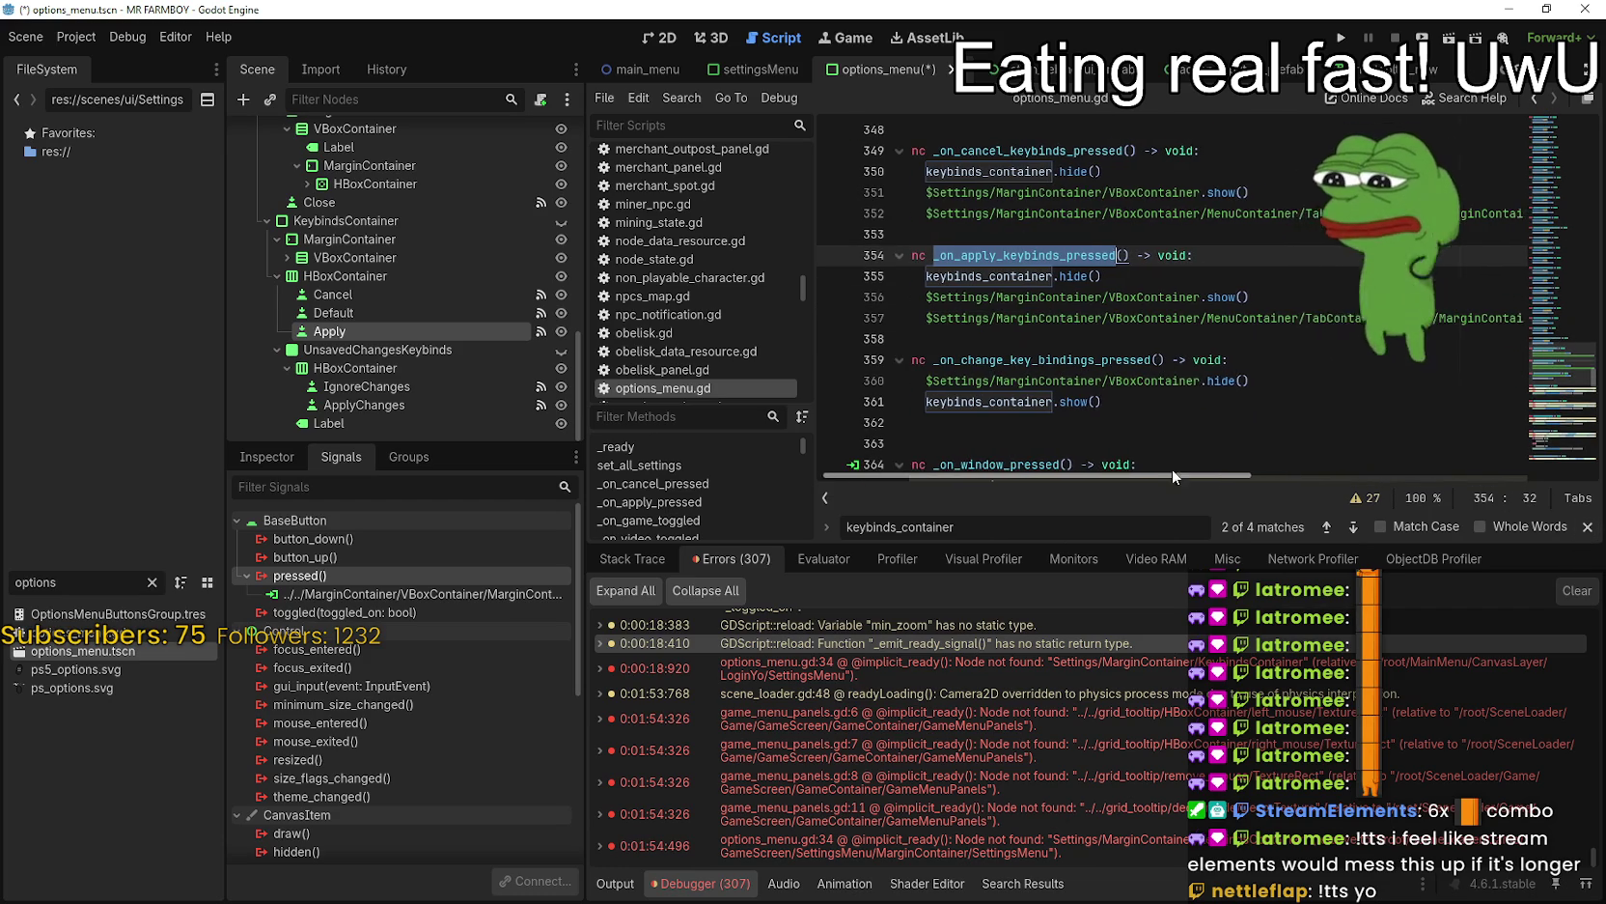
pyautogui.scroll(-1, 1126, 393)
pyautogui.click(1143, 343)
pyautogui.moveTo(1262, 318); pyautogui.dragTo(971, 326)
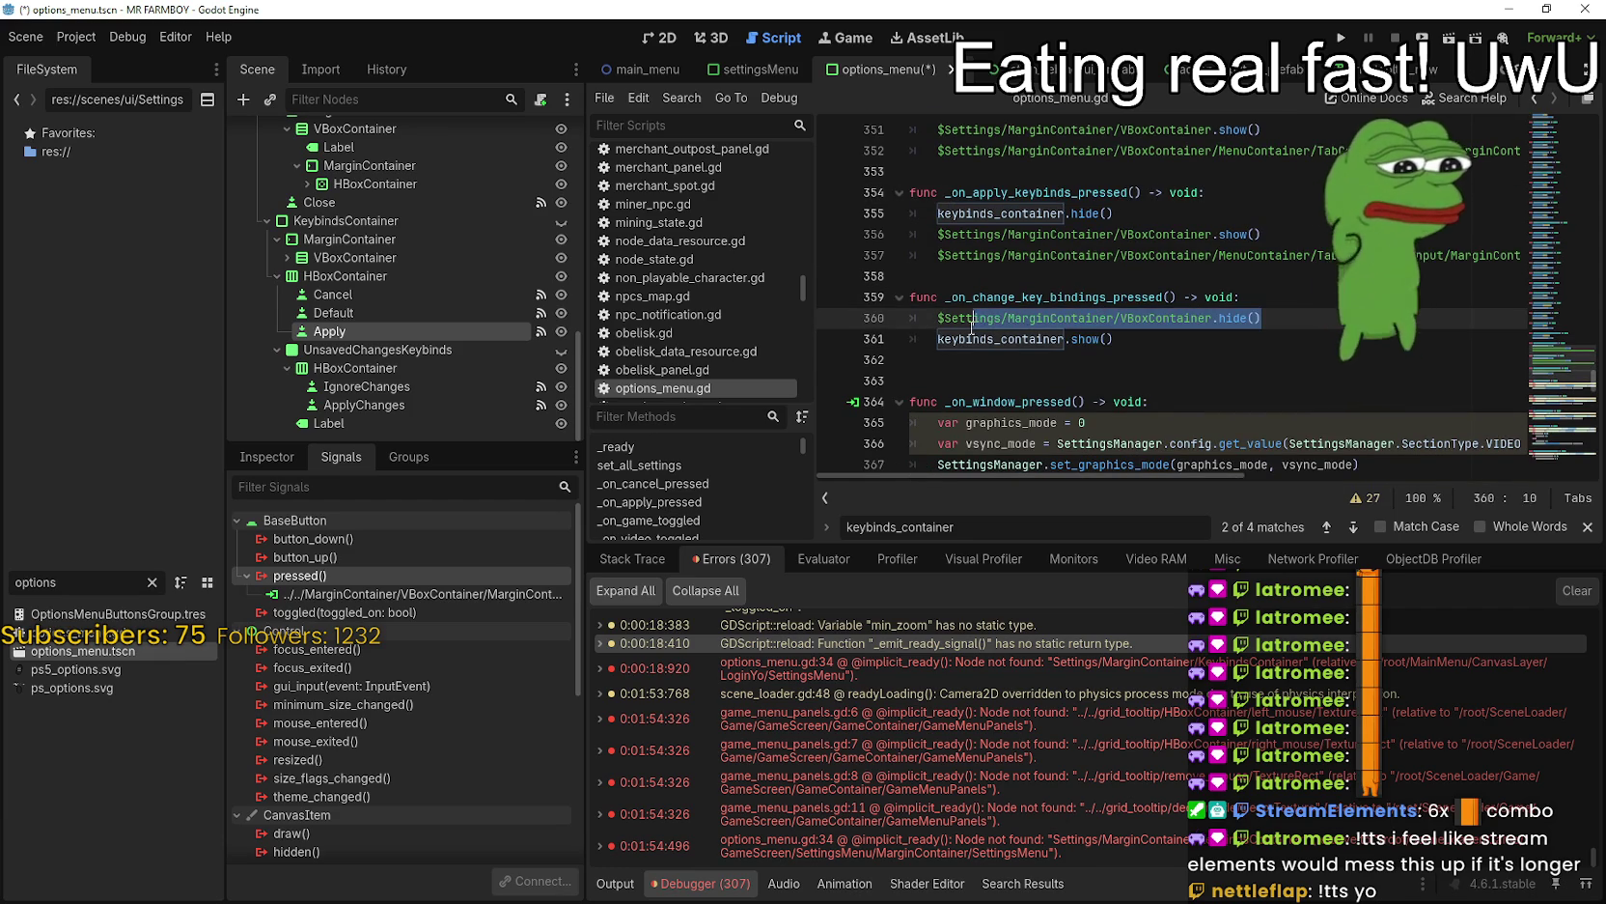
pyautogui.doubleClick(1022, 295)
pyautogui.scroll(8, 469, 249)
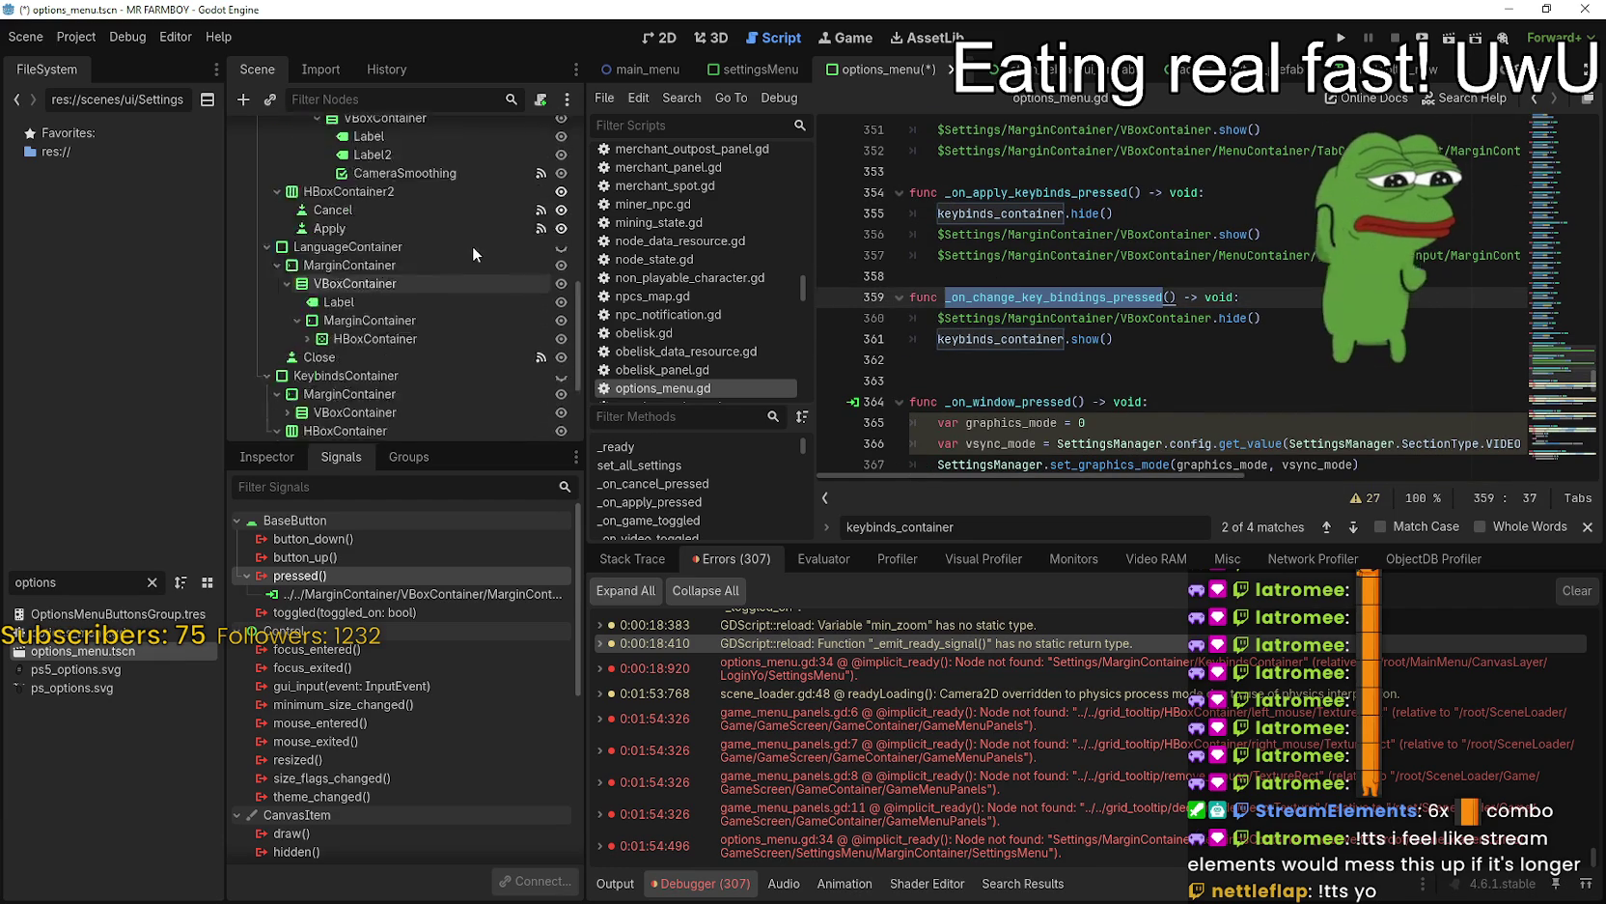
pyautogui.scroll(-2, 455, 253)
# - Connect Change_key_Bindings' pressed signal to OptionsMenu's _on_change_key_bindings_pressed method
pyautogui.click(489, 295)
pyautogui.doubleClick(343, 576)
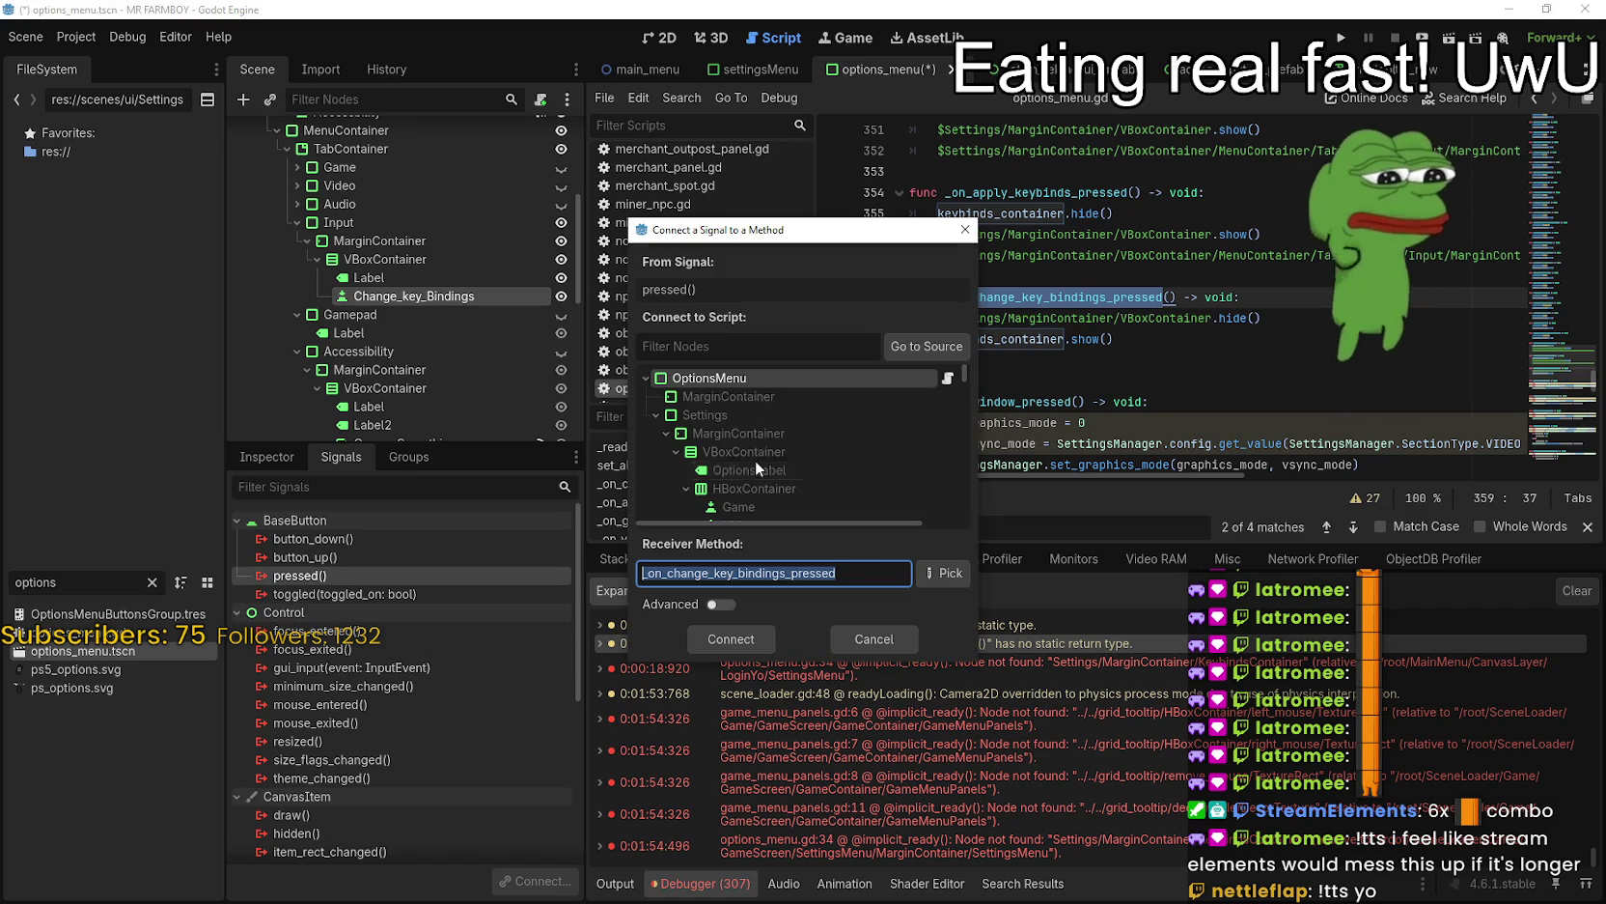
pyautogui.scroll(-5, 869, 444)
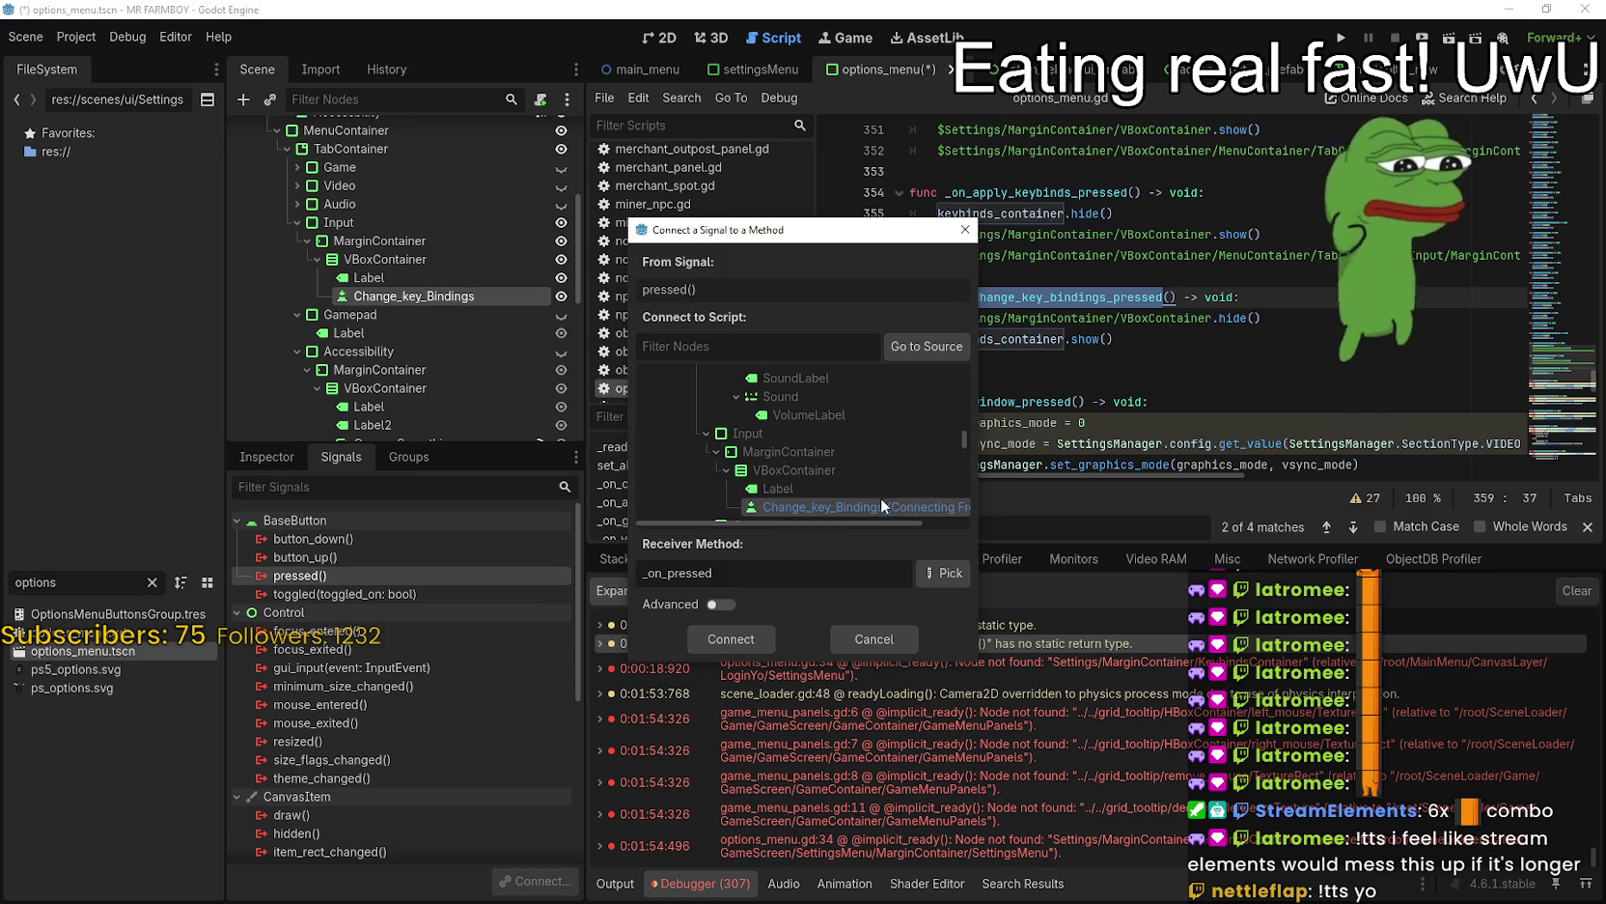
pyautogui.click(850, 471)
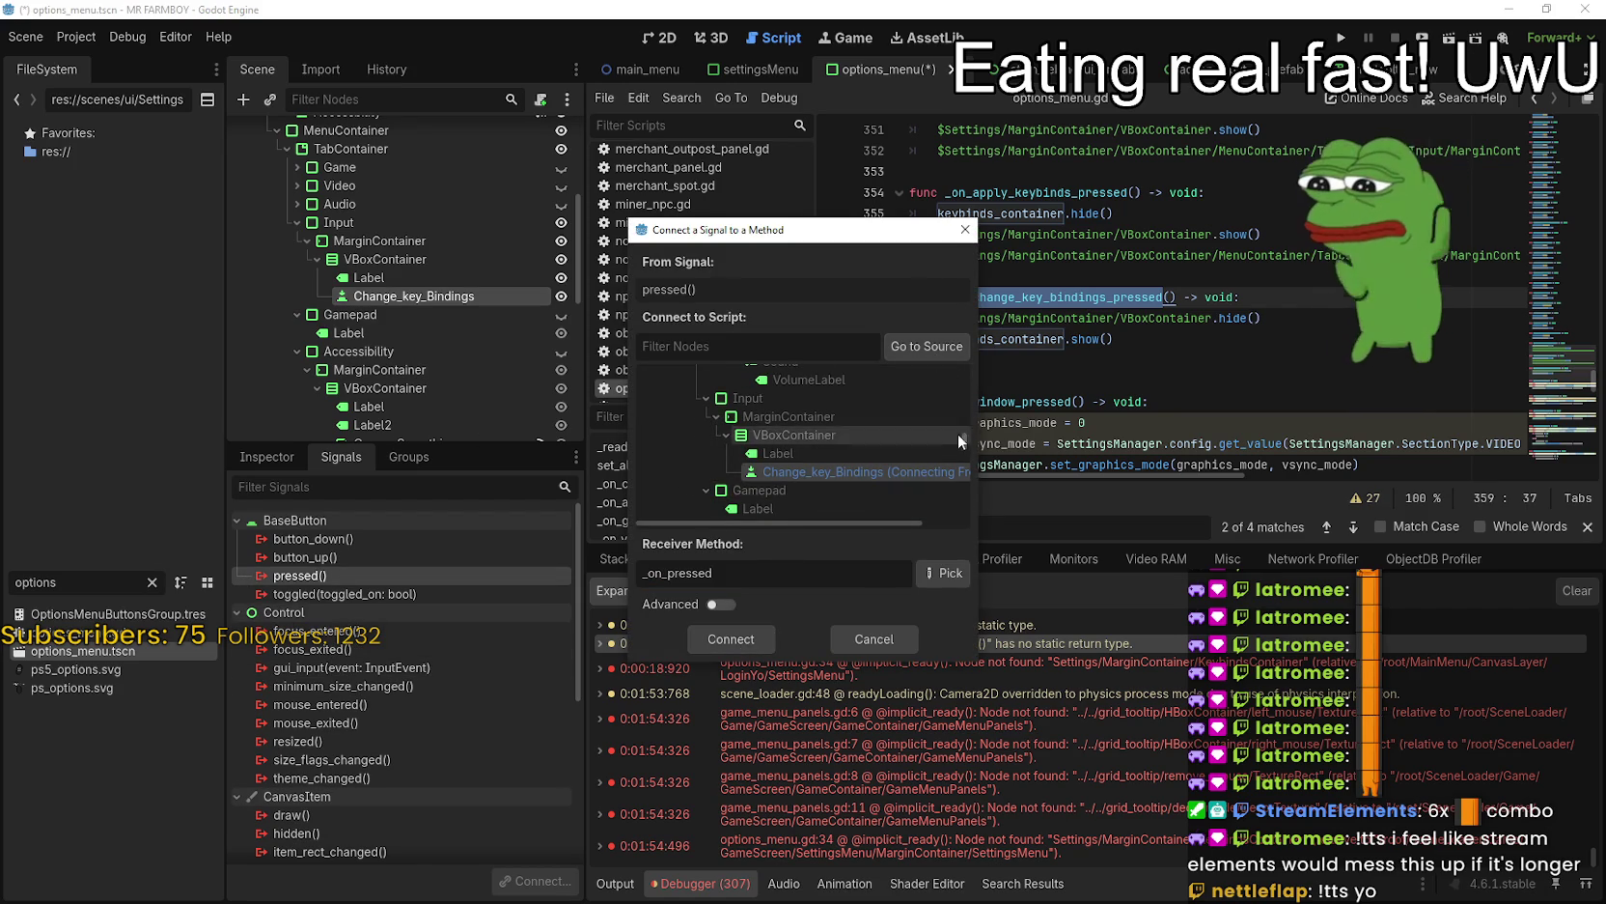
pyautogui.moveTo(962, 436); pyautogui.dragTo(964, 372)
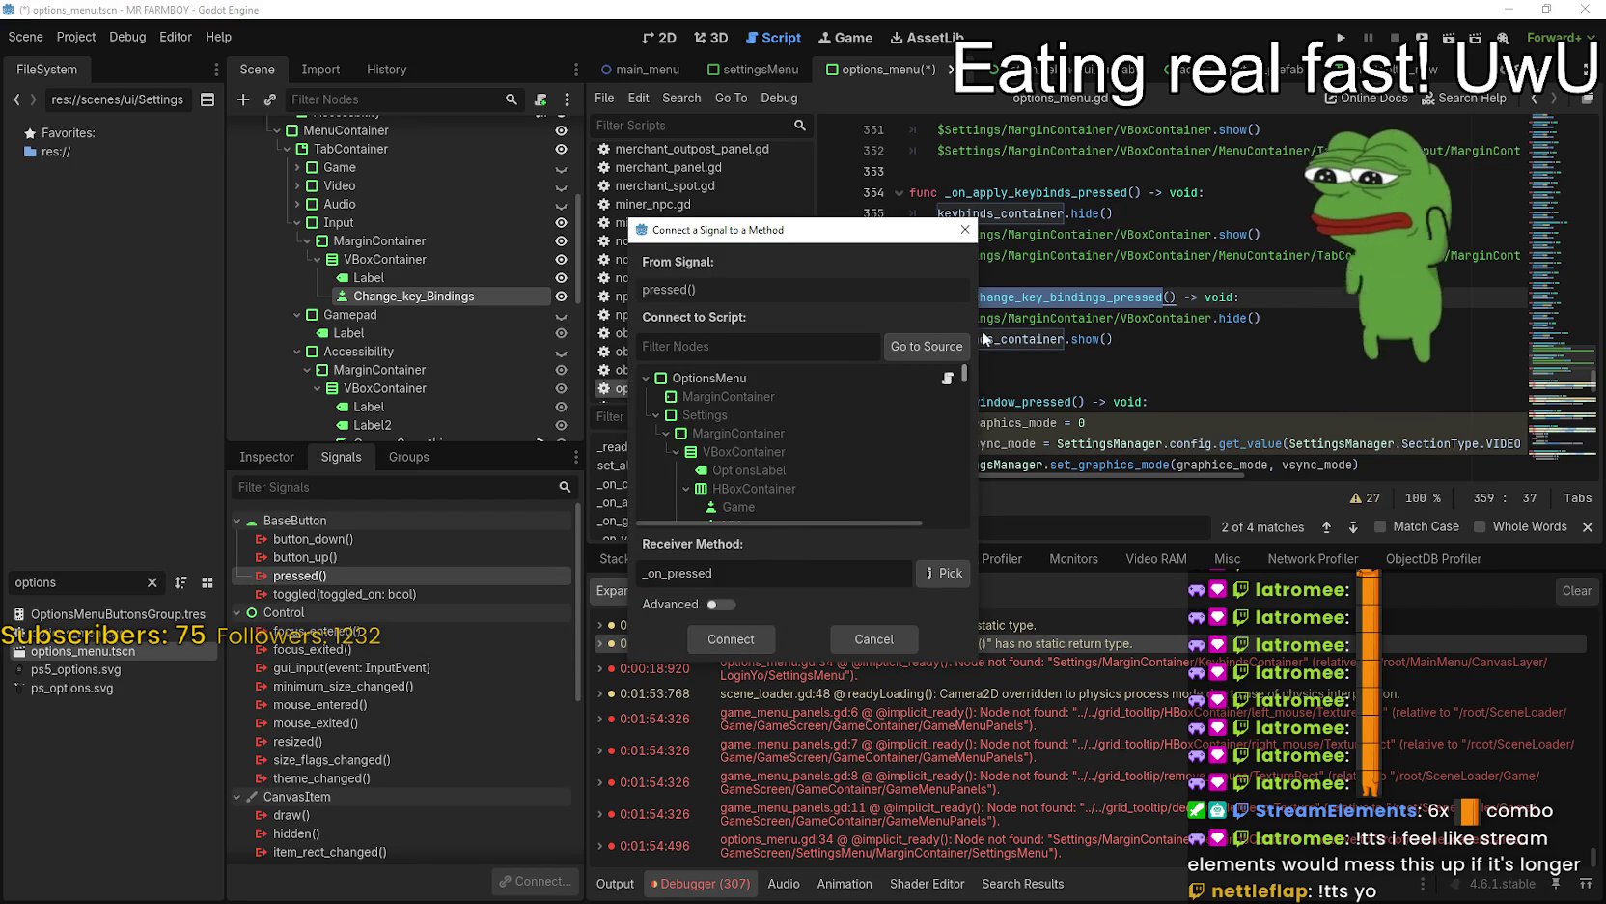
pyautogui.click(830, 377)
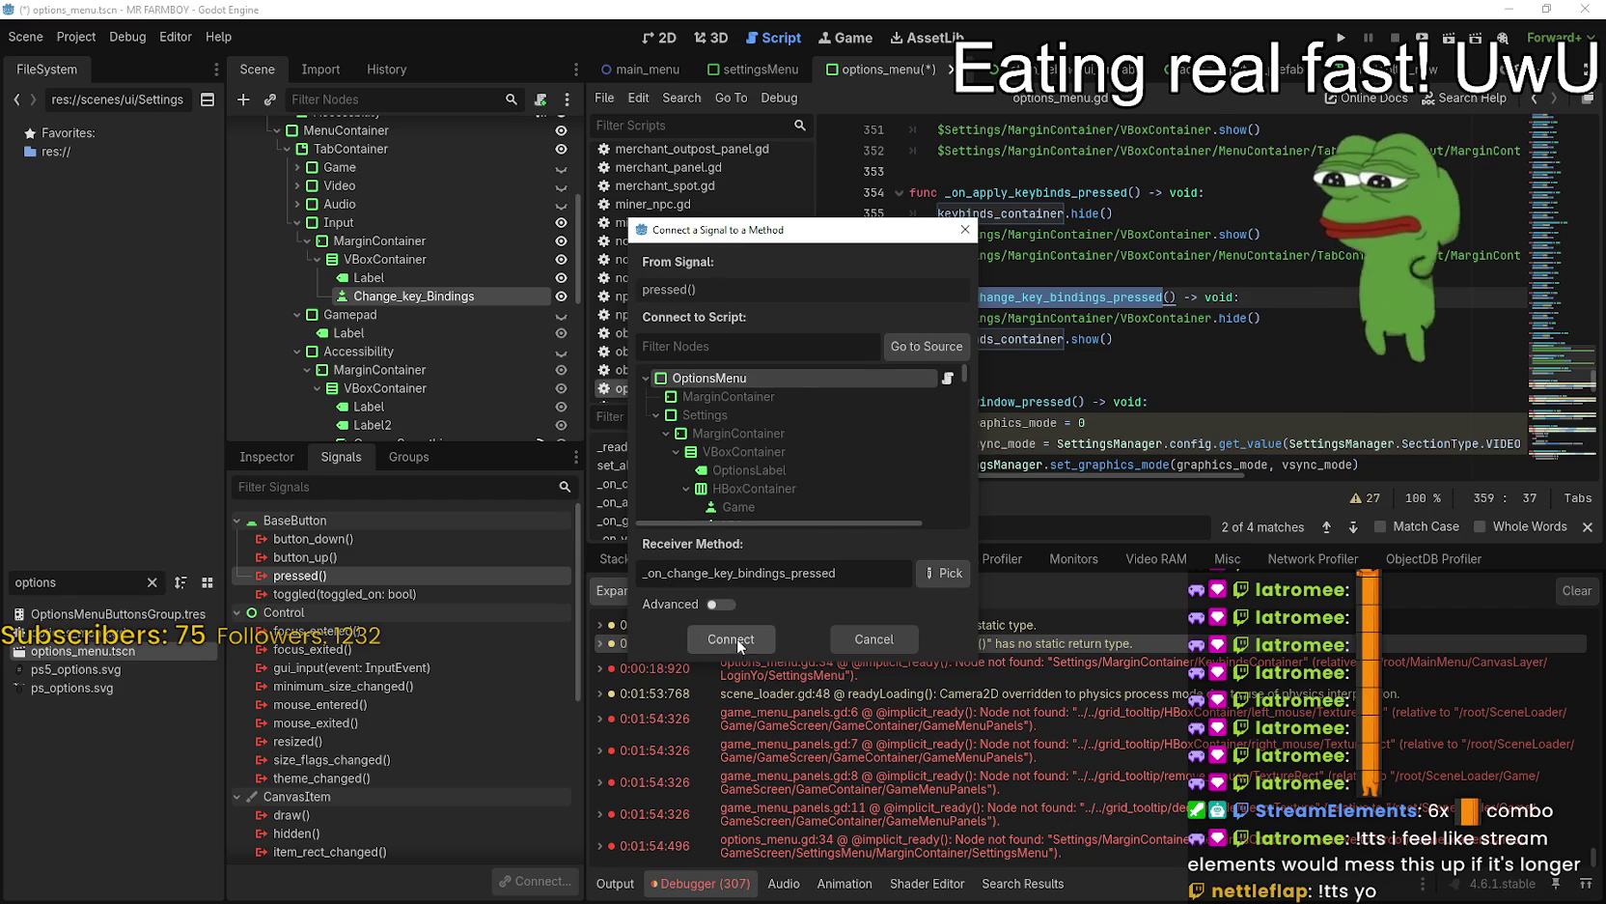
pyautogui.press('Return')
# - Inspect keybinds_container in the new _on_change_key_bindings_pressed handler
pyautogui.doubleClick(1060, 338)
pyautogui.click(1173, 344)
pyautogui.scroll(3, 962, 415)
pyautogui.moveTo(913, 464); pyautogui.dragTo(886, 259)
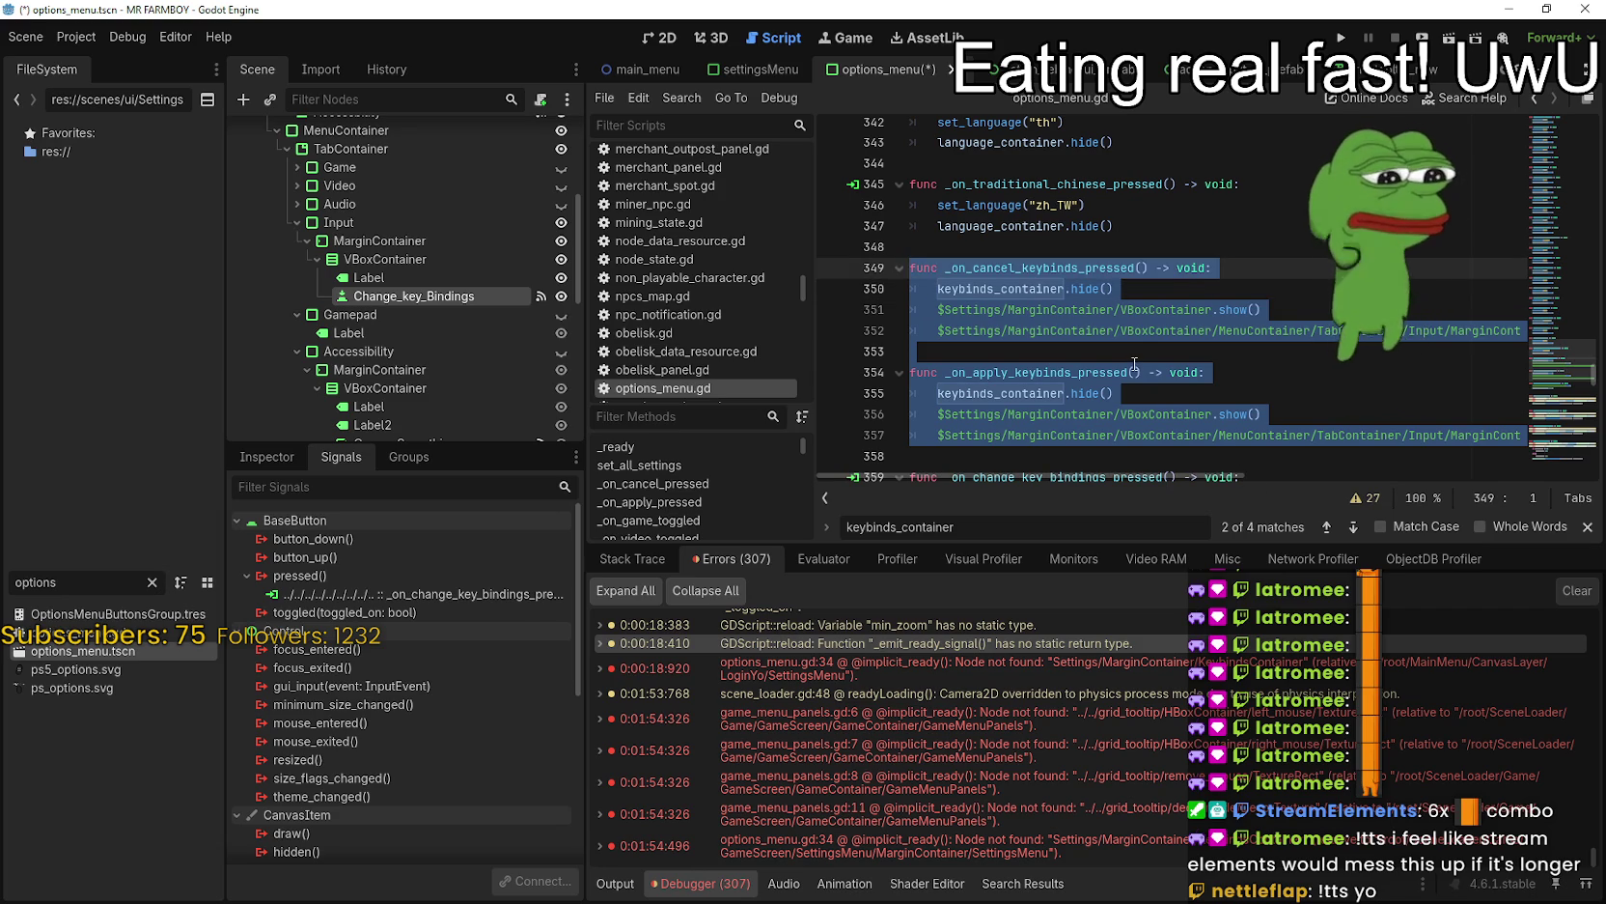
pyautogui.moveTo(578, 203); pyautogui.dragTo(590, 413)
# - Close the keybinds_container search and jump from Cancel's pressed() connection to _on_cancel_pressed in InputRemap.gd
pyautogui.click(389, 289)
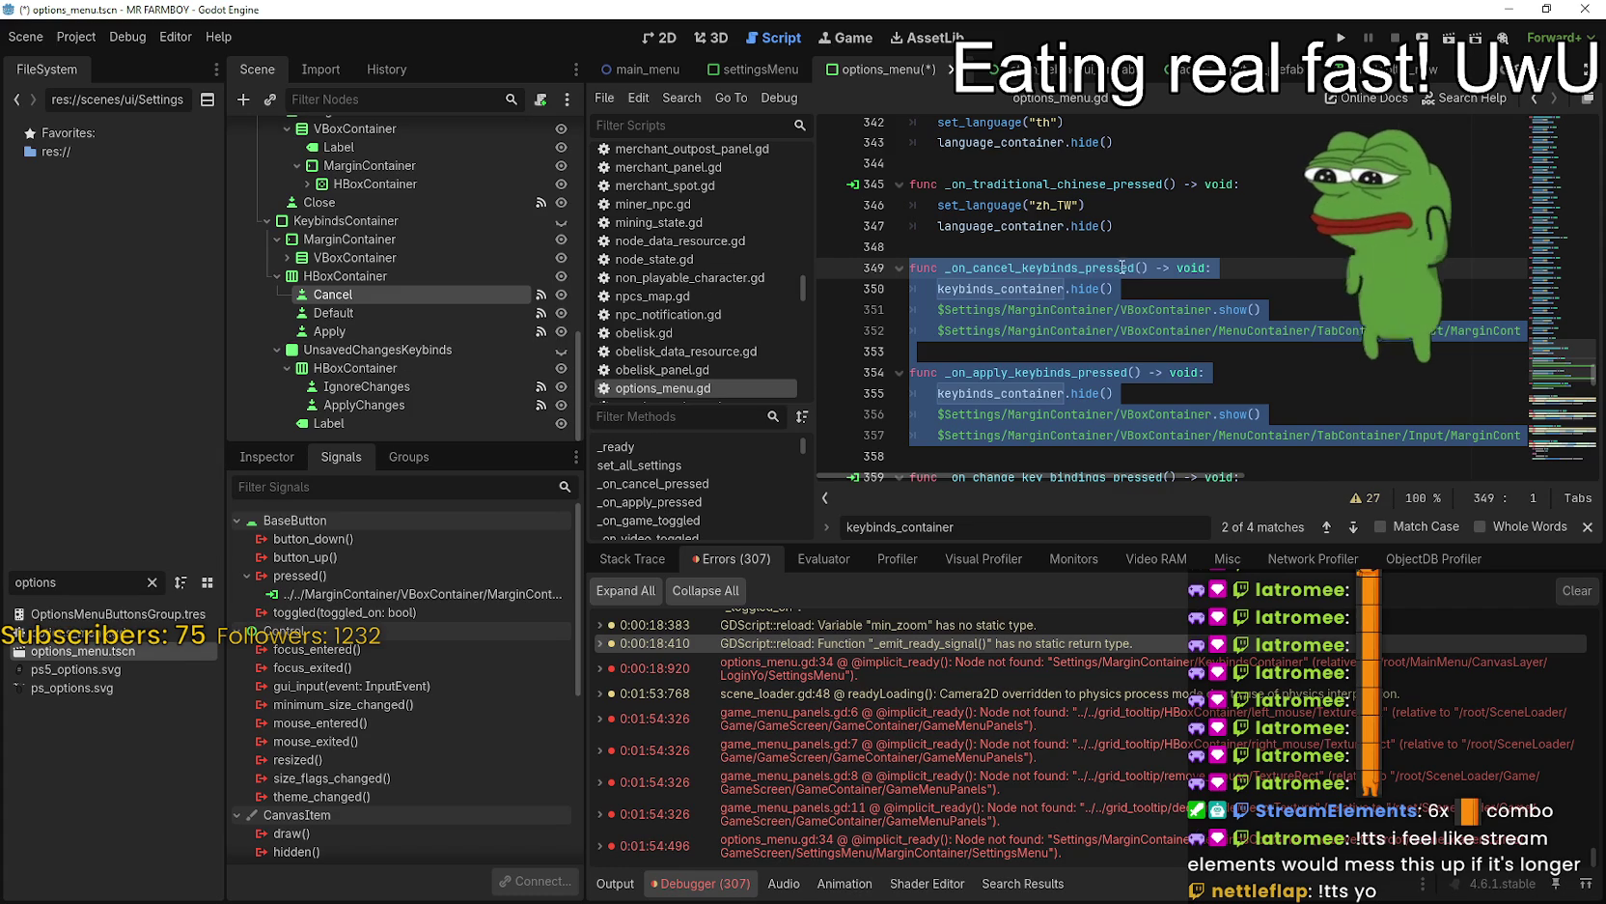
pyautogui.click(1078, 349)
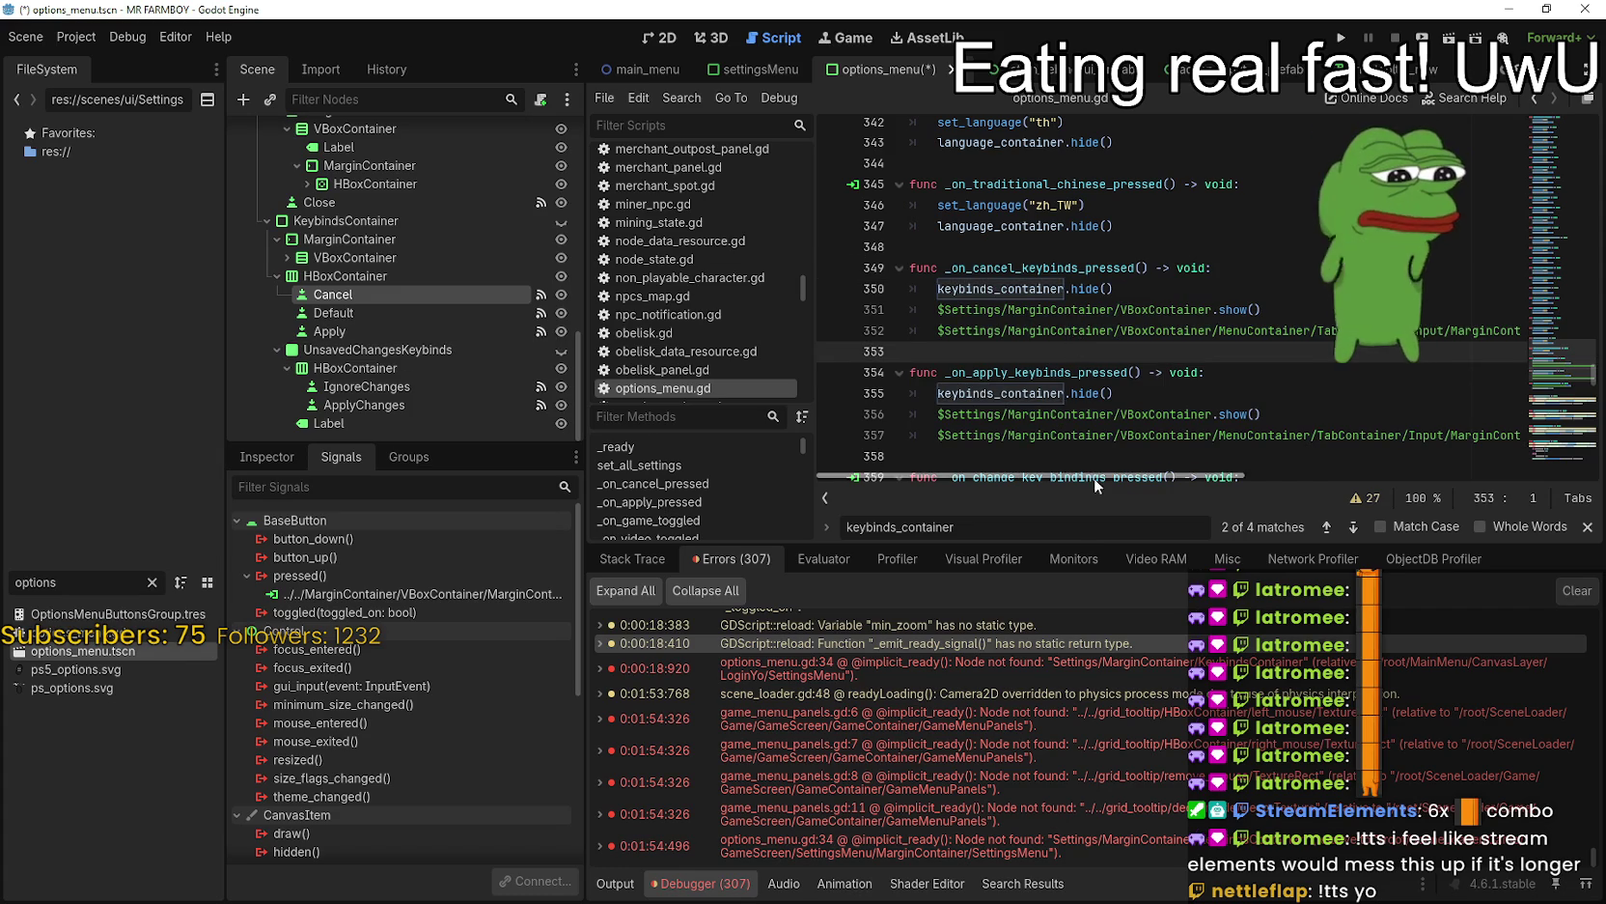
pyautogui.scroll(-1, 1100, 435)
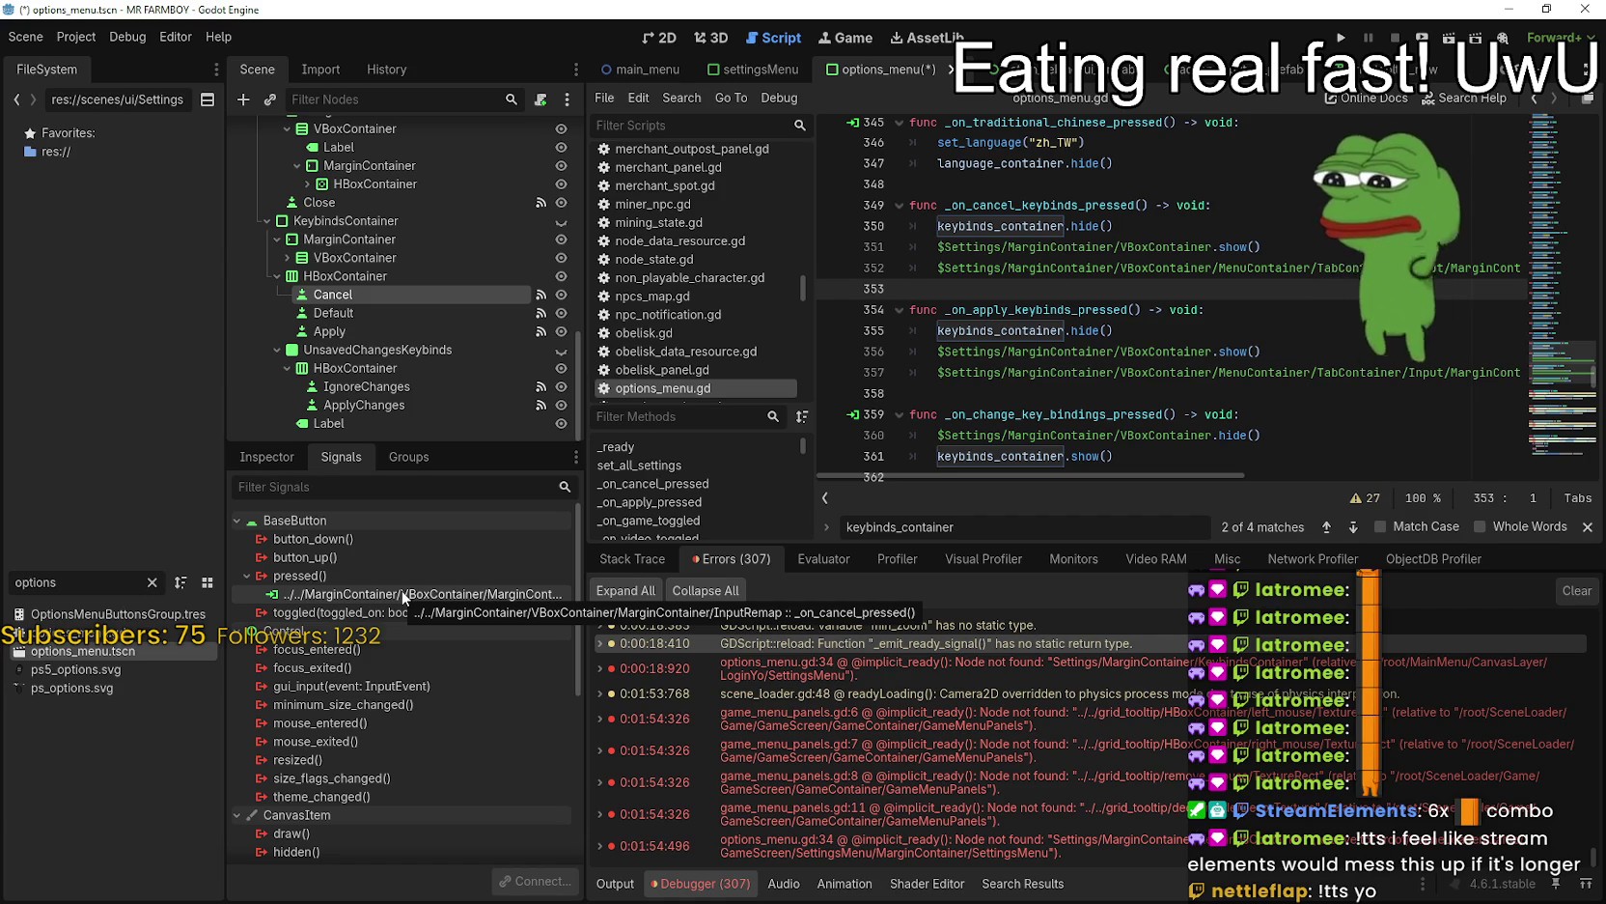
pyautogui.click(1587, 527)
pyautogui.moveTo(1161, 503)
pyautogui.mouseDown()
pyautogui.moveTo(1475, 494)
pyautogui.moveTo(967, 444)
pyautogui.mouseUp()
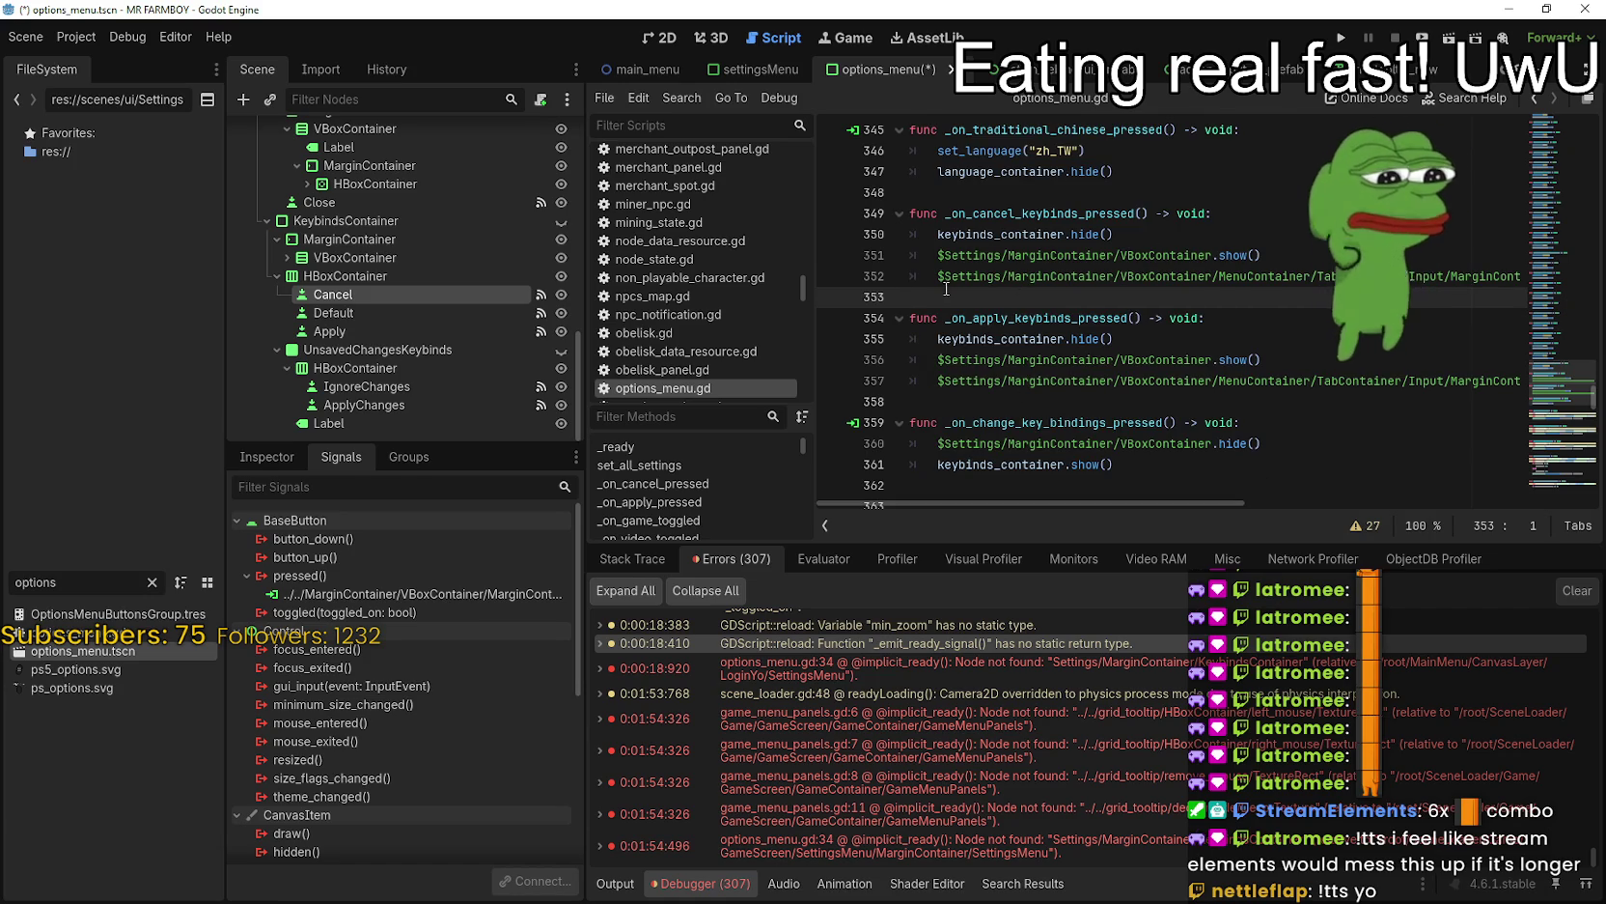
pyautogui.moveTo(946, 296); pyautogui.dragTo(858, 241)
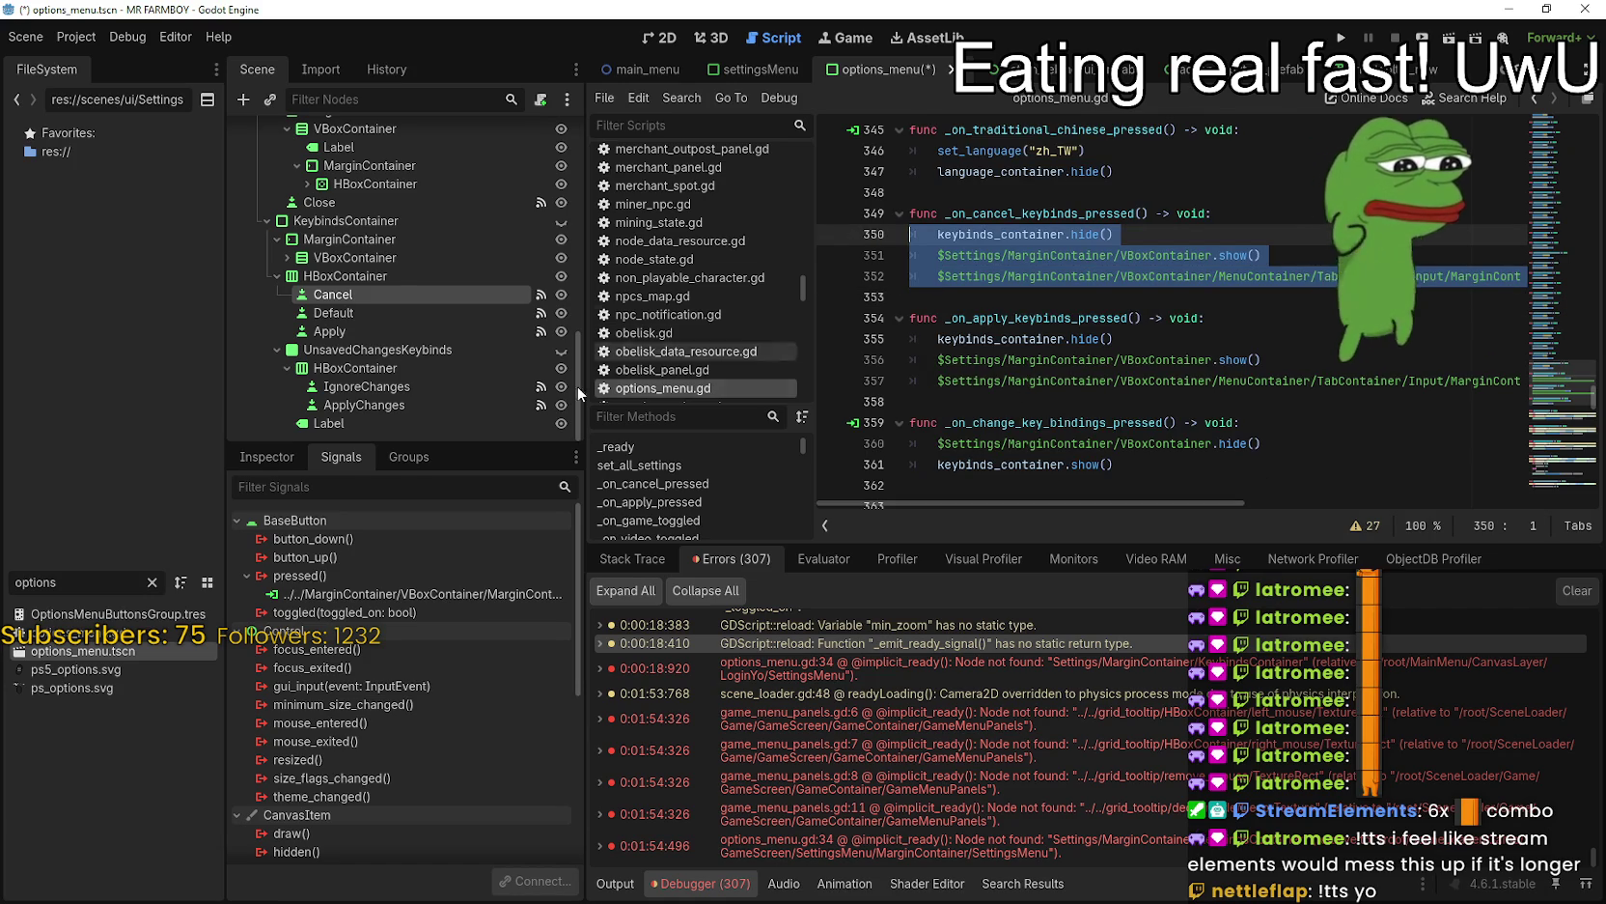
pyautogui.doubleClick(405, 590)
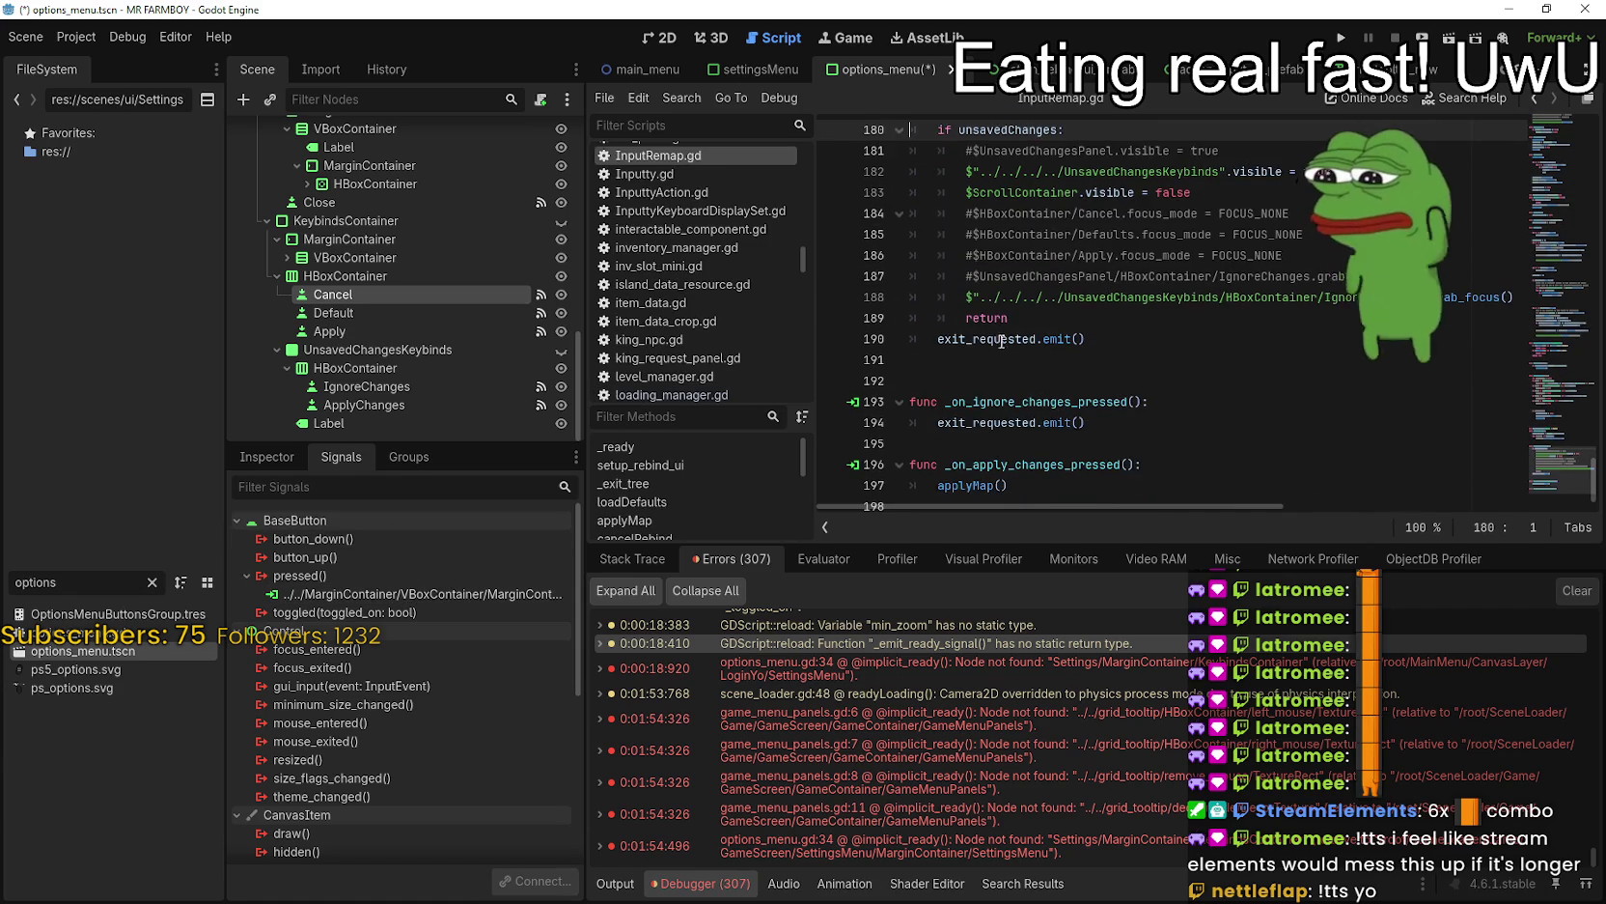
pyautogui.scroll(2, 1023, 340)
pyautogui.click(975, 255)
pyautogui.doubleClick(975, 255)
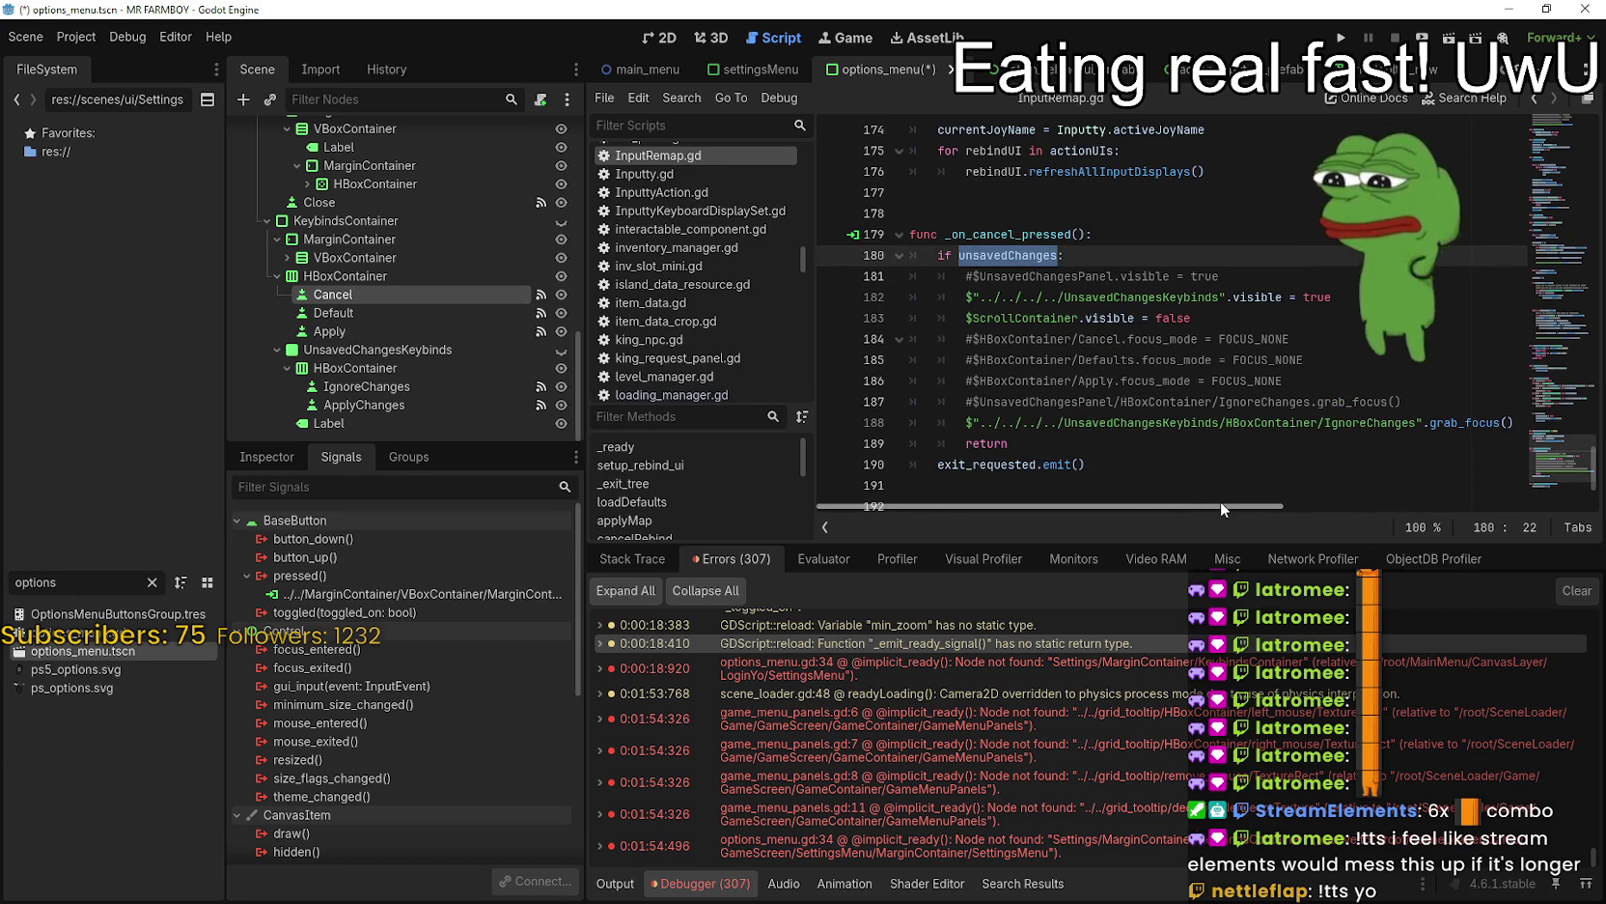
pyautogui.moveTo(1235, 502)
pyautogui.mouseDown()
pyautogui.moveTo(1260, 491)
pyautogui.moveTo(1218, 492)
pyautogui.mouseUp()
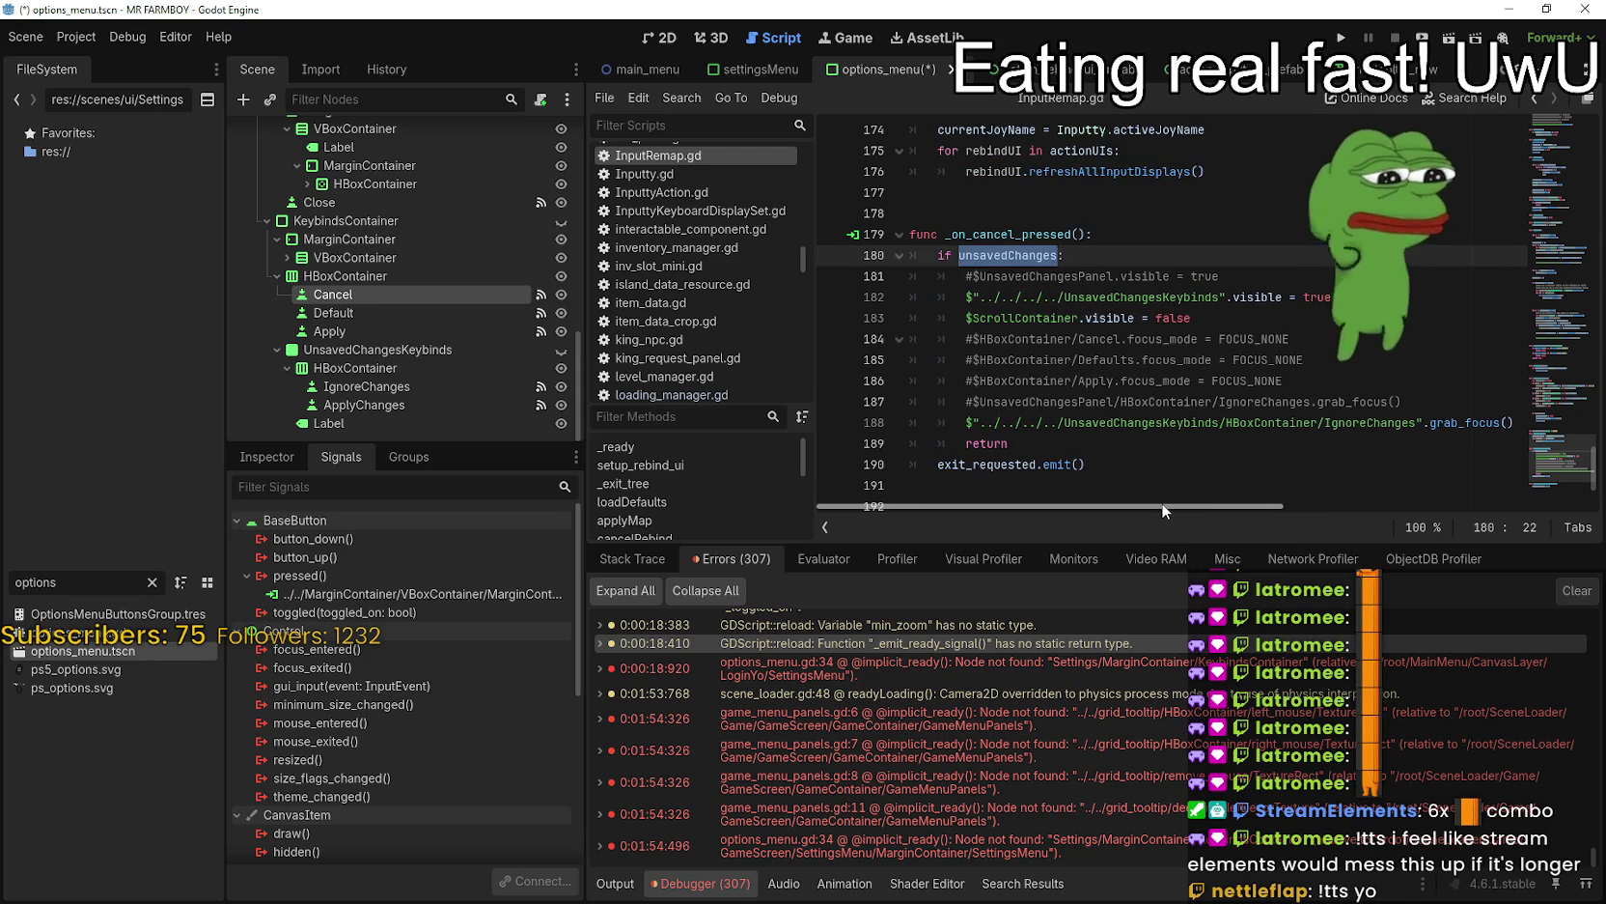
pyautogui.scroll(-2, 1036, 454)
pyautogui.scroll(-1, 1036, 454)
pyautogui.doubleClick(1000, 321)
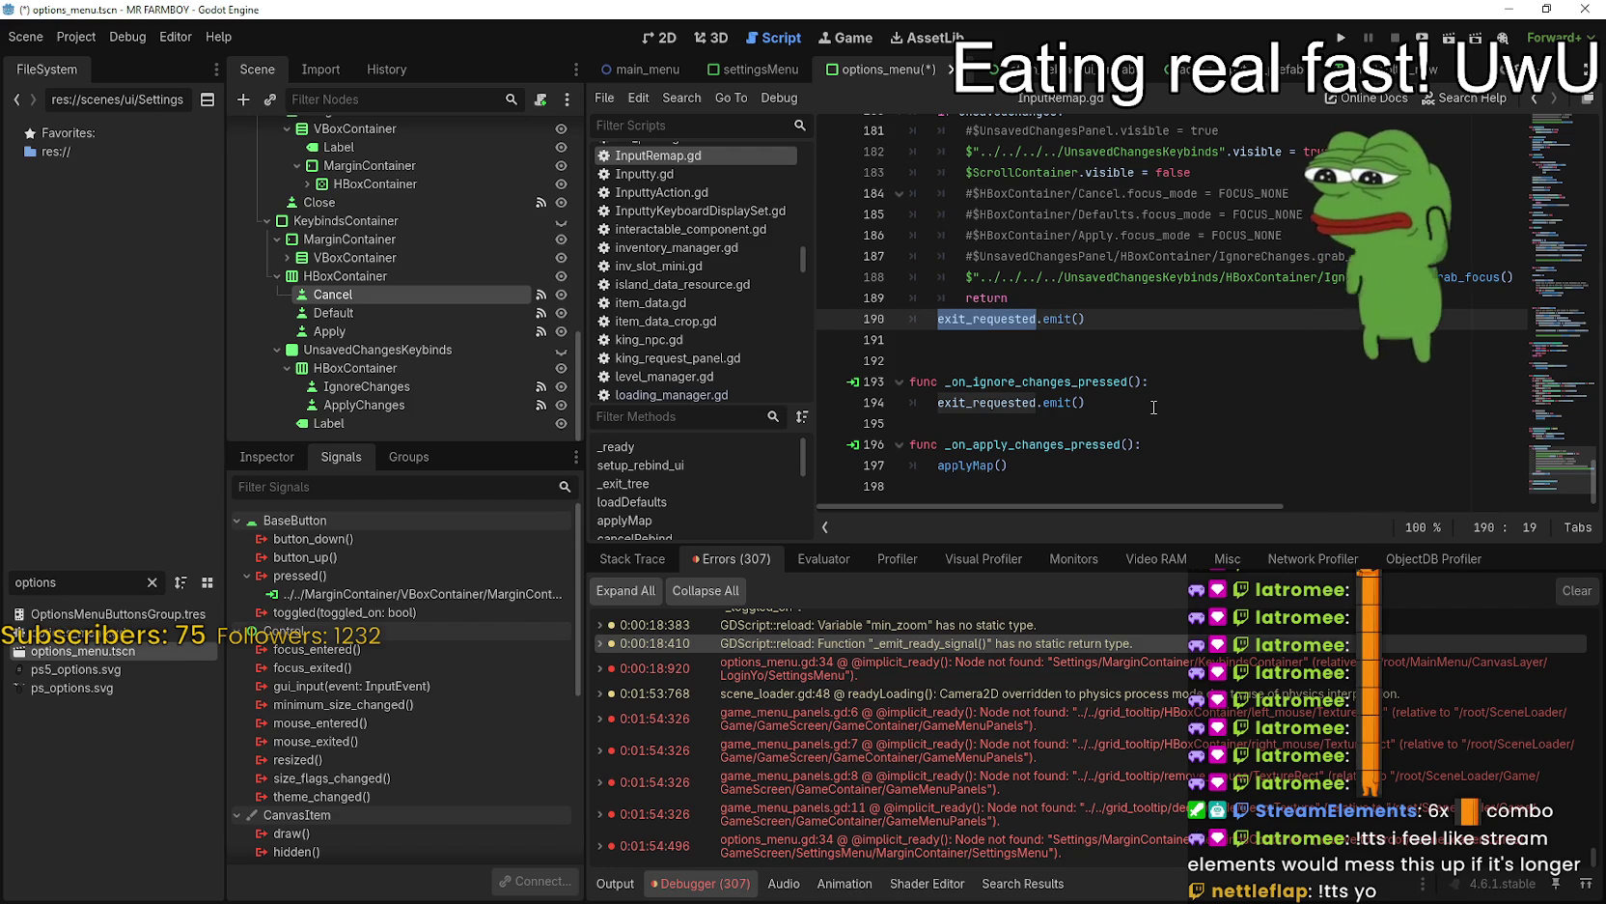
pyautogui.doubleClick(1036, 381)
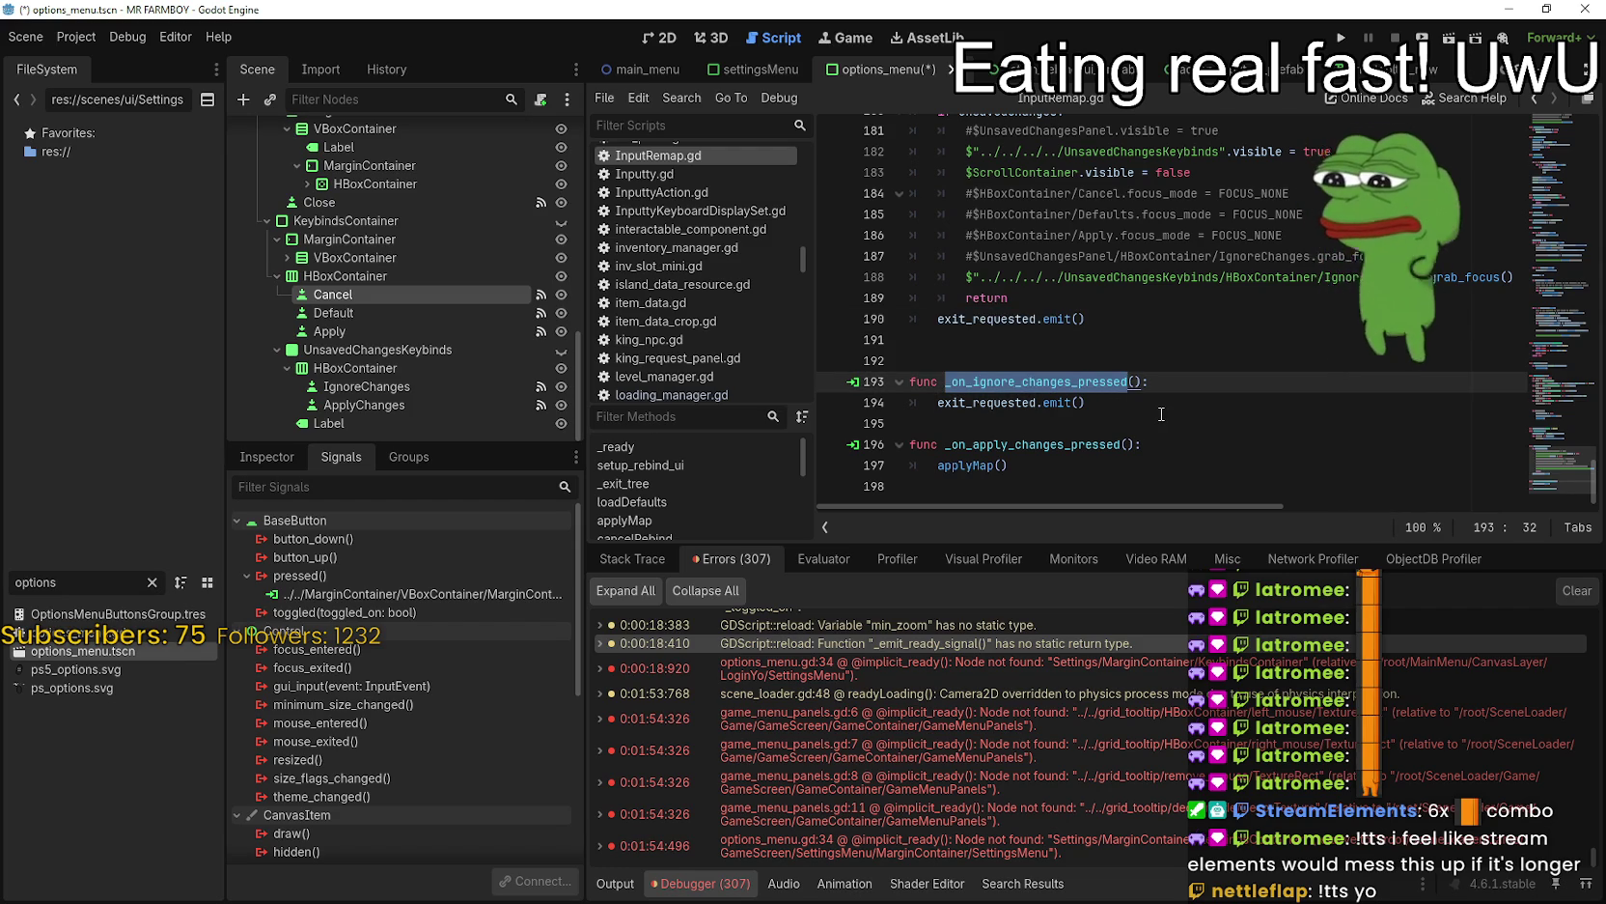
pyautogui.scroll(2, 970, 342)
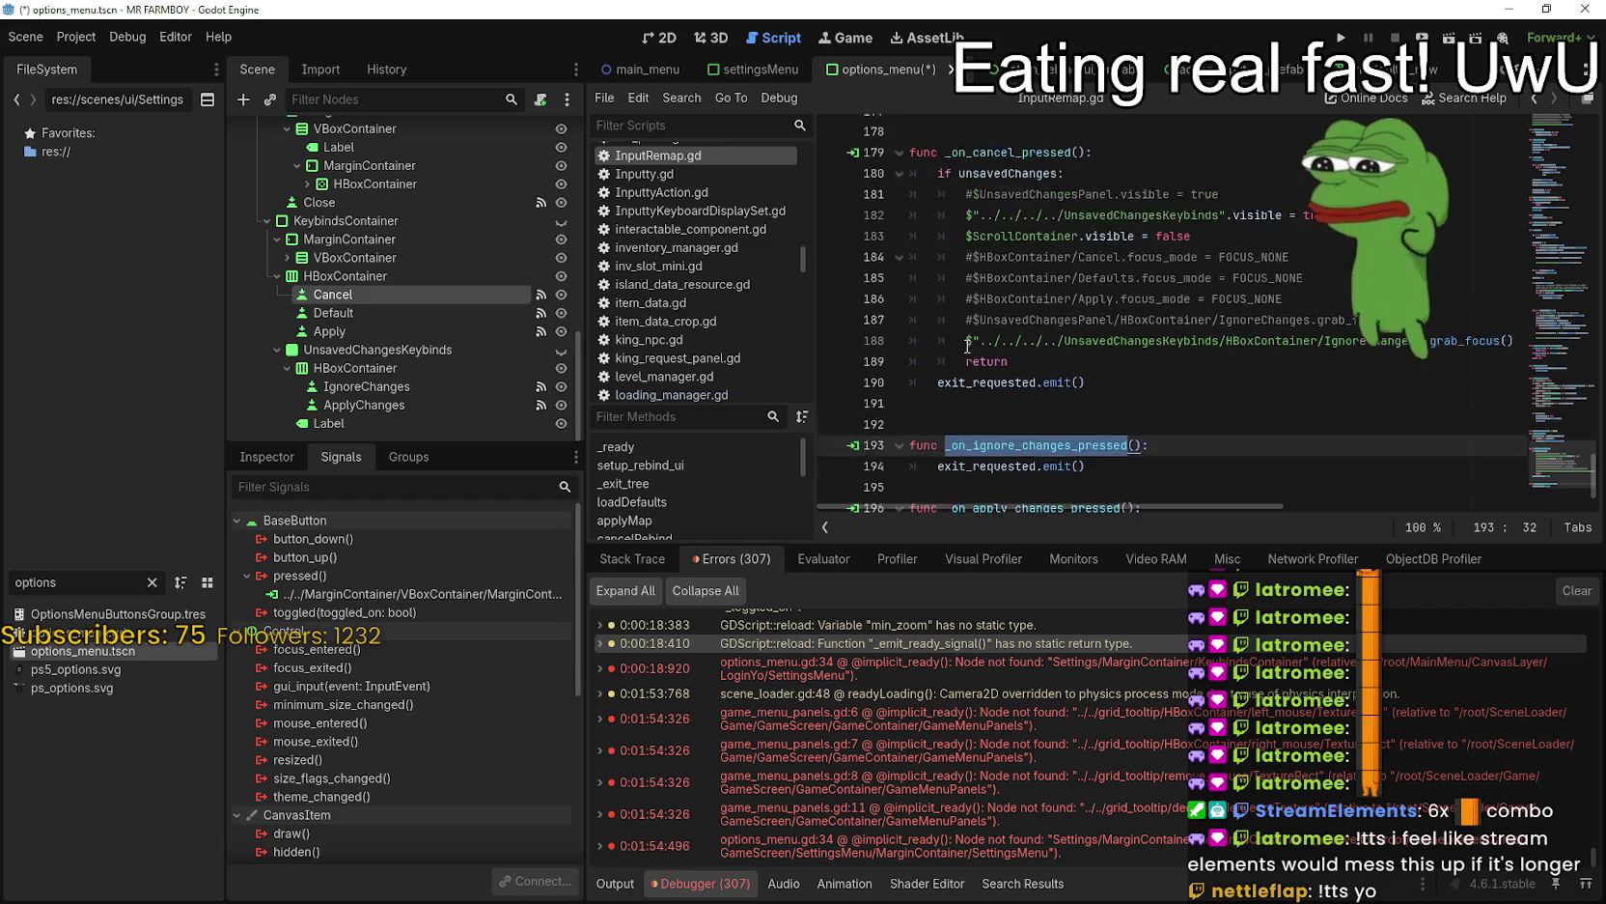
pyautogui.scroll(-1, 970, 345)
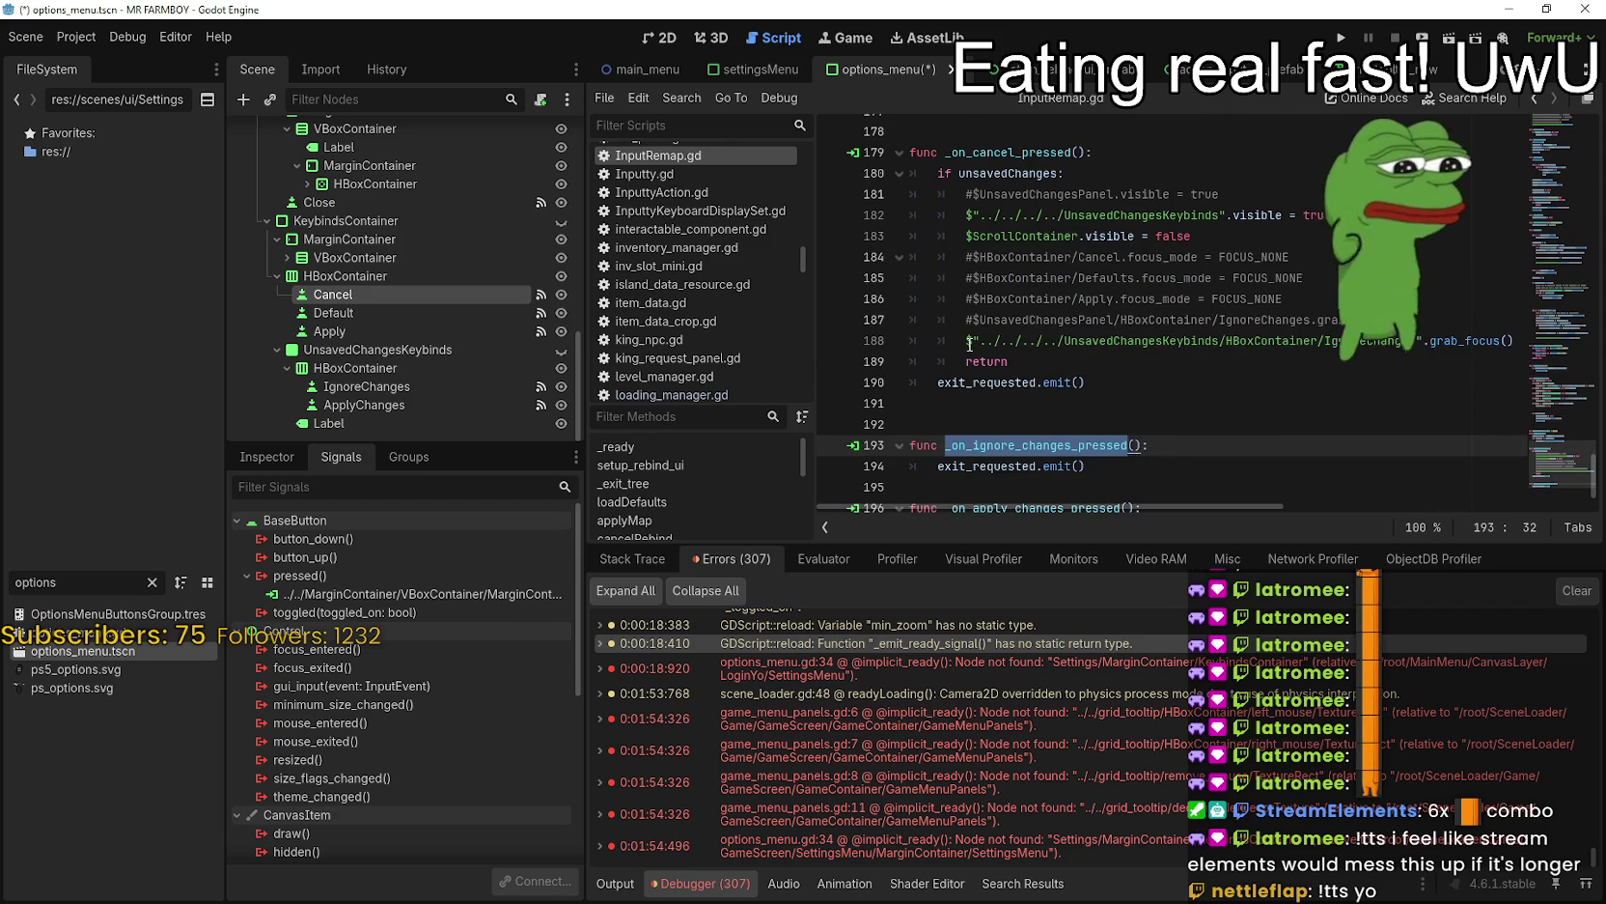
pyautogui.scroll(-1, 1015, 422)
pyautogui.click(1014, 423)
pyautogui.click(1036, 473)
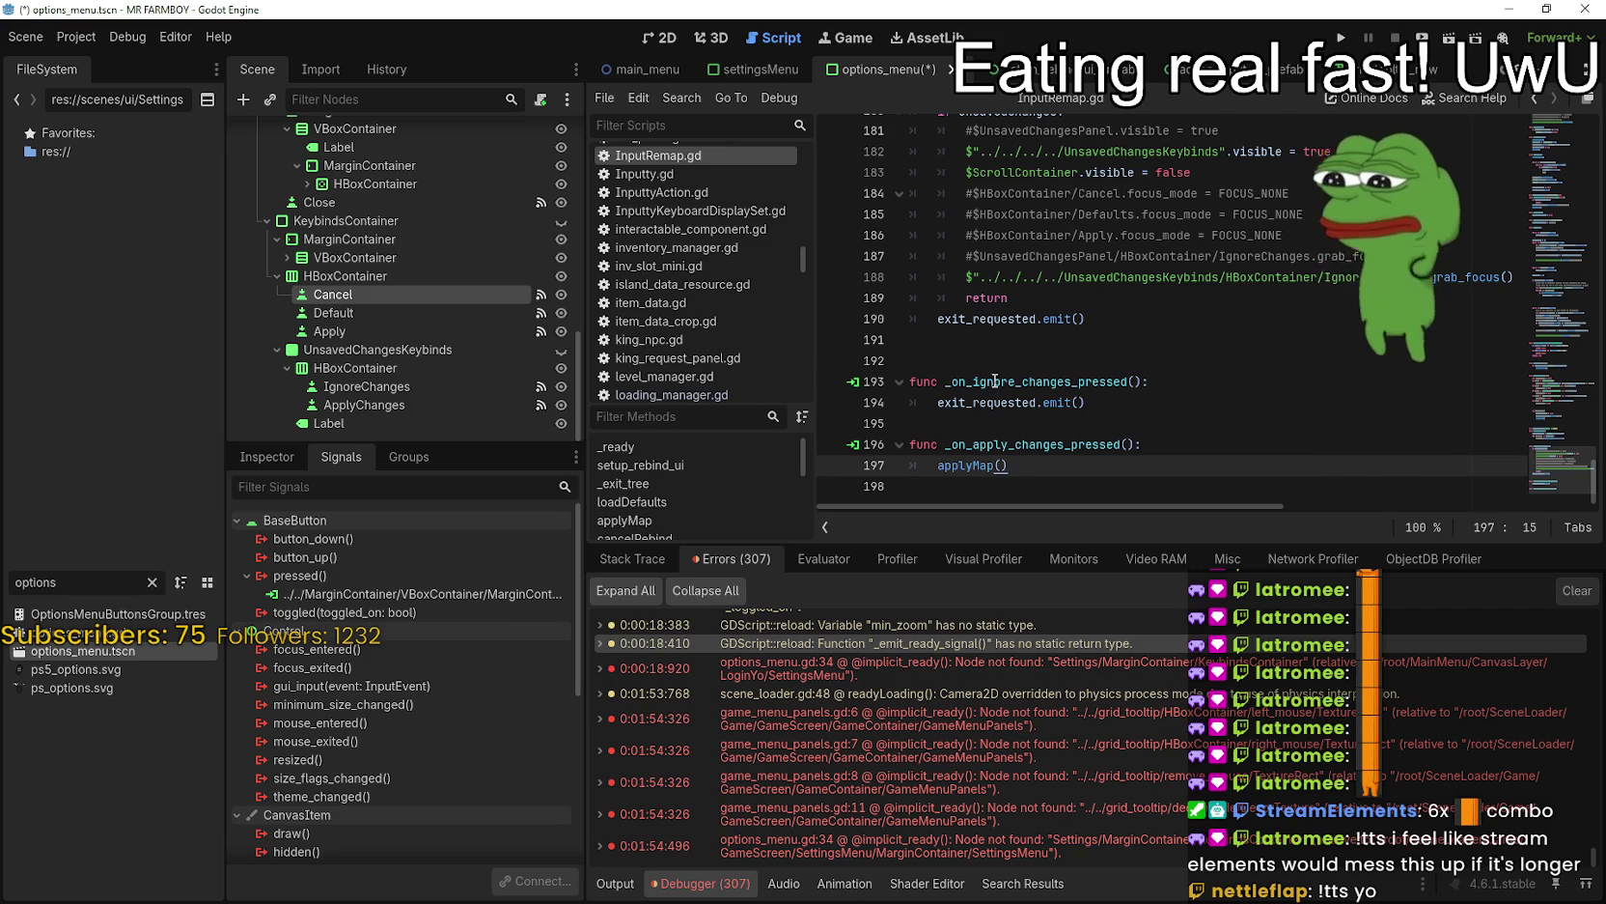
pyautogui.click(1099, 317)
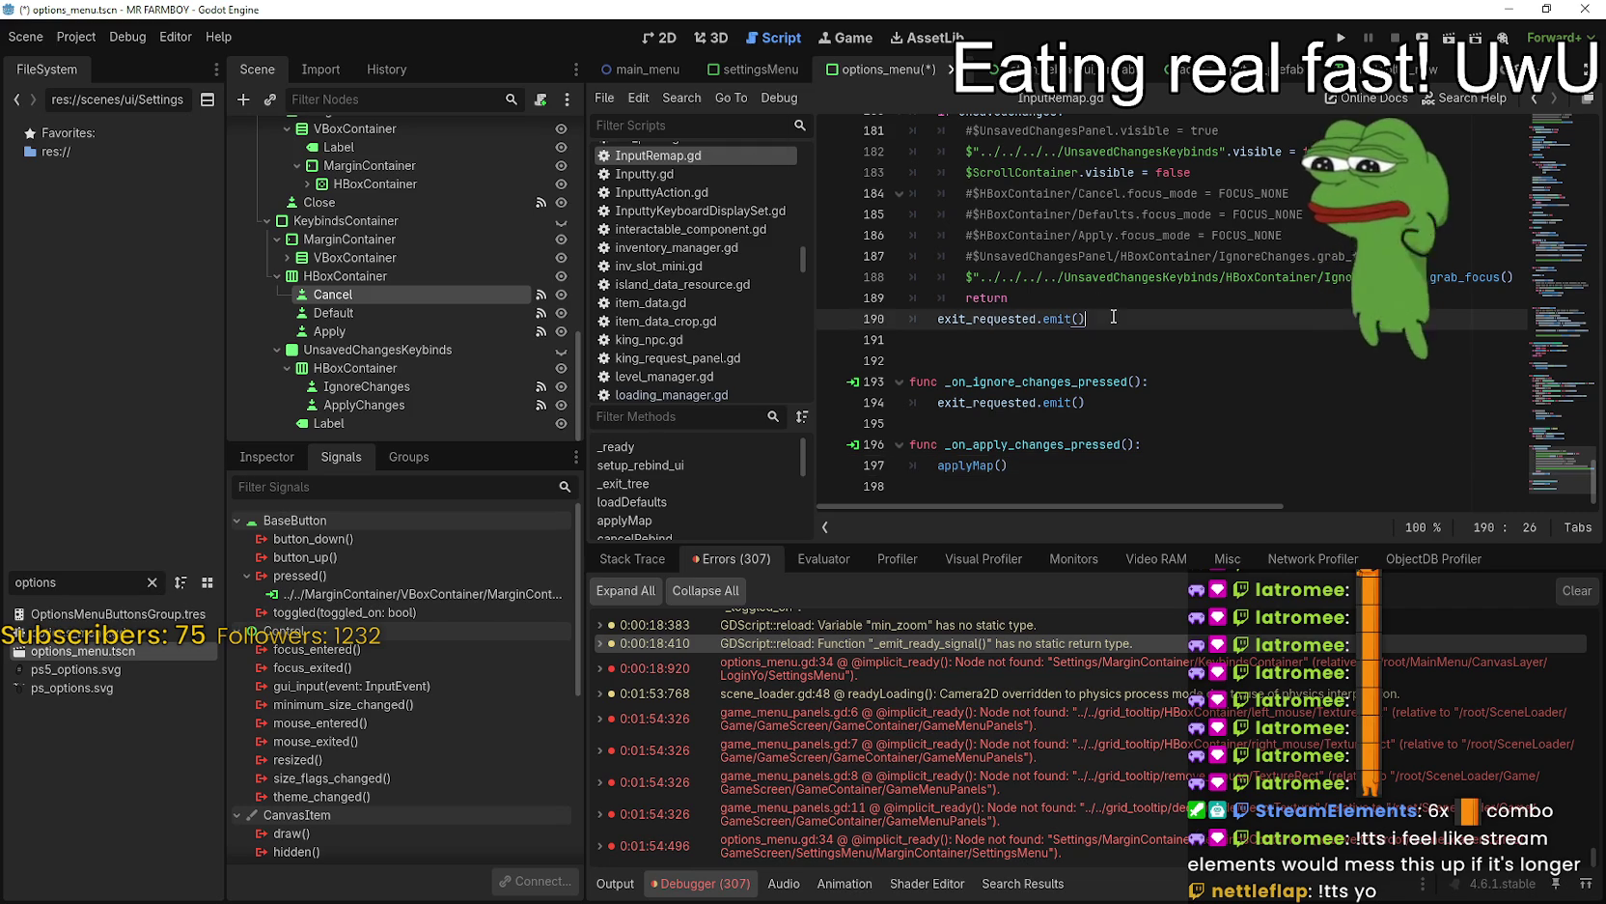
pyautogui.scroll(4, 1059, 393)
pyautogui.scroll(-4, 995, 333)
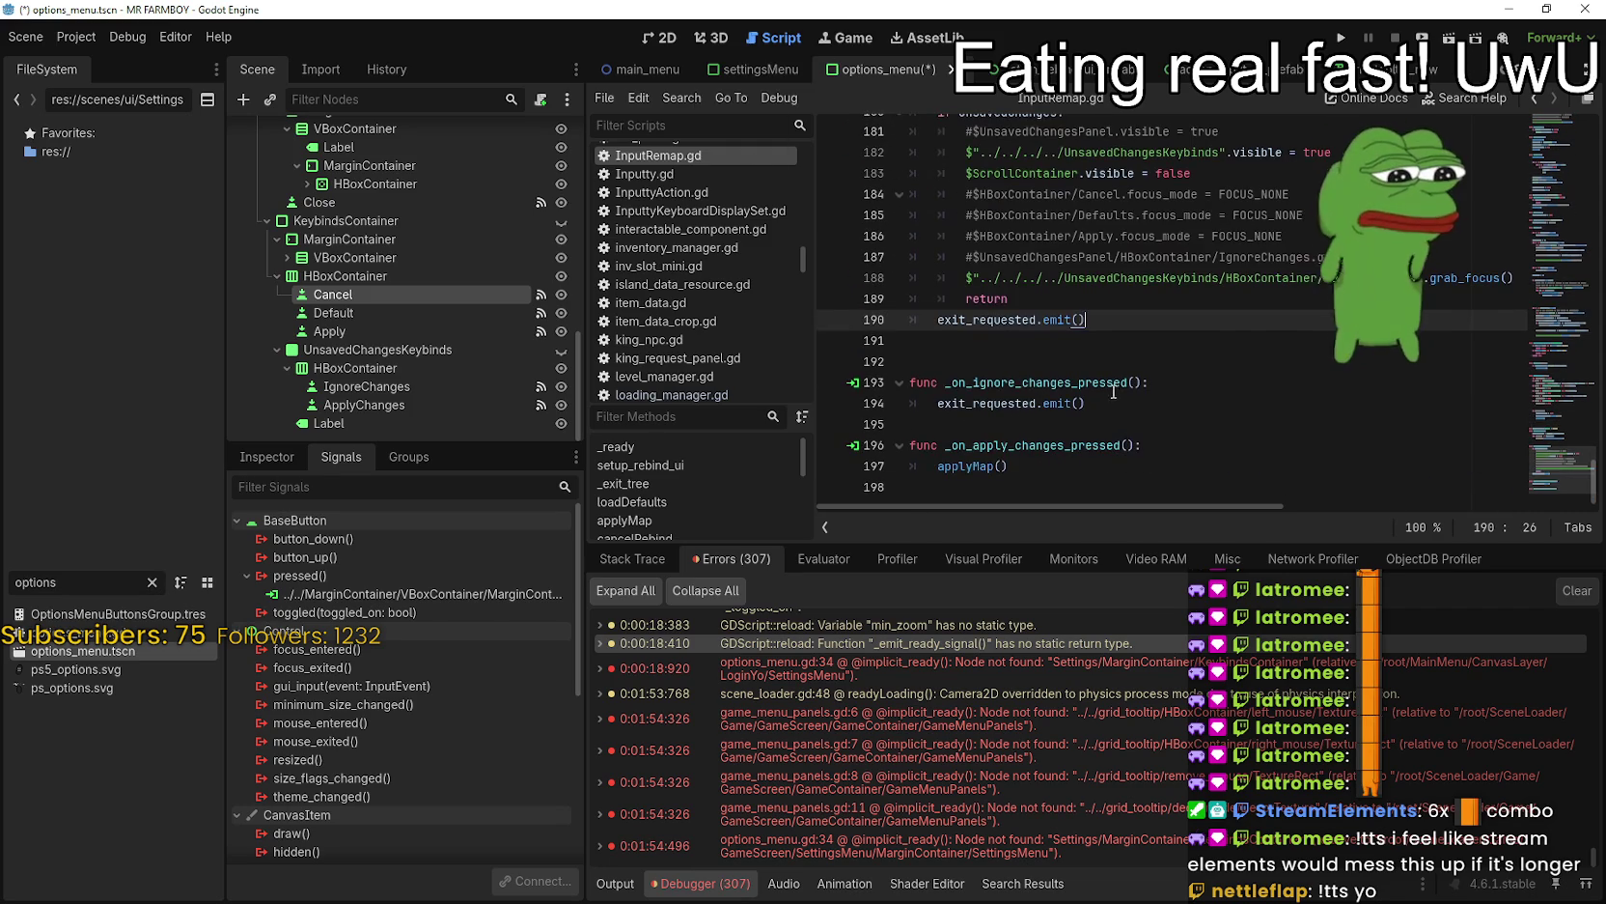
pyautogui.scroll(1, 1115, 359)
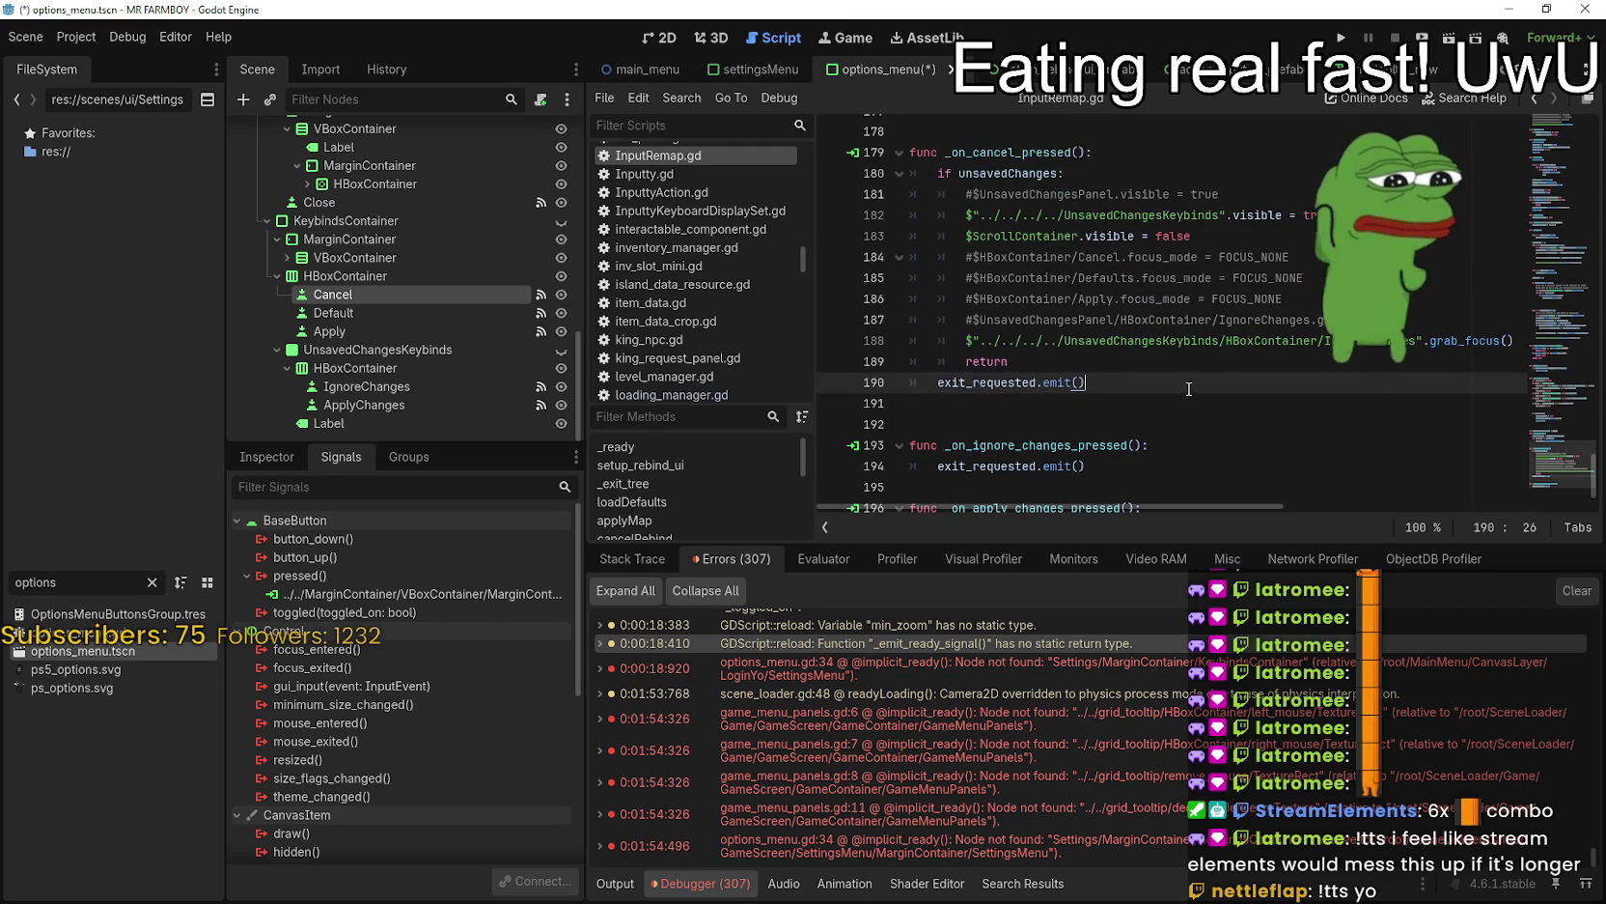
pyautogui.click(1125, 236)
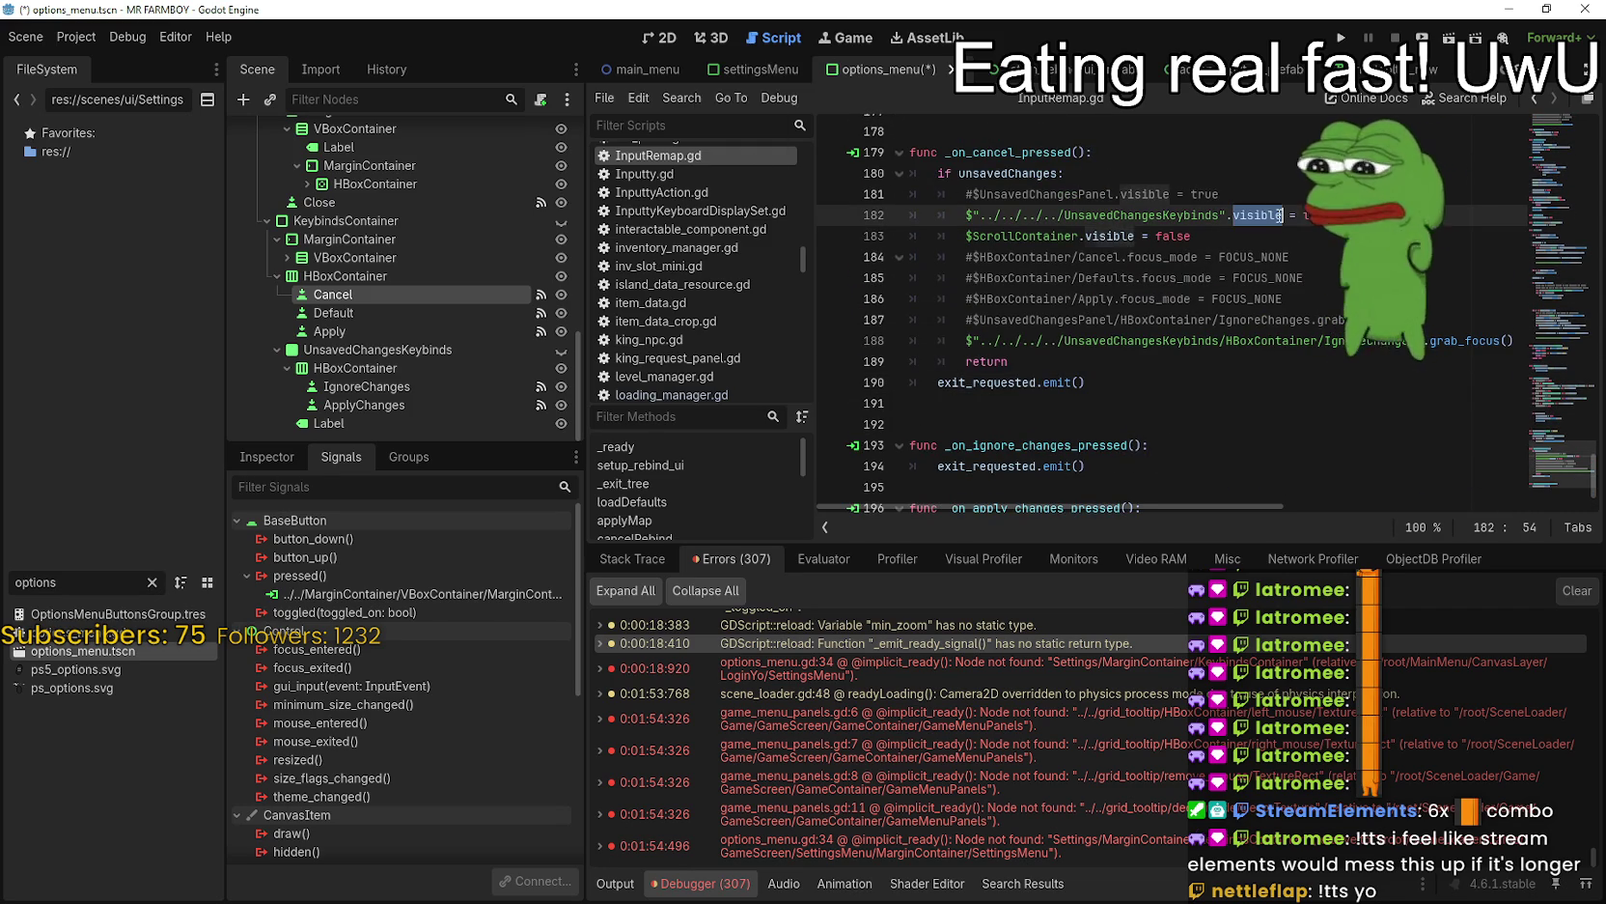
pyautogui.doubleClick(1110, 236)
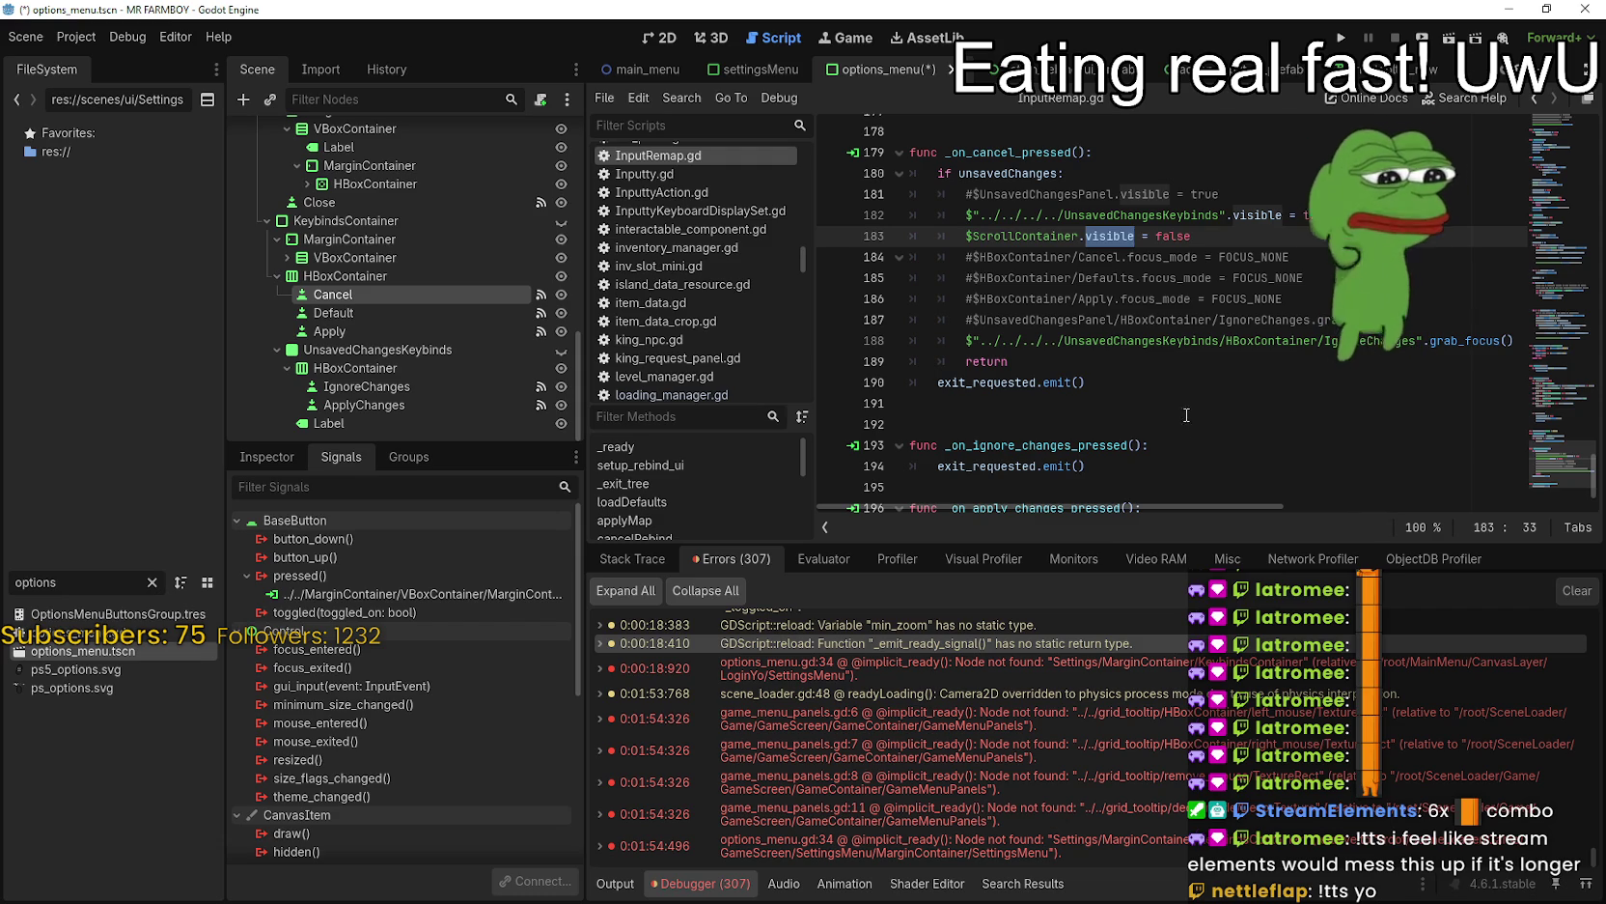
pyautogui.click(962, 236)
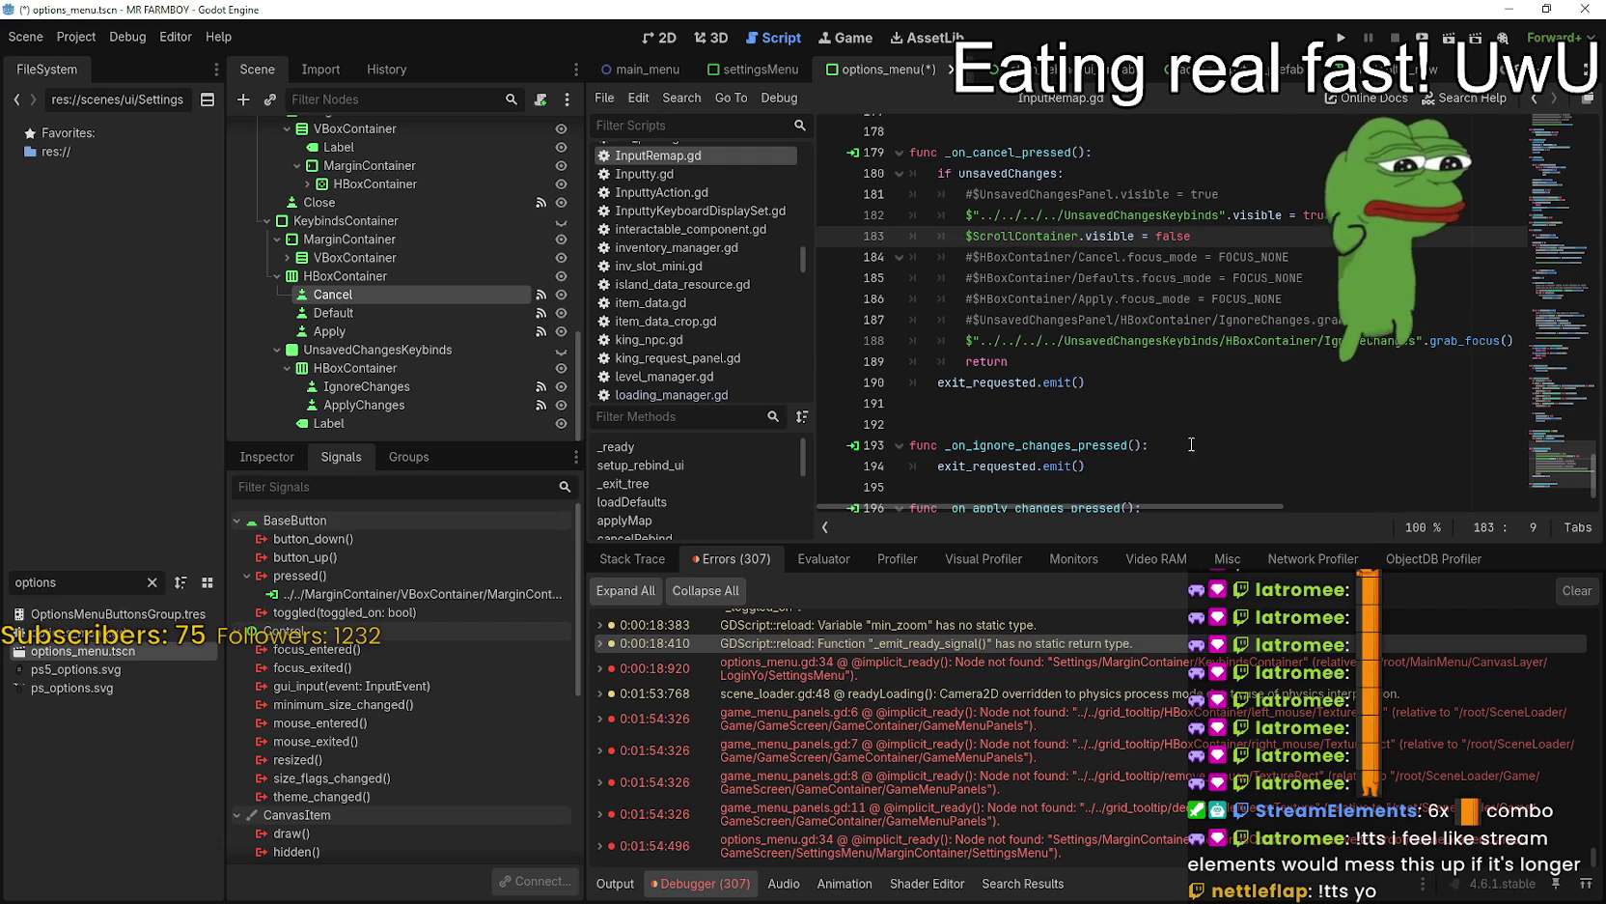
pyautogui.scroll(-1, 695, 343)
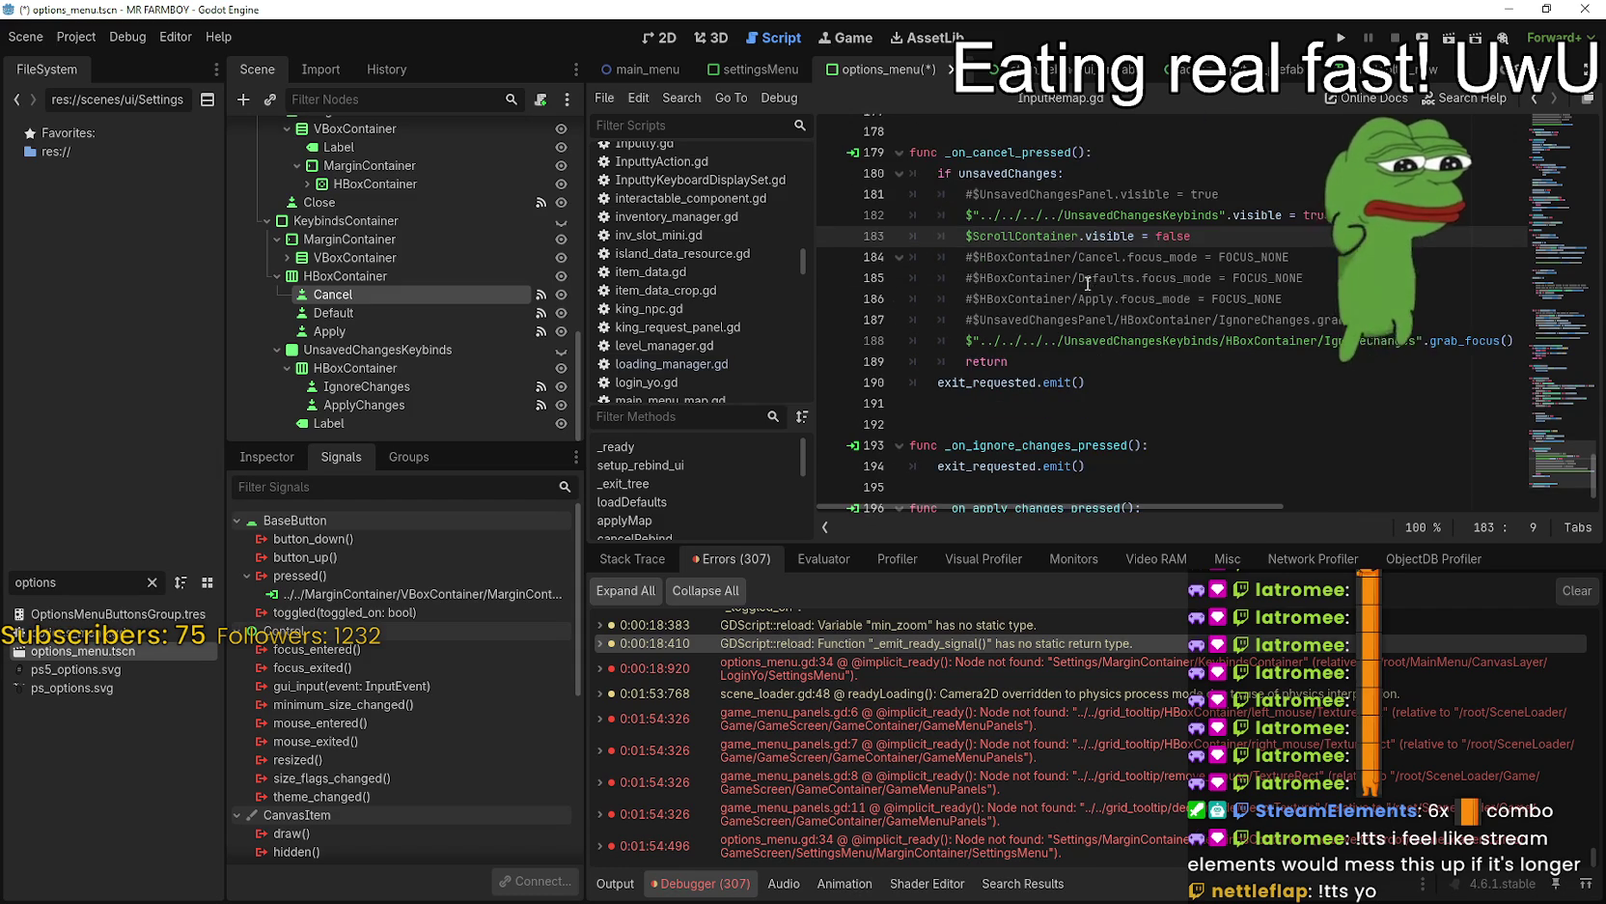
pyautogui.scroll(2, 1088, 287)
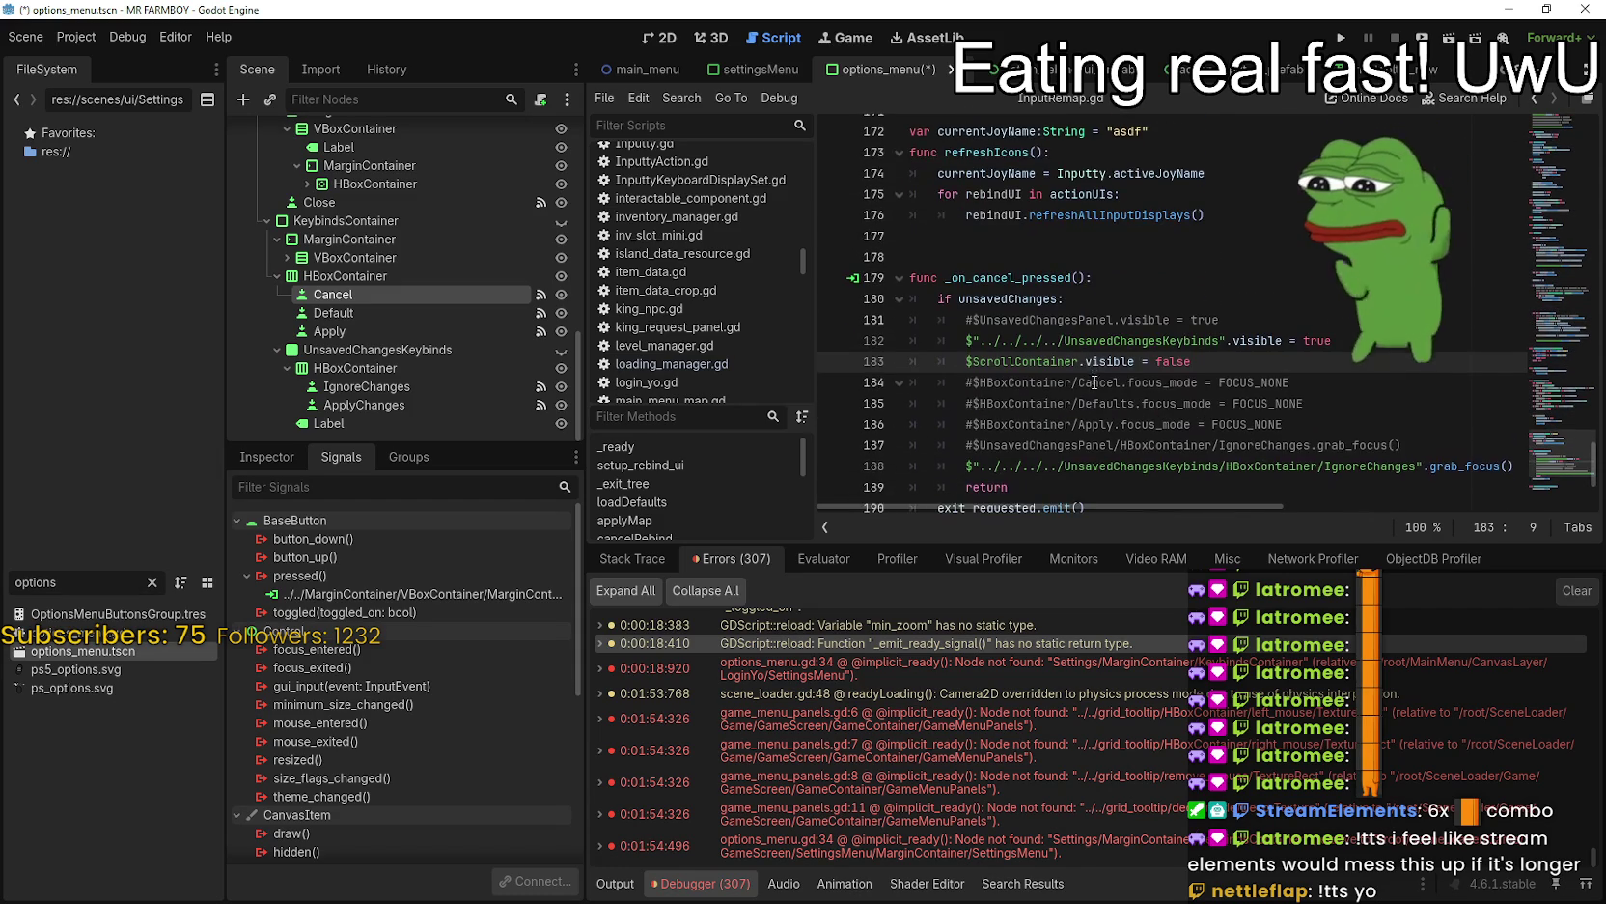
pyautogui.moveTo(1091, 369)
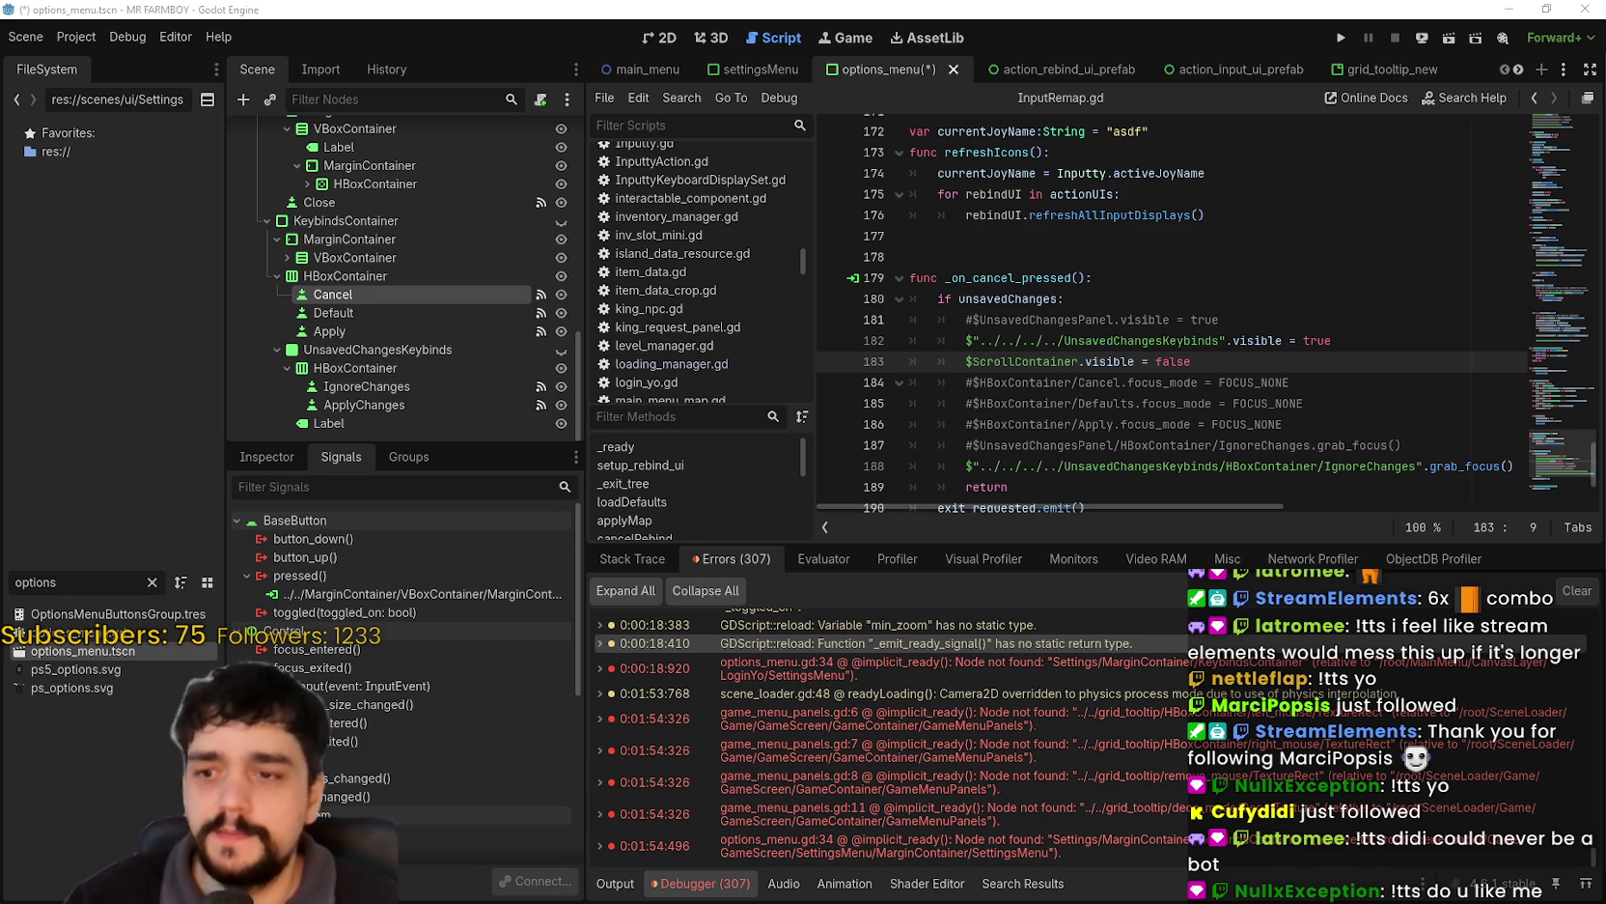
# - Select exit_requested on line 194 and search the whole project for it with Find in Files
pyautogui.click(1186, 273)
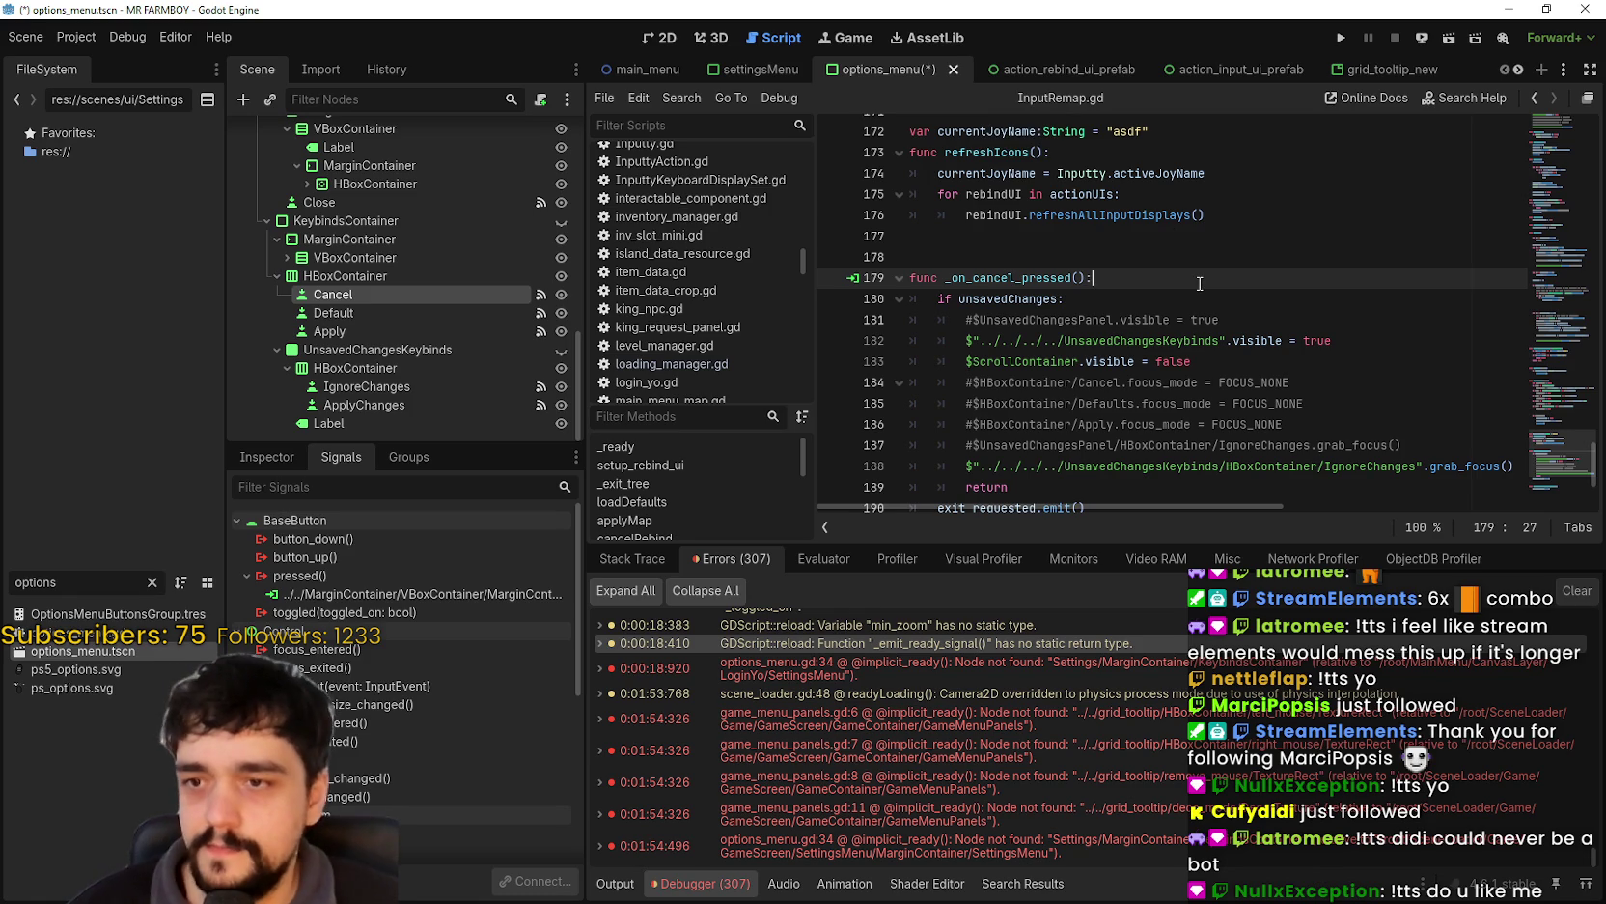
pyautogui.scroll(2, 1197, 277)
pyautogui.click(1223, 336)
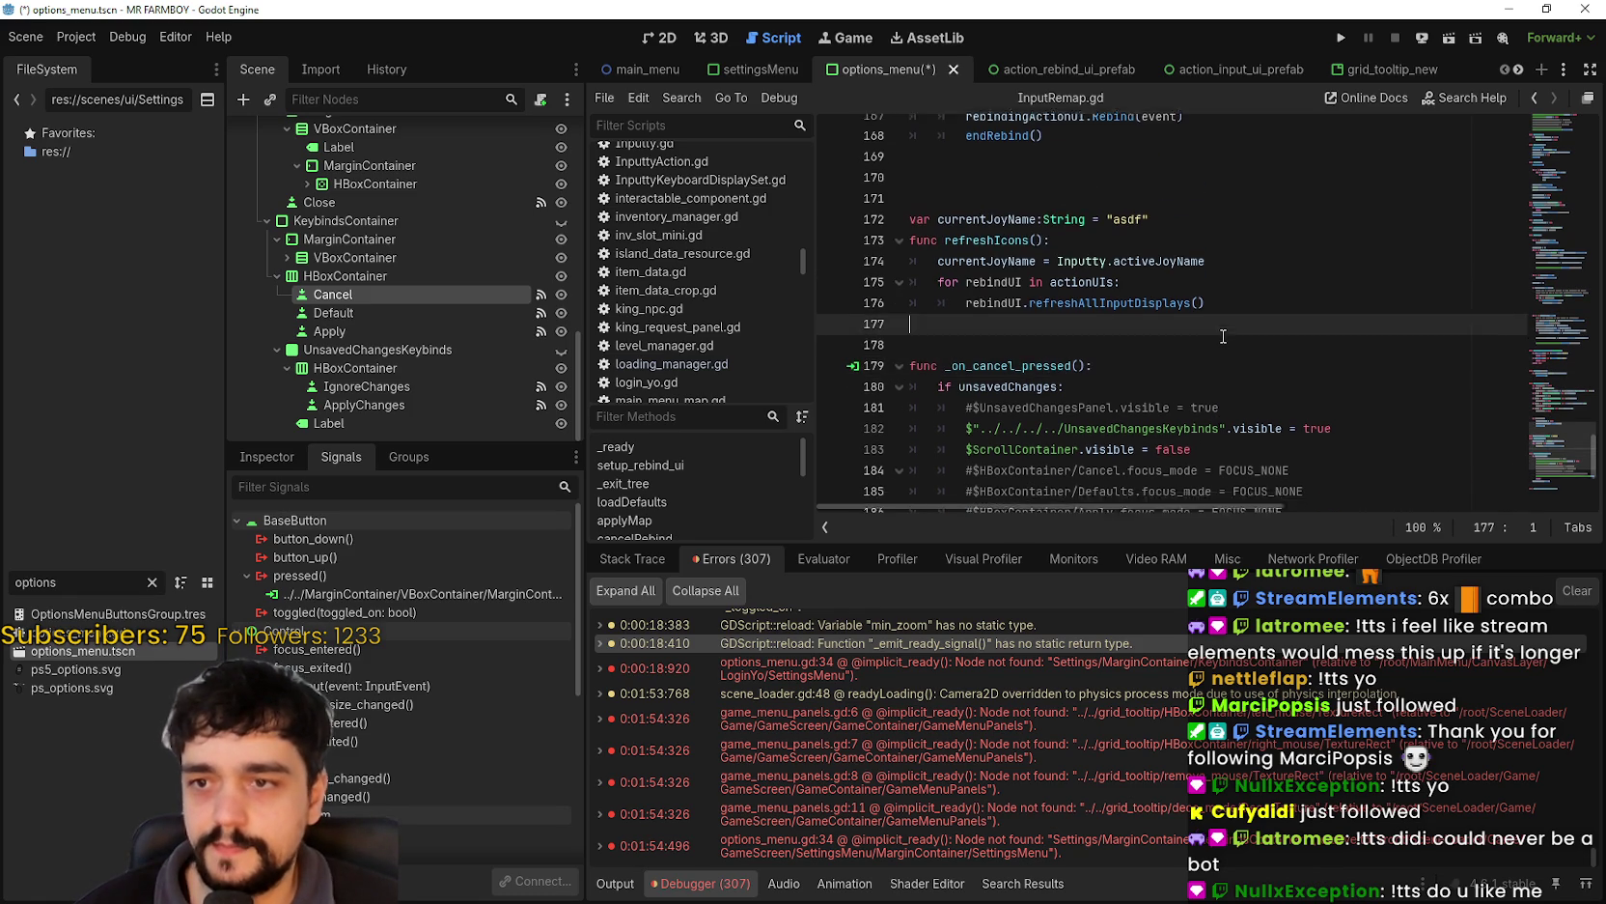
pyautogui.scroll(-5, 1352, 406)
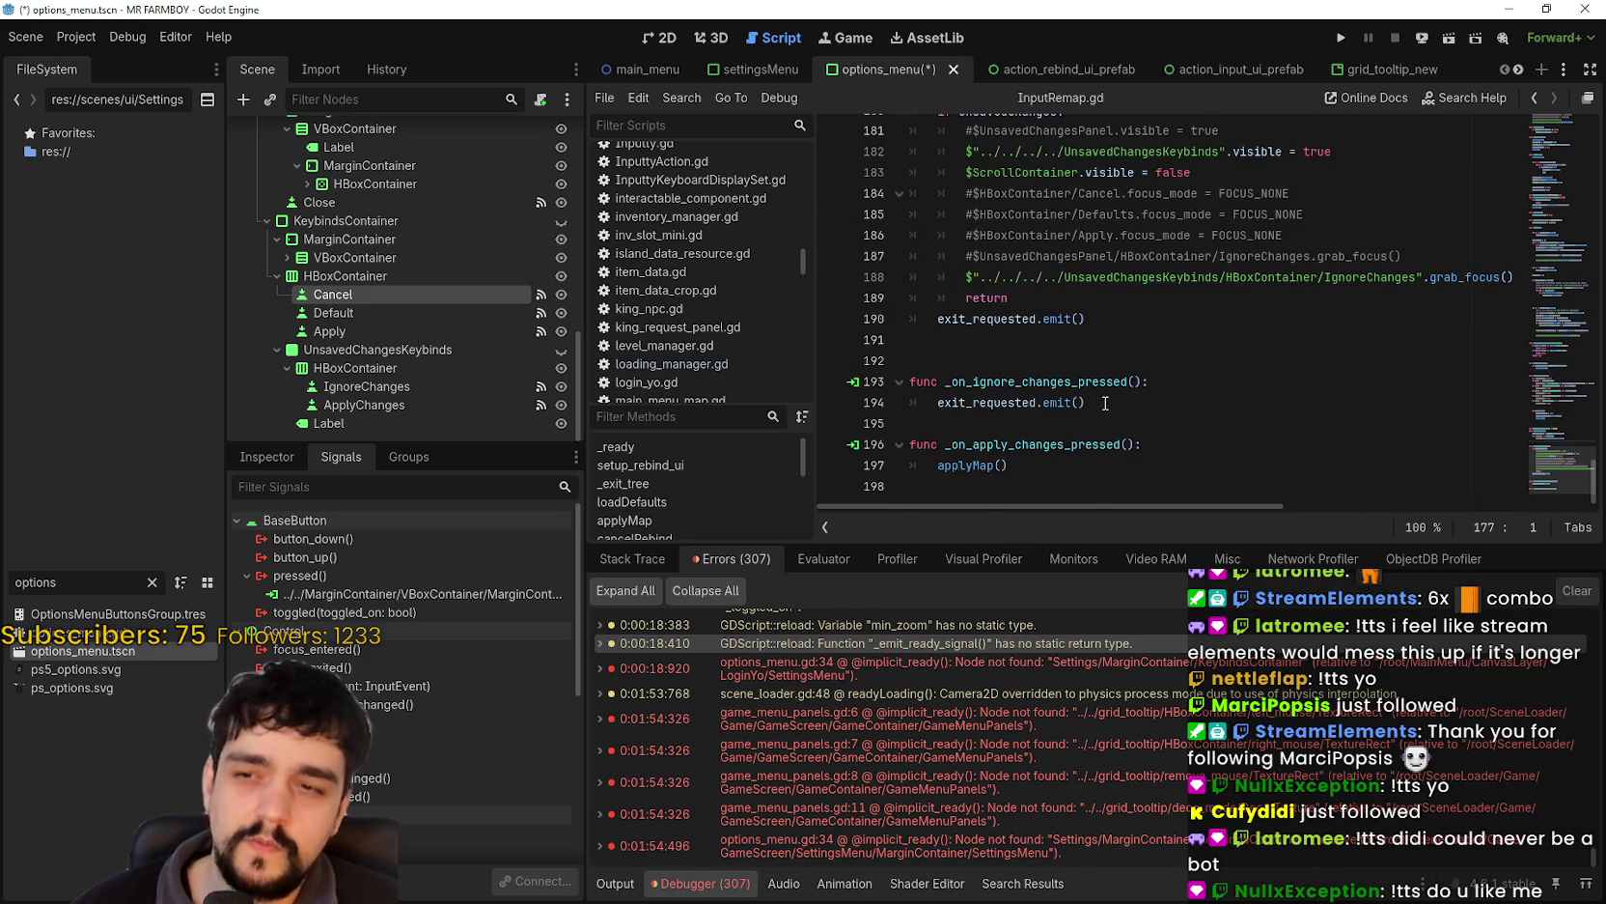
pyautogui.click(1168, 421)
pyautogui.doubleClick(994, 404)
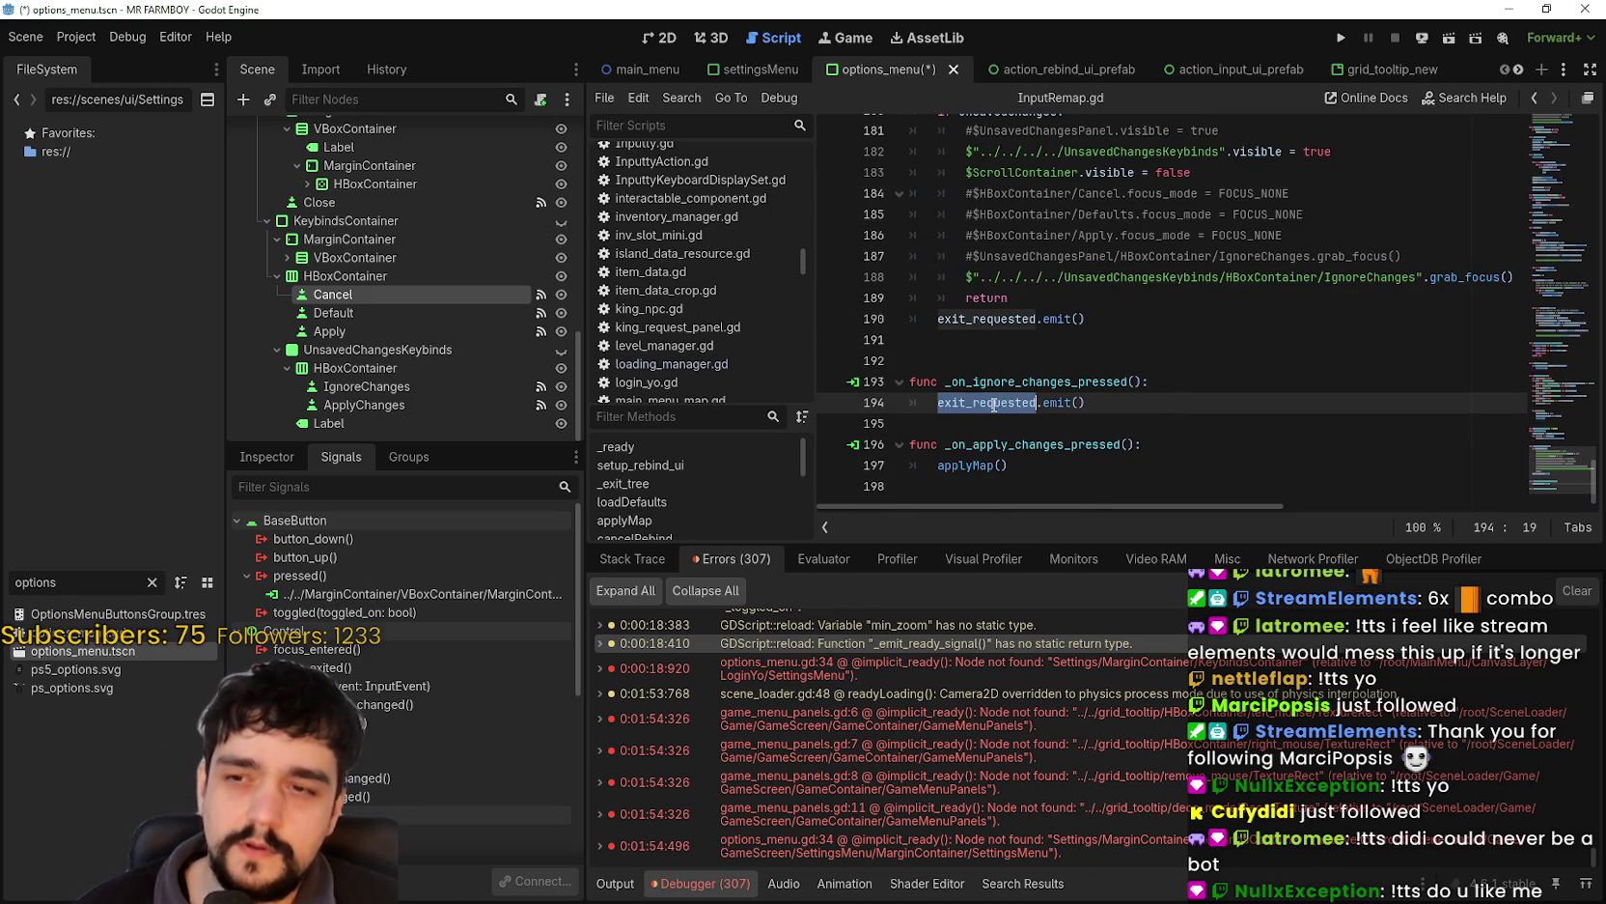
pyautogui.hotkey('ctrl', 'shift', 'f')
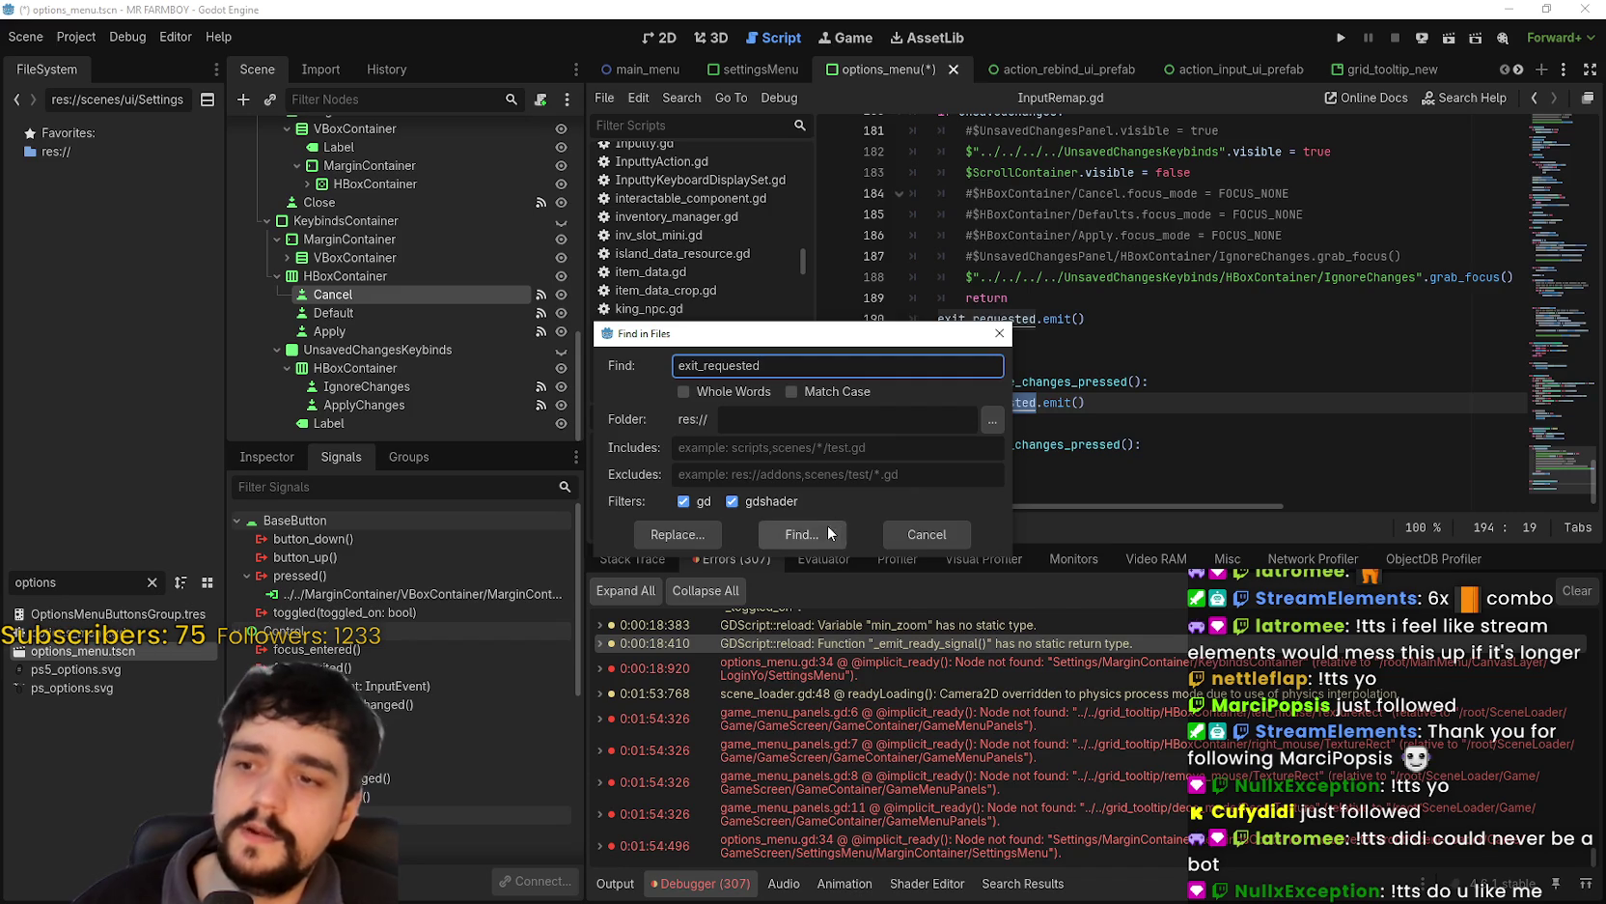
pyautogui.click(829, 526)
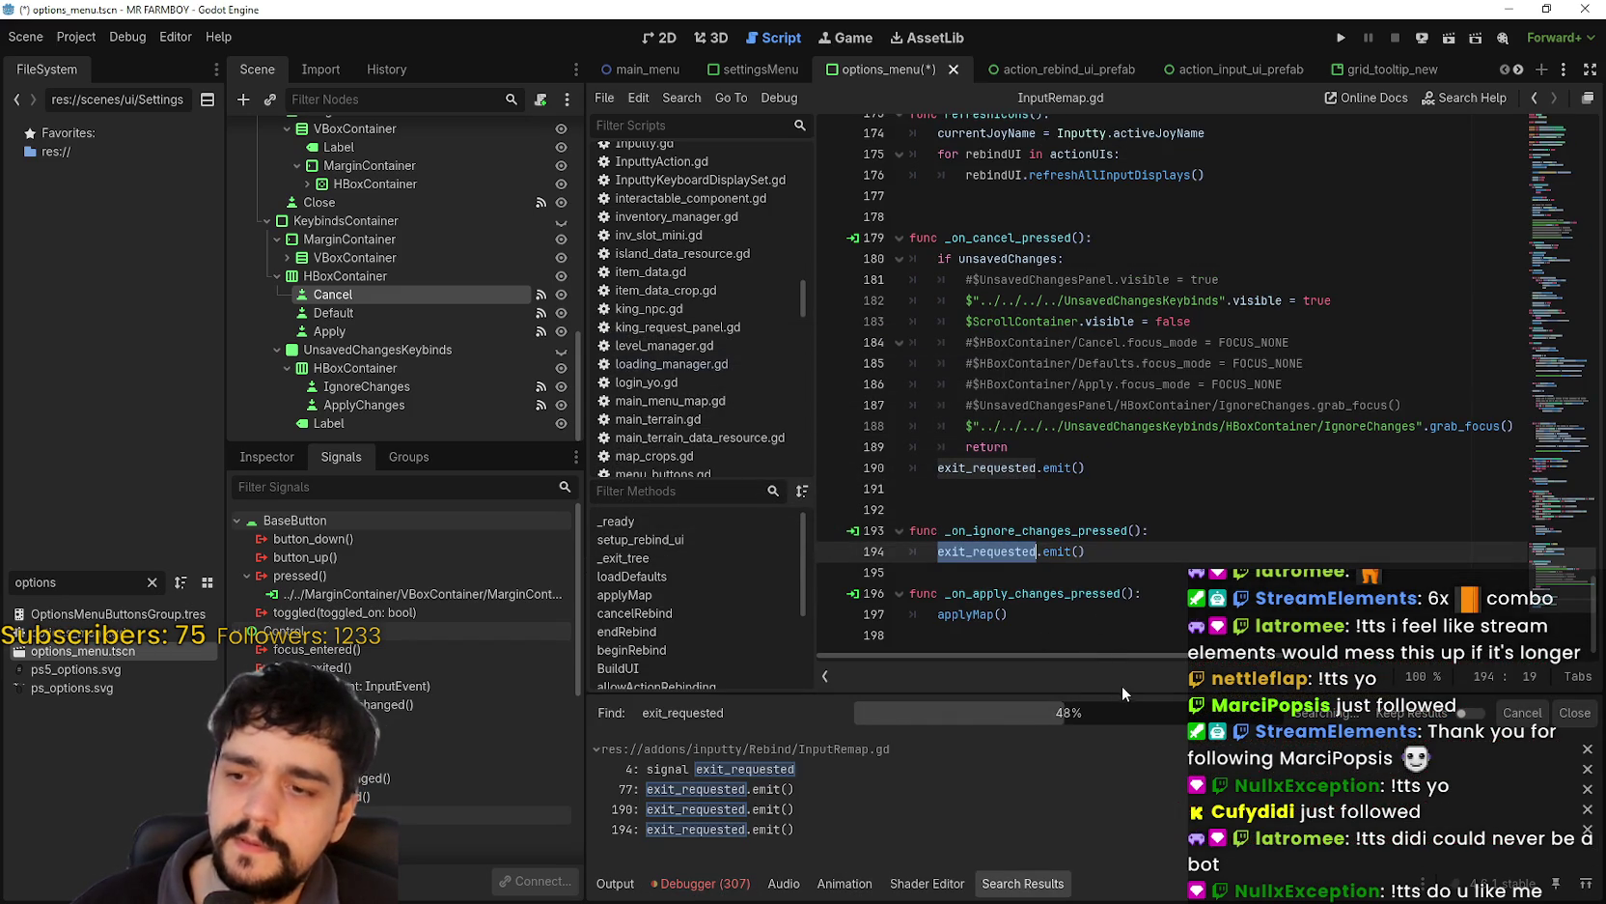
pyautogui.click(938, 792)
pyautogui.click(924, 812)
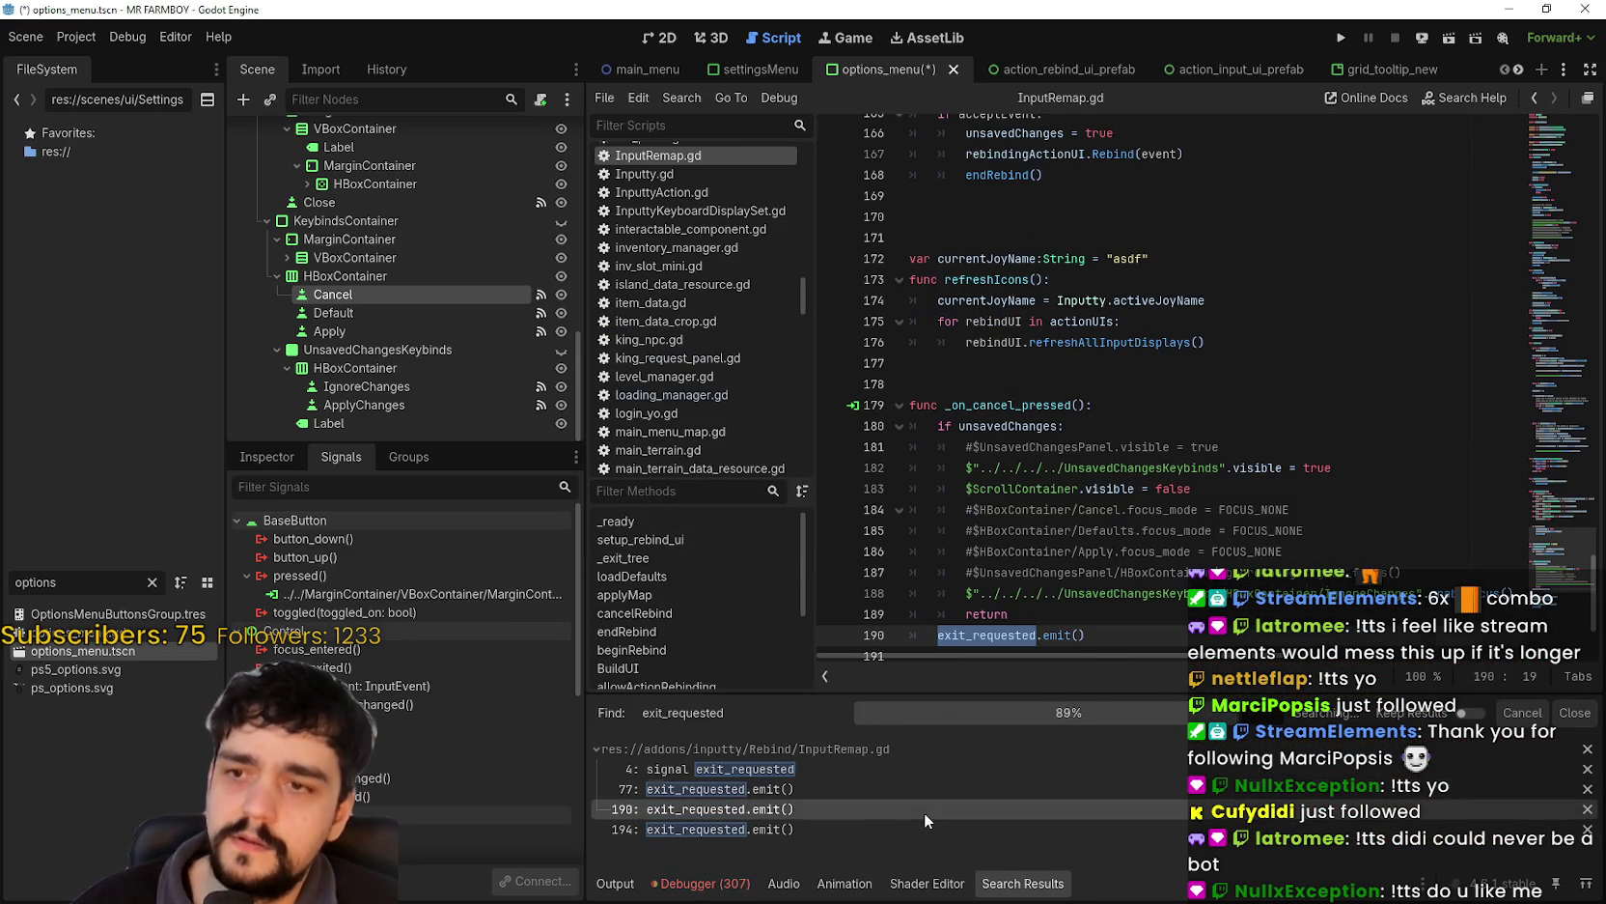
pyautogui.click(924, 823)
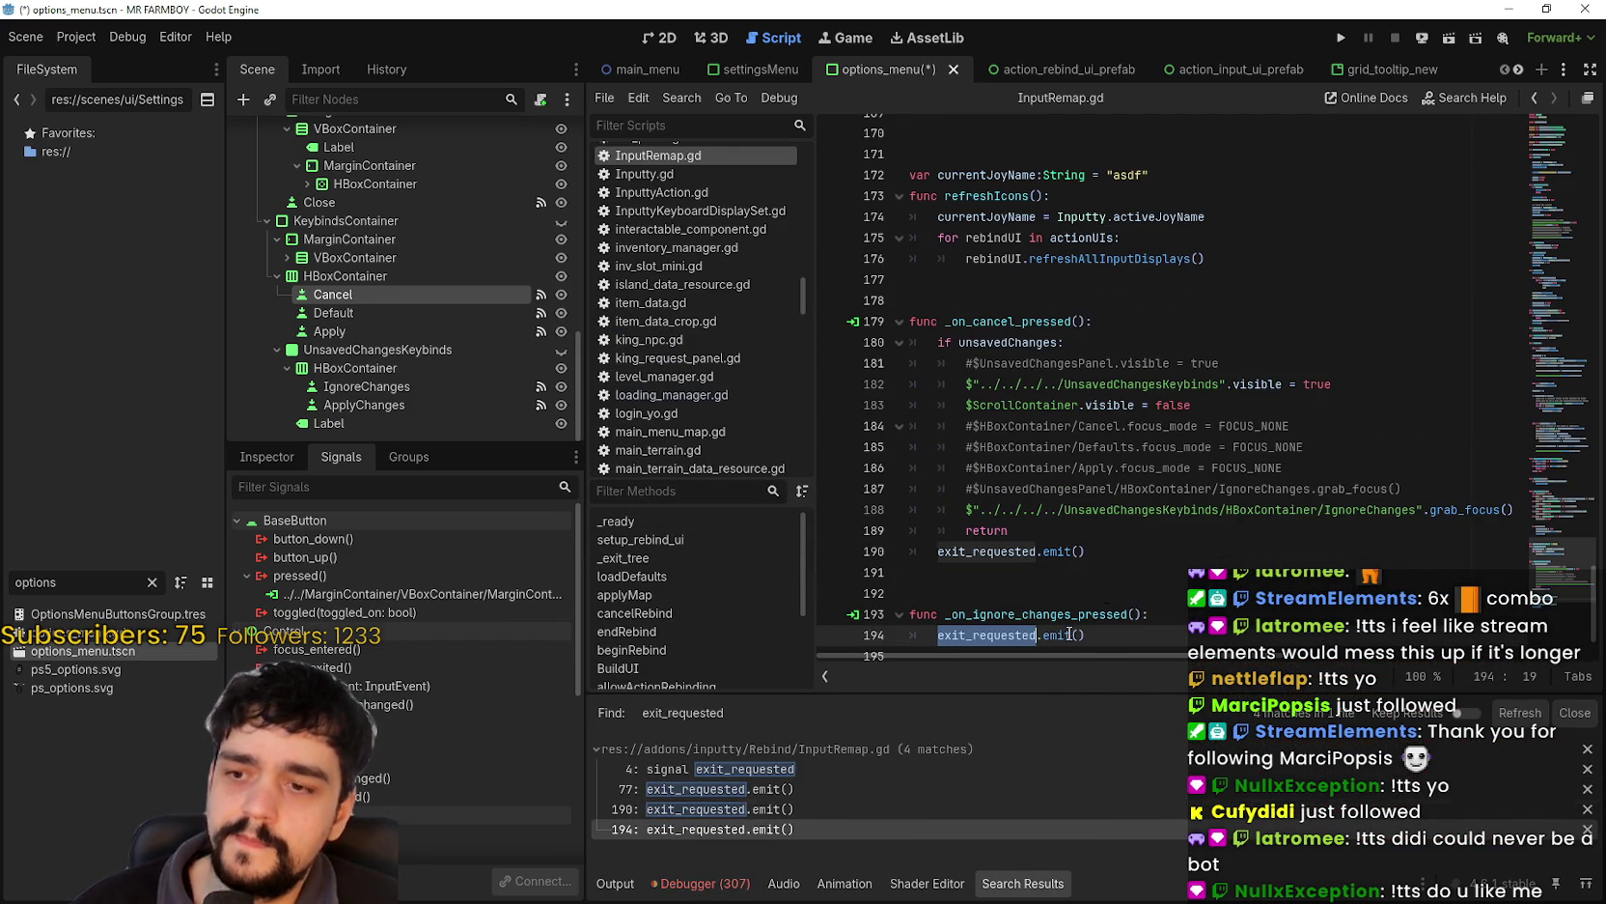
pyautogui.click(1117, 591)
pyautogui.doubleClick(1010, 553)
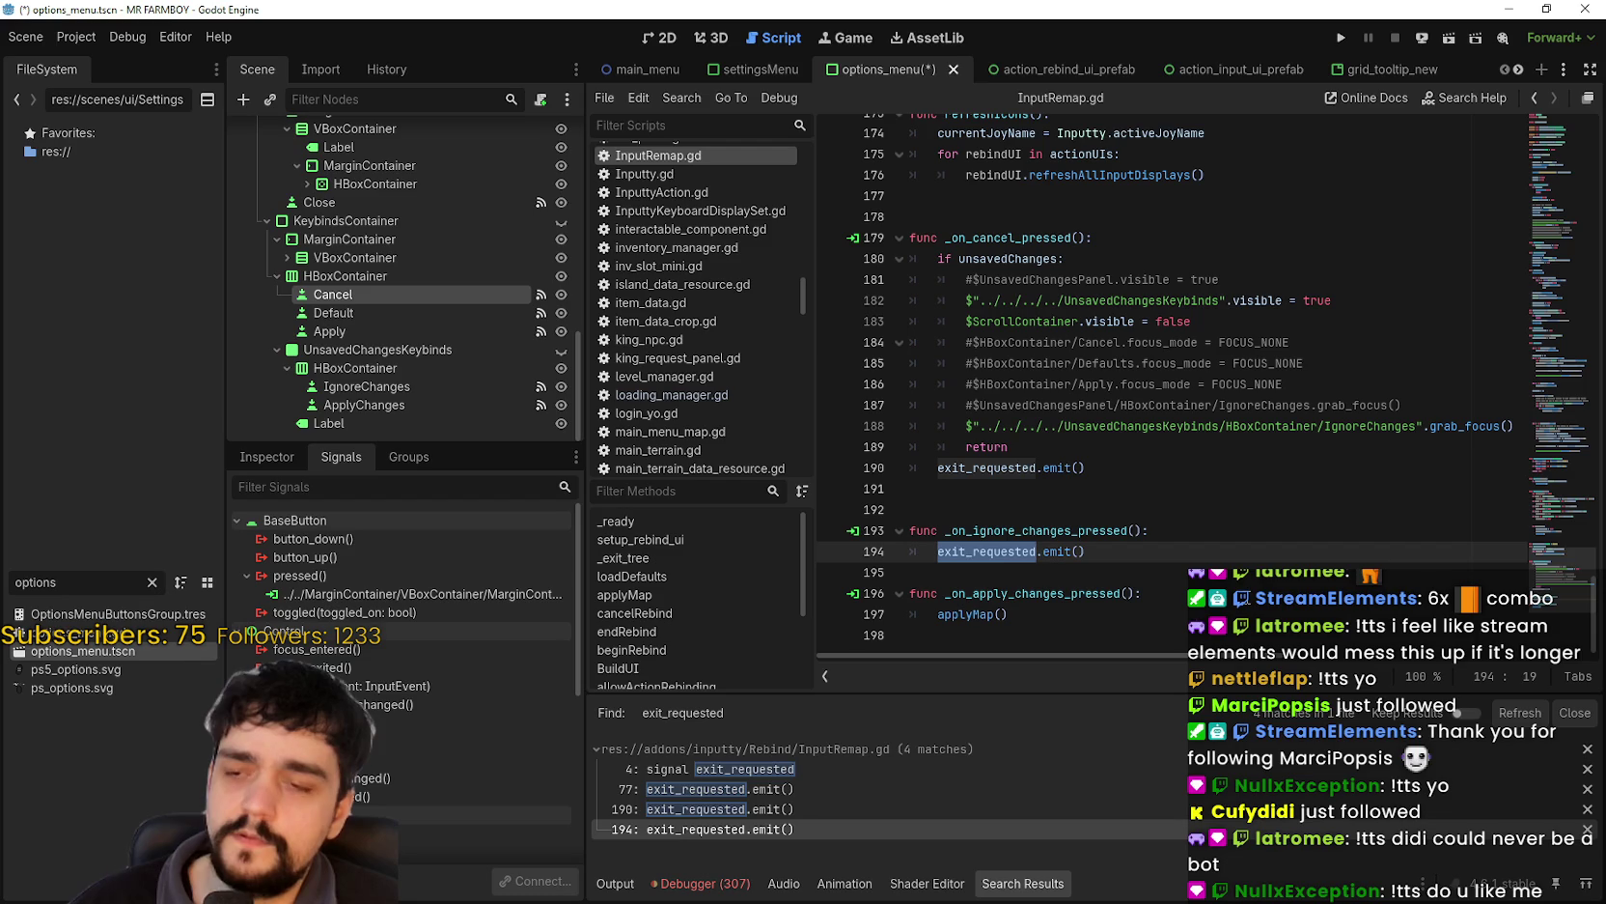
pyautogui.moveTo(1530, 618); pyautogui.dragTo(1540, 100)
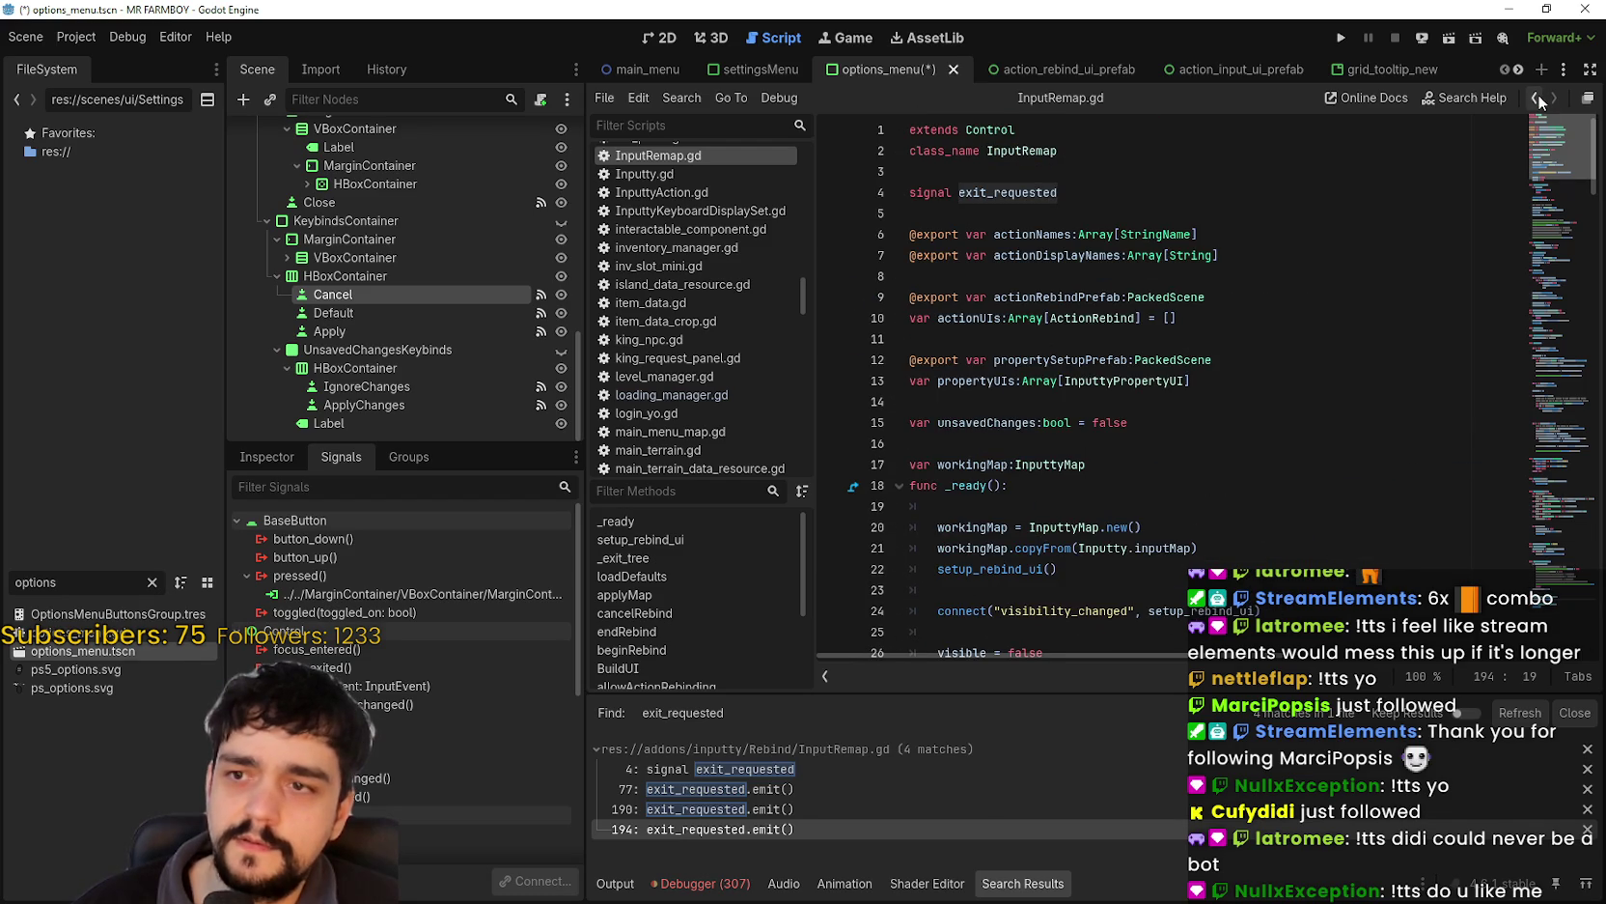
pyautogui.moveTo(1540, 101)
pyautogui.mouseDown()
pyautogui.moveTo(1542, 580)
pyautogui.moveTo(1580, 97)
pyautogui.mouseUp()
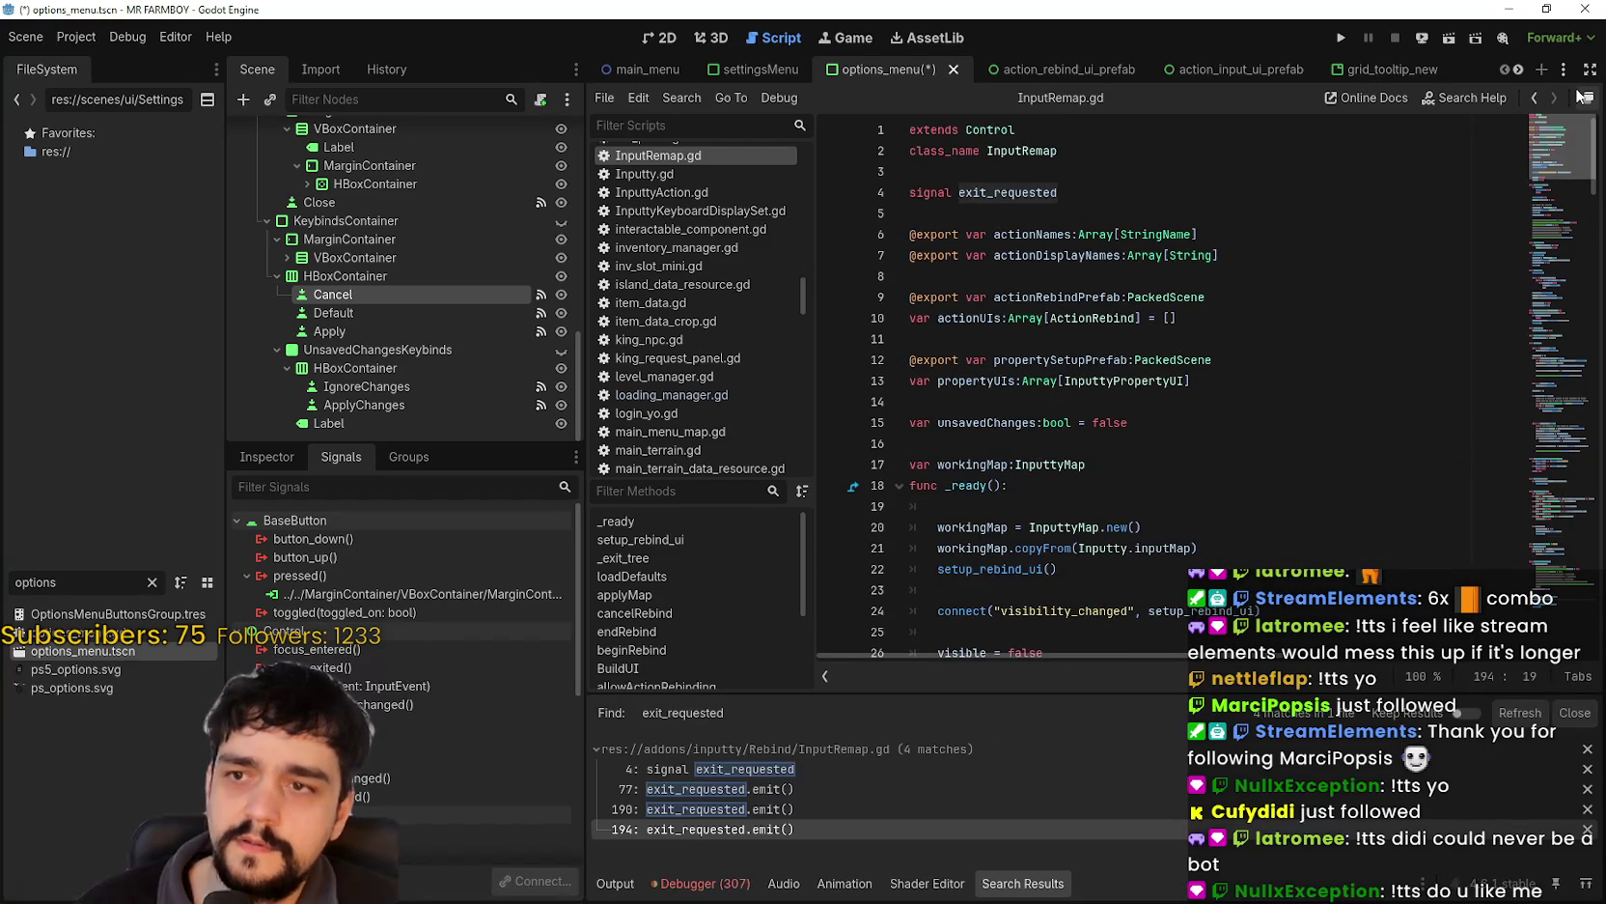
pyautogui.click(1559, 497)
pyautogui.click(1180, 594)
pyautogui.click(1142, 467)
pyautogui.hotkey('shift', 'Home')
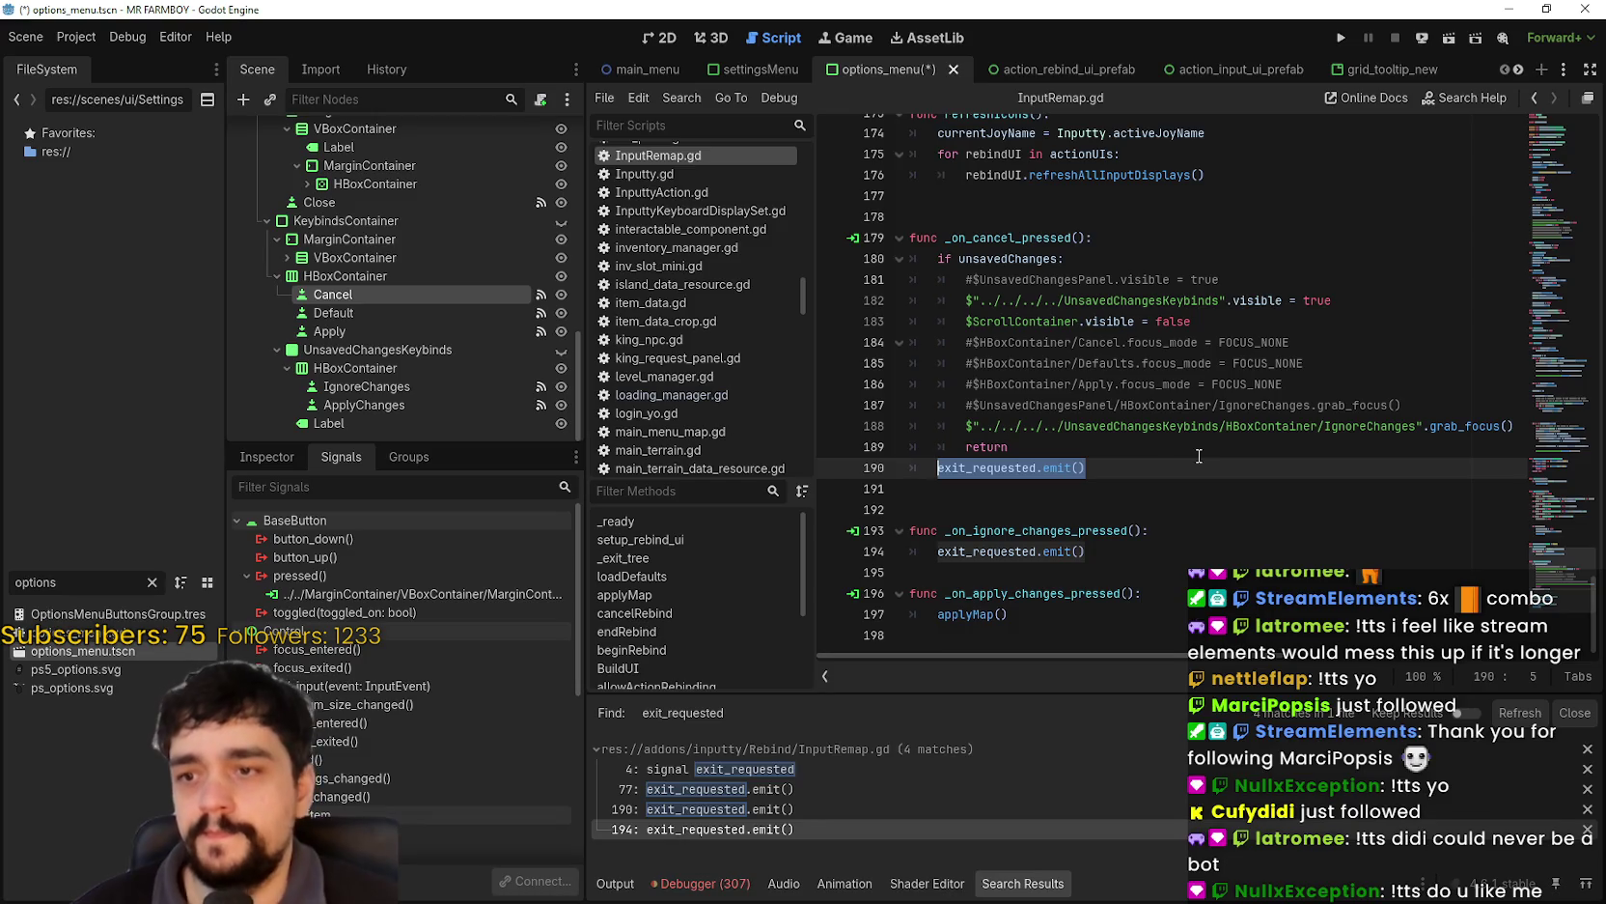
pyautogui.click(1134, 467)
pyautogui.press('BackSpace')
pyautogui.press('BackSpace')
pyautogui.press('BackSpace')
pyautogui.hotkey('shift', 'Tab')
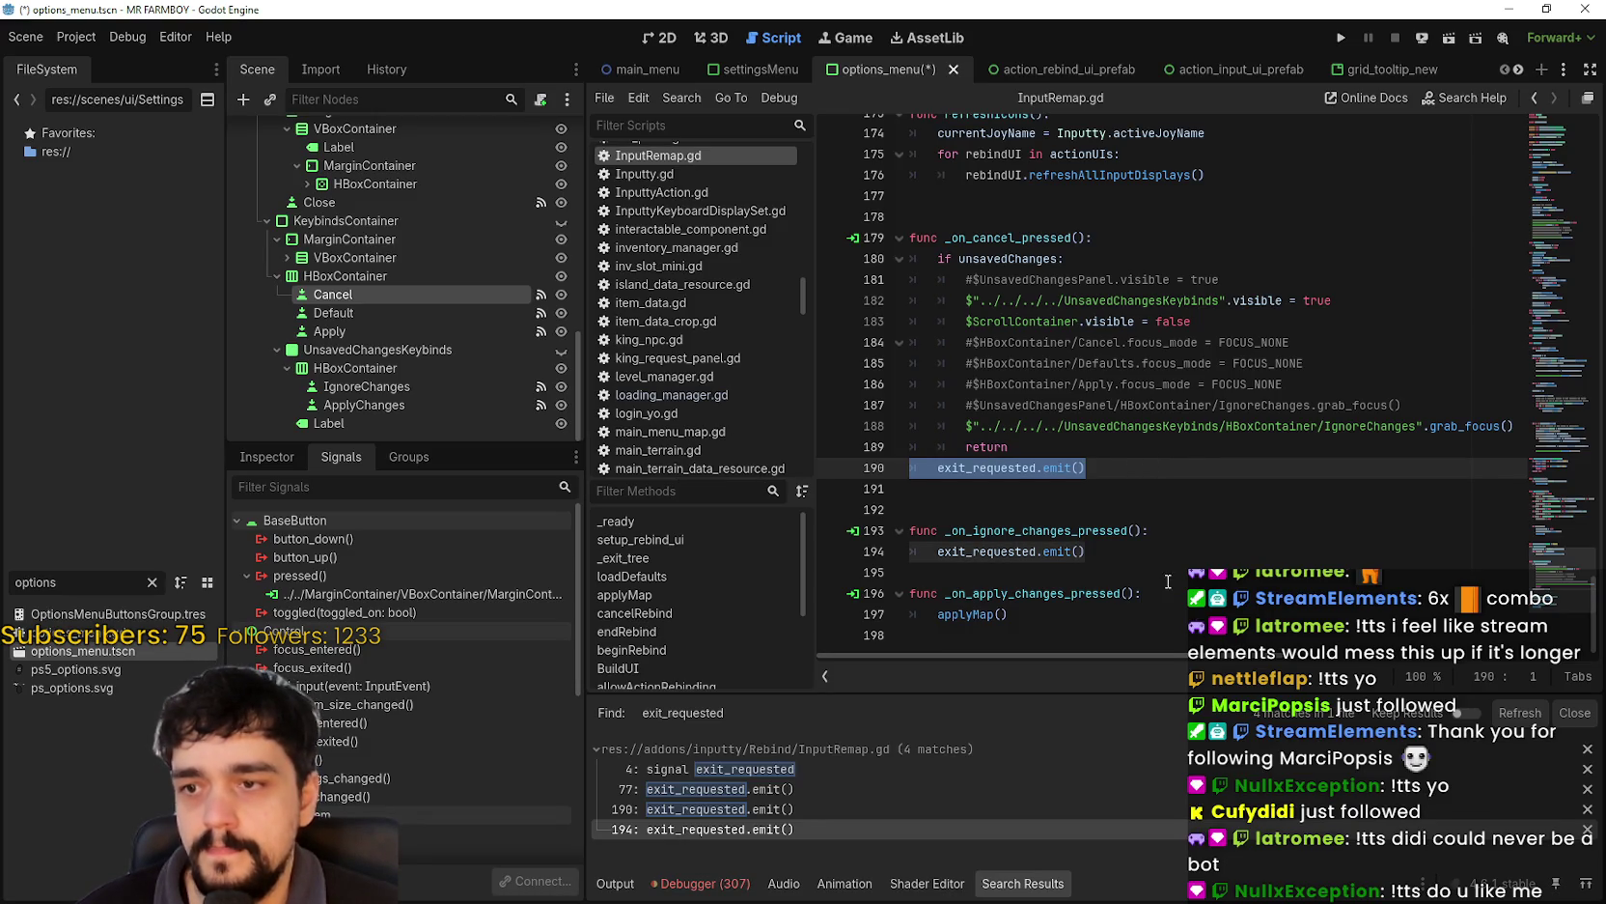
pyautogui.hotkey('ctrl', 'z')
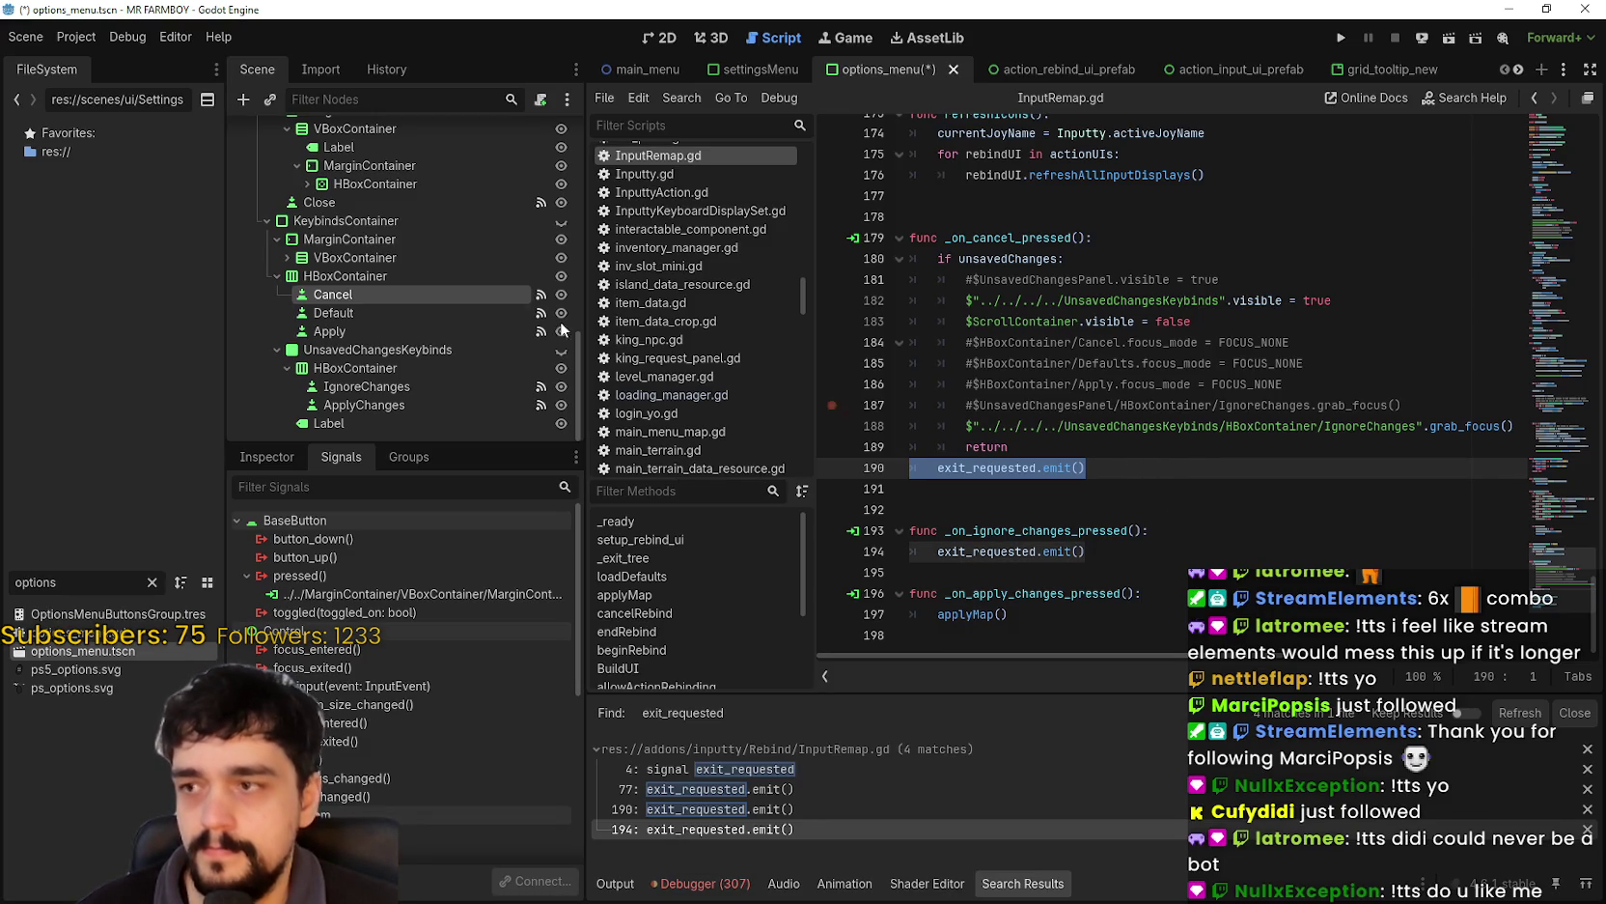
pyautogui.scroll(5, 458, 270)
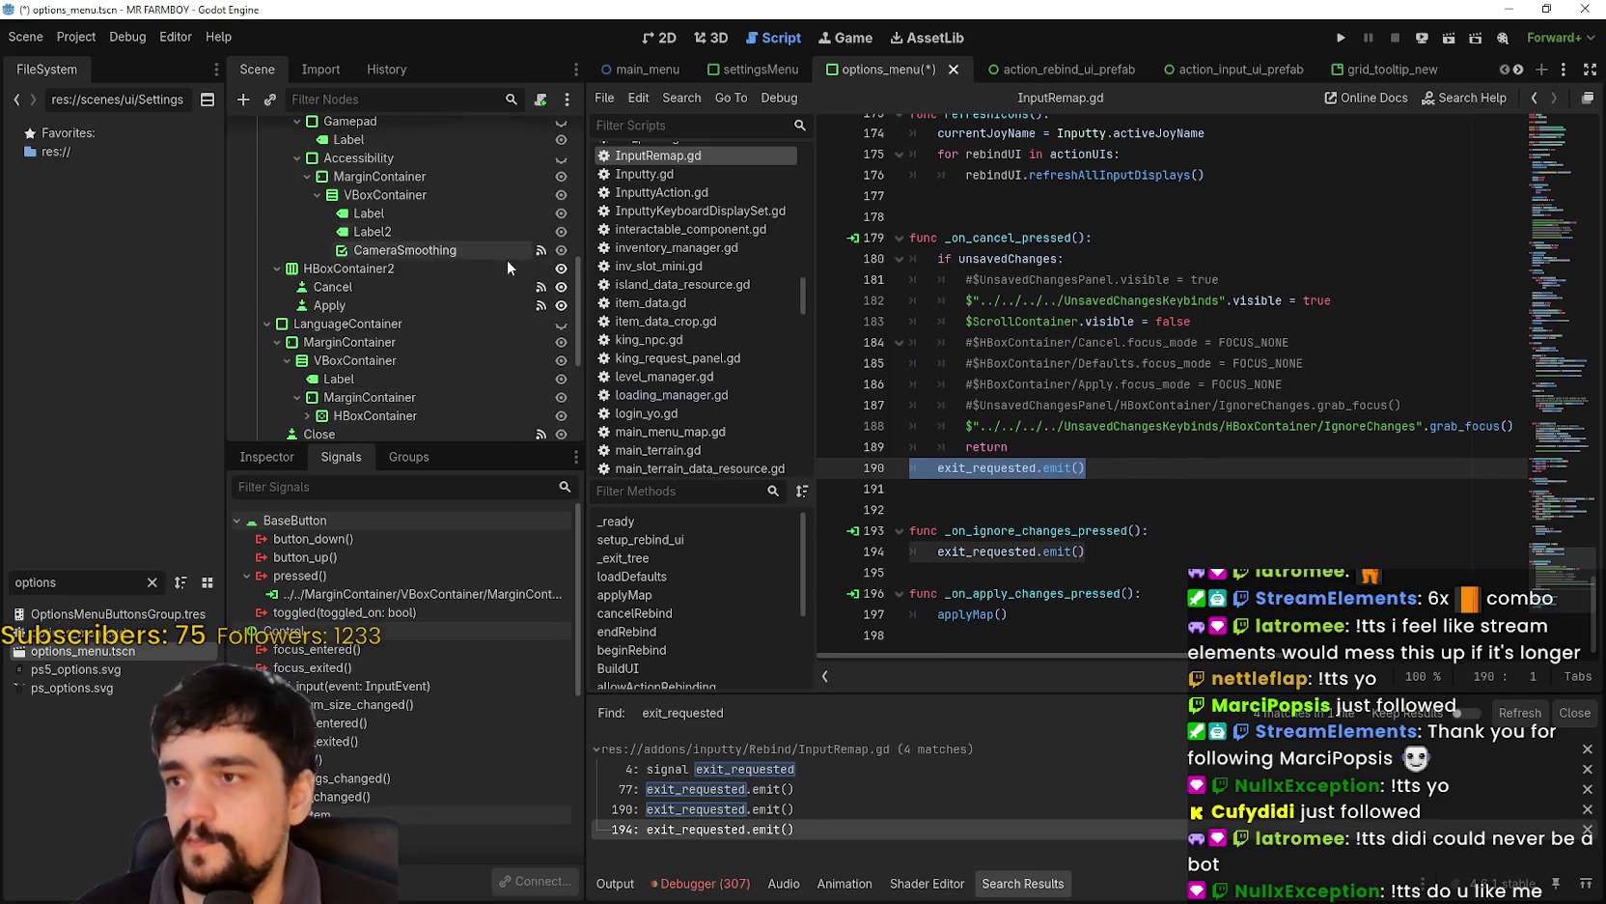
pyautogui.scroll(5, 500, 280)
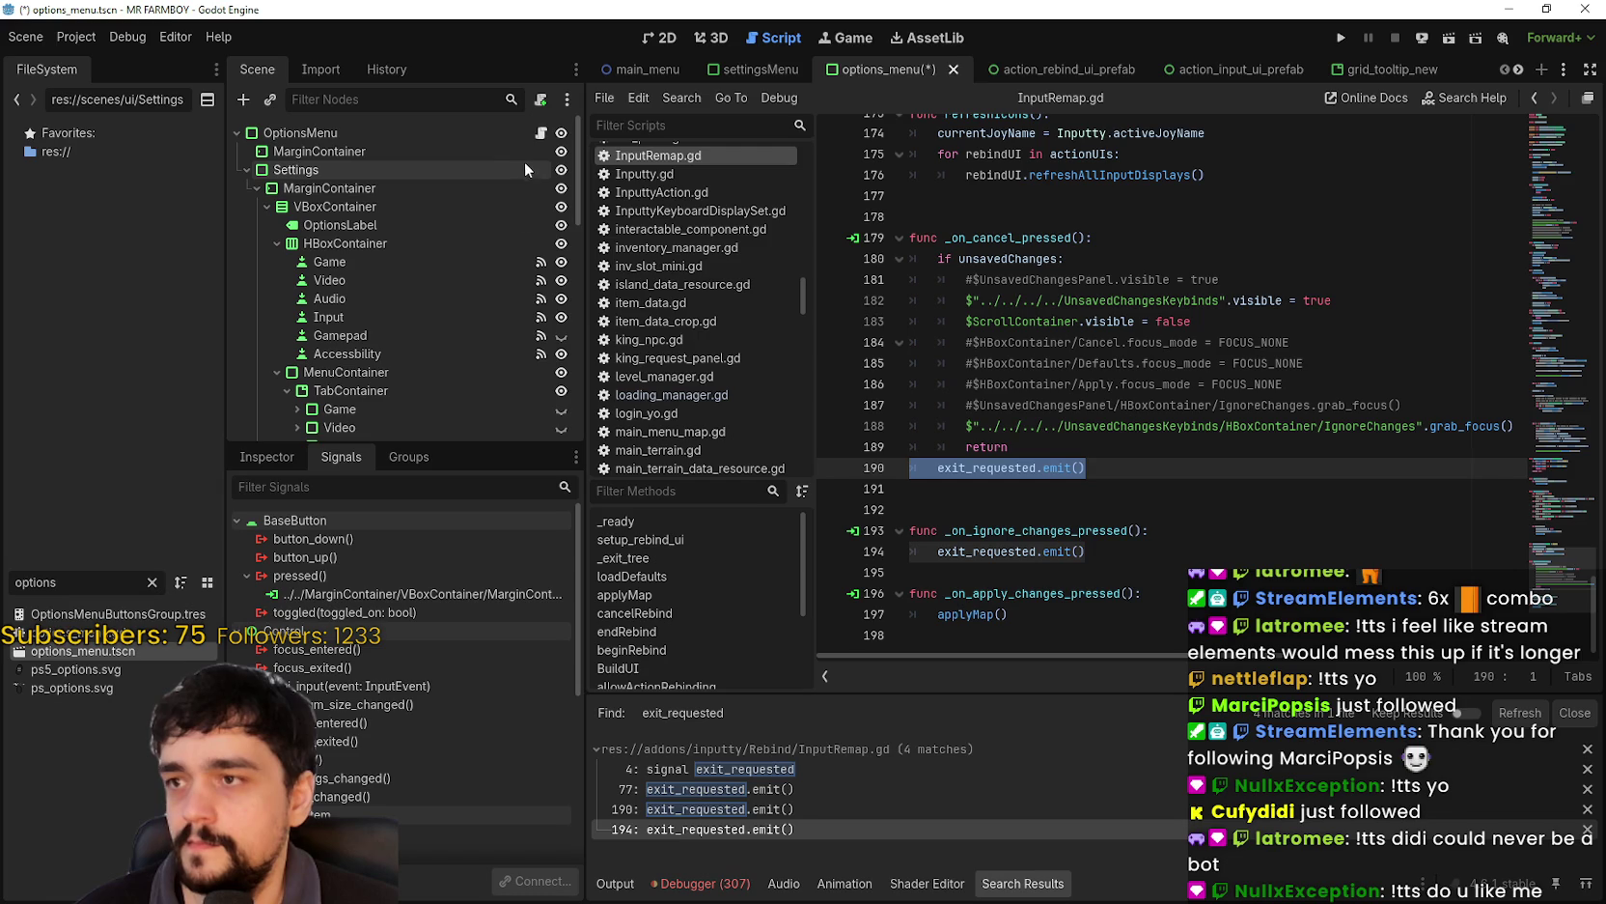
pyautogui.click(541, 133)
# - Review the _on_cancel_keybinds_pressed handler body in options_menu.gd
pyautogui.moveTo(922, 294); pyautogui.dragTo(879, 234)
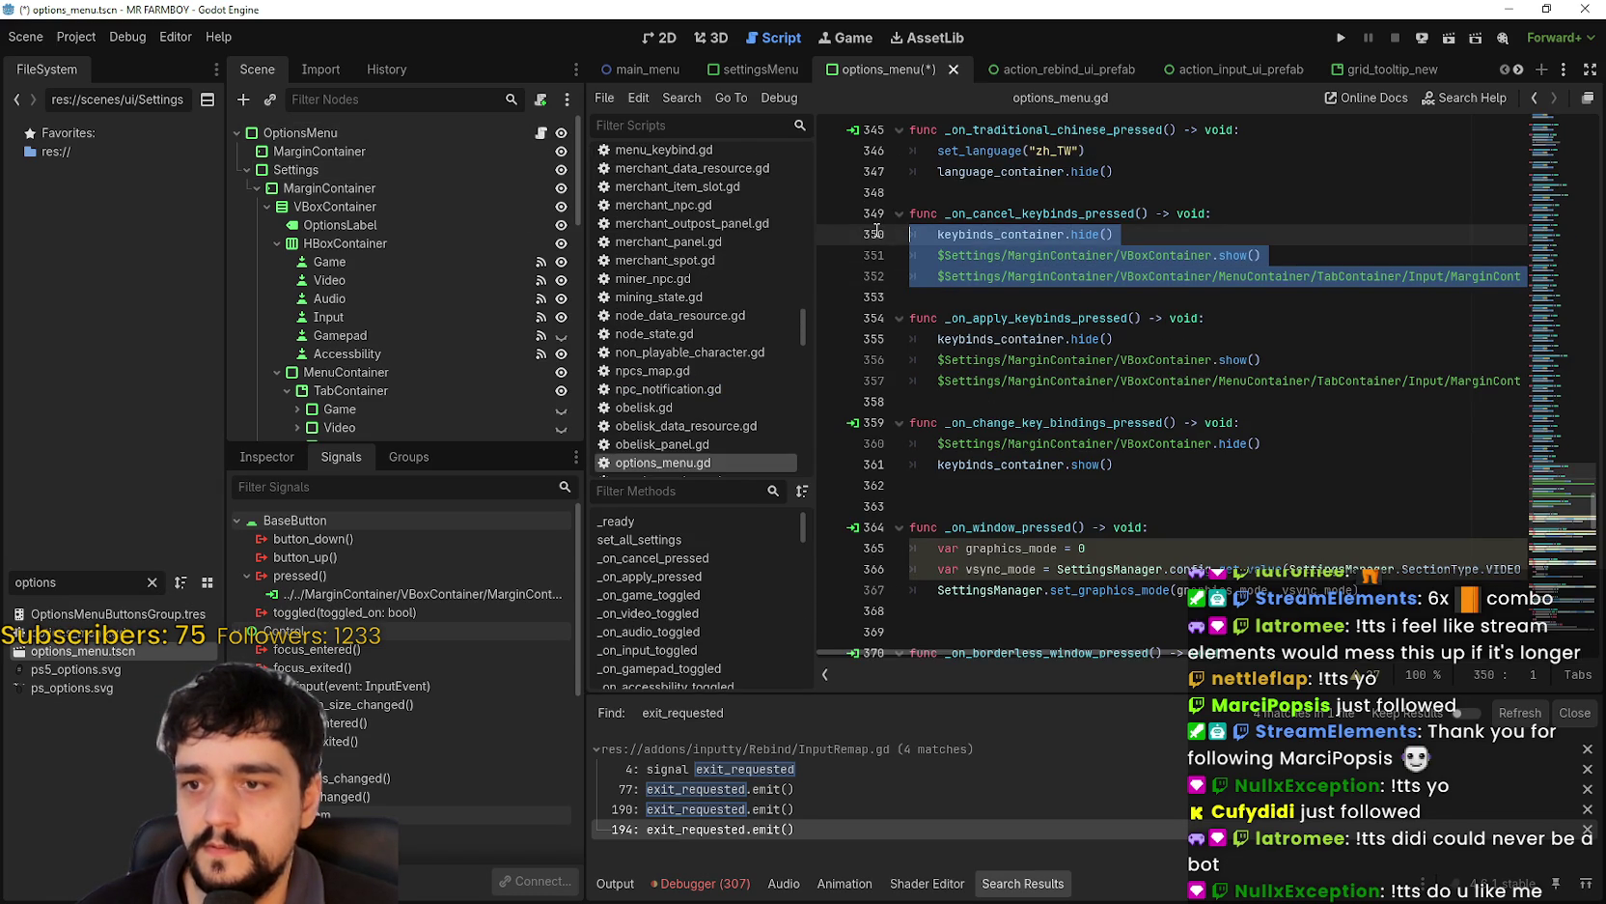
pyautogui.click(994, 306)
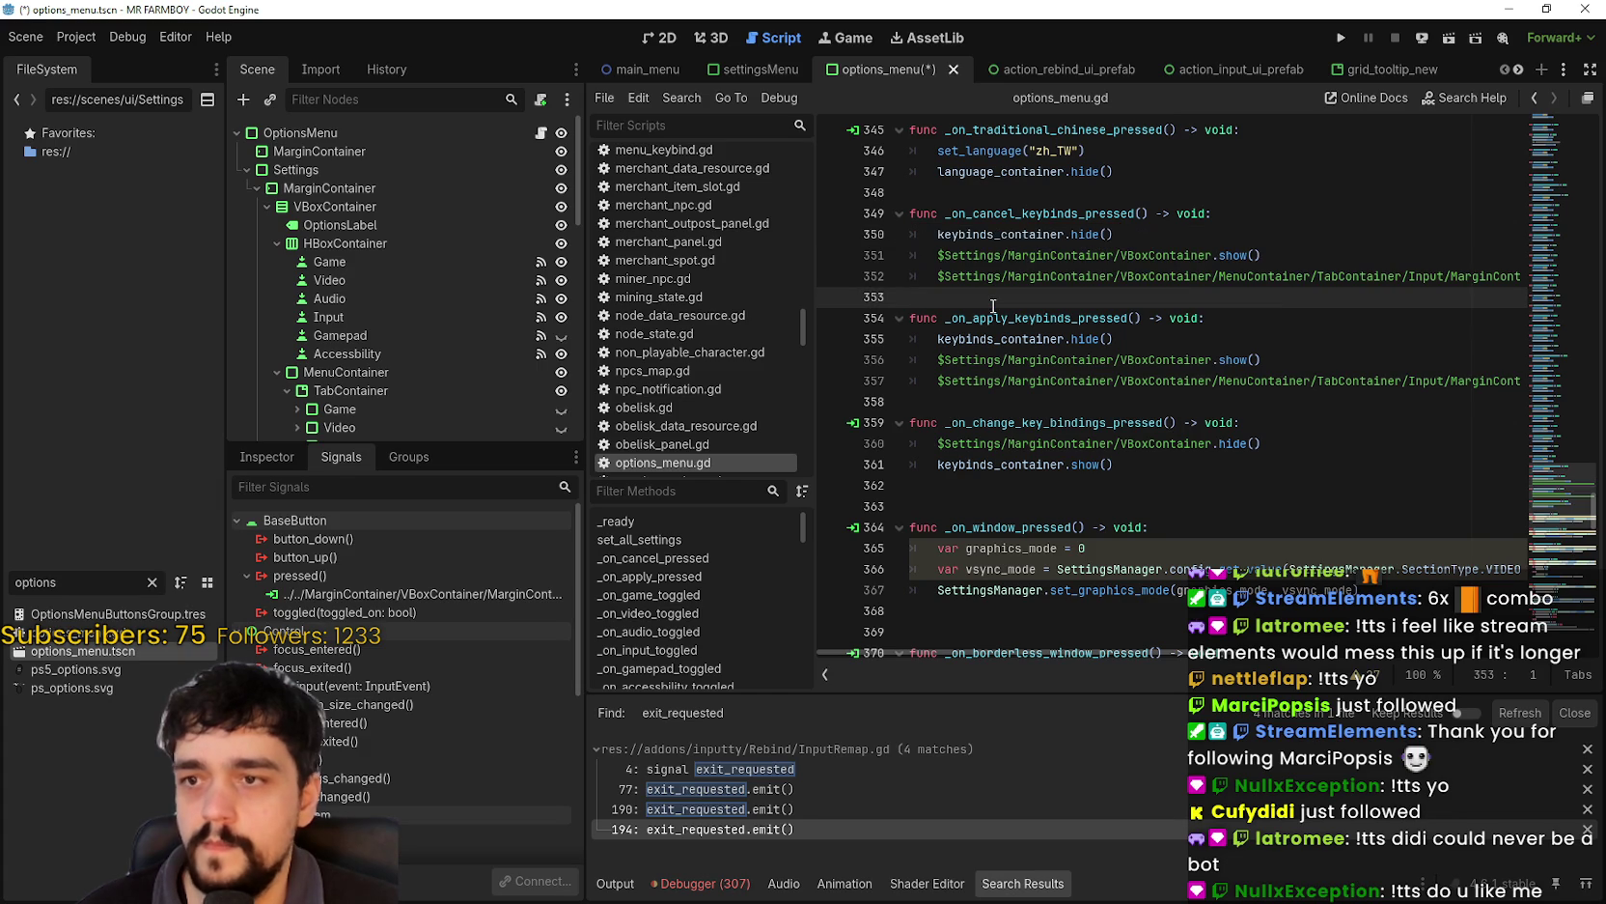
pyautogui.scroll(-3, 422, 354)
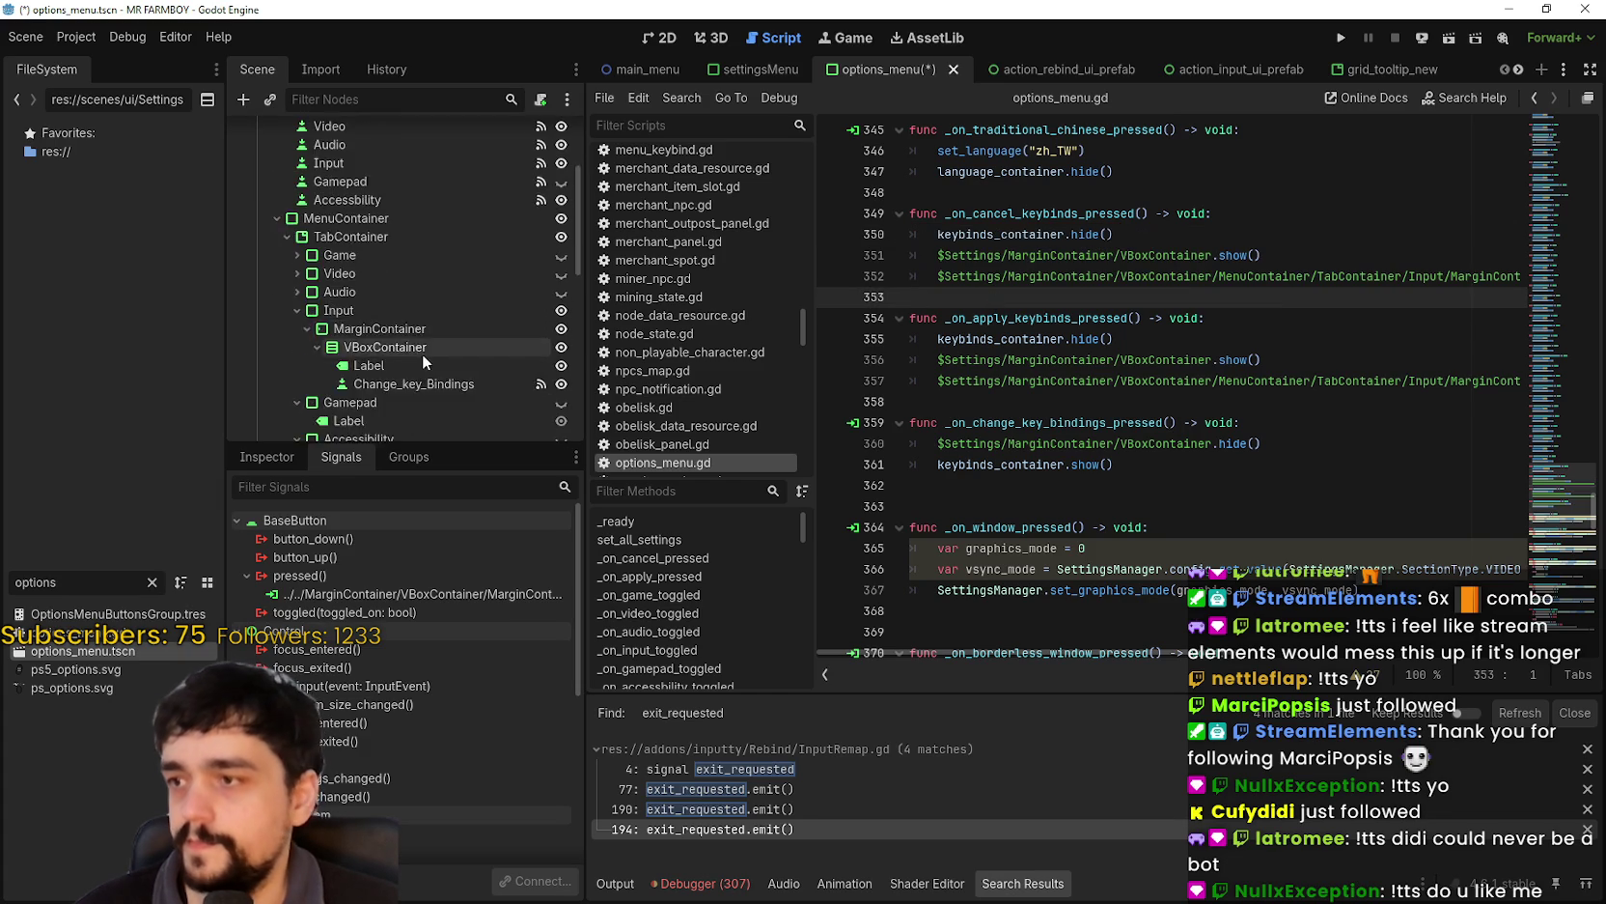
pyautogui.scroll(-2, 507, 344)
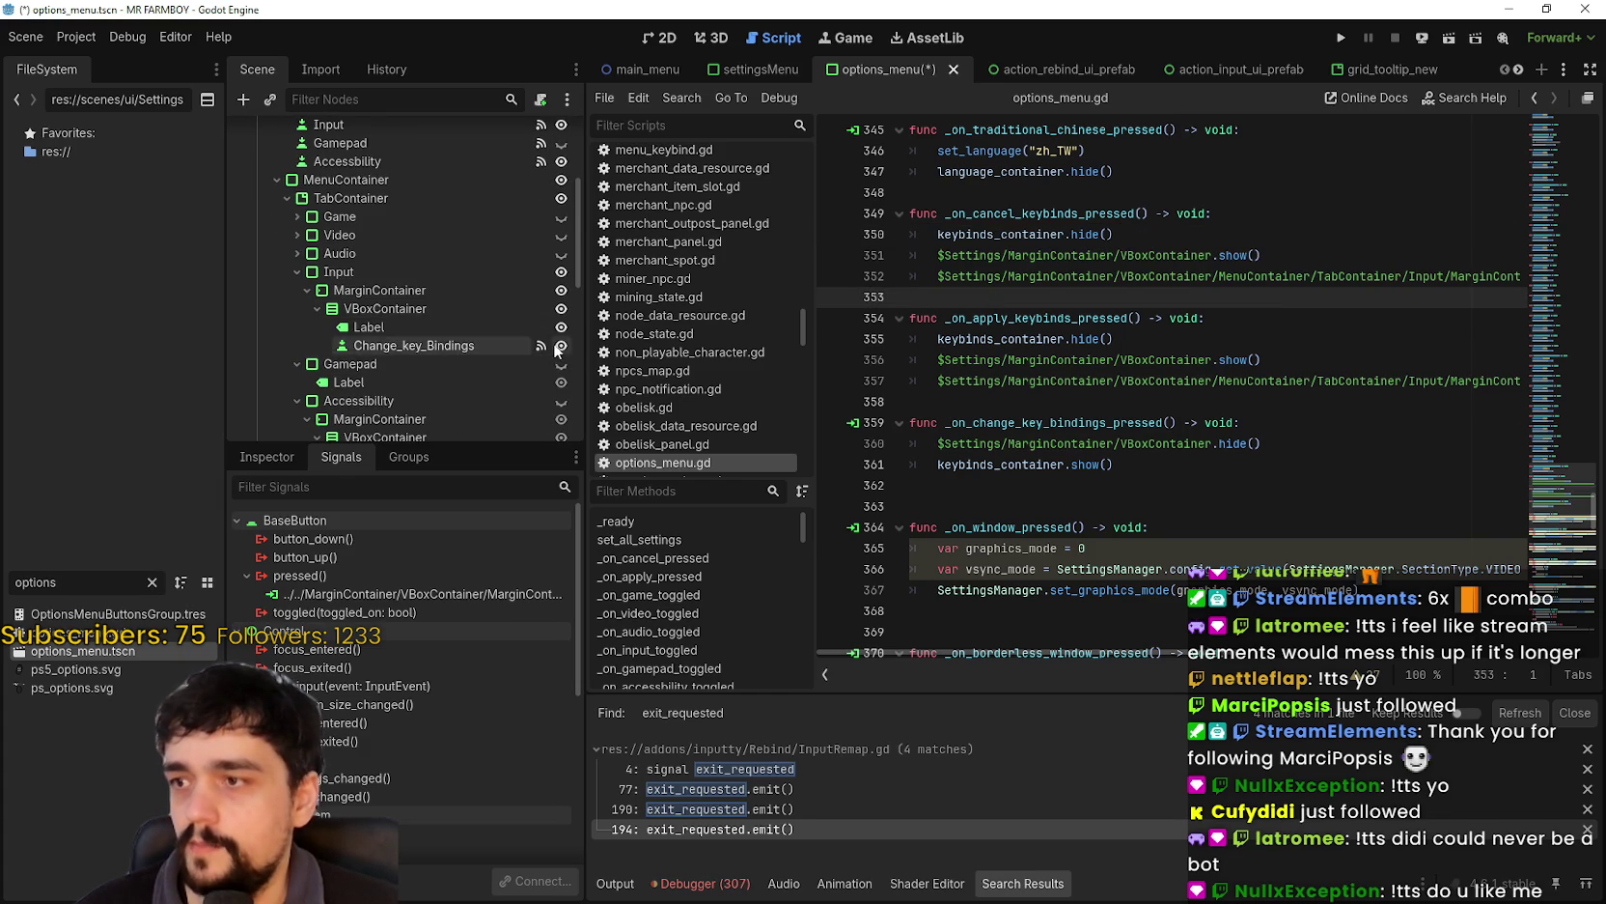
pyautogui.scroll(-5, 474, 345)
pyautogui.scroll(5, 477, 338)
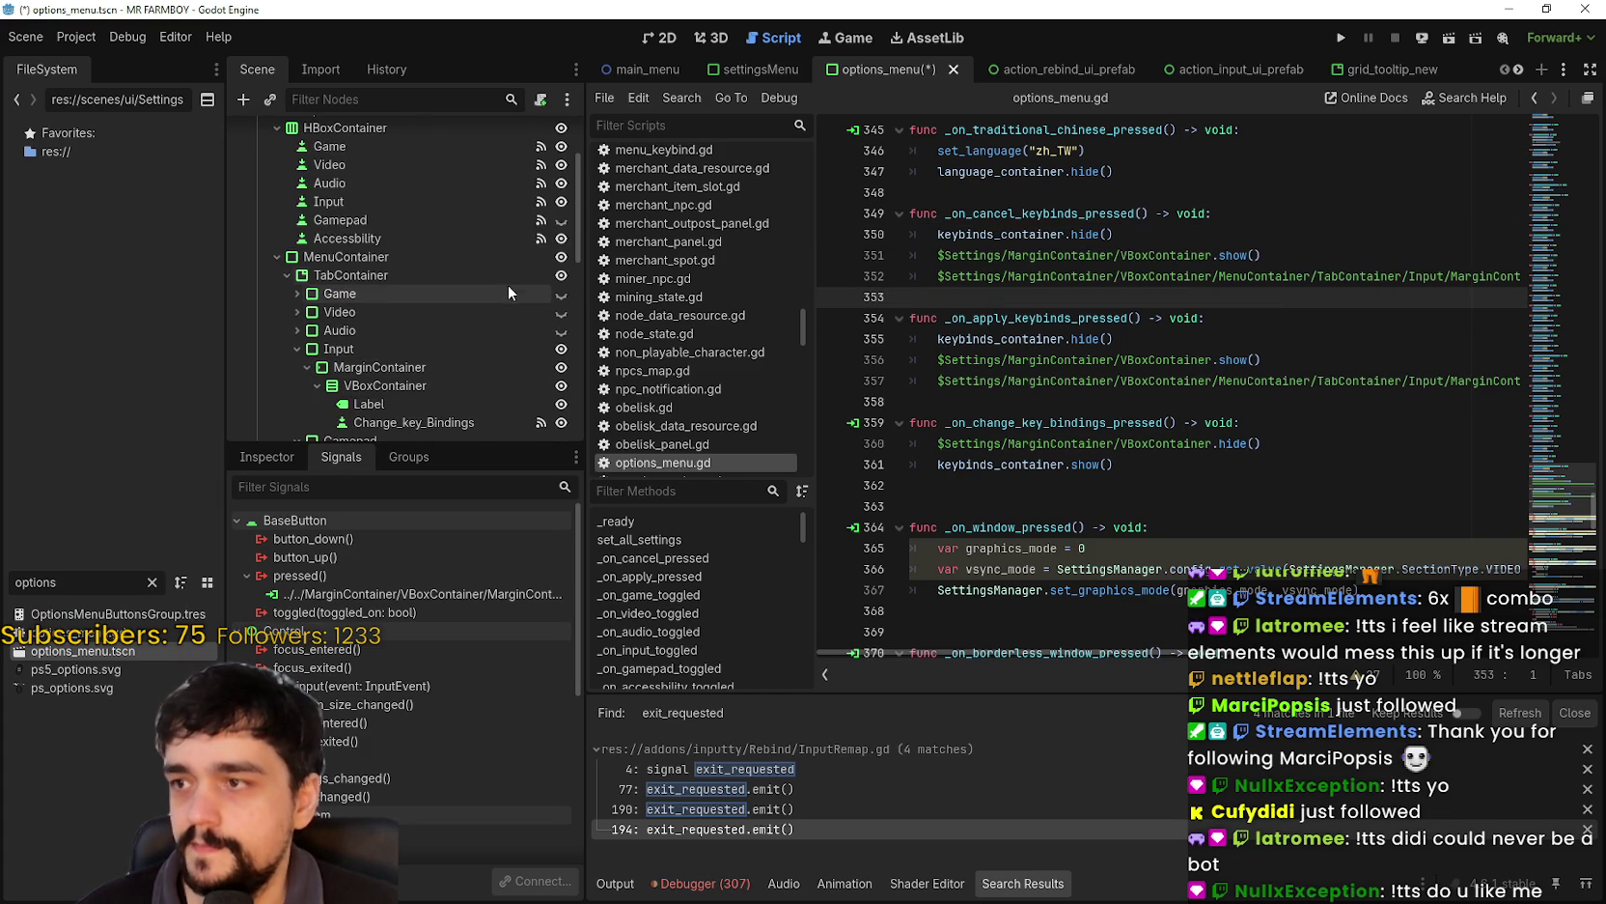
# - Expand KeybindsContainer > VBoxContainer and open InputRemap's InputRemap.gd script
pyautogui.scroll(-5, 530, 351)
pyautogui.scroll(-1, 518, 351)
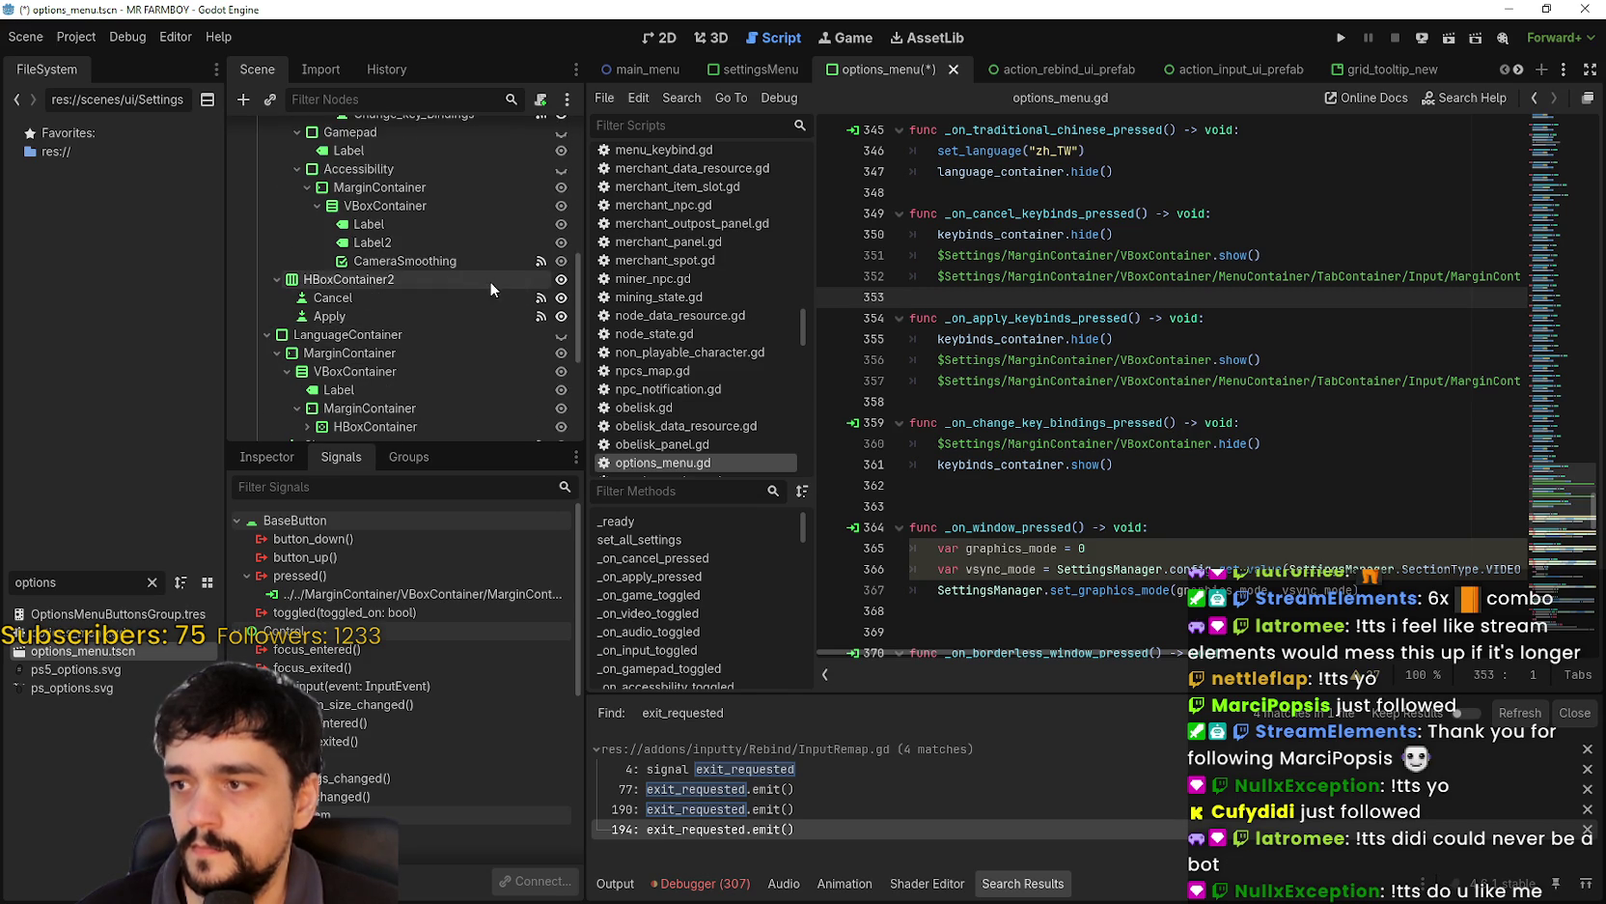
pyautogui.scroll(-5, 488, 349)
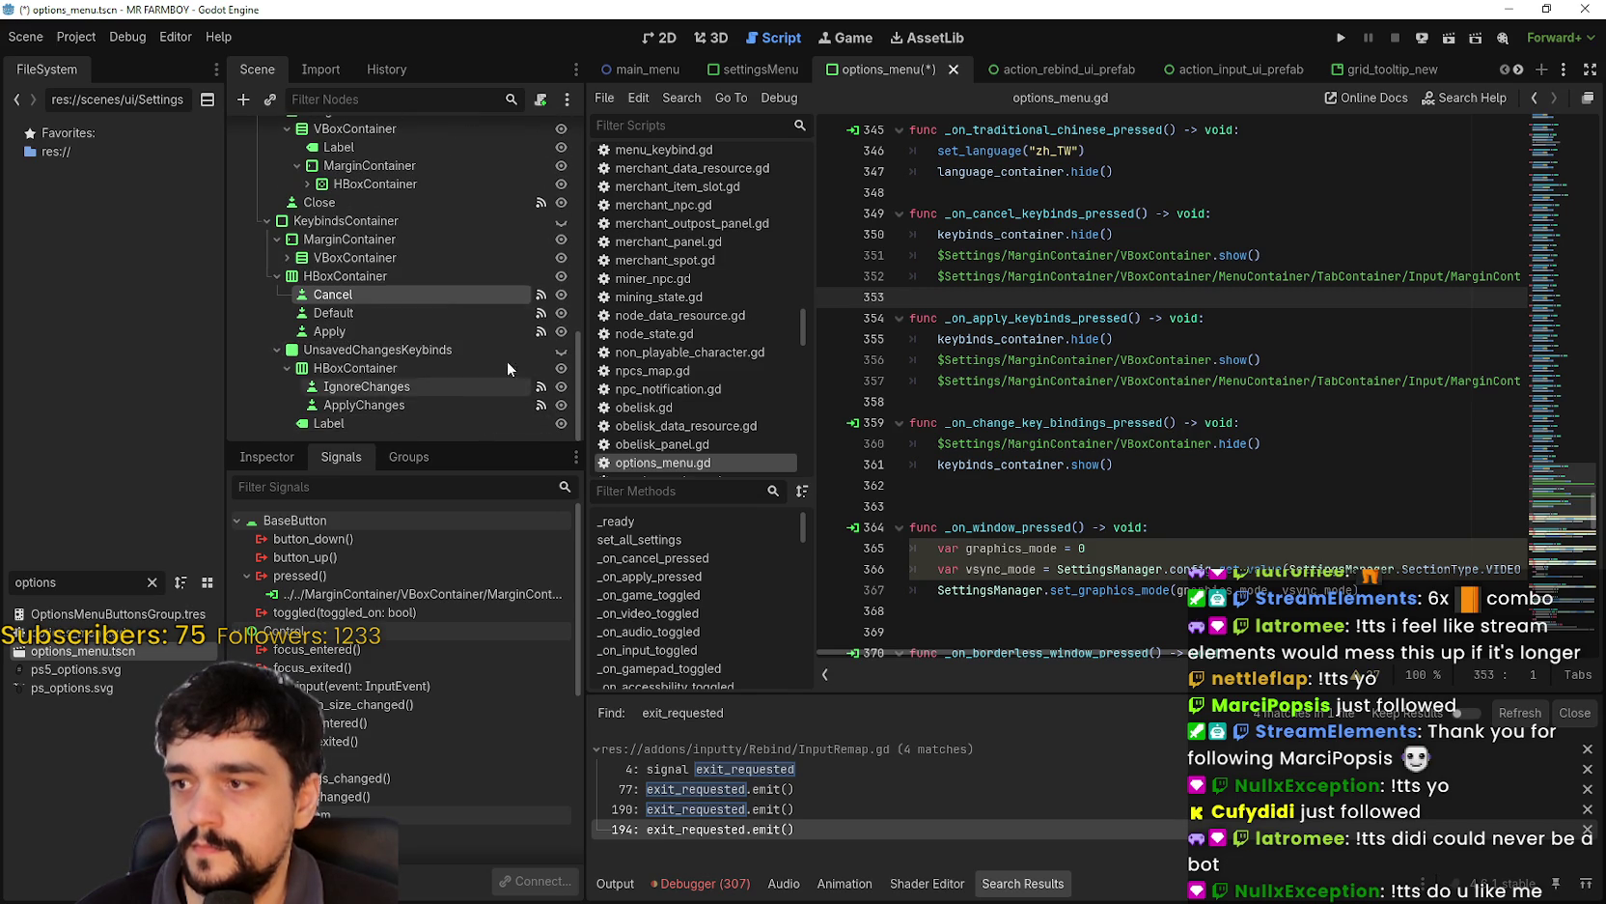
pyautogui.click(287, 256)
pyautogui.click(543, 321)
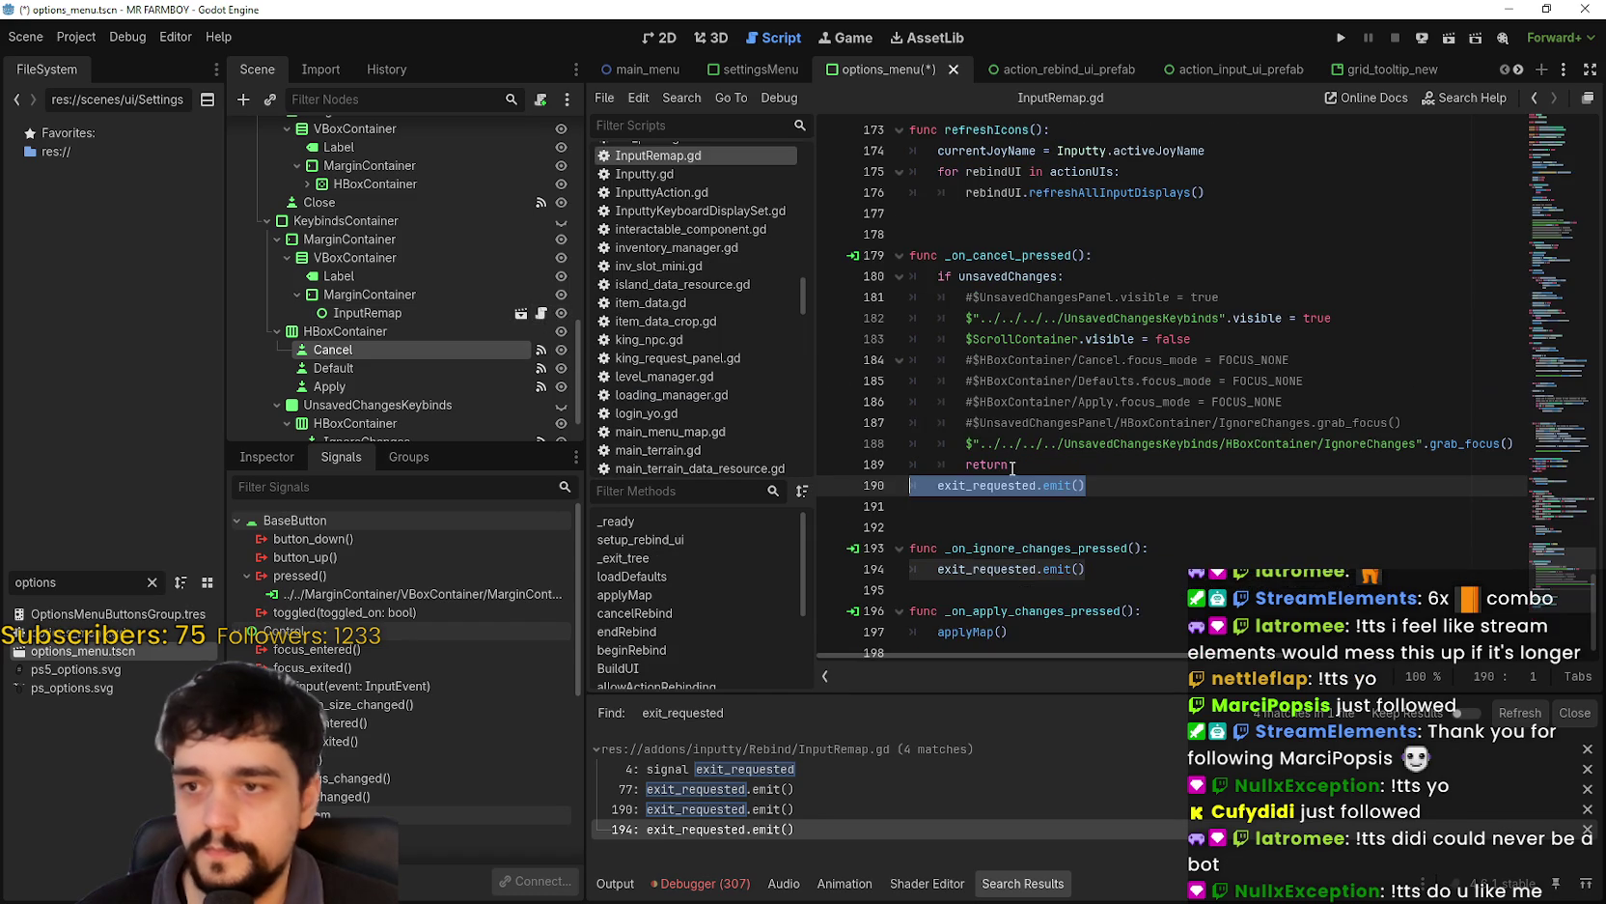
# - Add a goBack() -> void function after applyMap() and paste the keybinds hide/show lines into it
pyautogui.tripleClick(961, 490)
pyautogui.press('Down')
pyautogui.press('Down')
pyautogui.press('Down')
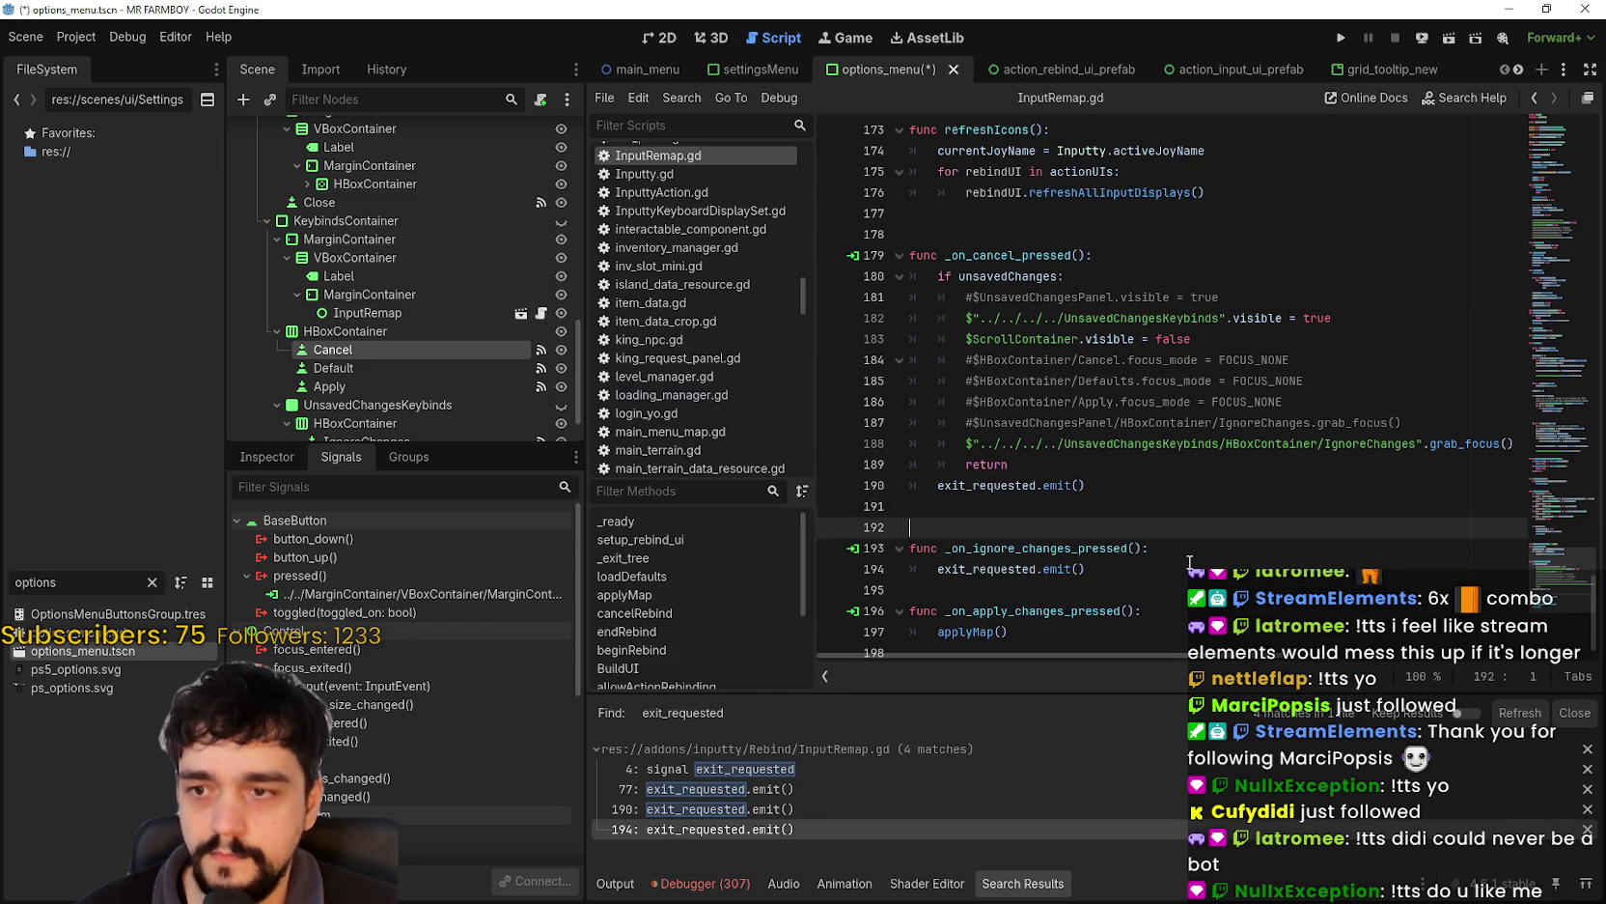
pyautogui.press('Return')
pyautogui.press('Return')
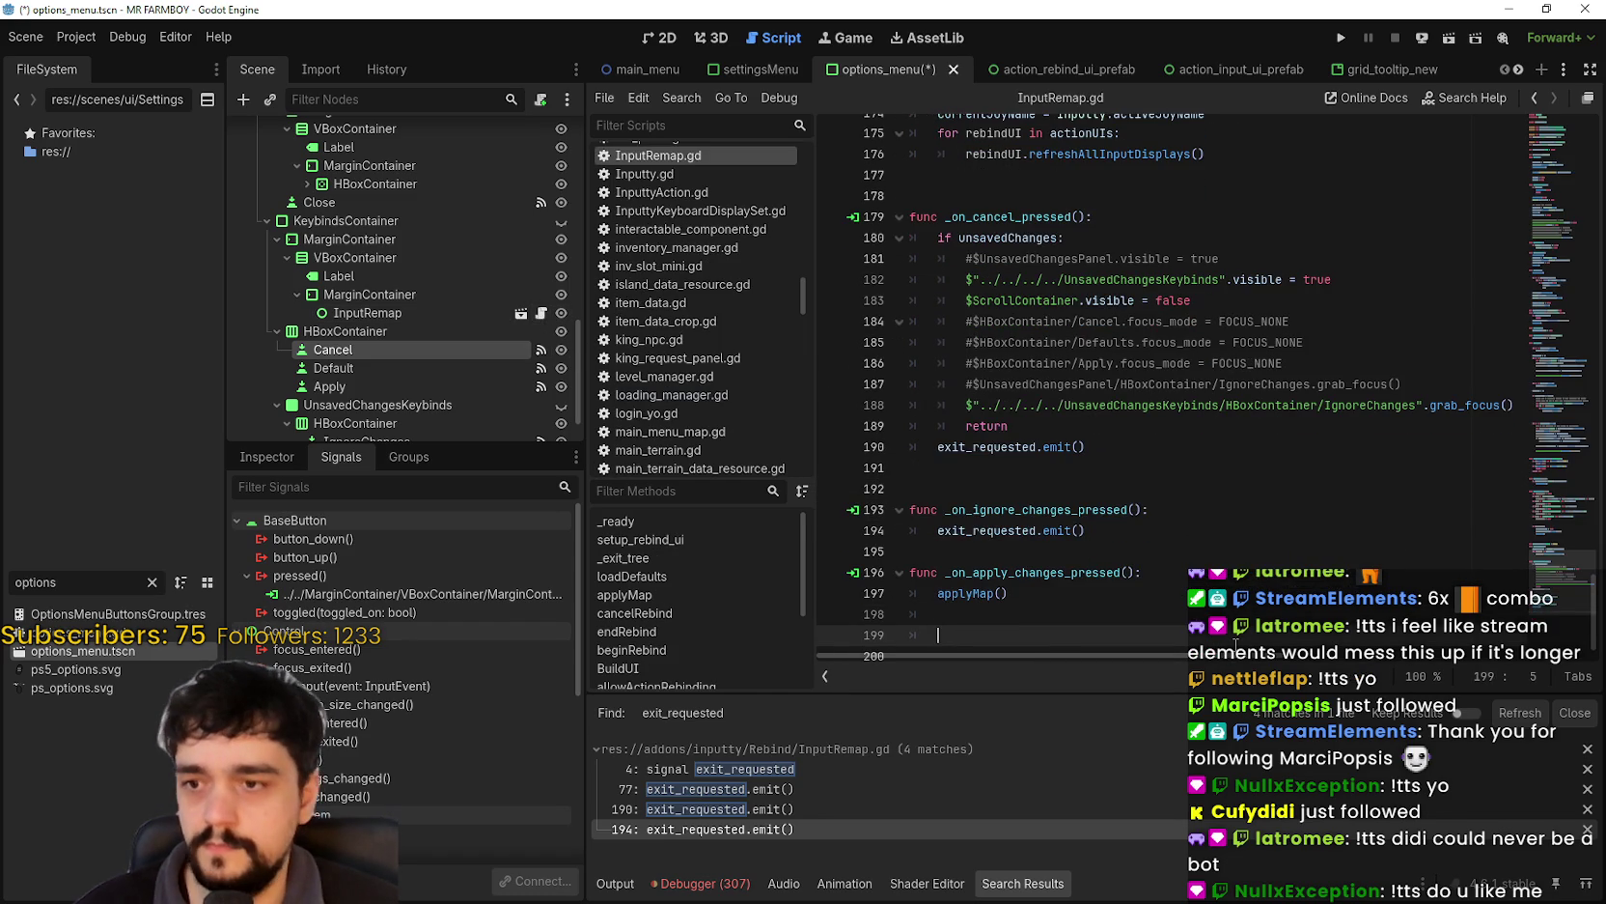
pyautogui.write('func goBack(')
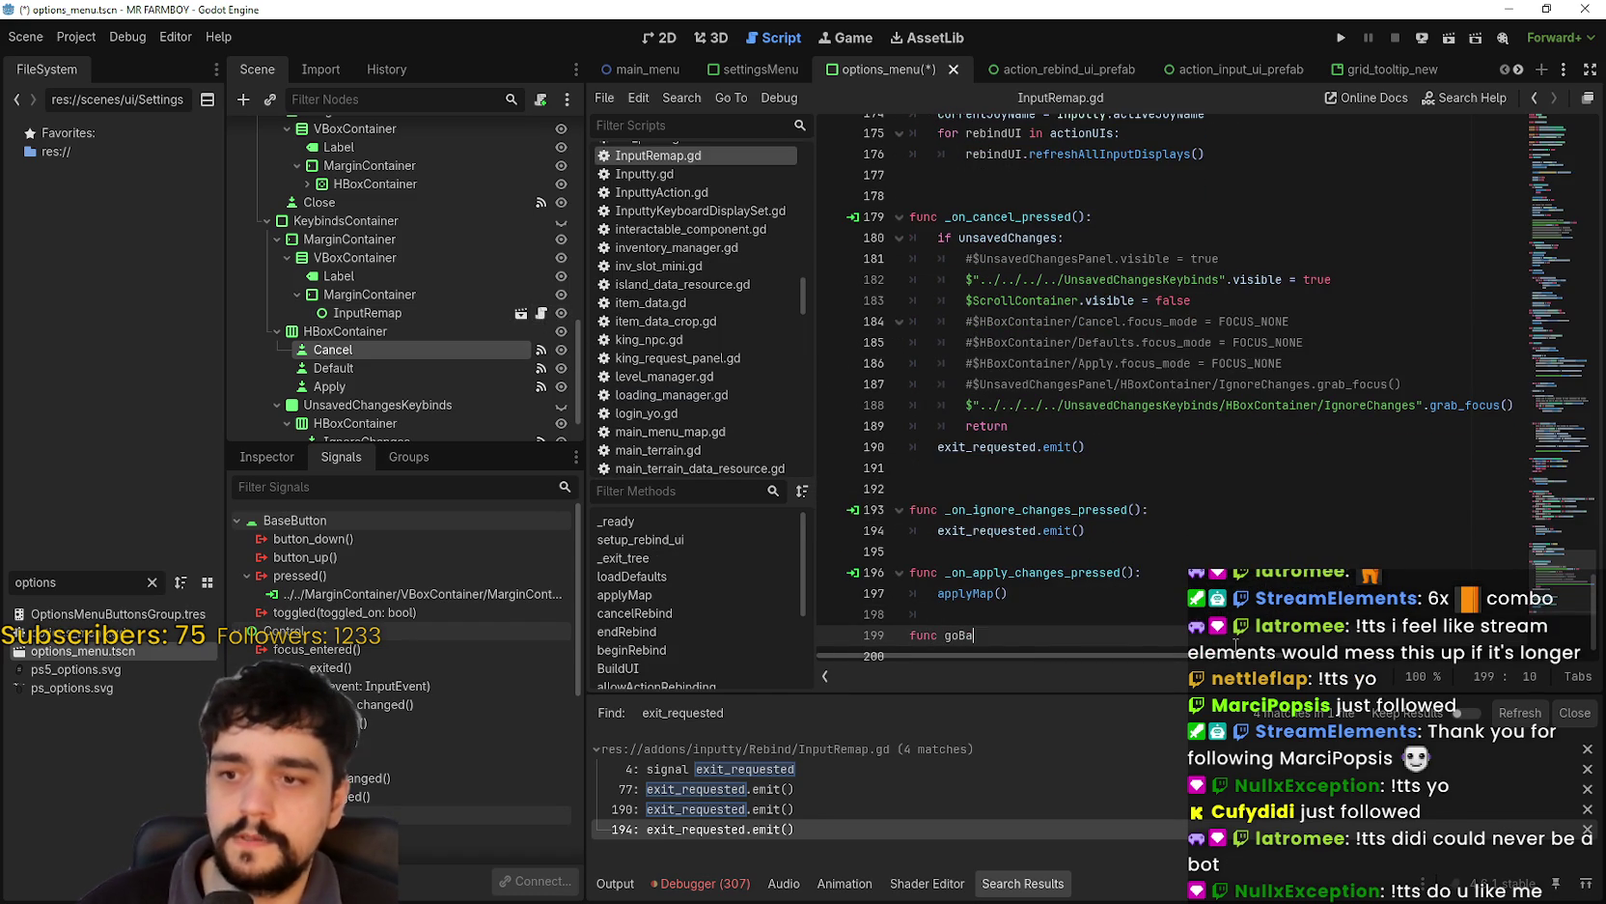
pyautogui.write(') -')
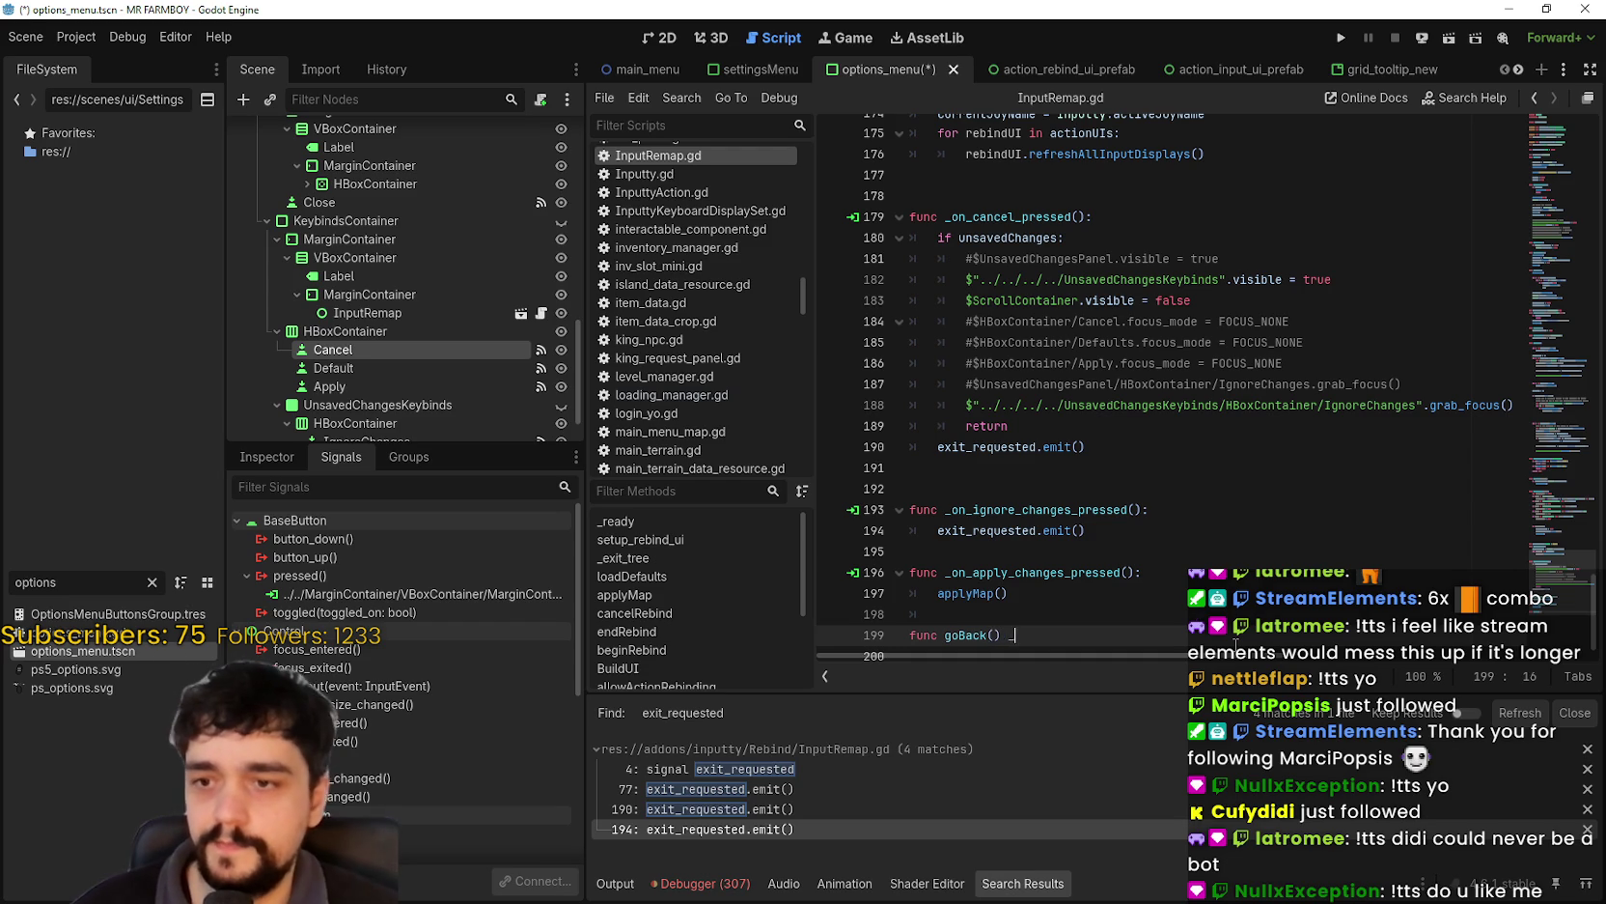
pyautogui.write('> void:')
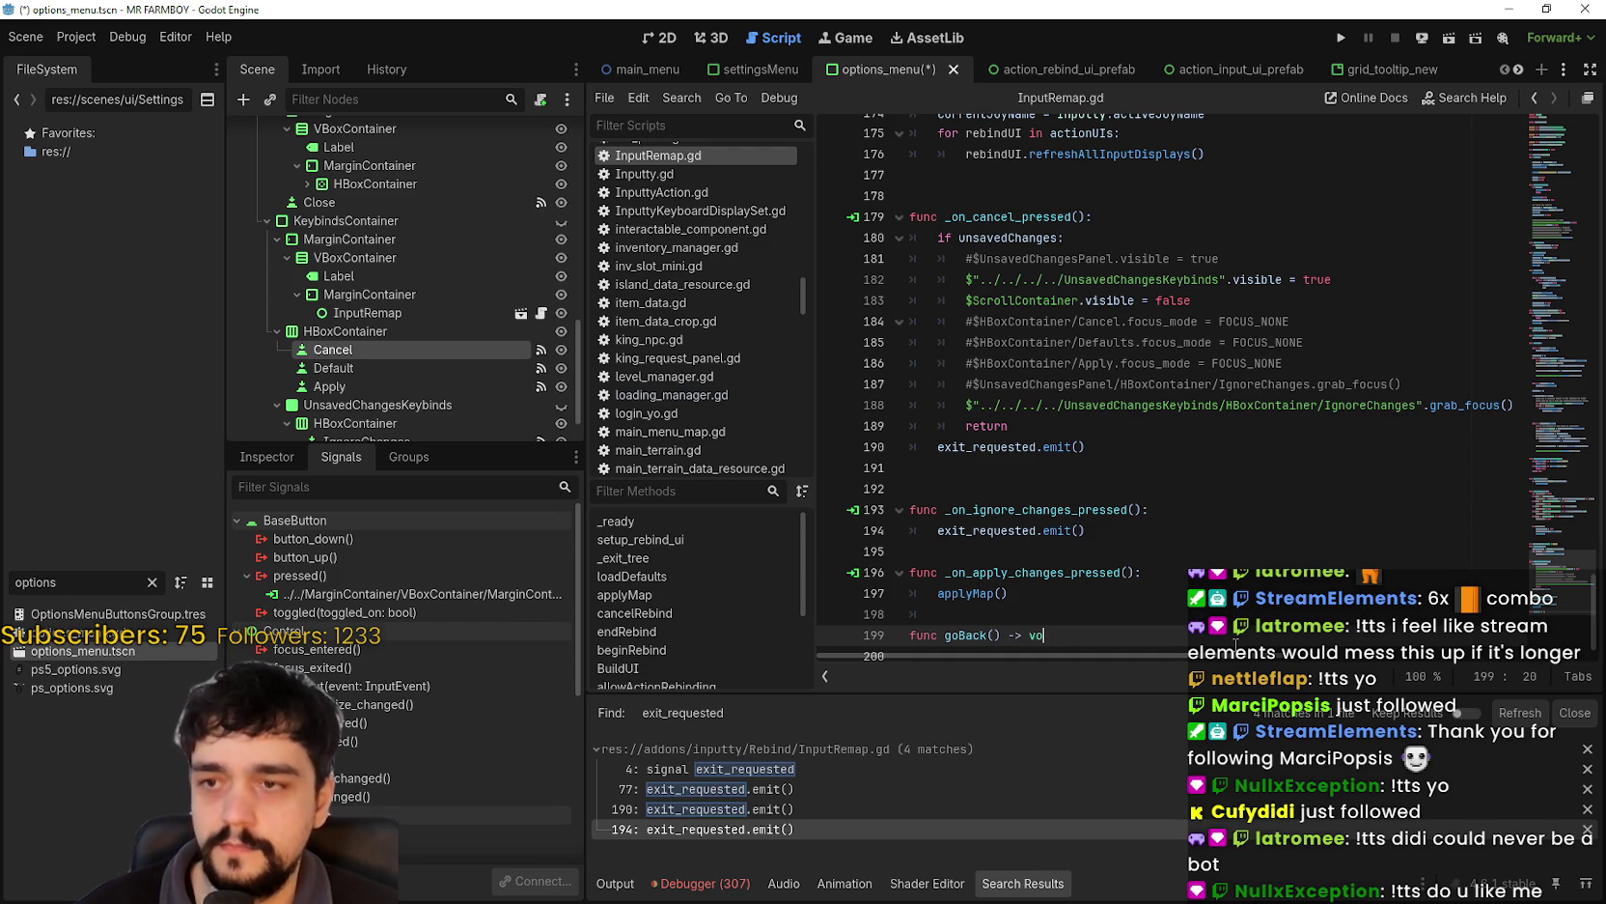
pyautogui.press('Return')
pyautogui.hotkey('ctrl', 'v')
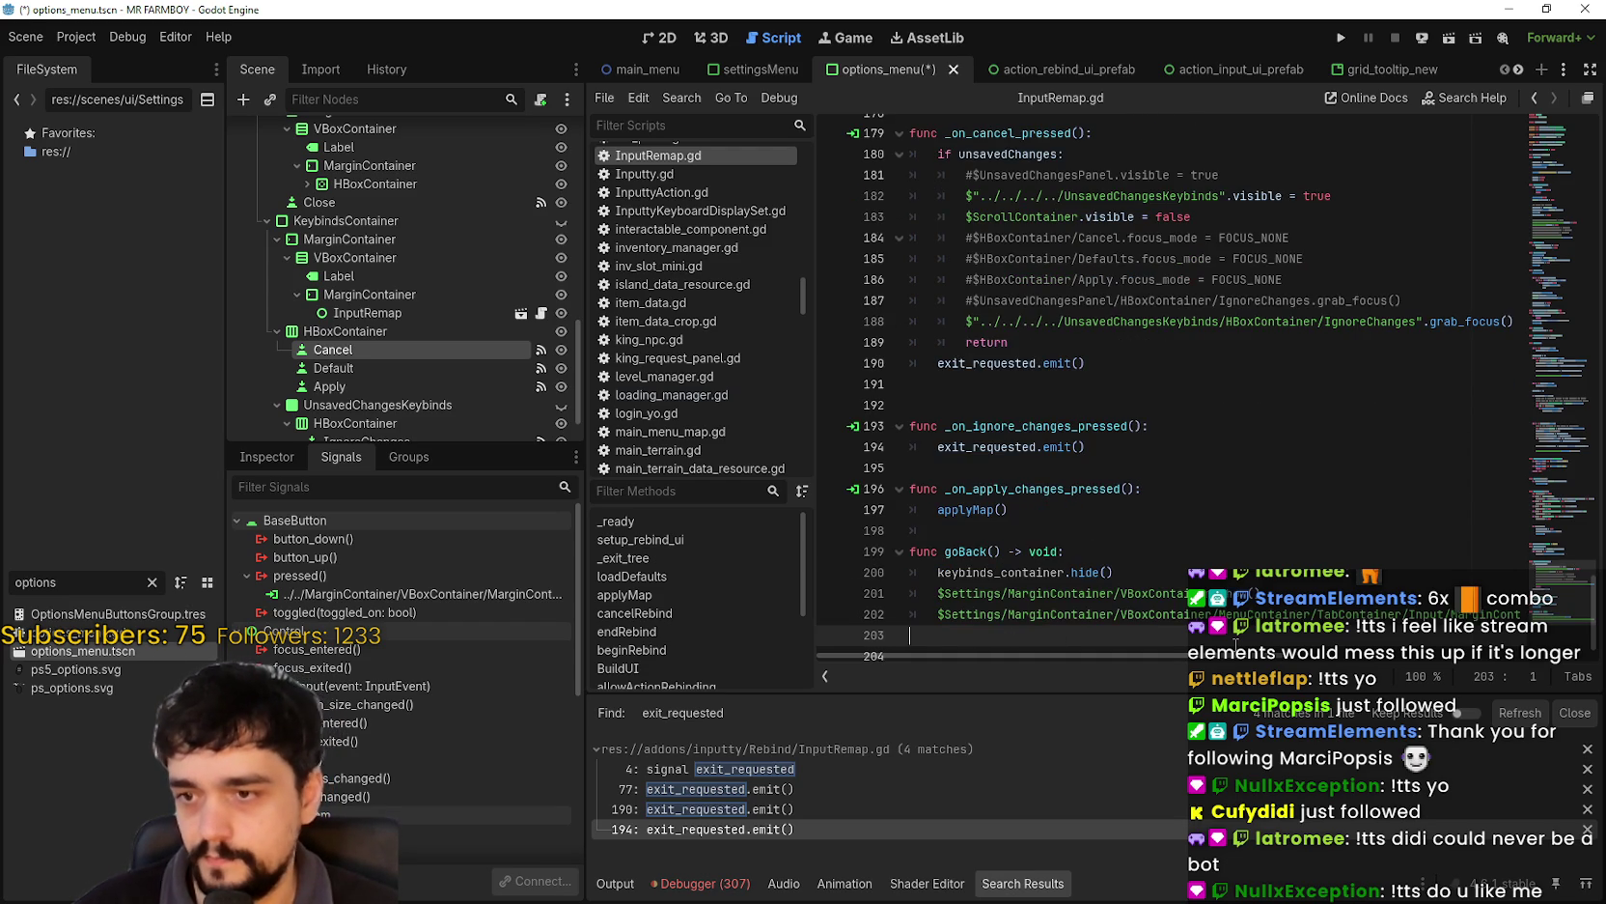
# - Add a new line 201 that hides KeybindsContainer through its dragged-in relative path with .hide()
pyautogui.click(1110, 572)
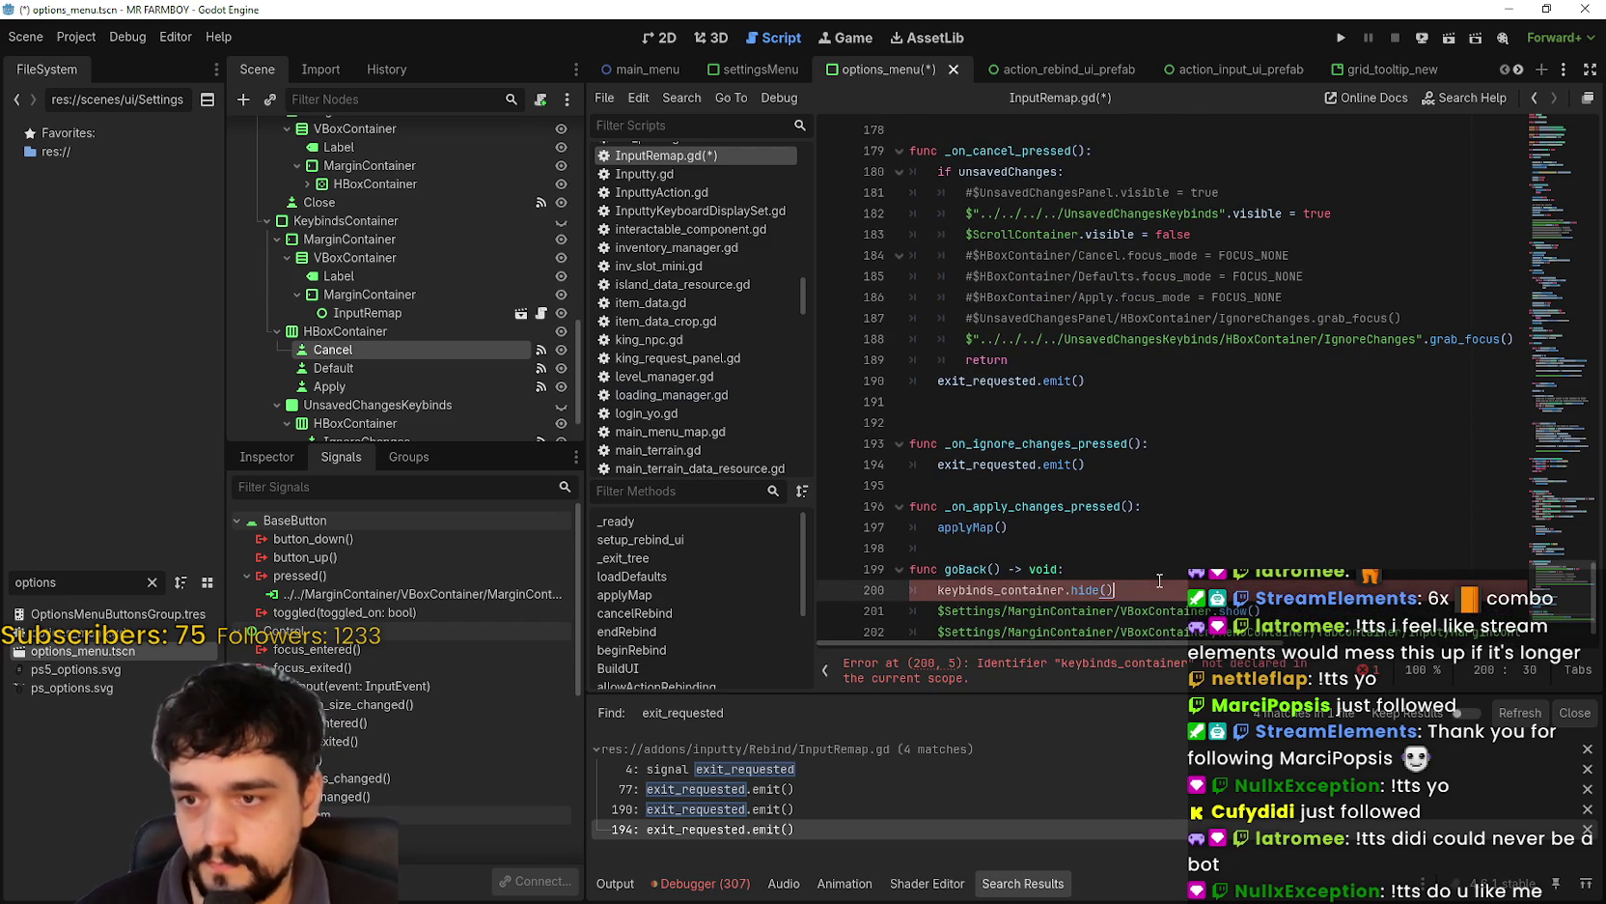
pyautogui.scroll(-1, 426, 372)
pyautogui.click(426, 355)
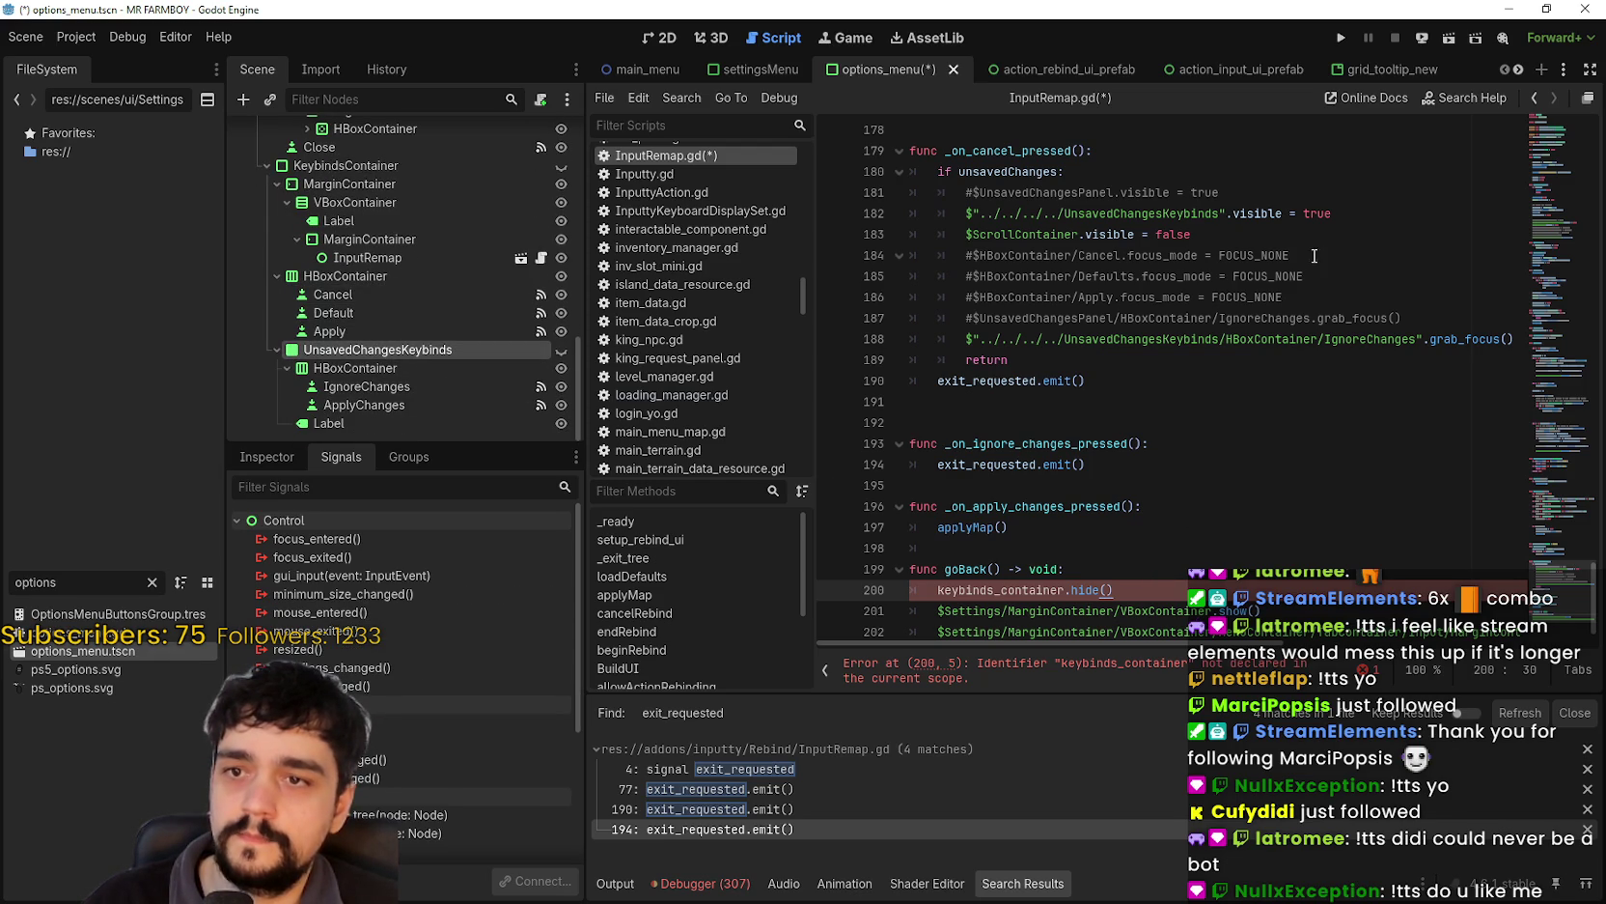
pyautogui.click(1338, 214)
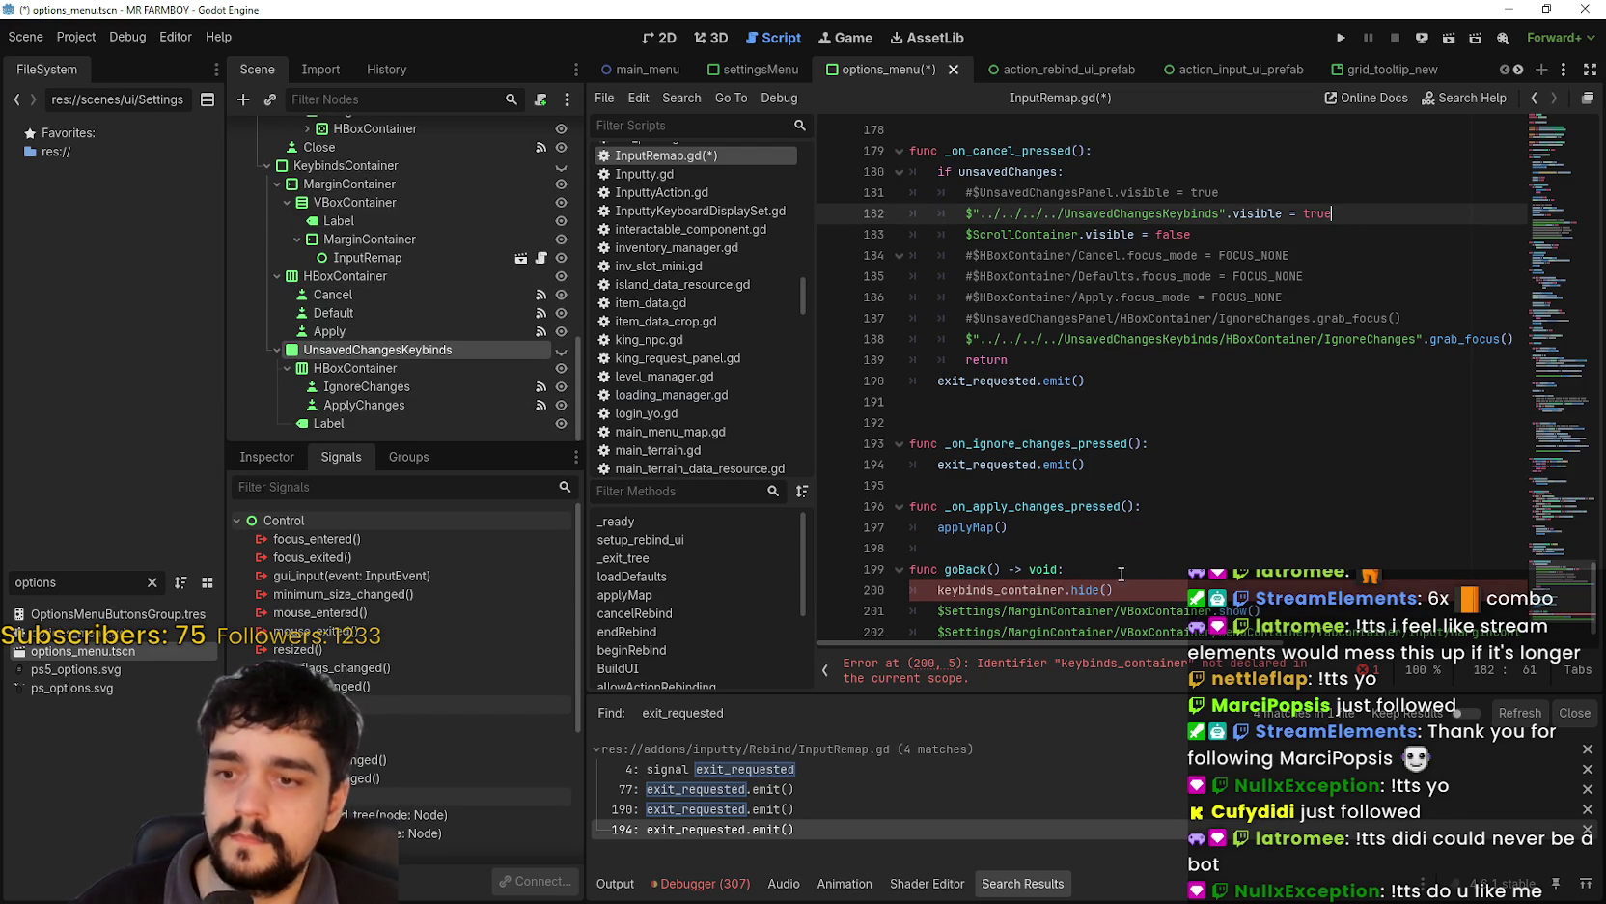
pyautogui.moveTo(1115, 590); pyautogui.dragTo(911, 590)
pyautogui.press('End')
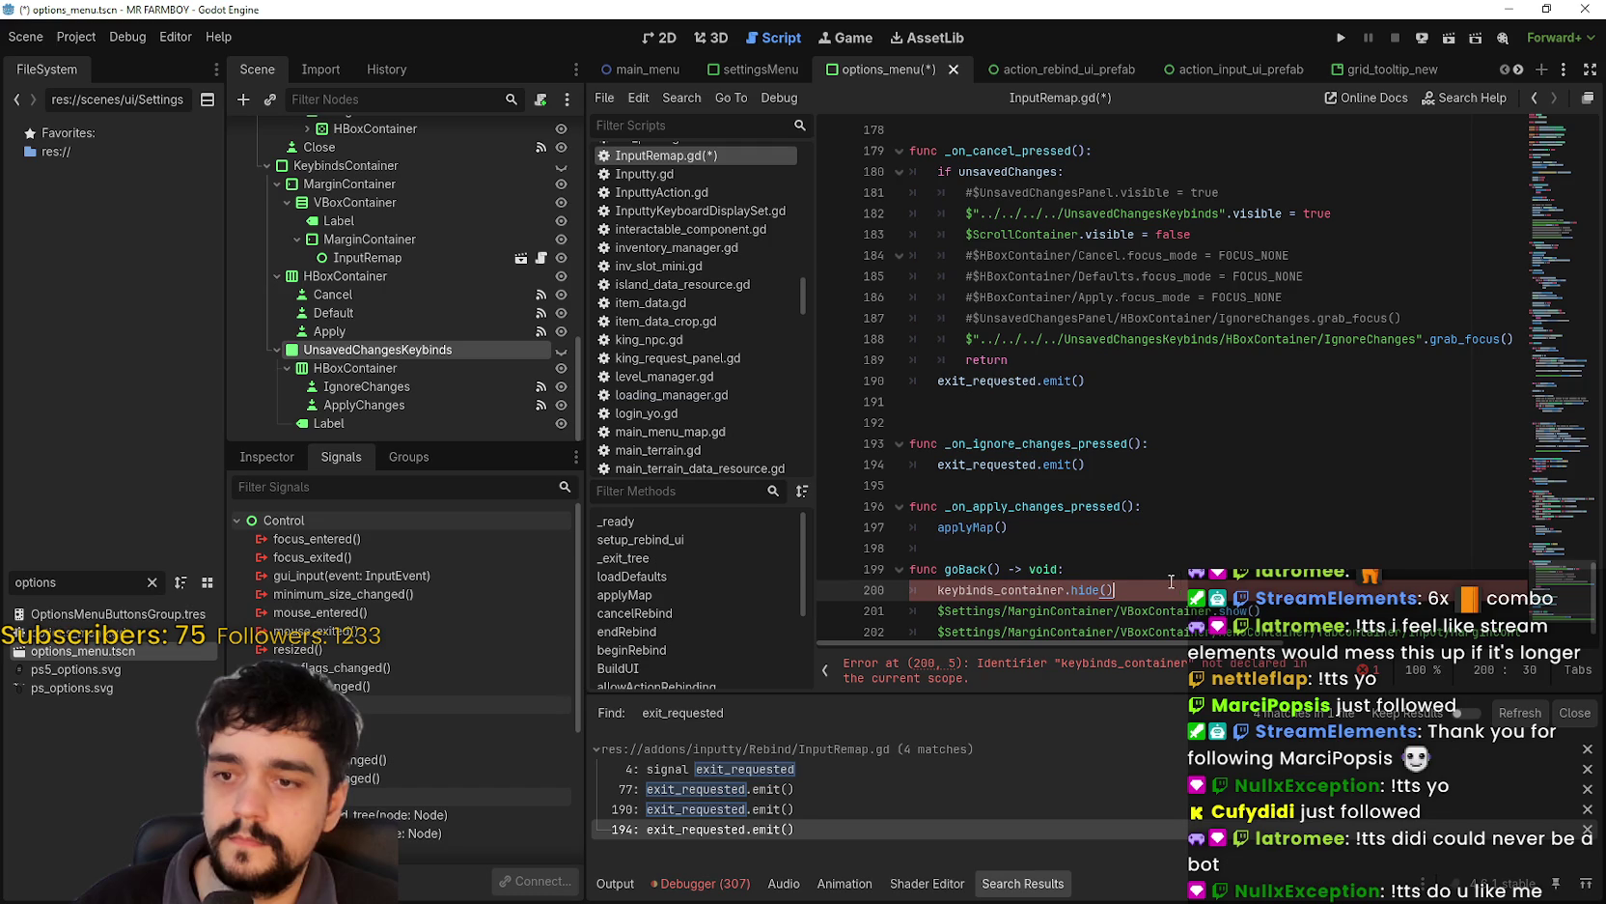
pyautogui.press('Return')
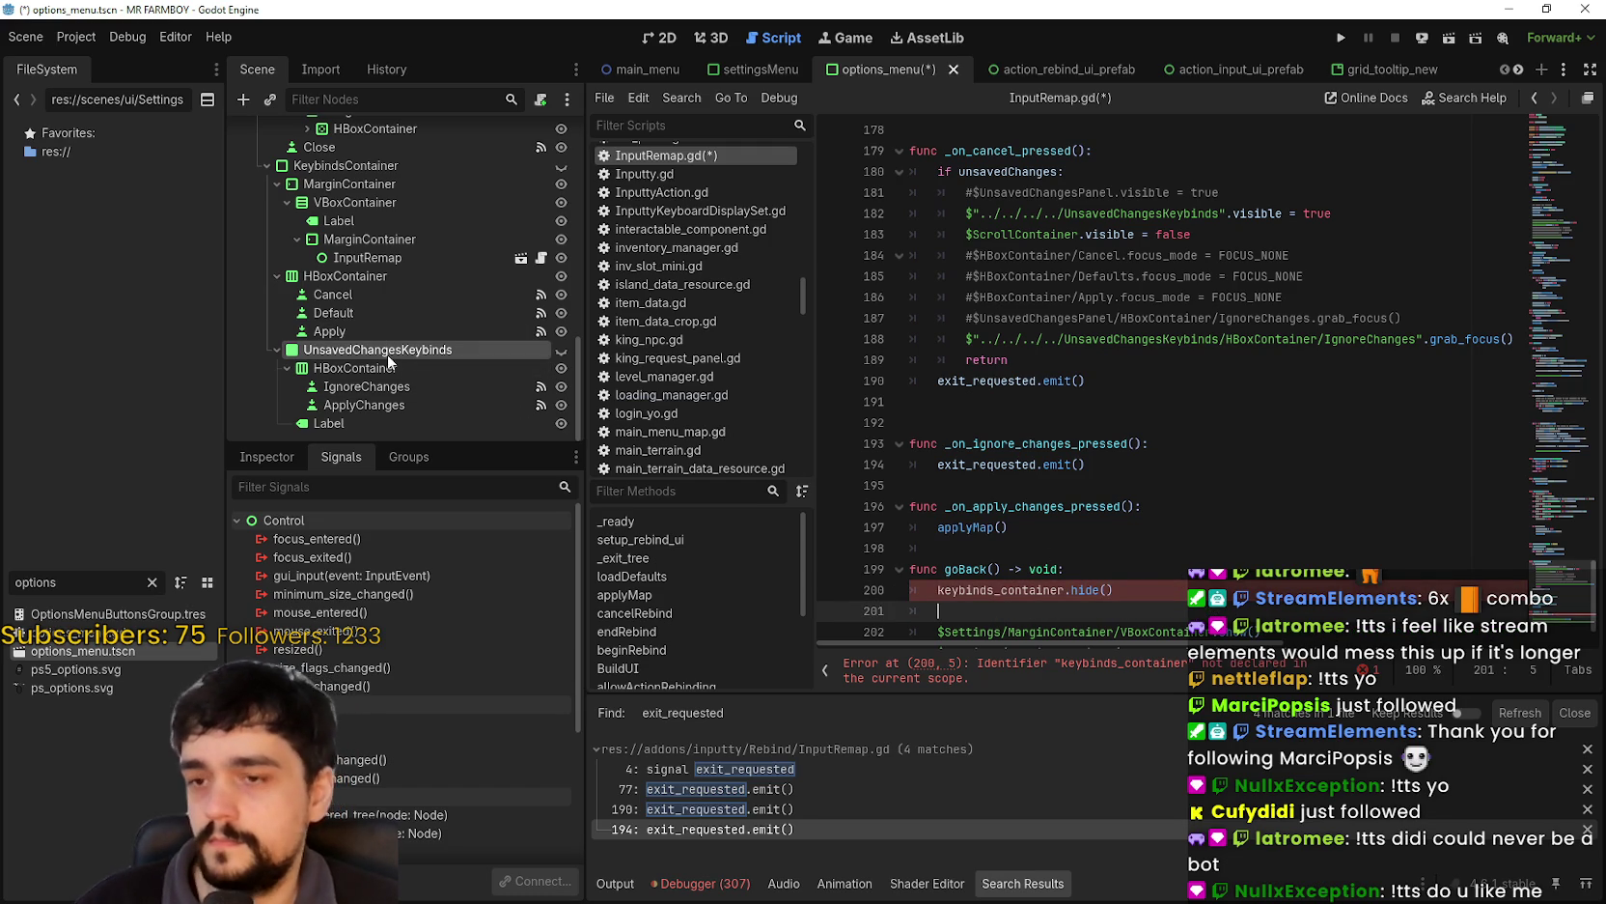
pyautogui.moveTo(350, 166)
pyautogui.mouseDown()
pyautogui.moveTo(1111, 318)
pyautogui.moveTo(965, 597)
pyautogui.moveTo(995, 607)
pyautogui.mouseUp()
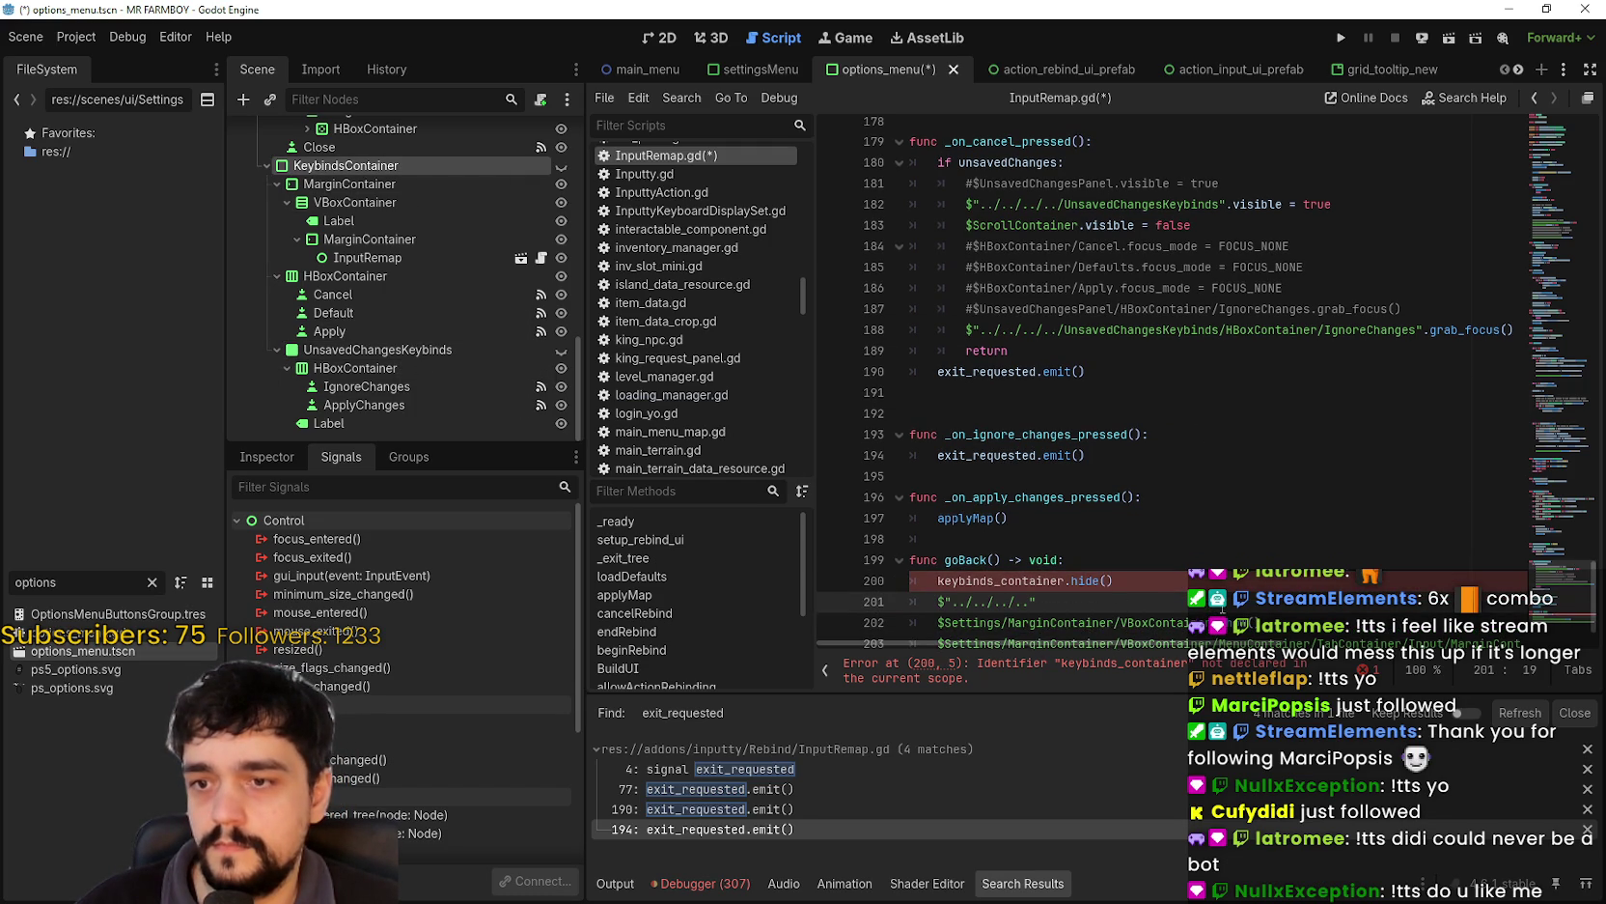
pyautogui.write('.')
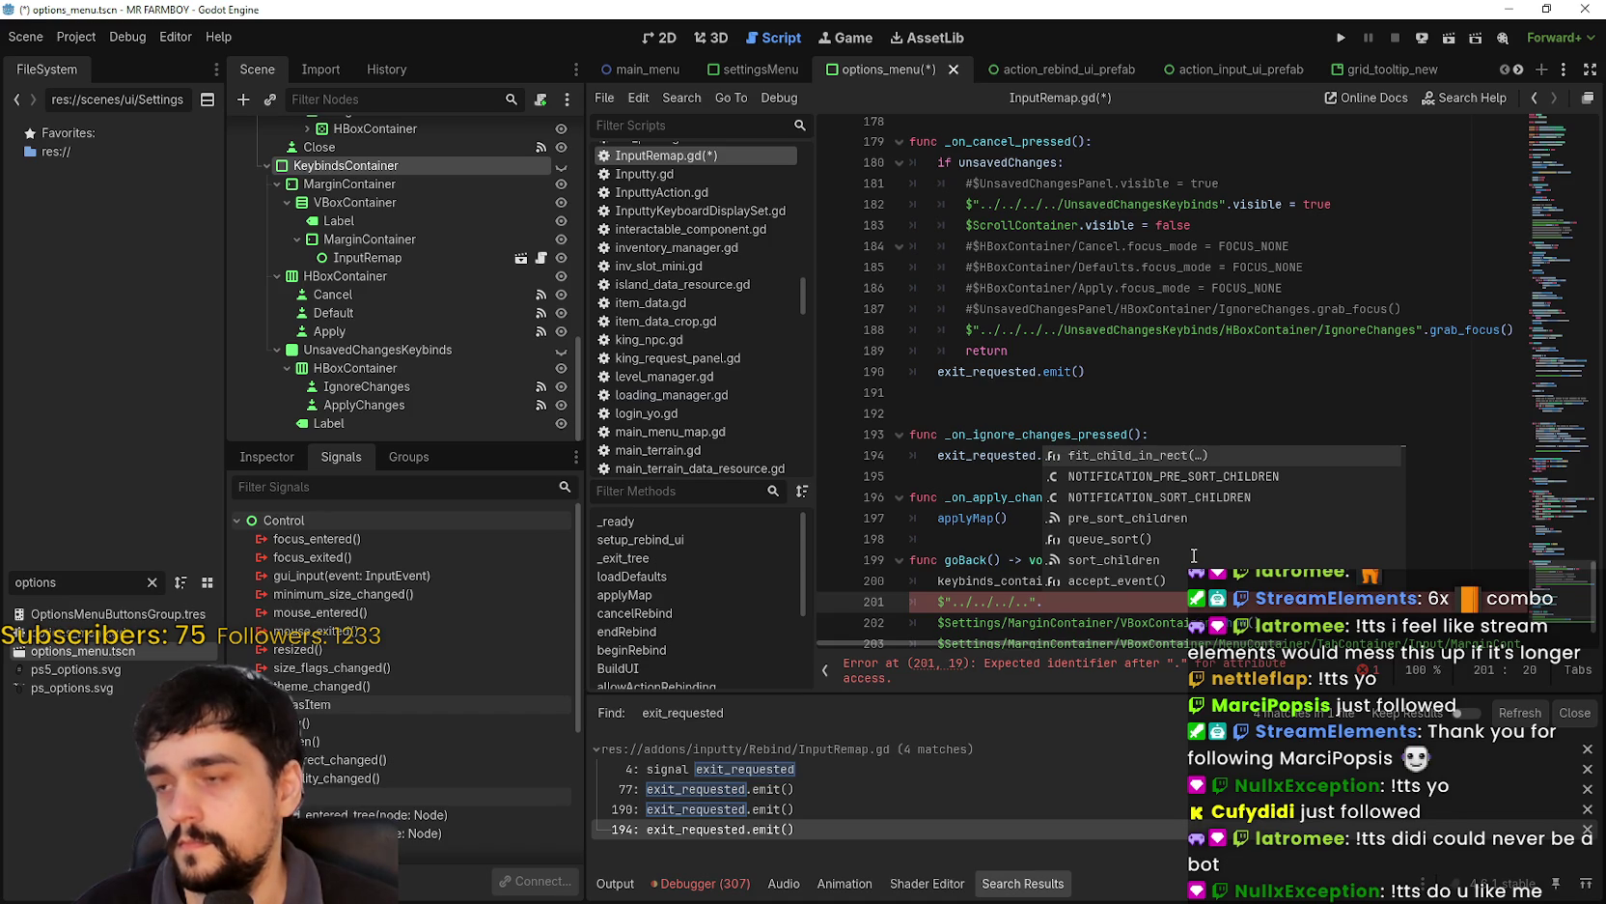
pyautogui.write('hide(')
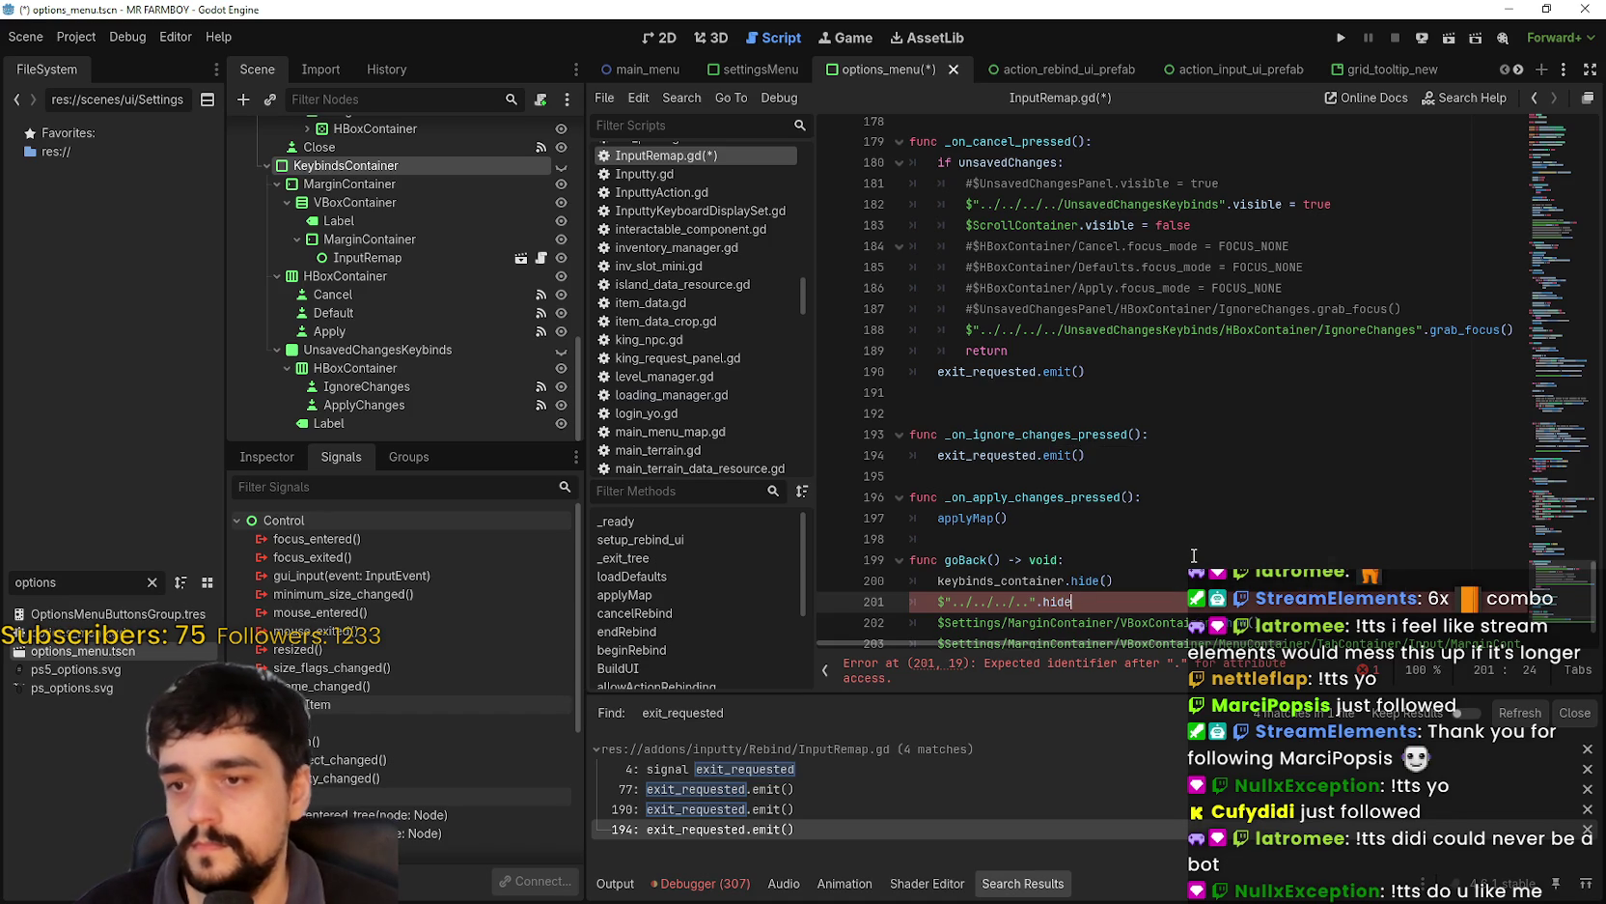
pyautogui.press('Escape')
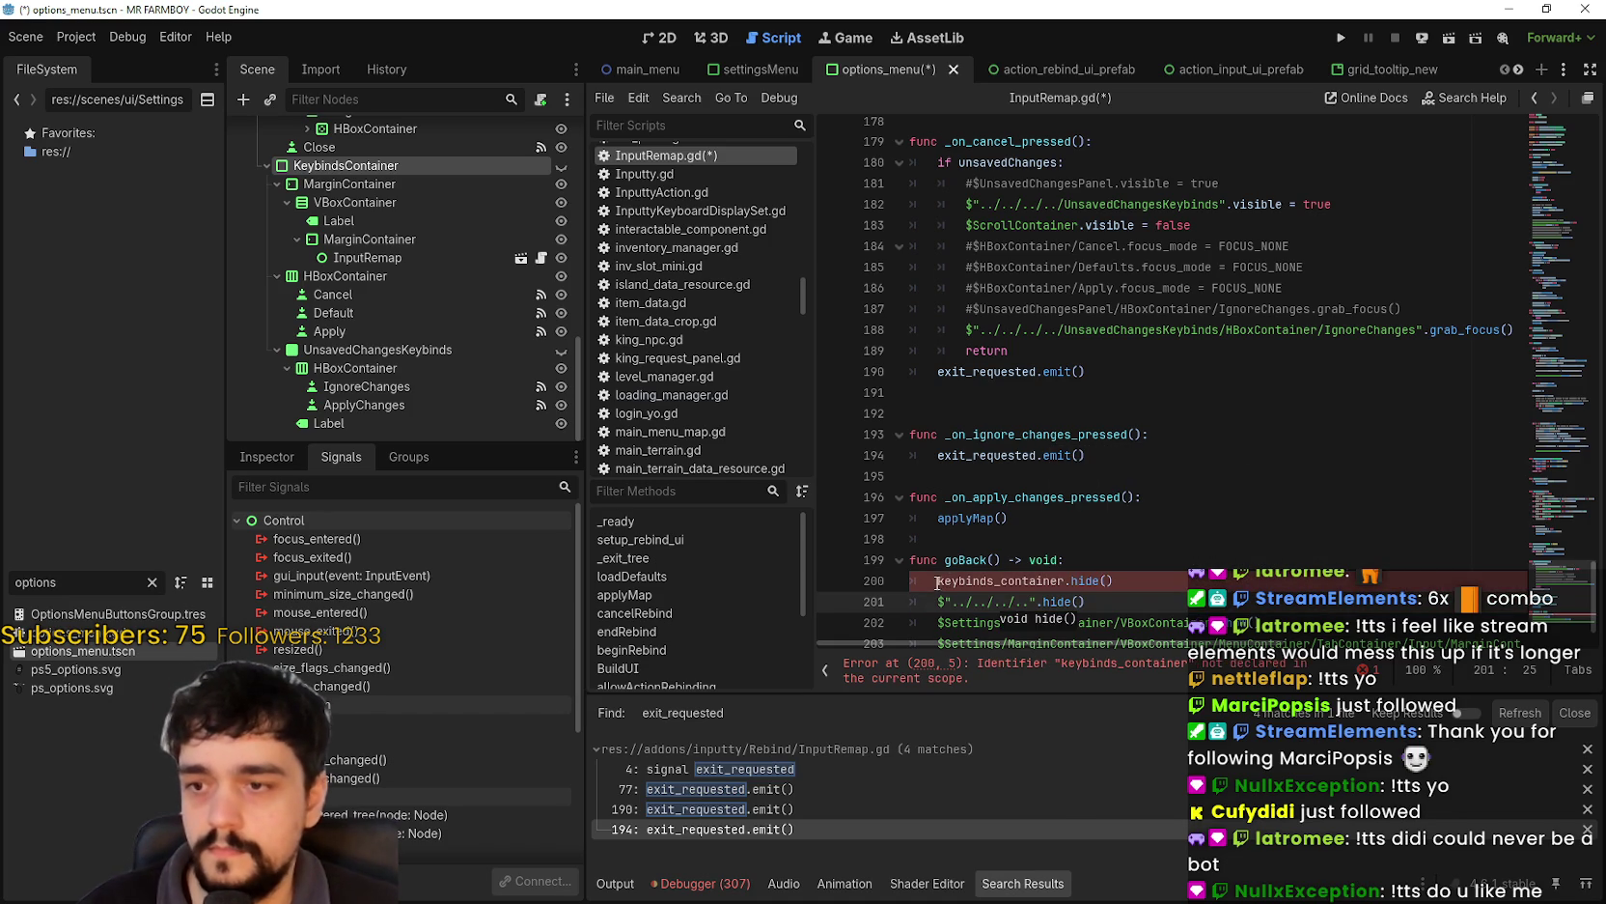
# - Comment out the undeclared keybinds_container.hide() line 200 with #
pyautogui.click(938, 581)
pyautogui.write('#')
pyautogui.scroll(-1, 1264, 587)
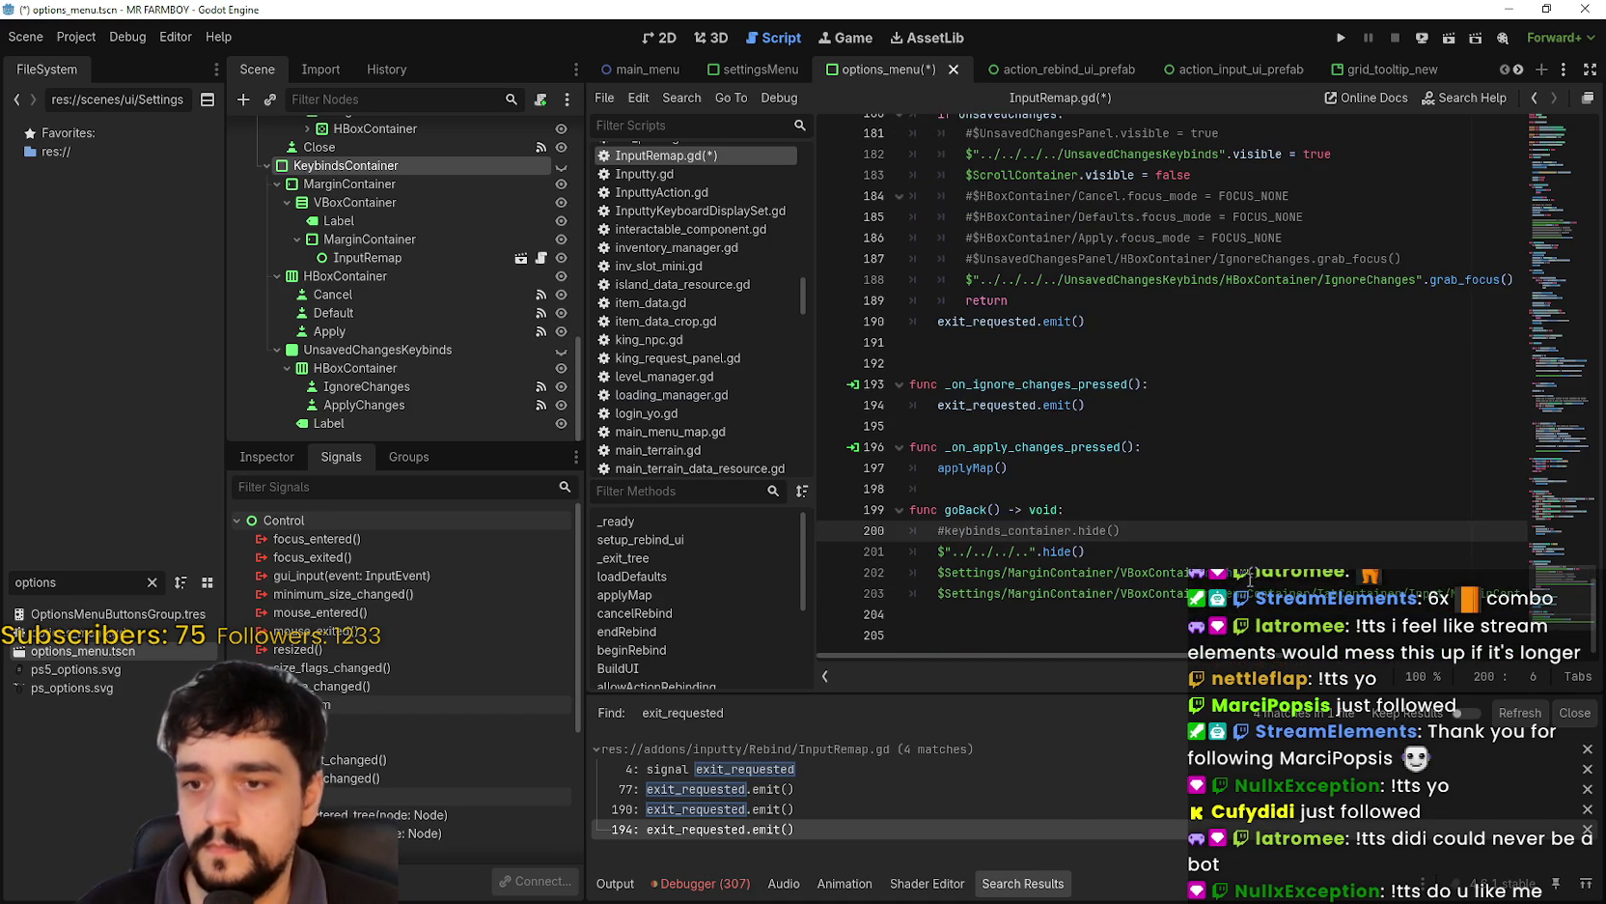
# - Replace line 202's old path with the dragged-in settings VBoxContainer node path
pyautogui.click(1225, 560)
pyautogui.moveTo(1235, 571); pyautogui.dragTo(938, 572)
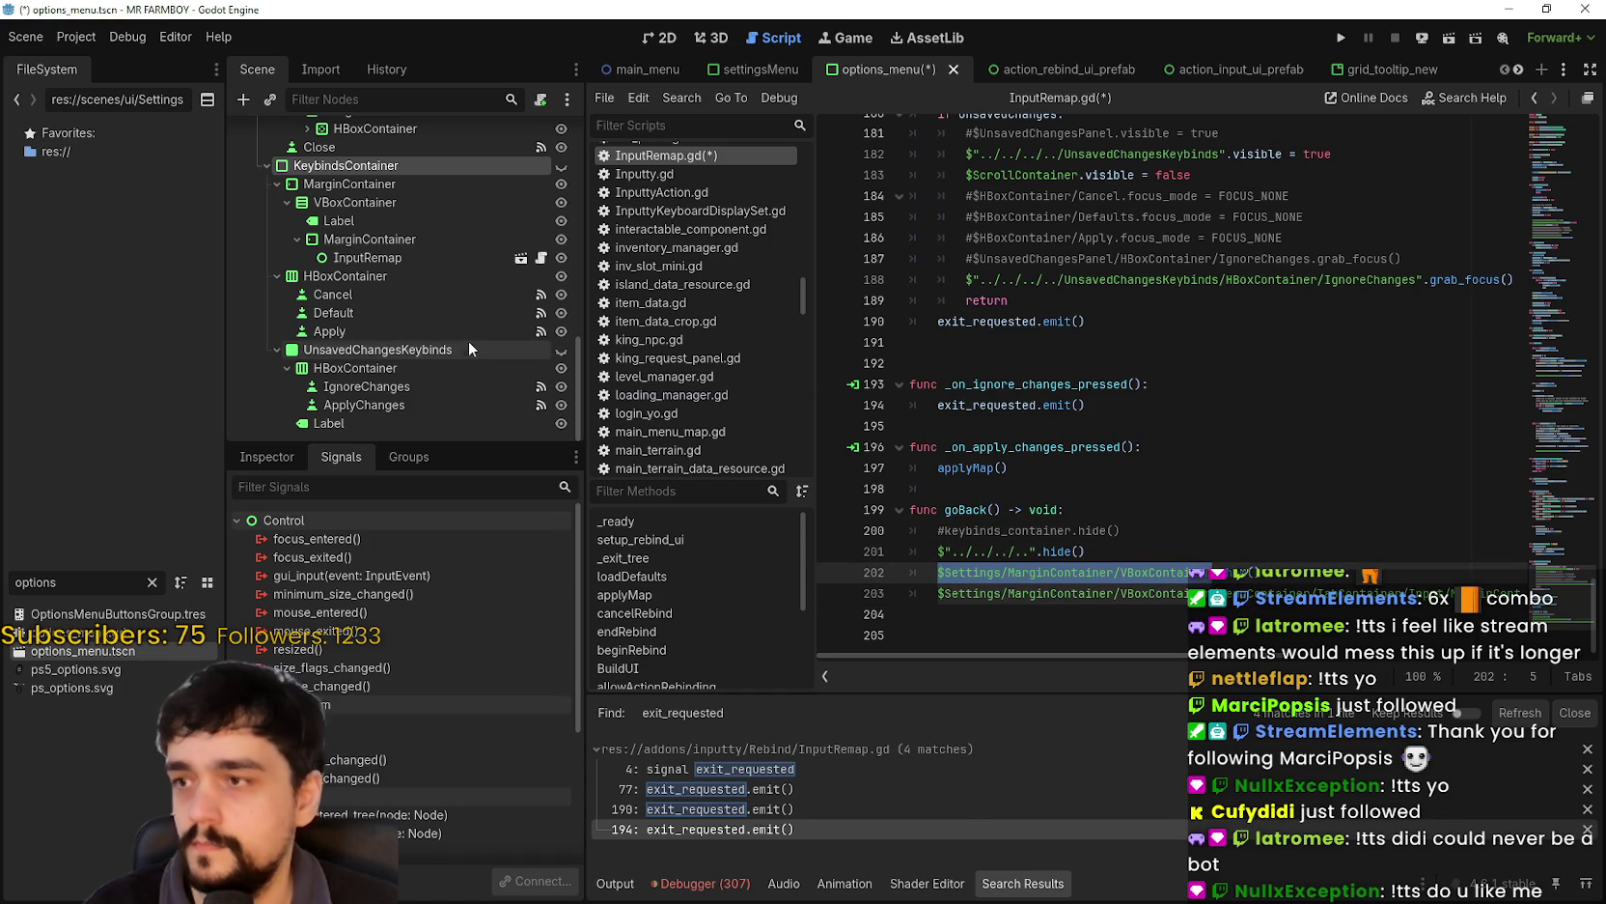
pyautogui.scroll(8, 464, 318)
pyautogui.scroll(5, 381, 305)
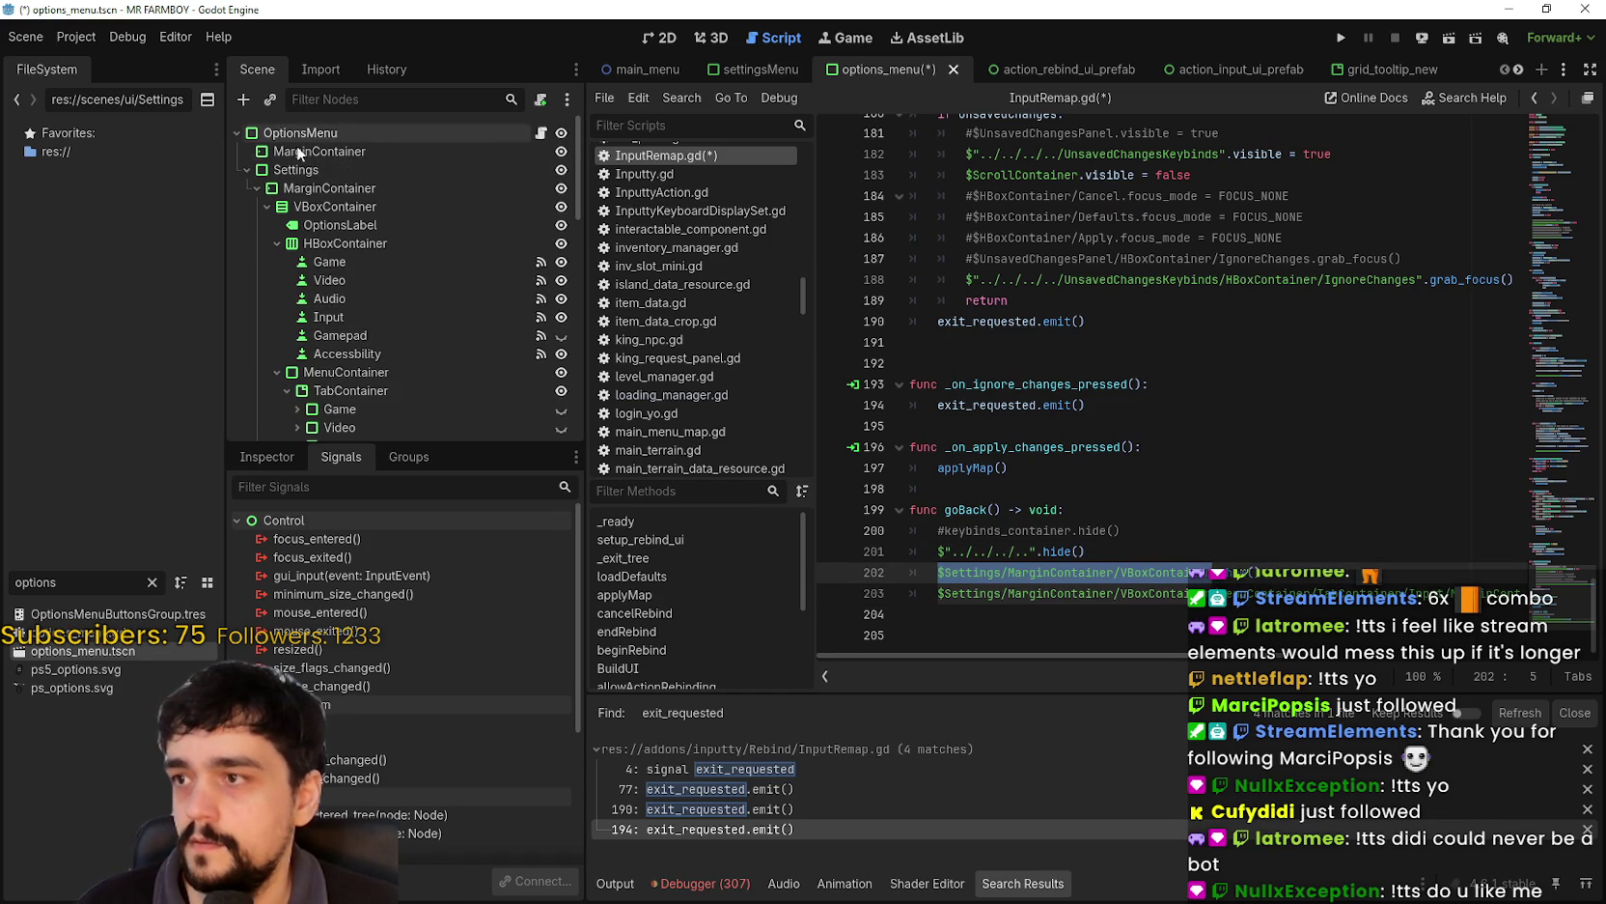
pyautogui.click(352, 207)
pyautogui.moveTo(508, 220); pyautogui.dragTo(942, 579)
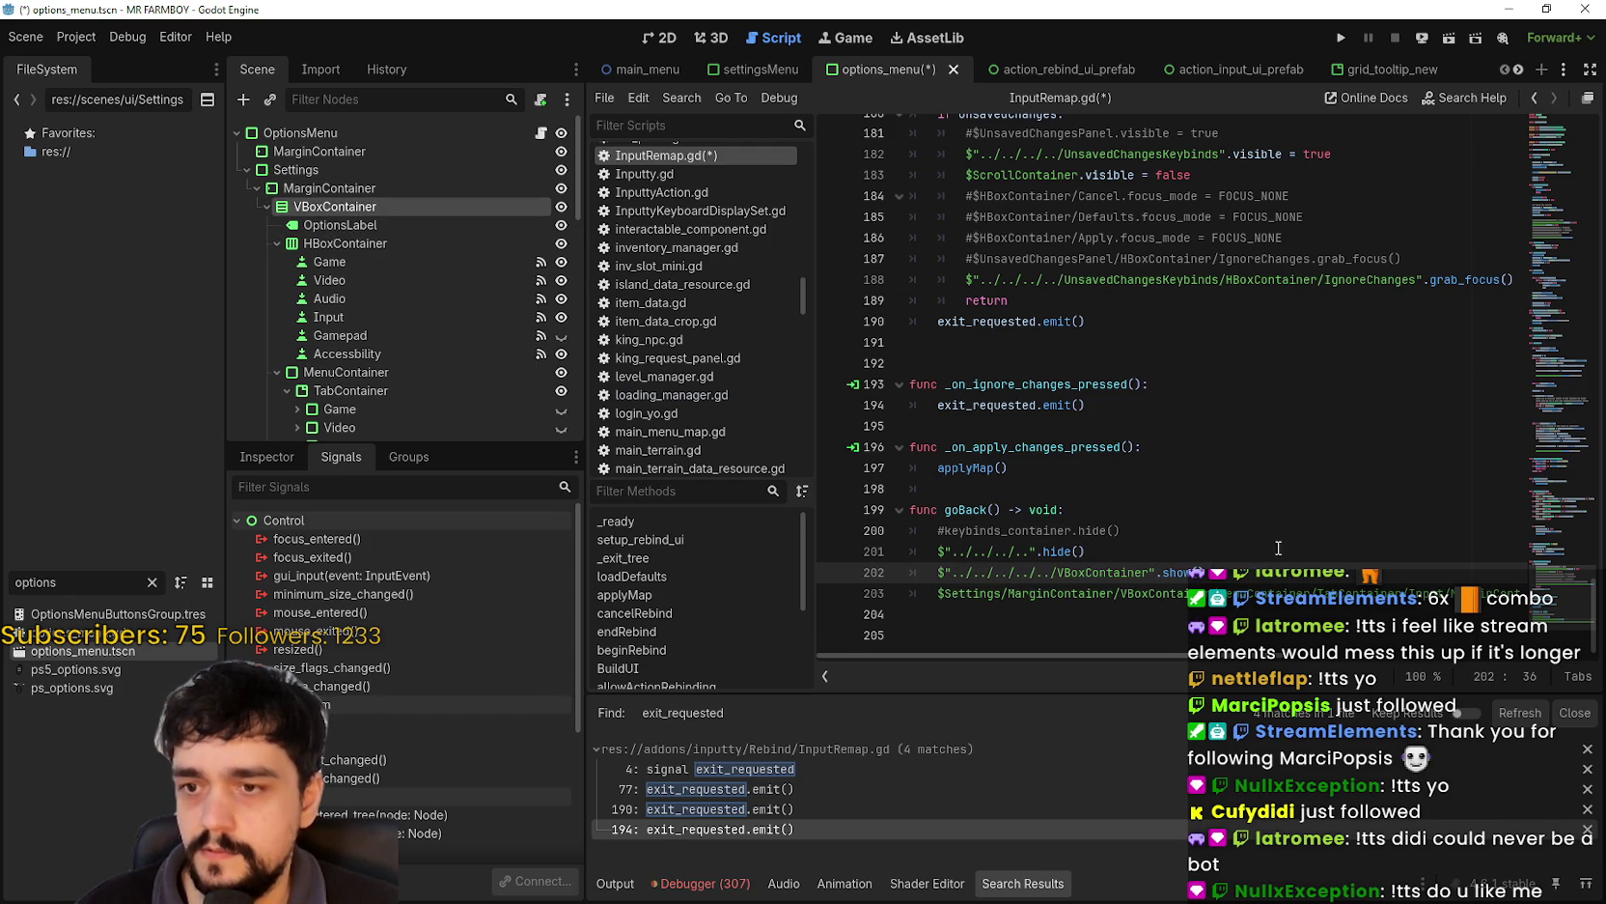
# - Replace line 203's old path with the dragged-in Change_key_Bindings node path
pyautogui.moveTo(1238, 657); pyautogui.dragTo(1482, 672)
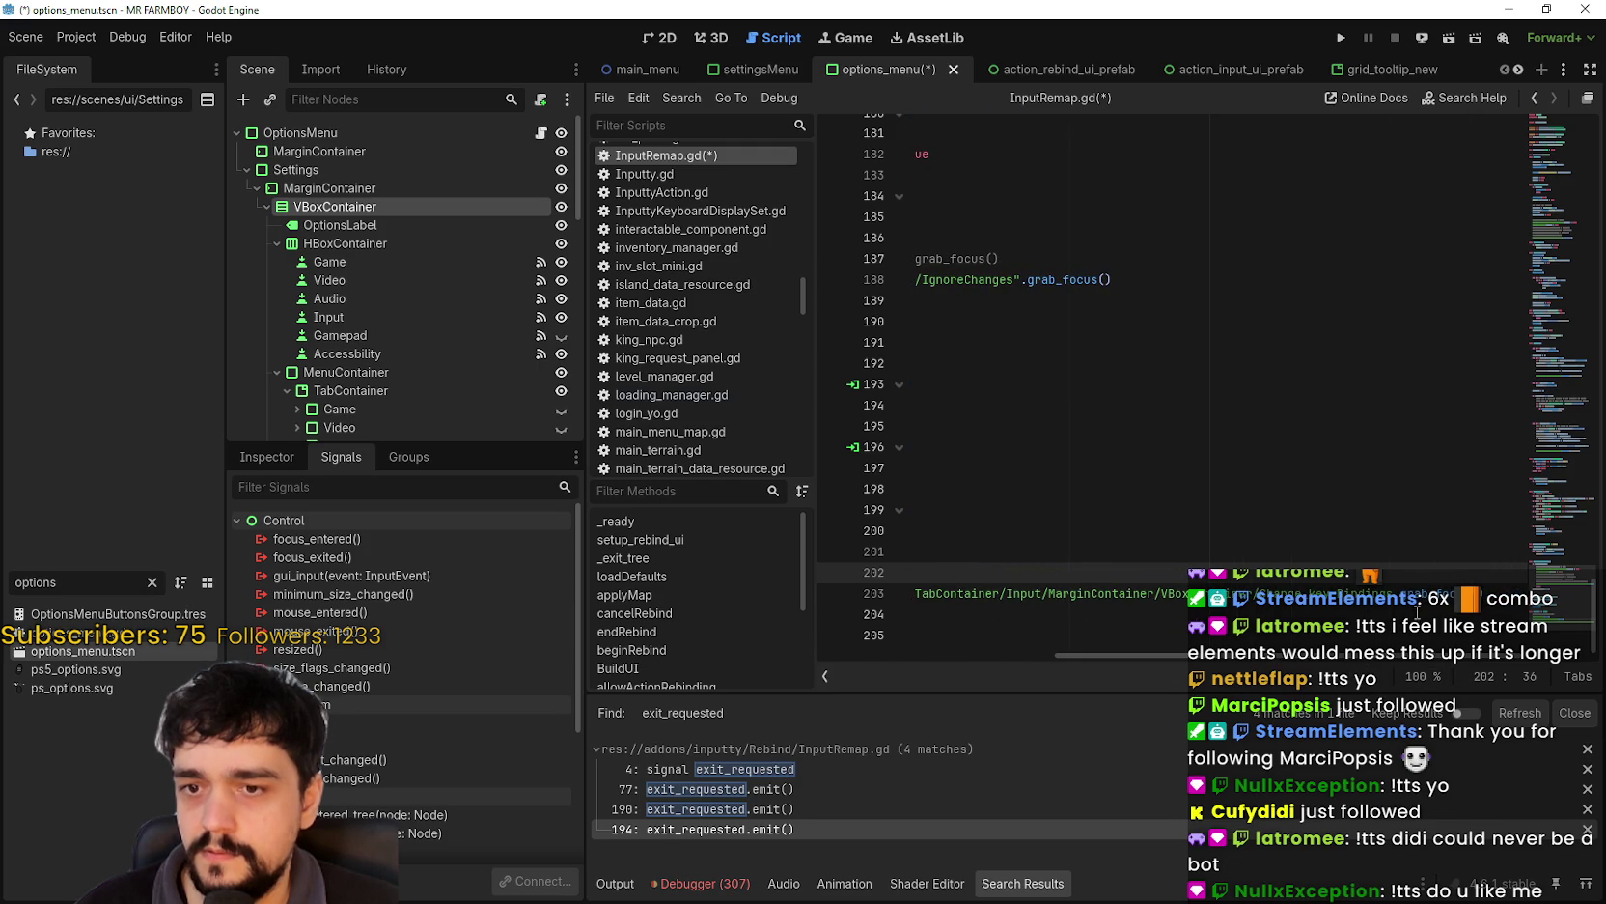
pyautogui.moveTo(1394, 589); pyautogui.dragTo(939, 596)
pyautogui.scroll(-3, 431, 276)
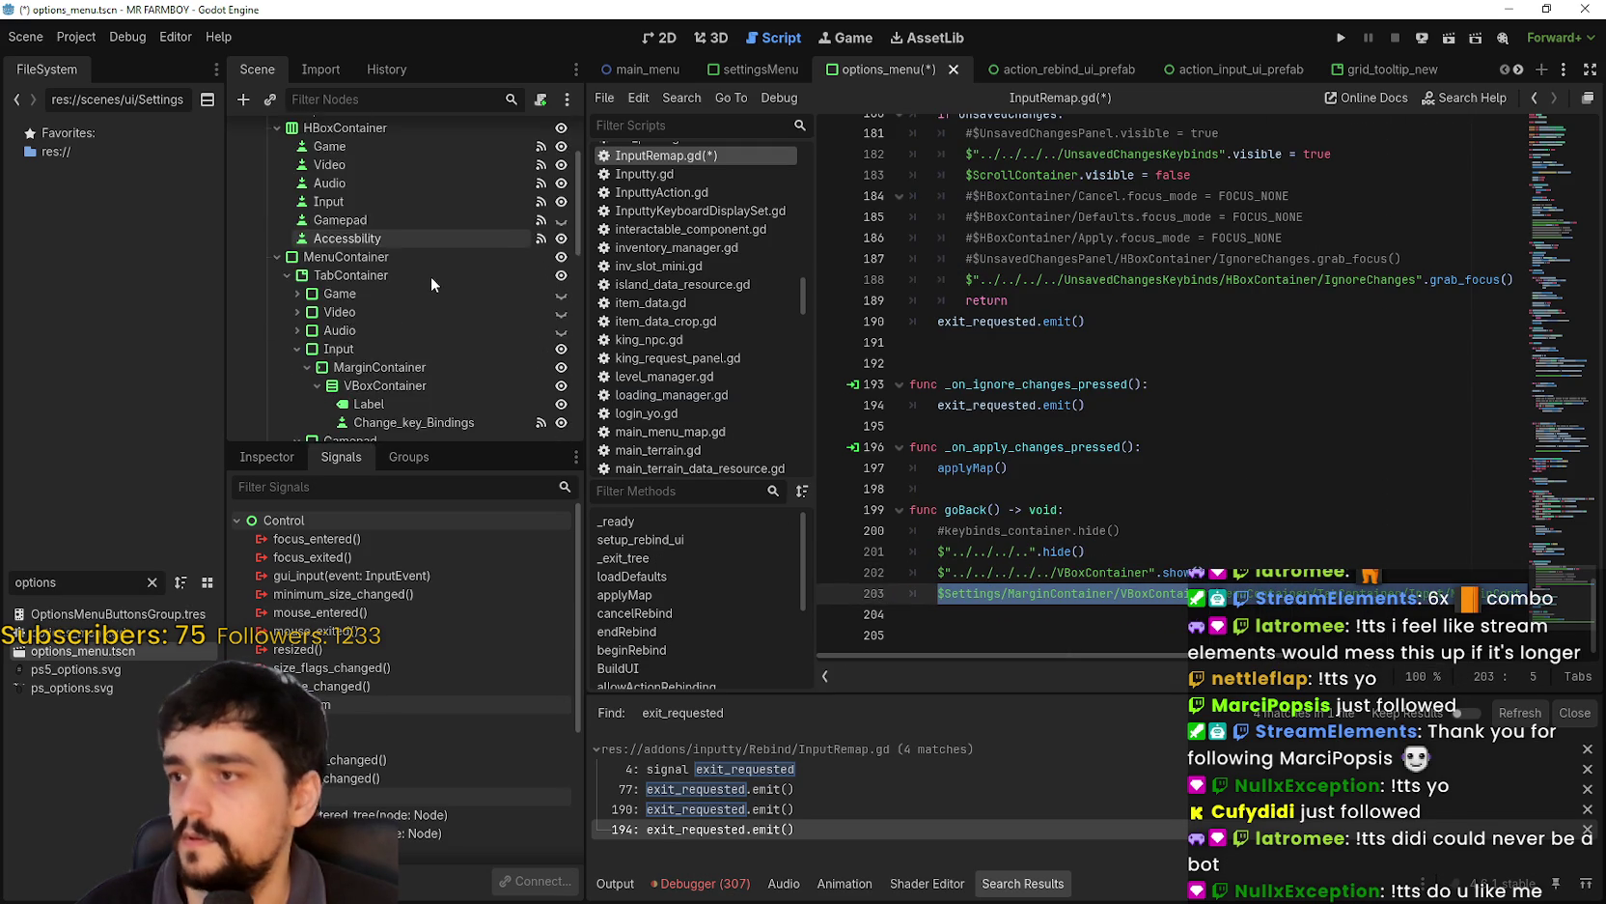
pyautogui.moveTo(406, 306); pyautogui.dragTo(1009, 593)
pyautogui.hscroll(-5, 1386, 662)
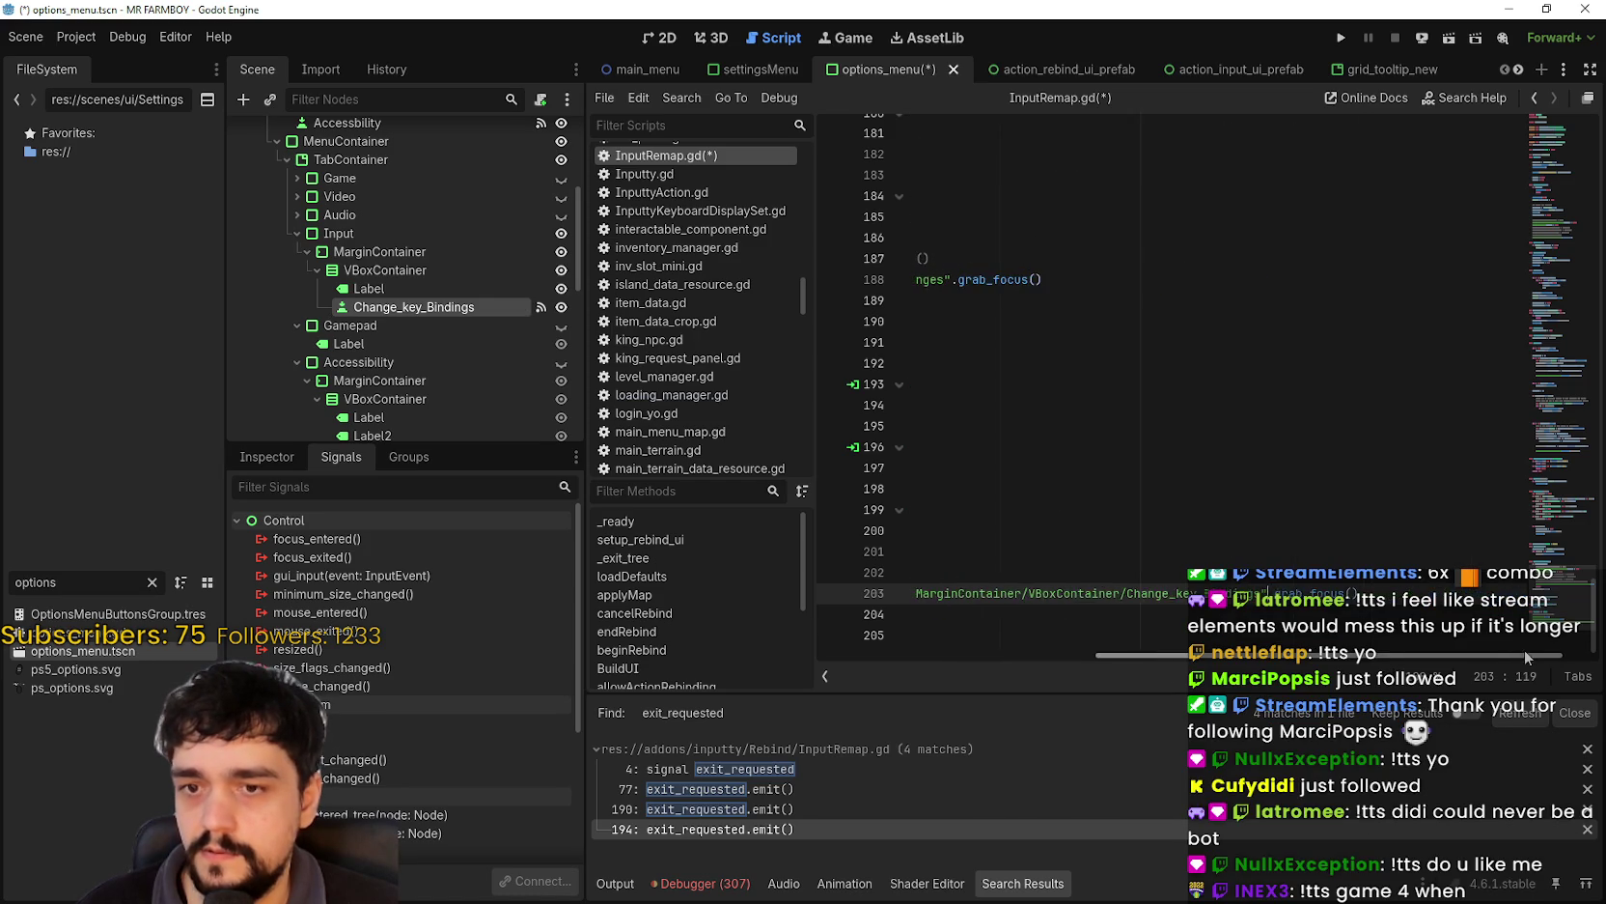
# - Delete the commented-out keybinds_container line 200
pyautogui.click(1159, 531)
pyautogui.moveTo(1159, 531); pyautogui.dragTo(903, 535)
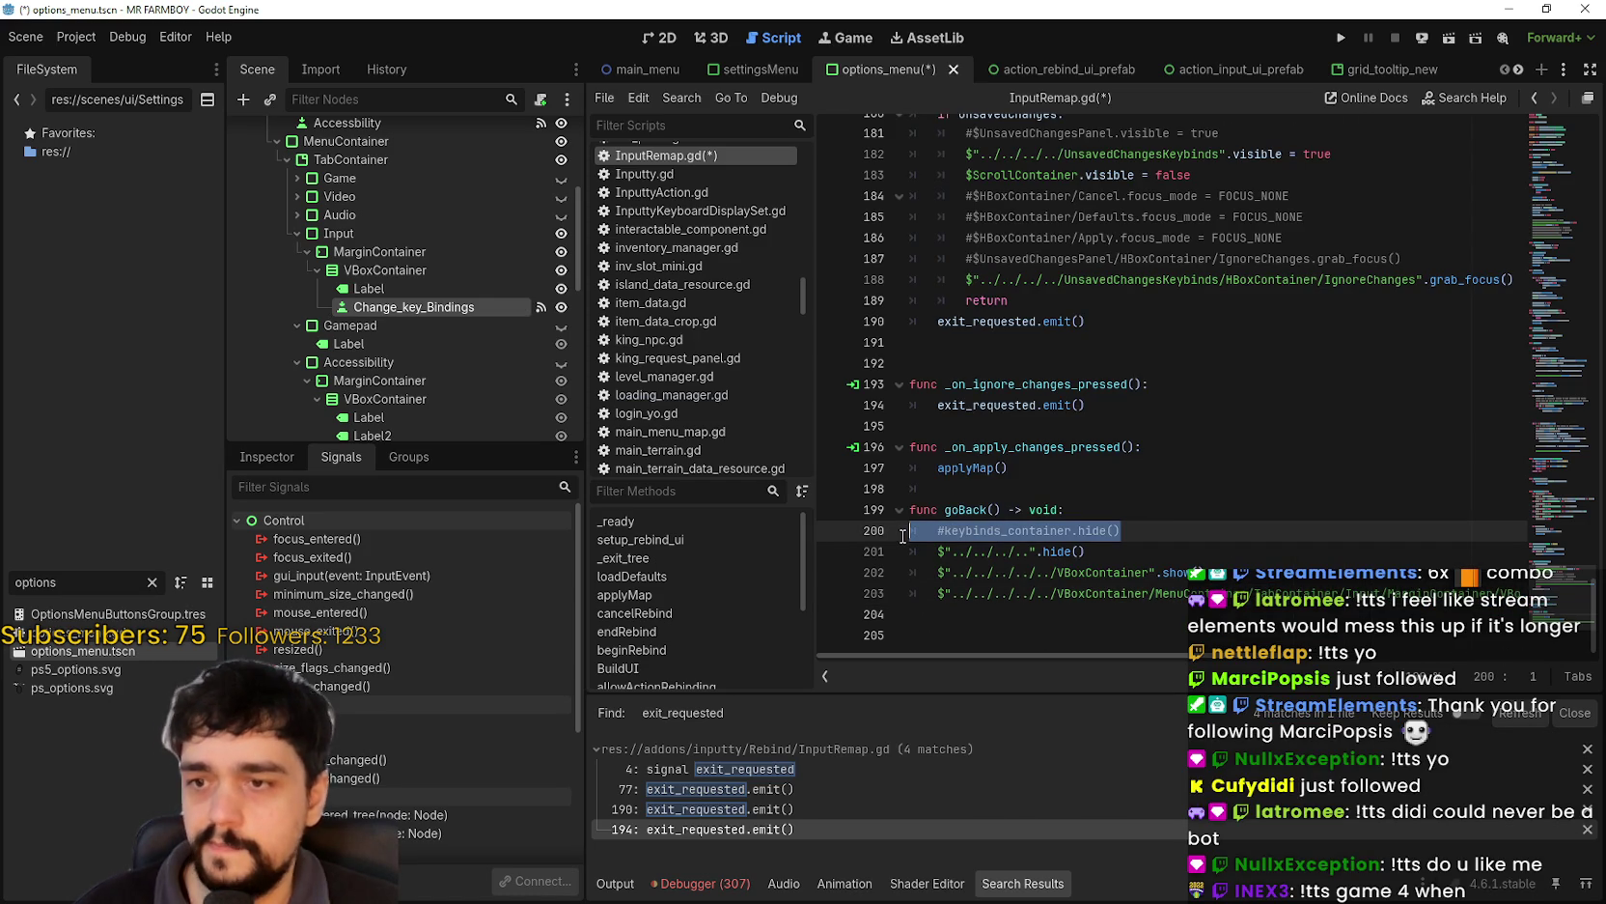
pyautogui.press('BackSpace')
pyautogui.press('BackSpace')
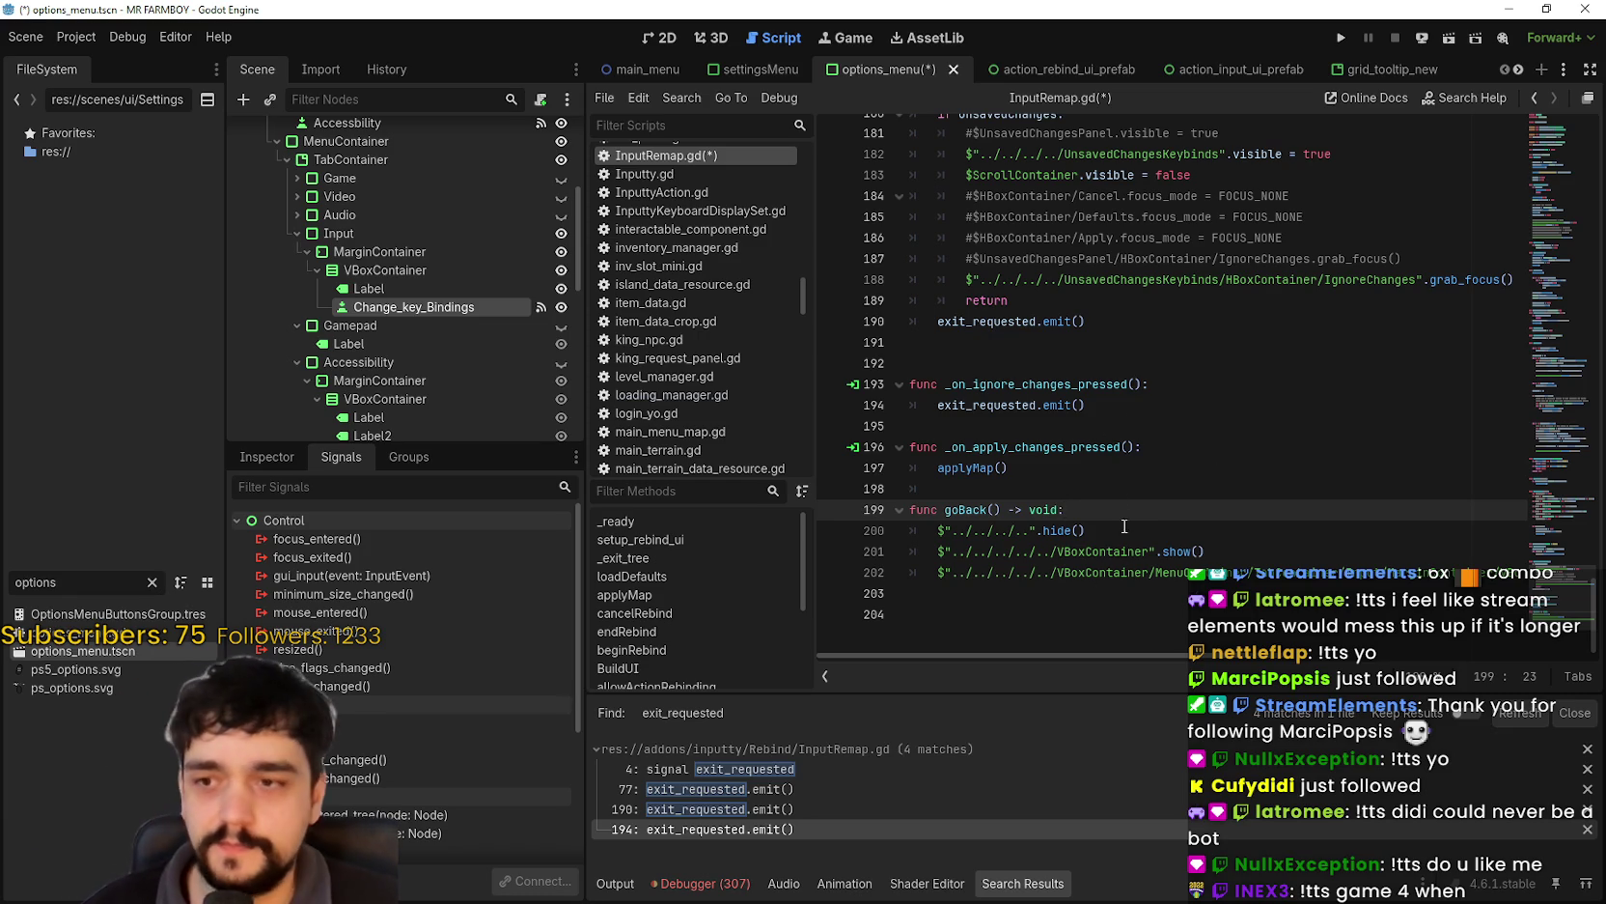
# - Copy goBack() into the ignore-changes handler and comment out its exit_requested emit on line 194
pyautogui.click(1129, 489)
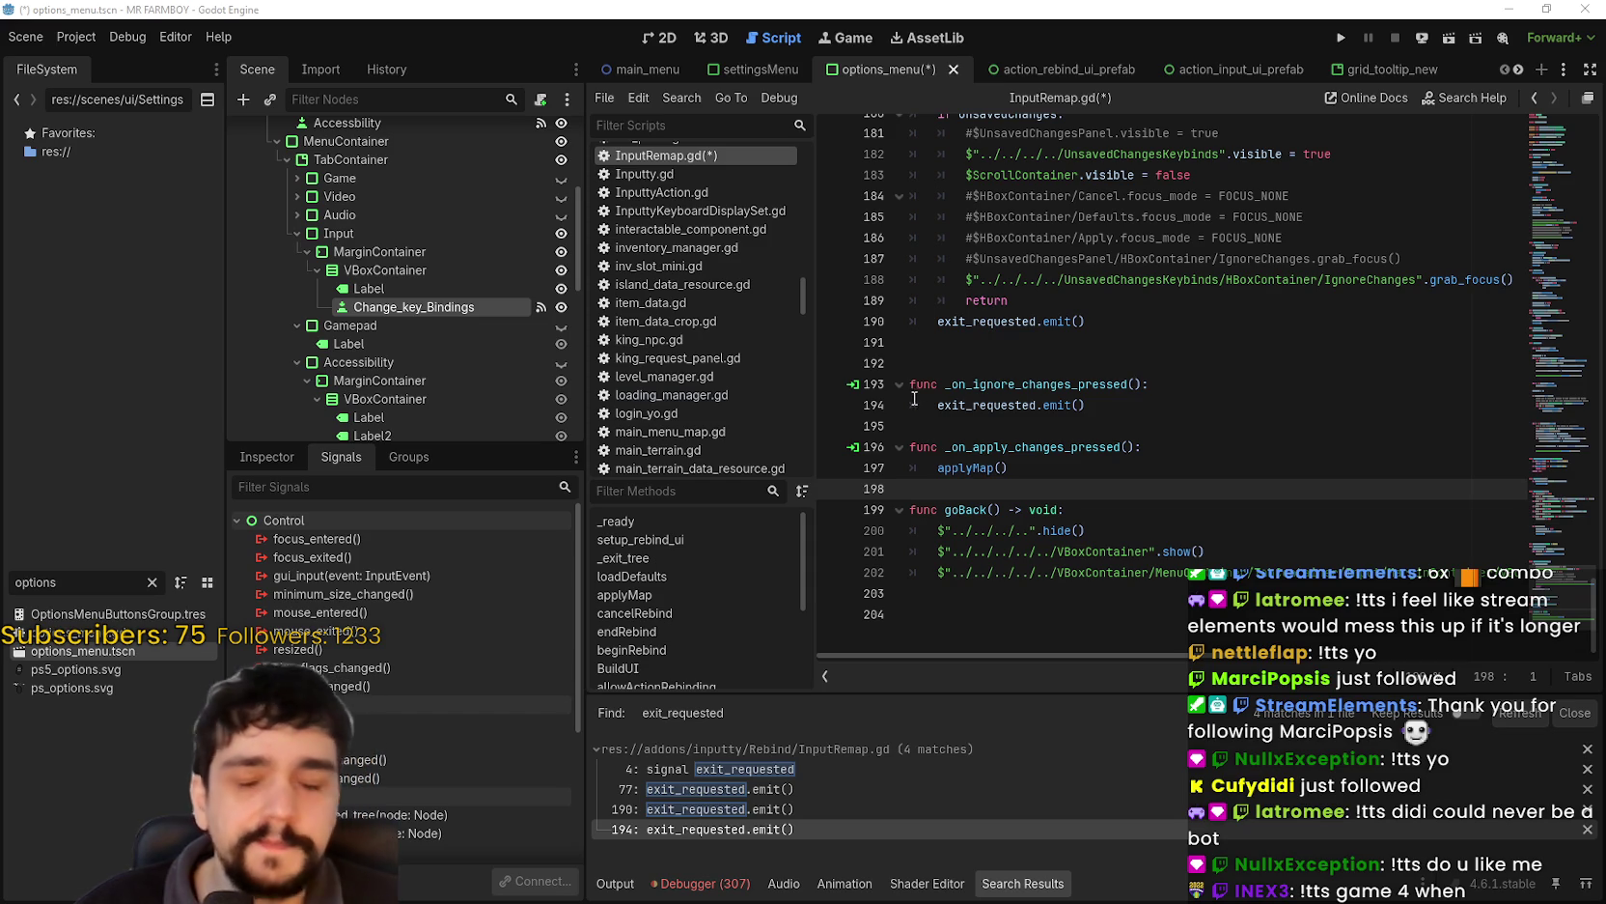
pyautogui.click(1110, 516)
pyautogui.moveTo(946, 510); pyautogui.dragTo(1002, 508)
pyautogui.hotkey('ctrl', 'c')
pyautogui.click(1186, 406)
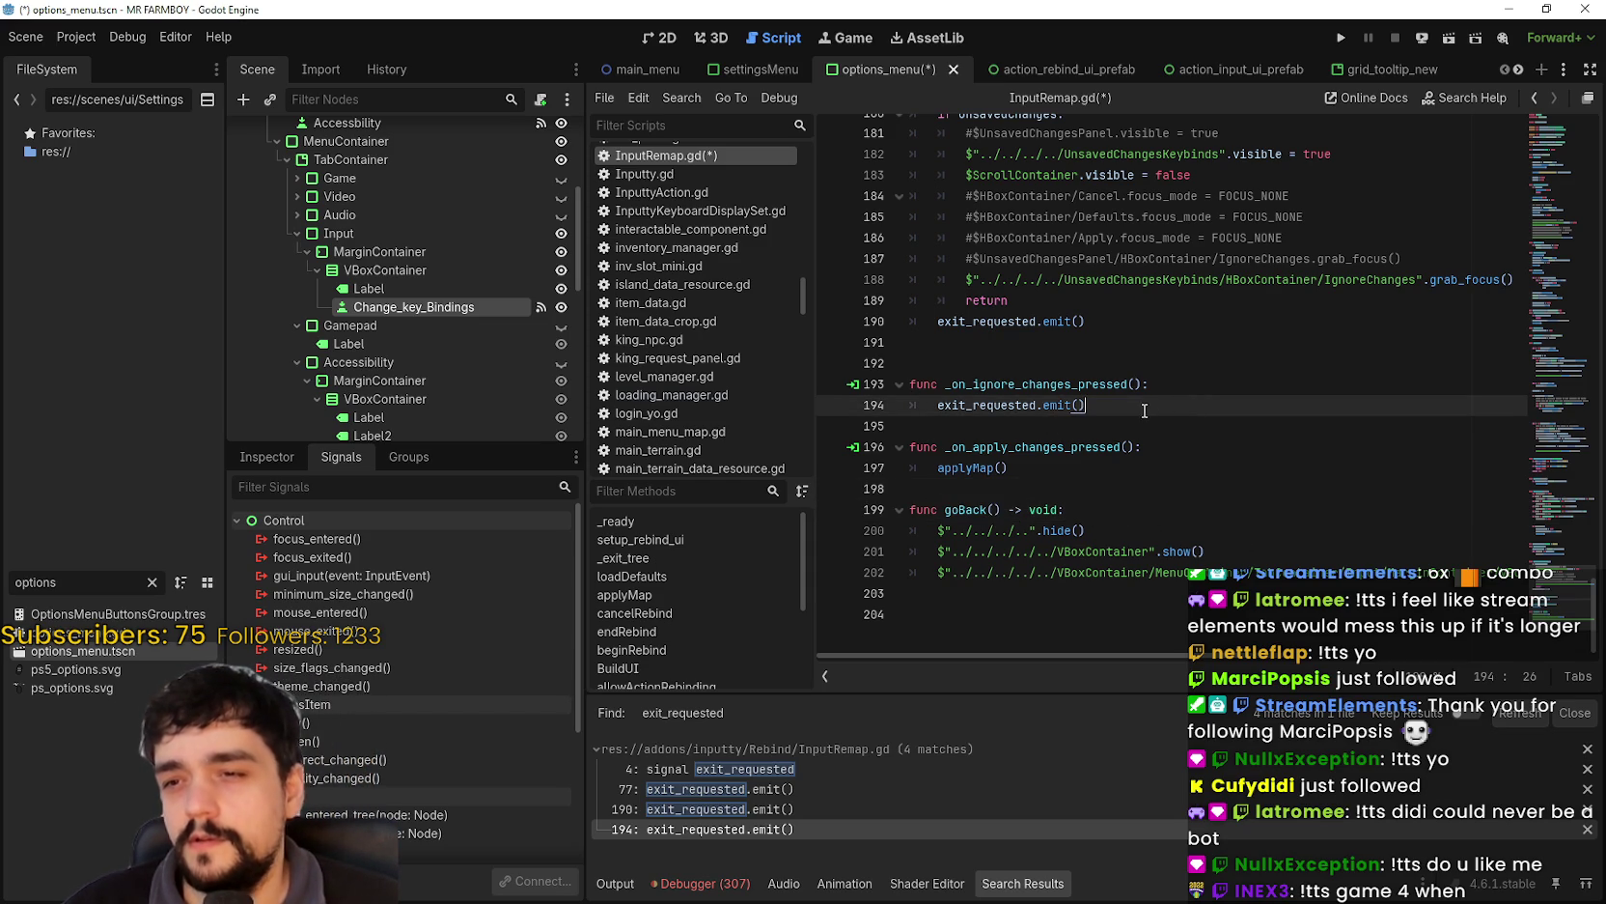
pyautogui.press('Return')
pyautogui.hotkey('ctrl', 'v')
pyautogui.click(932, 406)
pyautogui.hotkey('ctrl', 'k')
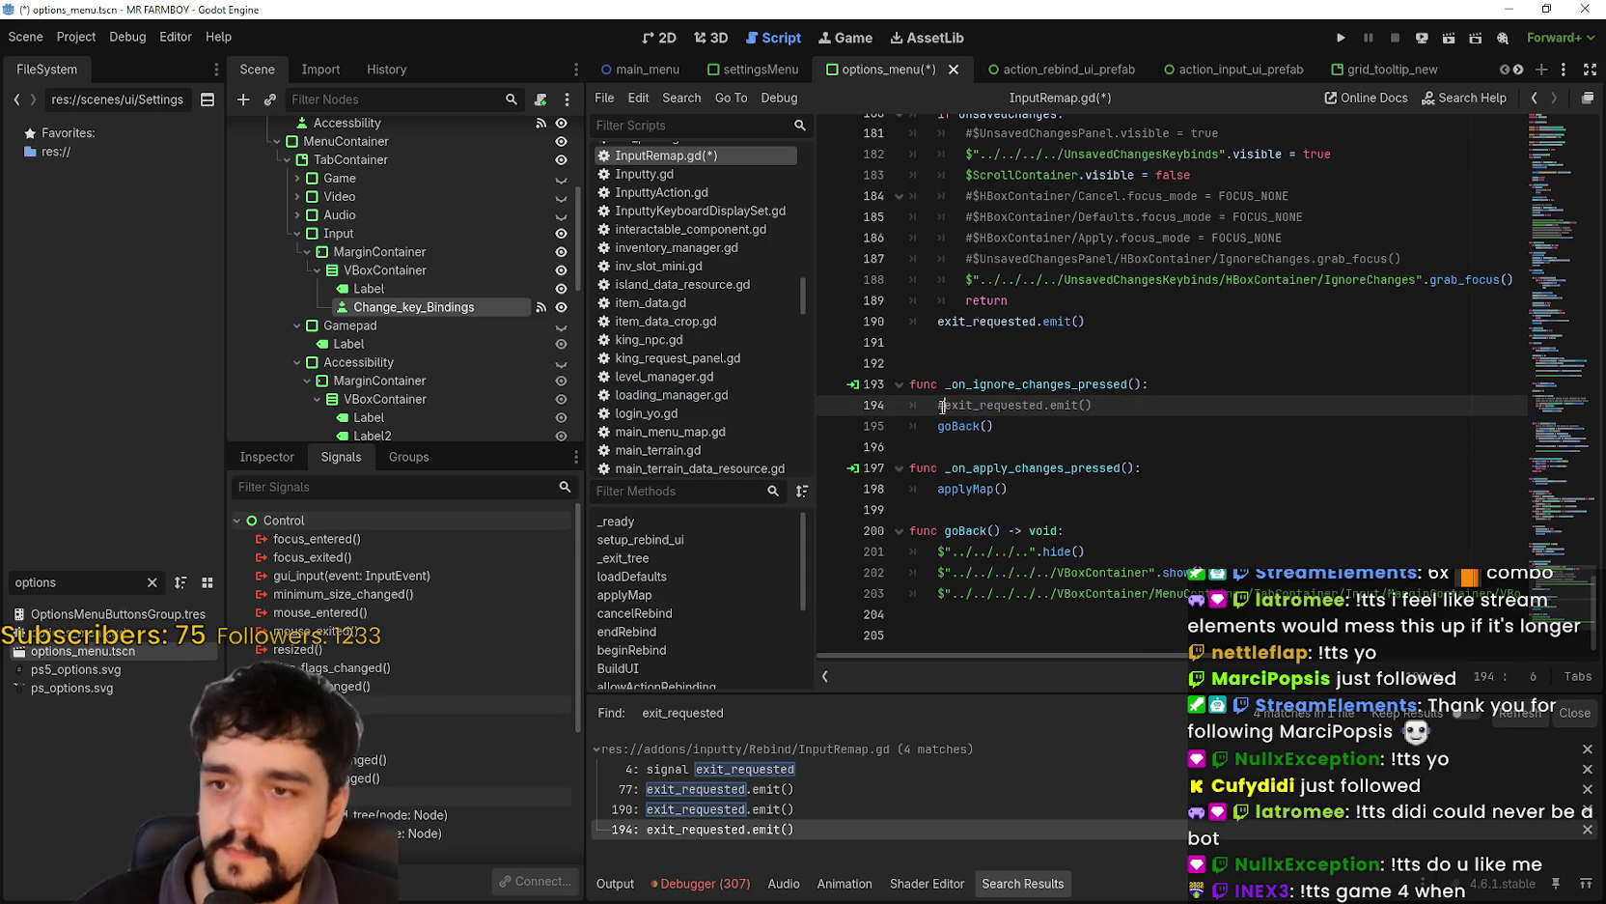
# - Call goBack() in the cancel handler, comment out its exit_requested emit on line 190, and save
pyautogui.click(1209, 307)
pyautogui.click(1206, 318)
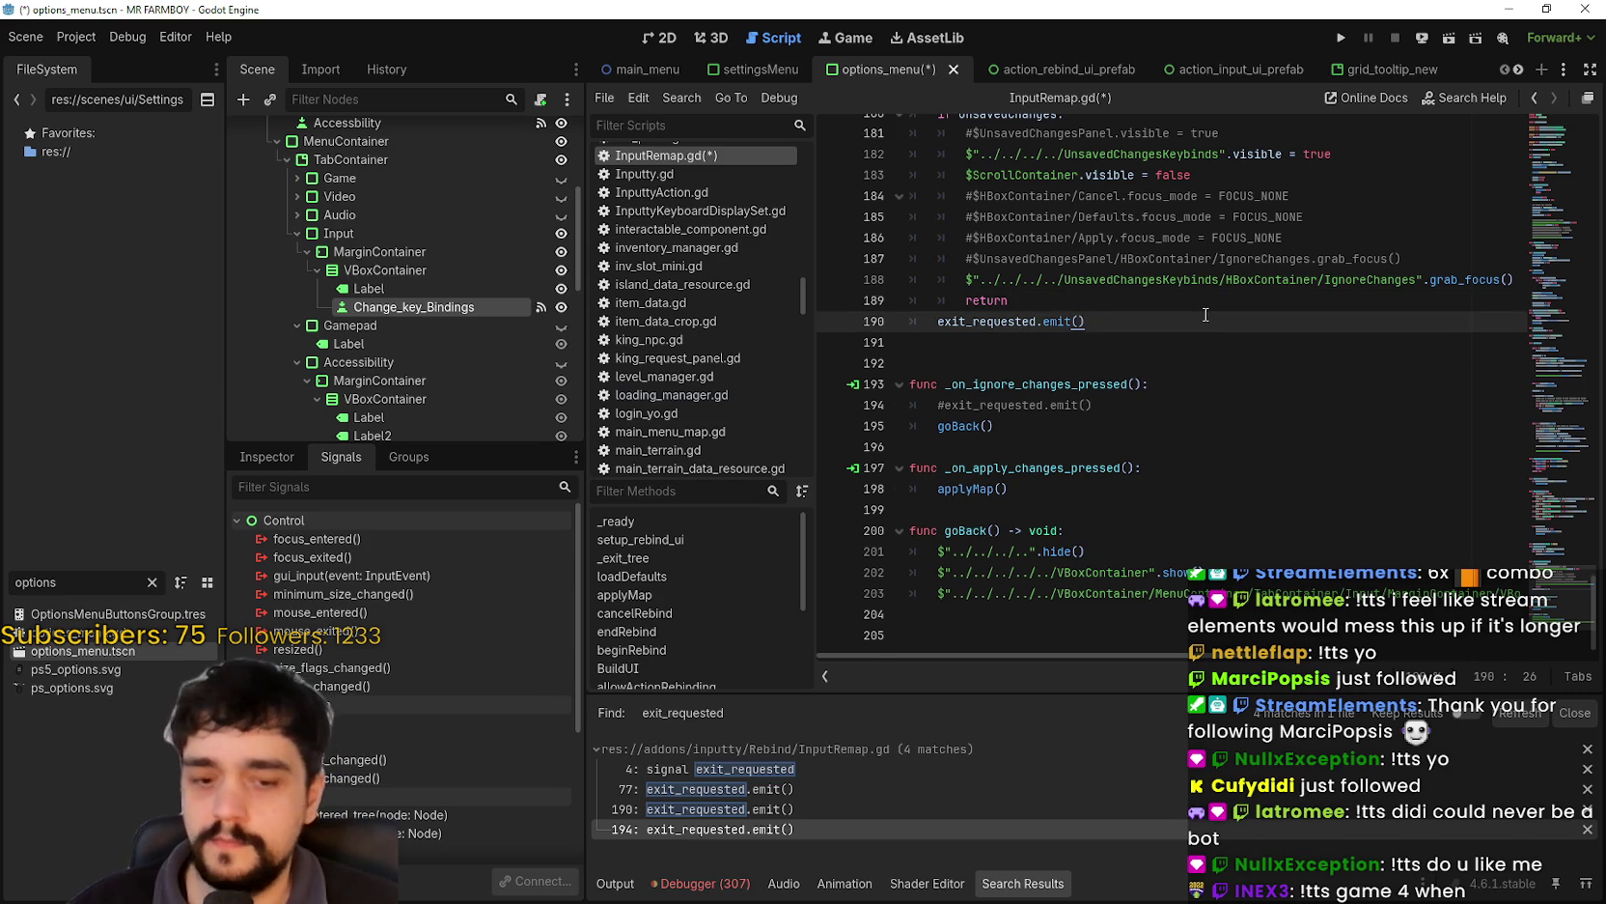
pyautogui.press('Return')
pyautogui.hotkey('ctrl', 'v')
pyautogui.write('#')
pyautogui.press('Down')
pyautogui.press('Down')
pyautogui.press('Down')
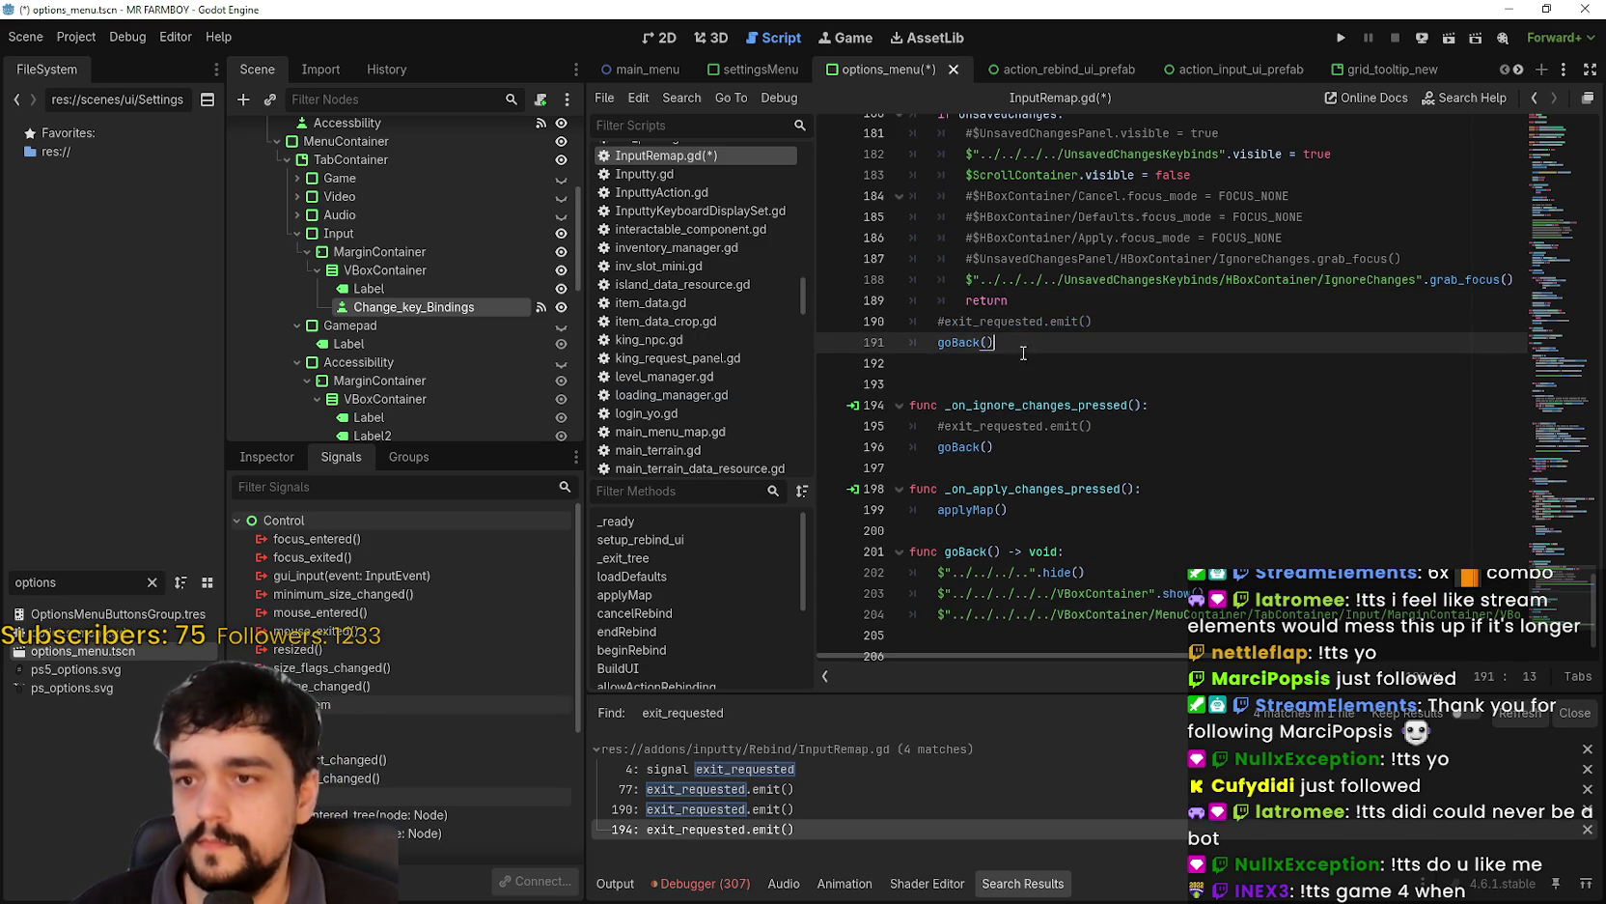
pyautogui.hotkey('ctrl', 's')
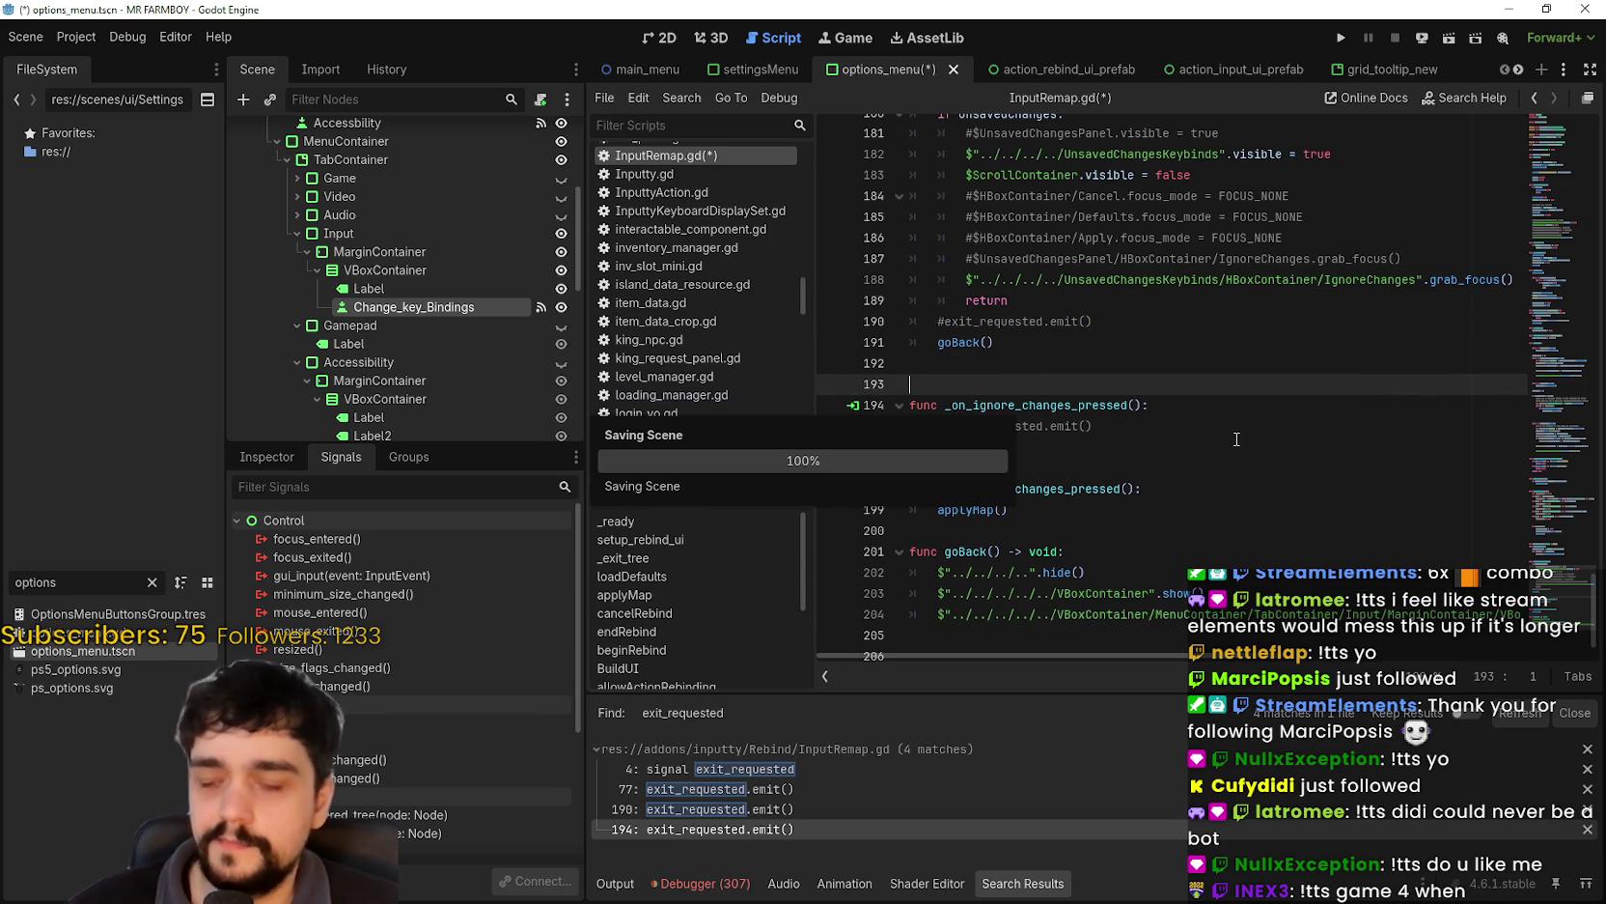
# - Find the remaining exit_requested use on line 77 in applyMap, add a line below it, and save
pyautogui.click(967, 320)
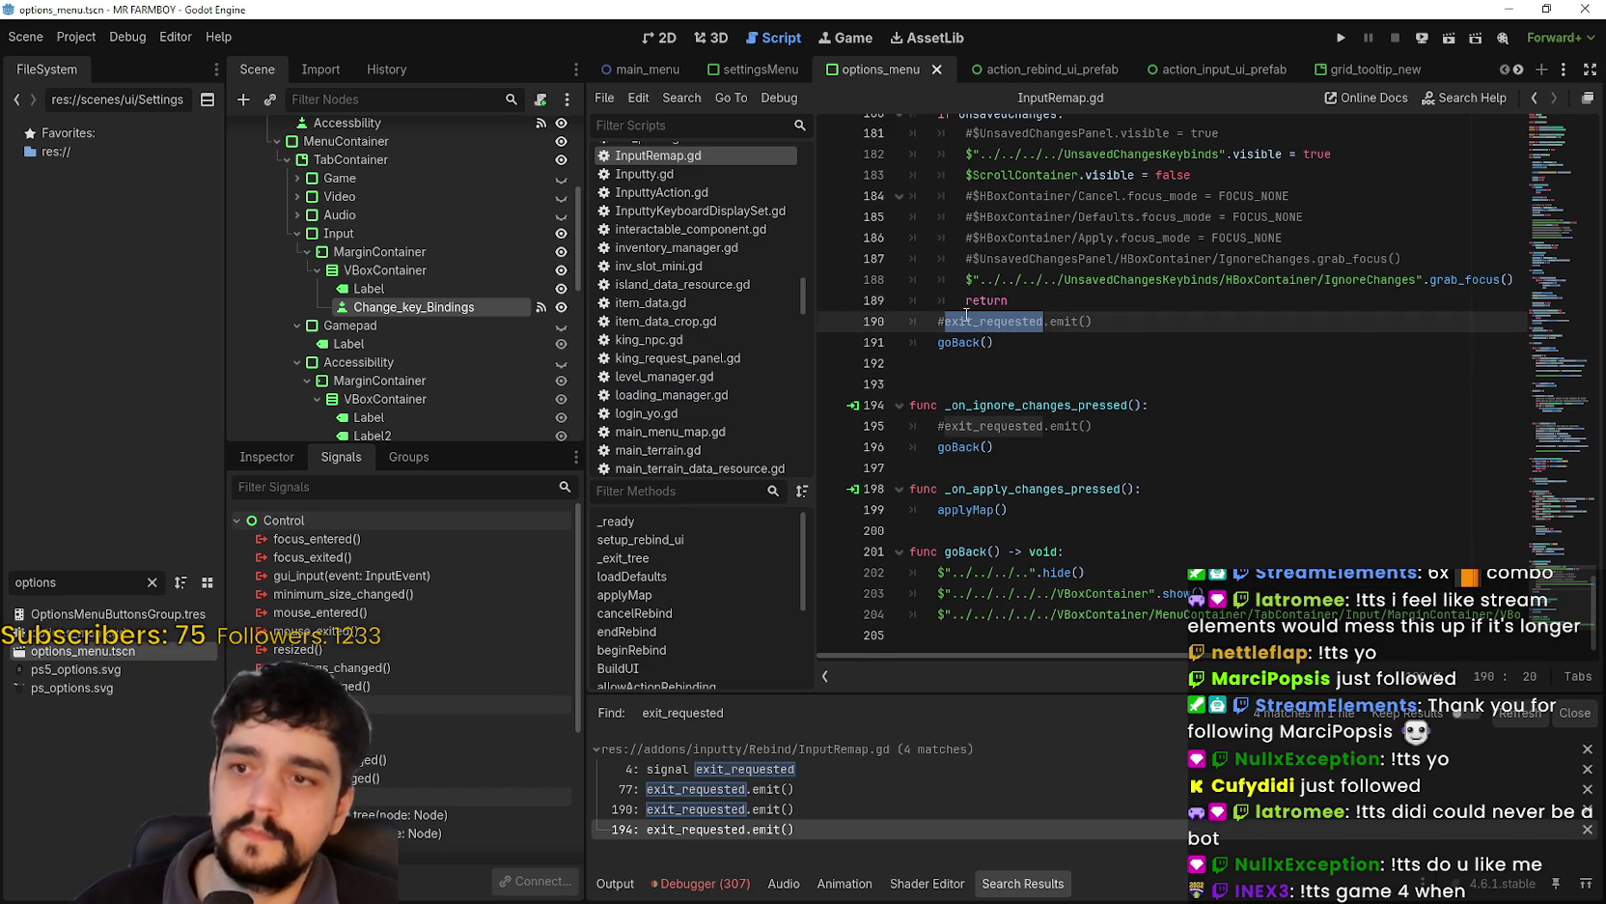
pyautogui.hotkey('ctrl', 'f')
pyautogui.click(1333, 677)
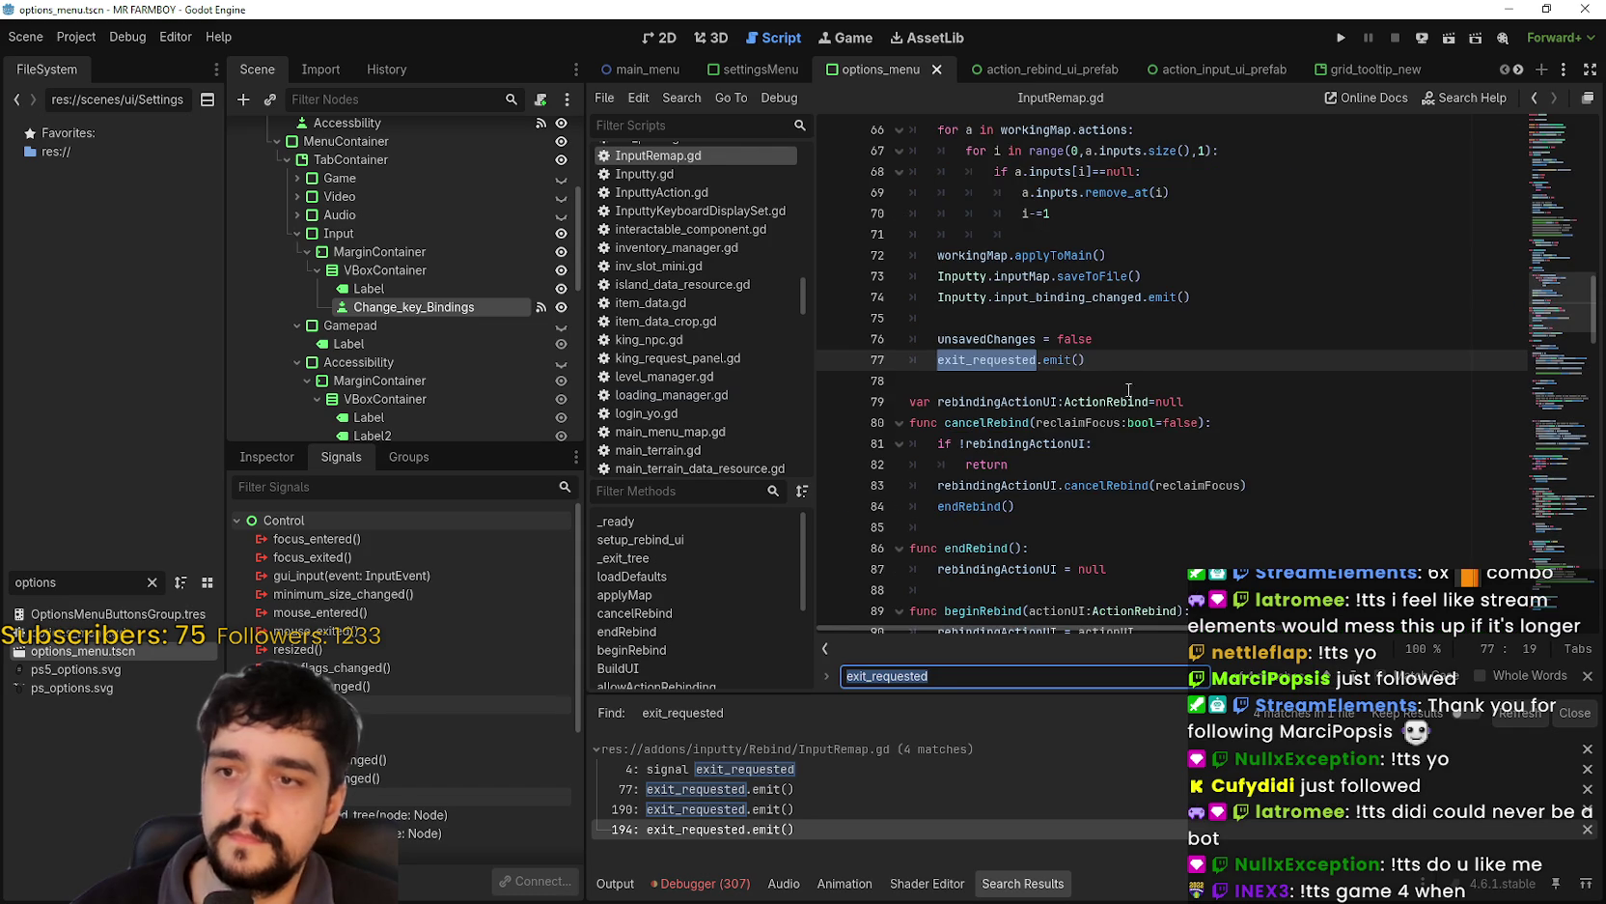
pyautogui.click(1134, 339)
pyautogui.scroll(3, 1128, 367)
pyautogui.scroll(-1, 1277, 448)
pyautogui.click(1175, 481)
pyautogui.press('Return')
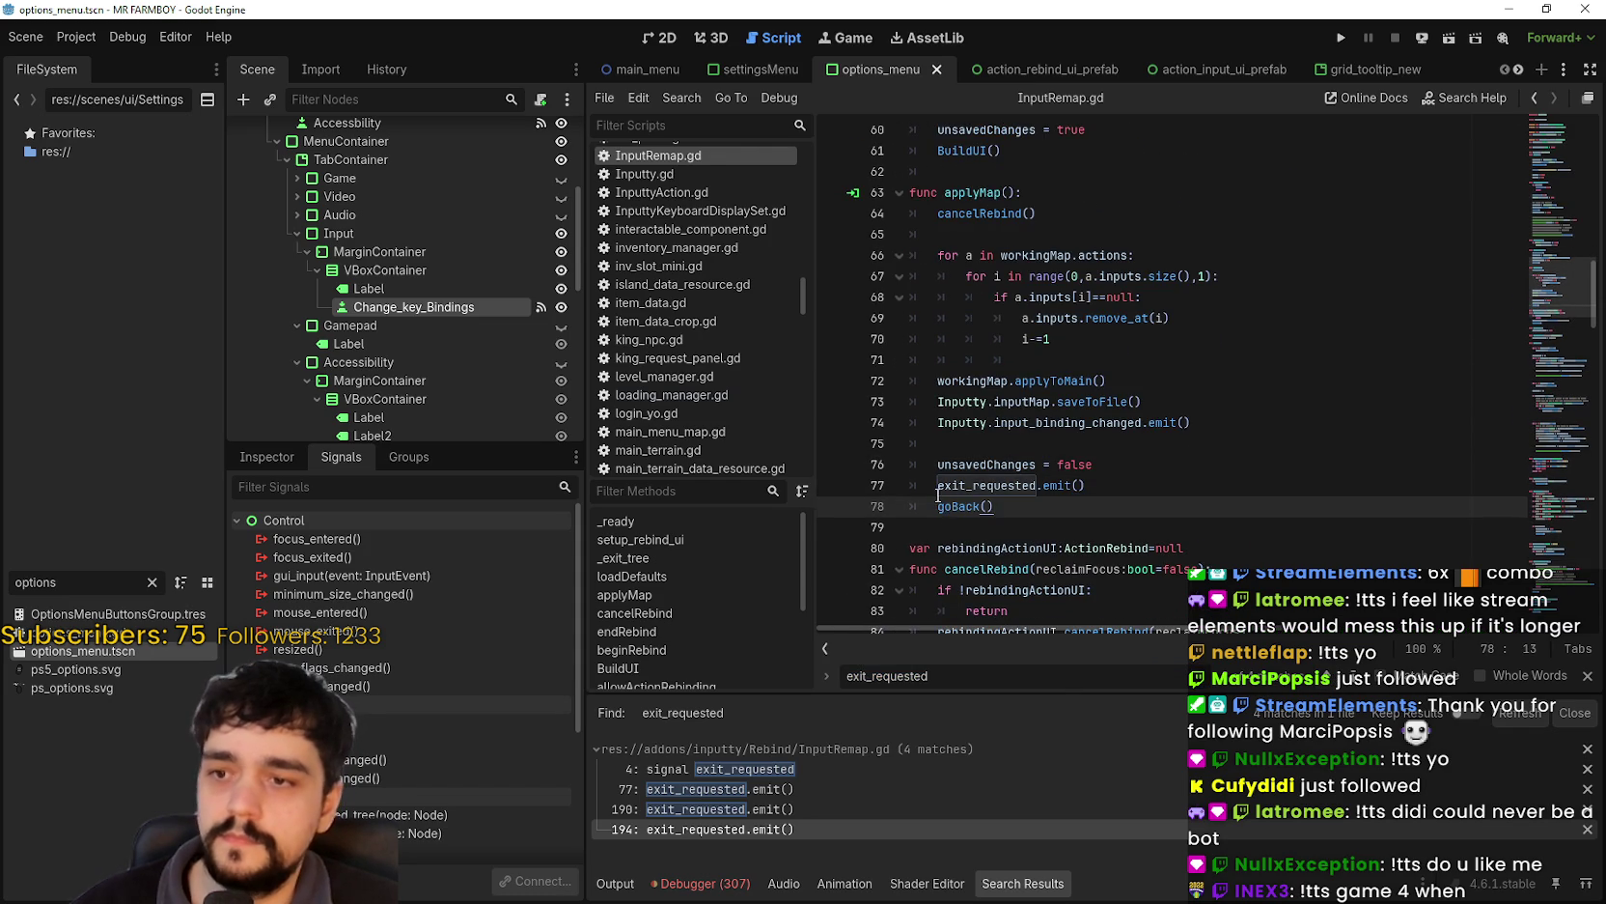
pyautogui.write('#')
pyautogui.click(1052, 529)
pyautogui.hotkey('ctrl', 's')
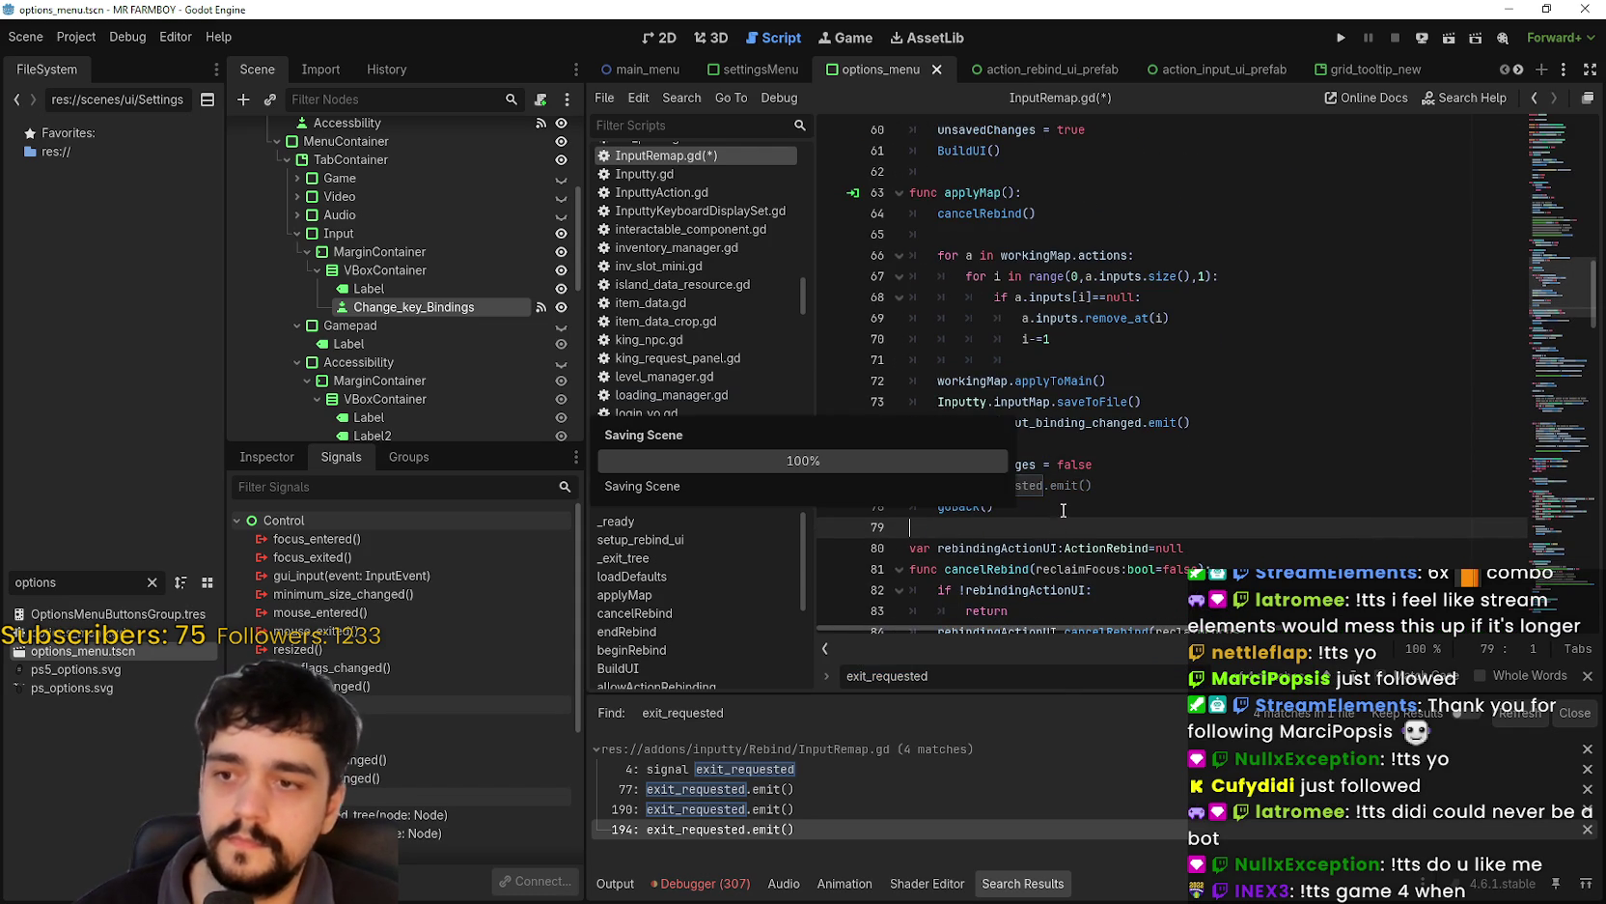
# - Check the apply-changes handler near line 200, then run the game to test
pyautogui.click(1583, 677)
pyautogui.scroll(-13, 1524, 434)
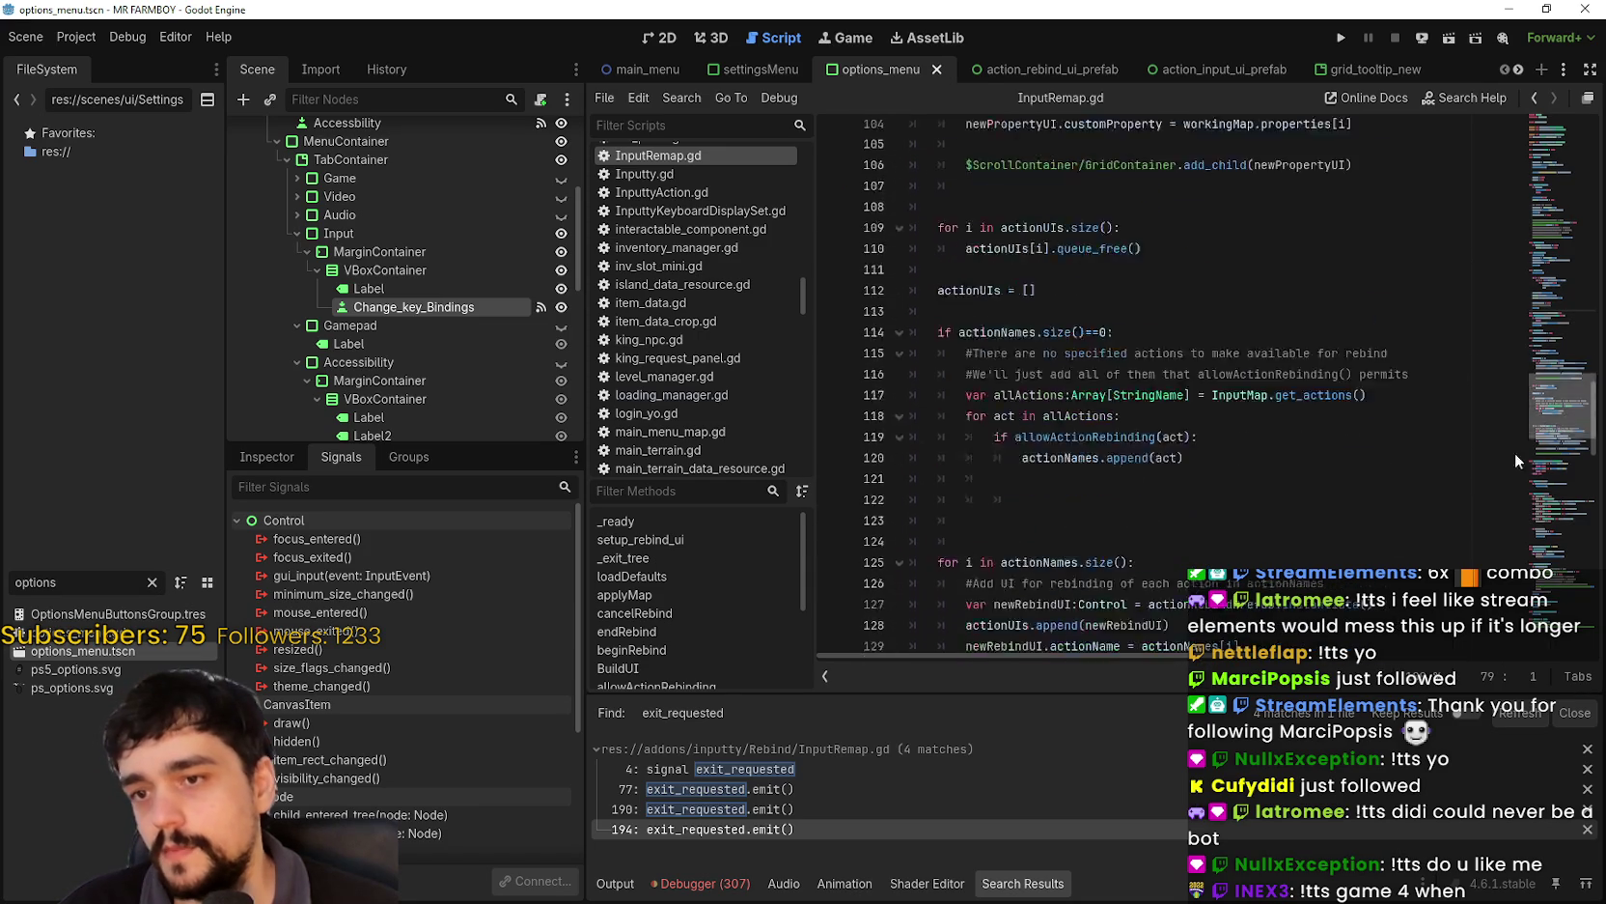
pyautogui.scroll(-20, 1521, 423)
pyautogui.click(1218, 510)
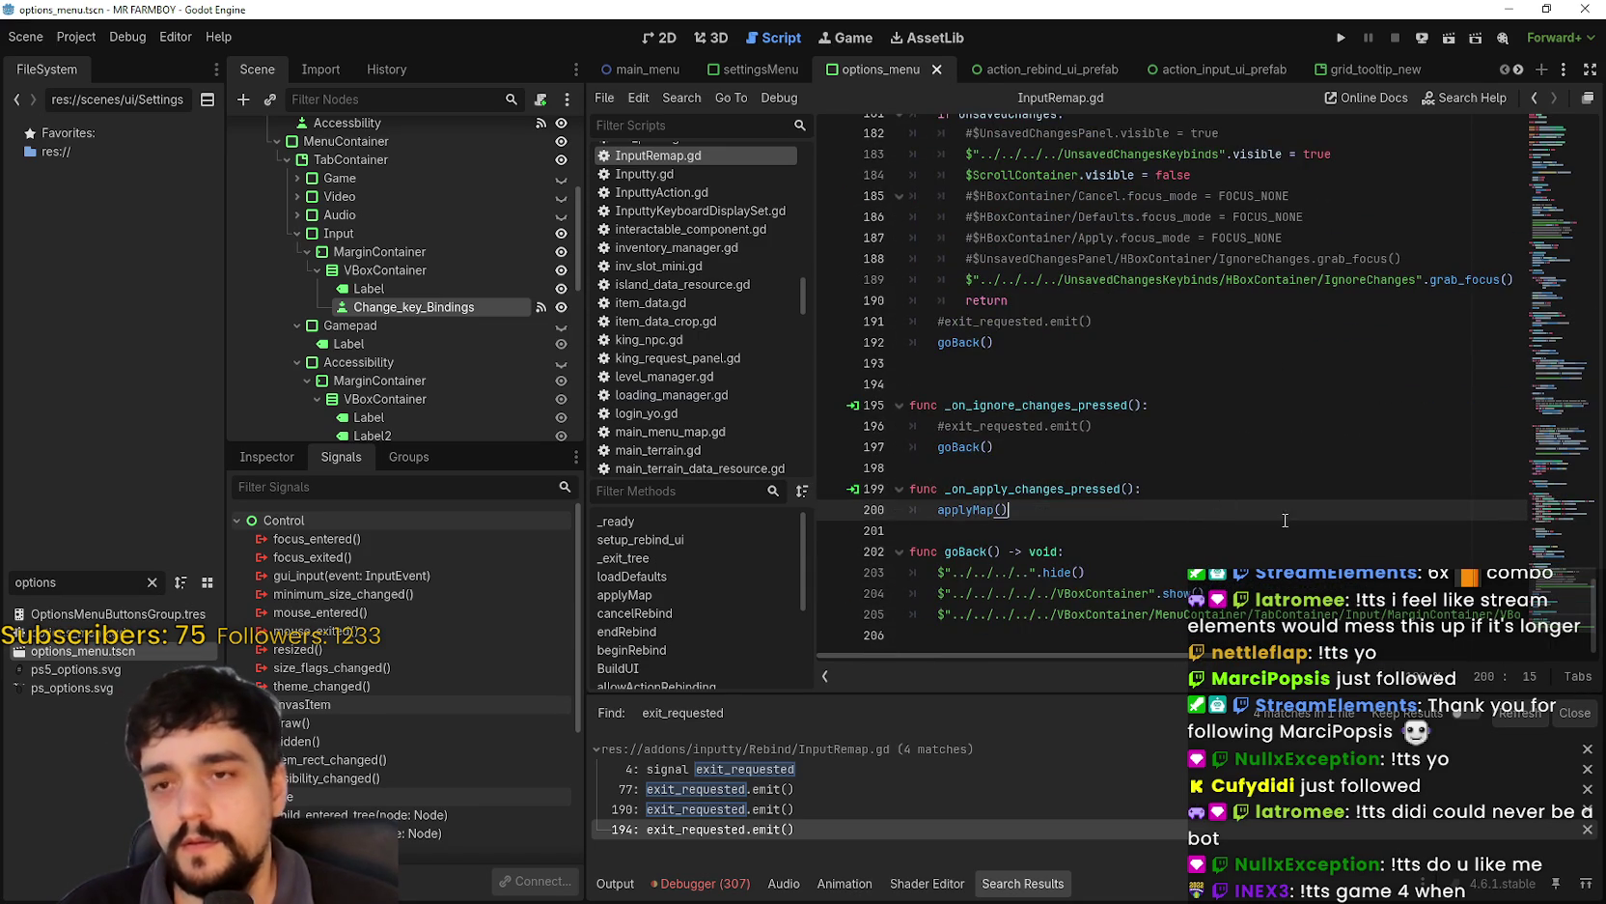
pyautogui.click(1260, 529)
pyautogui.click(1340, 37)
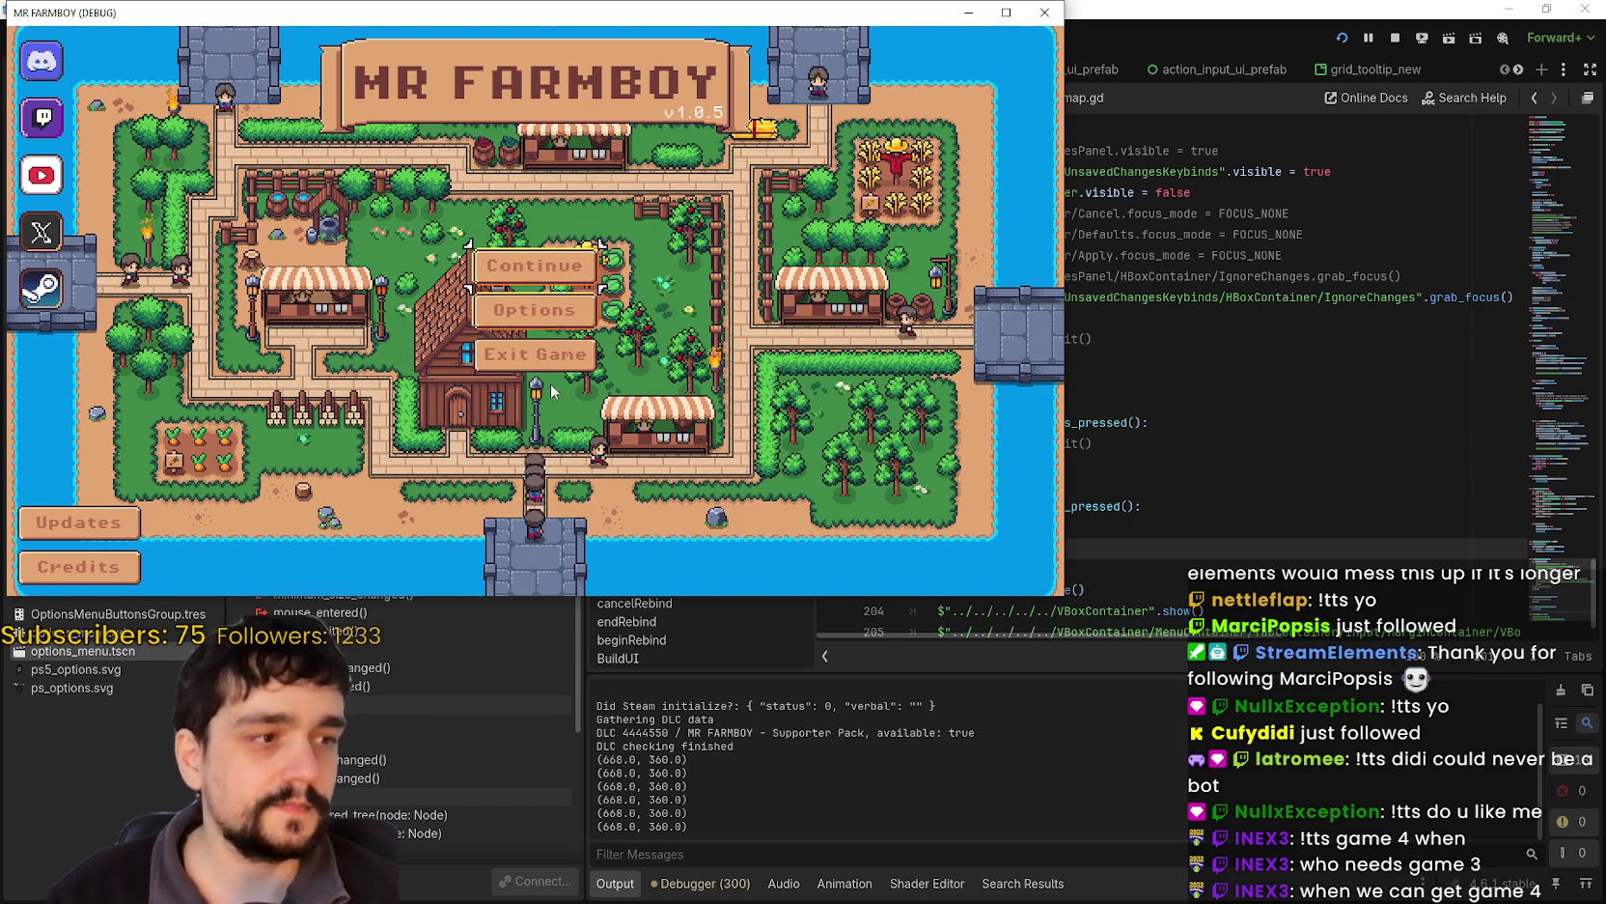
# - In the running game, go to Options, maximize the window, and open Change Keybinds under Input
pyautogui.click(569, 288)
pyautogui.click(626, 469)
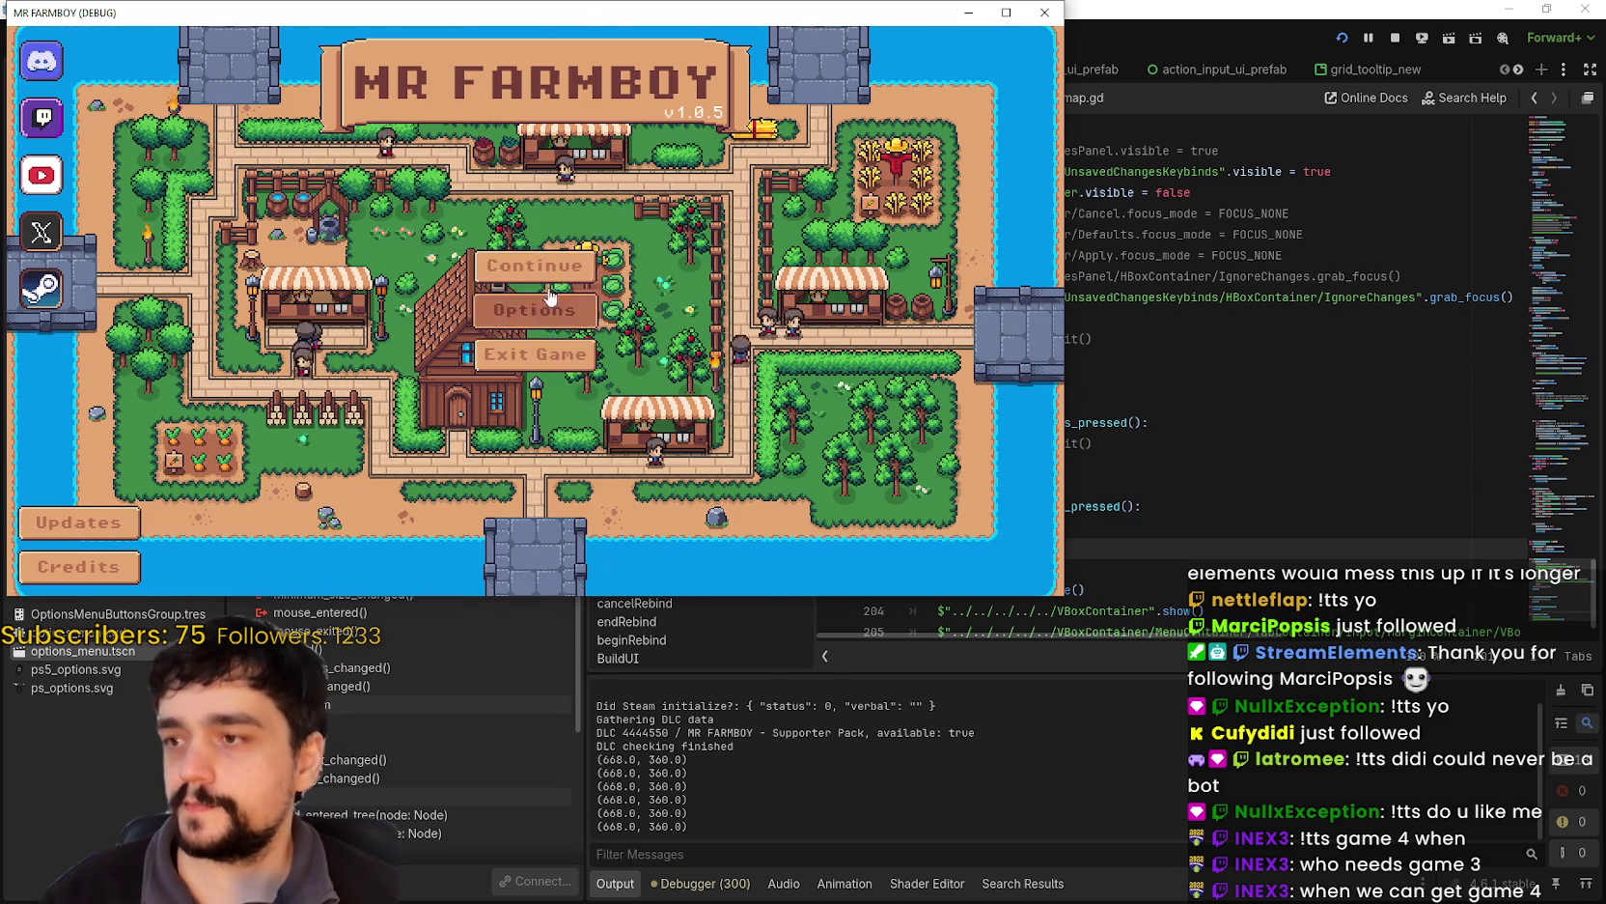
pyautogui.click(537, 314)
pyautogui.click(1354, 41)
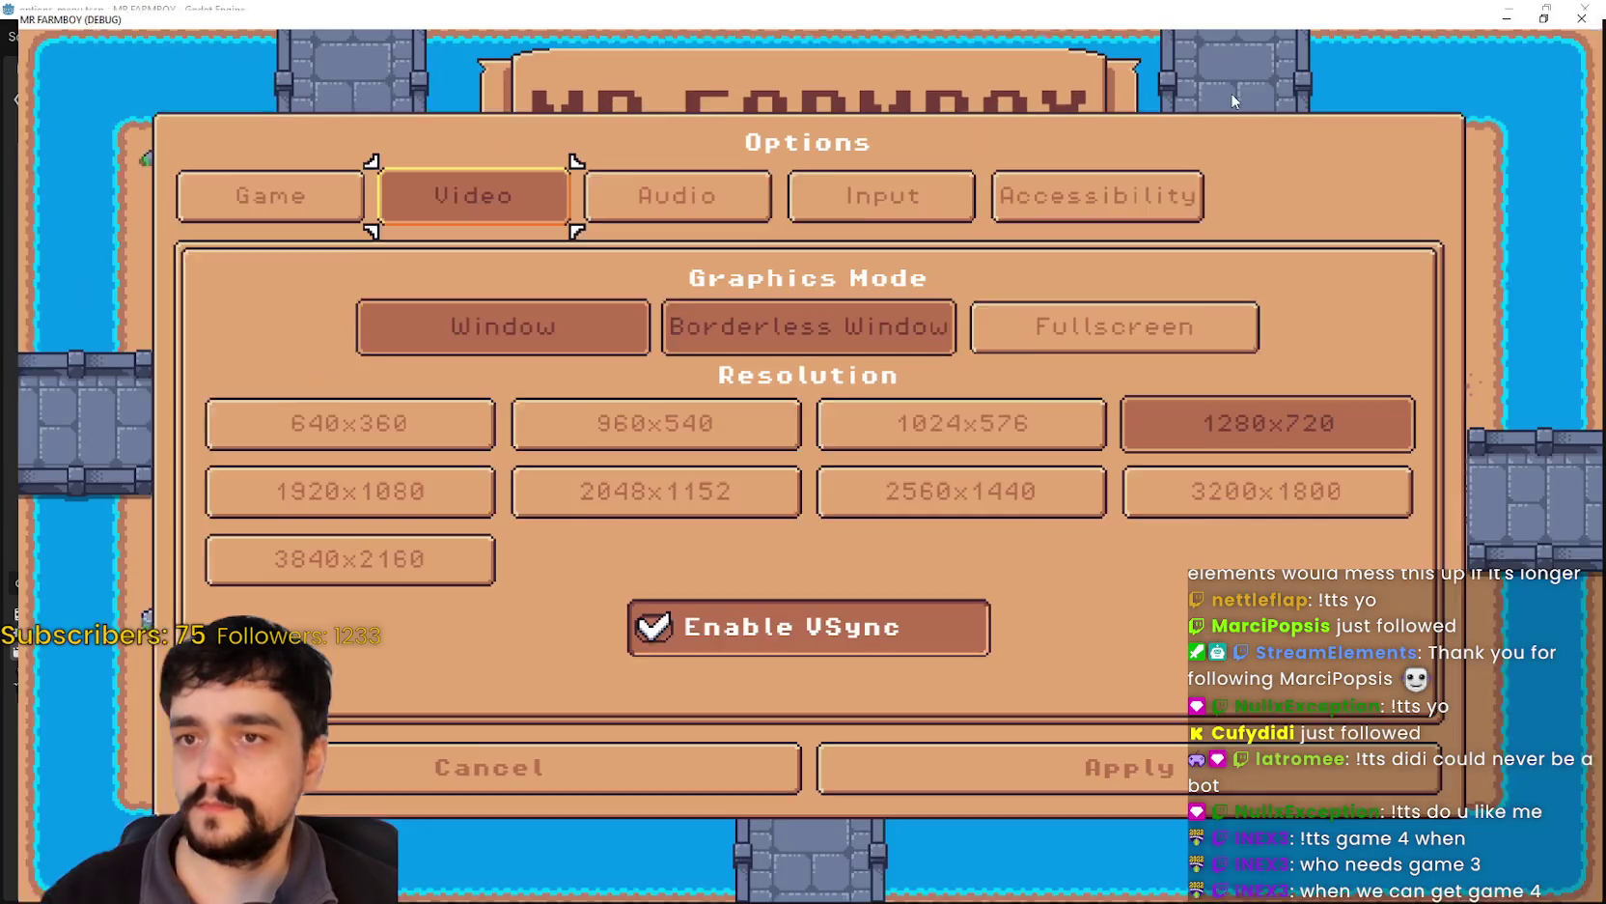
pyautogui.click(932, 189)
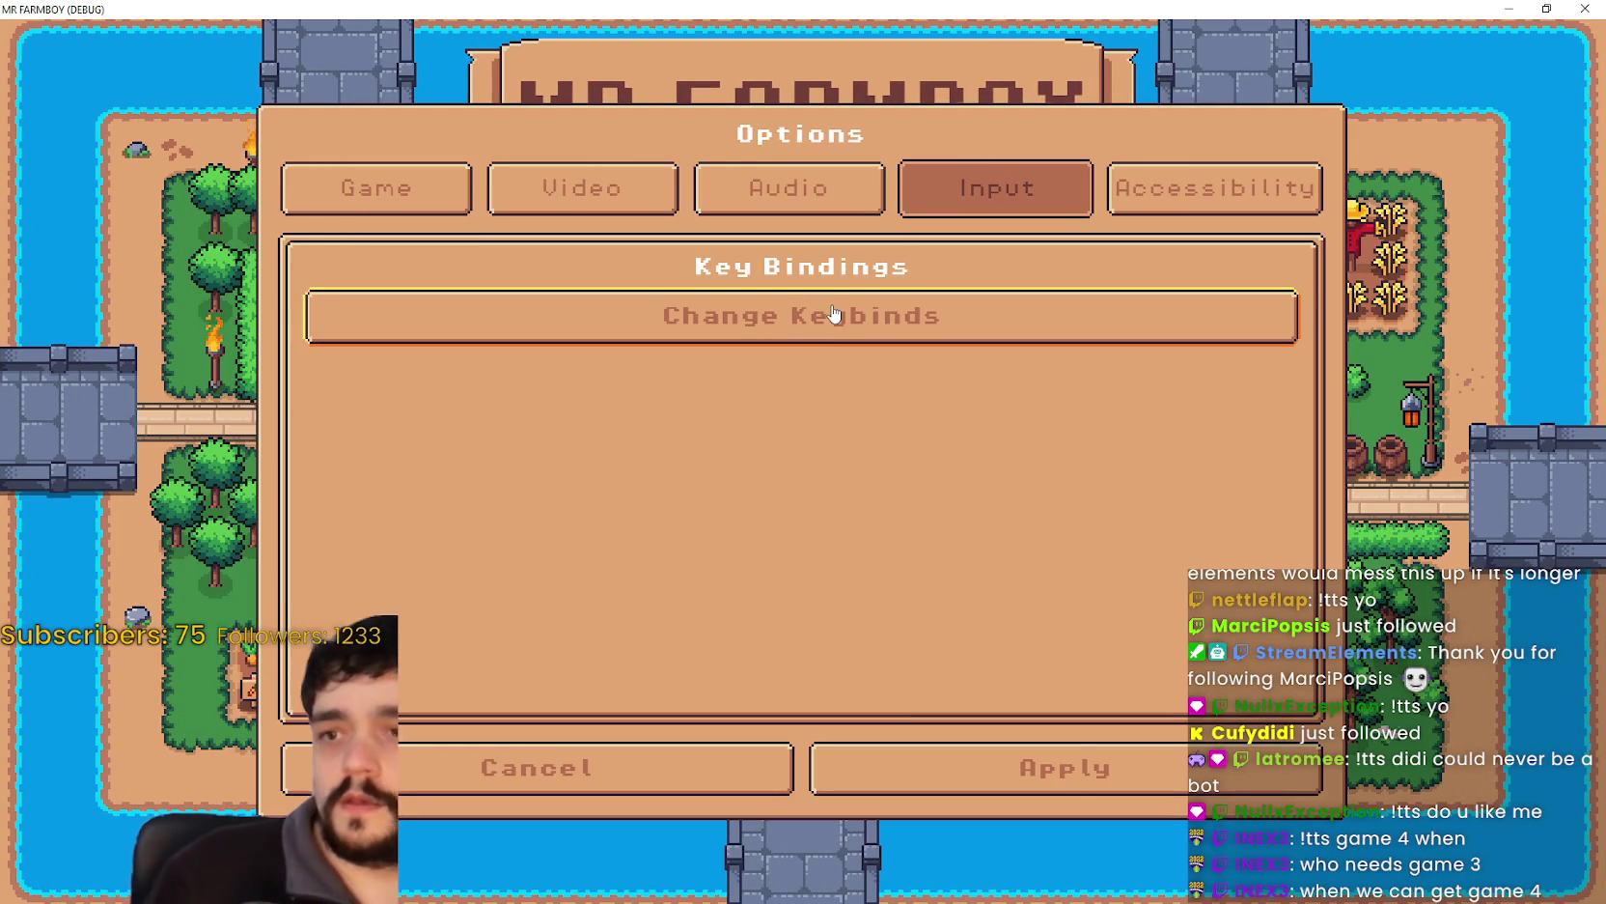
pyautogui.click(735, 340)
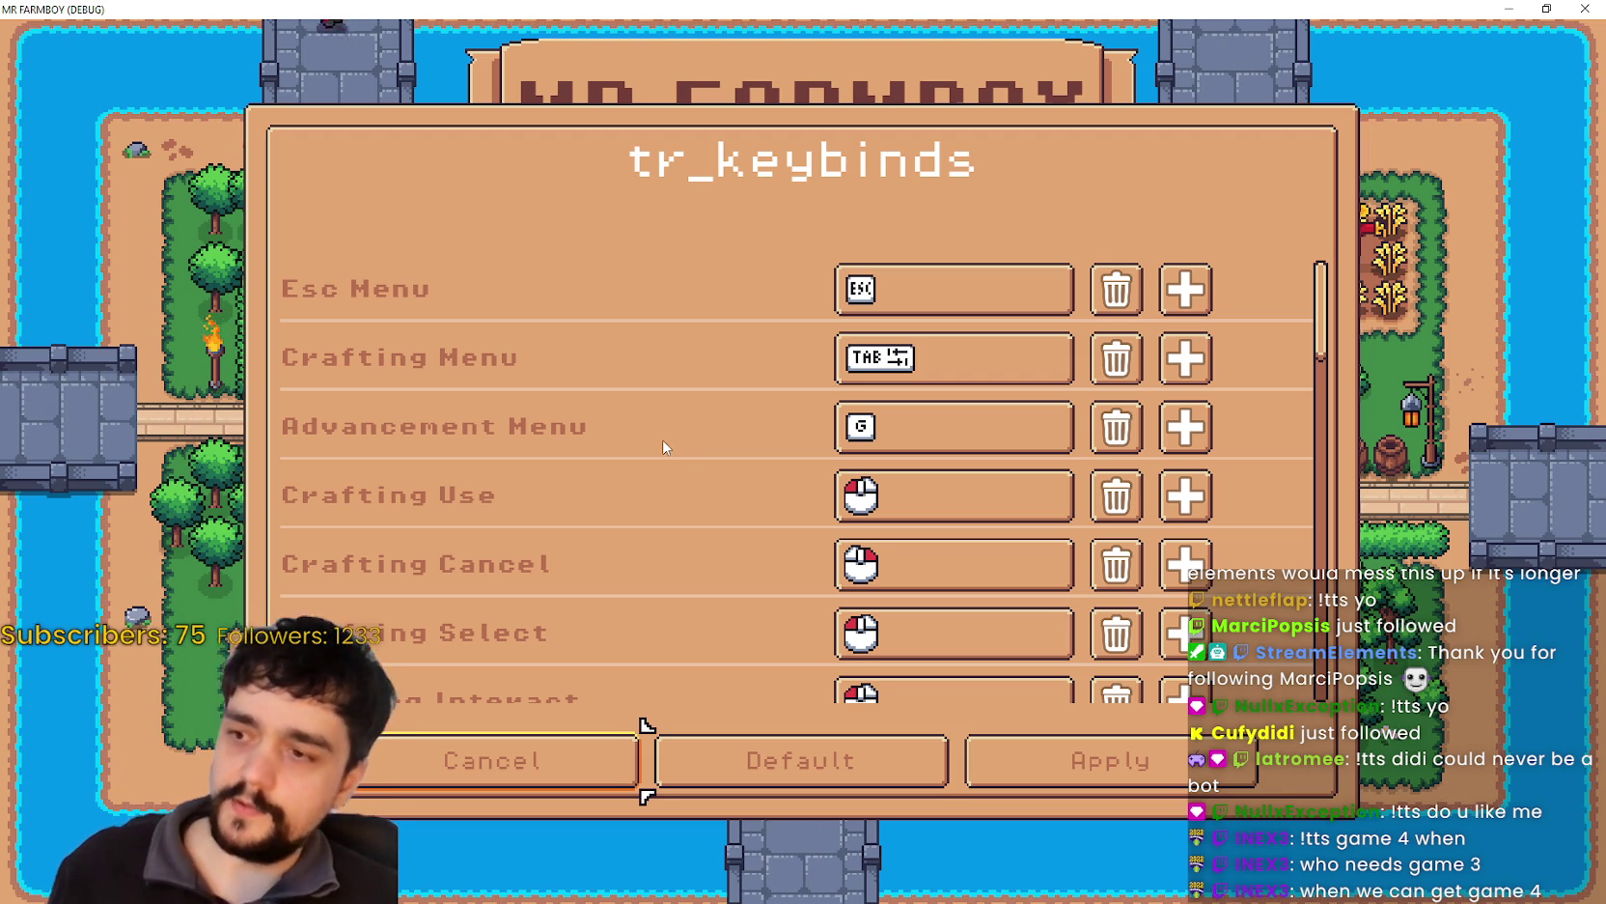
pyautogui.press('Up')
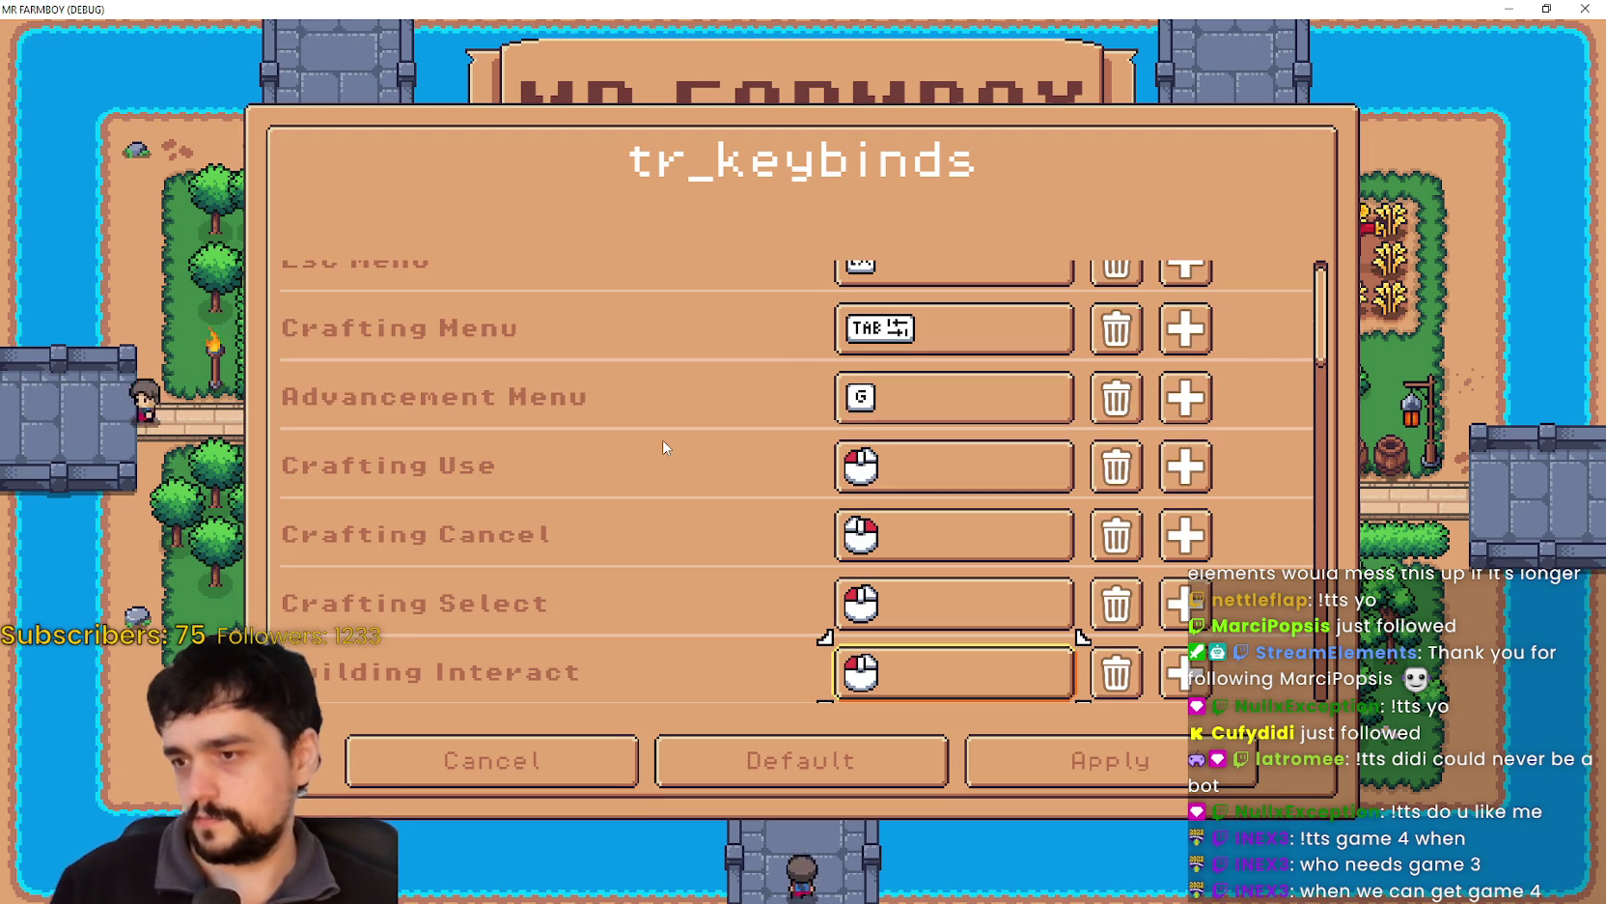
pyautogui.press('Up')
pyautogui.press('Up')
pyautogui.press('Down')
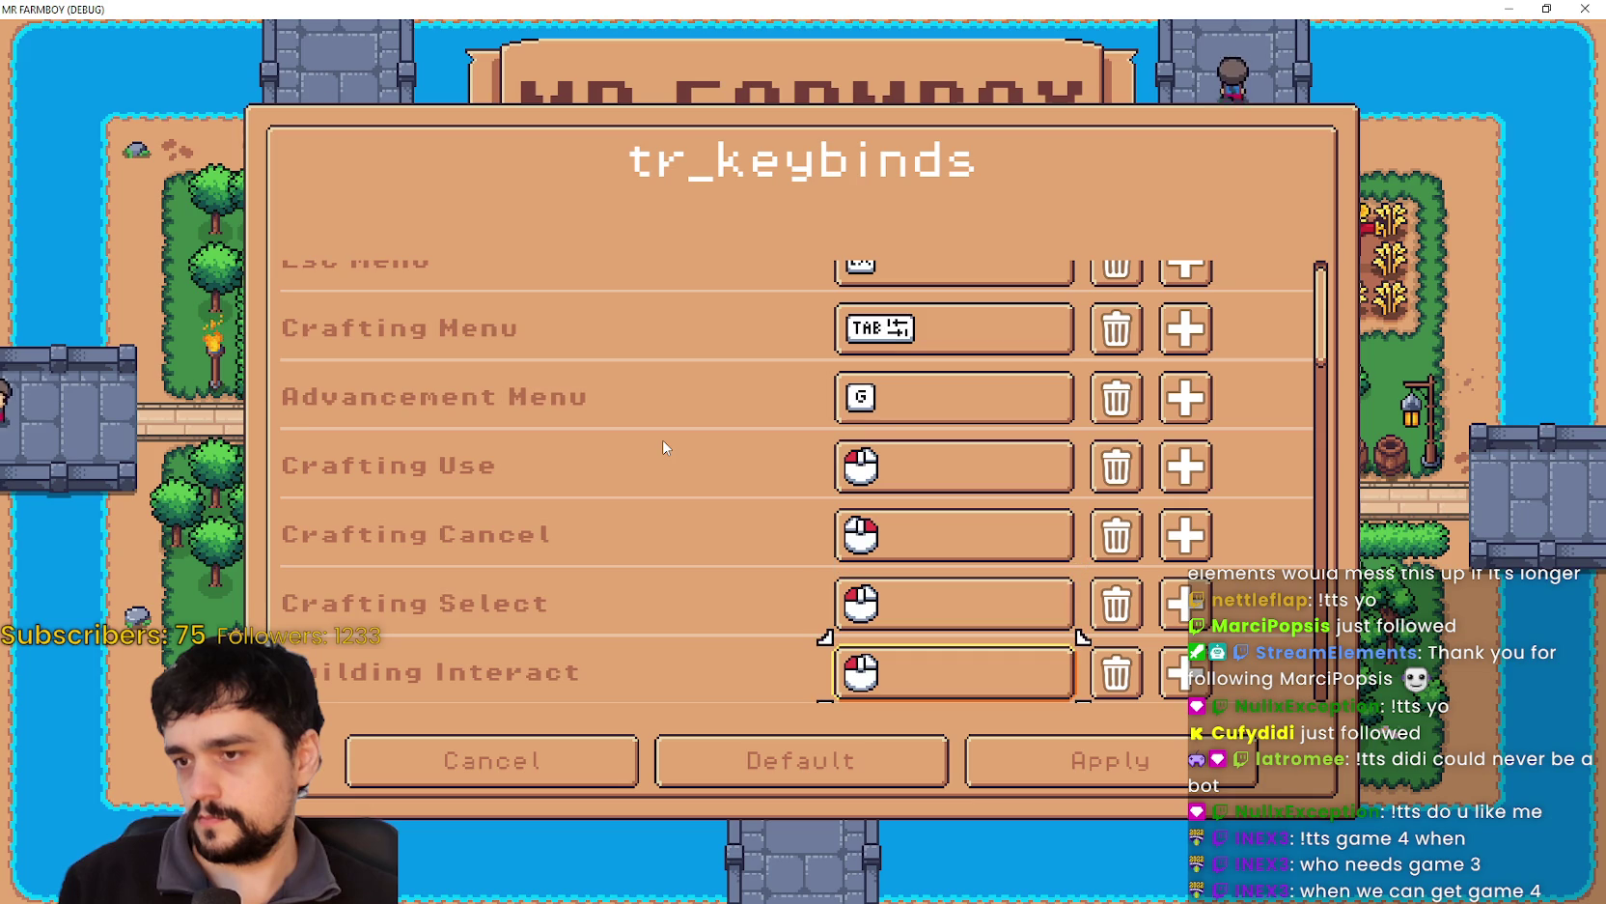
pyautogui.press('Down')
pyautogui.press('Up')
pyautogui.press('Up')
pyautogui.press('Up')
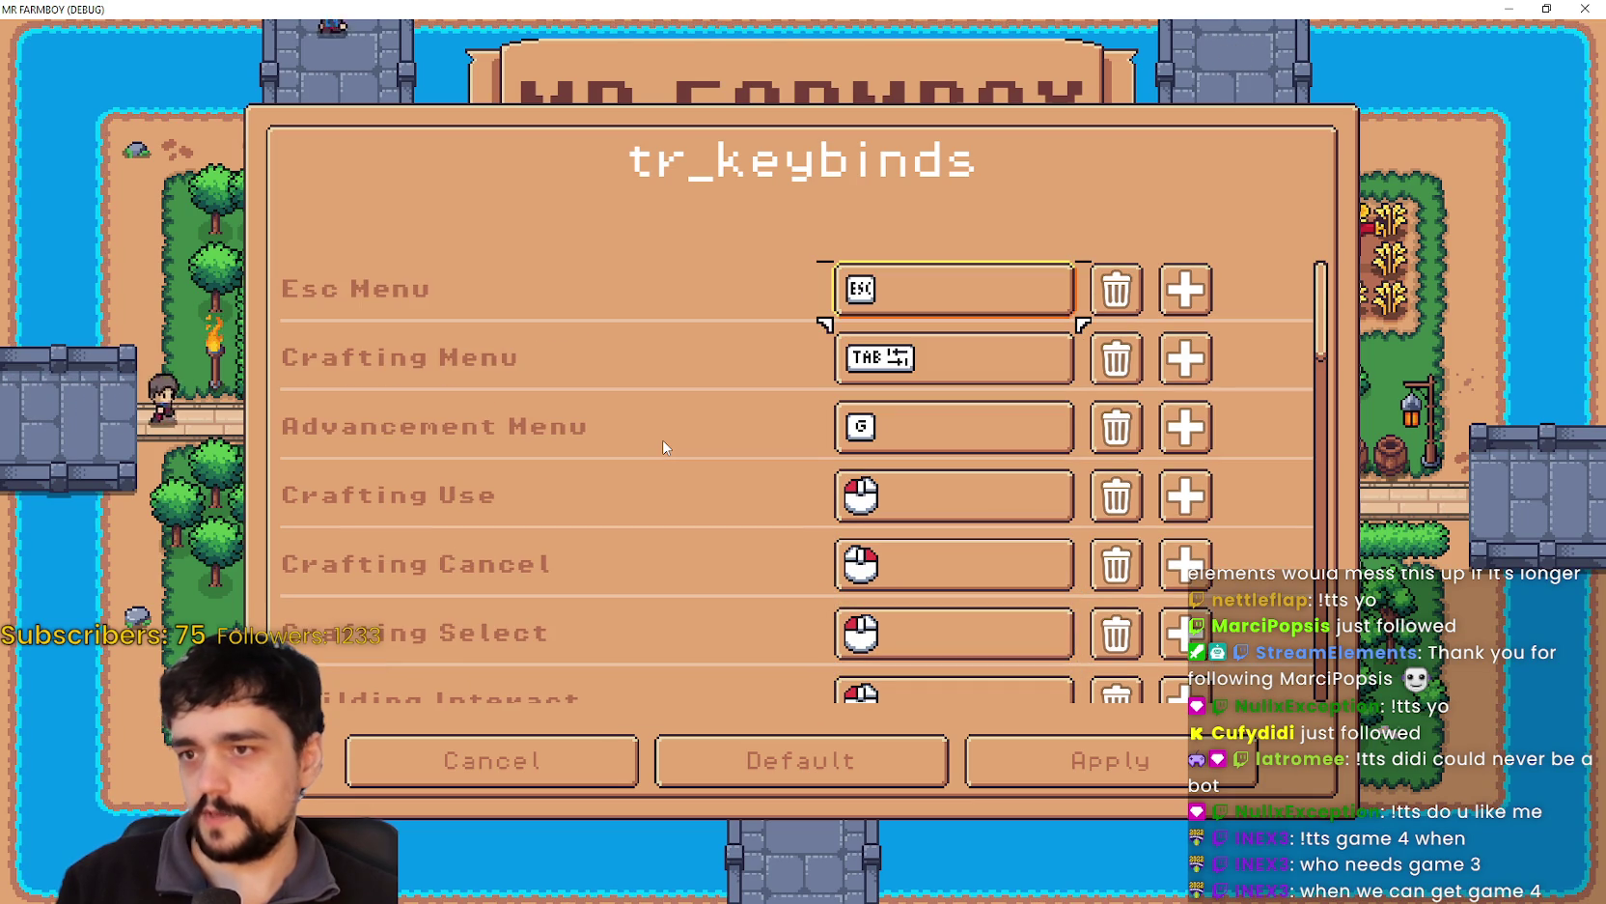
pyautogui.press('Down')
pyautogui.press('Down')
pyautogui.press('Up')
pyautogui.press('Up')
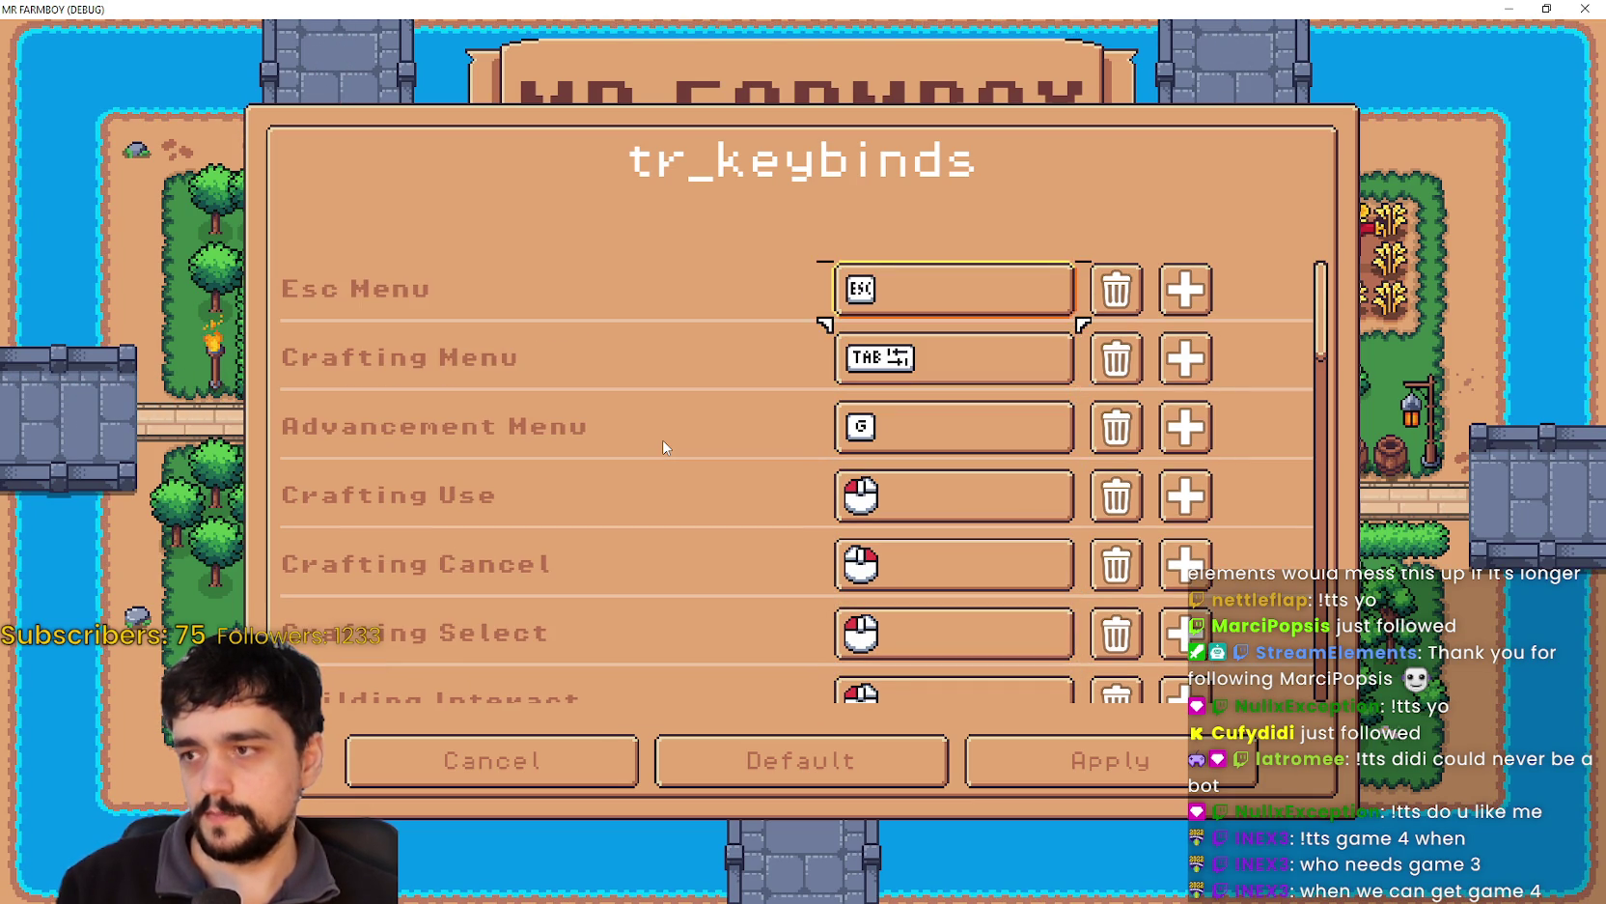
pyautogui.press('Right')
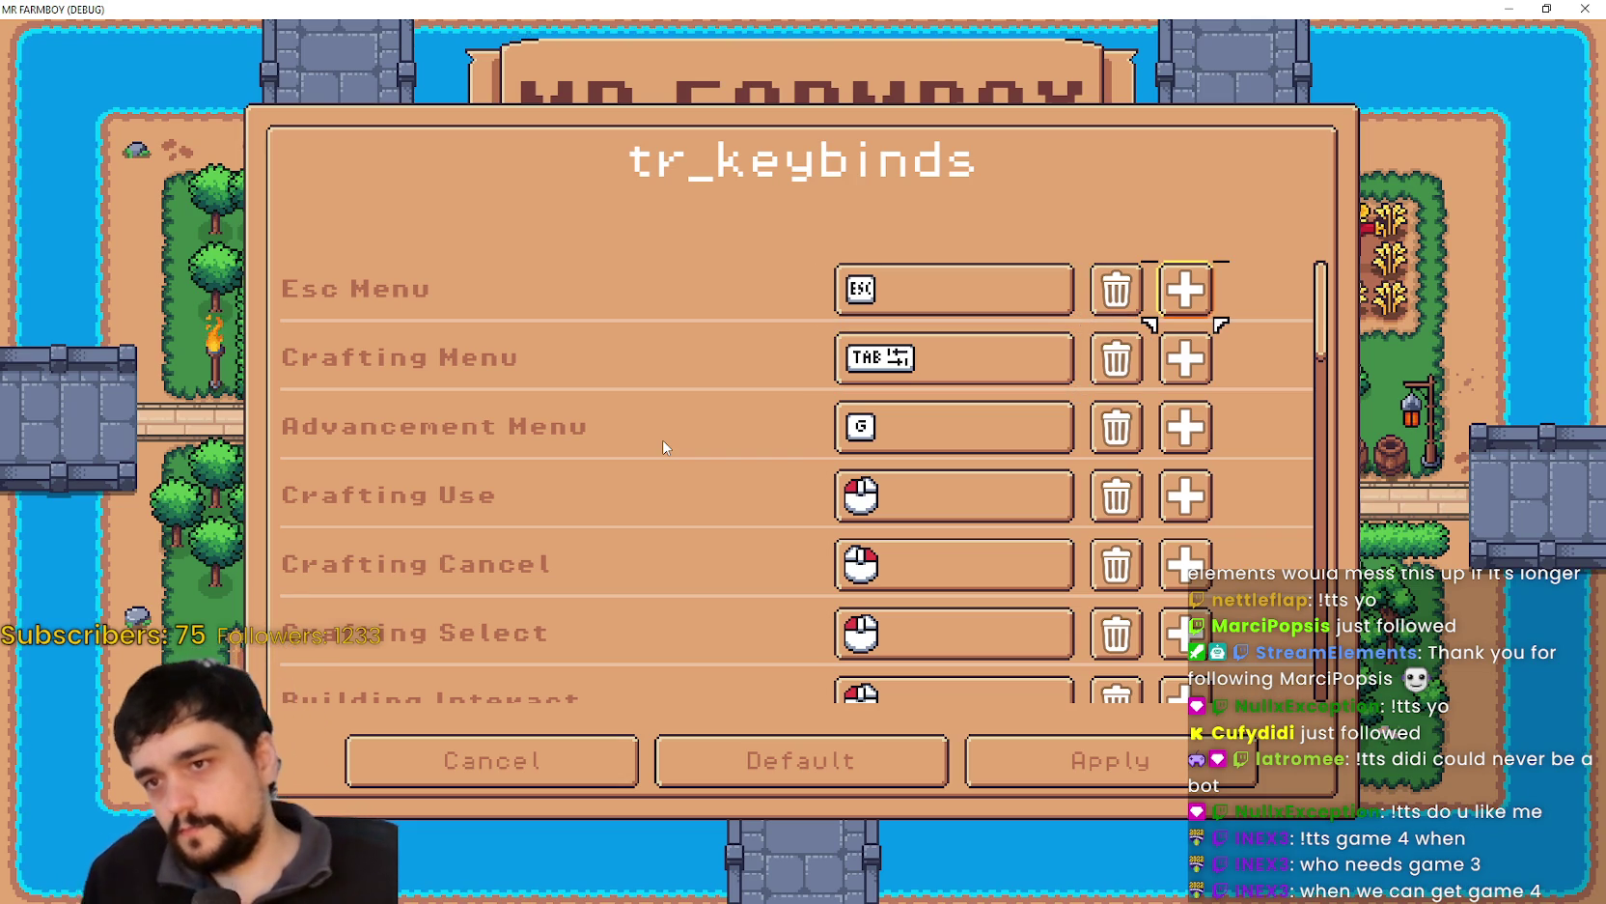
pyautogui.press('Left')
pyautogui.press('Left')
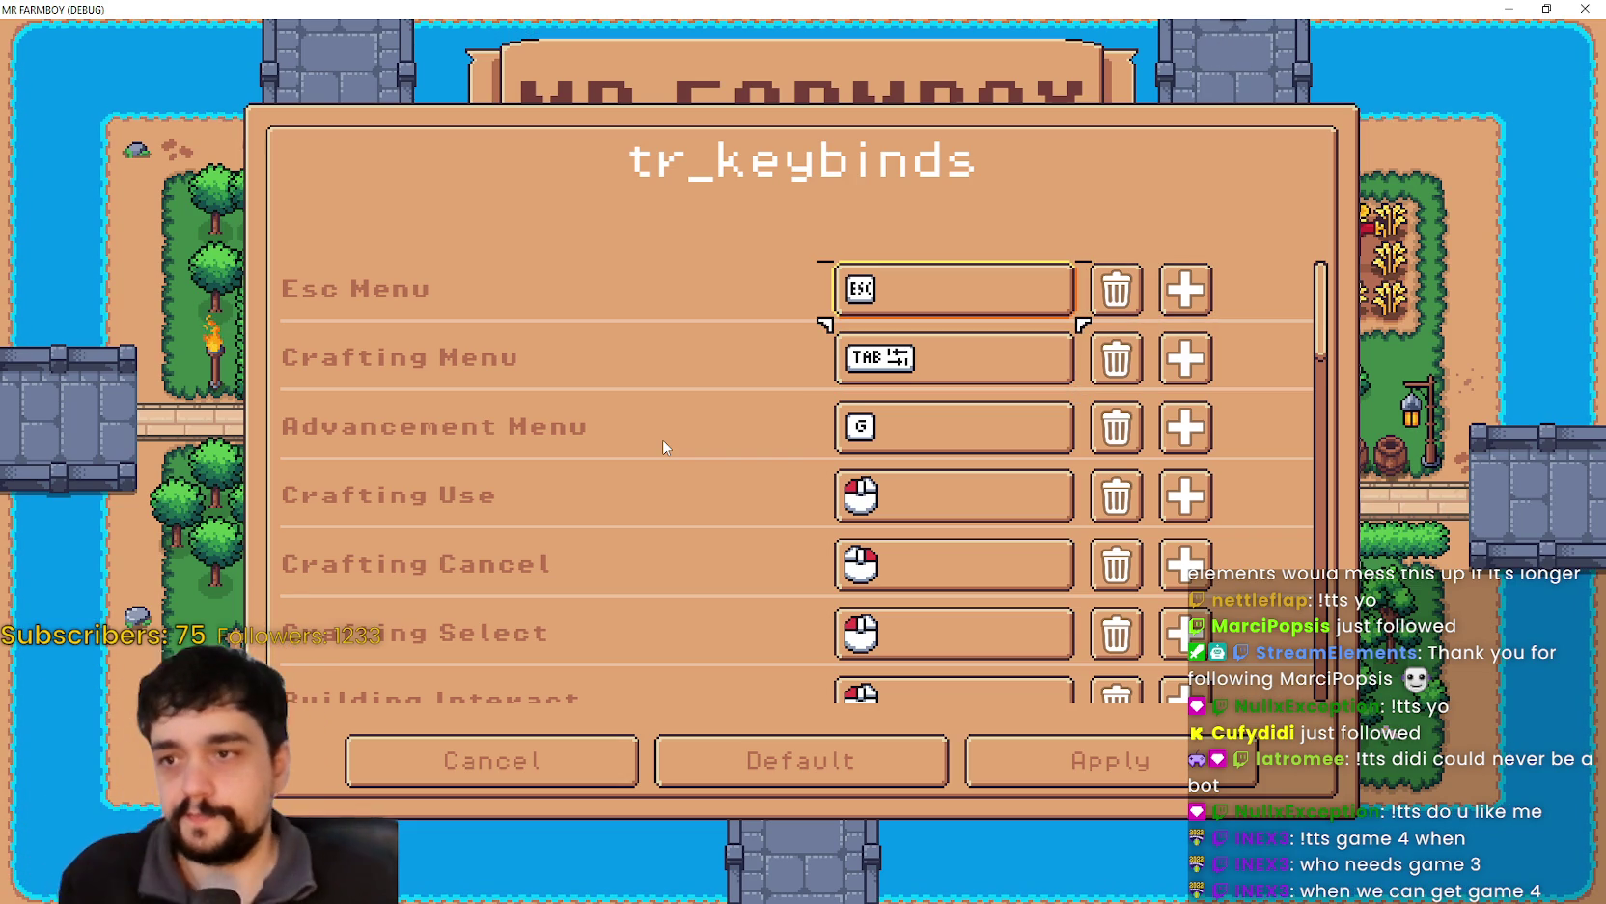
pyautogui.press('Down')
pyautogui.press('Down')
pyautogui.press('Down')
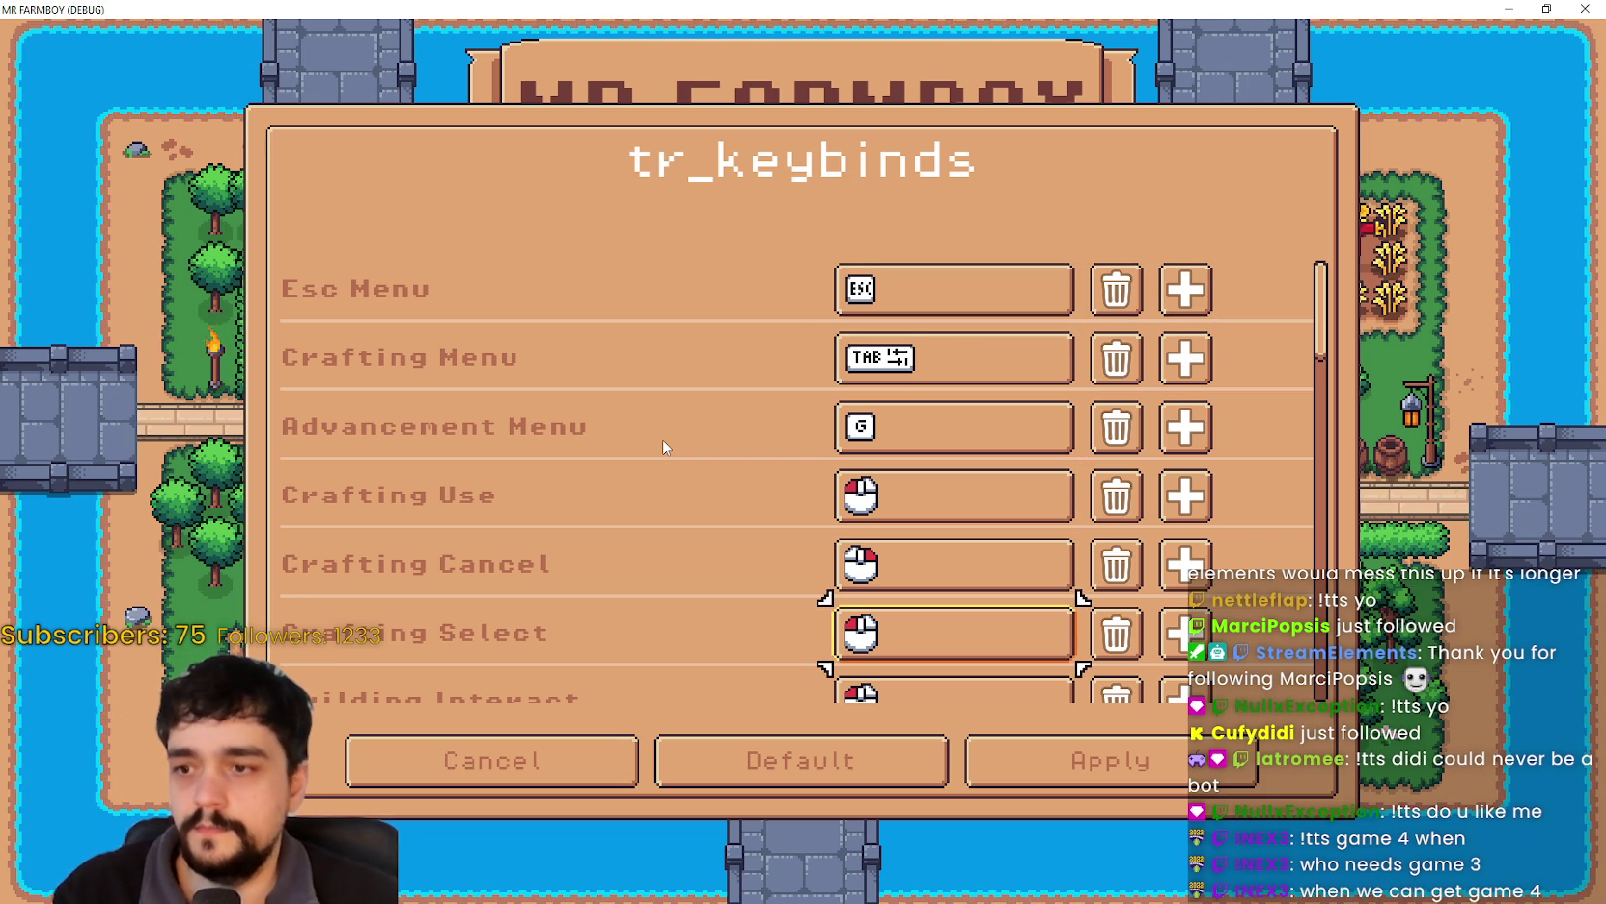
pyautogui.press('Down')
pyautogui.press('Down')
pyautogui.press('Down')
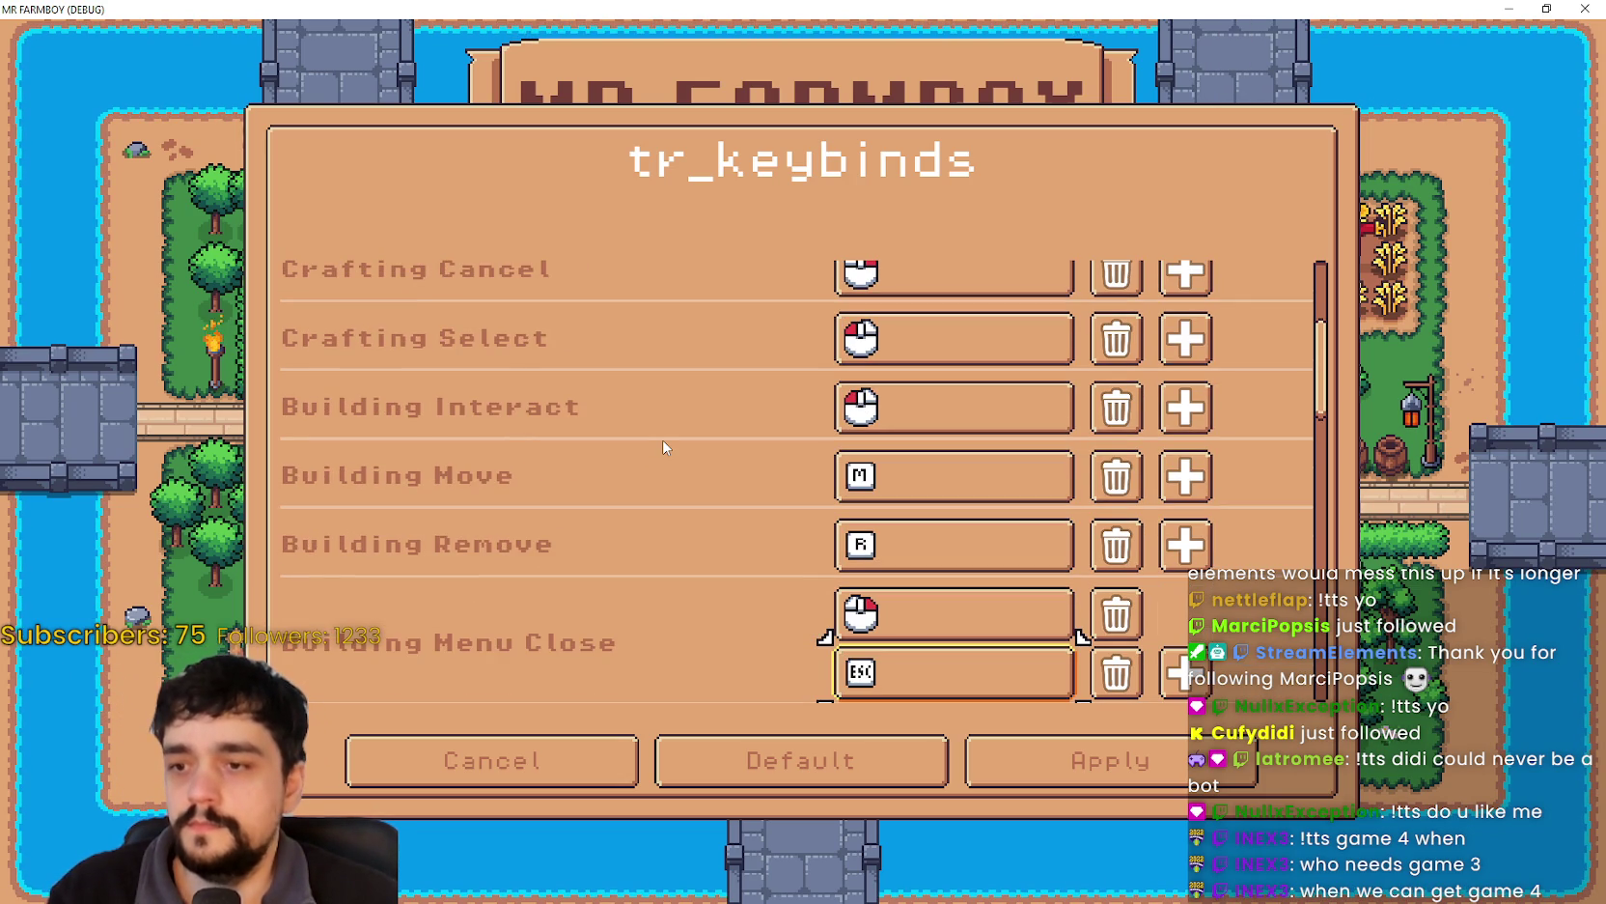
pyautogui.press('Down')
pyautogui.press('Down')
pyautogui.press('Down')
pyautogui.press('Down')
pyautogui.press('Down')
pyautogui.press('Down')
pyautogui.press('Up')
pyautogui.press('Up')
pyautogui.press('Up')
pyautogui.press('Up')
pyautogui.press('Down')
pyautogui.press('Down')
pyautogui.press('Down')
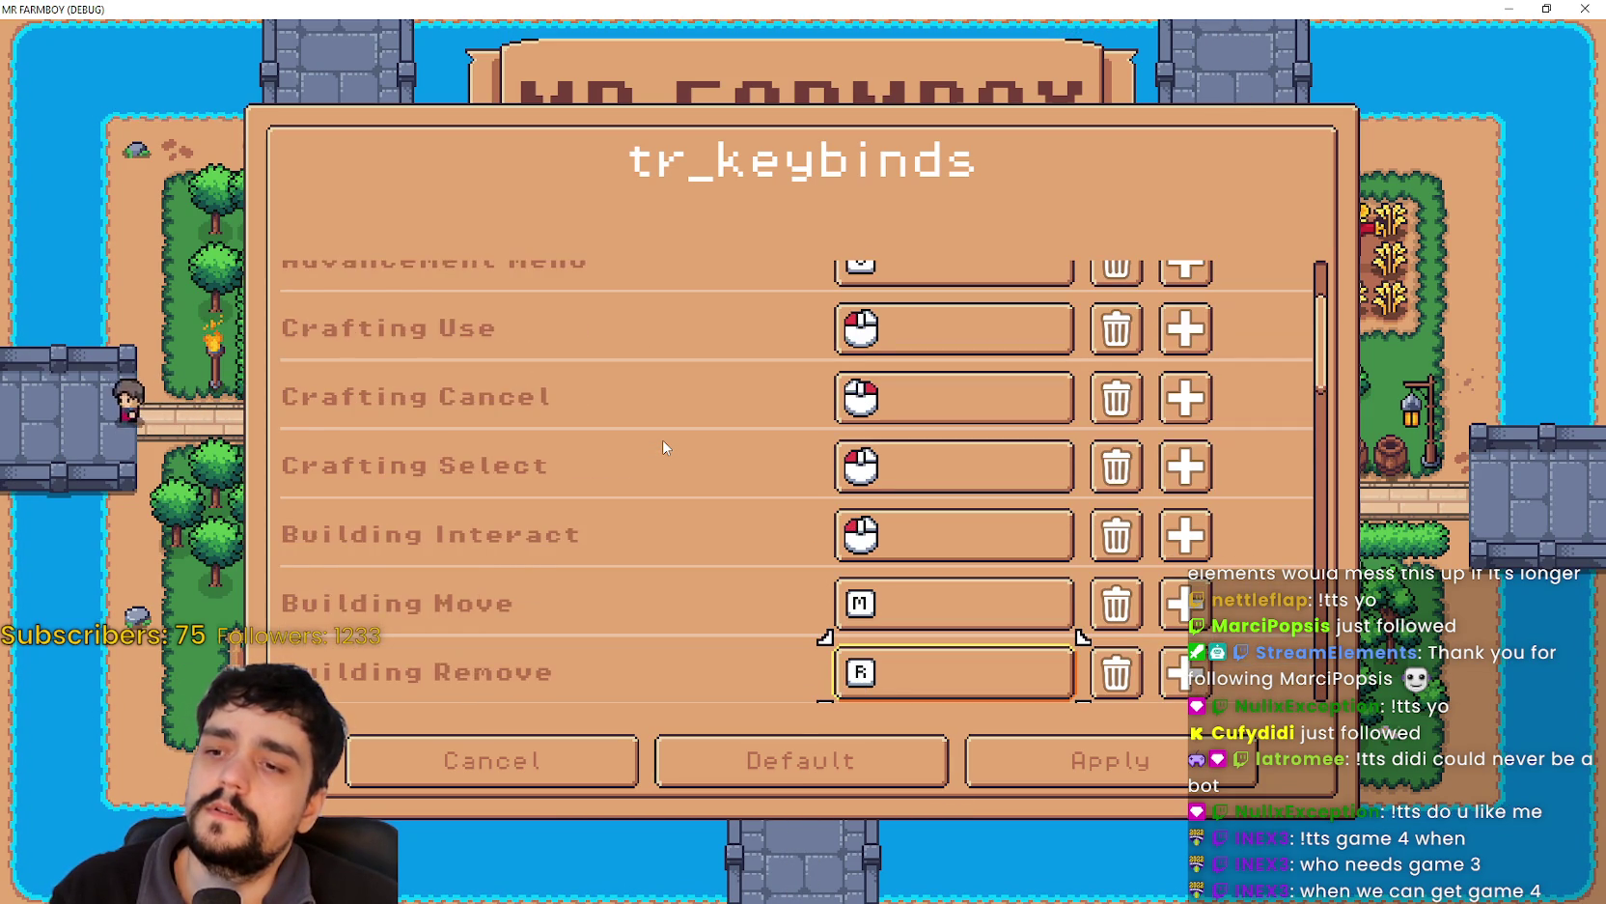
pyautogui.press('Down')
pyautogui.press('Down')
pyautogui.press('Down')
pyautogui.press('Up')
pyautogui.press('Up')
pyautogui.press('Up')
pyautogui.press('Down')
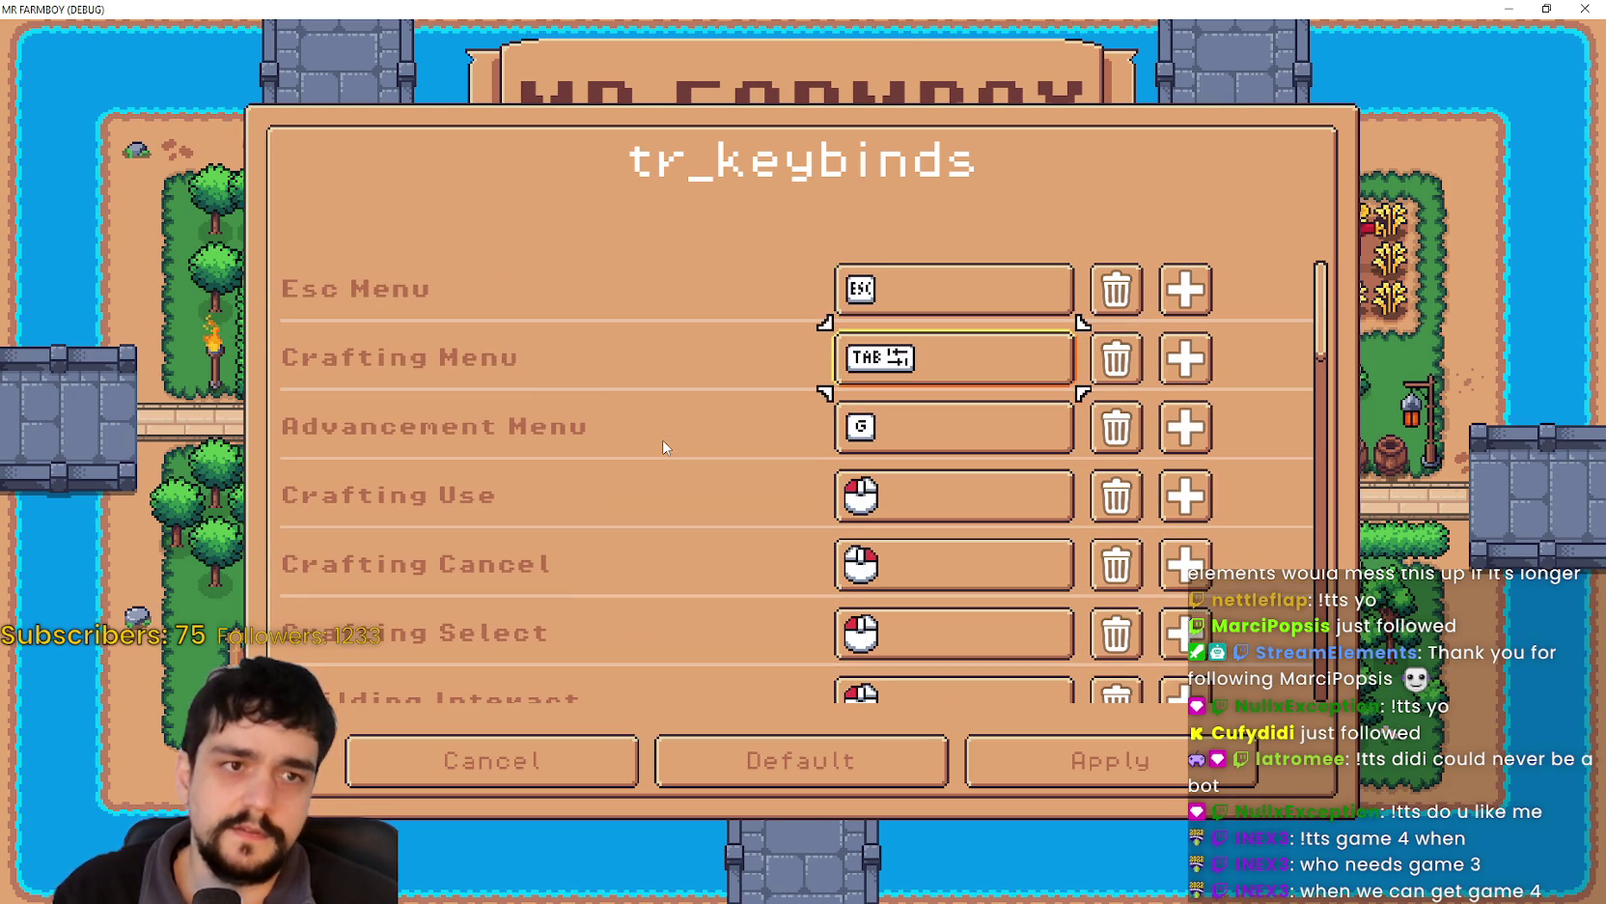
pyautogui.press('Down')
pyautogui.press('Down')
pyautogui.press('Down')
pyautogui.press('Up')
pyautogui.press('Up')
pyautogui.press('Up')
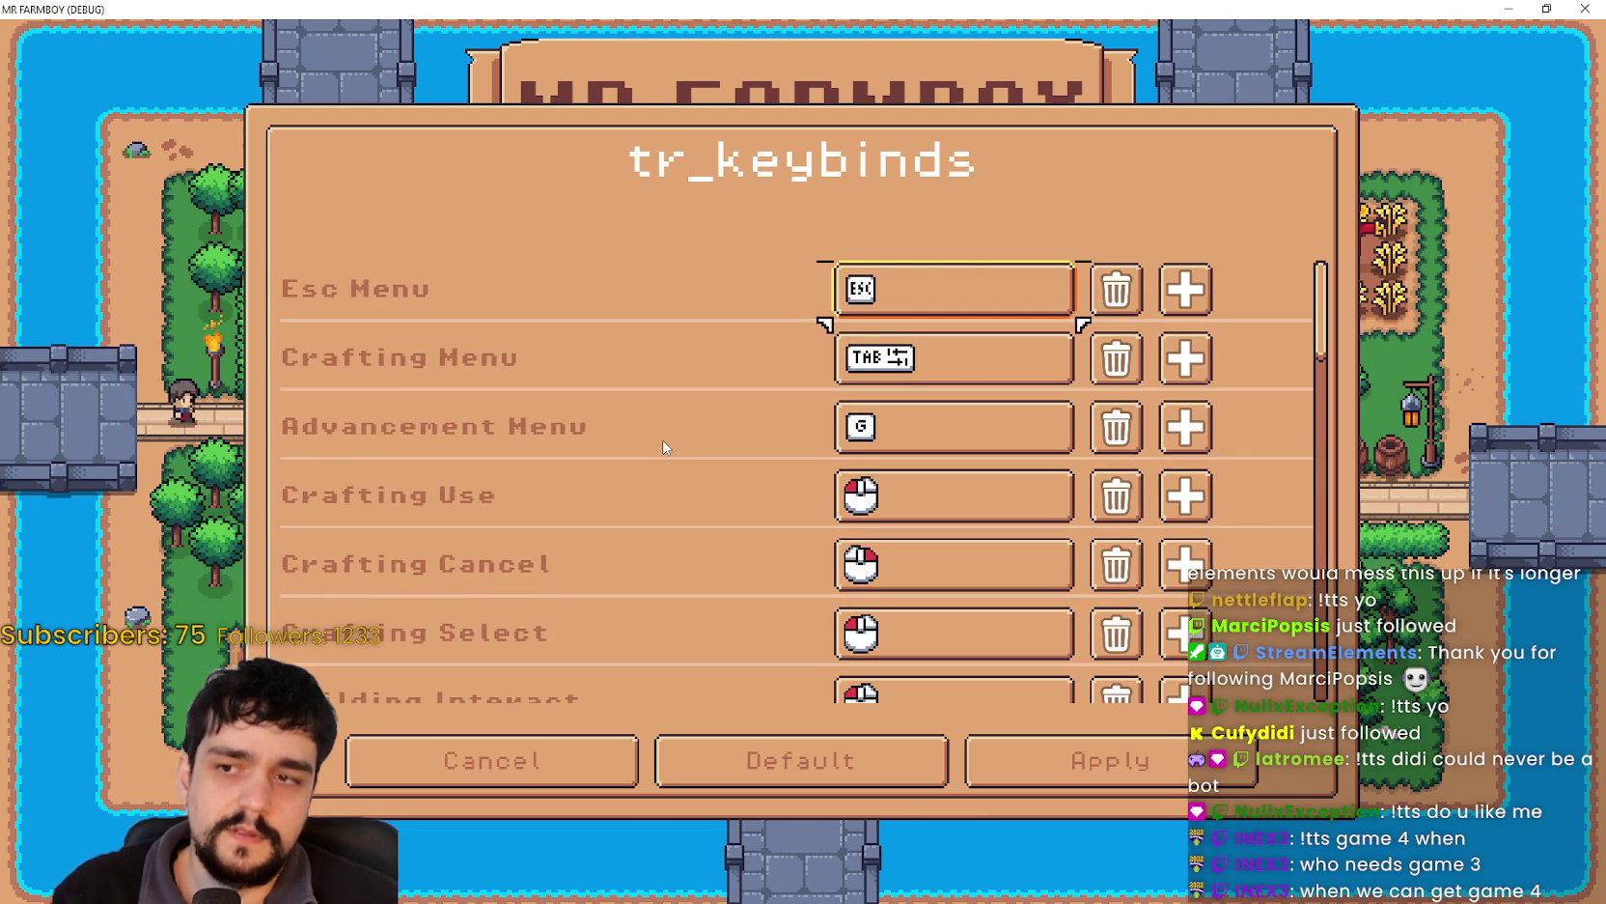
pyautogui.press('Down')
pyautogui.press('Down')
pyautogui.press('Down')
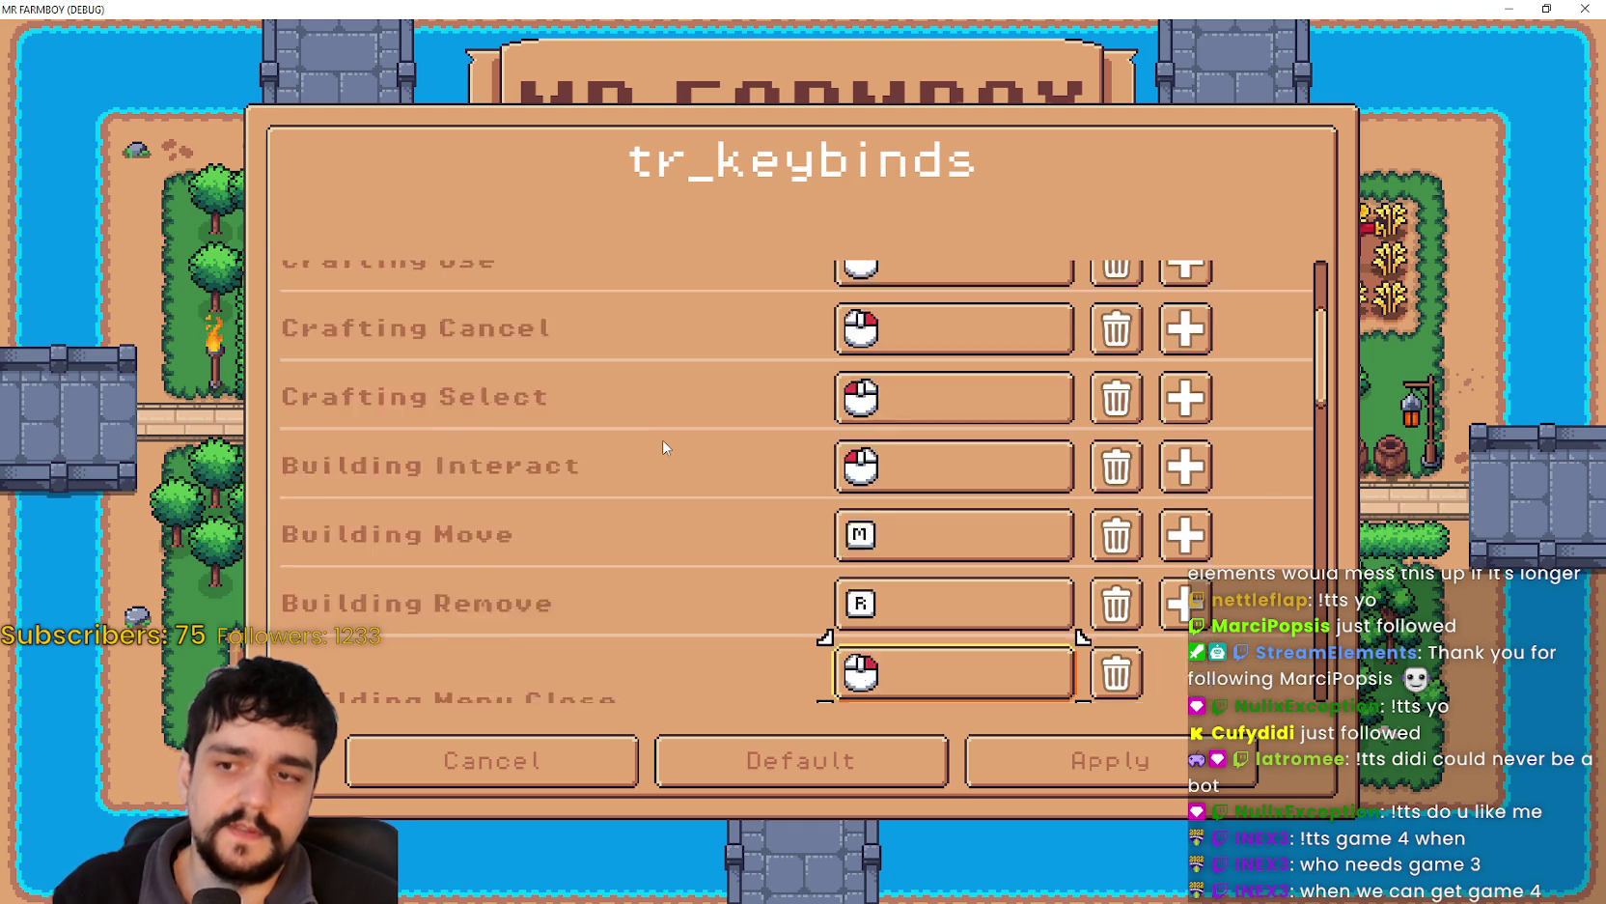
pyautogui.press('Up')
pyautogui.press('Up')
pyautogui.press('Up')
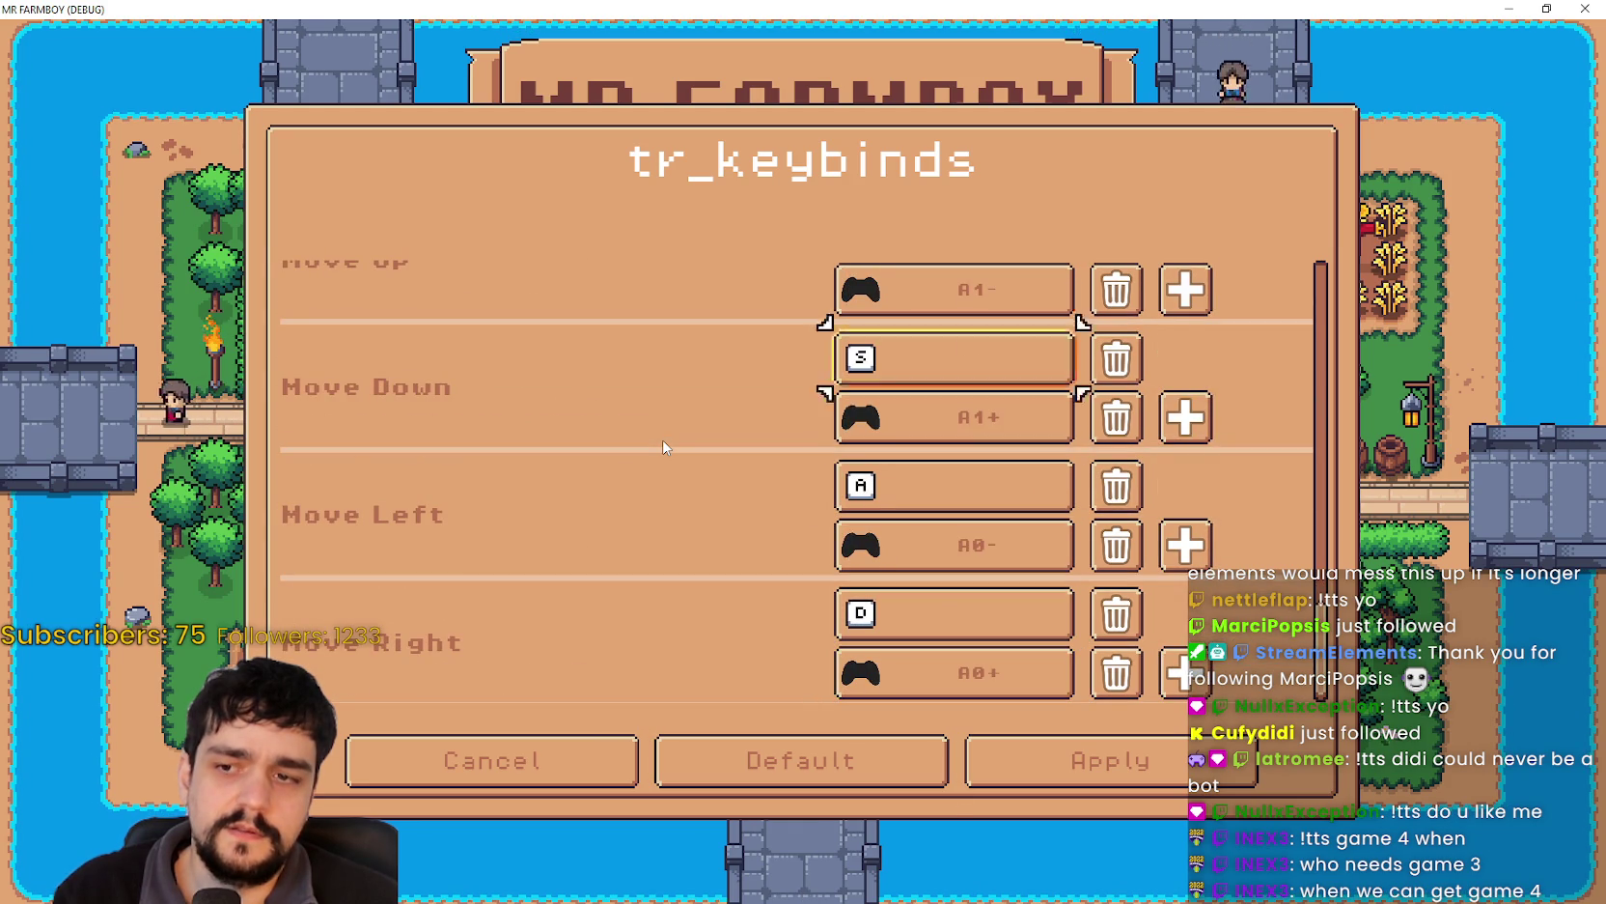
pyautogui.press('Down')
pyautogui.press('Down')
pyautogui.press('Down')
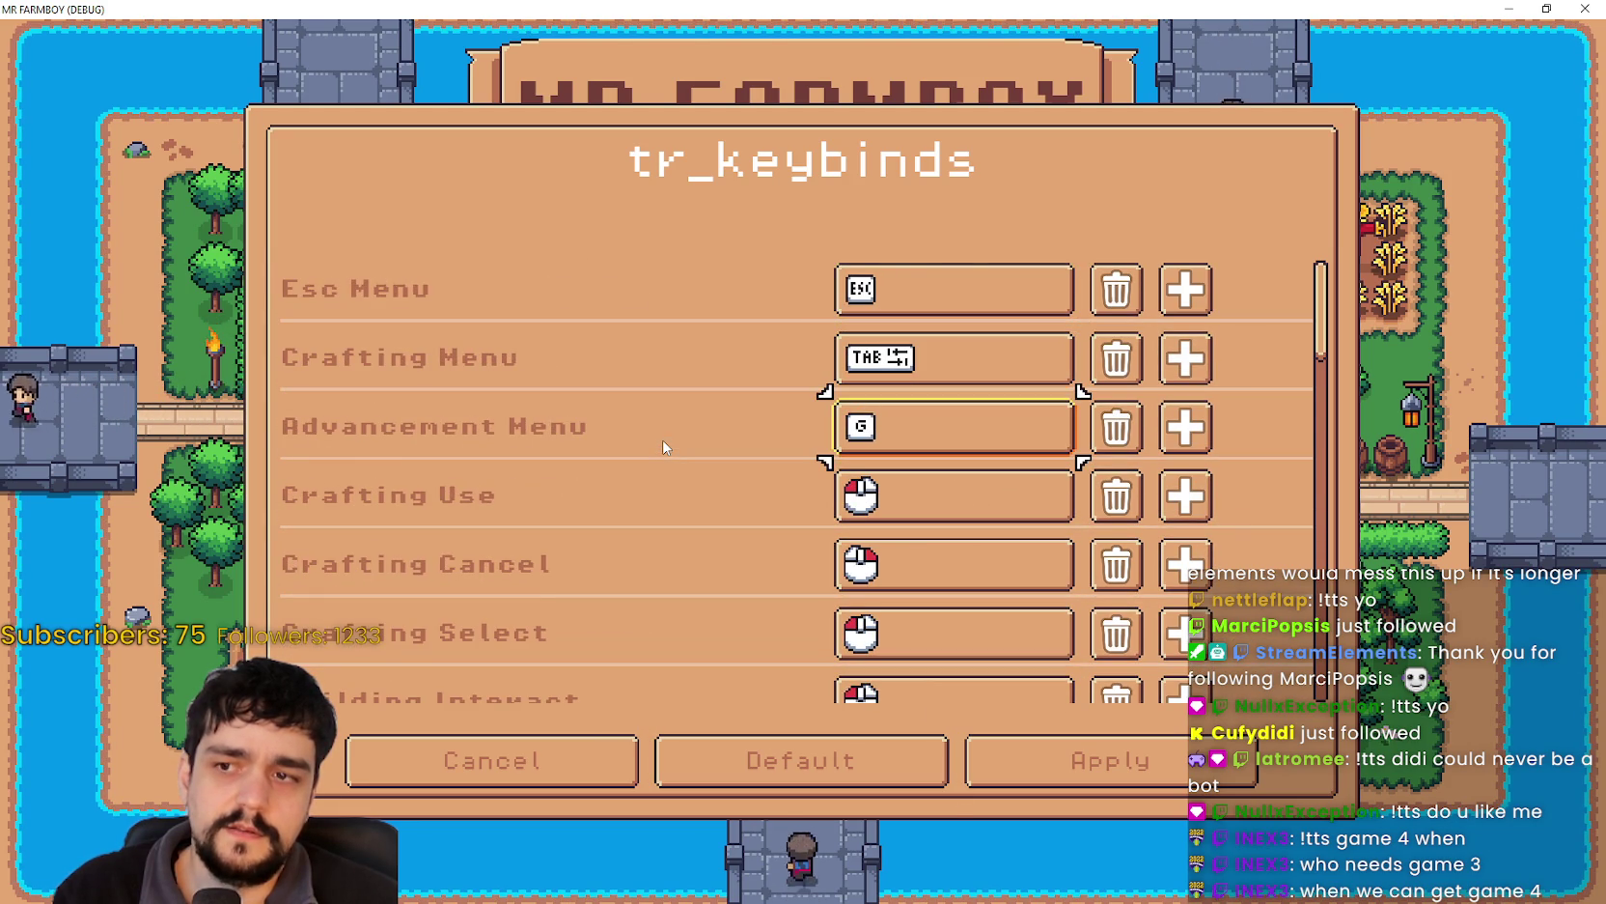
pyautogui.press('Down')
pyautogui.press('Up')
pyautogui.press('Up')
pyautogui.press('Up')
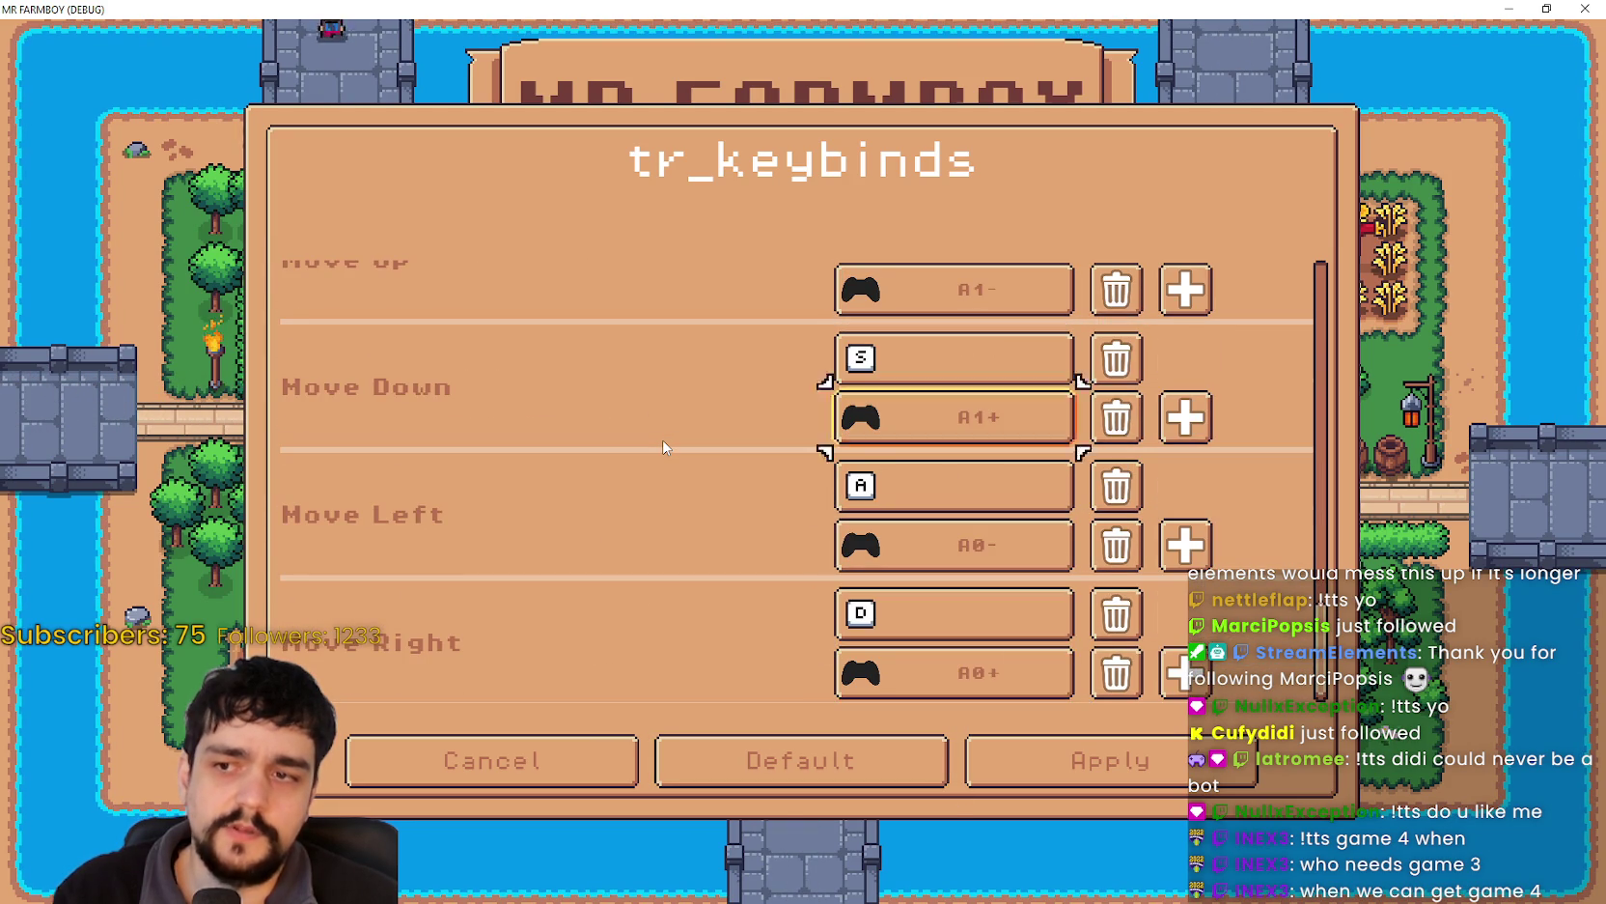
pyautogui.press('Down')
pyautogui.press('Down')
pyautogui.press('Down')
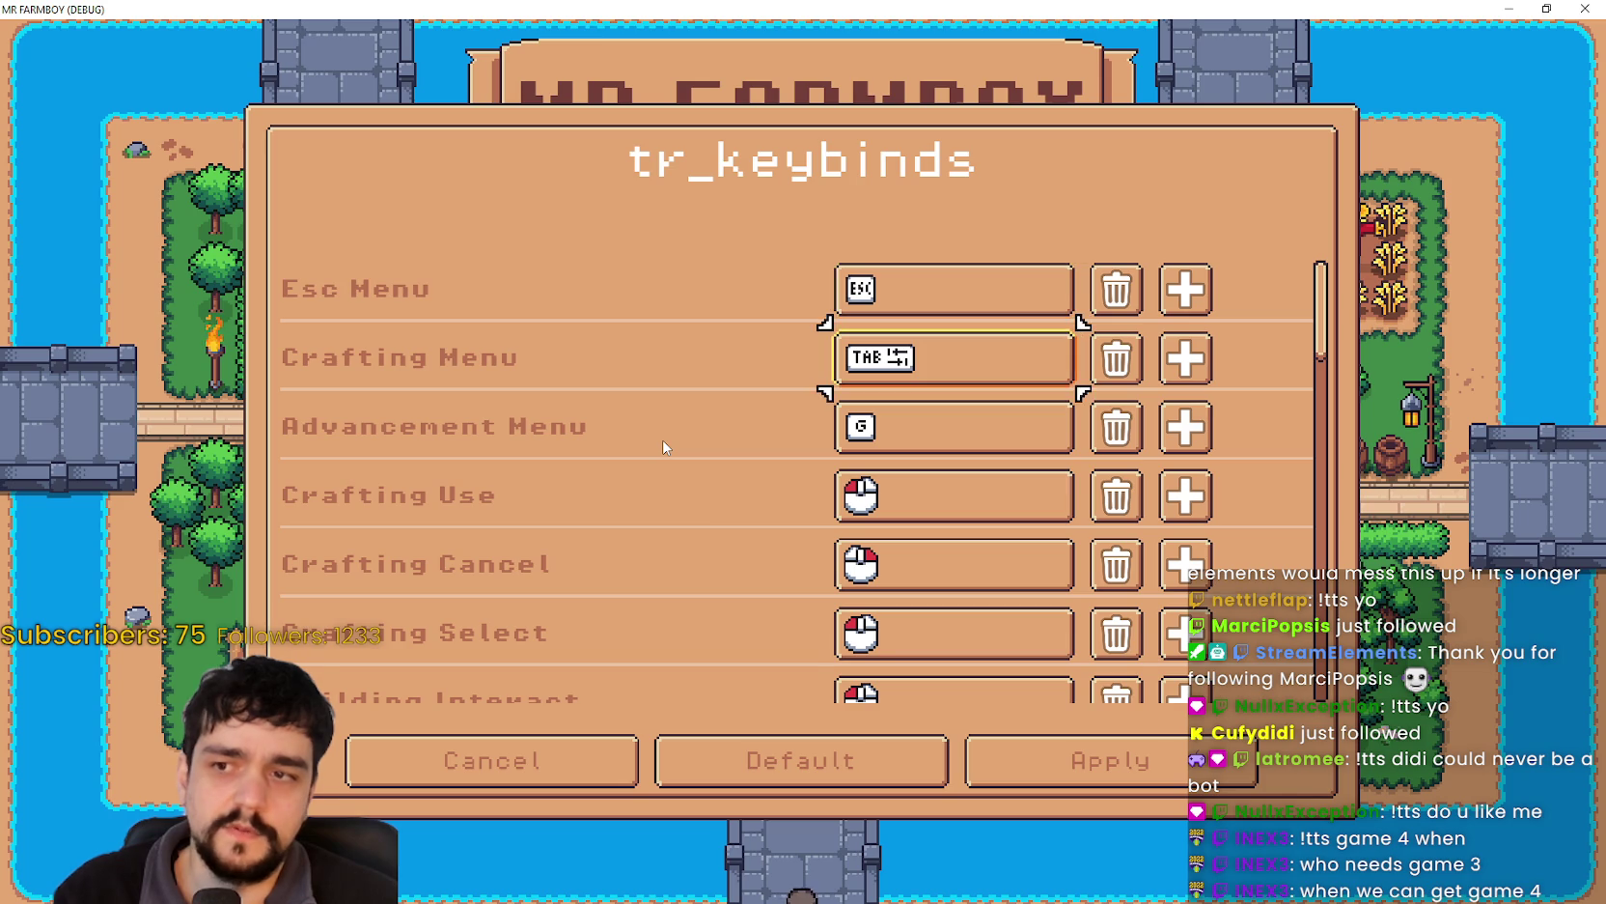
pyautogui.press('Down')
pyautogui.press('Down')
pyautogui.press('Down')
pyautogui.press('Up')
pyautogui.press('Up')
pyautogui.press('Up')
pyautogui.press('Up')
pyautogui.press('Up')
pyautogui.press('Up')
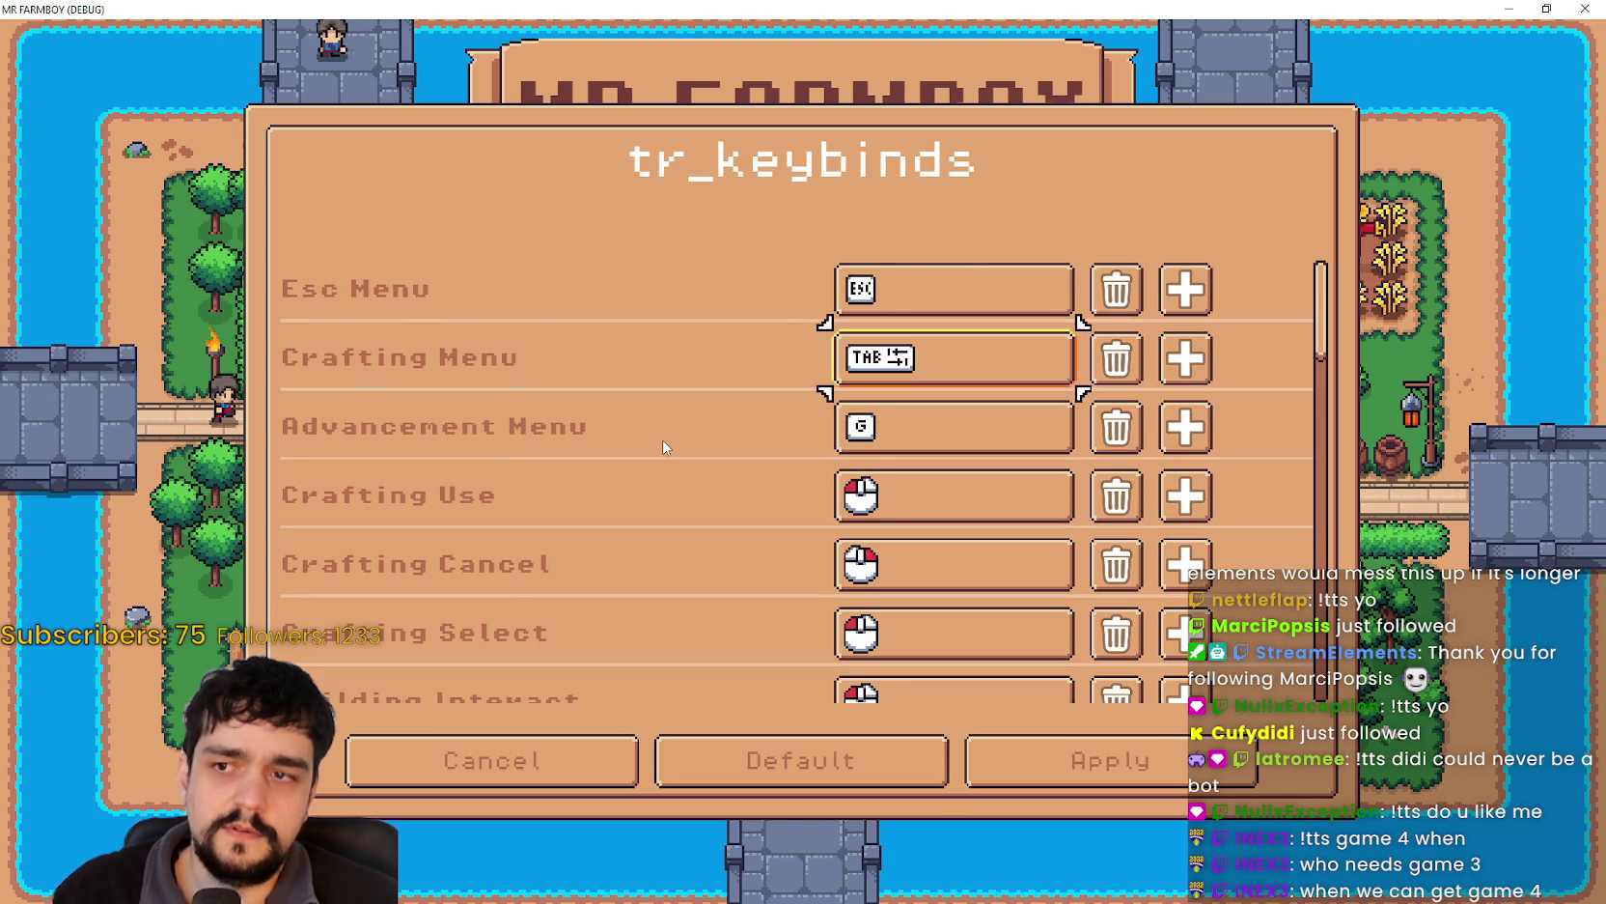
pyautogui.press('Down')
pyautogui.press('Down')
pyautogui.press('Down')
pyautogui.press('Down')
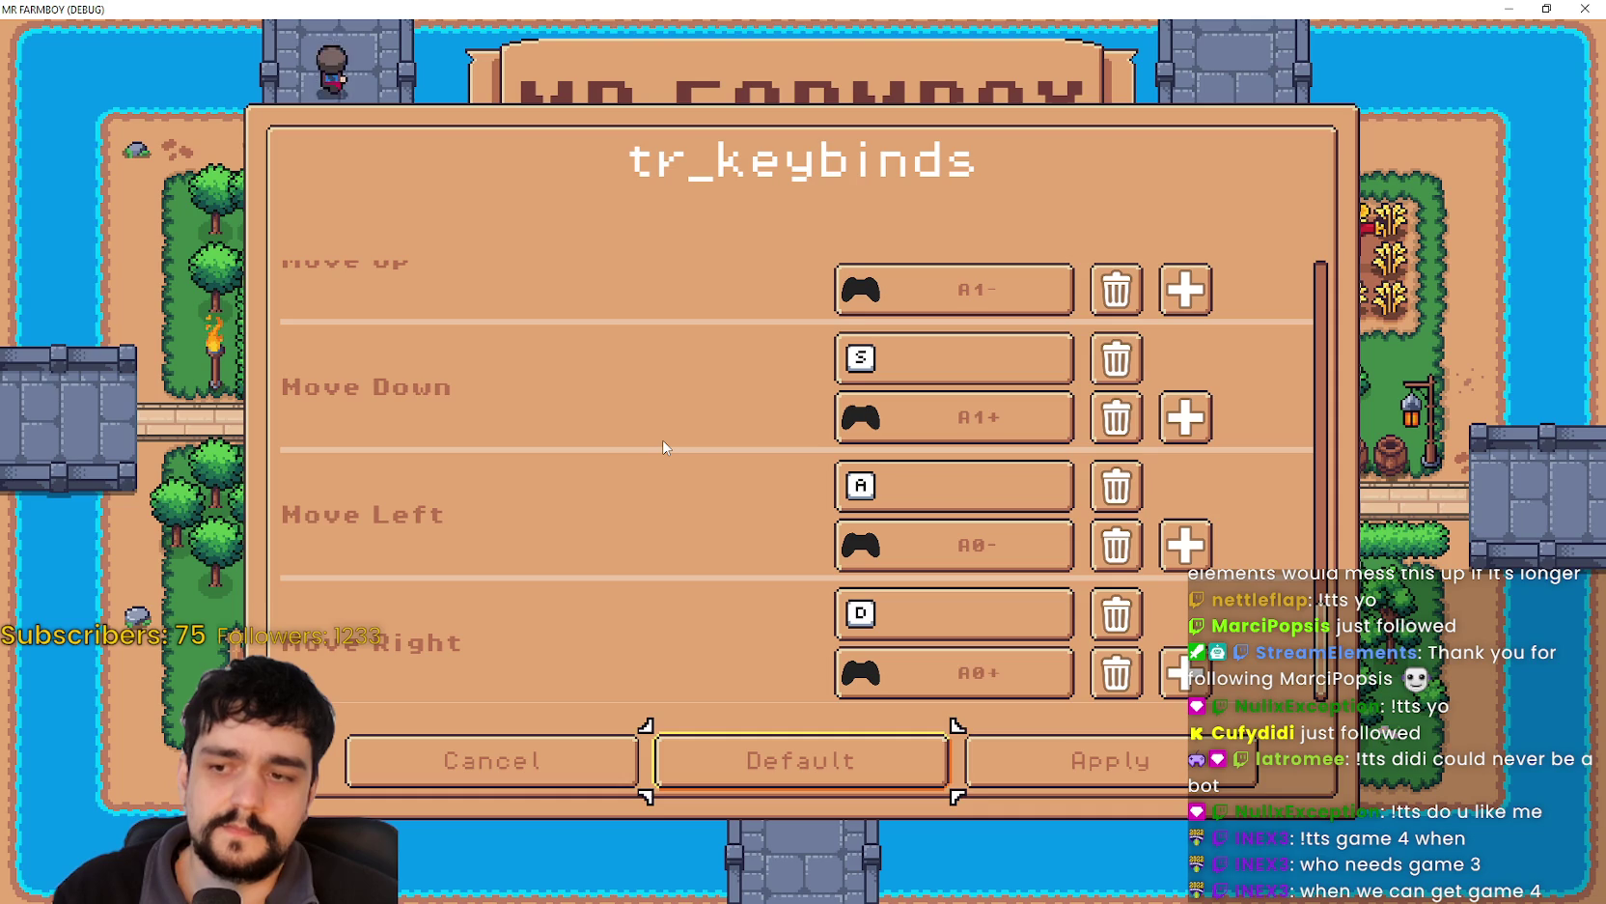
pyautogui.press('Up')
pyautogui.press('Up')
pyautogui.press('Up')
pyautogui.press('Down')
pyautogui.press('Down')
pyautogui.press('Down')
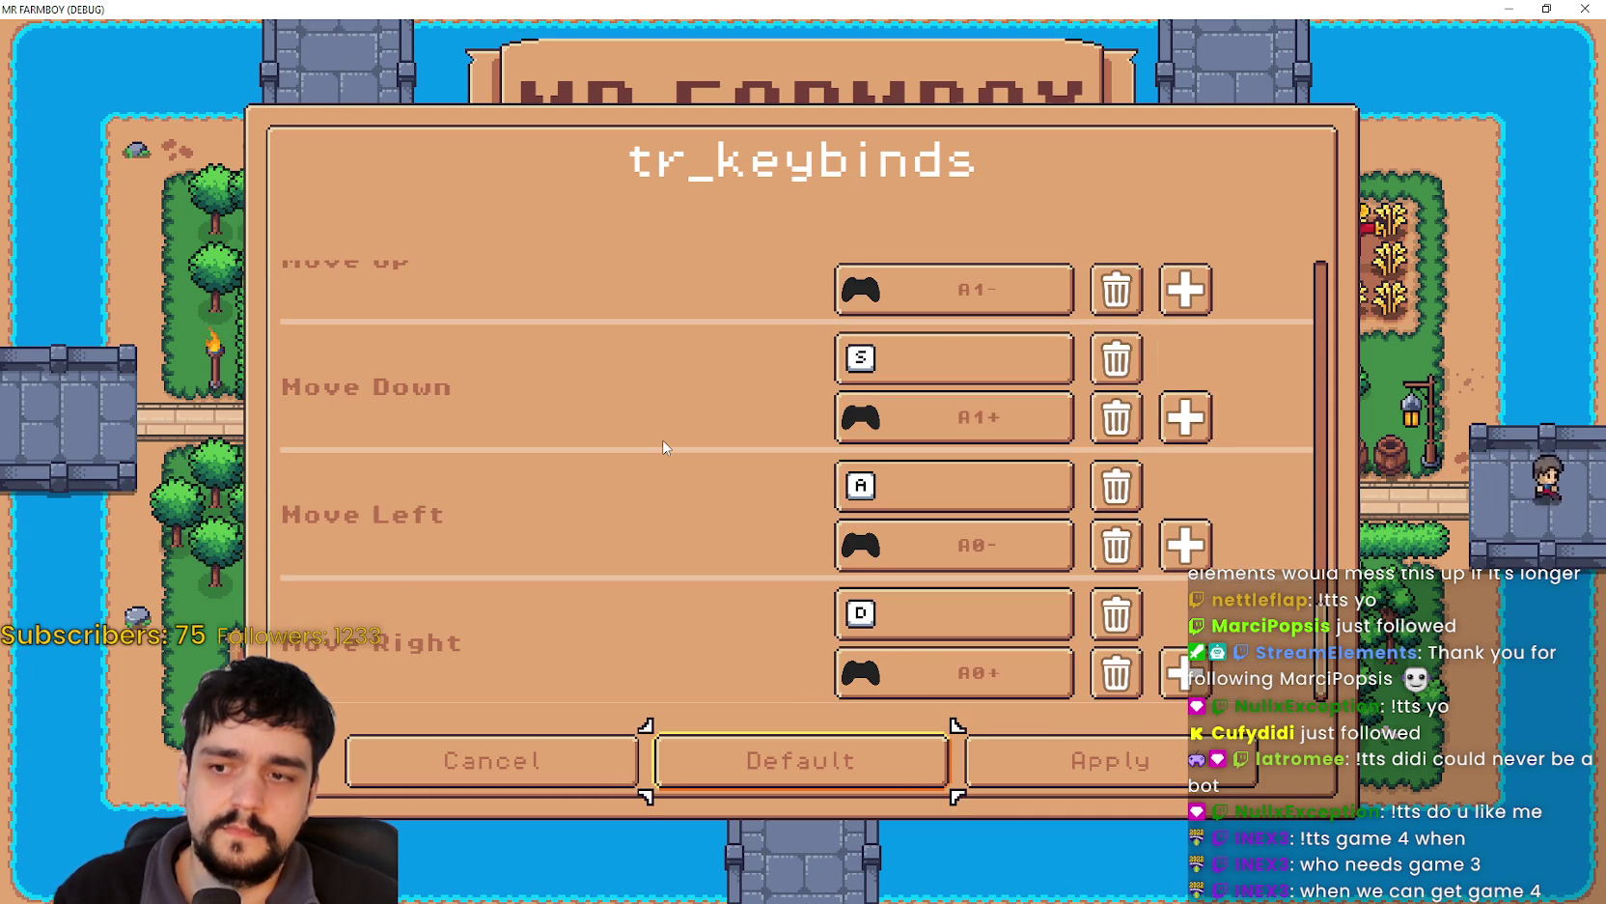
pyautogui.press('Up')
pyautogui.press('Up')
pyautogui.press('Up')
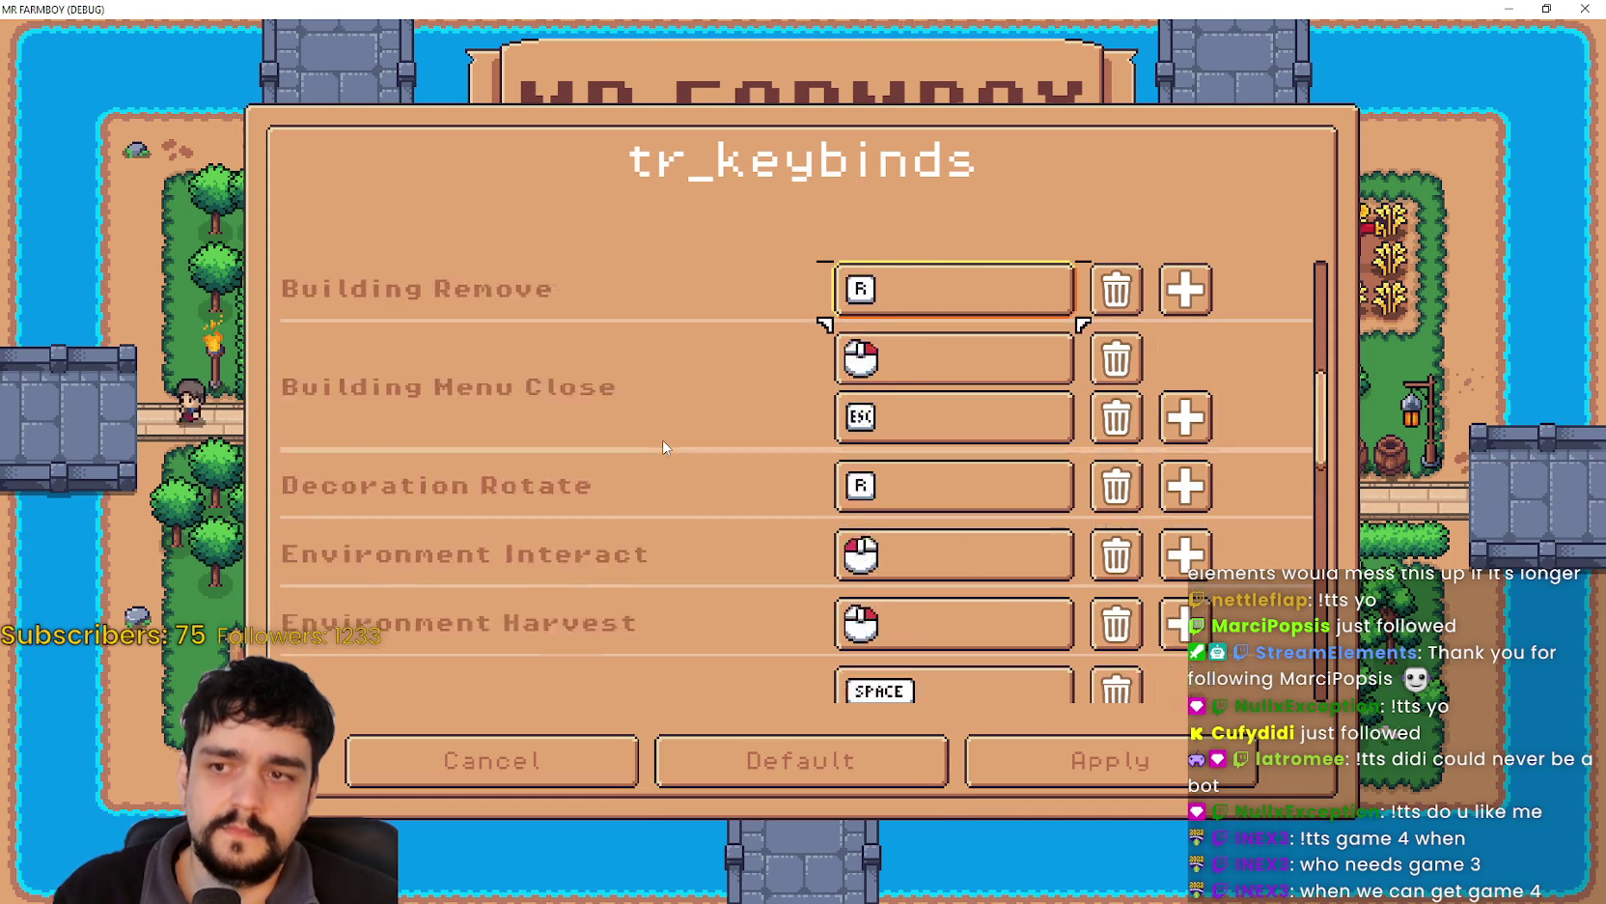
pyautogui.press('Up')
pyautogui.press('Up')
pyautogui.press('Up')
pyautogui.press('Down')
pyautogui.press('Down')
pyautogui.press('Down')
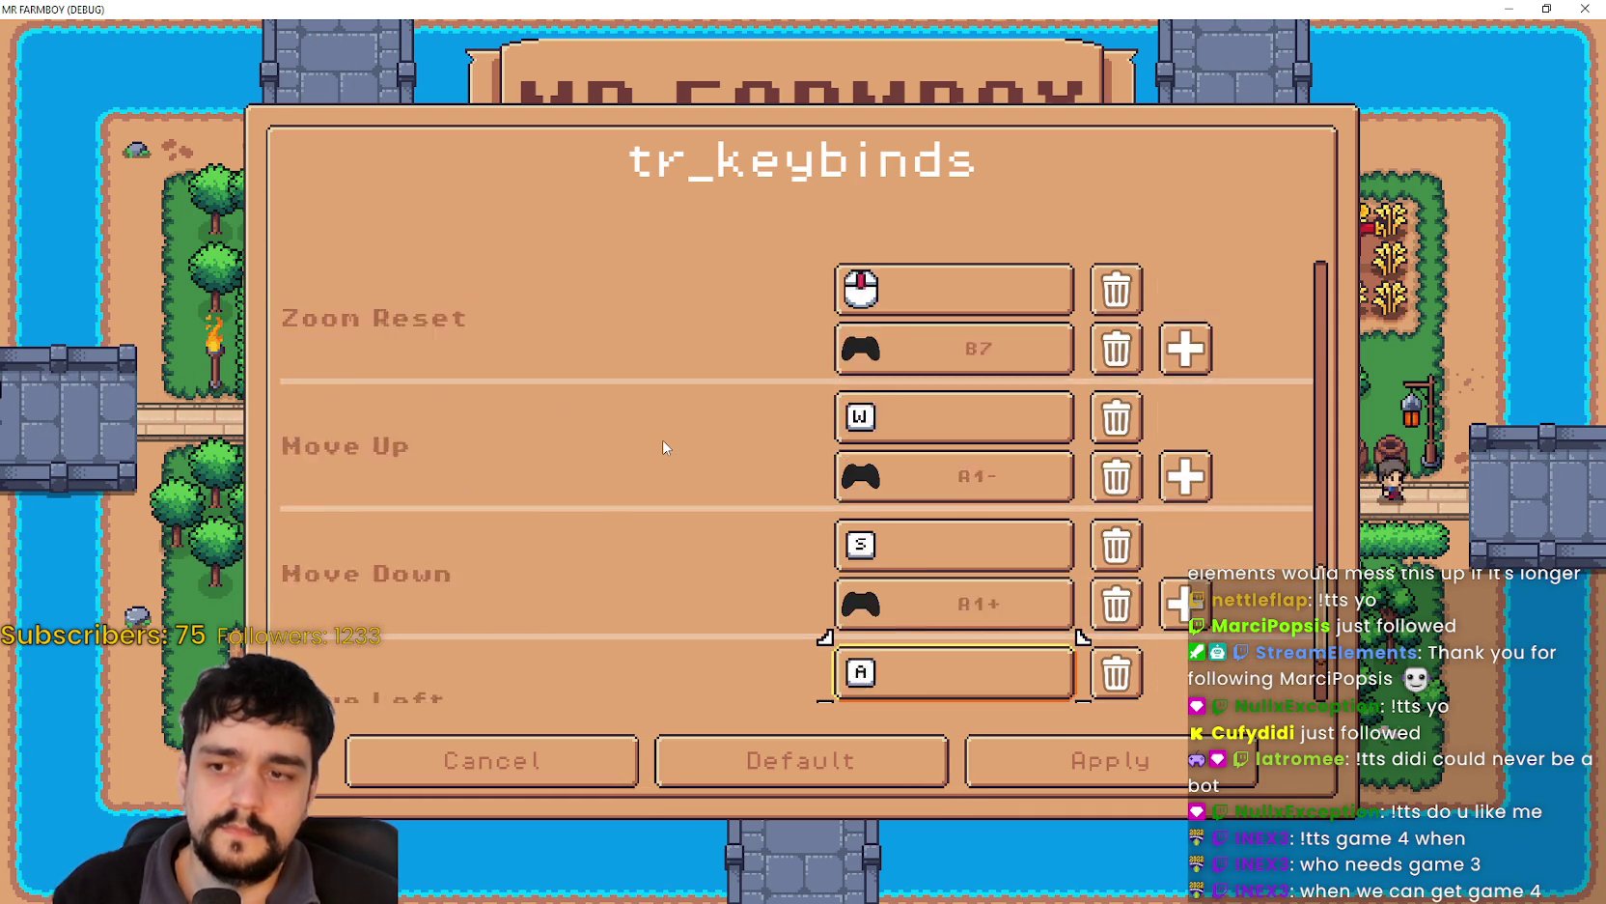
pyautogui.press('Down')
pyautogui.press('Down')
pyautogui.press('Down')
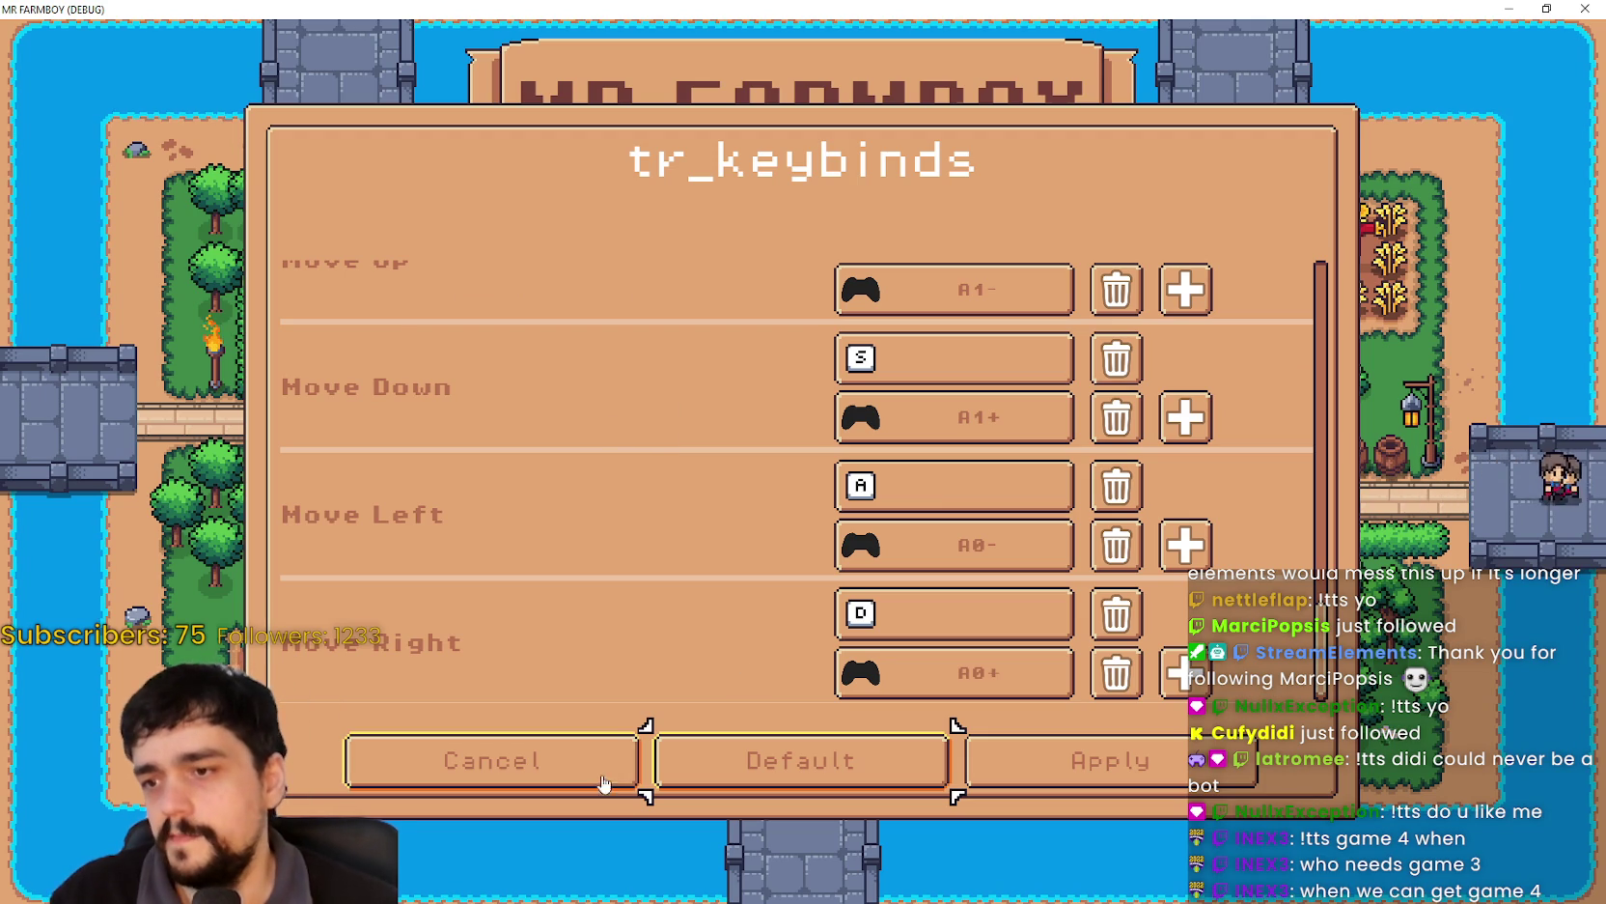
pyautogui.click(595, 765)
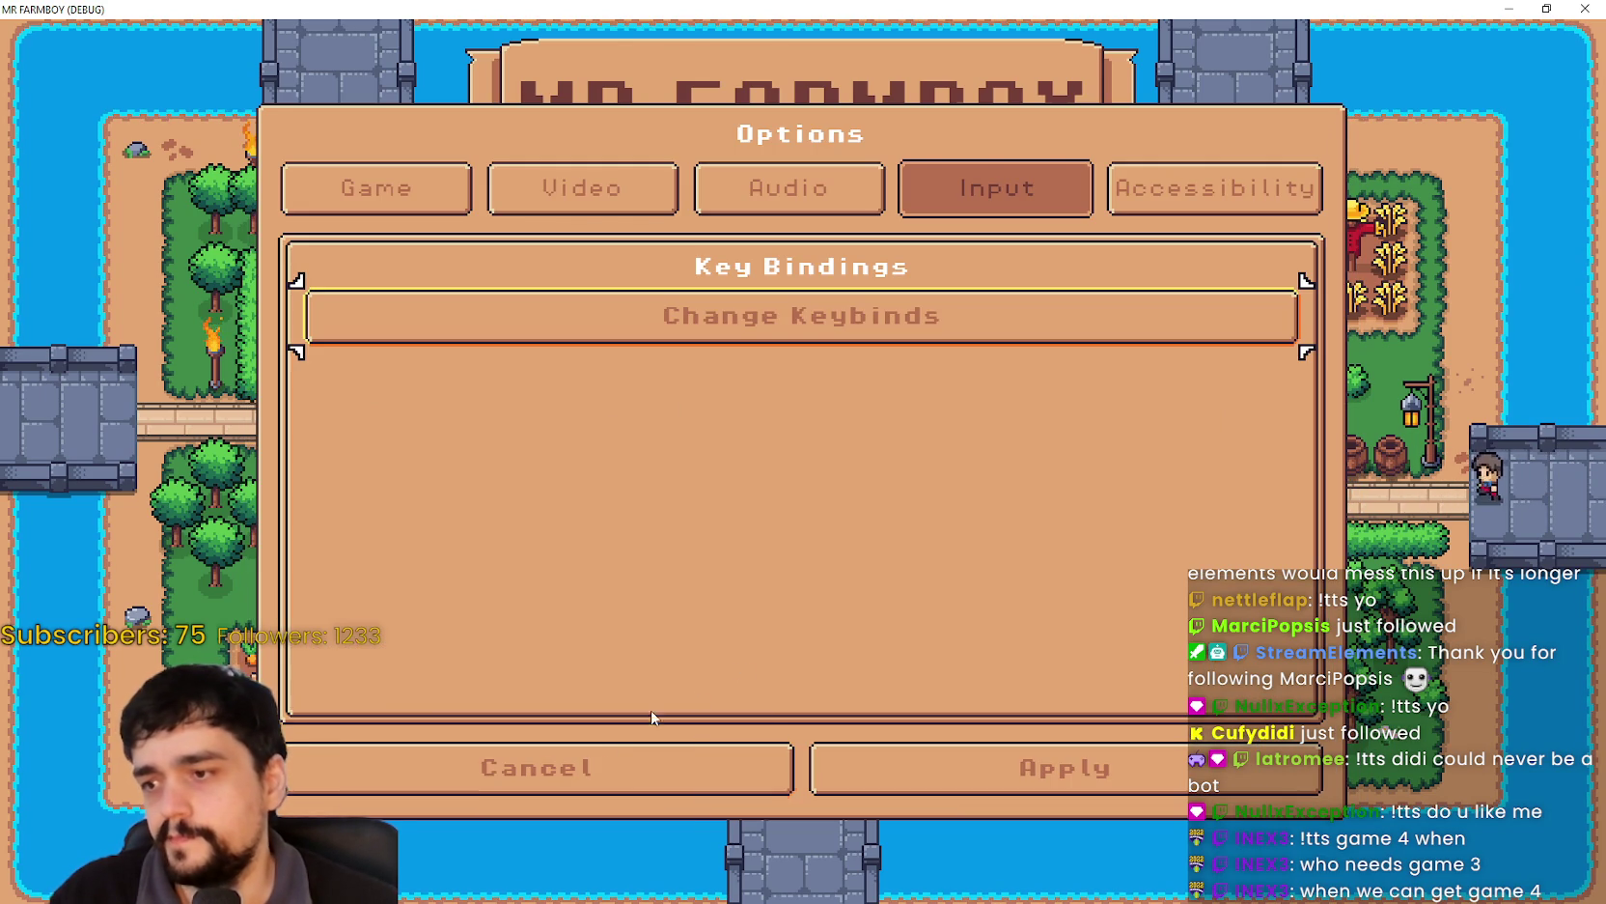
pyautogui.click(778, 319)
pyautogui.click(1082, 761)
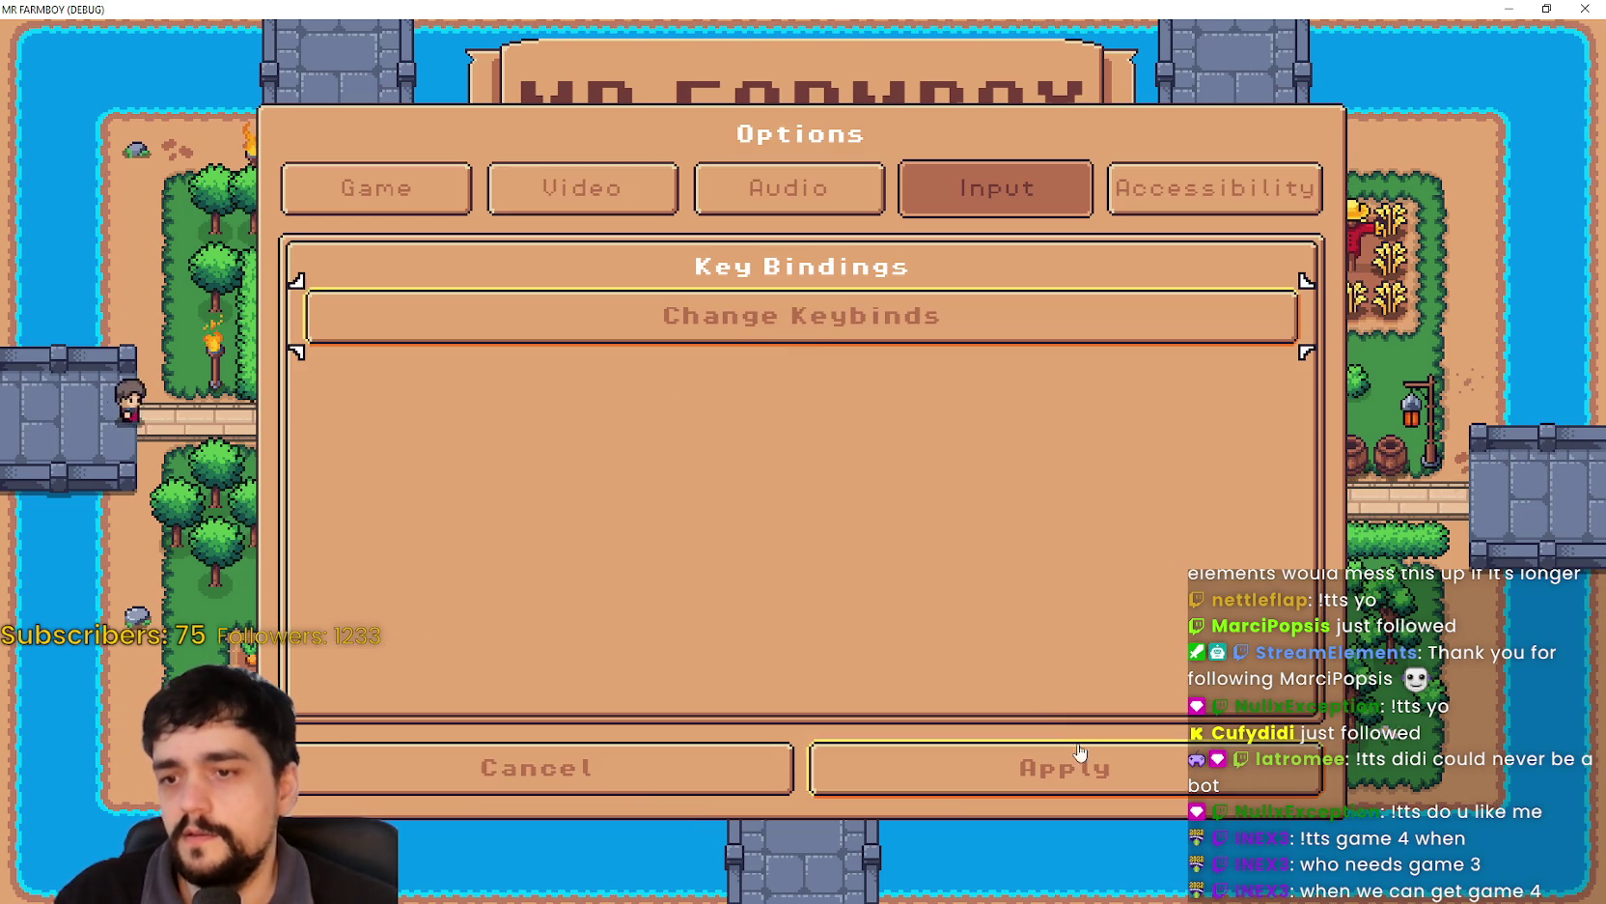
pyautogui.click(811, 343)
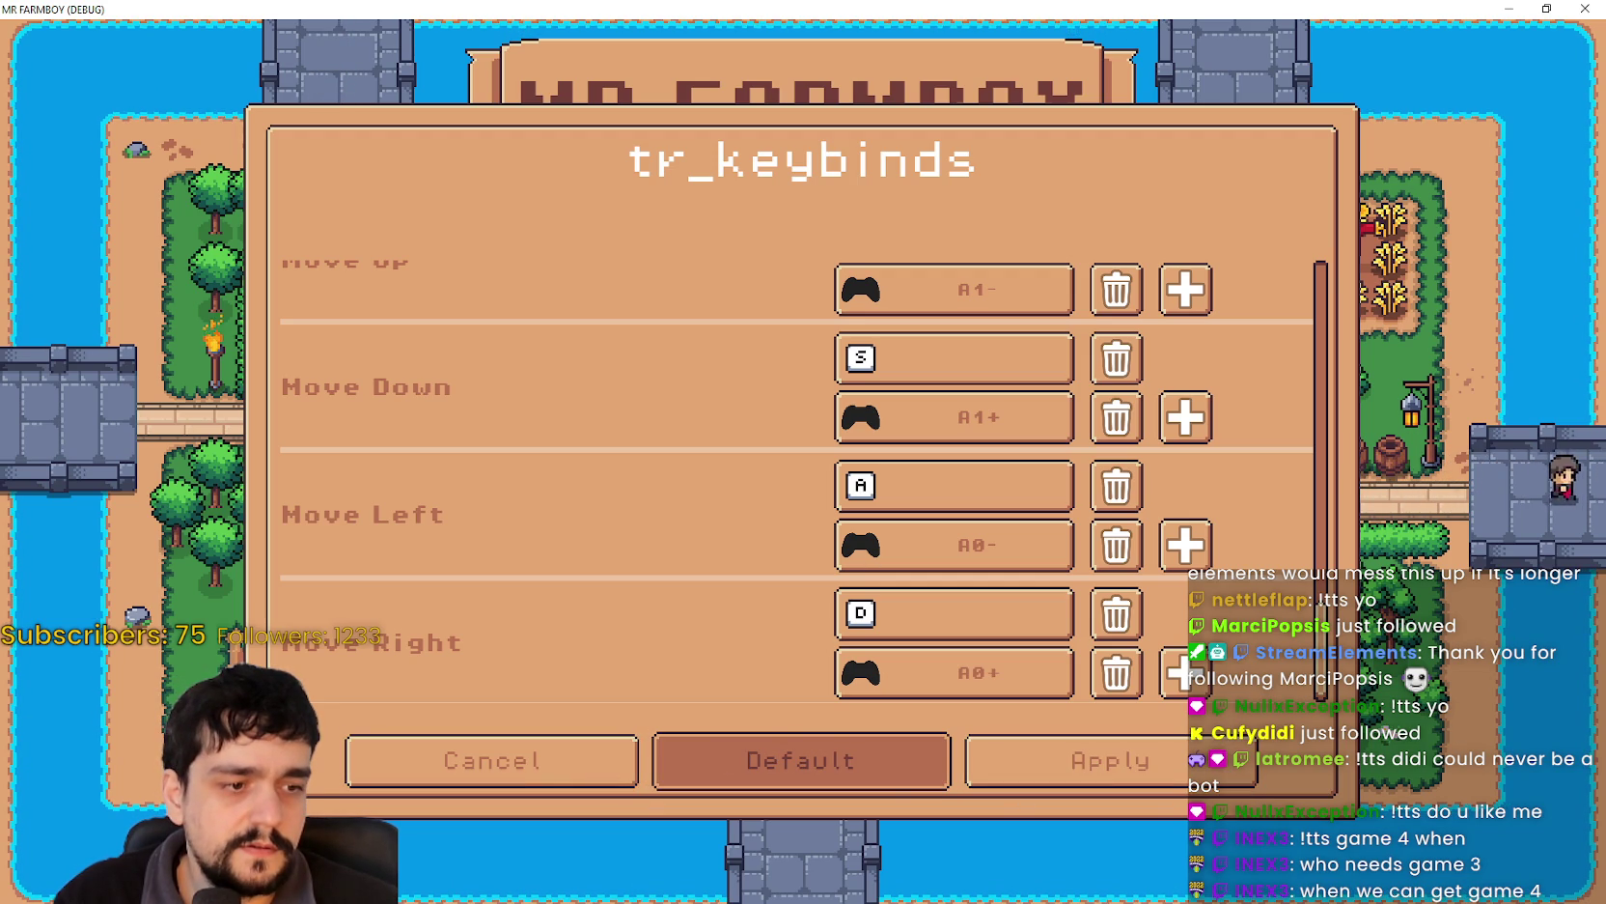
pyautogui.hotkey('alt', 'Tab')
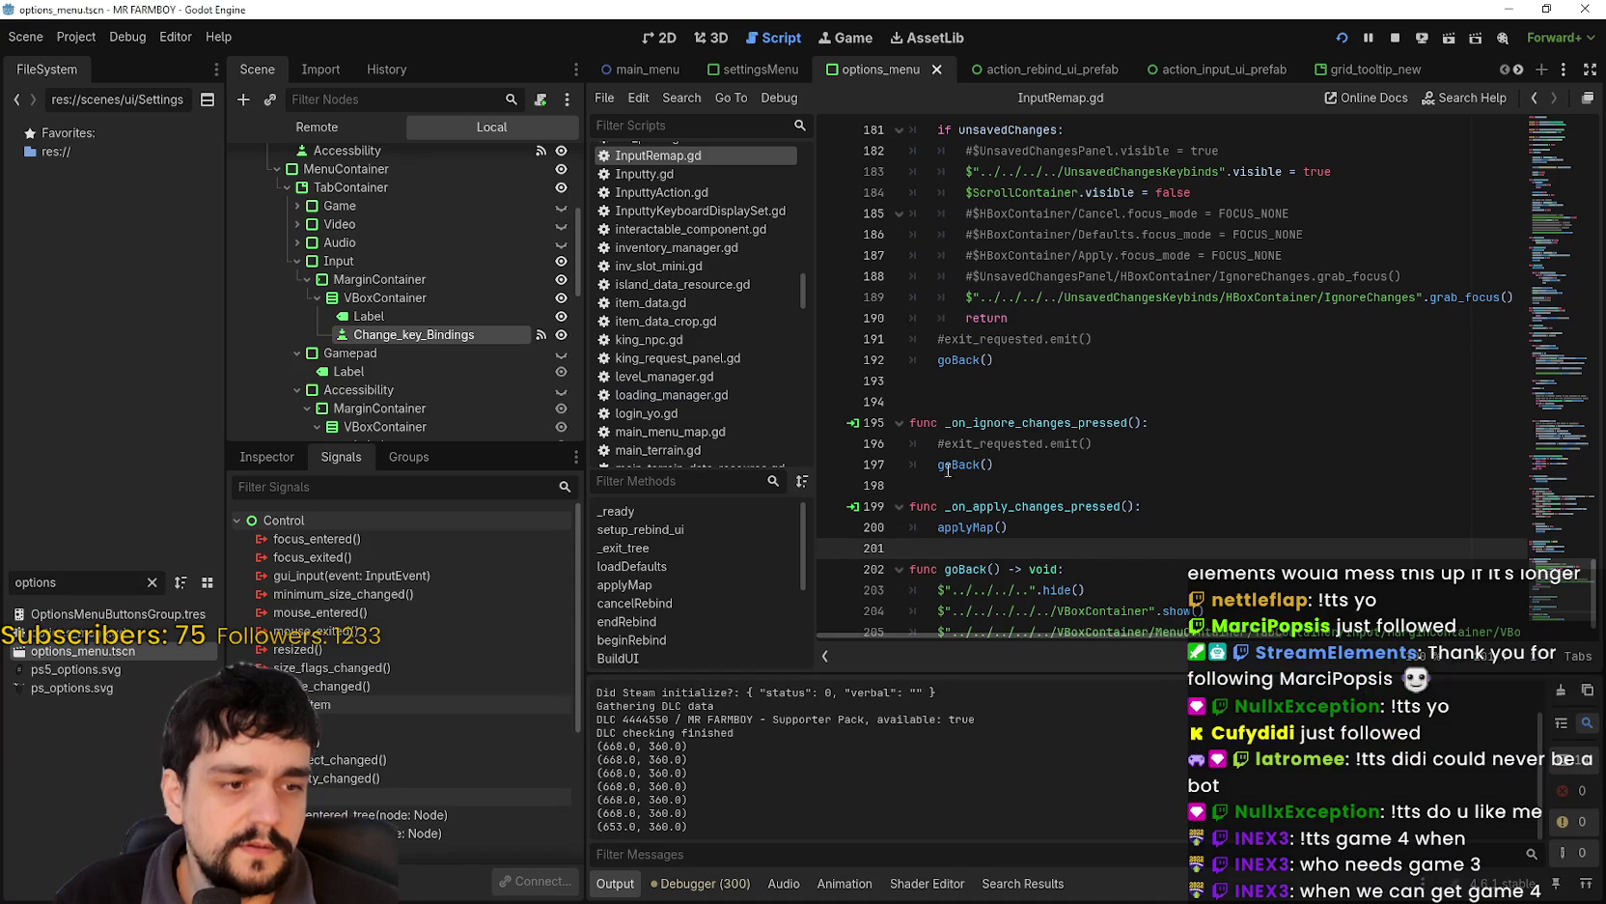
# - Remove the Cancel, Default and Apply buttons from their button group
pyautogui.scroll(-10, 377, 366)
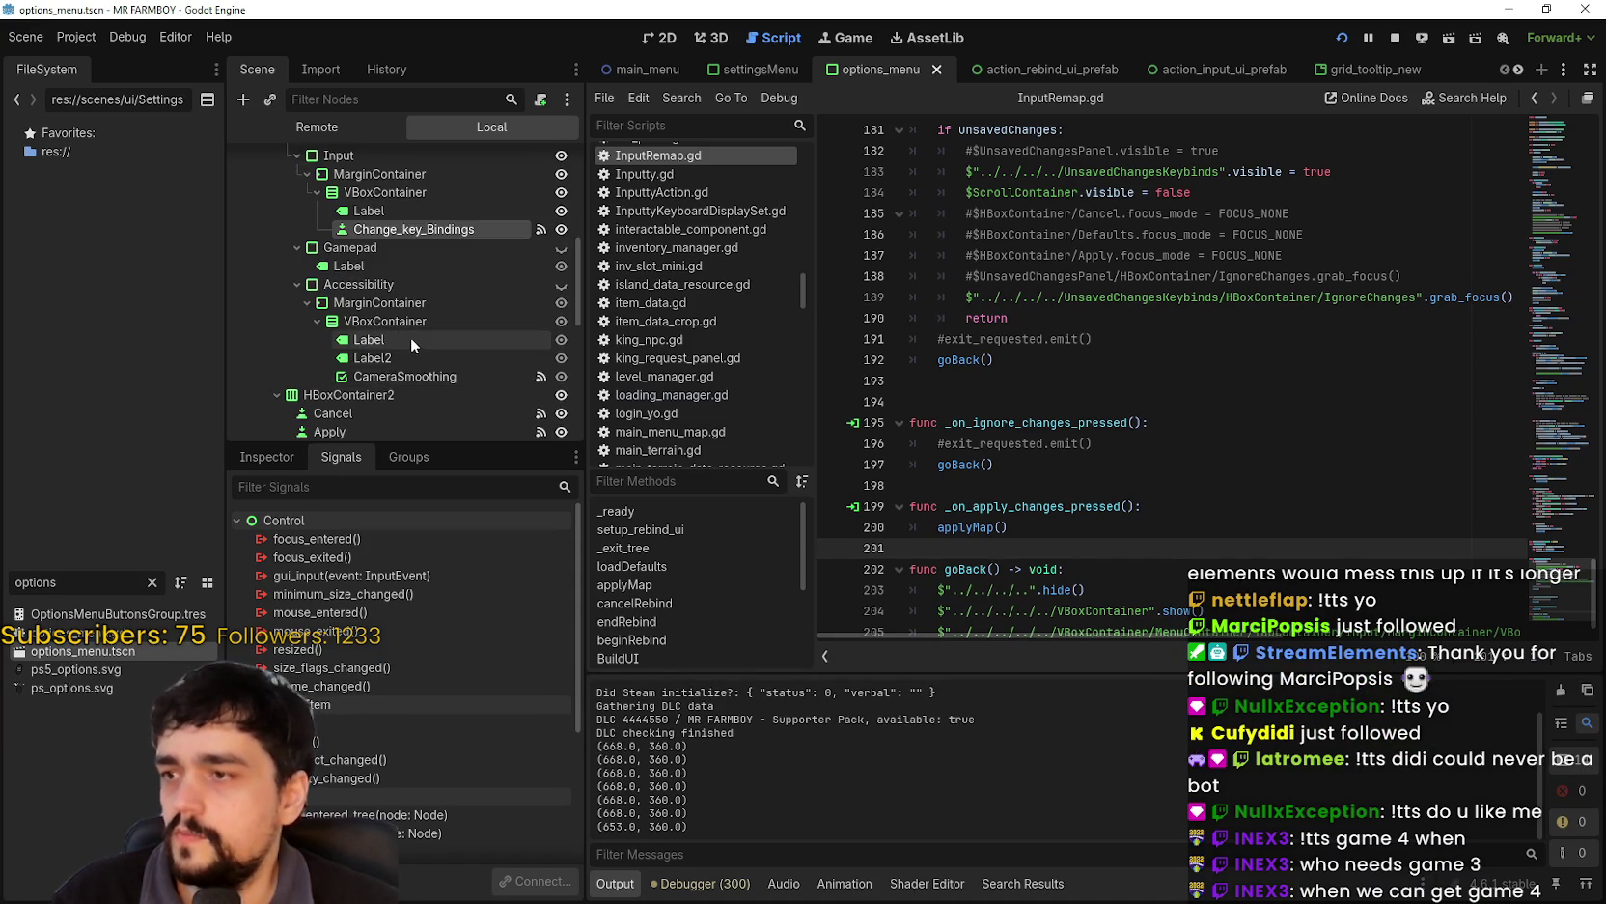
pyautogui.scroll(-5, 402, 299)
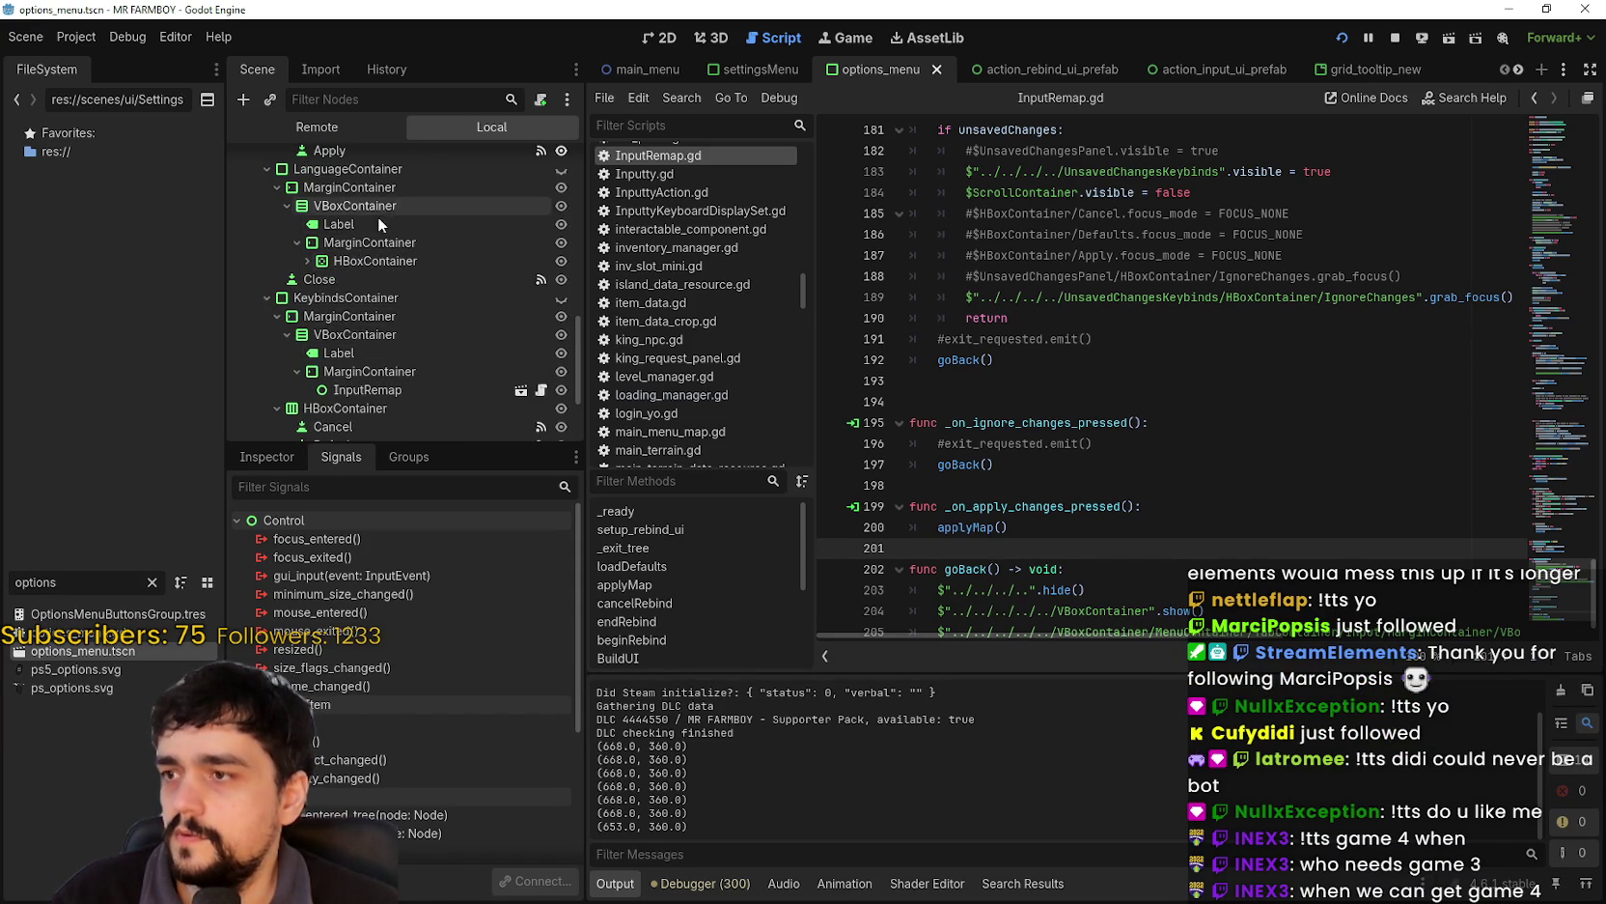
pyautogui.click(375, 276)
pyautogui.click(384, 296)
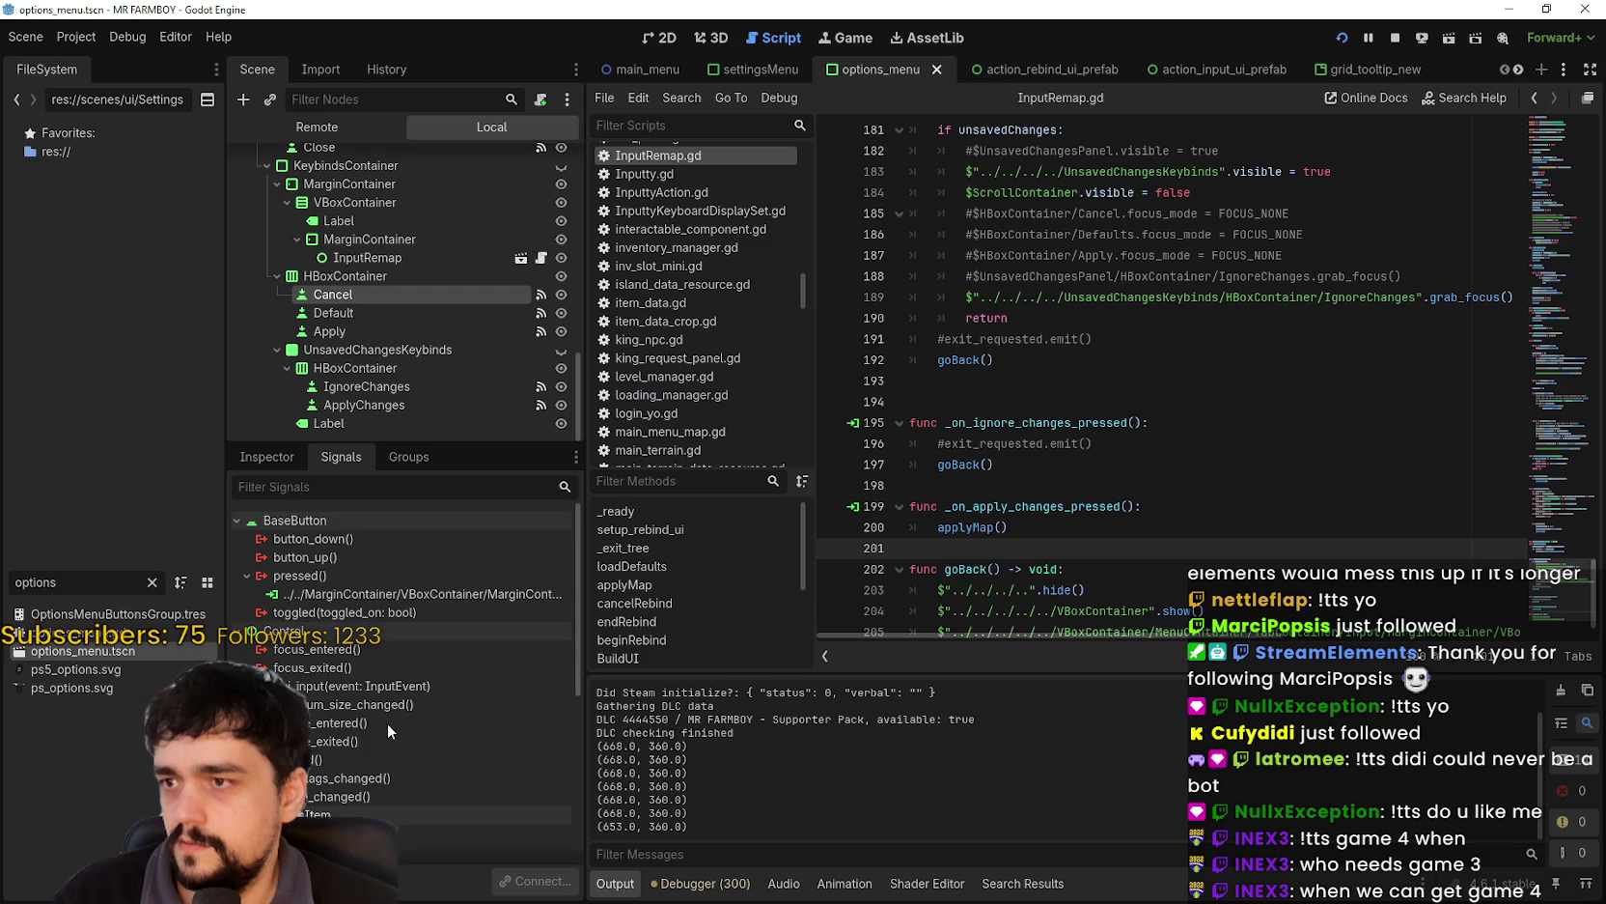
pyautogui.click(275, 456)
pyautogui.scroll(-8, 414, 803)
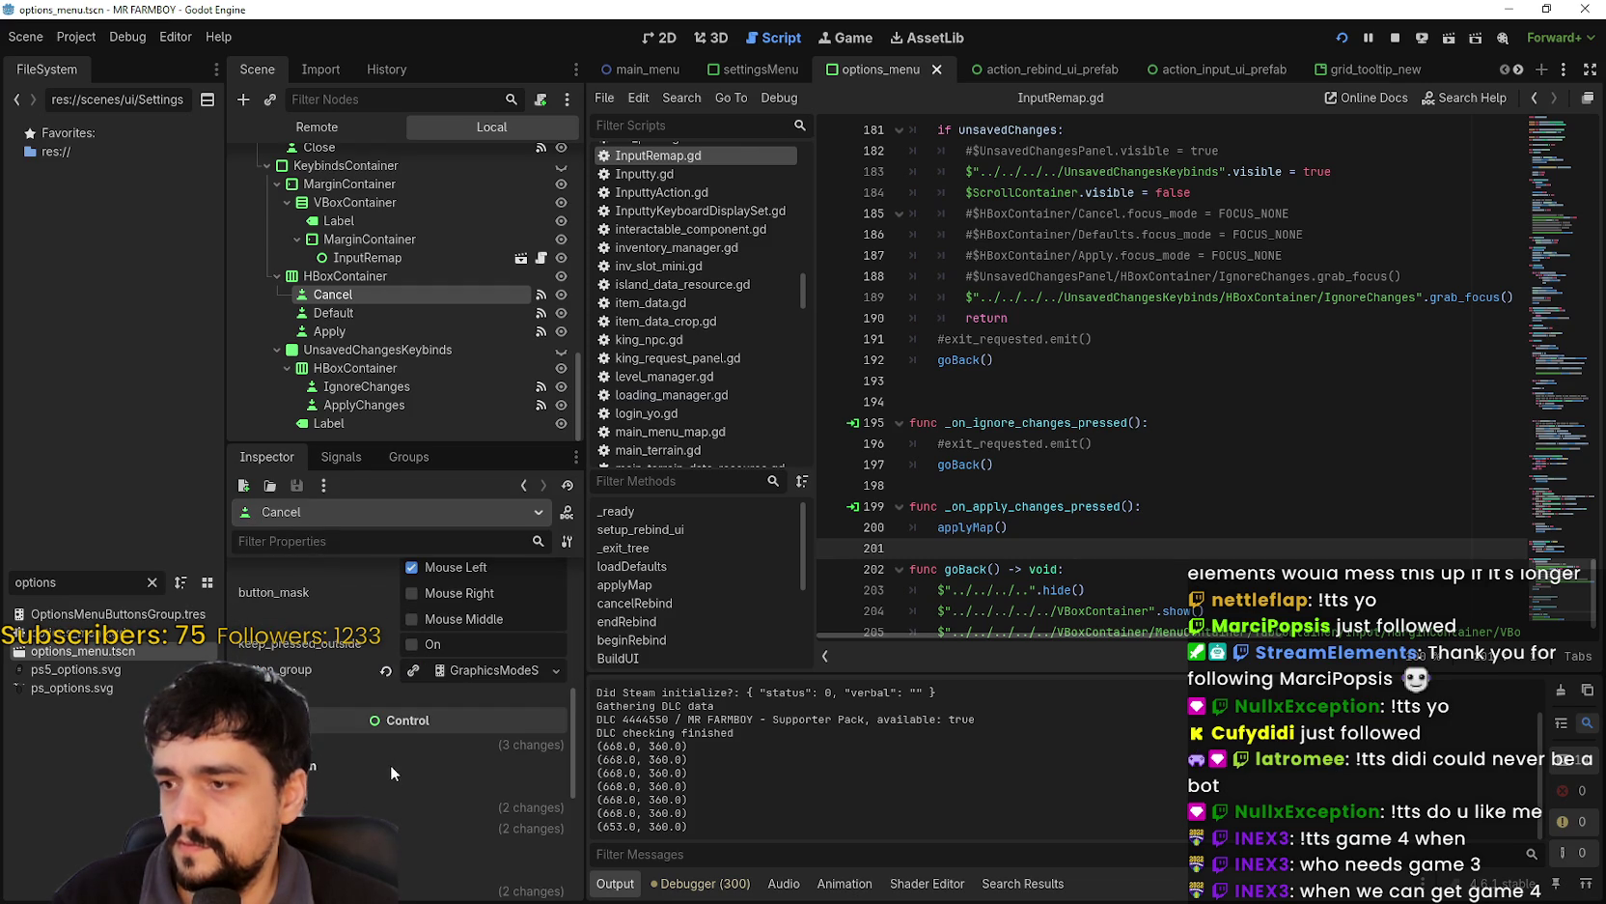
pyautogui.rightClick(447, 670)
pyautogui.click(460, 688)
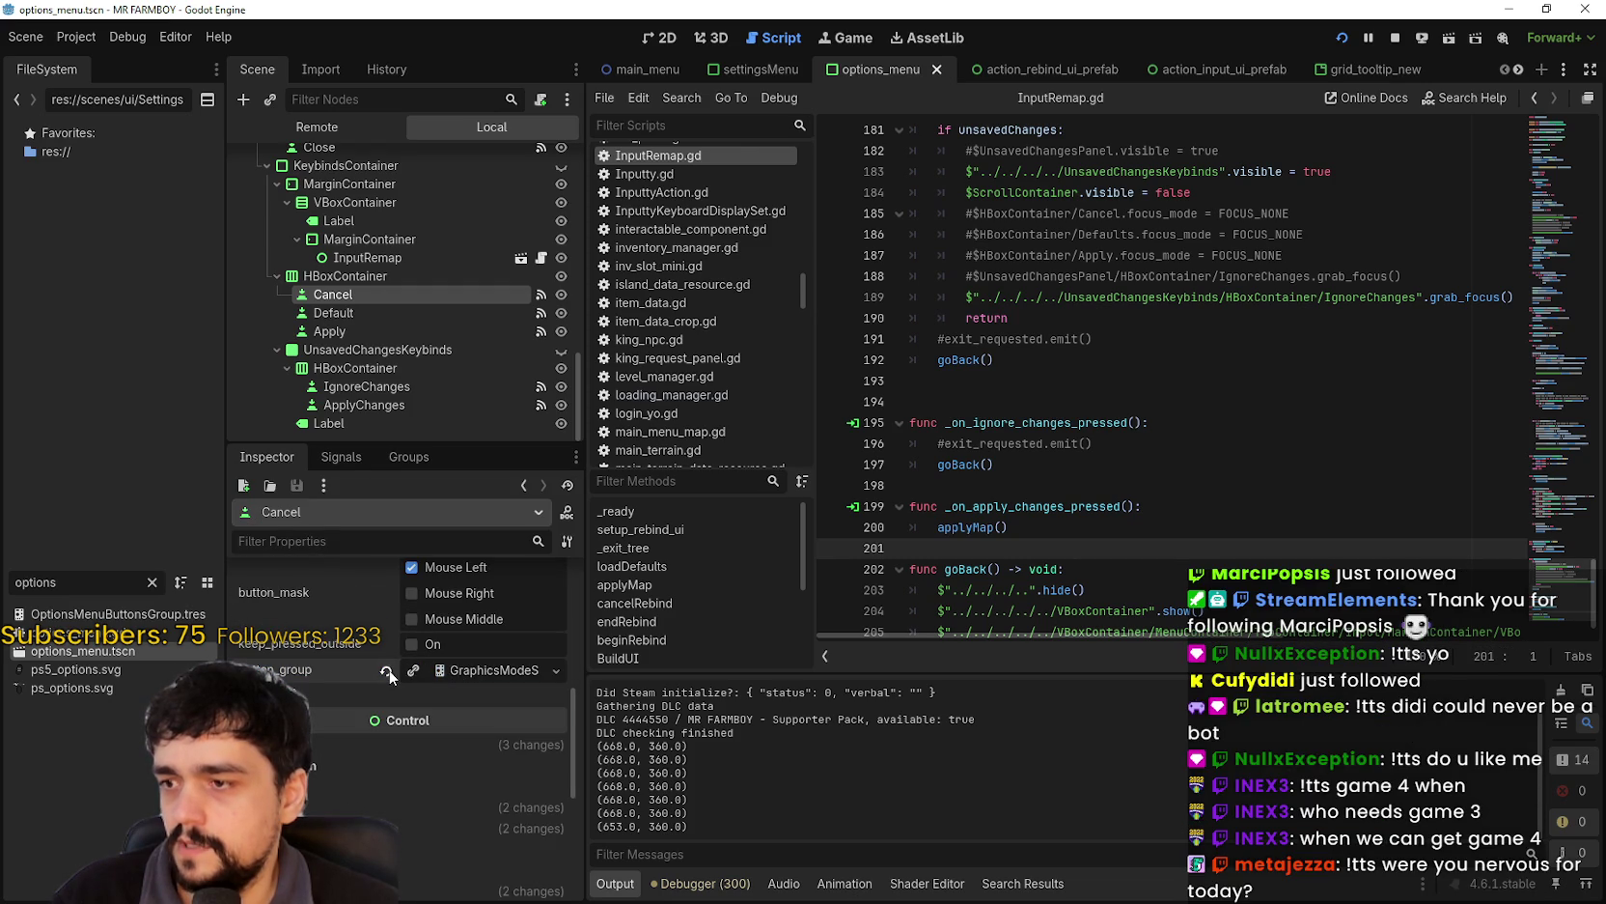
pyautogui.click(334, 313)
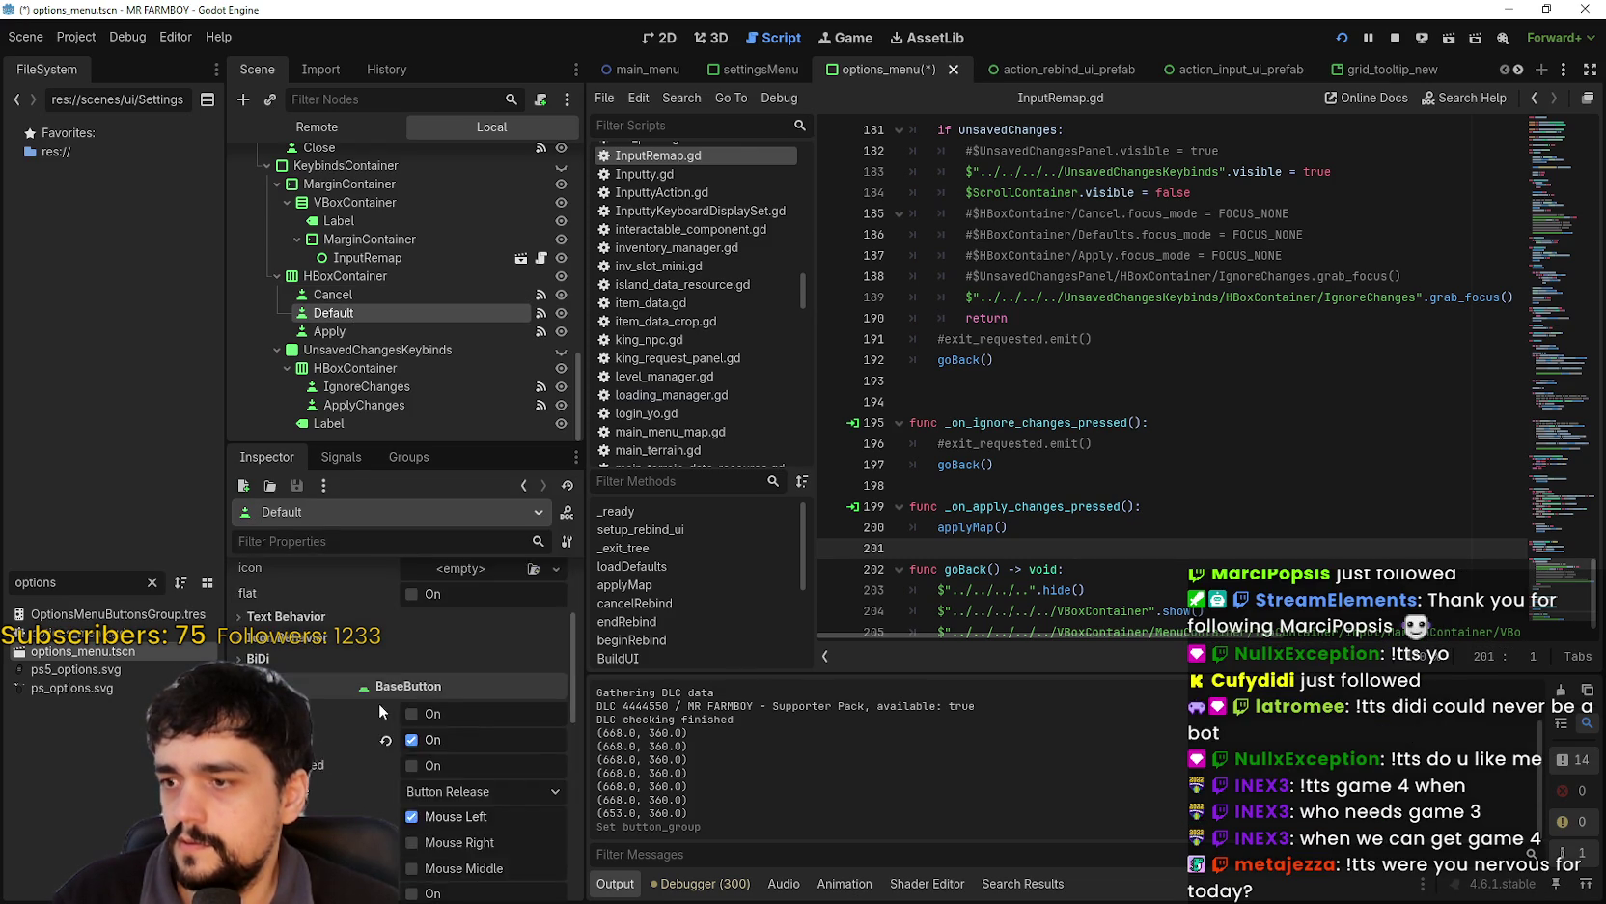
pyautogui.click(385, 670)
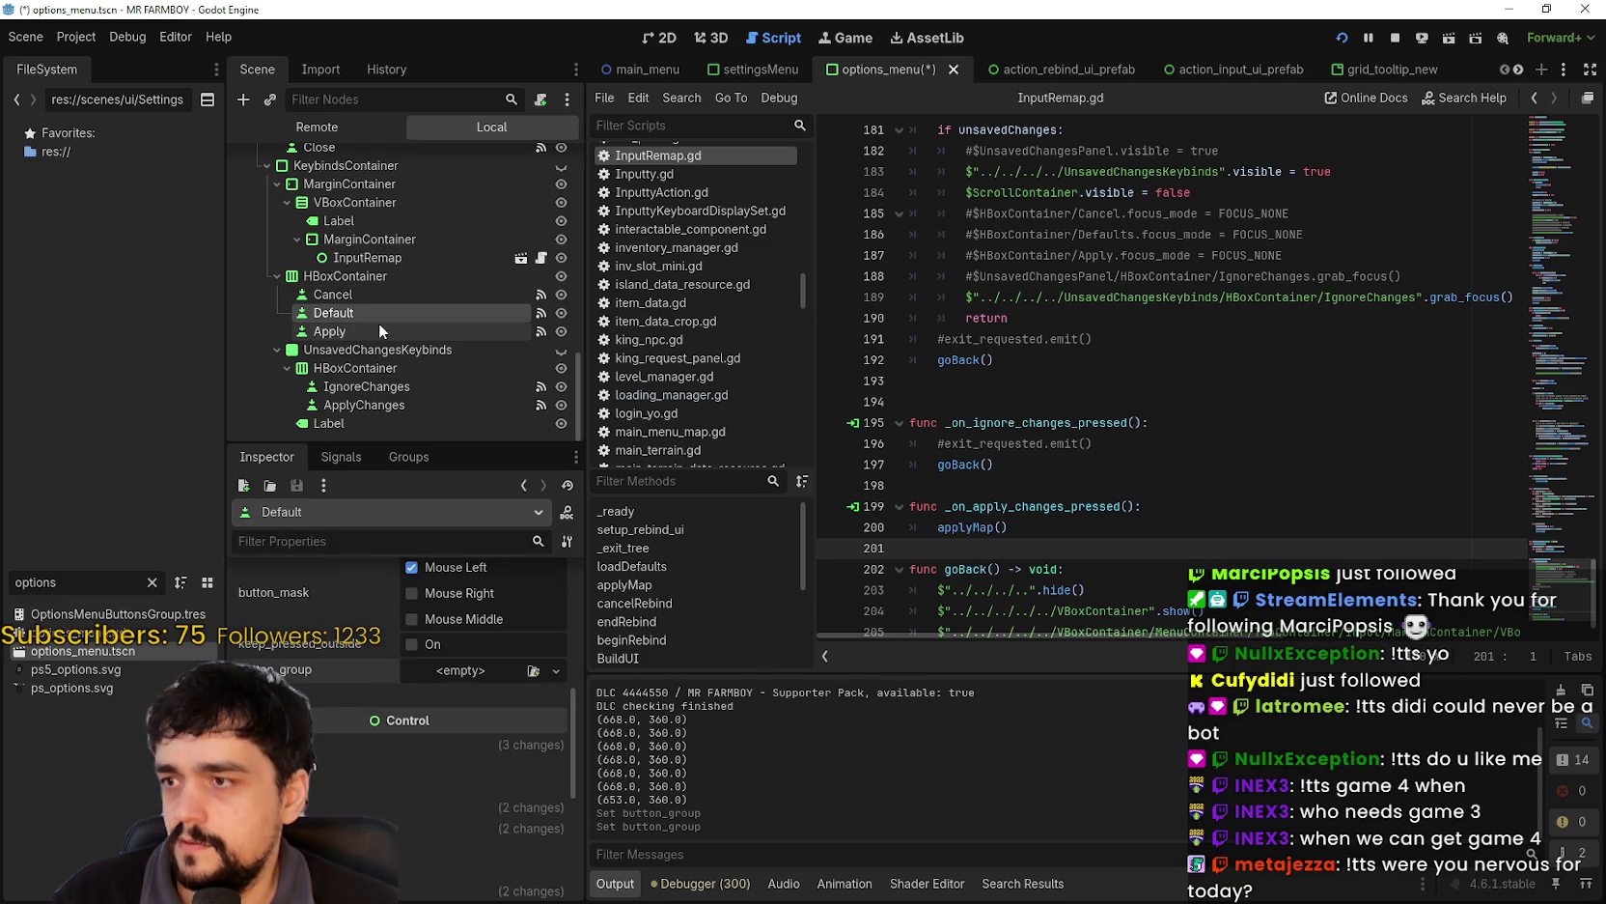
pyautogui.click(379, 330)
pyautogui.scroll(-3, 352, 699)
pyautogui.click(381, 674)
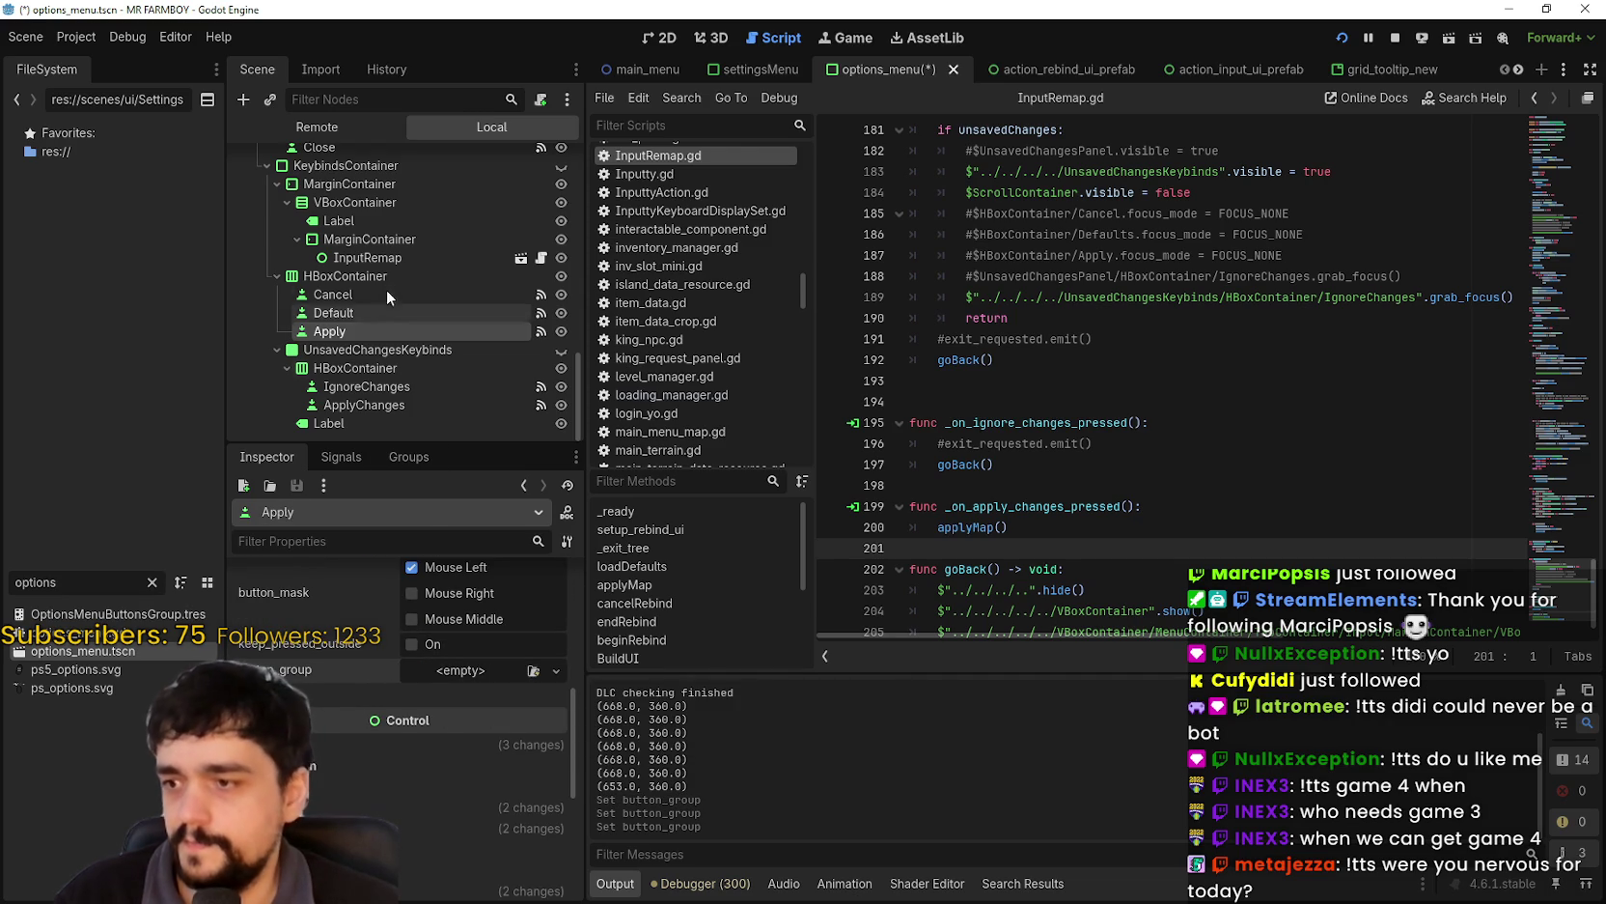
# - Set Default as the Apply button's left focus neighbour and save the scene
pyautogui.scroll(2, 421, 681)
pyautogui.scroll(-5, 425, 683)
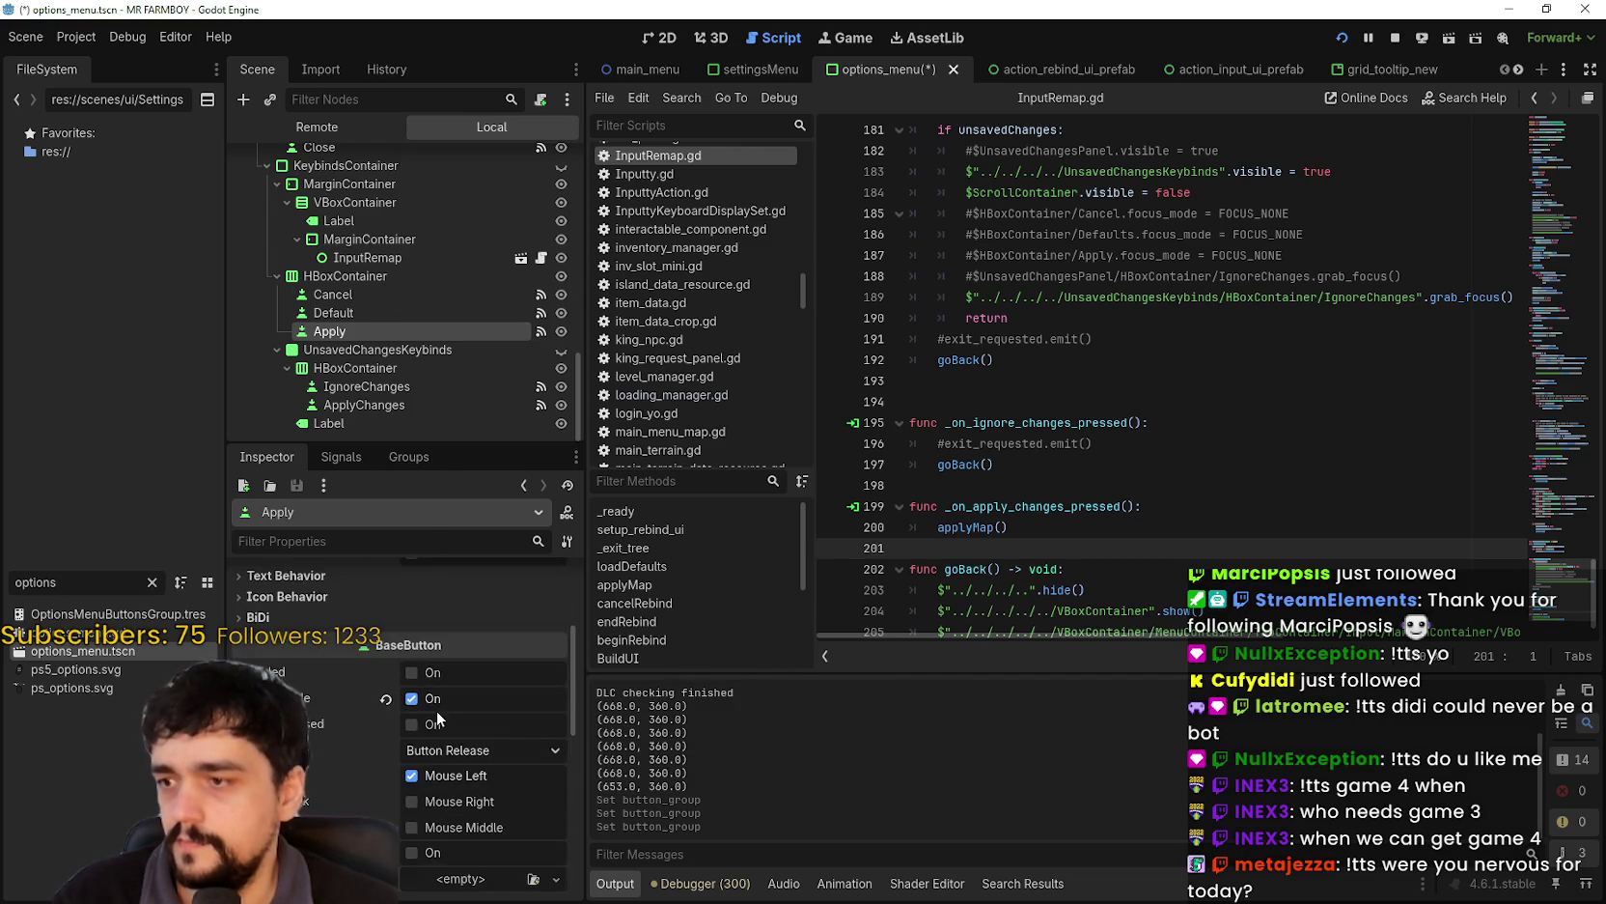
pyautogui.click(367, 684)
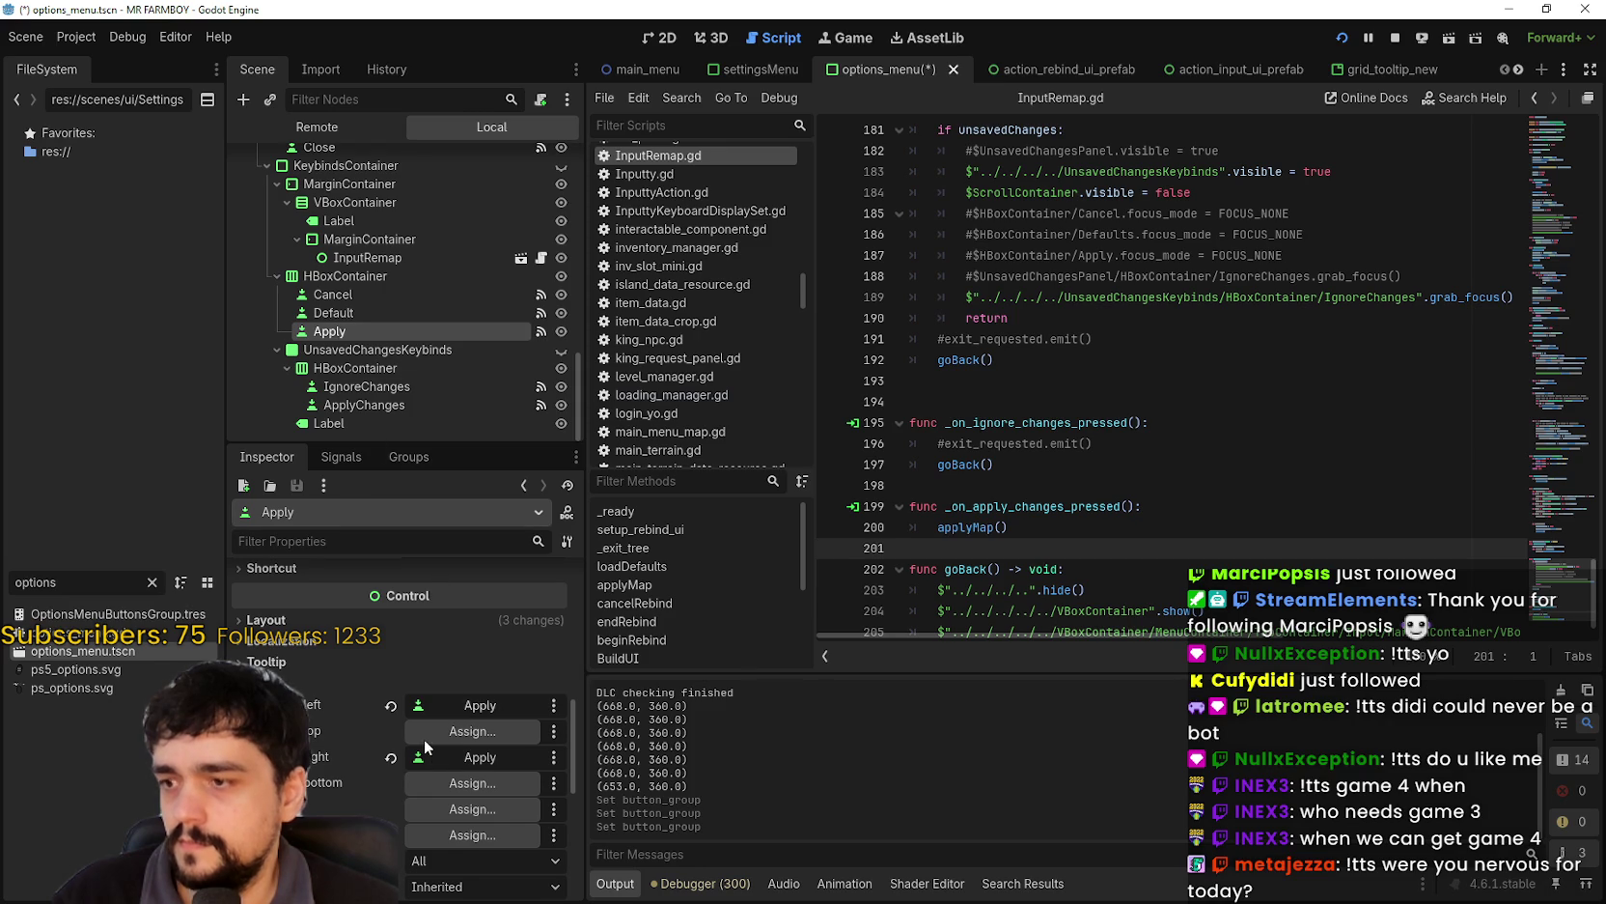
pyautogui.scroll(-1, 446, 715)
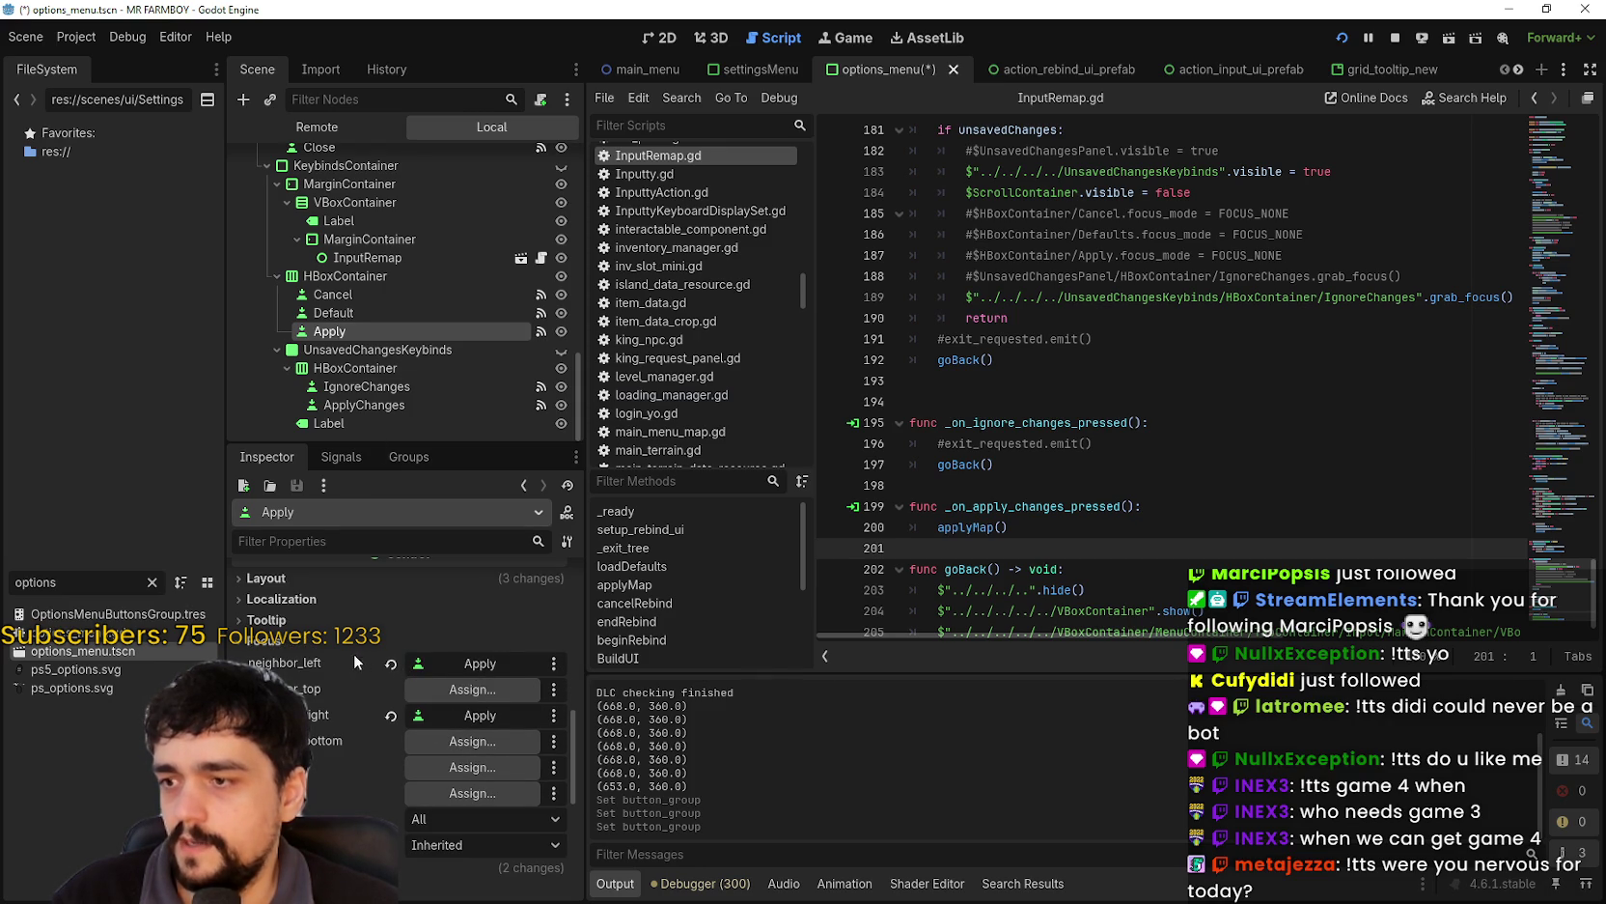
pyautogui.click(456, 662)
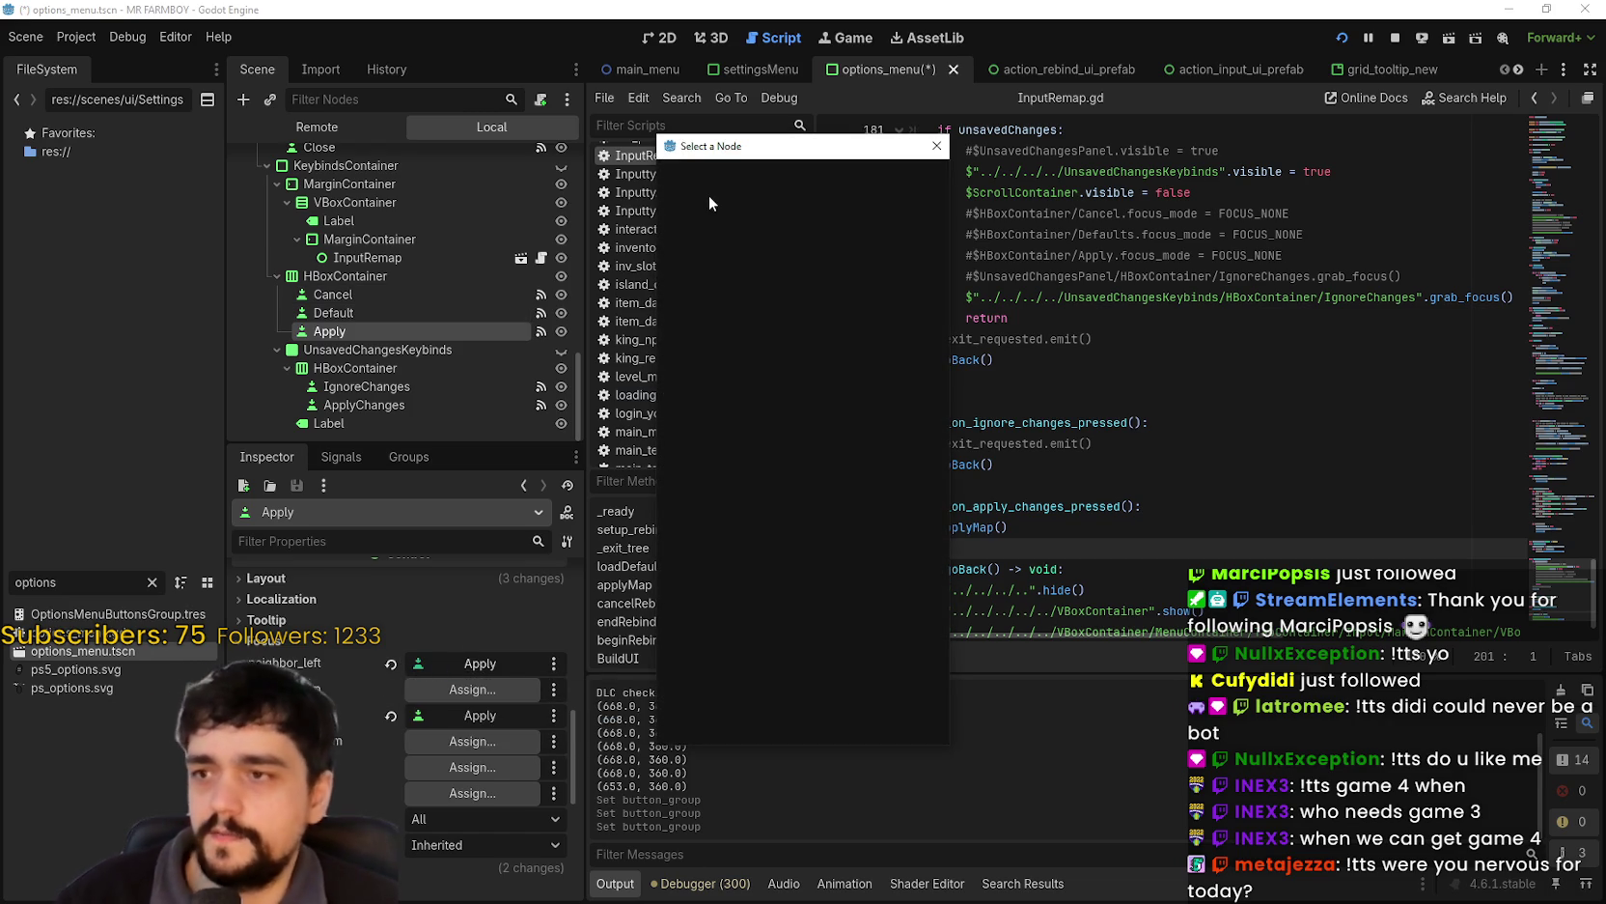
pyautogui.write('defau')
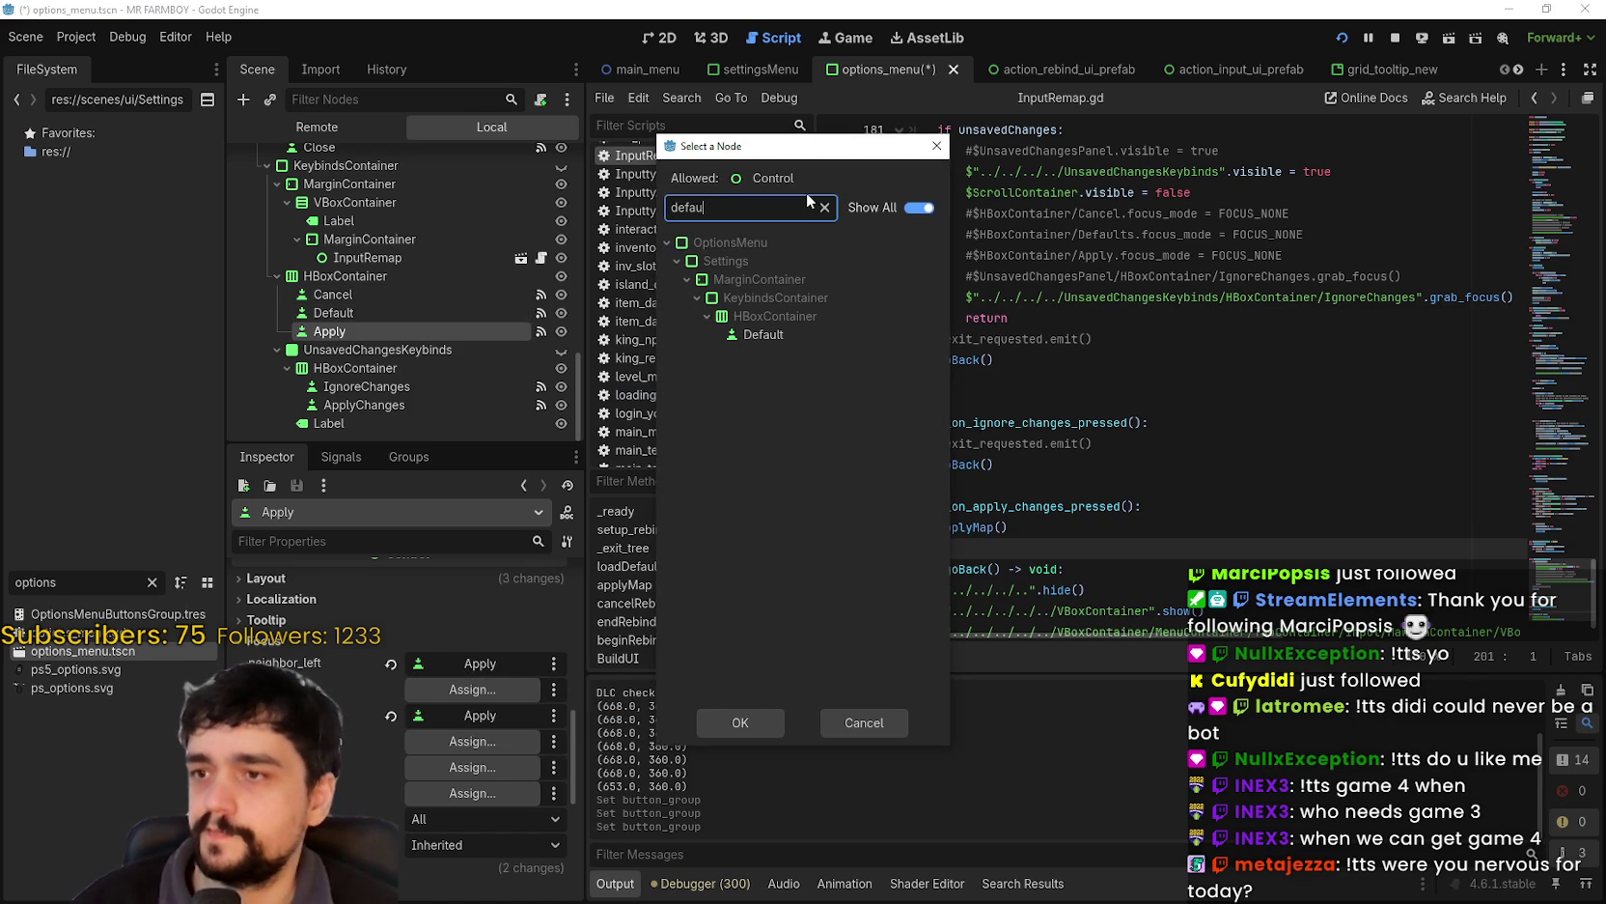
pyautogui.write('lt')
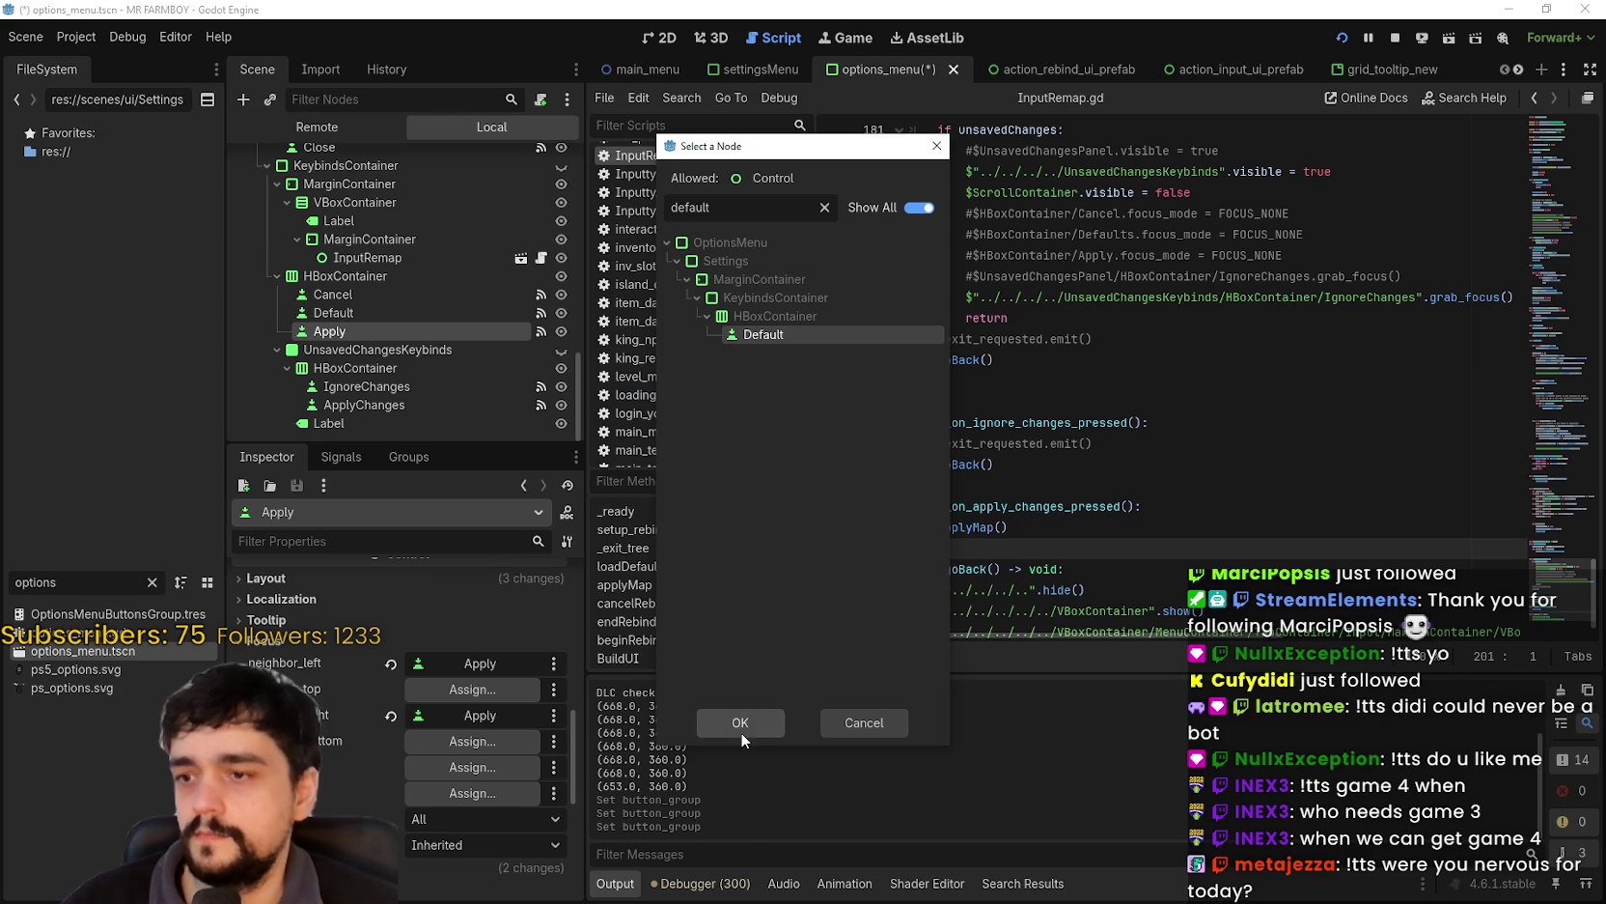
pyautogui.click(756, 728)
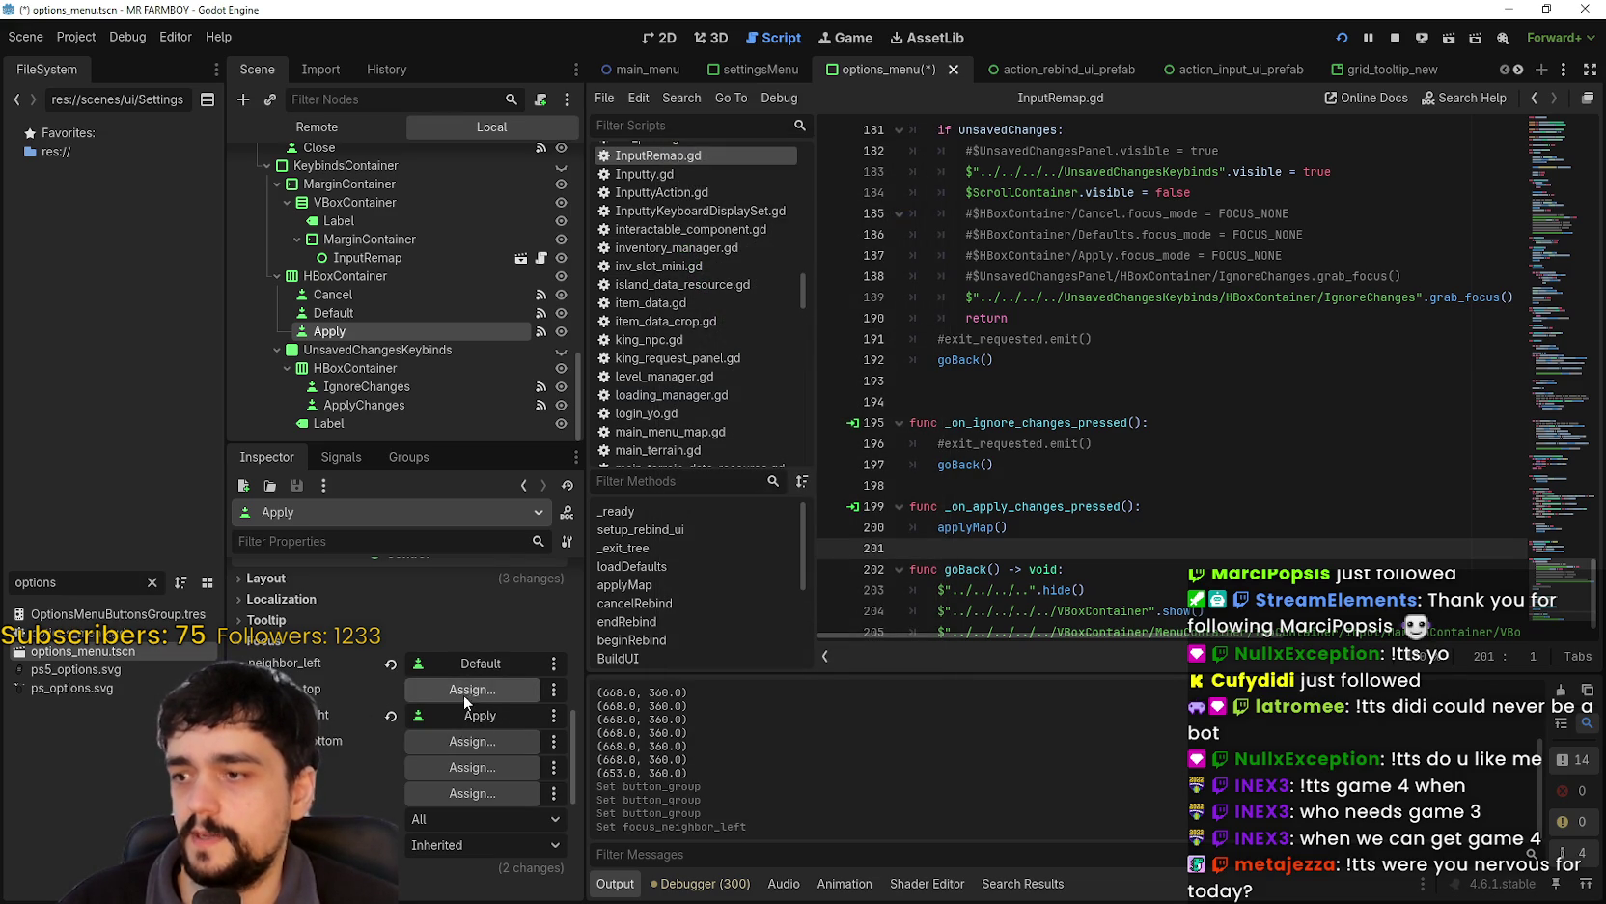
pyautogui.hotkey('ctrl', 's')
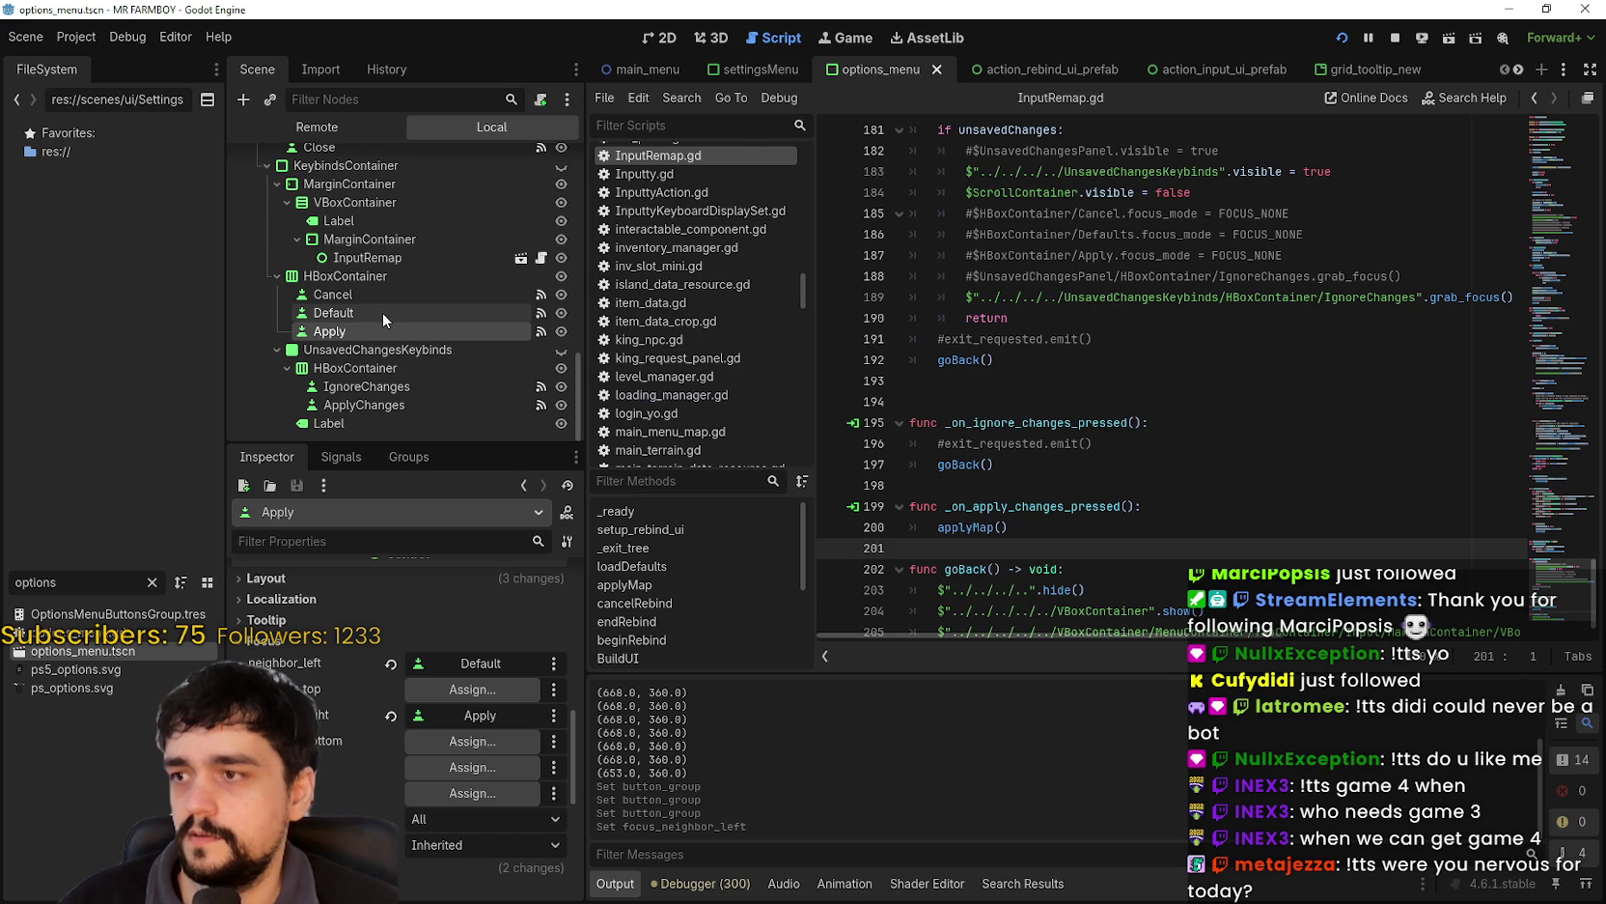
# - Give the Default button Cancel as left and Apply as right focus neighbours, then save
pyautogui.click(382, 310)
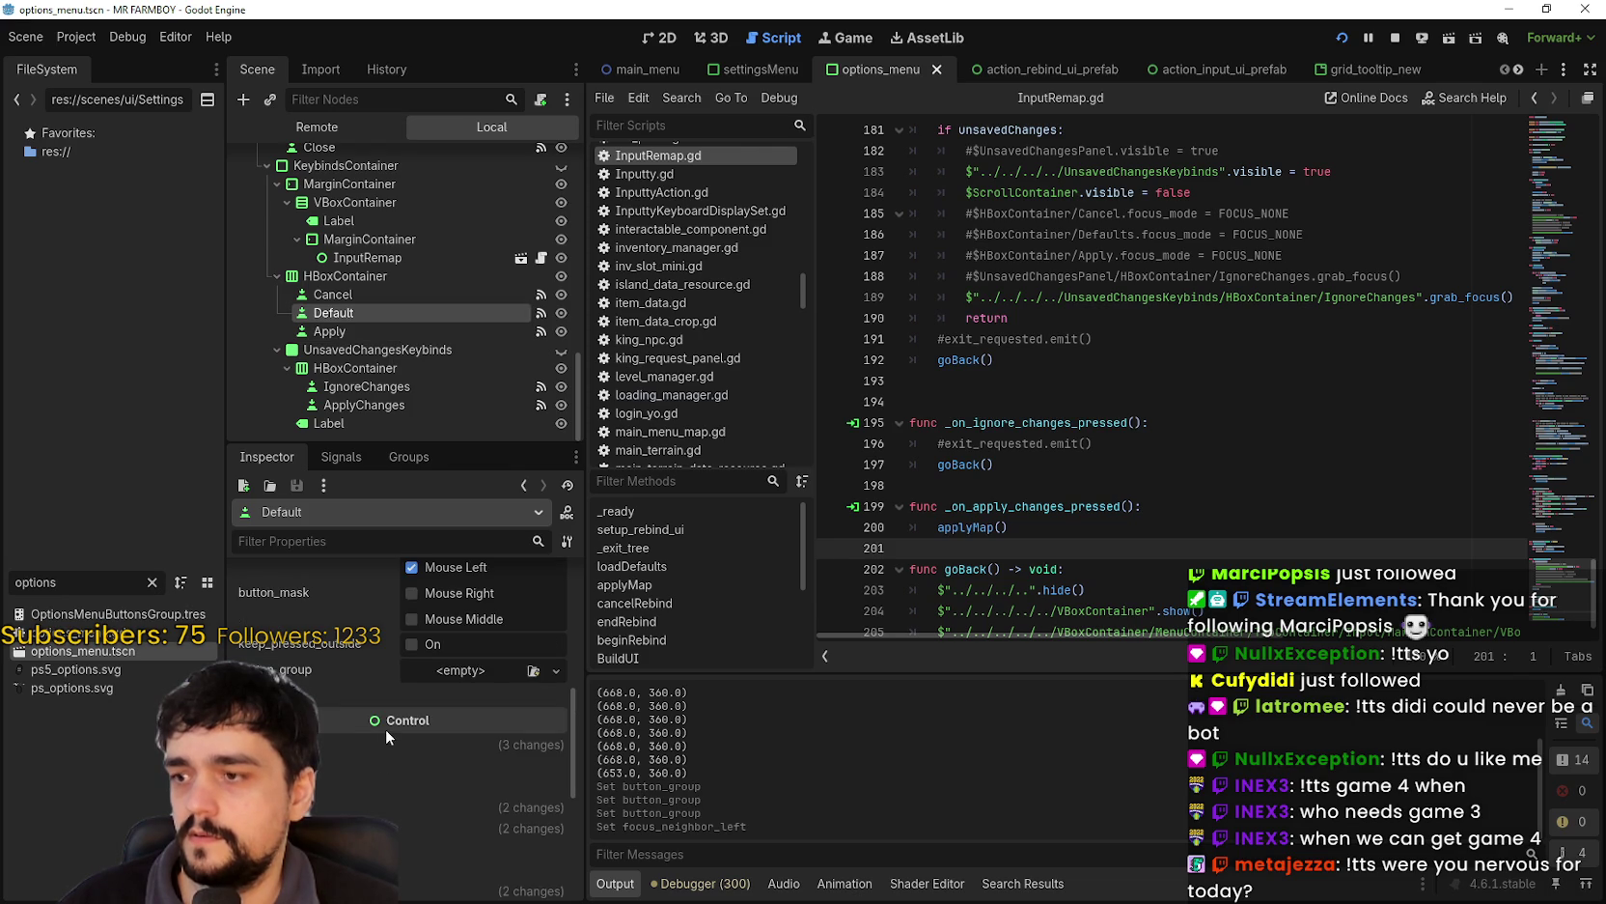
pyautogui.click(310, 626)
pyautogui.click(321, 603)
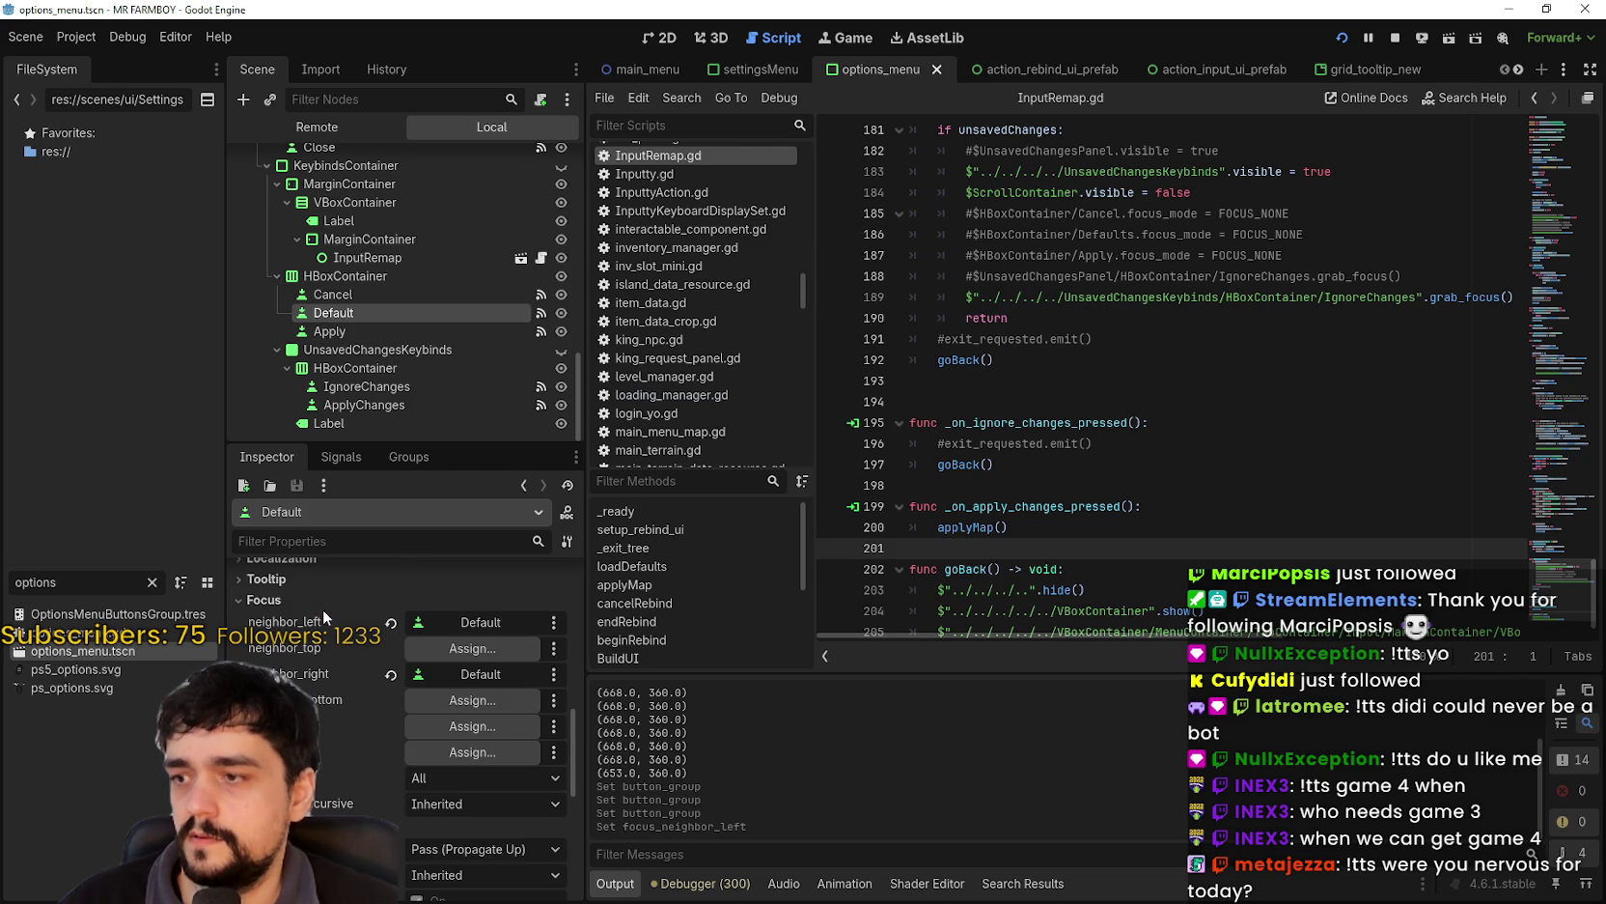
pyautogui.click(471, 624)
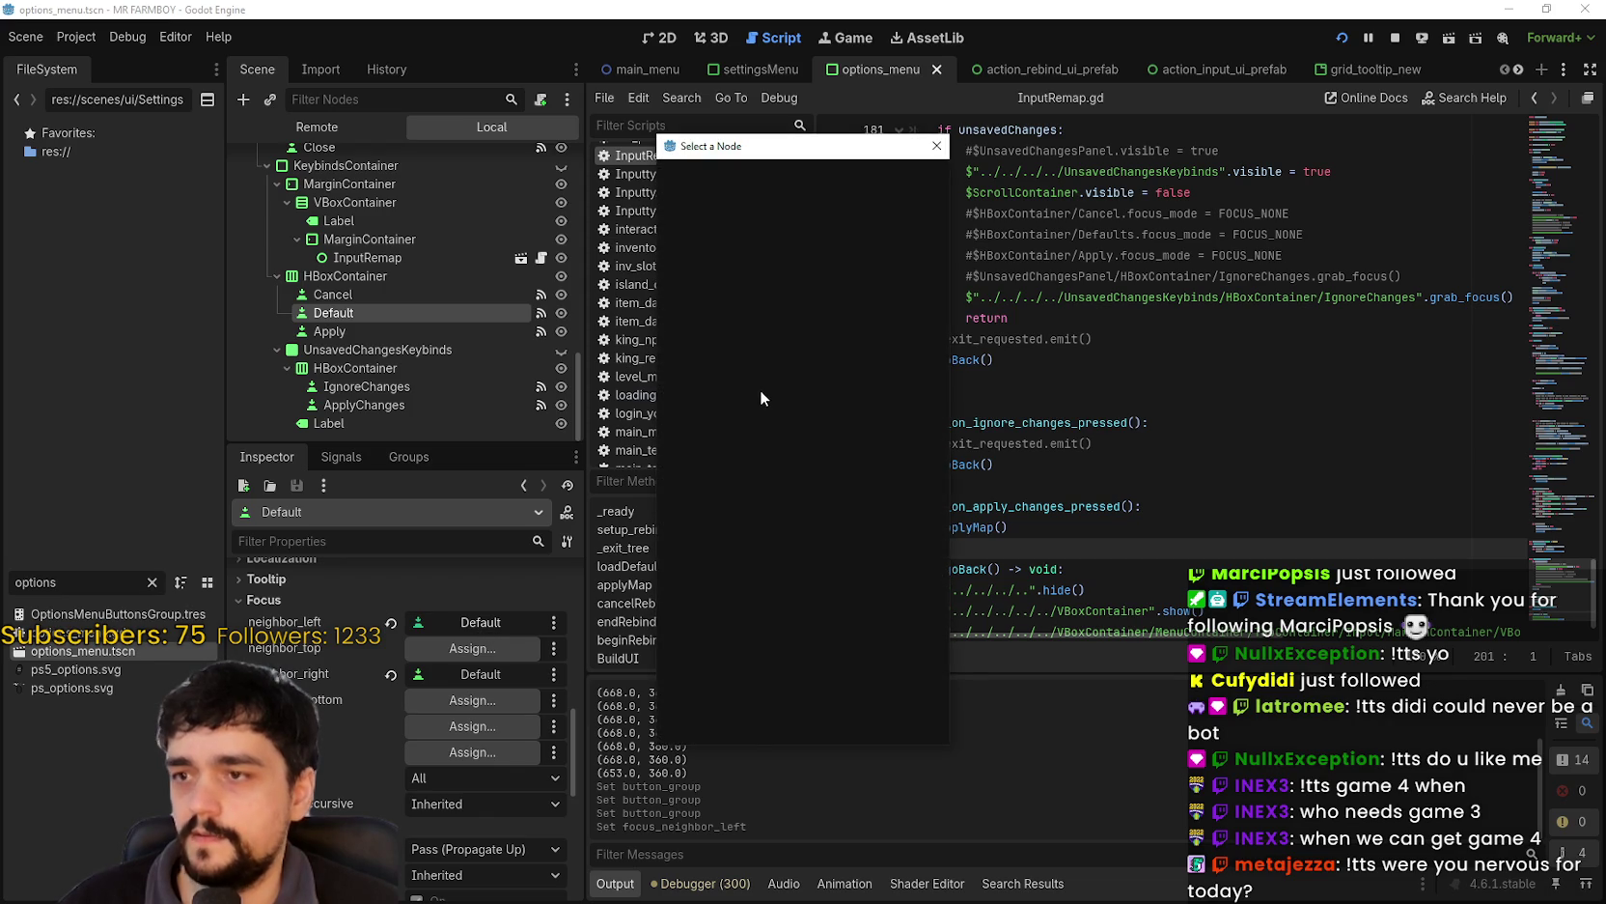
pyautogui.write('Cancel')
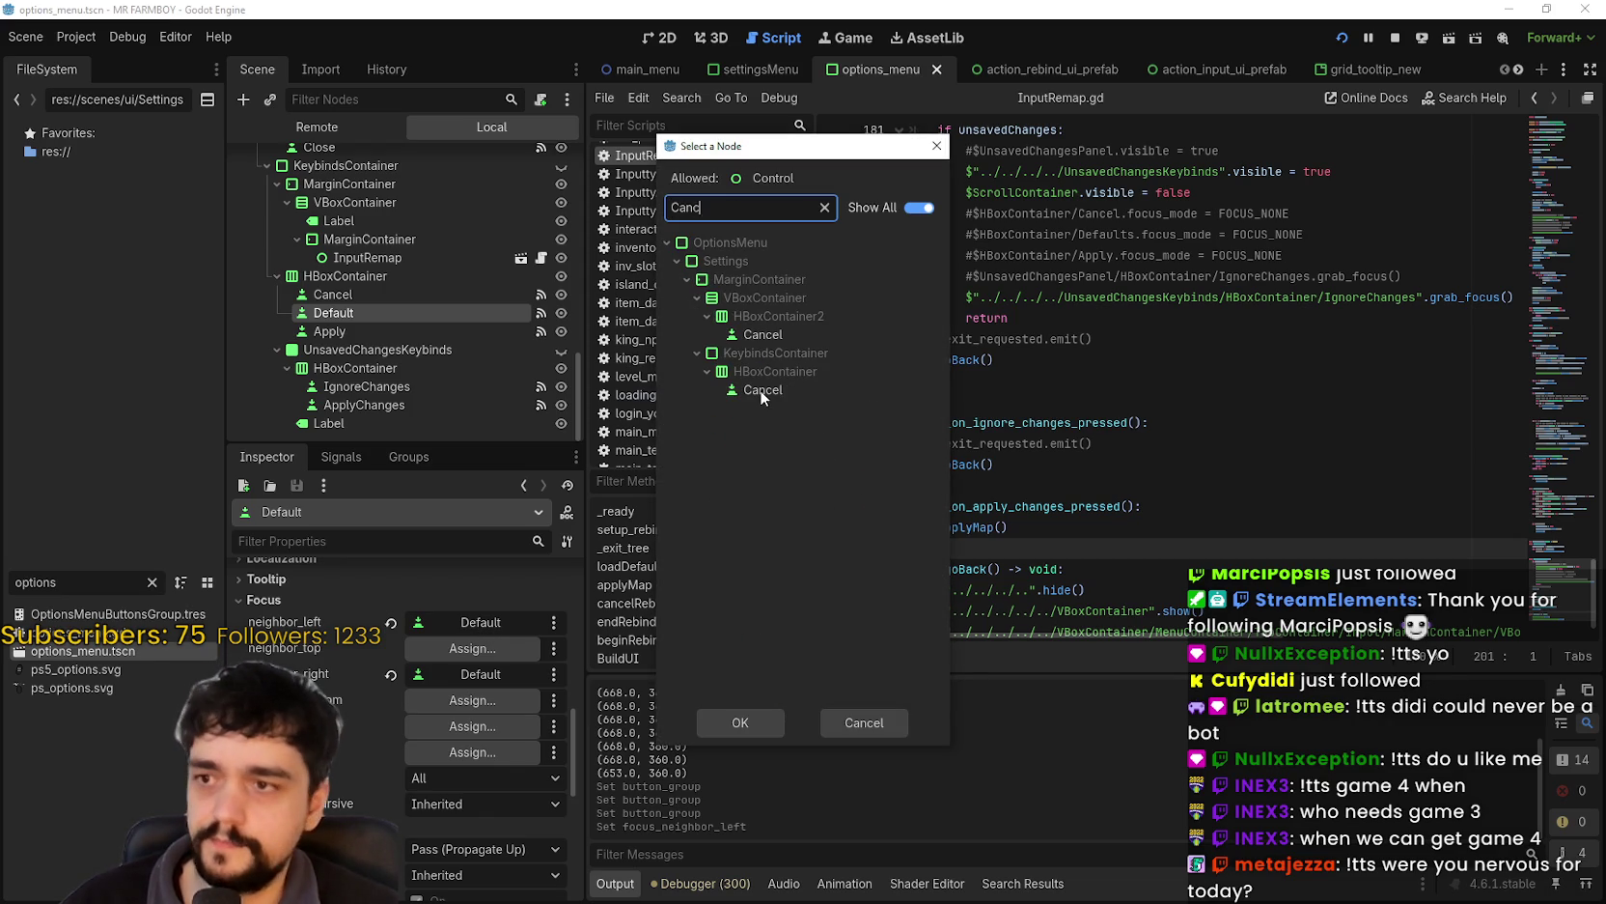
pyautogui.click(760, 390)
pyautogui.click(775, 718)
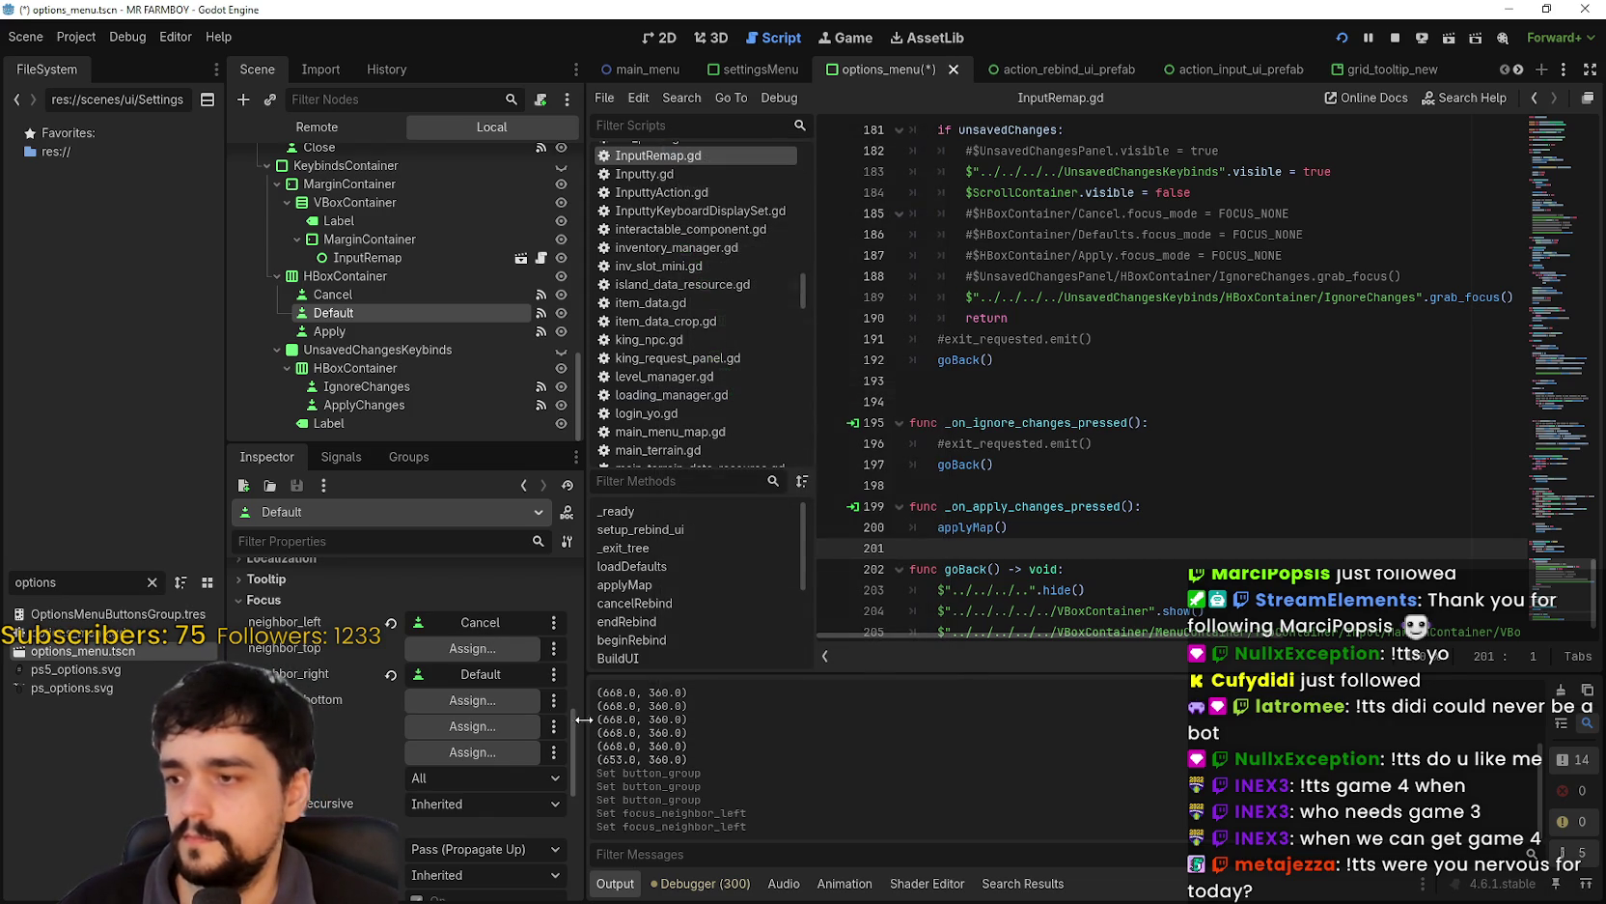
pyautogui.click(488, 674)
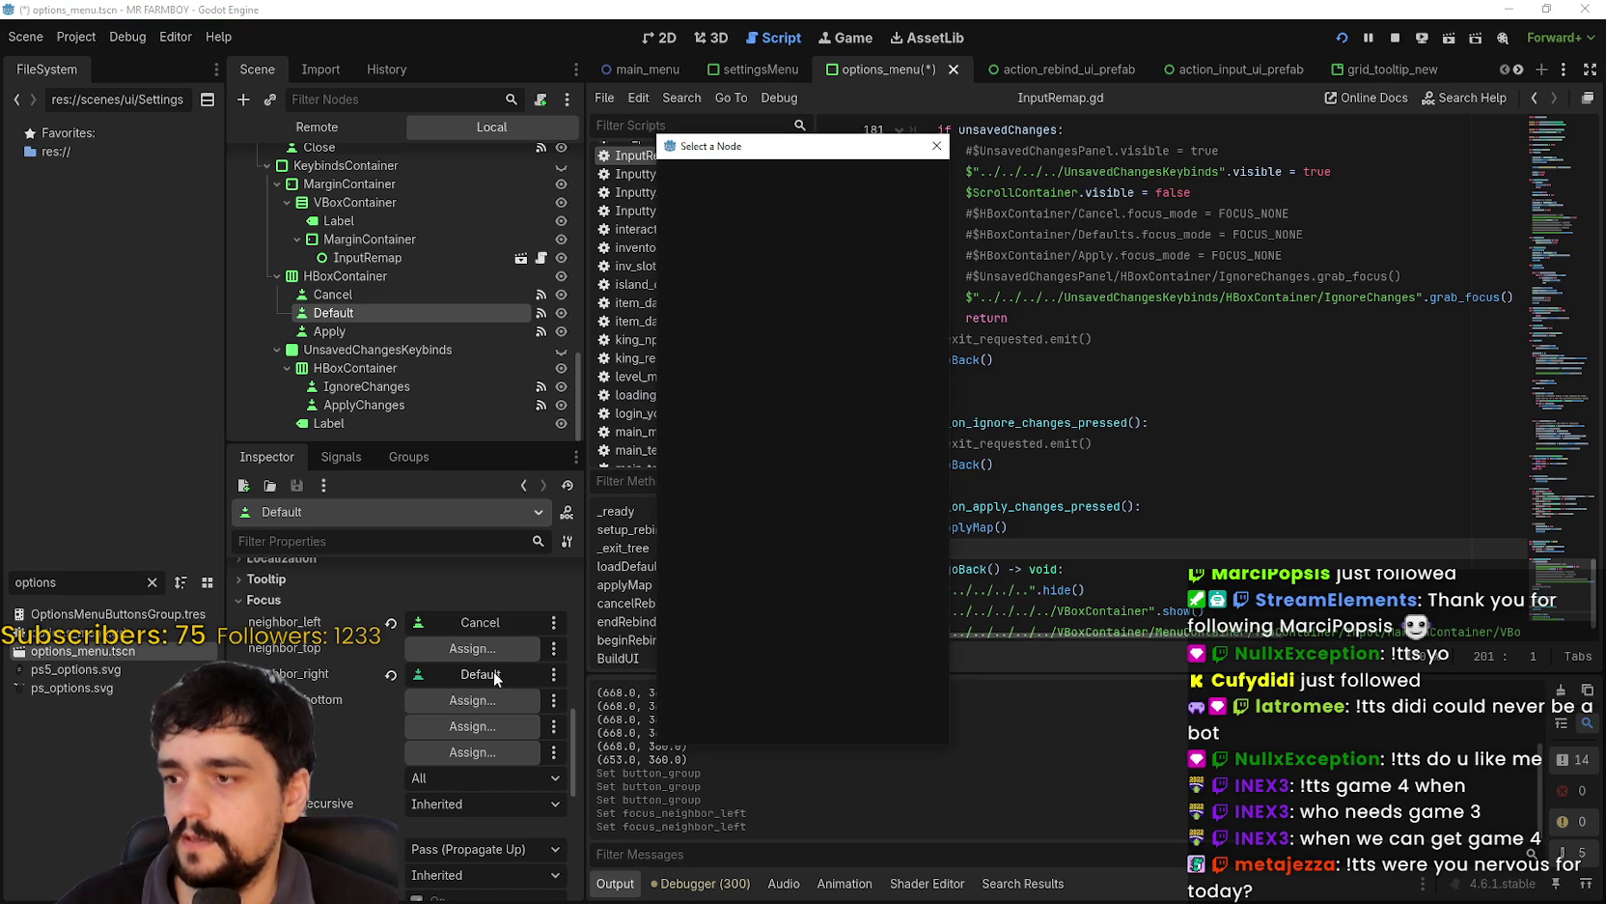
pyautogui.write('Apply')
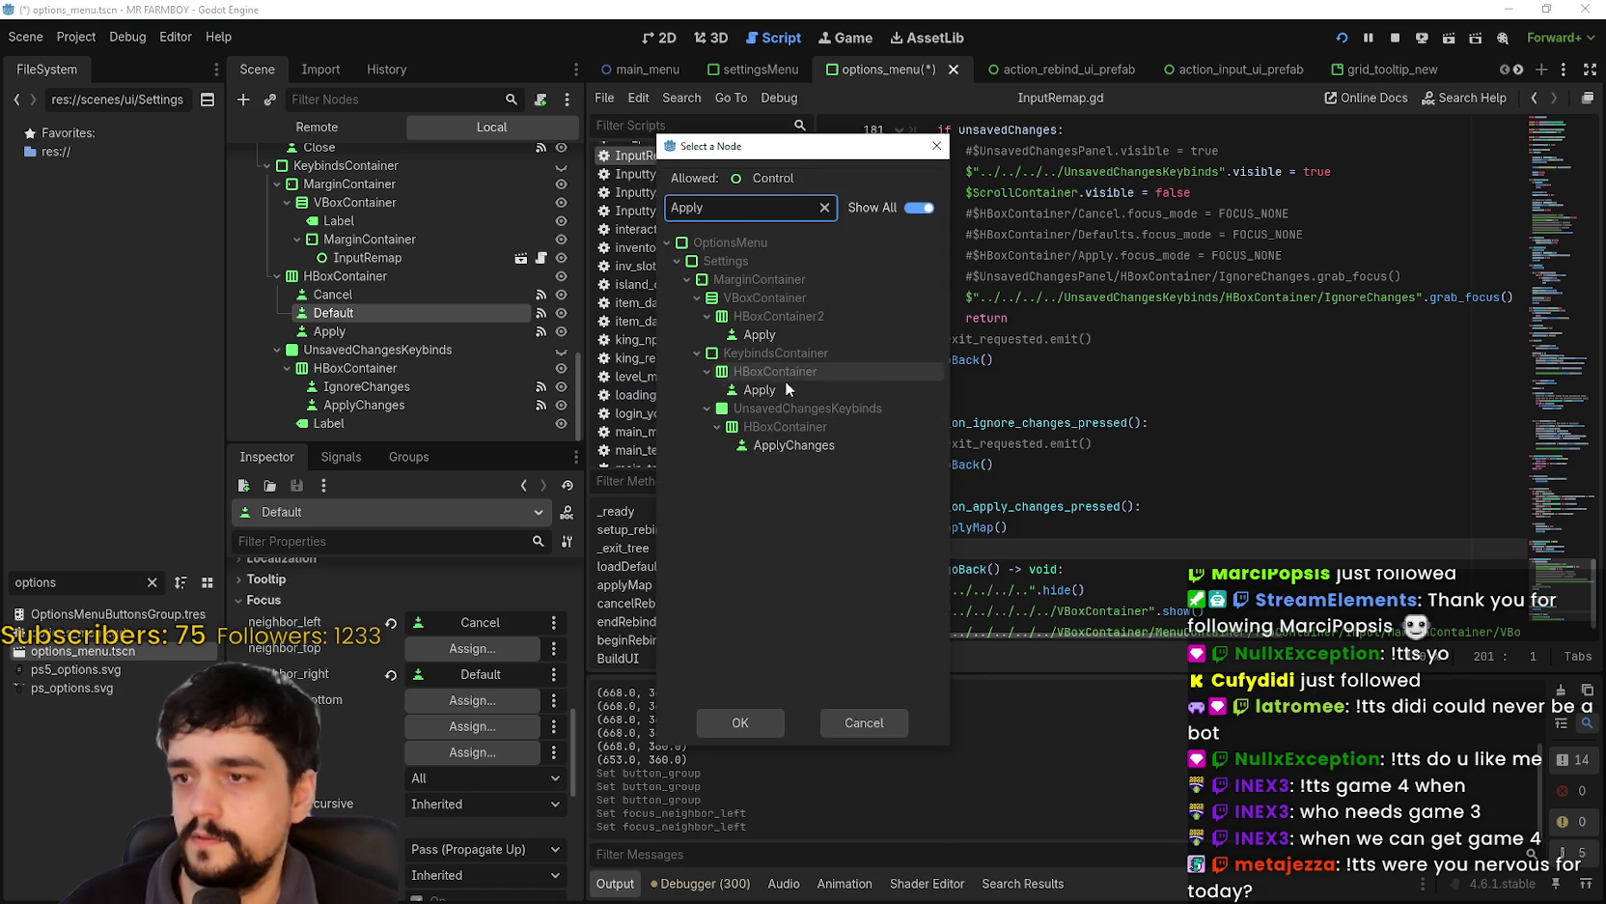
pyautogui.click(785, 389)
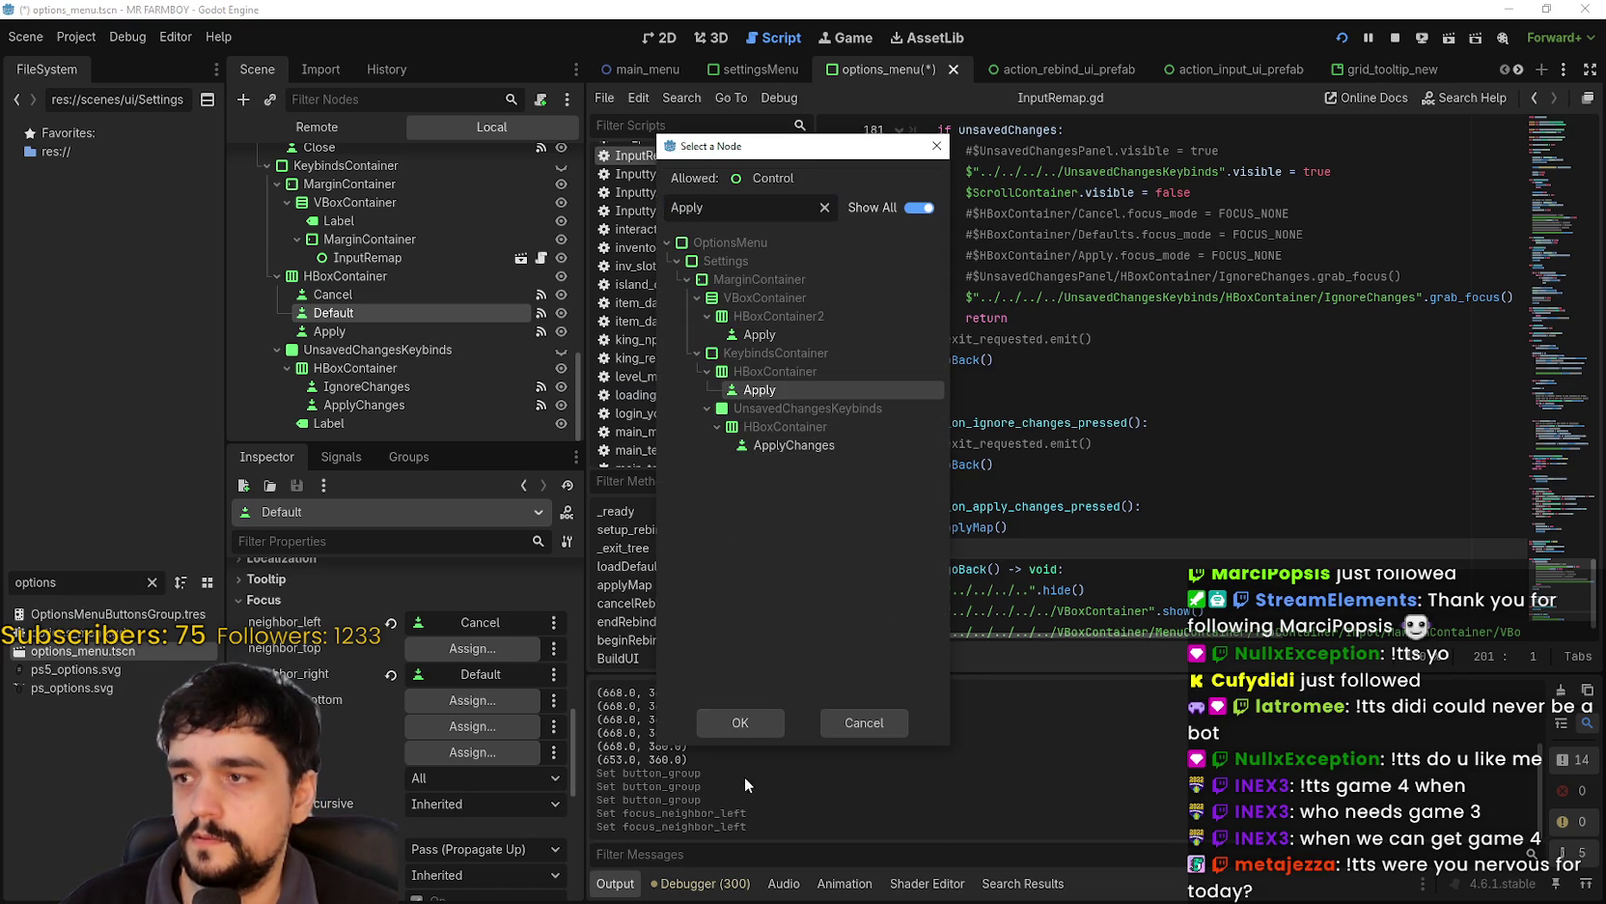
pyautogui.click(754, 722)
pyautogui.hotkey('ctrl', 's')
# - Set Default as the Cancel button's right focus neighbour and save the options menu scene
pyautogui.click(371, 295)
pyautogui.scroll(3, 489, 704)
pyautogui.scroll(-5, 483, 706)
pyautogui.scroll(-2, 318, 743)
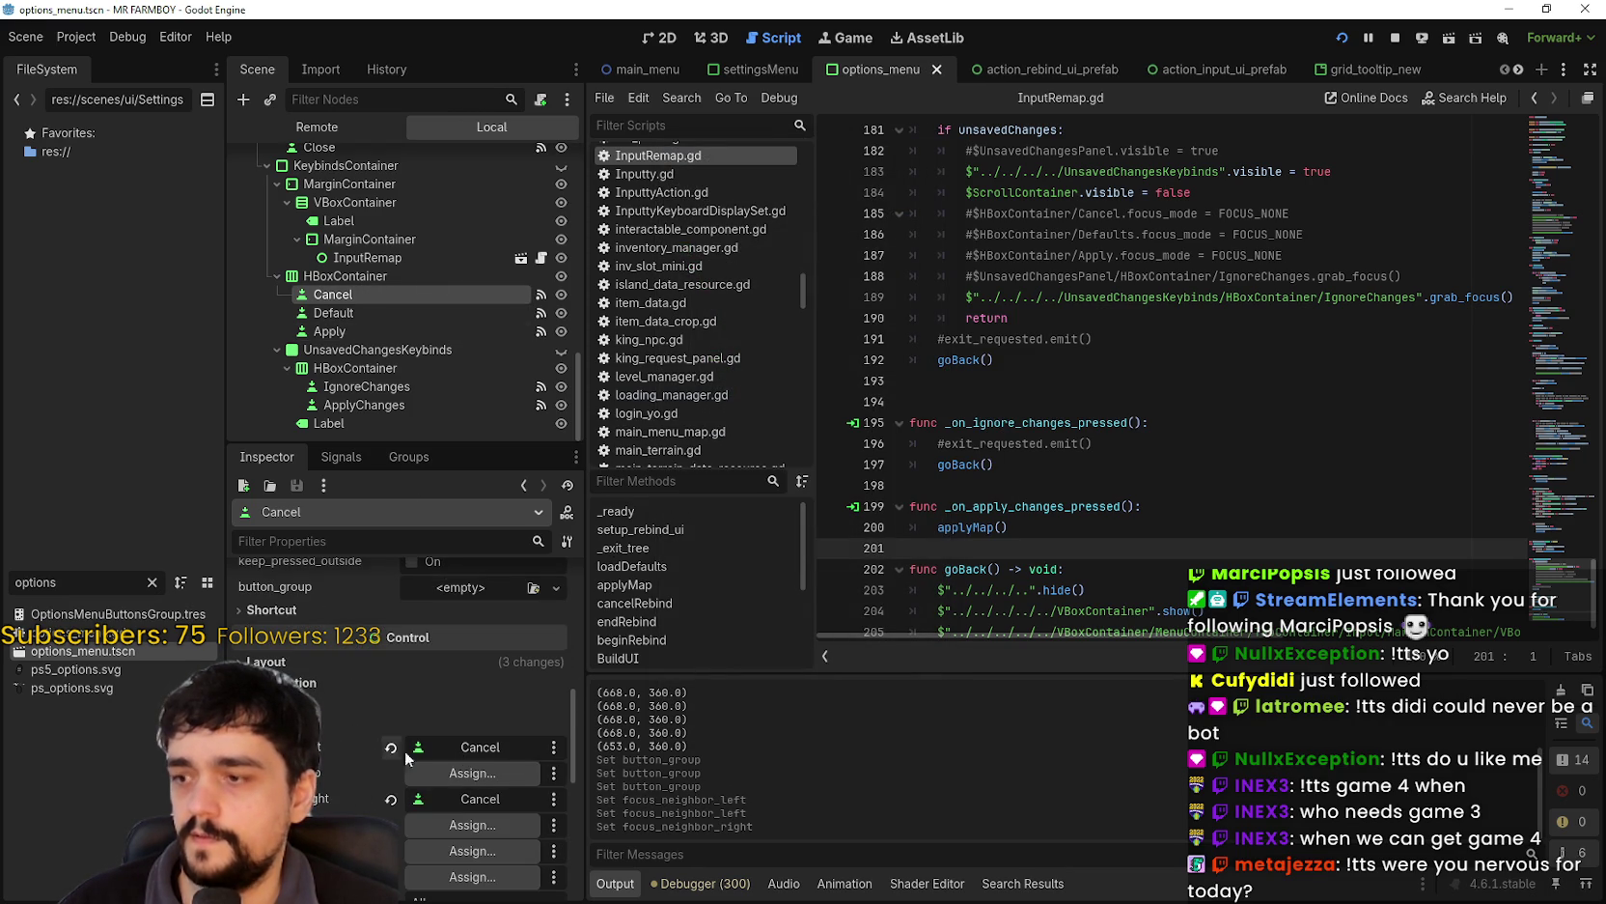
pyautogui.click(482, 797)
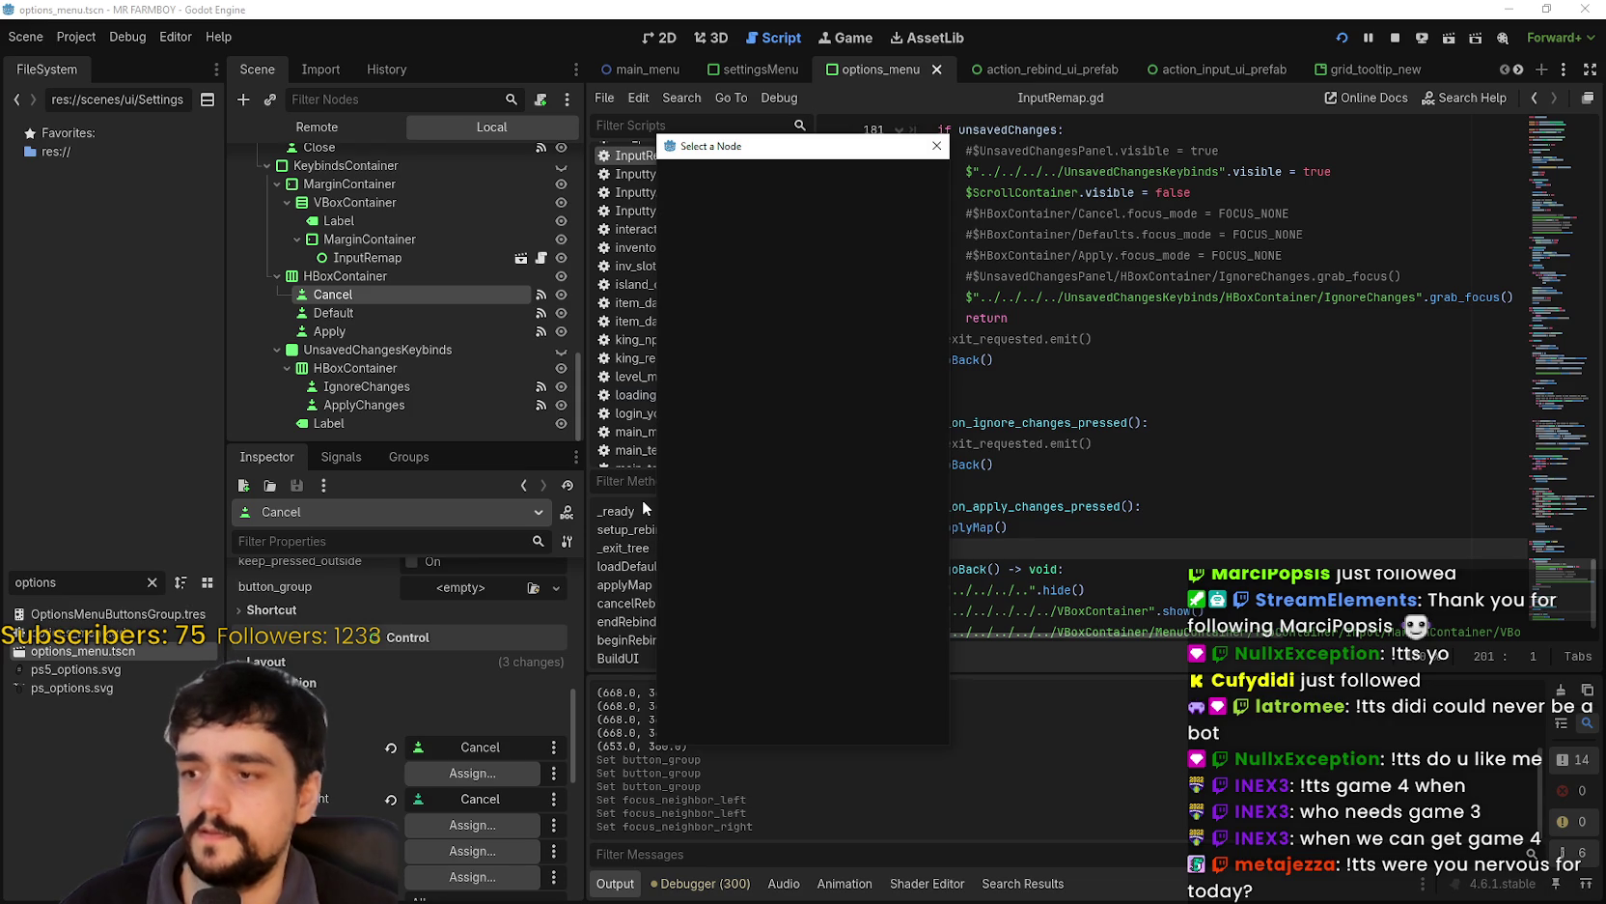
pyautogui.write('default')
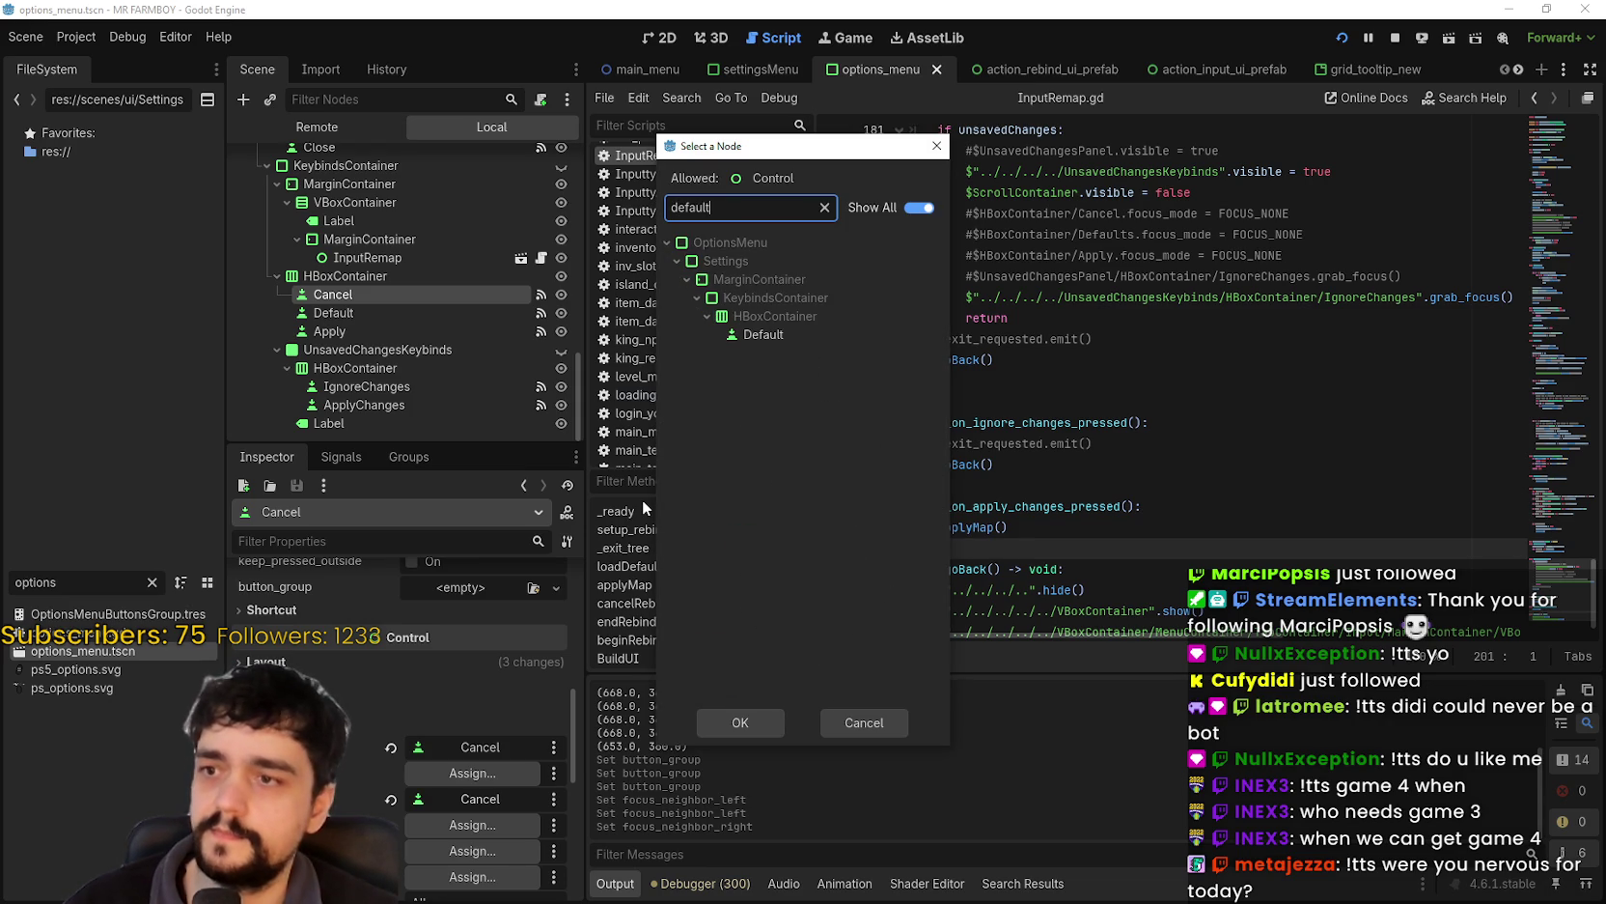
pyautogui.click(739, 335)
pyautogui.click(739, 721)
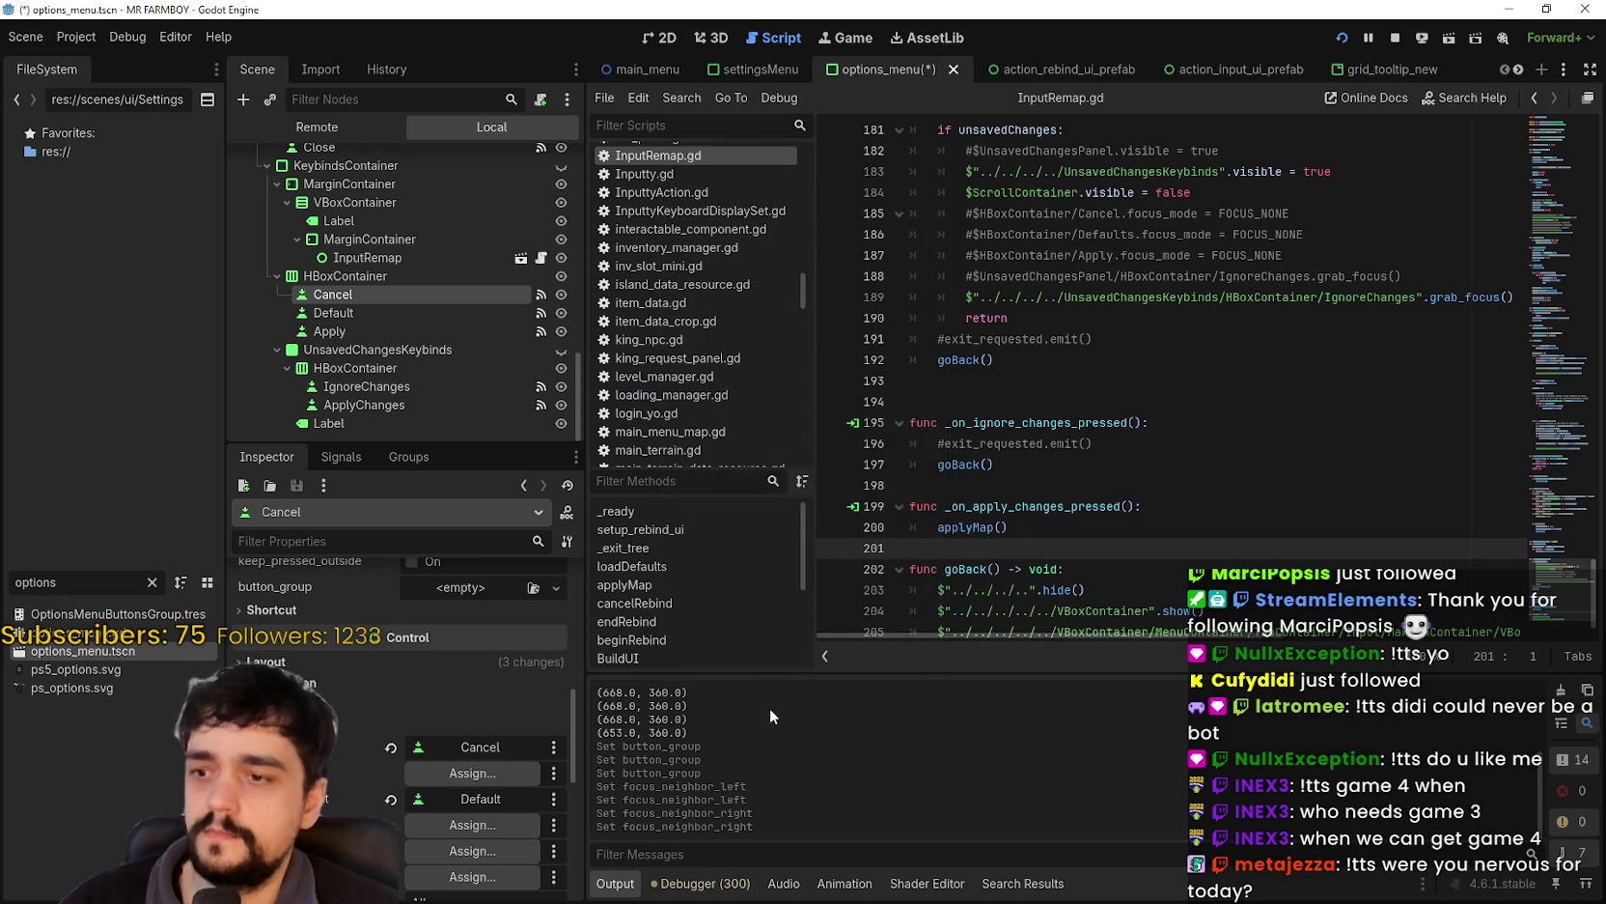
pyautogui.hotkey('ctrl', 's')
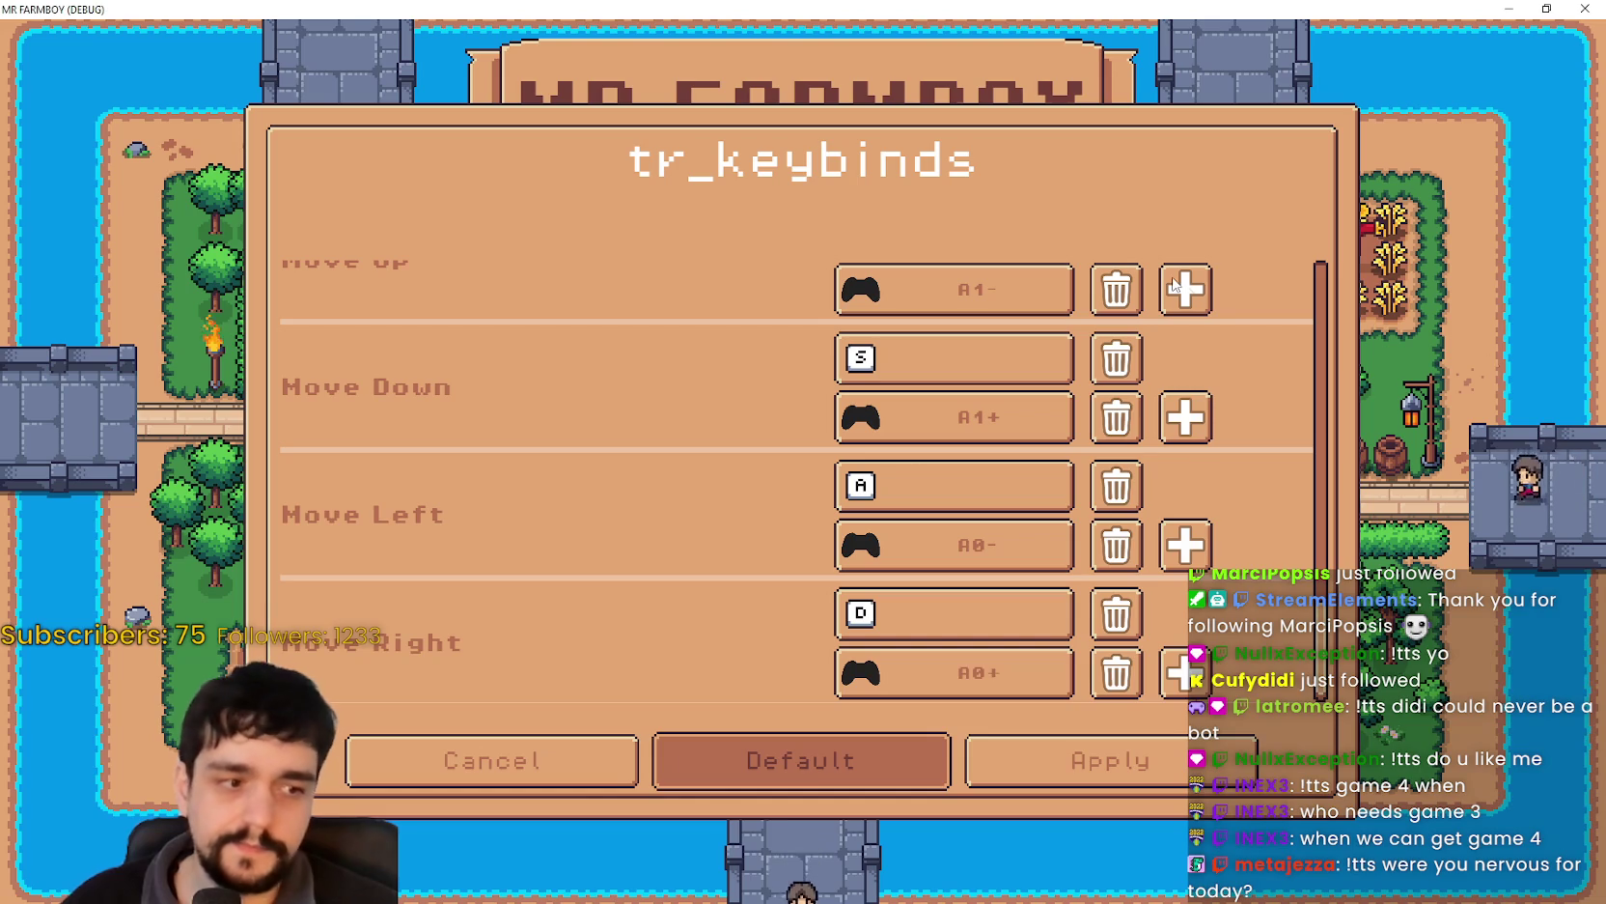
# - Use the arrow keys to check that focus moves between Cancel, Default and Apply
pyautogui.press('Left')
pyautogui.press('Left')
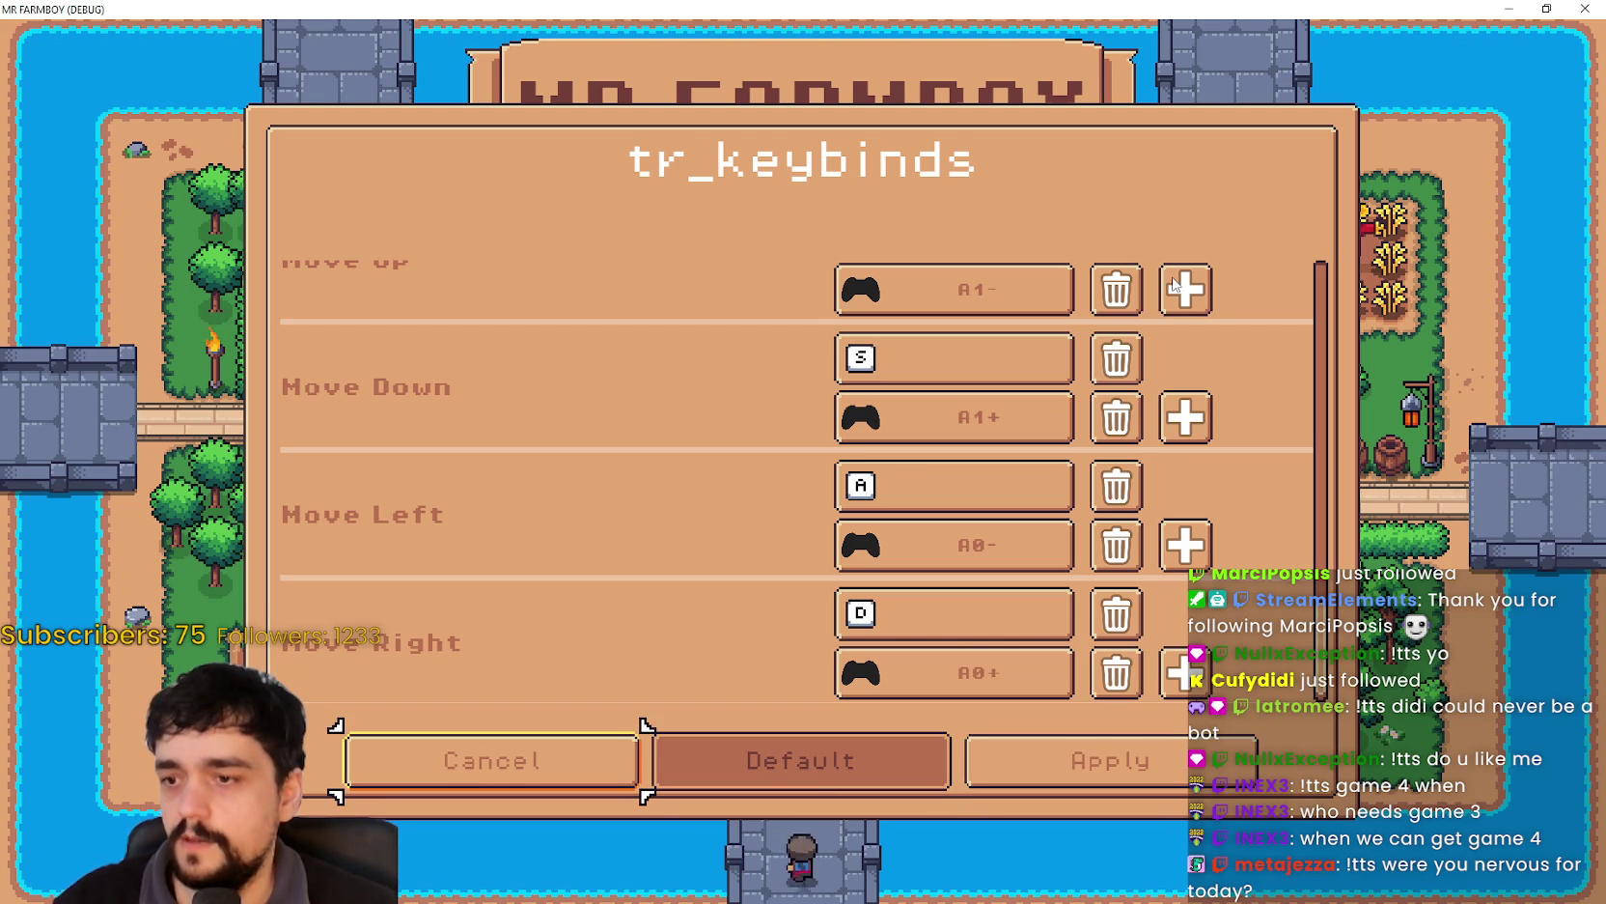
pyautogui.press('Right')
pyautogui.press('Right')
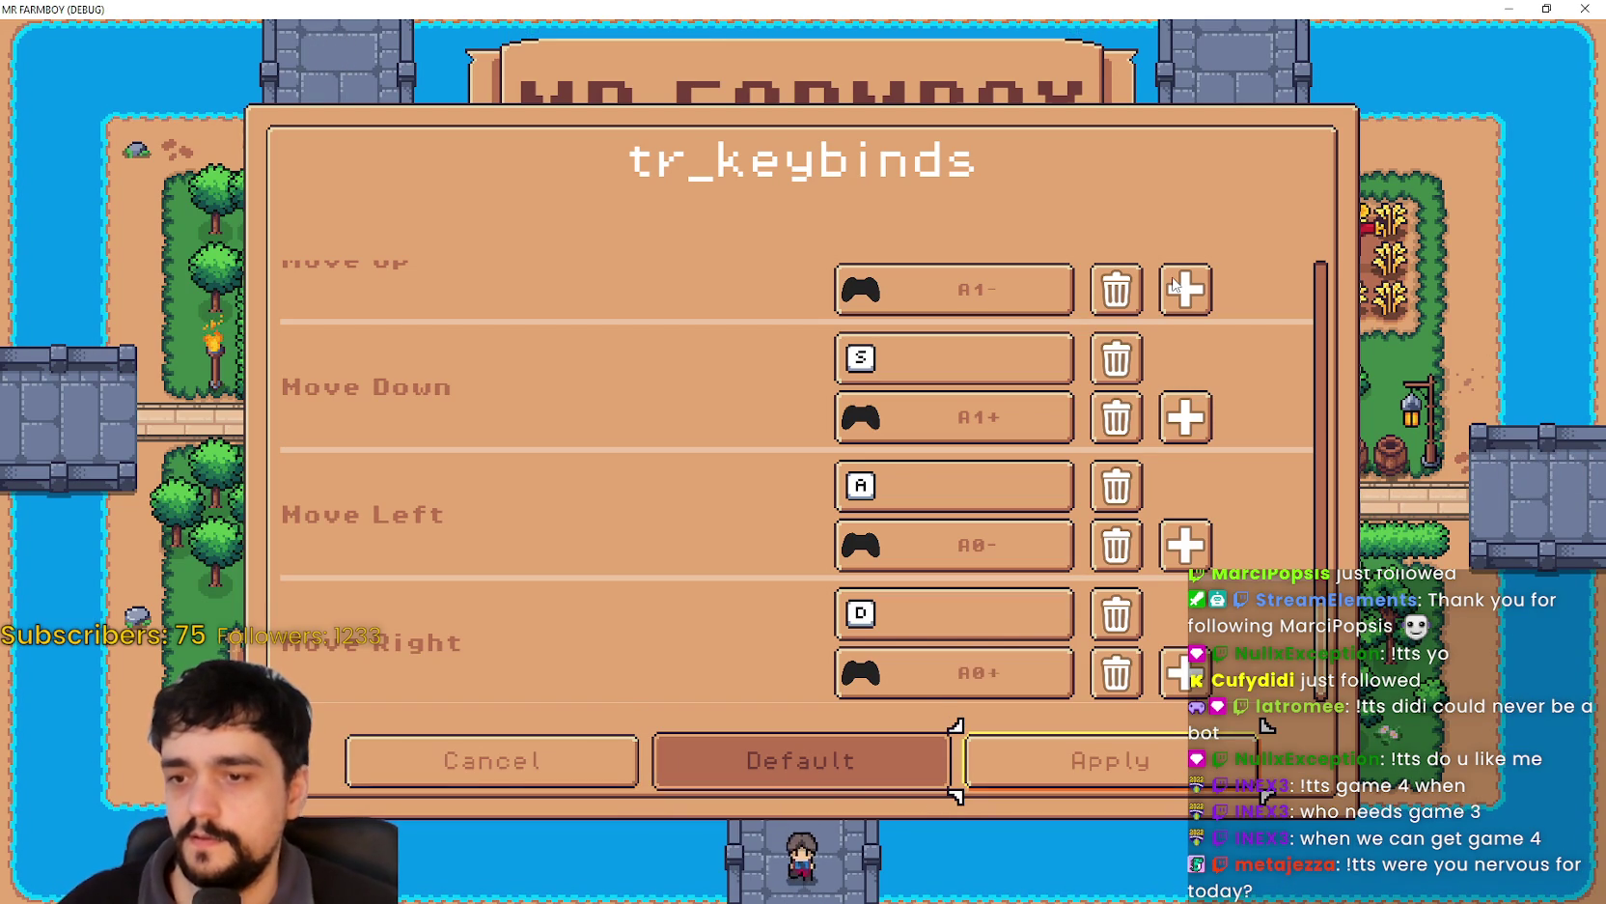
pyautogui.press('Left')
pyautogui.press('Left')
pyautogui.press('Right')
pyautogui.press('Right')
pyautogui.press('Left')
pyautogui.press('Left')
pyautogui.press('Right')
pyautogui.press('Right')
pyautogui.press('Up')
pyautogui.press('Down')
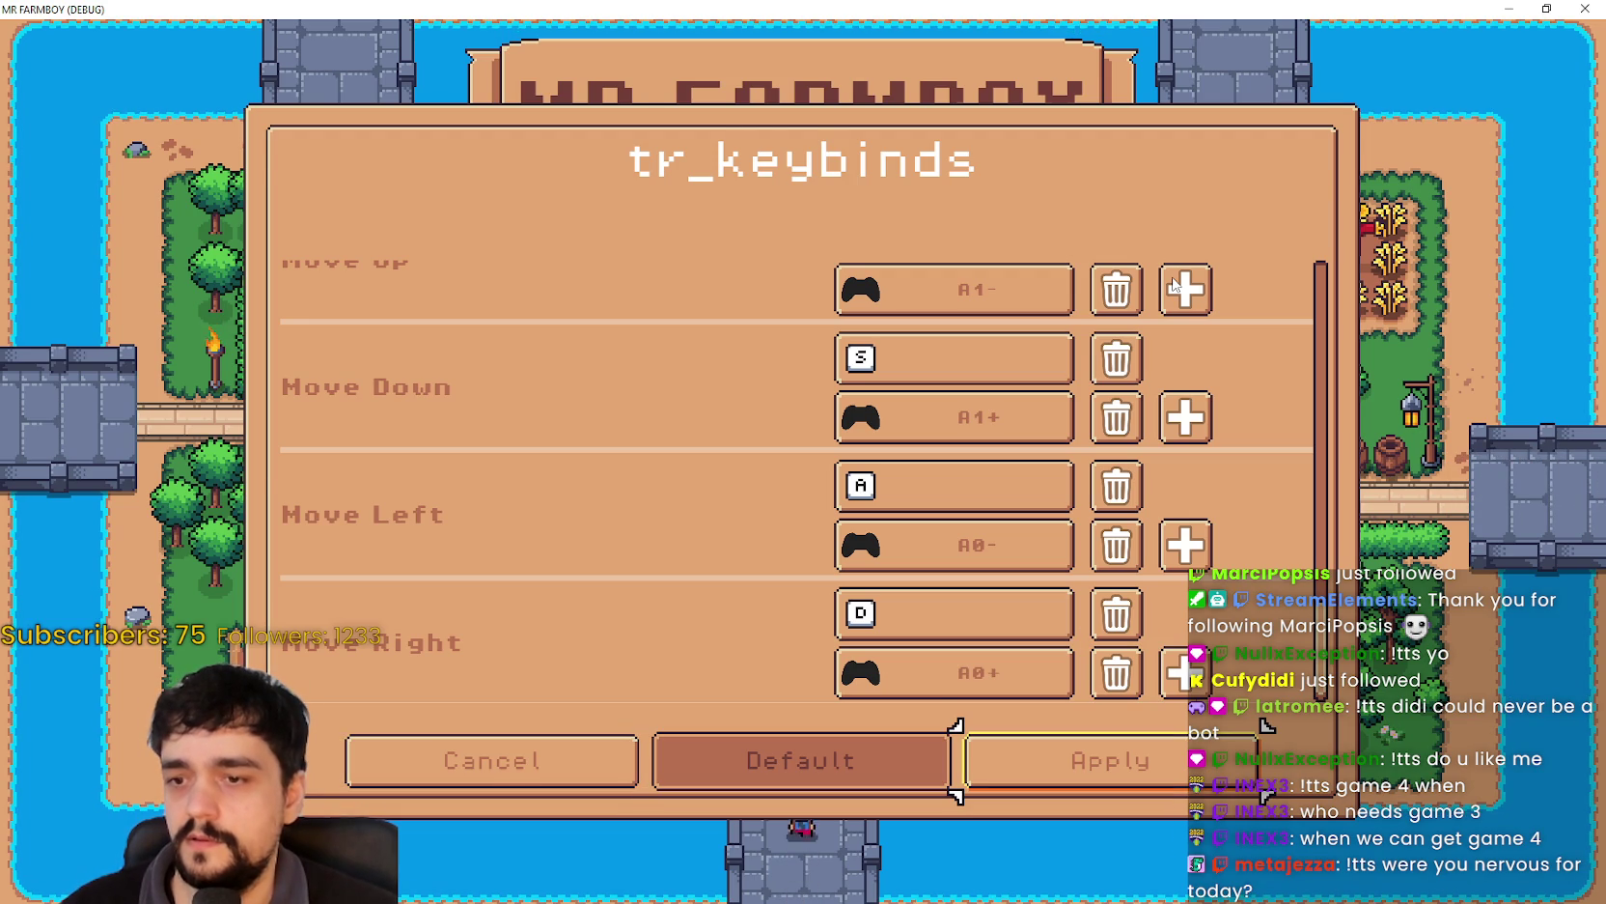
# - Apply the bindings, reopen Change Keybinds, then cancel and choose Don't Apply in the unsaved-changes popup
pyautogui.press('Return')
pyautogui.press('Return')
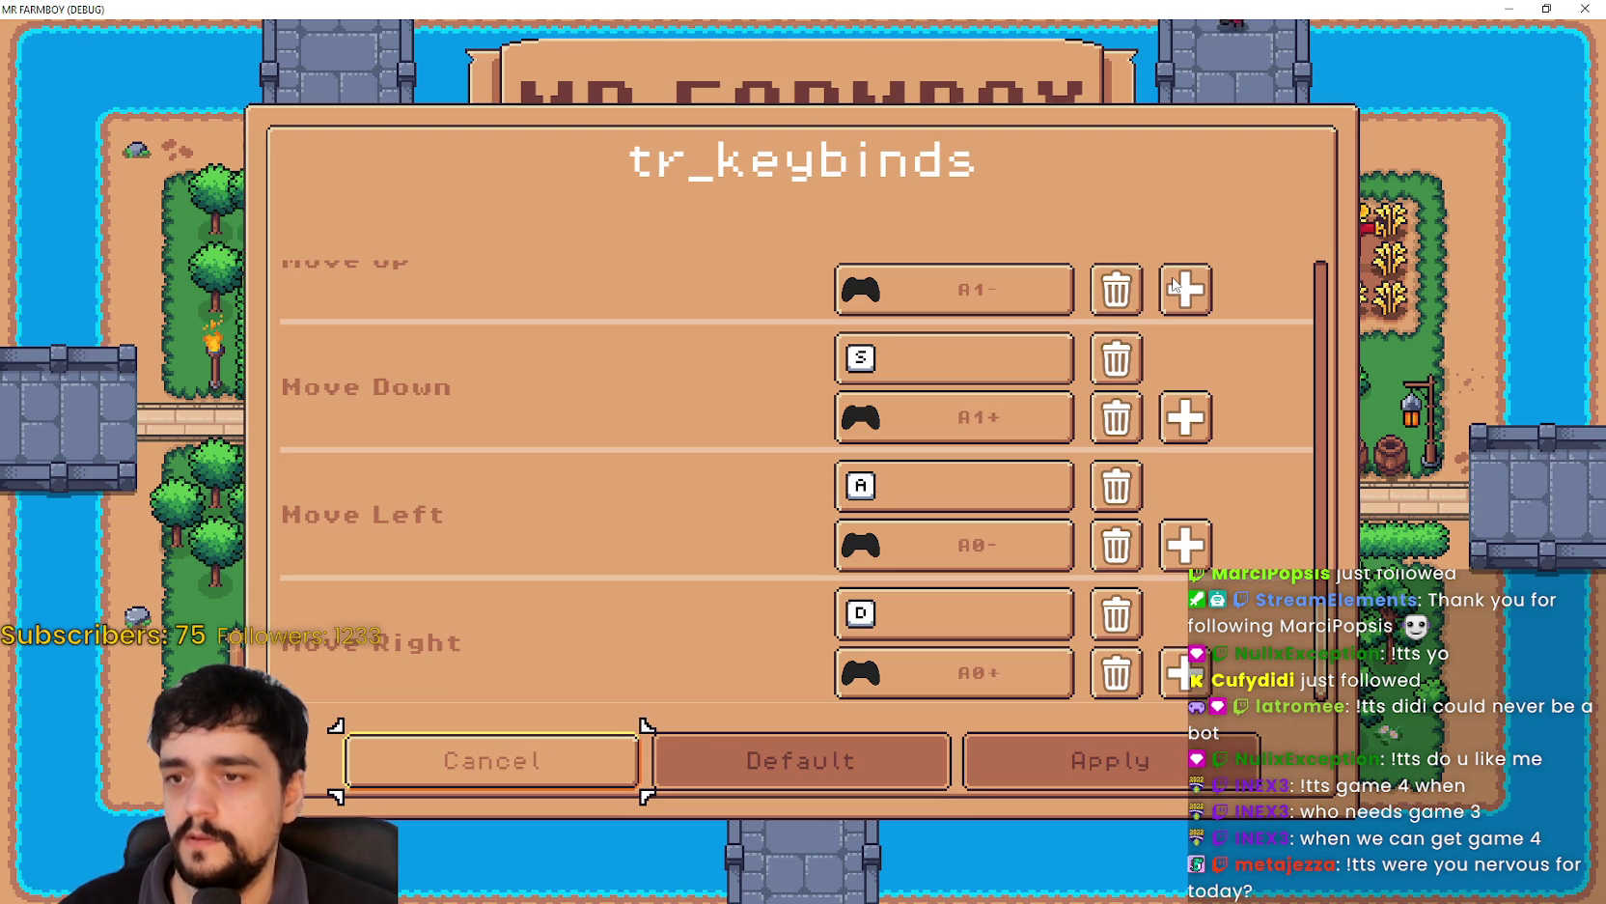
pyautogui.press('Right')
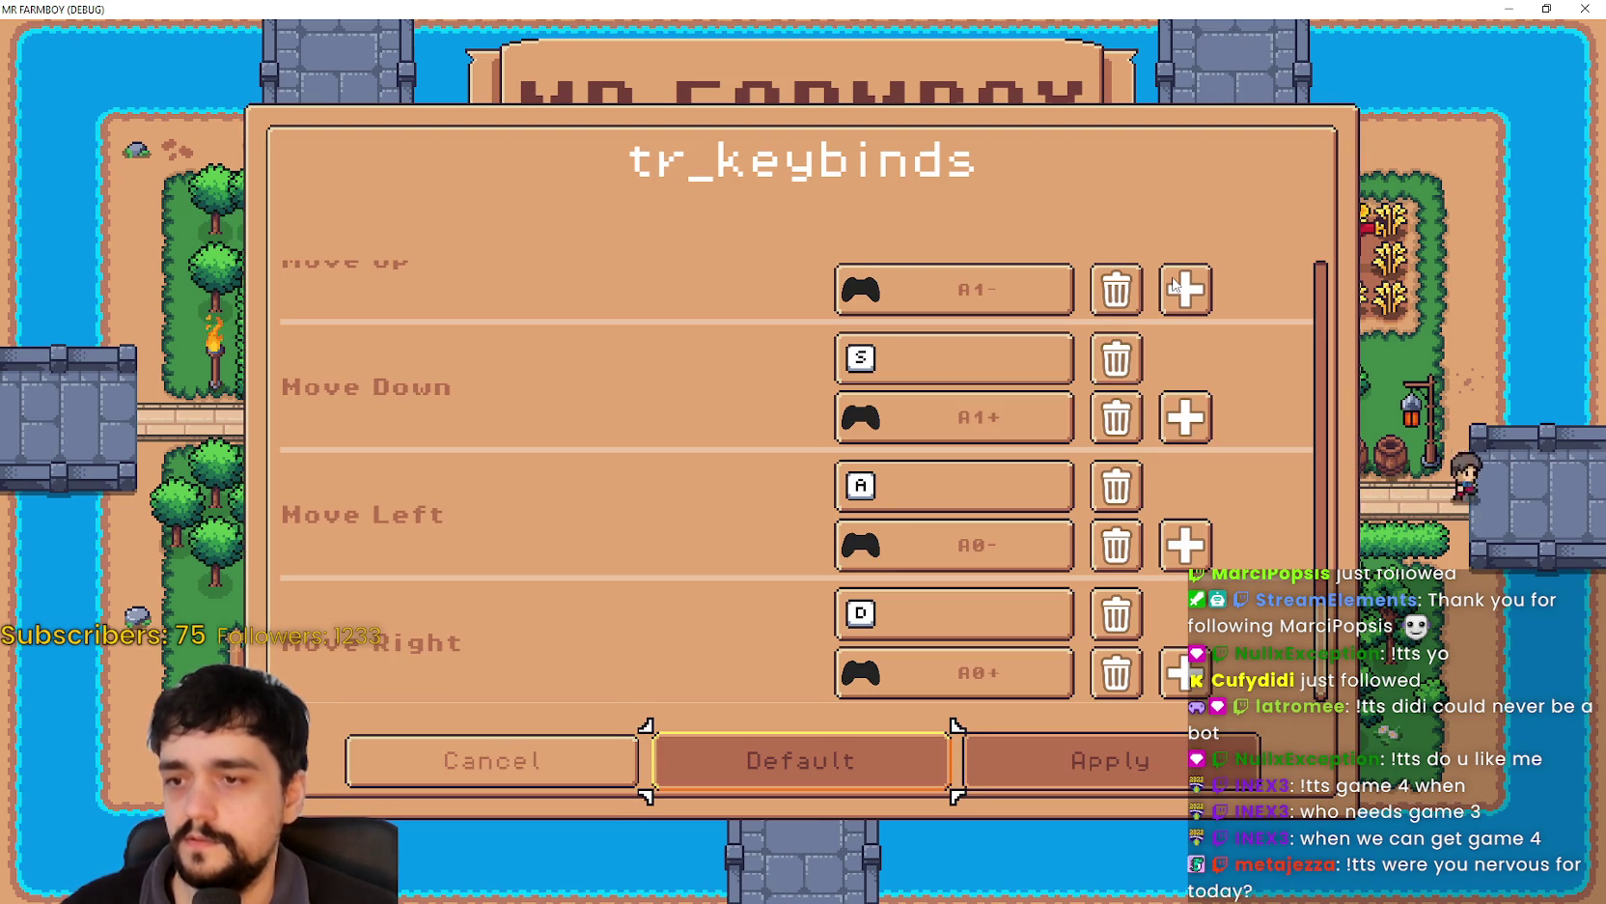
pyautogui.press('Right')
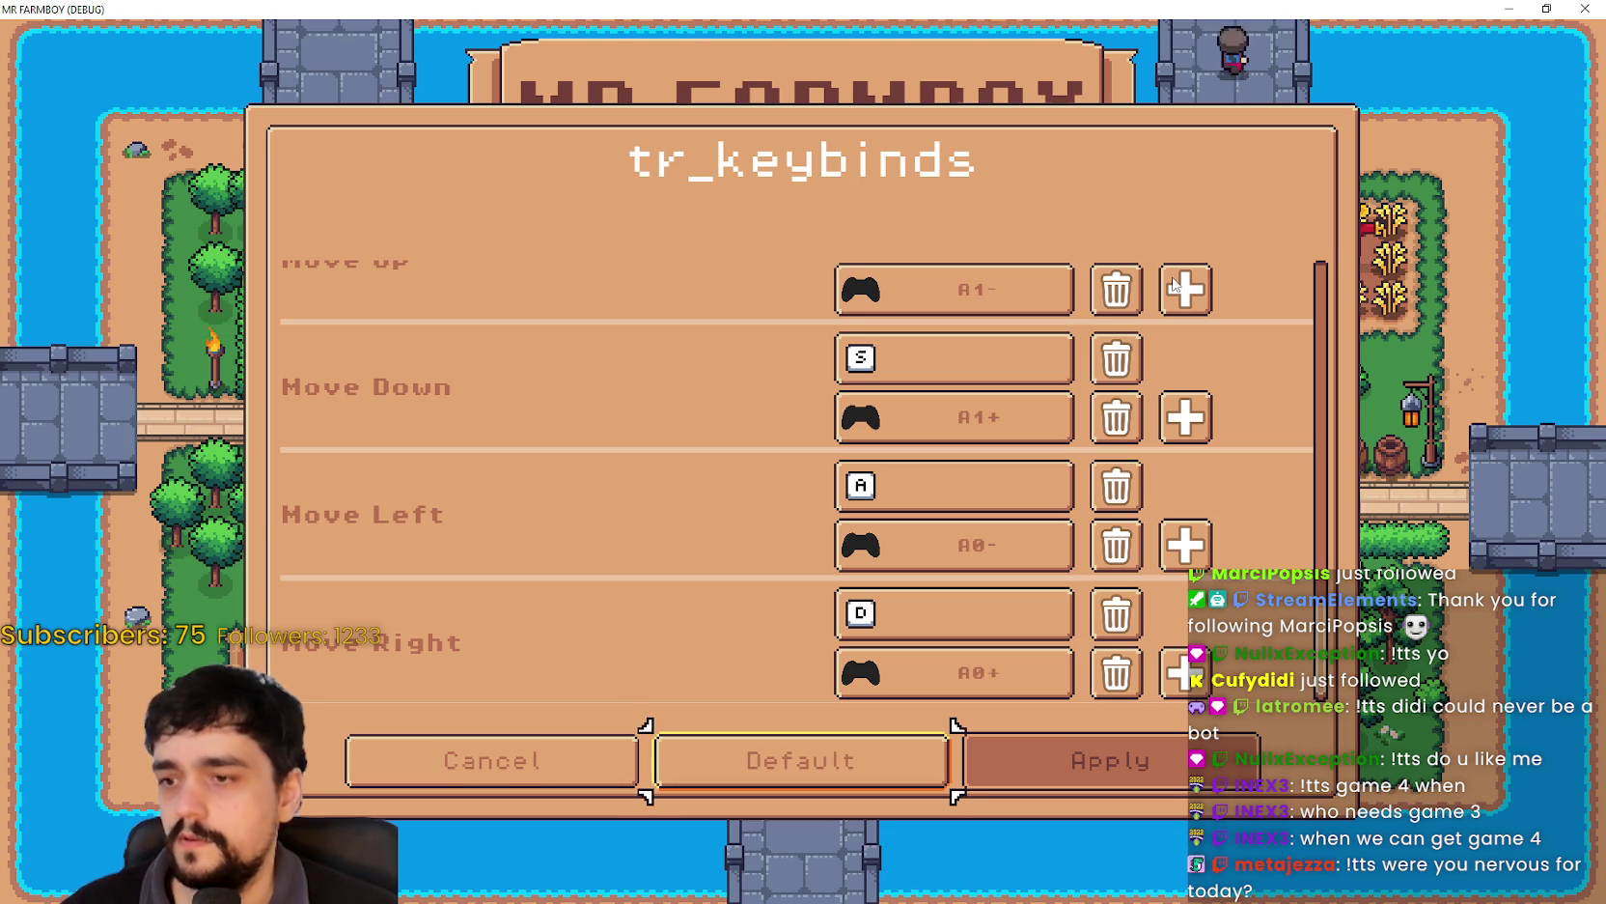
pyautogui.press('Escape')
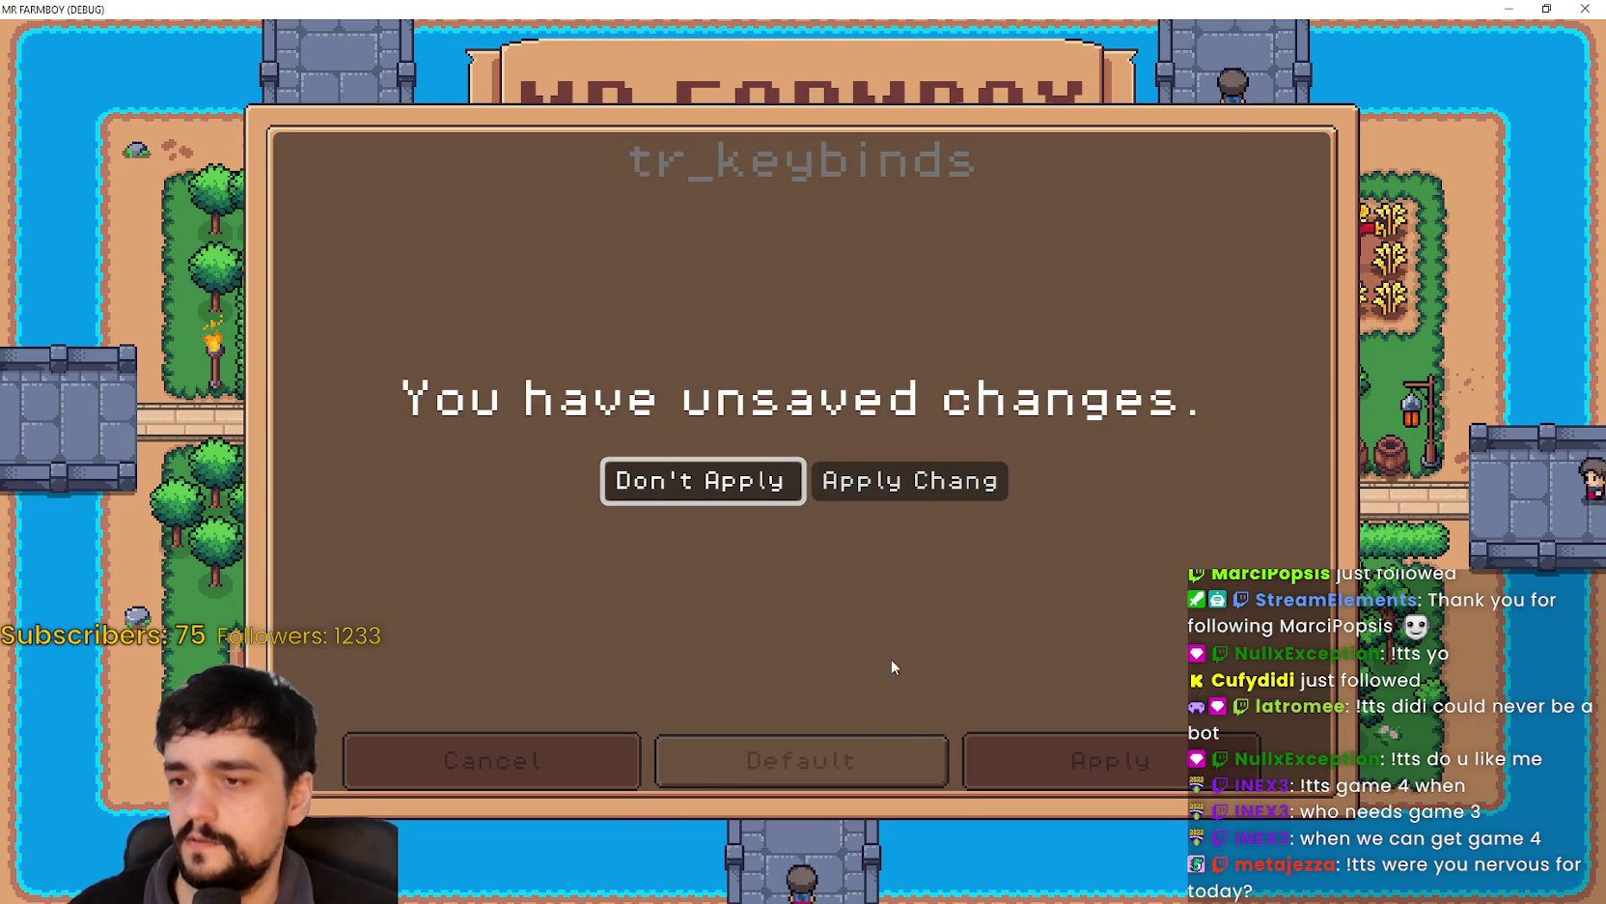
pyautogui.click(912, 485)
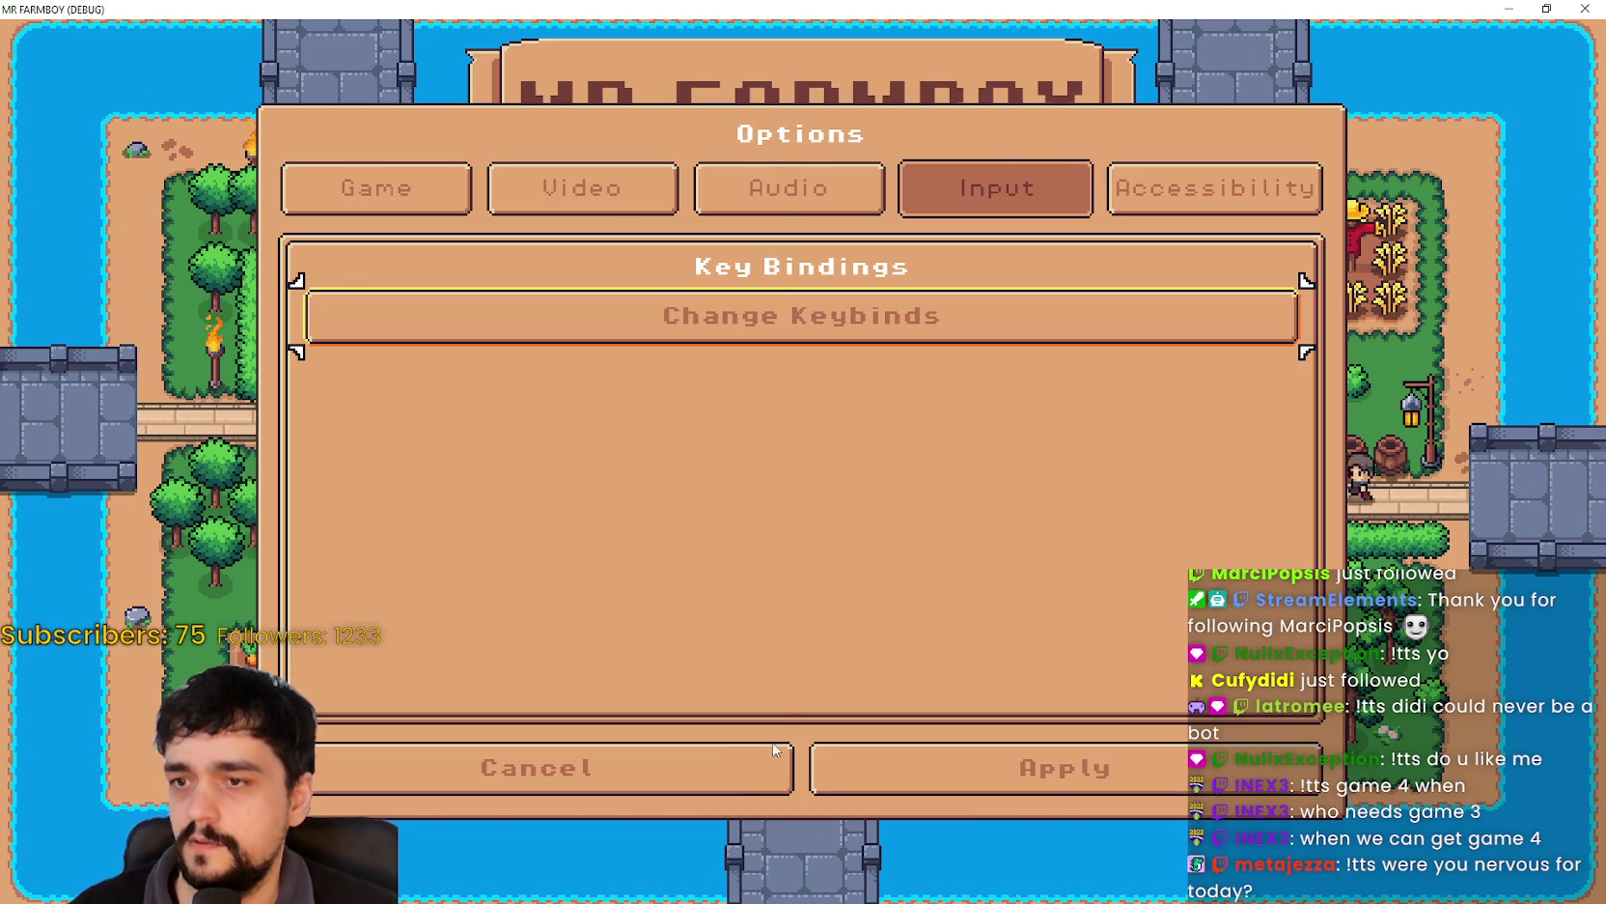
# - Close the game, turn off toggle_mode on the Cancel button and save the scene
pyautogui.click(801, 531)
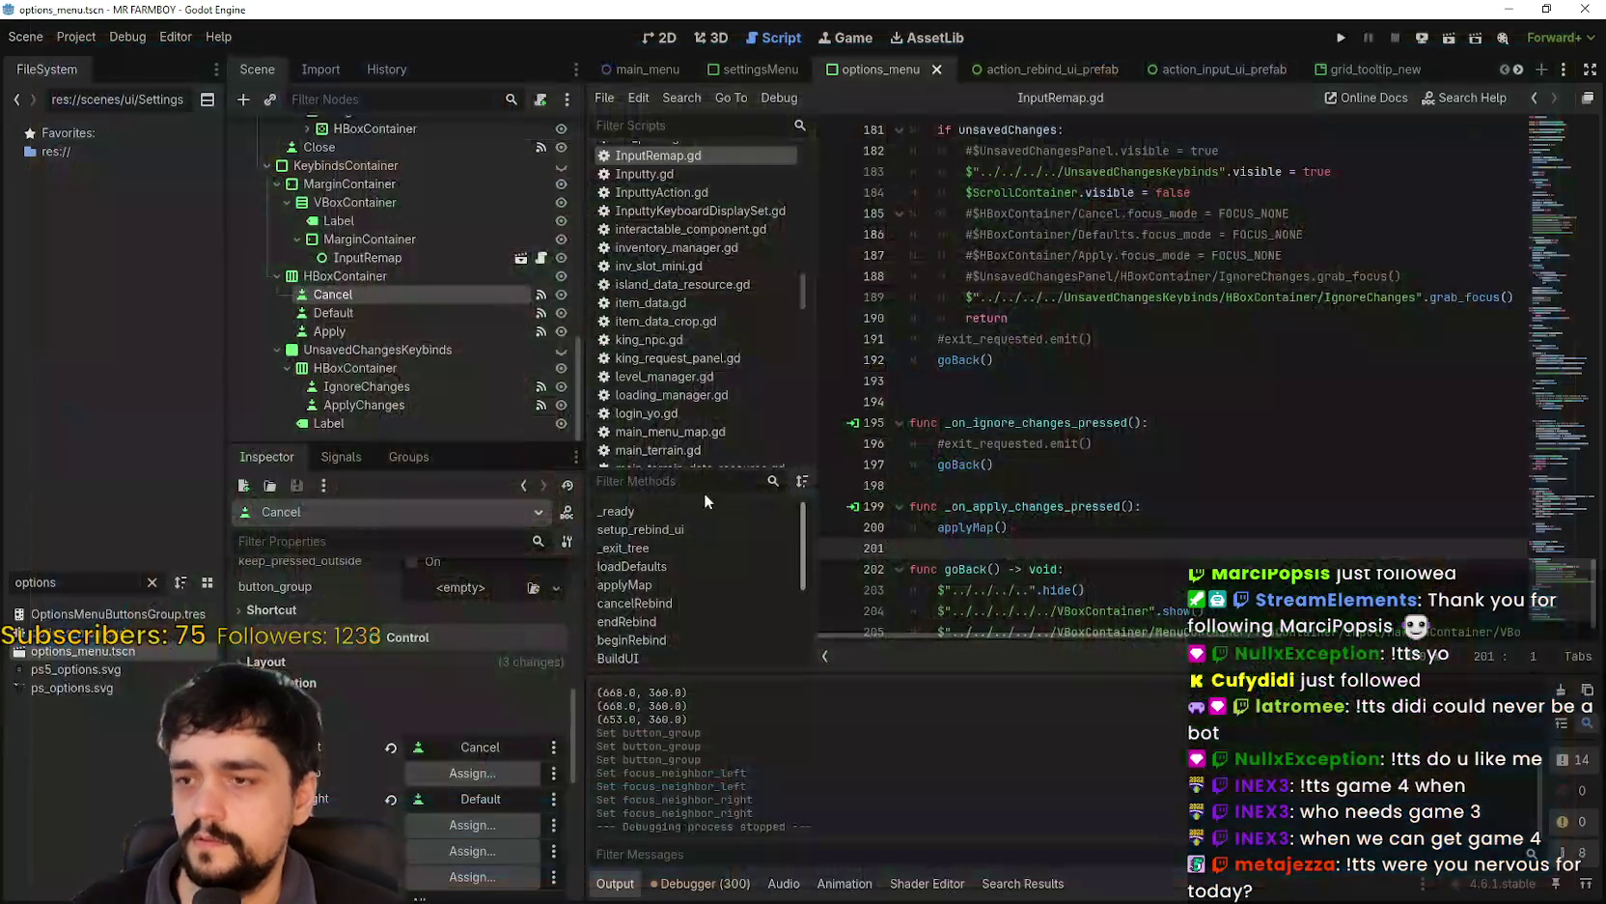
pyautogui.scroll(5, 365, 723)
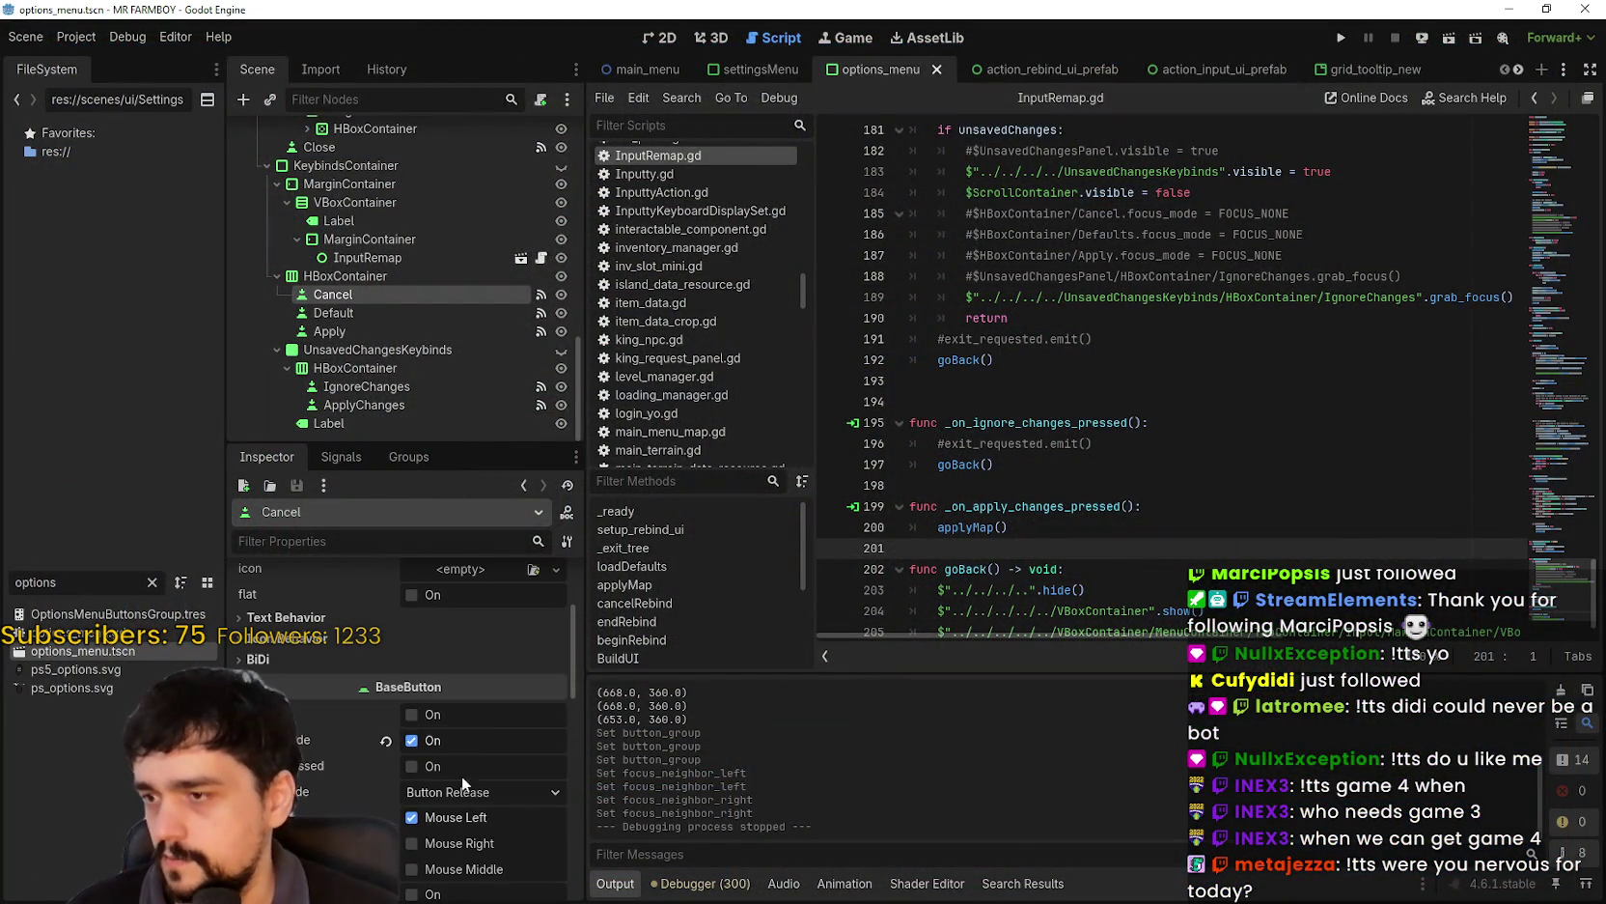
pyautogui.click(412, 741)
pyautogui.click(412, 741)
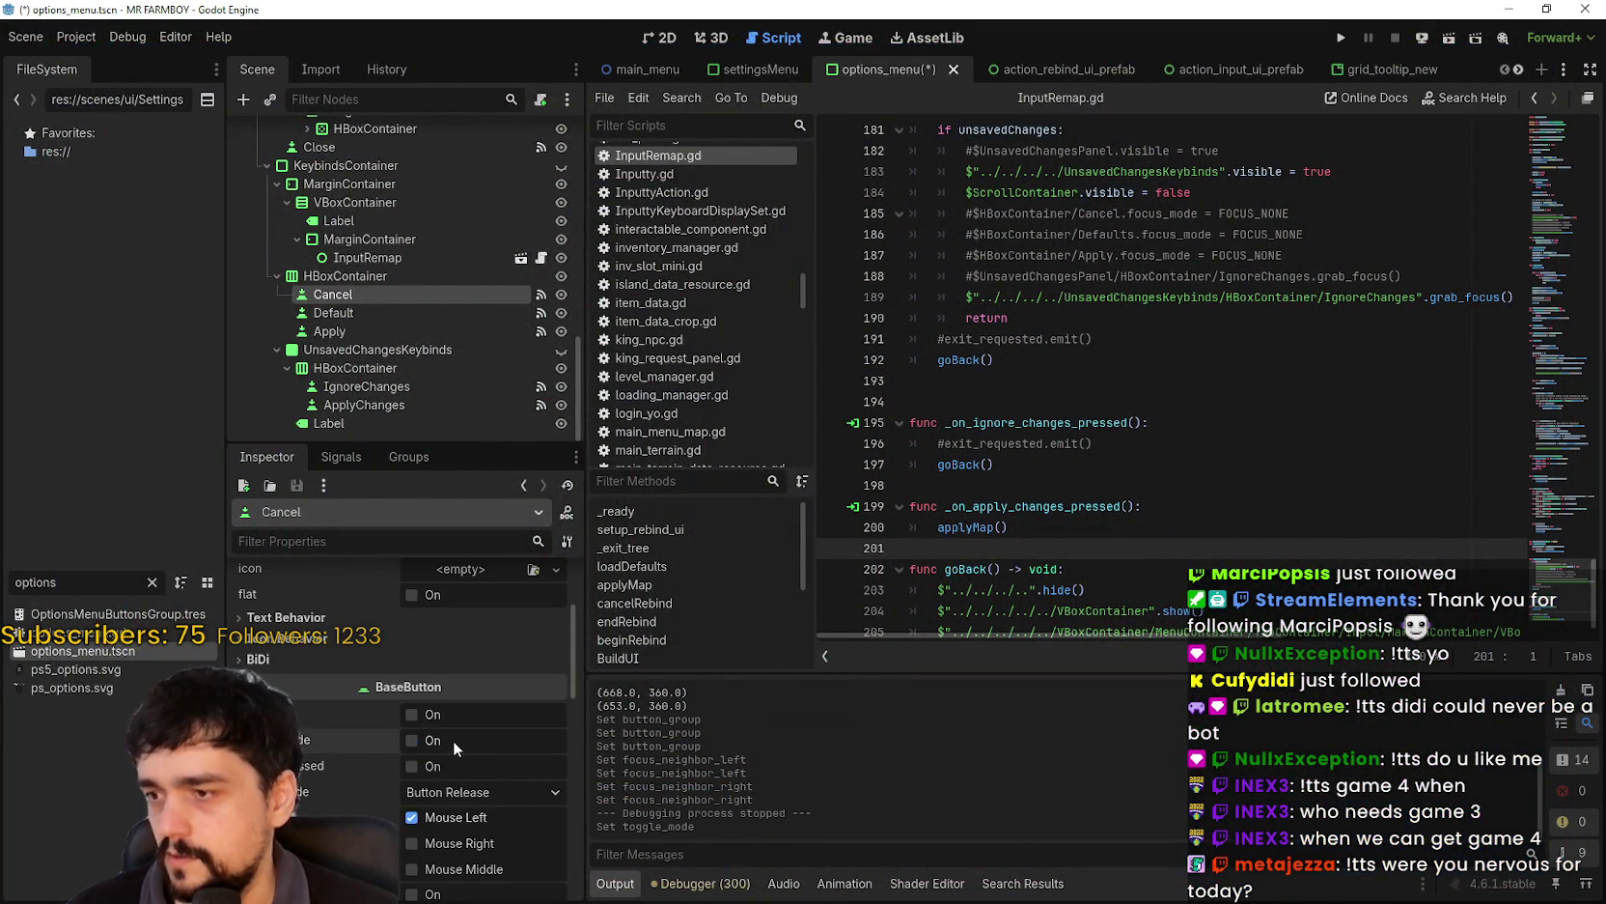
pyautogui.scroll(-3, 453, 740)
pyautogui.hotkey('ctrl', 's')
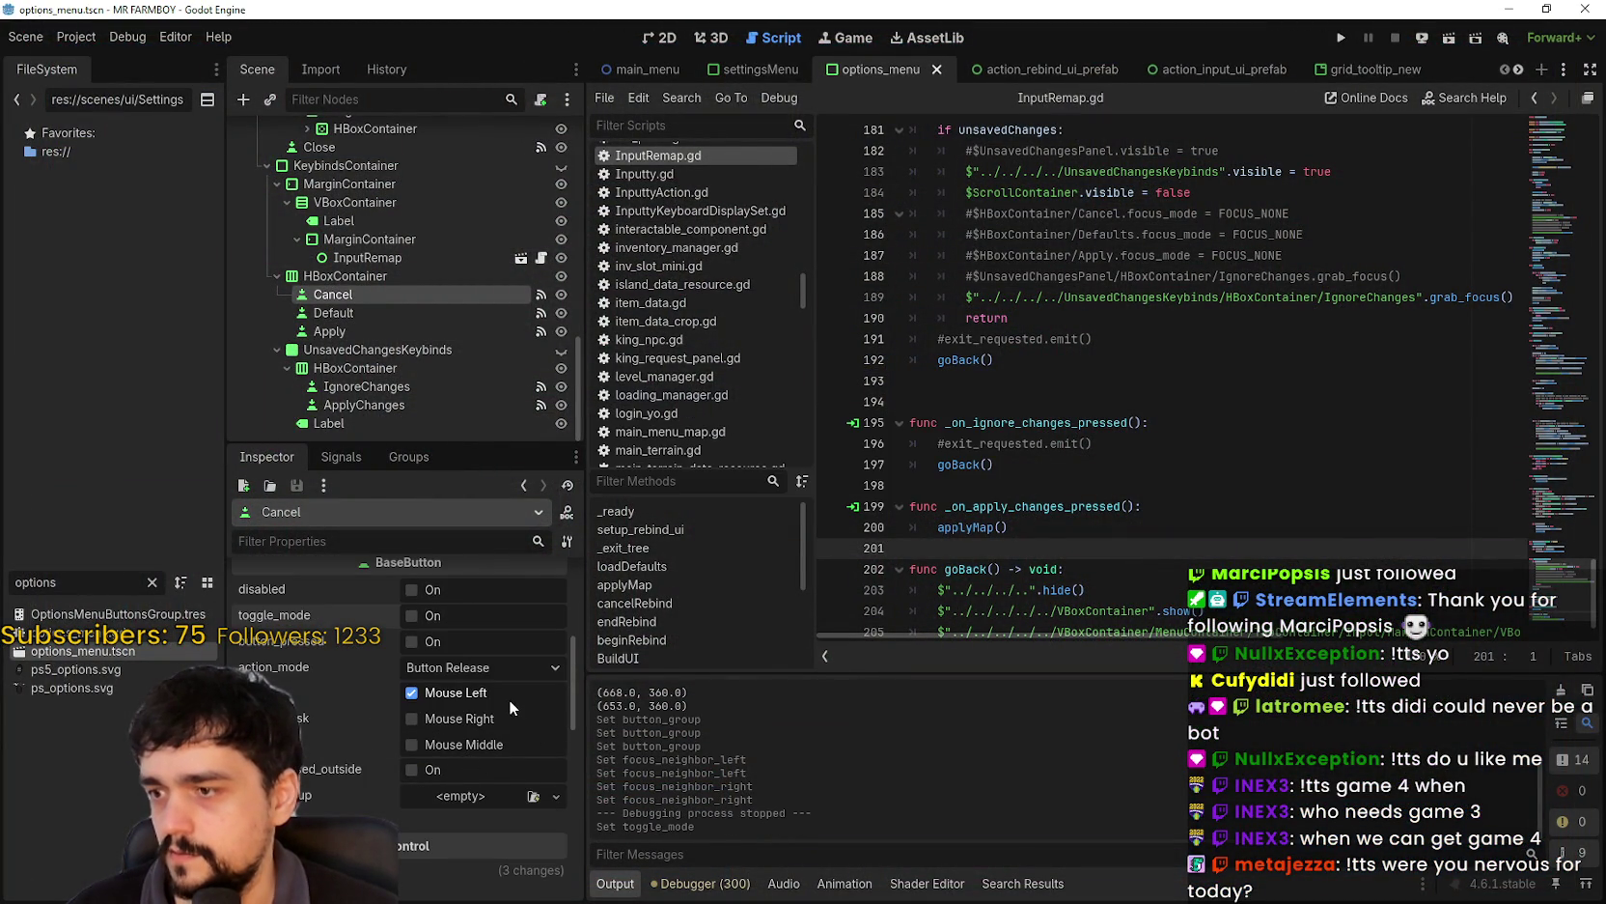
# - Turn off toggle_mode on the Default button and save the scene
pyautogui.click(401, 309)
pyautogui.scroll(5, 482, 774)
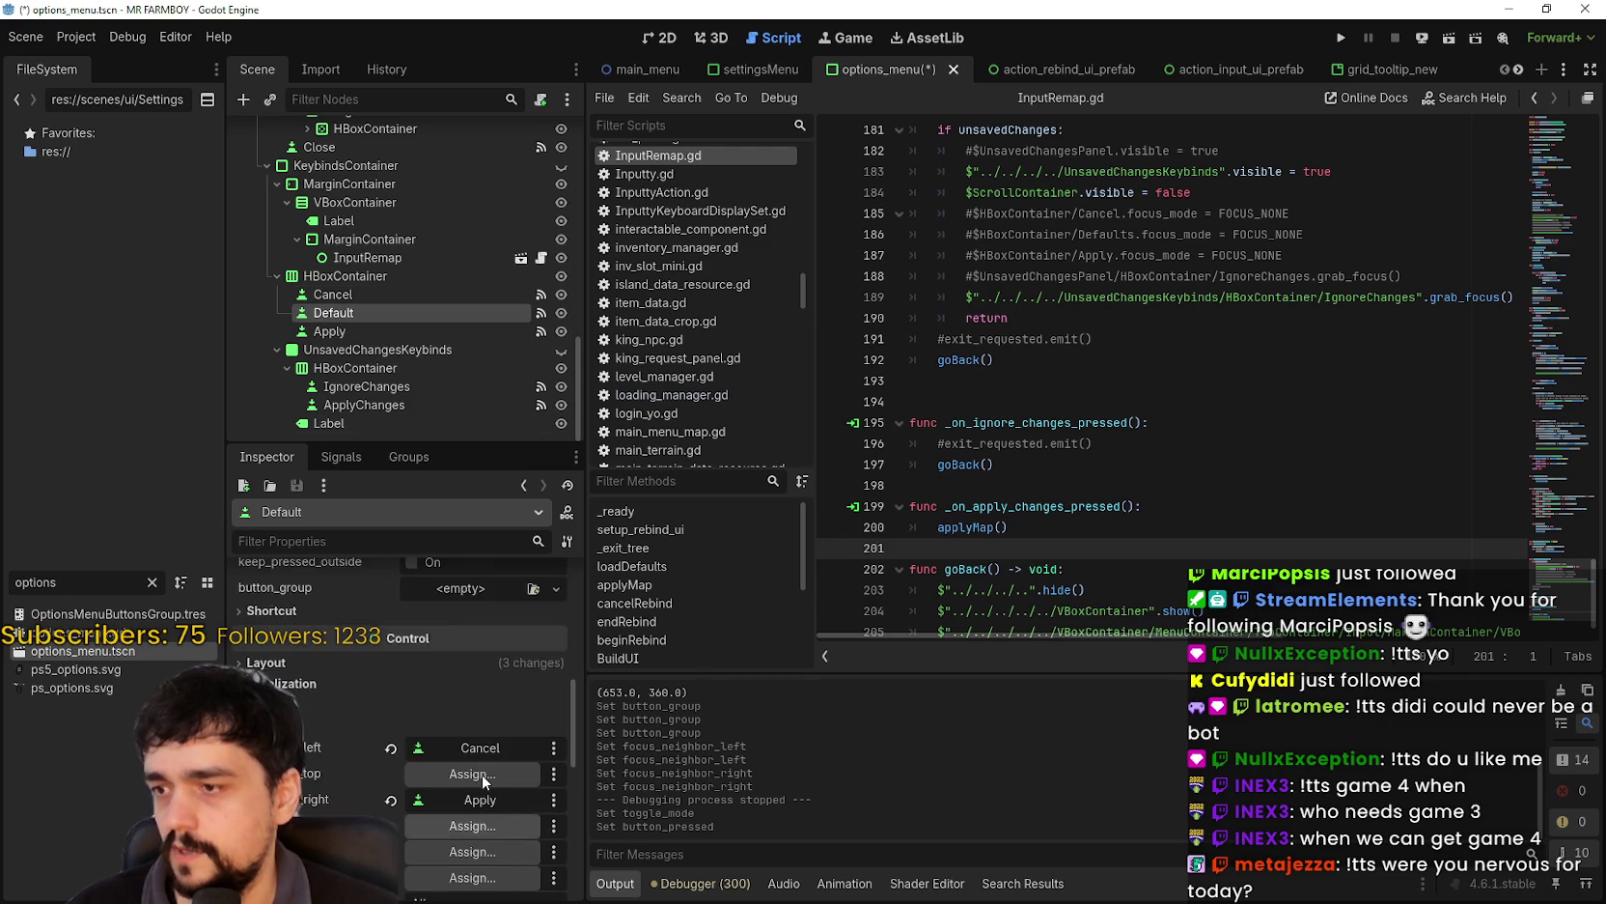
pyautogui.click(410, 616)
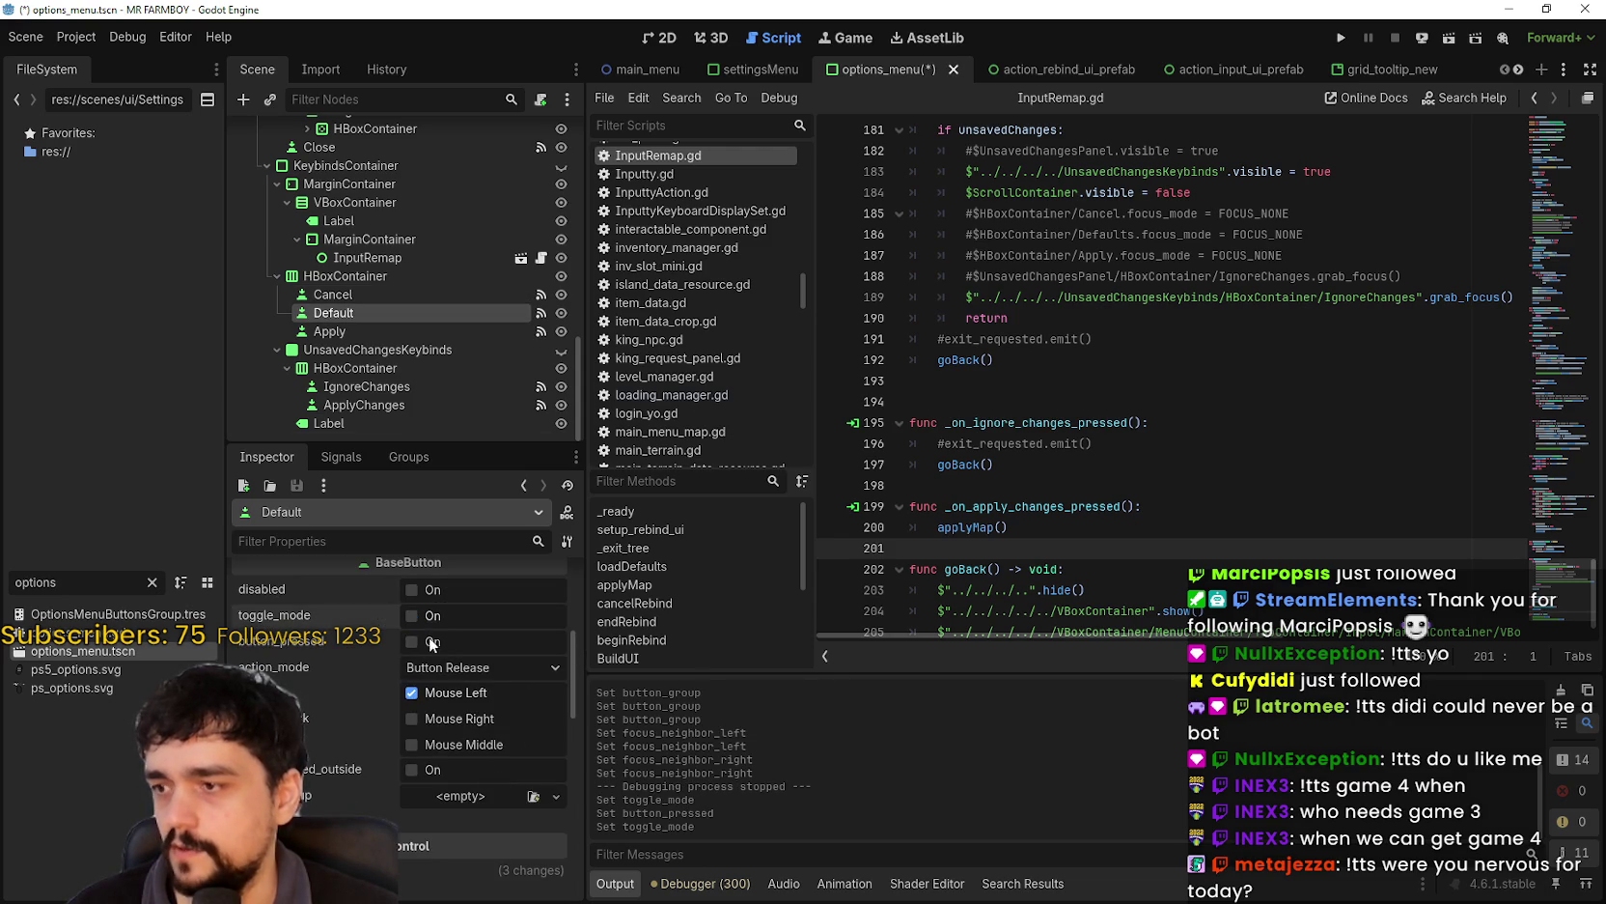
pyautogui.hotkey('ctrl', 's')
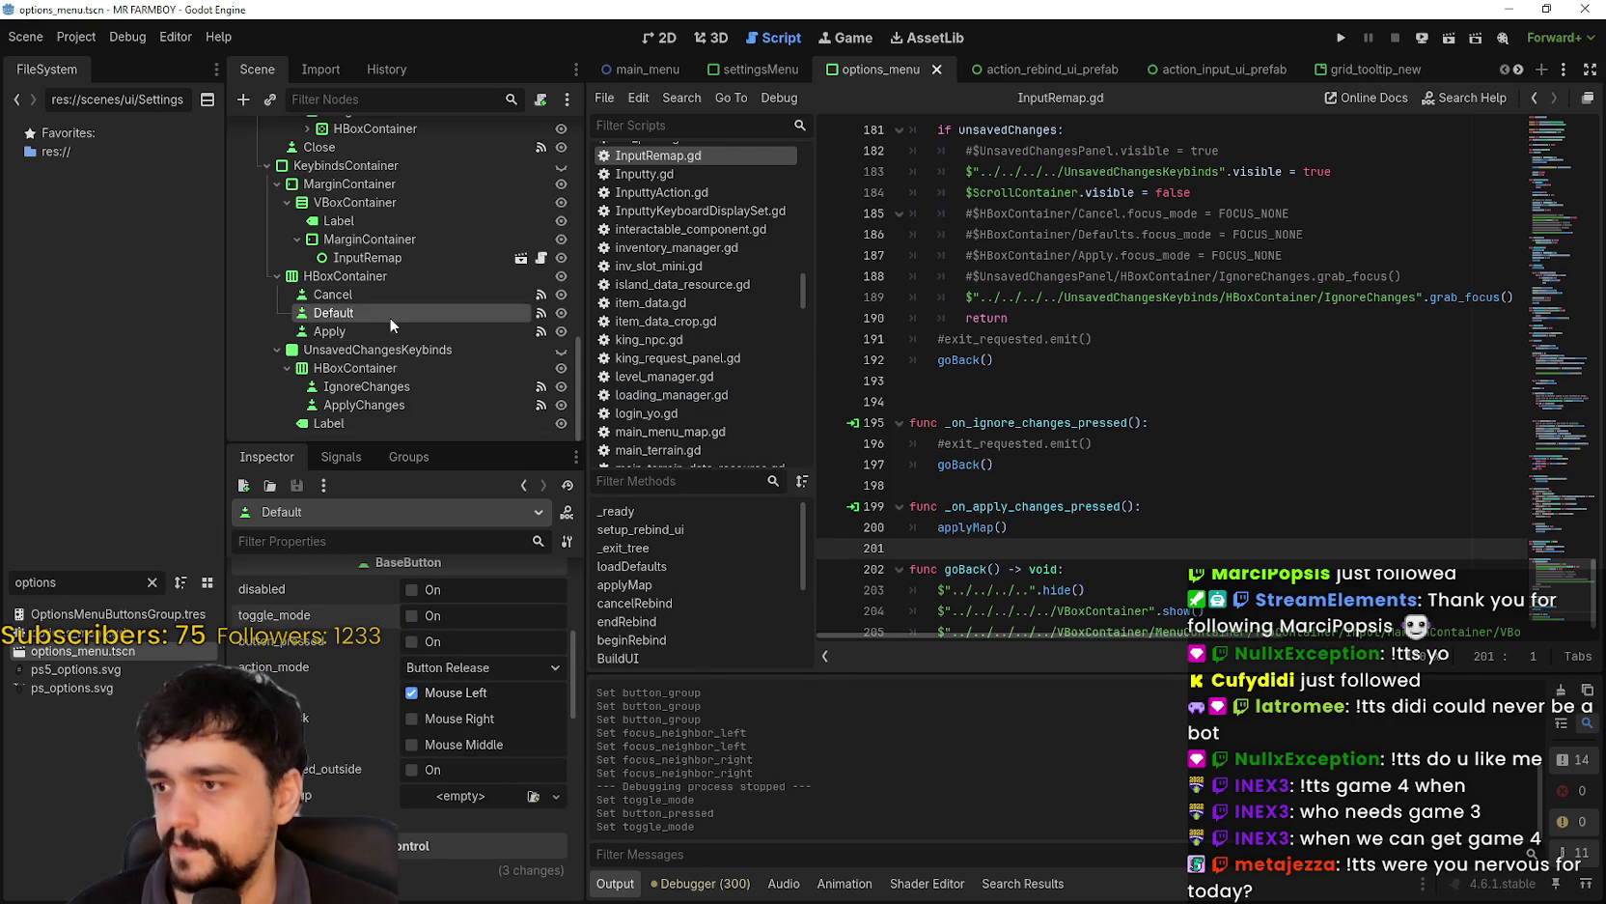
# - Turn off toggle_mode on the Apply button and save the scene
pyautogui.click(374, 329)
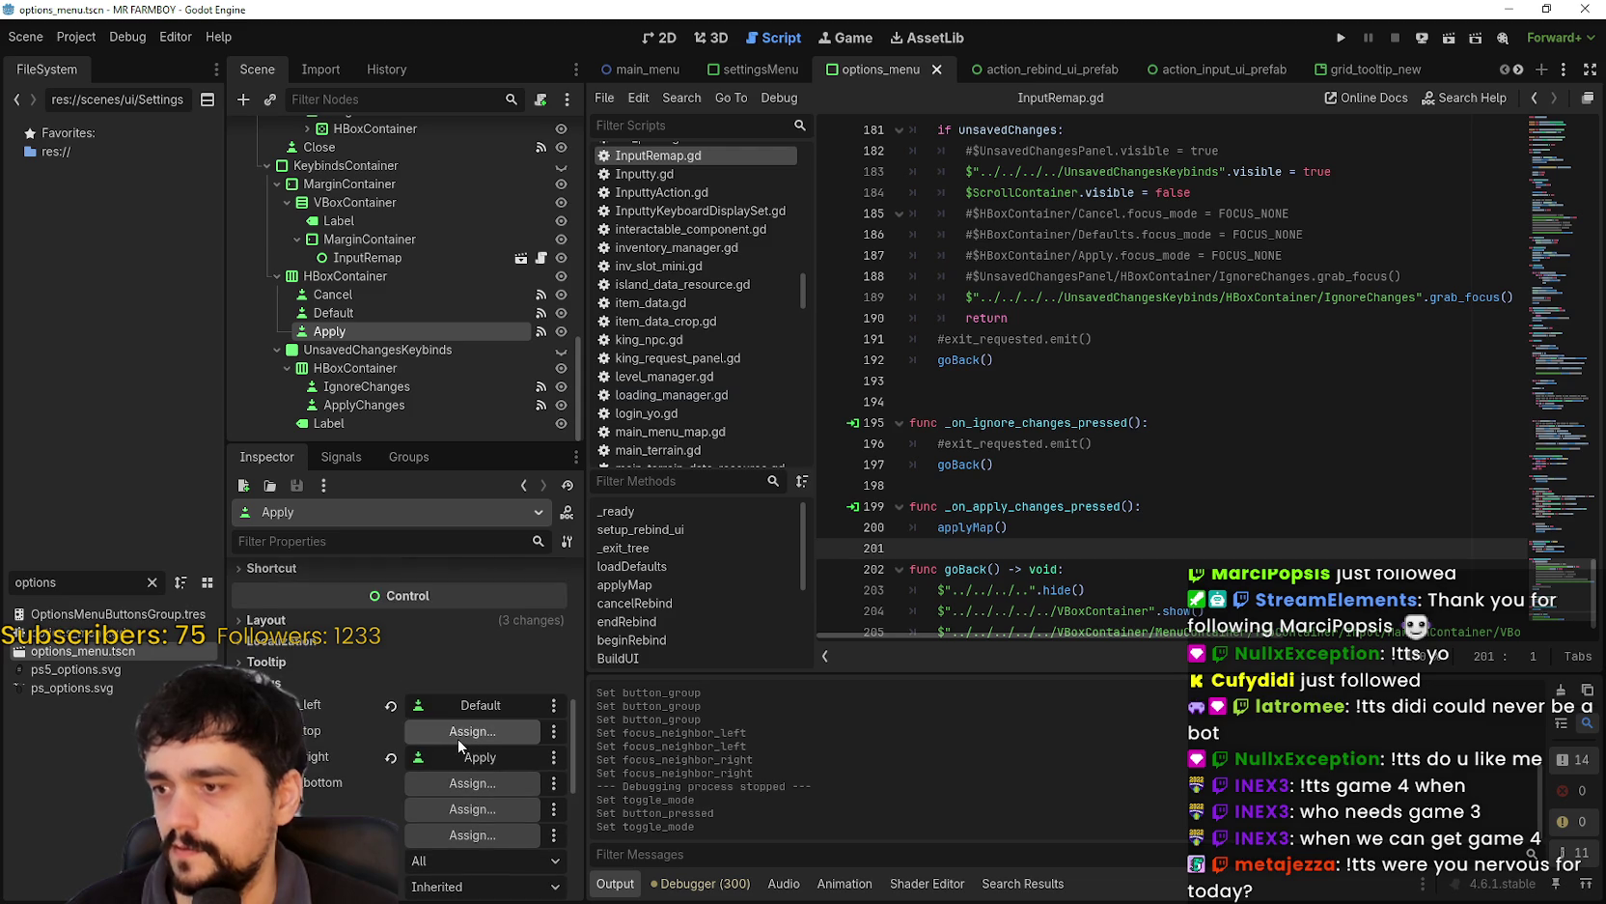
pyautogui.scroll(5, 458, 734)
pyautogui.scroll(3, 458, 722)
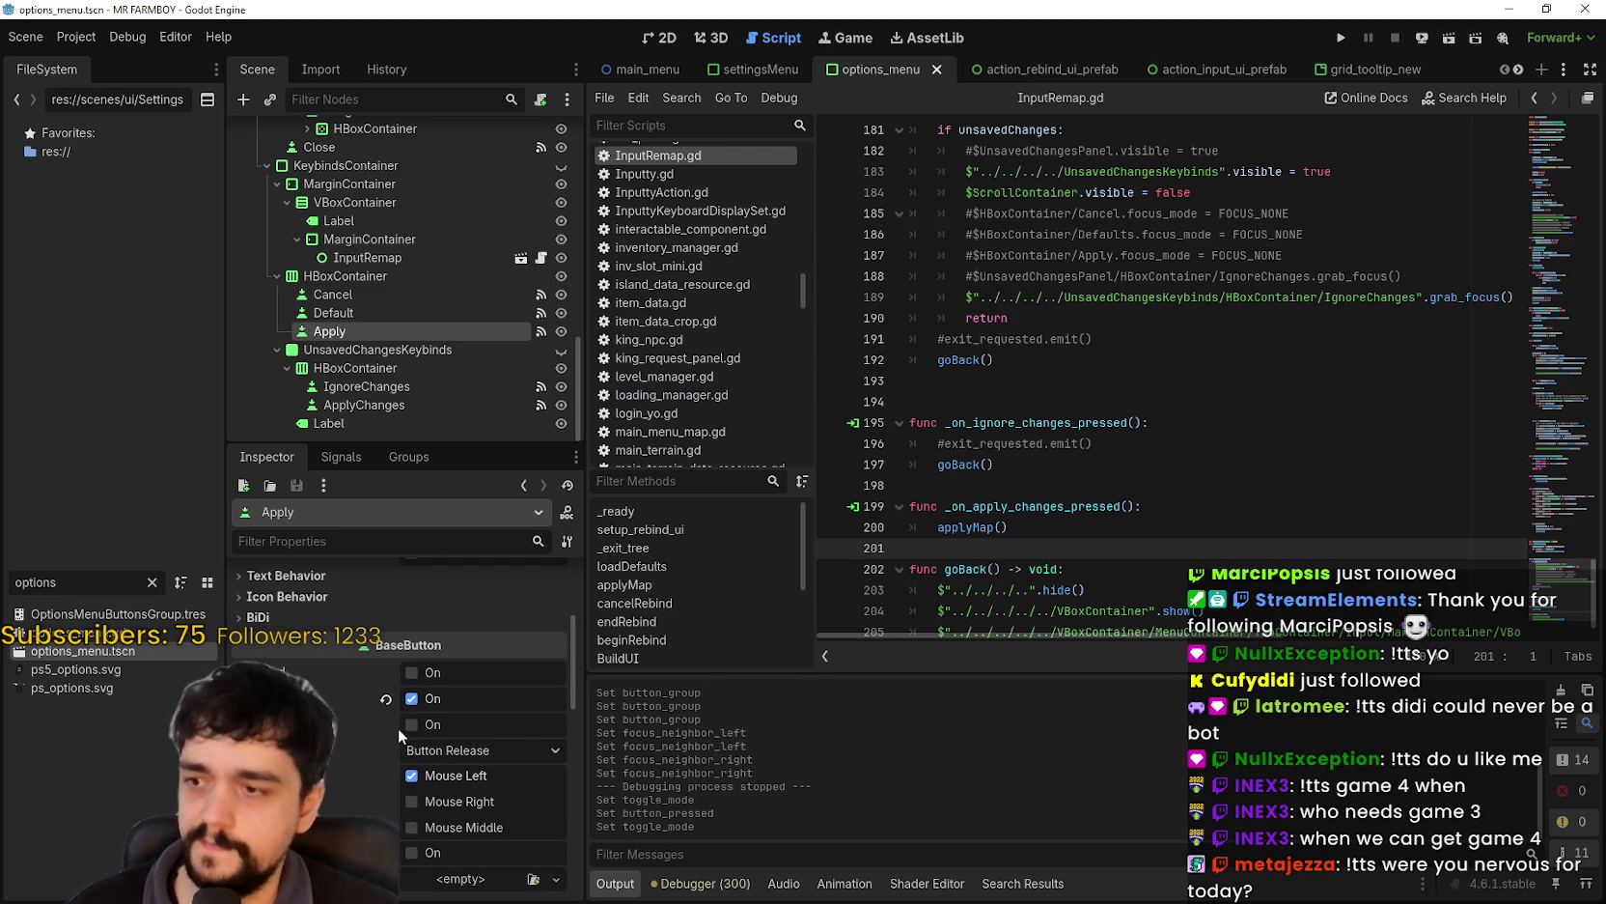
pyautogui.click(410, 698)
pyautogui.hotkey('ctrl', 's')
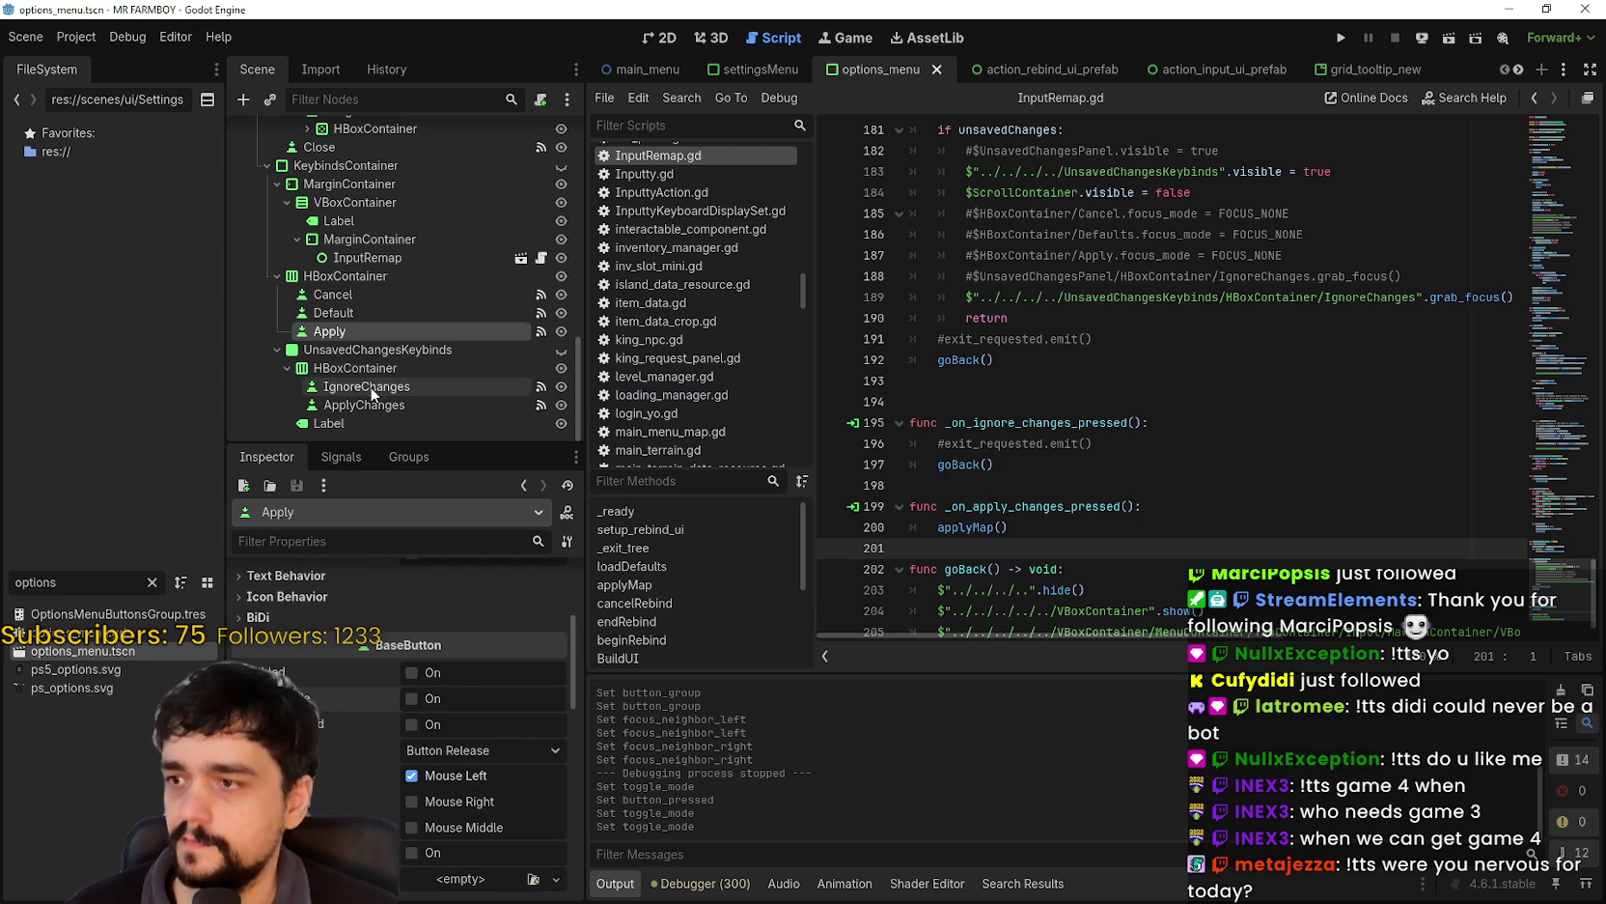
# - Check the focus neighbours of the IgnoreChanges and ApplyChanges nodes, which now point to each other
pyautogui.click(366, 386)
pyautogui.scroll(-3, 455, 734)
pyautogui.scroll(2, 450, 724)
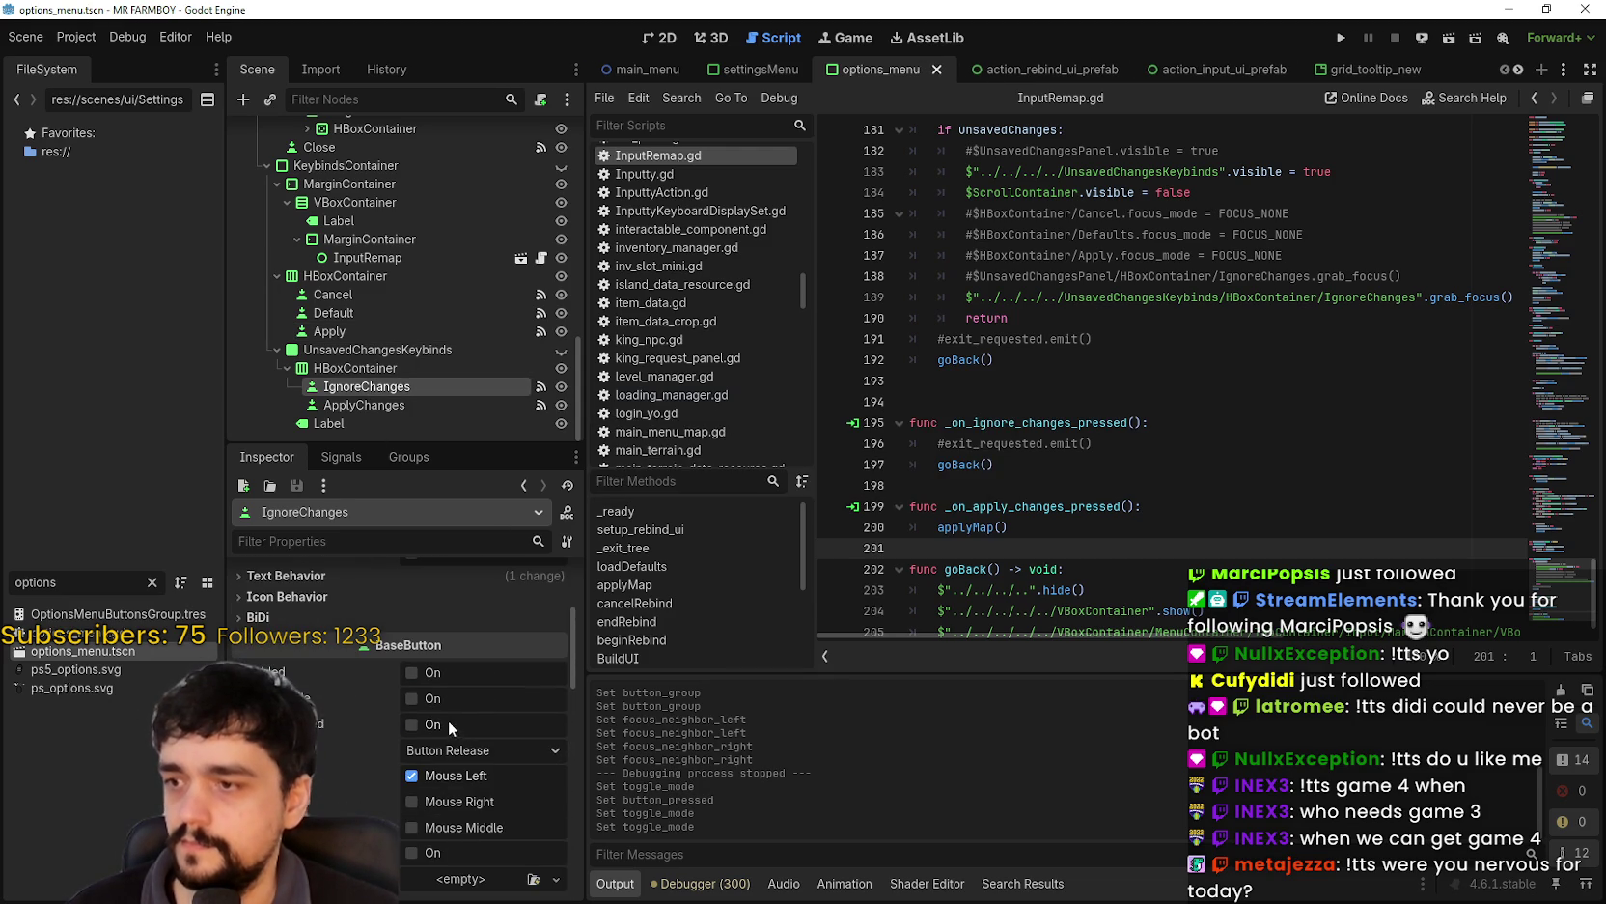
pyautogui.scroll(-4, 465, 734)
pyautogui.scroll(-5, 458, 773)
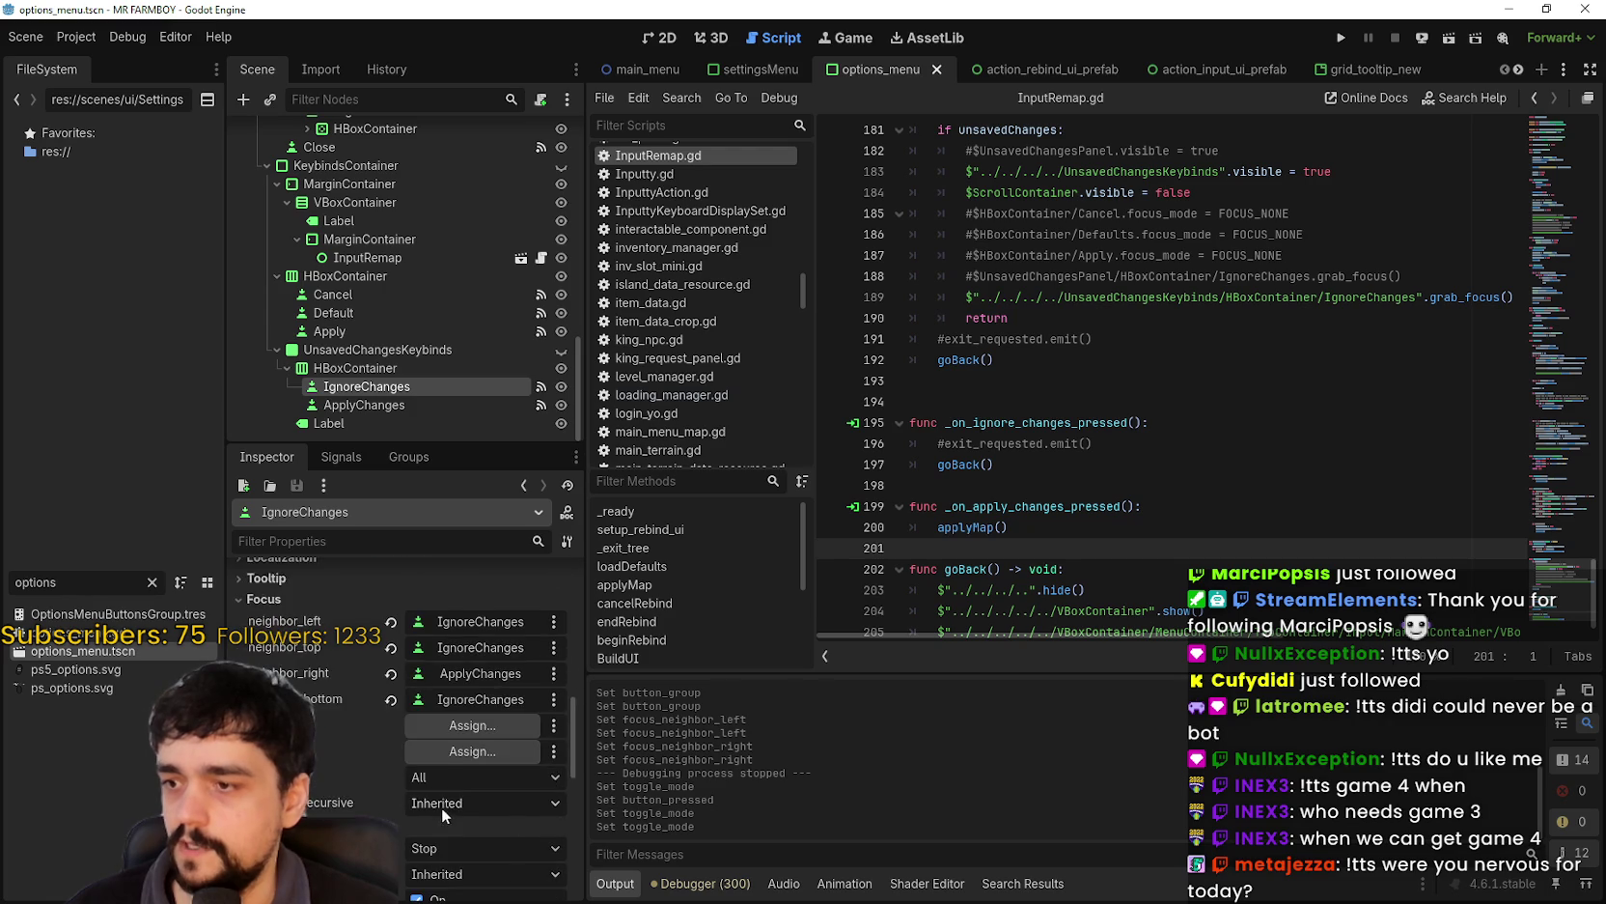
pyautogui.scroll(4, 455, 780)
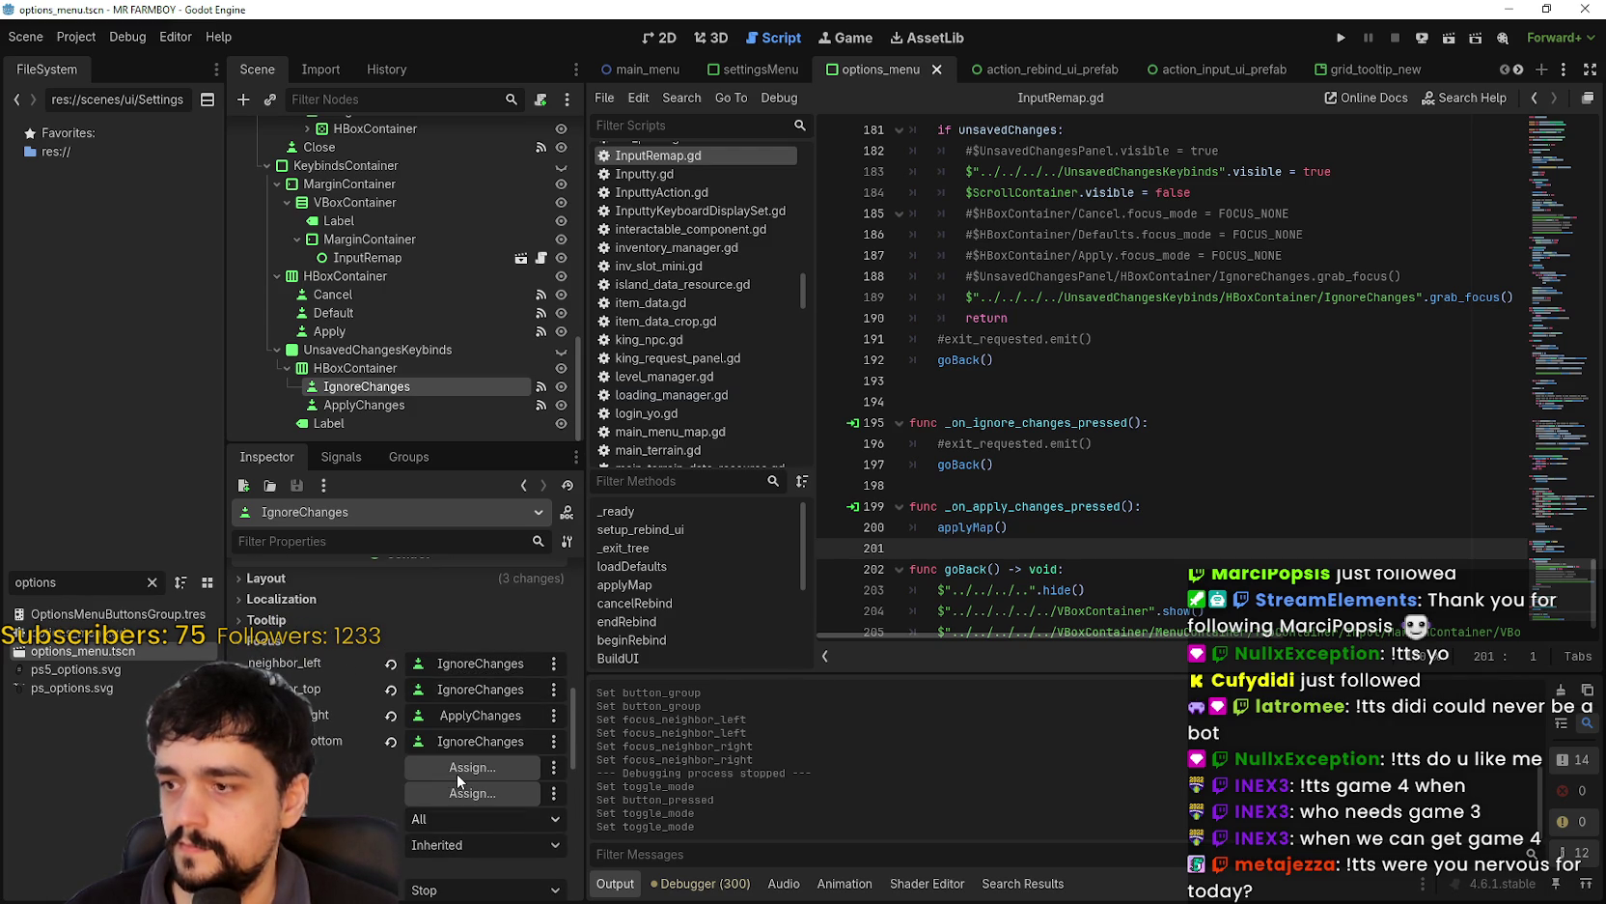
pyautogui.click(443, 405)
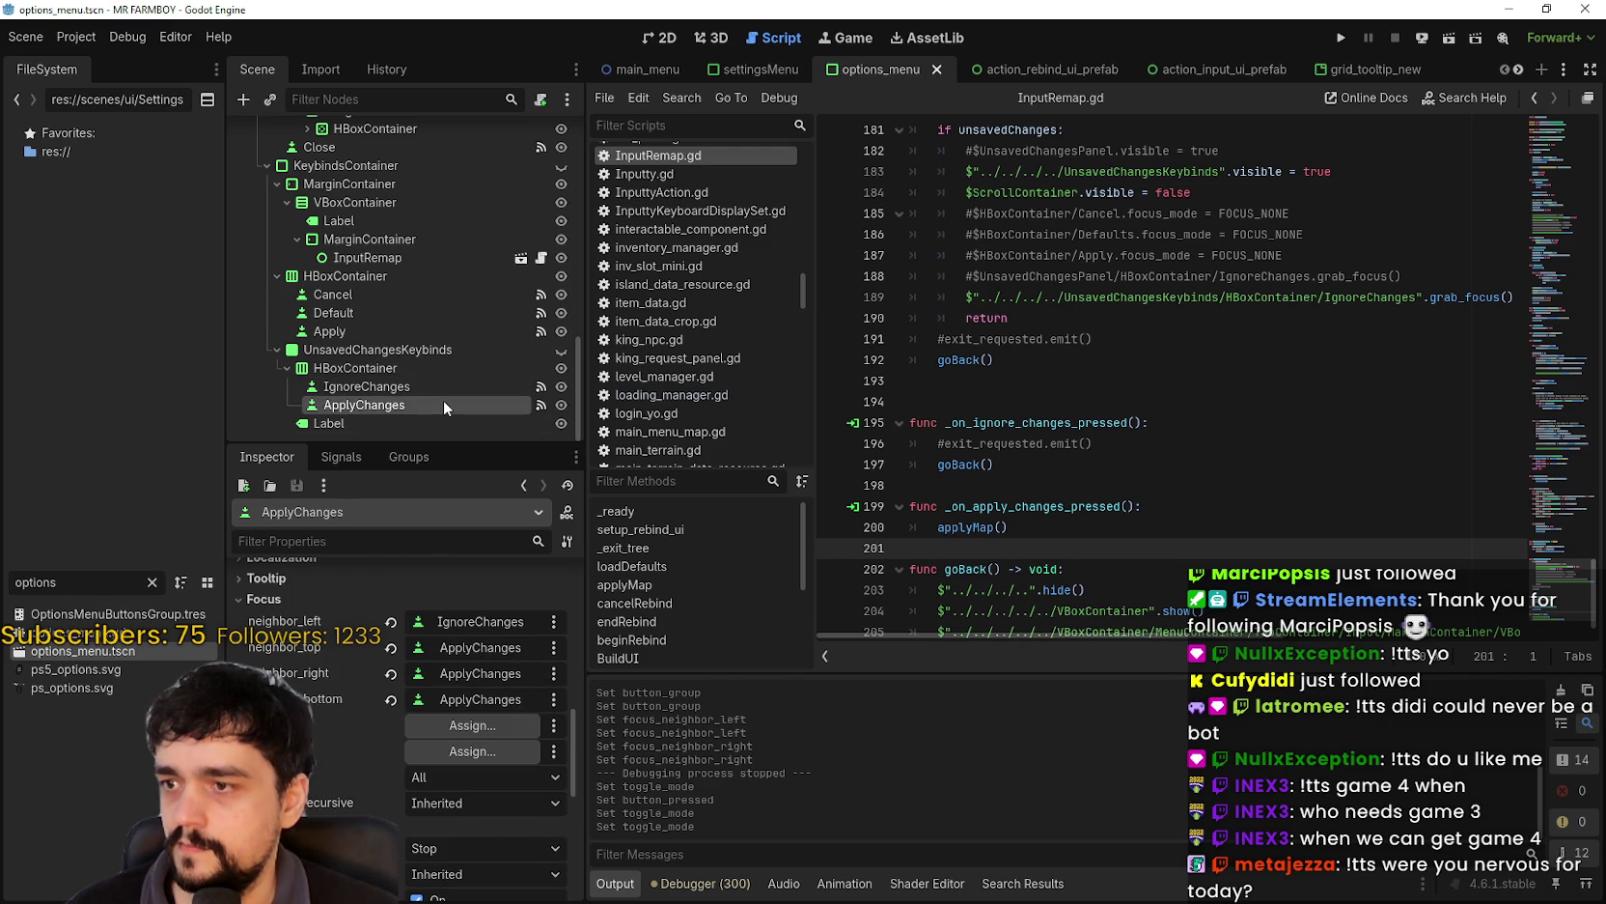
# - Save options_menu.tscn, select IgnoreChanges and run the project to test the keybinds screen
pyautogui.click(1186, 386)
pyautogui.hotkey('ctrl', 's')
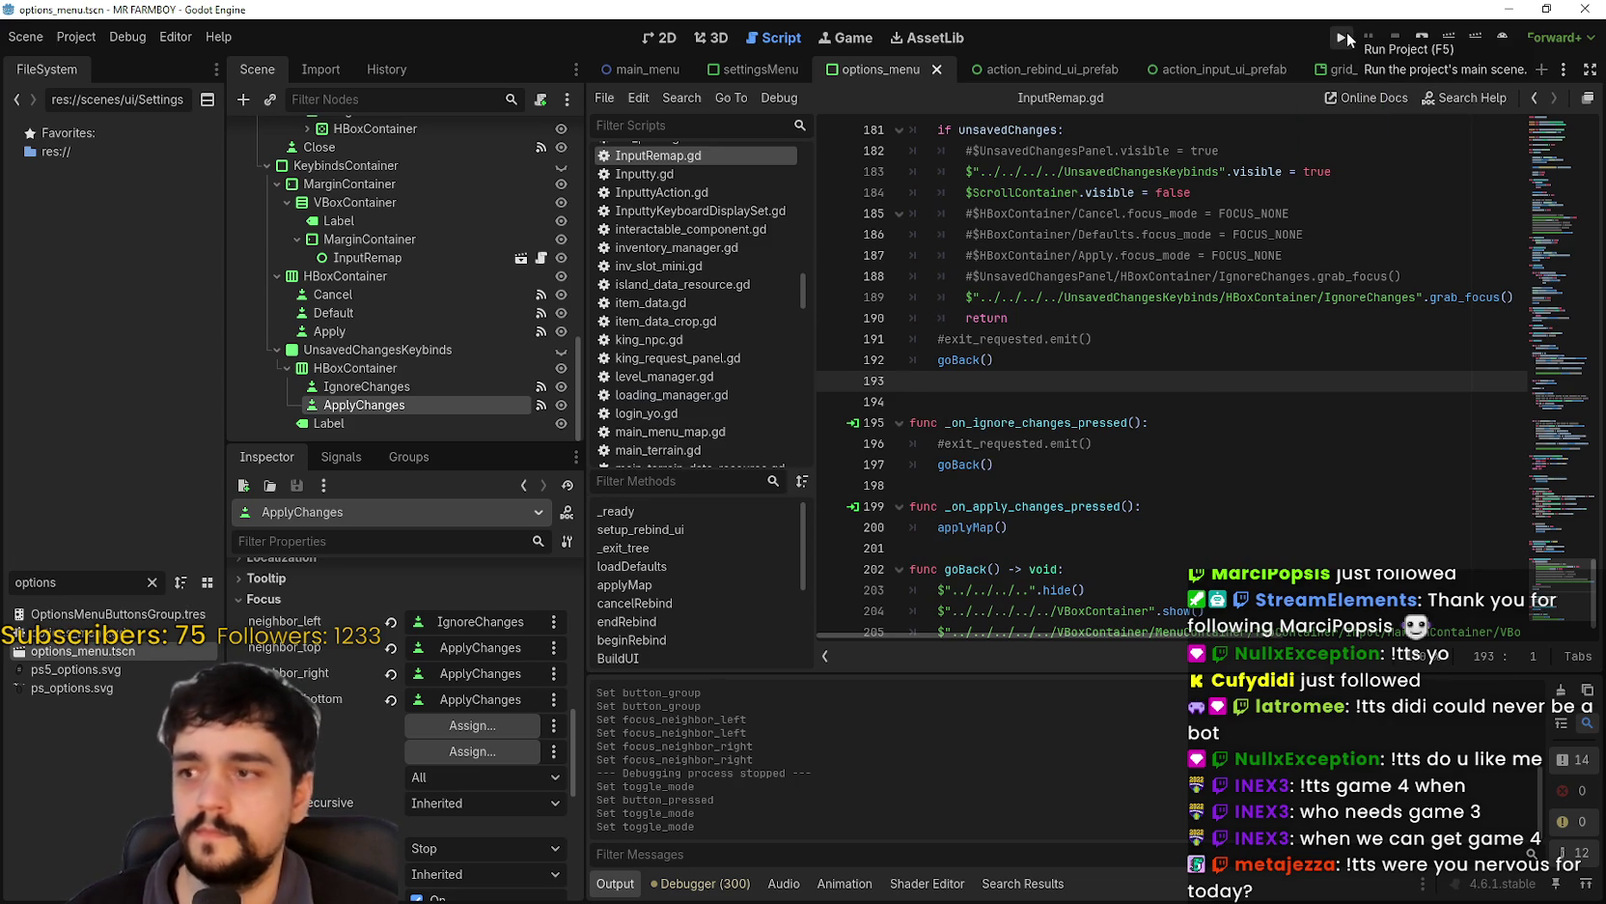
pyautogui.click(365, 387)
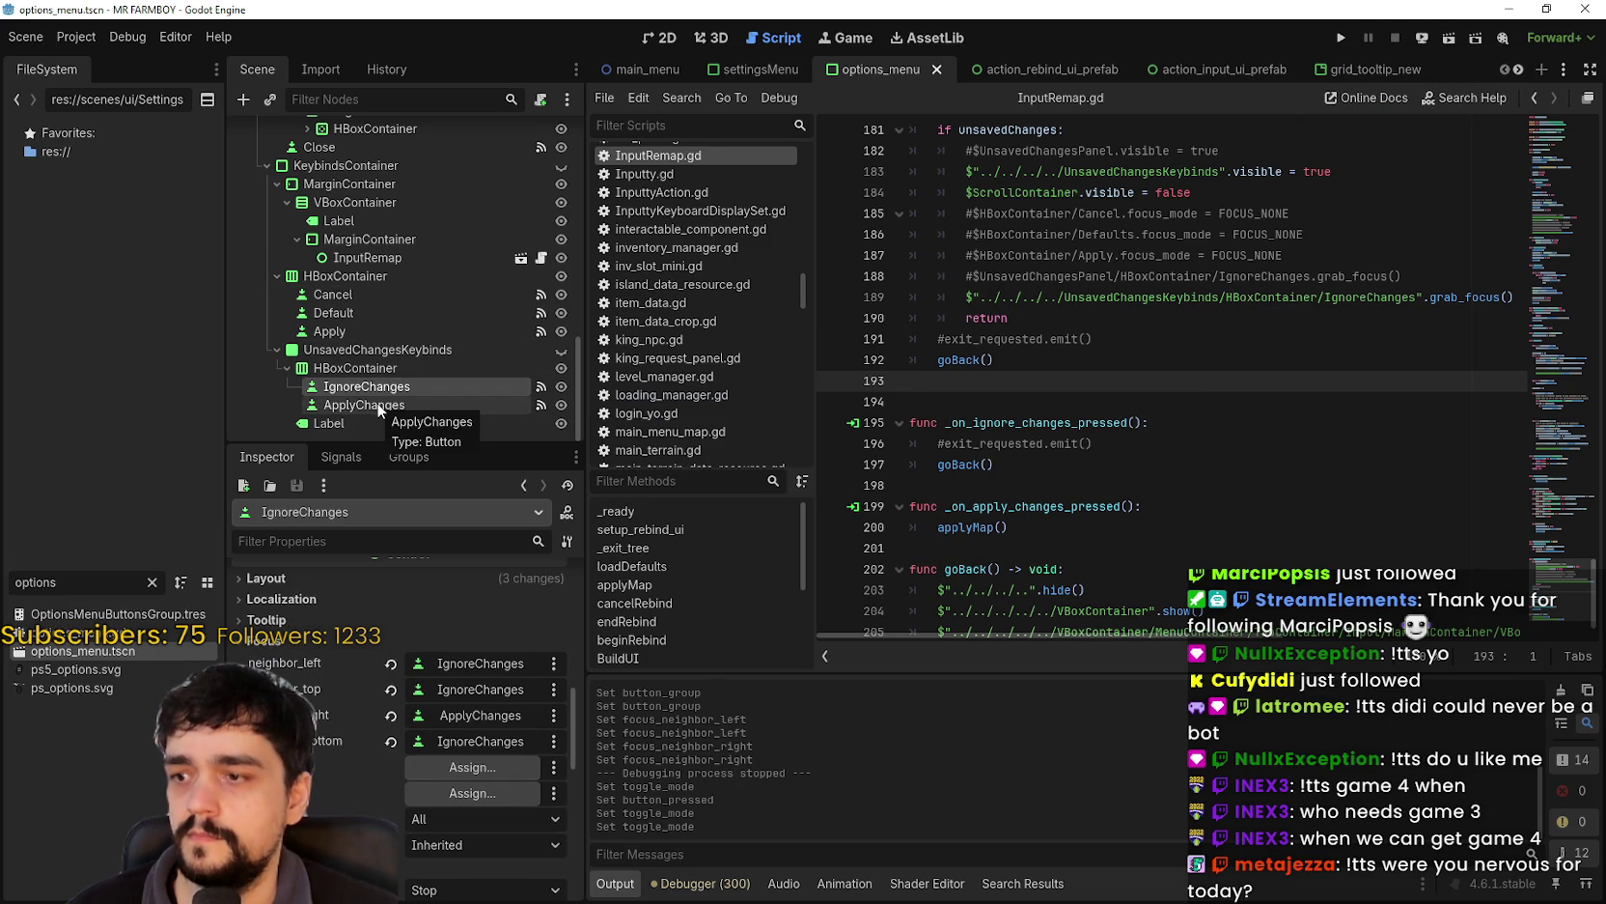
pyautogui.click(1344, 41)
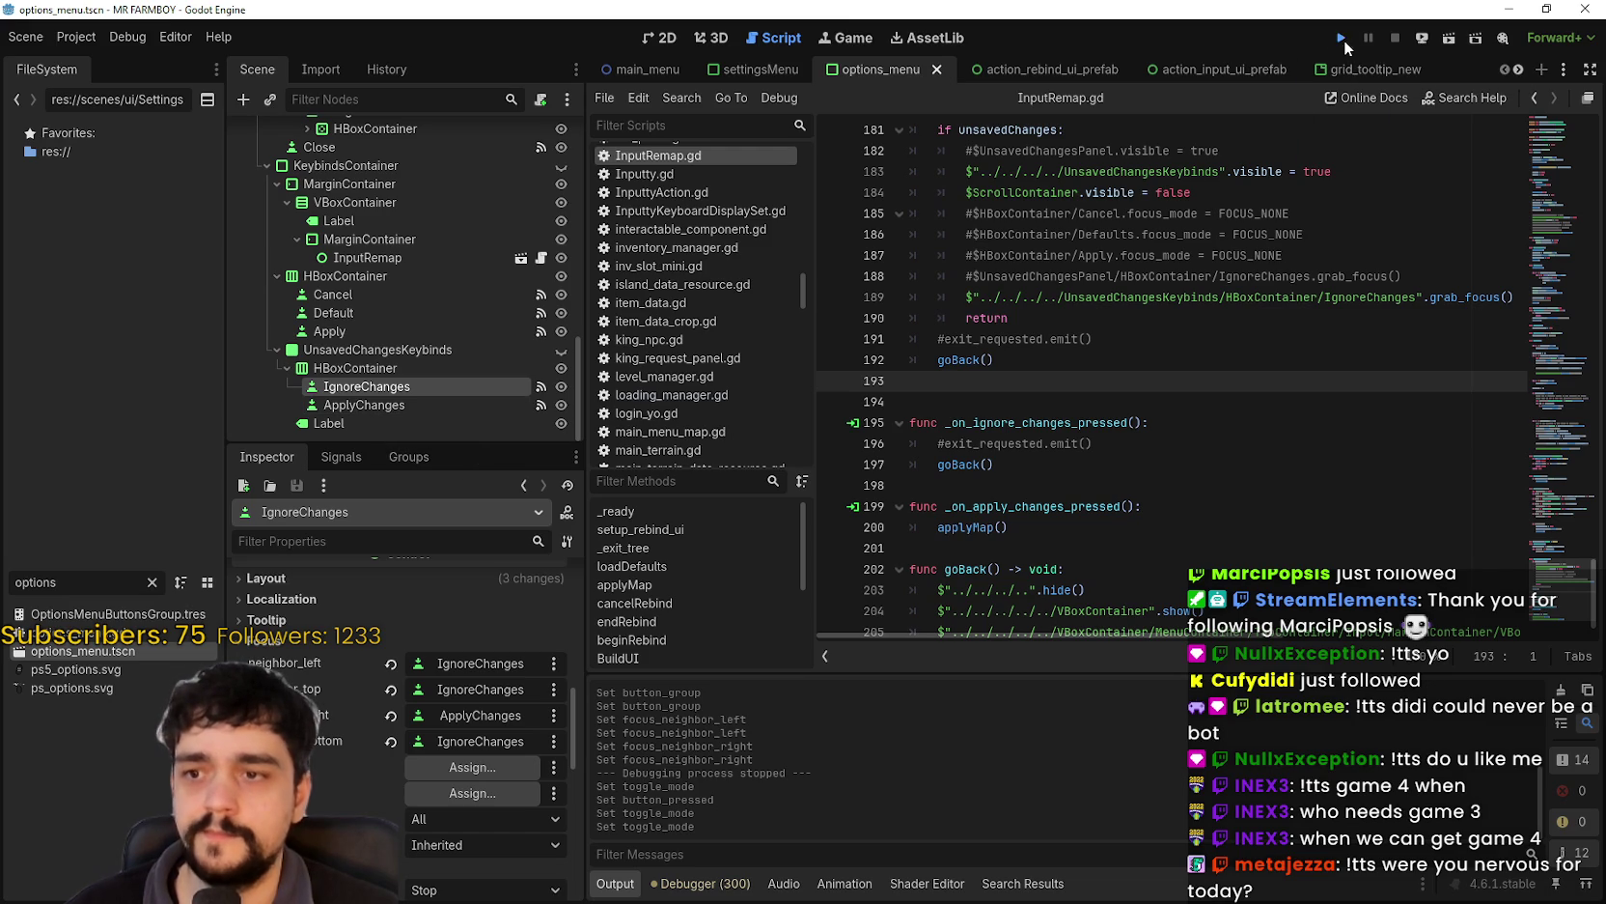
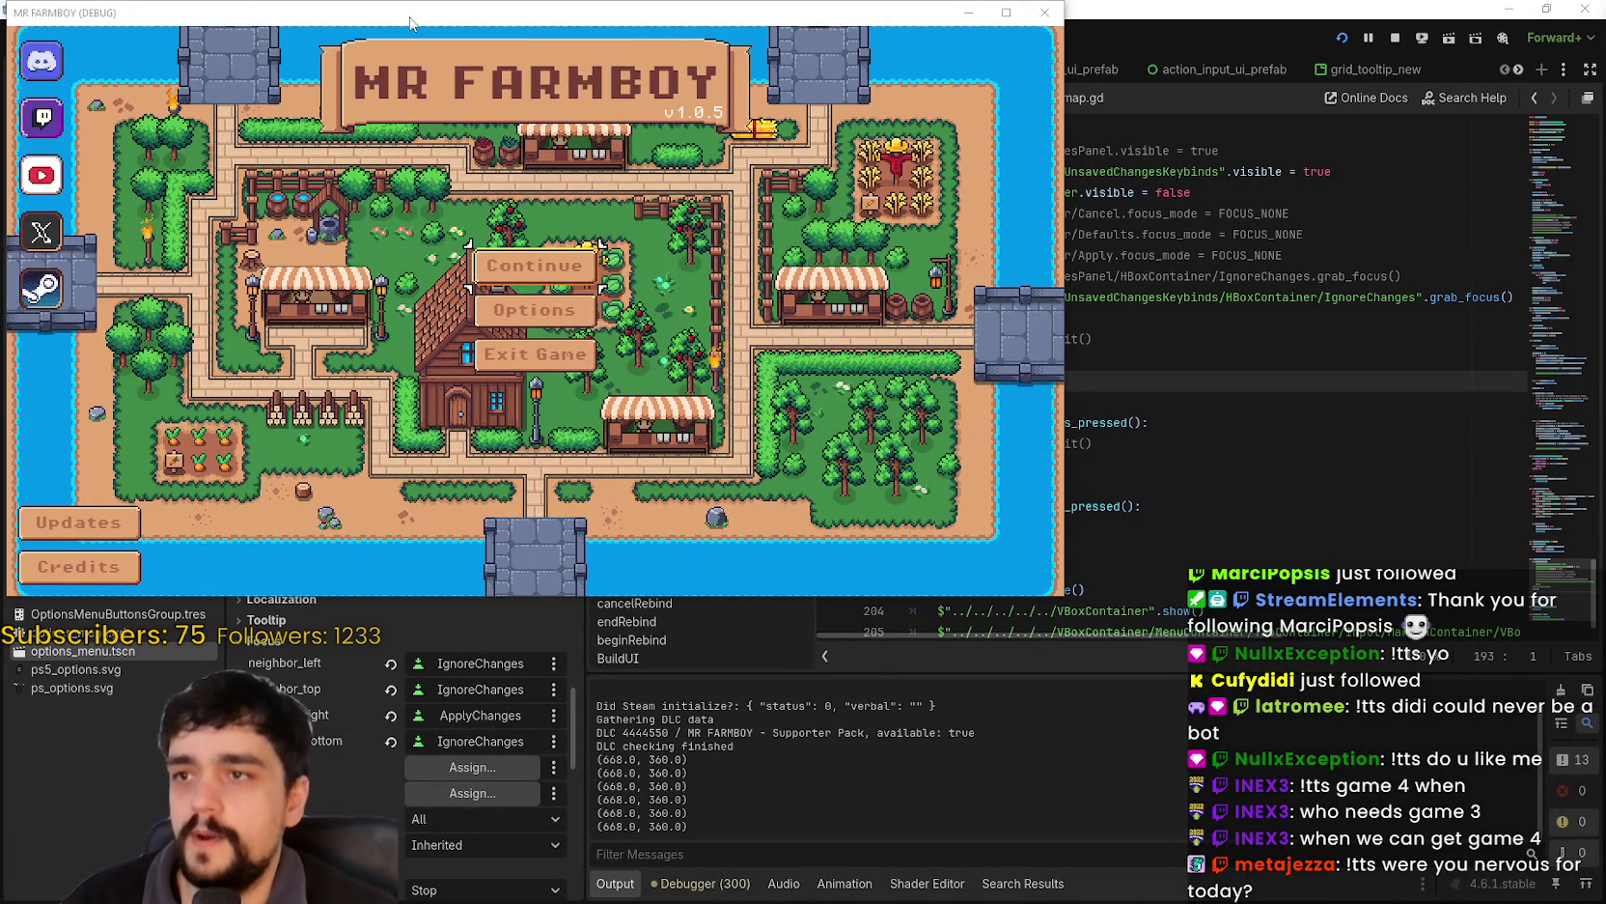
# - Maximize the MR FARMBOY game window and open Options from the main menu
pyautogui.doubleClick(947, 14)
pyautogui.press('Left')
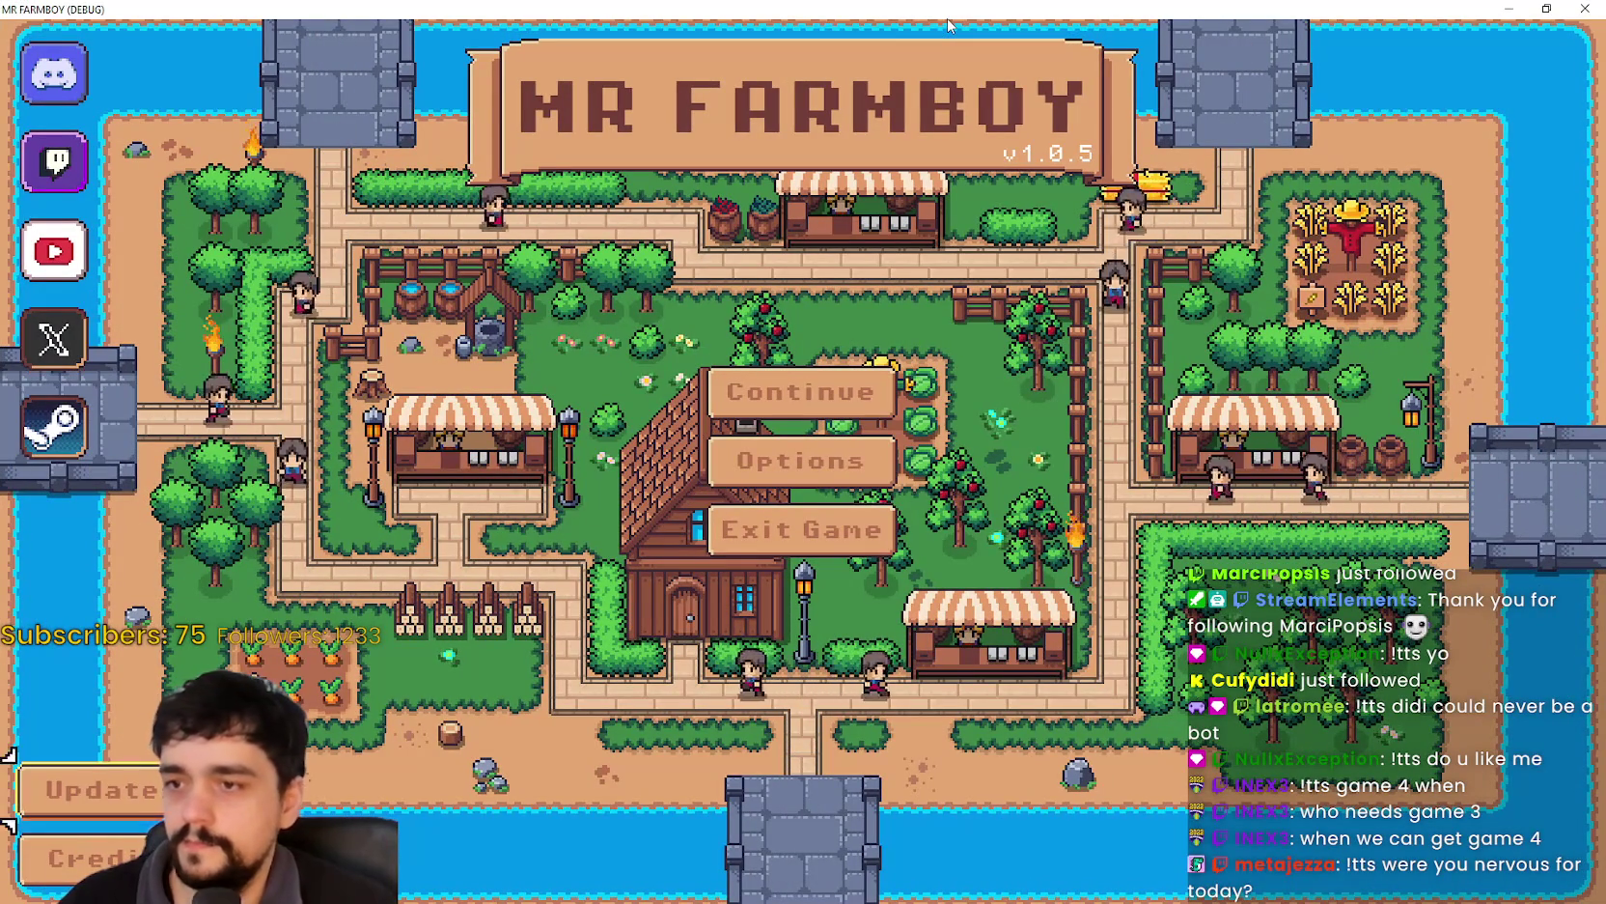
pyautogui.press('Return')
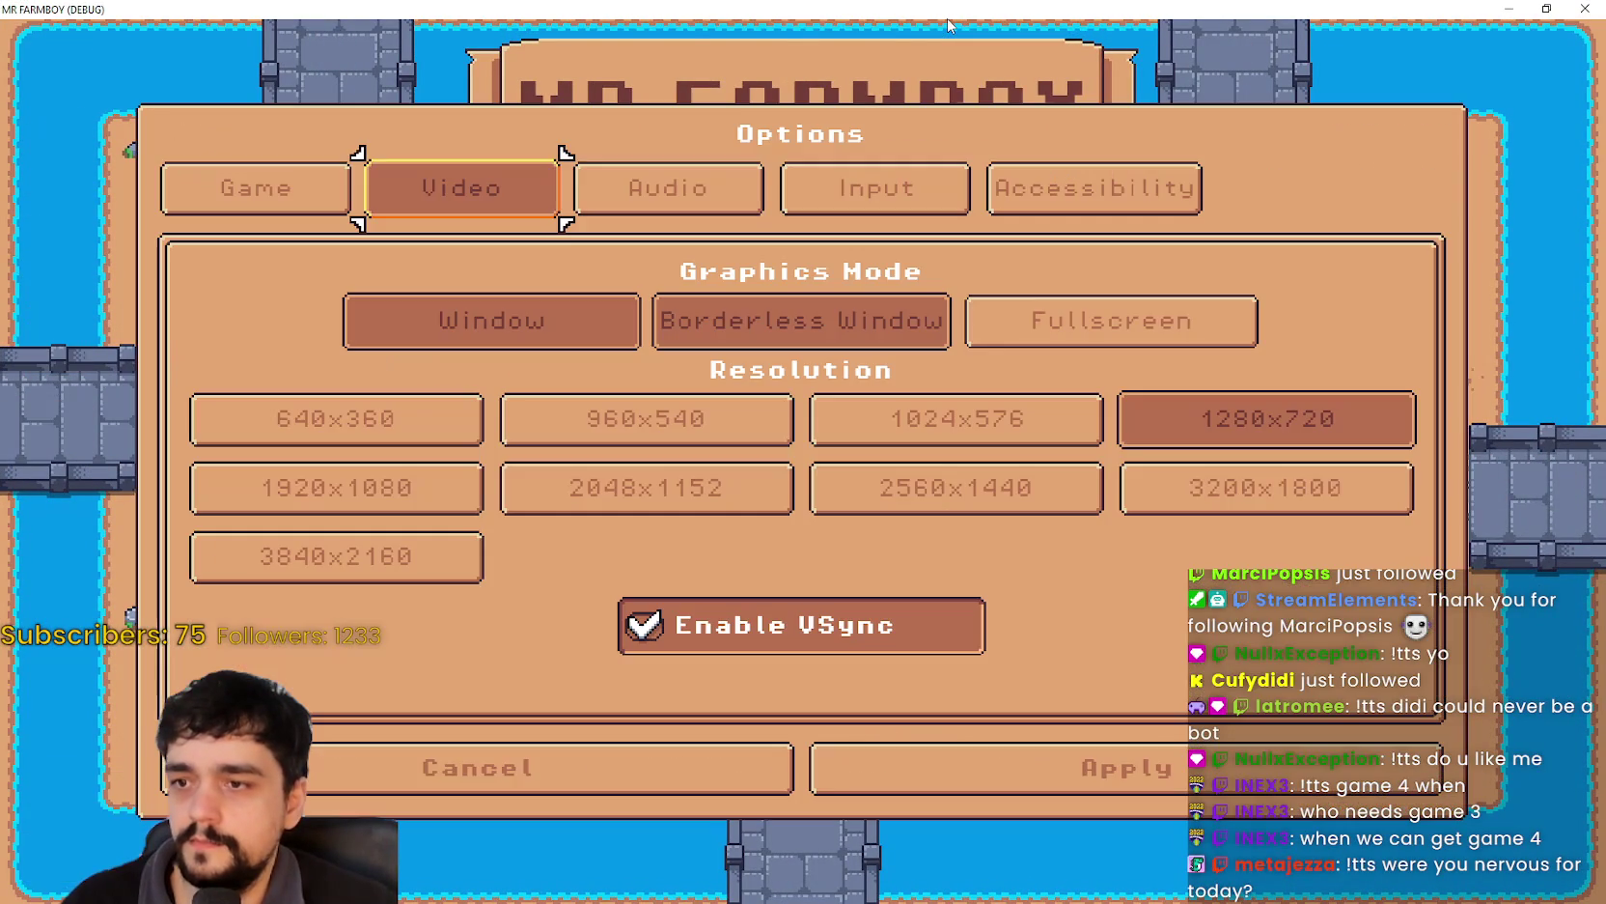
# - Cycle focus back and forth across the Options categories to test focus wrapping
pyautogui.press('Right')
pyautogui.press('Right')
pyautogui.press('Right')
pyautogui.press('Left')
pyautogui.press('Left')
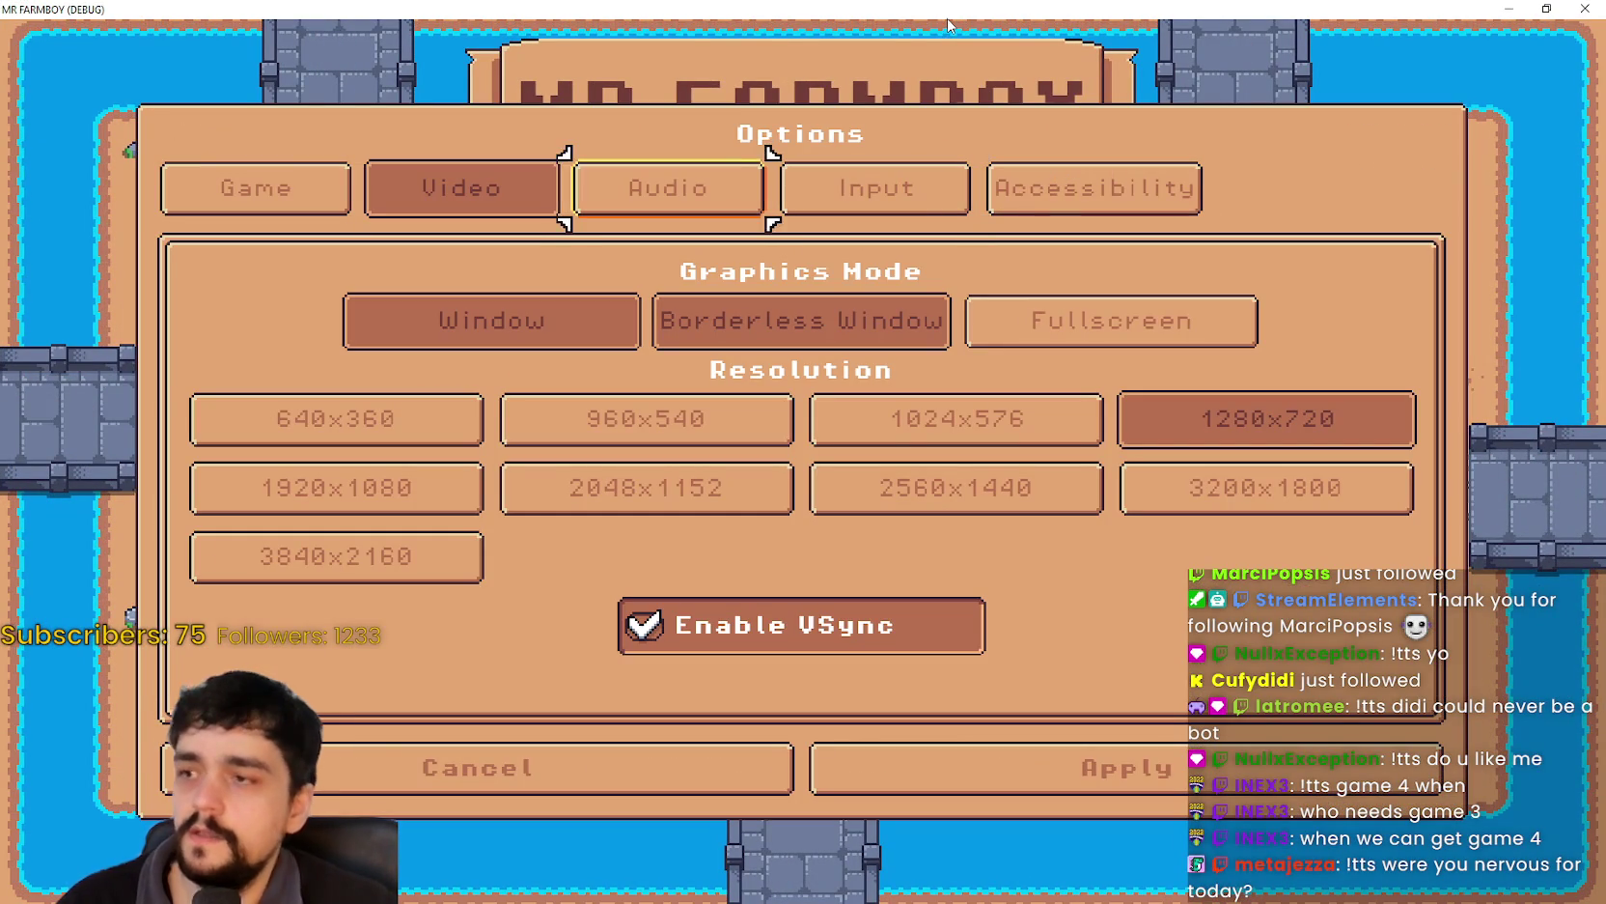
pyautogui.press('Left')
pyautogui.press('Left')
pyautogui.press('Right')
pyautogui.press('Right')
pyautogui.press('Right')
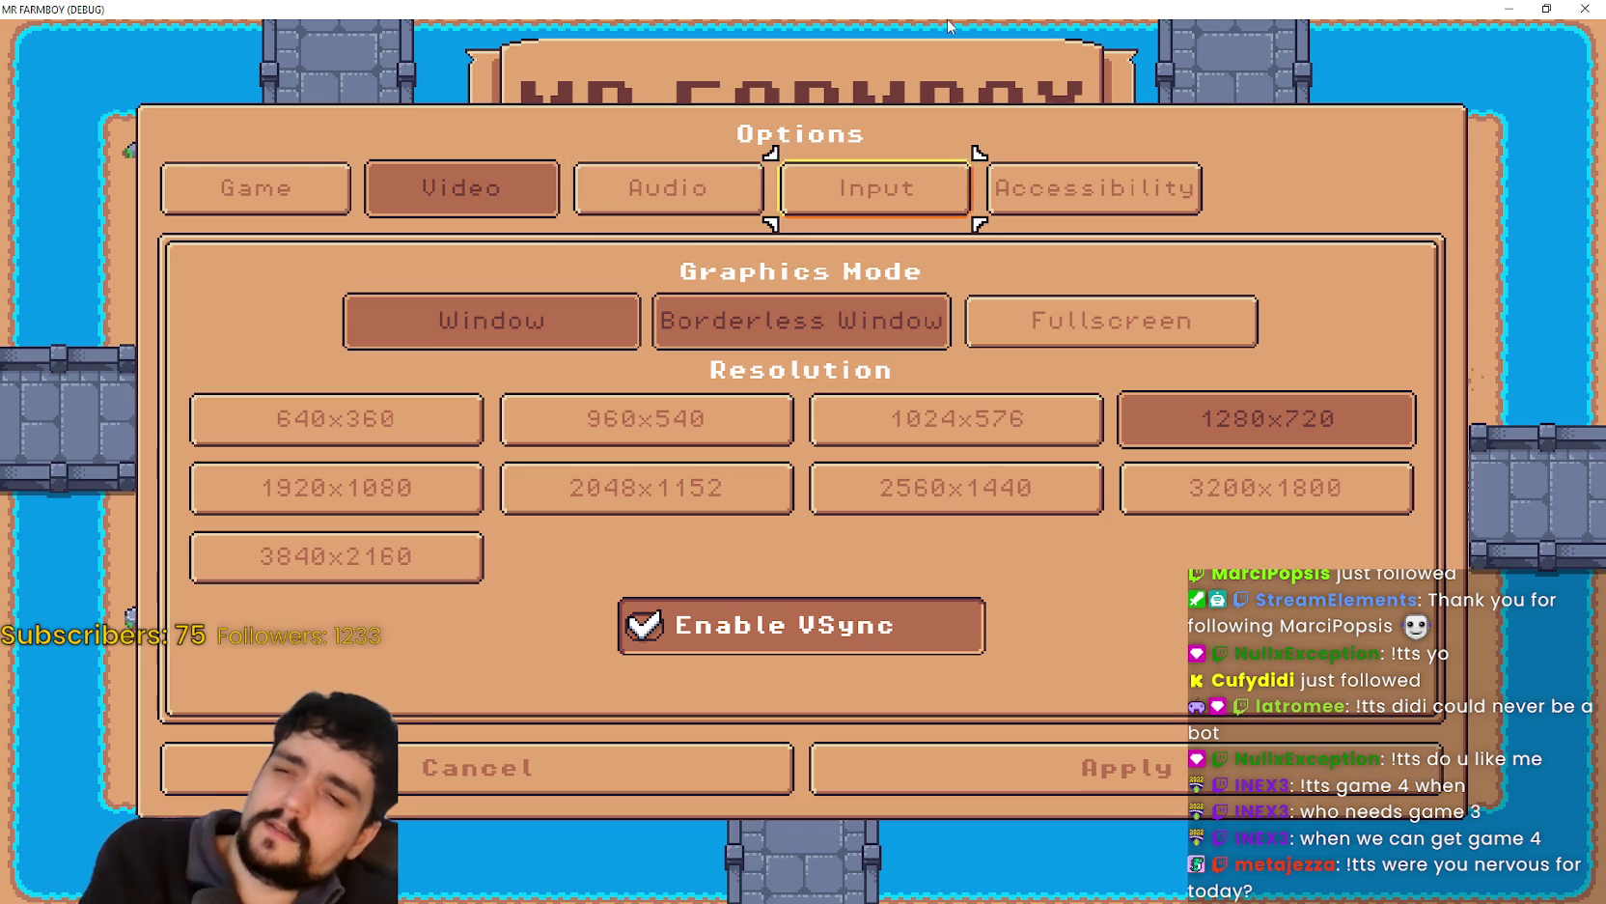
pyautogui.press('Right')
pyautogui.press('Left')
pyautogui.press('Left')
pyautogui.press('Left')
pyautogui.press('Left')
pyautogui.press('Right')
pyautogui.press('Right')
pyautogui.press('Right')
pyautogui.press('Right')
pyautogui.press('Left')
pyautogui.press('Left')
pyautogui.press('Left')
pyautogui.press('Right')
pyautogui.press('Right')
pyautogui.press('Right')
pyautogui.press('Right')
pyautogui.press('Left')
pyautogui.press('Left')
pyautogui.press('Left')
pyautogui.press('Left')
pyautogui.press('Right')
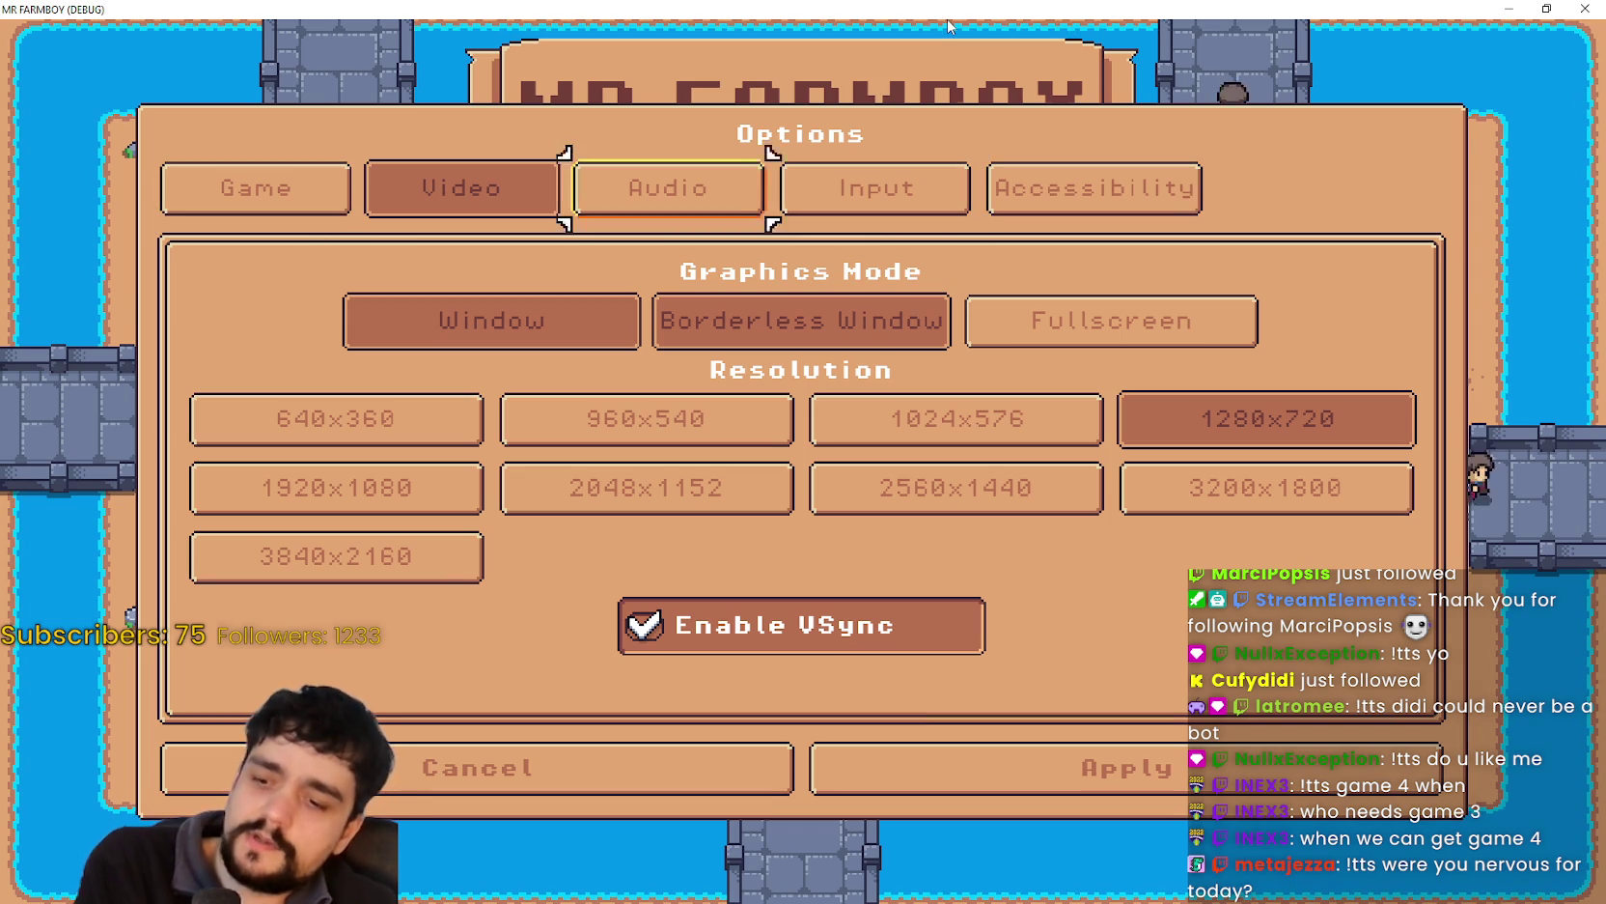
pyautogui.press('Right')
pyautogui.press('Right')
pyautogui.press('Right')
pyautogui.press('Left')
pyautogui.press('Left')
pyautogui.press('Left')
pyautogui.press('Left')
pyautogui.press('Right')
pyautogui.press('Right')
pyautogui.press('Right')
pyautogui.press('Right')
pyautogui.press('Left')
pyautogui.press('Left')
pyautogui.press('Right')
pyautogui.press('Right')
pyautogui.press('Left')
pyautogui.press('Left')
pyautogui.press('Left')
pyautogui.press('Left')
pyautogui.press('Right')
pyautogui.press('Right')
pyautogui.press('Right')
pyautogui.press('Right')
pyautogui.press('Left')
pyautogui.press('Left')
pyautogui.press('Left')
pyautogui.press('Left')
pyautogui.press('Right')
pyautogui.press('Right')
pyautogui.press('Right')
pyautogui.press('Right')
pyautogui.press('Left')
pyautogui.press('Left')
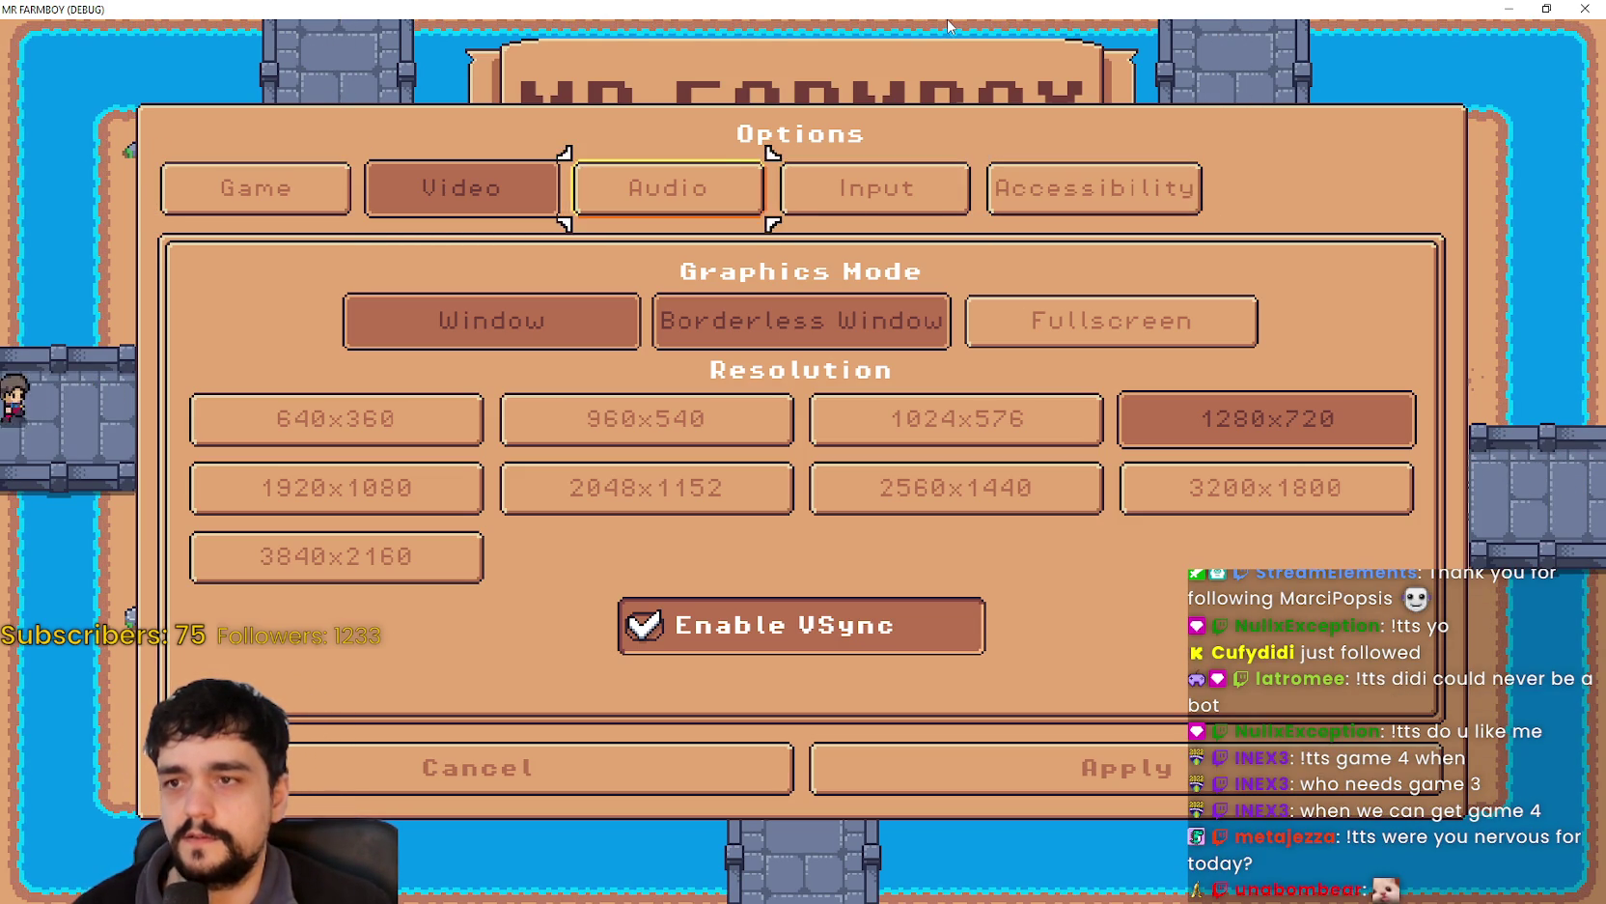
pyautogui.press('Left')
pyautogui.press('Left')
pyautogui.press('Right')
pyautogui.press('Right')
pyautogui.press('Right')
pyautogui.press('Right')
pyautogui.press('Left')
pyautogui.press('Left')
pyautogui.press('Left')
pyautogui.press('Left')
# - Switch to the Input options page and open the Change Keybinds list
pyautogui.press('Right')
pyautogui.press('Right')
pyautogui.press('Right')
pyautogui.press('Right')
pyautogui.press('Left')
pyautogui.press('Left')
pyautogui.press('Left')
pyautogui.press('Left')
pyautogui.press('Right')
pyautogui.press('Right')
pyautogui.press('Right')
pyautogui.press('Right')
pyautogui.press('Down')
pyautogui.press('Down')
pyautogui.press('Down')
pyautogui.press('Up')
pyautogui.press('Up')
pyautogui.press('Up')
pyautogui.press('Up')
pyautogui.press('Right')
pyautogui.press('Right')
pyautogui.press('Return')
pyautogui.press('Down')
pyautogui.press('Return')
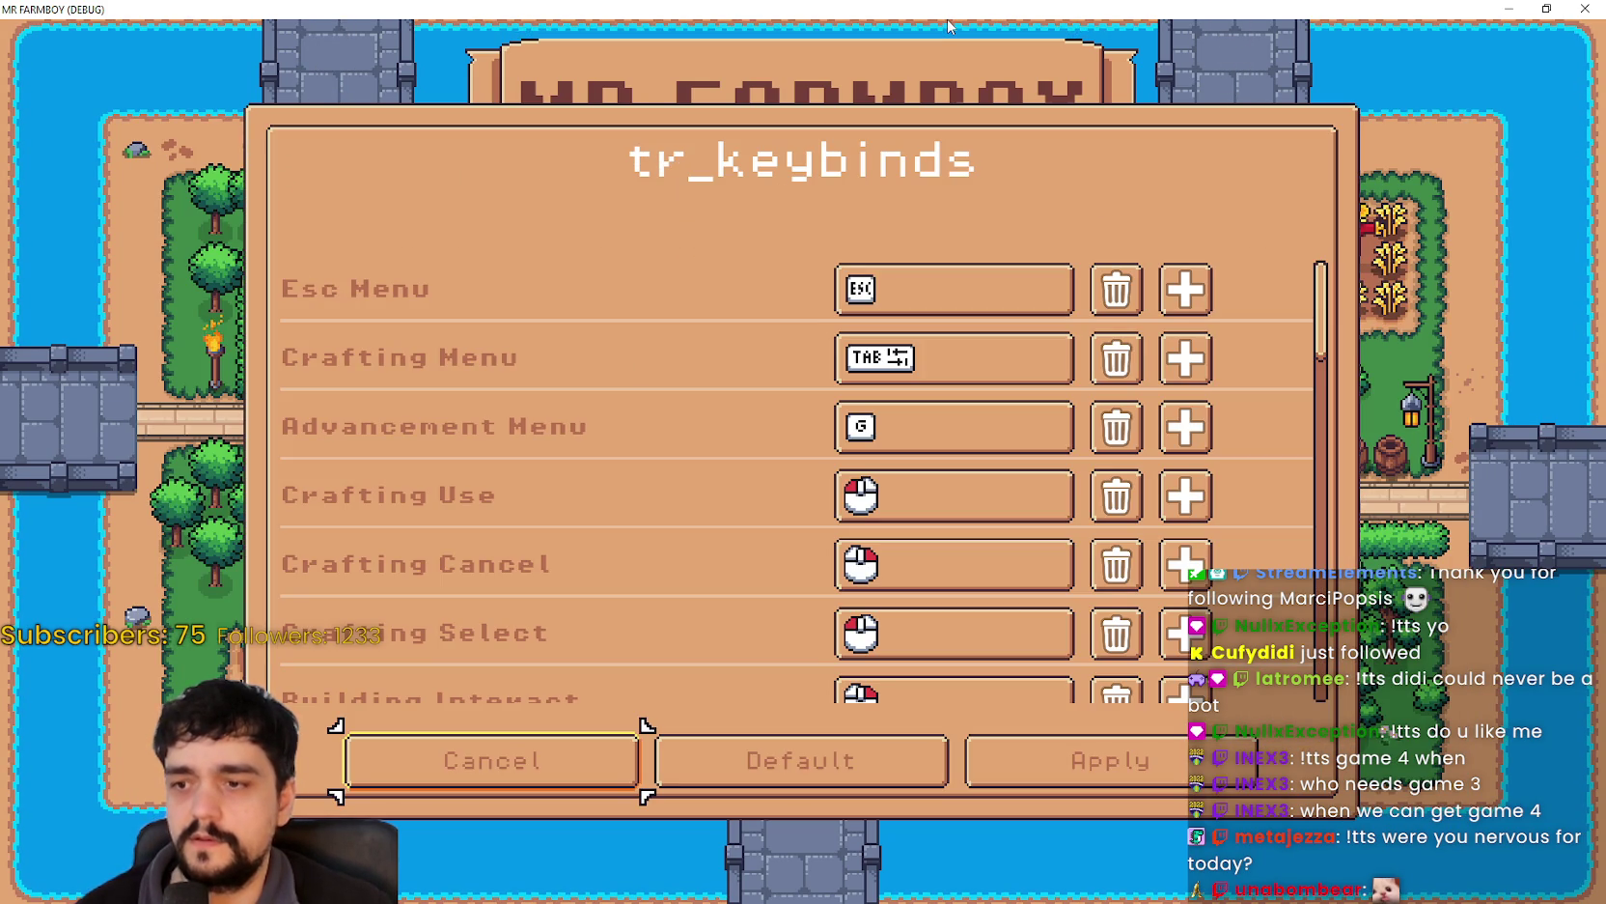
# - Try the apply and reset-to-defaults actions, reopening the keybinds list after each
pyautogui.press('Right')
pyautogui.press('Right')
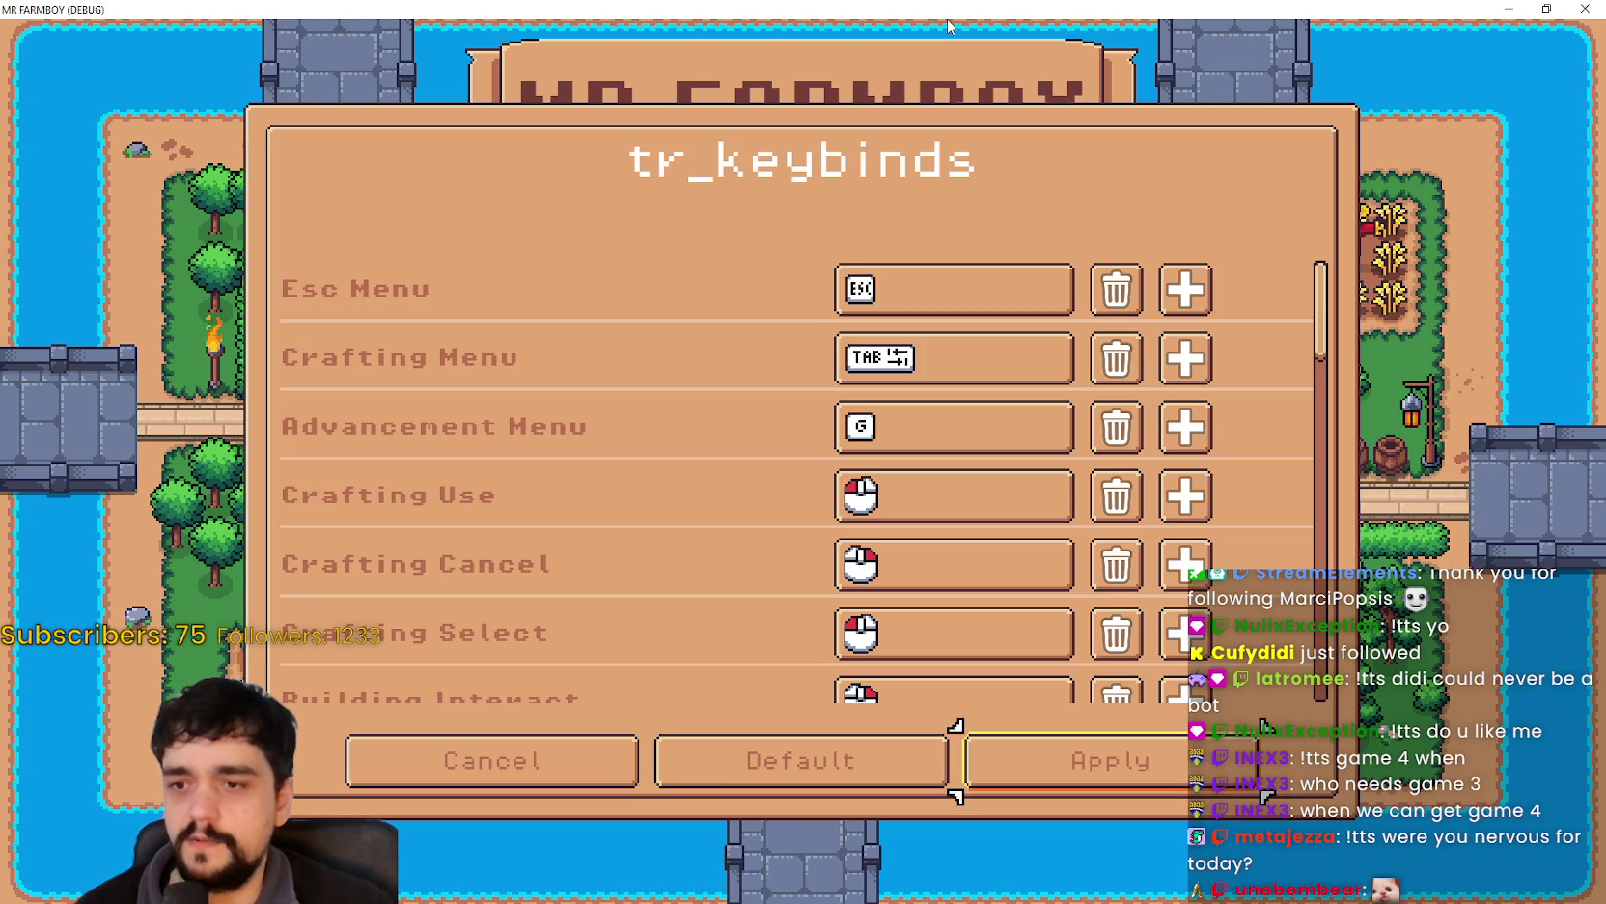
pyautogui.press('Return')
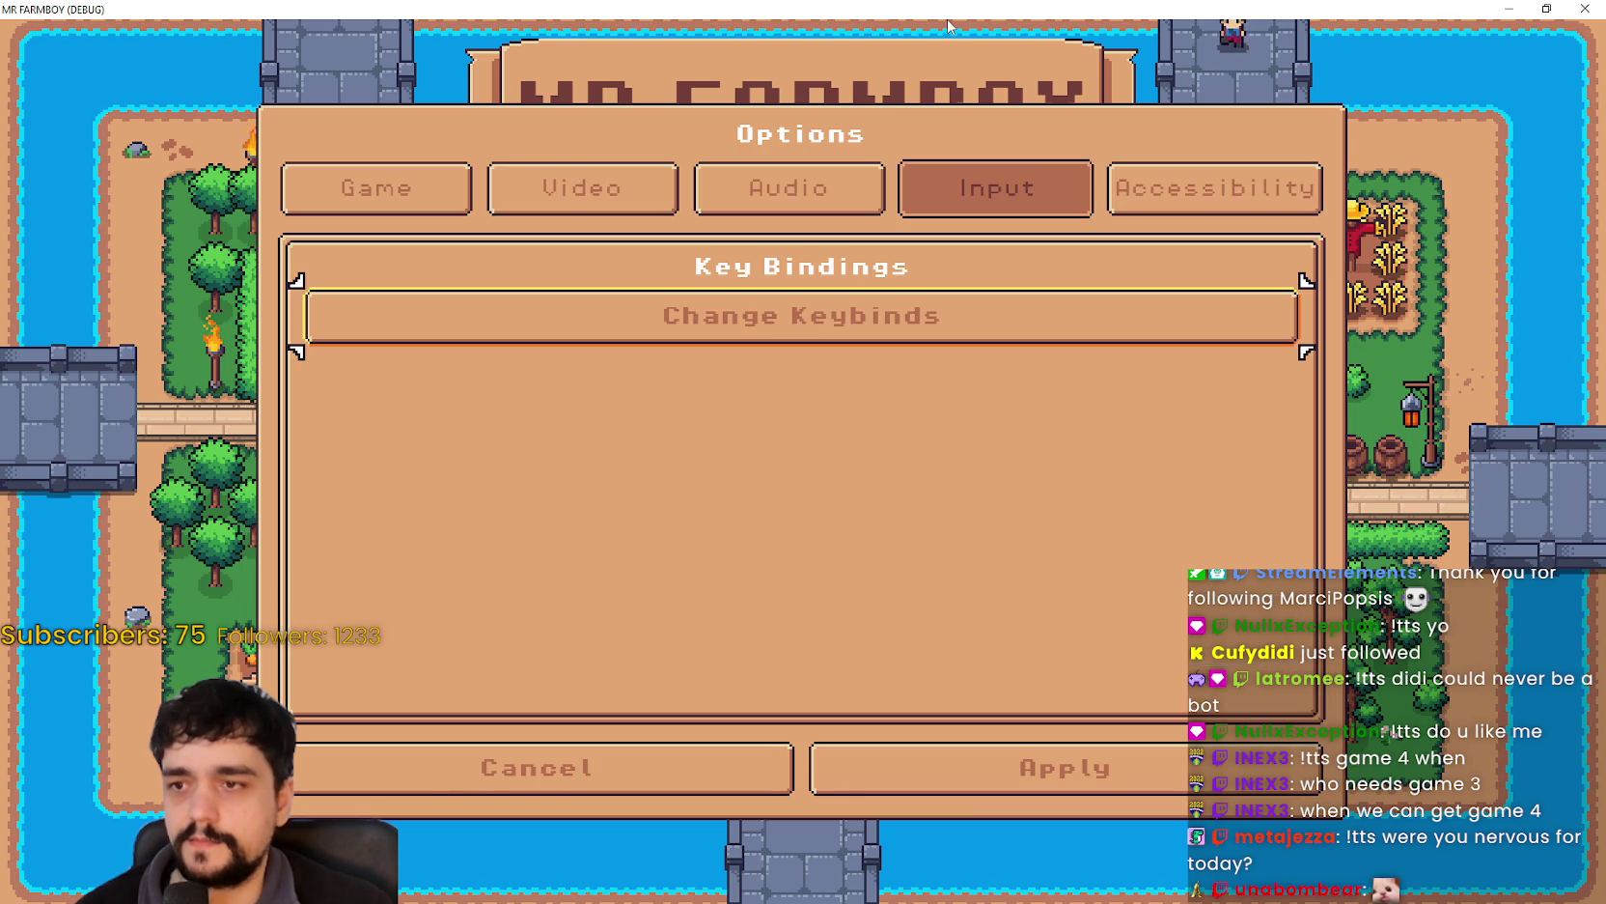
pyautogui.press('Return')
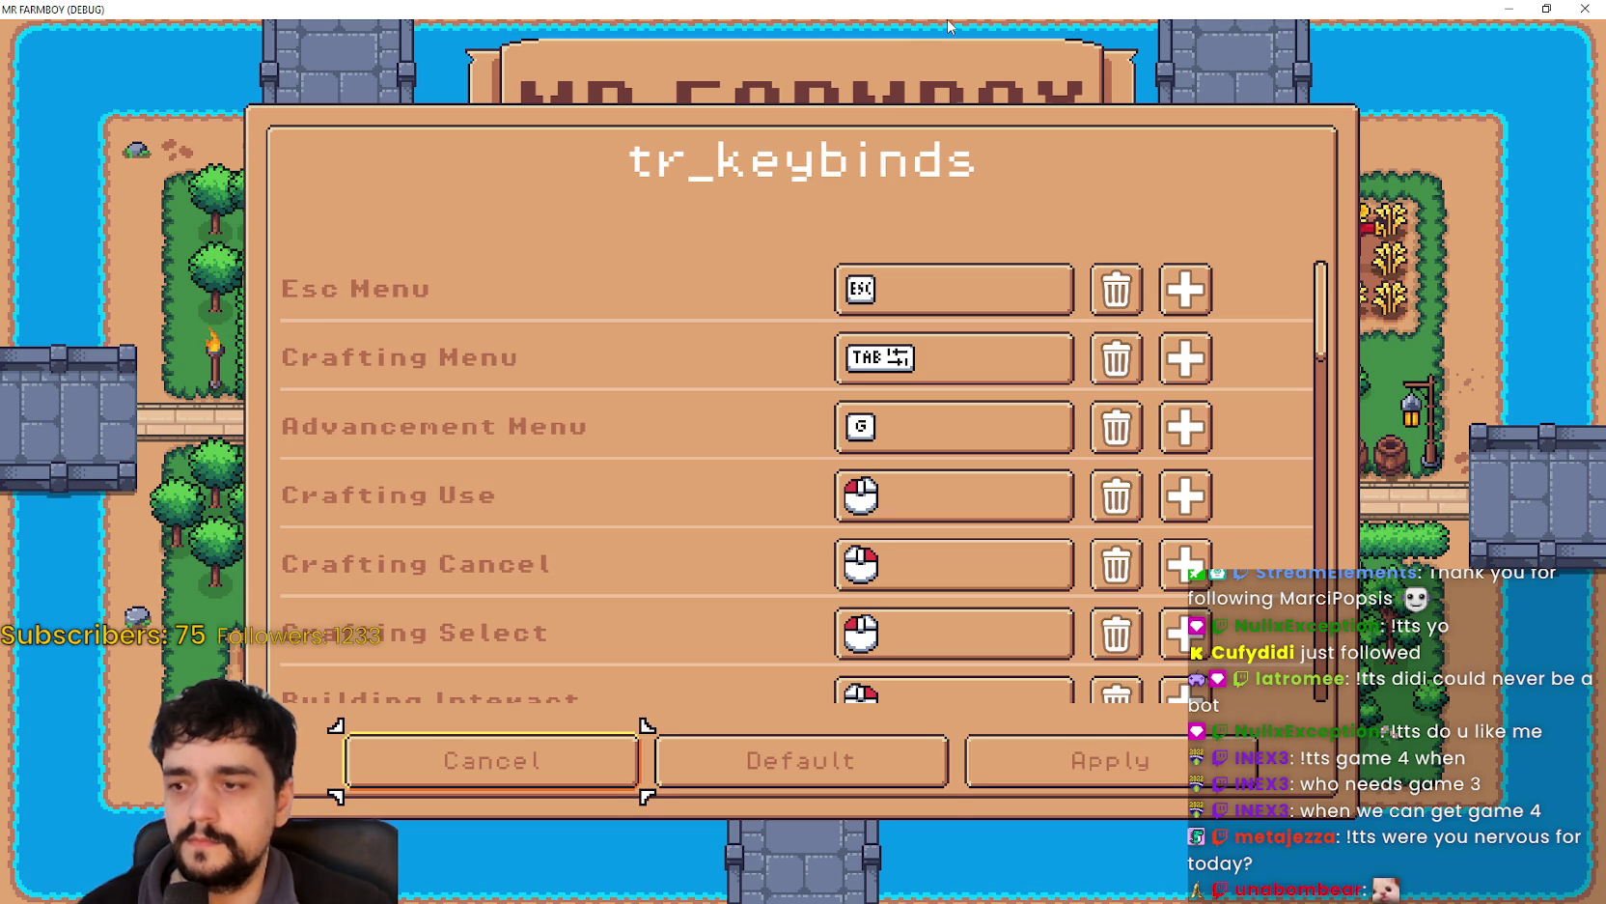
pyautogui.press('Right')
pyautogui.press('Right')
pyautogui.press('Return')
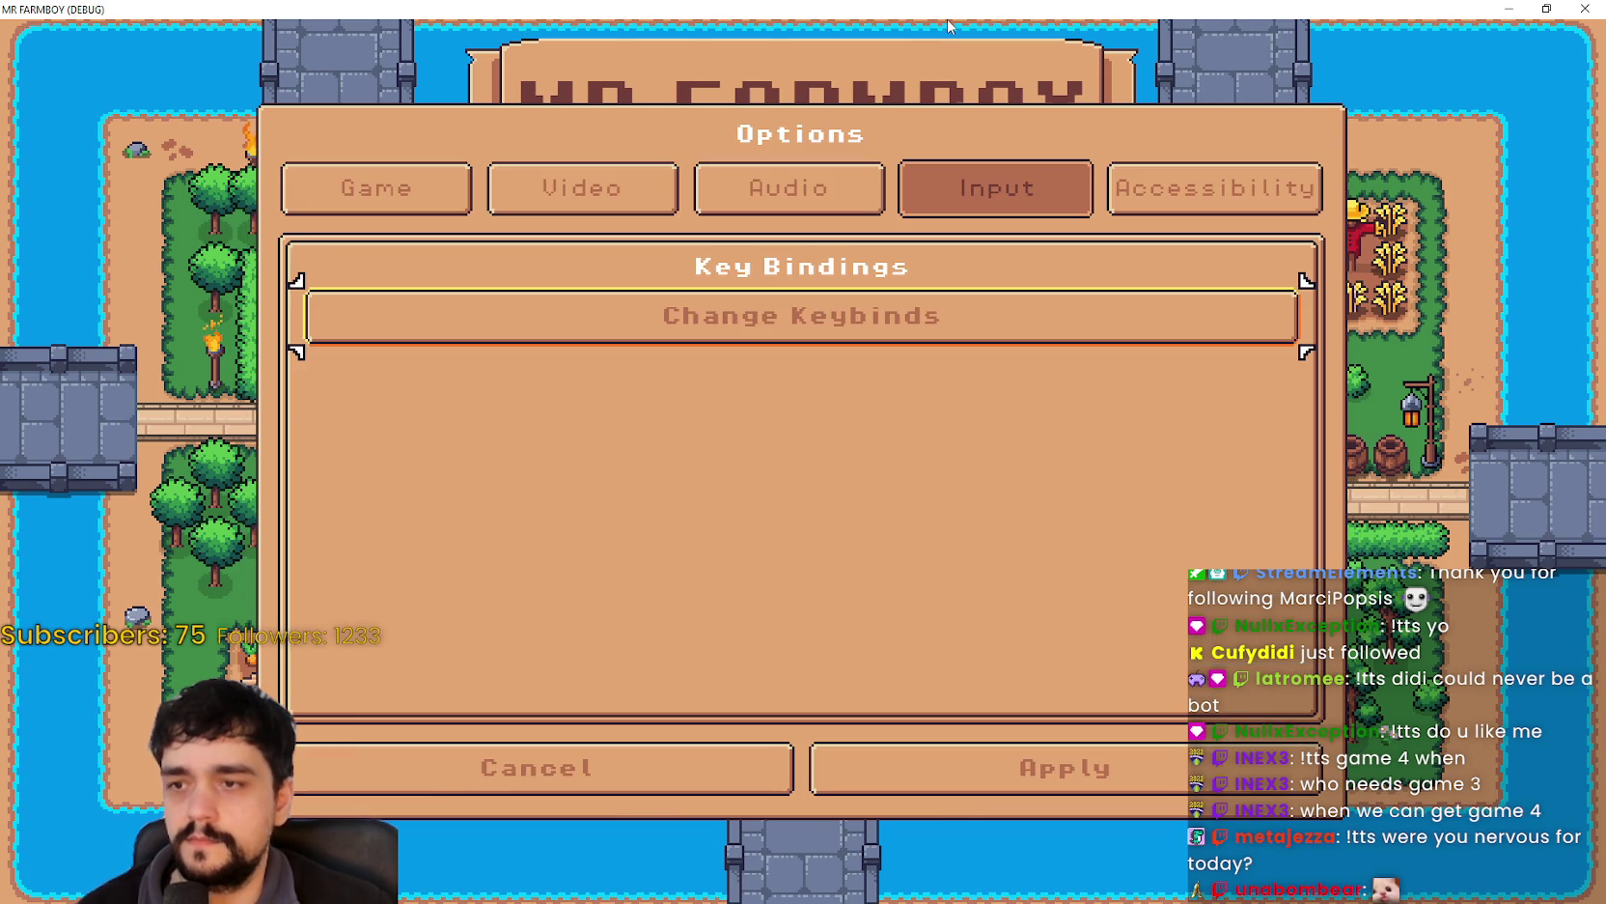
pyautogui.press('Return')
pyautogui.press('Right')
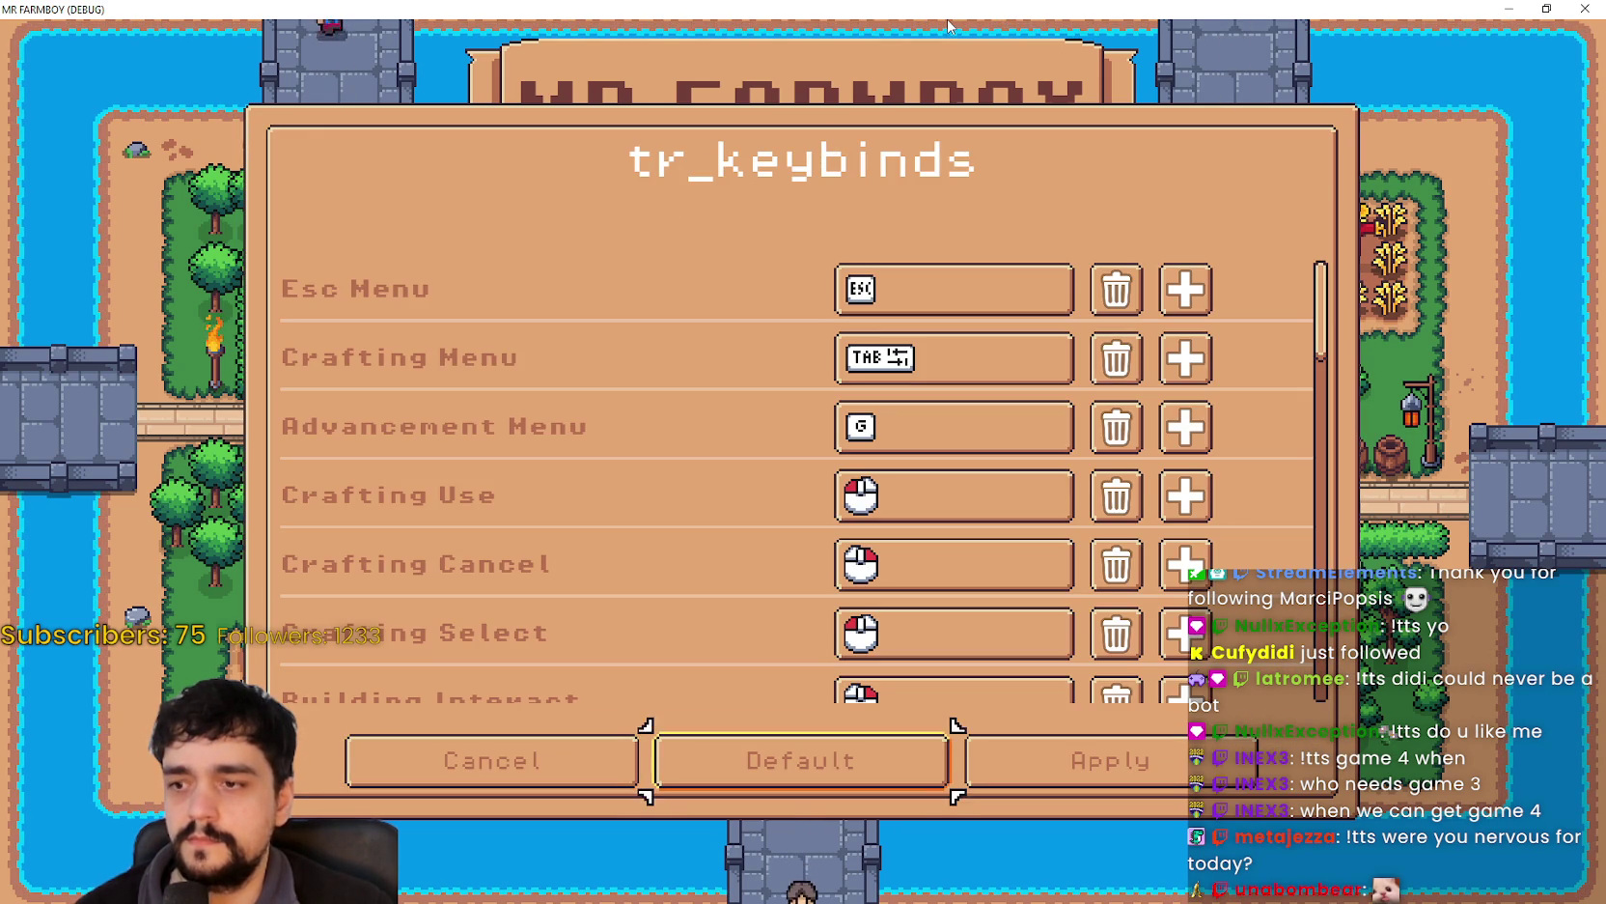
# - Browse the keybind rows down to Hide UI and back to the top of the list
pyautogui.press('Up')
pyautogui.press('Up')
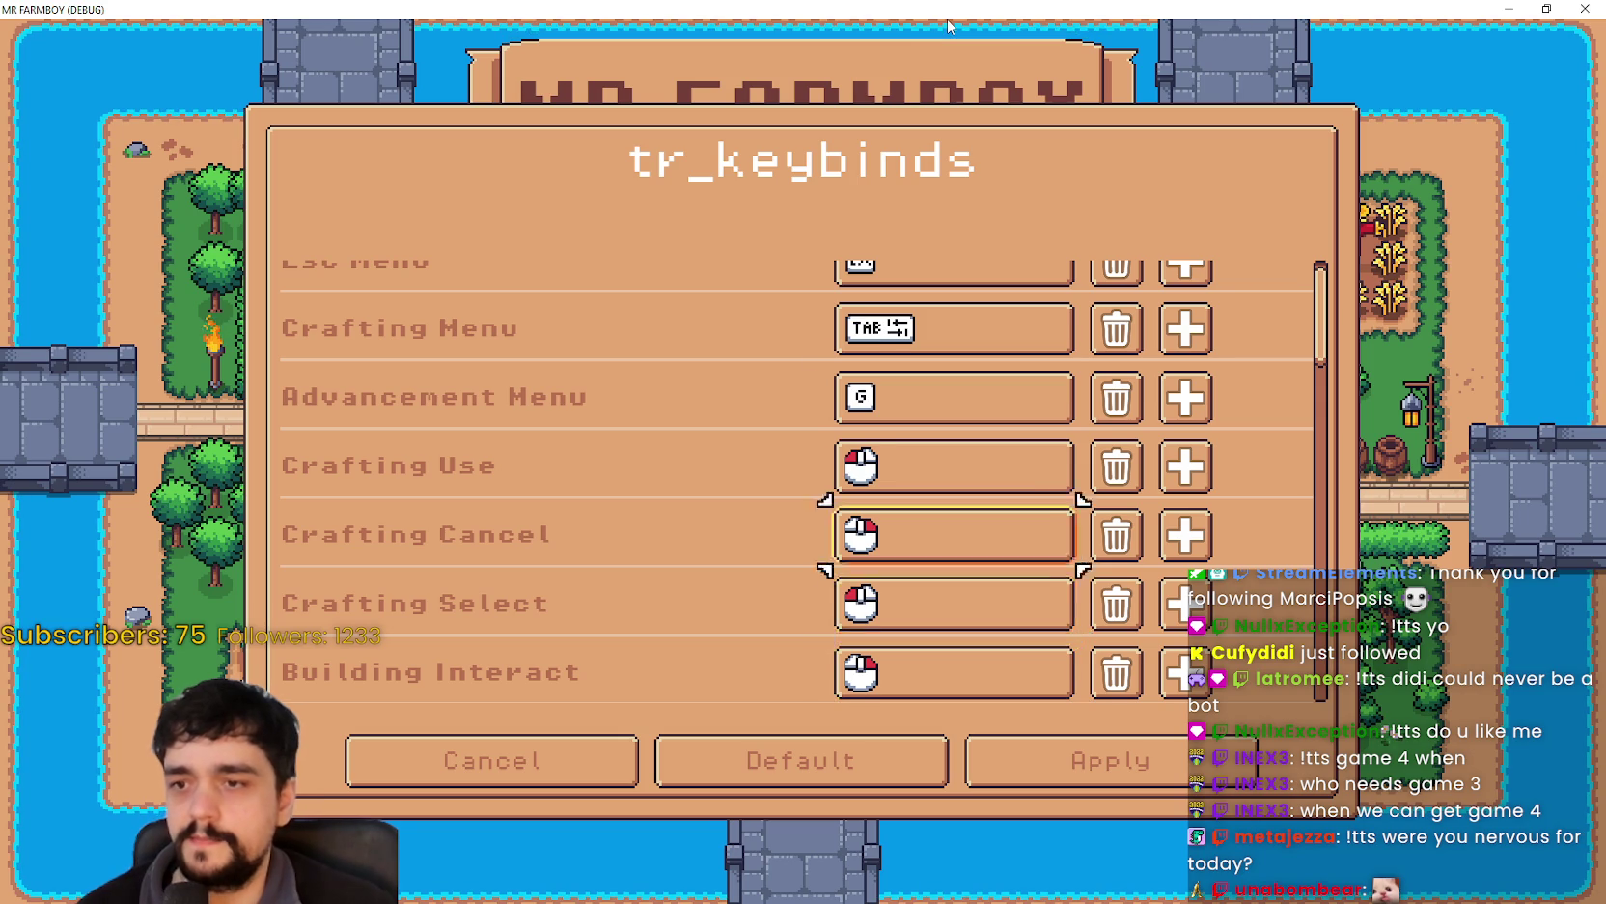
pyautogui.press('Up')
pyautogui.press('Up')
pyautogui.press('Up')
pyautogui.press('Down')
pyautogui.press('Down')
pyautogui.press('Down')
pyautogui.press('Down')
pyautogui.press('Up')
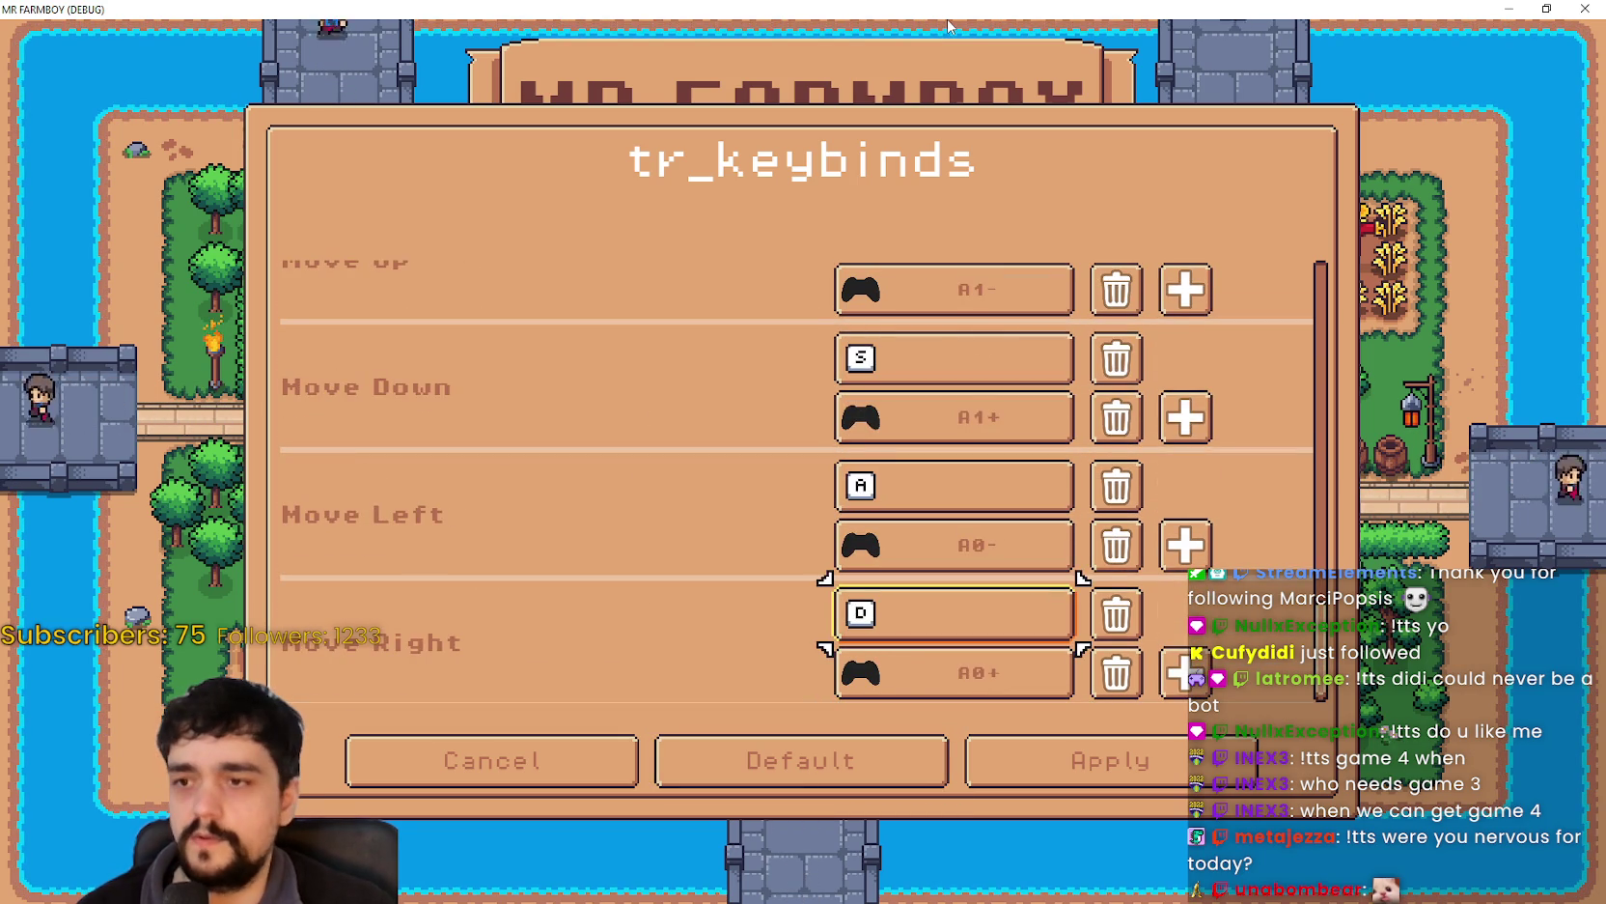
pyautogui.press('Down')
pyautogui.press('Down')
pyautogui.press('Down')
pyautogui.press('Up')
pyautogui.press('Up')
pyautogui.press('Up')
pyautogui.press('Up')
pyautogui.press('Up')
pyautogui.press('Up')
pyautogui.press('Right')
pyautogui.press('Down')
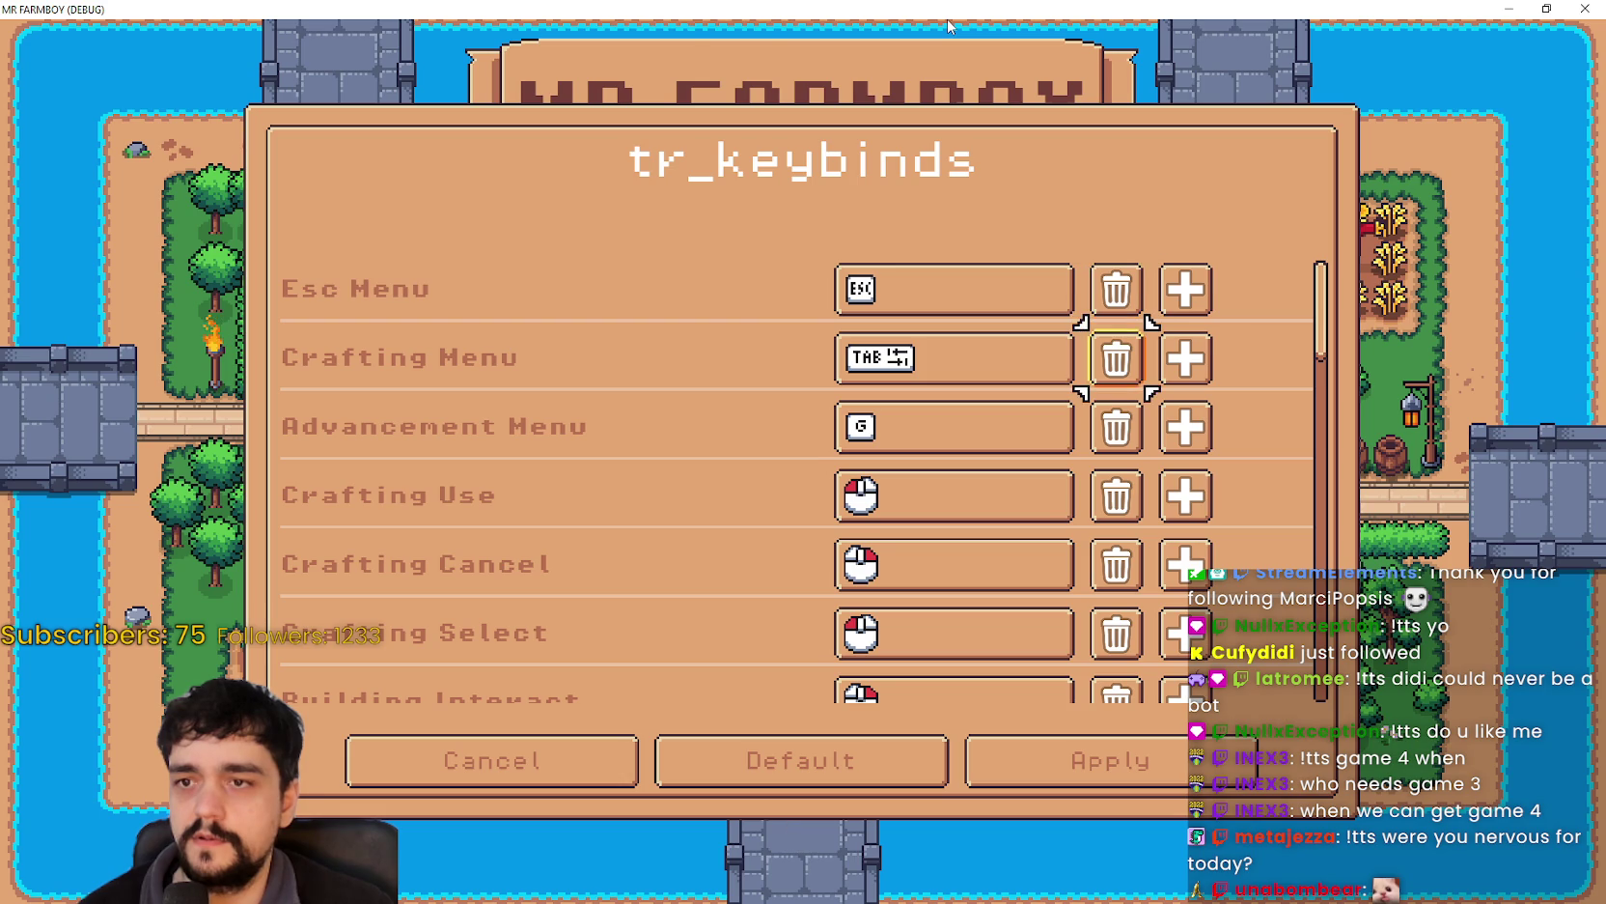
pyautogui.press('Down')
pyautogui.press('Down')
pyautogui.press('Down')
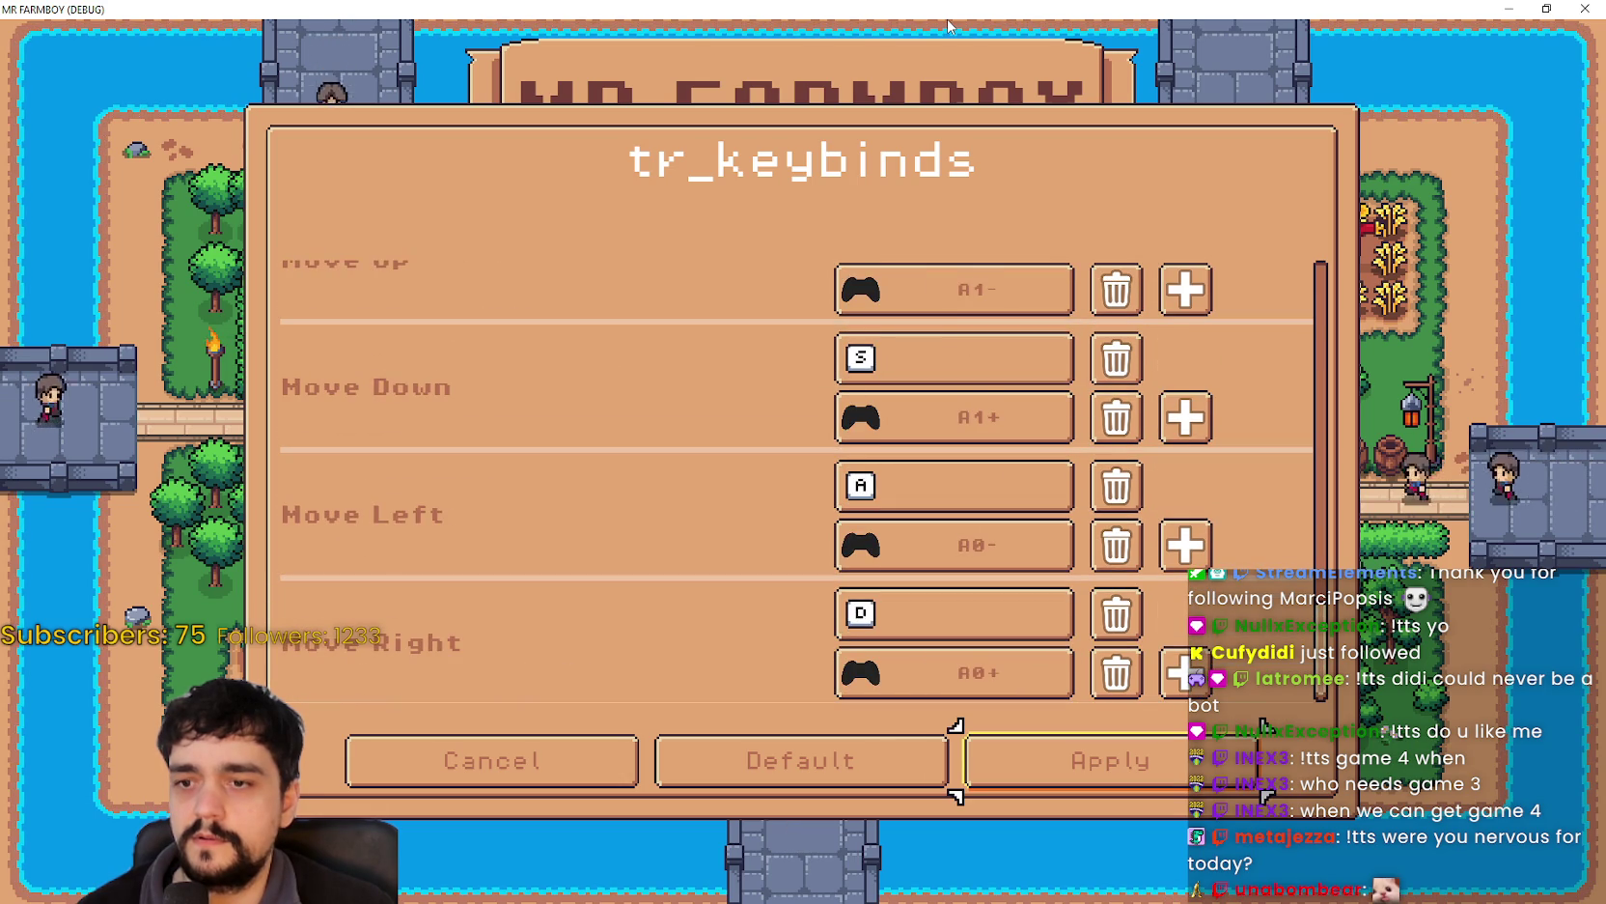
pyautogui.press('Up')
pyautogui.press('Down')
pyautogui.press('Up')
pyautogui.press('Down')
pyautogui.press('Down')
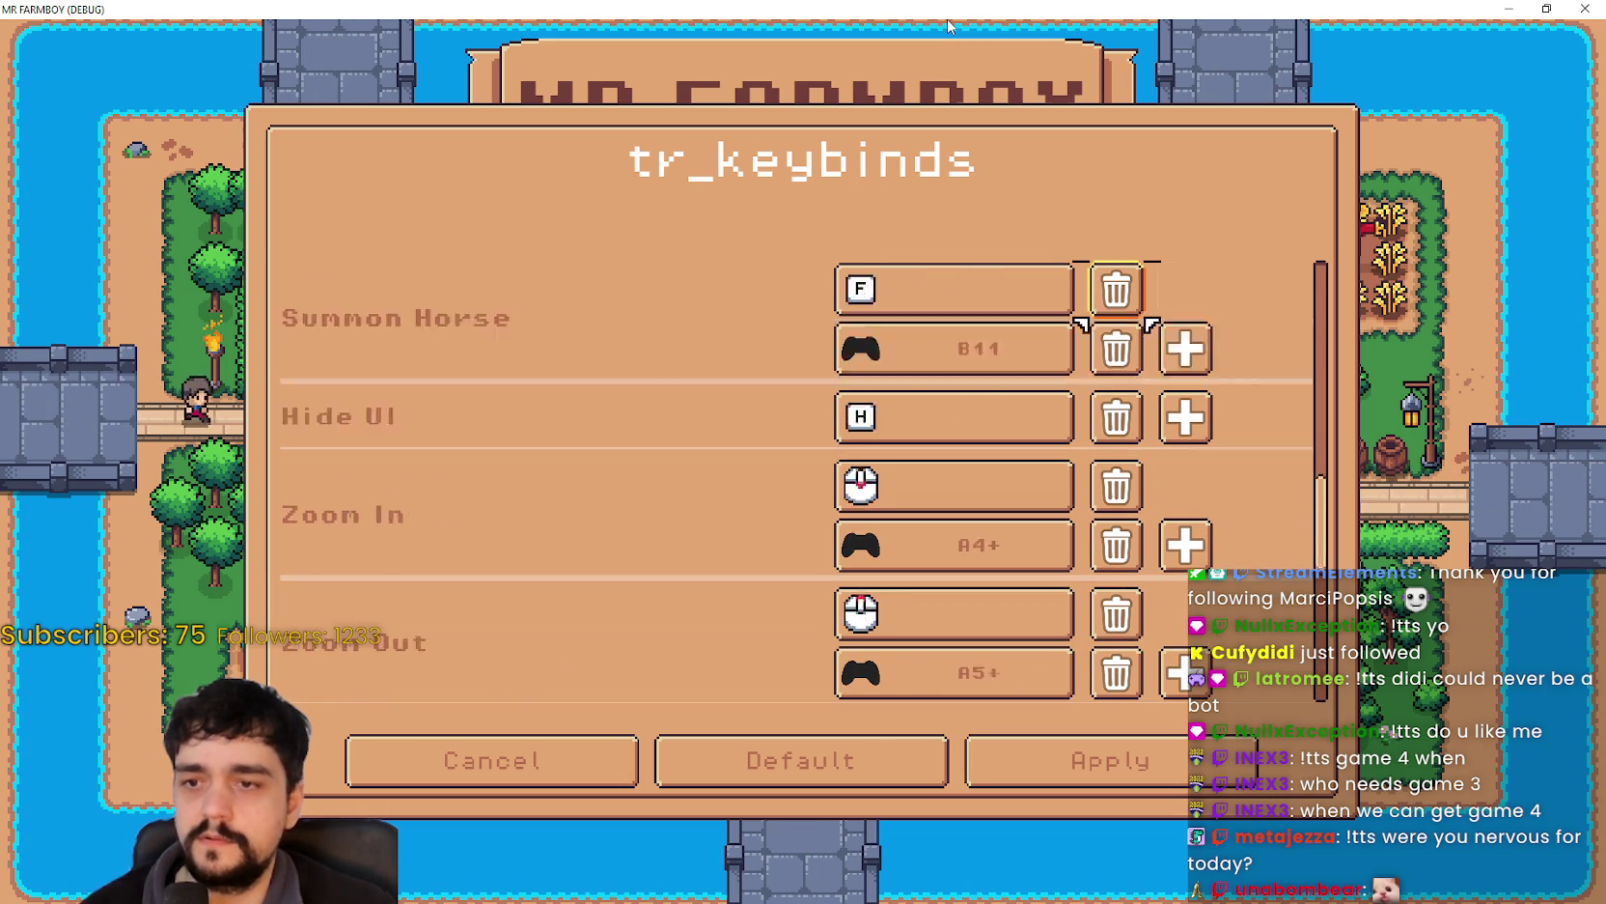
pyautogui.press('Up')
pyautogui.press('Up')
pyautogui.press('Up')
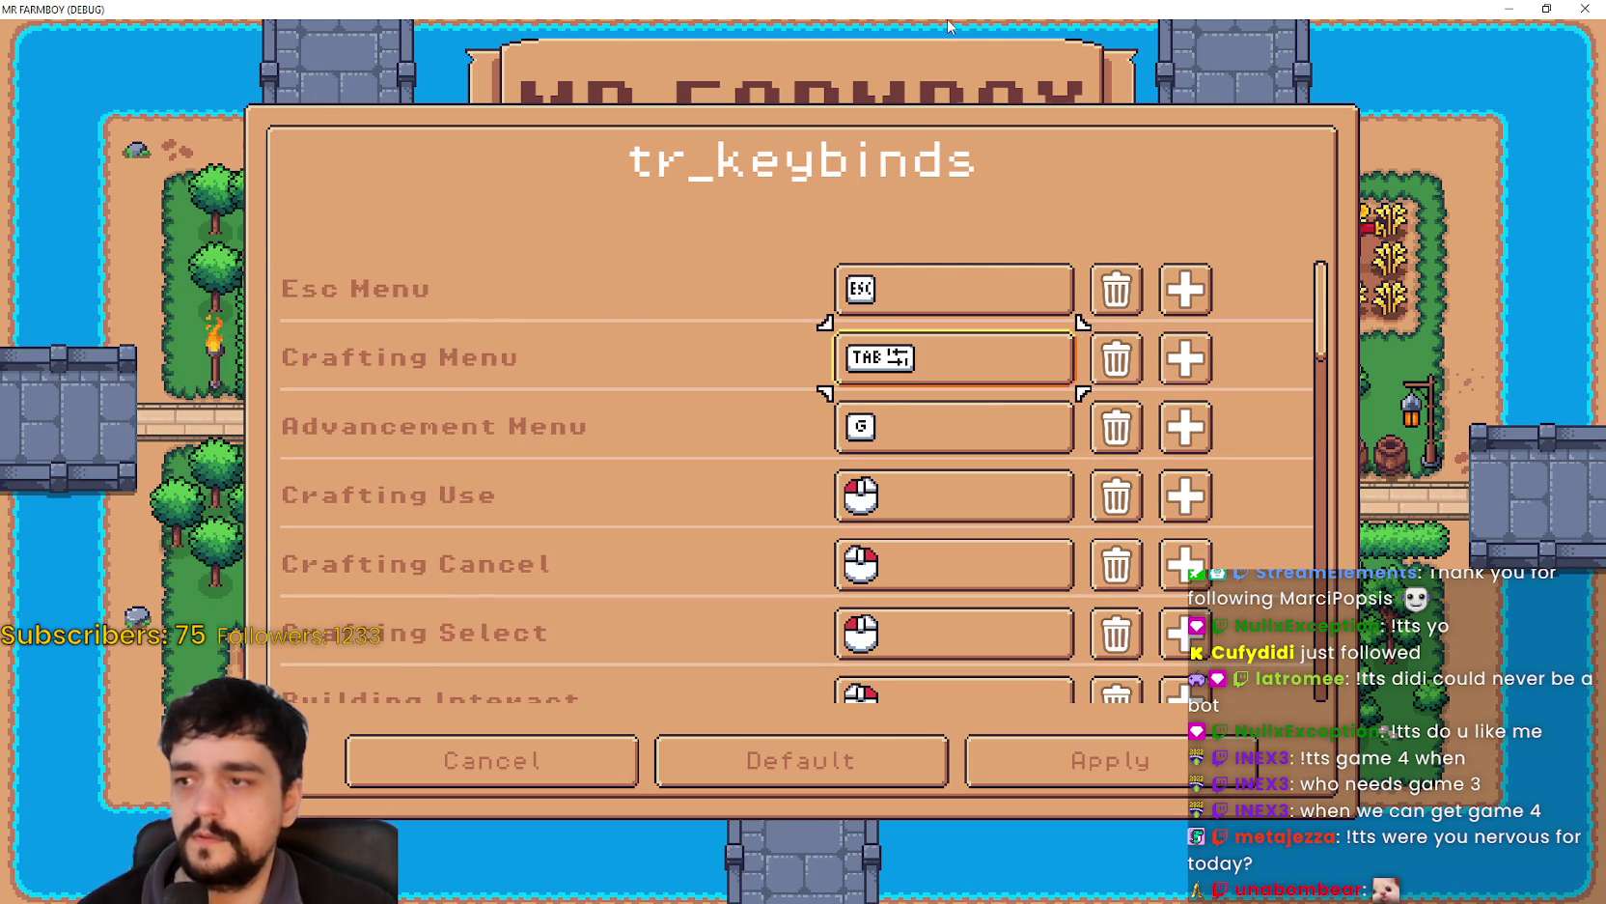
# - Step focus down the bindings from Move Right to Character Roll's keyboard binding
pyautogui.press('Down')
pyautogui.press('Down')
pyautogui.press('Down')
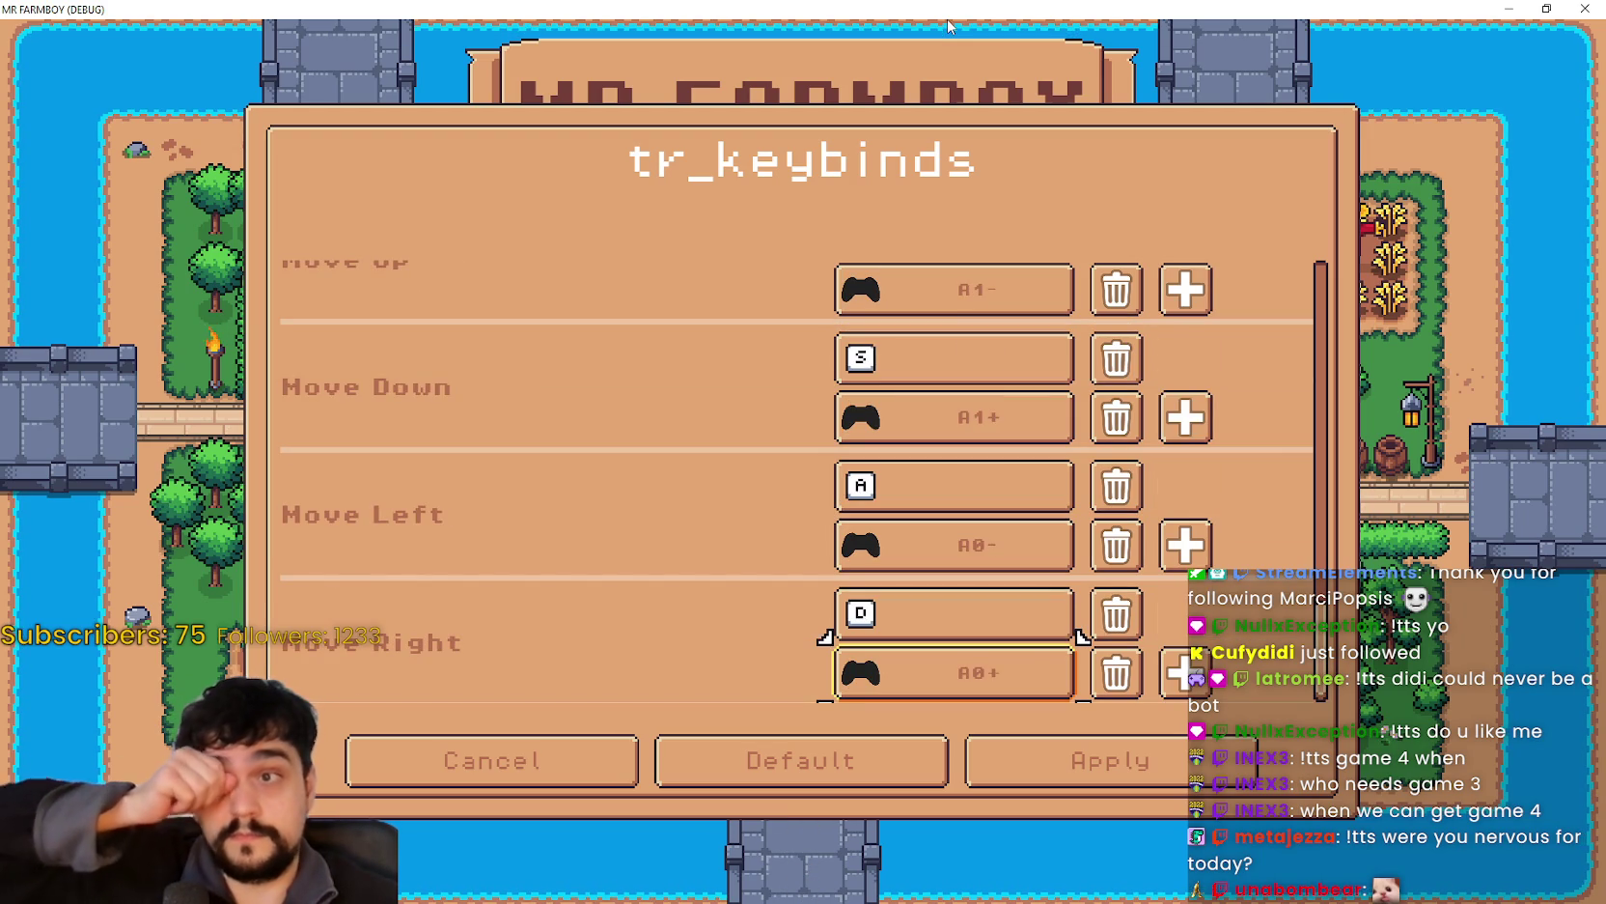
pyautogui.press('Down')
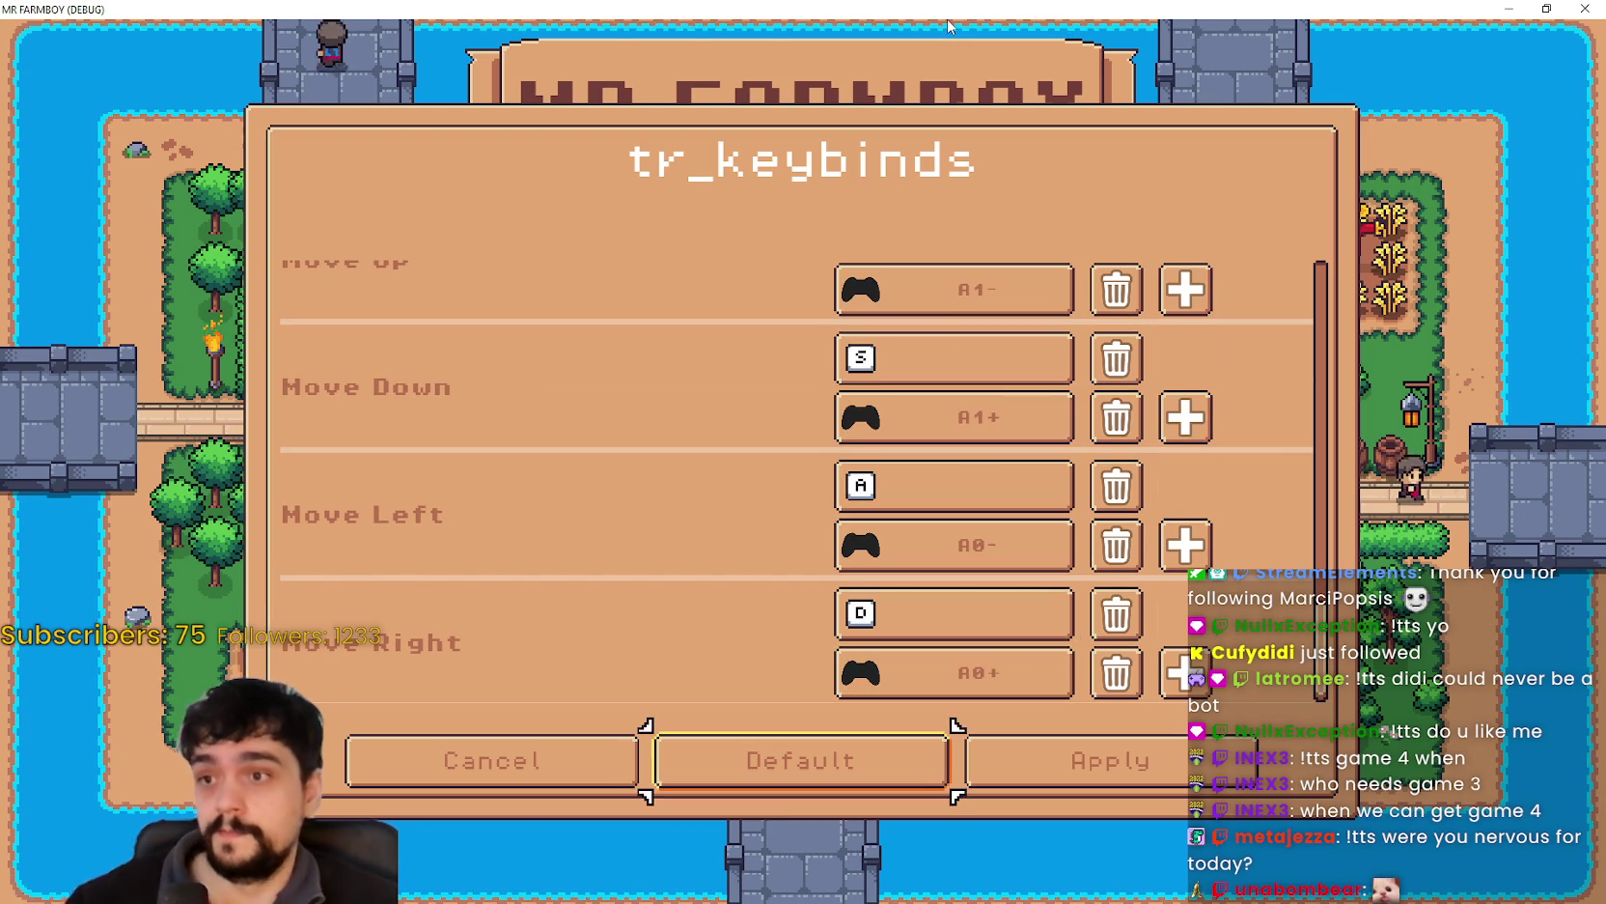
pyautogui.press('Up')
pyautogui.press('Up')
pyautogui.press('Up')
pyautogui.press('Up')
pyautogui.press('Up')
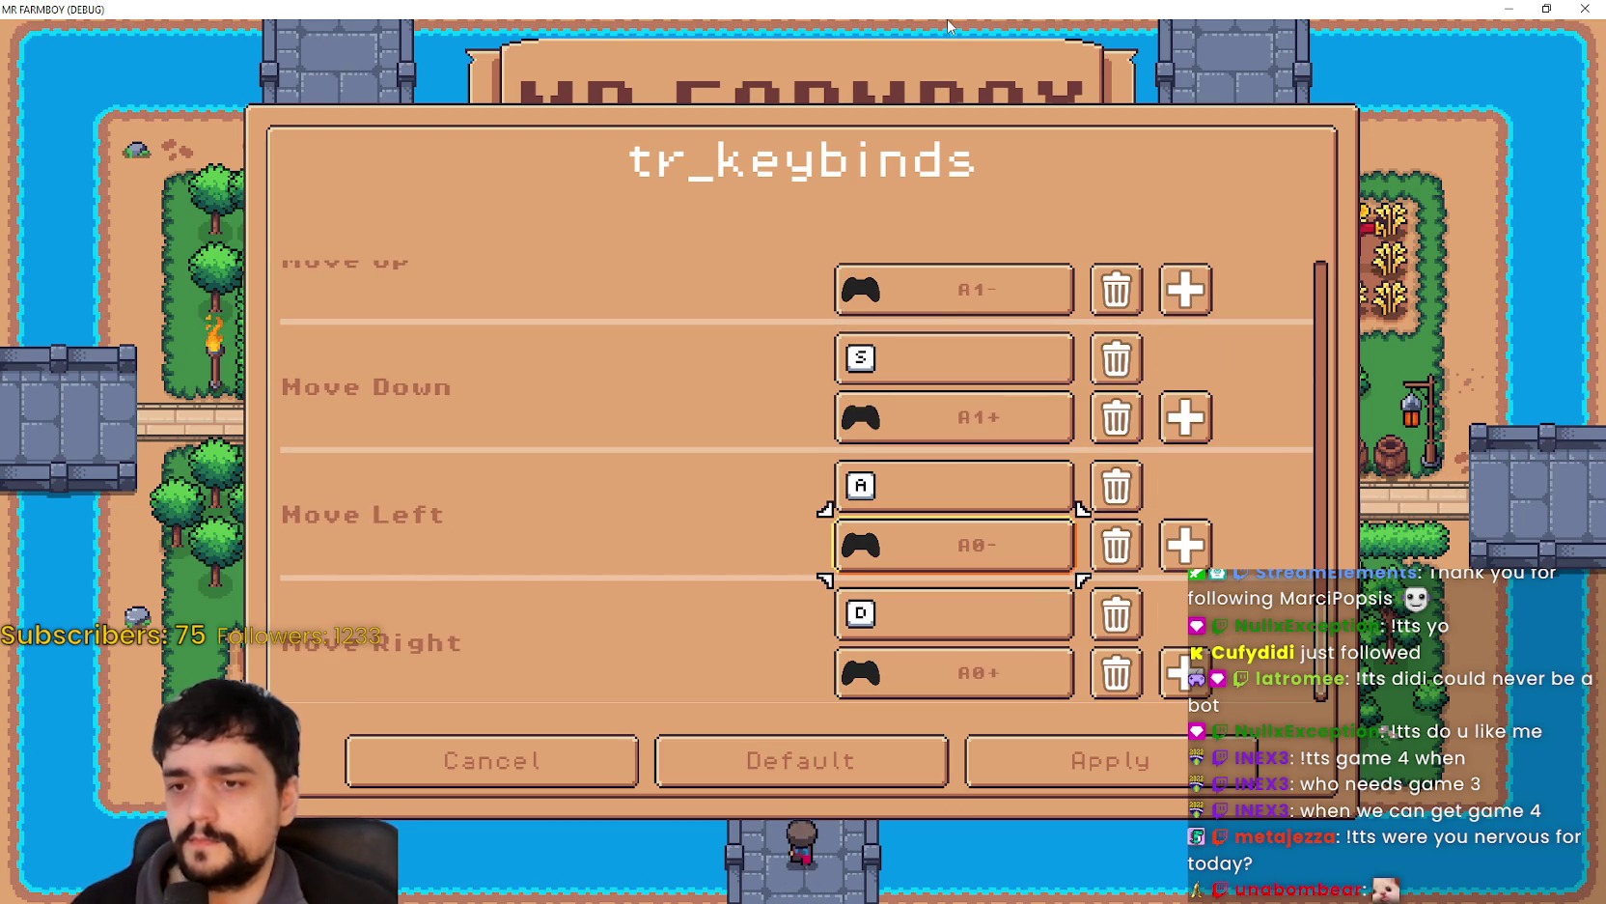
pyautogui.press('Down')
pyautogui.press('Down')
pyautogui.press('Down')
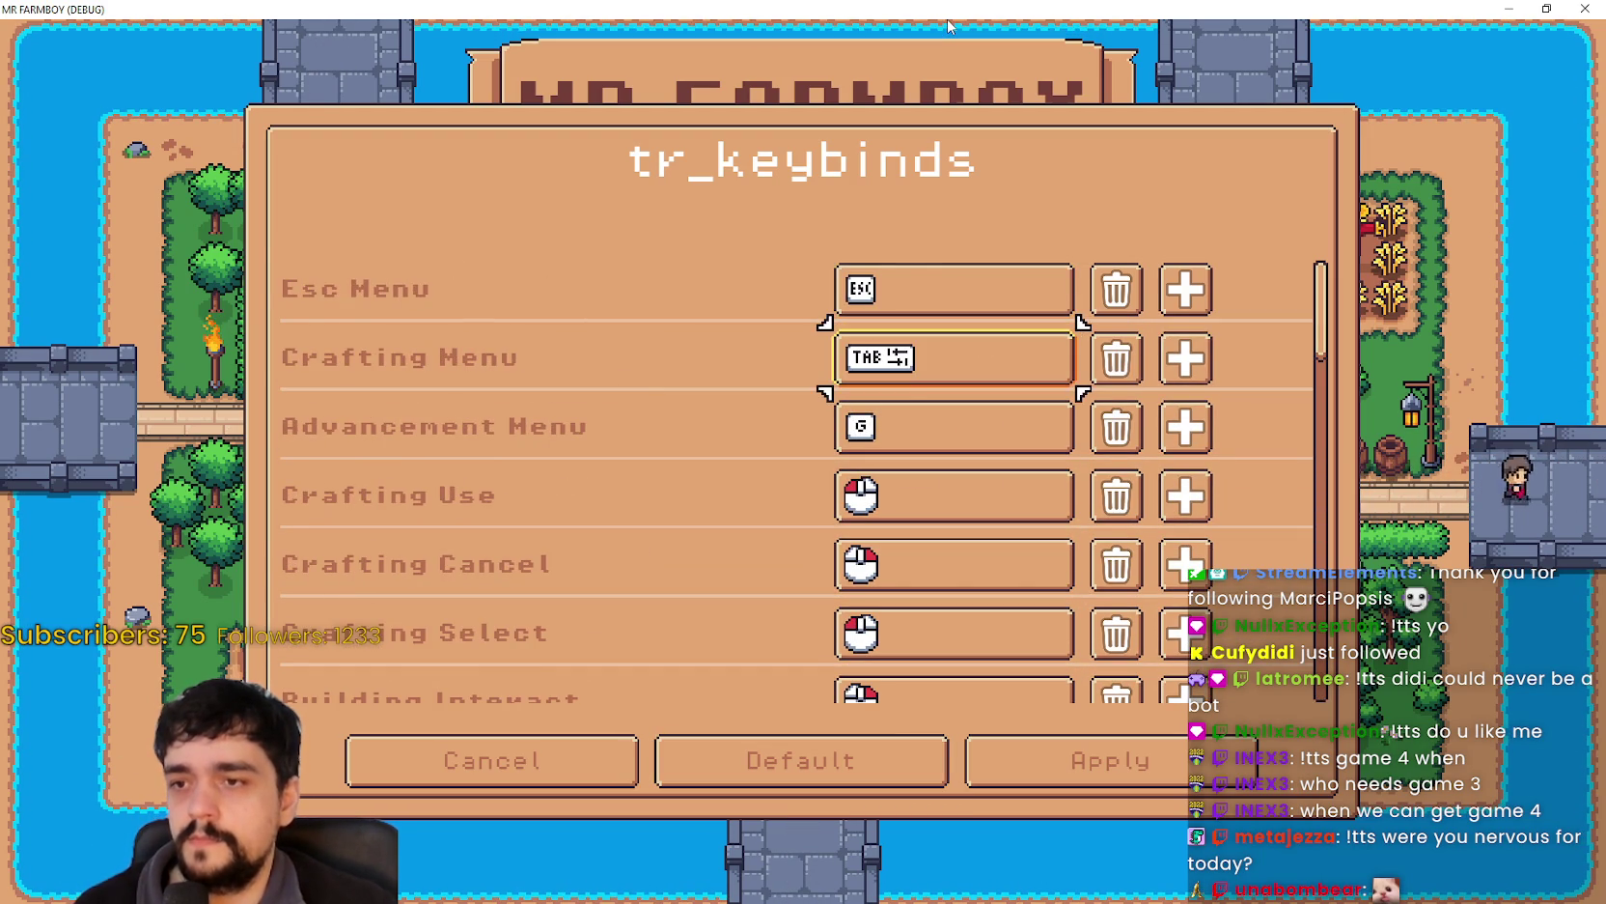
pyautogui.press('Down')
pyautogui.press('Down')
pyautogui.press('Down')
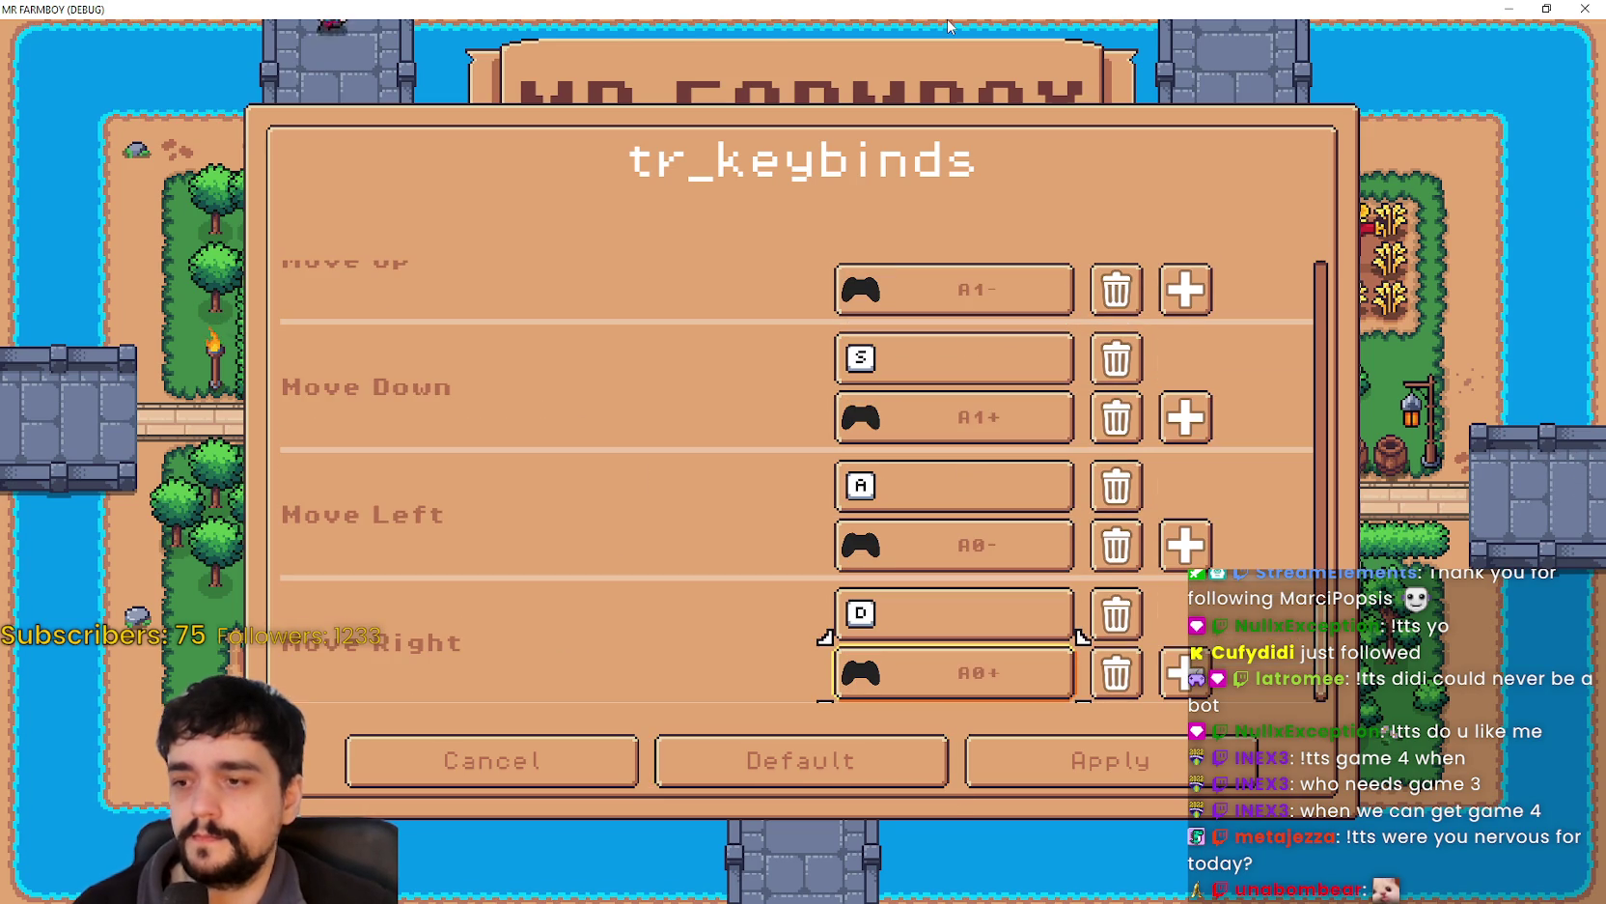
pyautogui.press('Up')
pyautogui.press('Up')
pyautogui.press('Up')
pyautogui.press('Down')
pyautogui.press('Down')
pyautogui.press('Down')
pyautogui.press('Up')
pyautogui.press('Up')
pyautogui.press('Up')
pyautogui.press('Down')
pyautogui.press('Down')
pyautogui.press('Down')
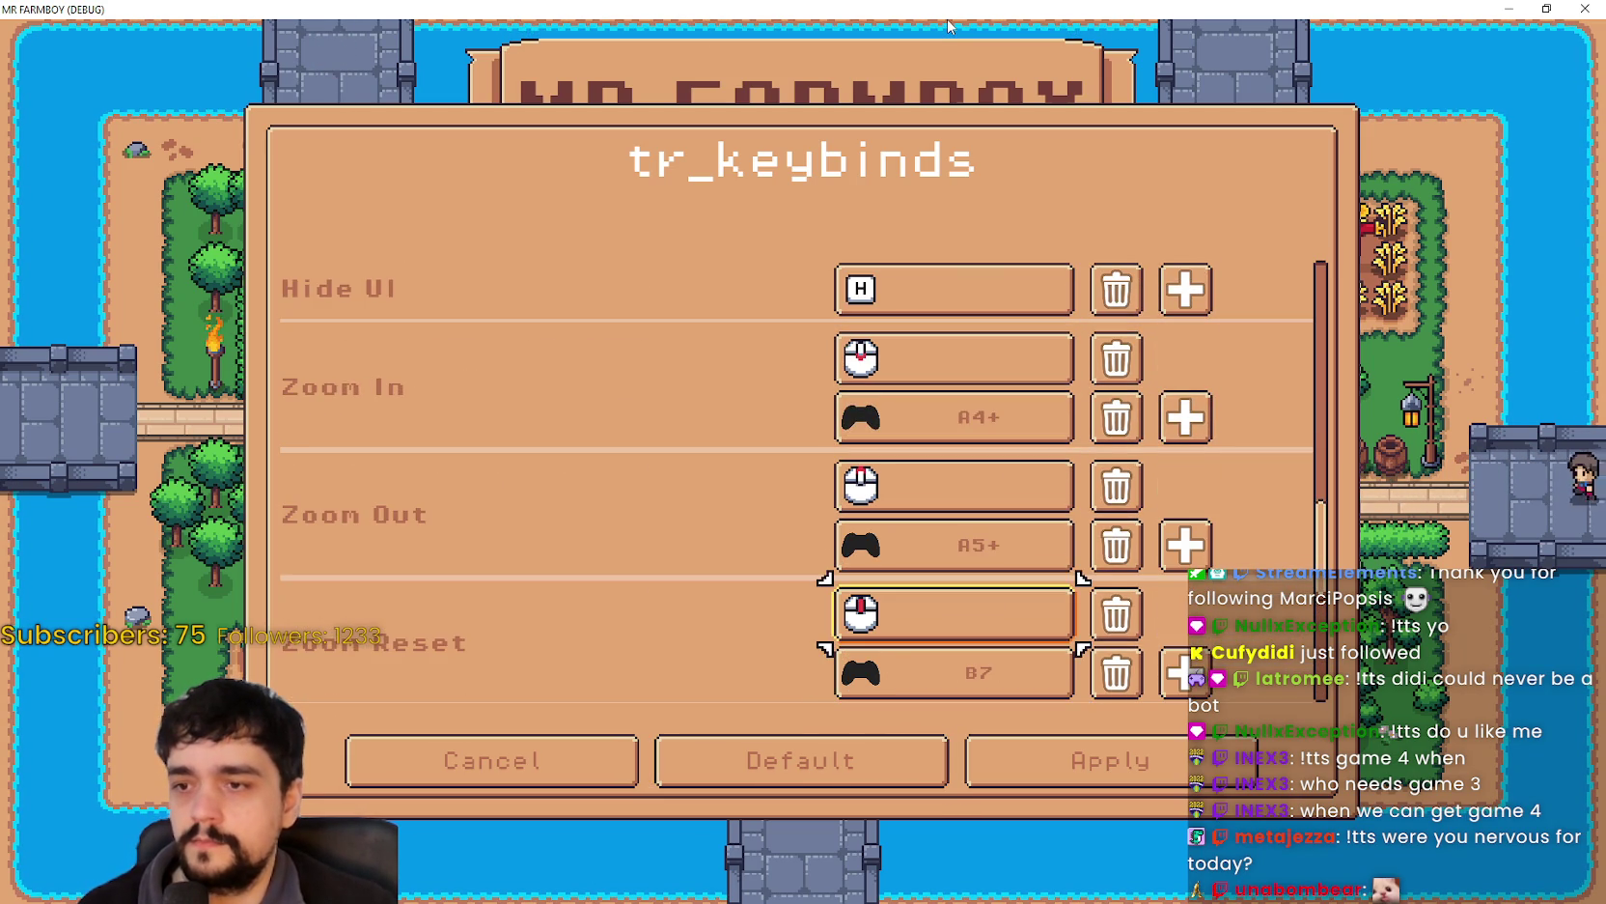
pyautogui.press('Up')
pyautogui.press('Up')
pyautogui.press('Up')
pyautogui.press('Down')
pyautogui.press('Down')
pyautogui.press('Down')
pyautogui.press('Down')
pyautogui.press('Down')
pyautogui.press('Down')
pyautogui.press('Up')
pyautogui.press('Down')
pyautogui.press('Up')
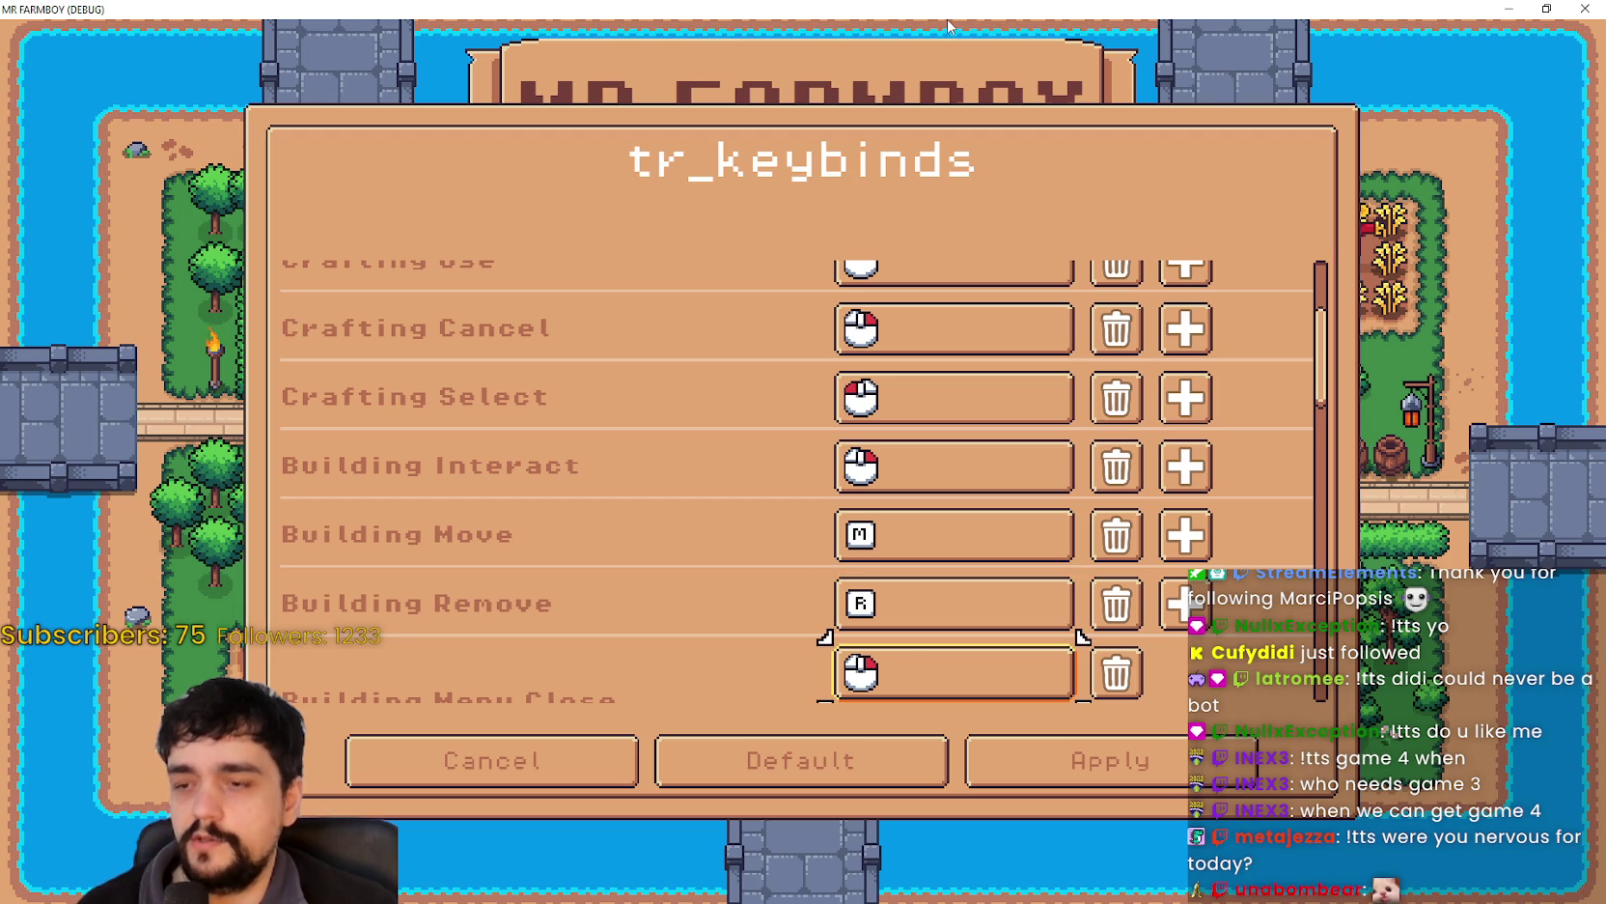
pyautogui.press('Down')
pyautogui.press('Down')
pyautogui.press('Down')
pyautogui.press('Up')
pyautogui.press('Up')
pyautogui.press('Up')
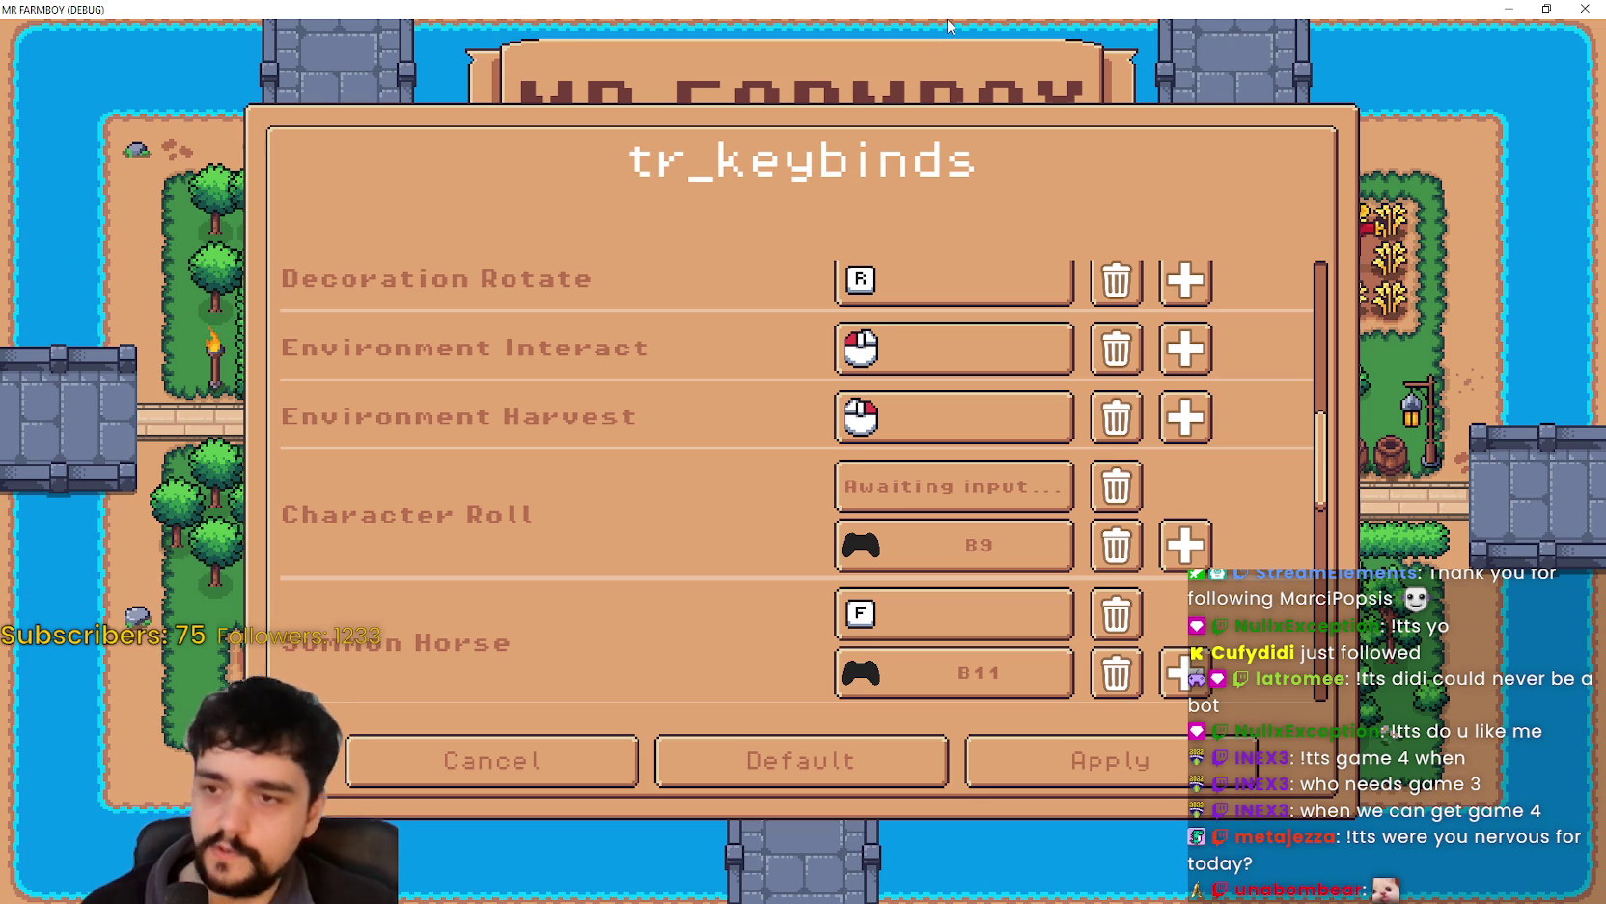
# - Rebind Character Roll to C, then back to SPACE
pyautogui.press('c')
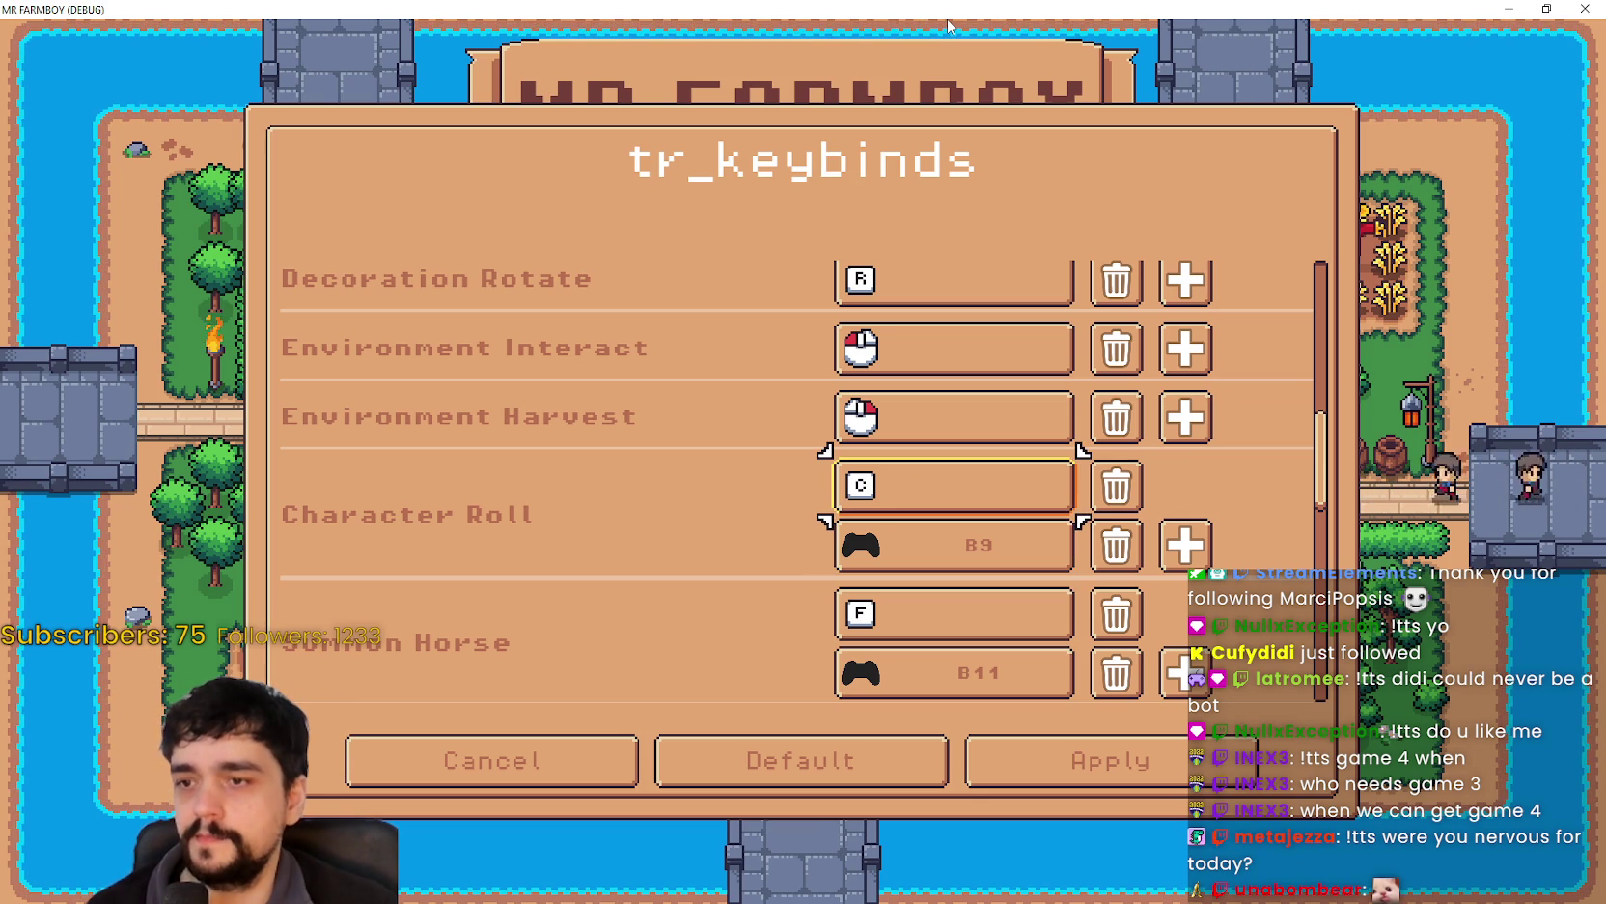
pyautogui.press('Return')
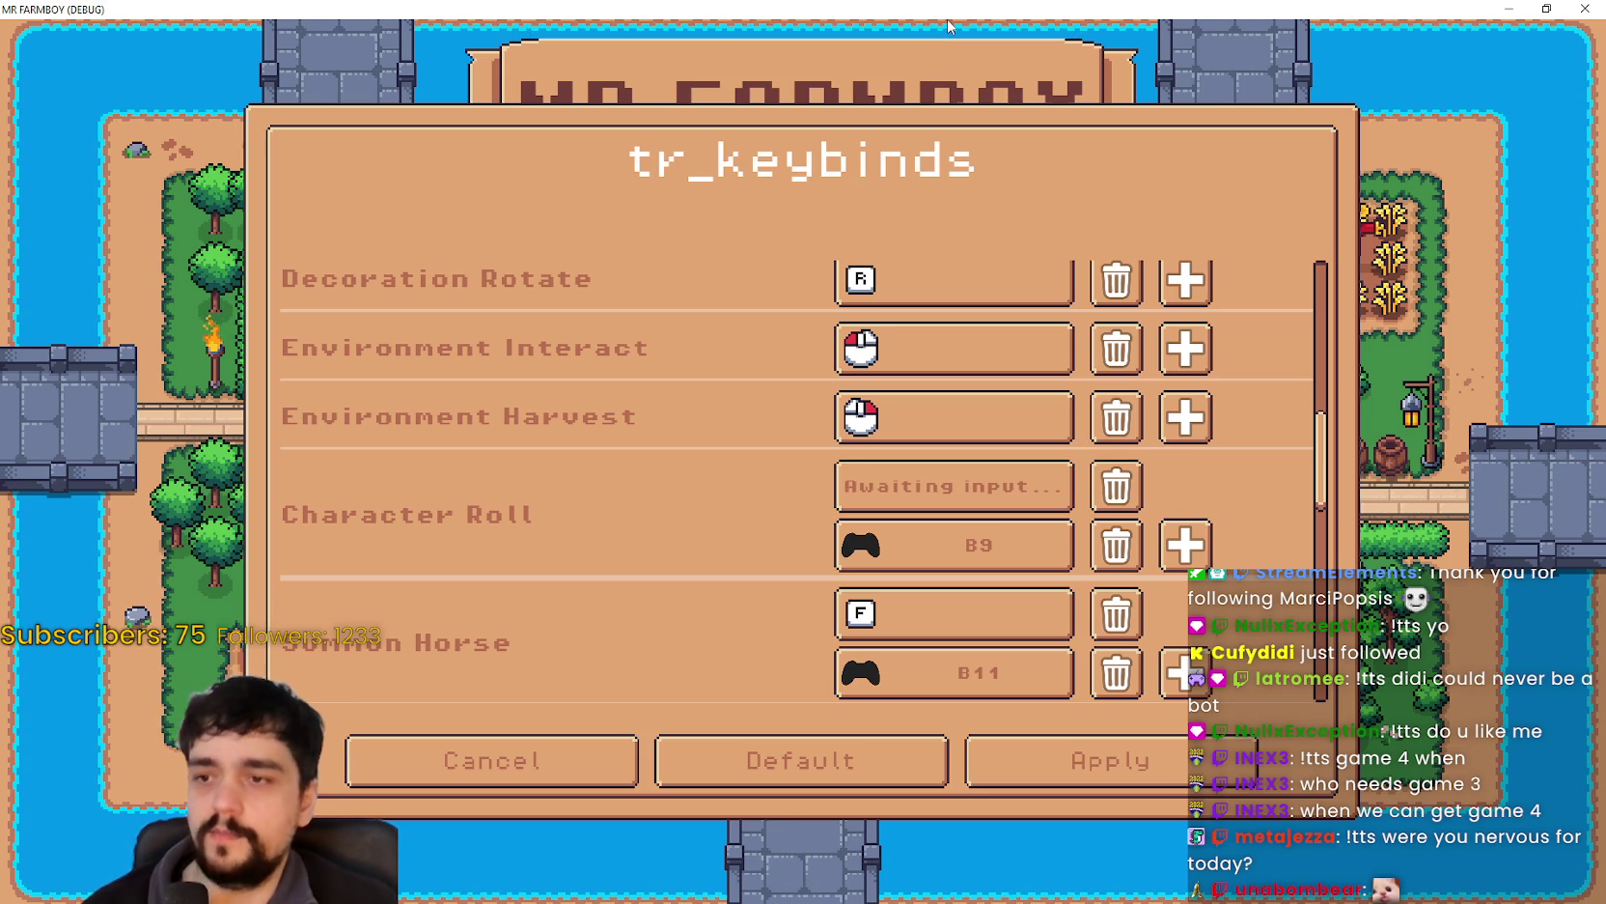
pyautogui.press('space')
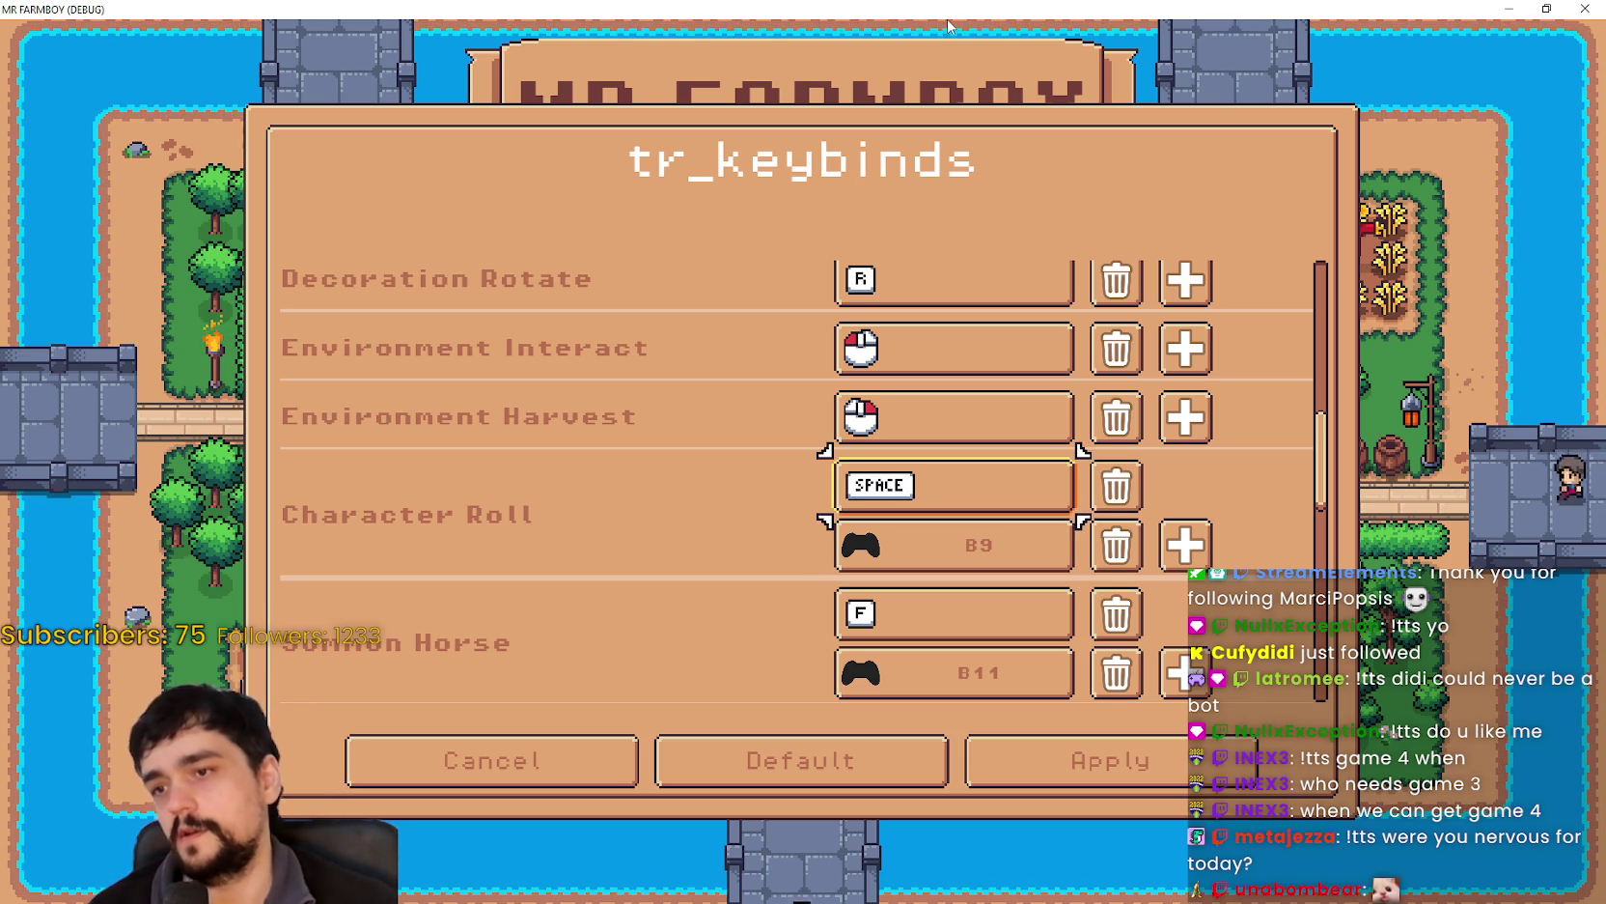
# - Move focus past Move Down's S binding to the menu's bottom actions
pyautogui.press('Down')
pyautogui.press('Down')
pyautogui.press('Down')
pyautogui.press('Down')
pyautogui.press('Down')
pyautogui.press('Down')
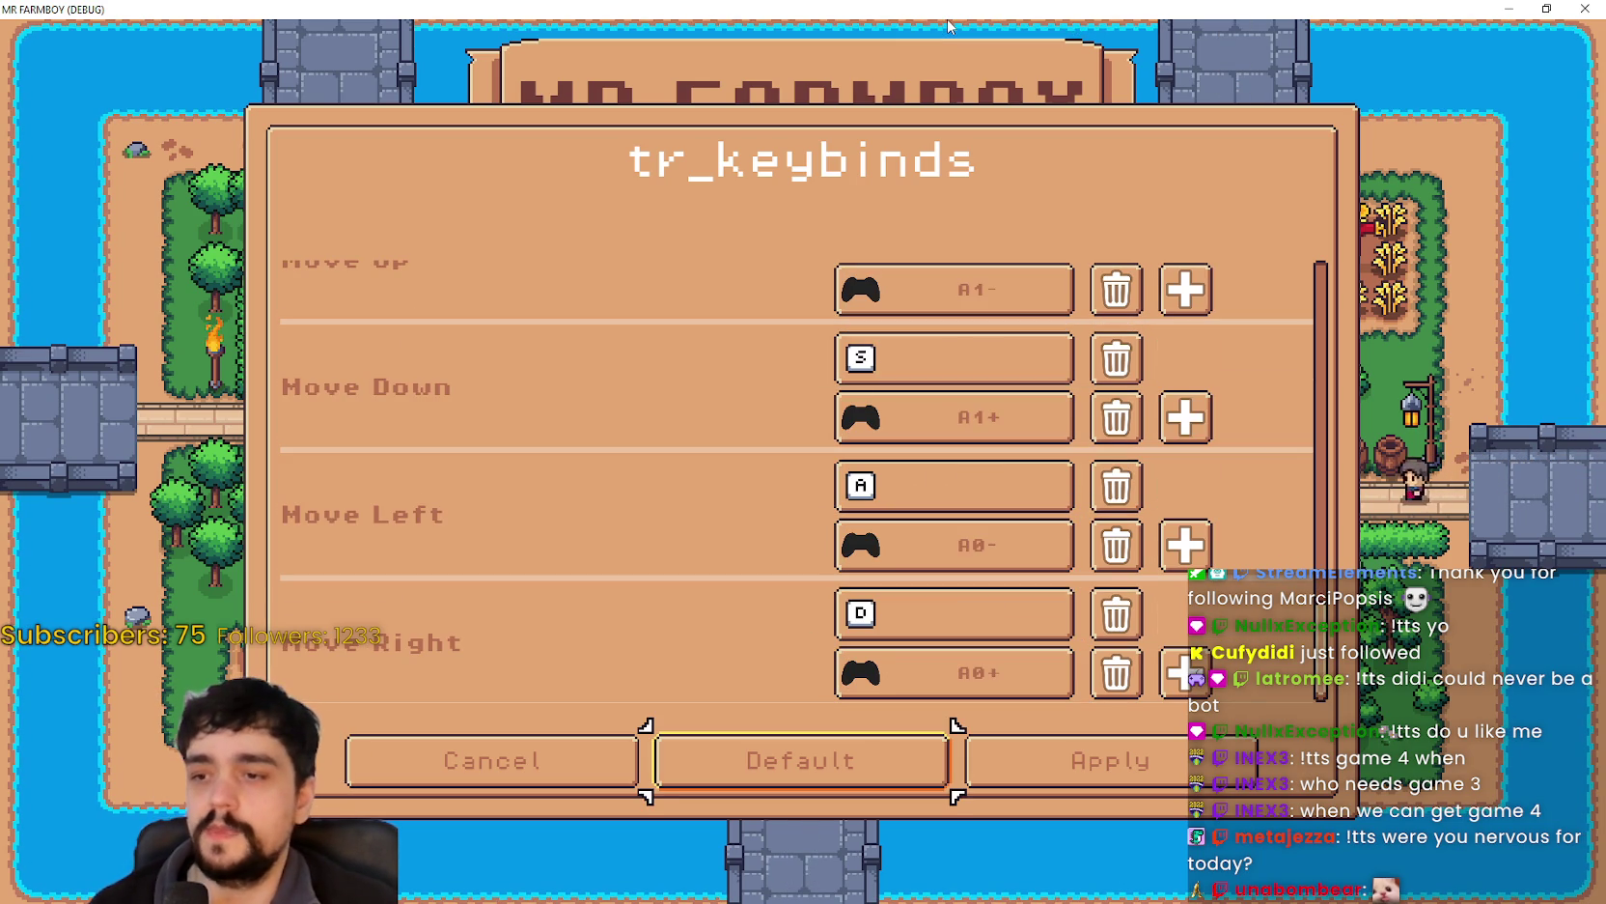
pyautogui.press('Left')
pyautogui.press('Right')
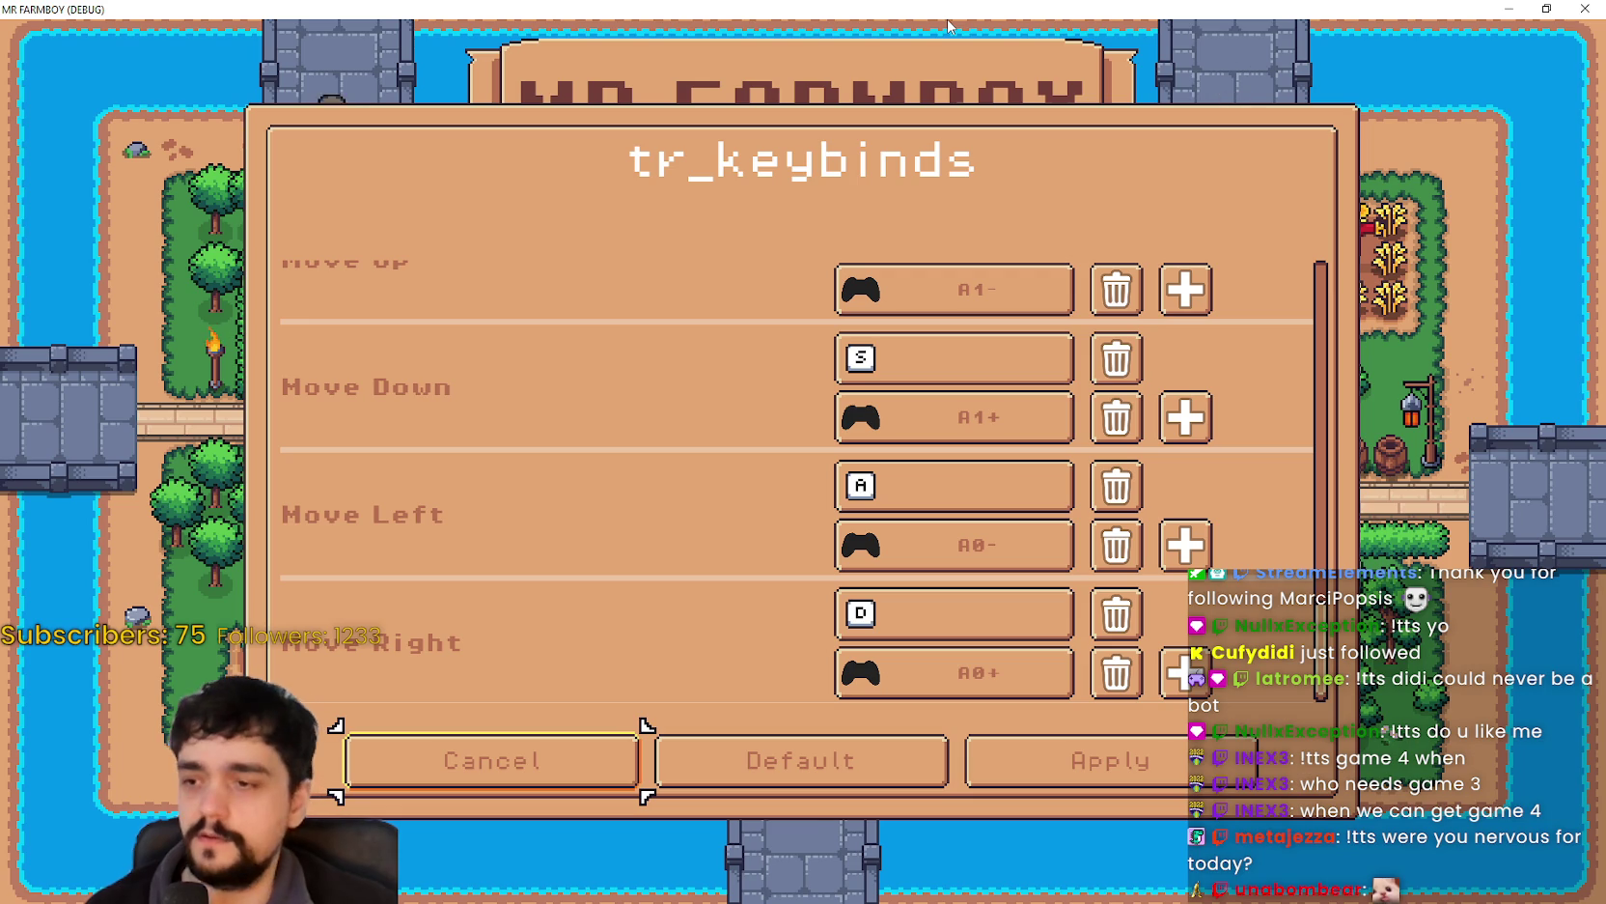
# - Trigger the unsaved-changes prompt, toggle between its Ignore and Apply buttons, then apply
pyautogui.press('Return')
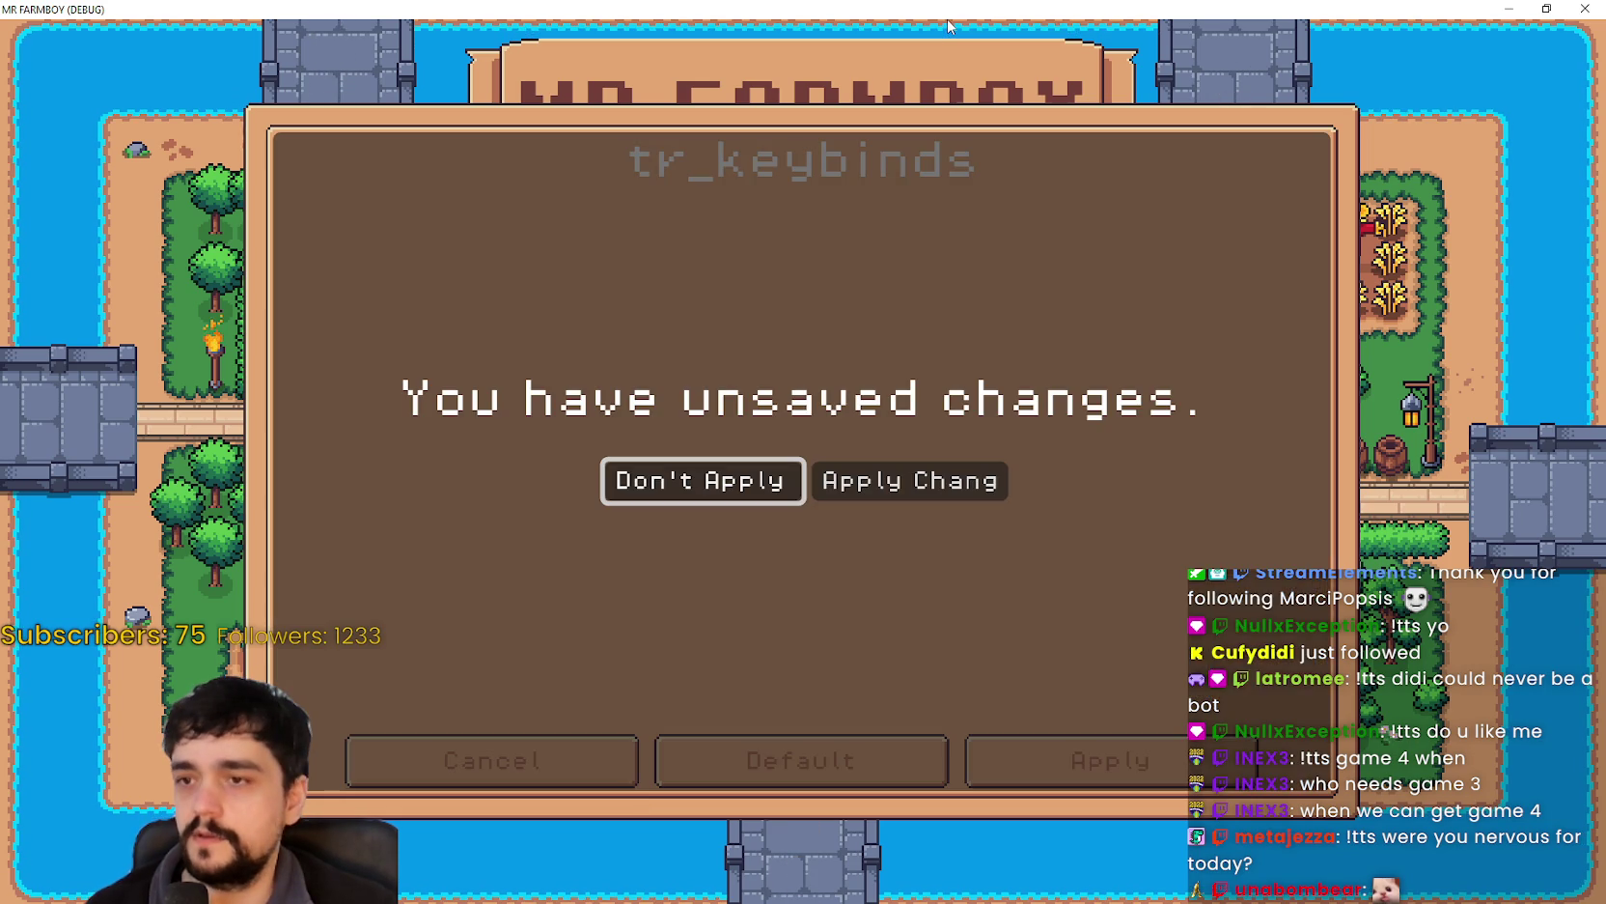
pyautogui.press('Right')
pyautogui.press('Left')
pyautogui.press('Right')
pyautogui.press('Left')
pyautogui.press('Right')
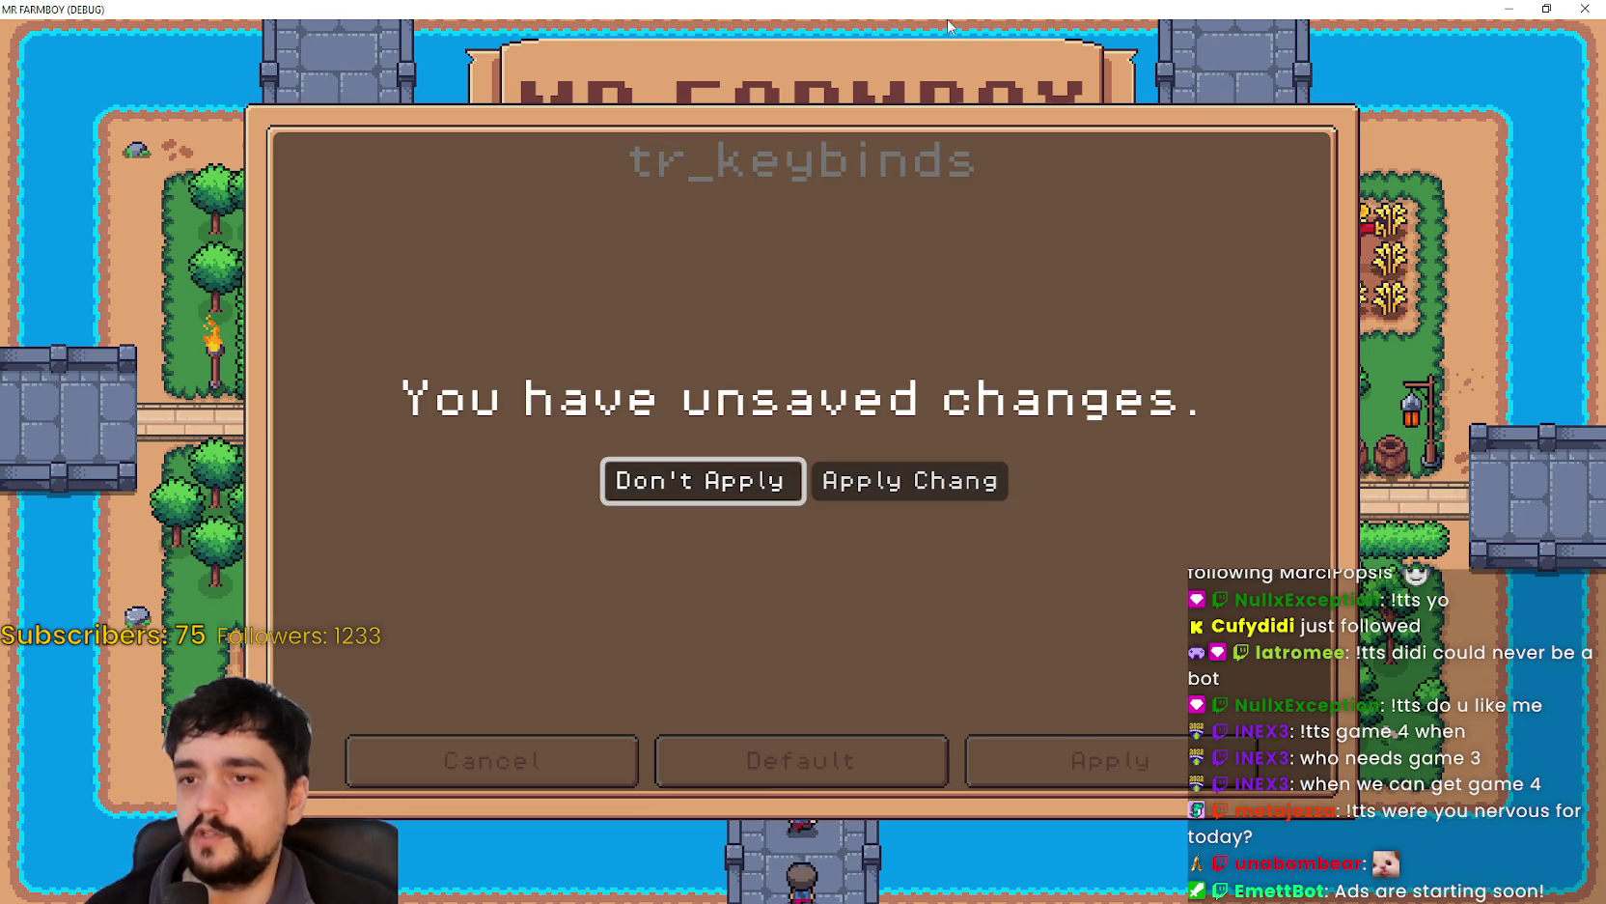
pyautogui.press('Left')
pyautogui.press('Right')
pyautogui.press('Left')
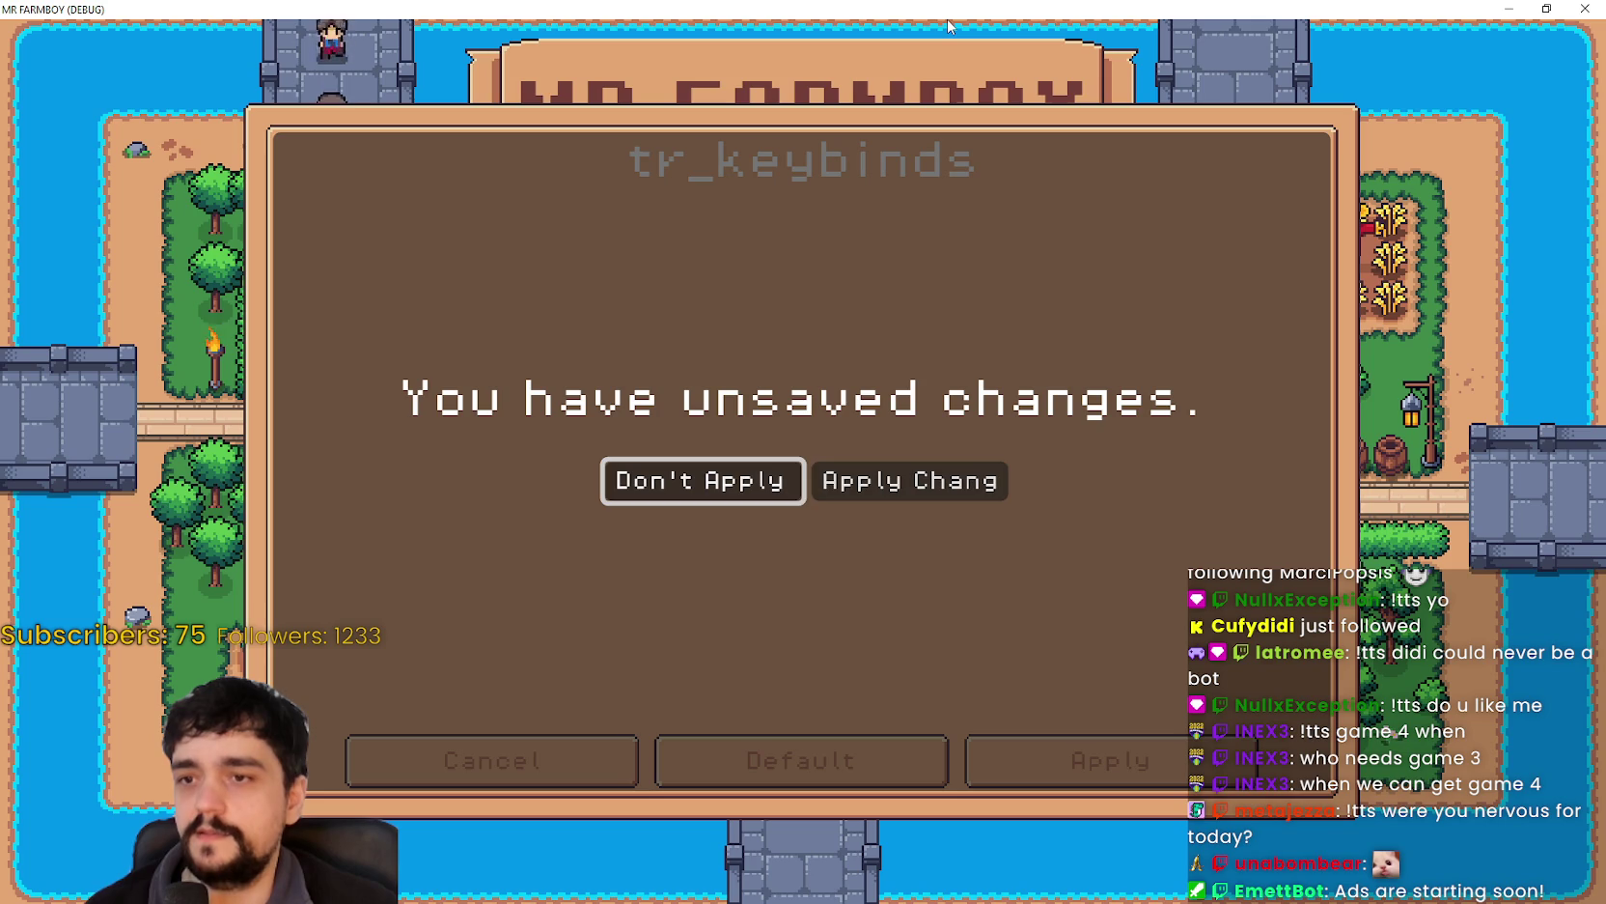
pyautogui.press('Right')
pyautogui.press('Left')
pyautogui.press('Right')
pyautogui.press('Left')
pyautogui.press('Right')
pyautogui.press('Left')
pyautogui.press('Right')
pyautogui.press('Left')
pyautogui.press('Right')
pyautogui.press('Left')
pyautogui.press('Right')
pyautogui.press('Left')
pyautogui.press('Right')
pyautogui.press('Left')
pyautogui.press('Right')
pyautogui.press('Left')
pyautogui.press('Right')
pyautogui.press('Left')
pyautogui.press('Right')
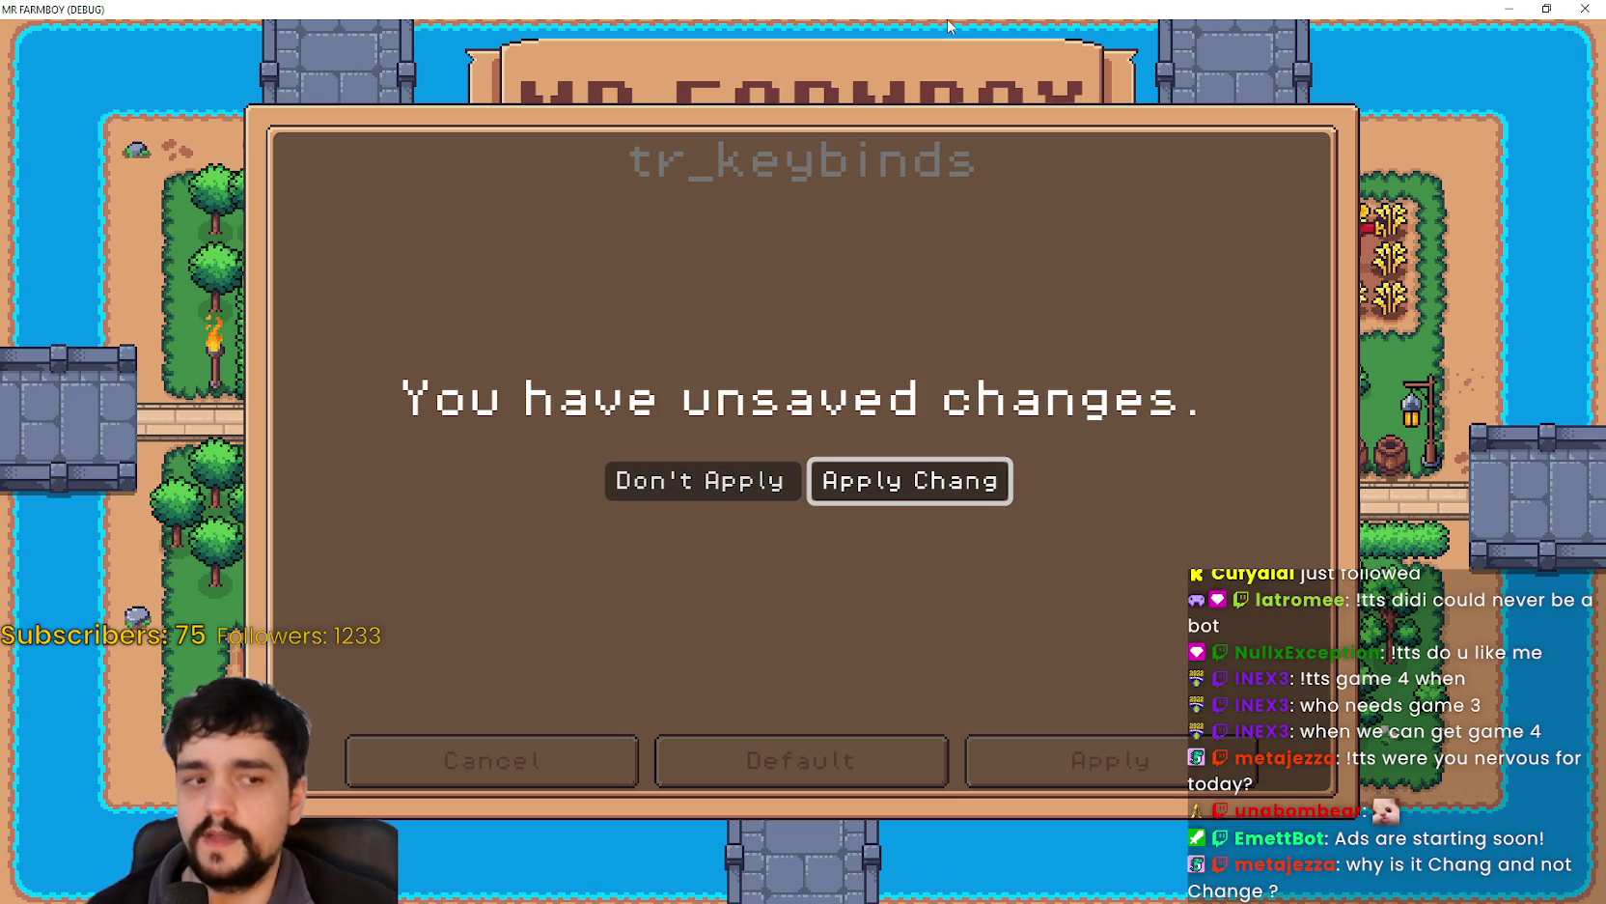
pyautogui.press('Return')
pyautogui.press('Return')
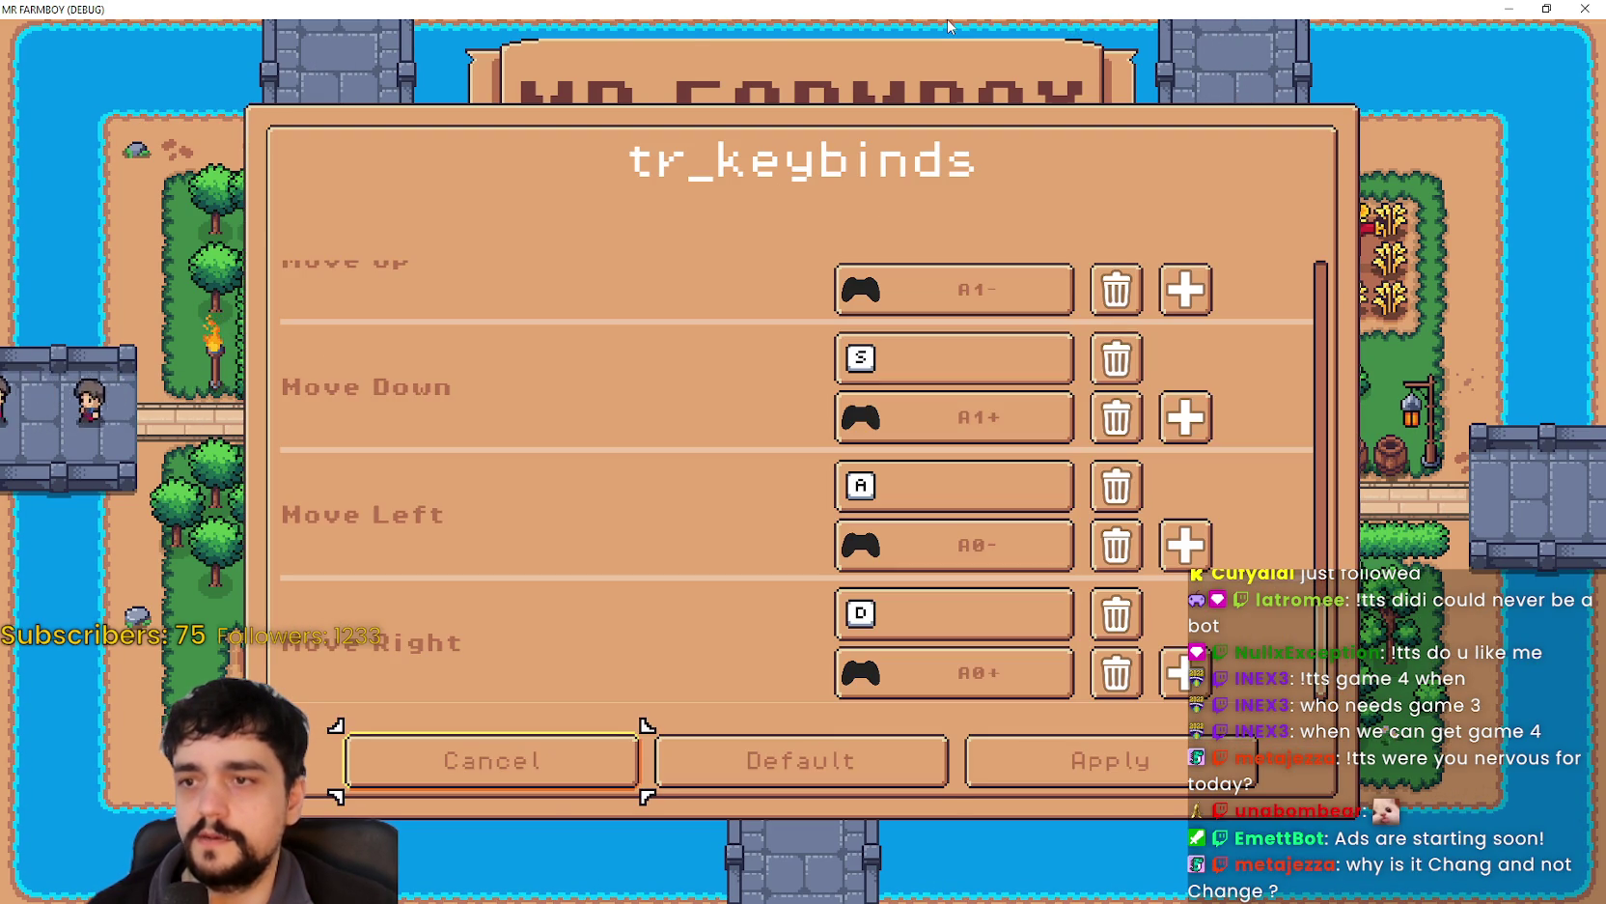
# - Move to the Character Roll SPACE binding and start rebinding it
pyautogui.press('Right')
pyautogui.press('Up')
pyautogui.press('Down')
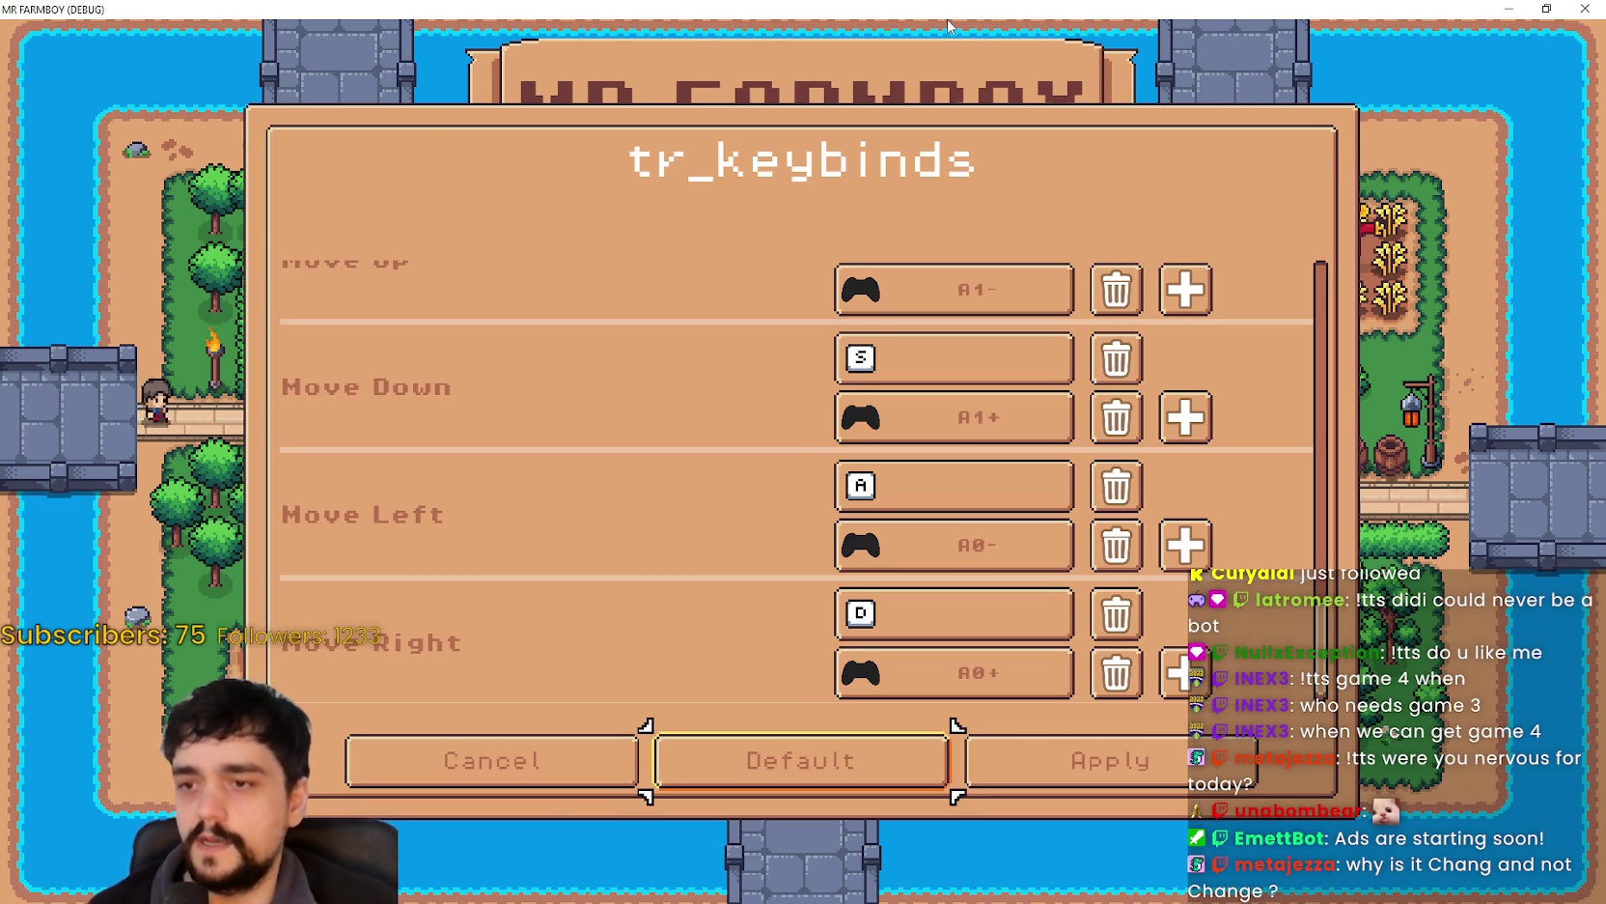
pyautogui.press('Up')
pyautogui.press('Up')
pyautogui.press('Up')
pyautogui.press('Up')
pyautogui.press('Up')
pyautogui.press('Up')
pyautogui.press('Up')
pyautogui.press('Up')
pyautogui.press('Down')
pyautogui.press('Down')
pyautogui.press('Return')
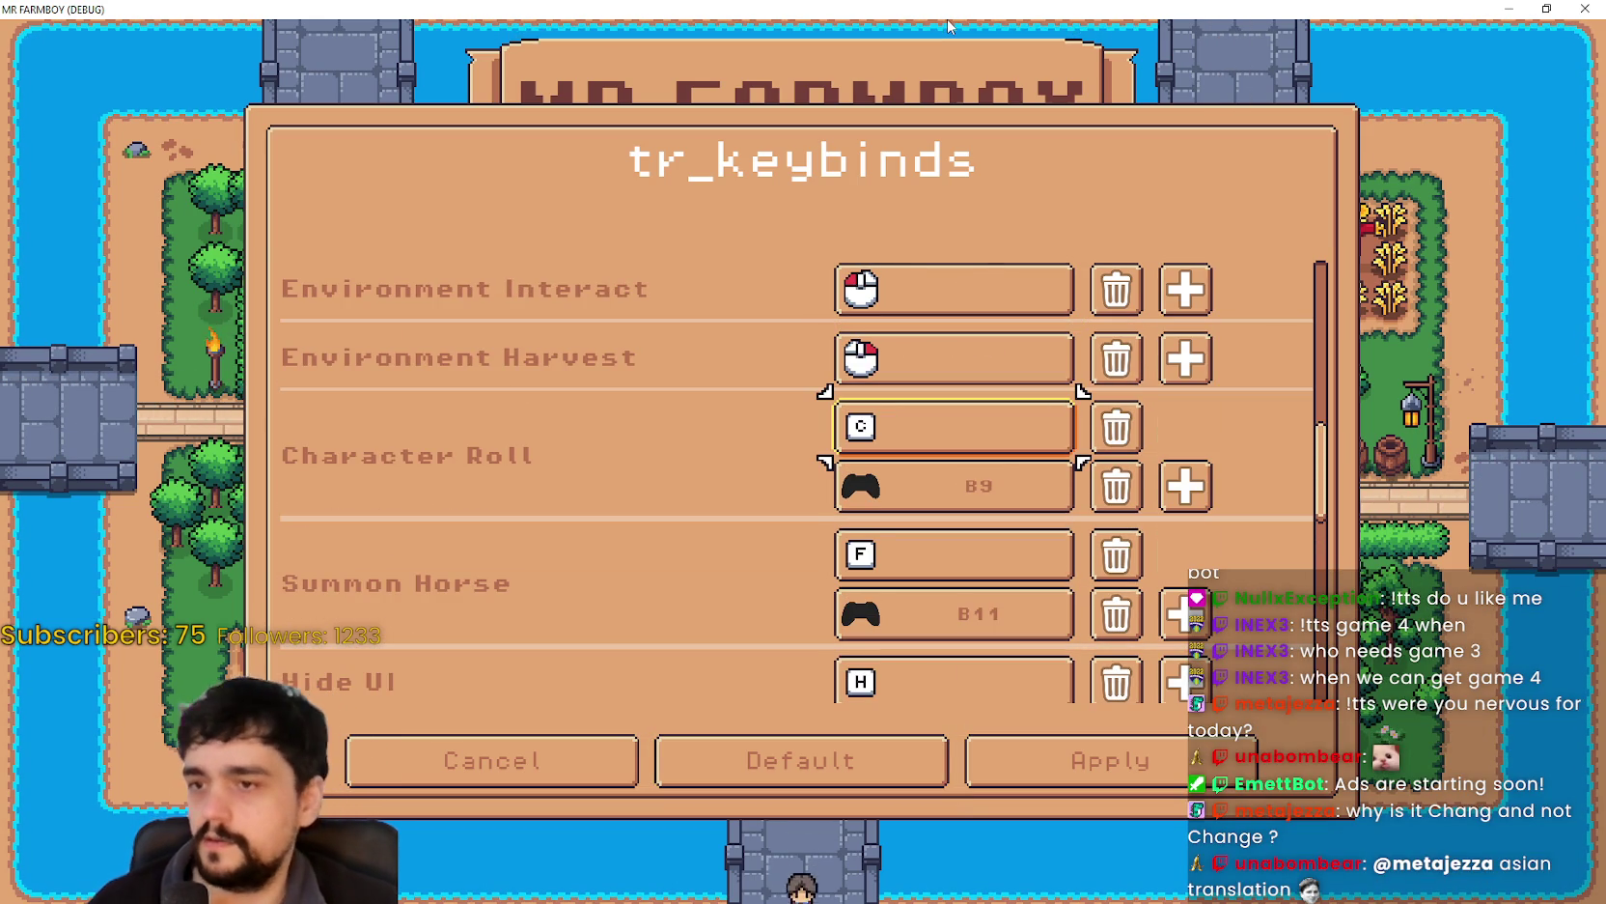
pyautogui.press('Down')
pyautogui.press('Down')
pyautogui.press('Down')
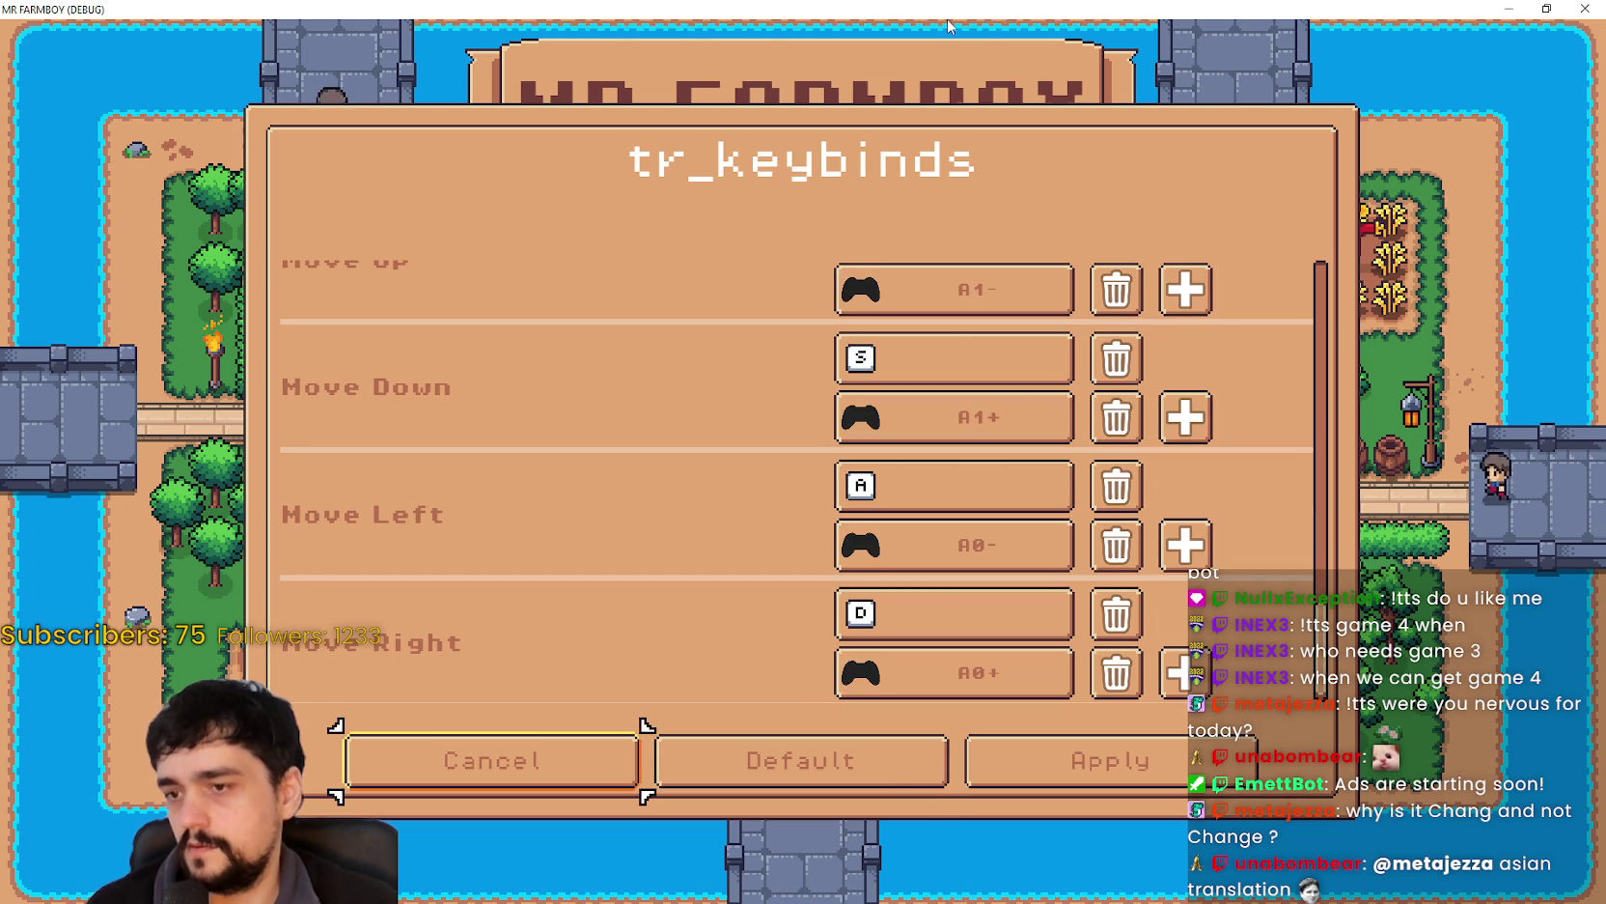
# - Leave the keybinds again and discard the changes at the unsaved-changes prompt
pyautogui.press('Return')
pyautogui.press('Right')
pyautogui.press('Left')
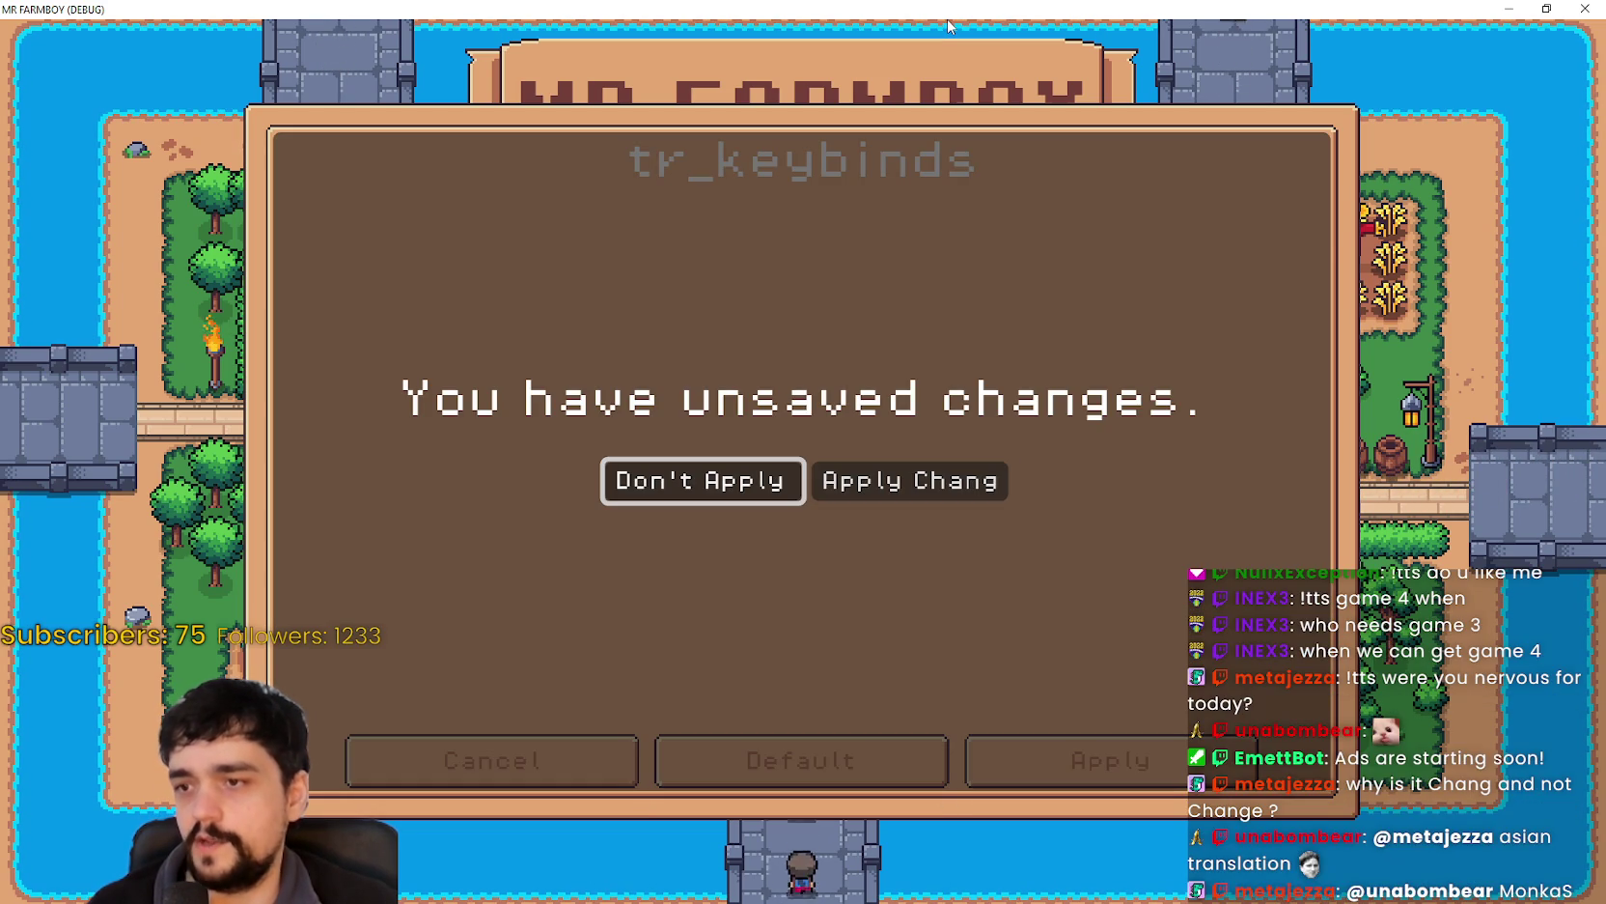
pyautogui.press('Return')
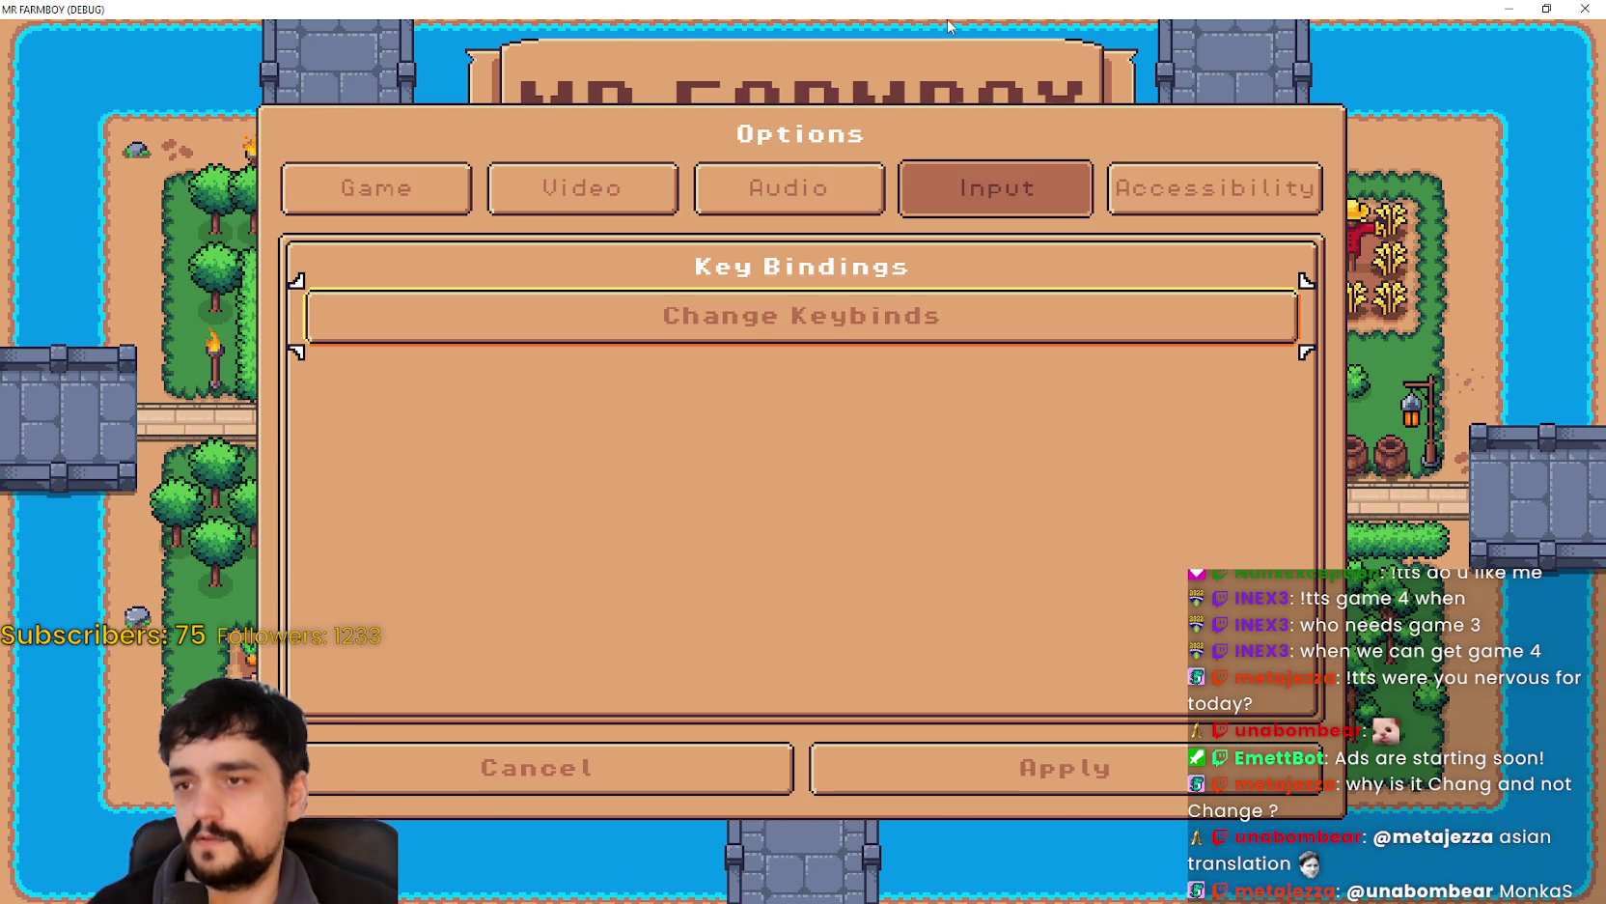
# - Reopen the keybinds list and check the Character Roll bindings
pyautogui.press('Return')
pyautogui.press('Up')
pyautogui.press('Up')
pyautogui.press('Up')
pyautogui.press('Up')
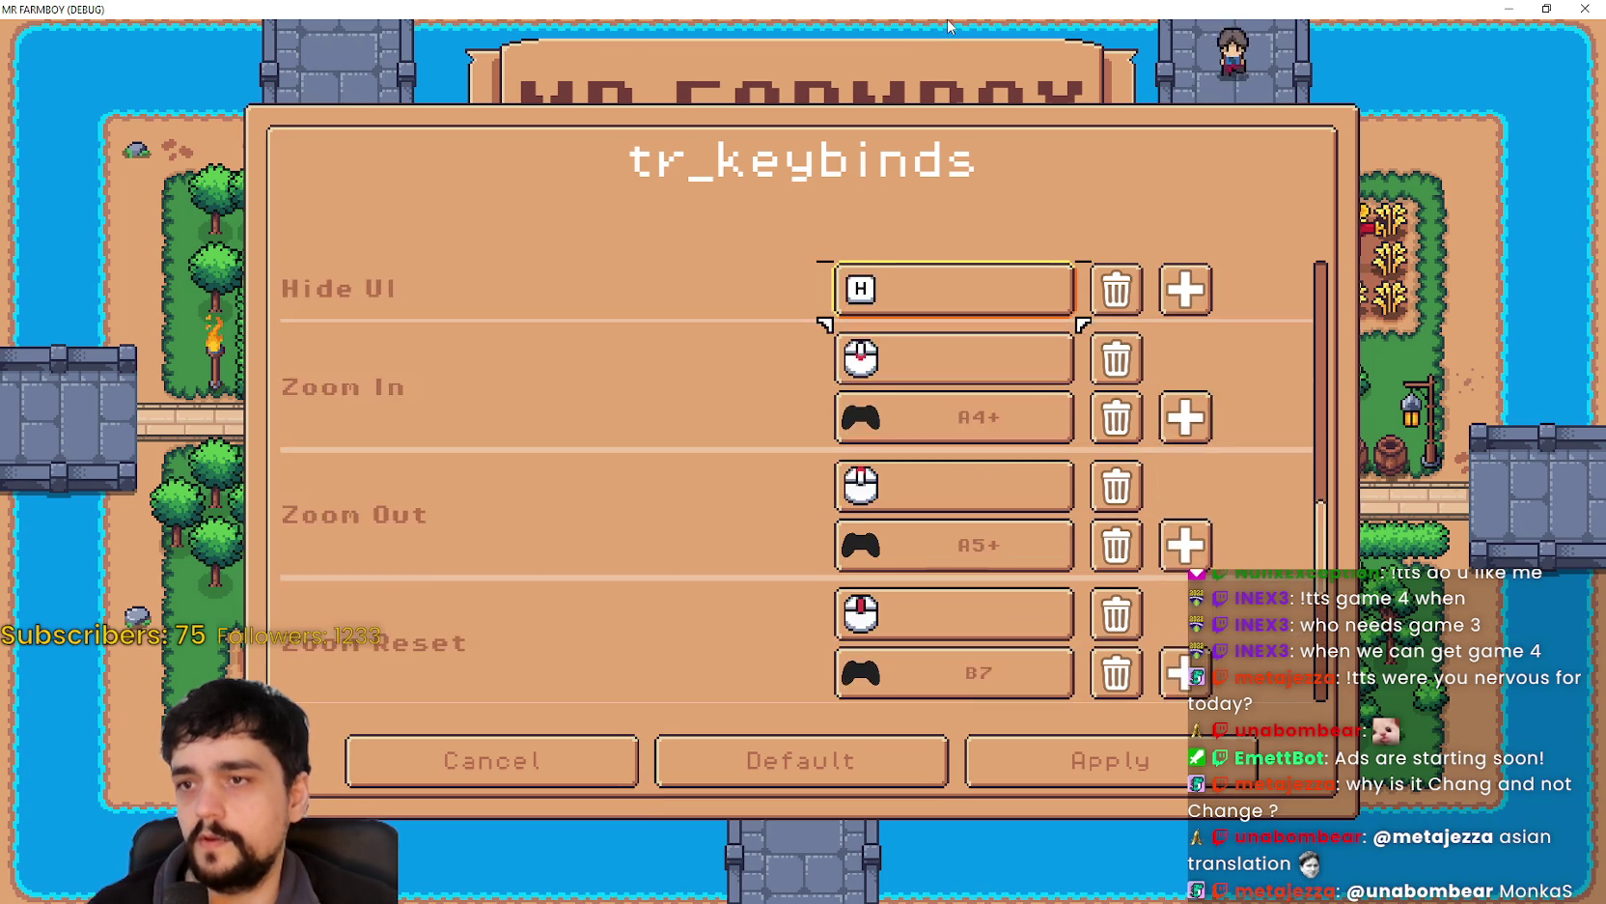
pyautogui.press('Up')
pyautogui.press('Down')
pyautogui.press('Down')
pyautogui.press('Down')
pyautogui.press('Down')
pyautogui.press('Down')
pyautogui.press('Down')
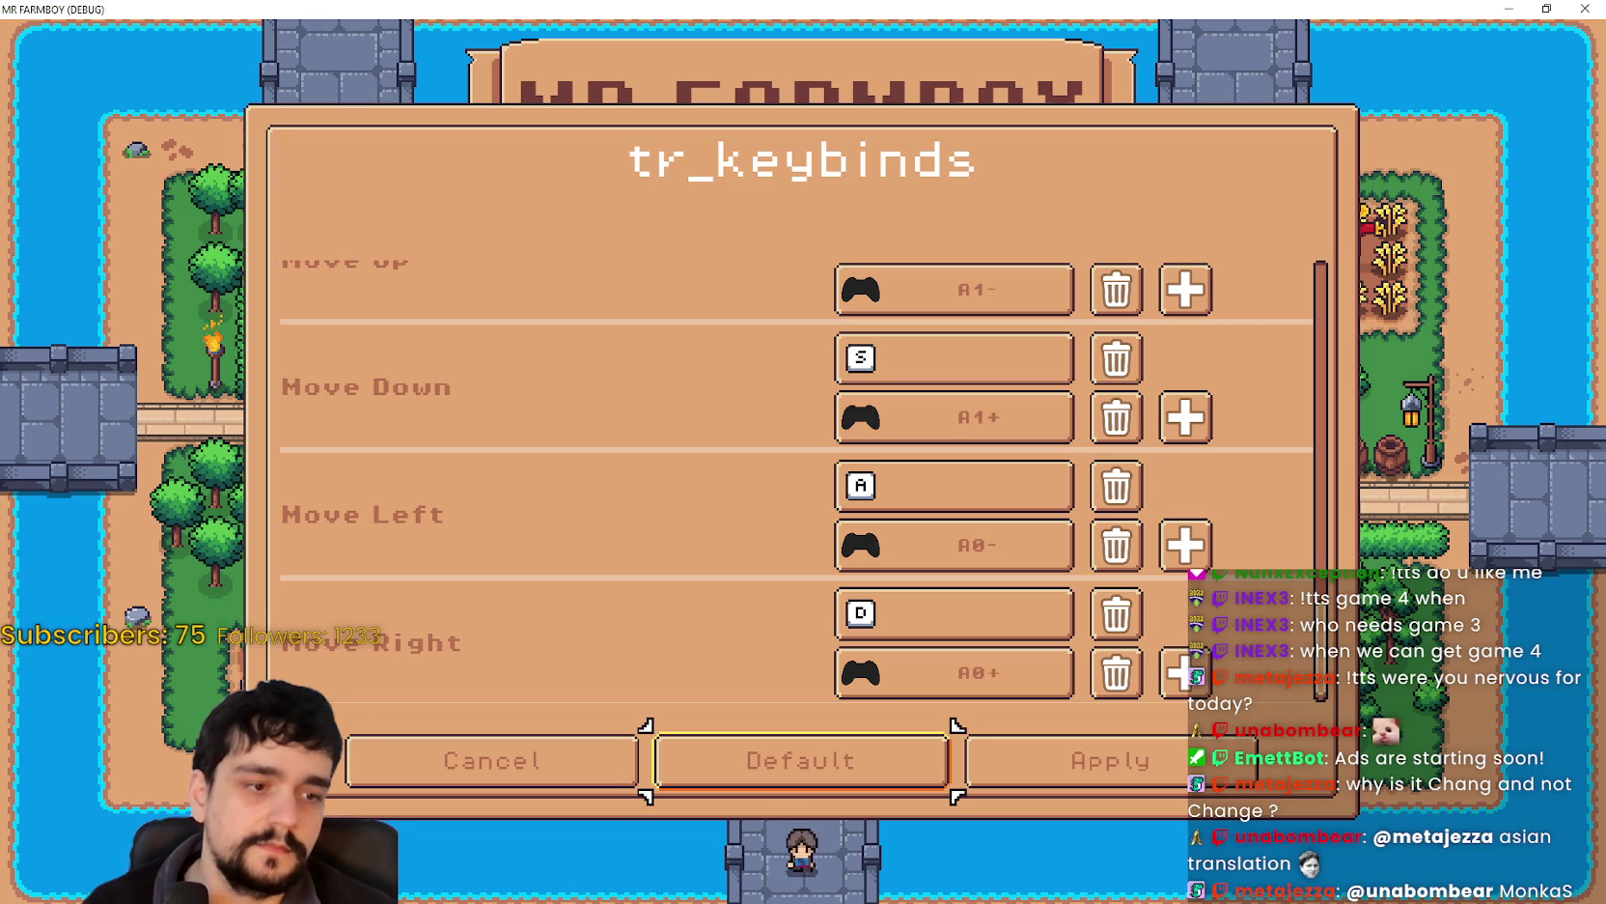
# - Return to the editor at InputRemap.gd's _on_ignore_changes_pressed function
pyautogui.hotkey('alt', 'Tab')
pyautogui.click(1159, 423)
pyautogui.scroll(1, 1153, 444)
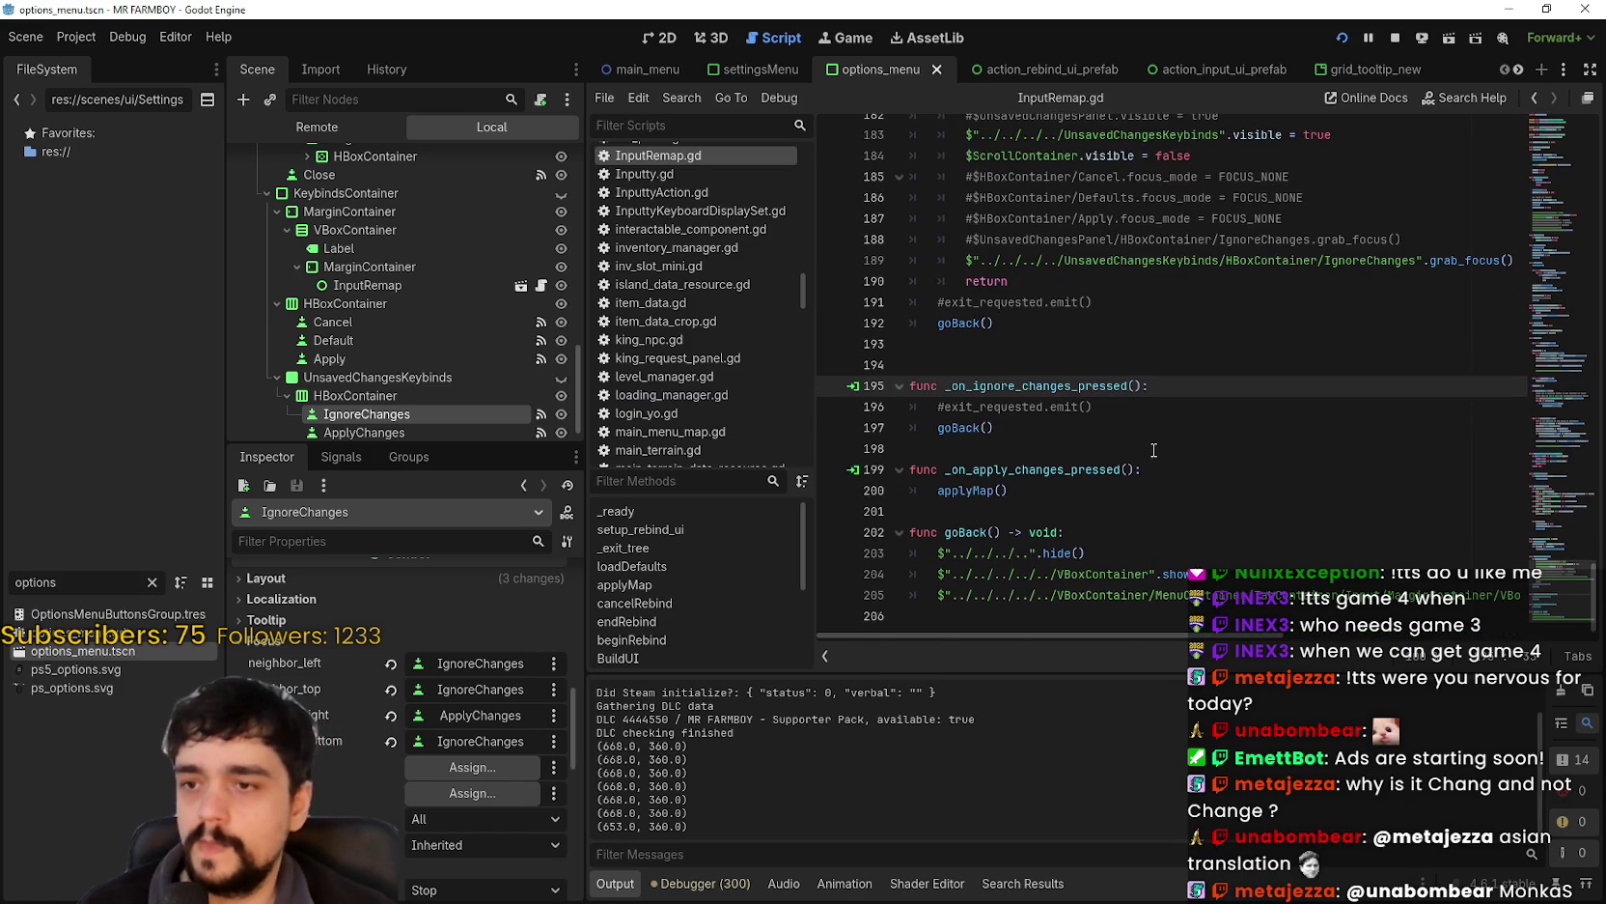
# - Comment out the ScrollContainer visibility lines 184 and 45 in InputRemap.gd and save
pyautogui.click(963, 243)
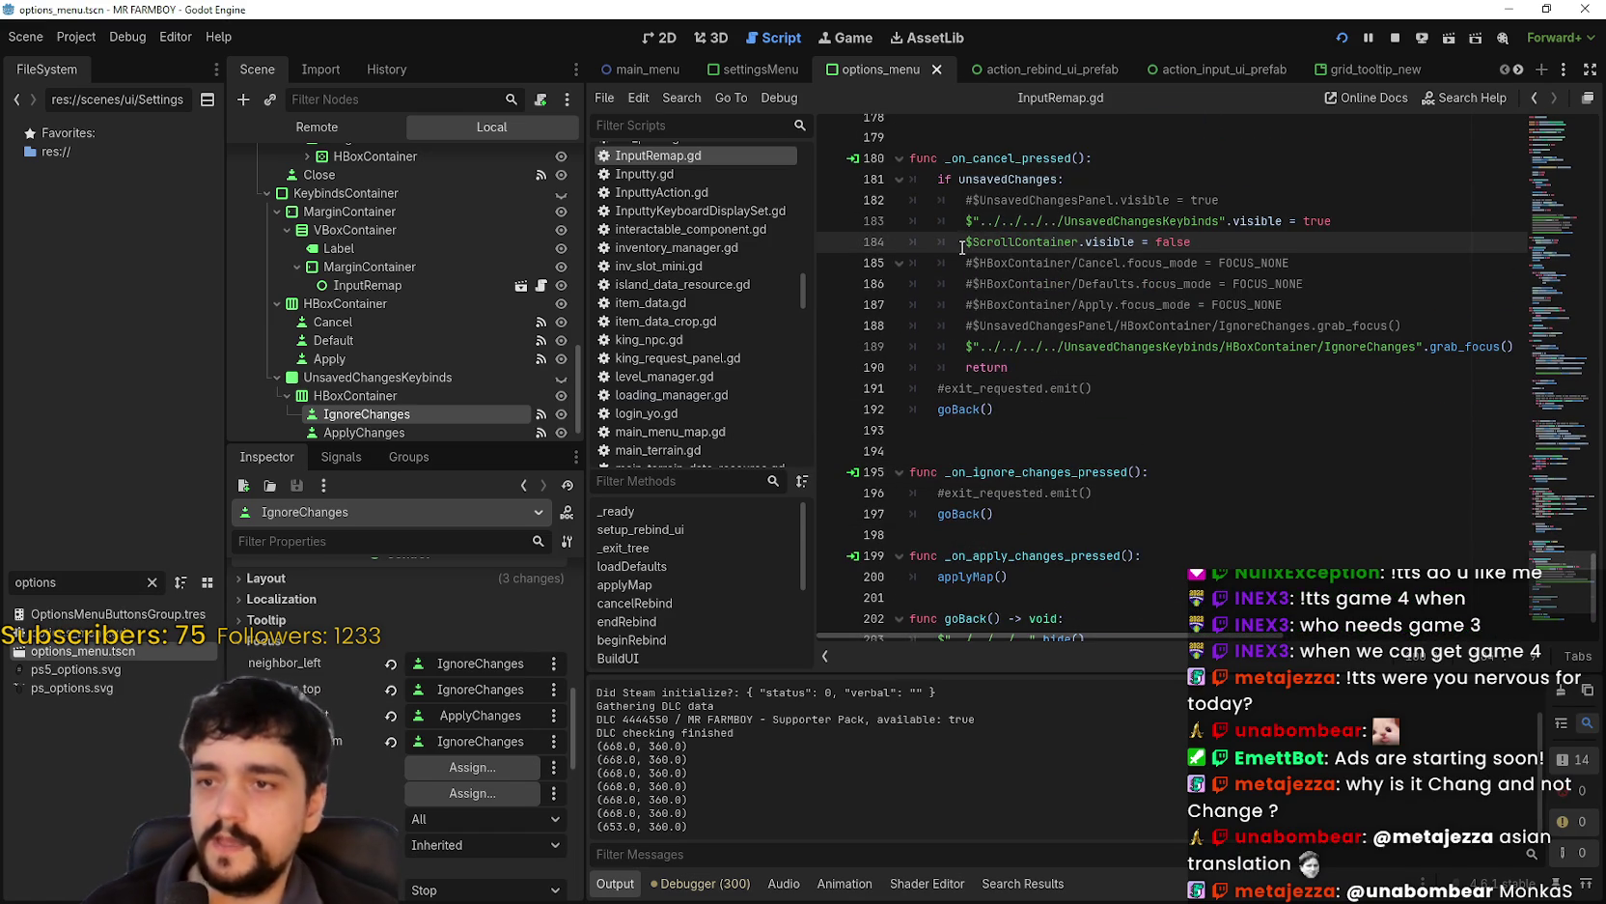
pyautogui.write('#')
pyautogui.hotkey('ctrl', 's')
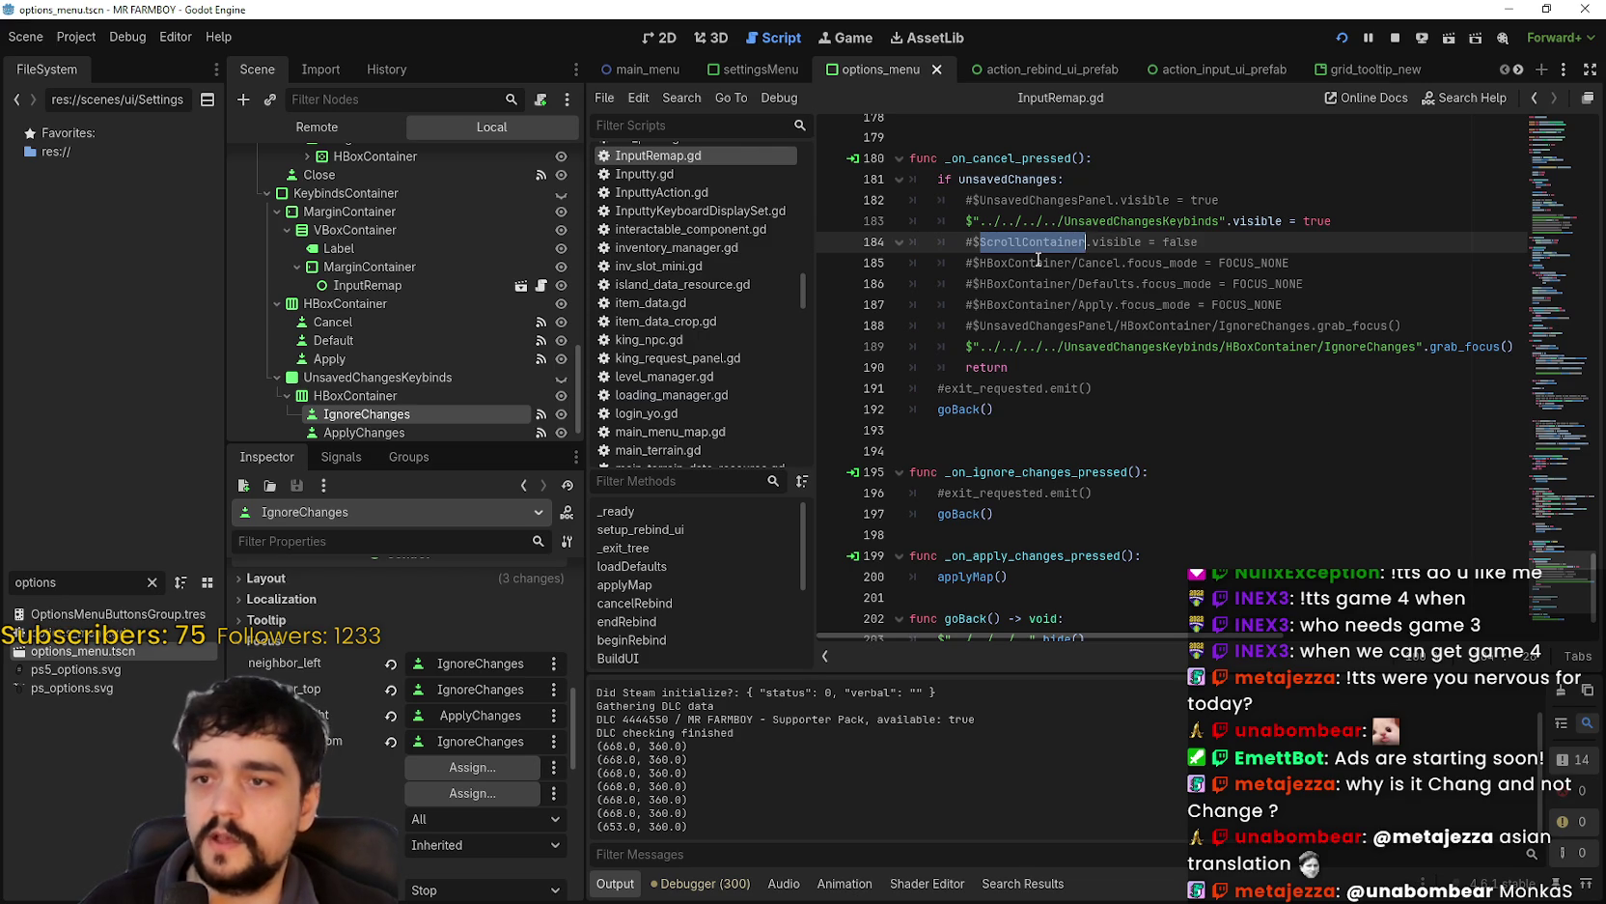
pyautogui.hotkey('ctrl', 'f')
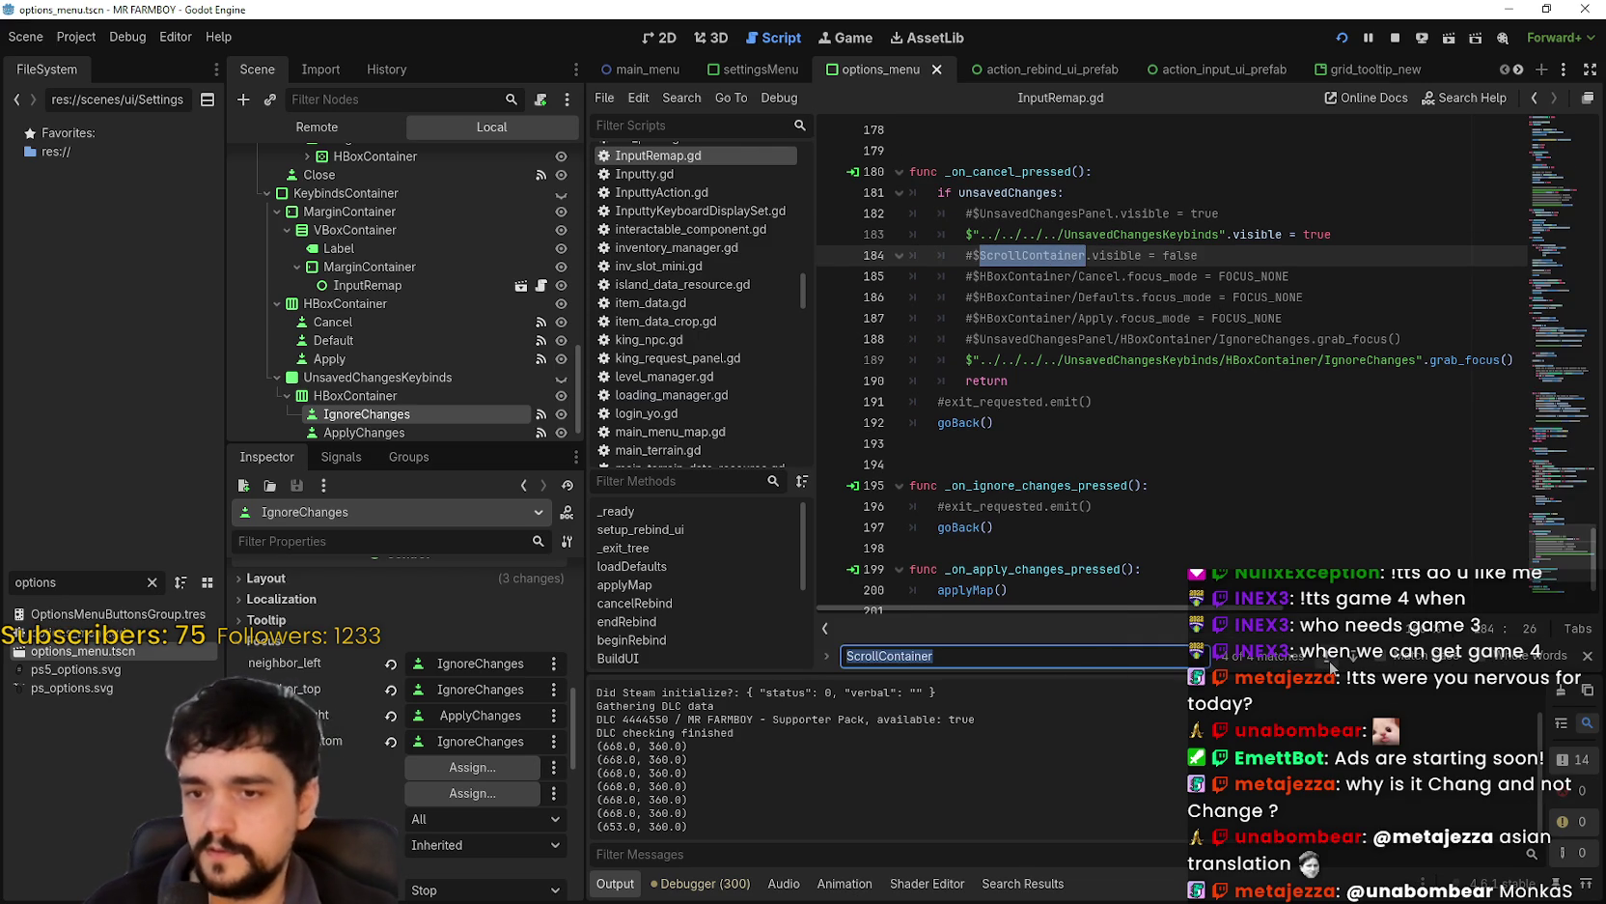
pyautogui.click(1329, 664)
pyautogui.click(1330, 666)
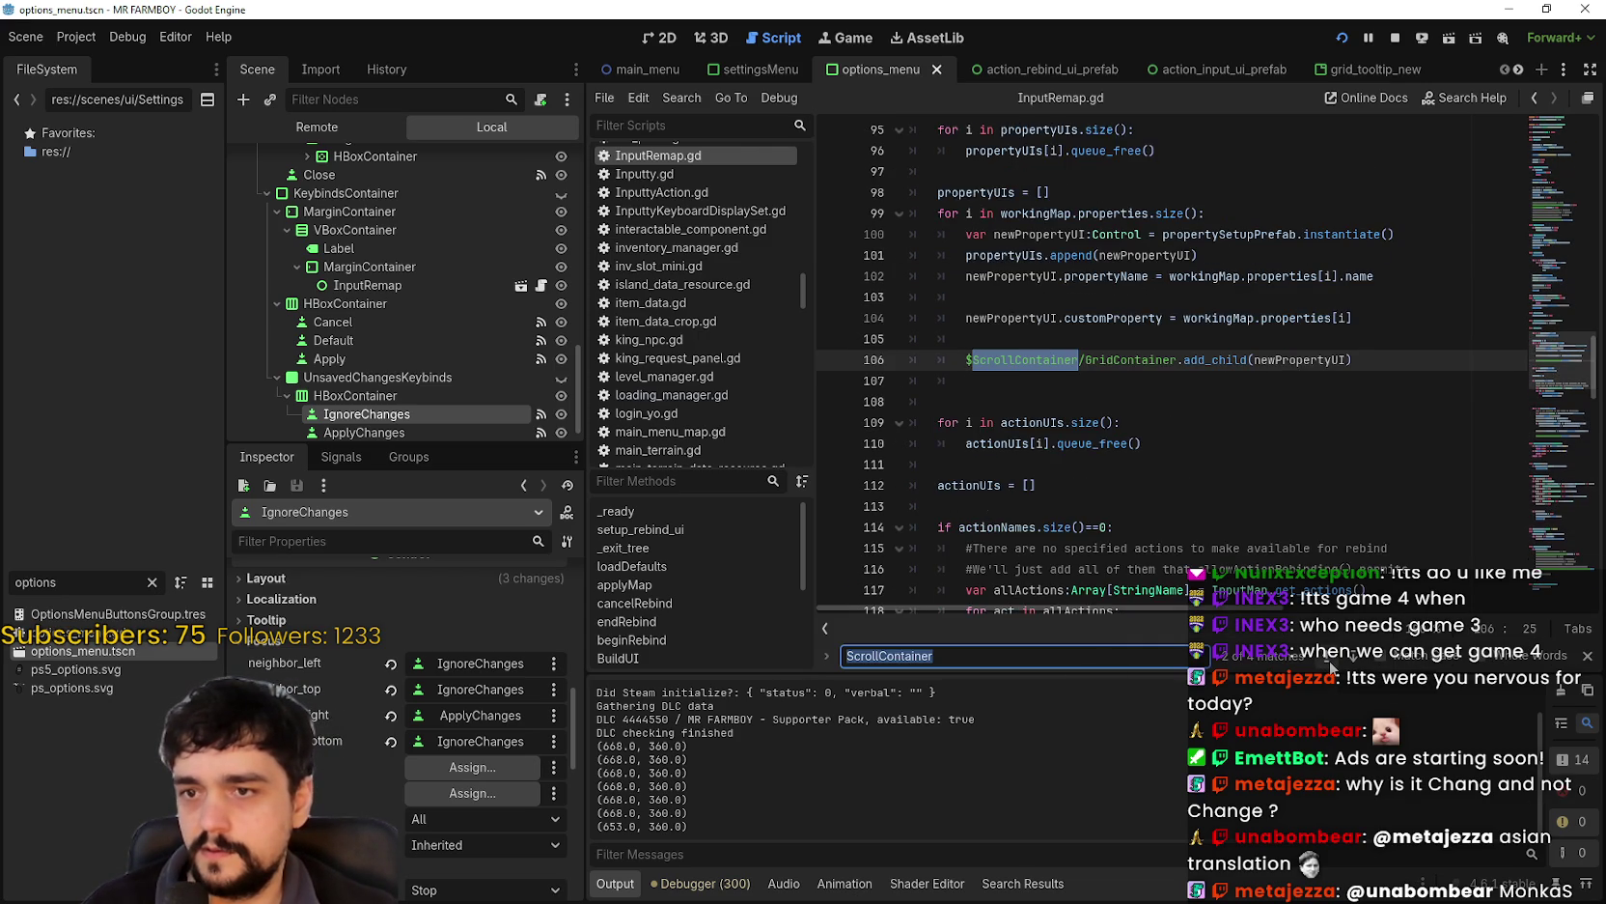
pyautogui.click(1330, 666)
pyautogui.click(940, 359)
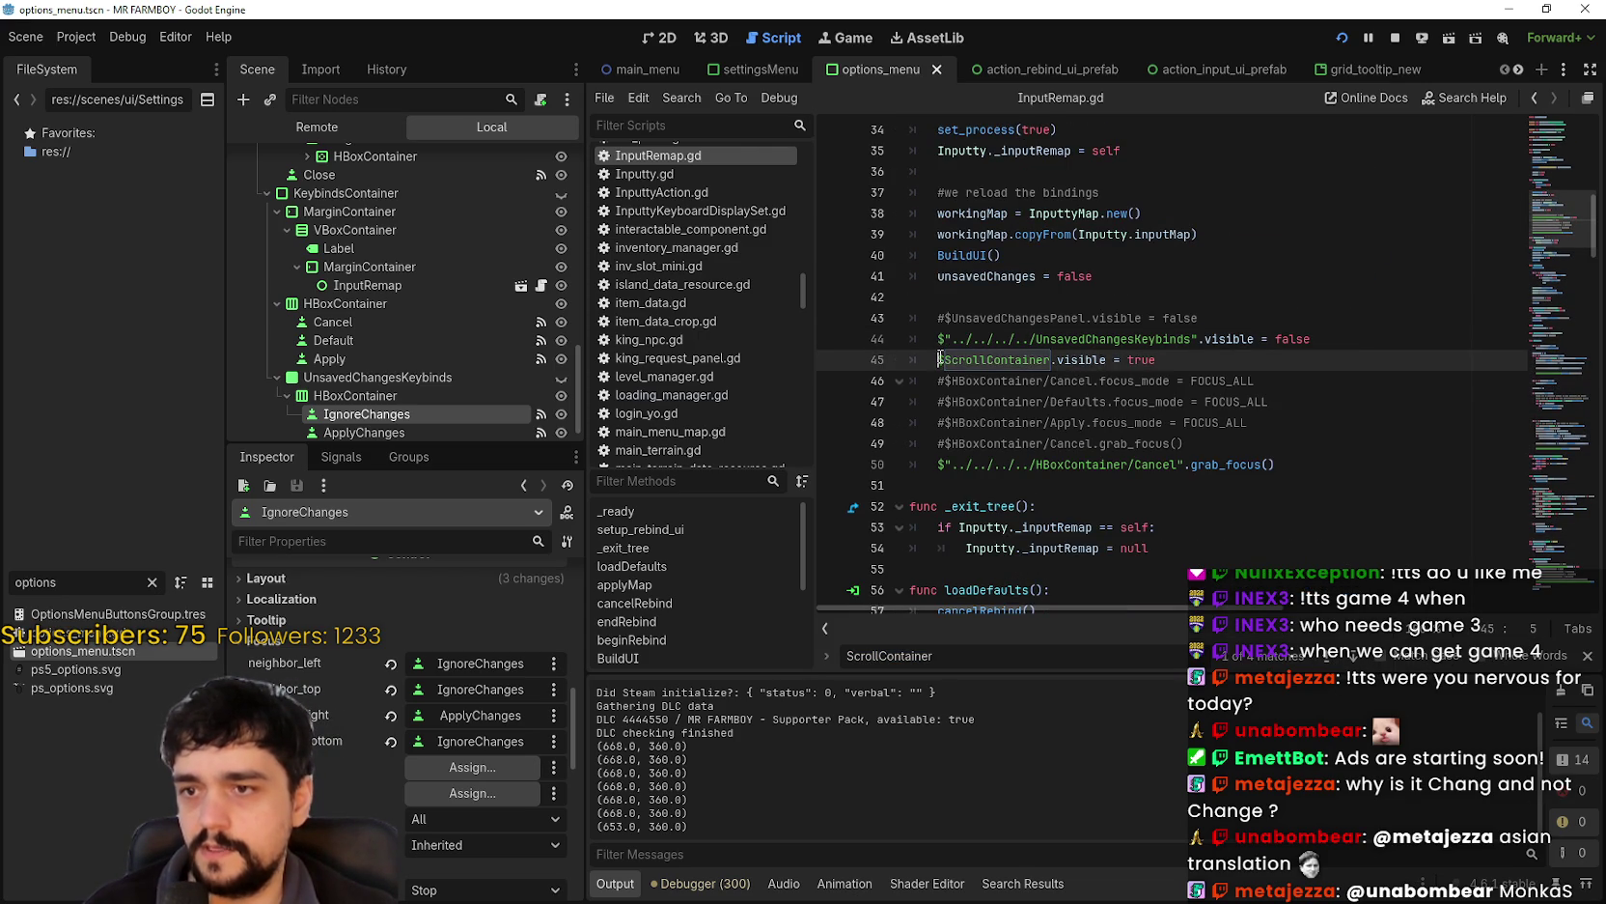
pyautogui.write('#')
pyautogui.hotkey('ctrl', 's')
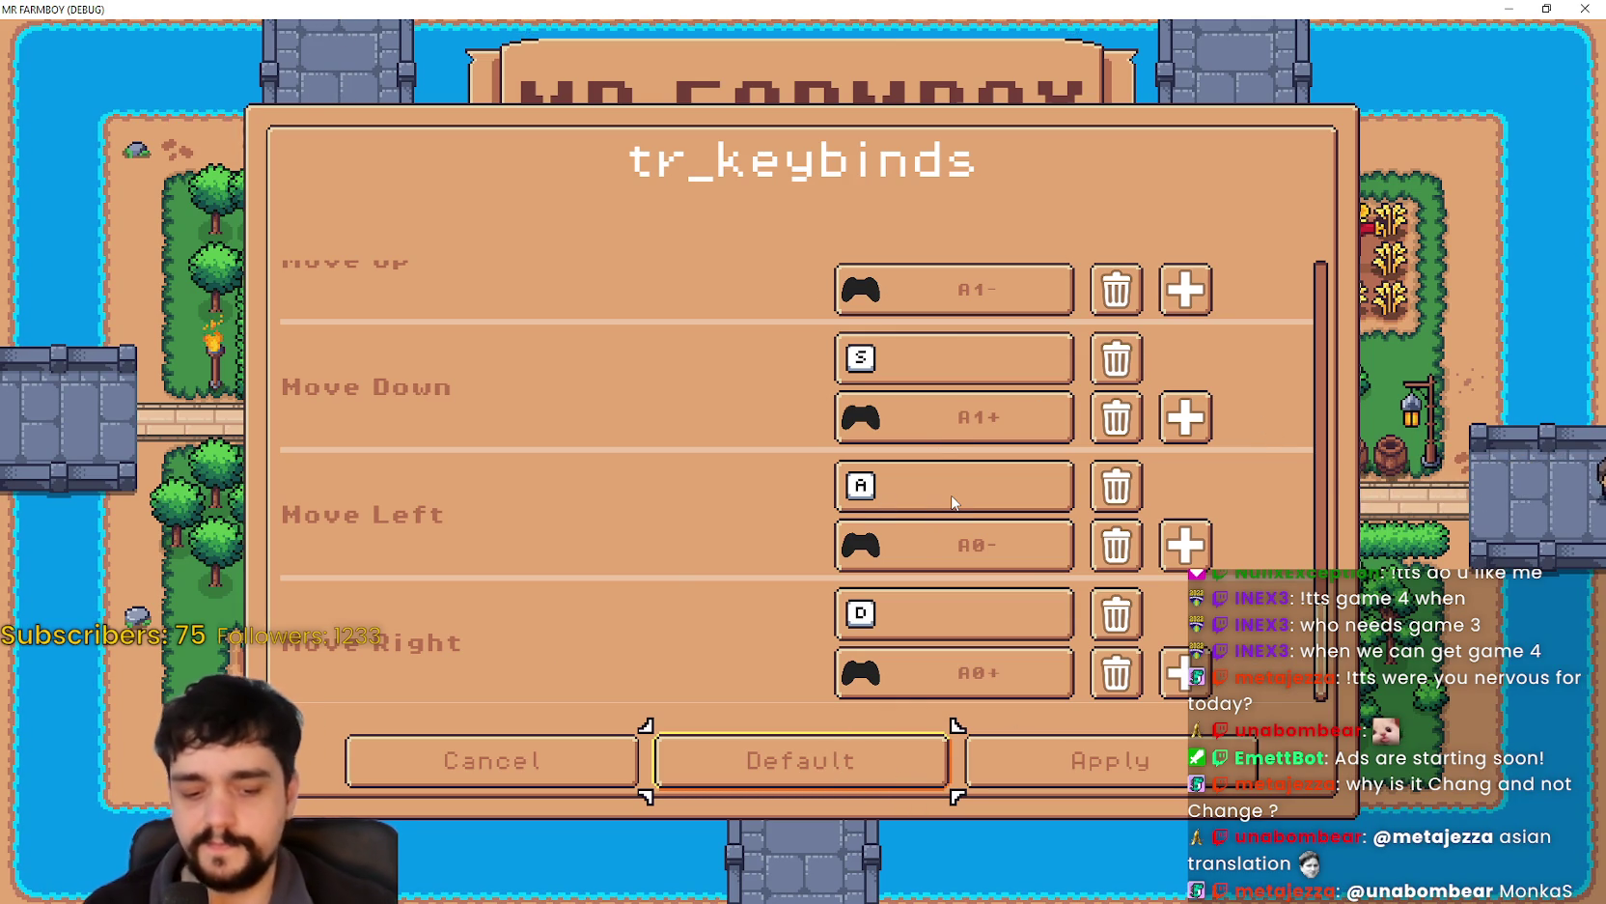
# - Rebind Character Roll from SPACE to C in the keybind list
pyautogui.press('Up')
pyautogui.press('Up')
pyautogui.press('Up')
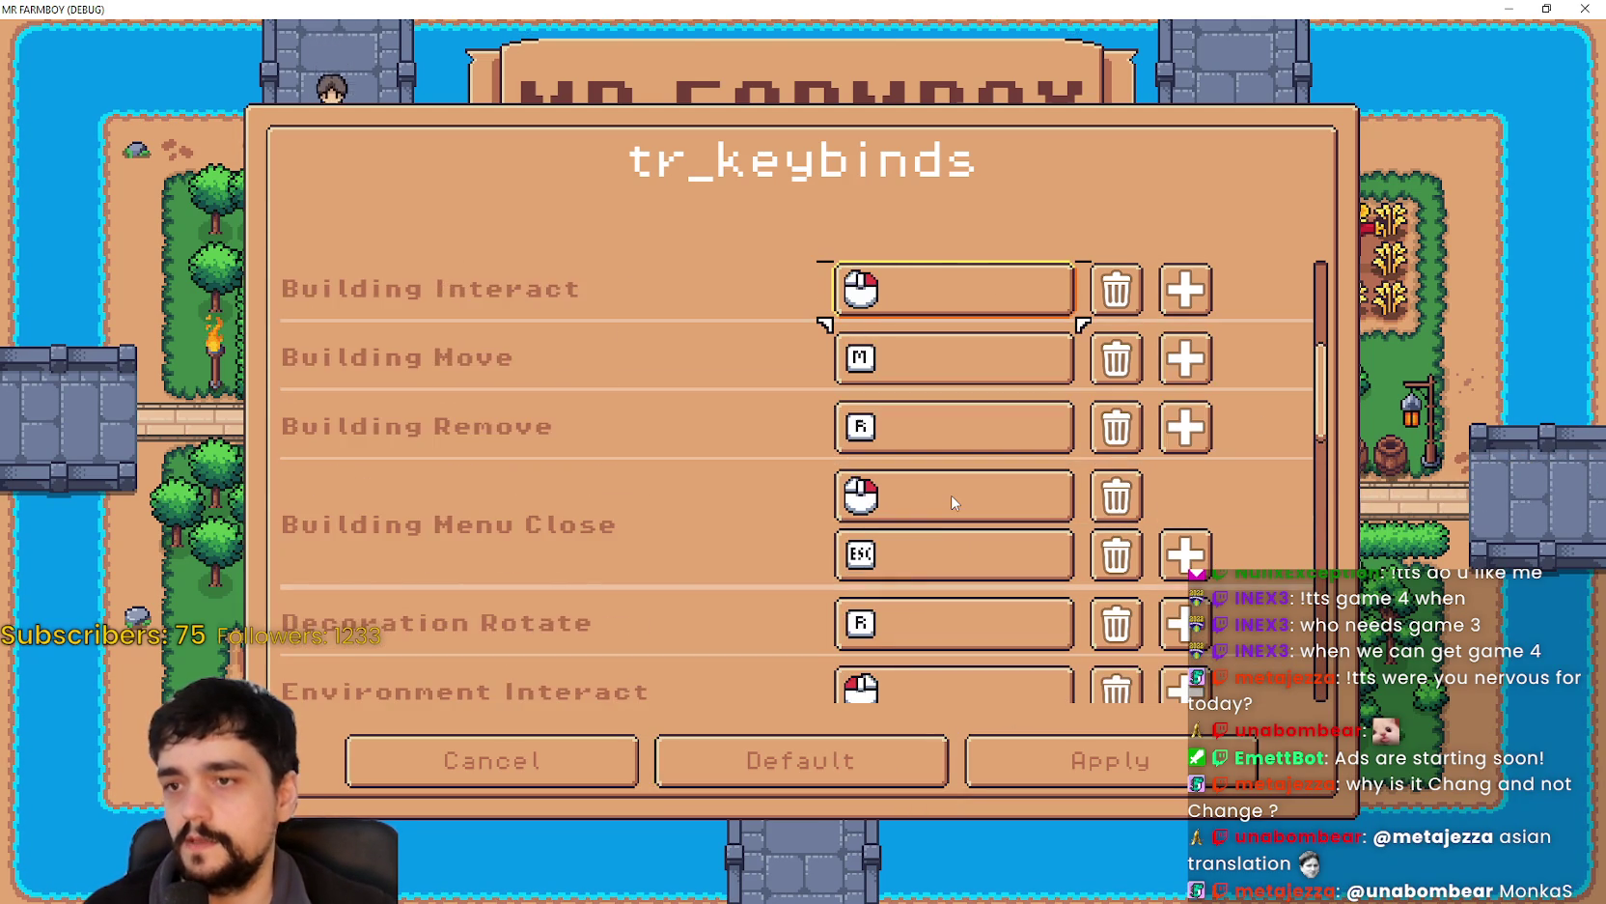
pyautogui.press('Down')
pyautogui.press('Down')
pyautogui.press('Down')
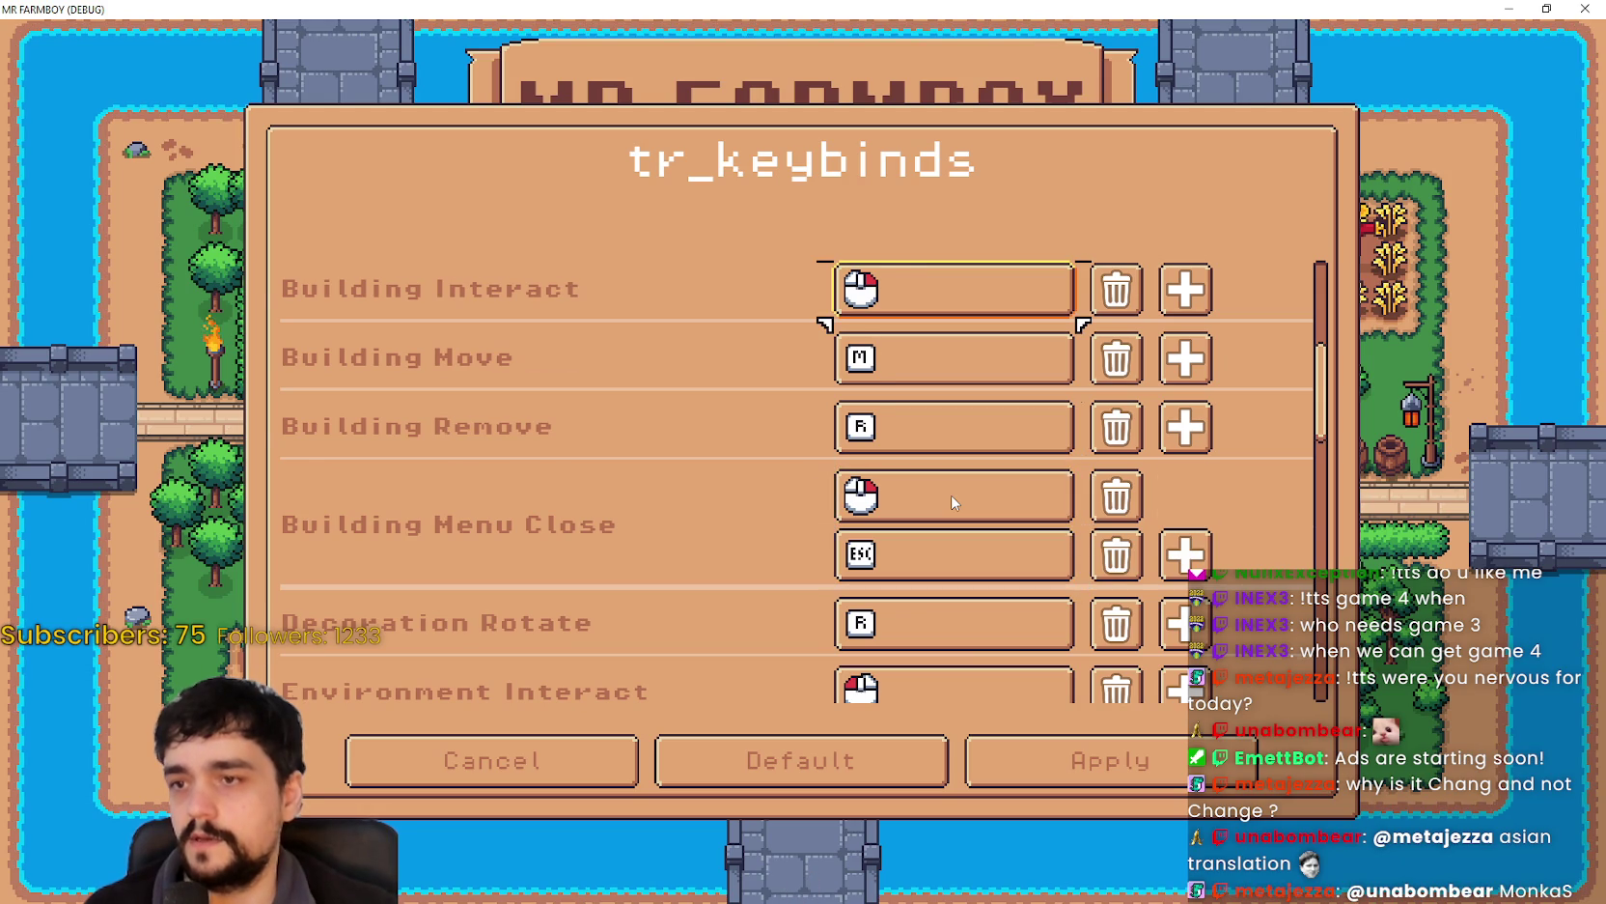
pyautogui.press('Up')
pyautogui.press('Up')
pyautogui.press('Up')
pyautogui.press('Down')
pyautogui.press('Down')
pyautogui.press('Down')
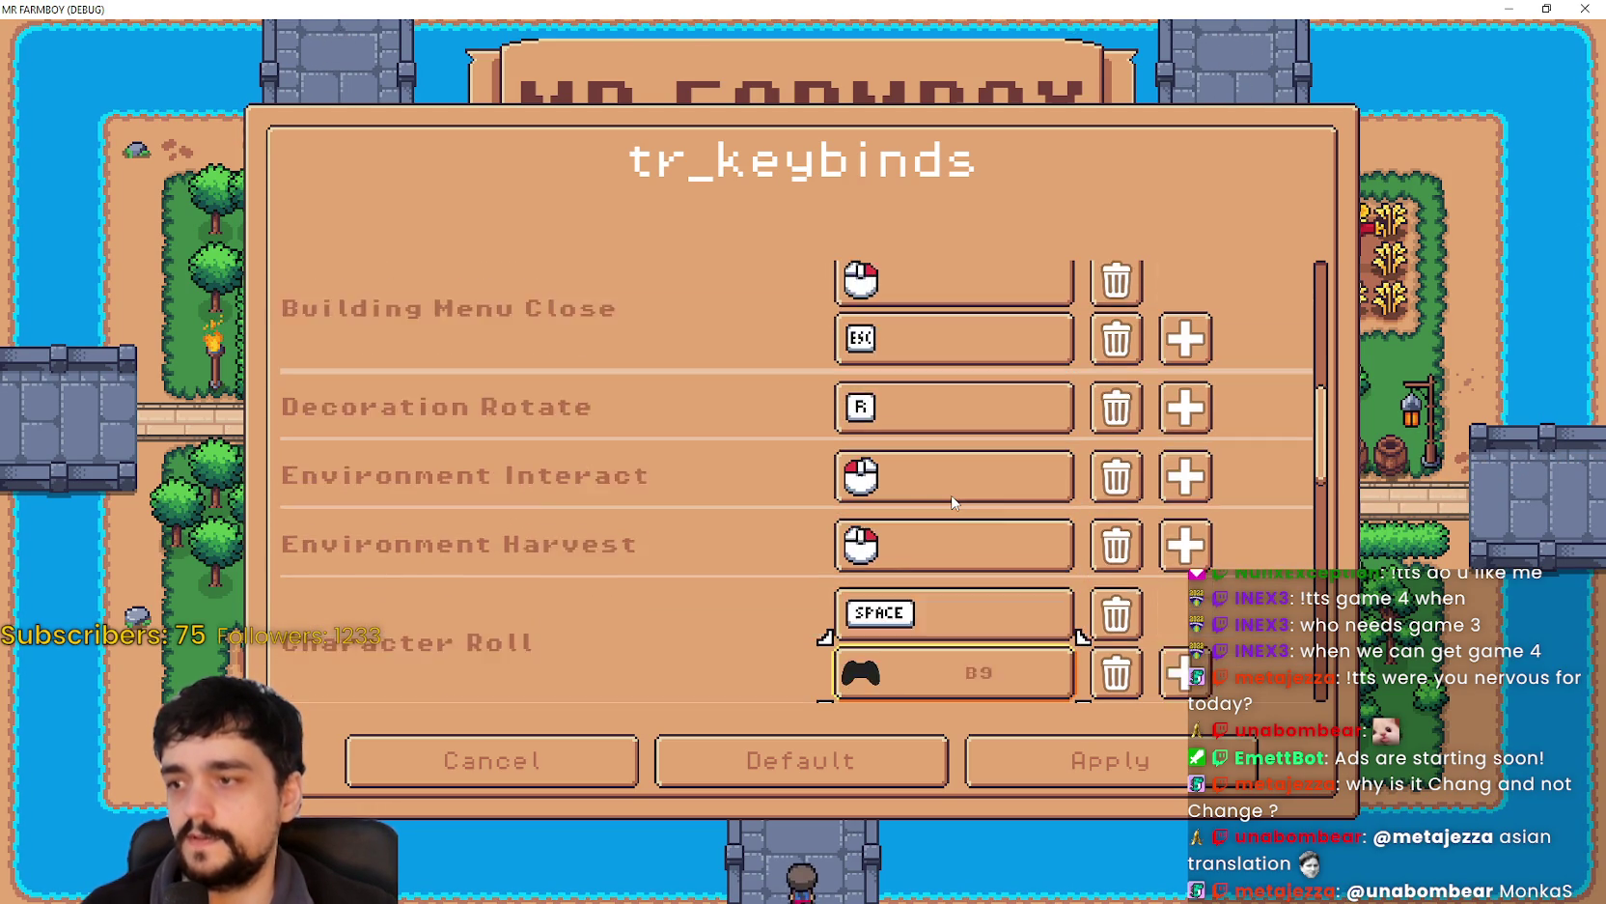
pyautogui.press('Down')
pyautogui.press('Up')
pyautogui.press('Up')
pyautogui.press('Return')
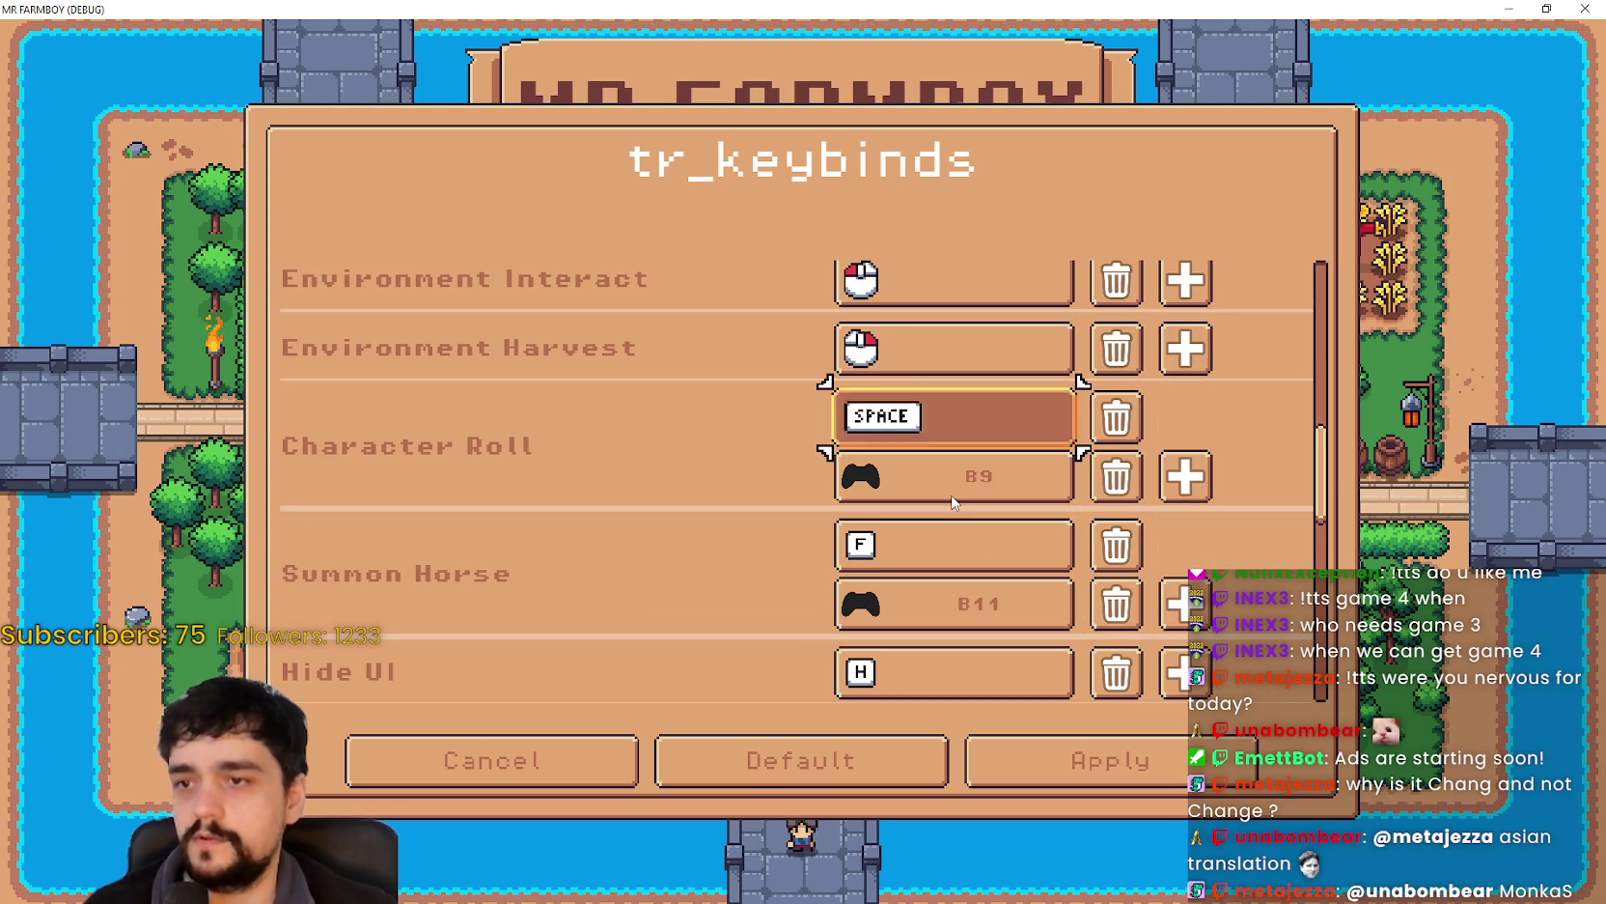
pyautogui.press('c')
# - Leave the keybind list and choose Apply Changes in the unsaved-changes prompt
pyautogui.press('Down')
pyautogui.press('Down')
pyautogui.press('Down')
pyautogui.press('Down')
pyautogui.press('Left')
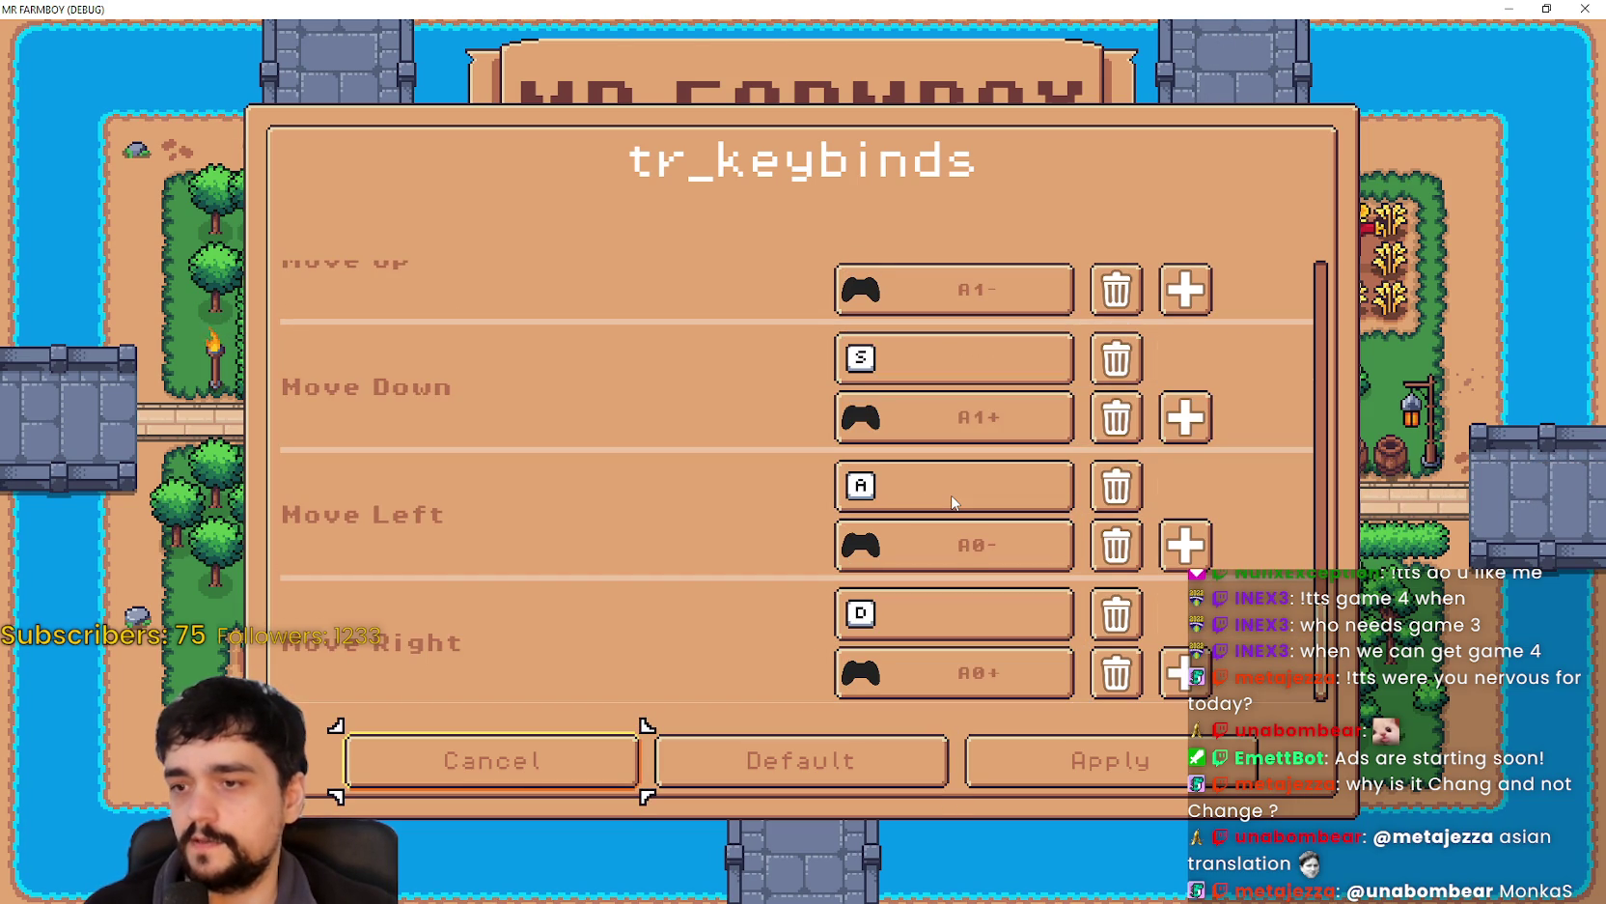
pyautogui.press('Return')
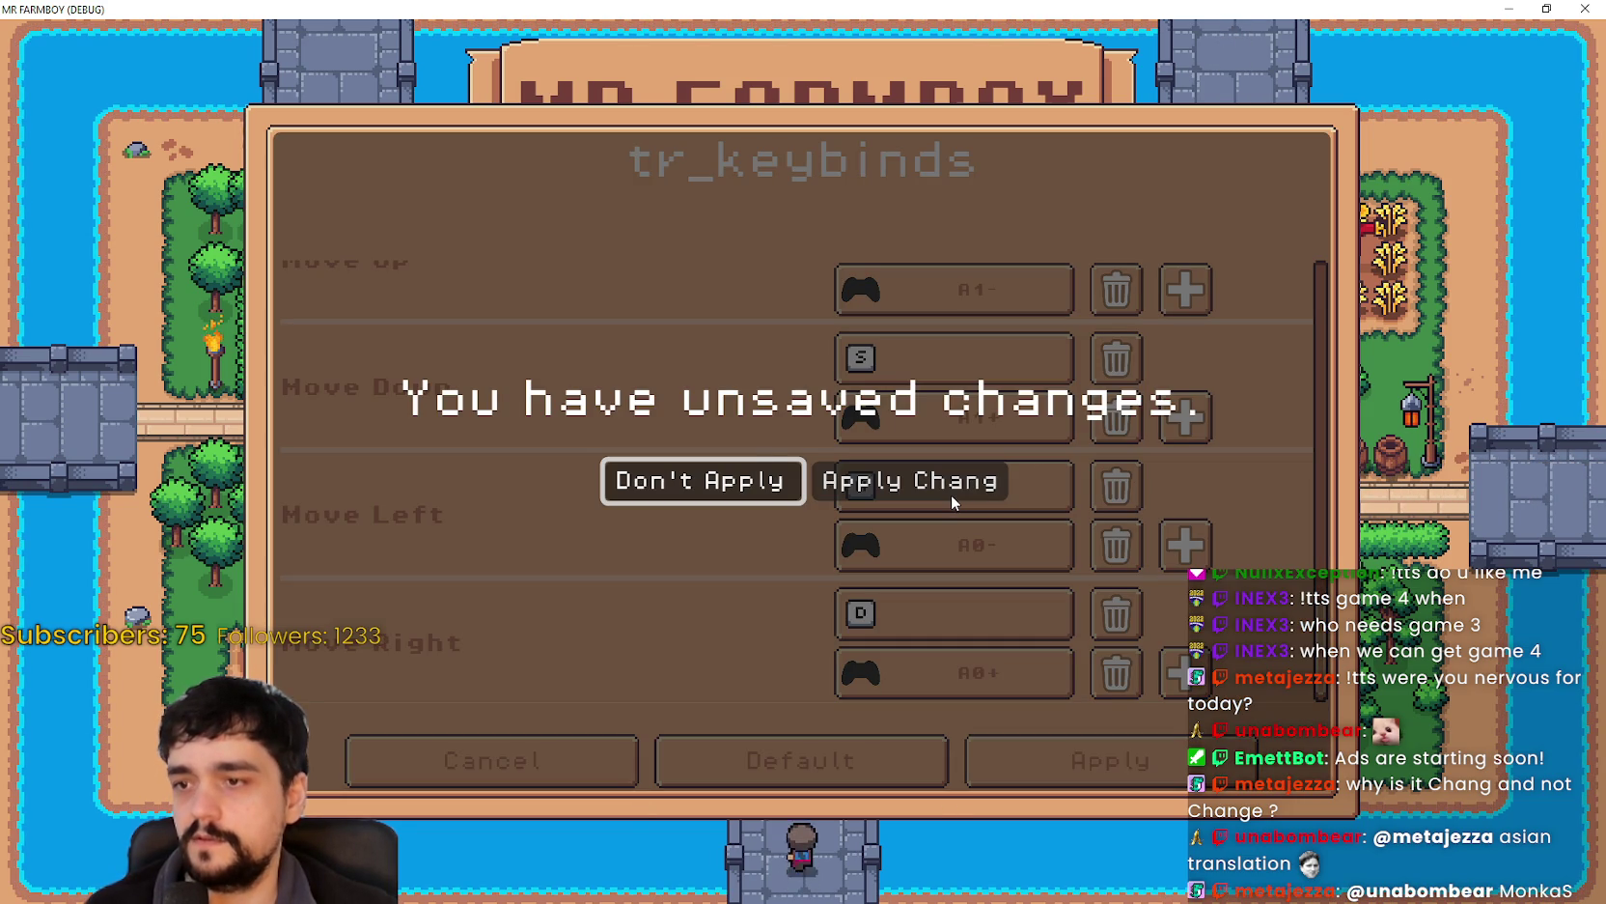
pyautogui.press('Right')
pyautogui.press('Left')
pyautogui.press('Right')
pyautogui.press('Left')
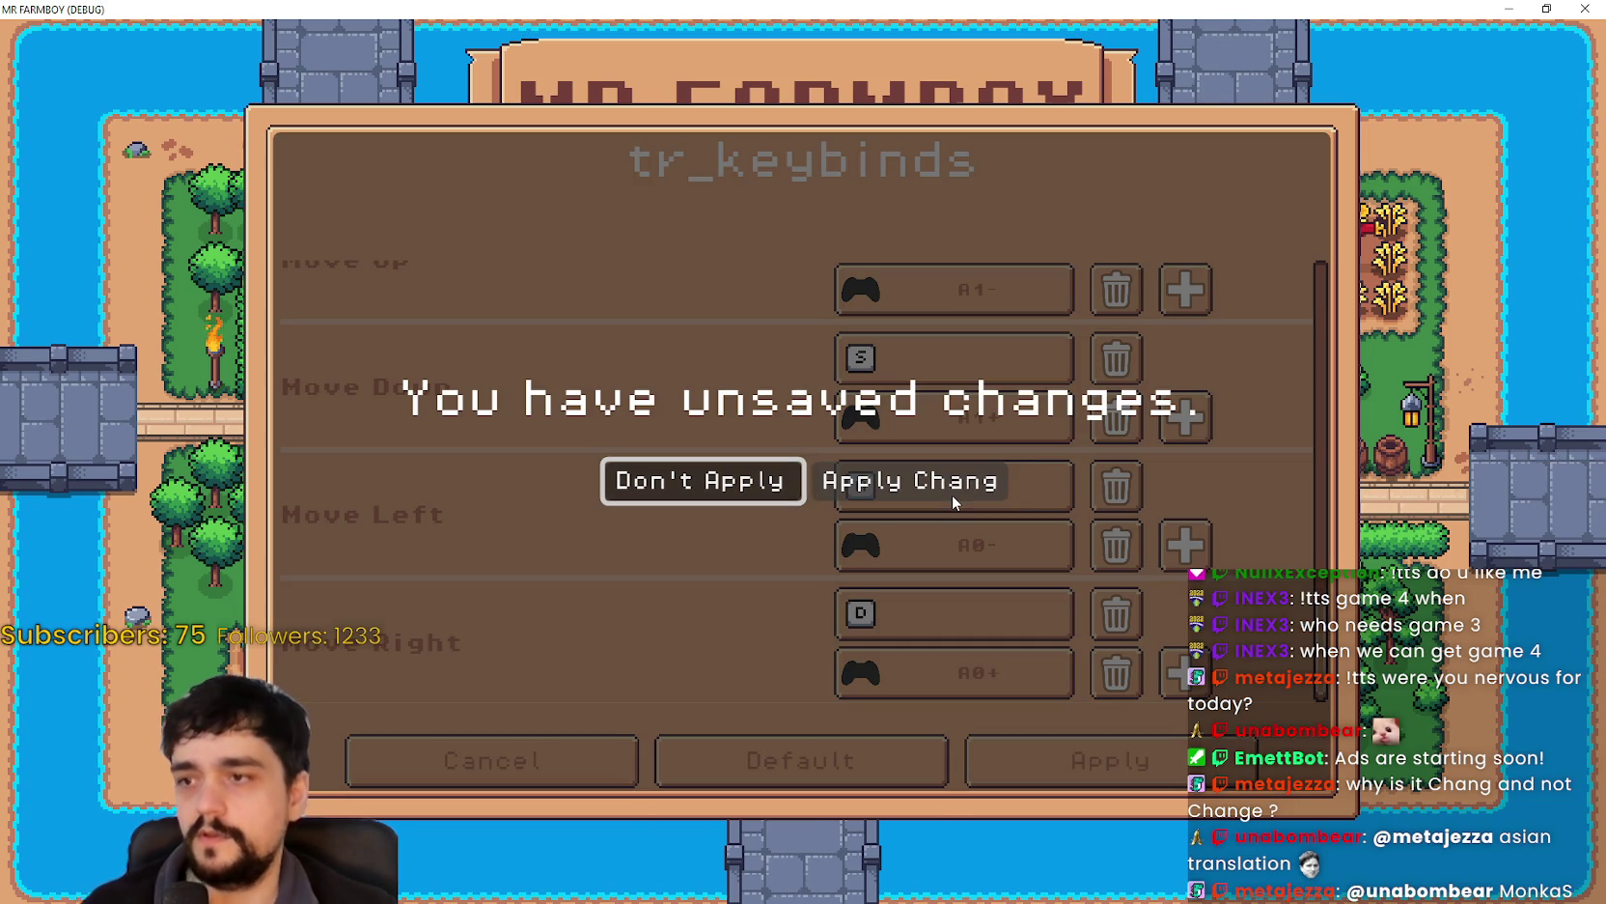
pyautogui.press('Right')
pyautogui.press('Left')
pyautogui.press('Right')
pyautogui.press('Left')
pyautogui.press('Right')
pyautogui.press('Left')
pyautogui.press('Right')
pyautogui.press('Left')
pyautogui.press('Right')
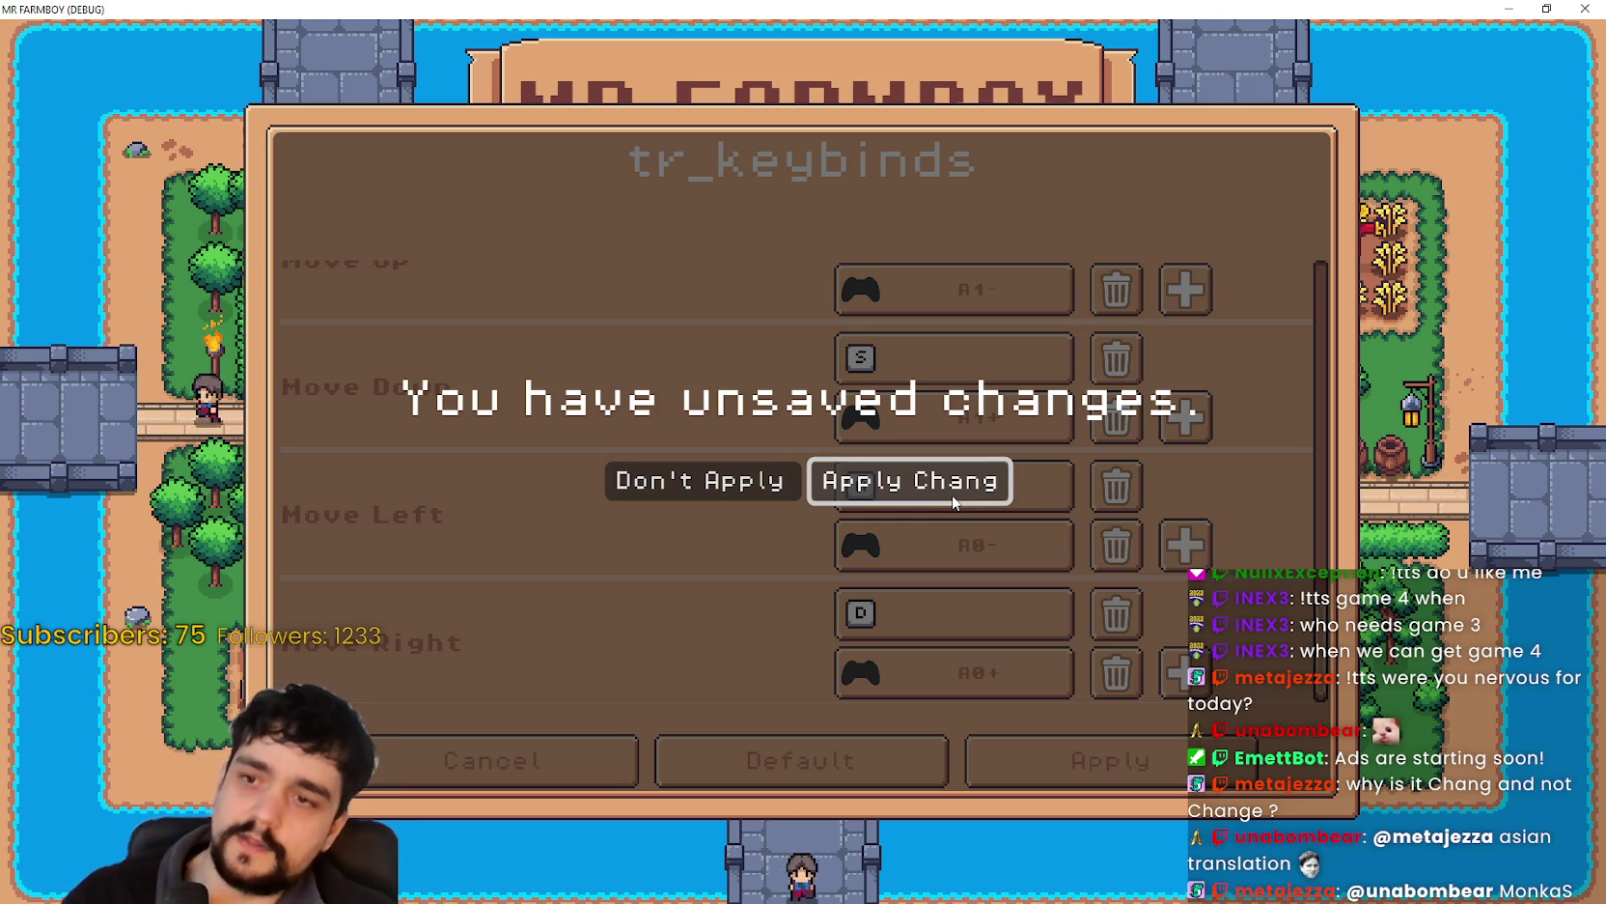
pyautogui.press('Return')
pyautogui.press('Return')
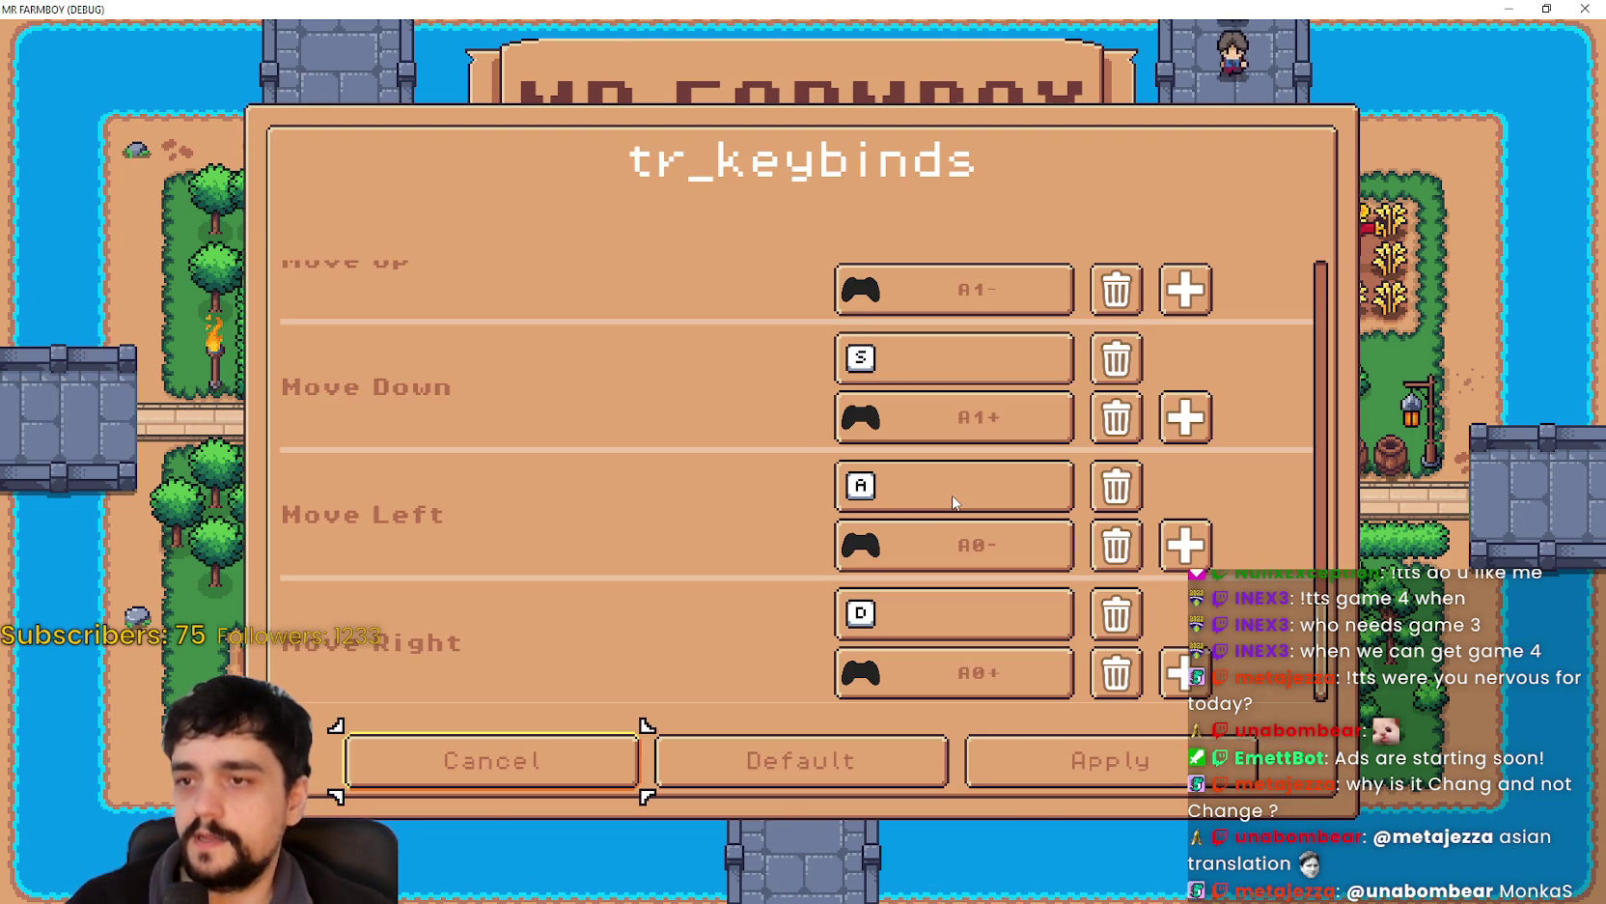
# - Rebind Character Roll to SPACE and apply the change
pyautogui.press('Up')
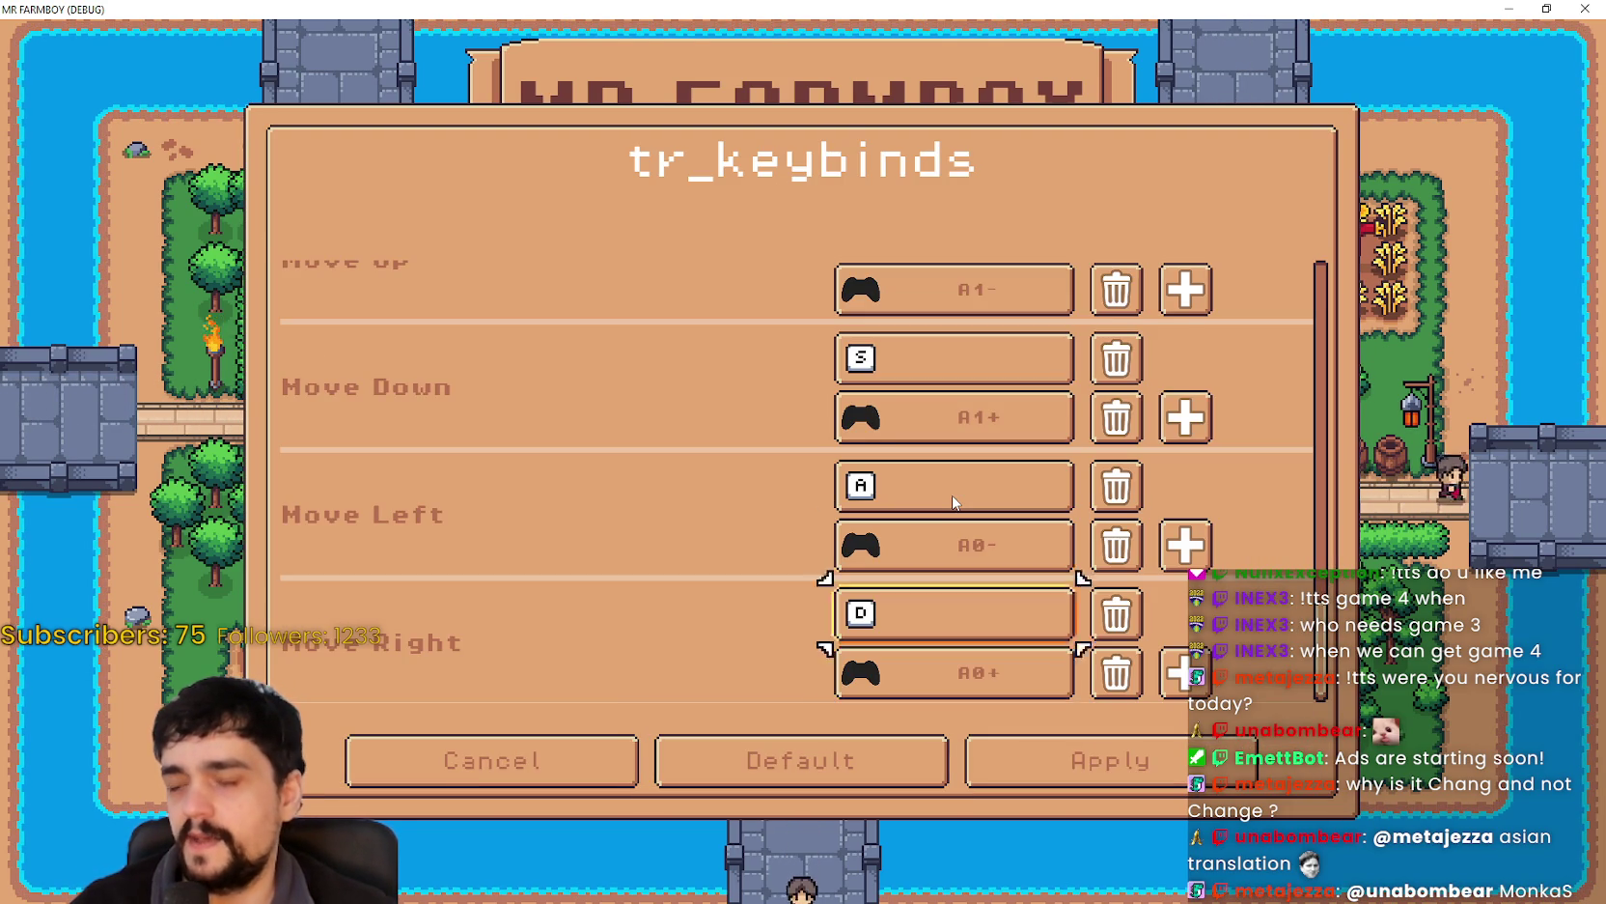
pyautogui.press('Up')
pyautogui.press('Up')
pyautogui.press('Up')
pyautogui.press('Return')
pyautogui.press('space')
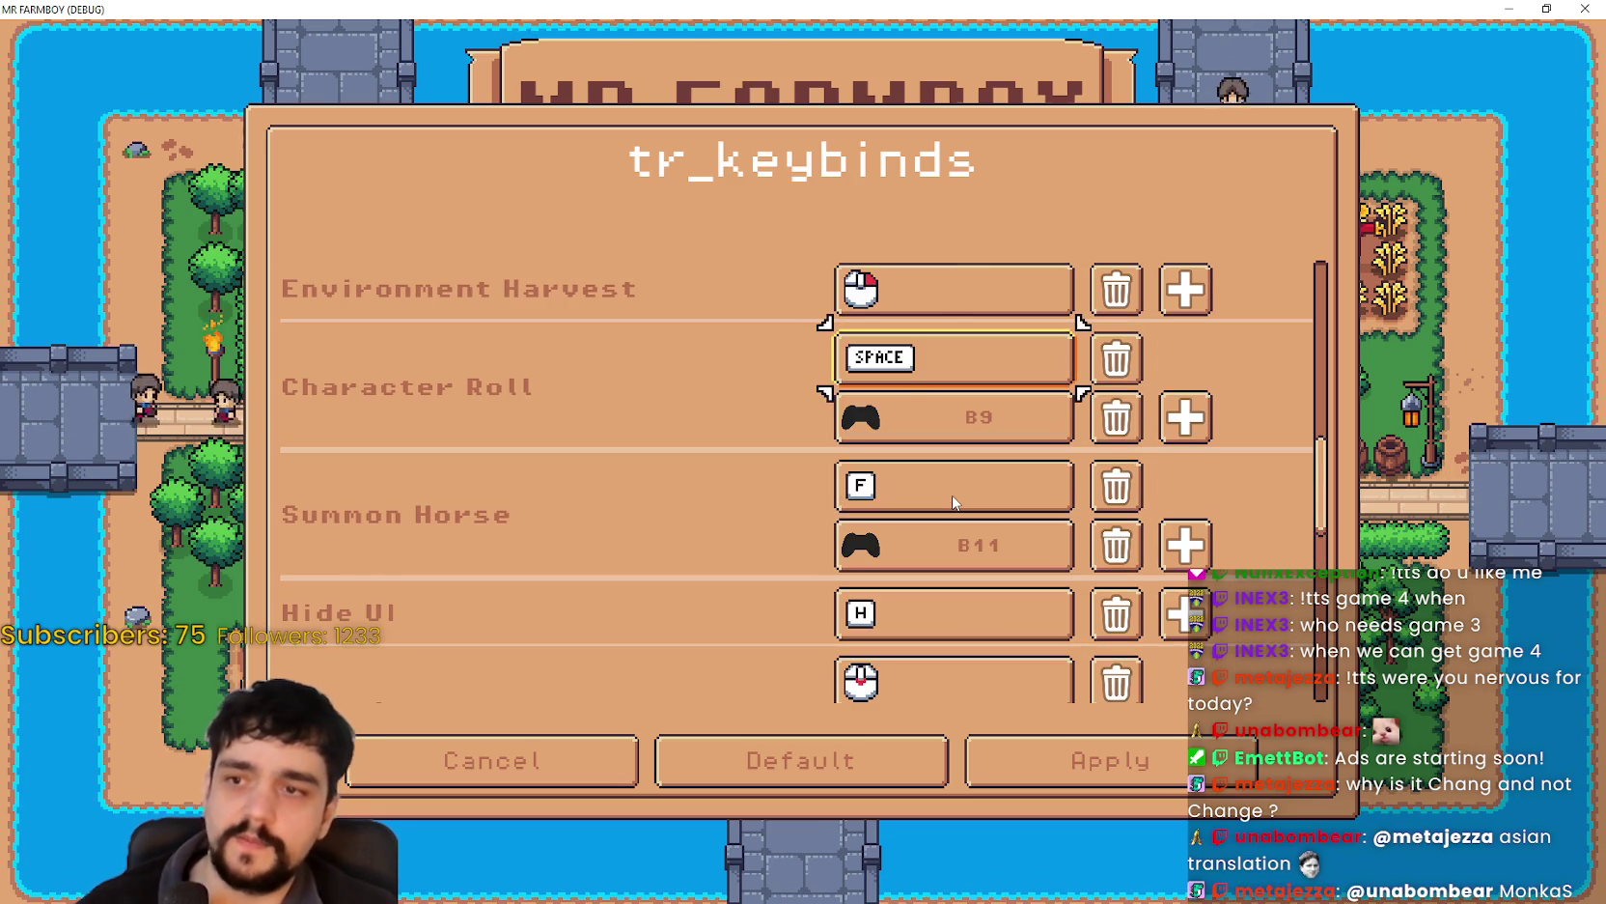
pyautogui.press('Down')
pyautogui.press('Down')
pyautogui.press('Down')
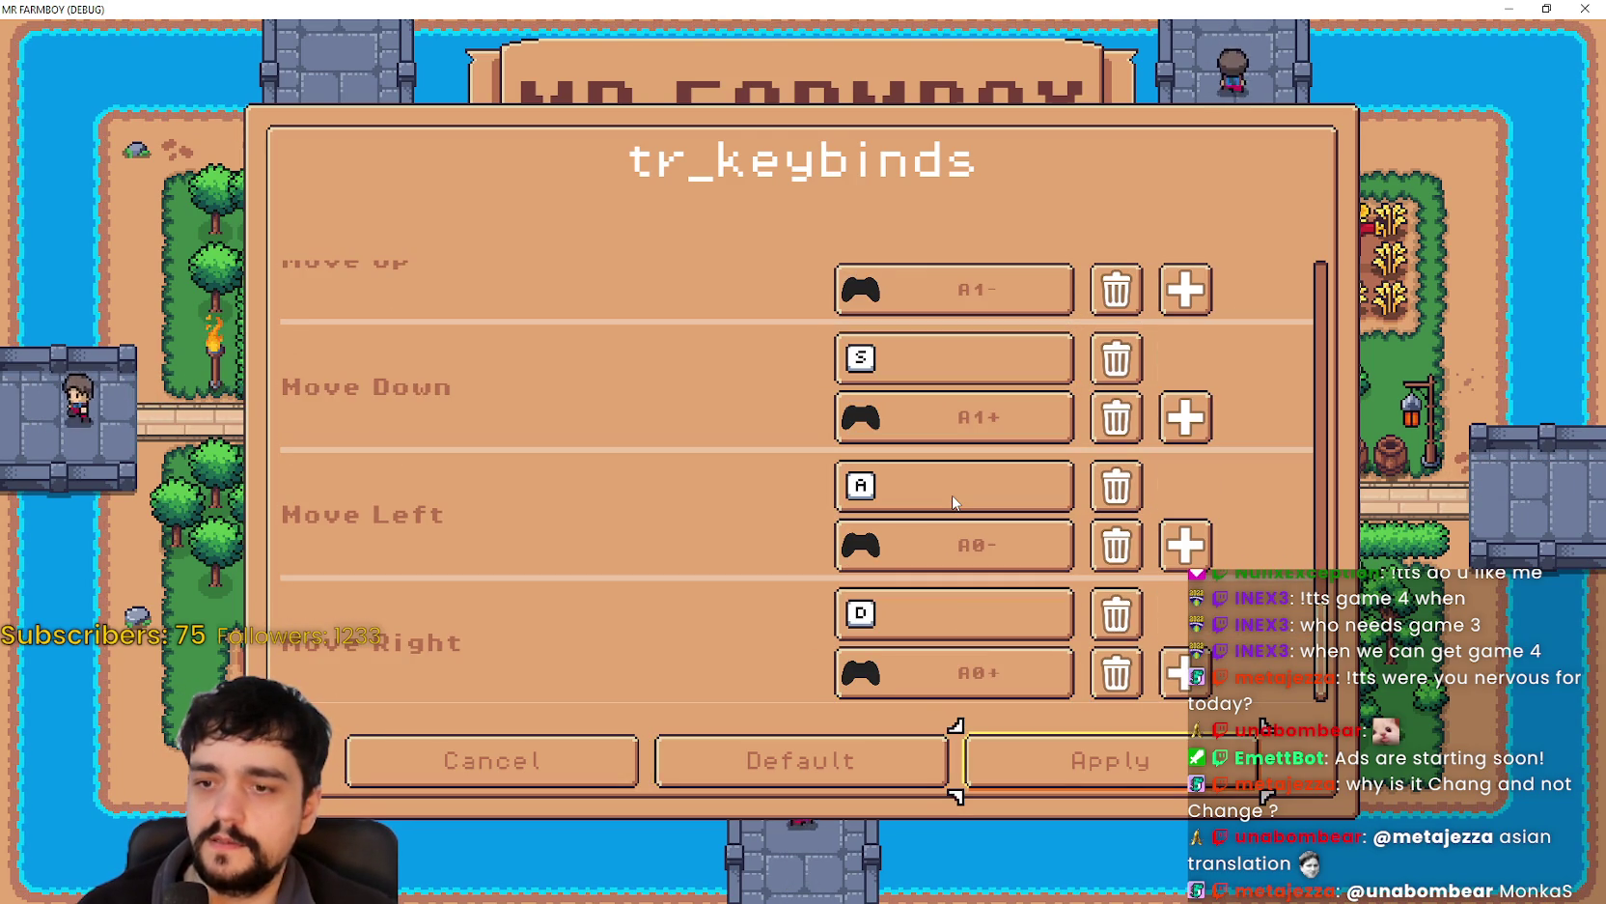
pyautogui.press('Return')
pyautogui.press('Return')
# - Rebind Character Roll back to C and apply the change
pyautogui.press('Up')
pyautogui.press('Up')
pyautogui.press('Up')
pyautogui.press('Up')
pyautogui.press('Up')
pyautogui.press('Up')
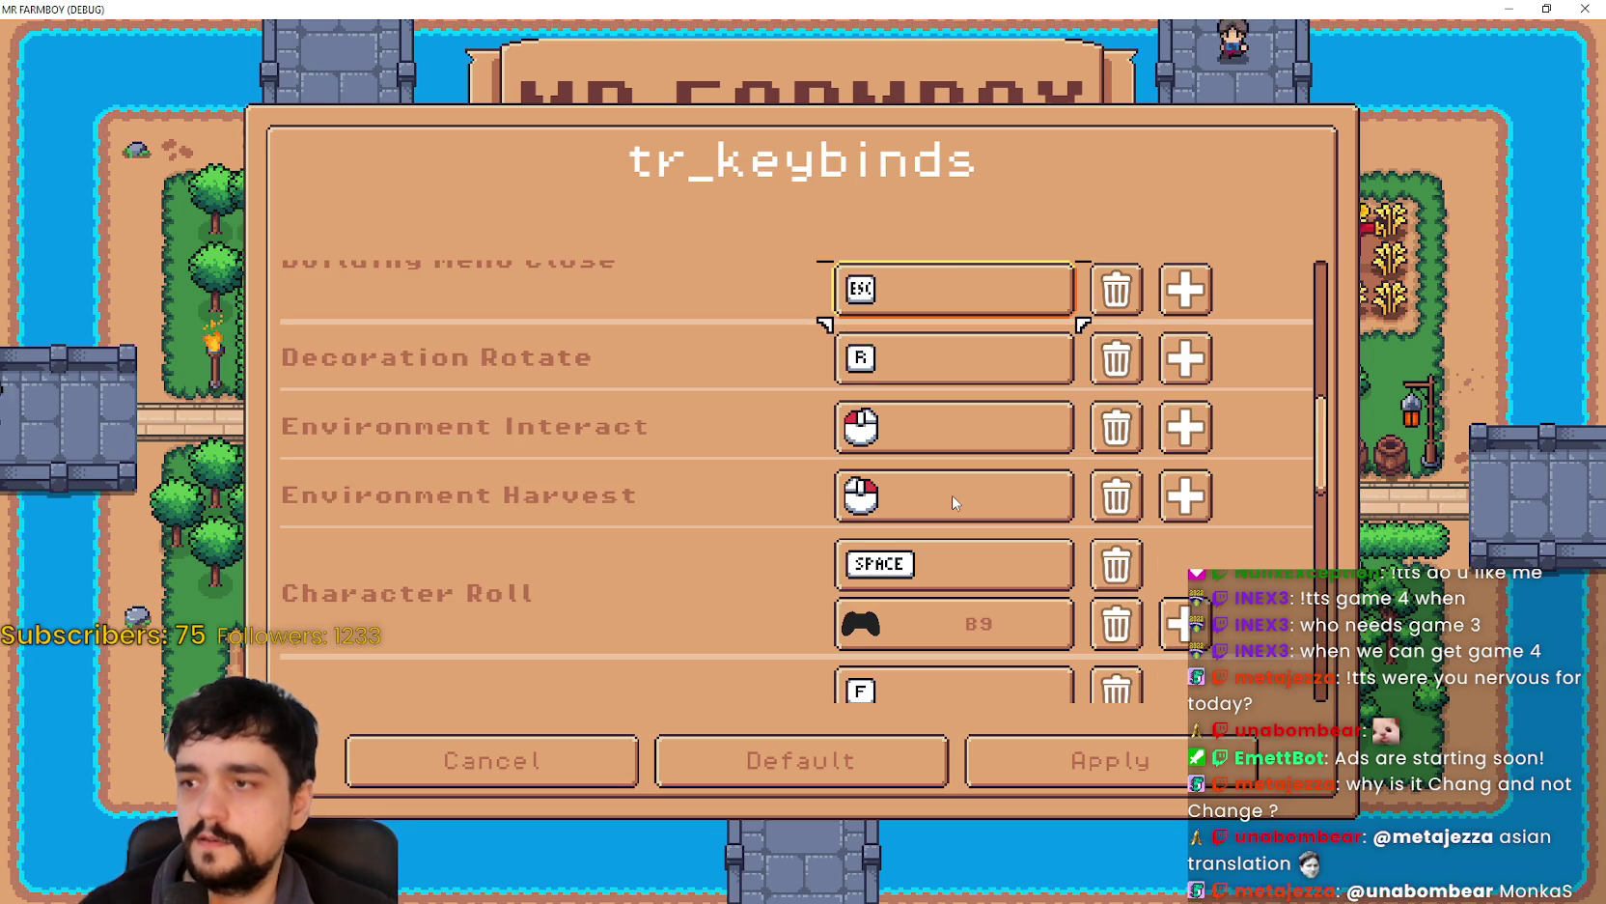
pyautogui.press('Down')
pyautogui.press('Down')
pyautogui.press('Down')
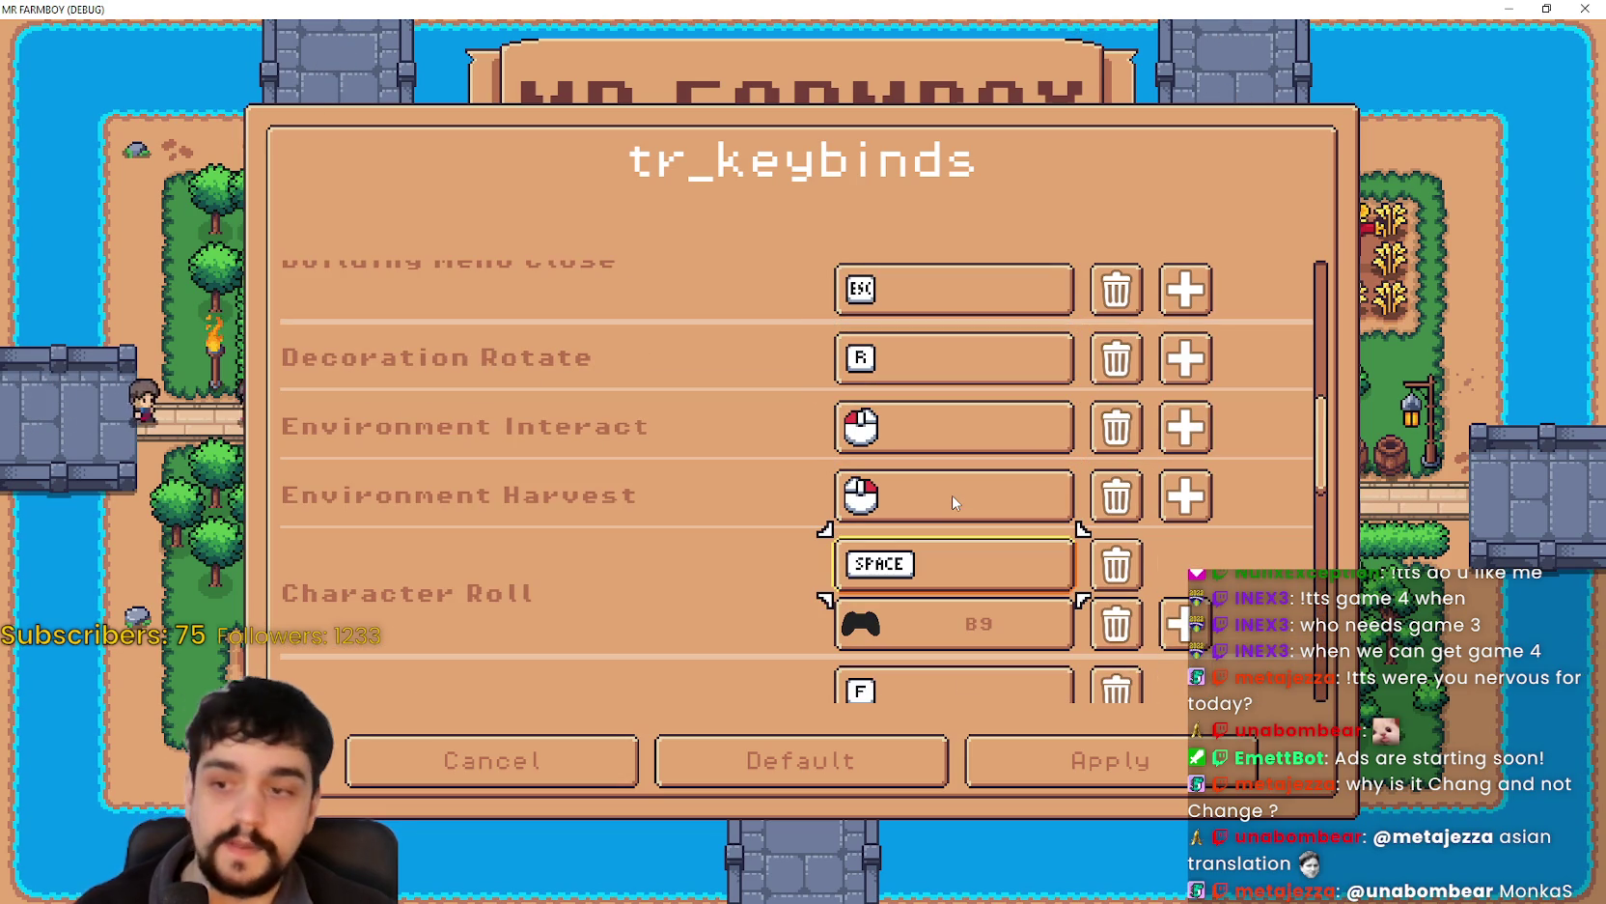
pyautogui.press('Return')
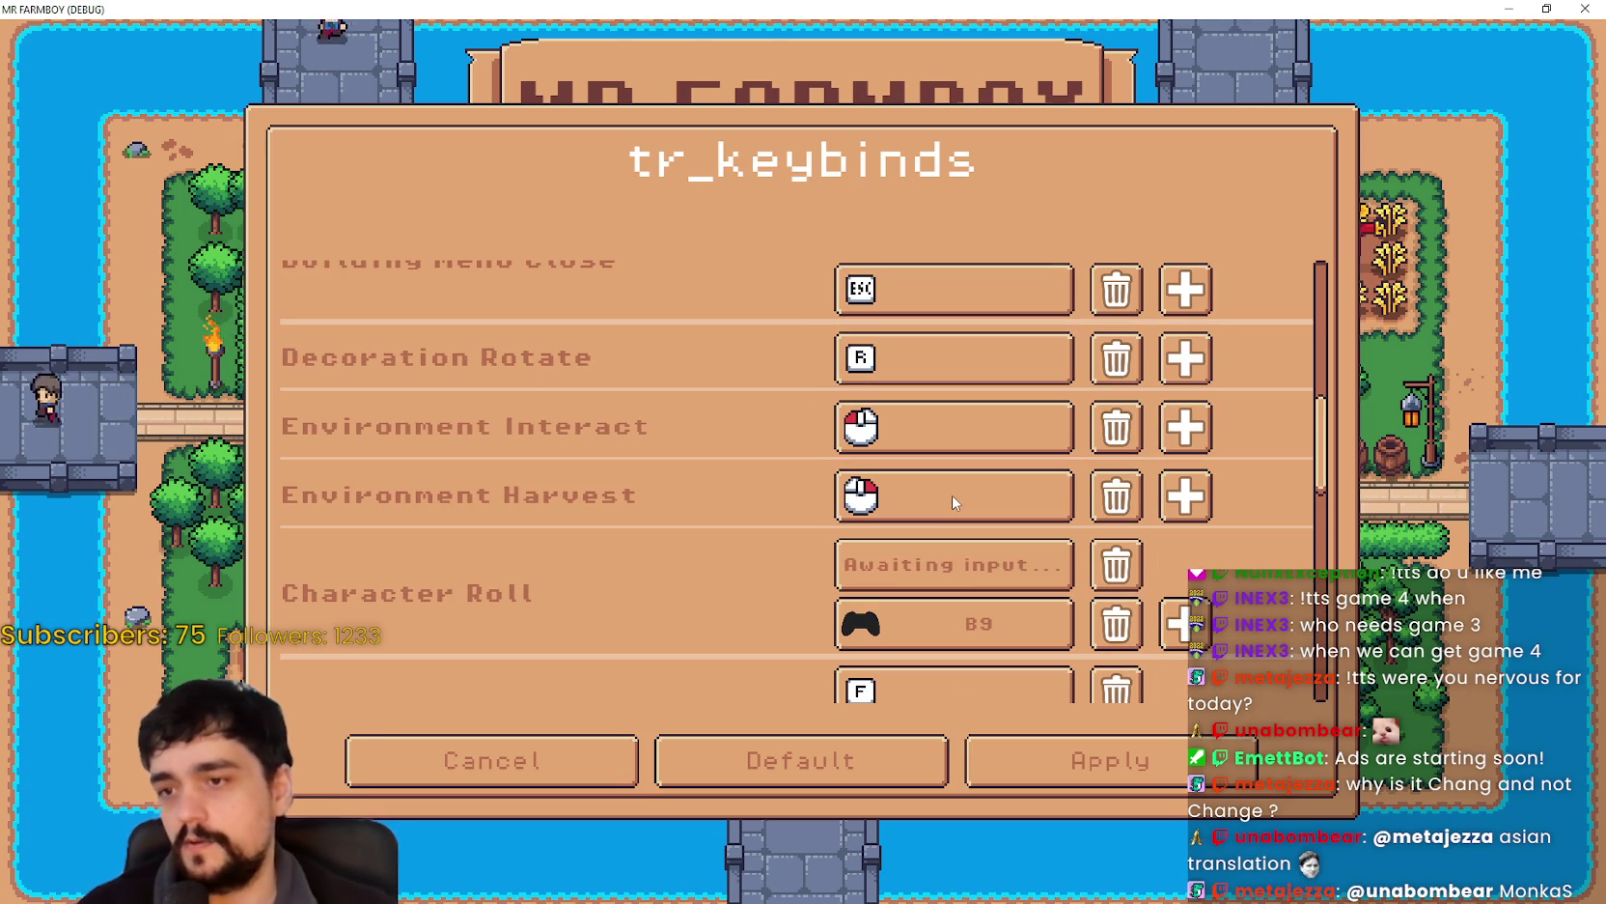
pyautogui.press('Down')
pyautogui.press('Down')
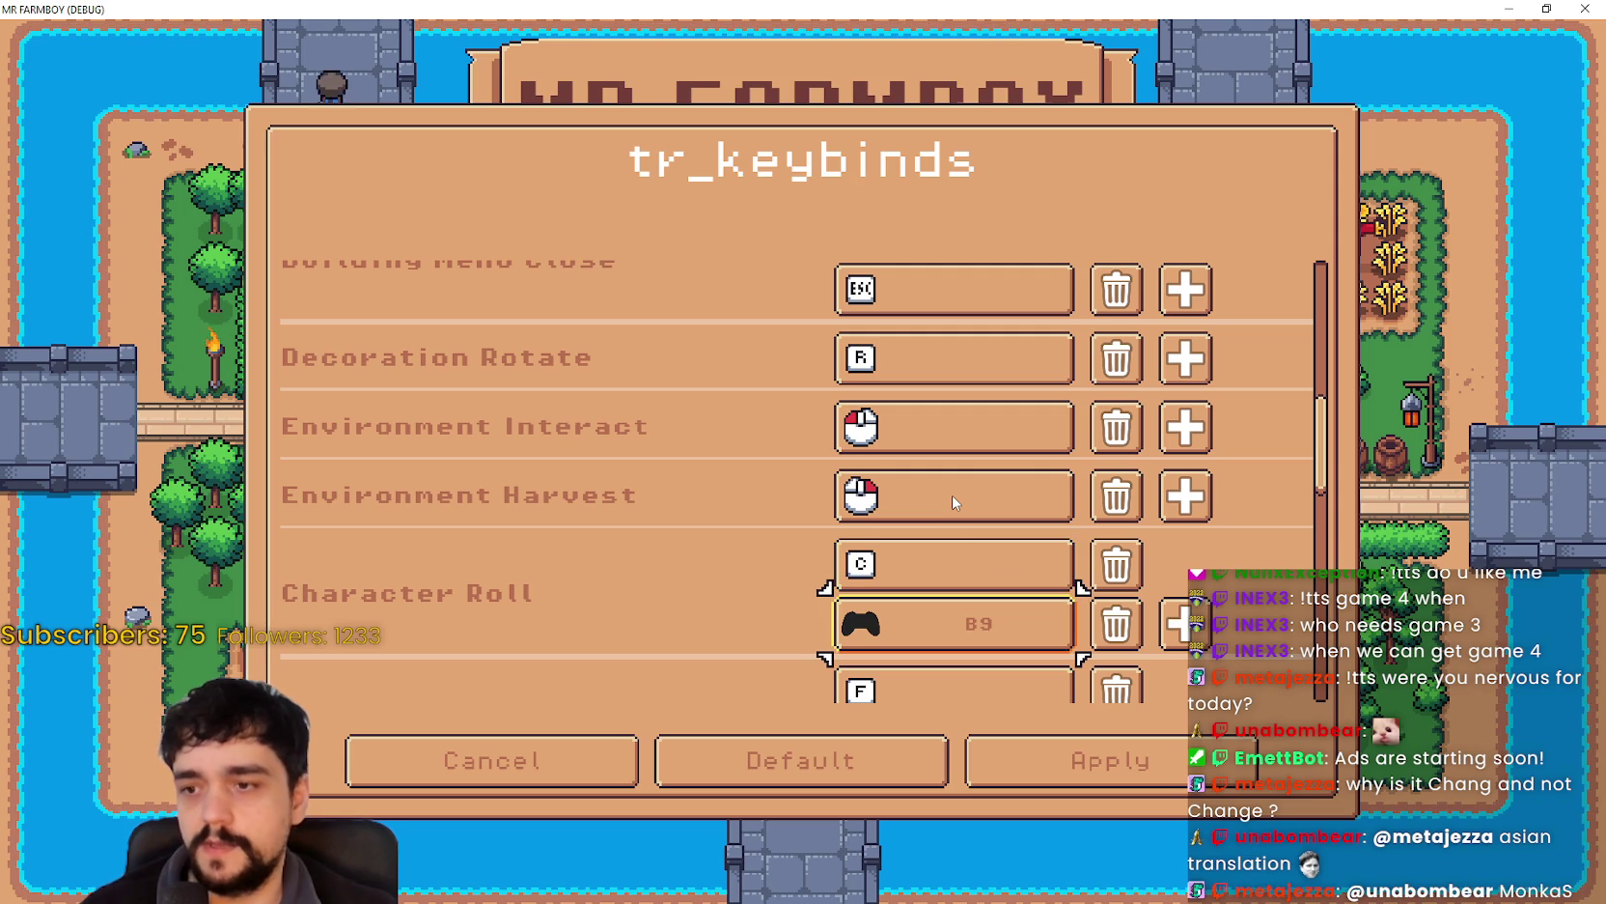
pyautogui.press('Down')
pyautogui.press('Down')
pyautogui.press('Down')
pyautogui.press('Right')
pyautogui.press('Return')
pyautogui.press('Return')
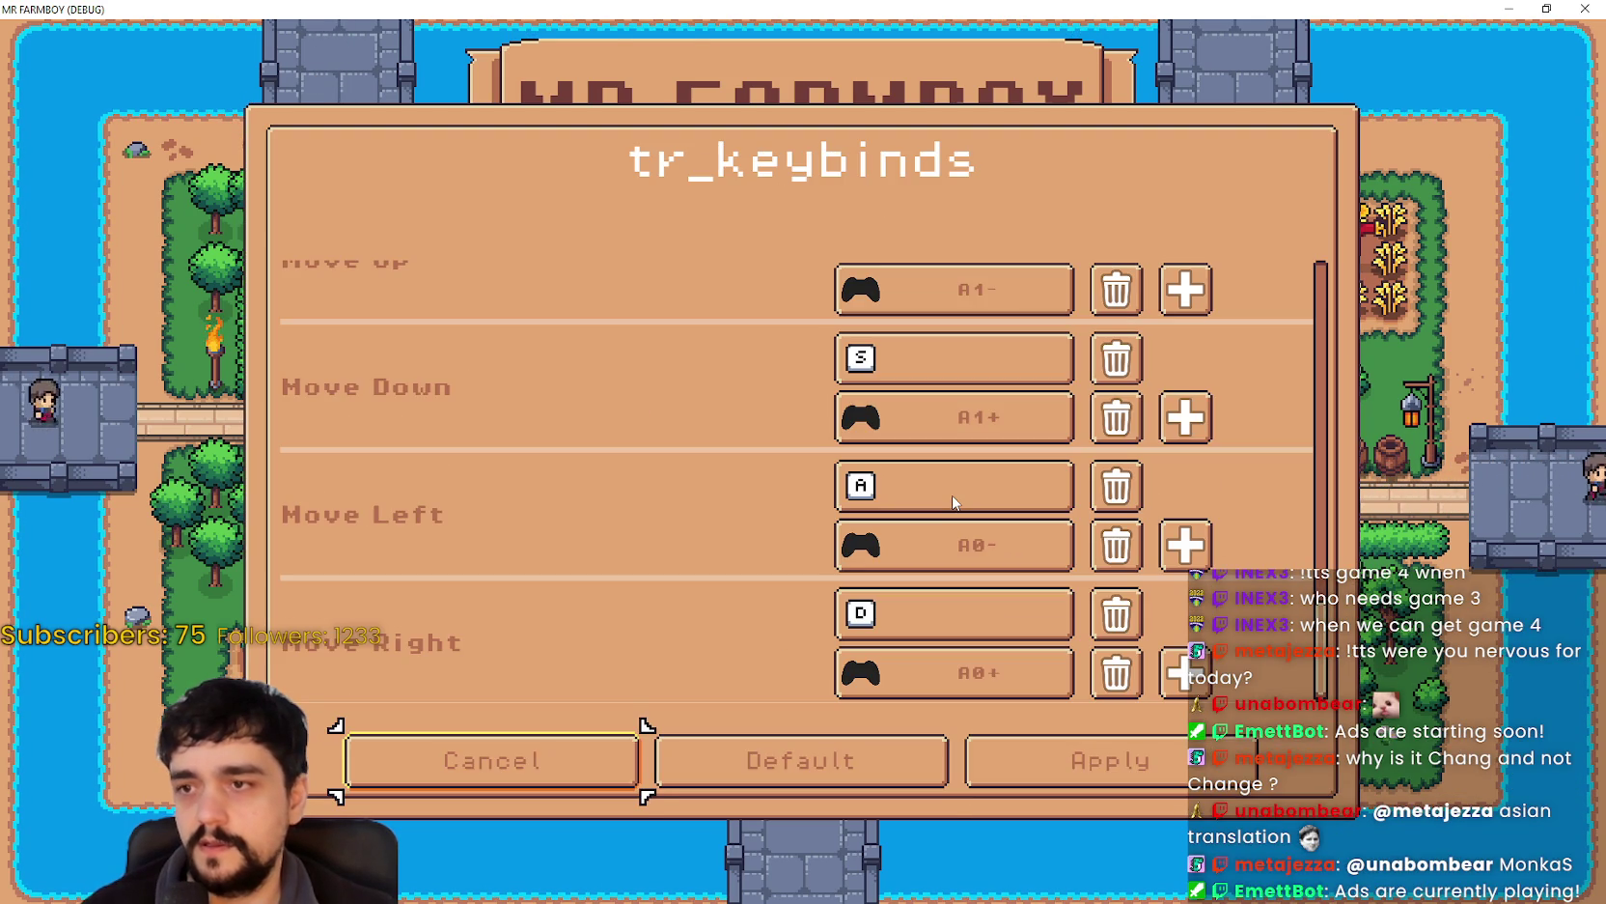
# - Reopen the keybinds menu, check Character Roll is C, and close the game with F8
pyautogui.press('Right')
pyautogui.press('Up')
pyautogui.press('Up')
pyautogui.press('Up')
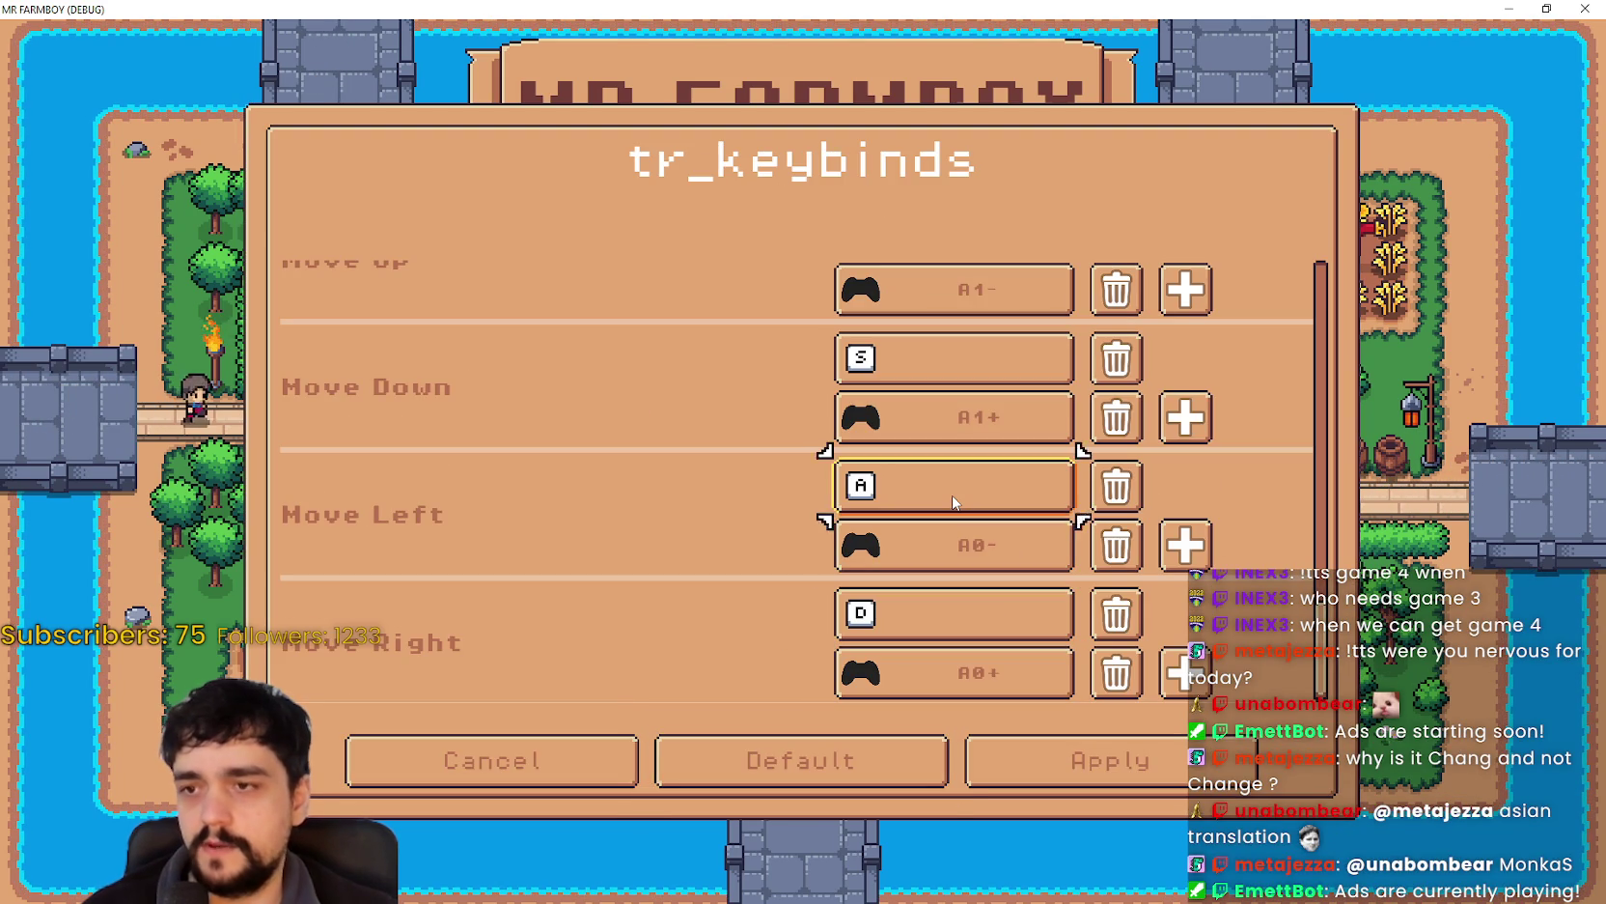
pyautogui.press('Up')
pyautogui.press('Up')
pyautogui.press('Up')
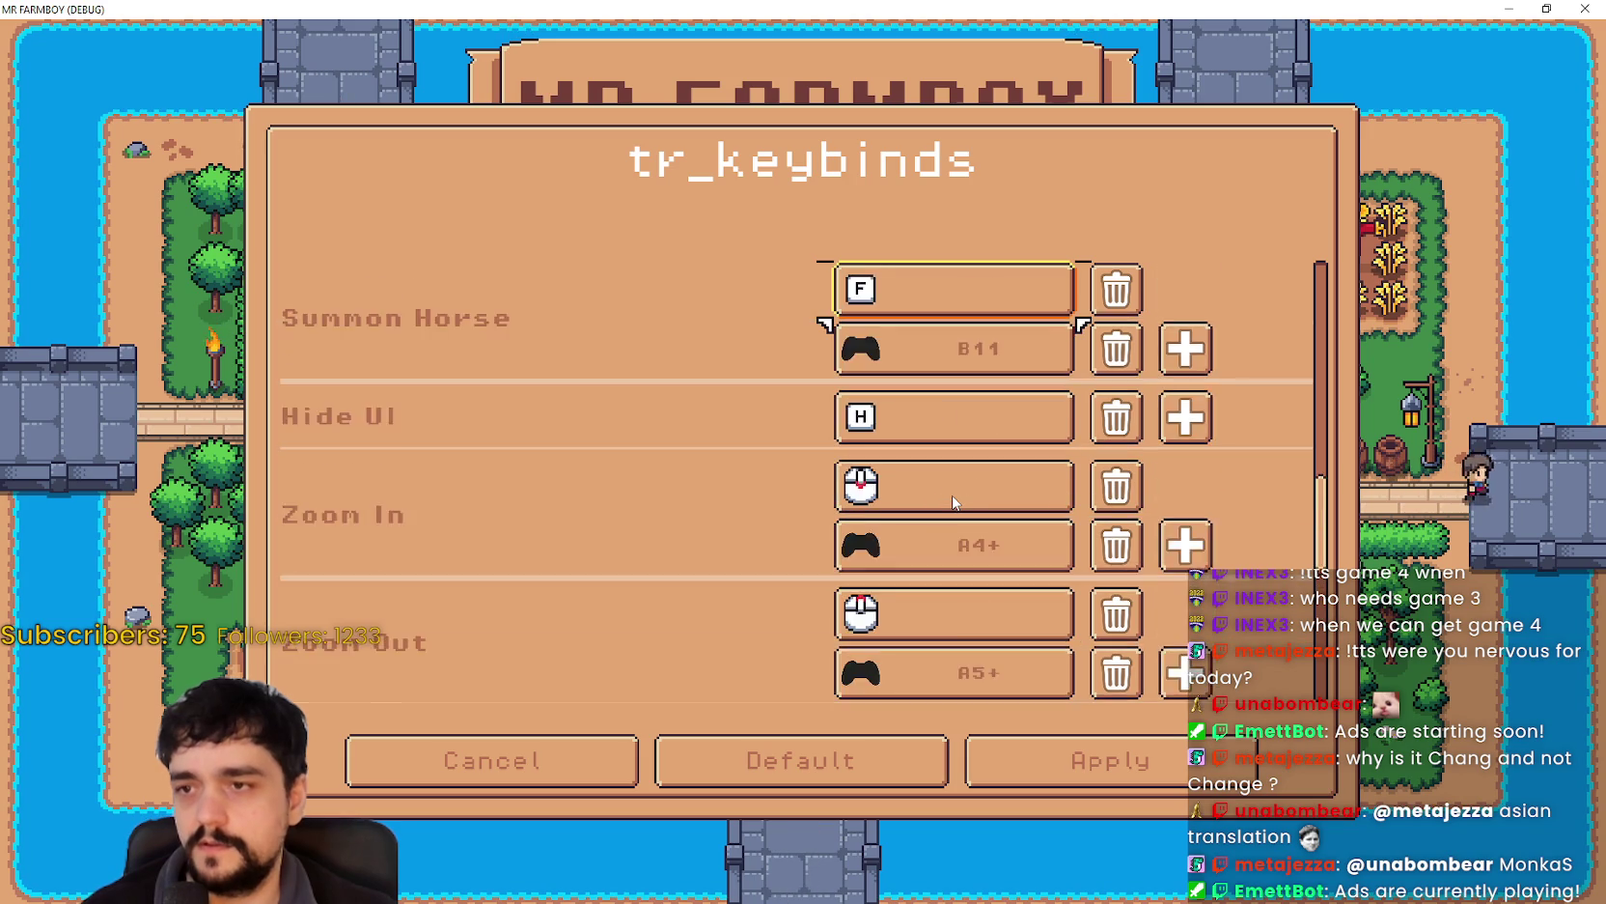
pyautogui.press('Up')
pyautogui.press('Down')
pyautogui.press('Down')
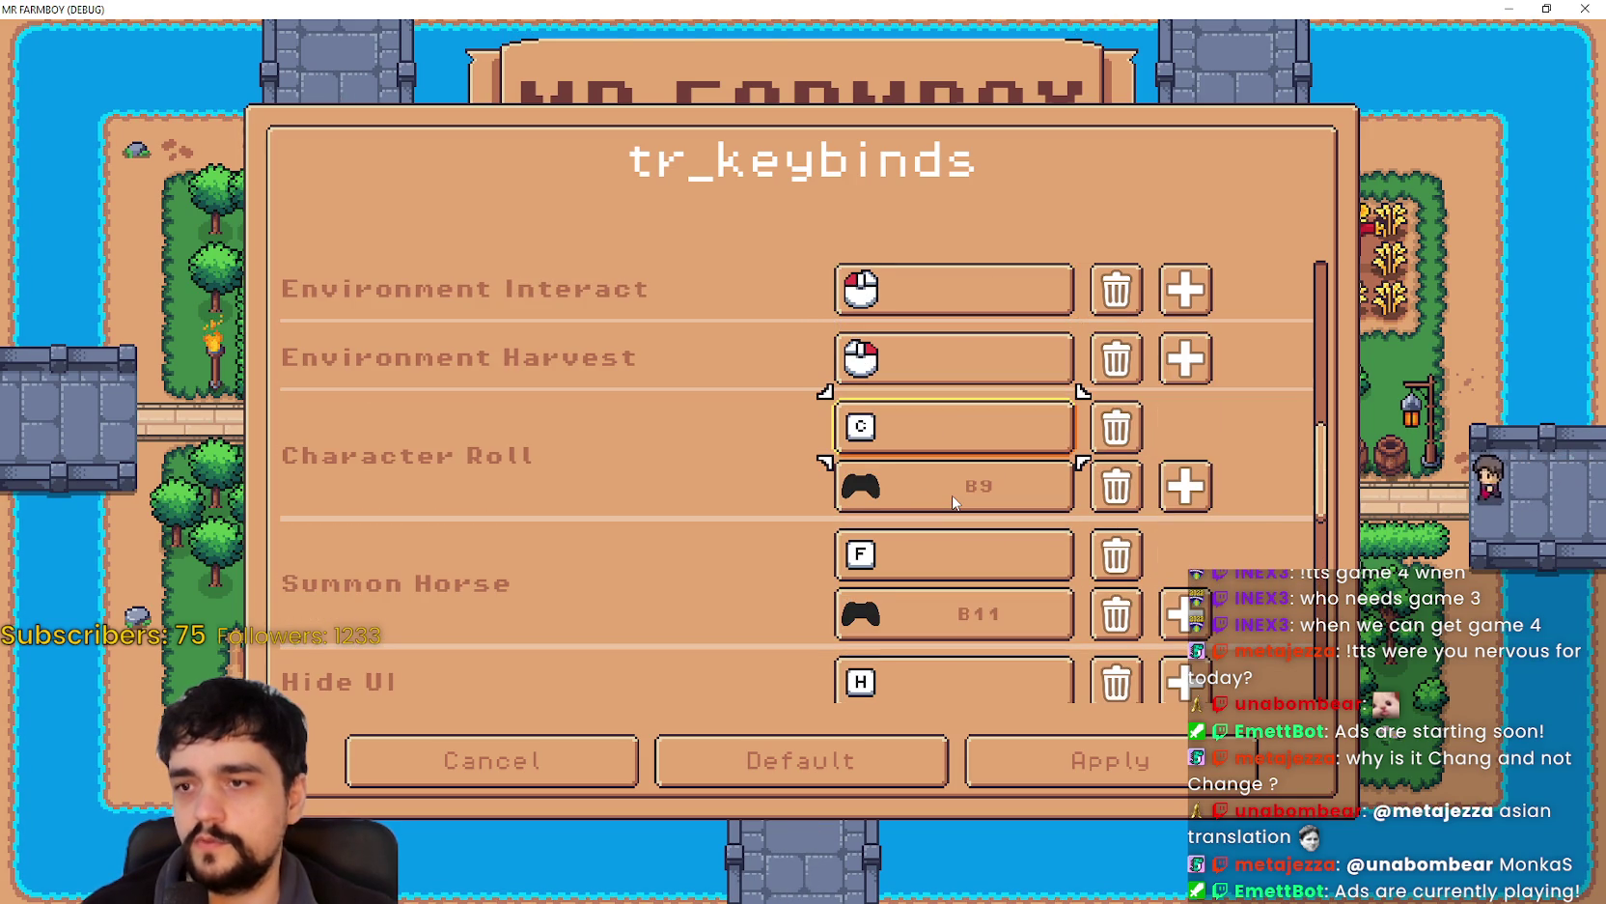
pyautogui.press('F8')
# - Center the IgnoreChanges button's text alignment, leaving trimming at Trim Nothing
pyautogui.scroll(2, 459, 799)
pyautogui.scroll(-1, 459, 797)
pyautogui.click(449, 759)
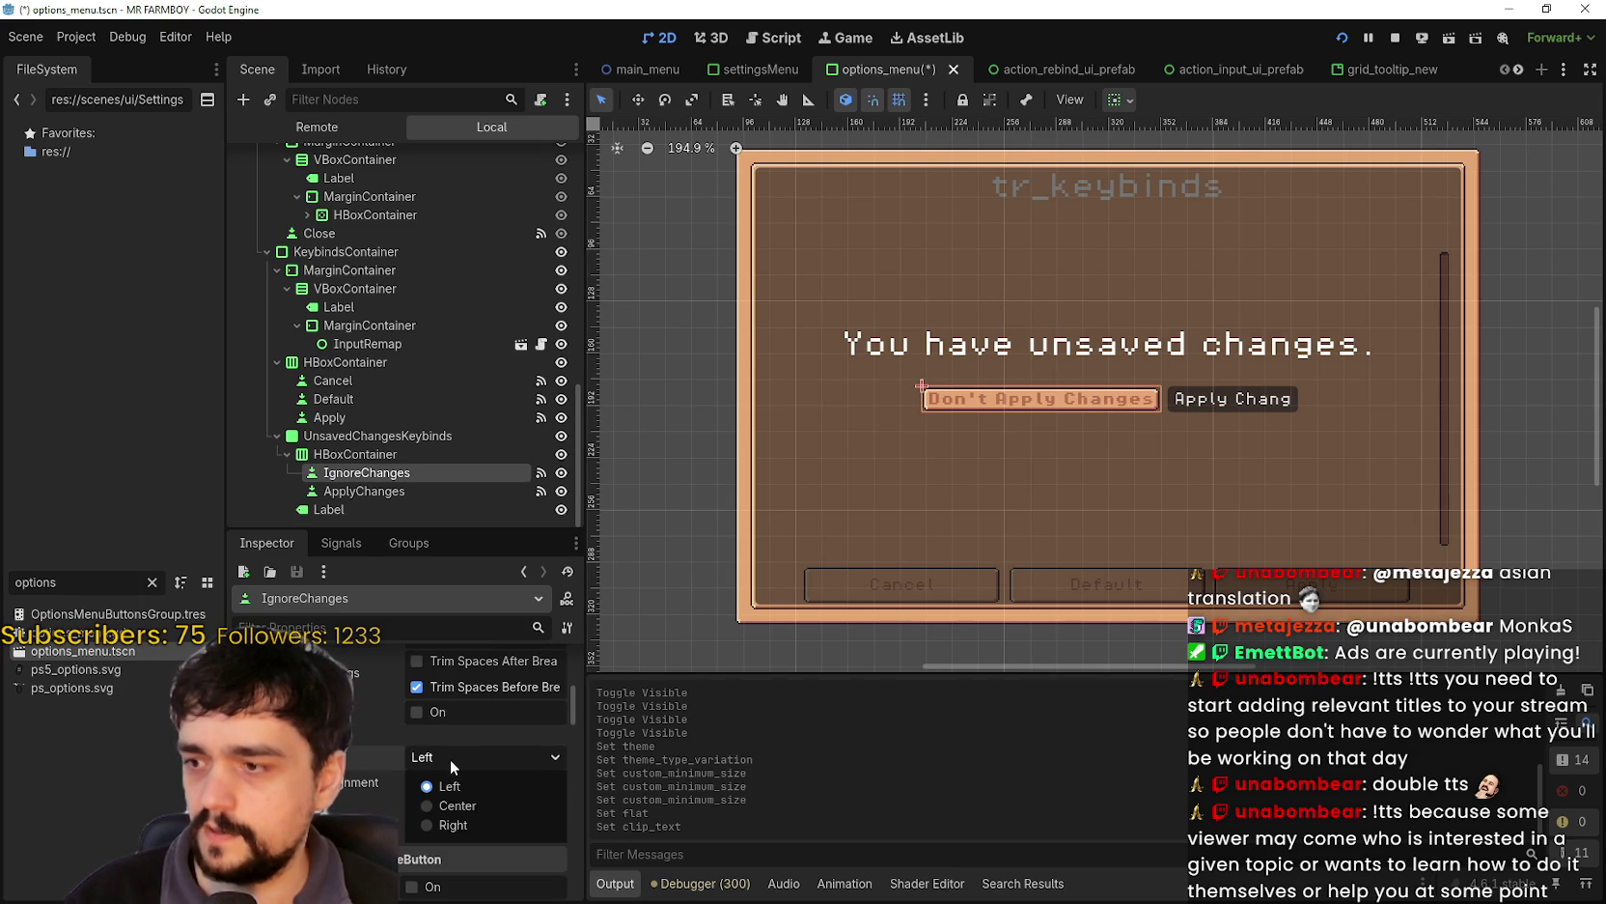
pyautogui.click(471, 803)
pyautogui.scroll(3, 471, 772)
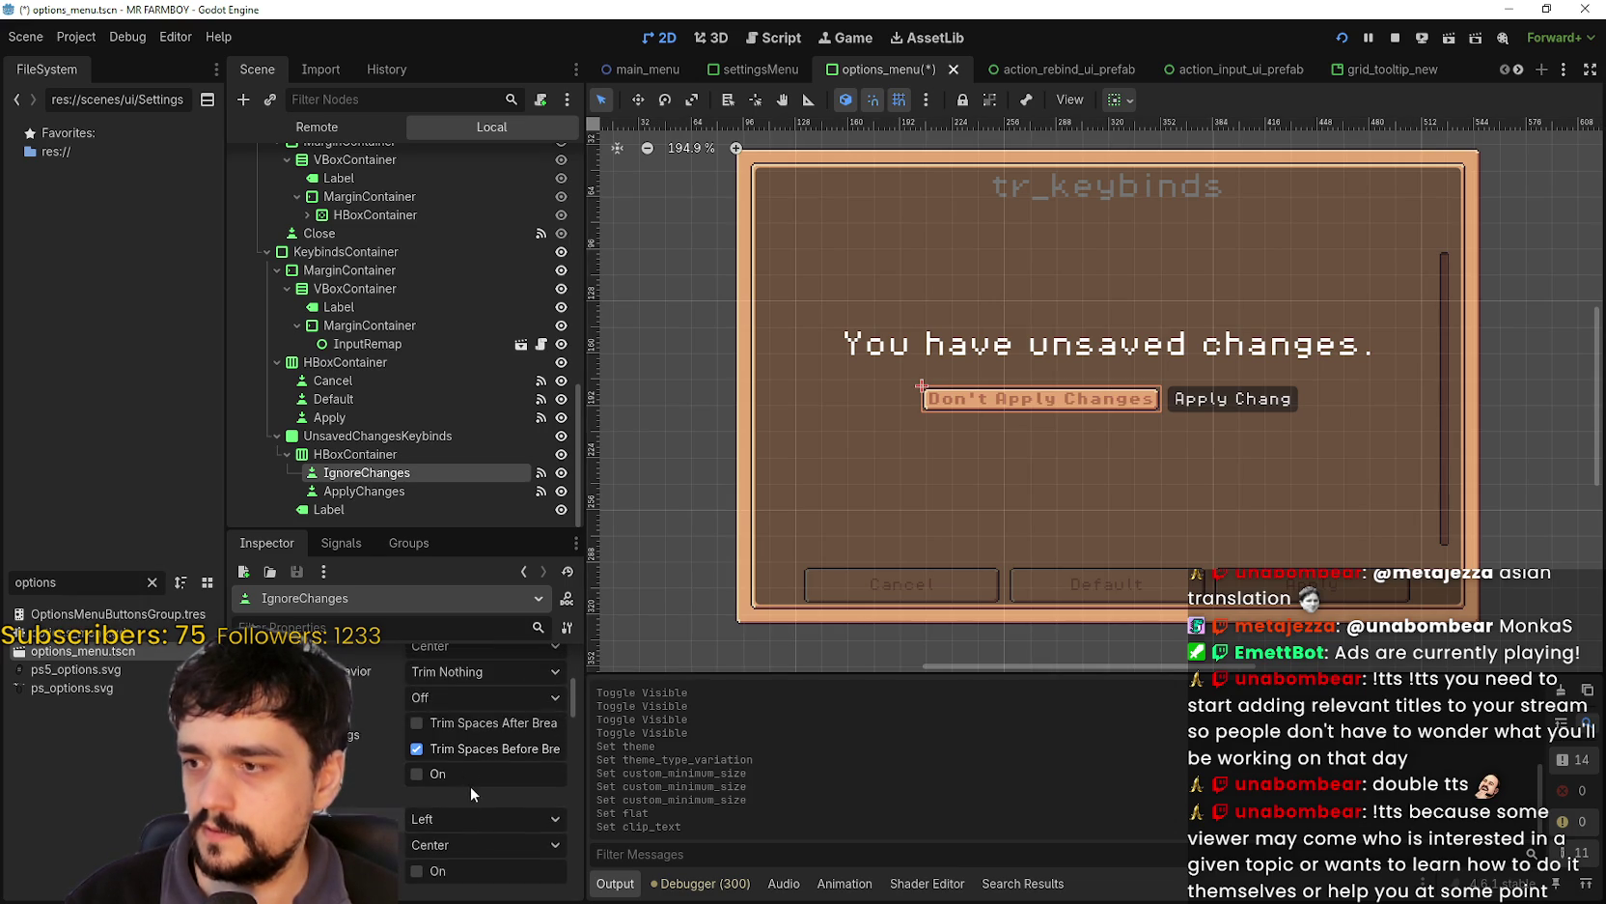
pyautogui.click(475, 795)
pyautogui.click(447, 770)
# - Set the IgnoreChanges button's minimum height to 32 px
pyautogui.scroll(-2, 436, 796)
pyautogui.scroll(-5, 418, 797)
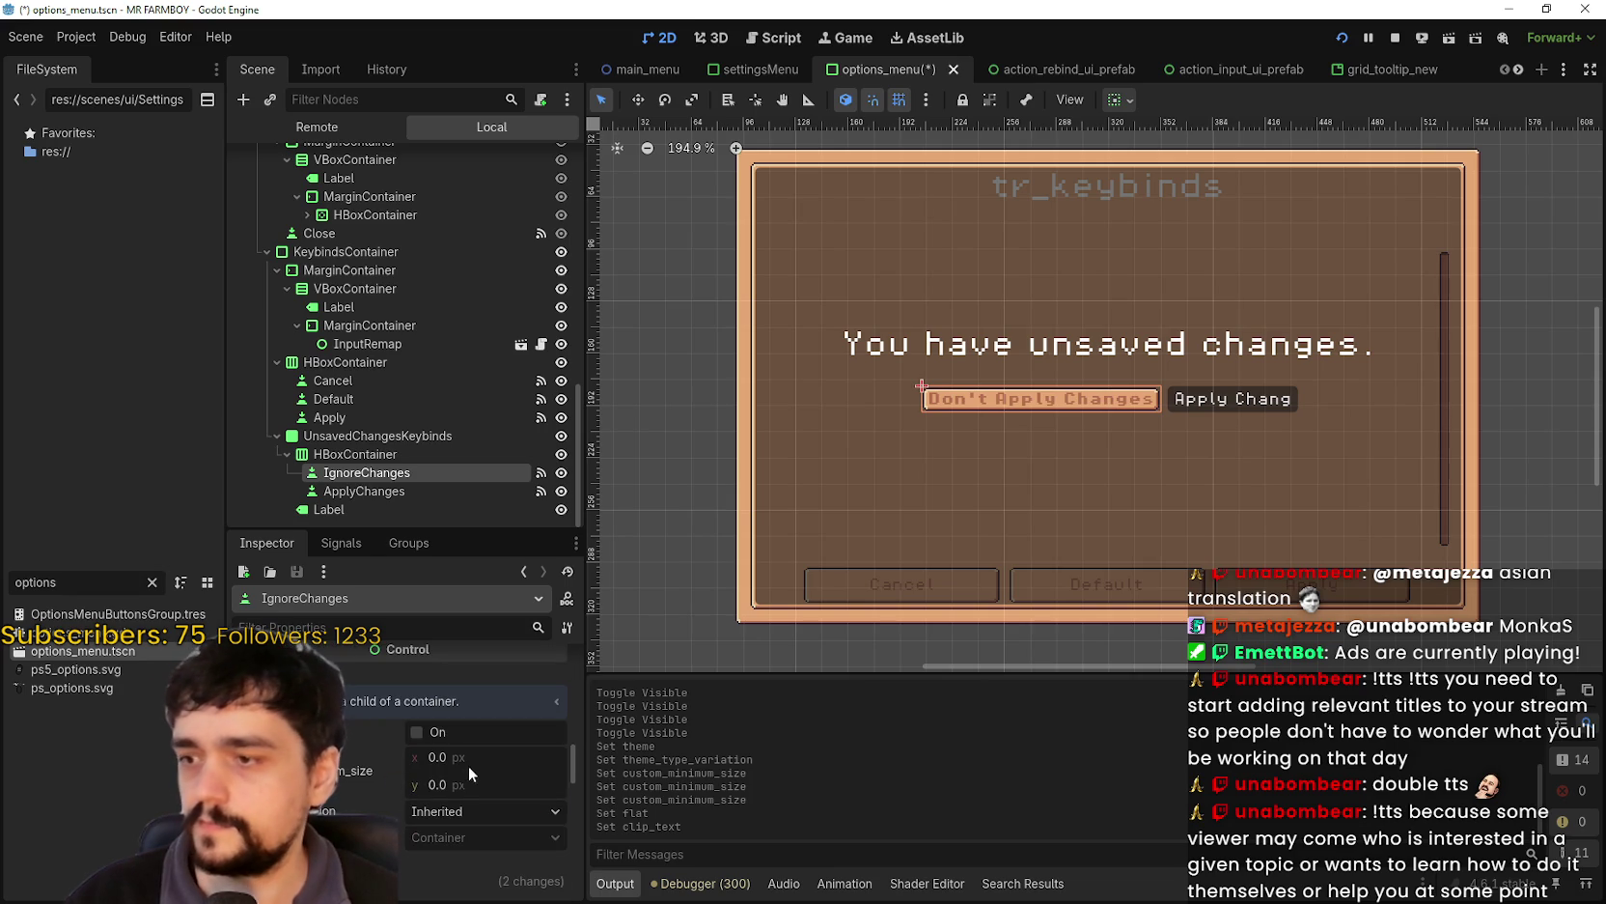
pyautogui.click(474, 783)
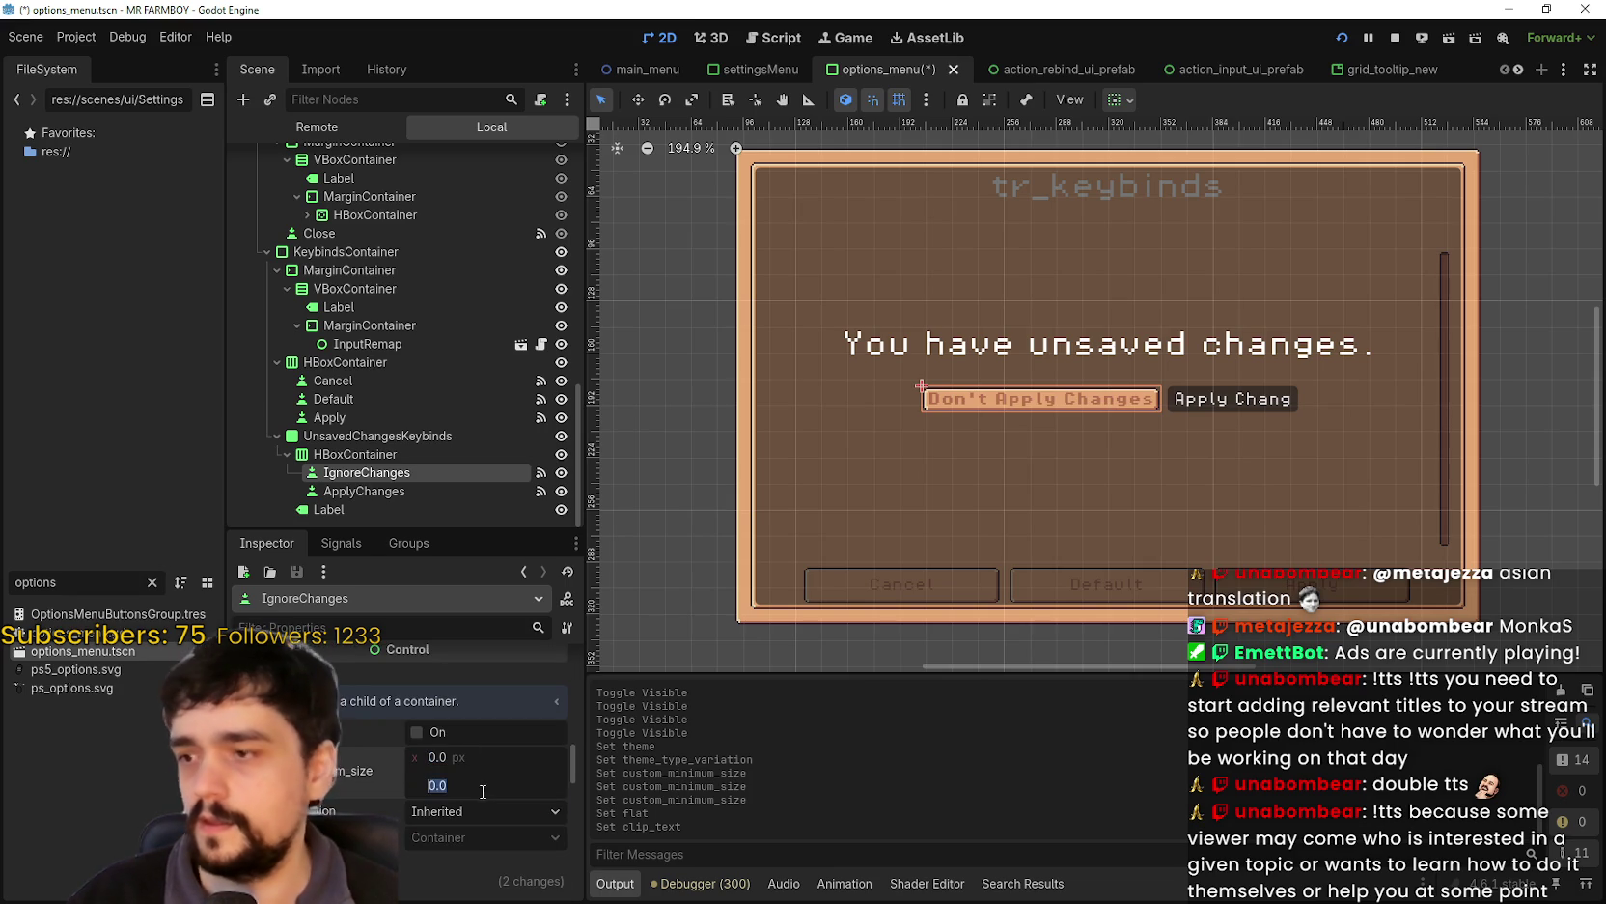
pyautogui.write('32')
pyautogui.press('Return')
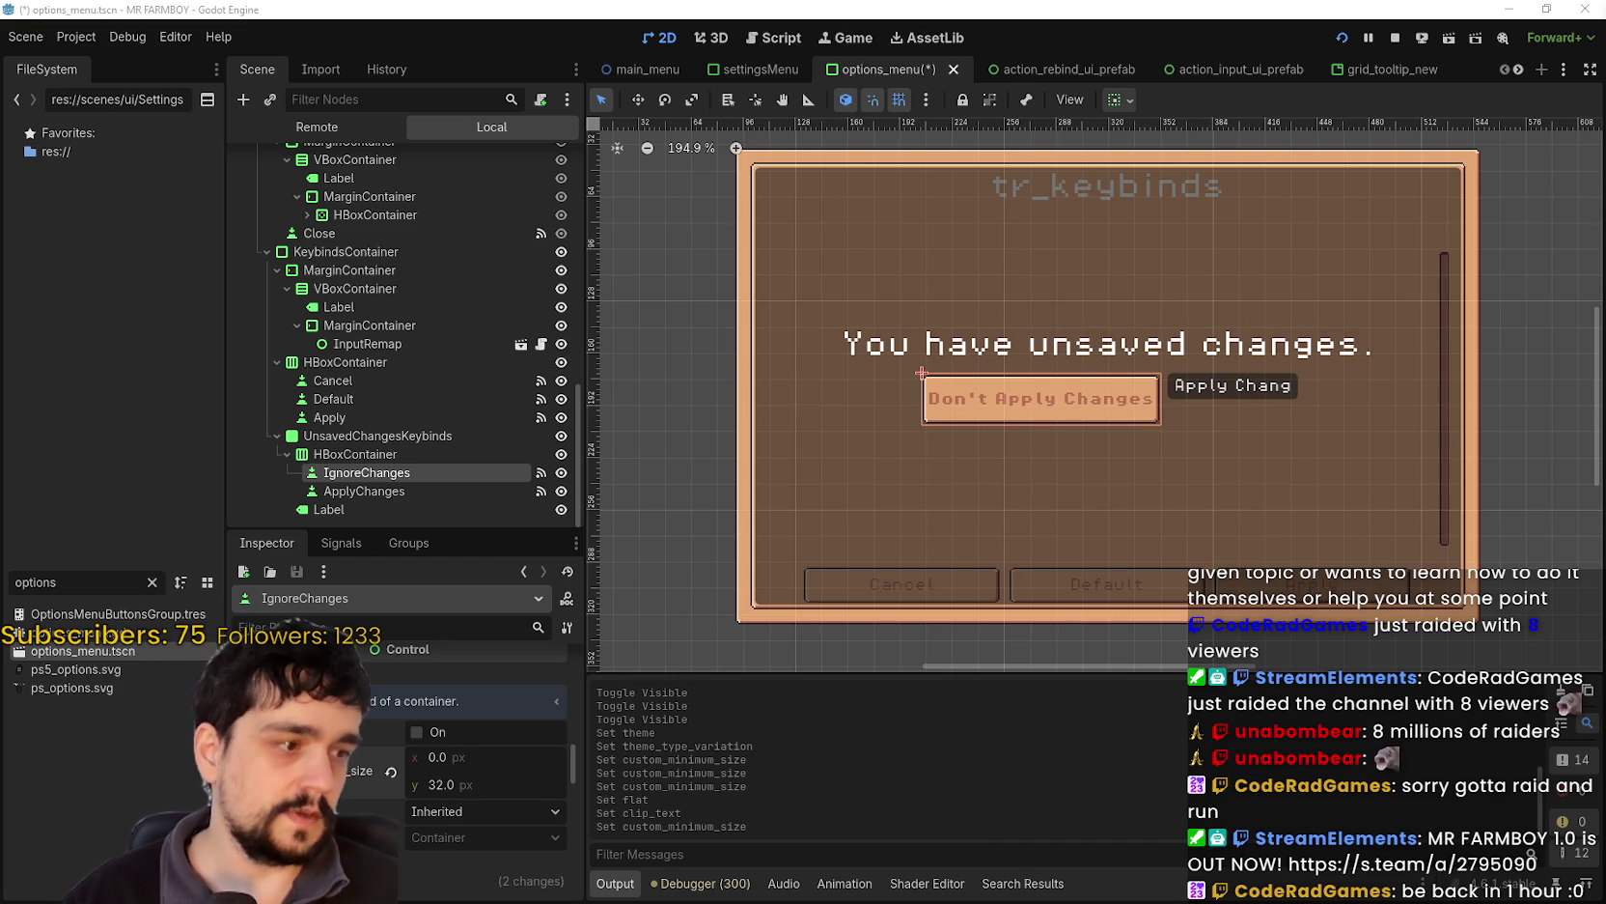
pyautogui.hotkey('alt', 'Tab')
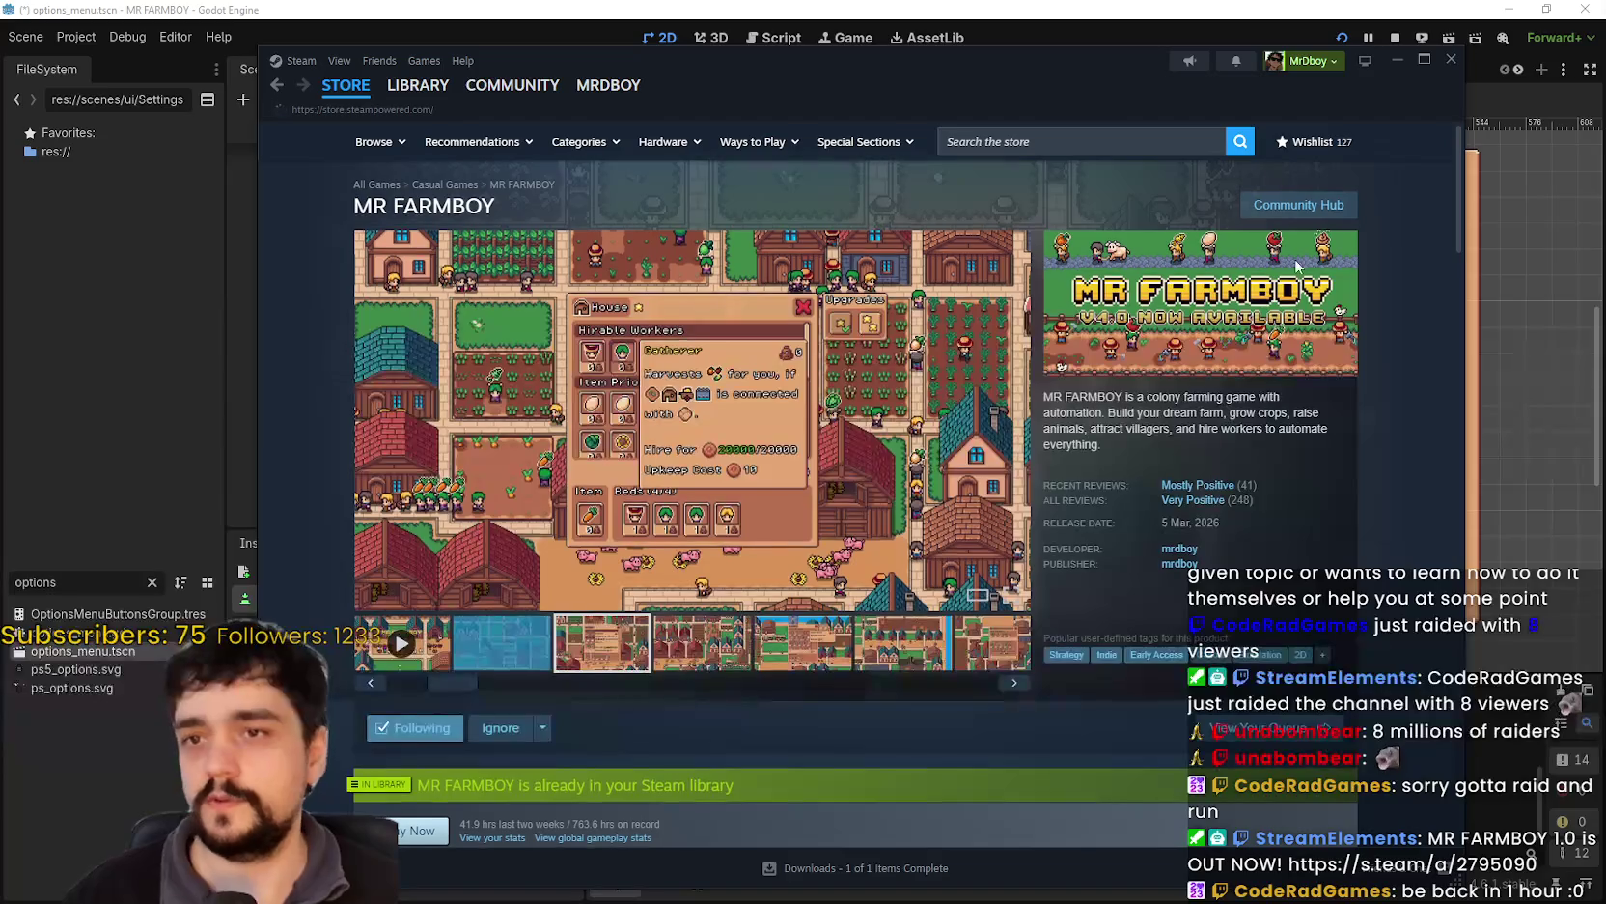
# - Play the MR FARMBOY trailer, return to its store page, then open the Steam wishlist
pyautogui.click(401, 664)
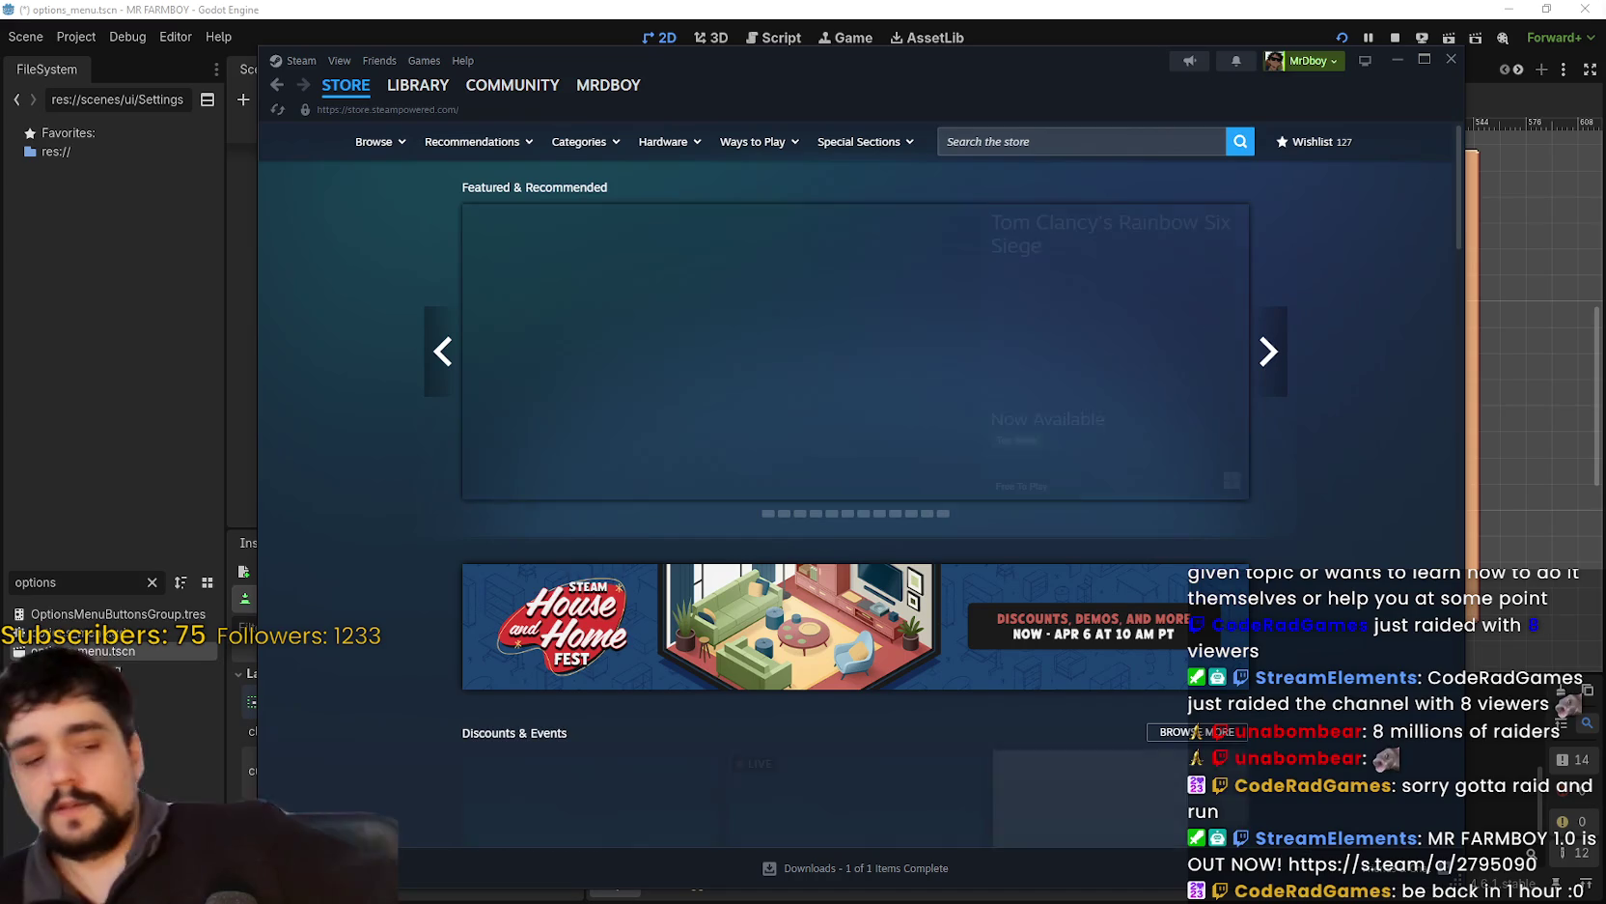
pyautogui.click(270, 87)
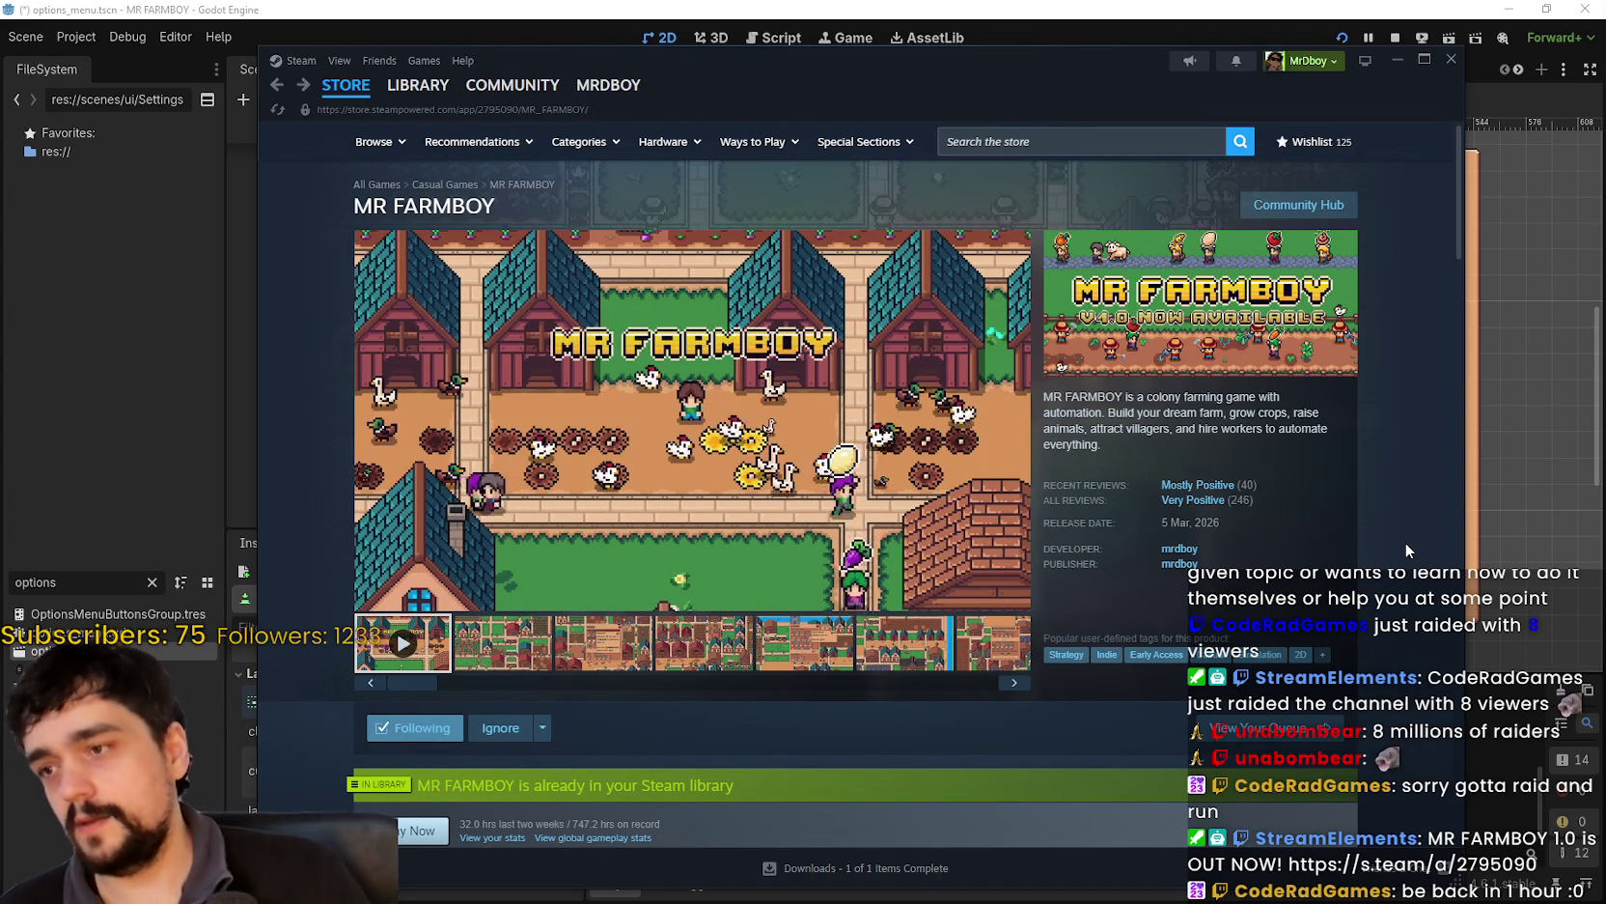
pyautogui.click(1039, 147)
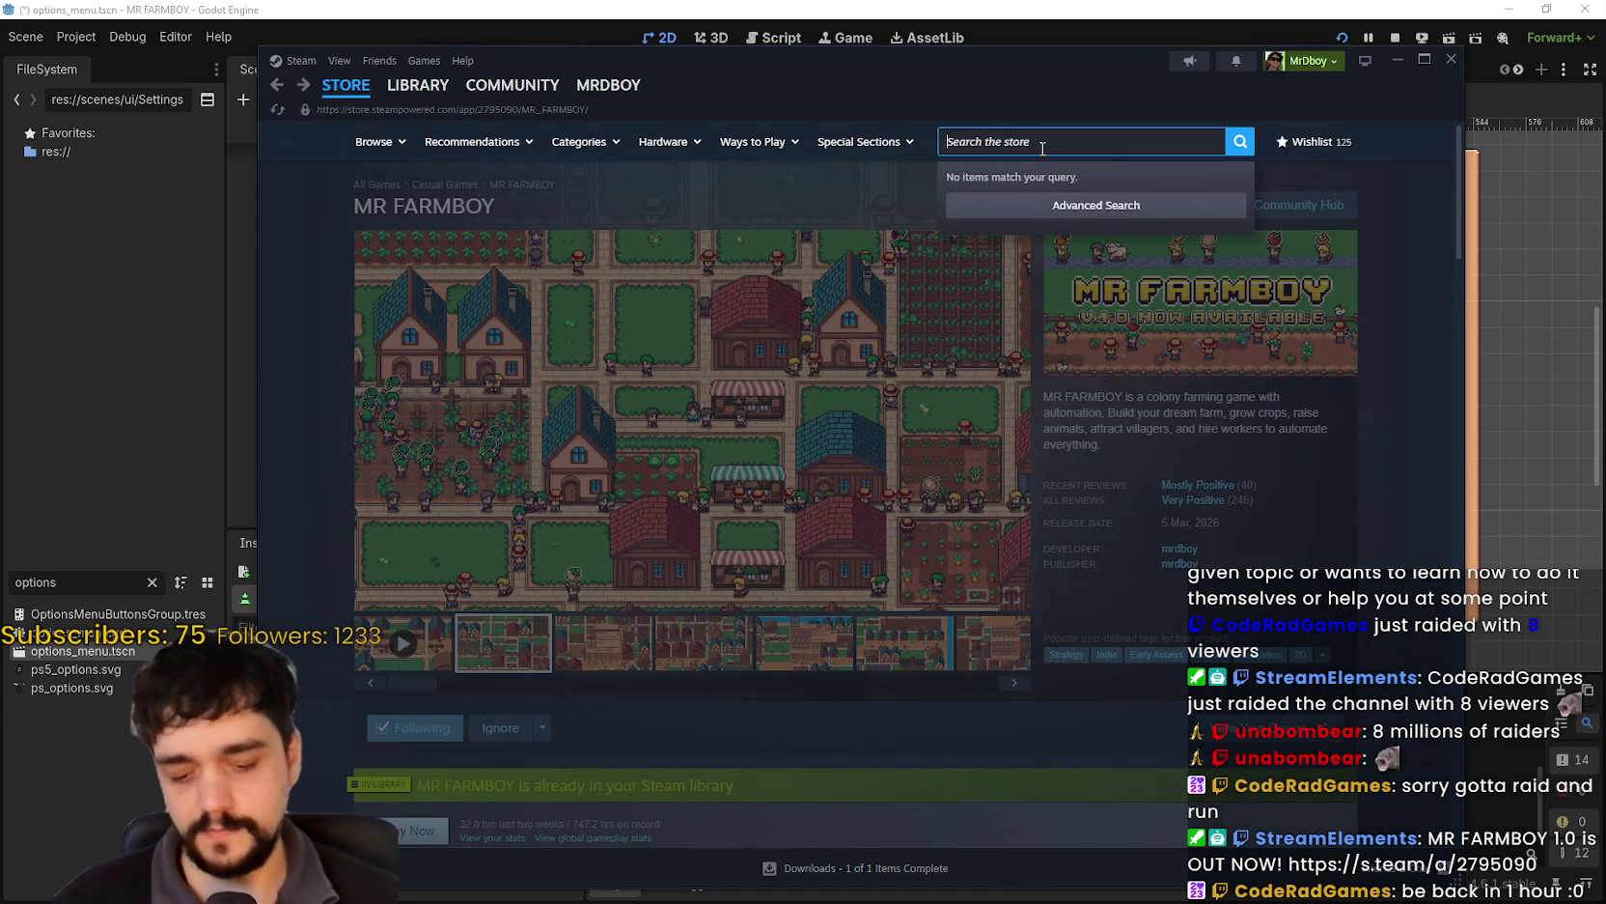
pyautogui.click(1361, 207)
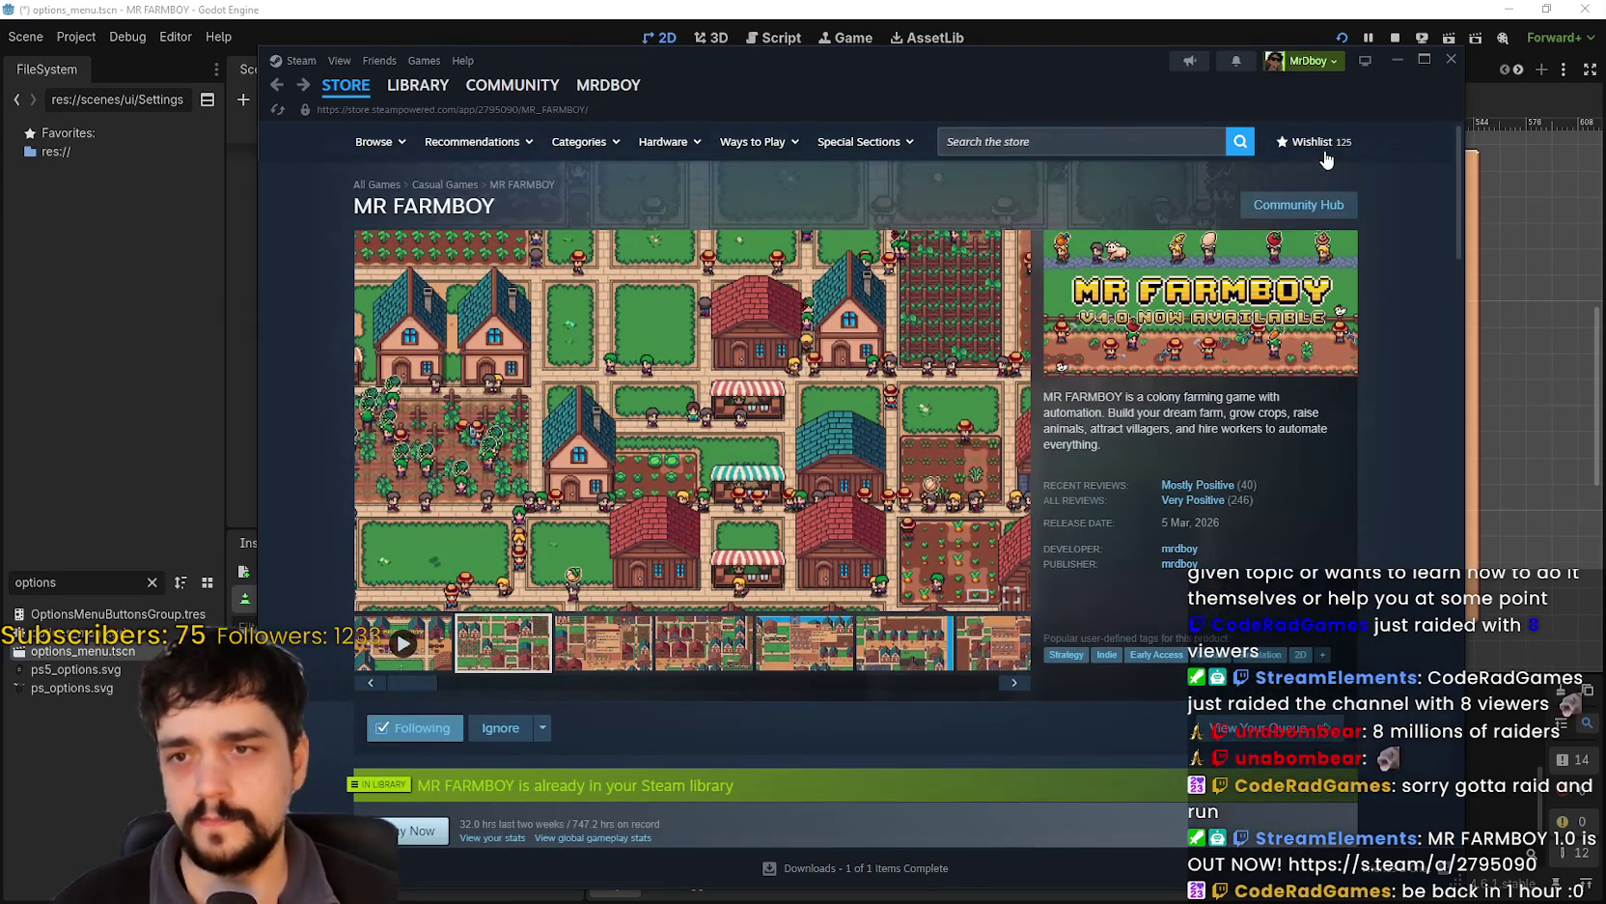
pyautogui.click(1319, 149)
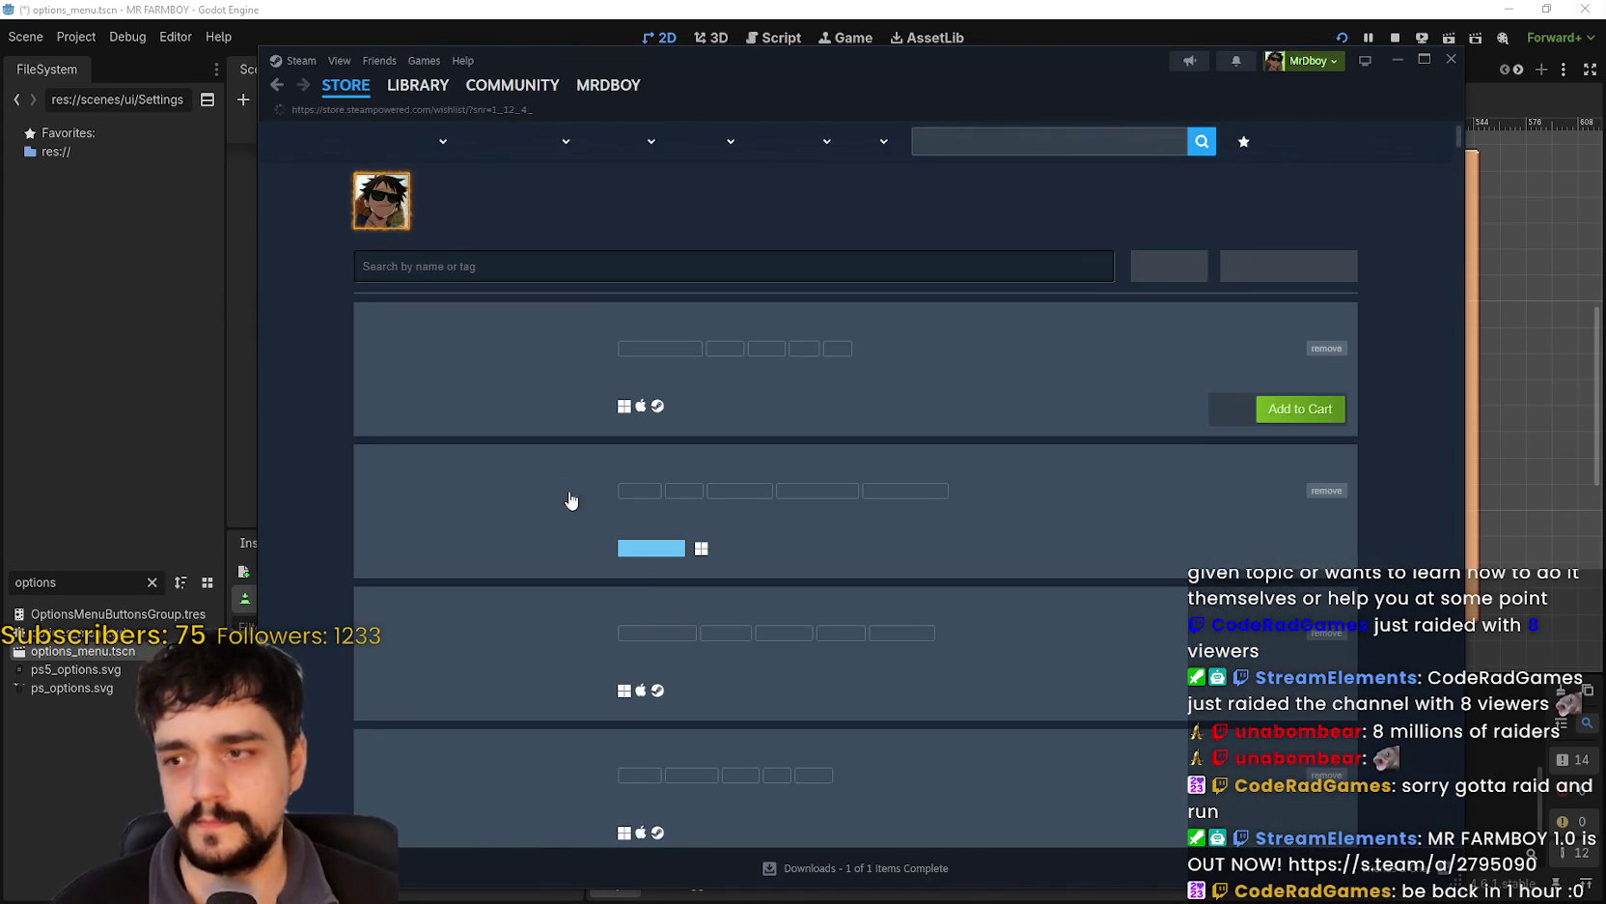
pyautogui.scroll(-10, 419, 497)
pyautogui.scroll(-12, 420, 497)
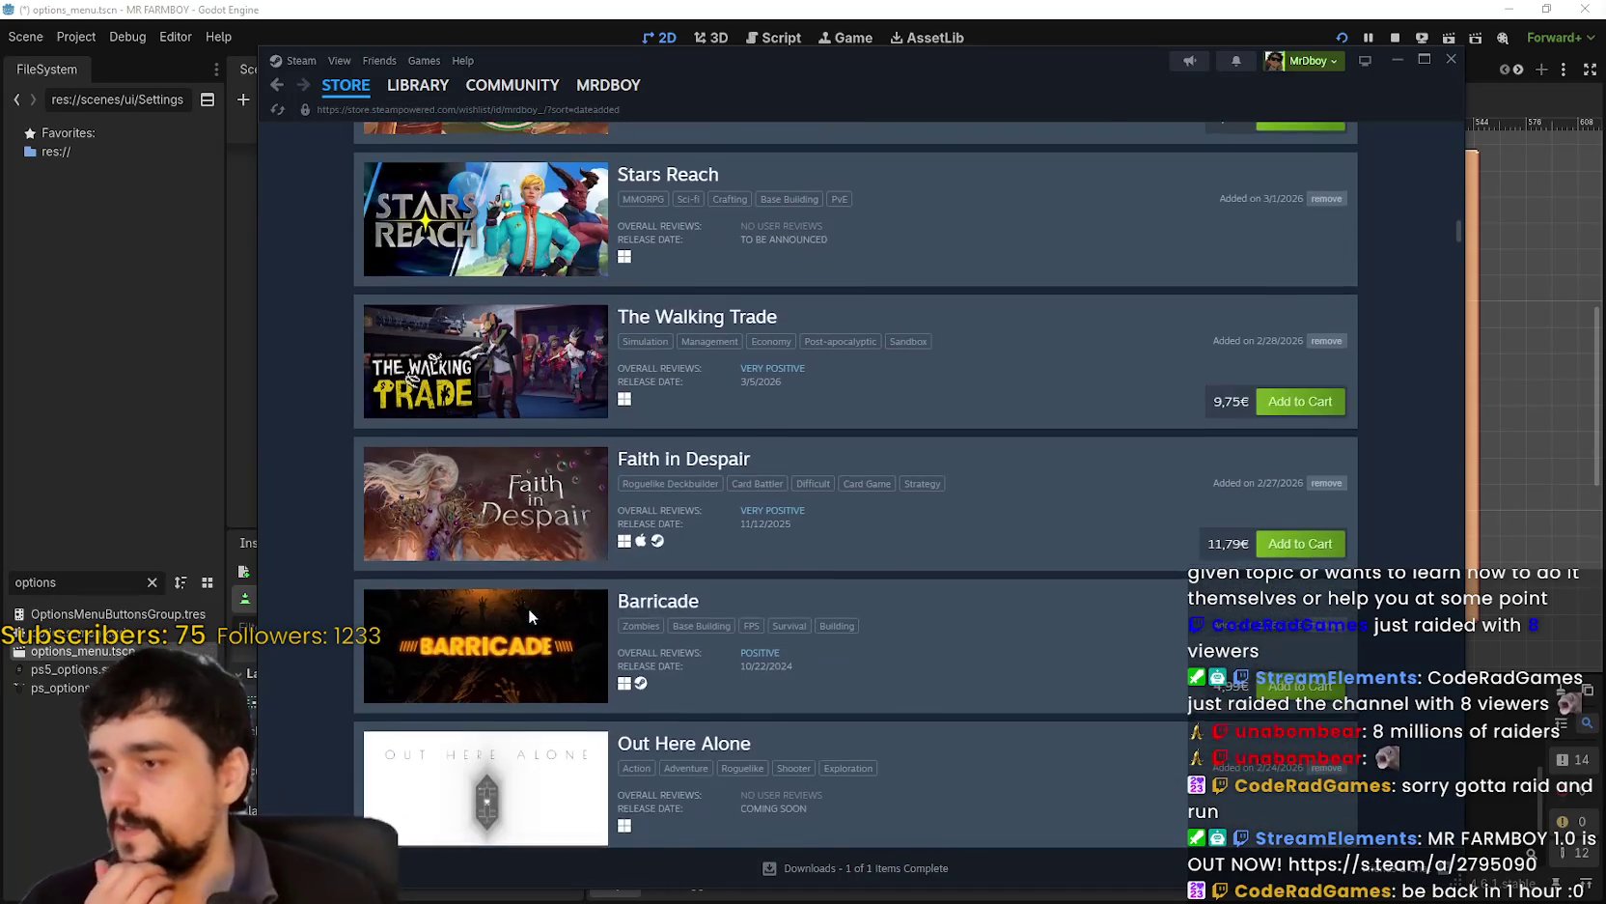
pyautogui.scroll(-3, 530, 618)
pyautogui.scroll(4, 530, 616)
pyautogui.scroll(-7, 530, 614)
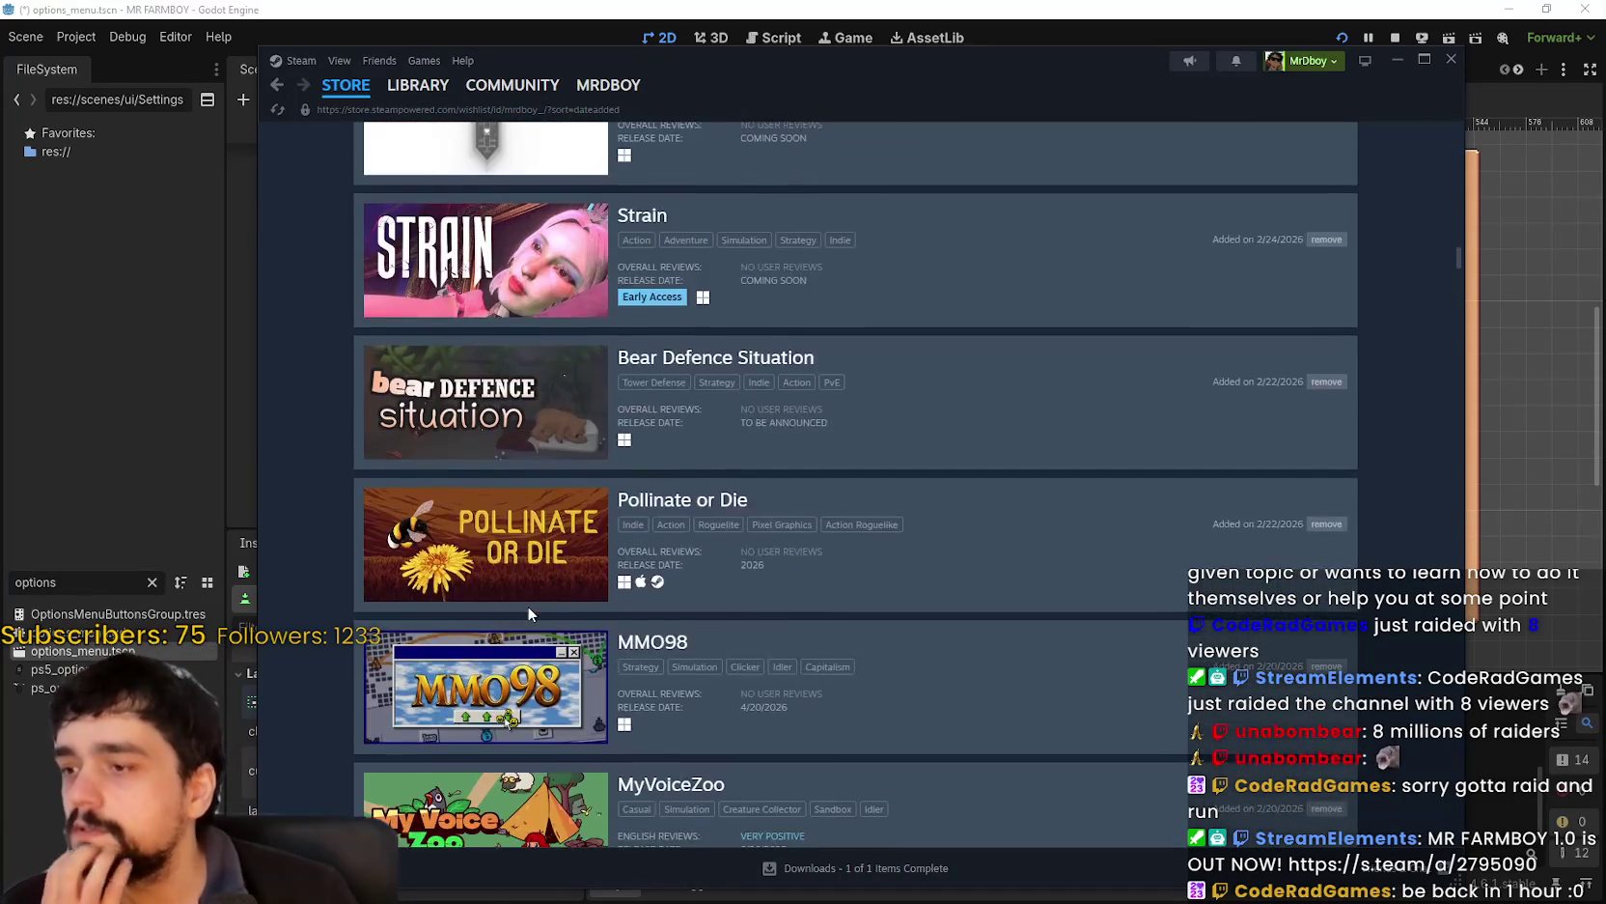
pyautogui.scroll(-5, 529, 614)
pyautogui.scroll(7, 539, 601)
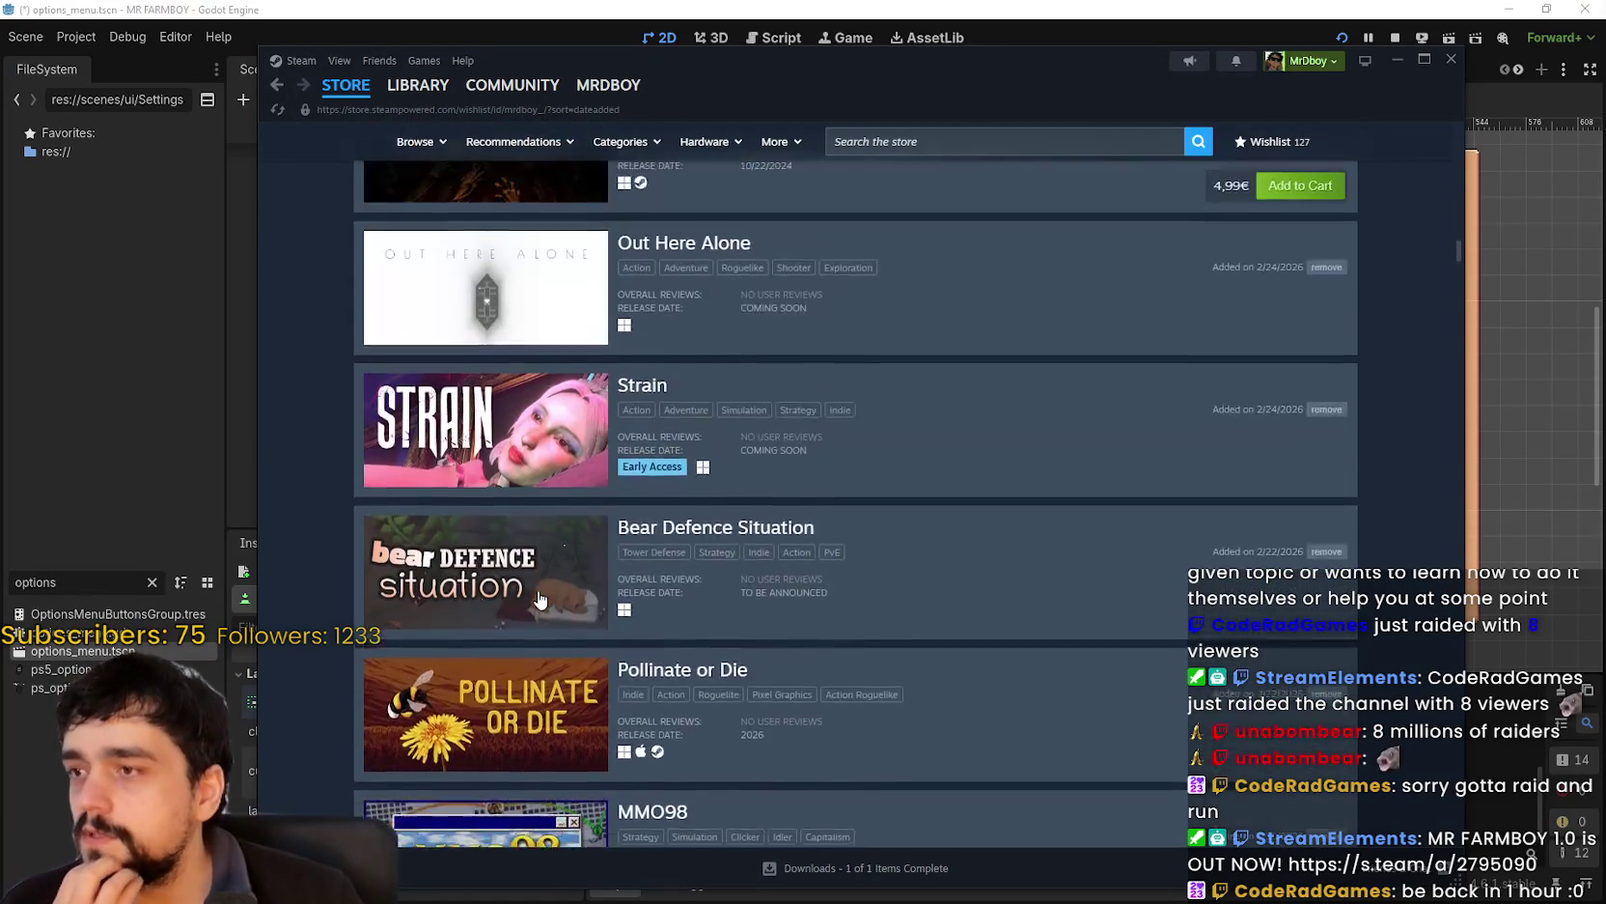
pyautogui.scroll(5, 540, 593)
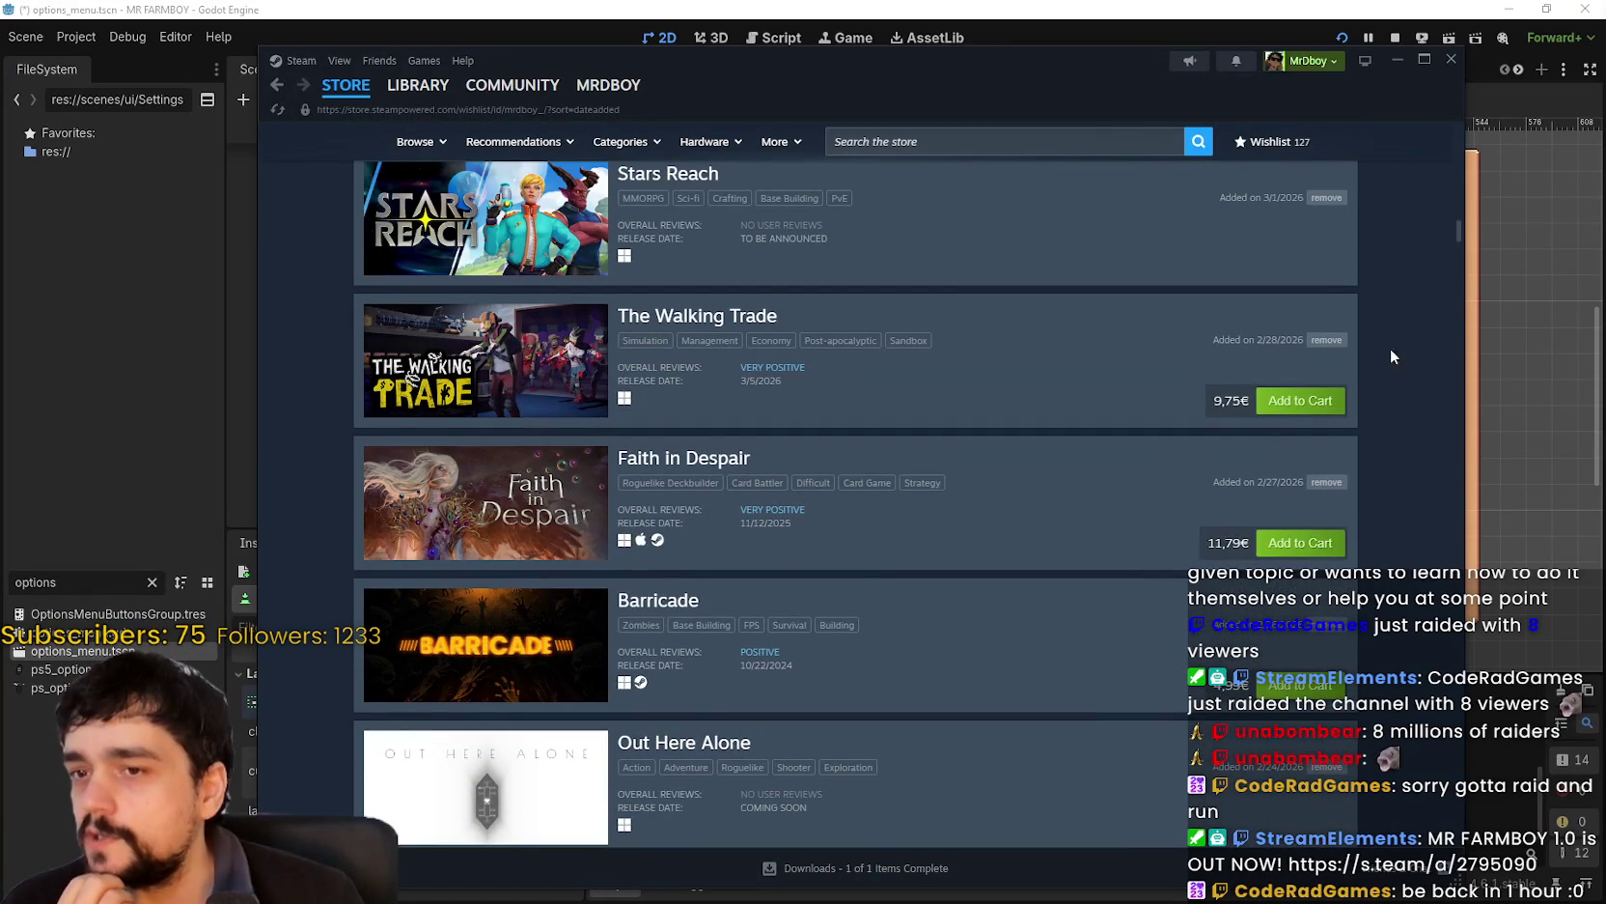
pyautogui.click(1328, 341)
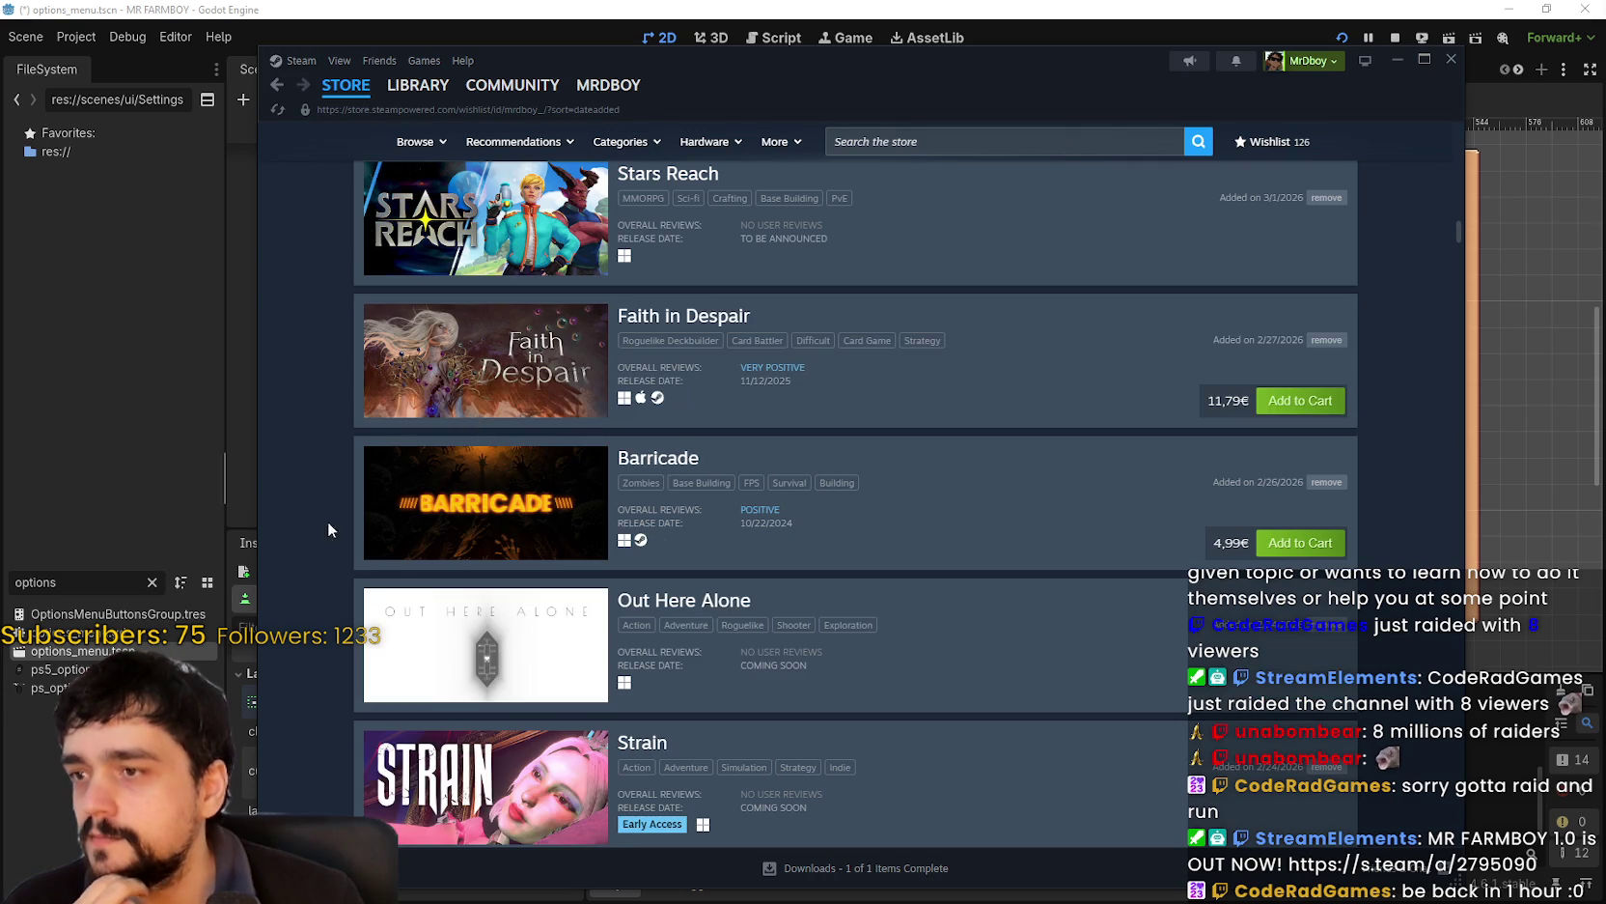
pyautogui.scroll(-5, 547, 551)
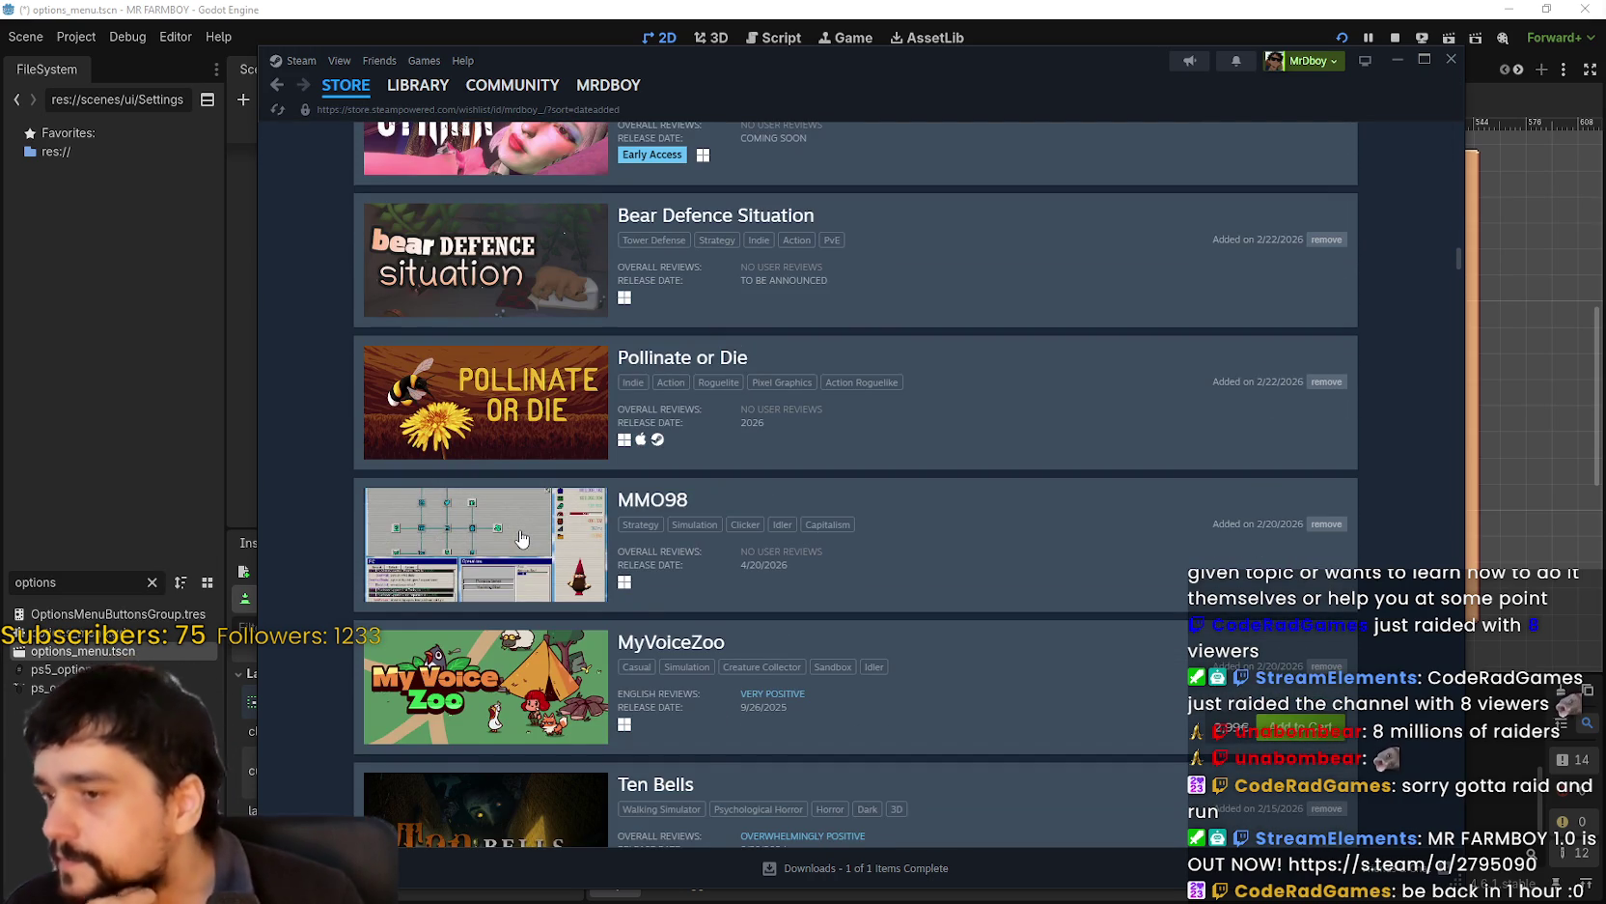
pyautogui.scroll(-5, 521, 538)
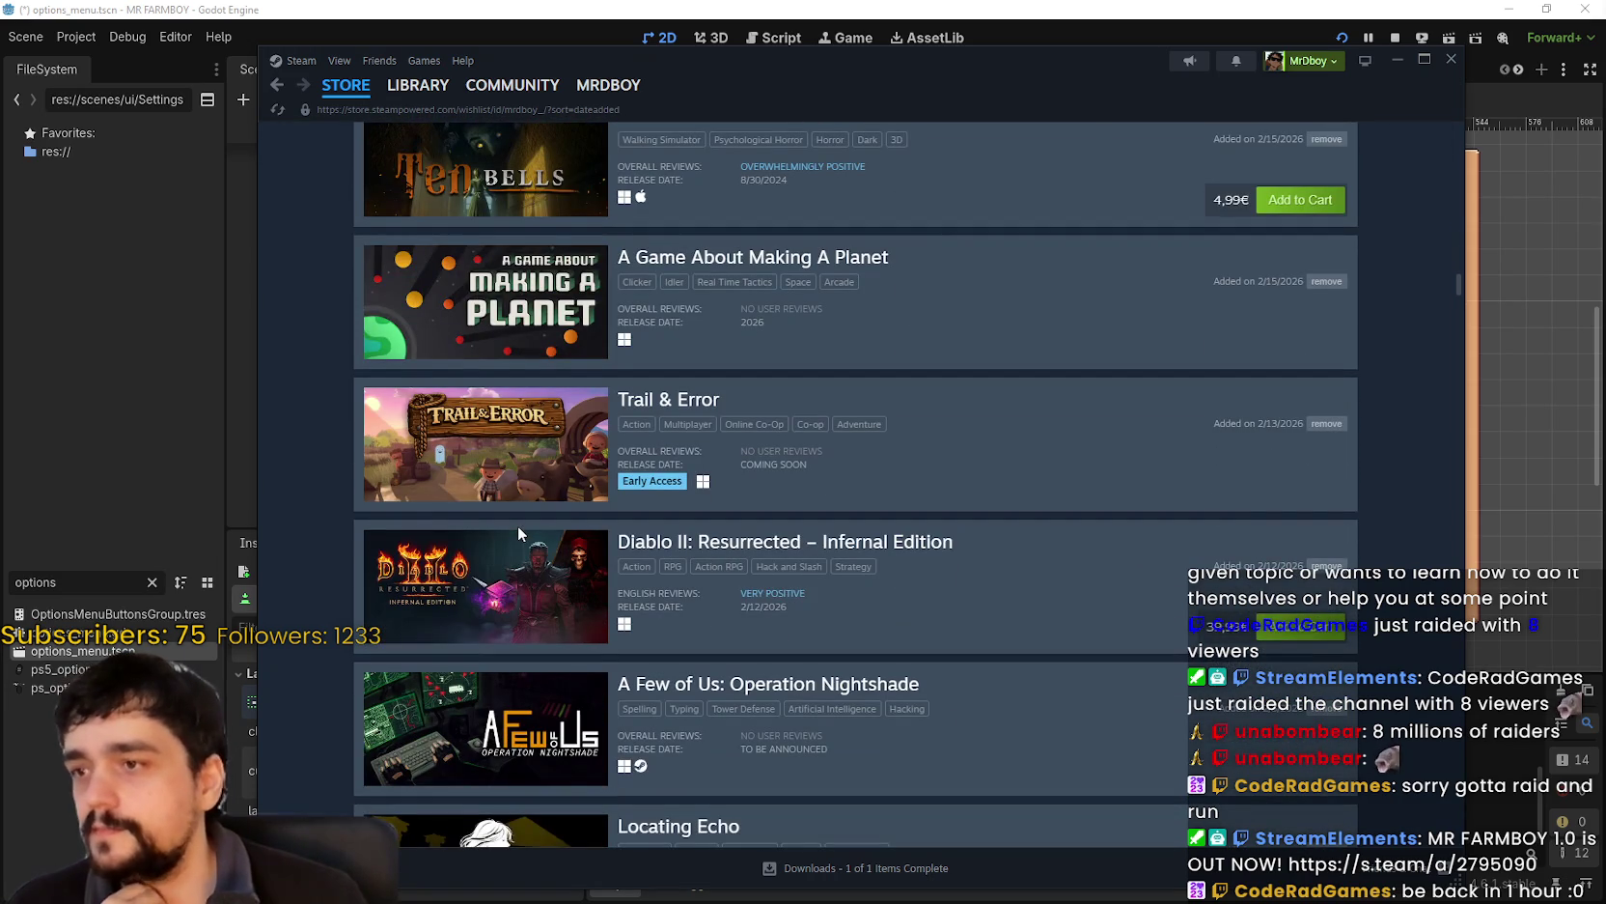
pyautogui.scroll(-4, 519, 533)
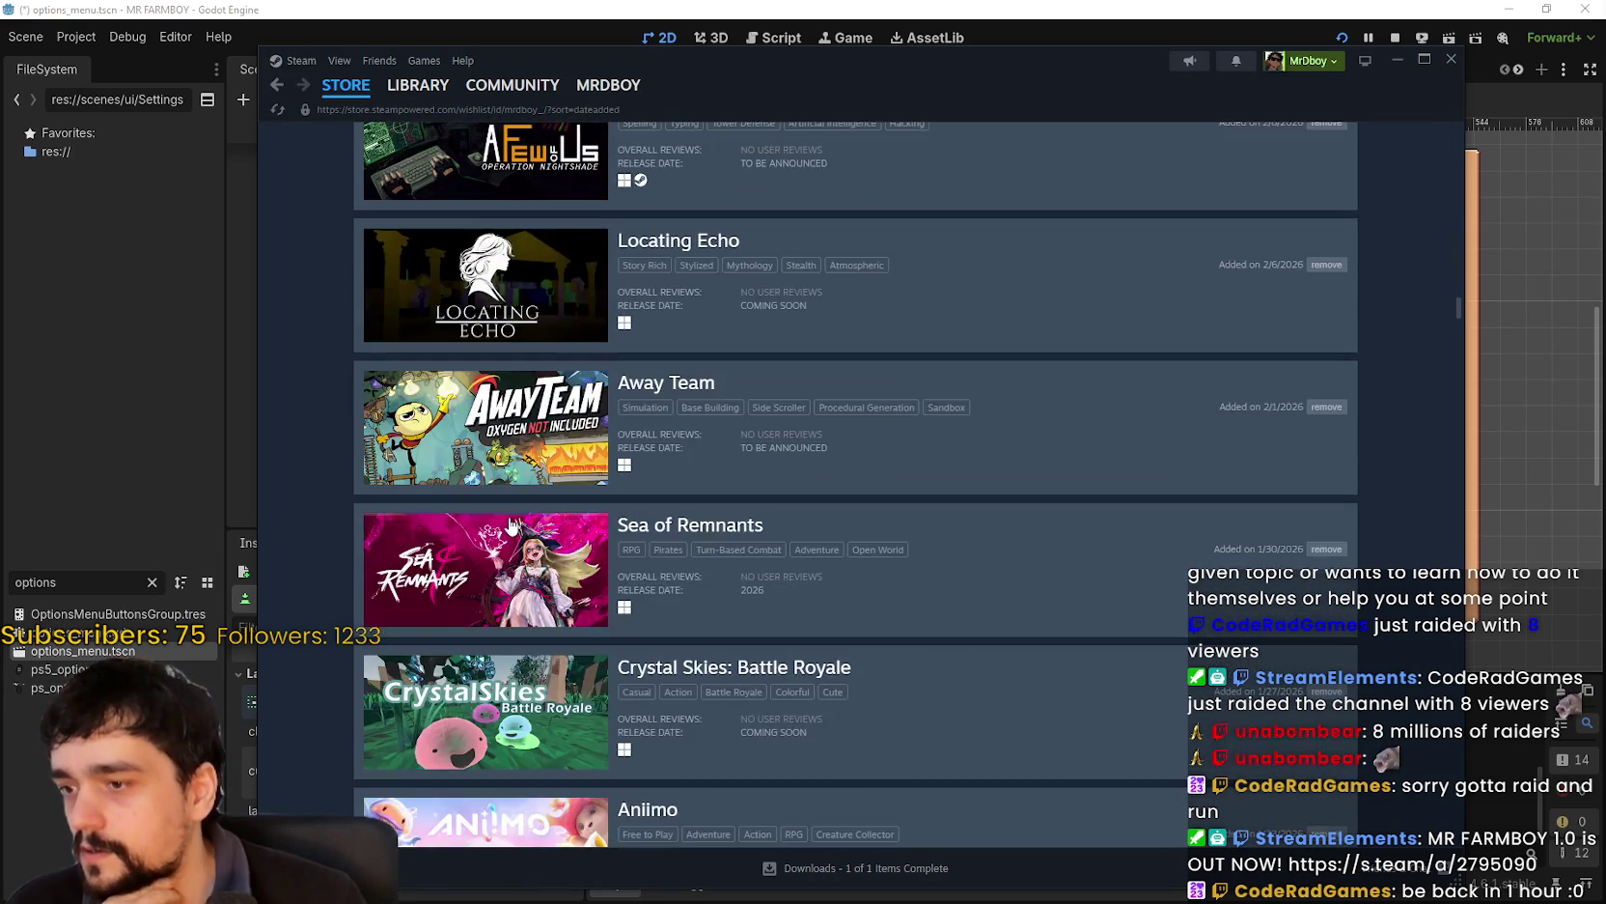
pyautogui.scroll(-3, 512, 525)
pyautogui.scroll(2, 509, 525)
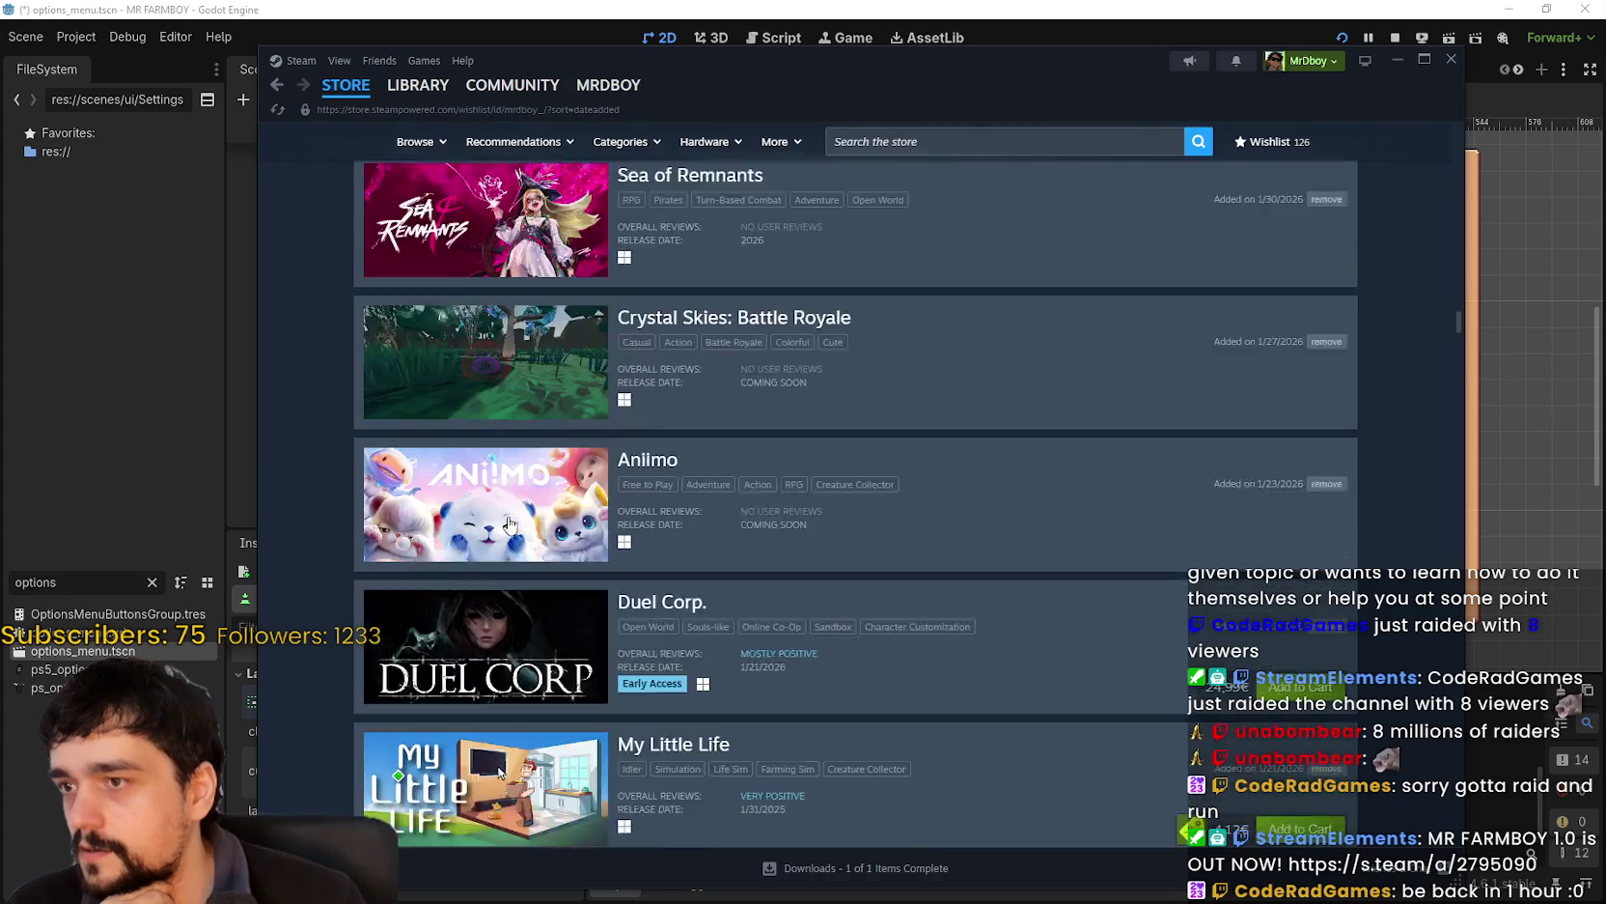
pyautogui.scroll(-5, 503, 525)
pyautogui.scroll(-6, 503, 525)
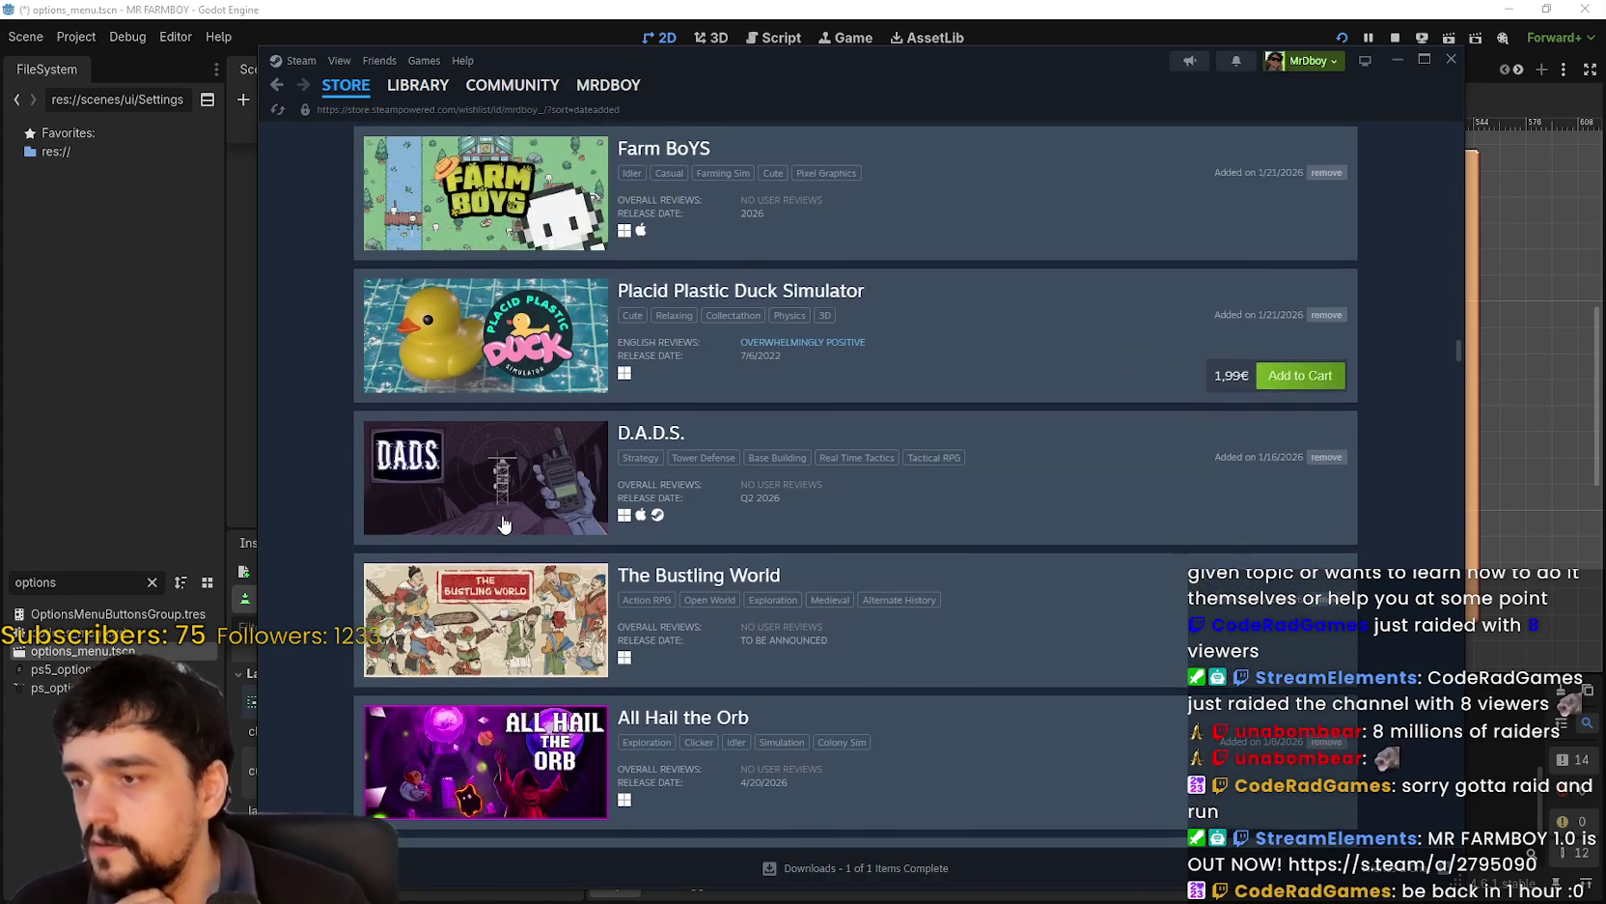
pyautogui.scroll(-6, 503, 525)
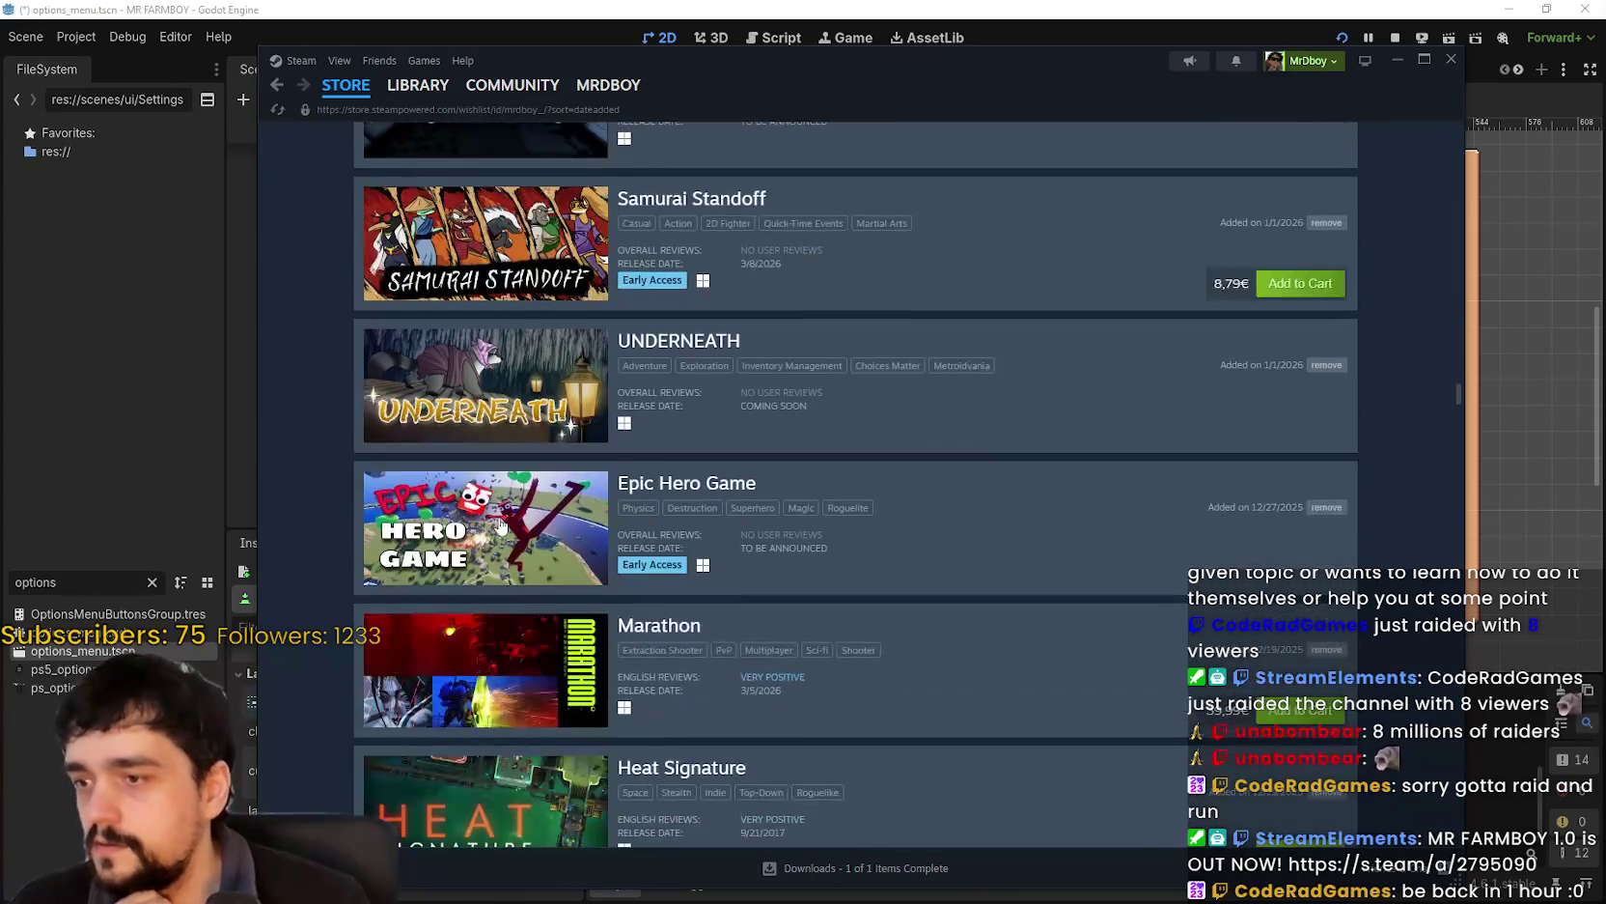
pyautogui.scroll(-6, 499, 527)
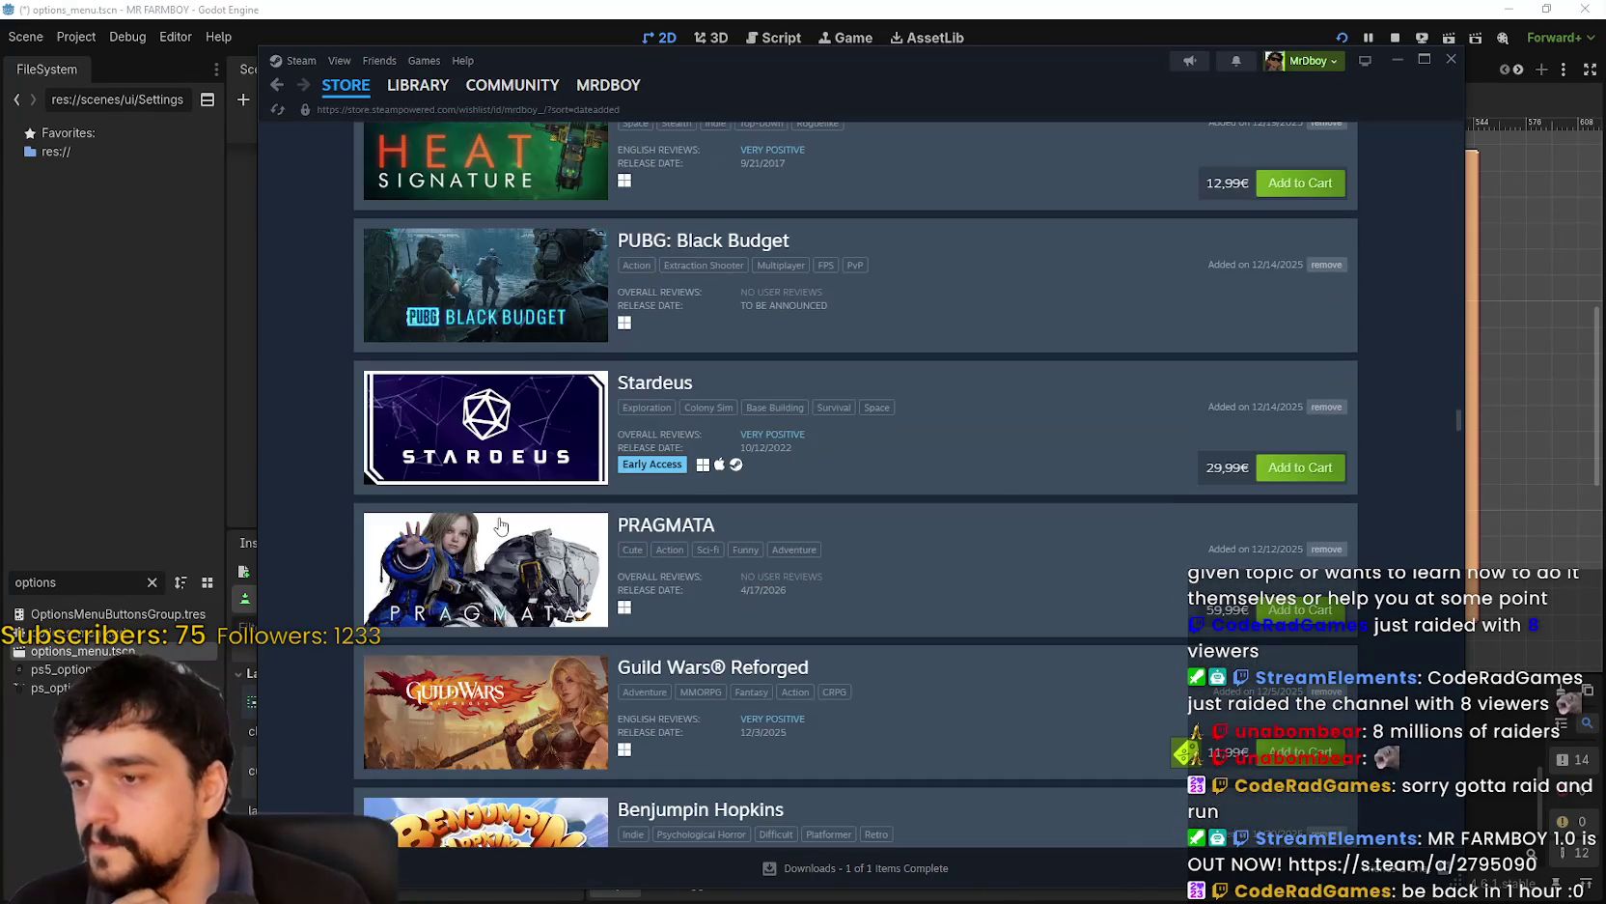
pyautogui.scroll(-7, 500, 526)
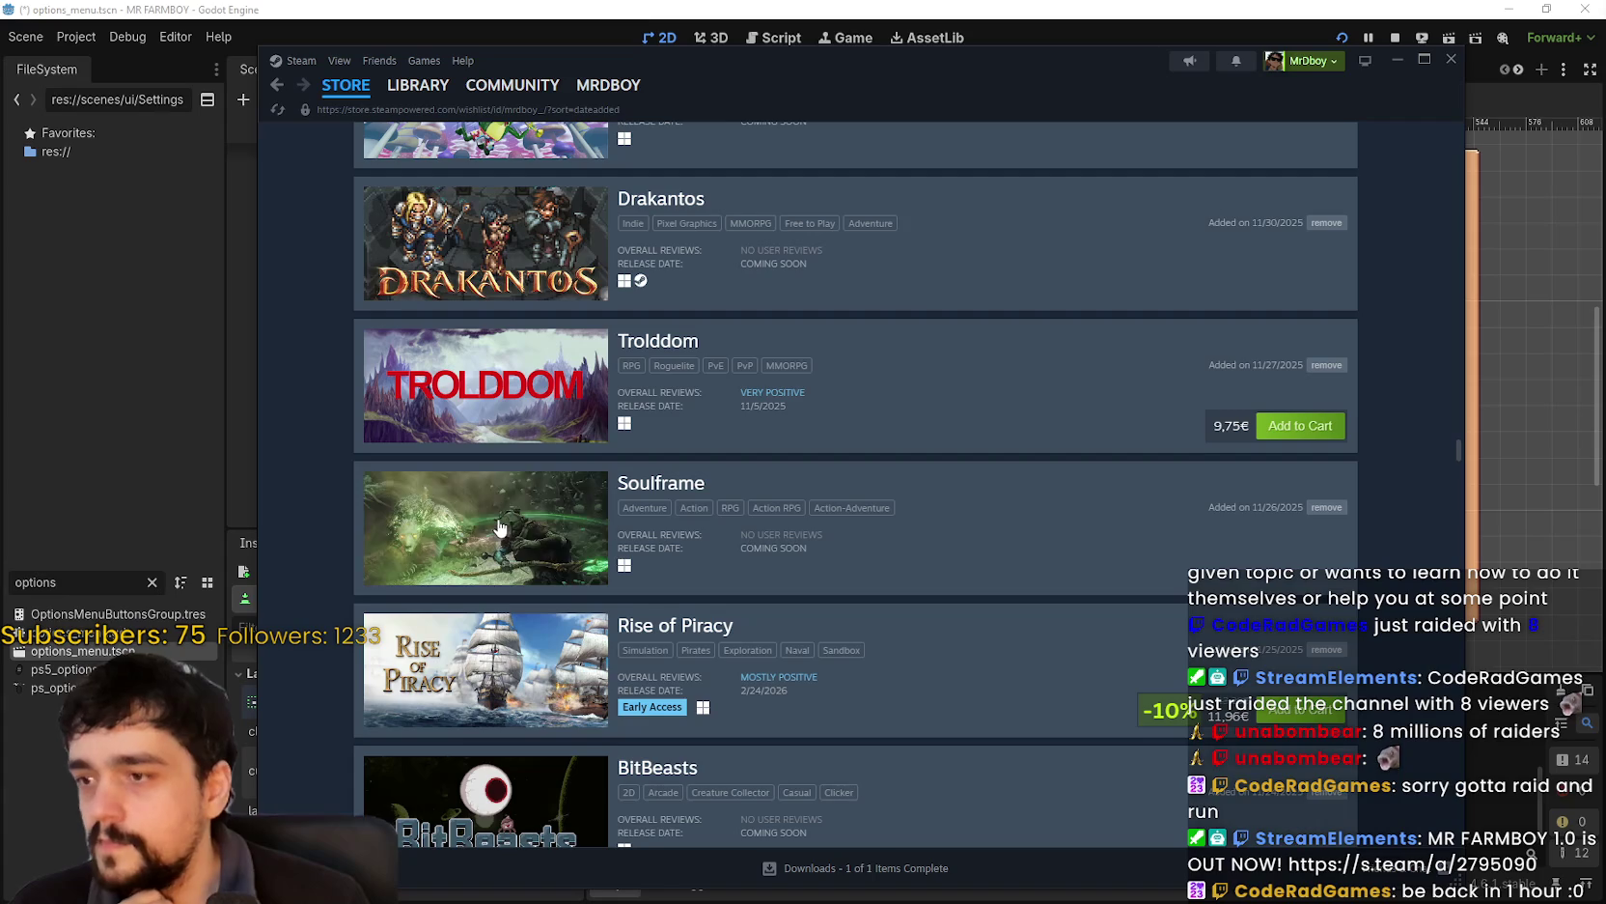
pyautogui.scroll(-2, 500, 525)
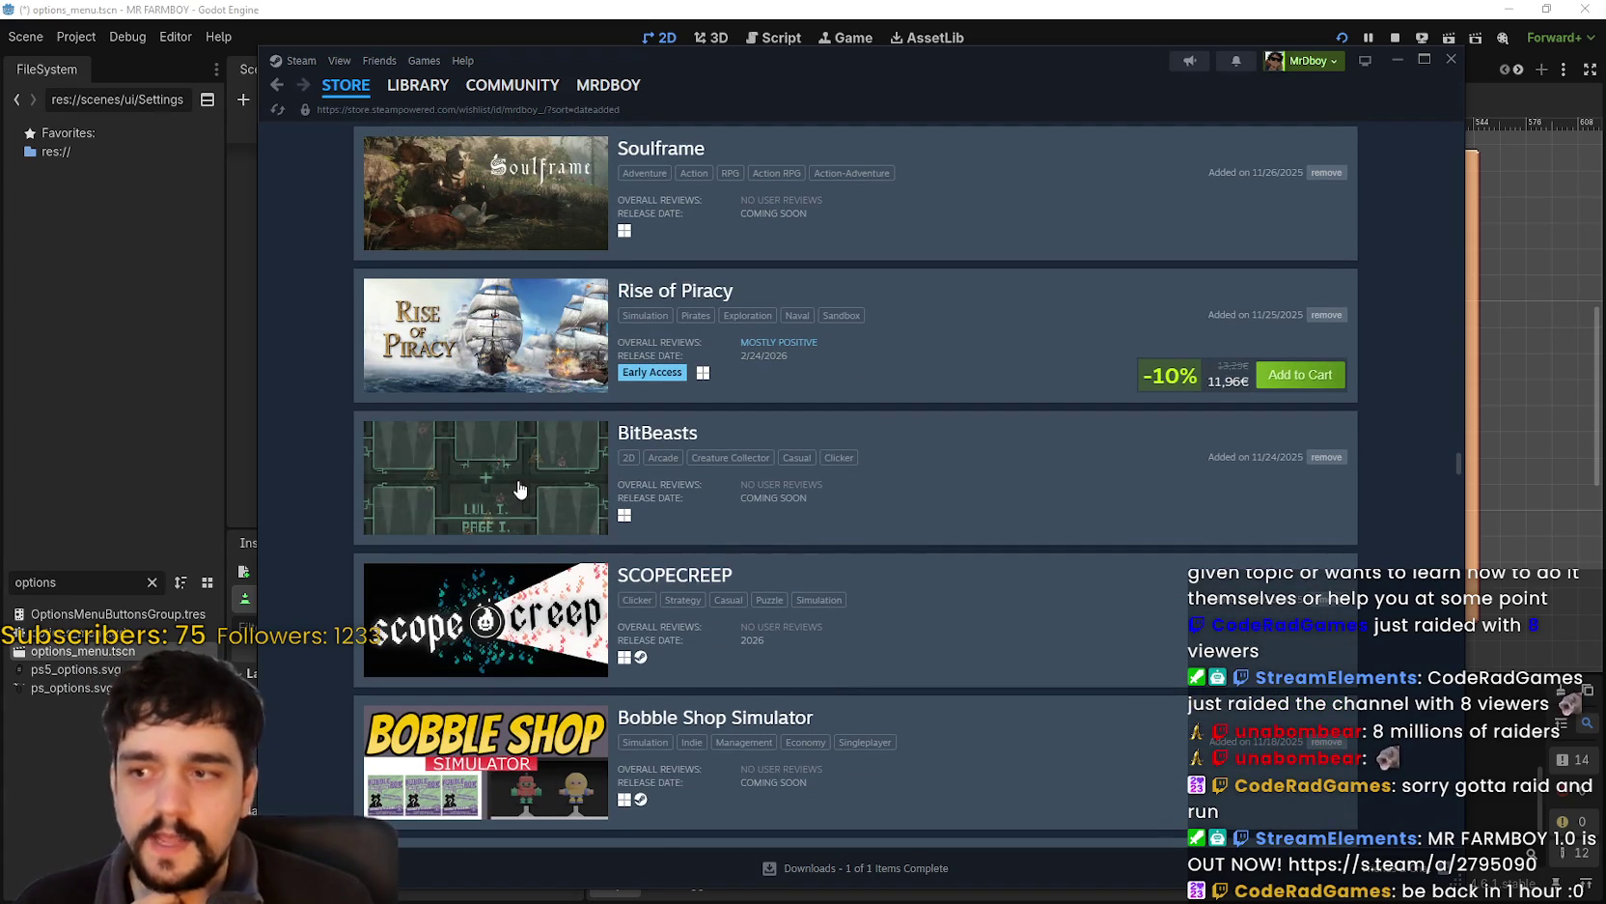
pyautogui.scroll(-6, 519, 490)
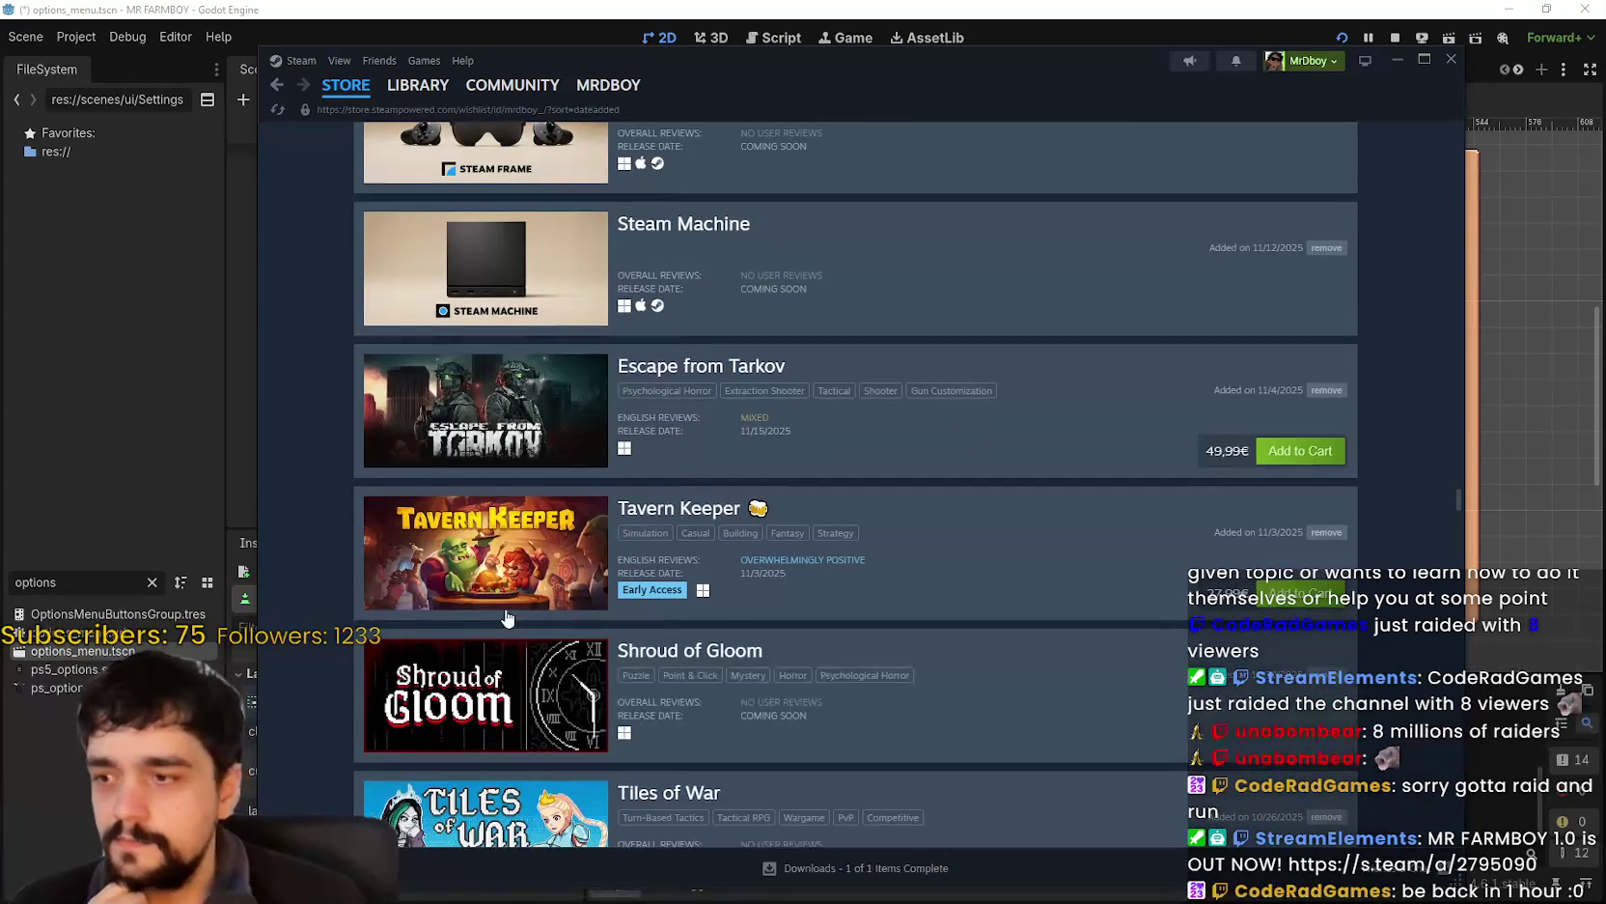
pyautogui.scroll(-4, 520, 579)
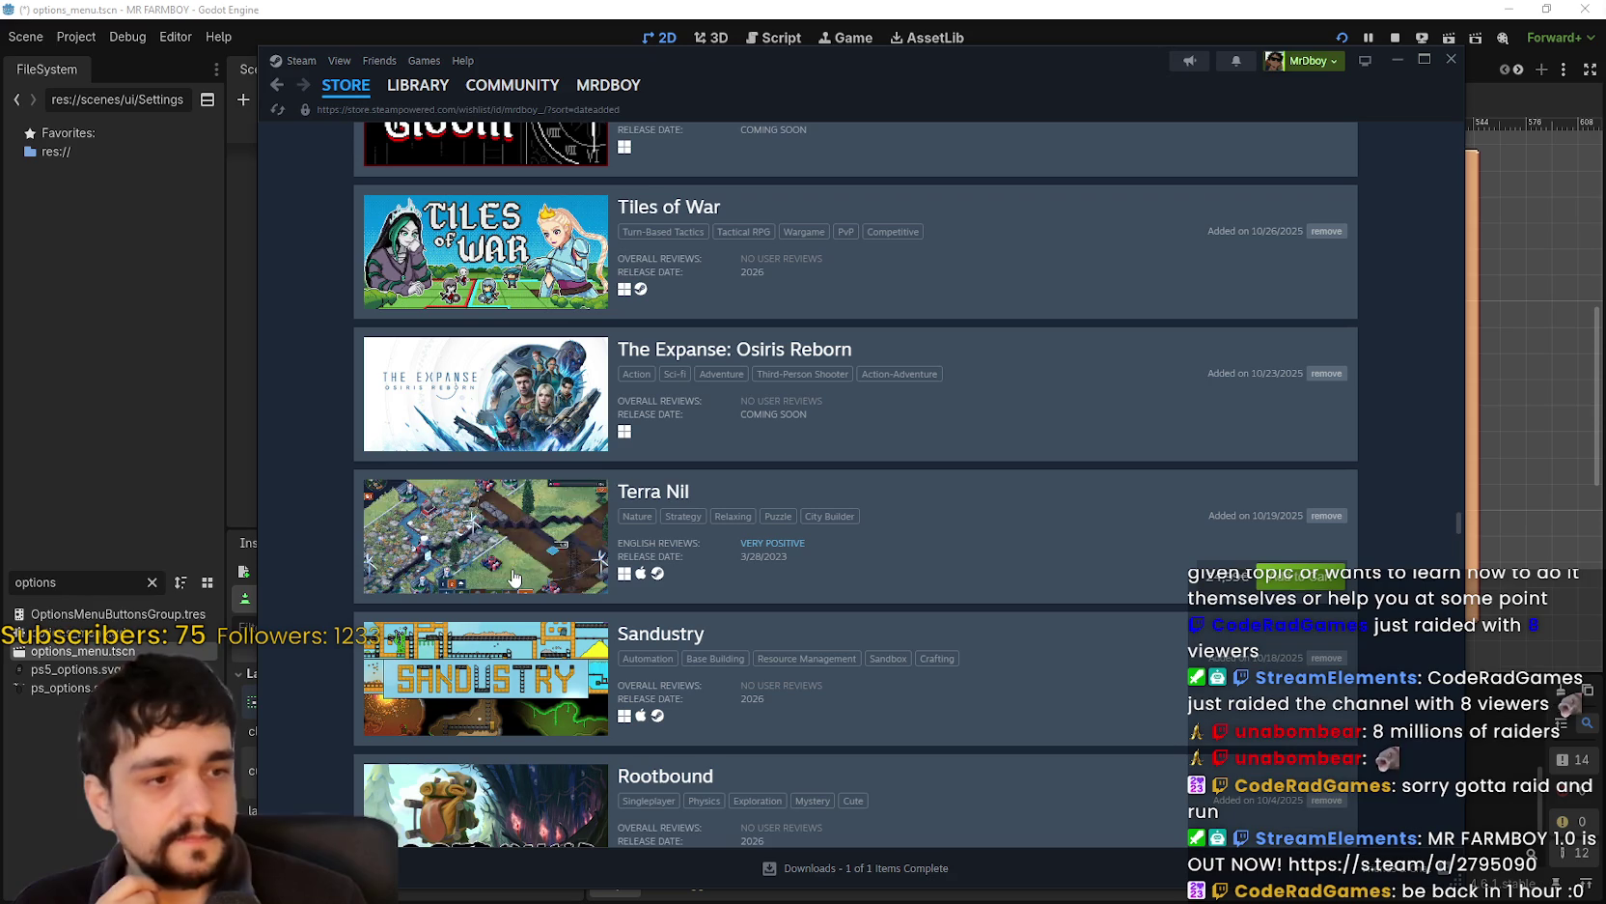
pyautogui.scroll(-5, 513, 578)
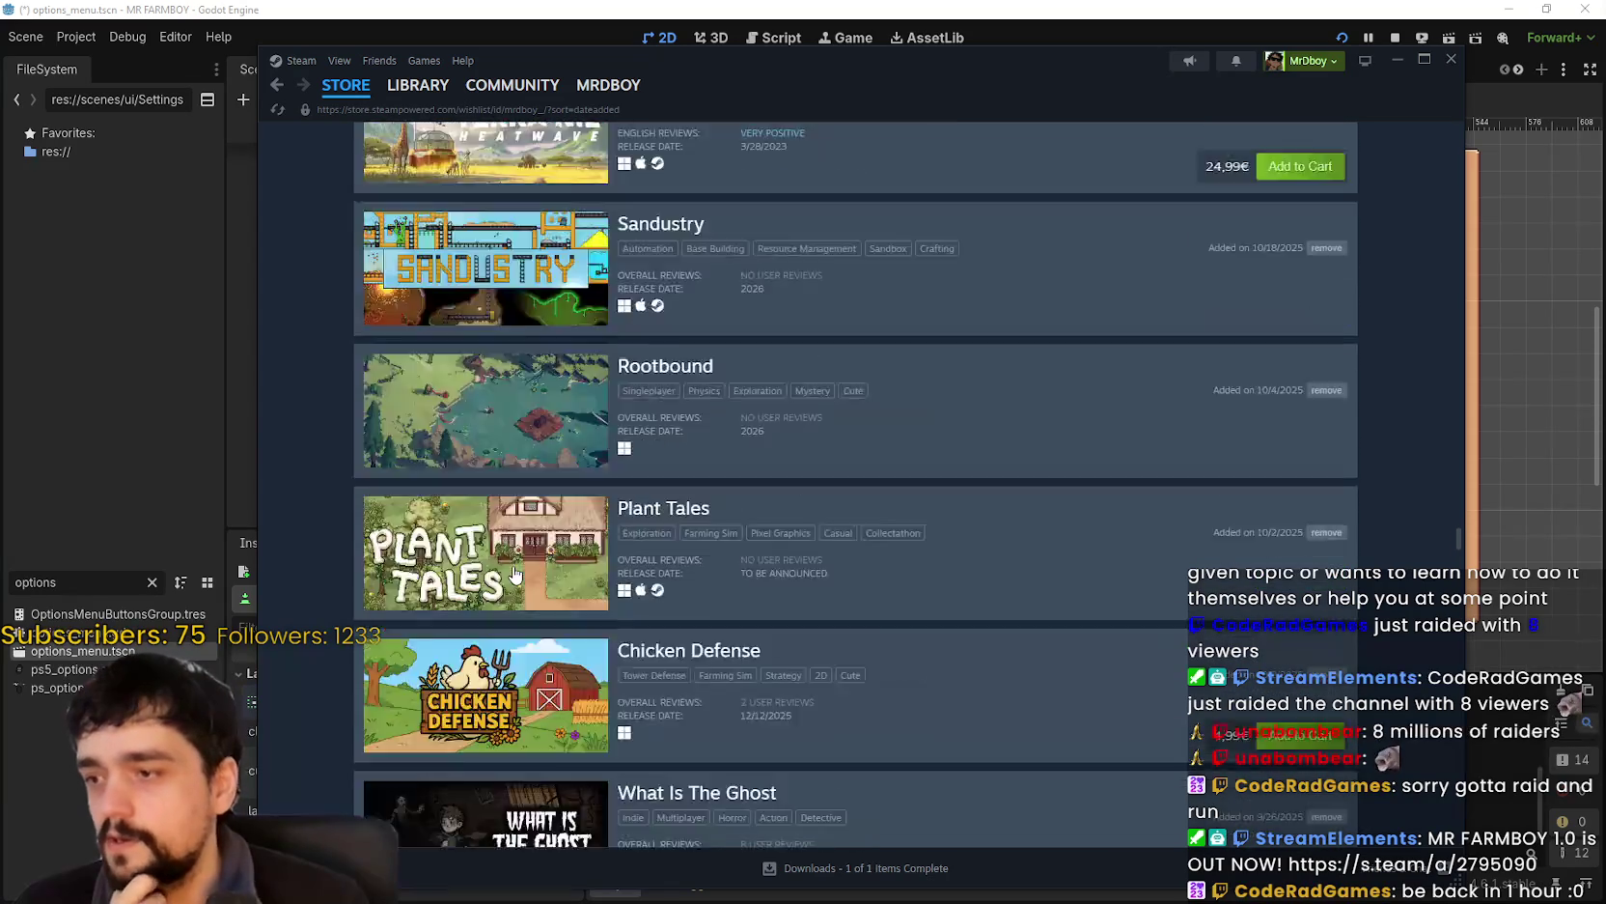
pyautogui.scroll(-3, 514, 573)
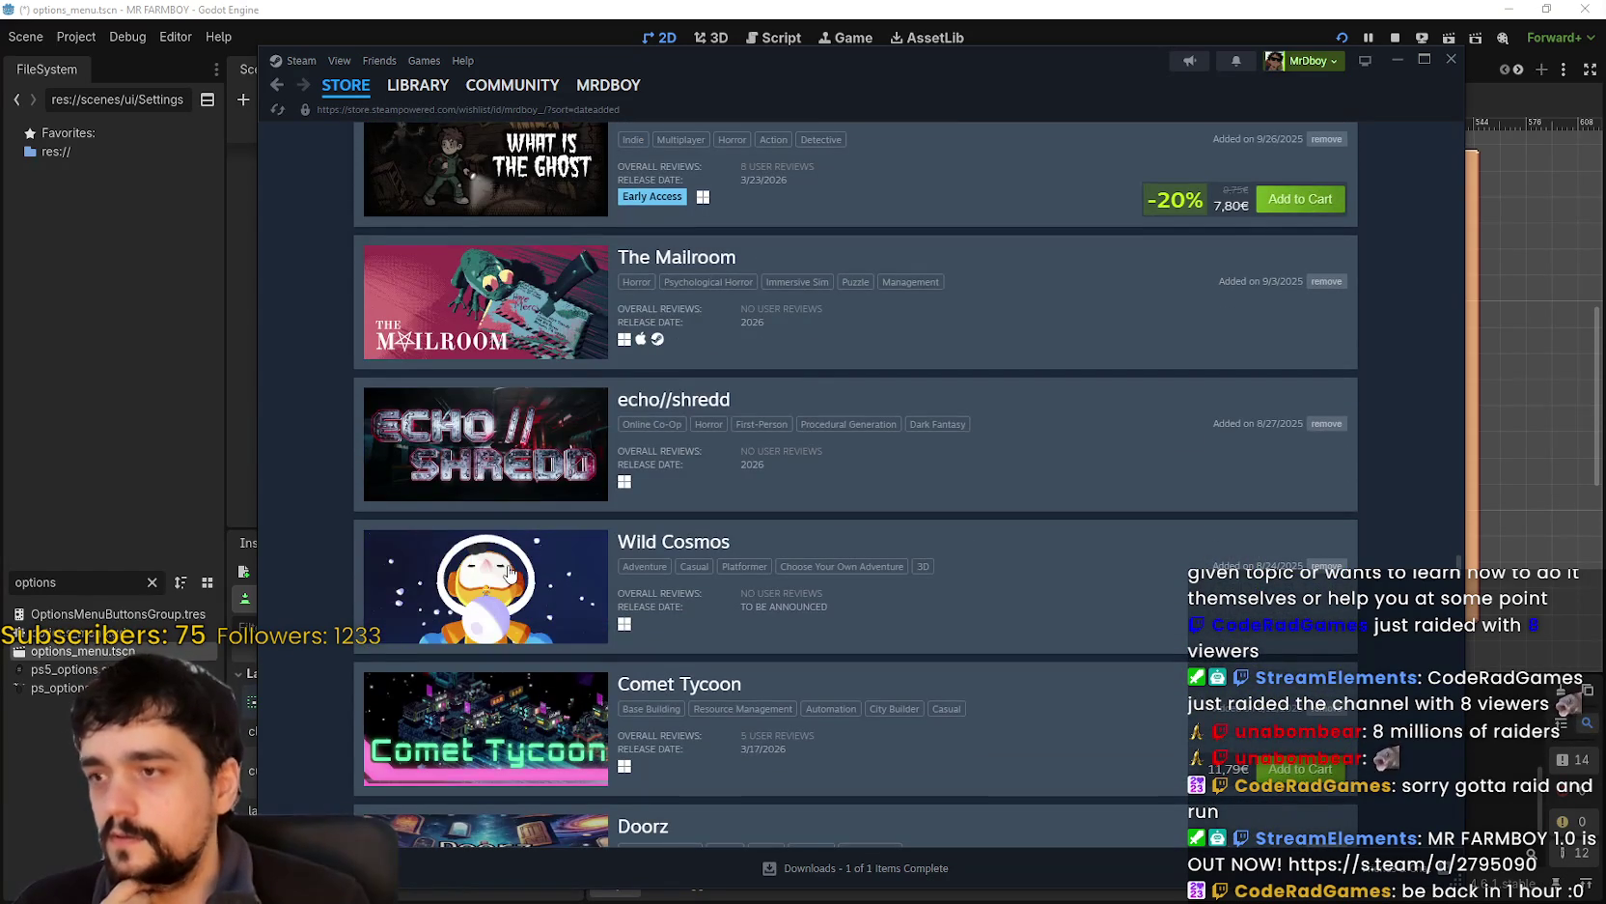
pyautogui.scroll(-4, 511, 574)
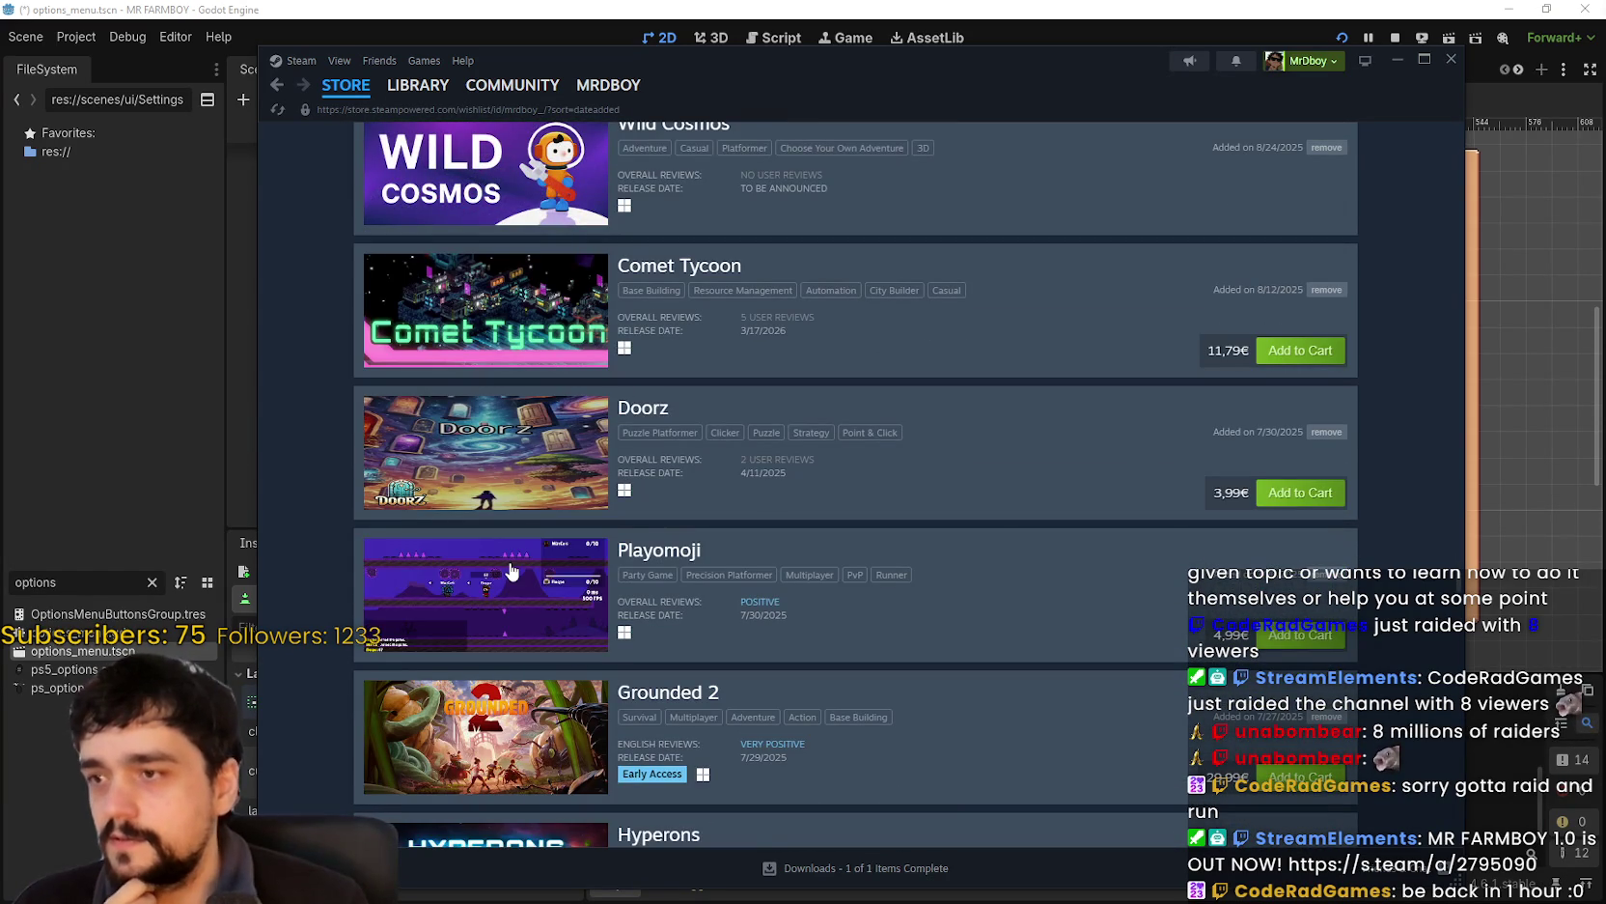
pyautogui.scroll(-6, 512, 571)
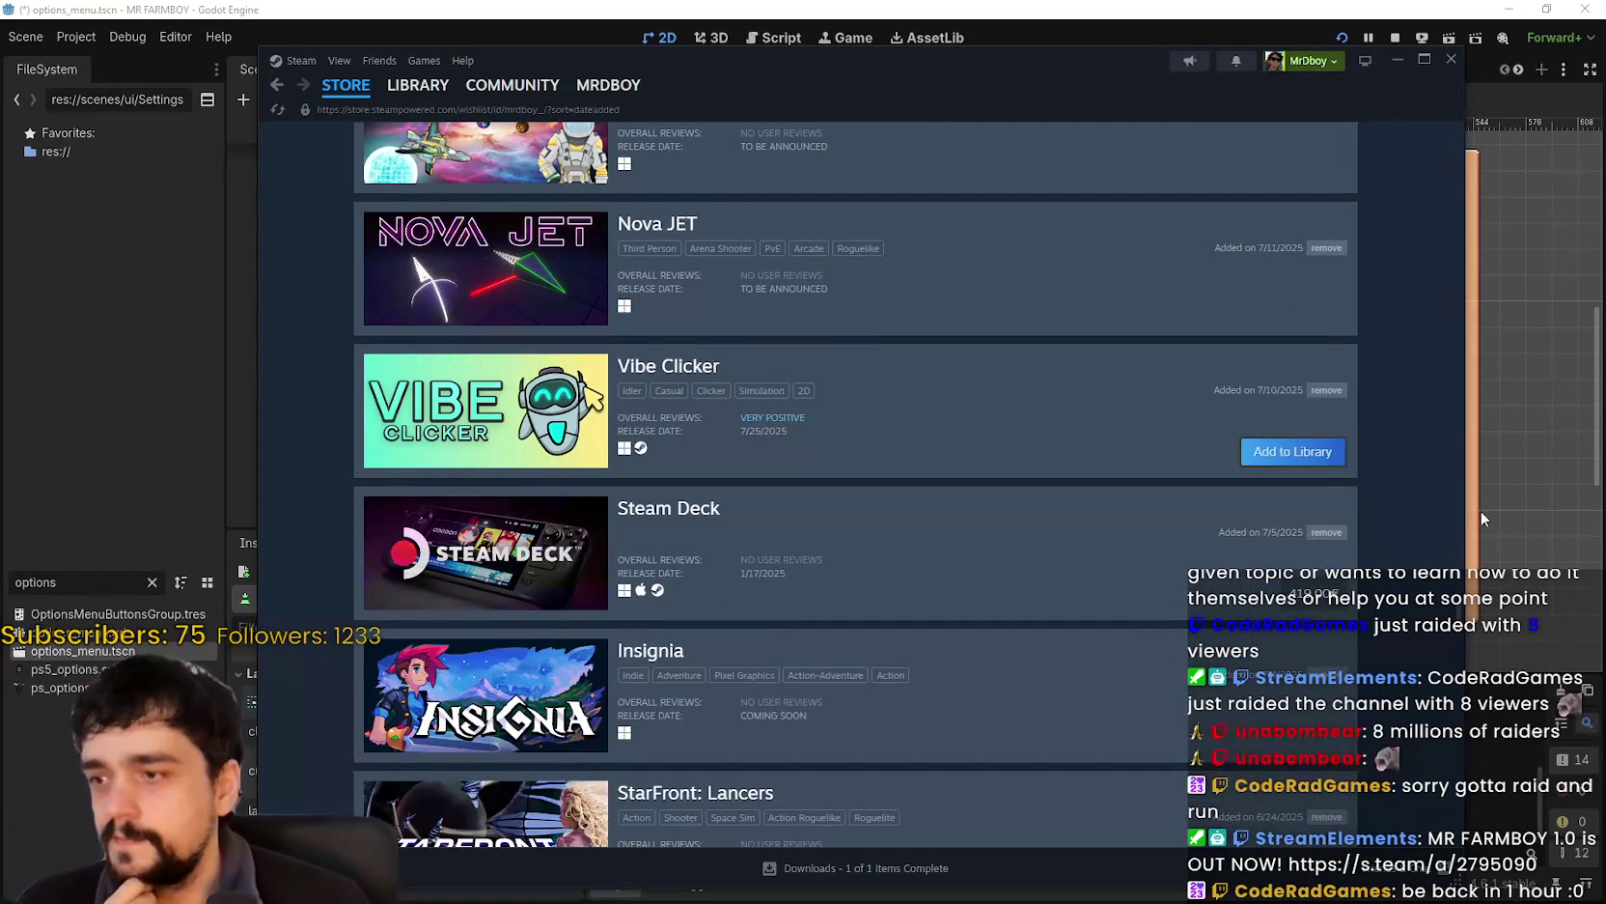
pyautogui.scroll(-10, 1455, 633)
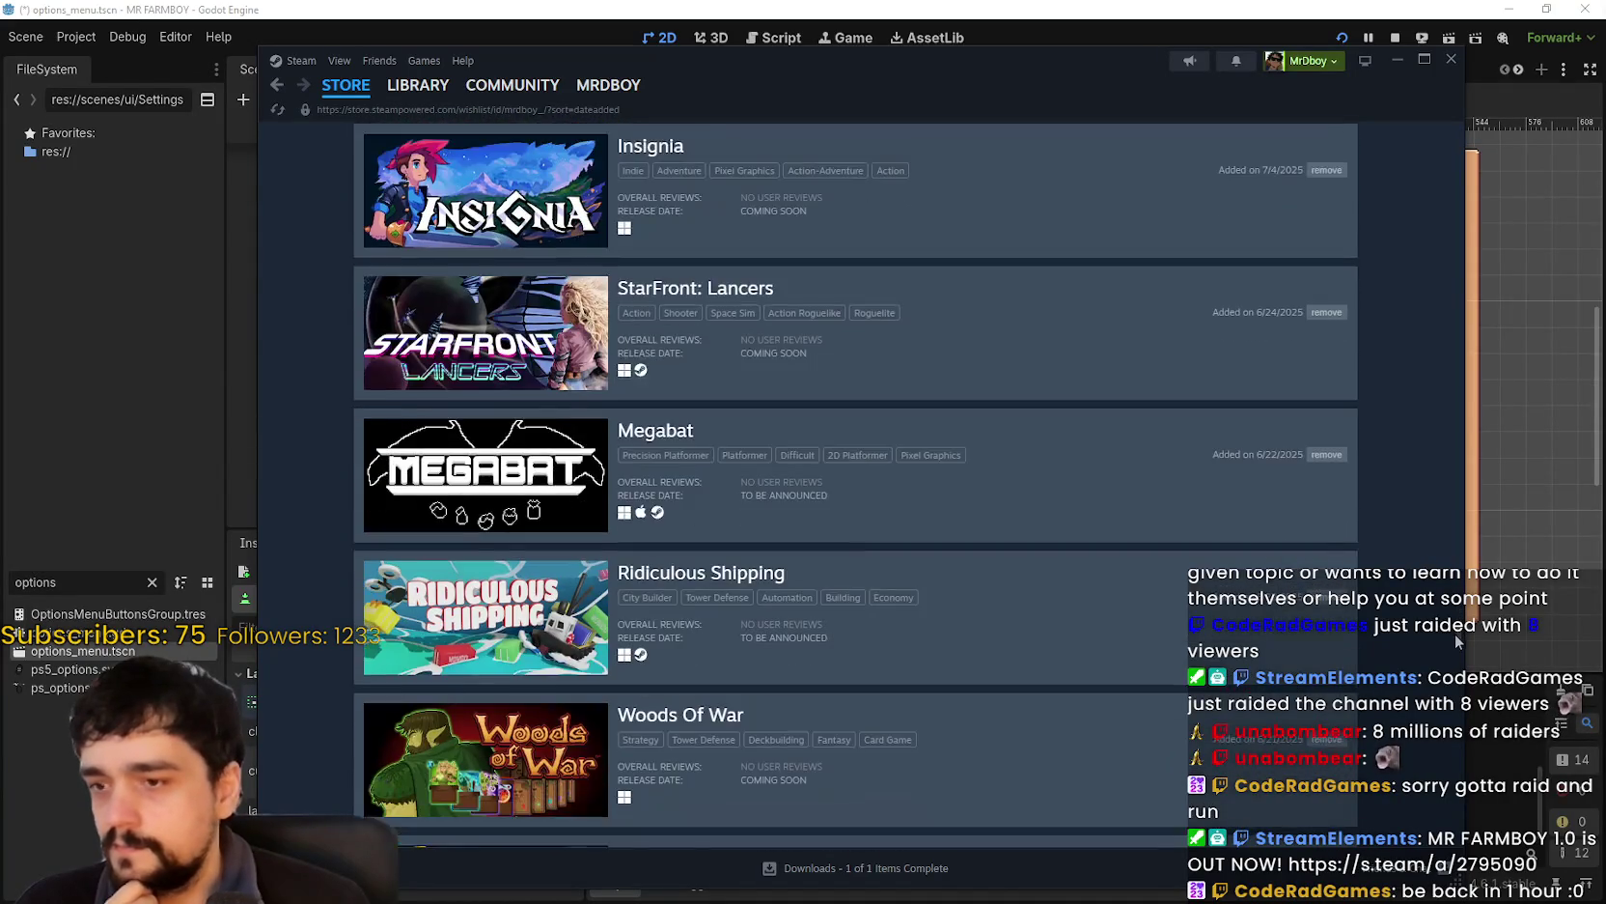
pyautogui.scroll(10, 1453, 657)
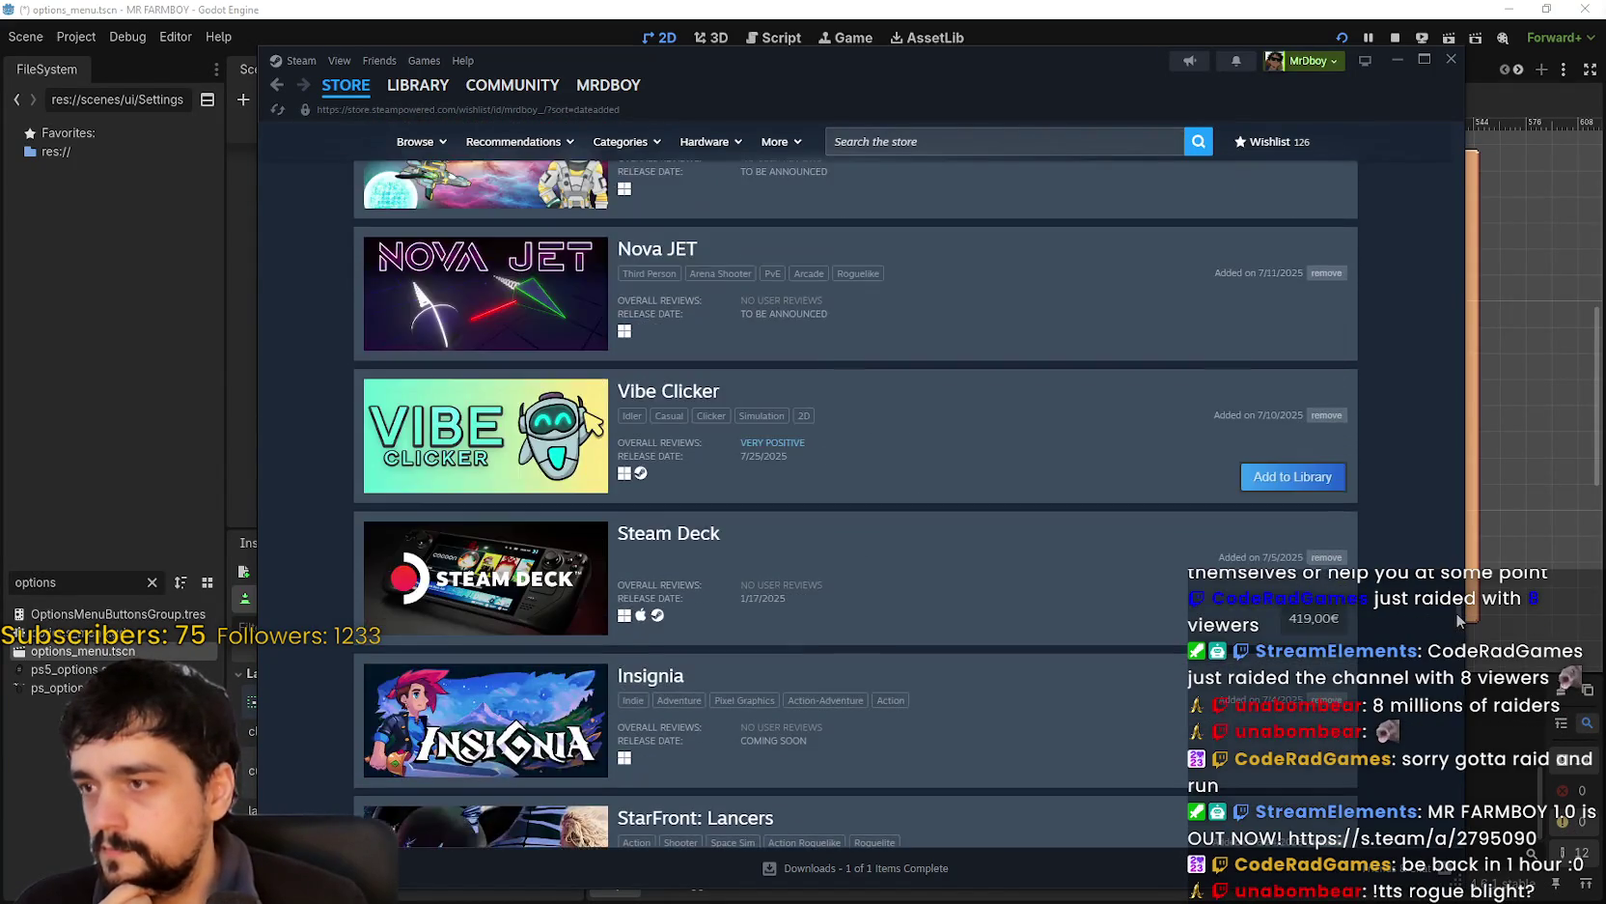
pyautogui.scroll(-8, 1456, 612)
pyautogui.scroll(-3, 1453, 657)
pyautogui.moveTo(1453, 657)
pyautogui.mouseDown()
pyautogui.moveTo(1431, 379)
pyautogui.moveTo(1457, 251)
pyautogui.moveTo(1449, 145)
pyautogui.mouseUp()
# - Search the wishlist for 'rogu' and open the Rogue Blight store page
pyautogui.click(734, 245)
pyautogui.write('roy')
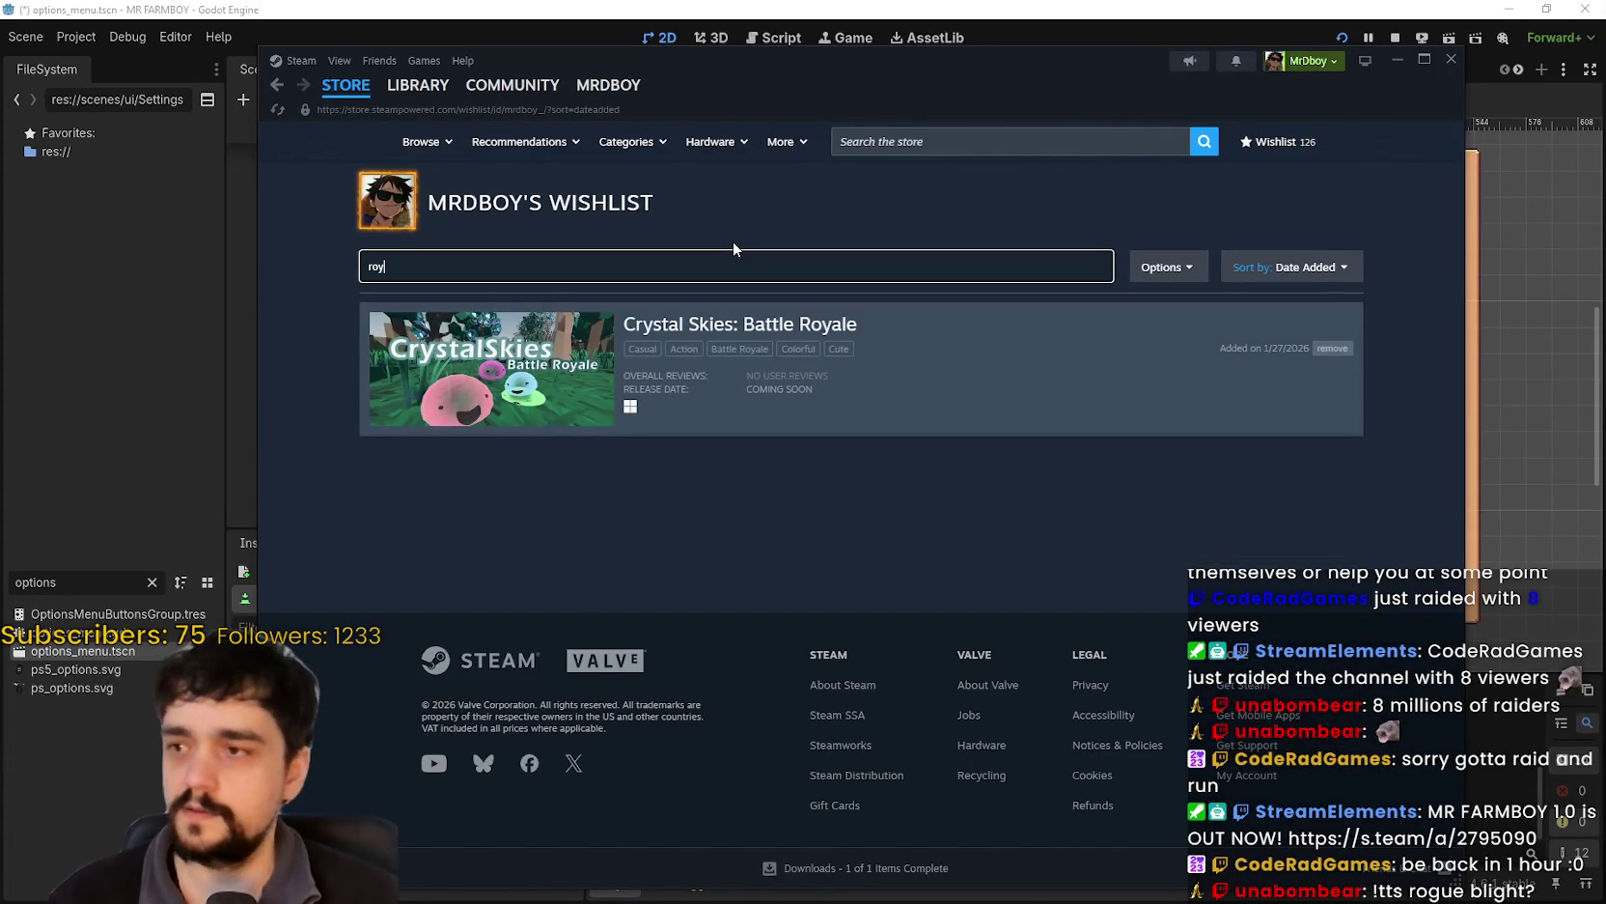
pyautogui.press('BackSpace')
pyautogui.write('gue')
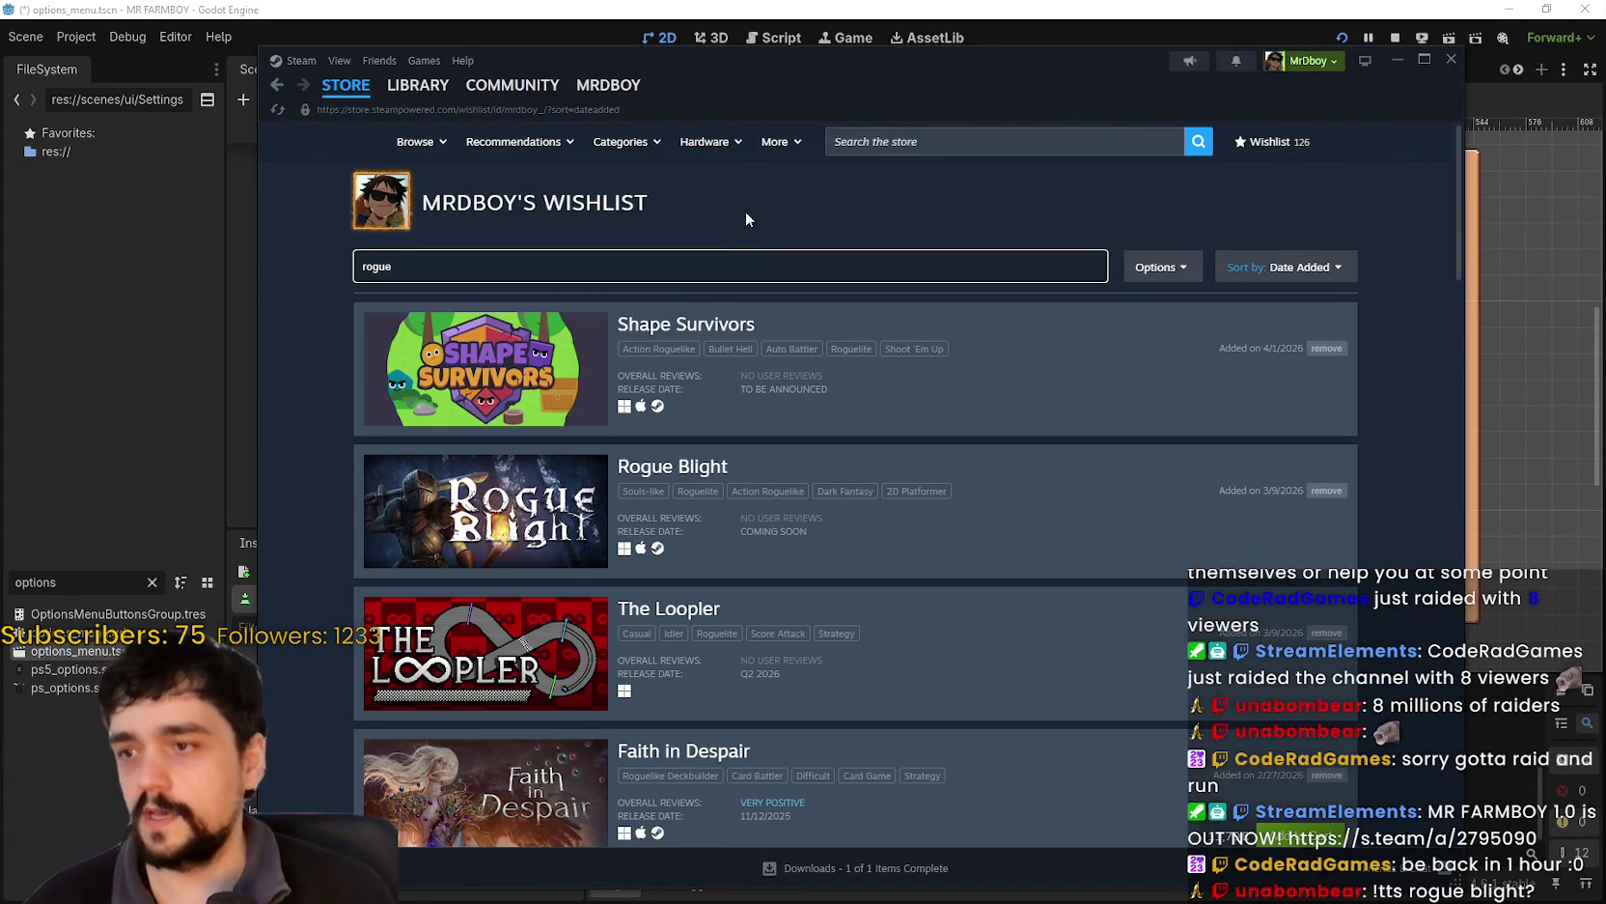
pyautogui.click(538, 477)
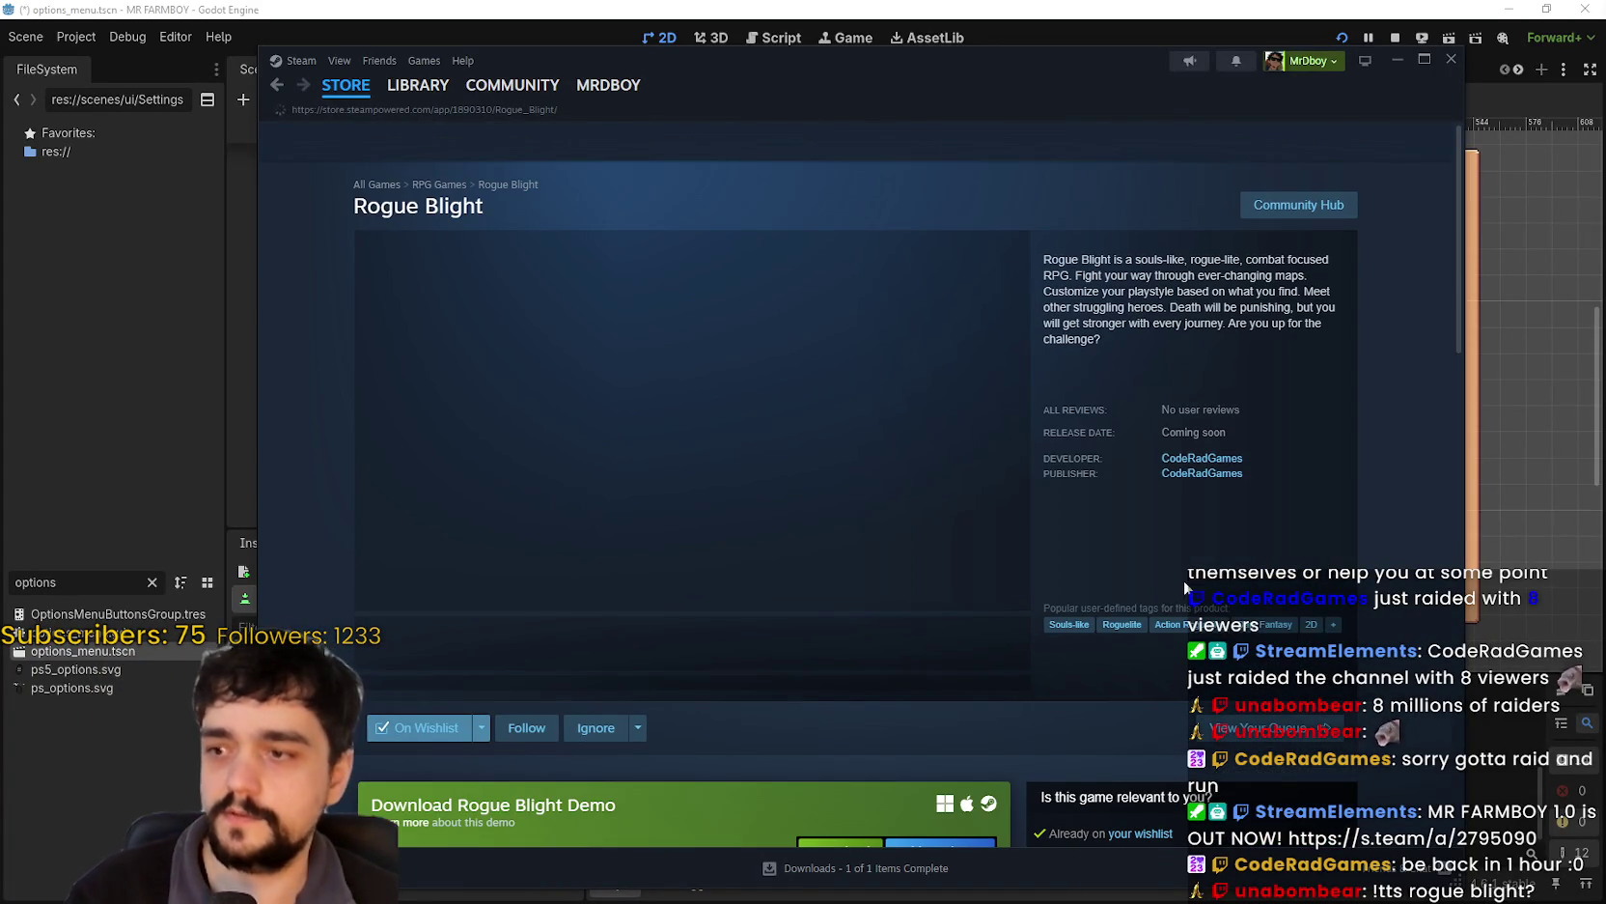
# - Copy the Rogue Blight page URL, then return to the Steam store front page
pyautogui.rightClick(1313, 440)
pyautogui.click(1333, 534)
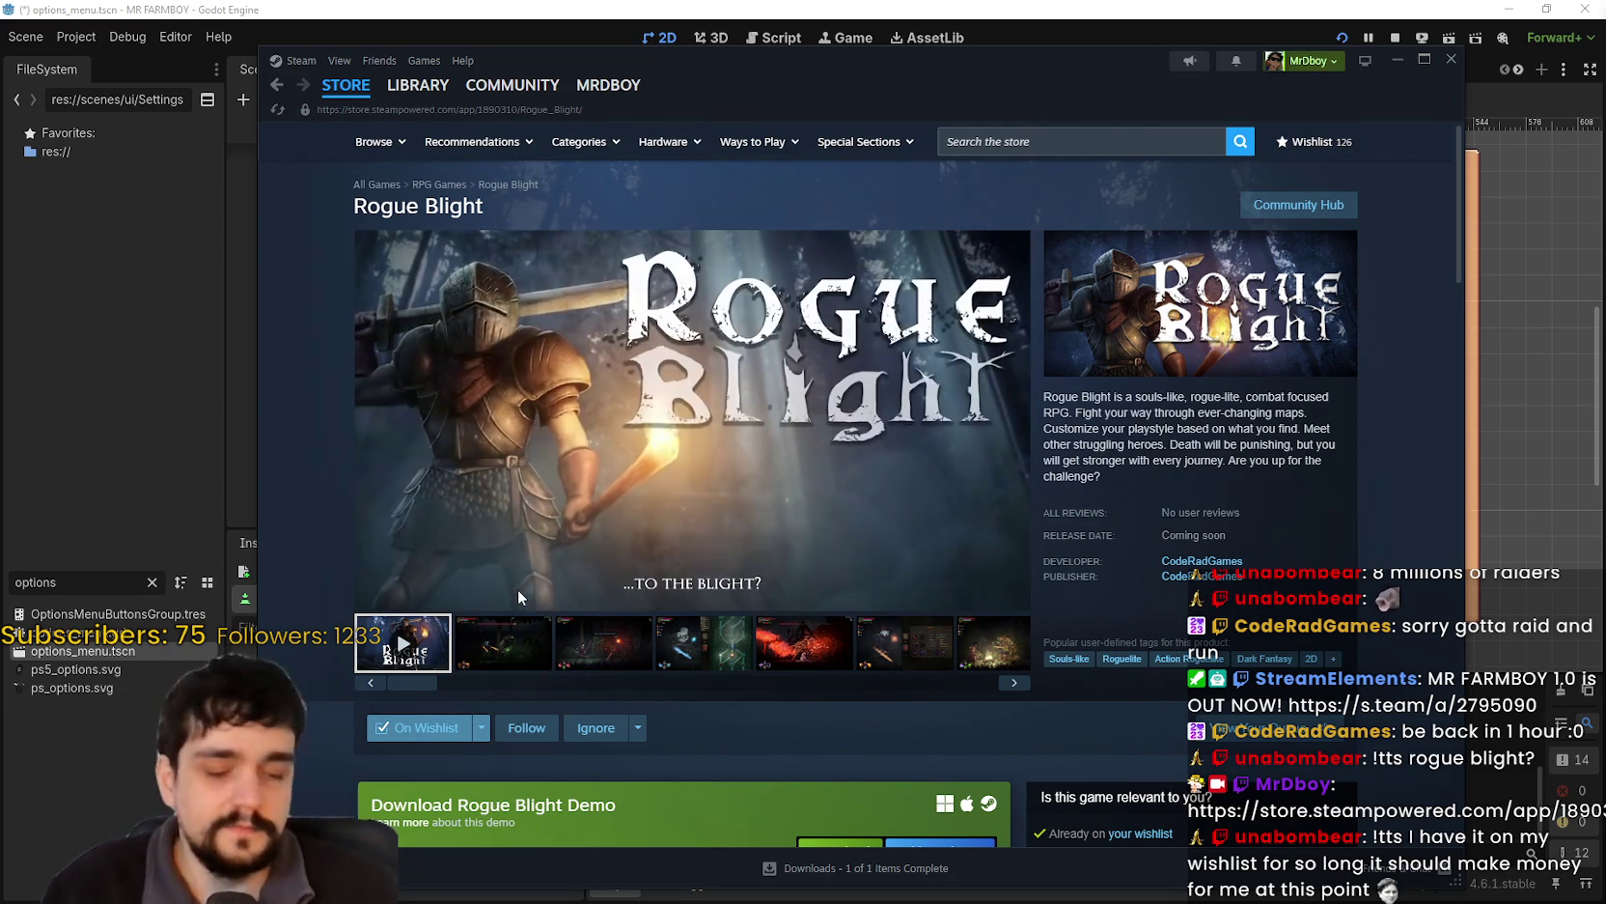
pyautogui.moveTo(703, 410)
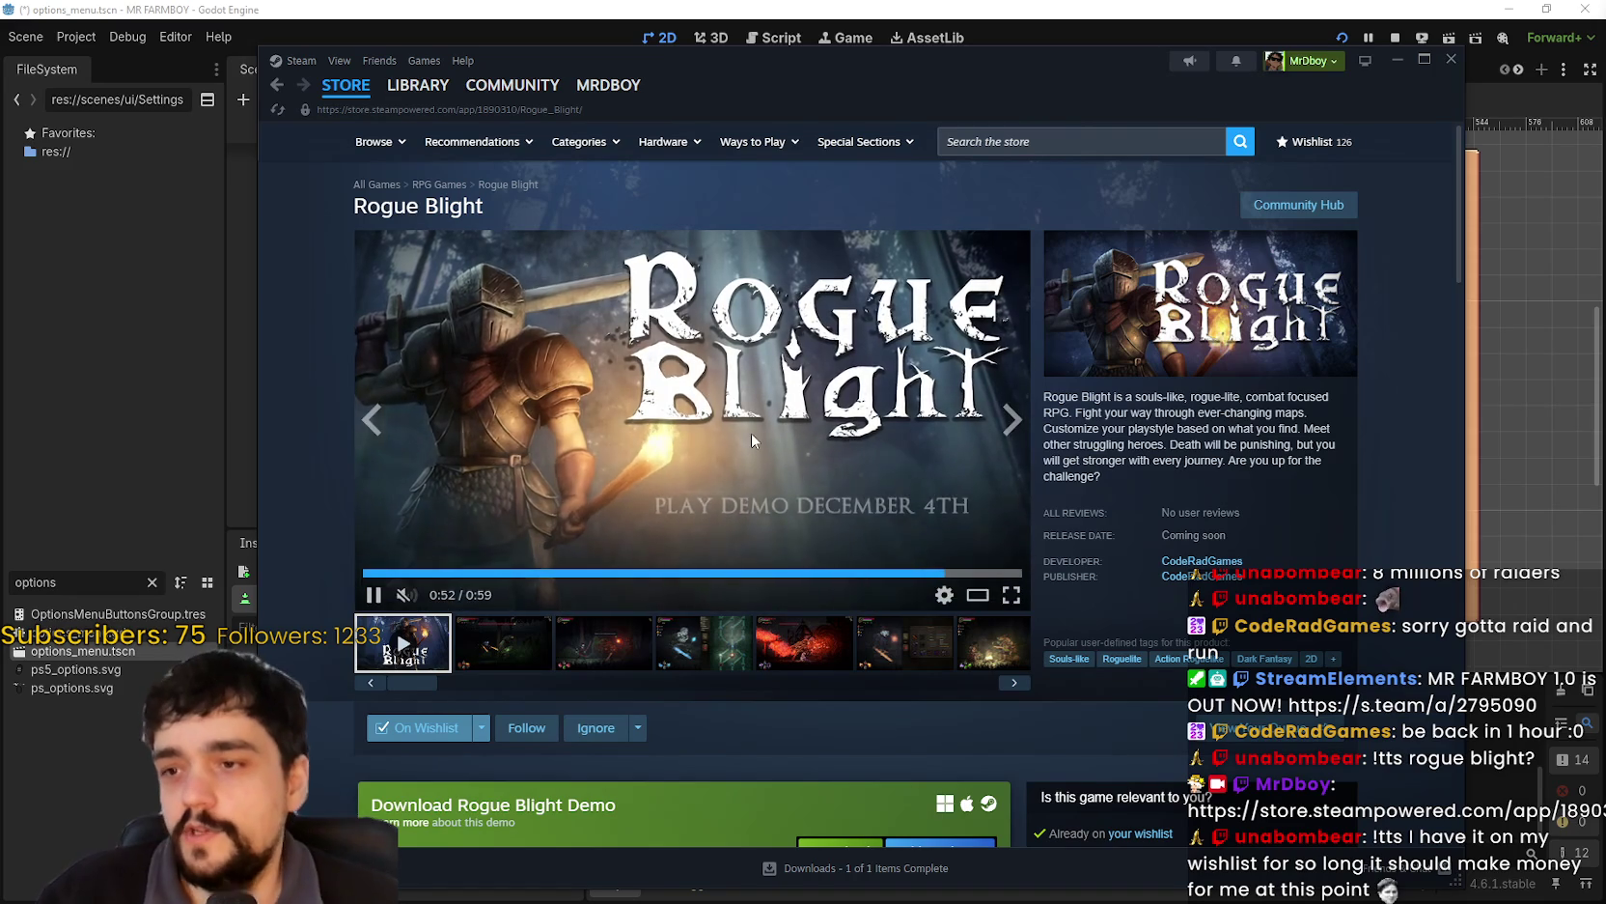
pyautogui.scroll(-4, 743, 482)
pyautogui.scroll(3, 711, 431)
pyautogui.scroll(1, 712, 440)
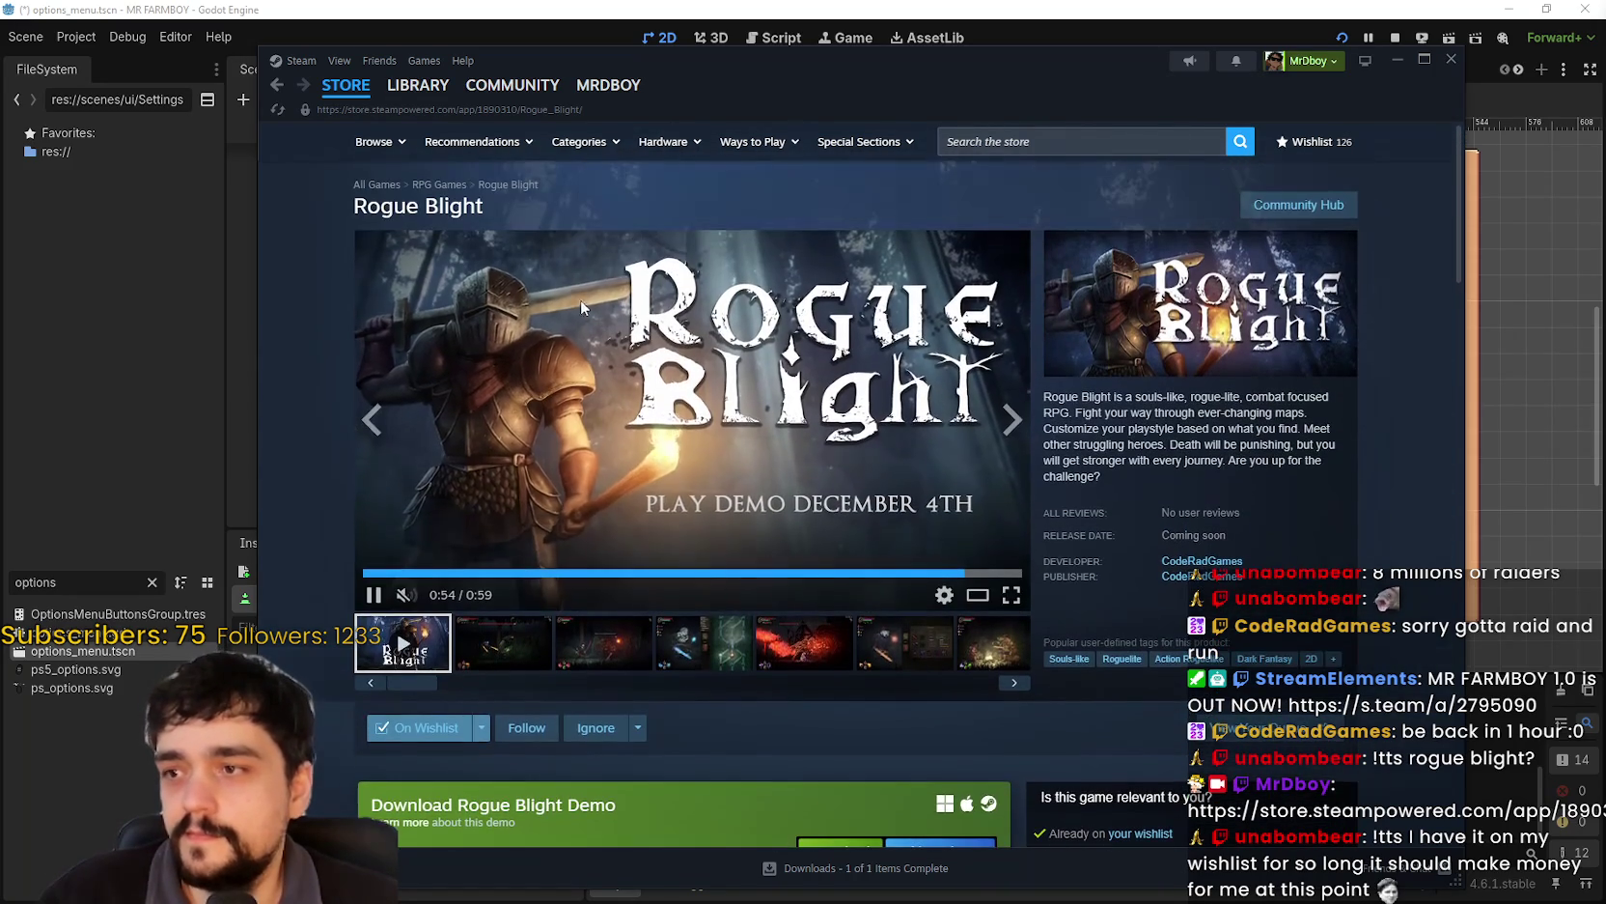
pyautogui.click(346, 86)
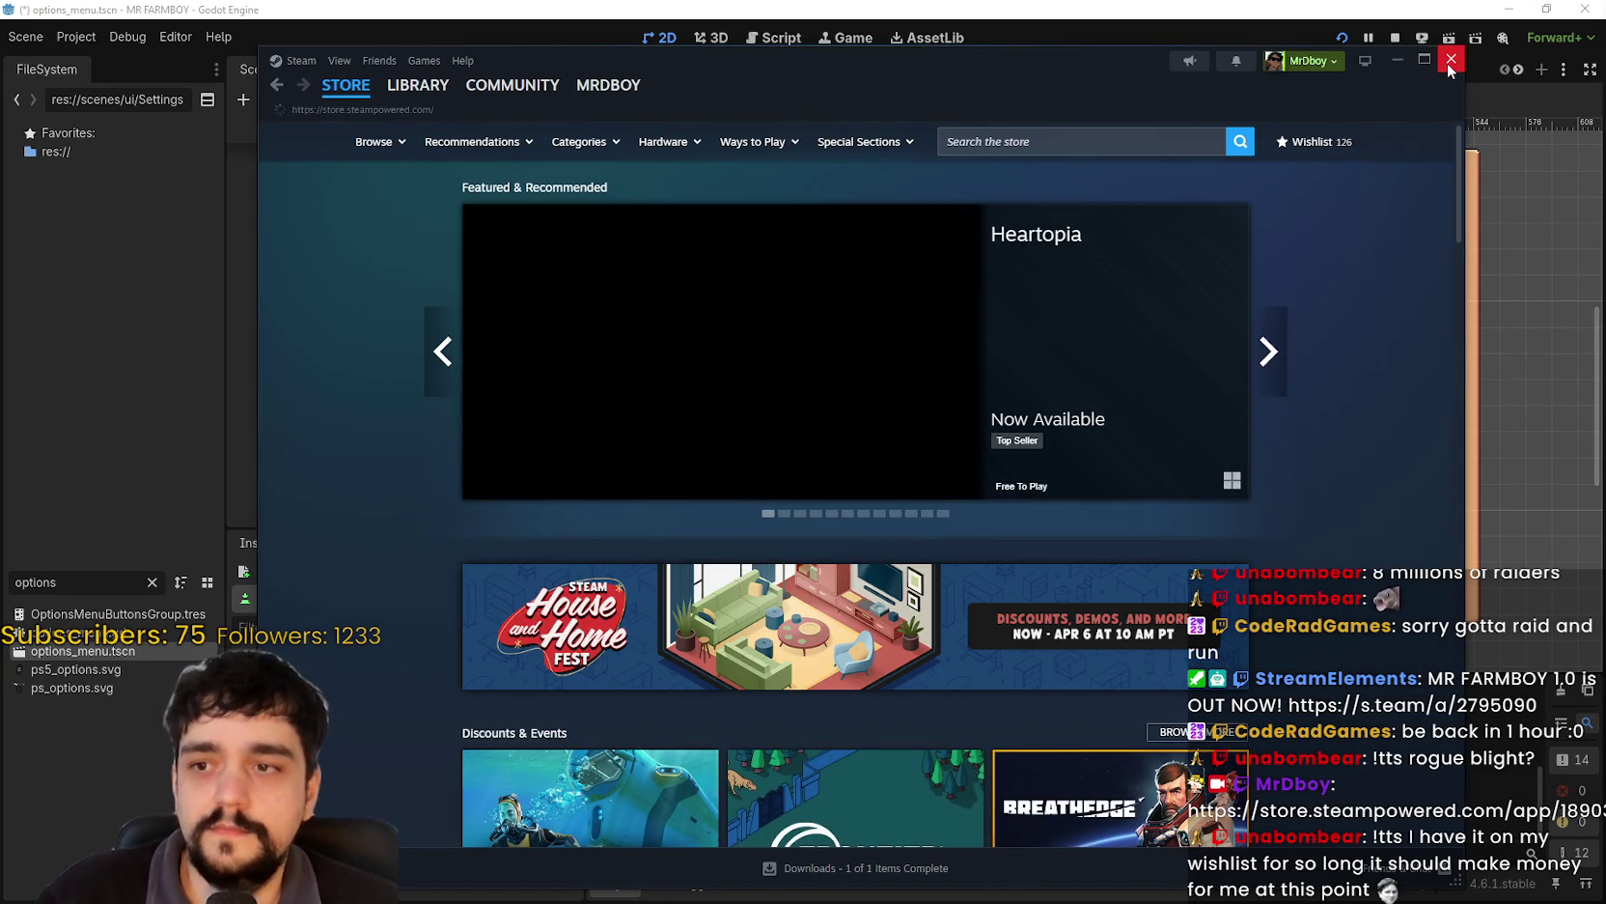
# - Close Steam, select the ApplyChanges node, and open its Theme resource dropdown in the Inspector
pyautogui.click(1451, 61)
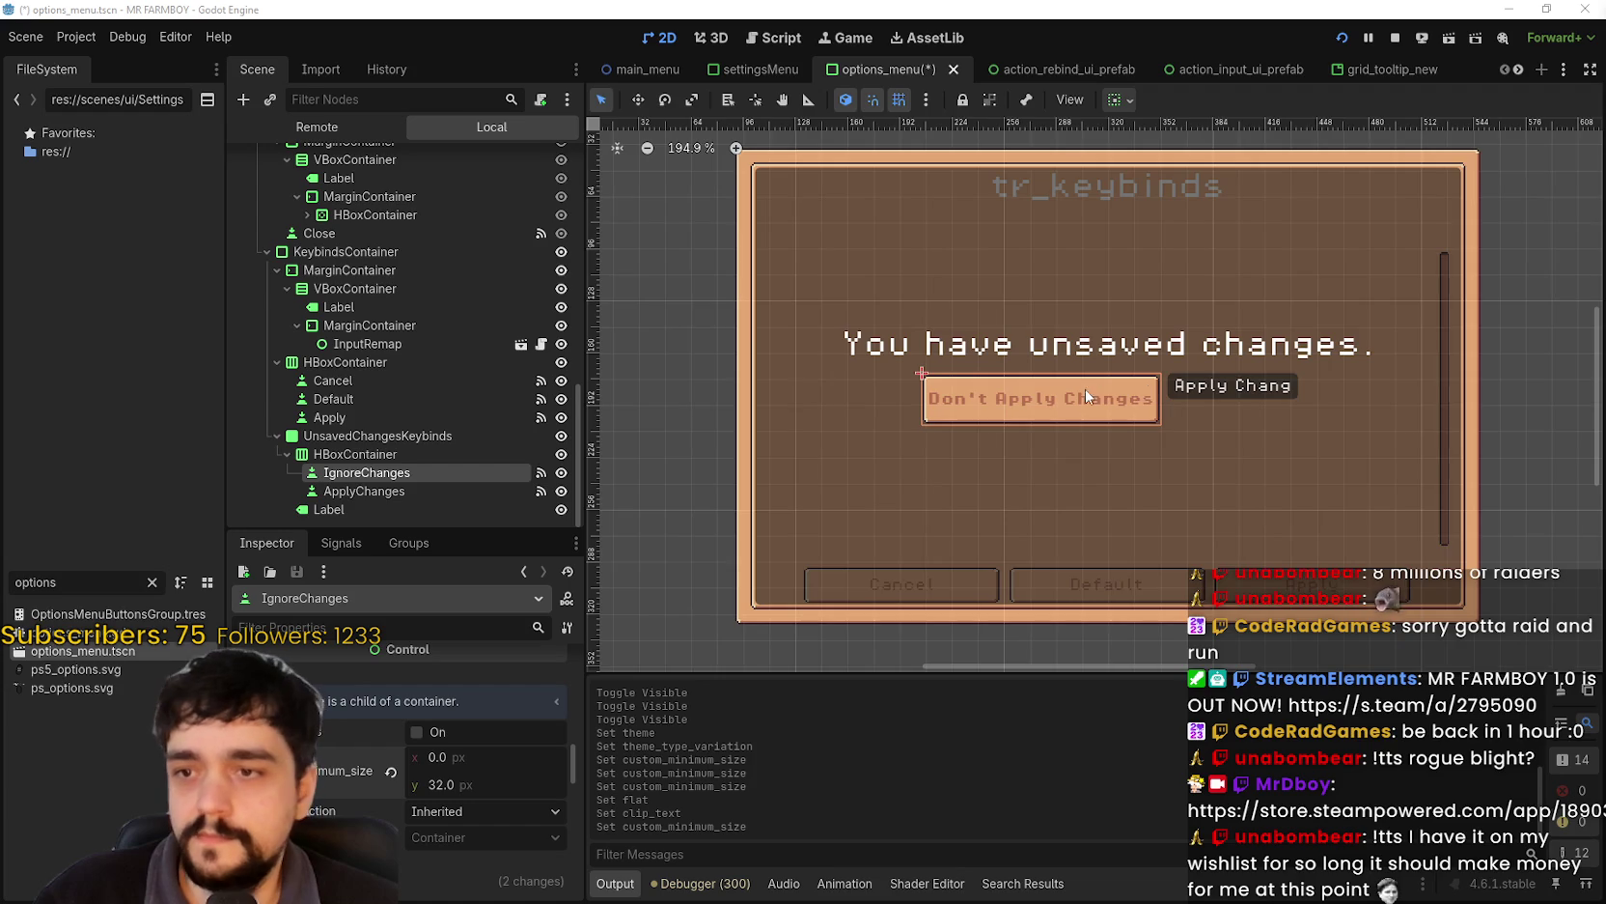
pyautogui.scroll(1, 1143, 481)
pyautogui.scroll(-2, 1139, 478)
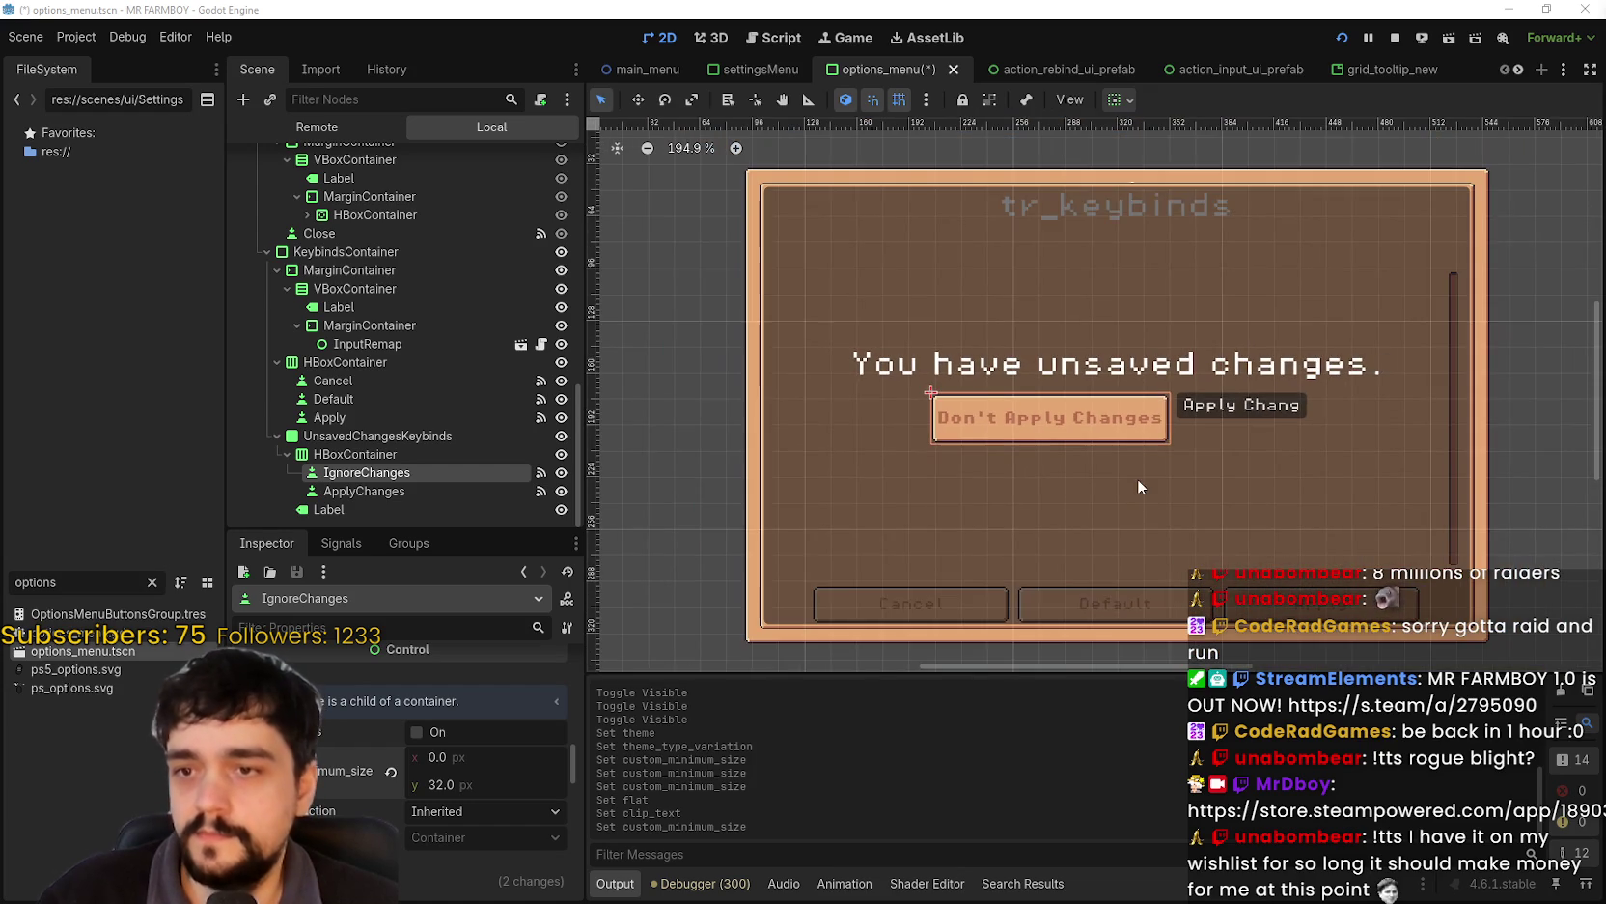
pyautogui.click(414, 488)
pyautogui.scroll(3, 419, 801)
pyautogui.scroll(3, 483, 819)
pyautogui.scroll(-5, 485, 815)
pyautogui.scroll(-5, 396, 782)
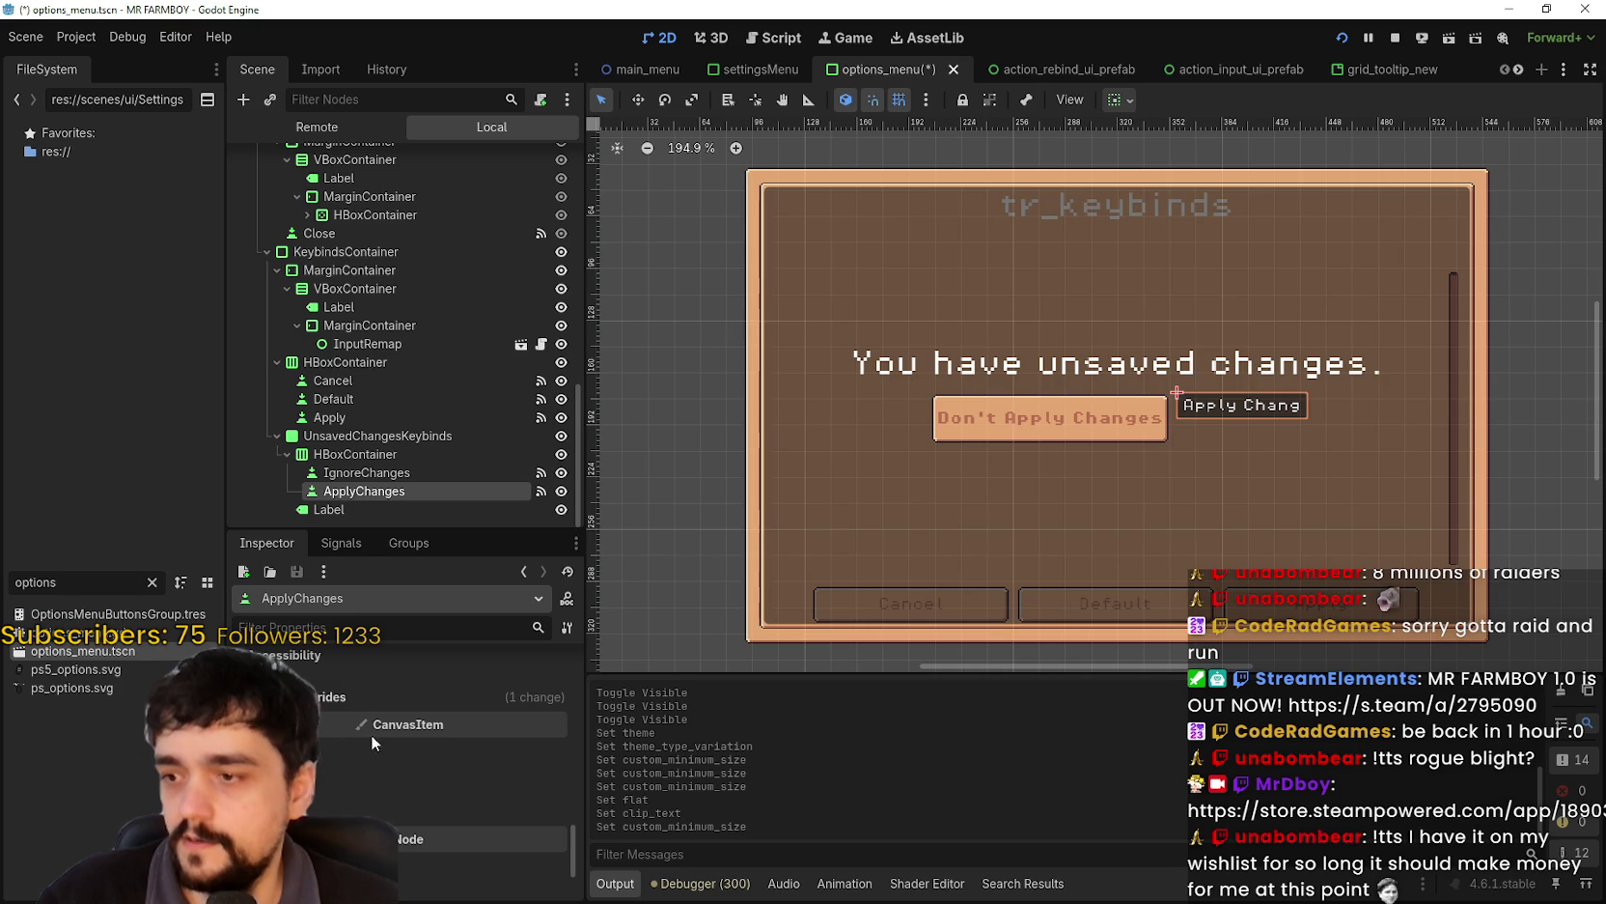
pyautogui.click(556, 698)
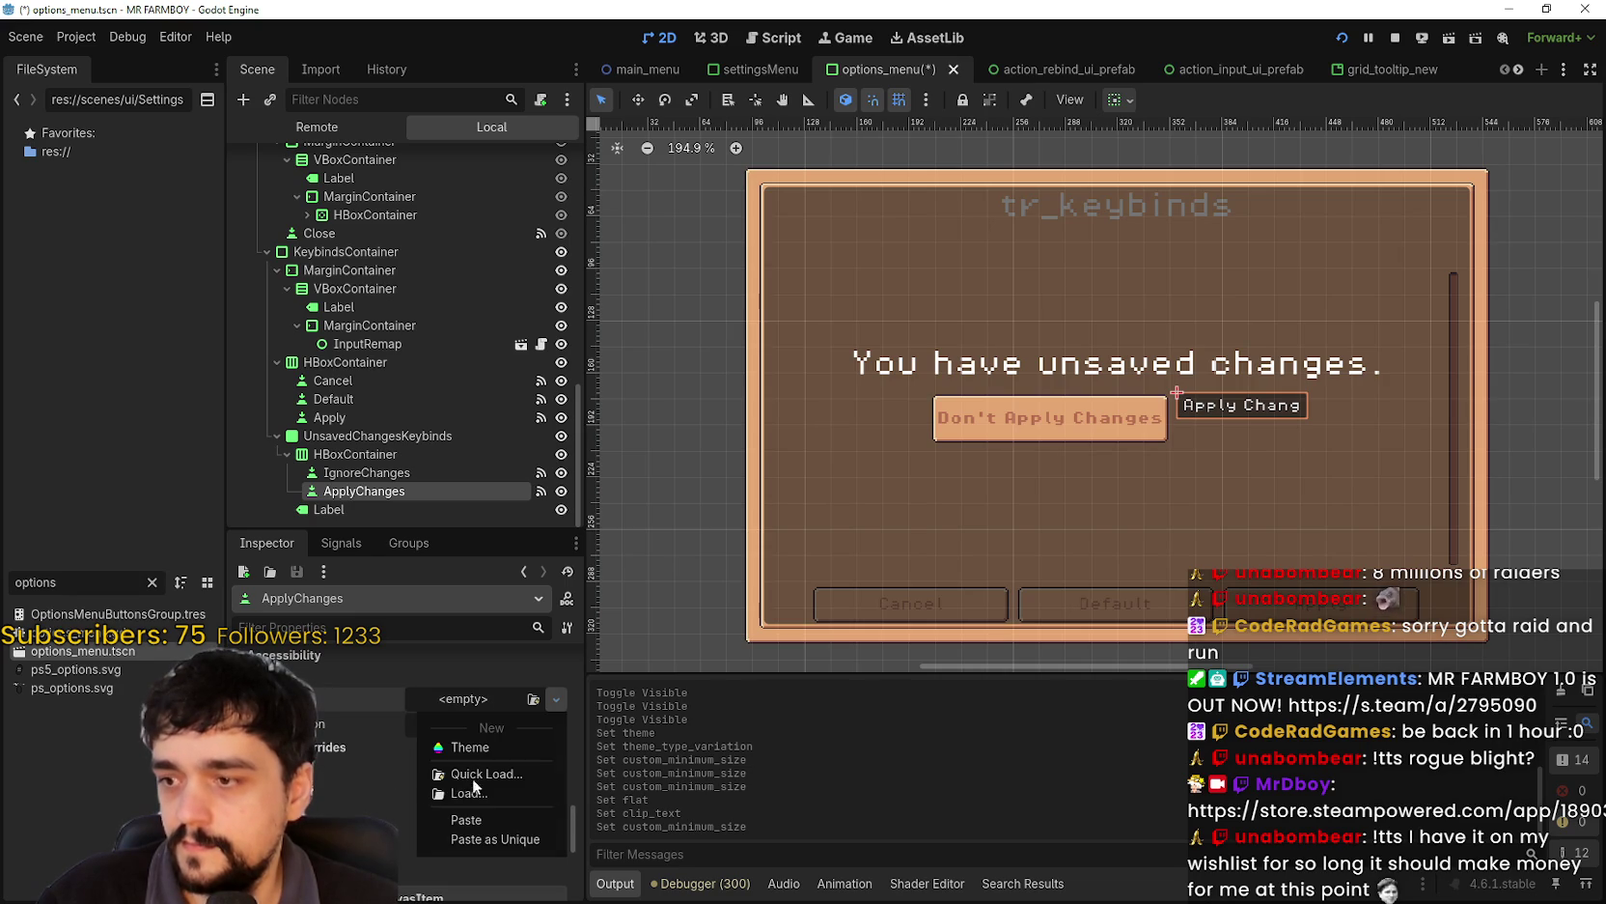
# - Load game_ui_theme onto ApplyChanges and set its theme type variation to MainMenuButton
pyautogui.click(487, 772)
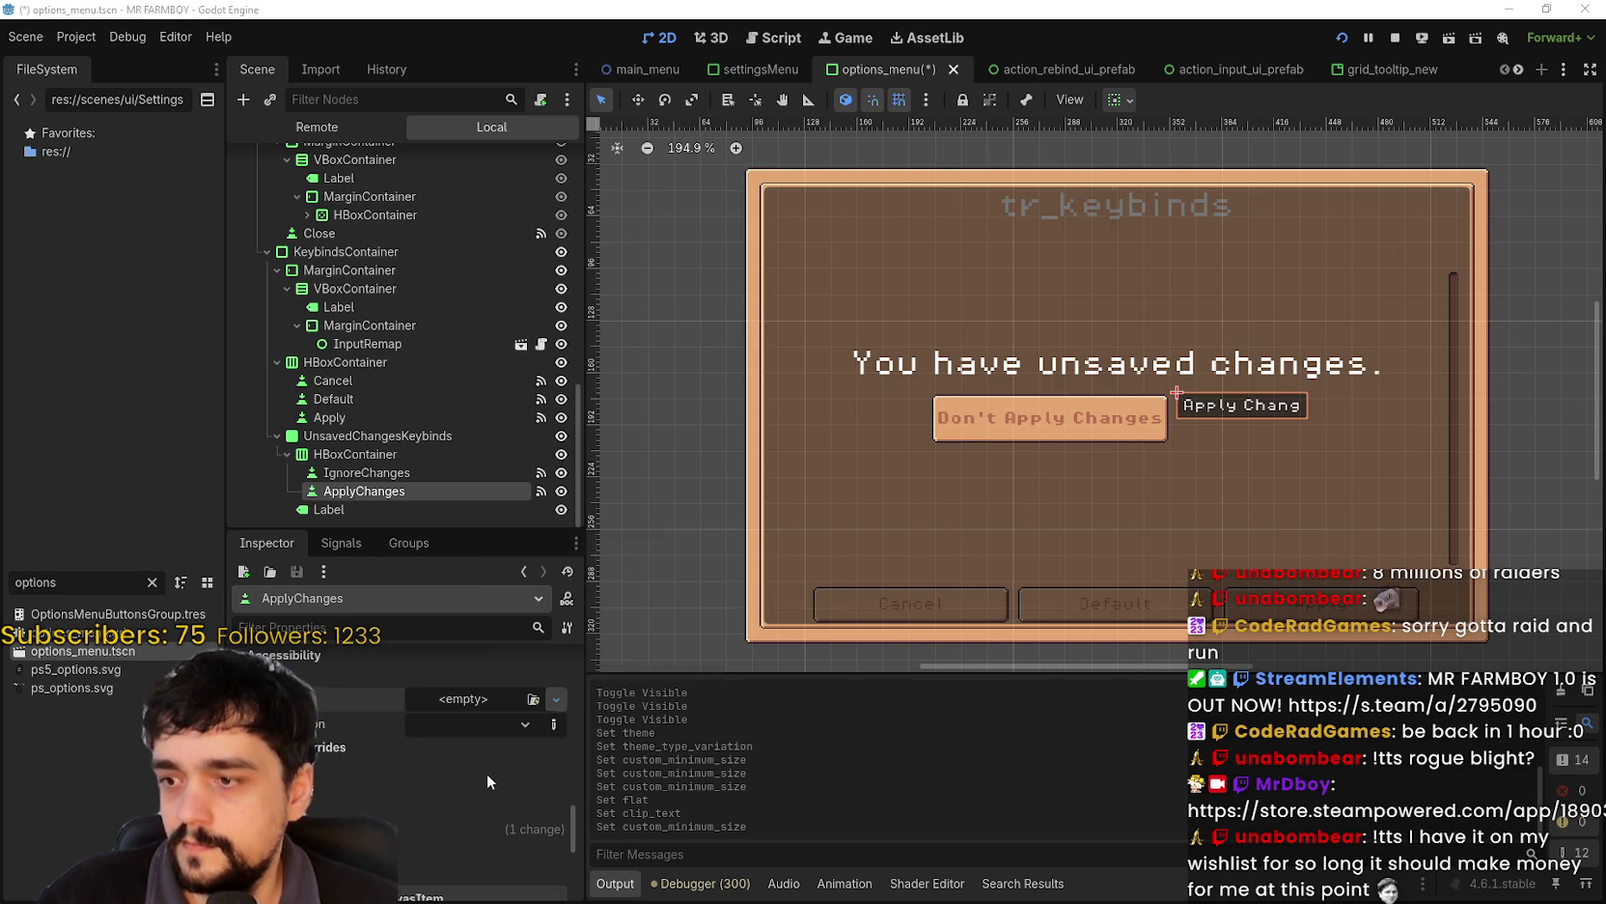
pyautogui.click(605, 241)
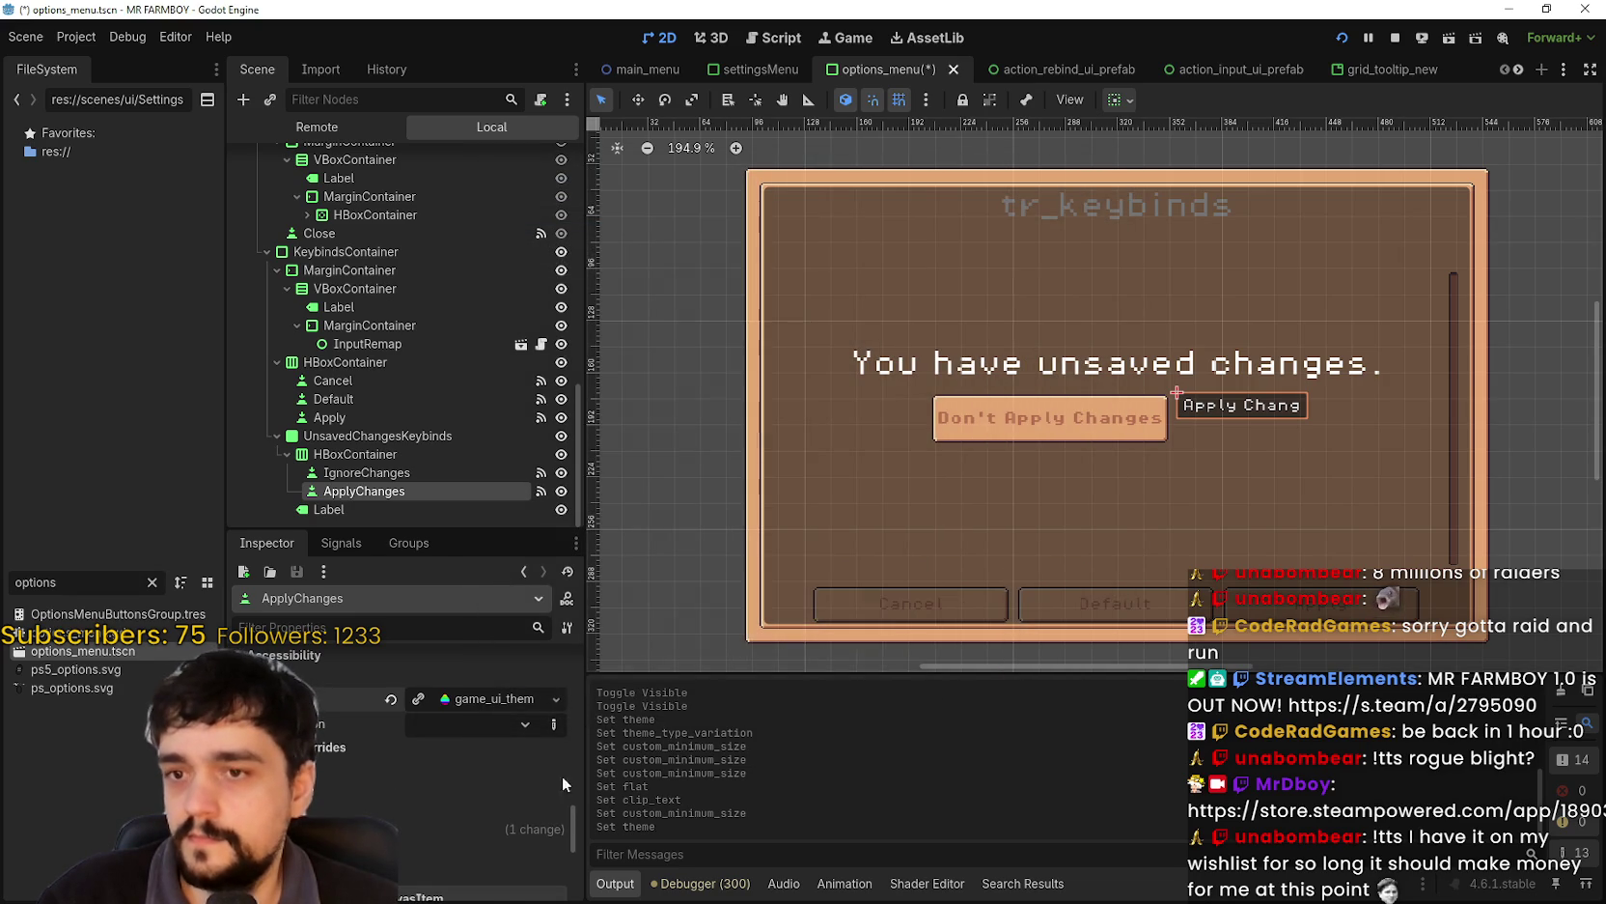
pyautogui.click(482, 725)
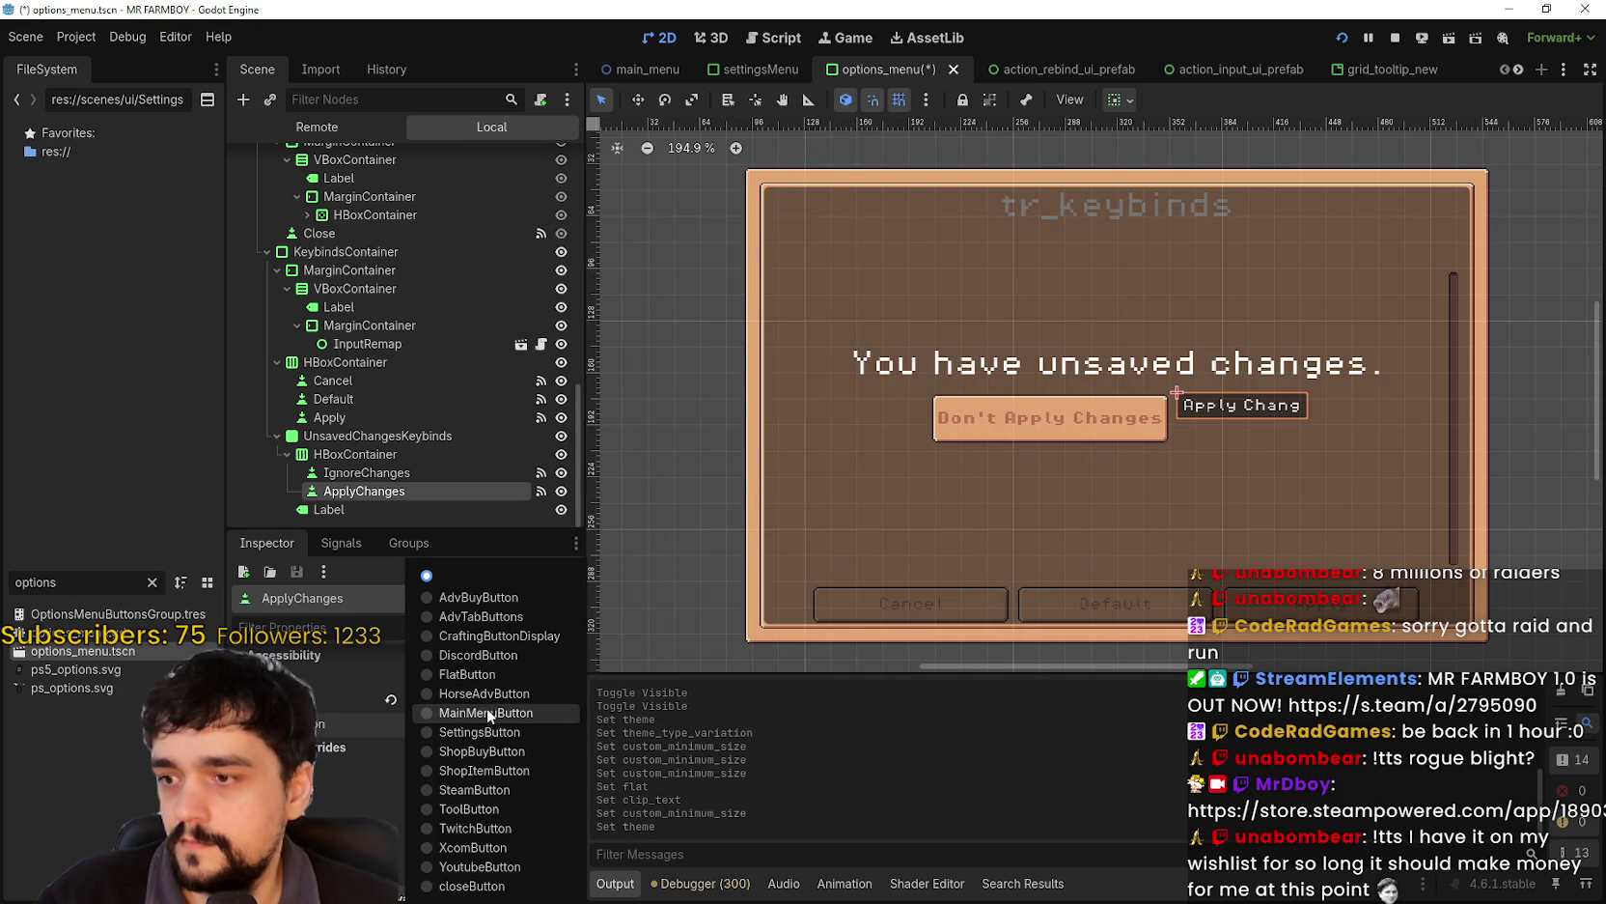
pyautogui.click(487, 709)
# - Uncheck clip_text so the full Apply Changes label shows
pyautogui.scroll(8, 494, 811)
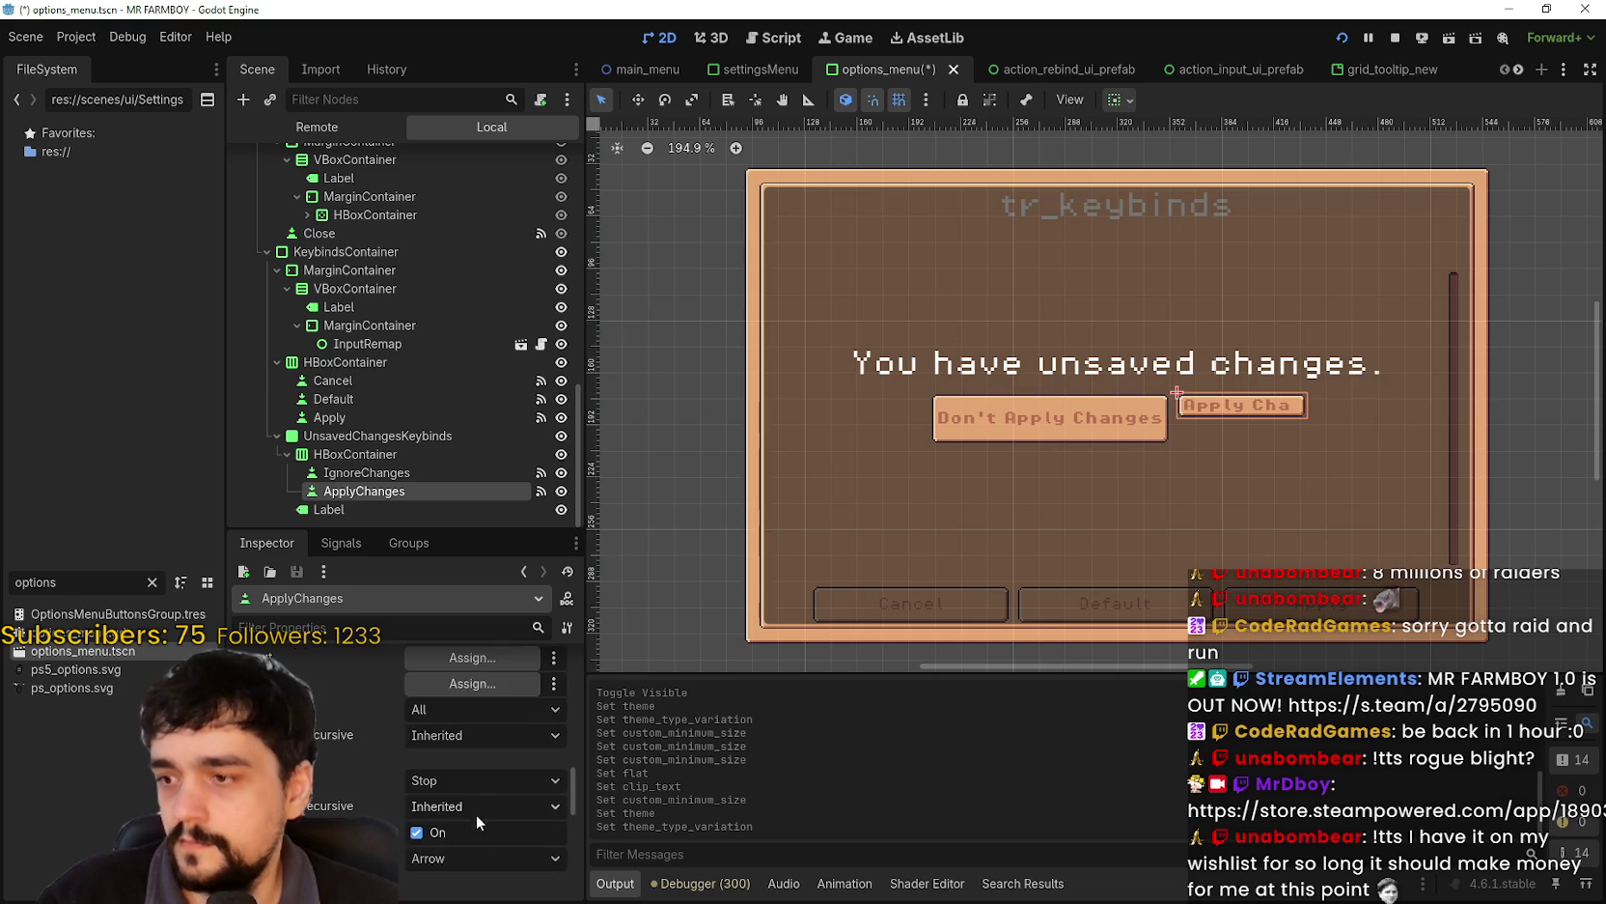
pyautogui.scroll(5, 483, 807)
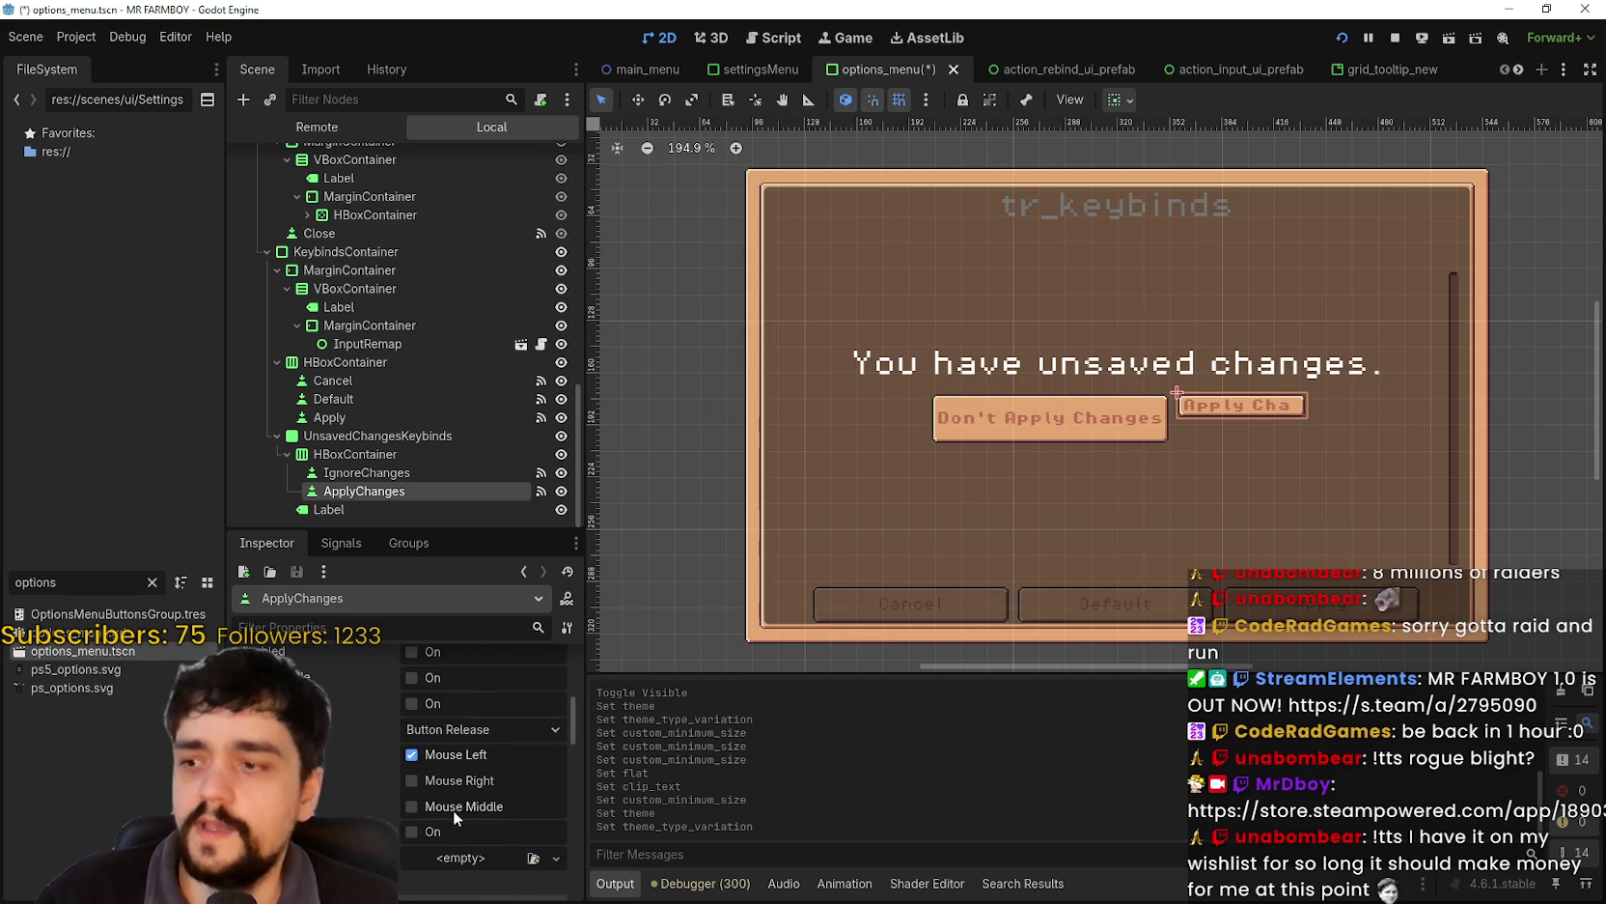
pyautogui.scroll(3, 457, 807)
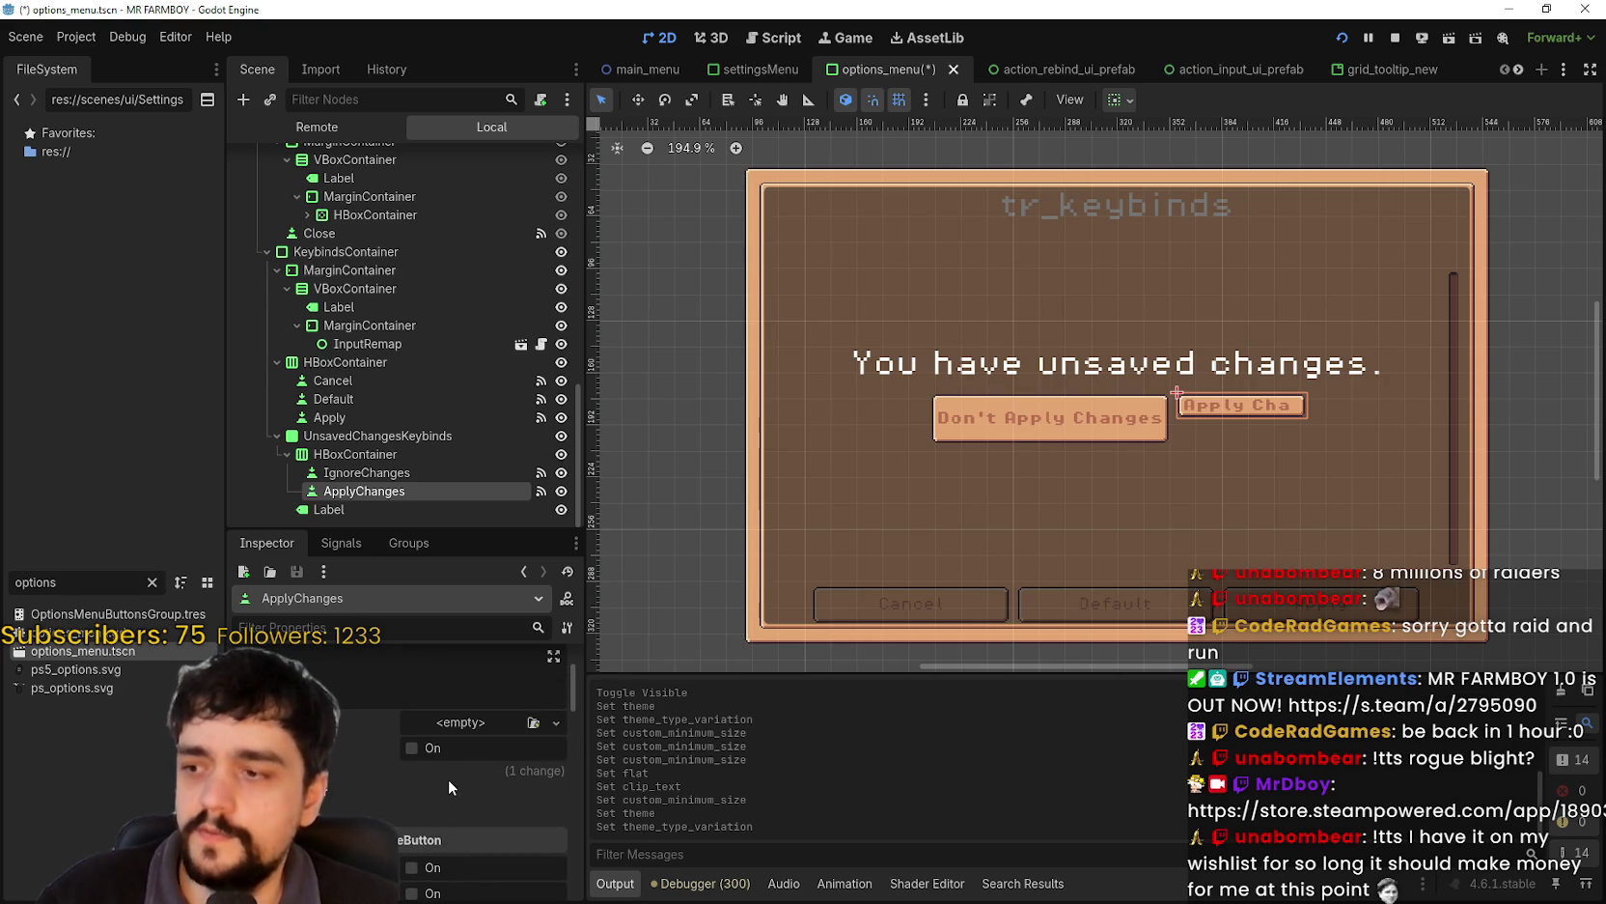
pyautogui.scroll(-1, 487, 820)
pyautogui.click(435, 797)
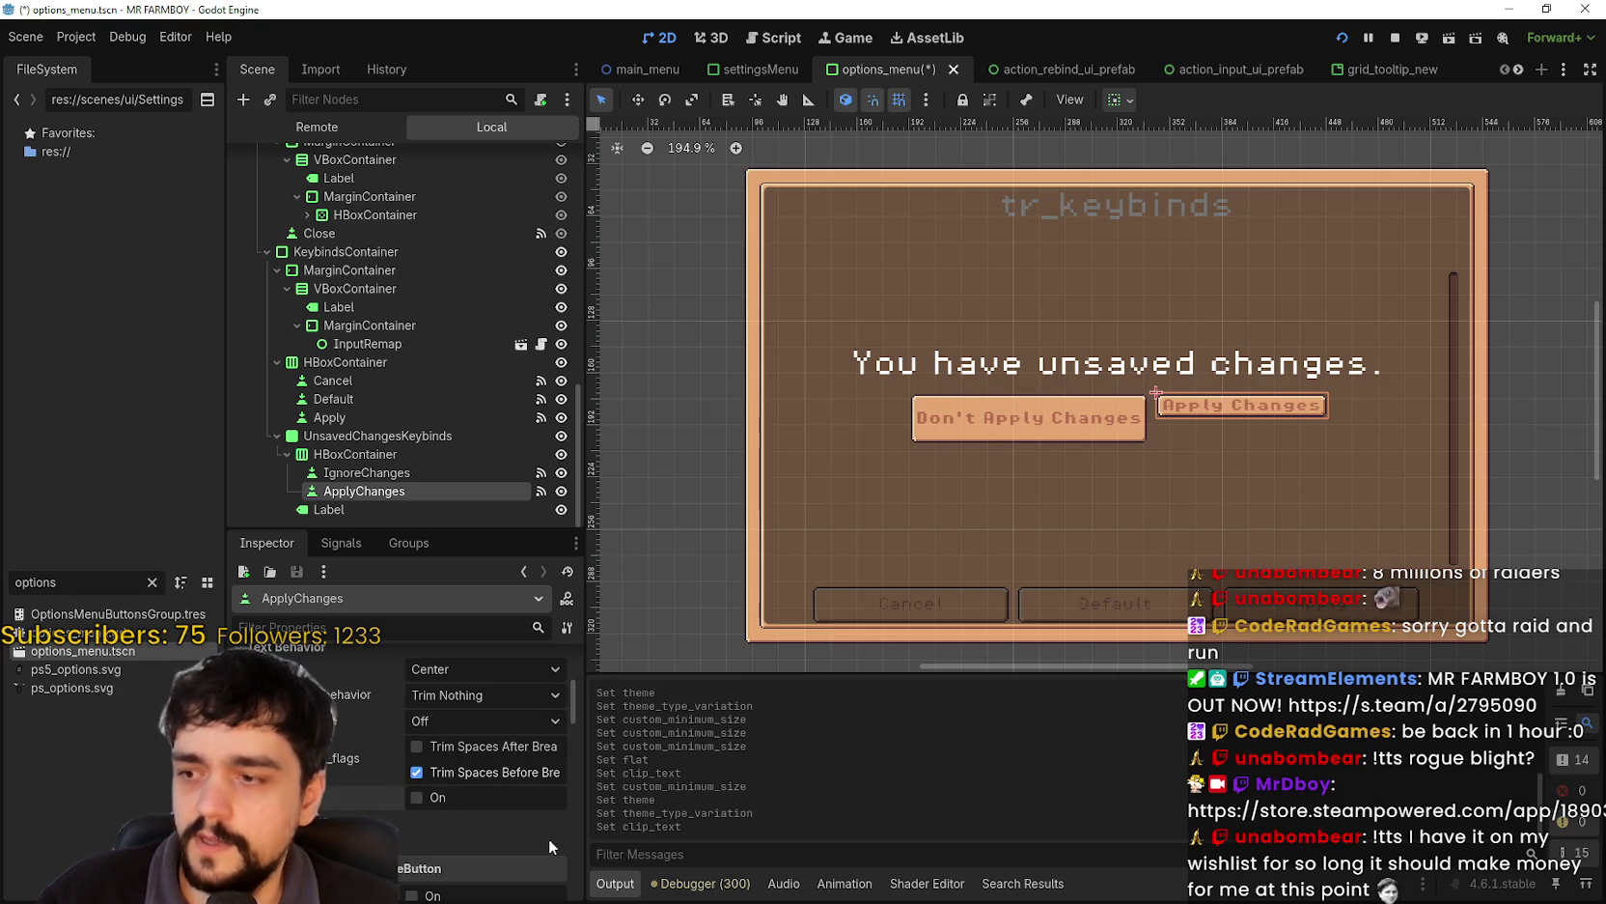
pyautogui.scroll(4, 389, 802)
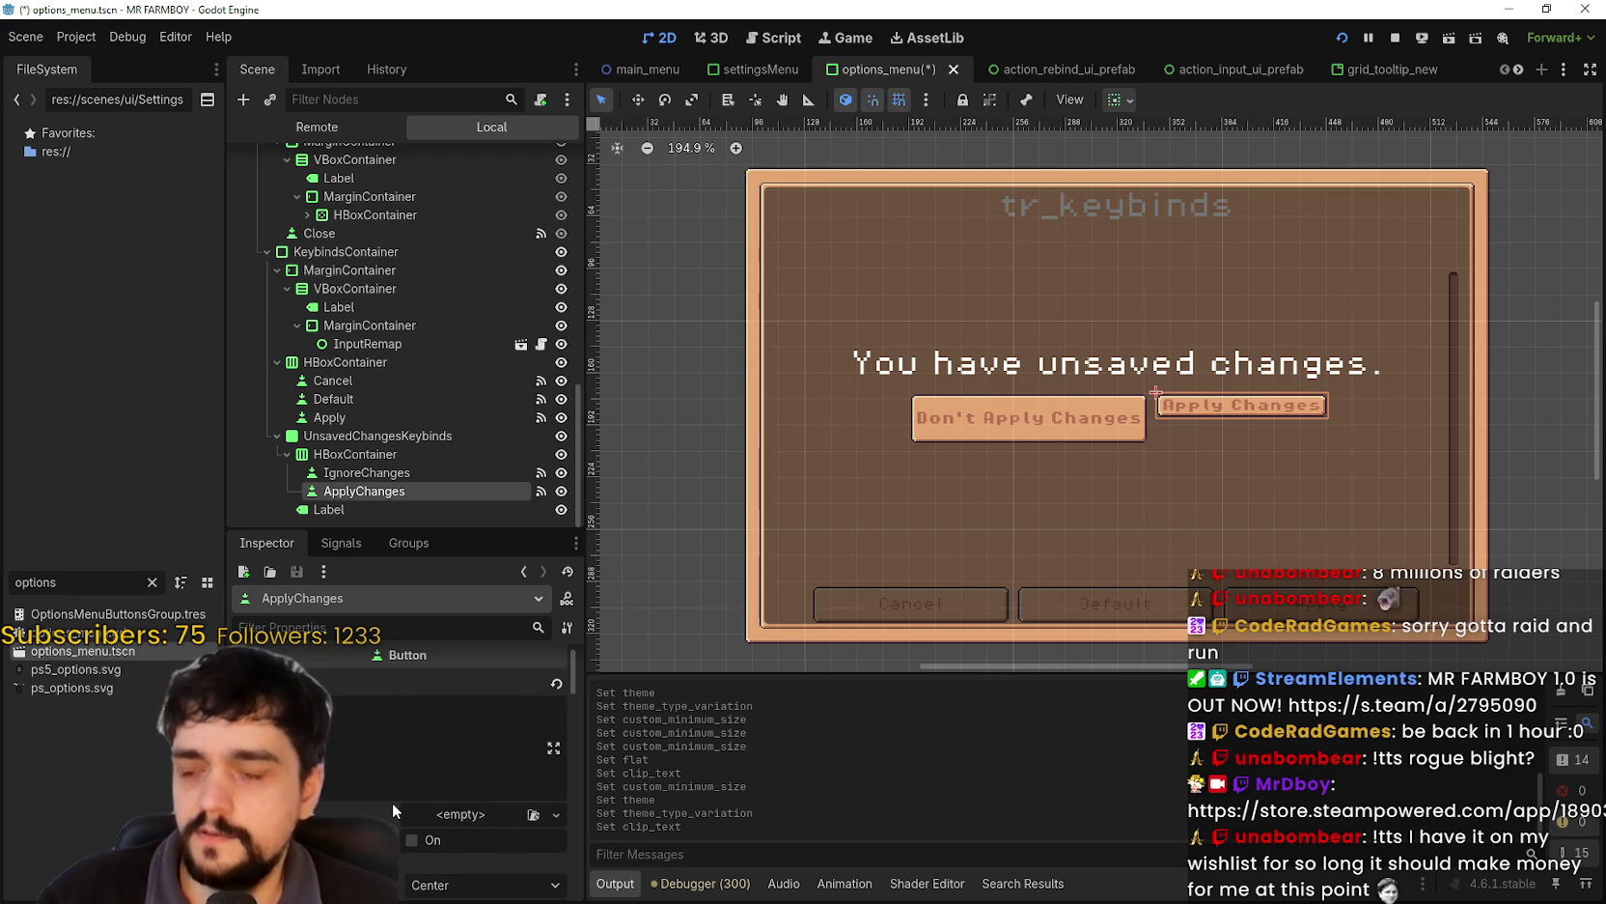
pyautogui.scroll(-5, 389, 791)
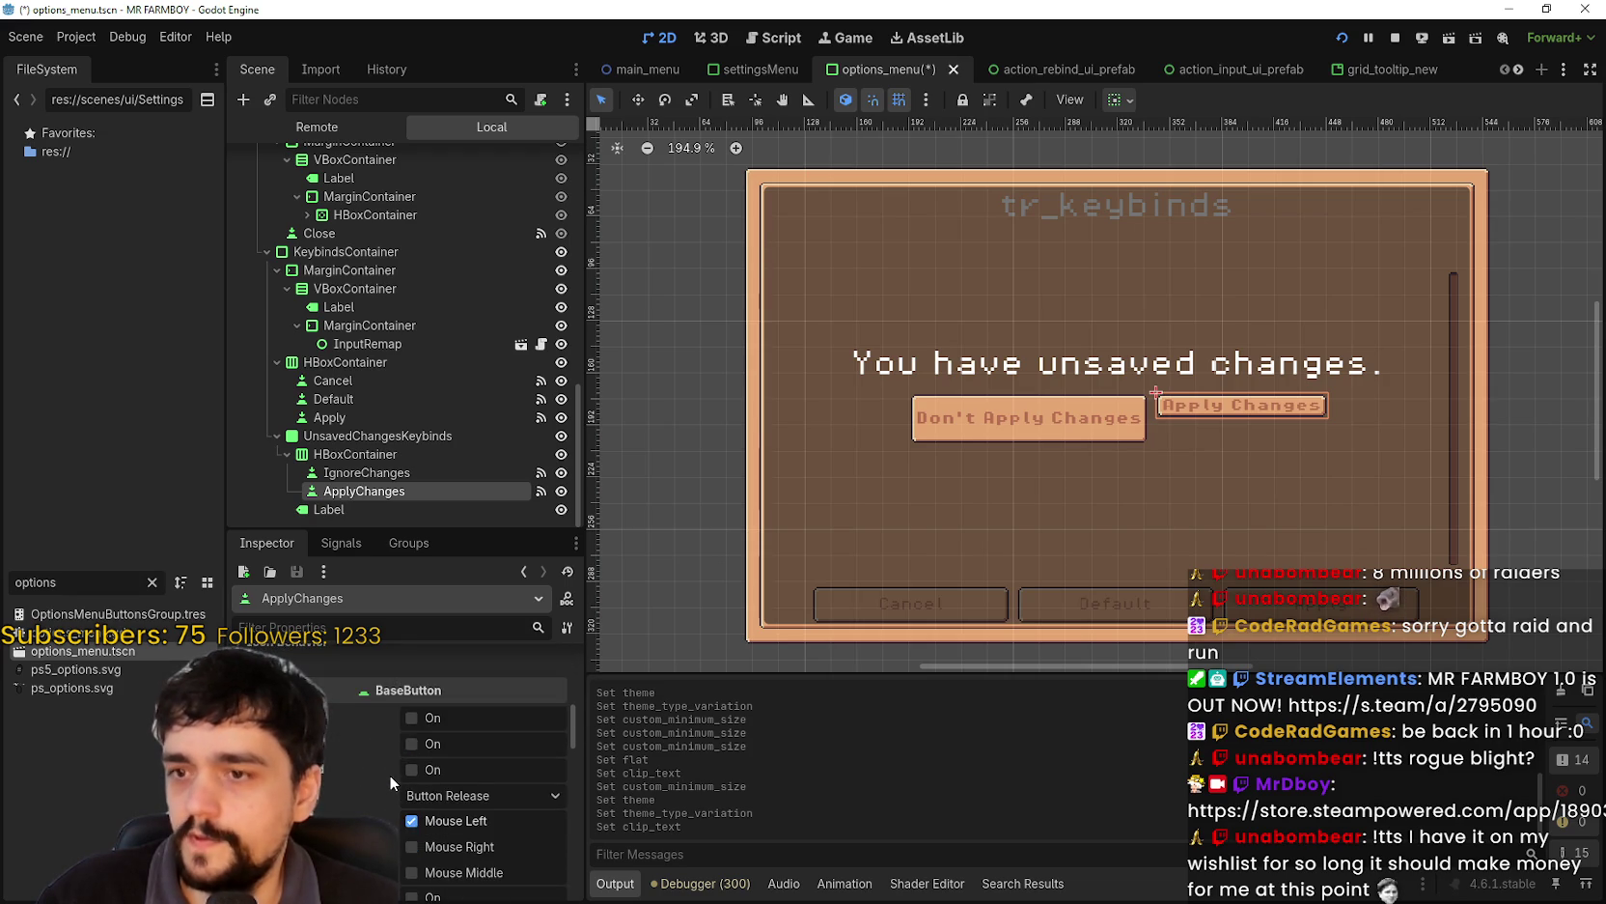
pyautogui.scroll(-6, 391, 764)
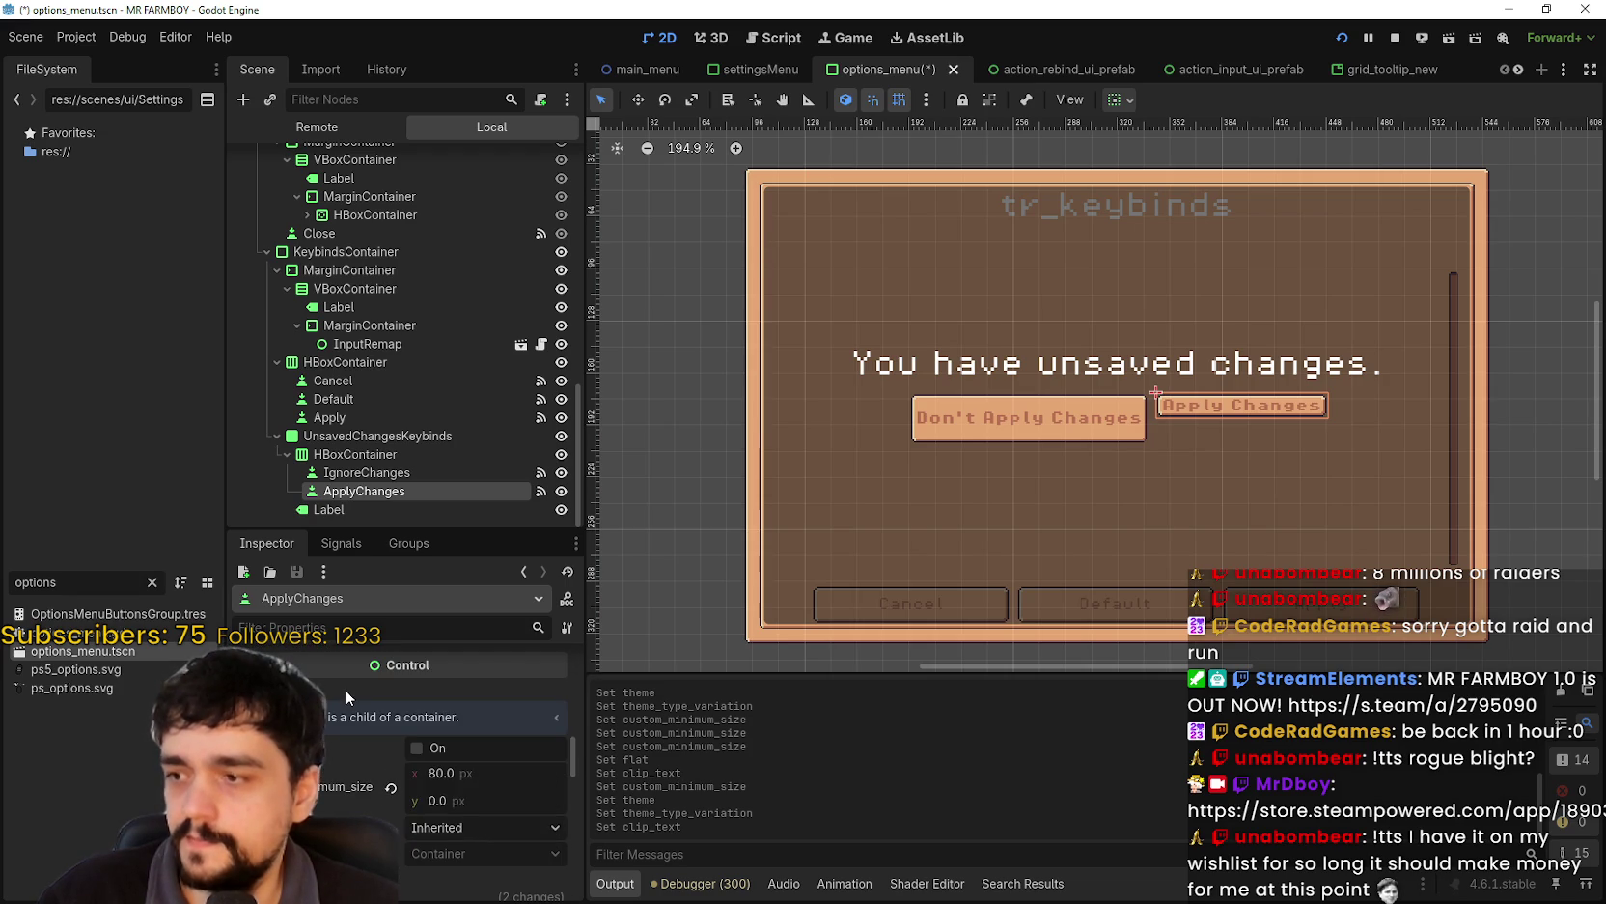
pyautogui.click(496, 798)
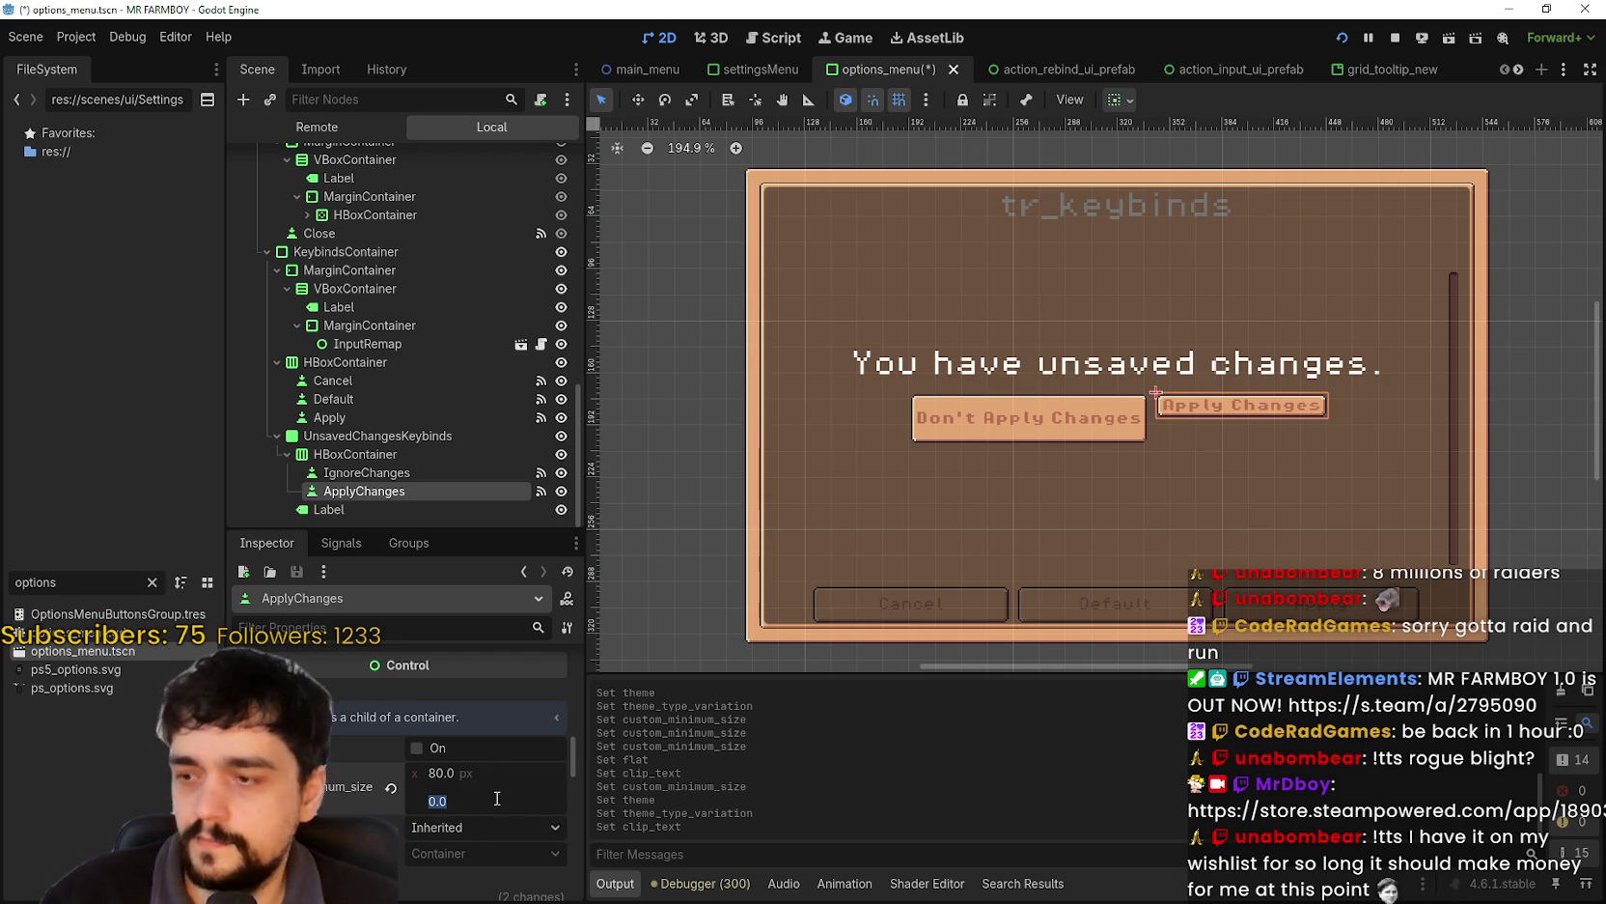
# - Set ApplyChanges custom_minimum_size y to 32 px and save the options_menu scene
pyautogui.write('32')
pyautogui.press('Return')
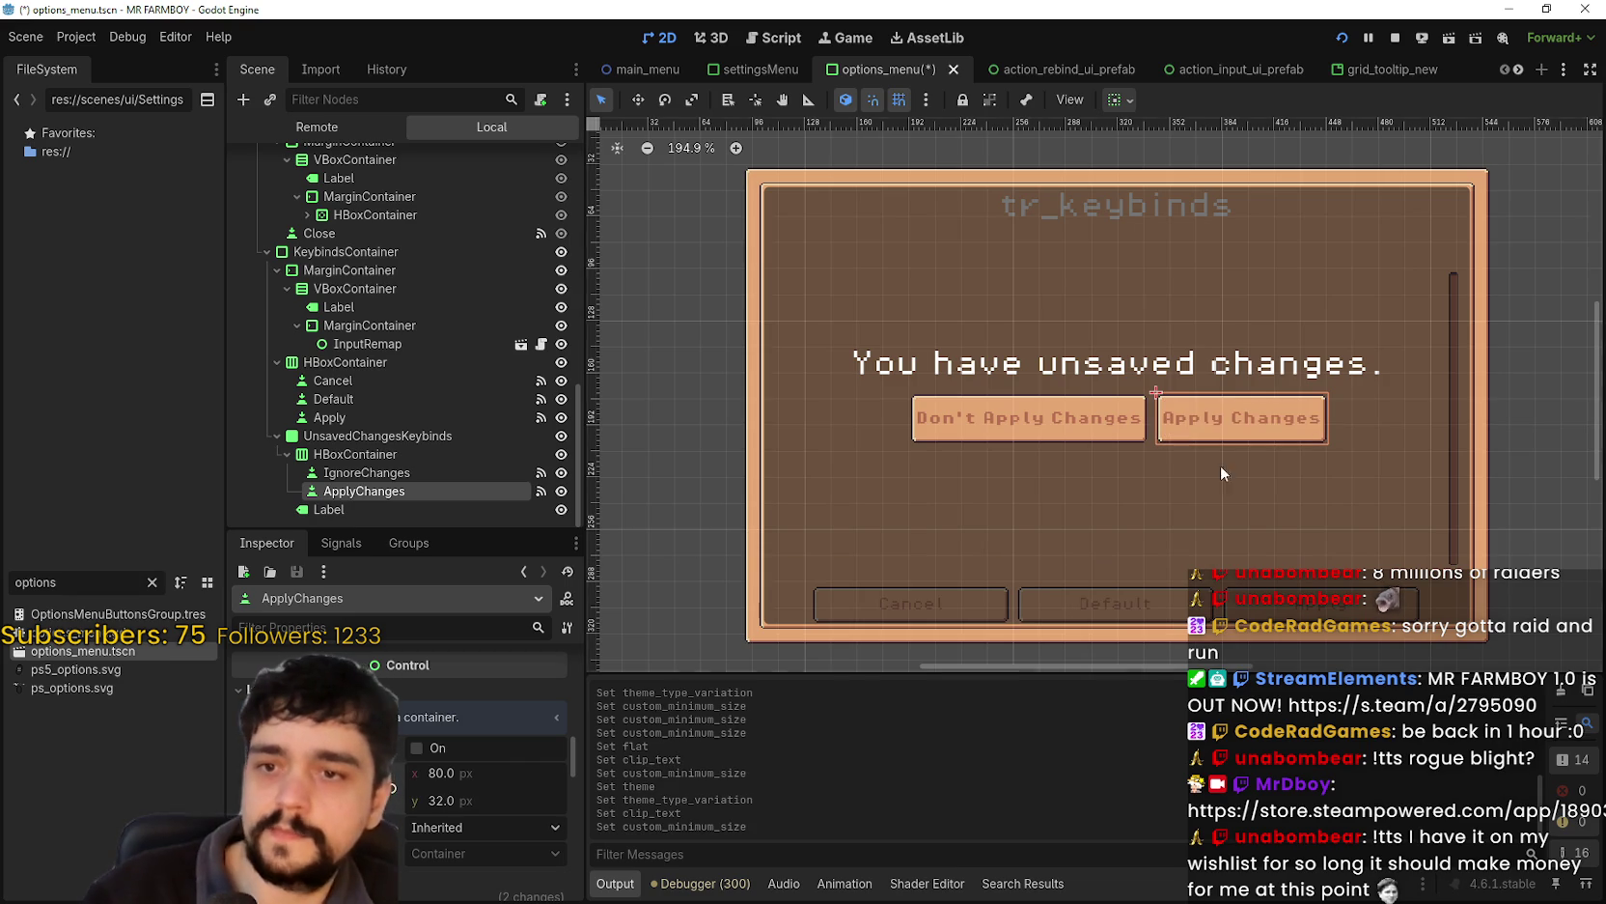
pyautogui.scroll(-3, 1196, 460)
pyautogui.scroll(4, 1196, 470)
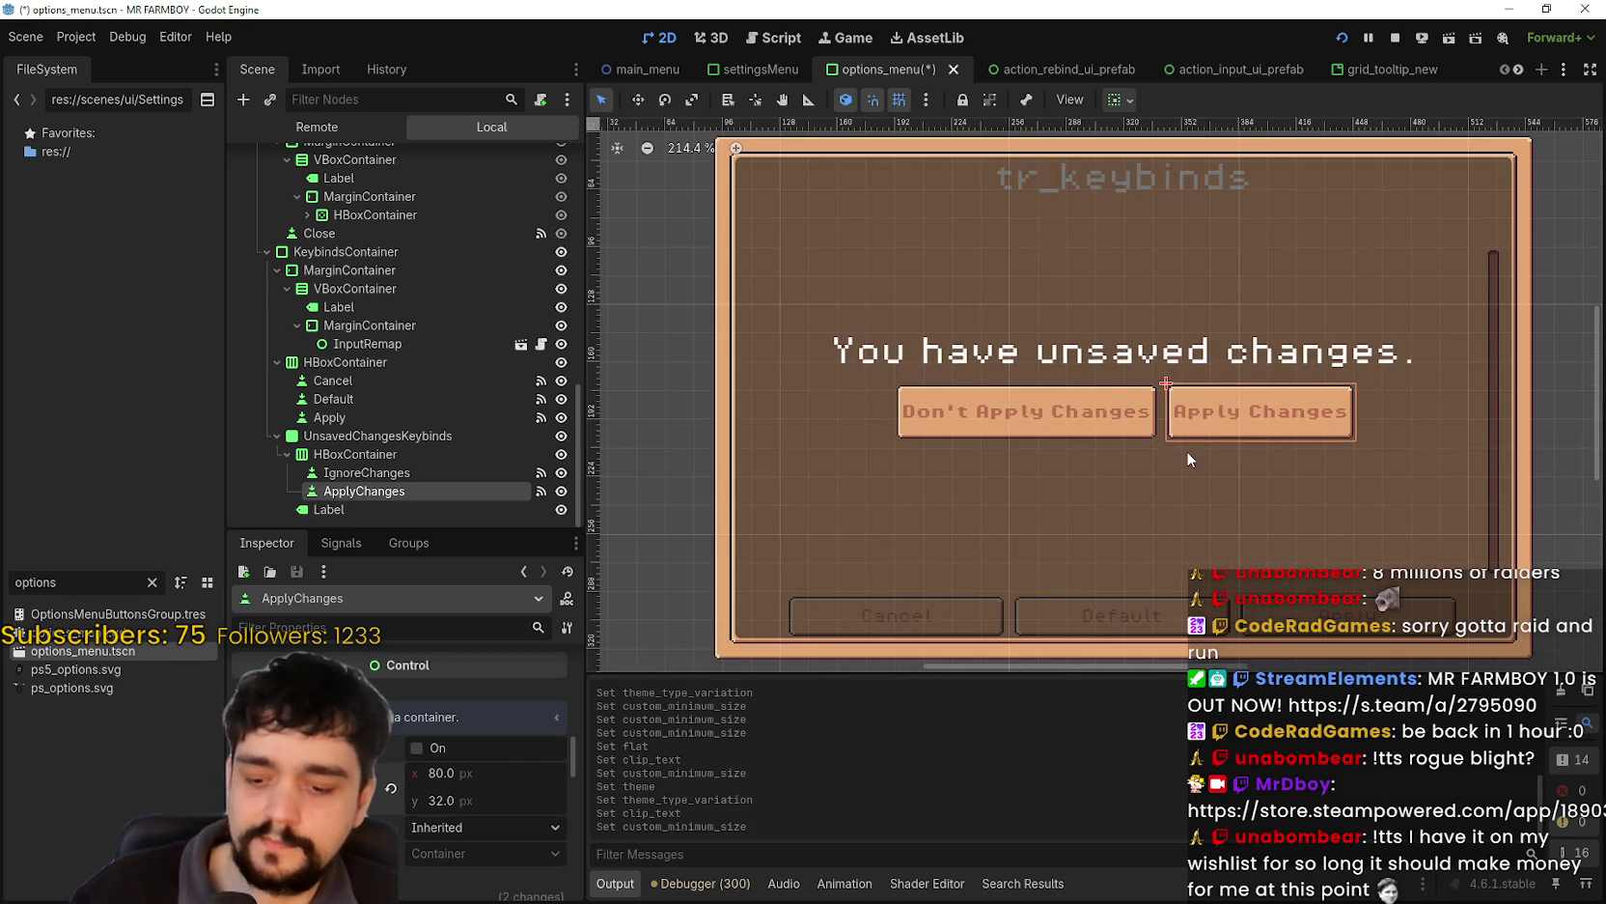
pyautogui.hotkey('ctrl', 's')
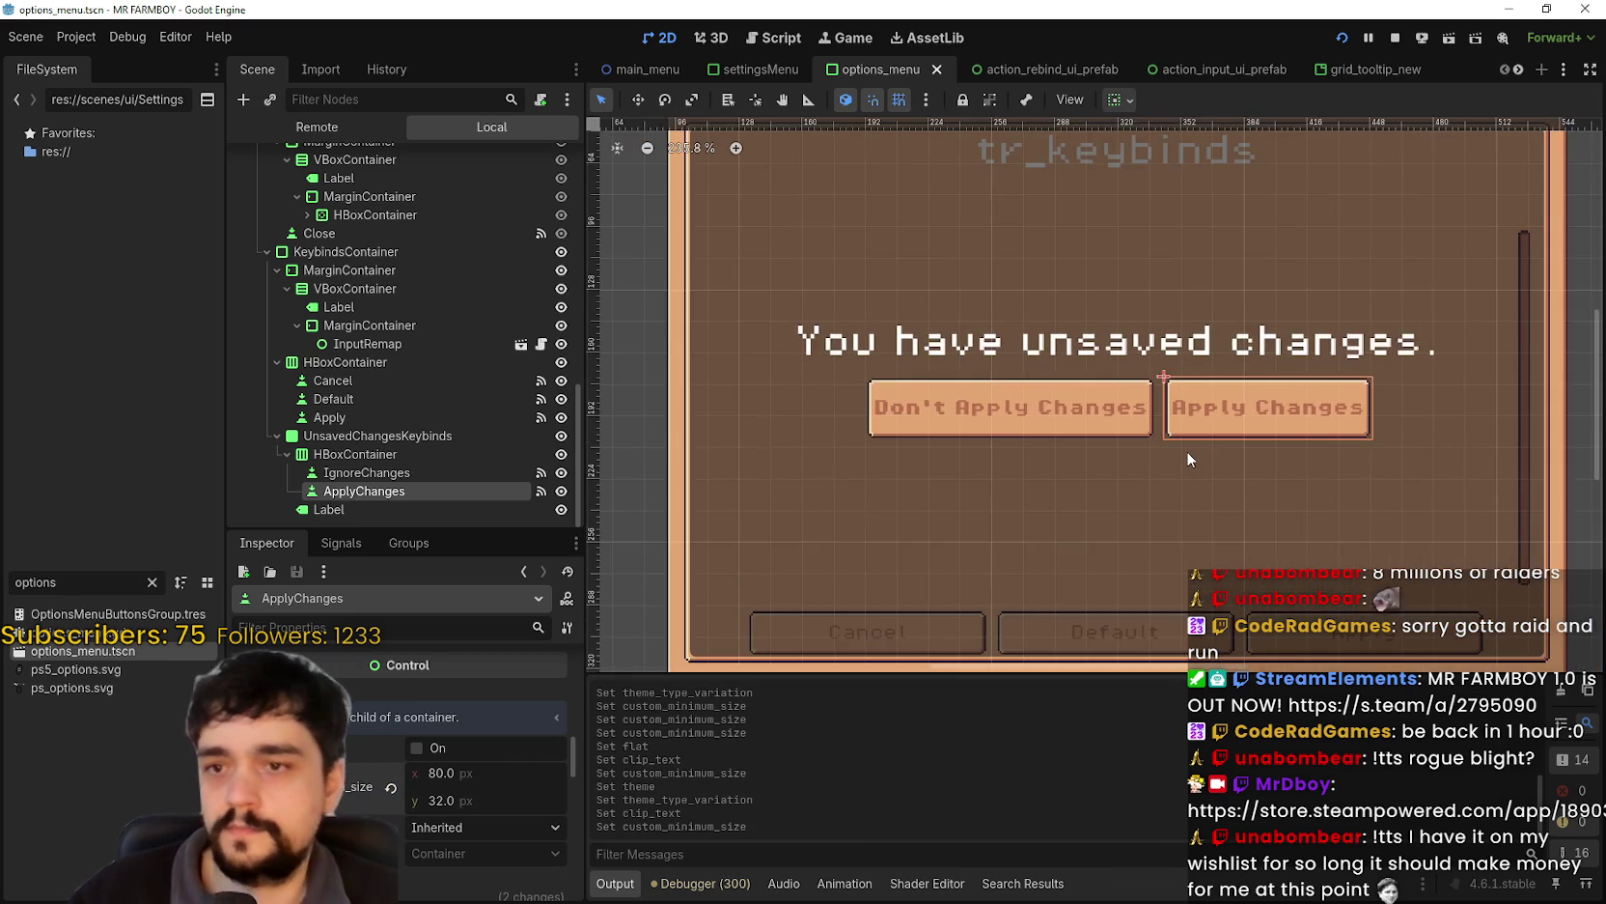
pyautogui.scroll(4, 1187, 459)
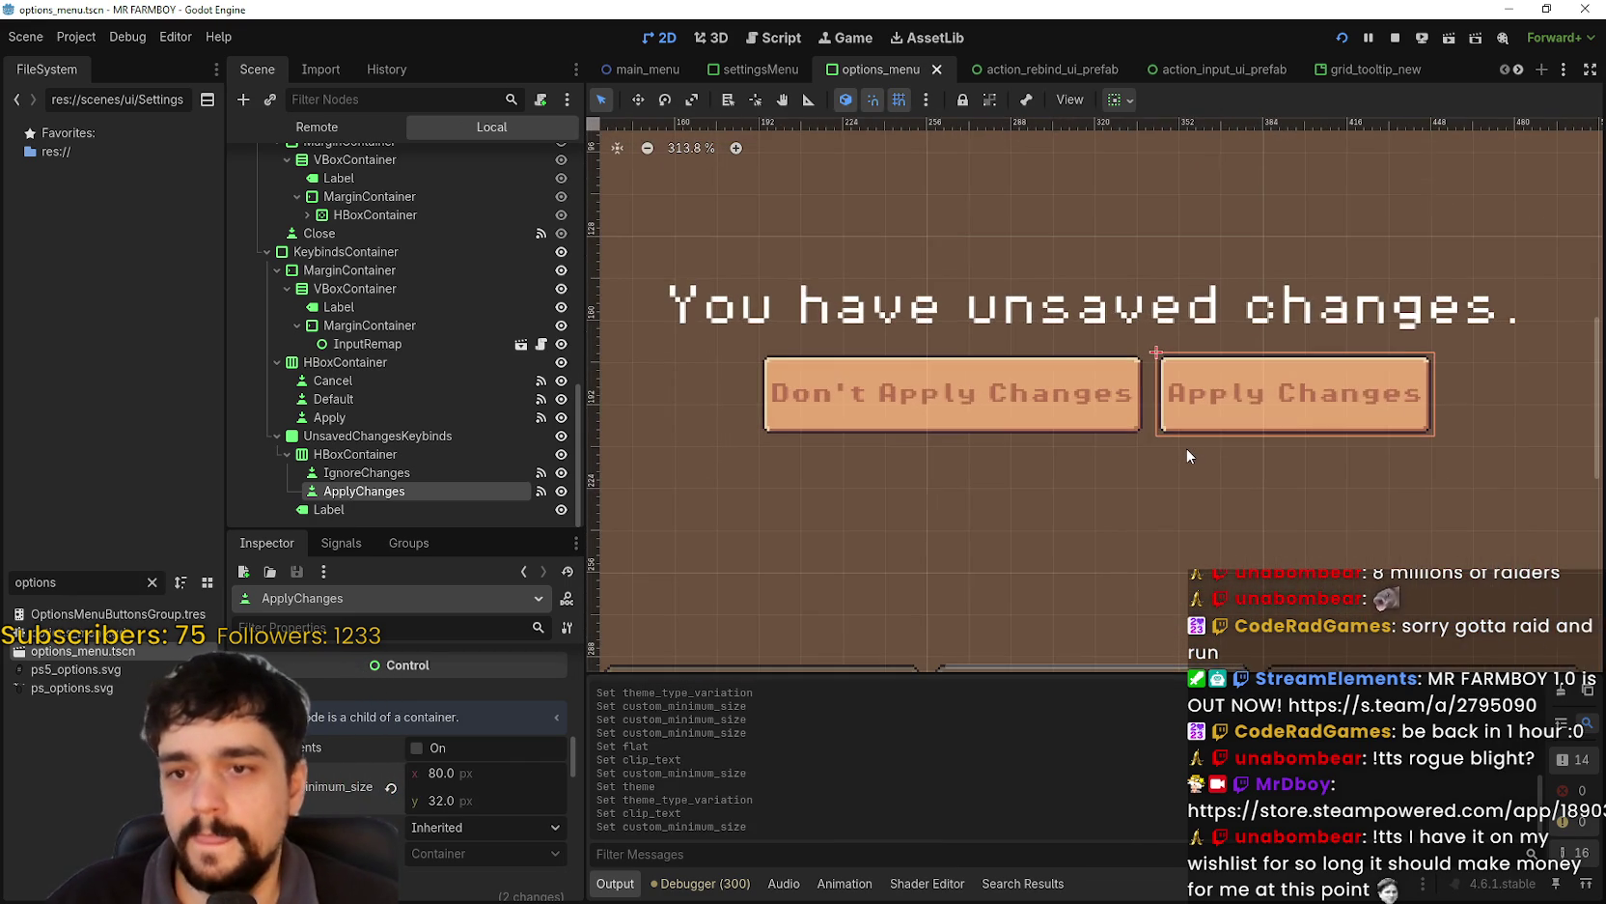
pyautogui.scroll(-5, 1185, 447)
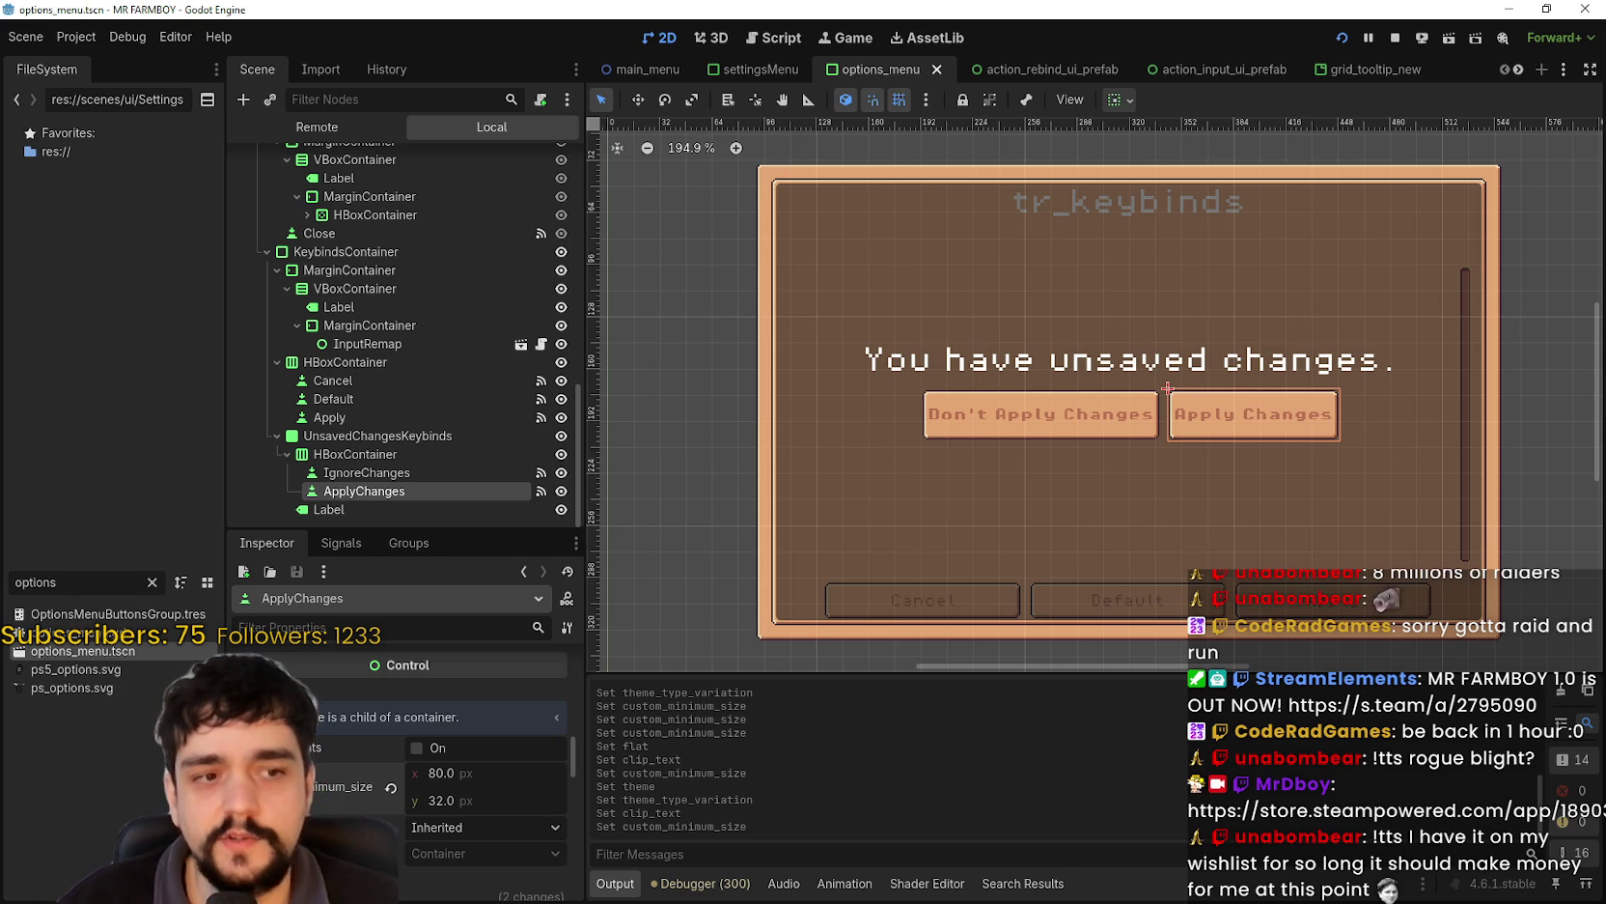
pyautogui.scroll(3, 1222, 356)
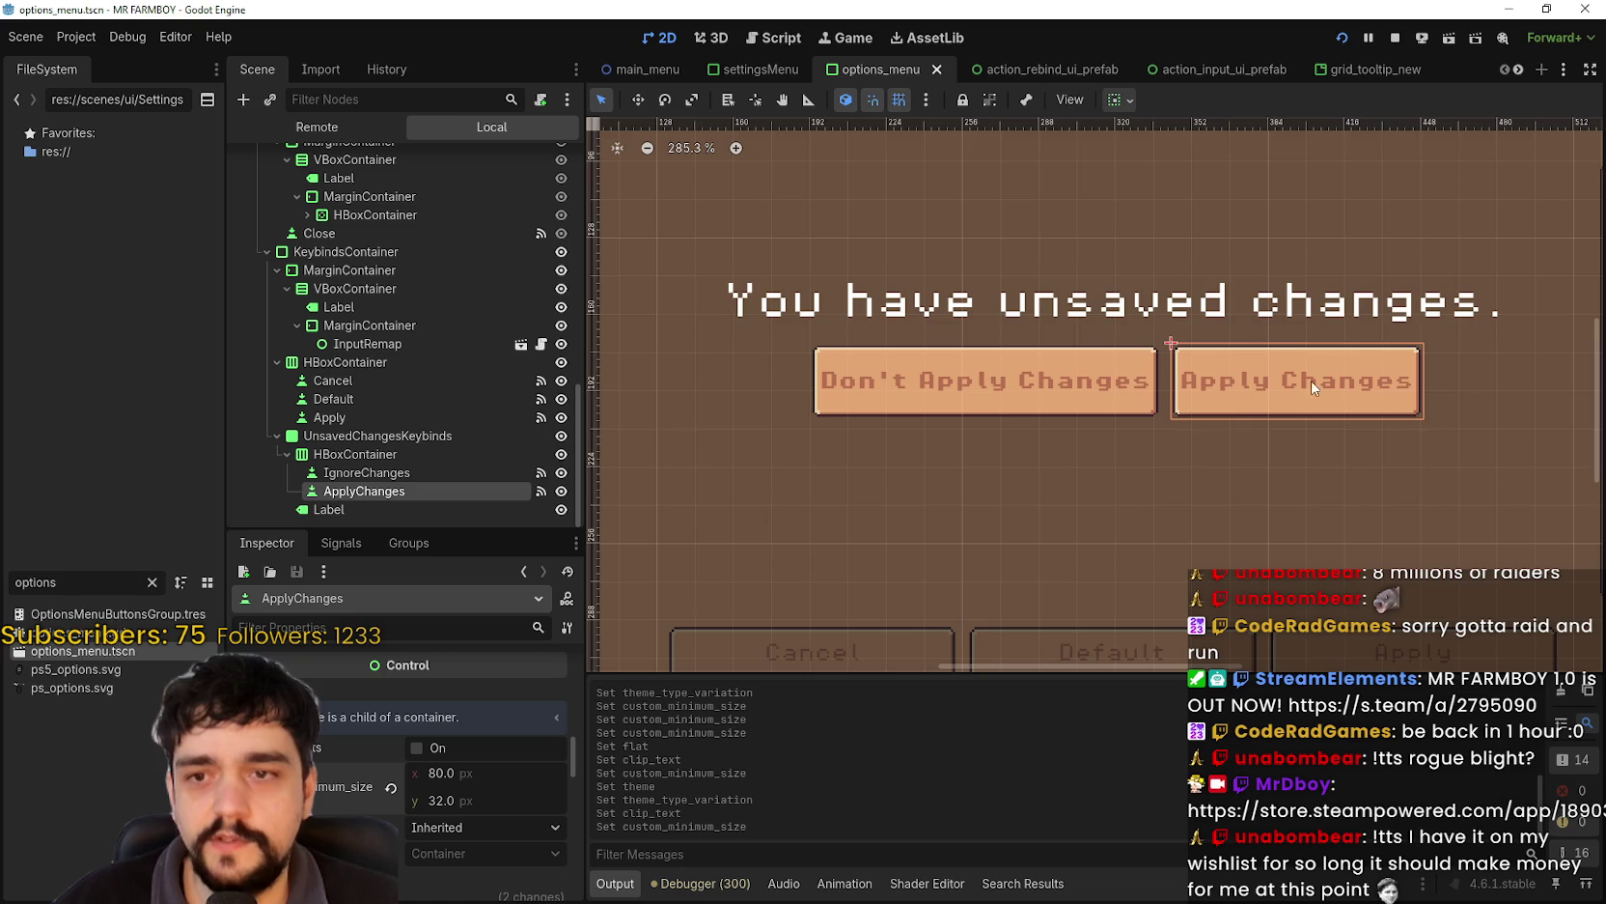
pyautogui.scroll(-3, 859, 507)
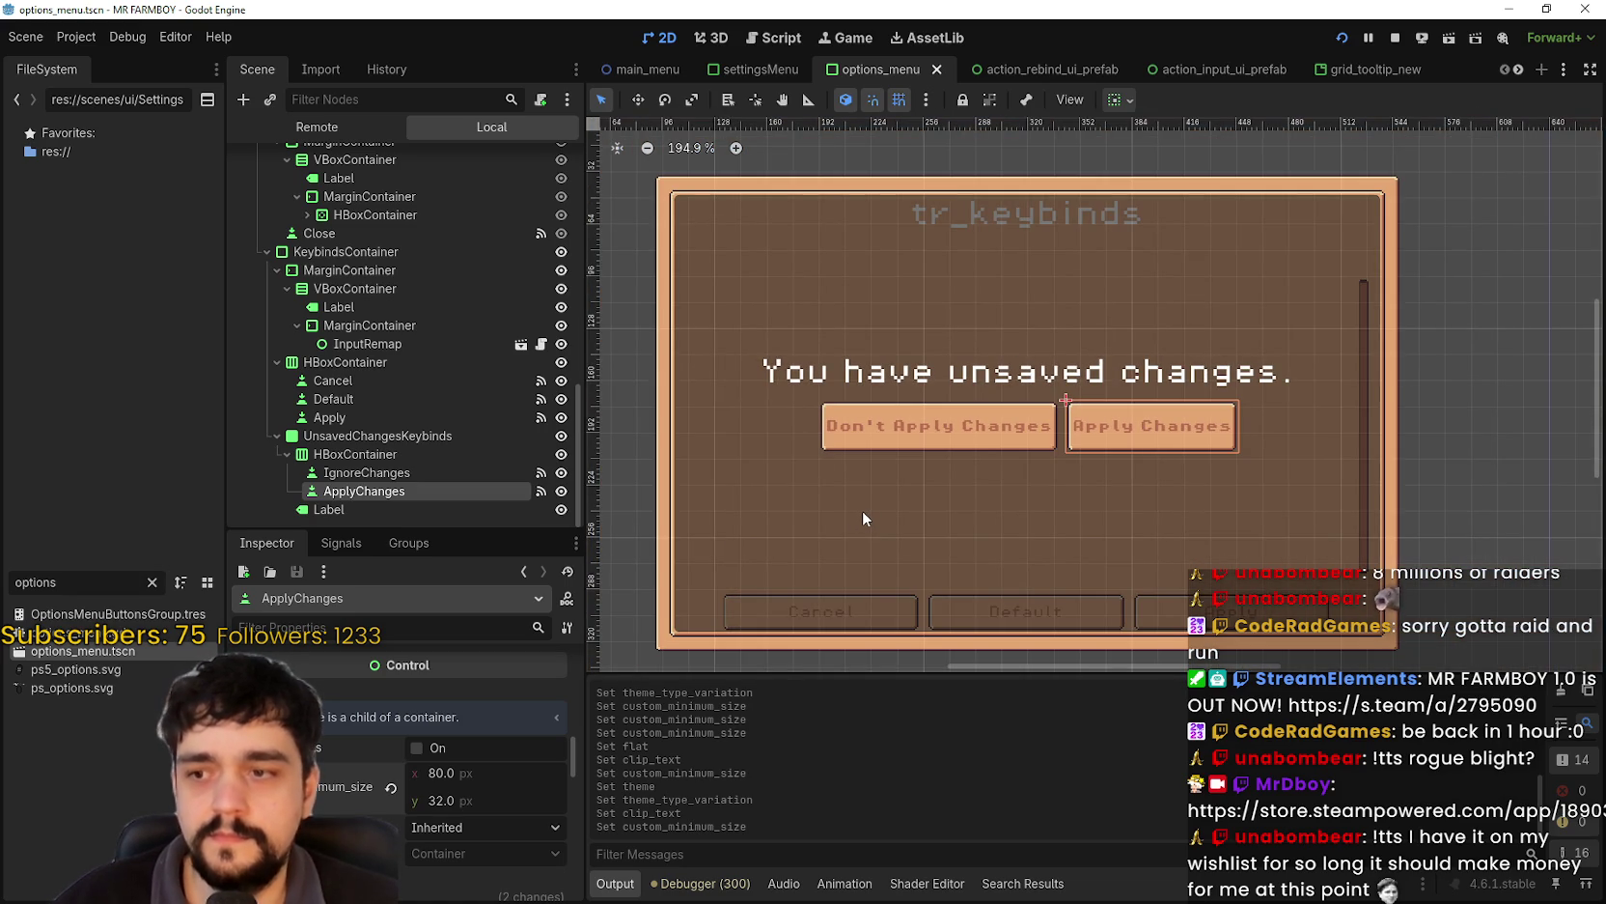
pyautogui.scroll(2, 862, 506)
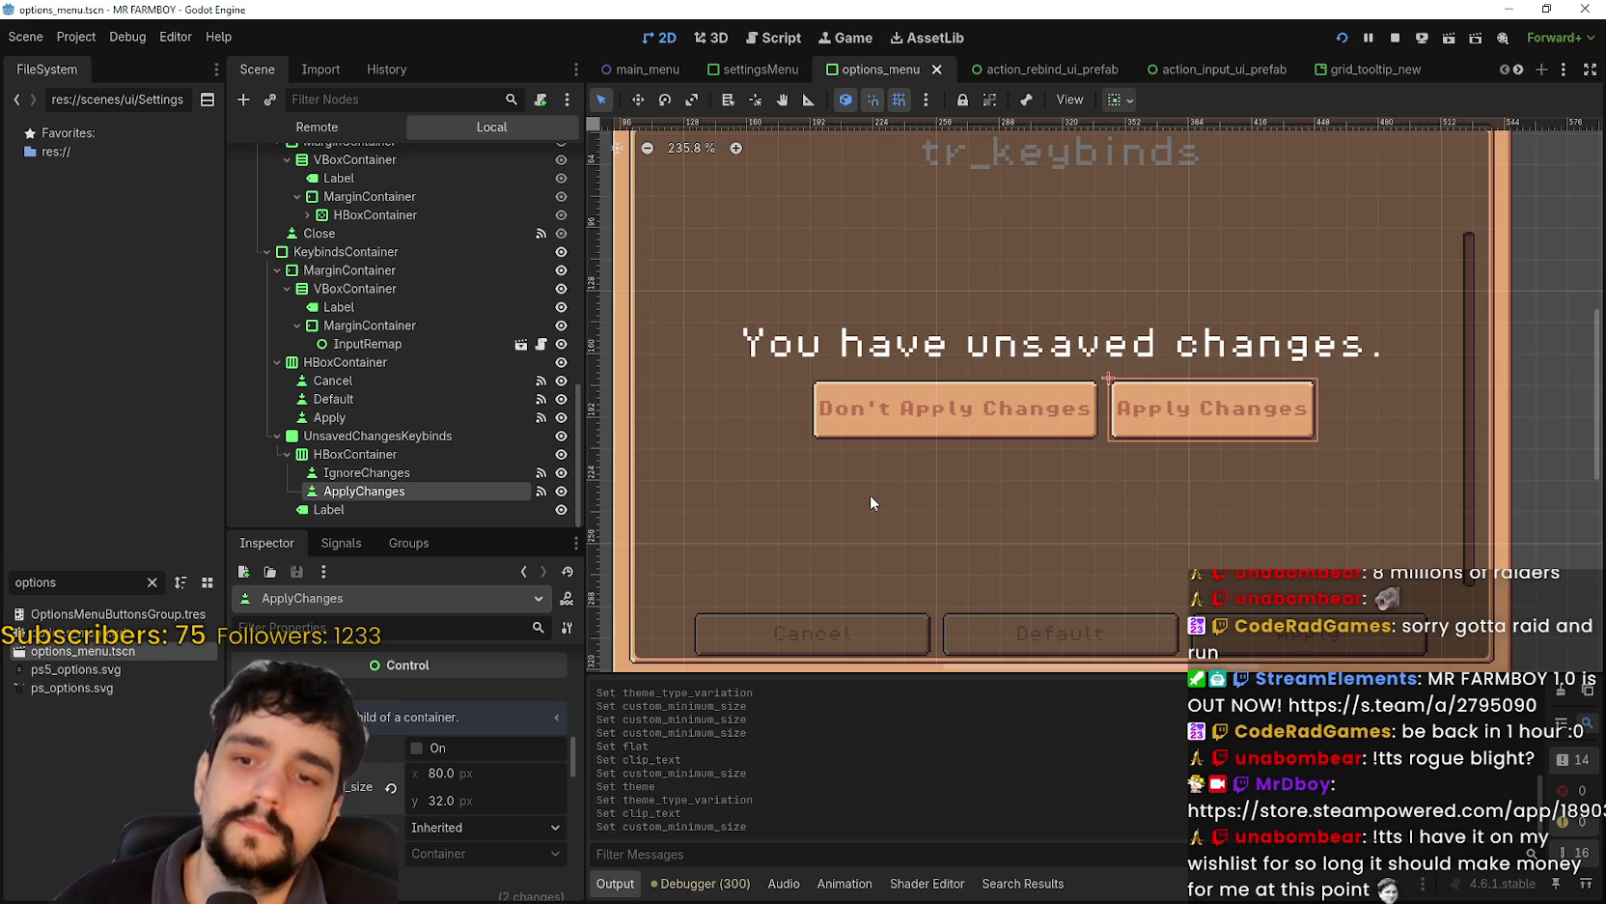
pyautogui.scroll(2, 948, 465)
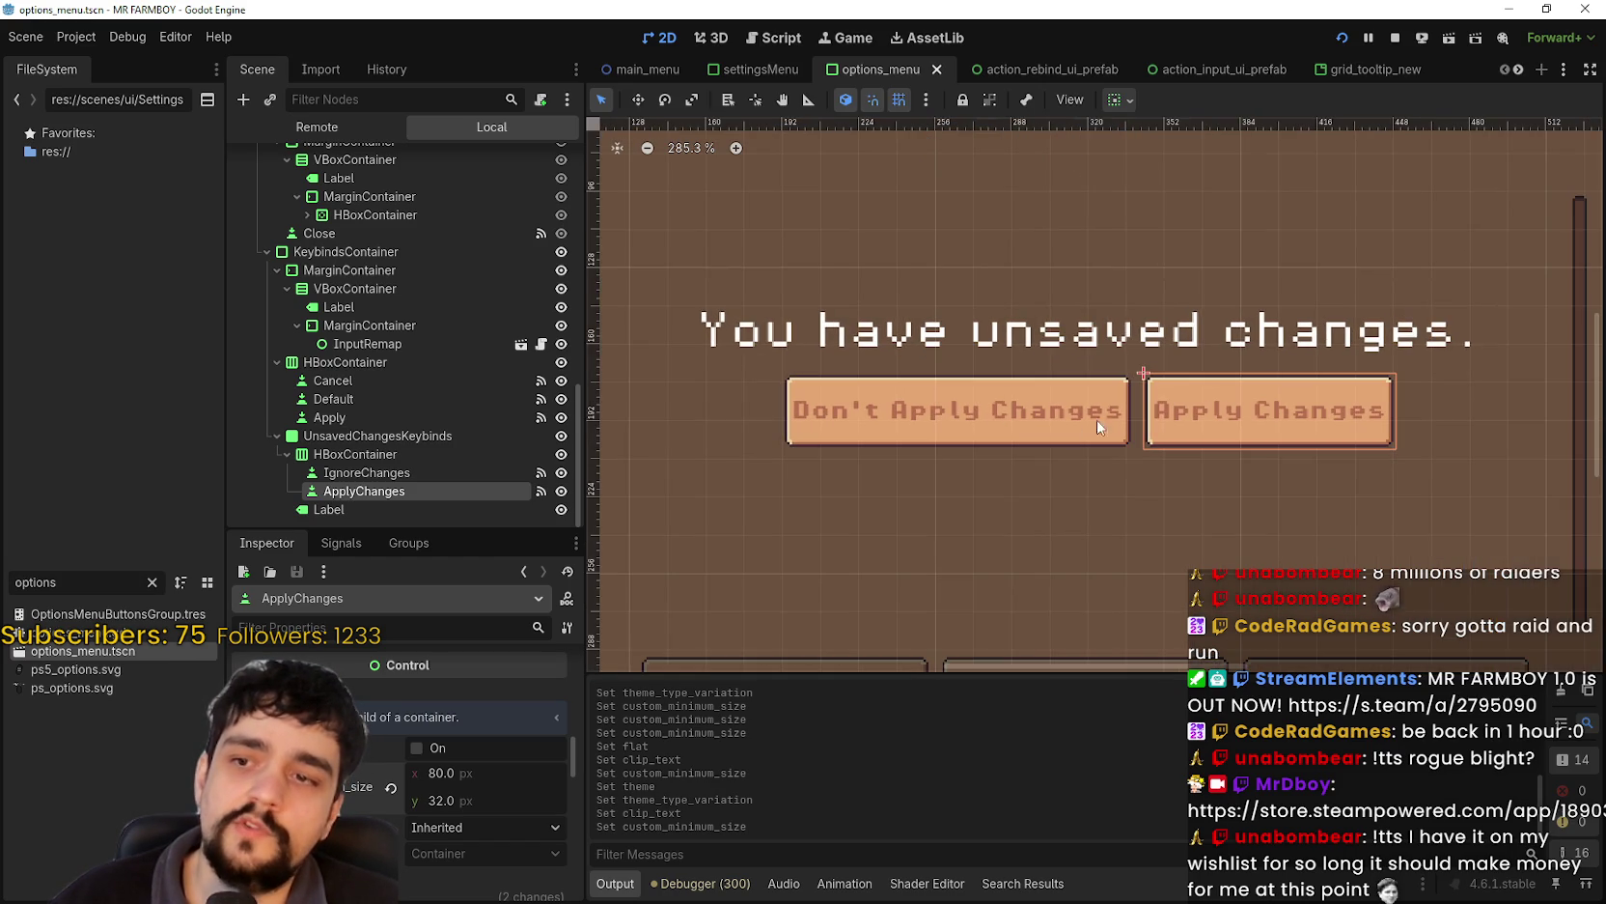
pyautogui.scroll(-1, 933, 416)
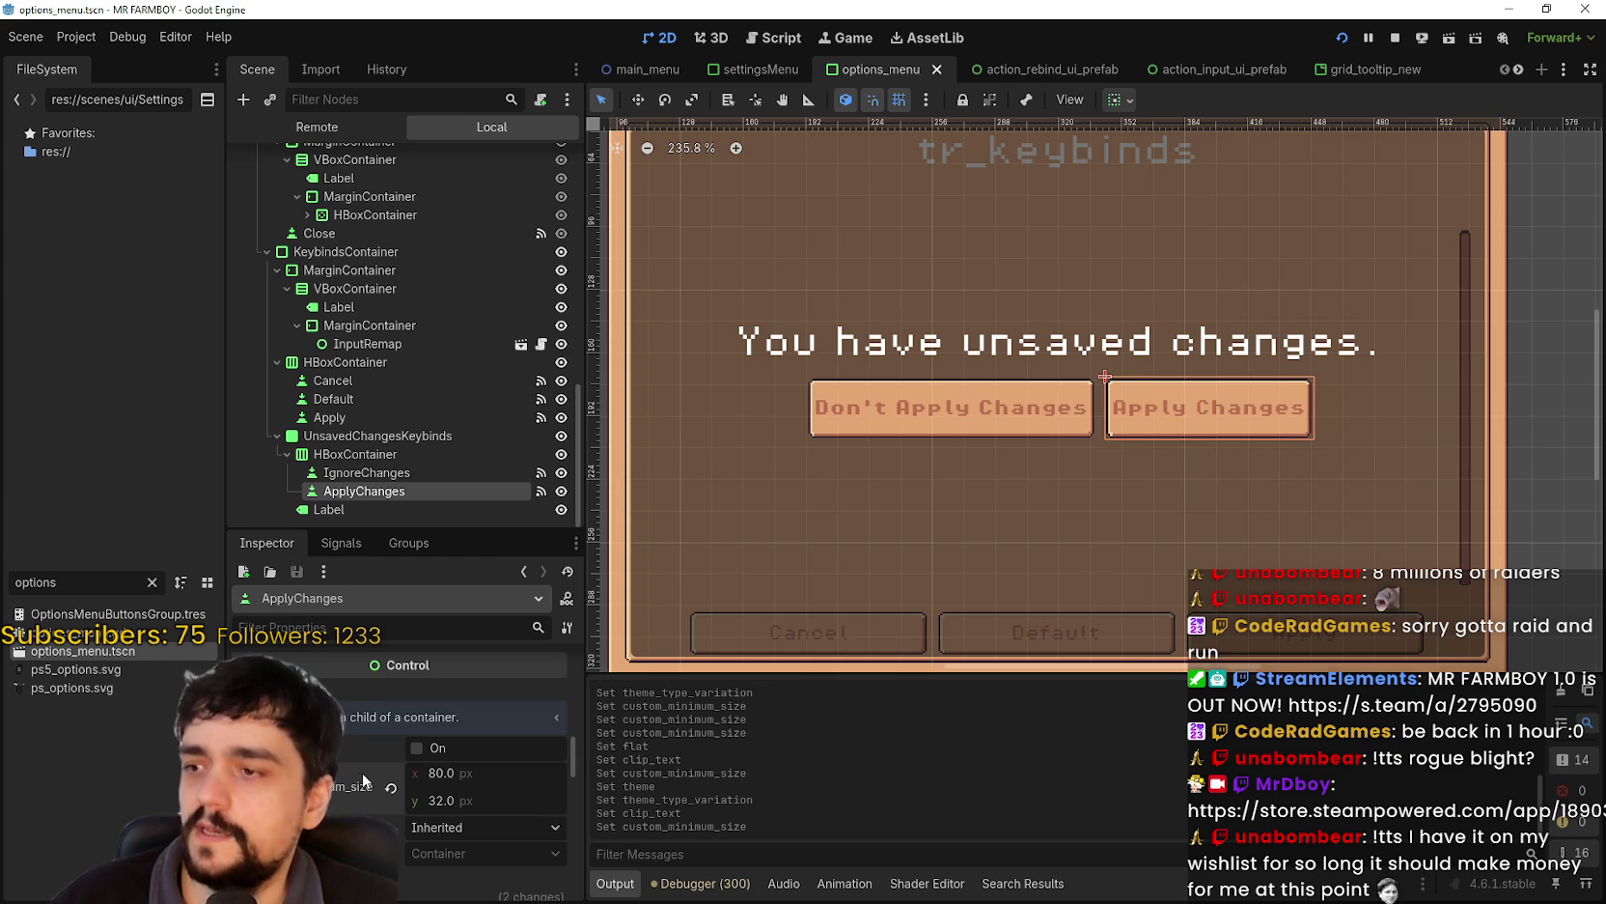
pyautogui.scroll(10, 353, 759)
pyautogui.scroll(2, 347, 741)
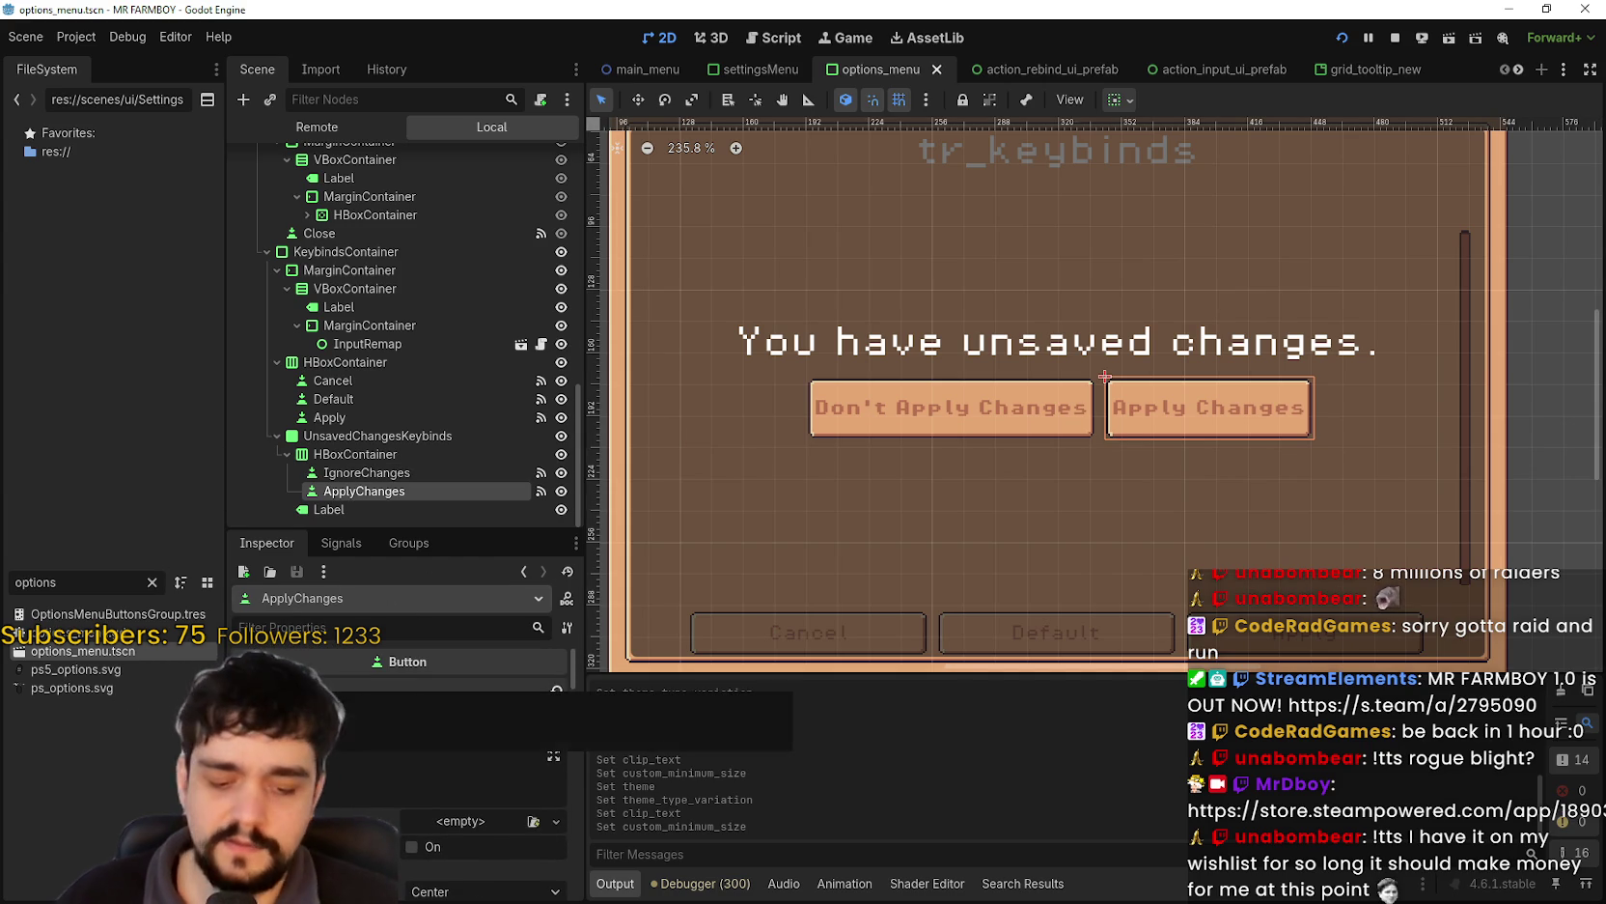
# - Label the ApplyChanges button 'Apply' and the IgnoreChanges button 'Cancel'
pyautogui.hotkey('ctrl', 'a')
pyautogui.write('Apply')
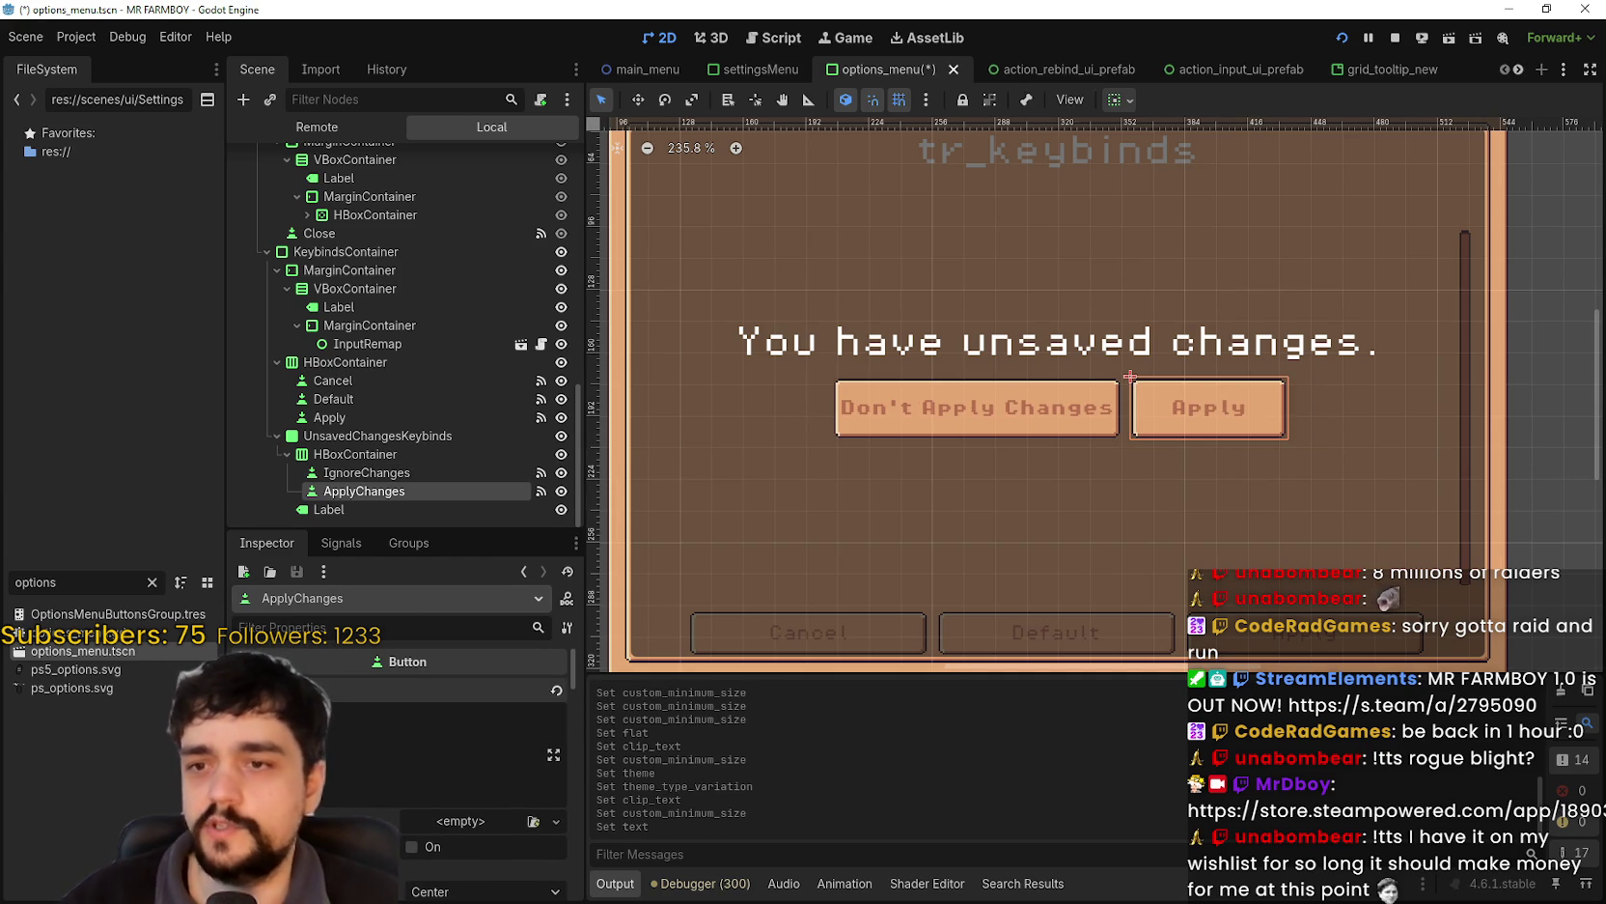
pyautogui.click(440, 472)
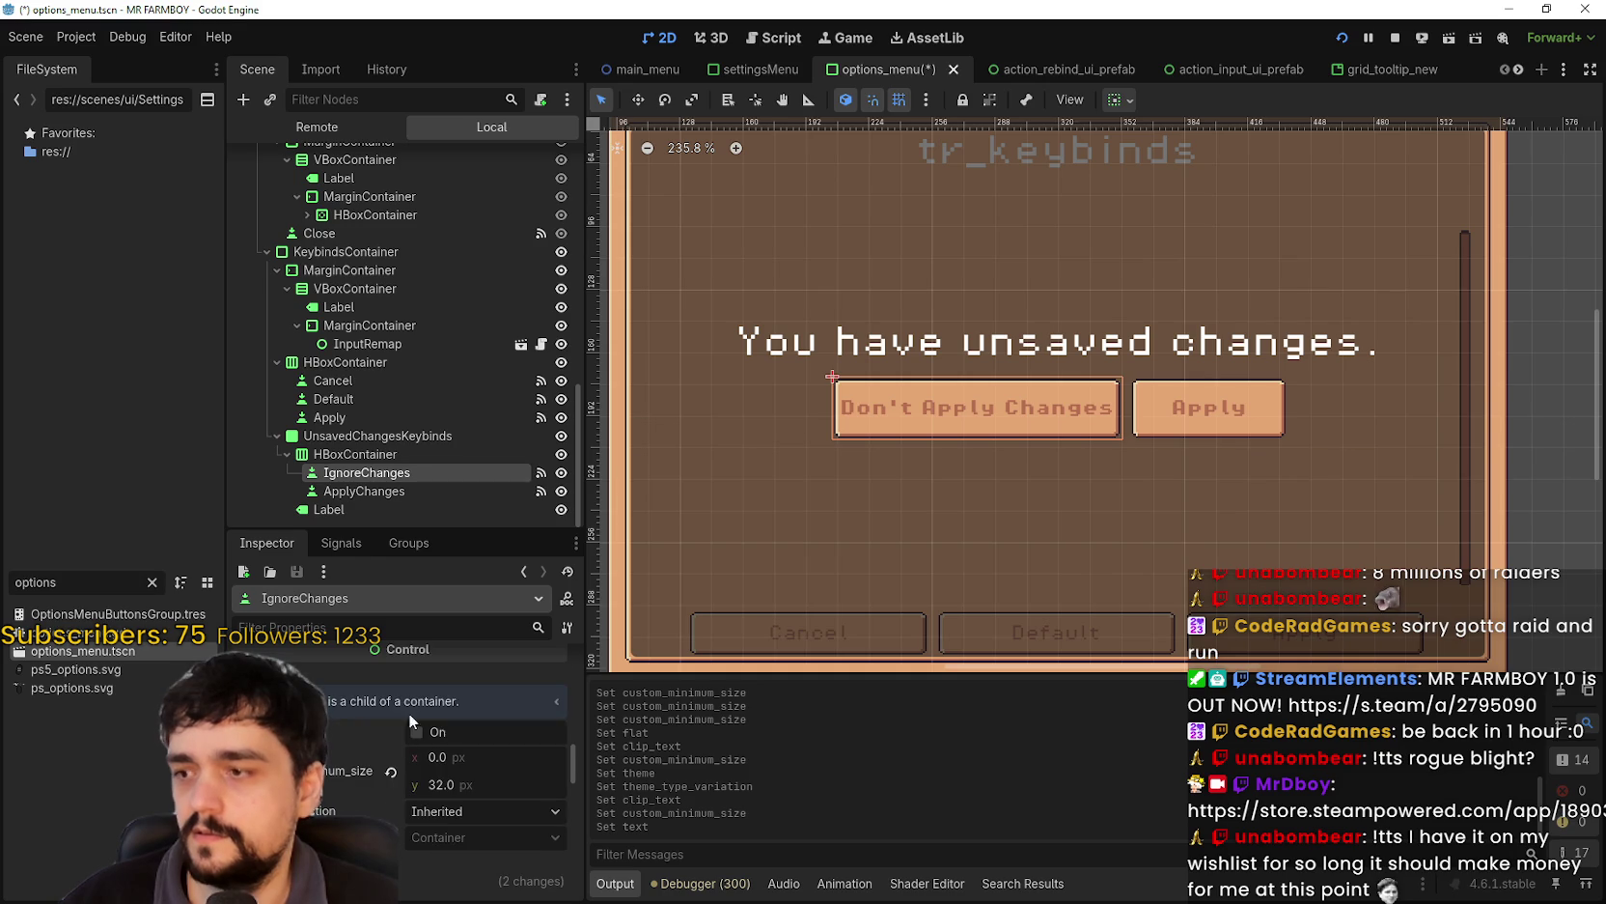
pyautogui.scroll(5, 416, 719)
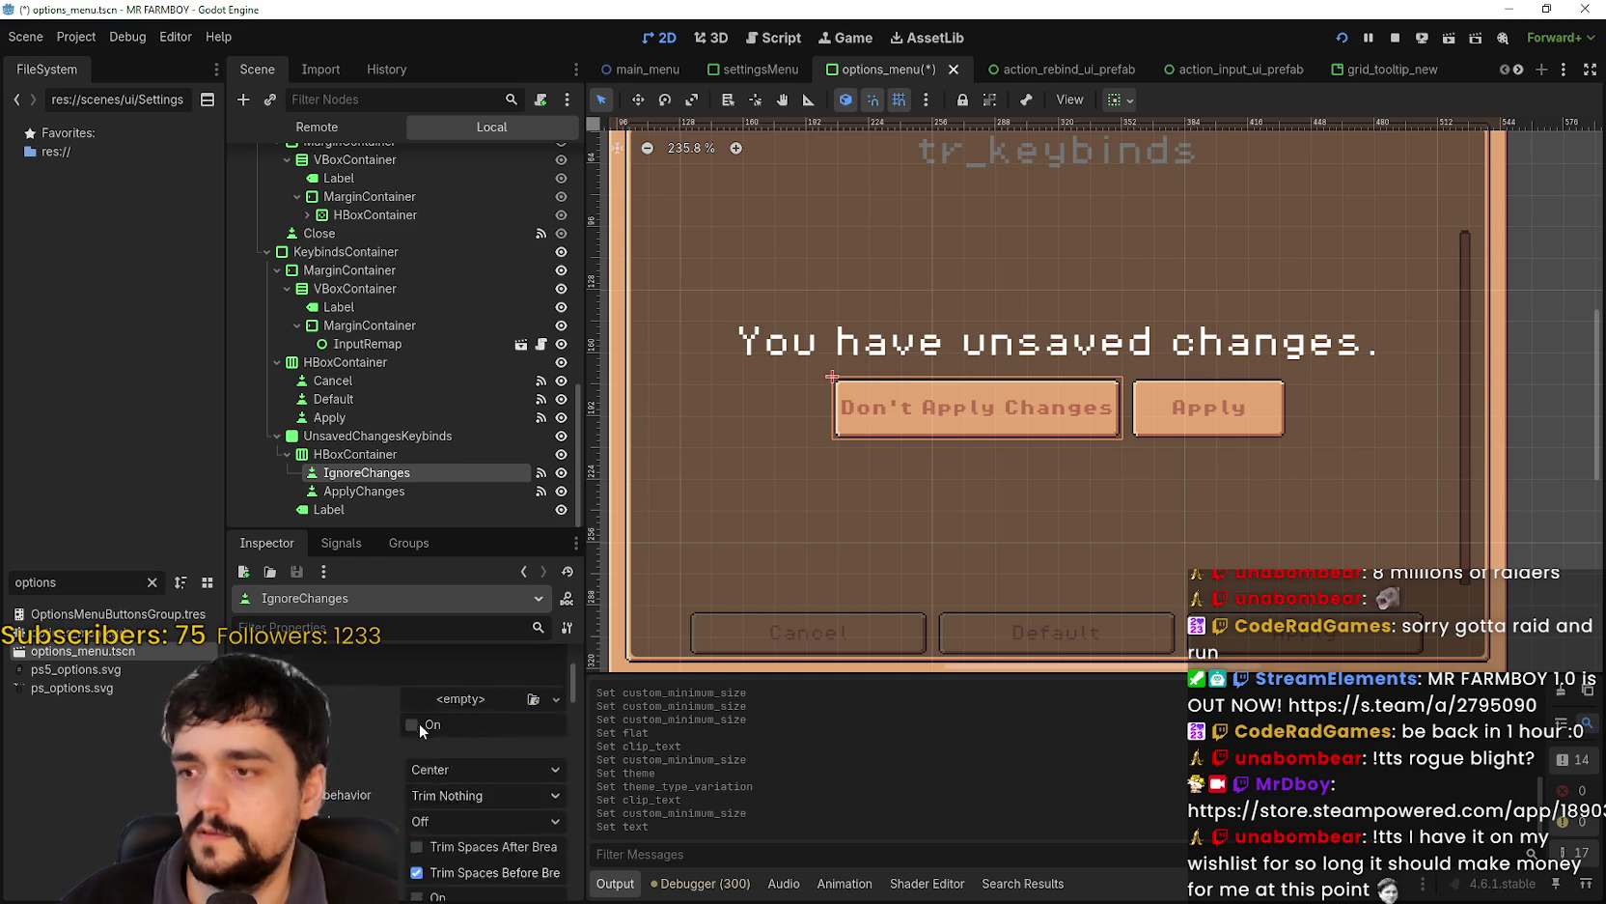
pyautogui.scroll(3, 419, 725)
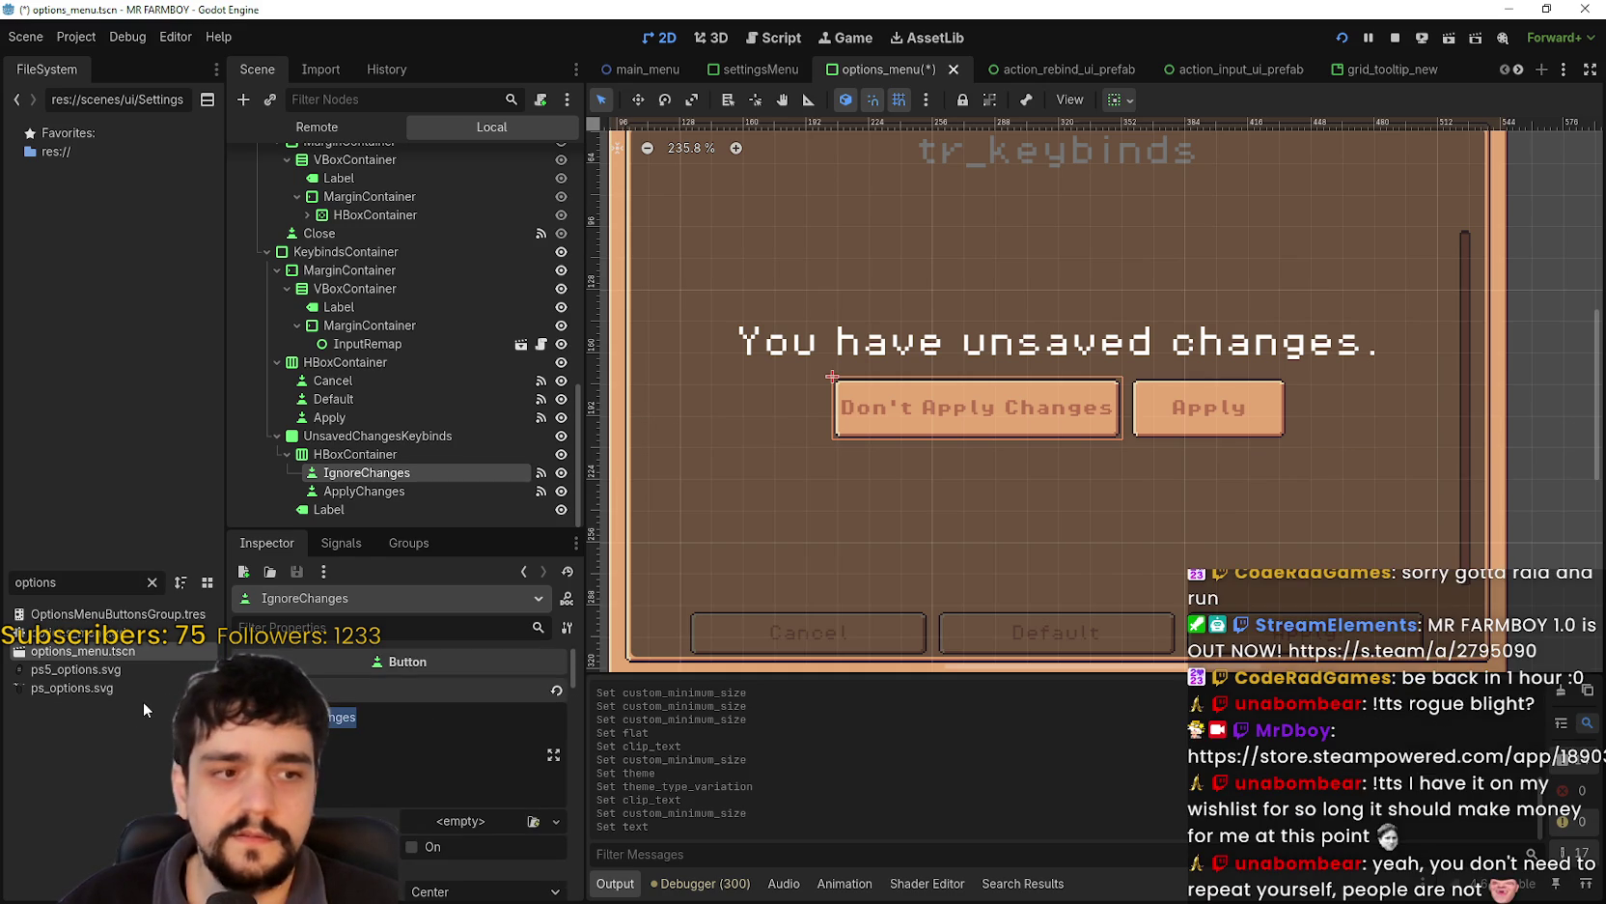
pyautogui.write('Cancel')
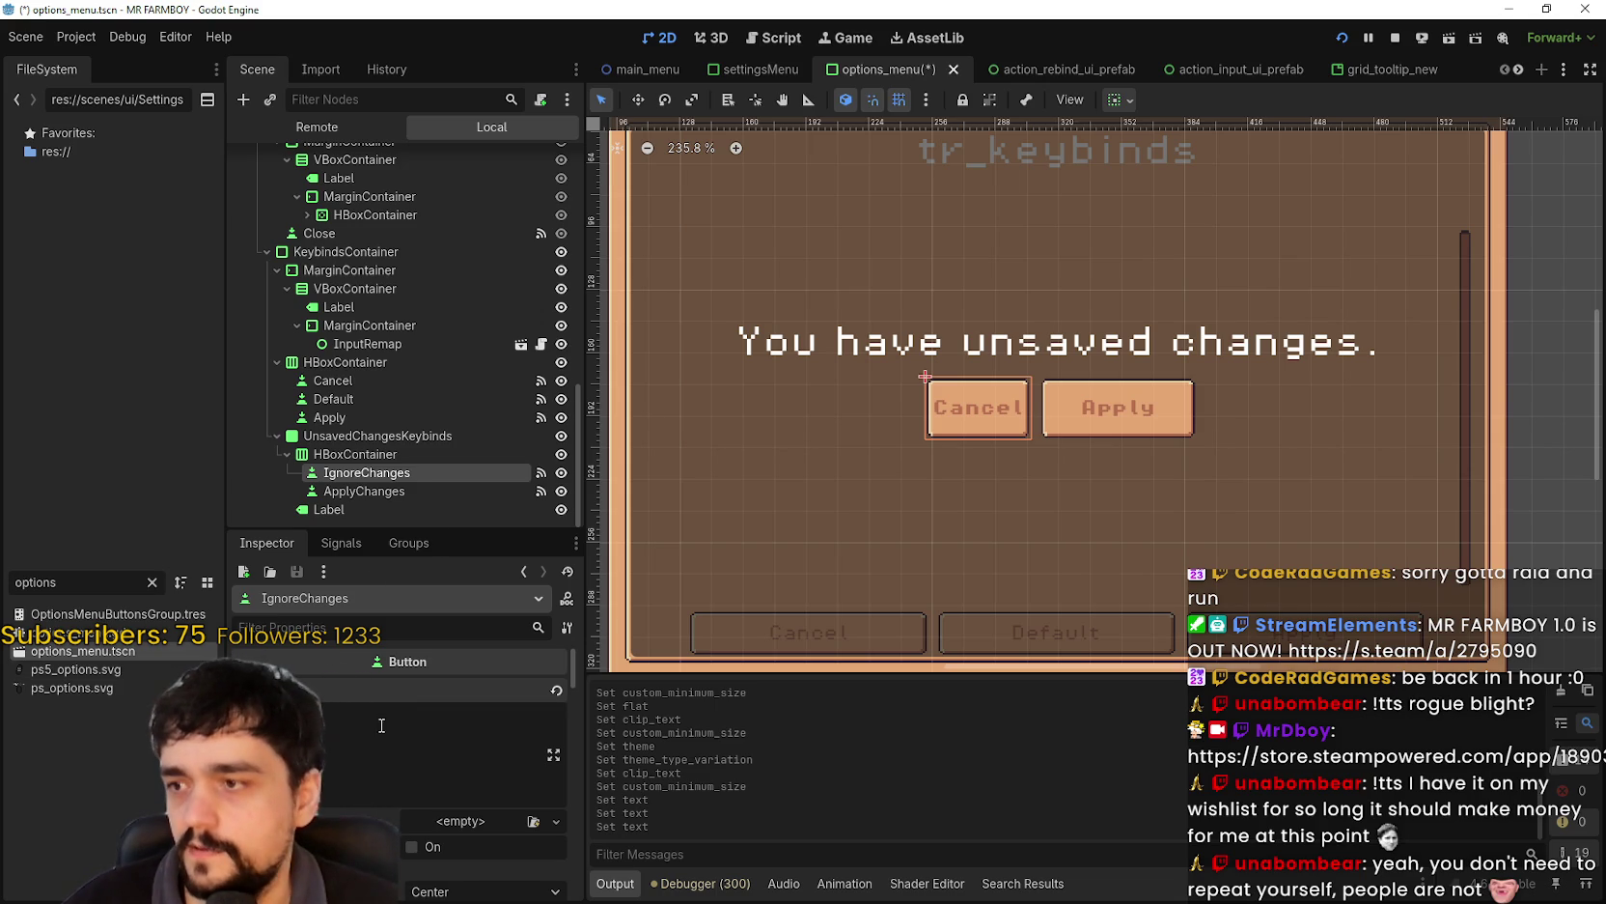
pyautogui.scroll(-10, 374, 792)
pyautogui.scroll(-5, 379, 781)
# - Give IgnoreChanges a minimum width of 80 px and save the scene
pyautogui.click(442, 784)
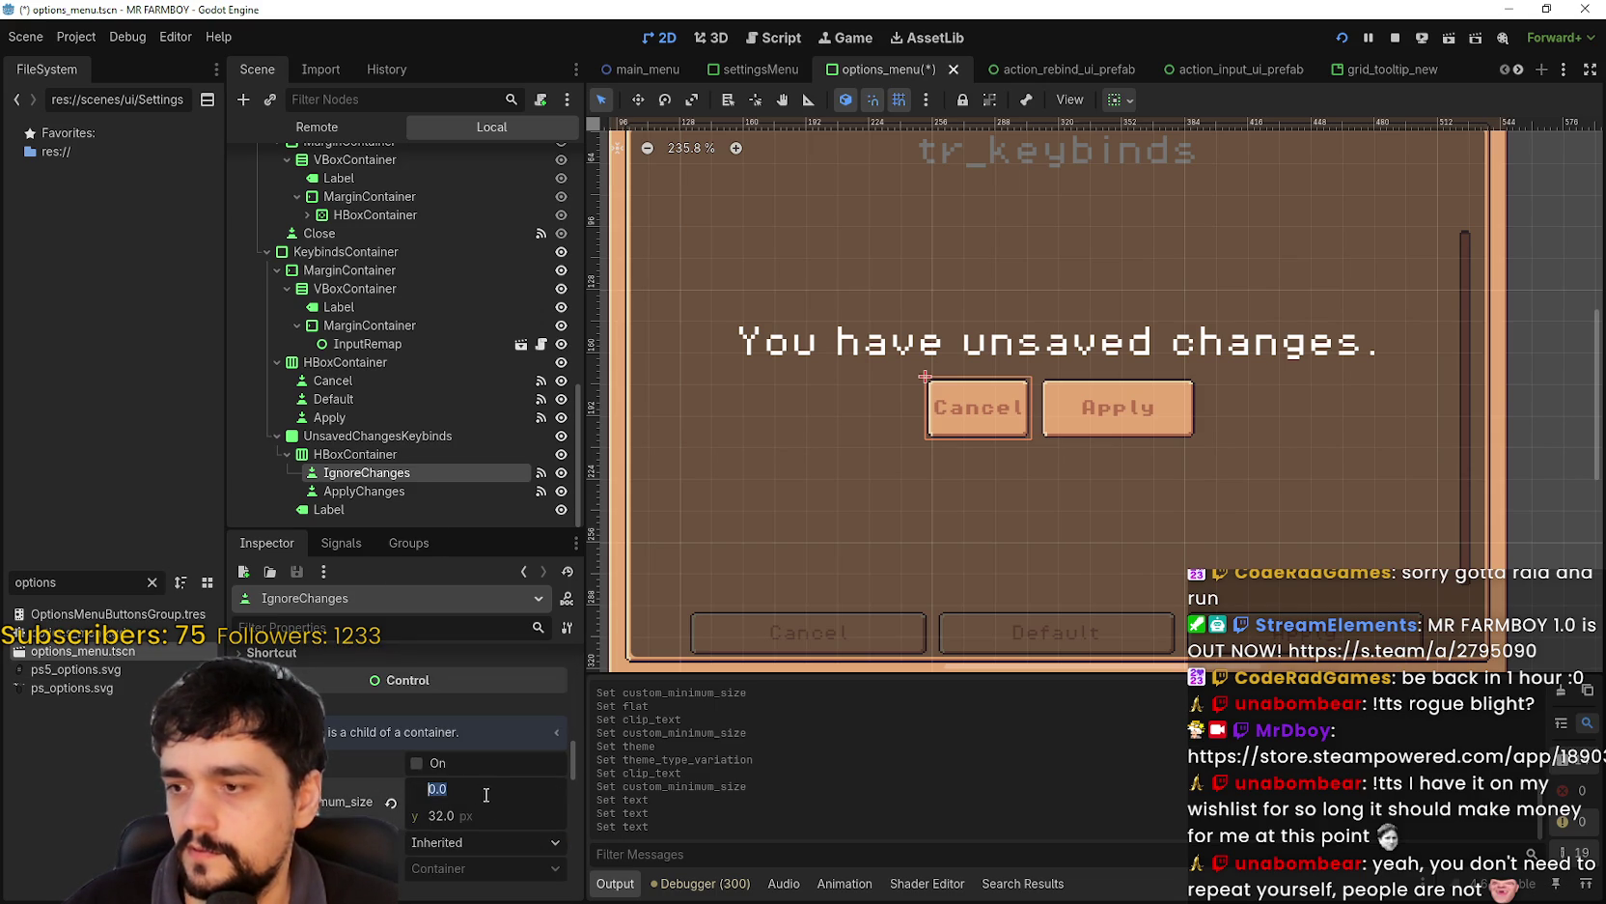
pyautogui.write('80')
pyautogui.press('Return')
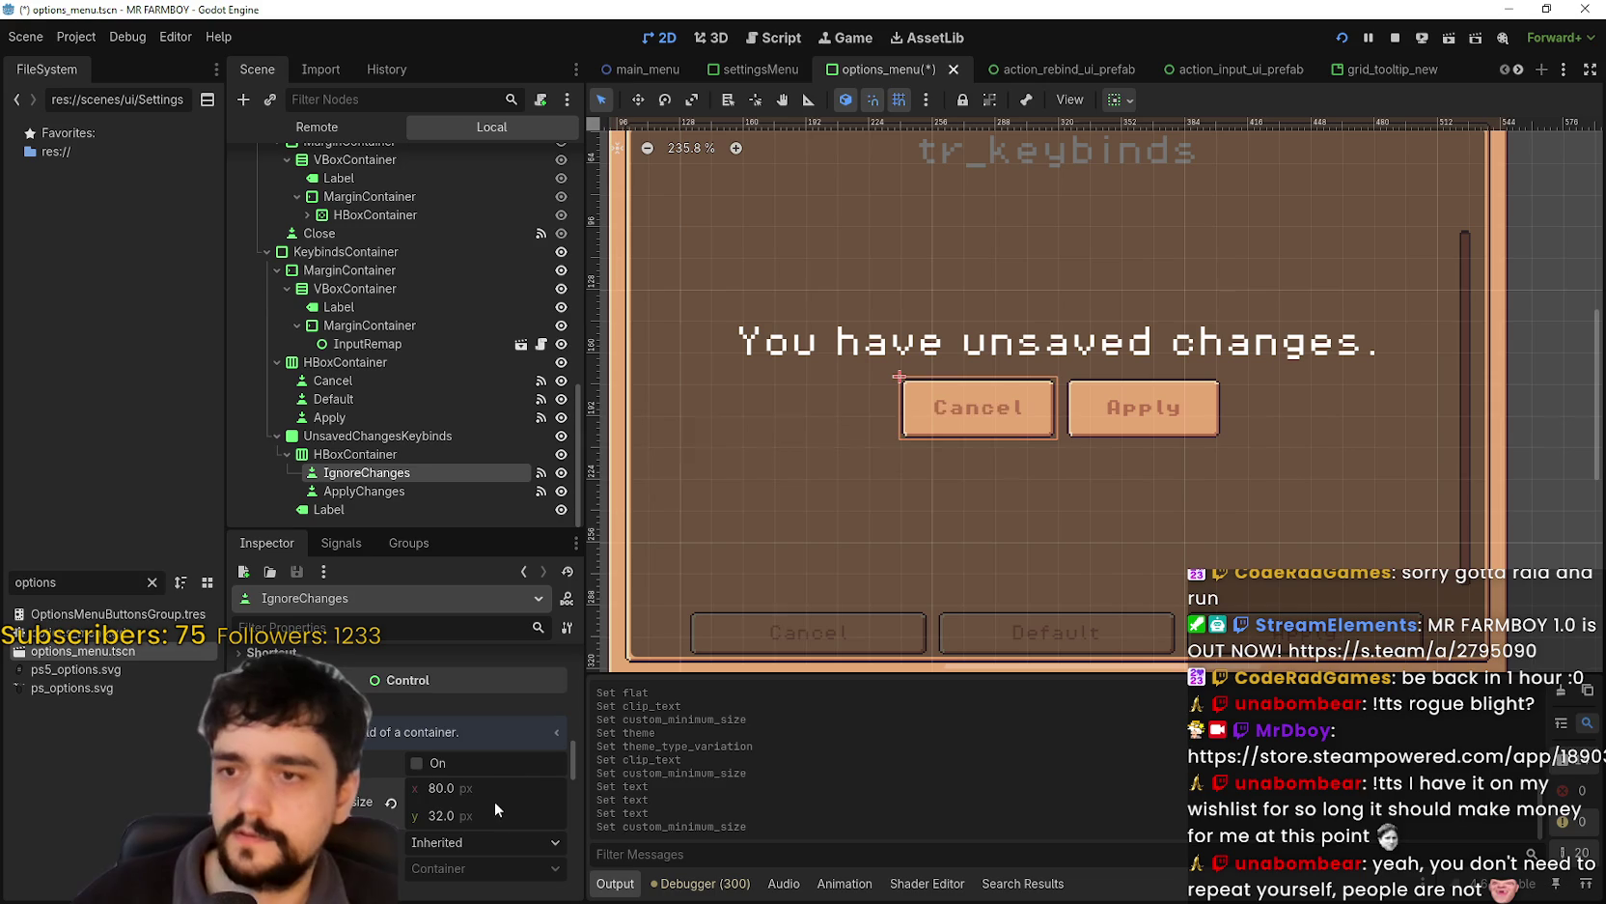
pyautogui.hotkey('ctrl', 's')
# - Change the IgnoreChanges button's text from 'Cancel' to 'Ignore'
pyautogui.click(362, 490)
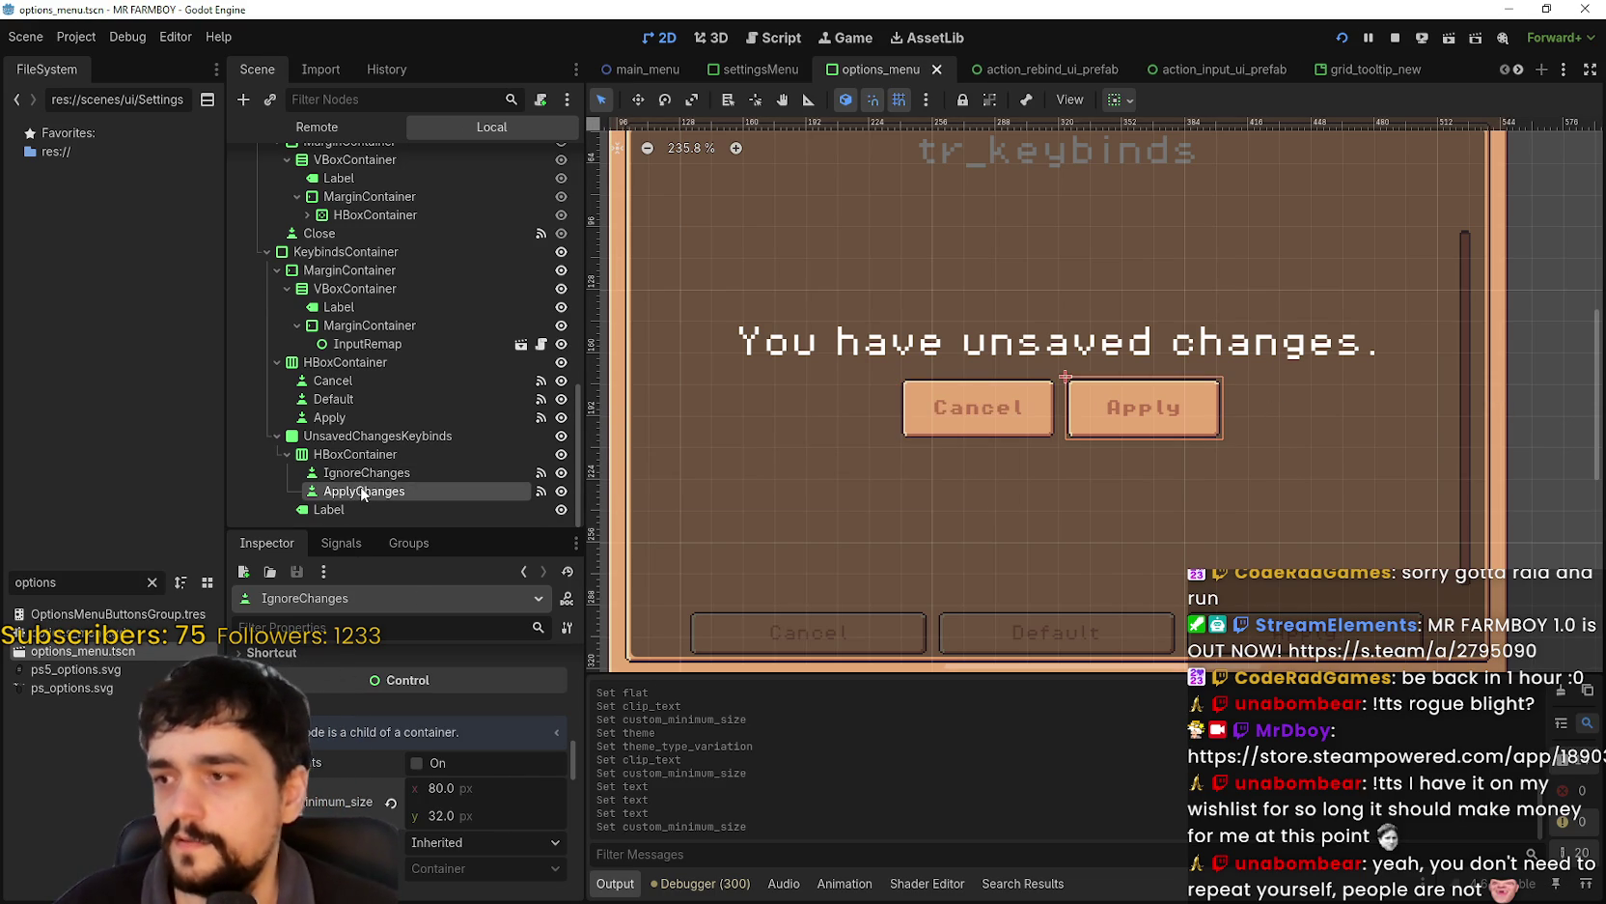
pyautogui.scroll(-1, 933, 531)
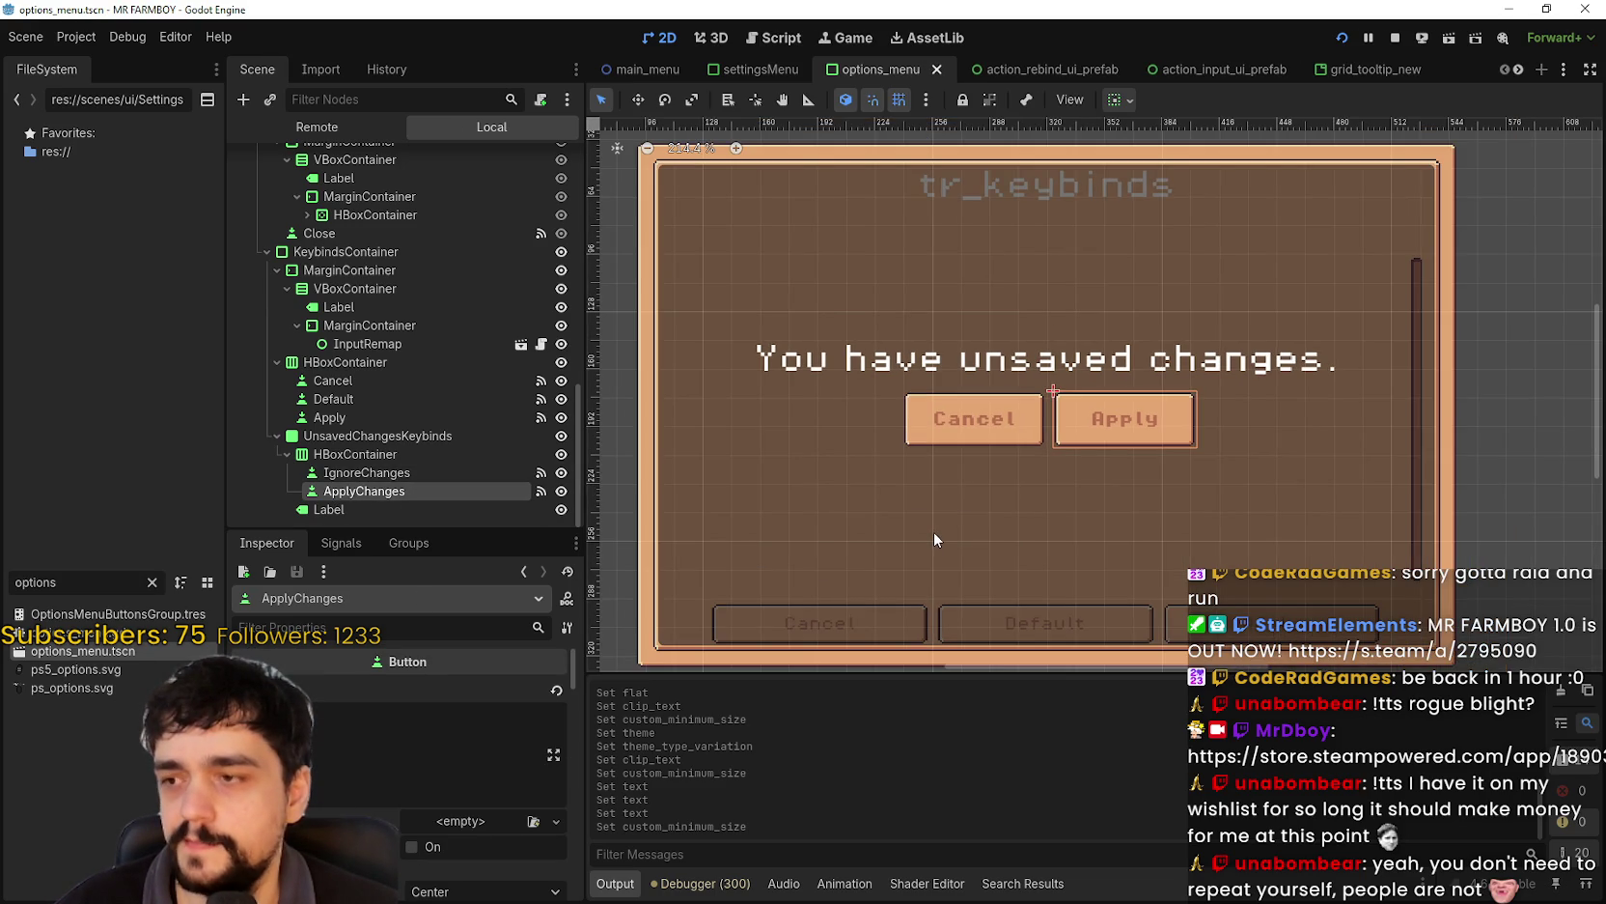
pyautogui.click(359, 470)
pyautogui.scroll(-10, 333, 681)
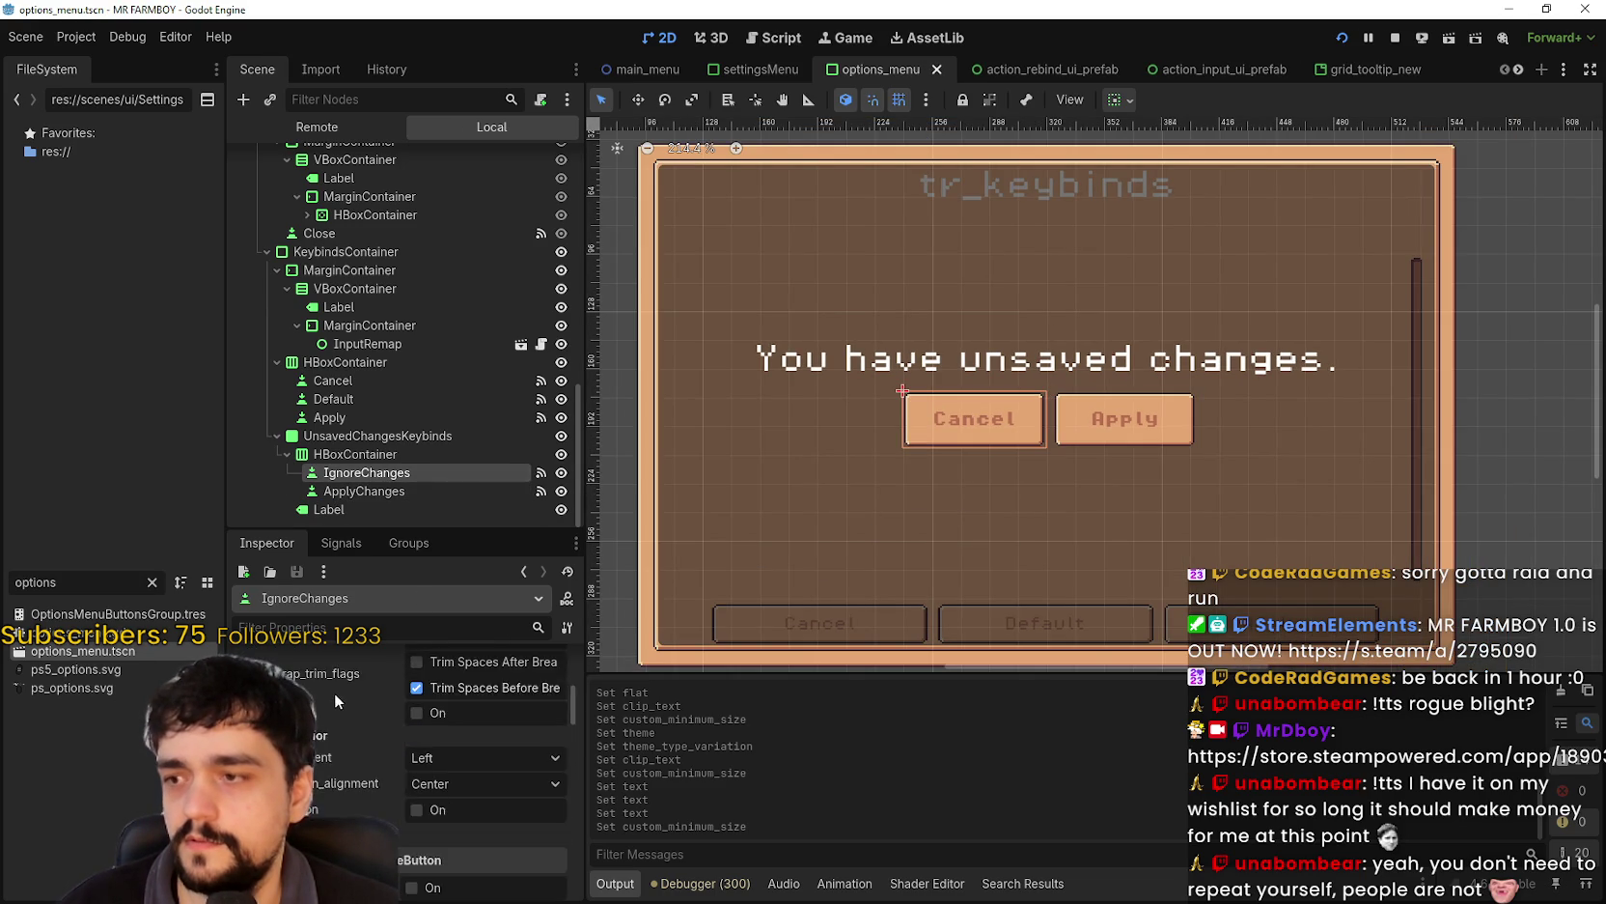
pyautogui.scroll(-3, 334, 693)
pyautogui.write('Ignore')
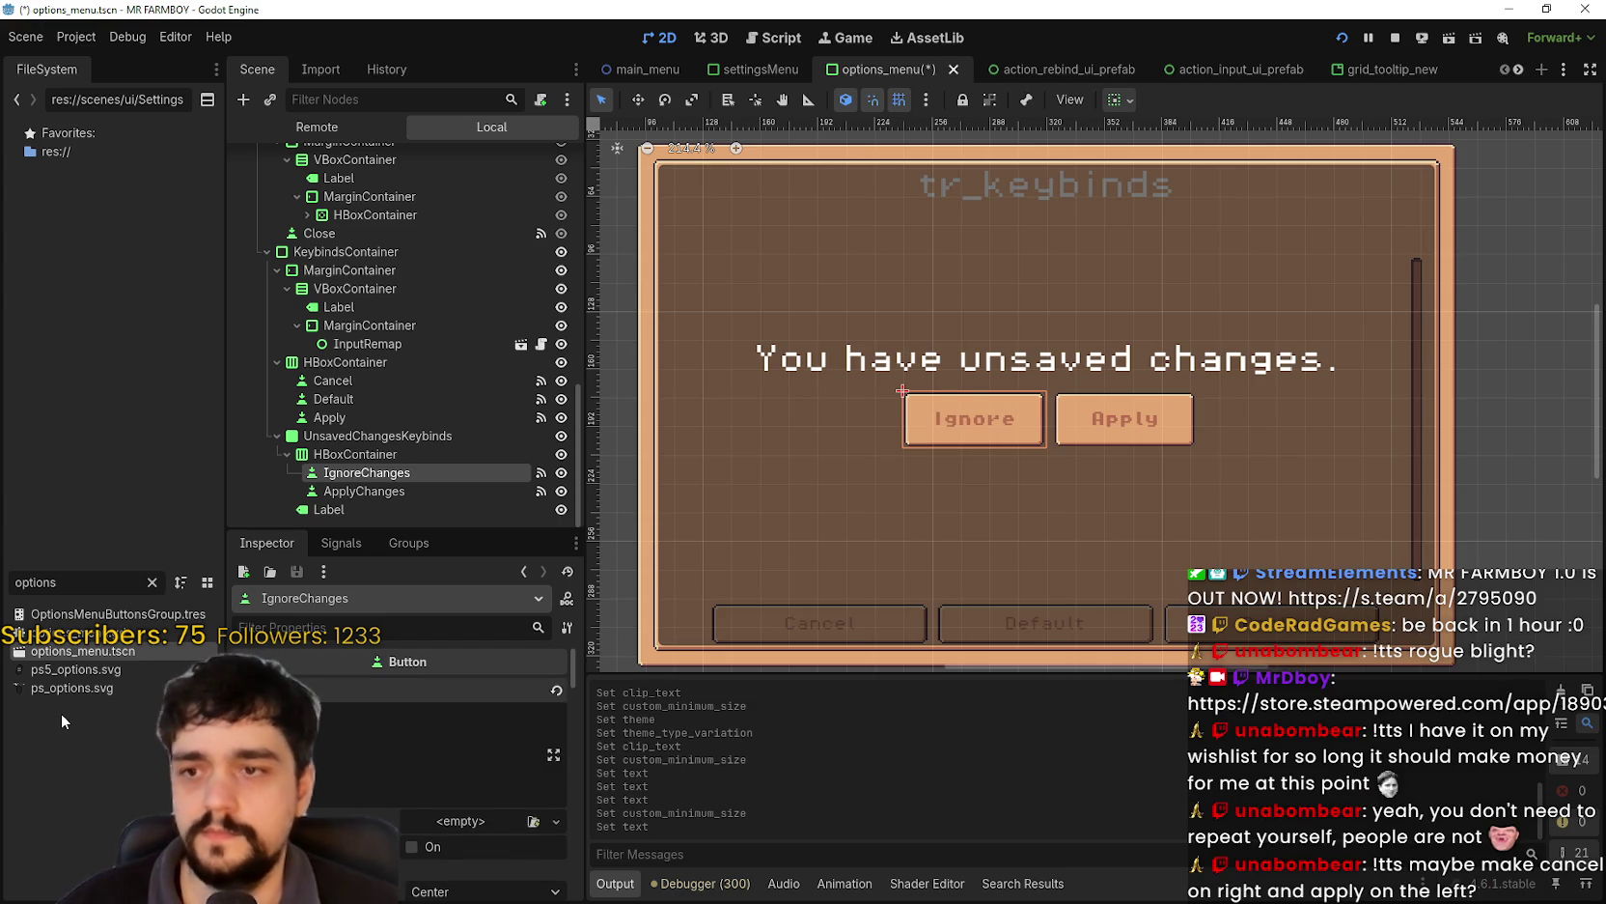
pyautogui.scroll(2, 898, 487)
pyautogui.scroll(-2, 1135, 440)
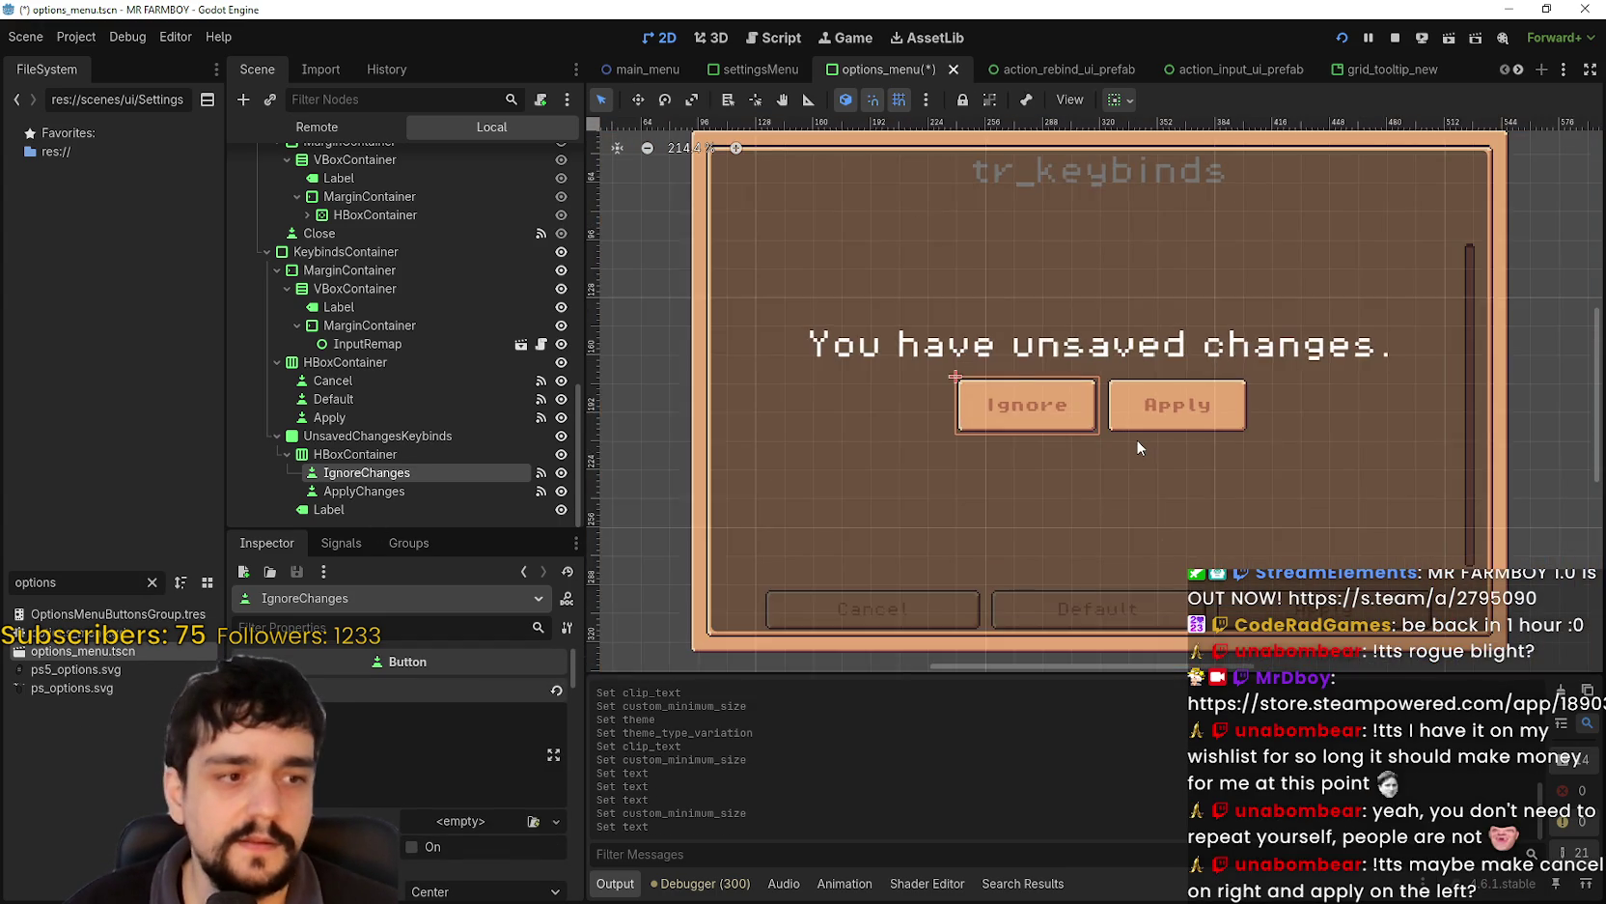
# - Drag ApplyChanges above IgnoreChanges in the HBoxContainer and save the options_menu scene
pyautogui.scroll(3, 1137, 442)
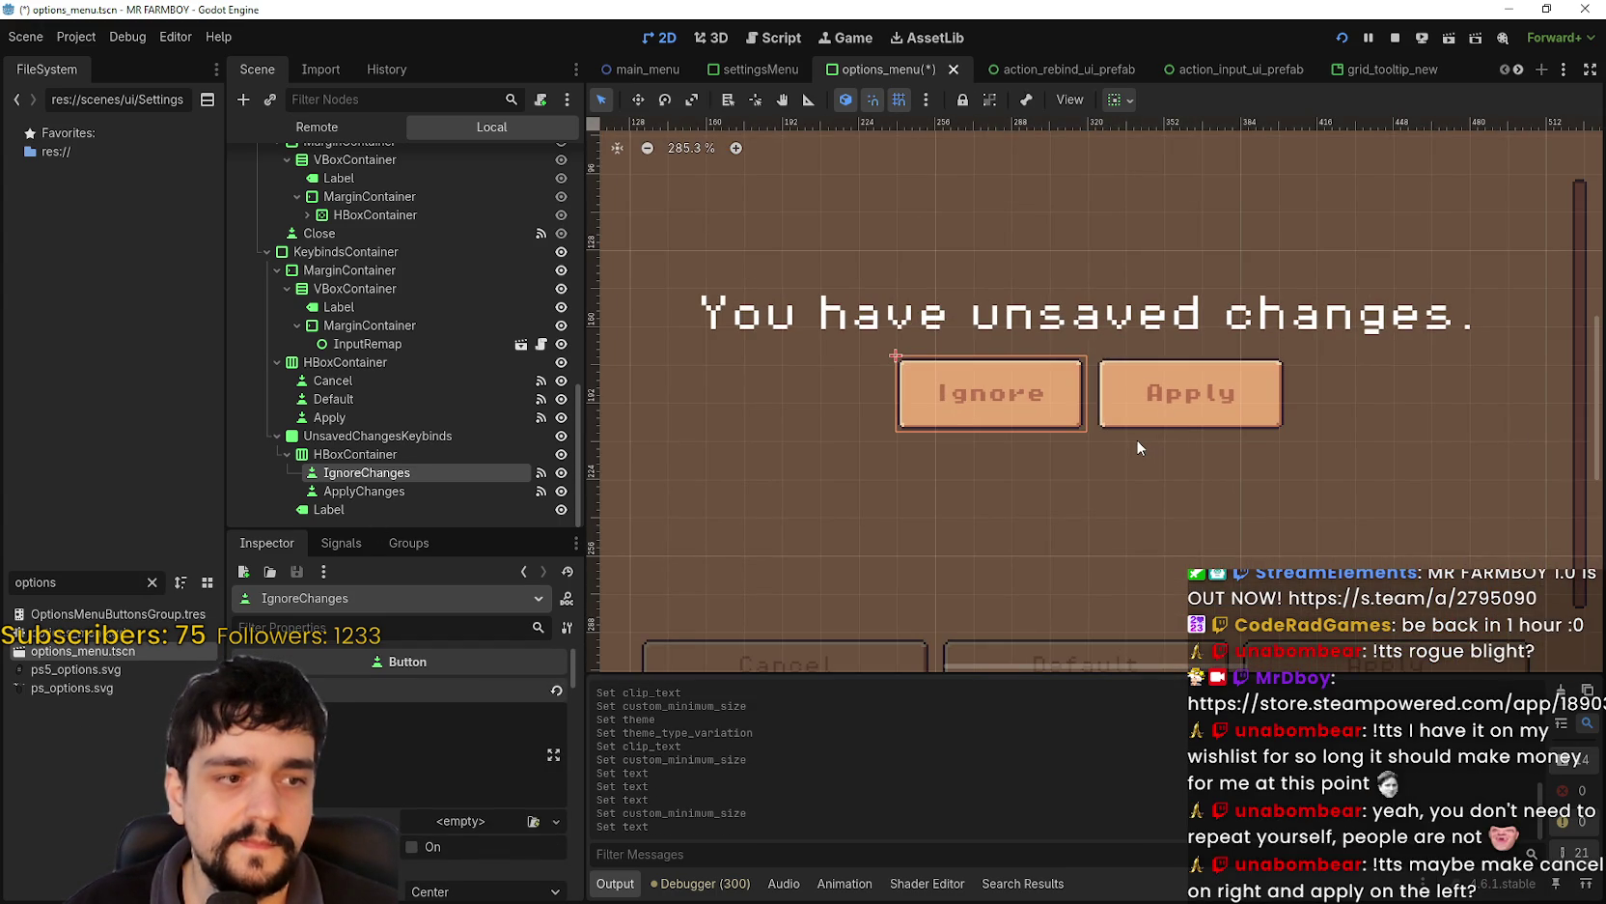
pyautogui.click(384, 491)
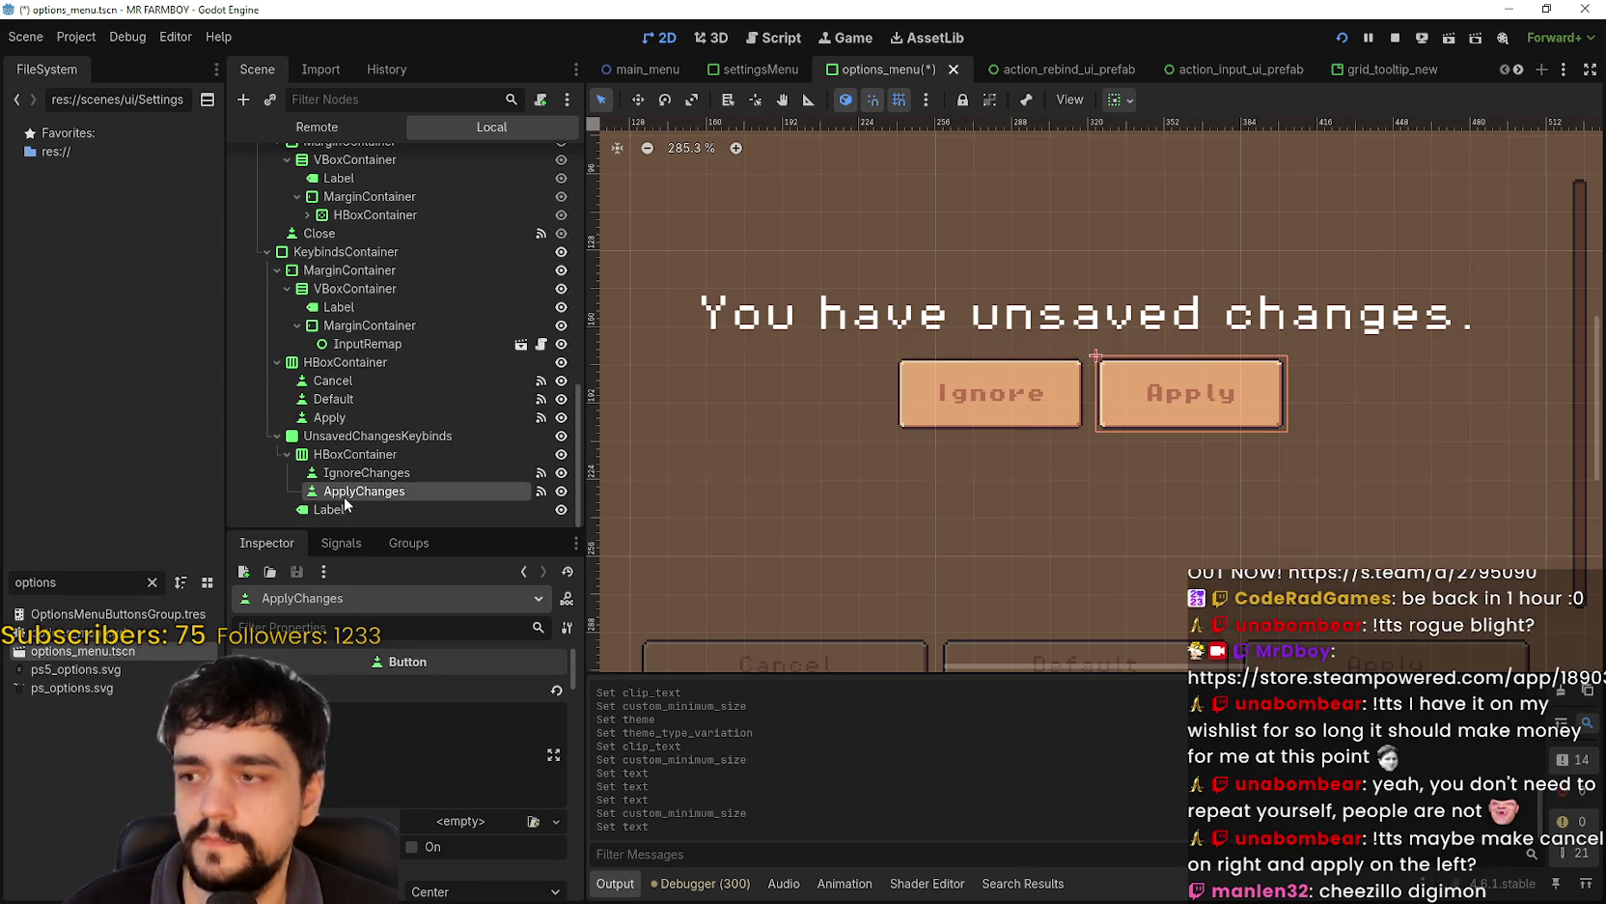
pyautogui.moveTo(357, 494); pyautogui.dragTo(370, 469)
pyautogui.scroll(-3, 1077, 436)
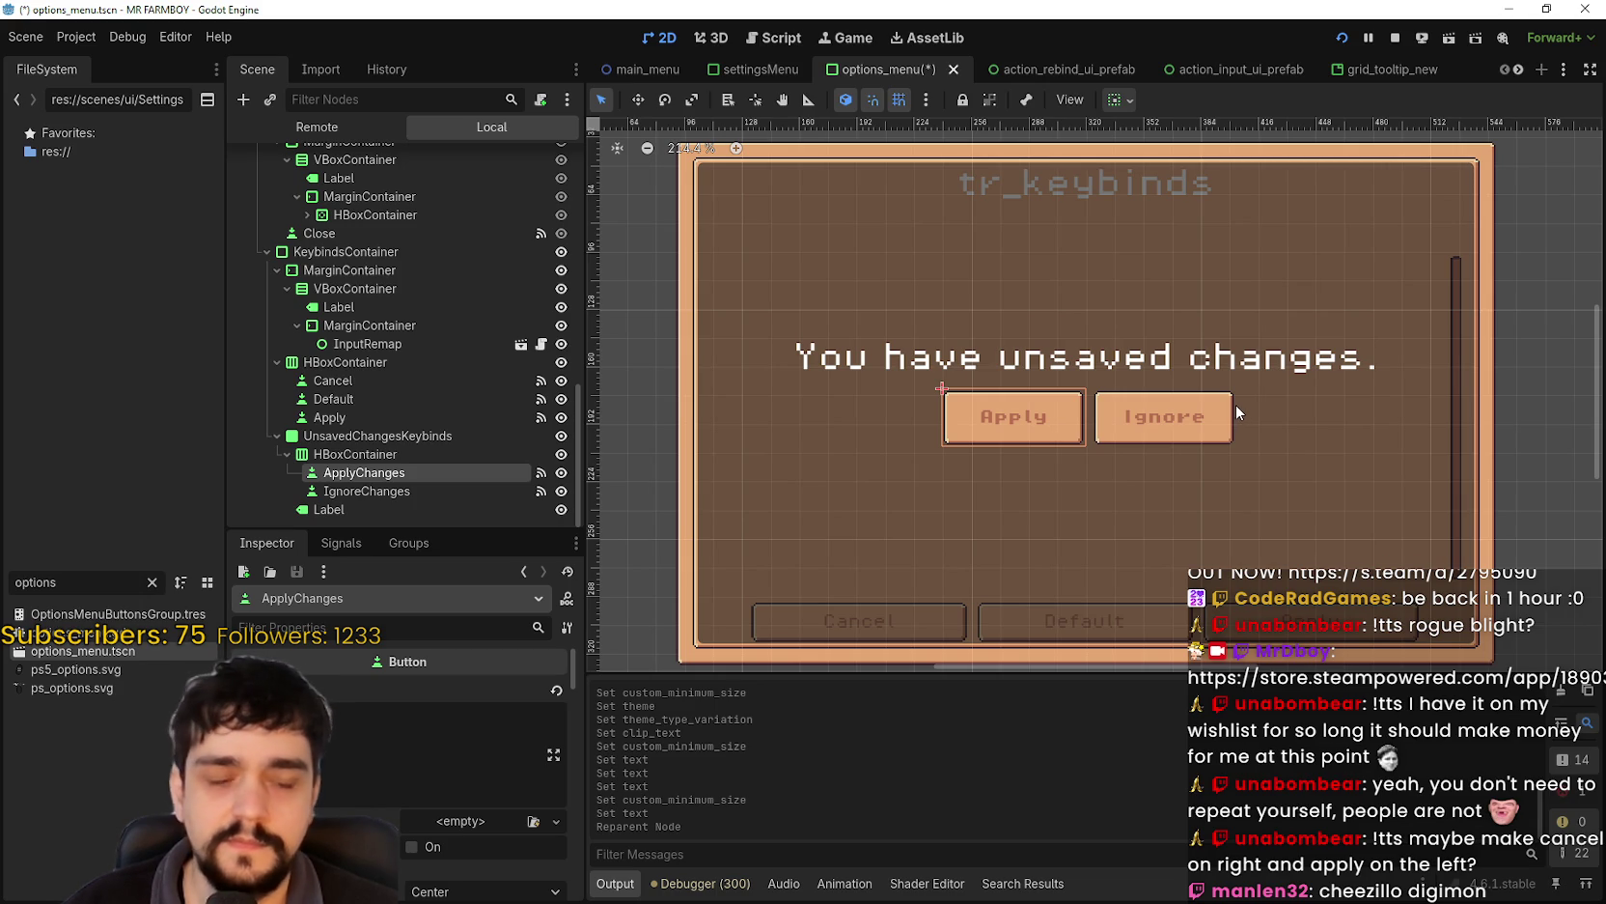
pyautogui.scroll(2, 1237, 406)
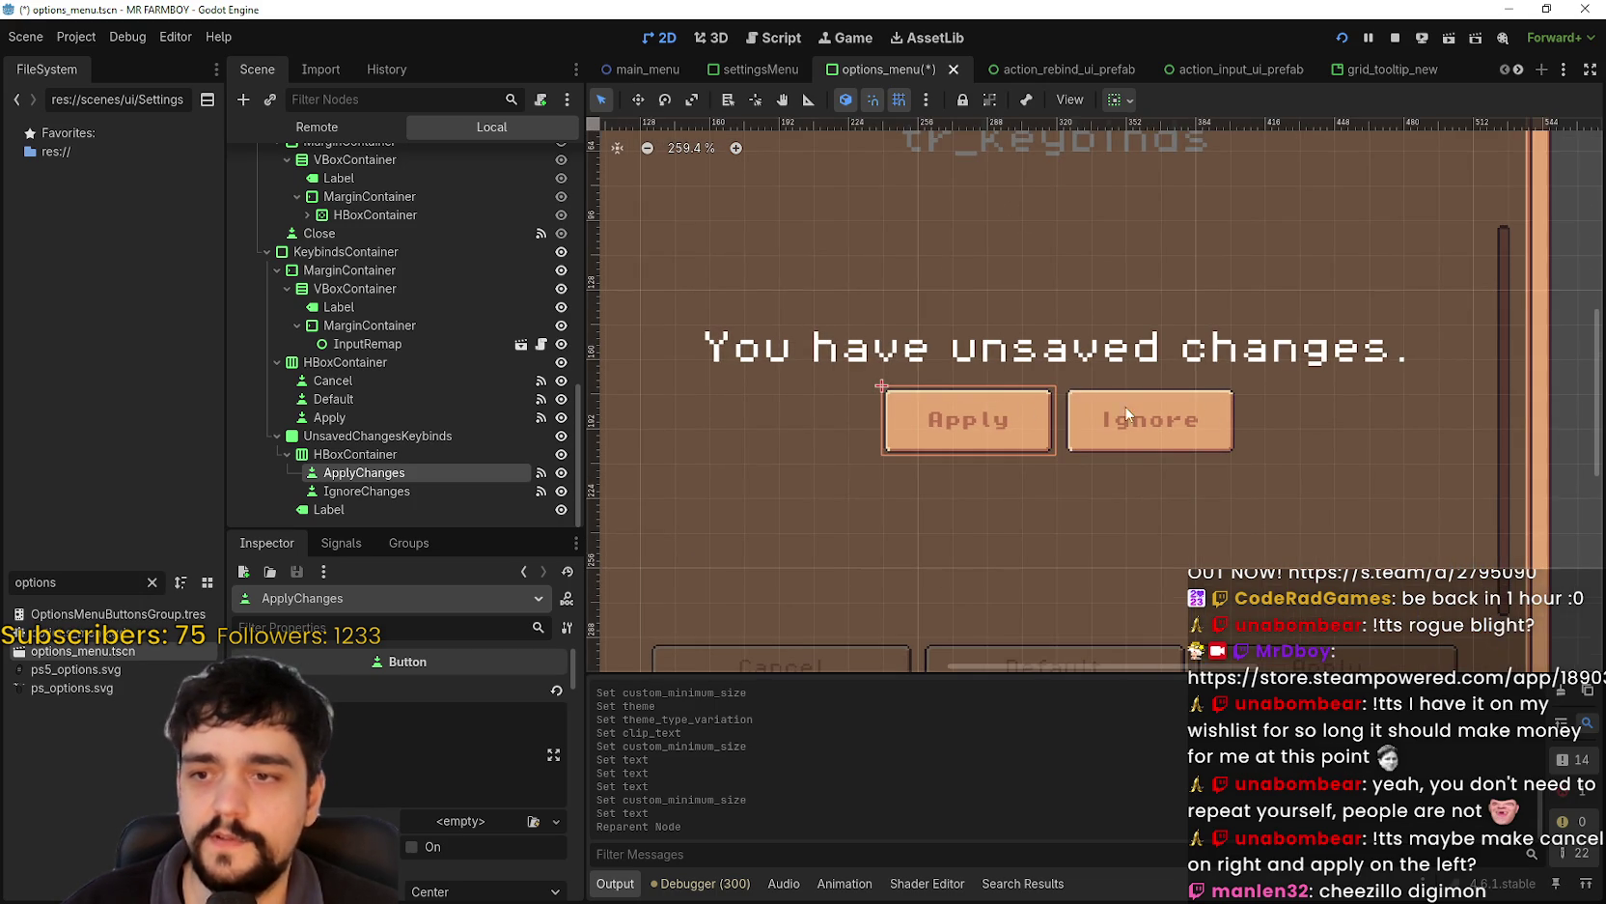
pyautogui.scroll(-3, 1231, 421)
pyautogui.hotkey('ctrl', 's')
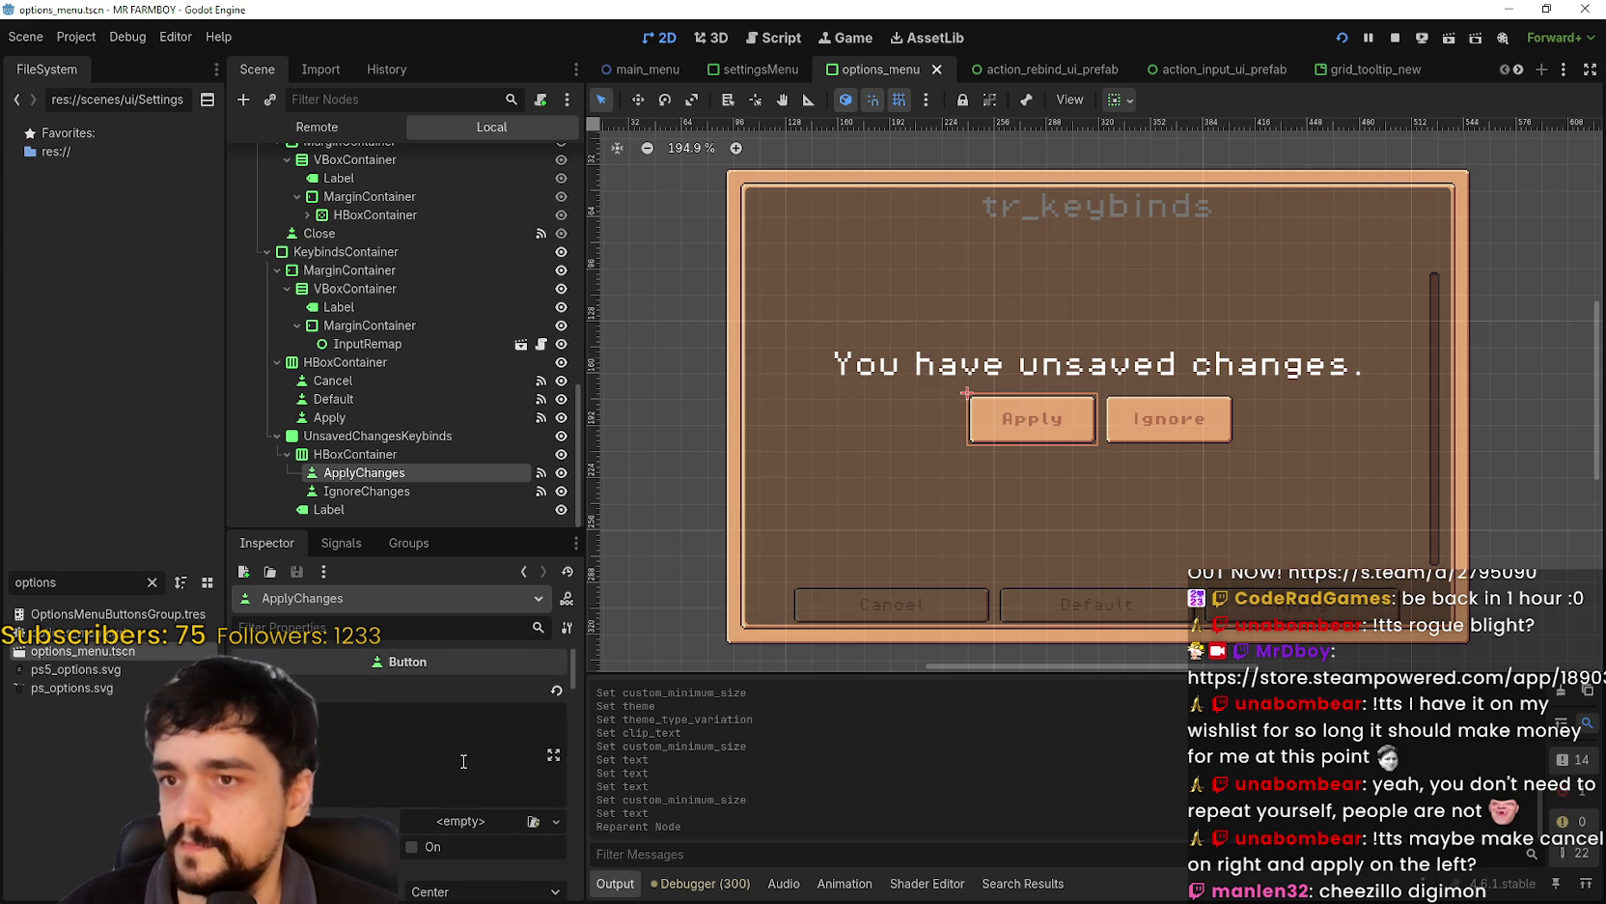
pyautogui.scroll(-2, 463, 756)
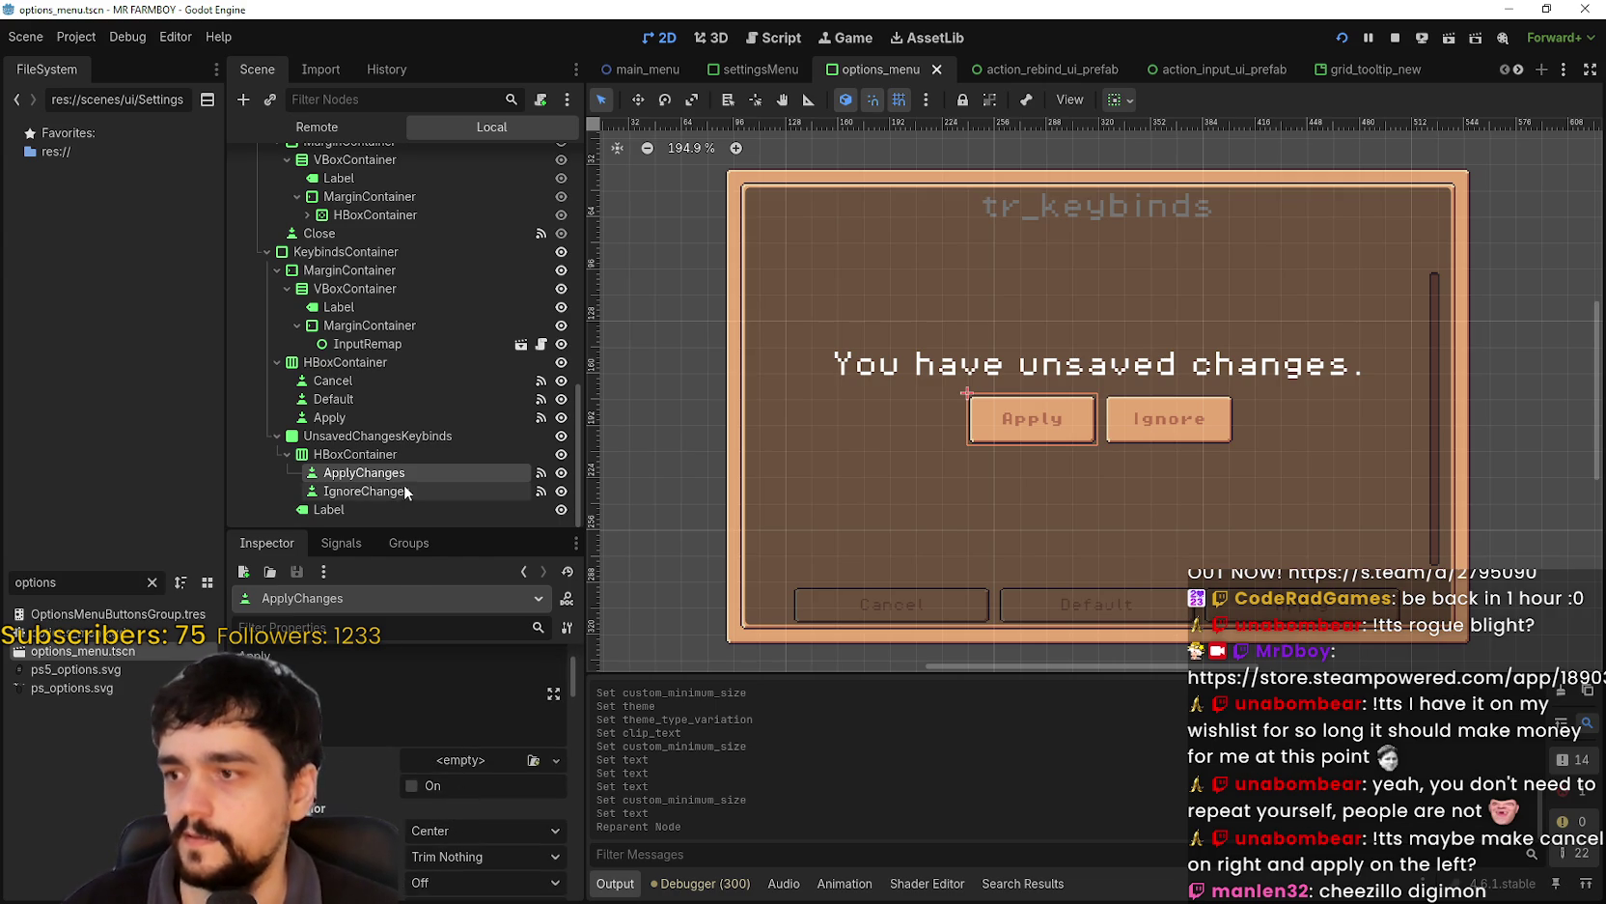
pyautogui.click(372, 453)
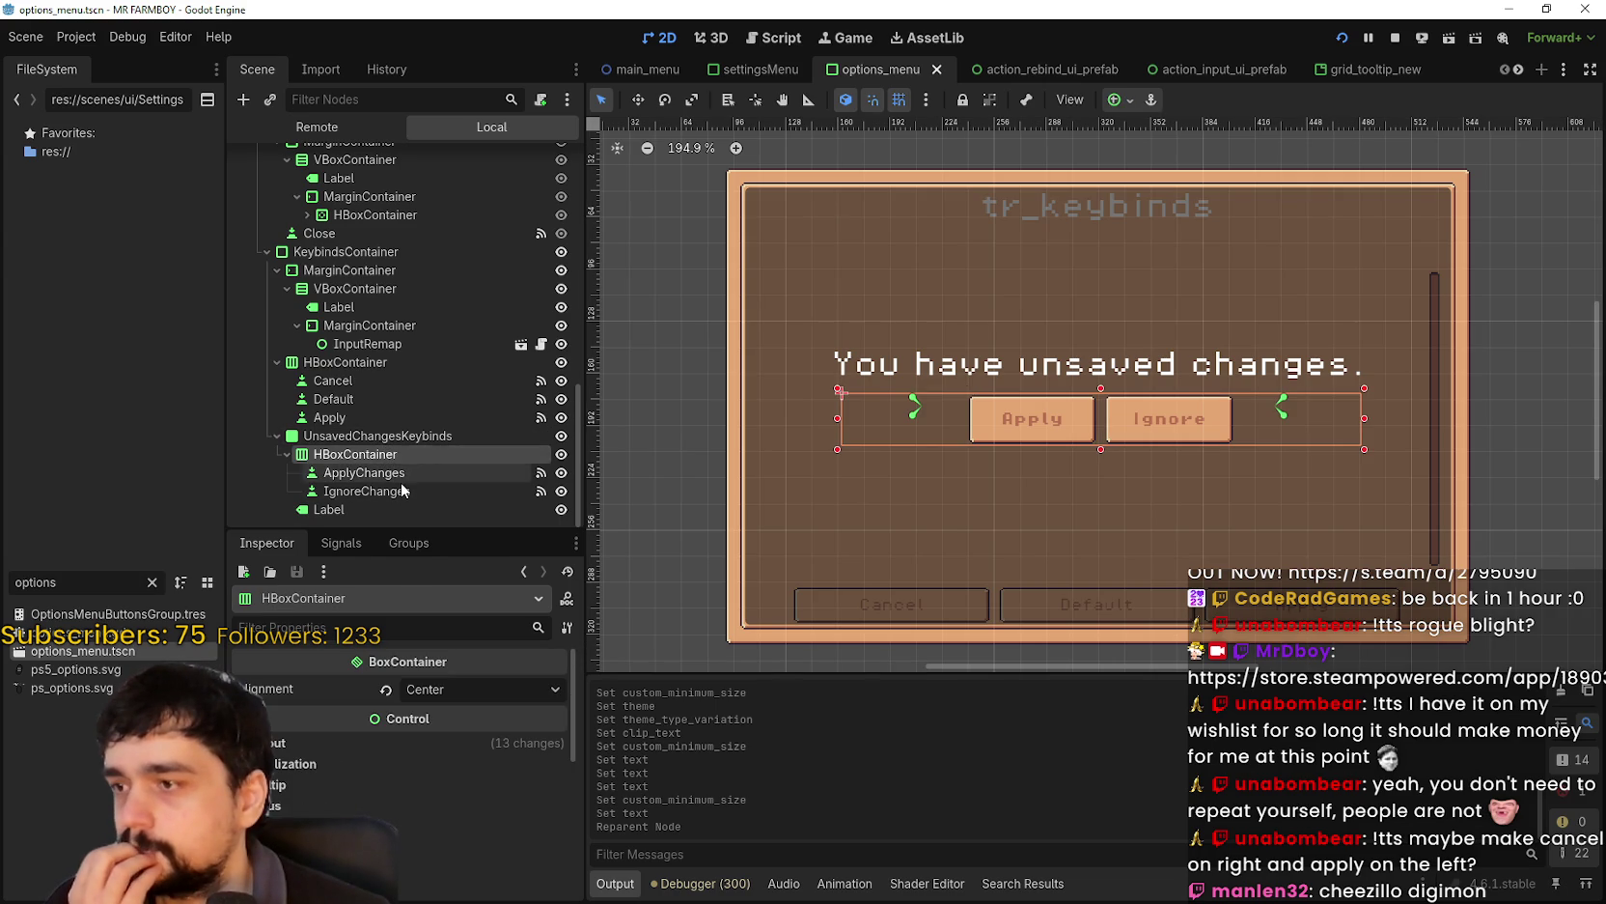
pyautogui.click(348, 510)
pyautogui.scroll(-2, 985, 433)
pyautogui.scroll(-3, 379, 803)
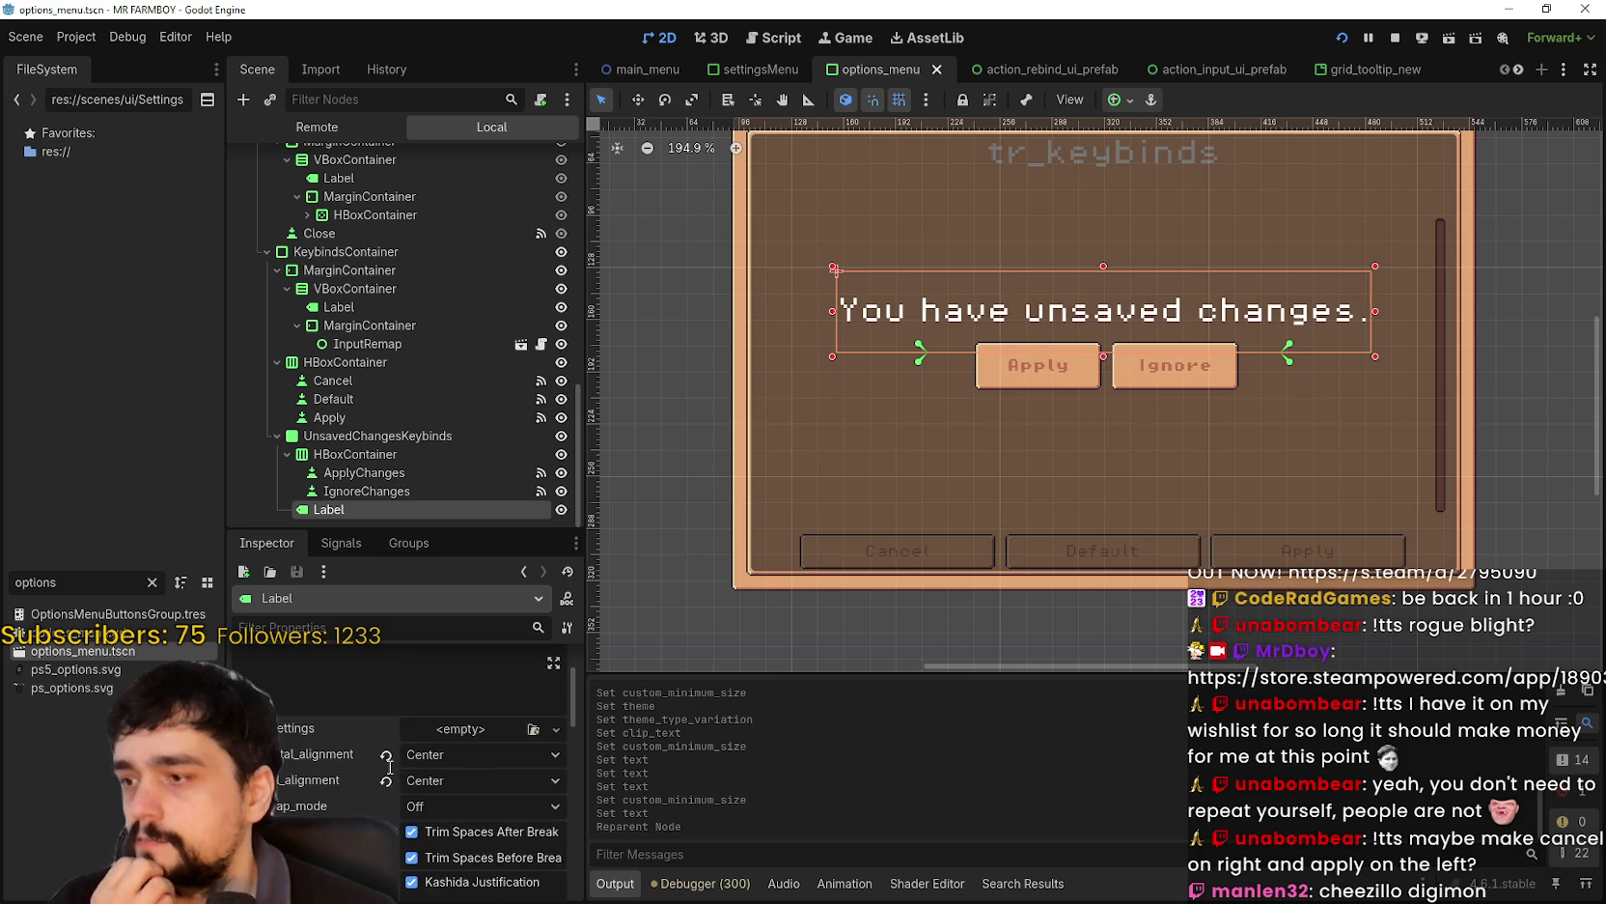
pyautogui.scroll(2, 379, 803)
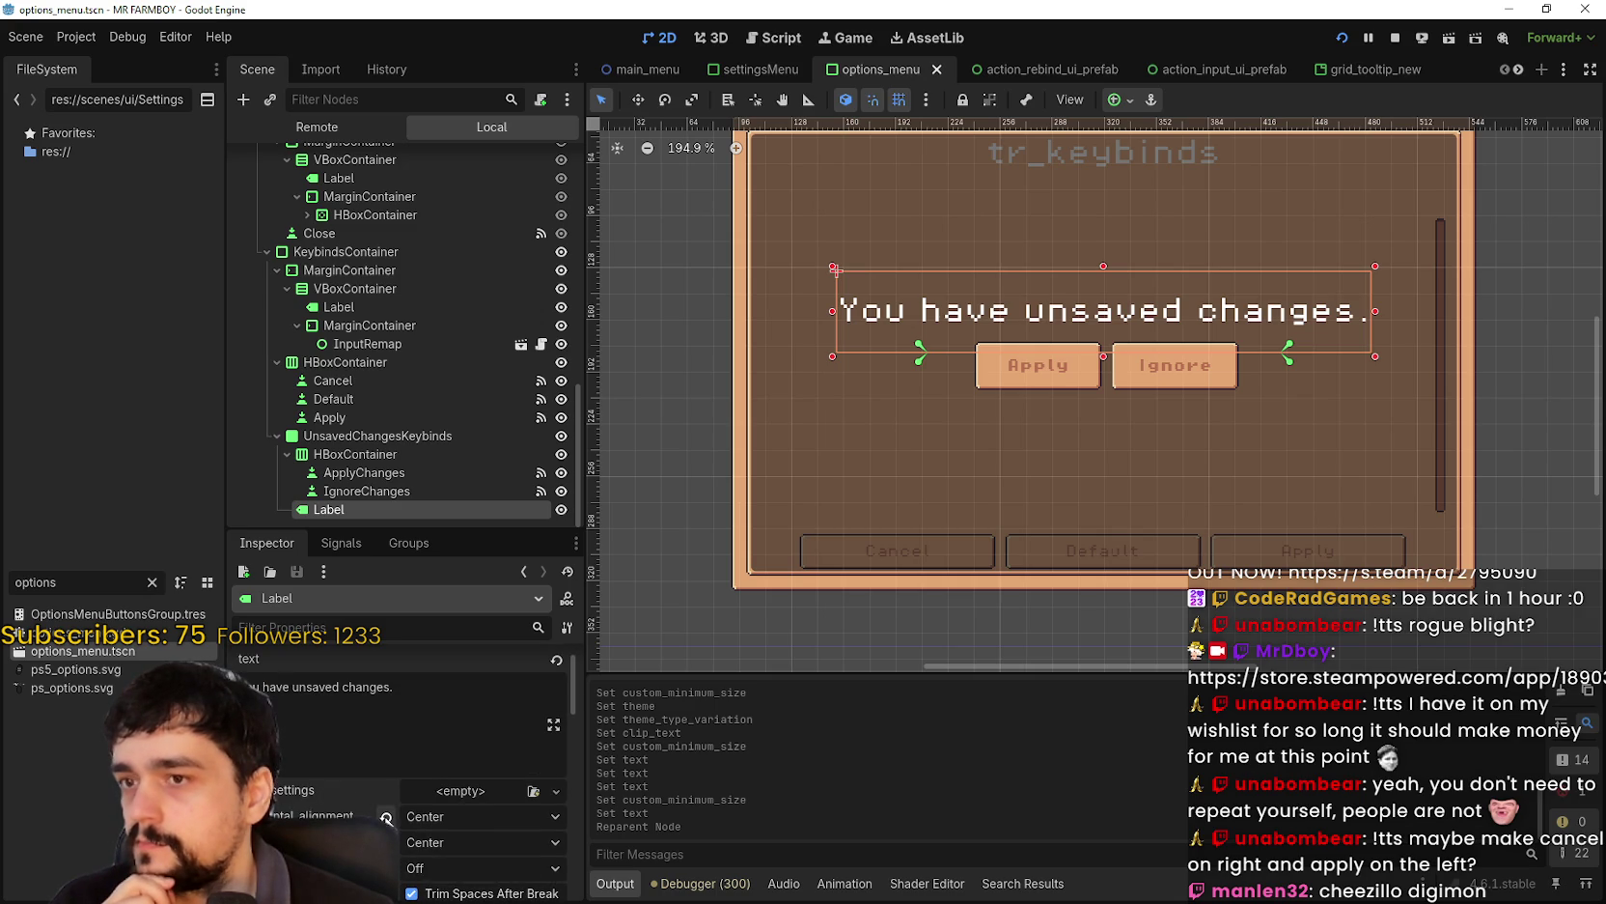
pyautogui.scroll(-6, 381, 803)
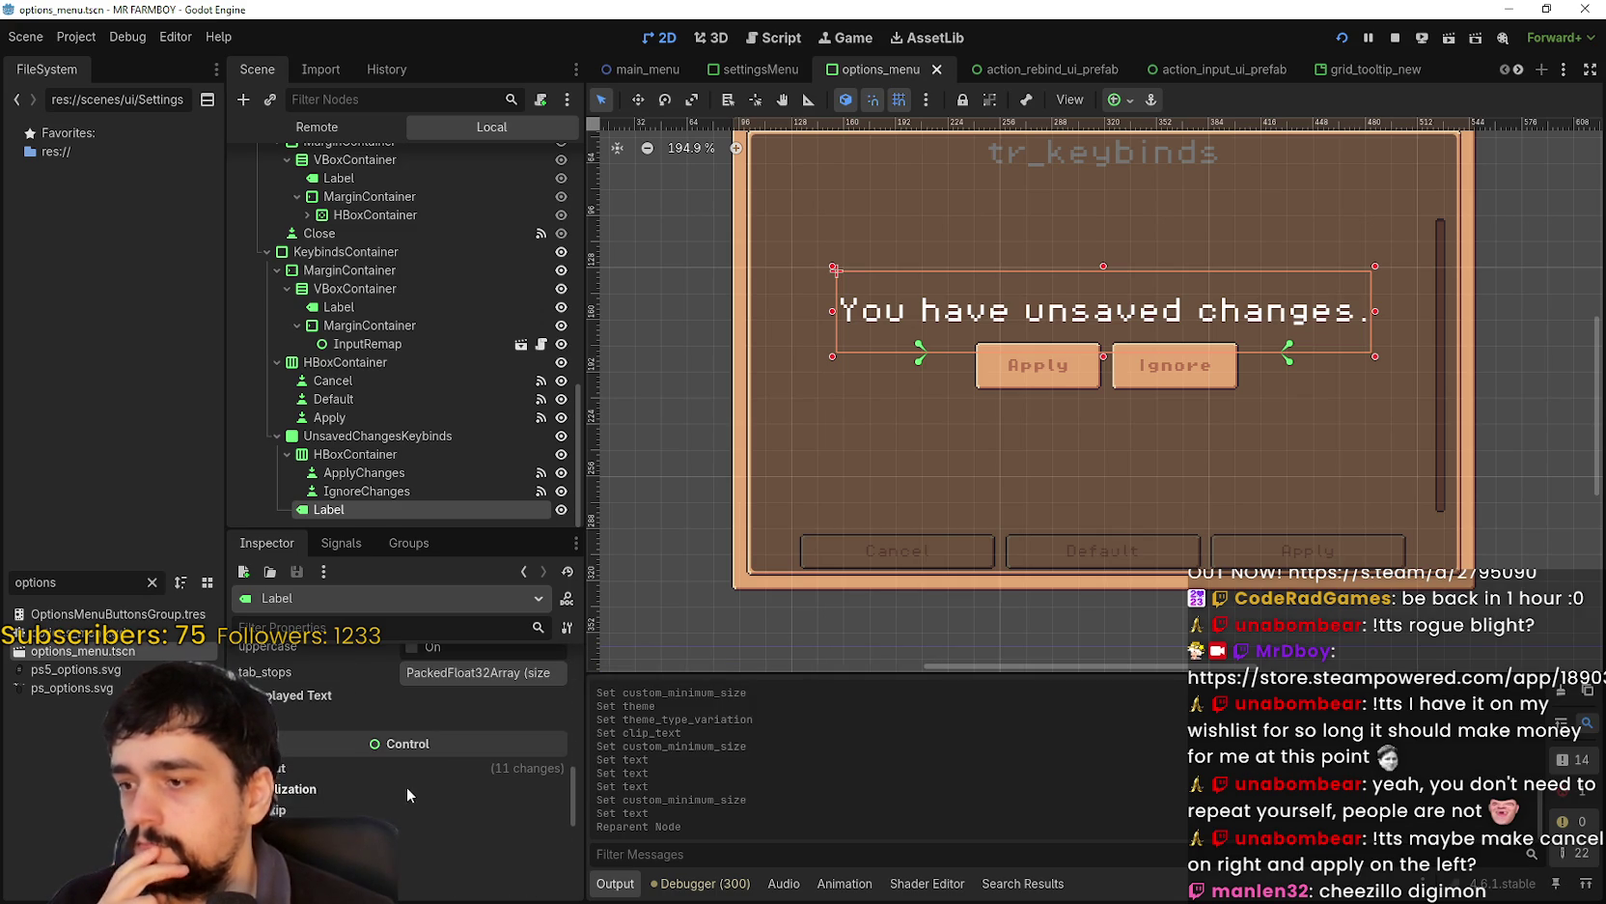
pyautogui.scroll(6, 468, 822)
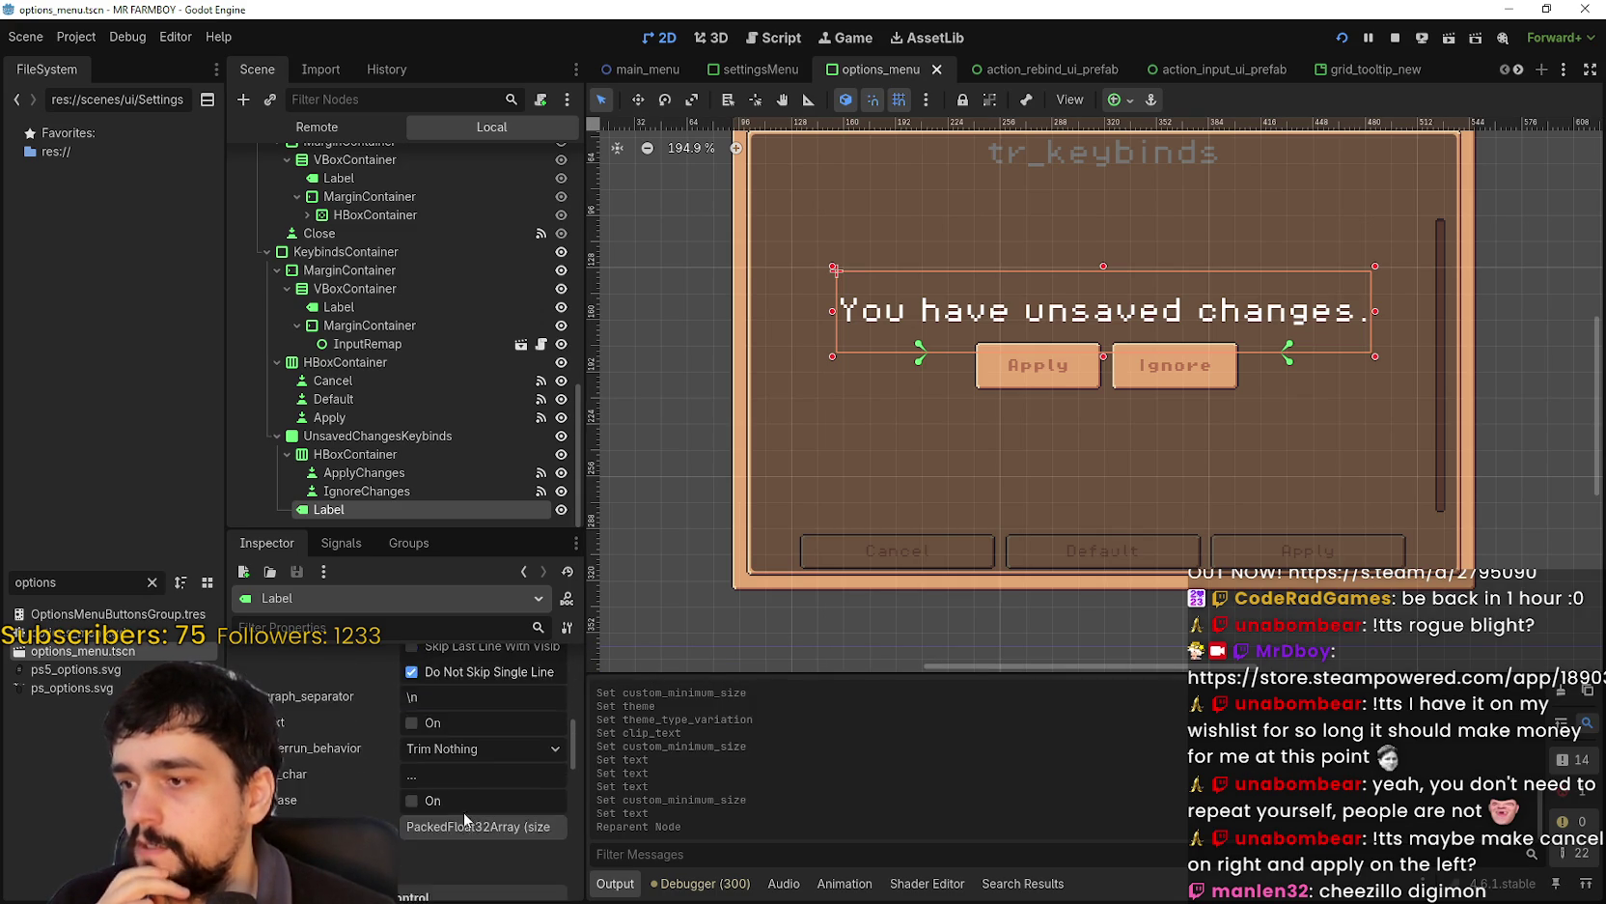
pyautogui.scroll(-6, 464, 813)
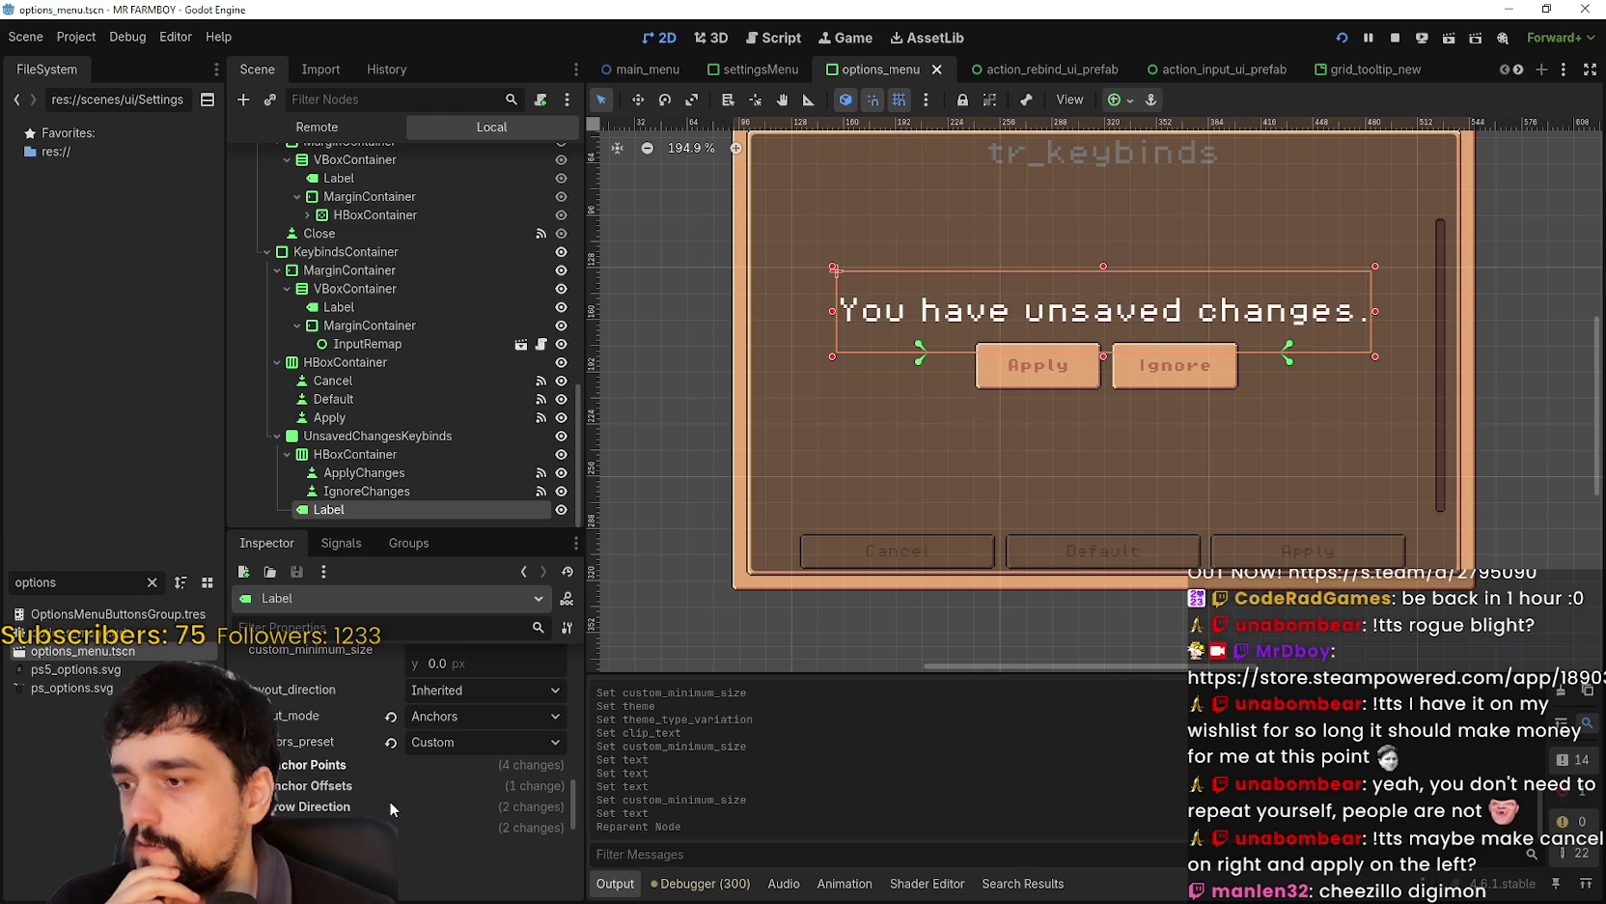
pyautogui.scroll(-1, 399, 819)
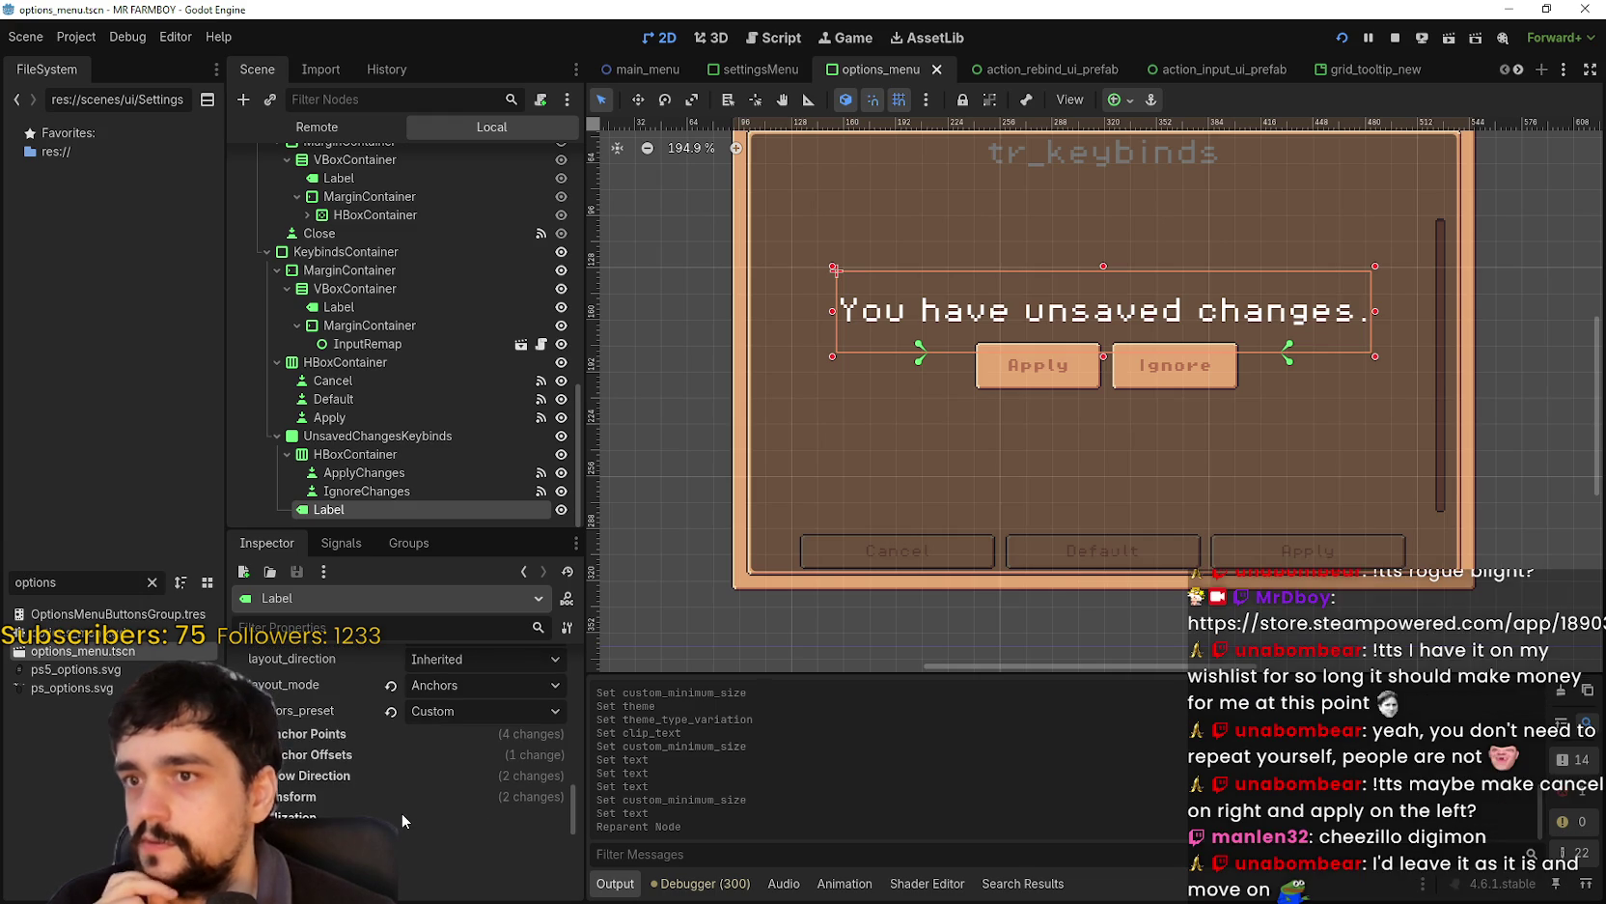
pyautogui.scroll(-4, 954, 264)
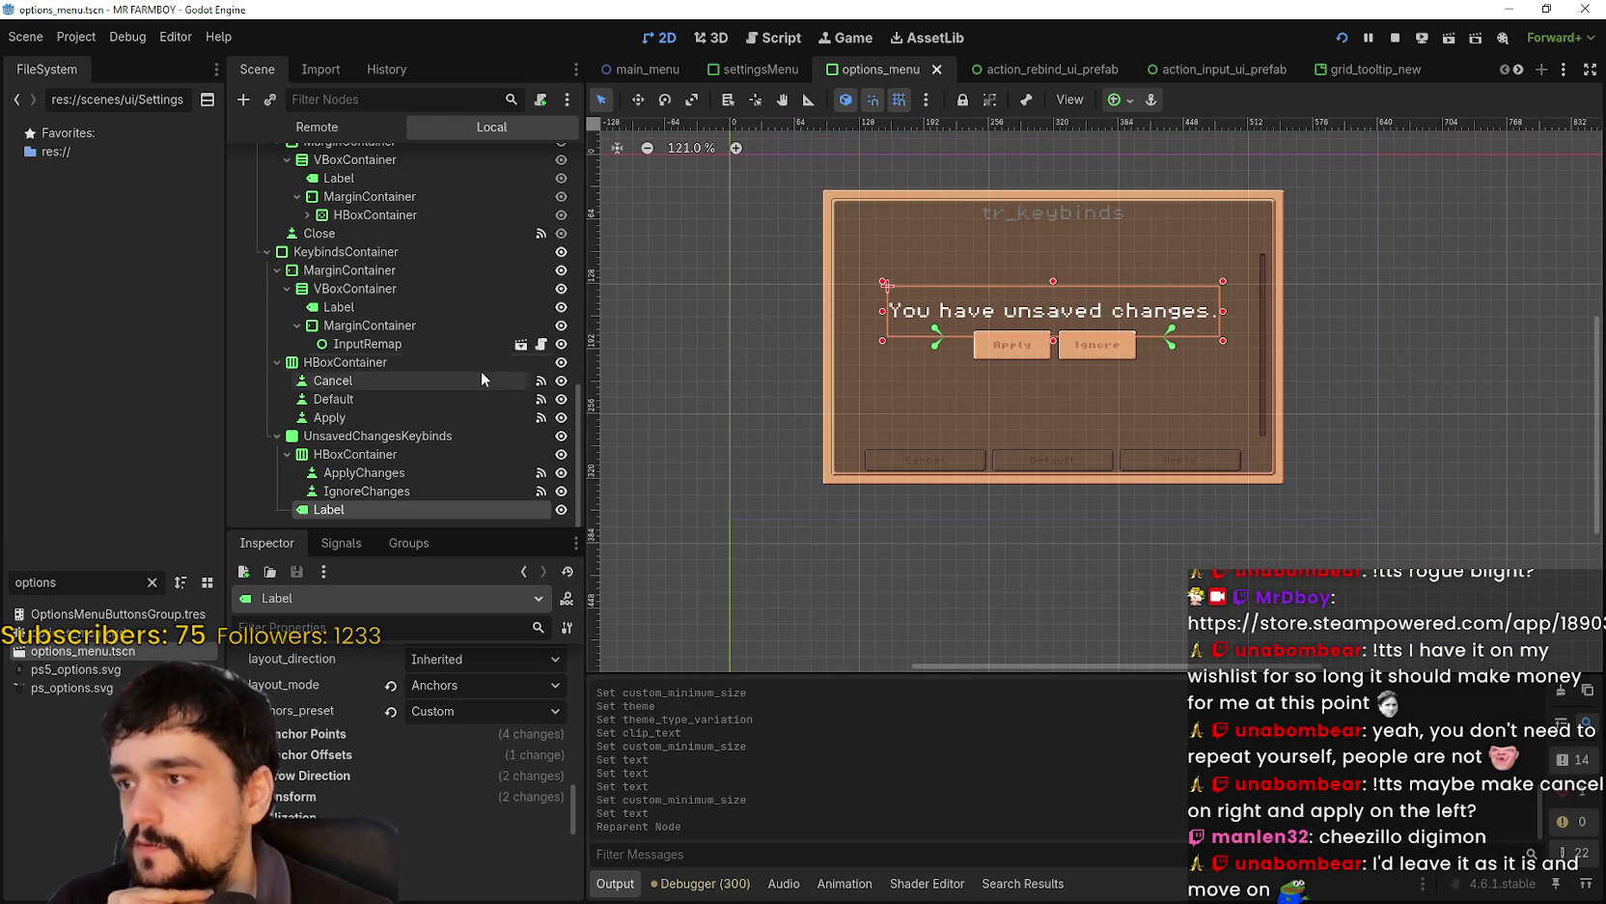
pyautogui.scroll(5, 482, 367)
pyautogui.scroll(-3, 480, 360)
pyautogui.scroll(2, 480, 360)
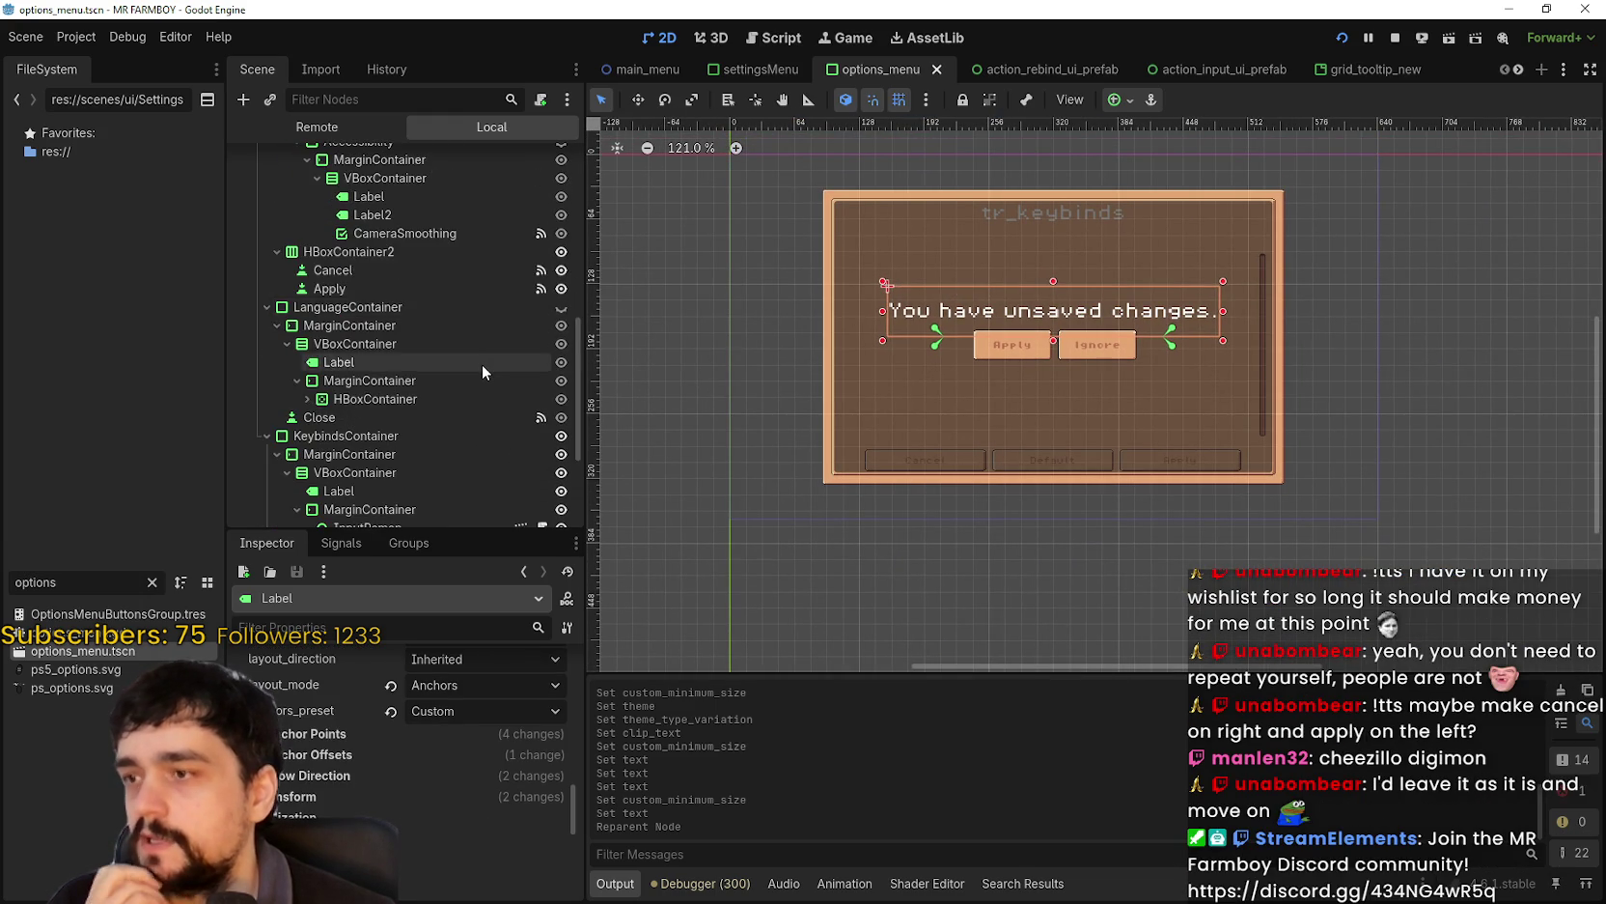
pyautogui.scroll(2, 480, 377)
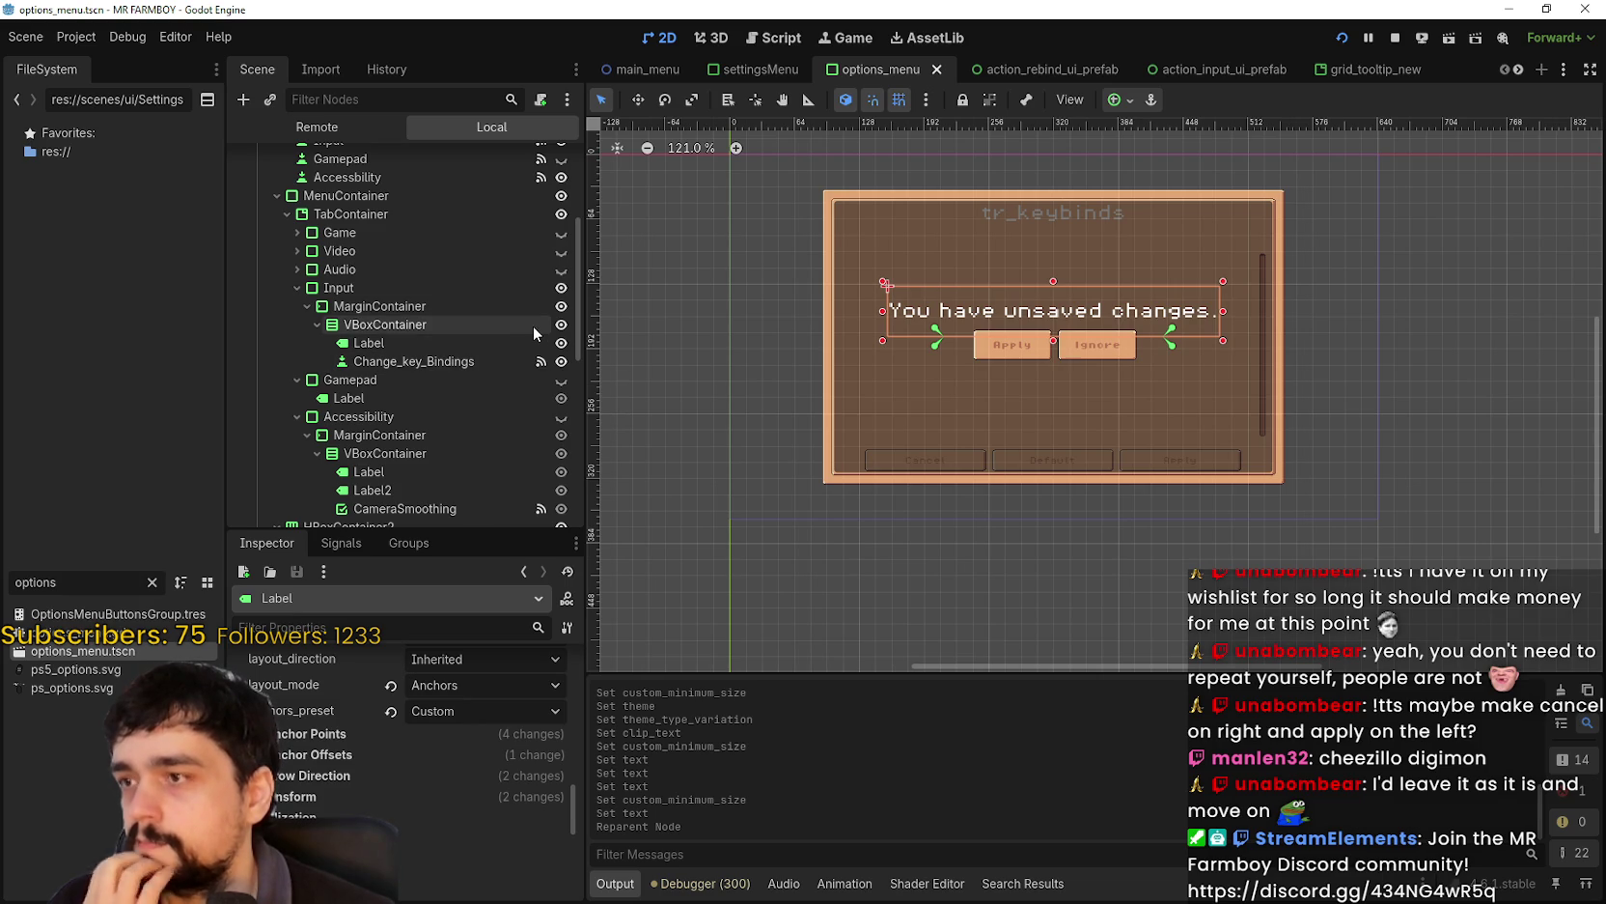
pyautogui.scroll(3, 1229, 255)
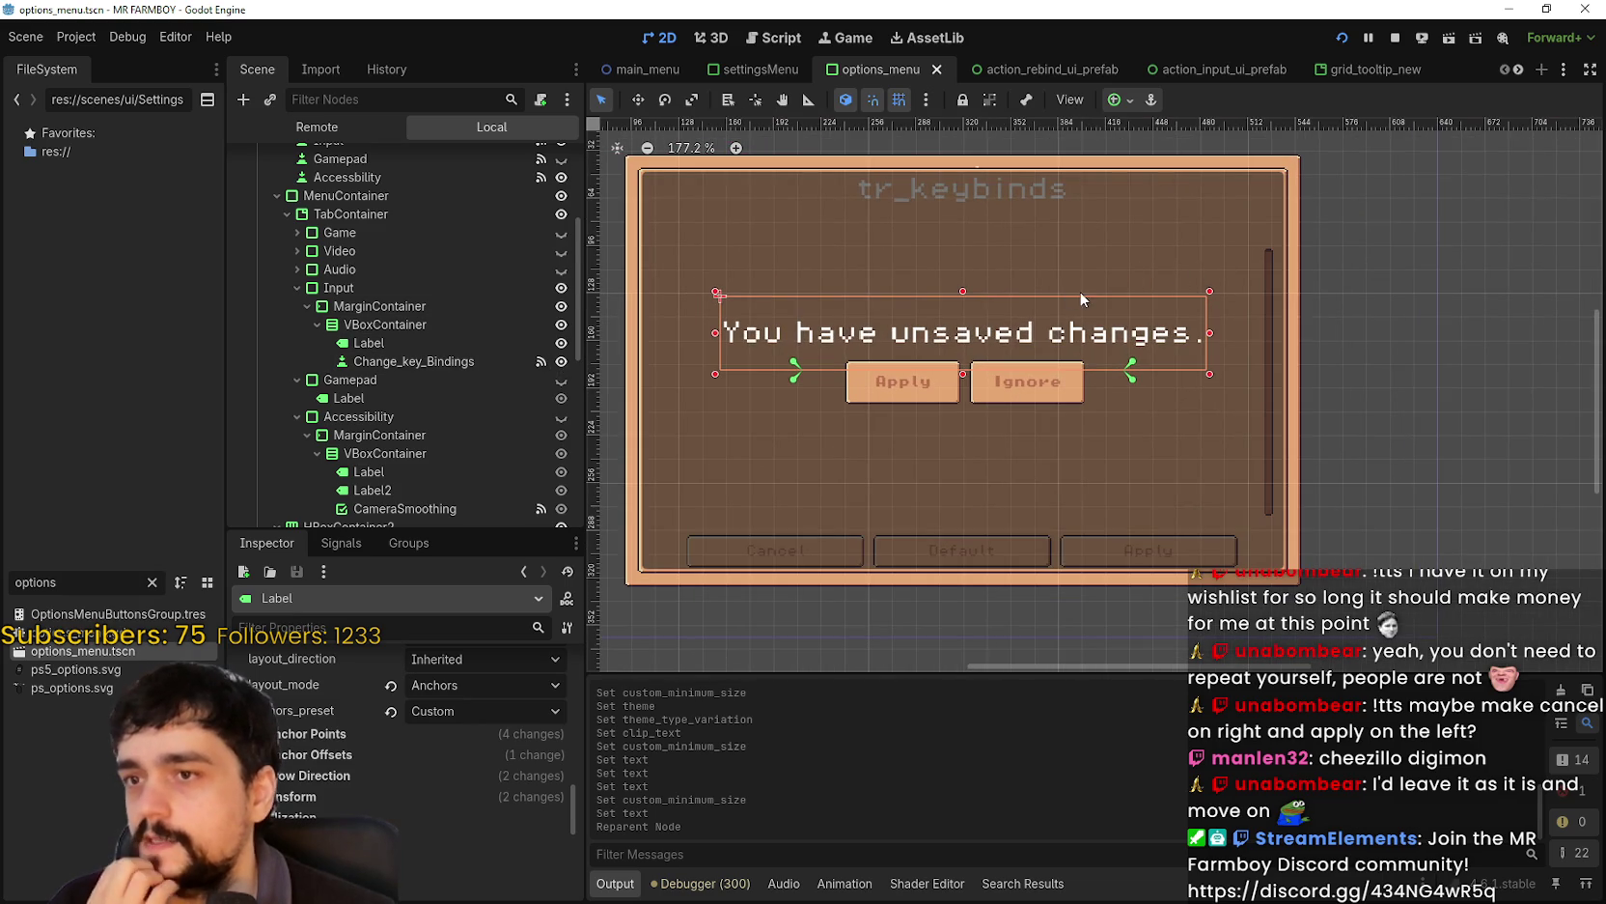
pyautogui.scroll(-3, 1079, 292)
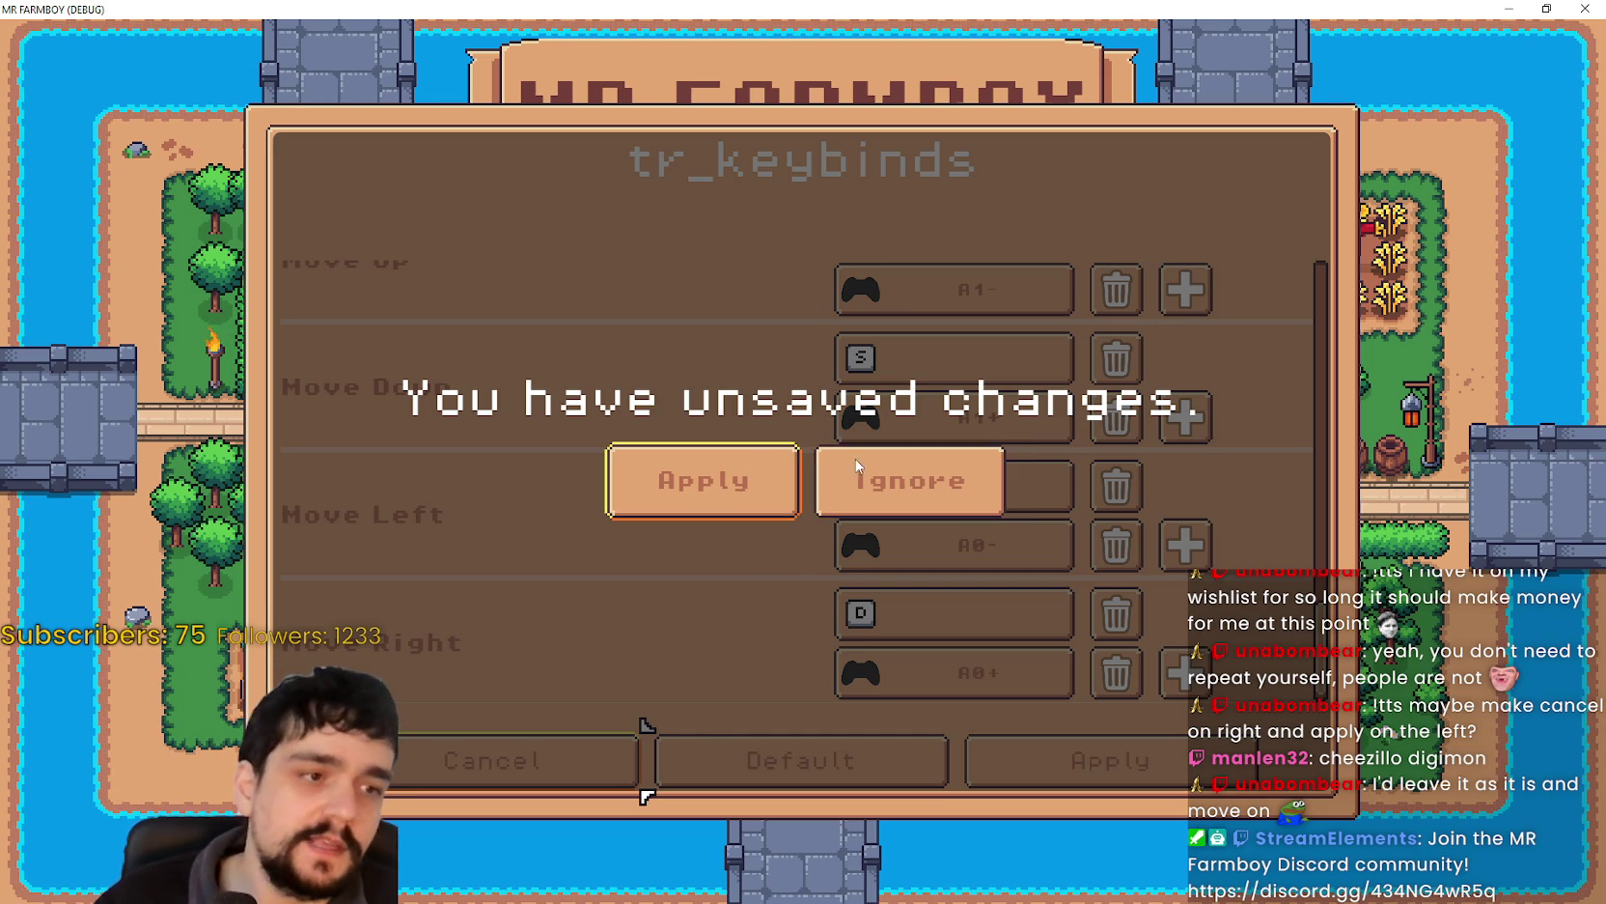
pyautogui.press('F8')
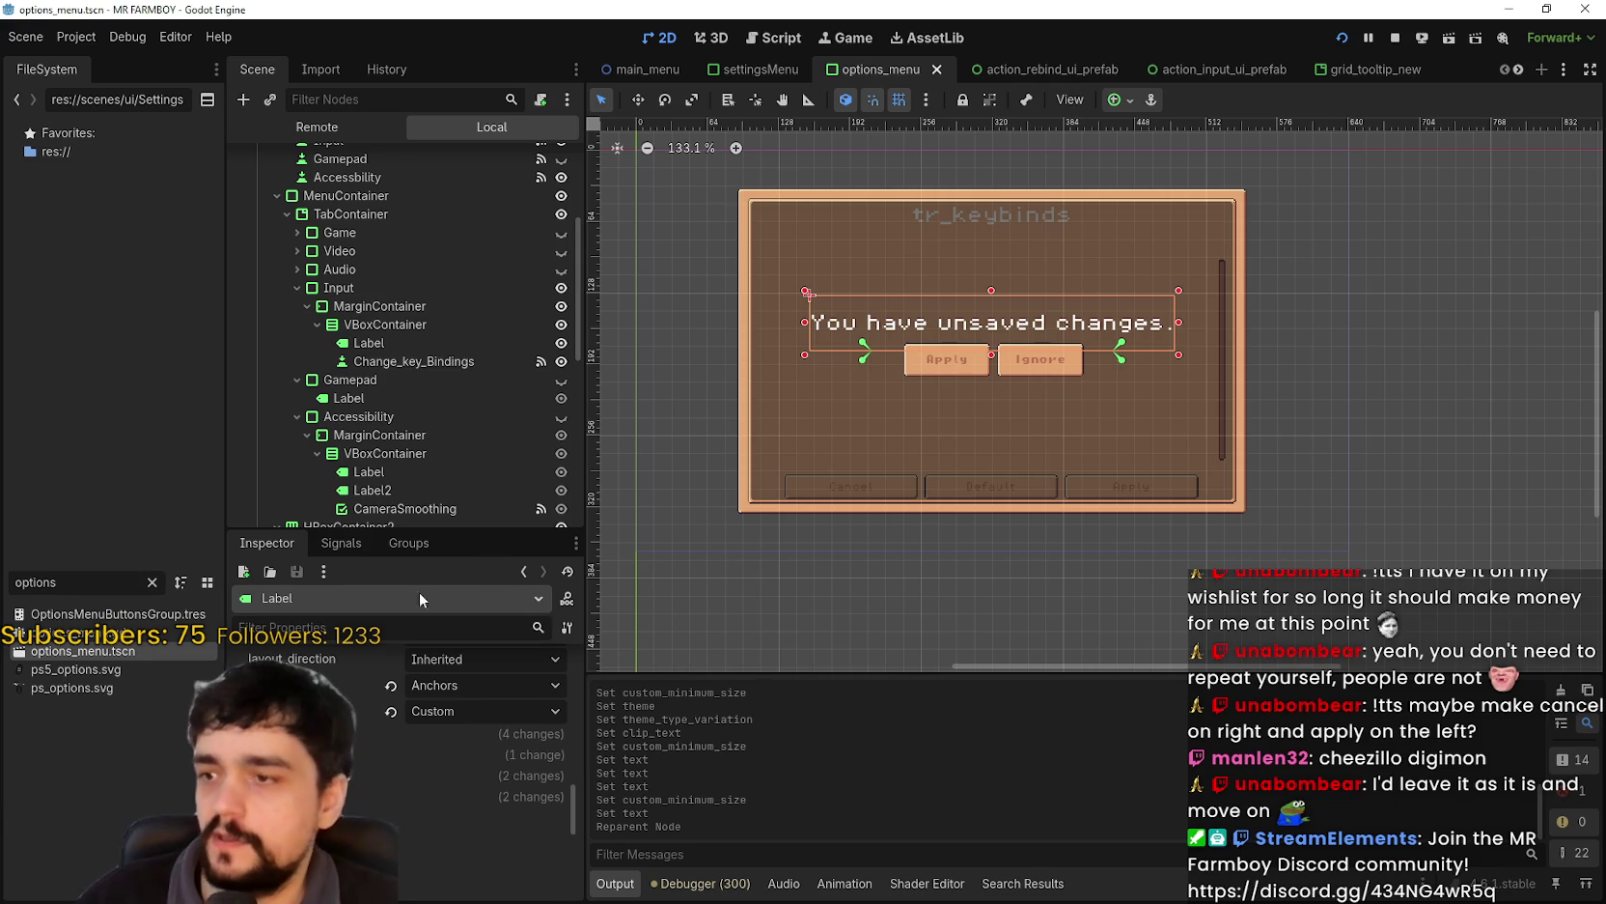
pyautogui.scroll(2, 468, 445)
pyautogui.scroll(-6, 467, 444)
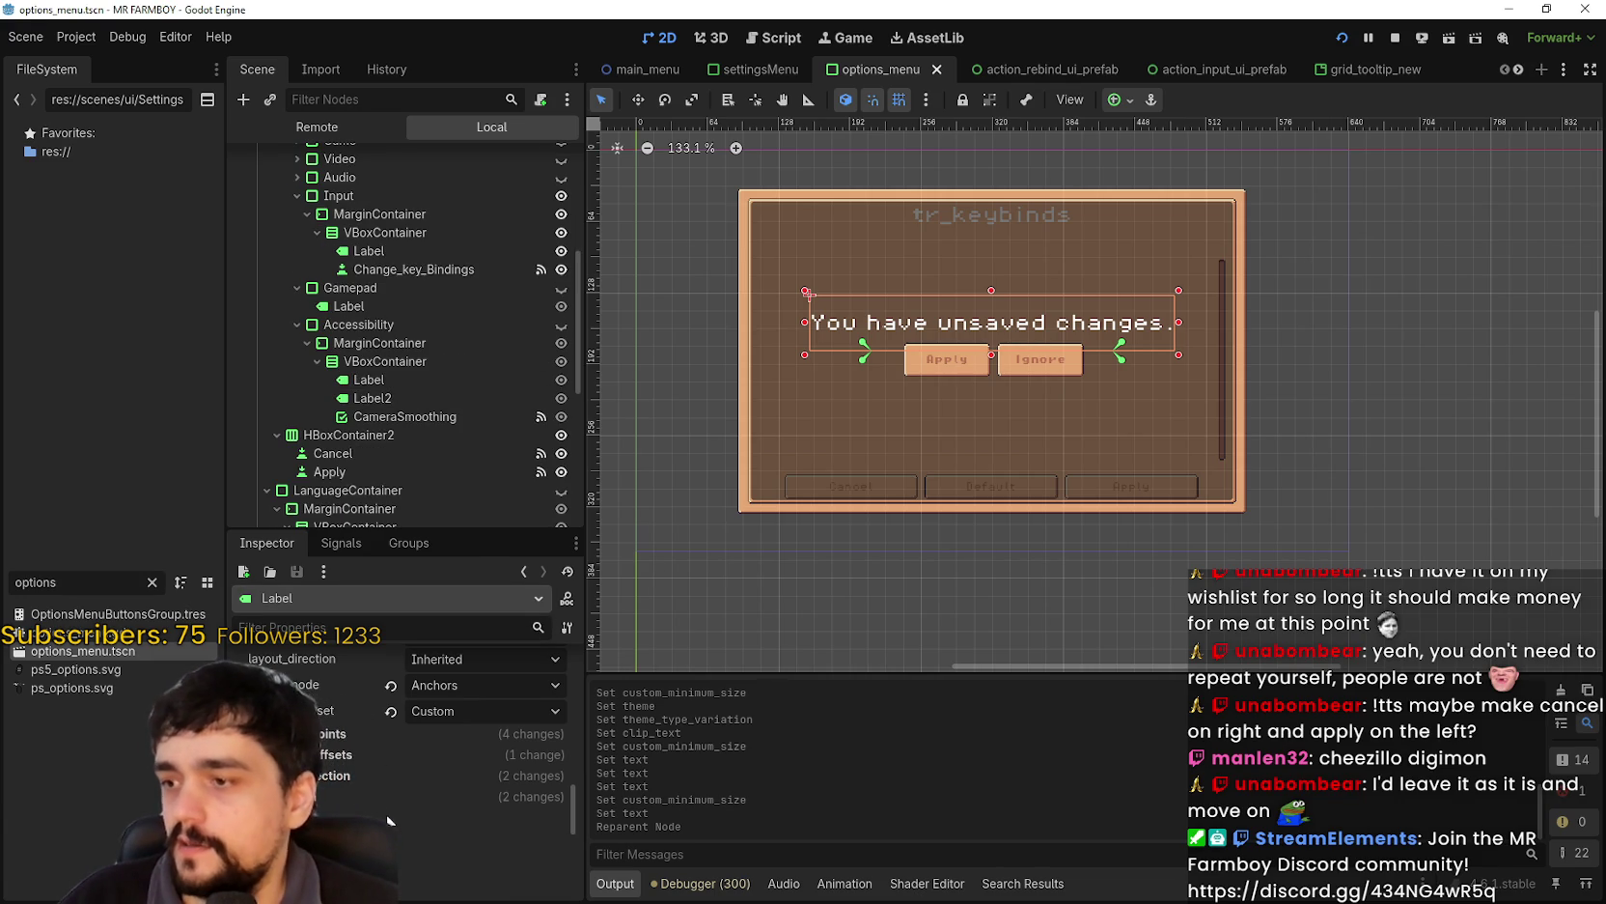
pyautogui.scroll(-6, 393, 437)
pyautogui.scroll(-1, 393, 430)
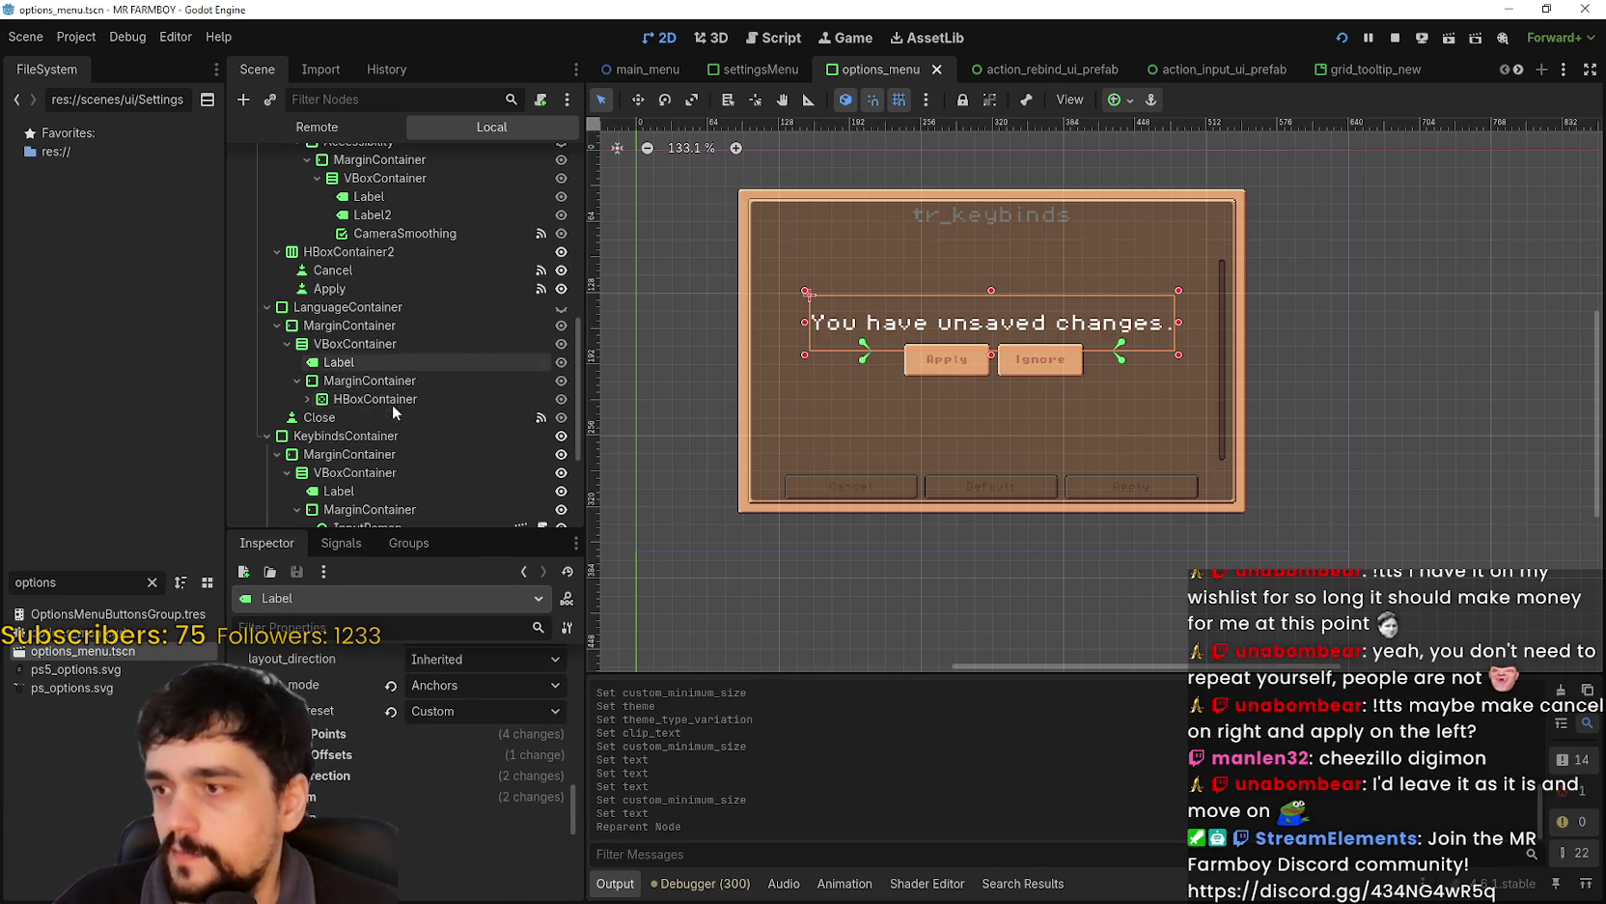
# - Inspect the Cancel and Apply buttons' properties in the Inspector
pyautogui.click(357, 270)
pyautogui.click(354, 288)
pyautogui.click(364, 272)
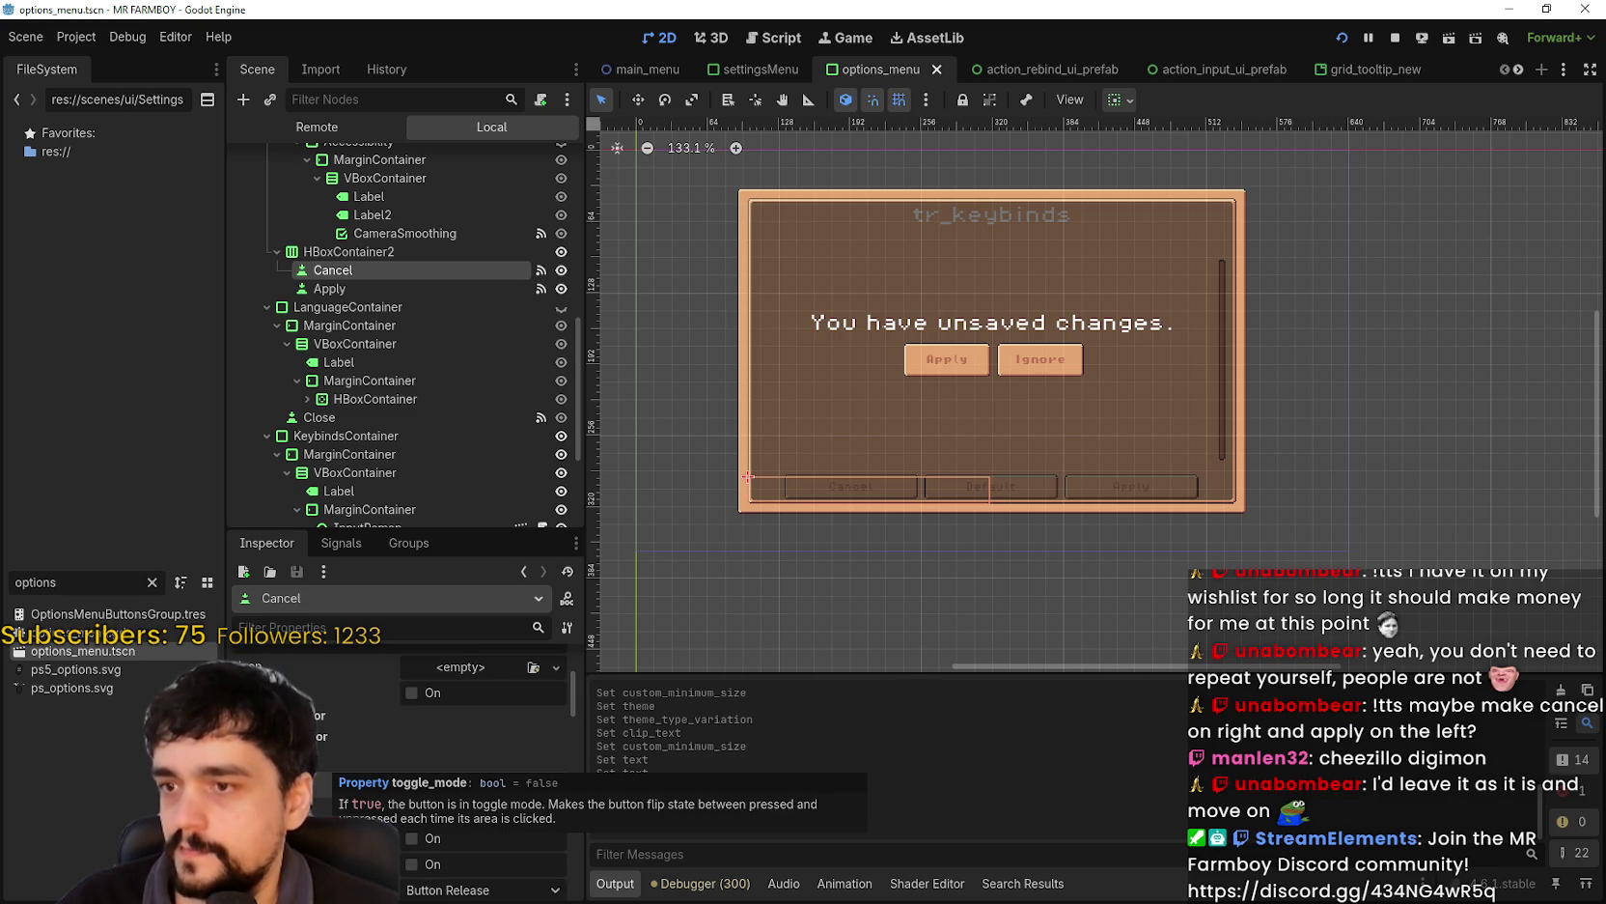
pyautogui.scroll(-4, 481, 480)
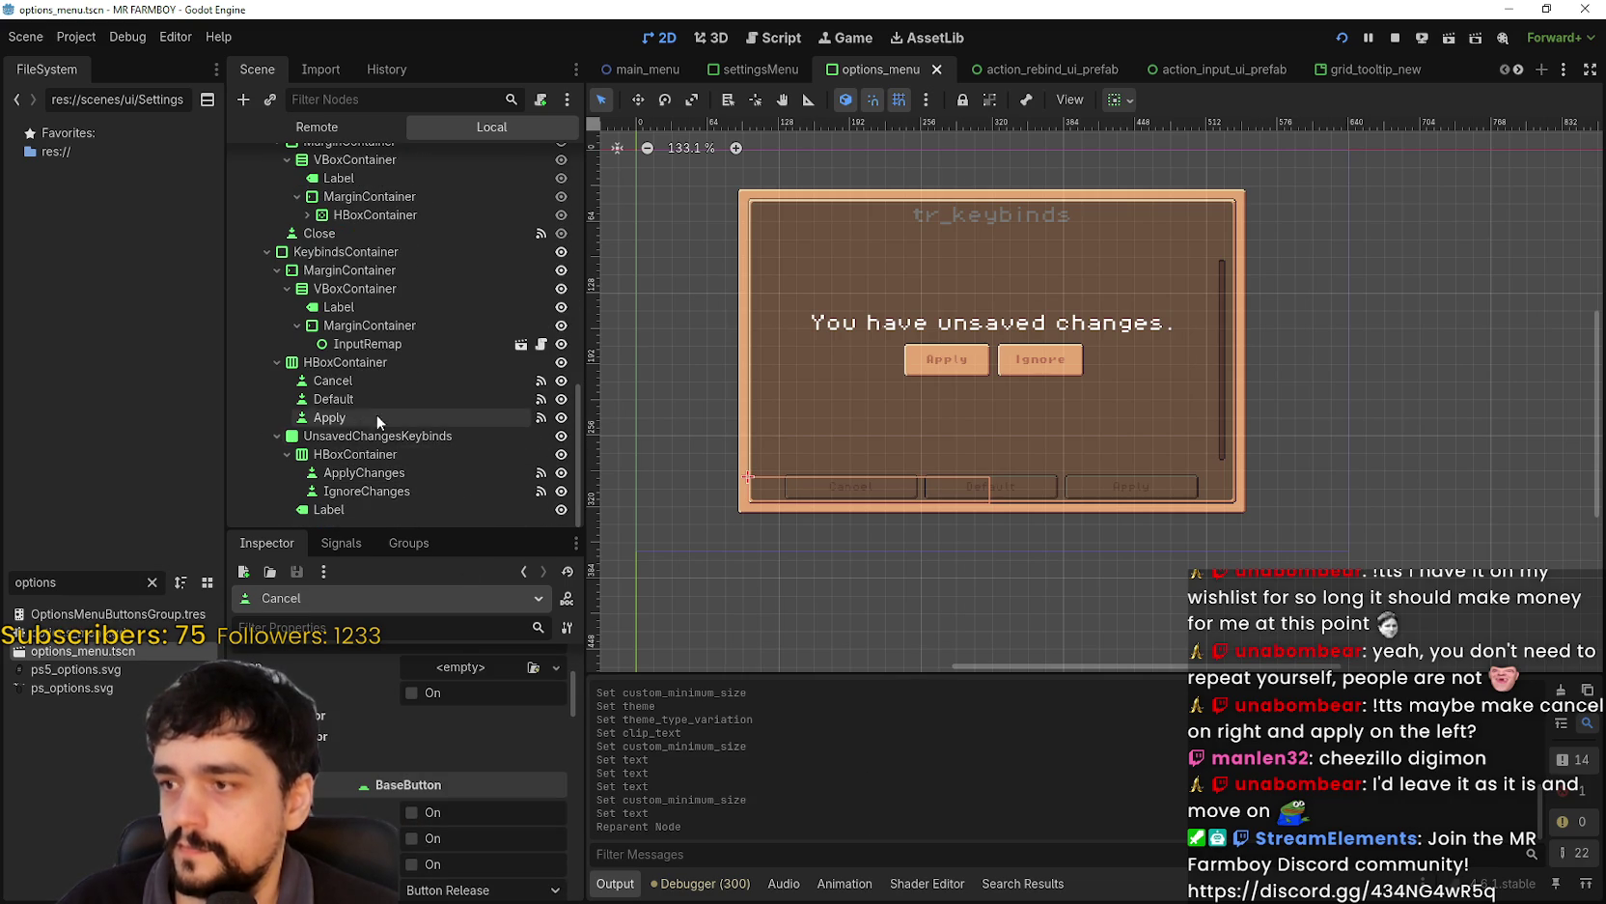
pyautogui.click(369, 384)
pyautogui.scroll(-5, 324, 688)
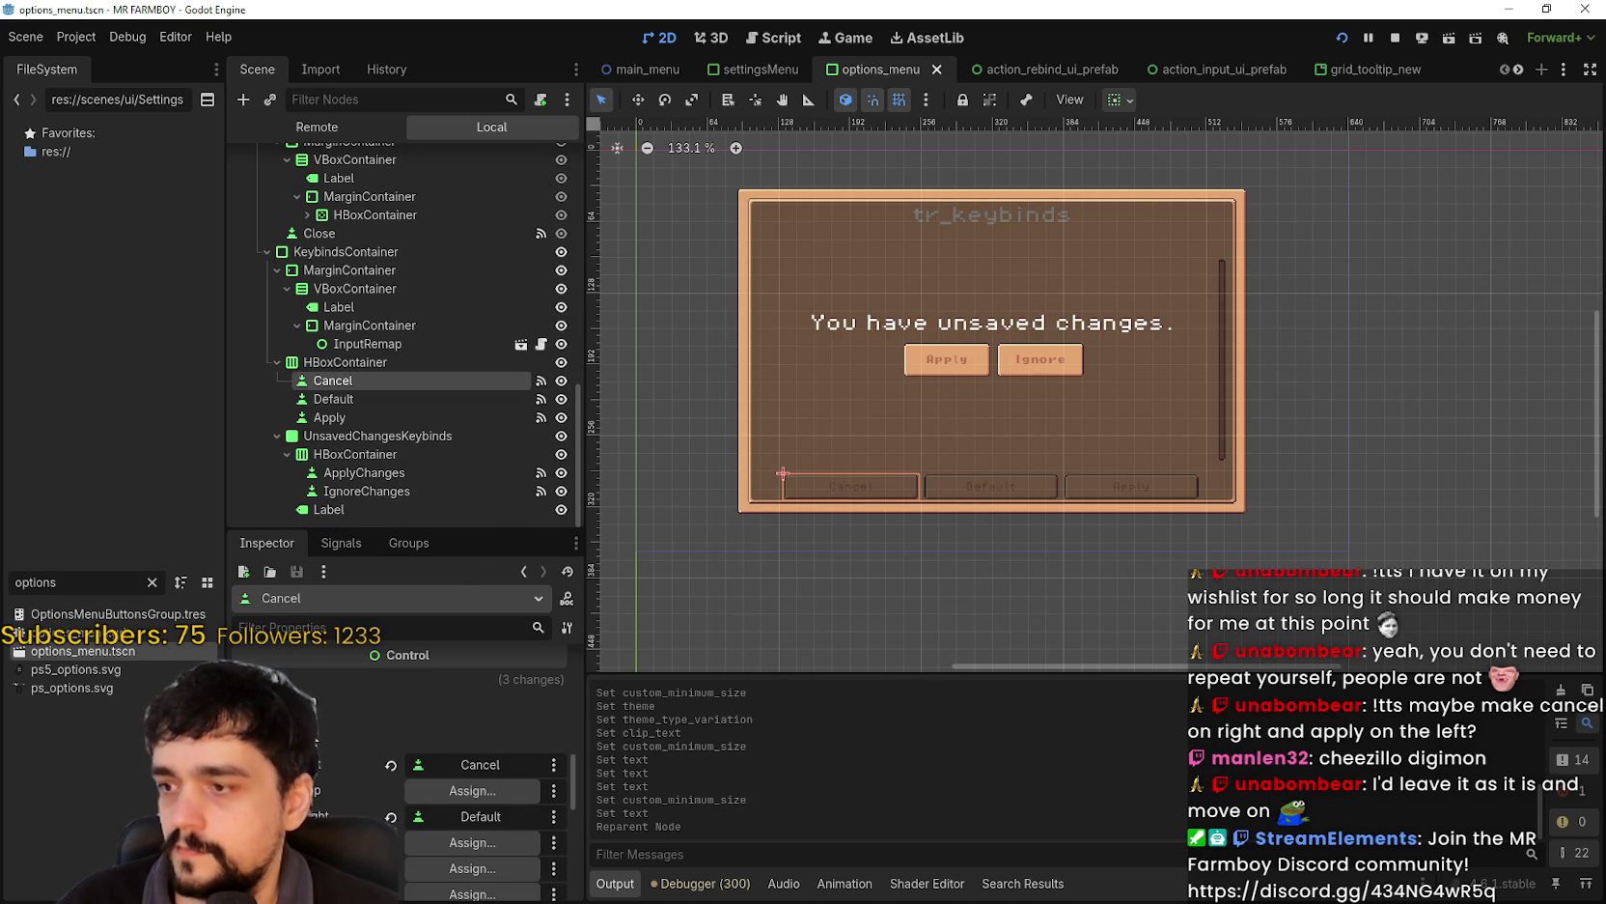
pyautogui.scroll(-5, 328, 772)
pyautogui.scroll(-1, 314, 780)
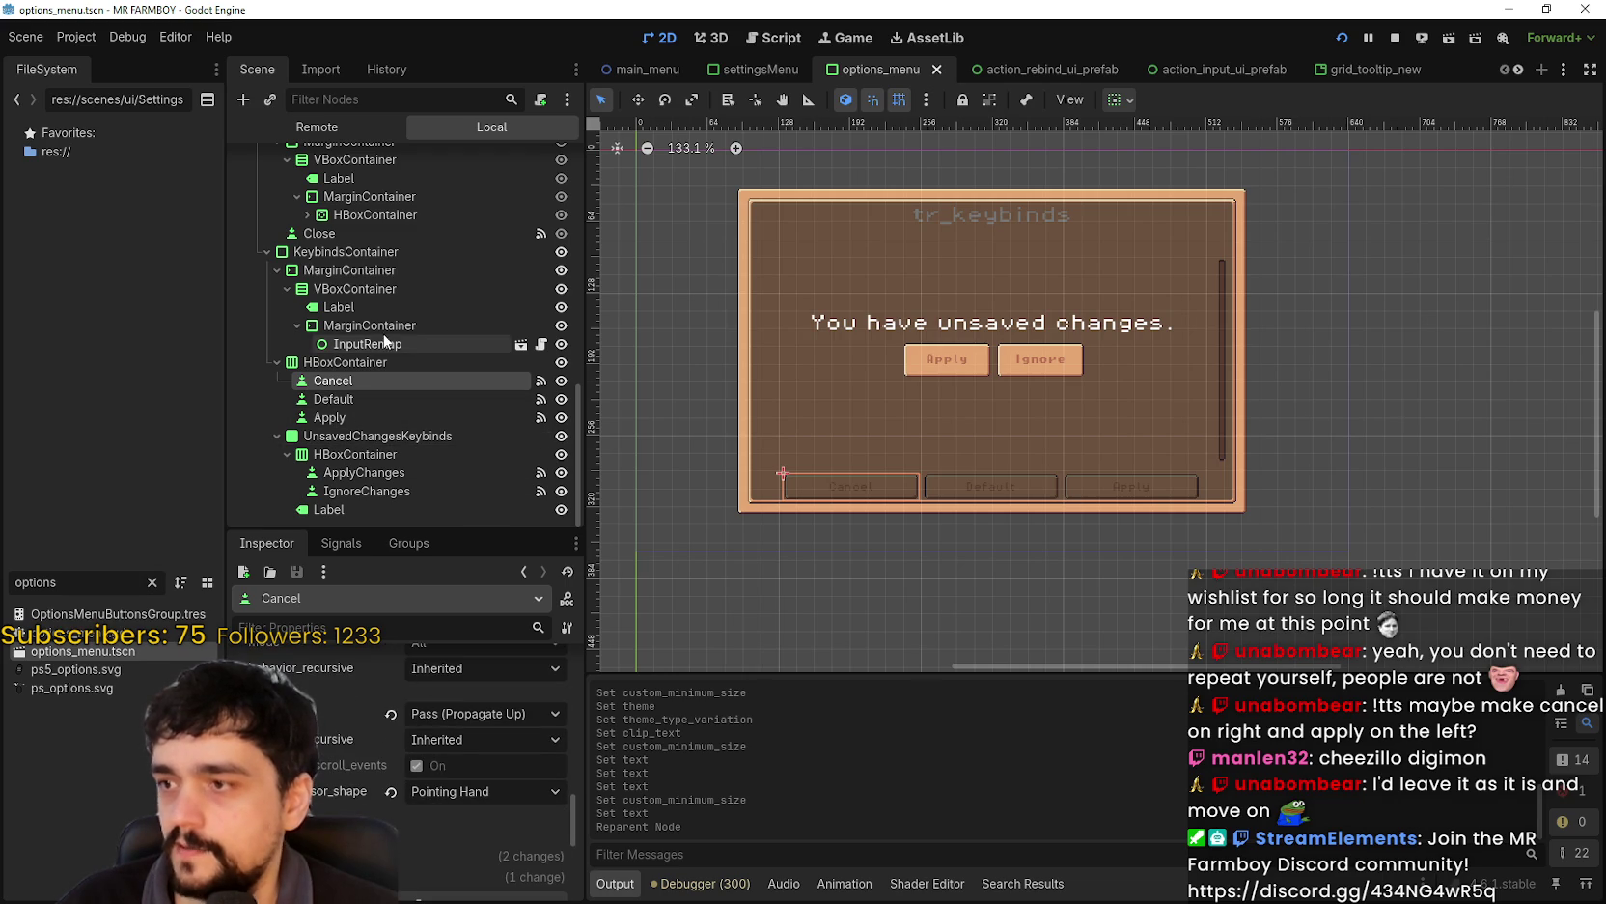
# - Set the ApplyChanges button's hover cursor shape to Pointing Hand
pyautogui.click(366, 472)
pyautogui.scroll(-8, 376, 809)
pyautogui.scroll(8, 365, 794)
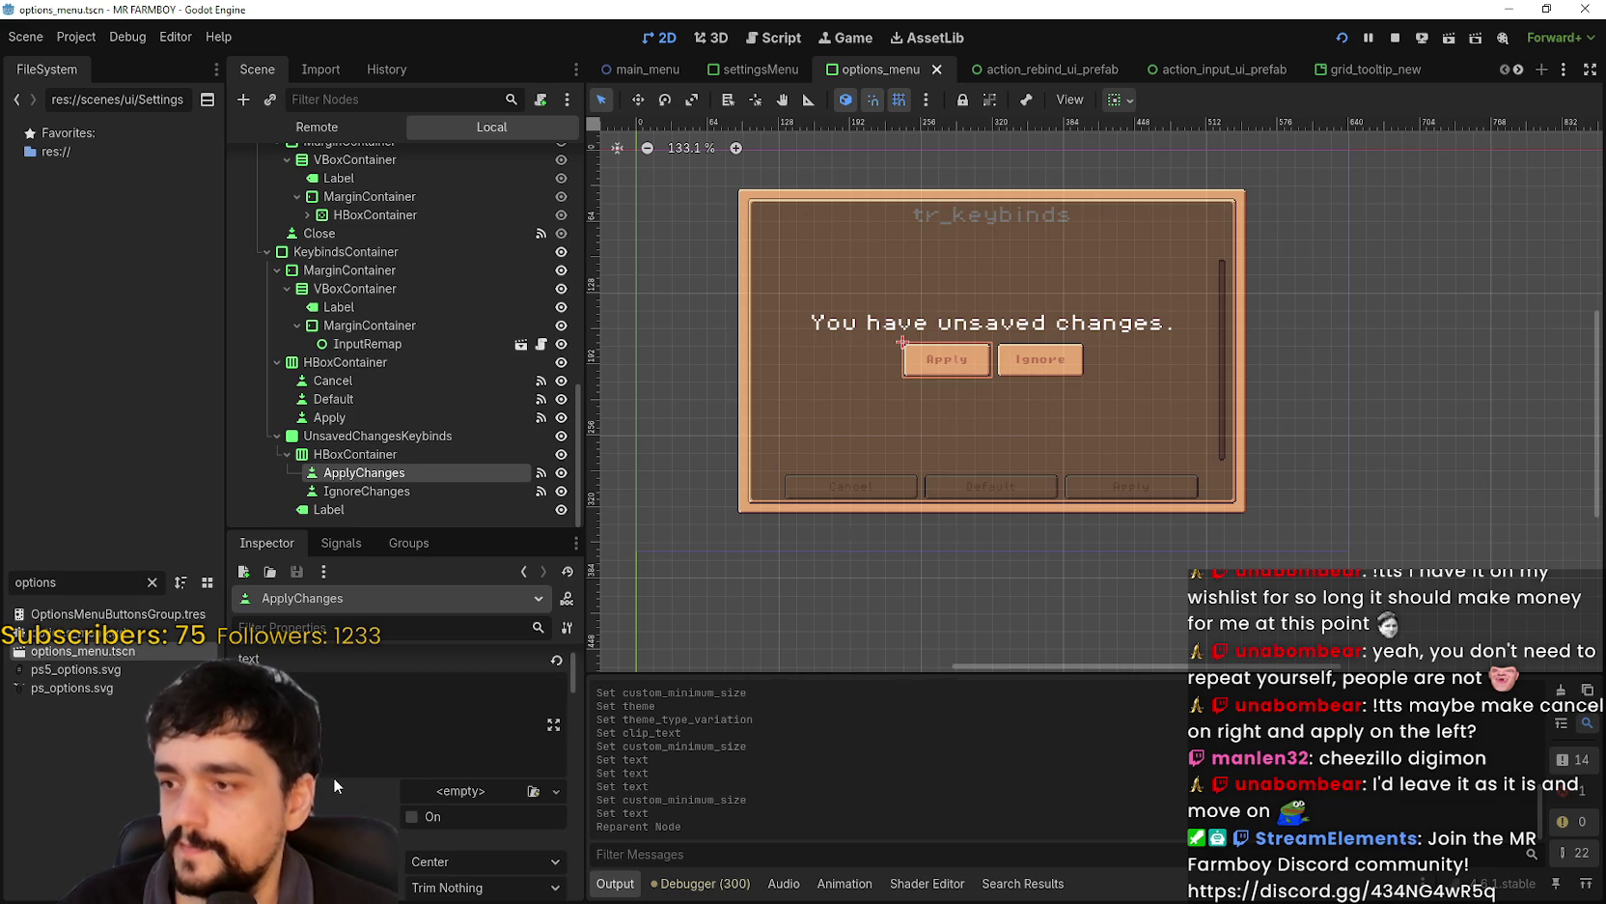
pyautogui.scroll(-10, 332, 777)
pyautogui.scroll(-8, 333, 758)
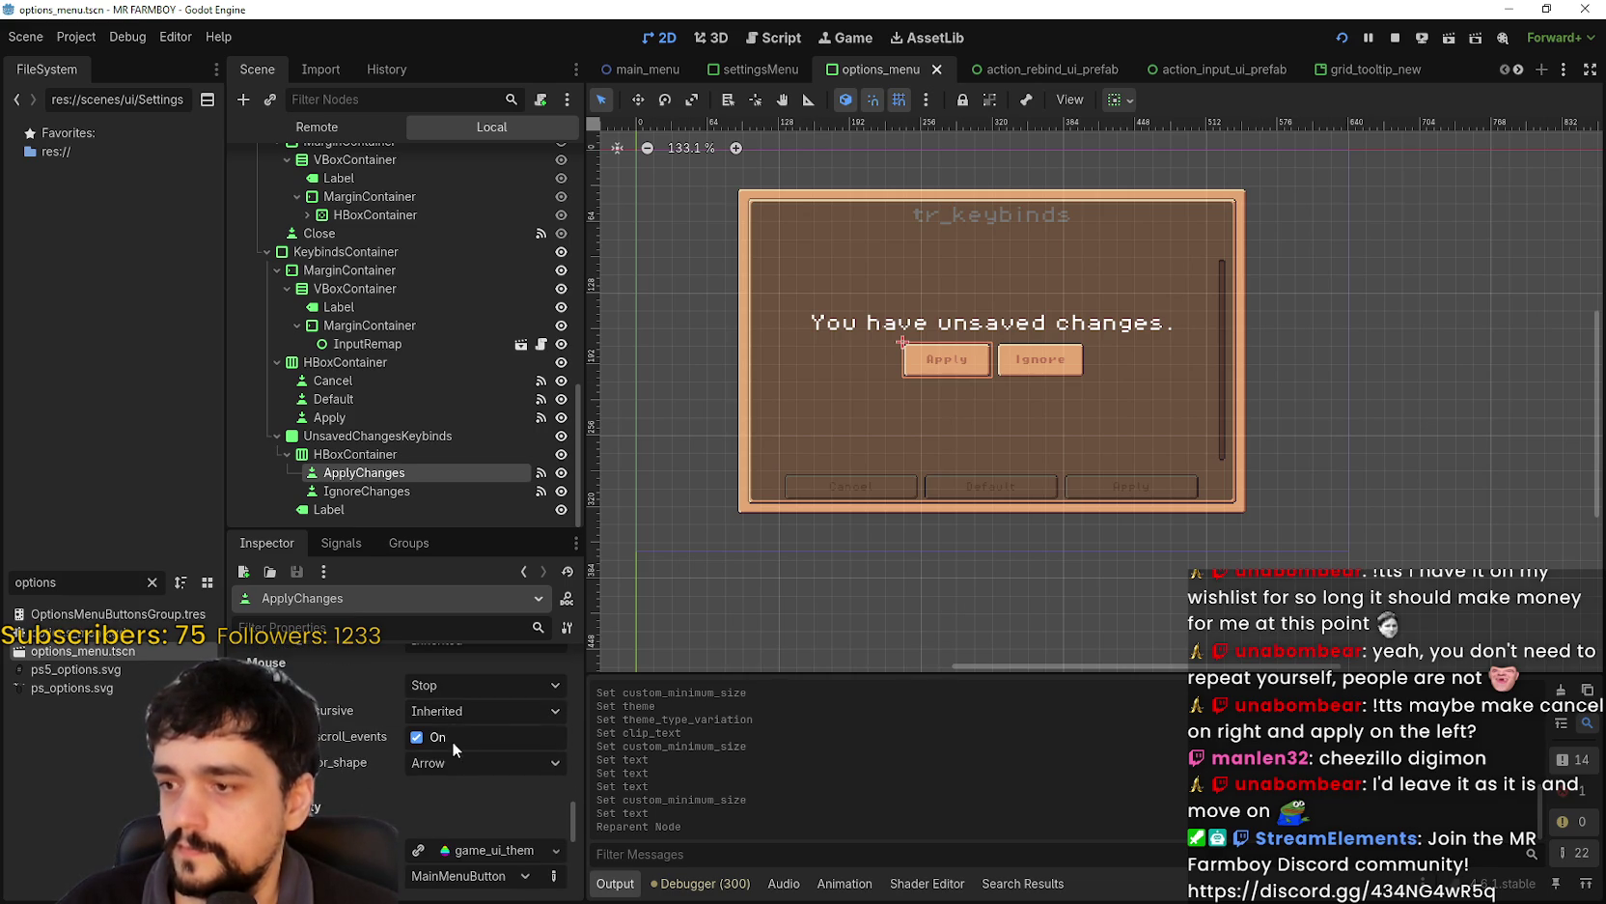
pyautogui.click(463, 761)
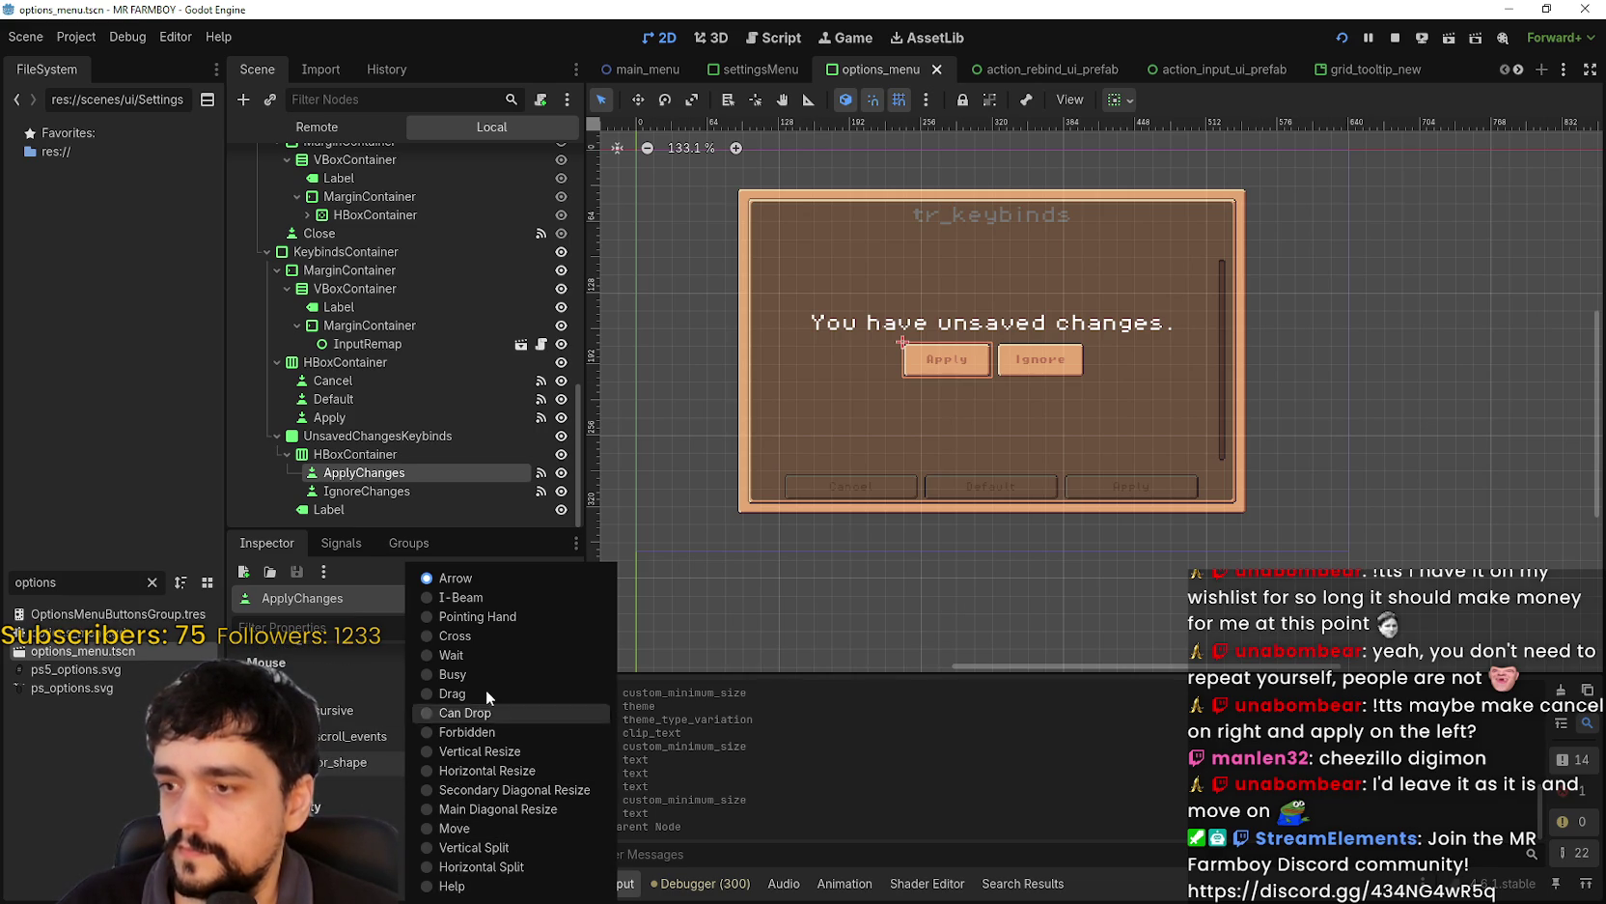
pyautogui.click(488, 616)
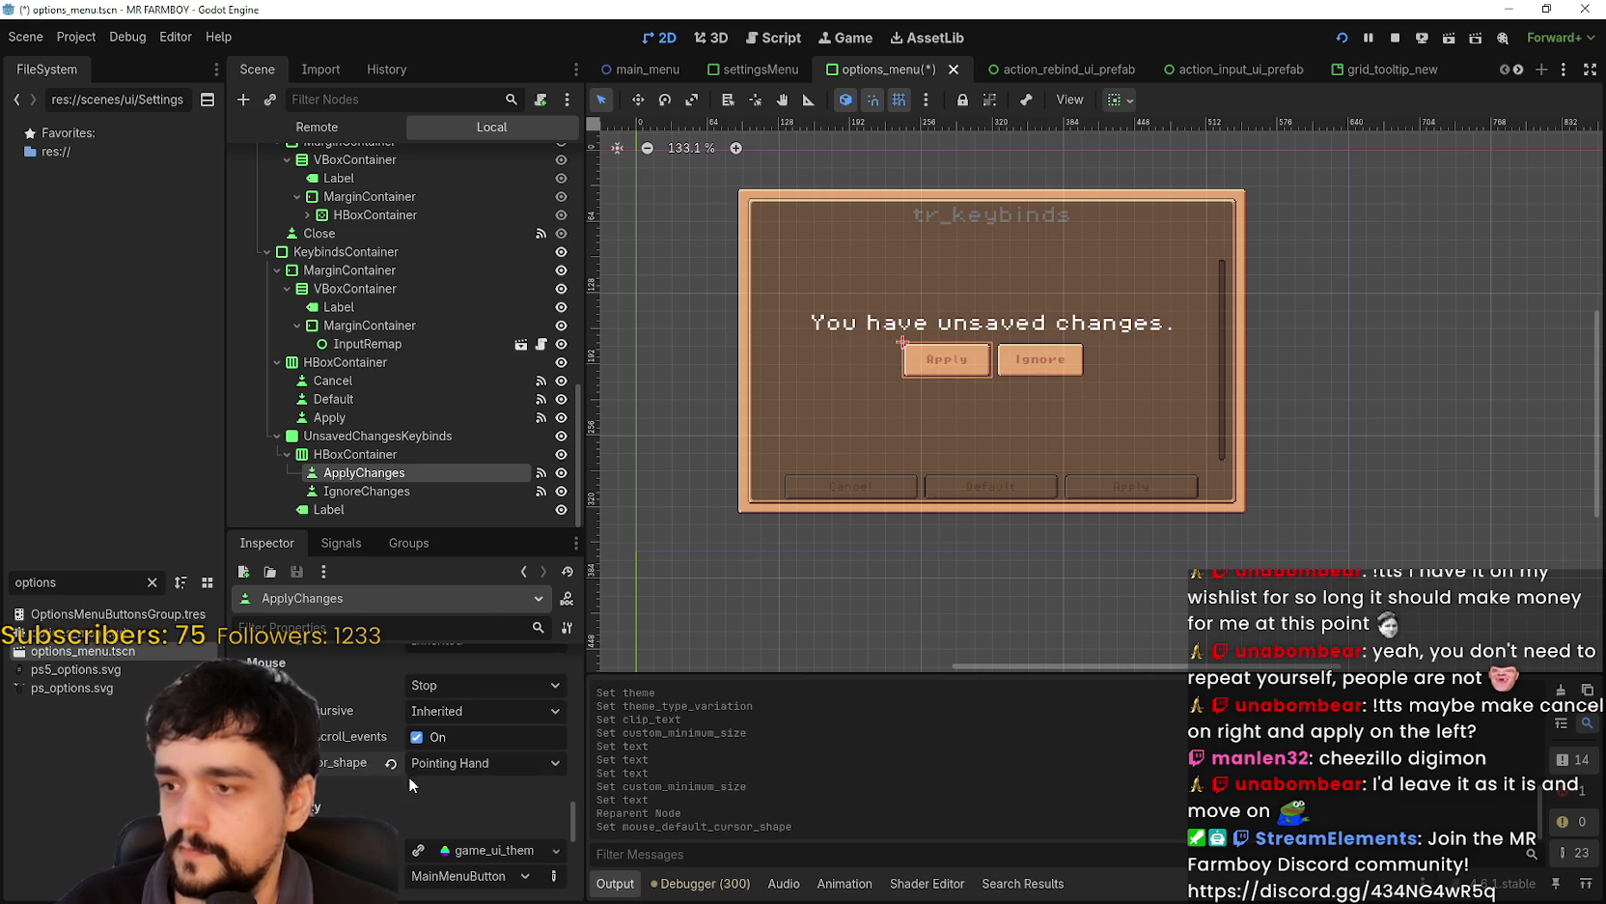
# - Set the IgnoreChanges button's hover cursor to Pointing Hand and save the scene
pyautogui.click(367, 490)
pyautogui.scroll(-5, 421, 745)
pyautogui.scroll(-10, 409, 733)
pyautogui.scroll(-3, 415, 763)
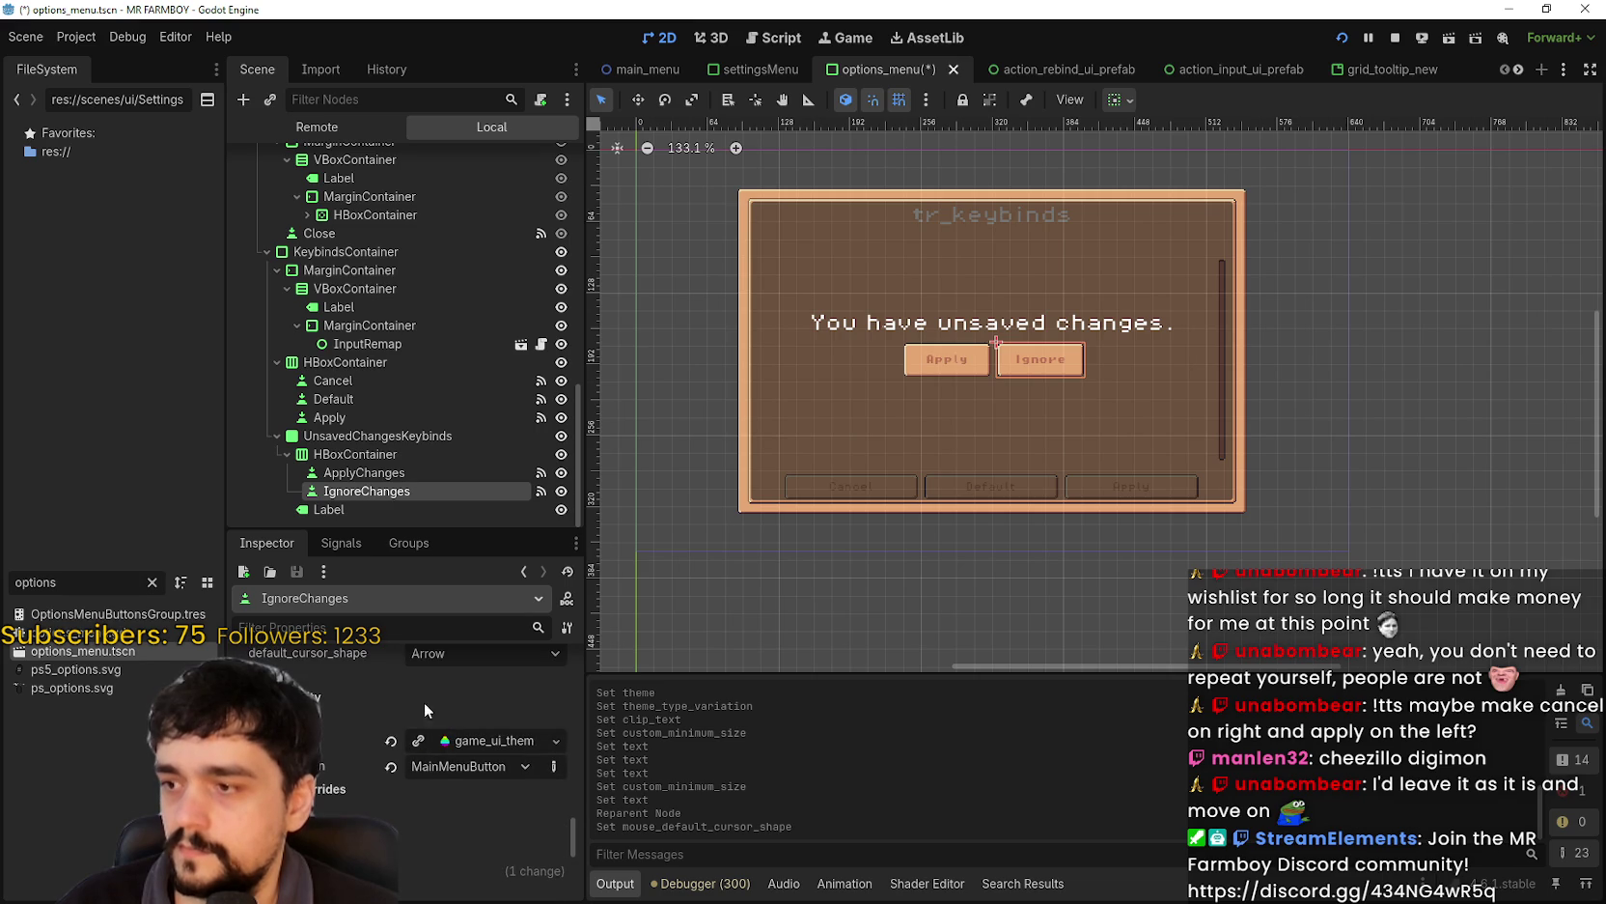
pyautogui.scroll(4, 434, 677)
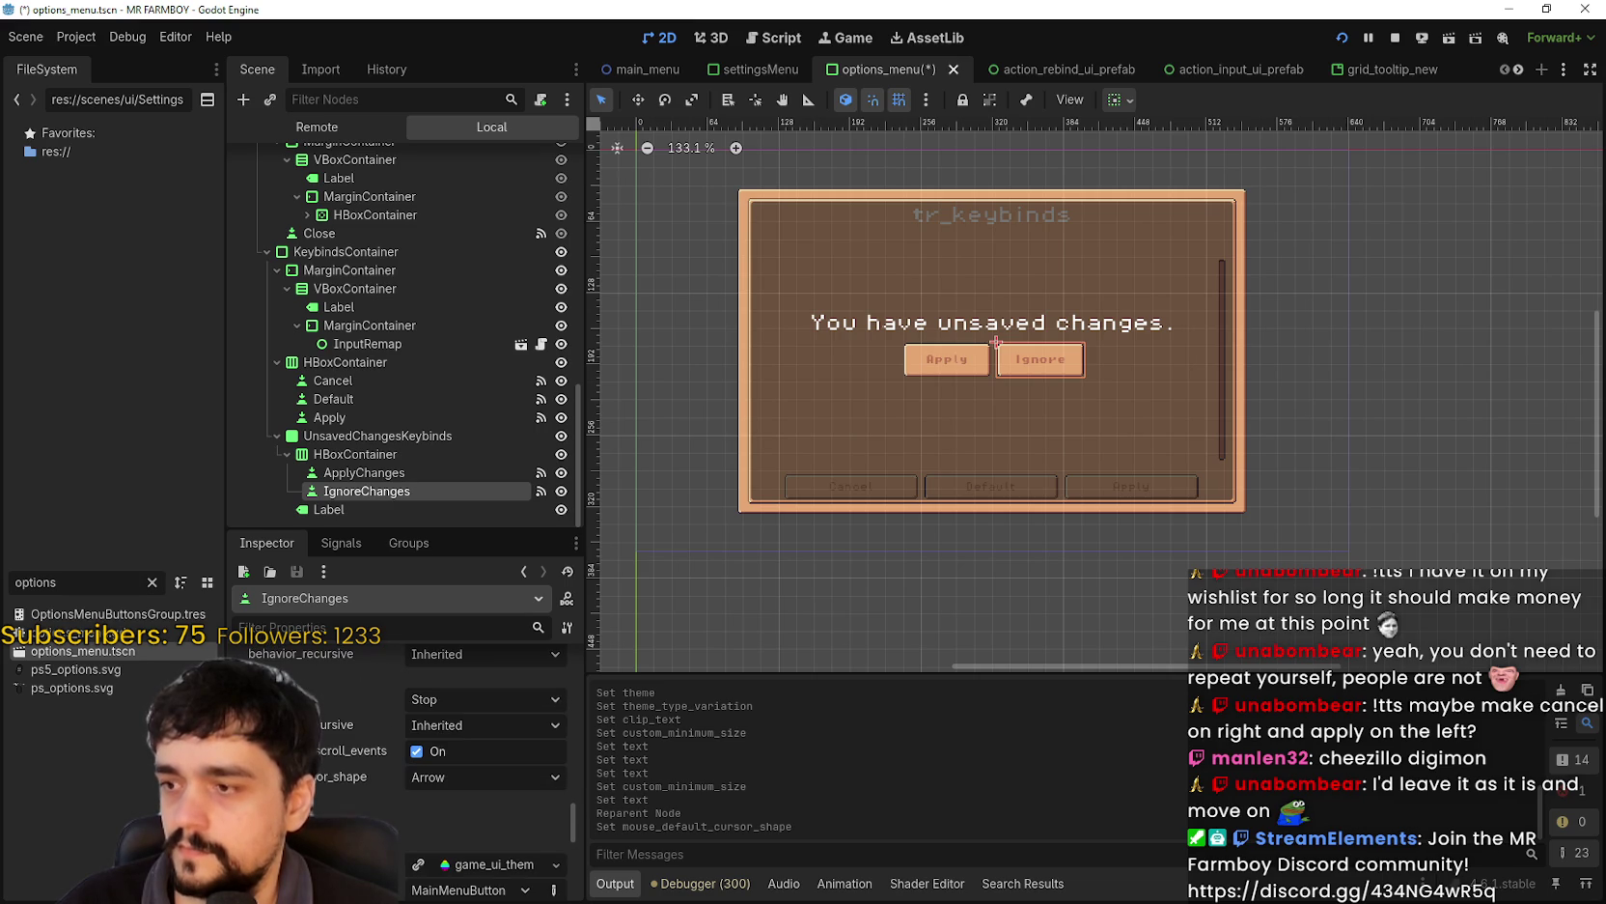
pyautogui.scroll(1, 381, 780)
pyautogui.click(524, 815)
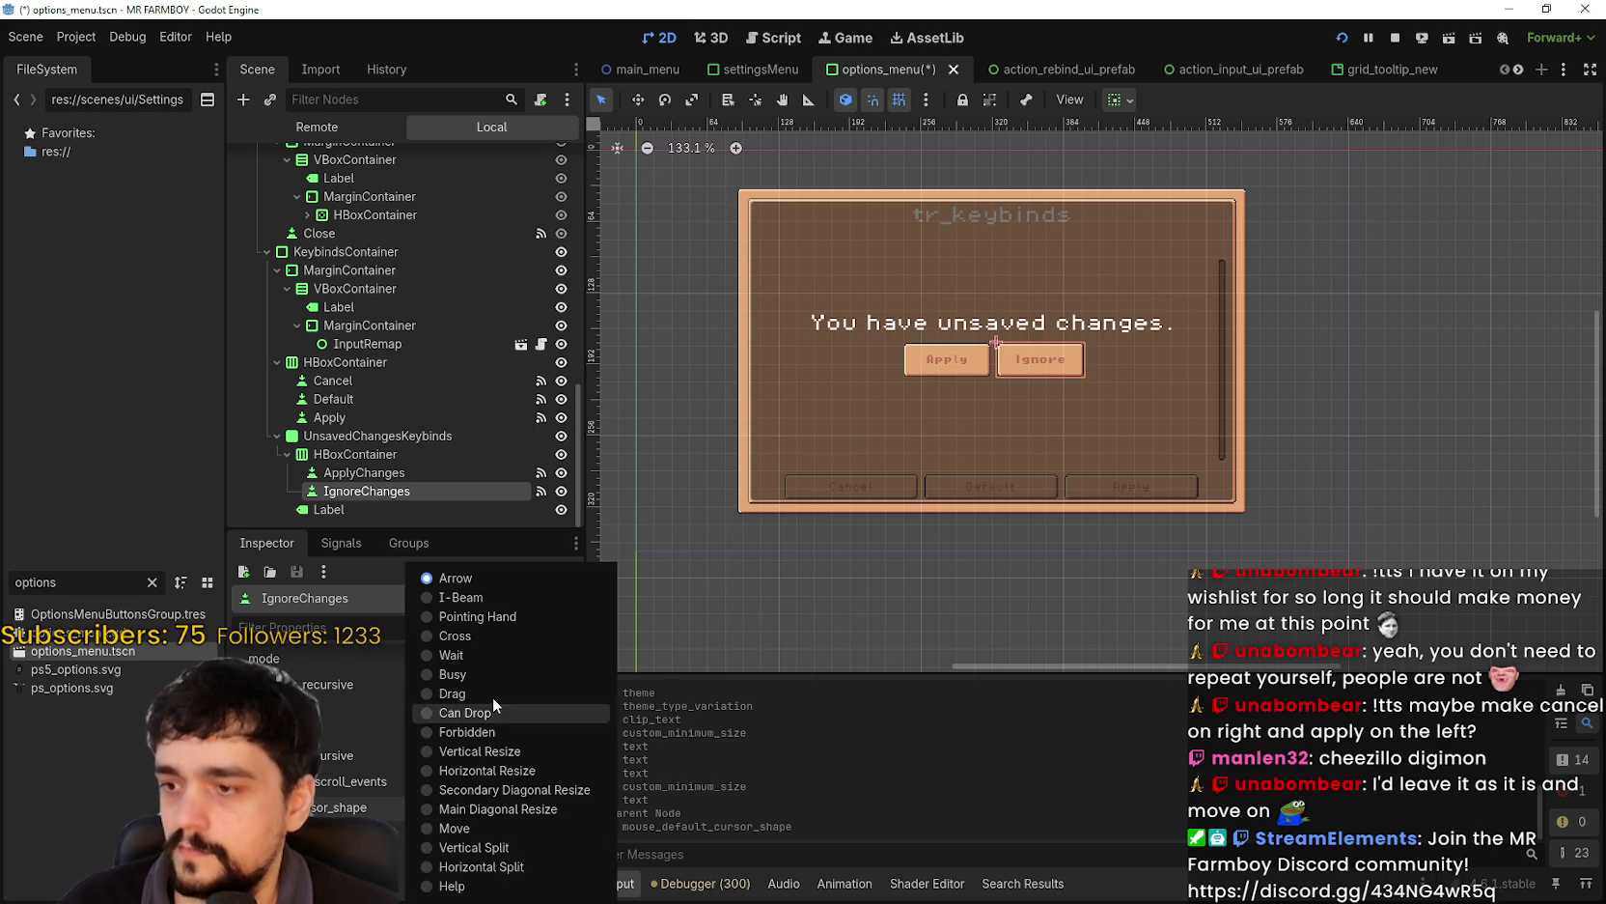
pyautogui.click(495, 519)
pyautogui.hotkey('ctrl', 's')
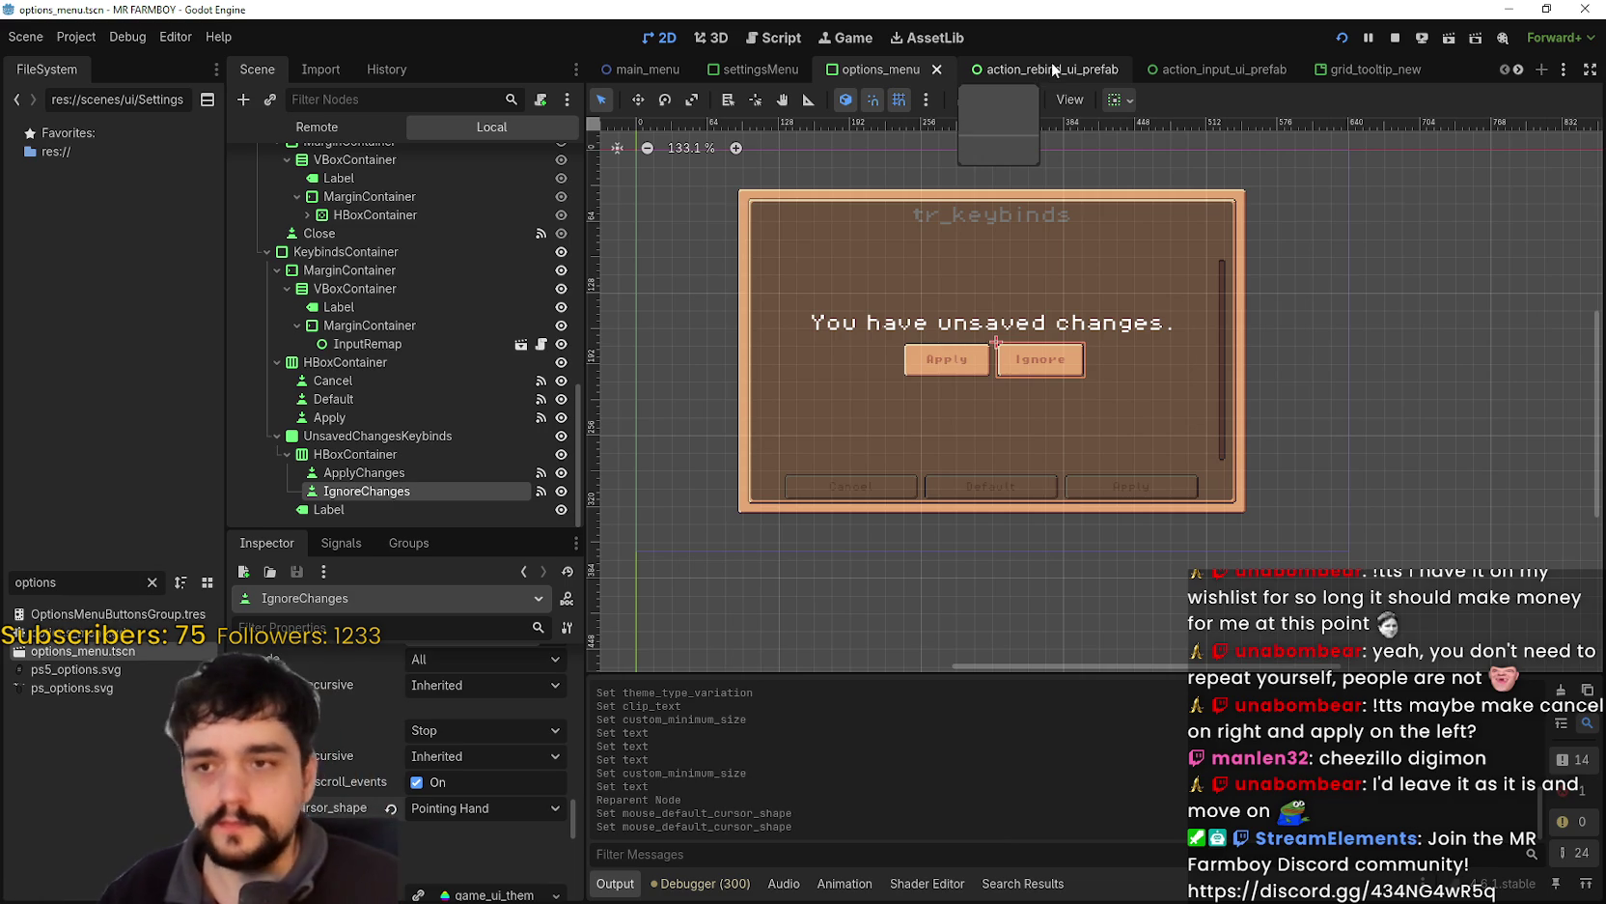
pyautogui.scroll(3, 989, 329)
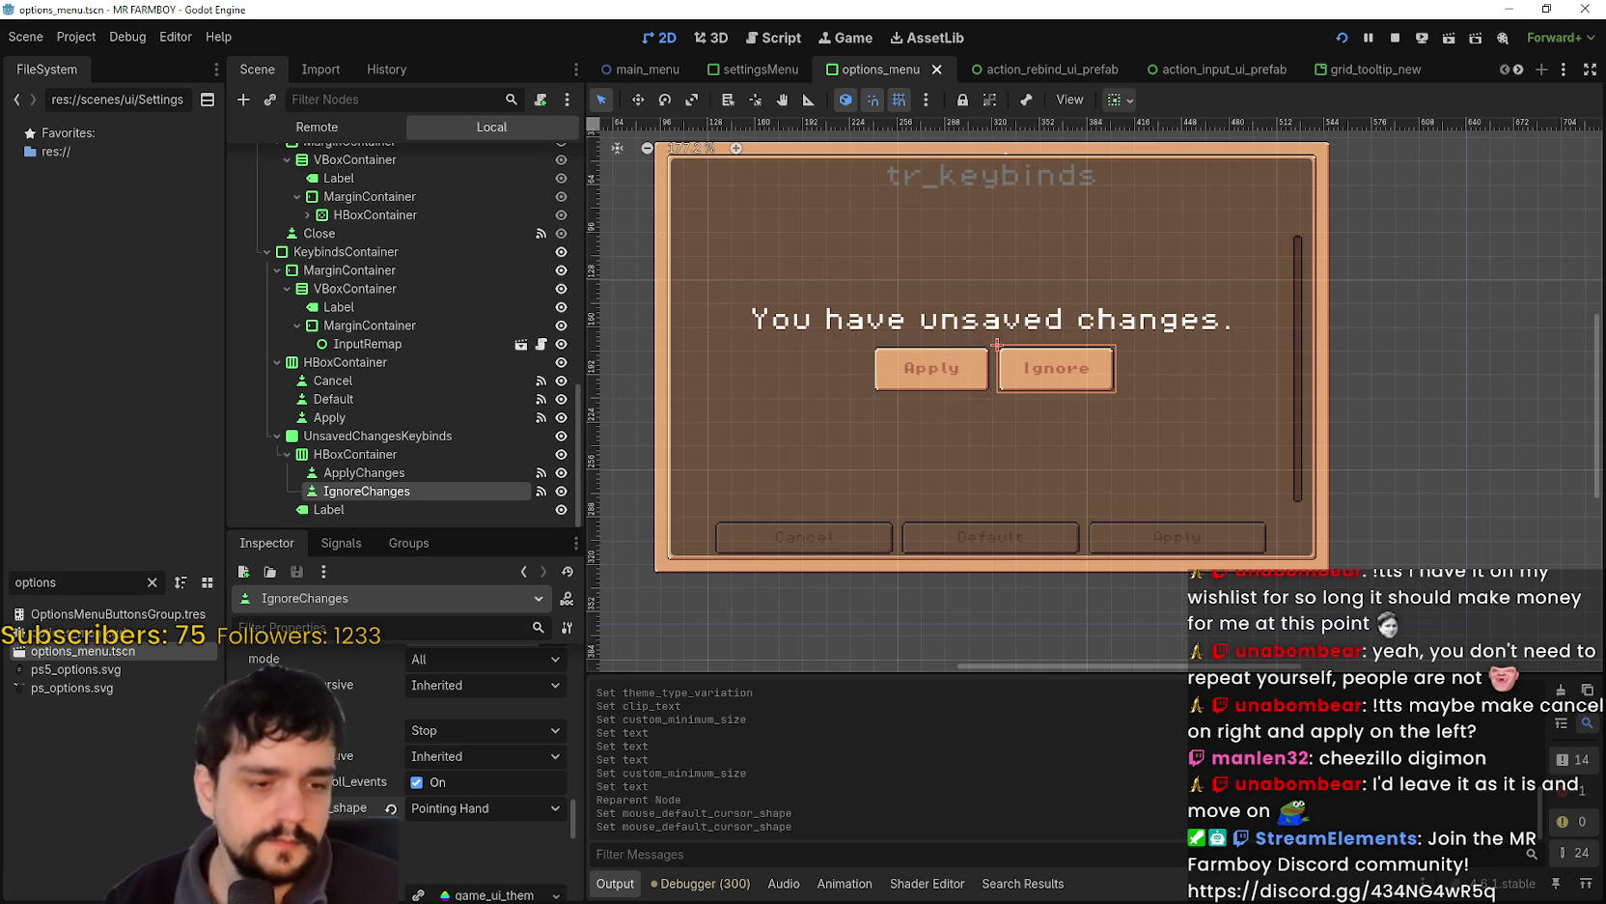
pyautogui.scroll(2, 868, 300)
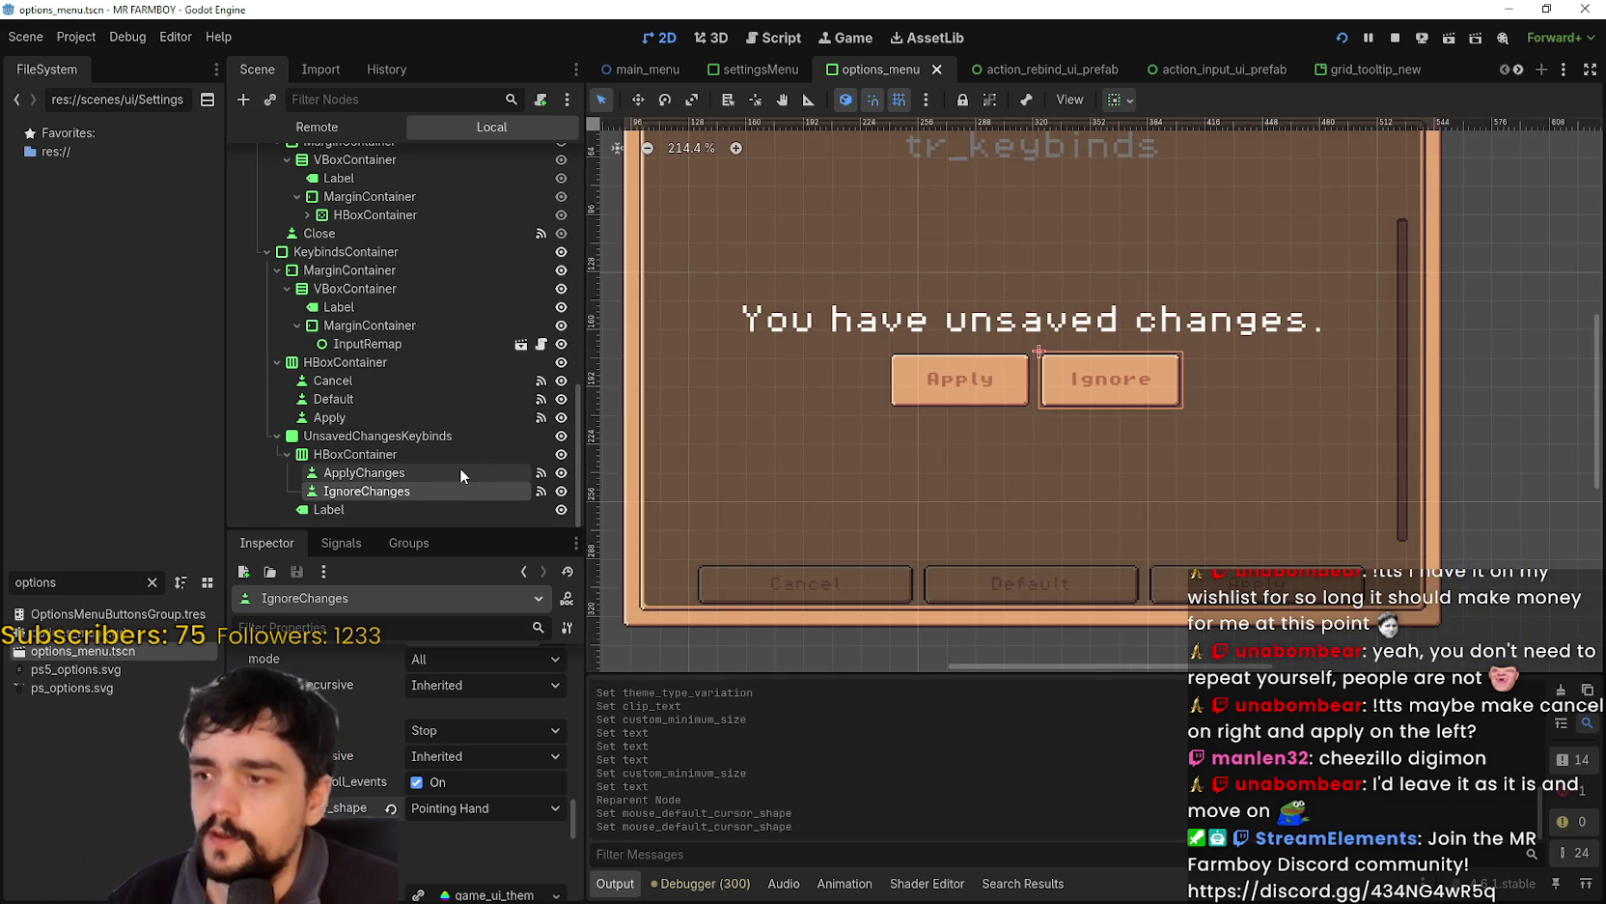
pyautogui.click(460, 473)
pyautogui.click(447, 381)
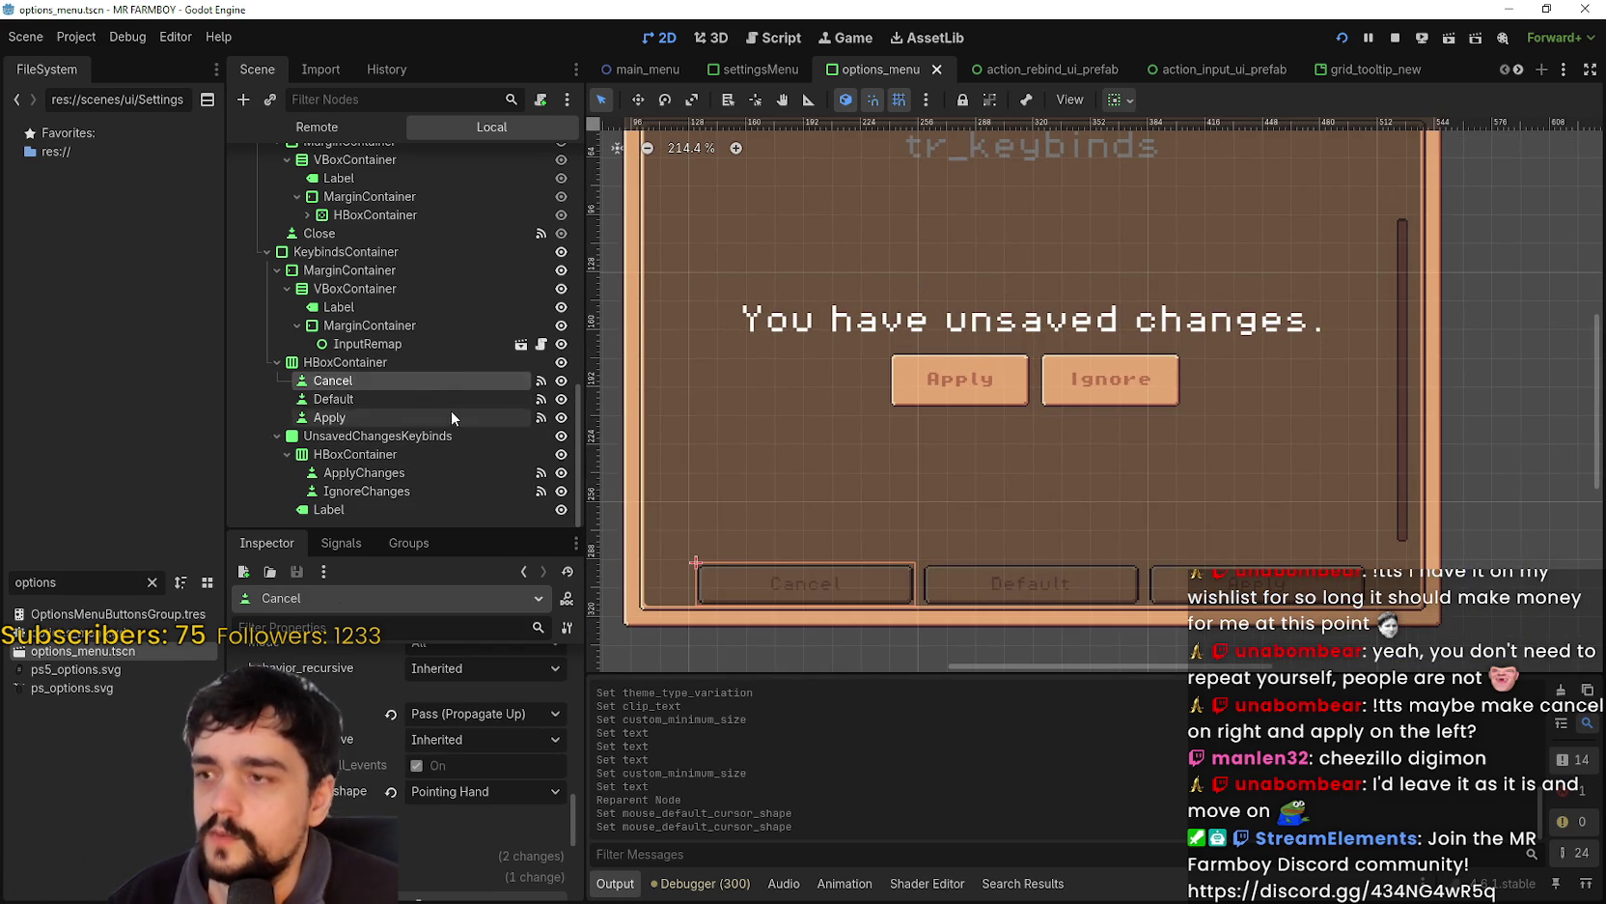
pyautogui.scroll(5, 444, 406)
pyautogui.click(417, 363)
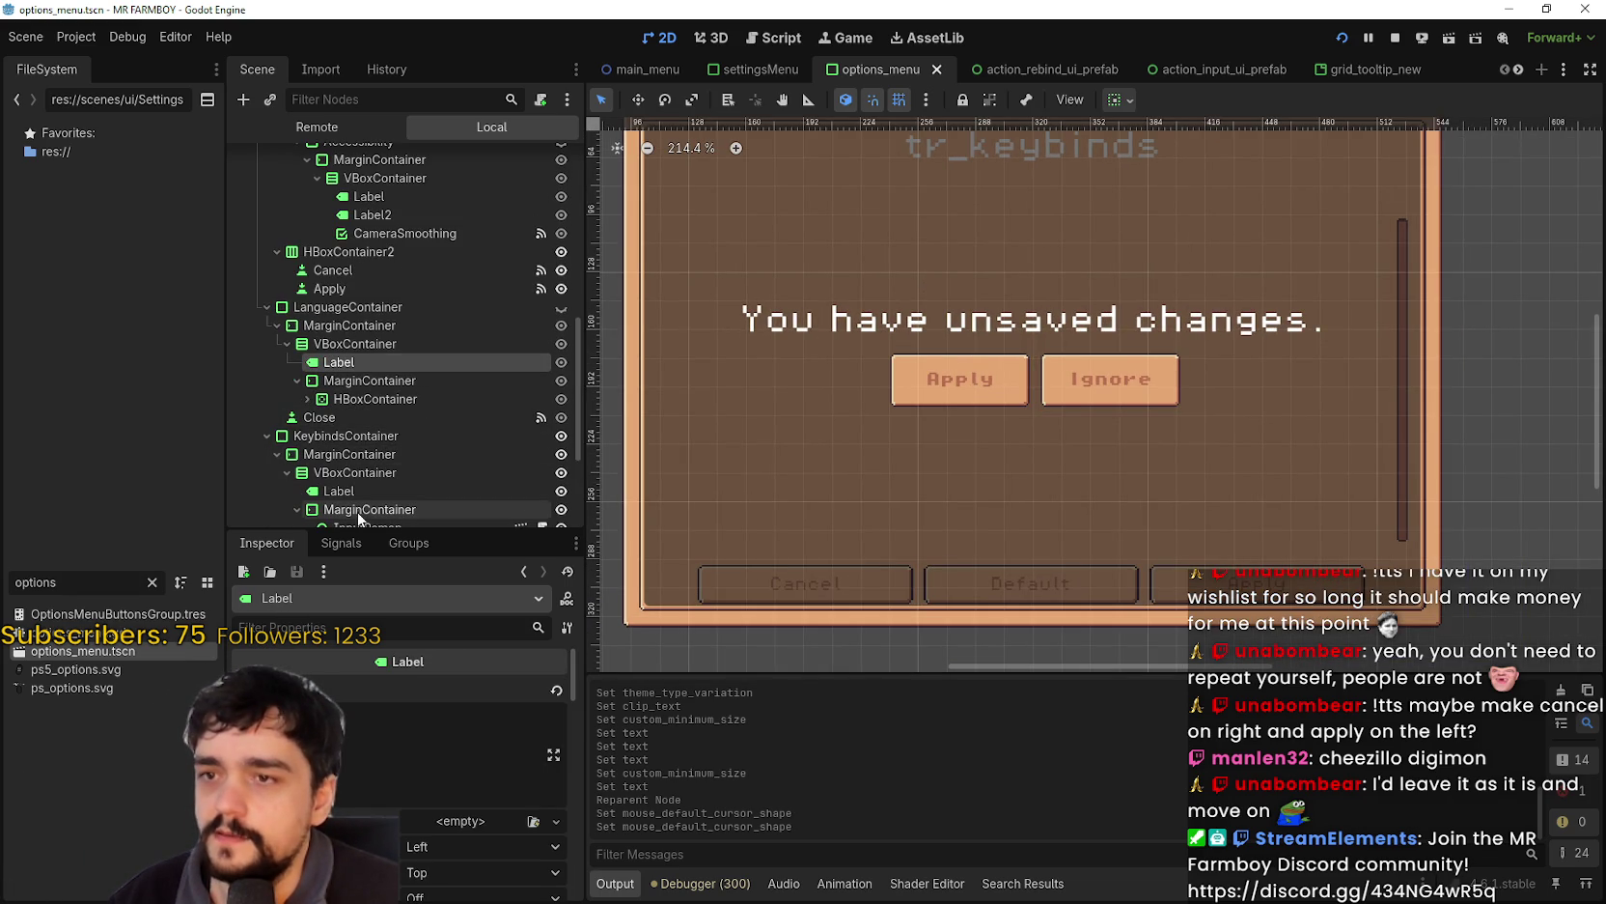
pyautogui.scroll(-5, 289, 753)
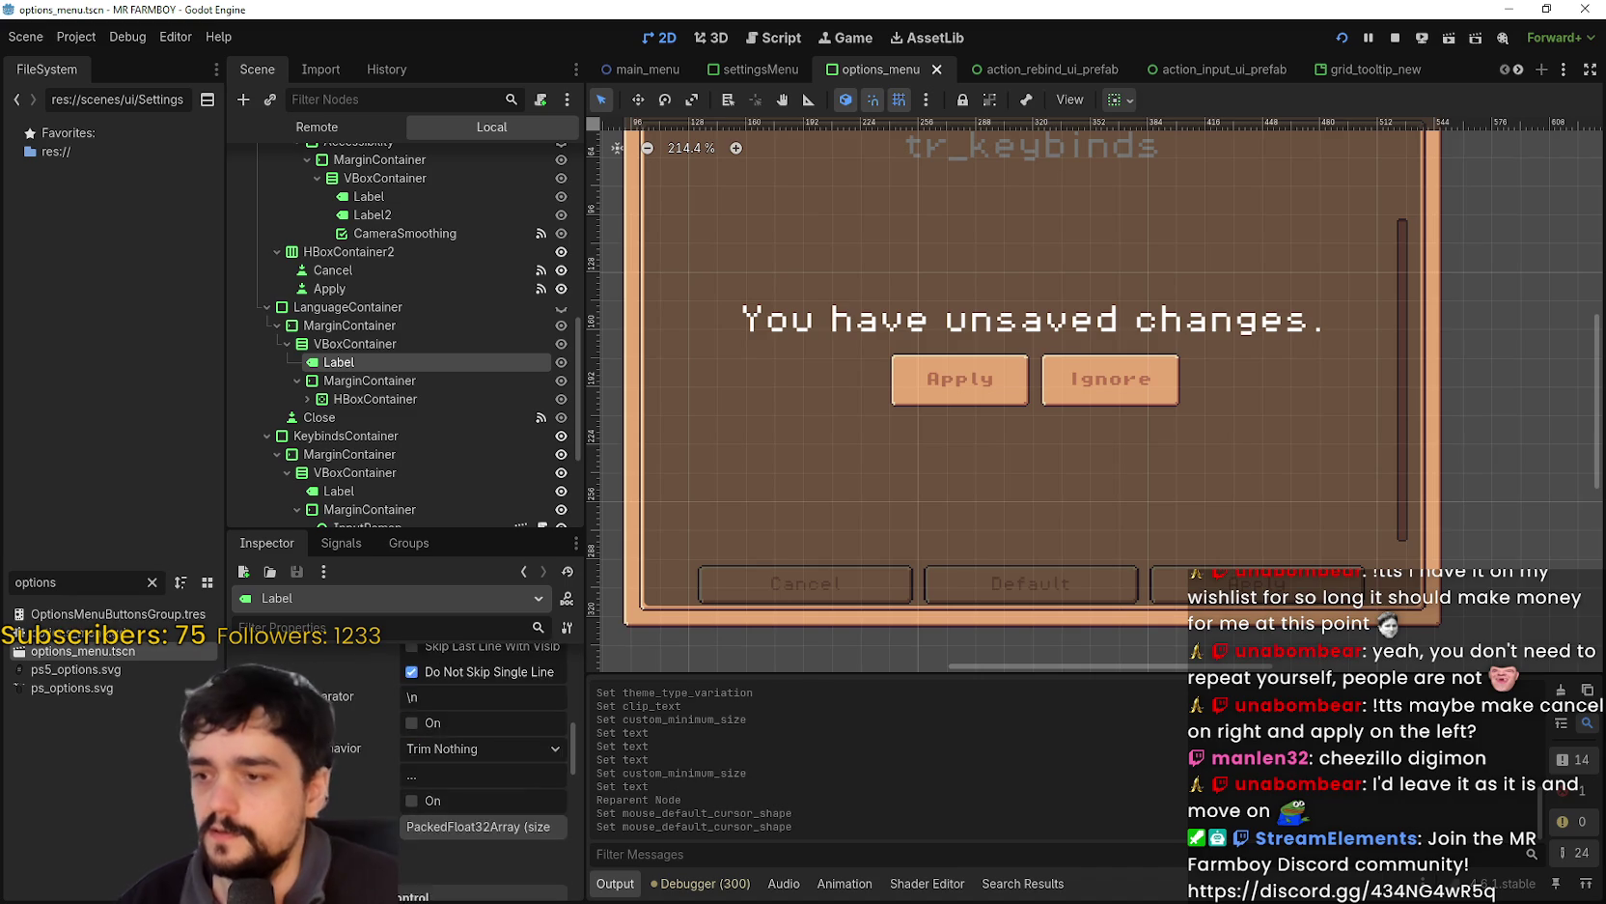
pyautogui.scroll(-10, 483, 753)
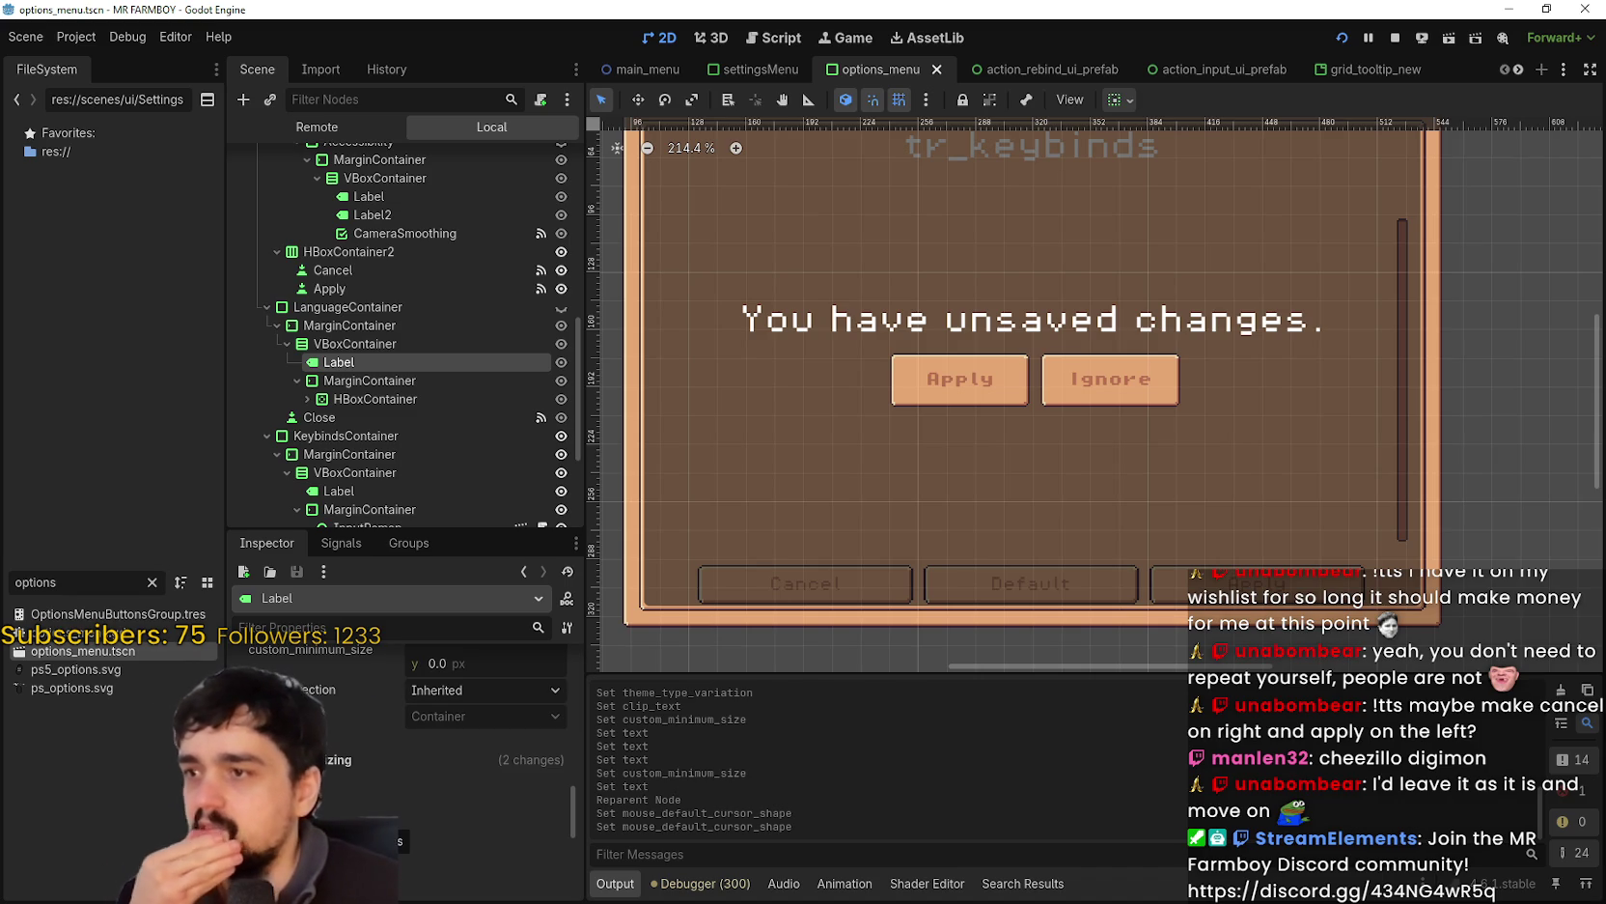
pyautogui.scroll(-5, 338, 763)
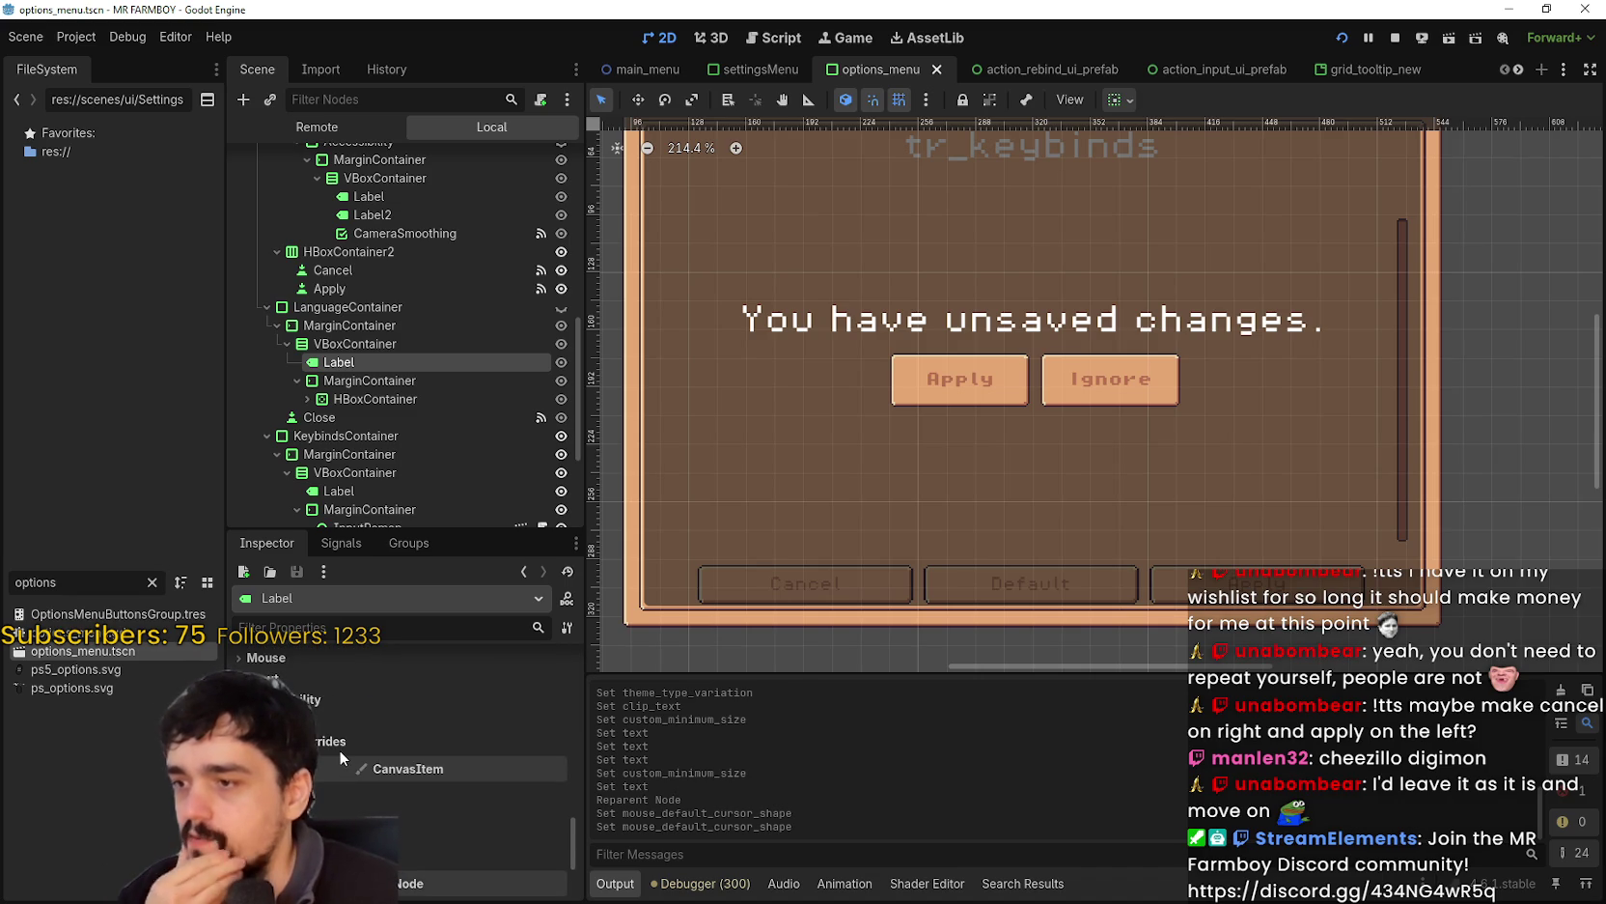
pyautogui.click(312, 715)
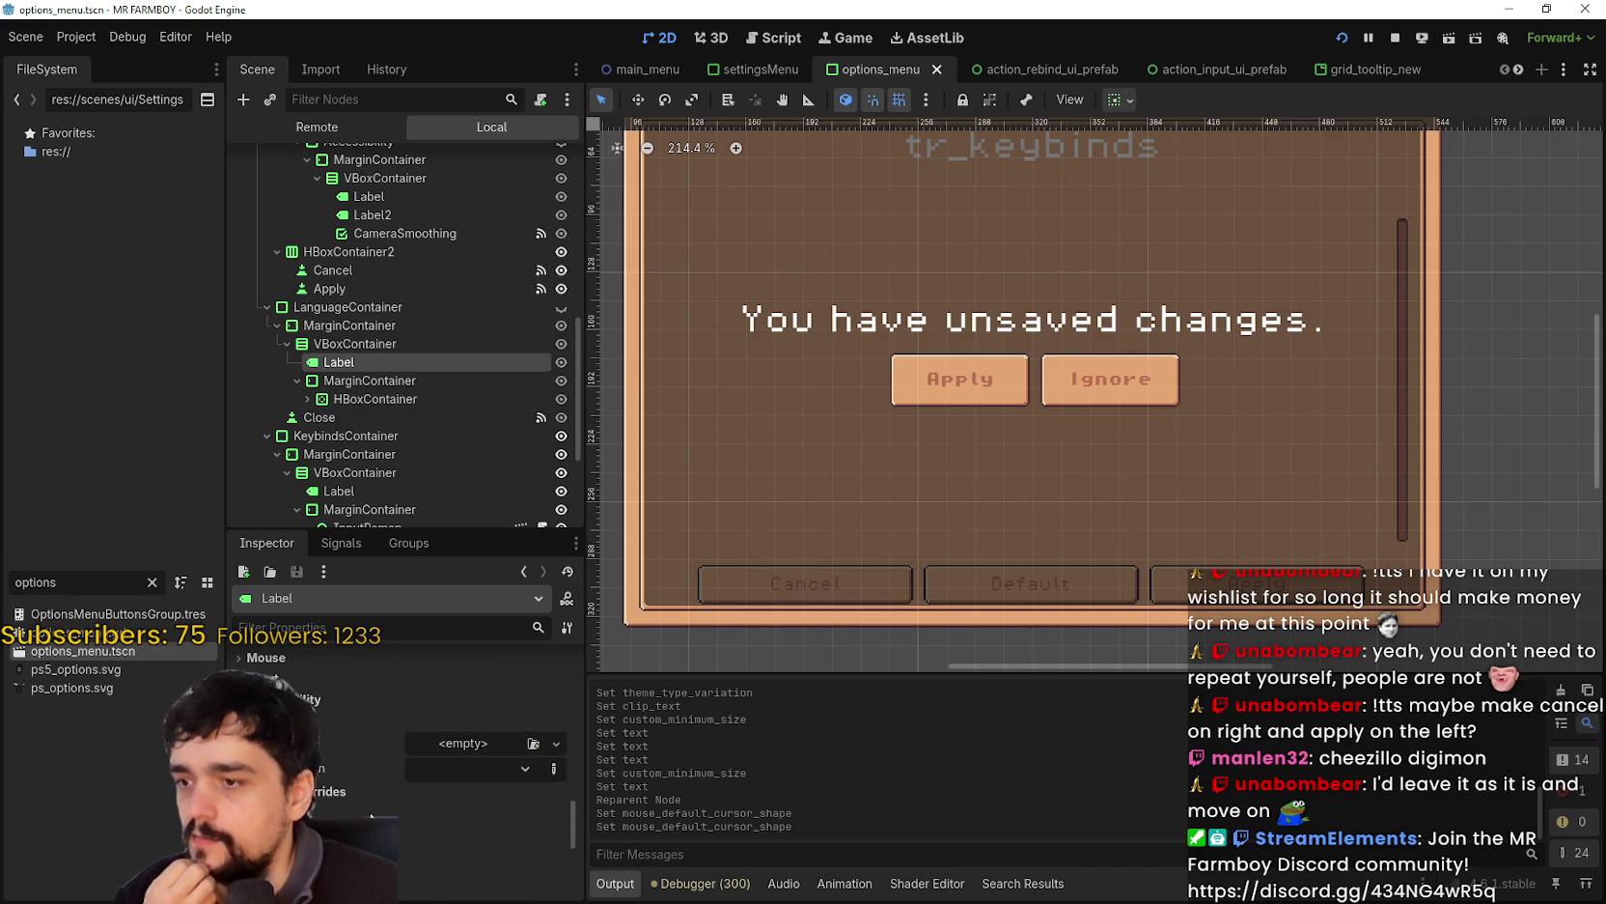
pyautogui.scroll(10, 371, 794)
pyautogui.scroll(5, 371, 790)
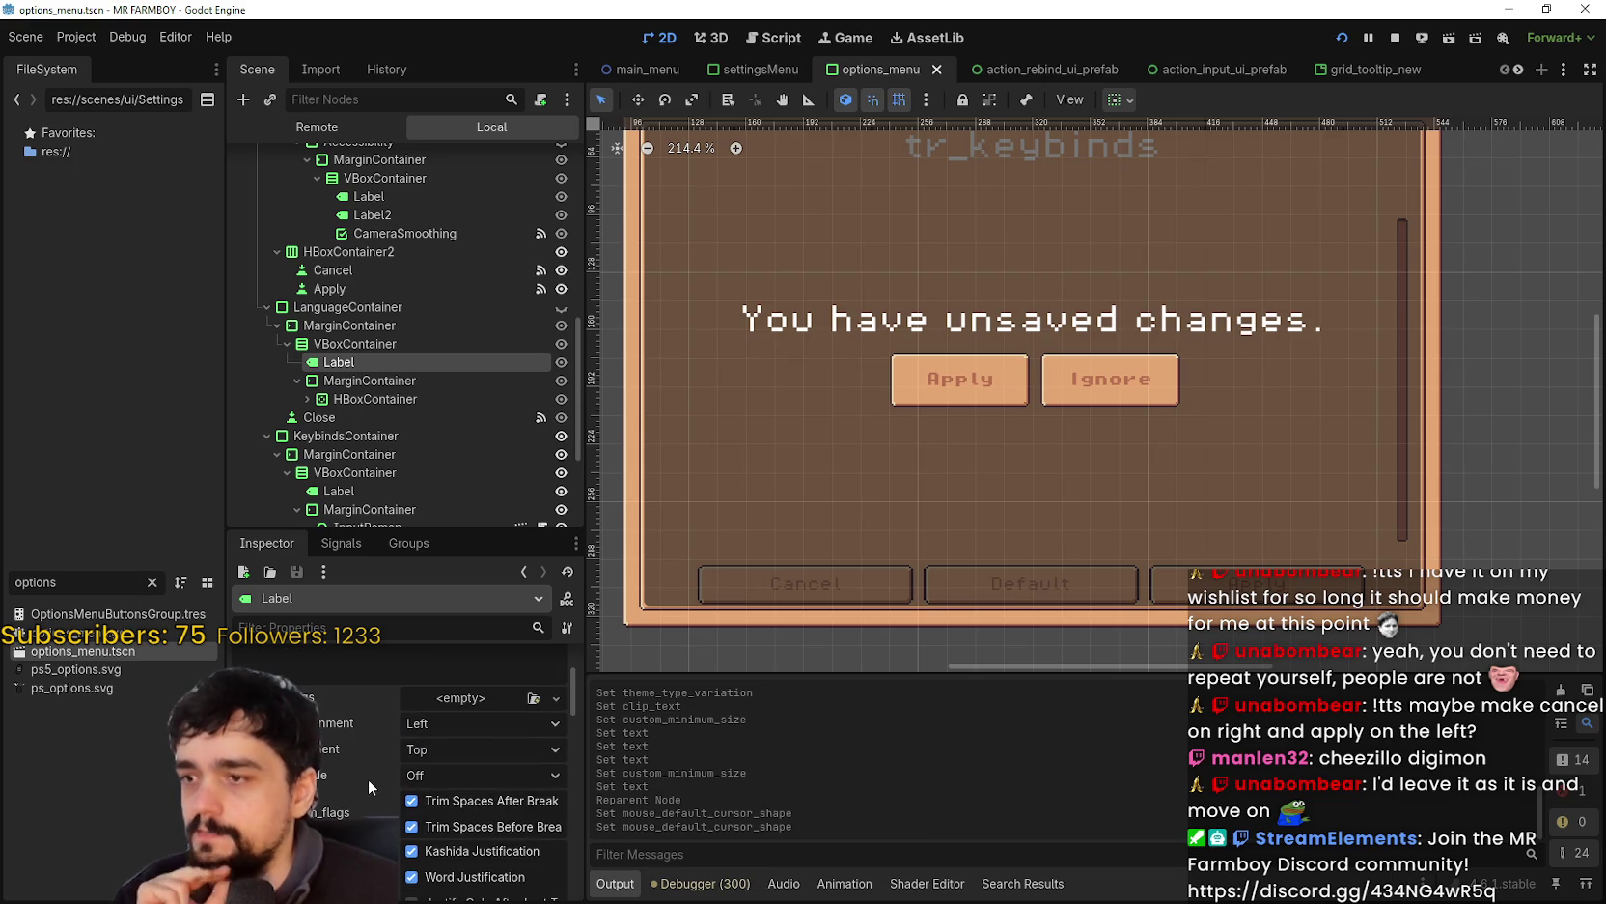
pyautogui.scroll(1, 425, 453)
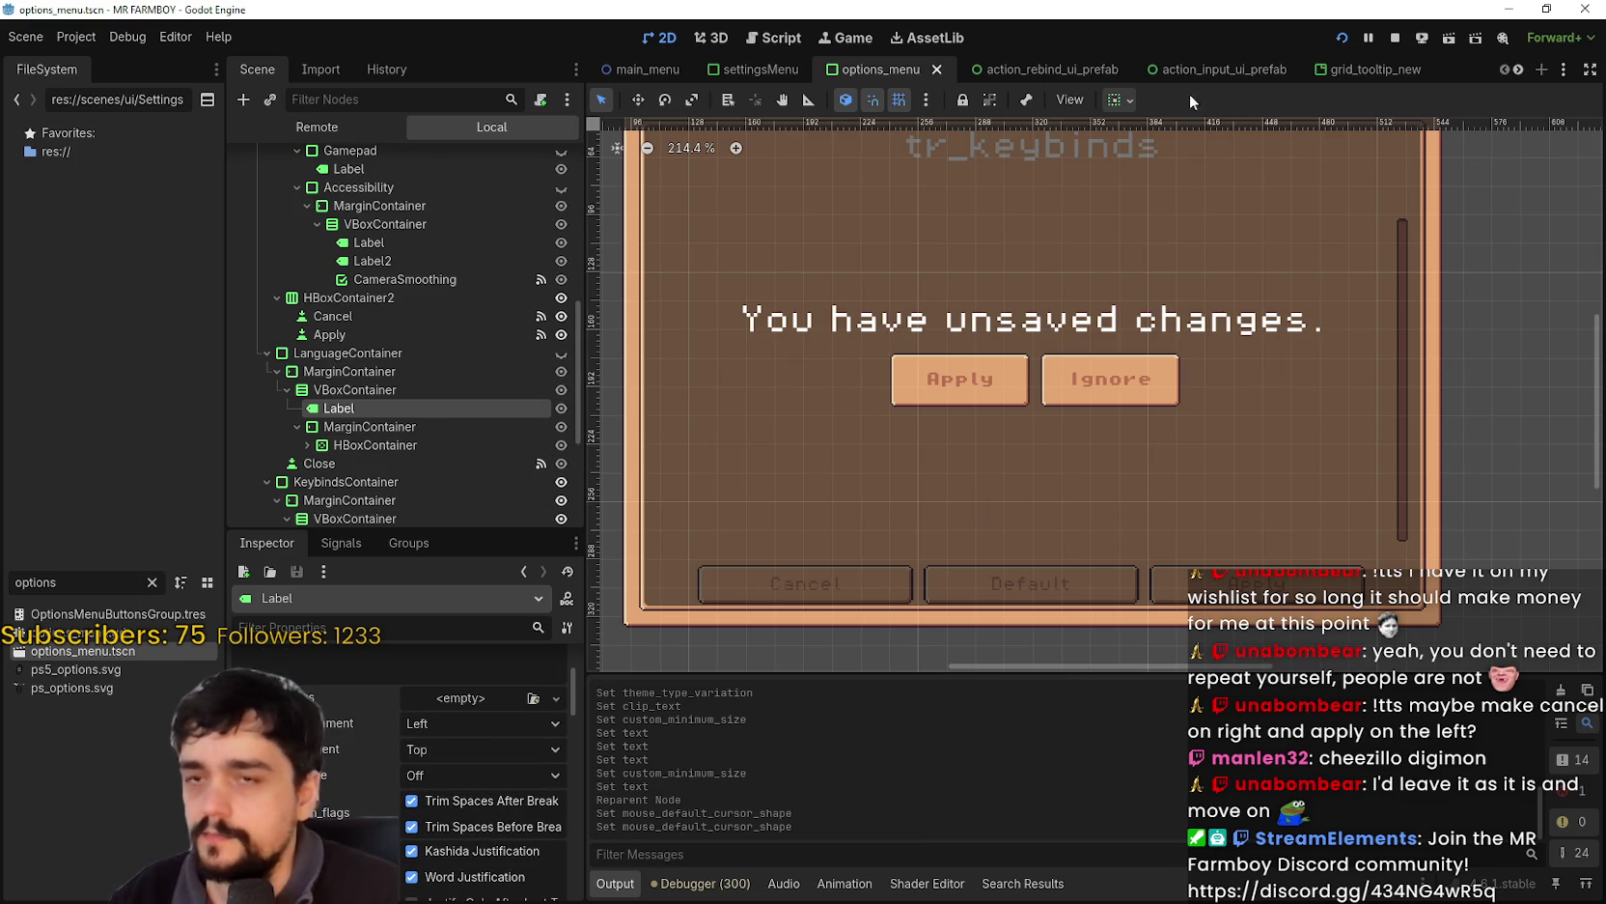
pyautogui.scroll(-2, 1111, 338)
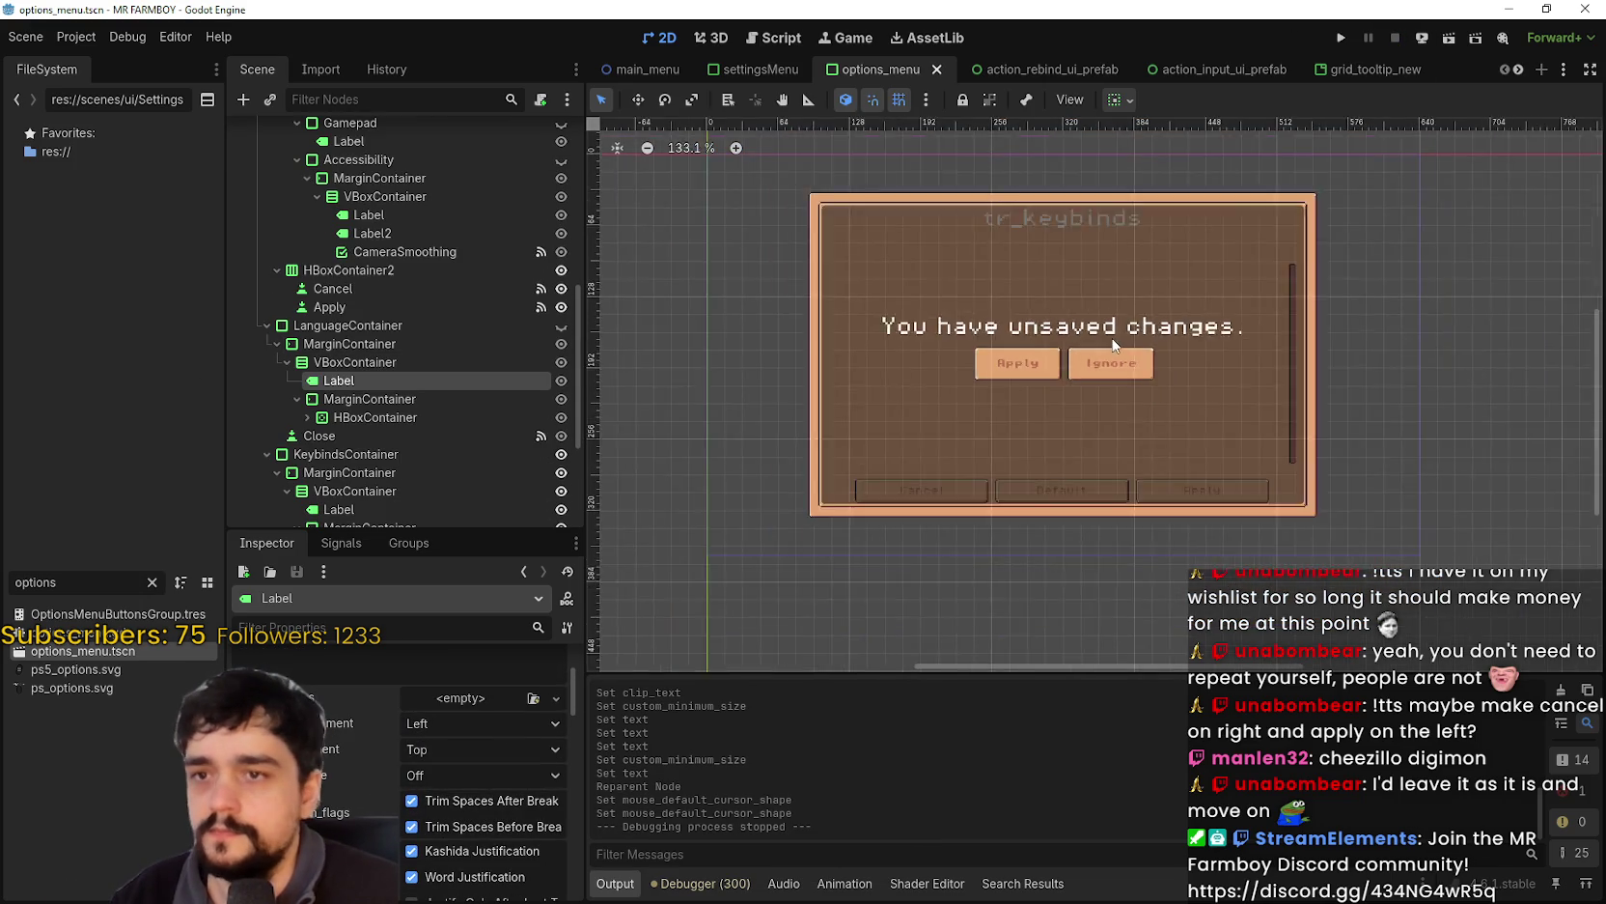
# - Select KeybindsContainer and hide it with its eye icon
pyautogui.scroll(-1, 1113, 344)
pyautogui.scroll(-4, 494, 474)
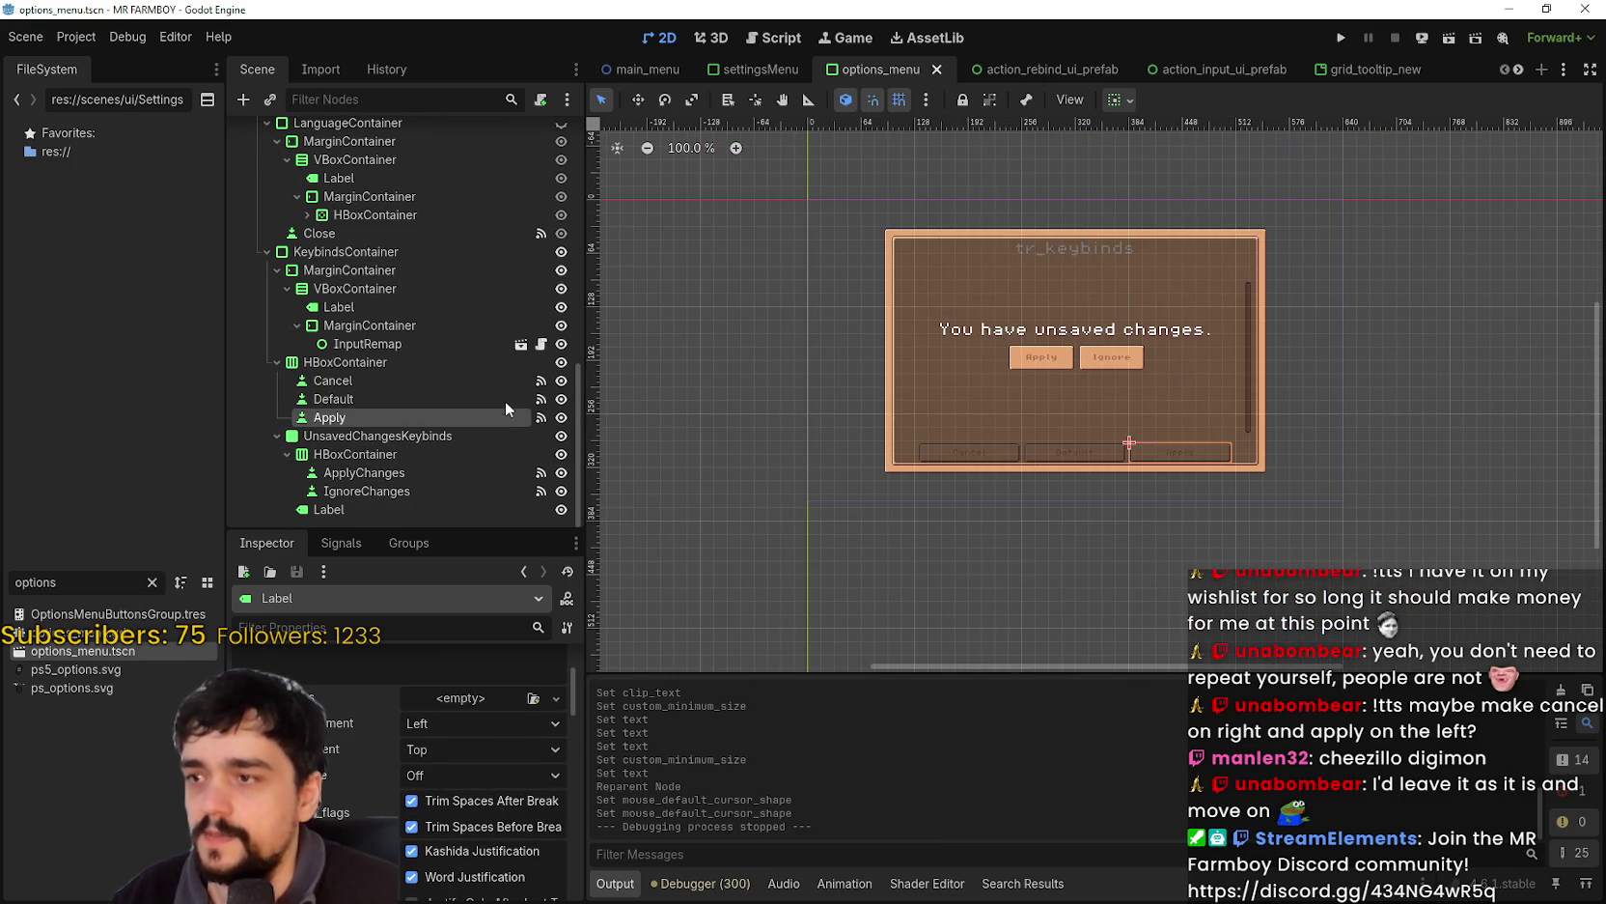
pyautogui.click(452, 363)
pyautogui.scroll(1, 444, 382)
pyautogui.scroll(1, 442, 382)
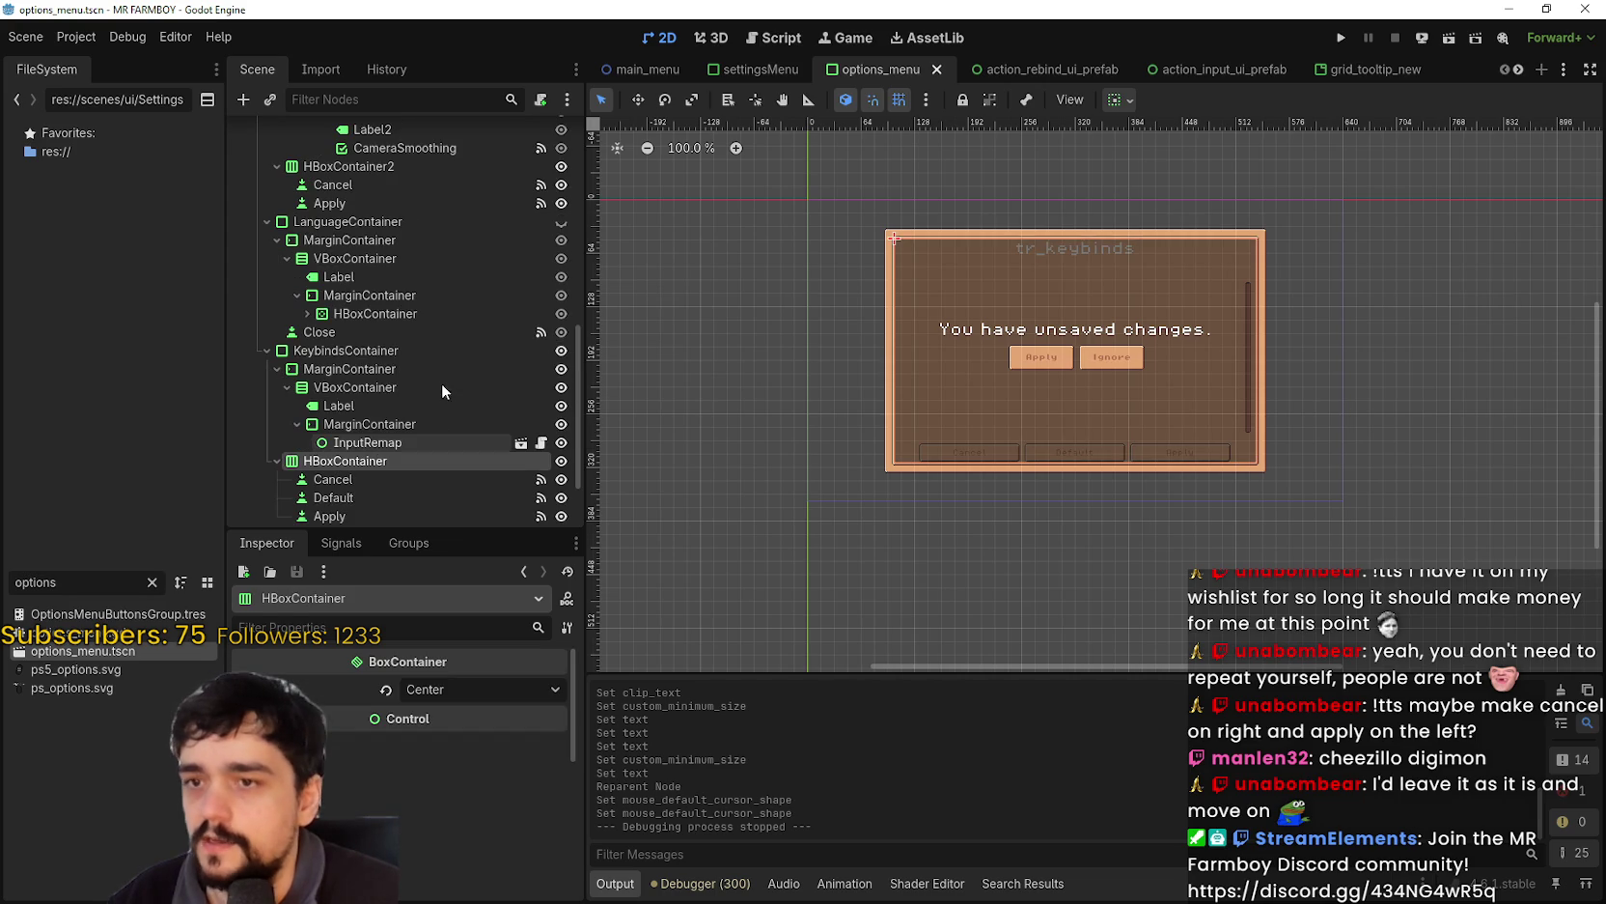
pyautogui.scroll(2, 1009, 386)
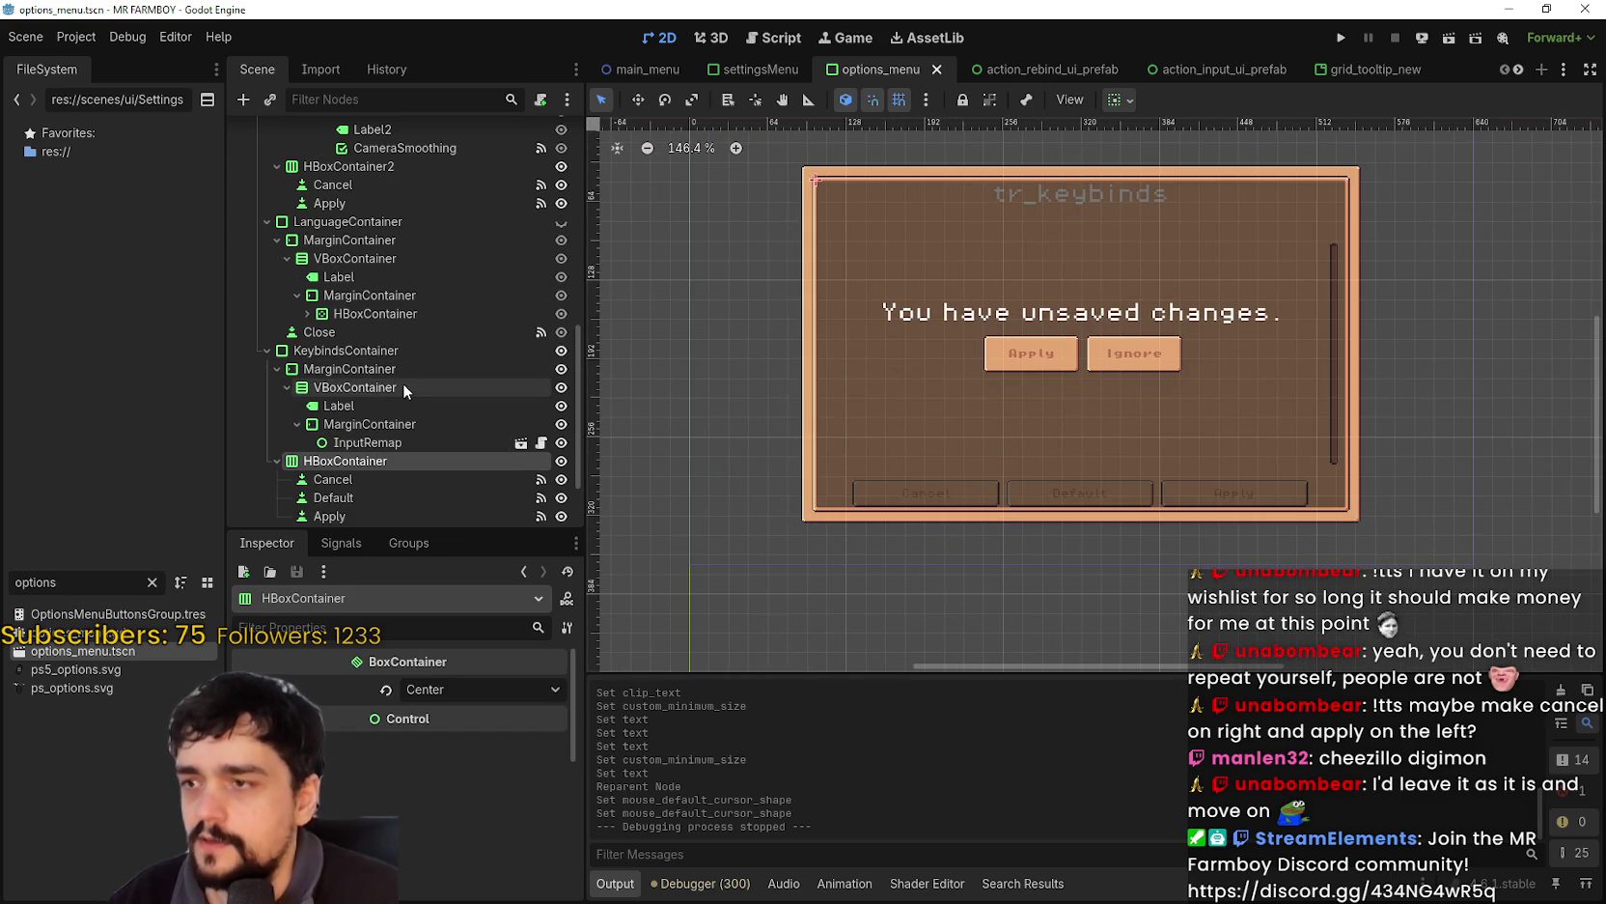
pyautogui.click(482, 349)
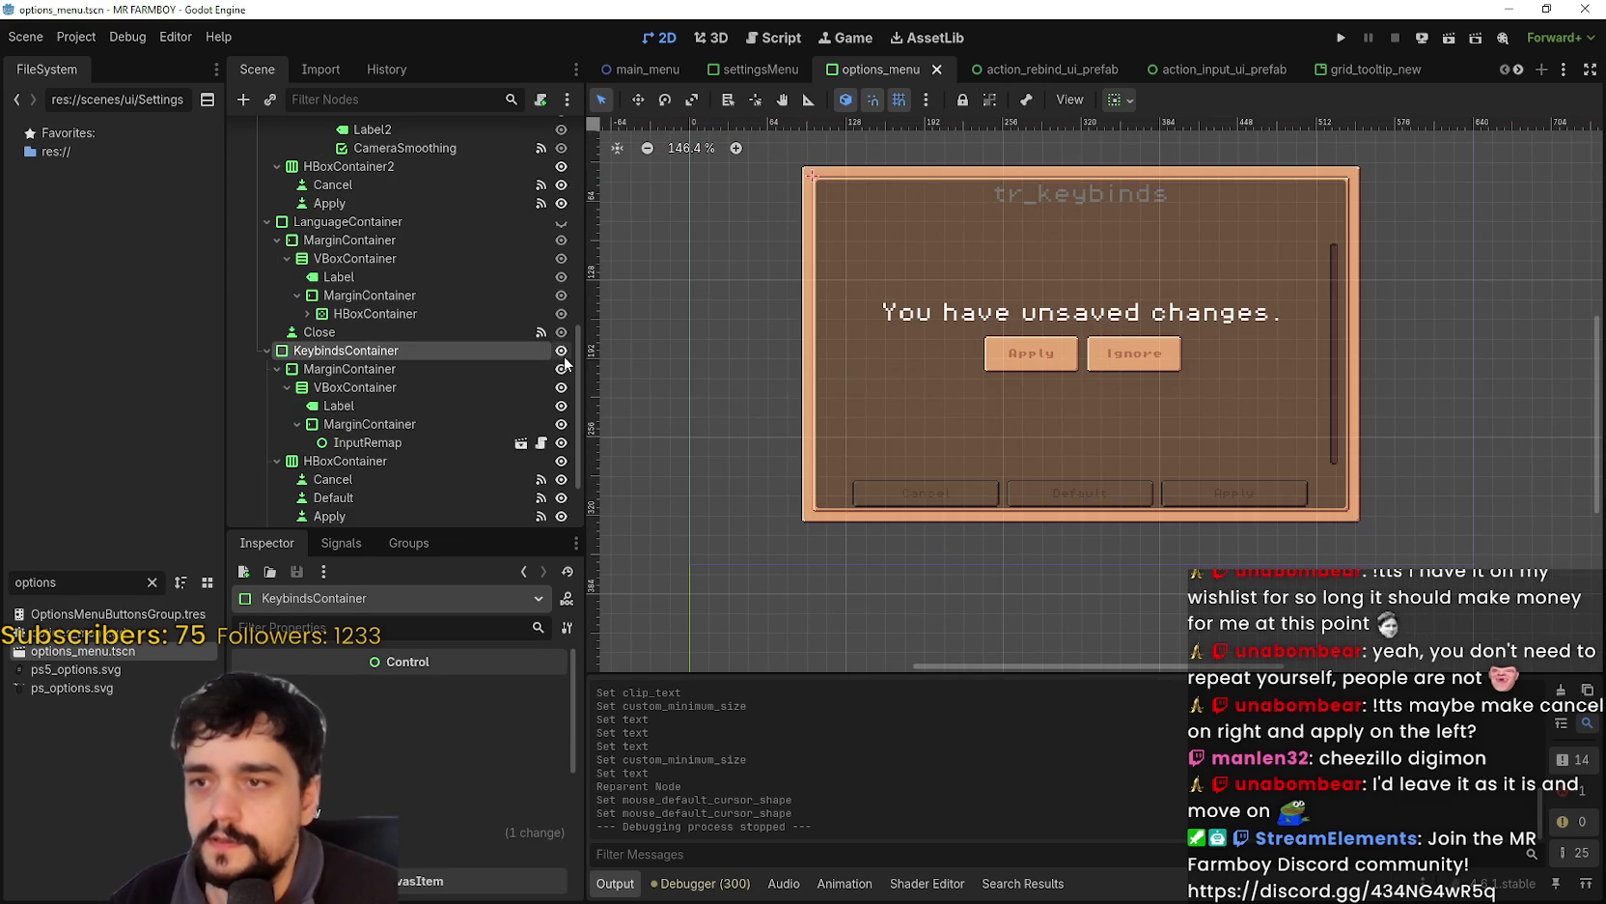
pyautogui.click(561, 349)
# - Save the options_menu scene with the Key Bindings panel showing
pyautogui.scroll(2, 1025, 330)
pyautogui.scroll(-2, 462, 456)
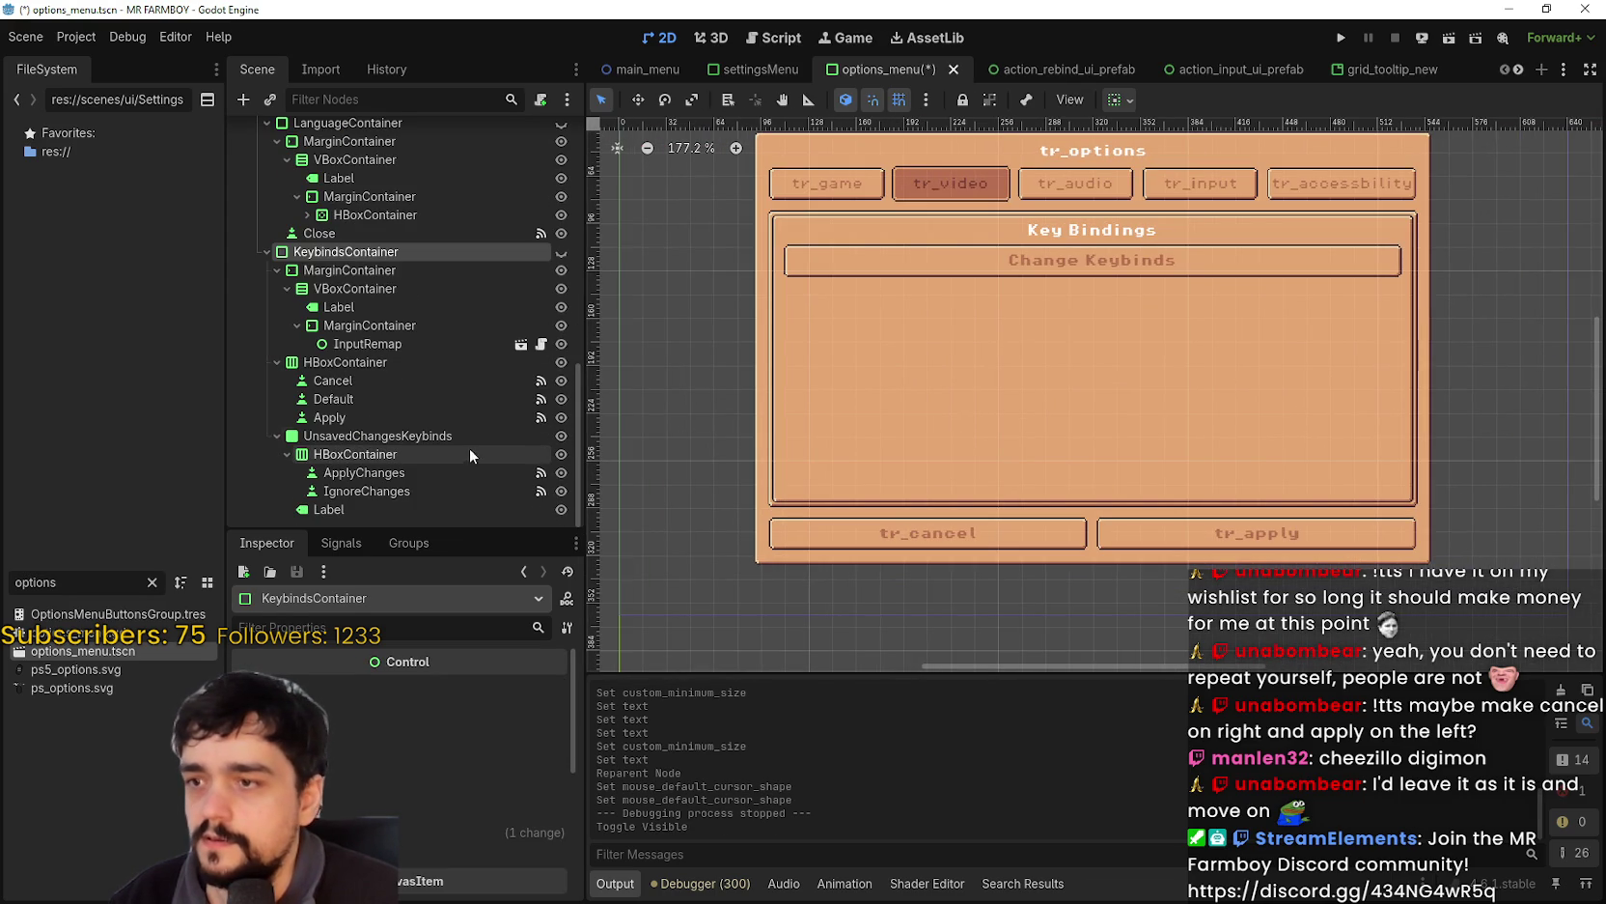
pyautogui.scroll(2, 957, 366)
pyautogui.hotkey('ctrl', 's')
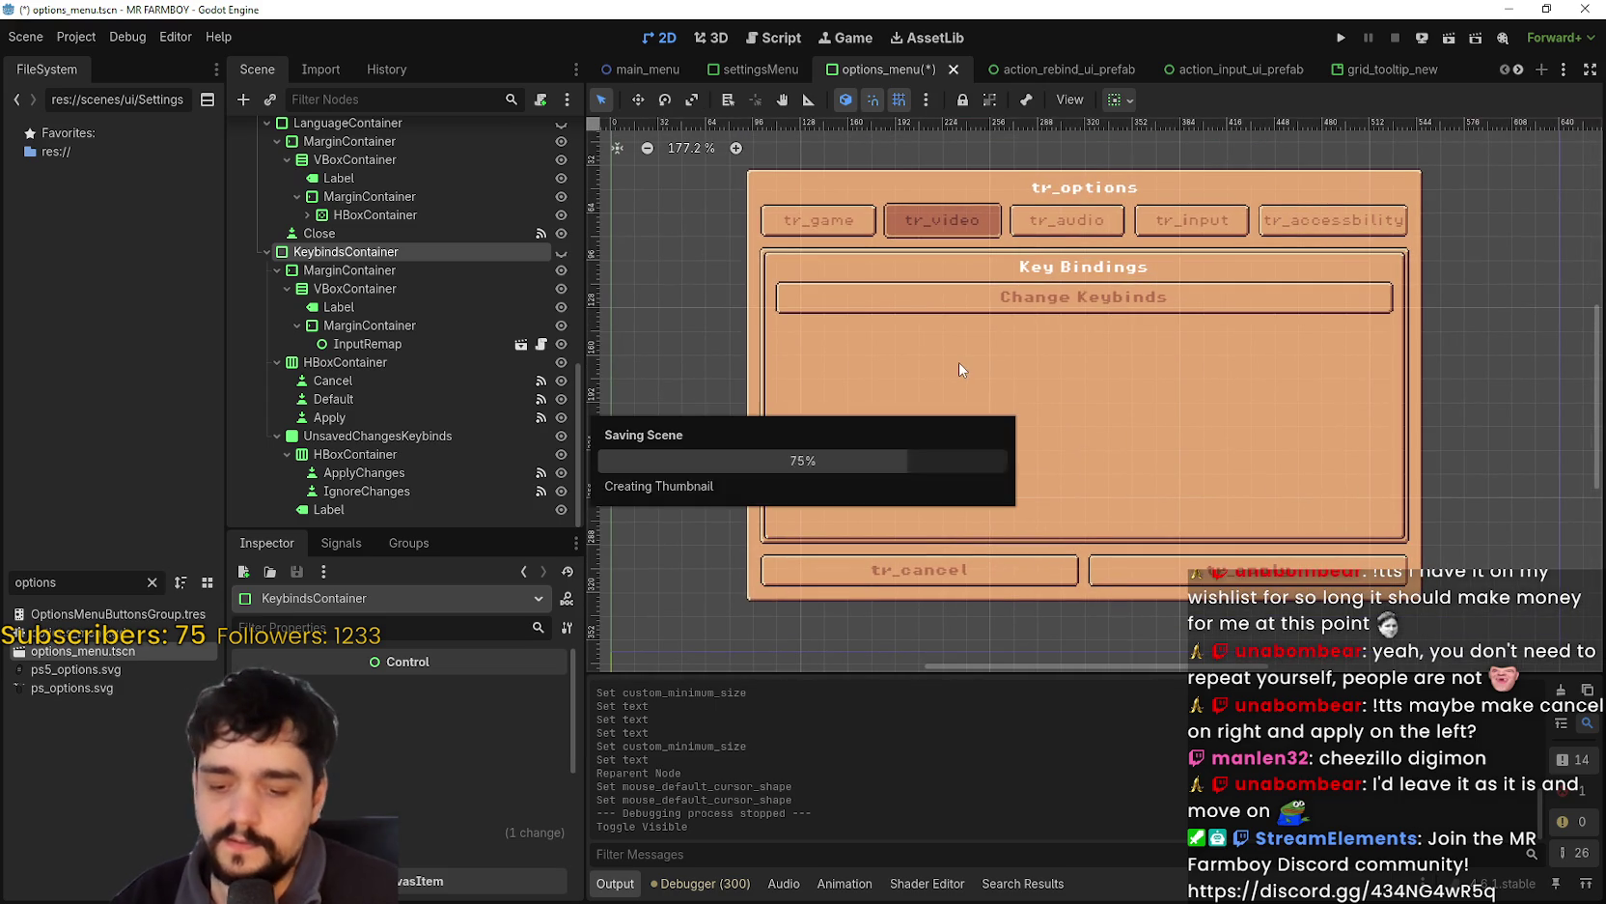
pyautogui.scroll(3, 1062, 261)
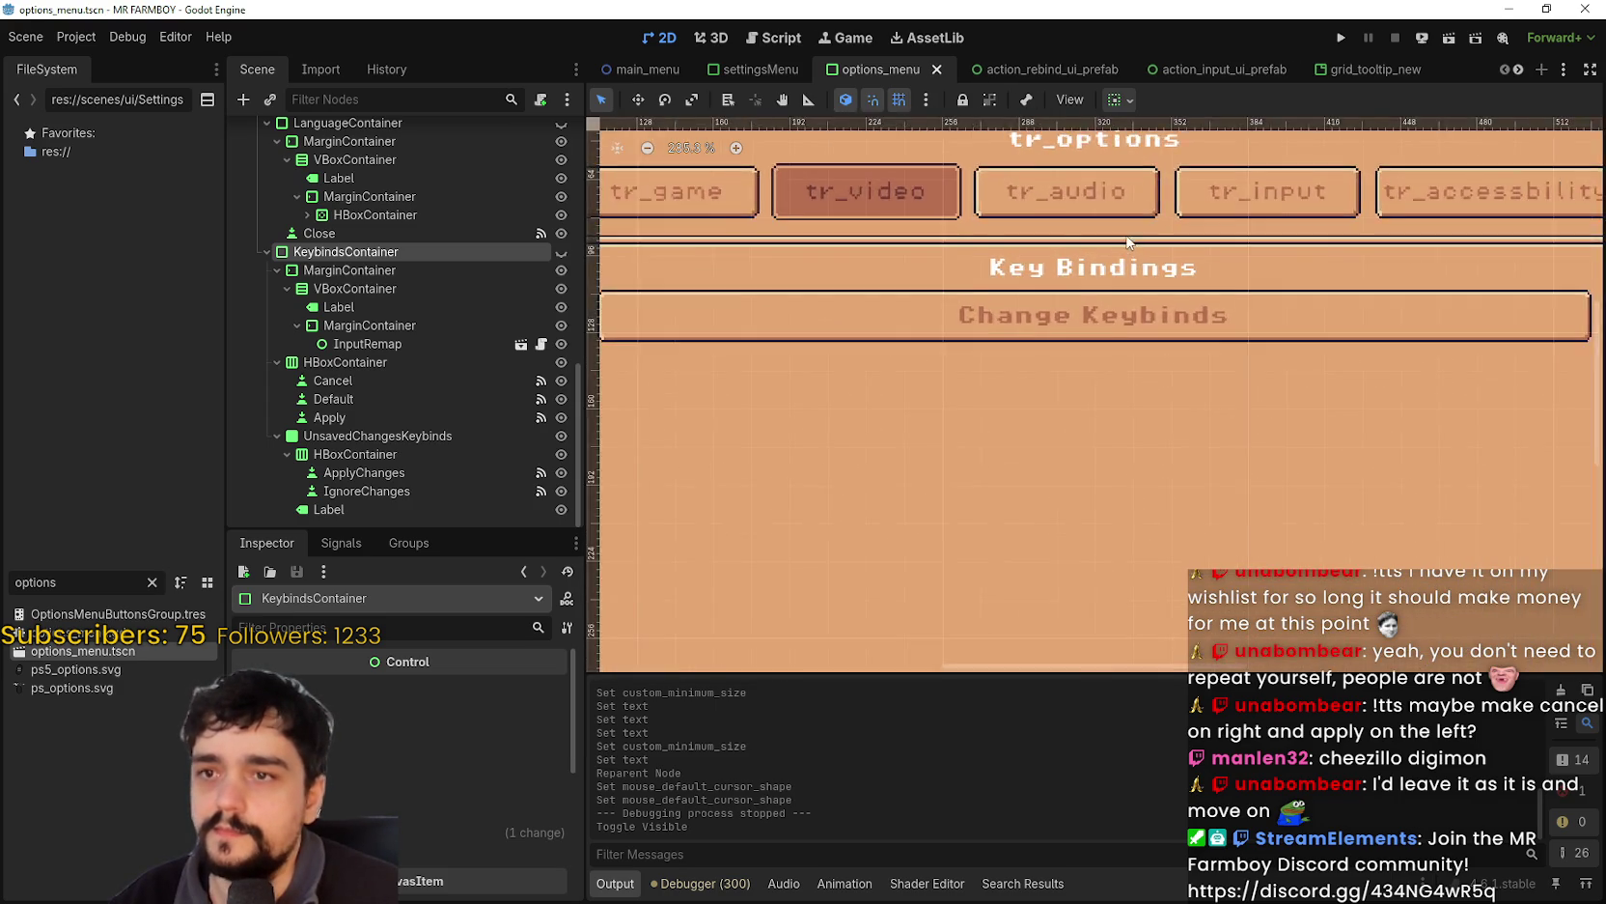
pyautogui.scroll(-2, 1100, 253)
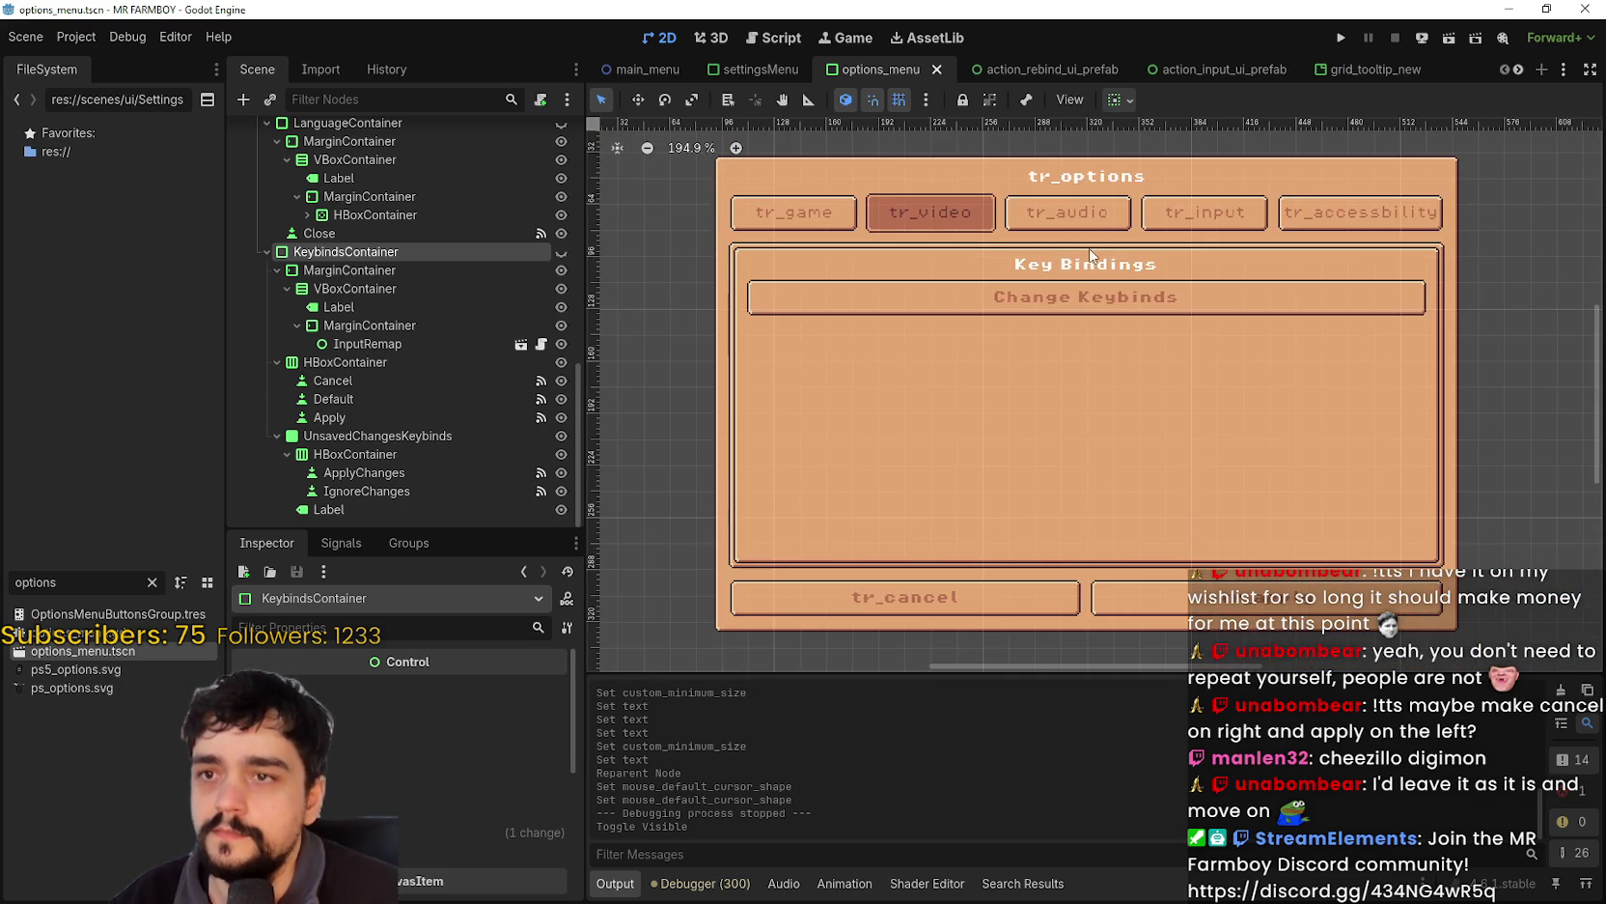
pyautogui.scroll(2, 1092, 255)
pyautogui.scroll(5, 463, 301)
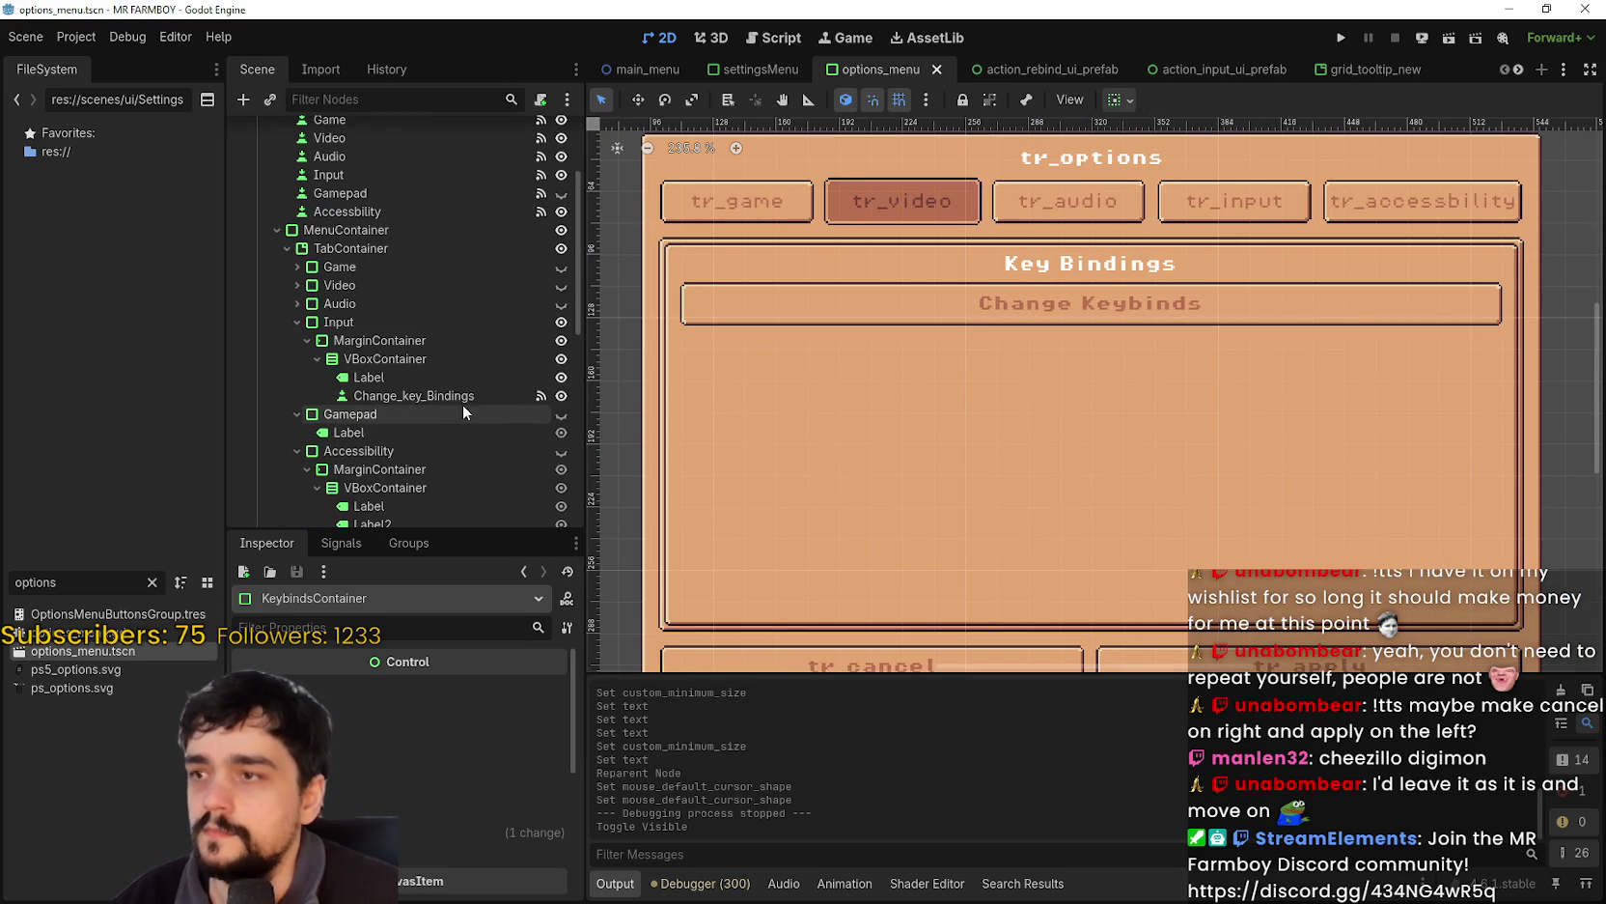
# - Copy the properties of the Label under the Input section
pyautogui.click(405, 376)
pyautogui.scroll(-15, 483, 753)
pyautogui.scroll(-5, 483, 753)
pyautogui.scroll(-2, 376, 796)
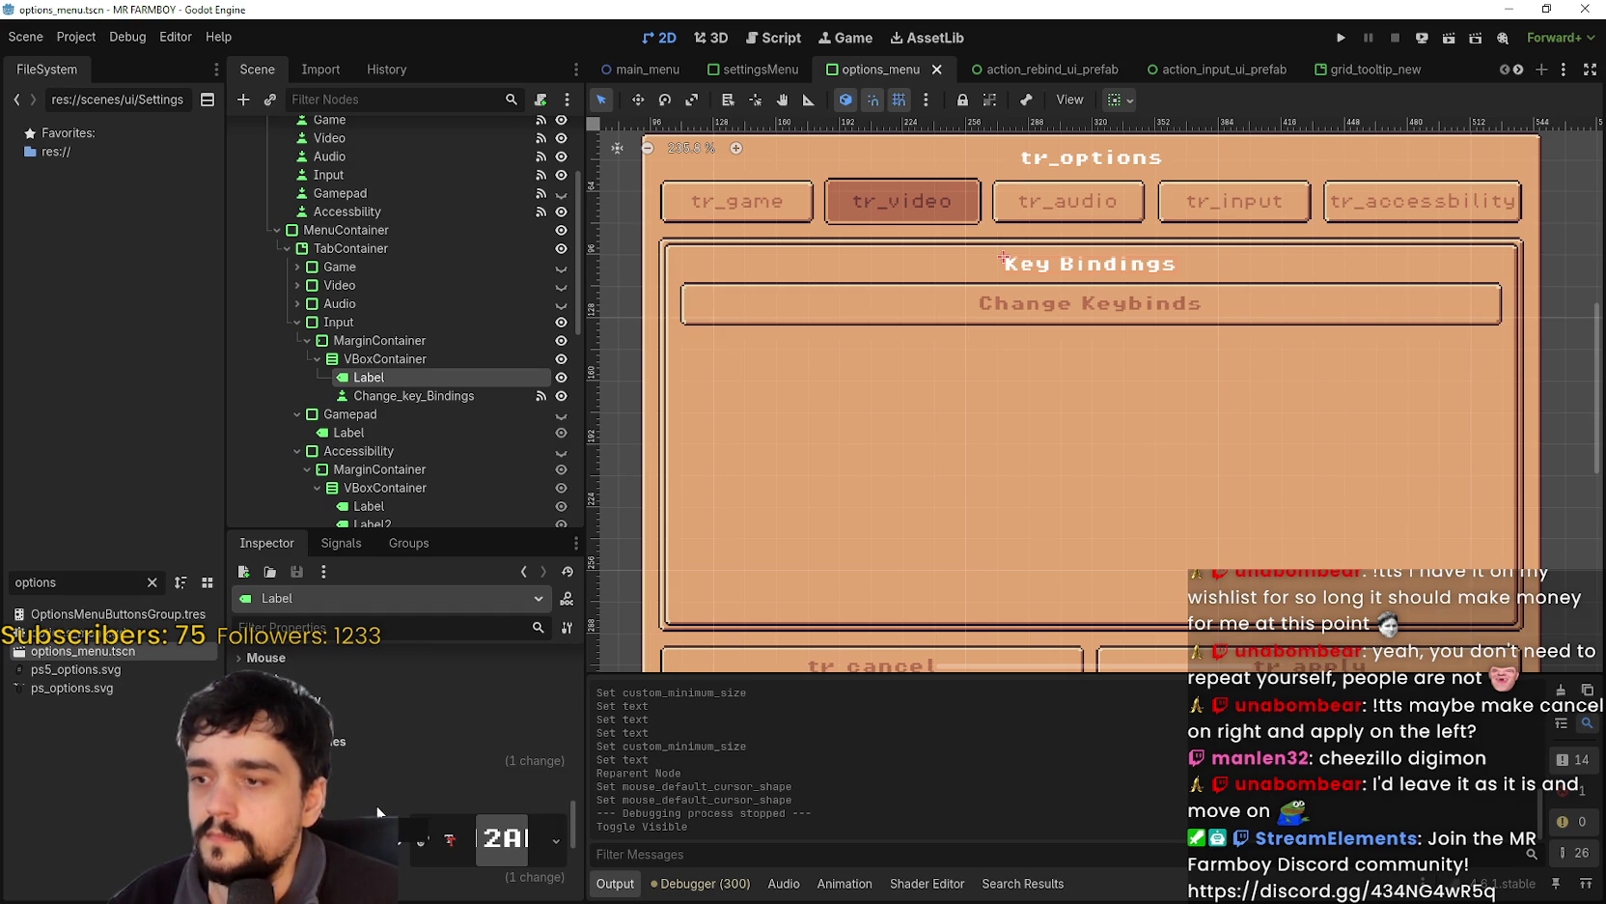
pyautogui.scroll(-3, 377, 806)
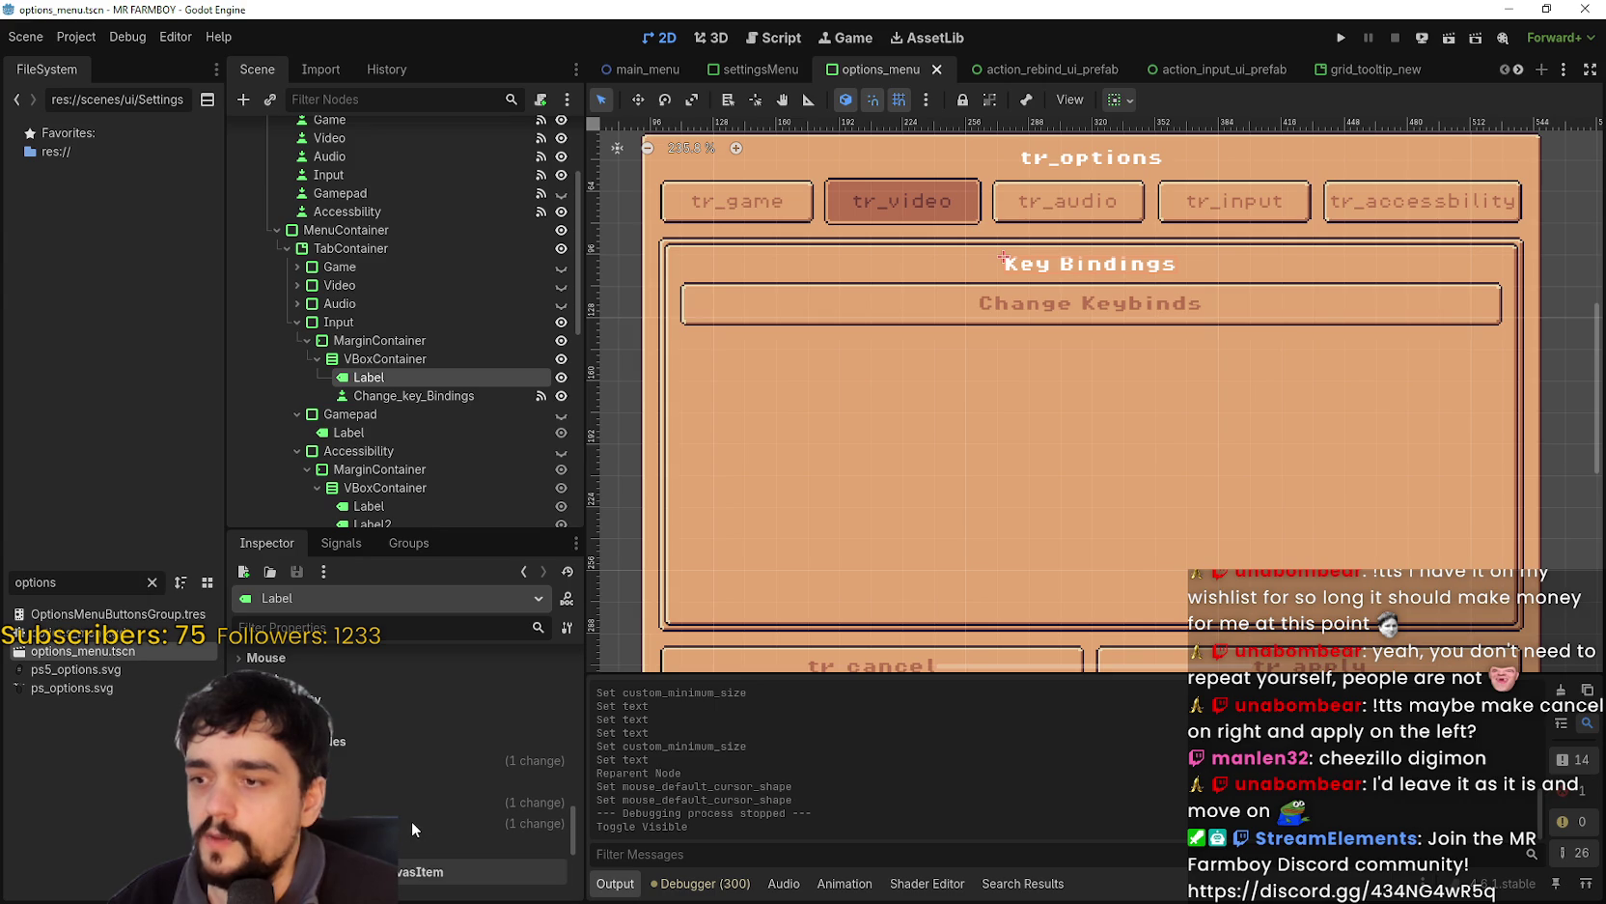
pyautogui.scroll(10, 503, 797)
pyautogui.scroll(10, 506, 784)
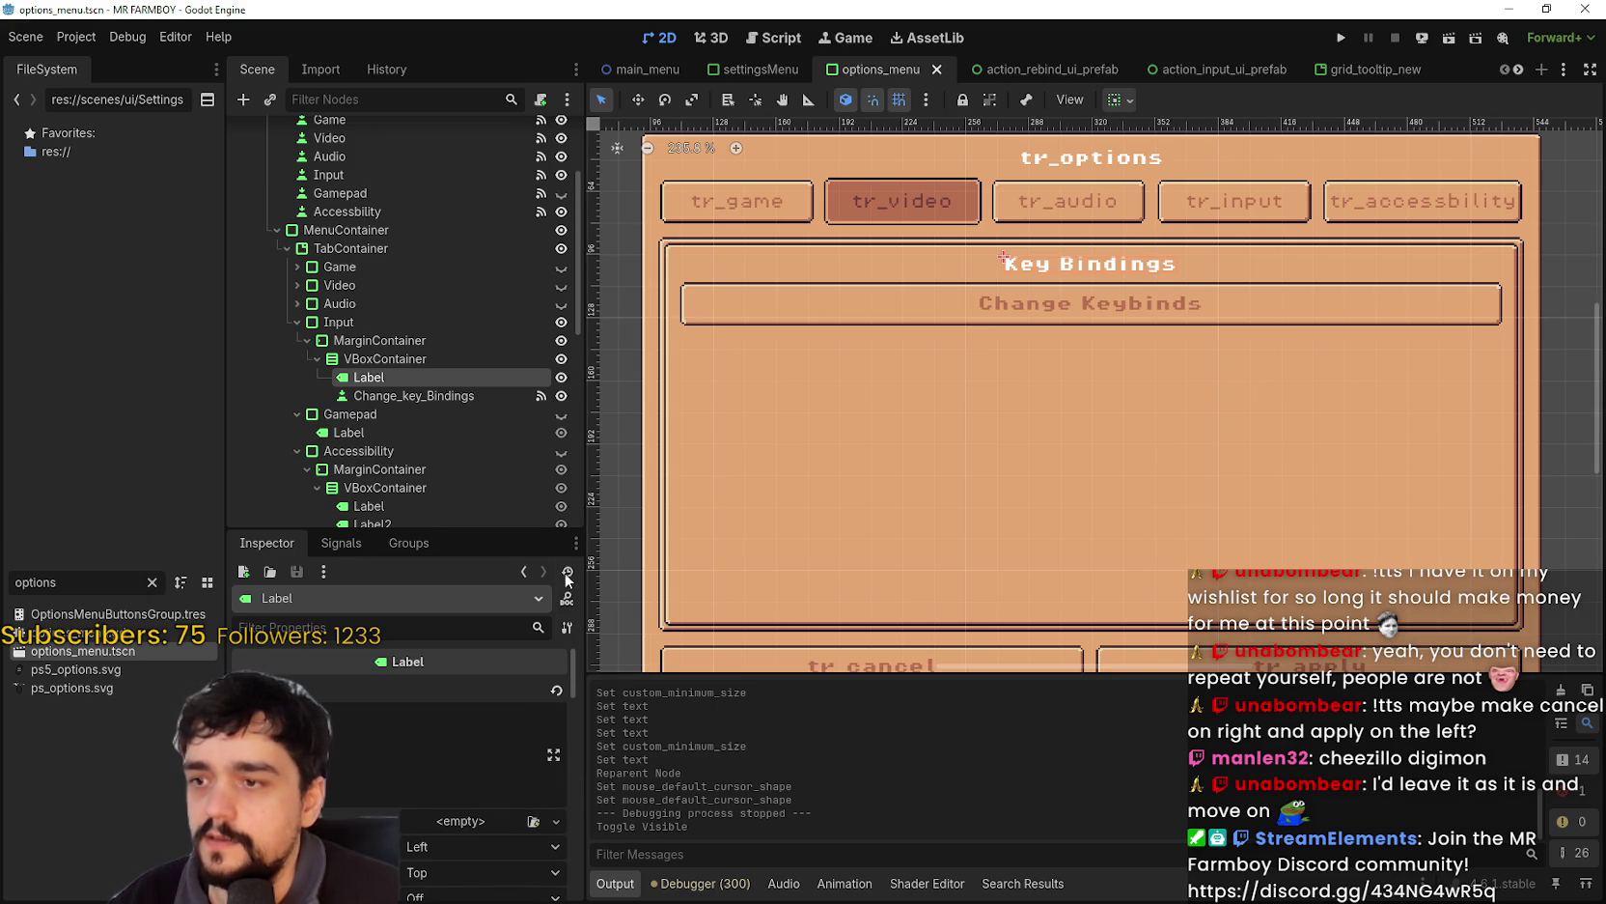
pyautogui.click(568, 629)
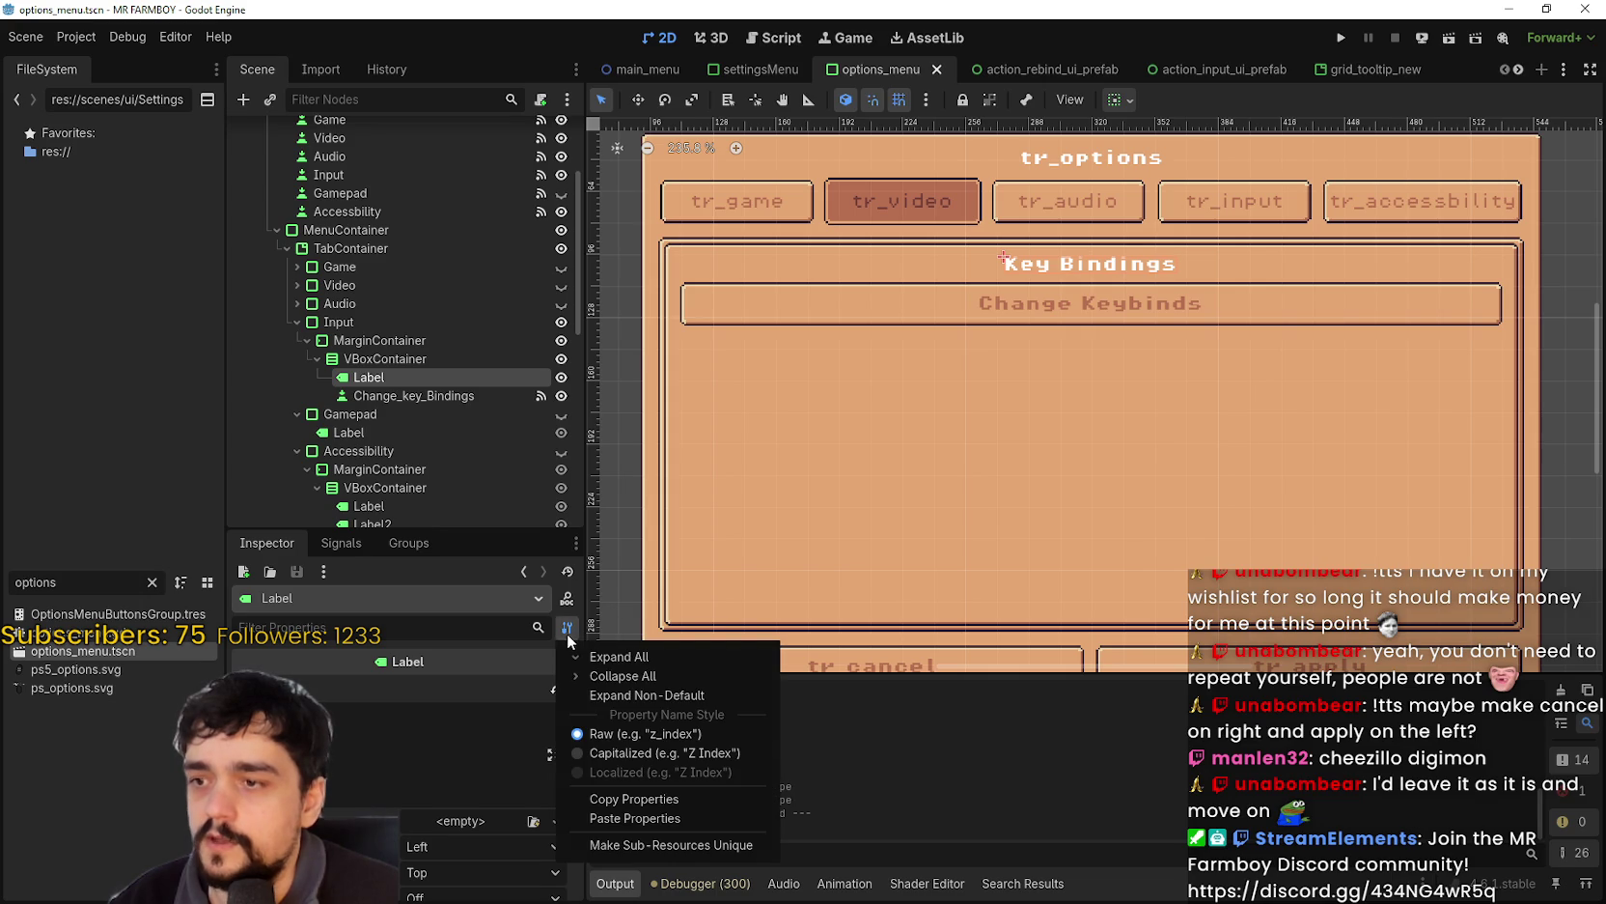
pyautogui.click(644, 801)
# - Select the Label under UnsavedChangesKeybinds and make KeybindsContainer visible again
pyautogui.scroll(-5, 442, 377)
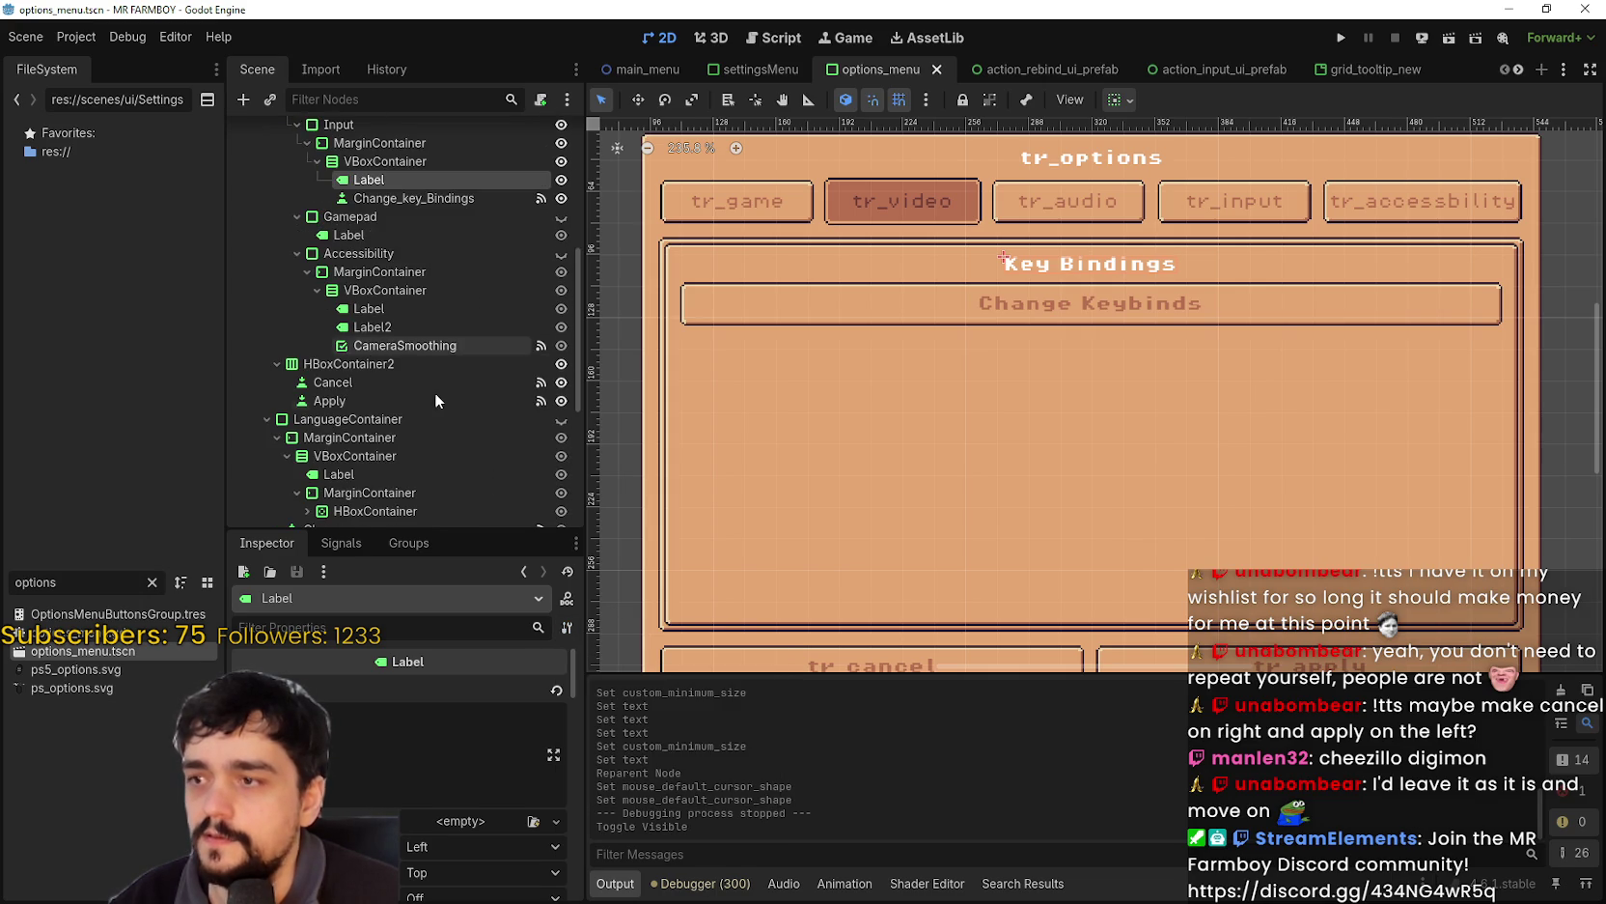
pyautogui.scroll(-5, 435, 393)
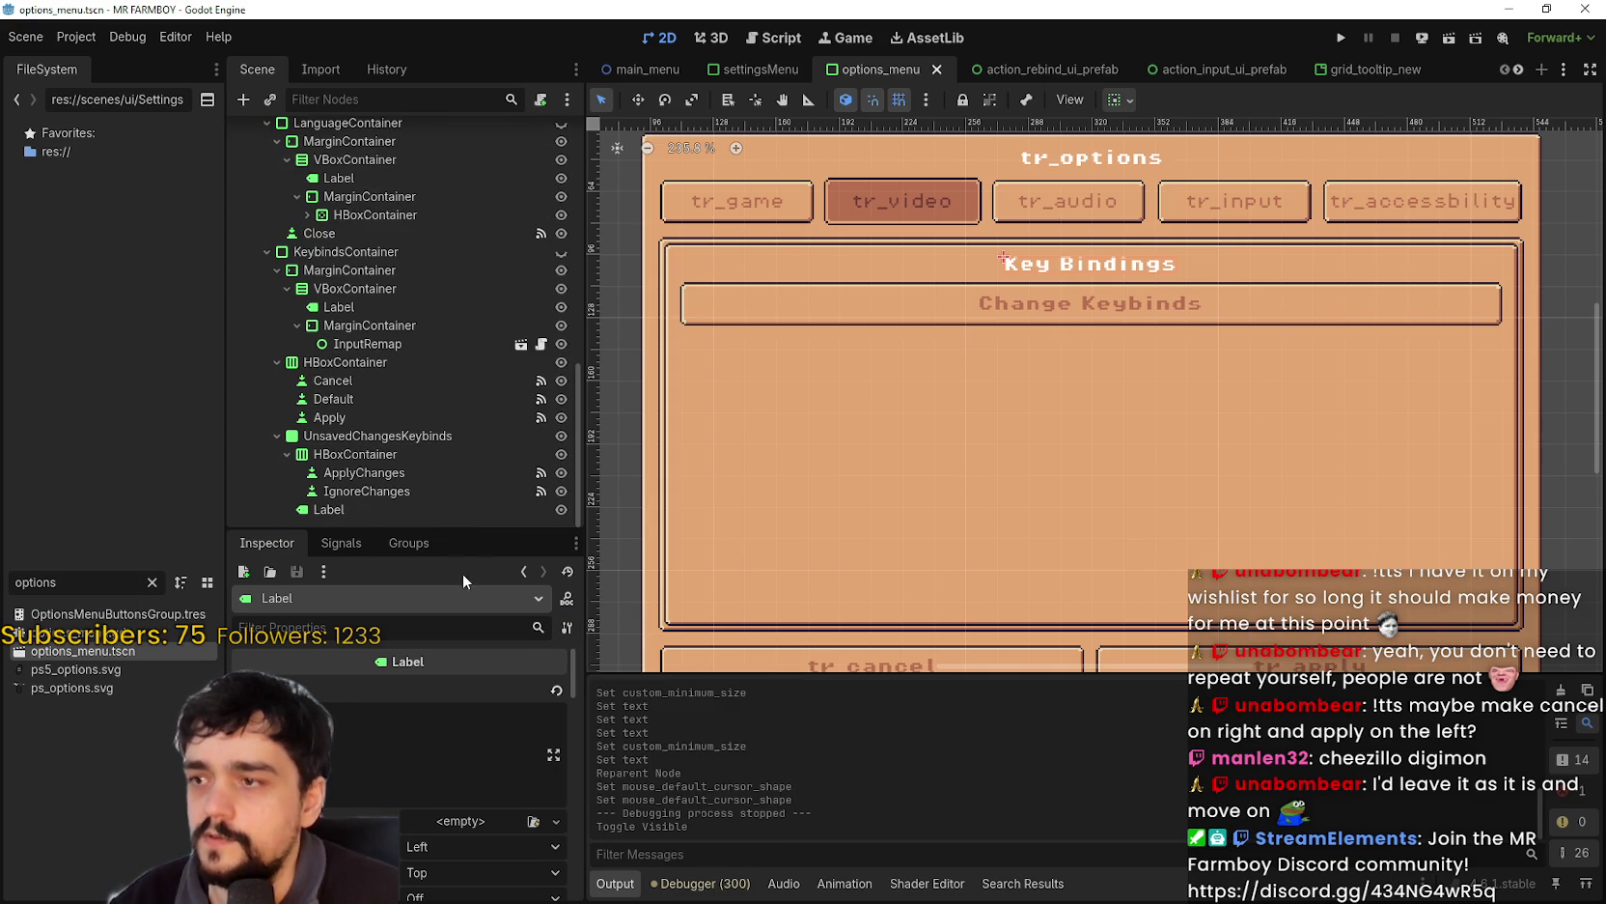
pyautogui.click(351, 511)
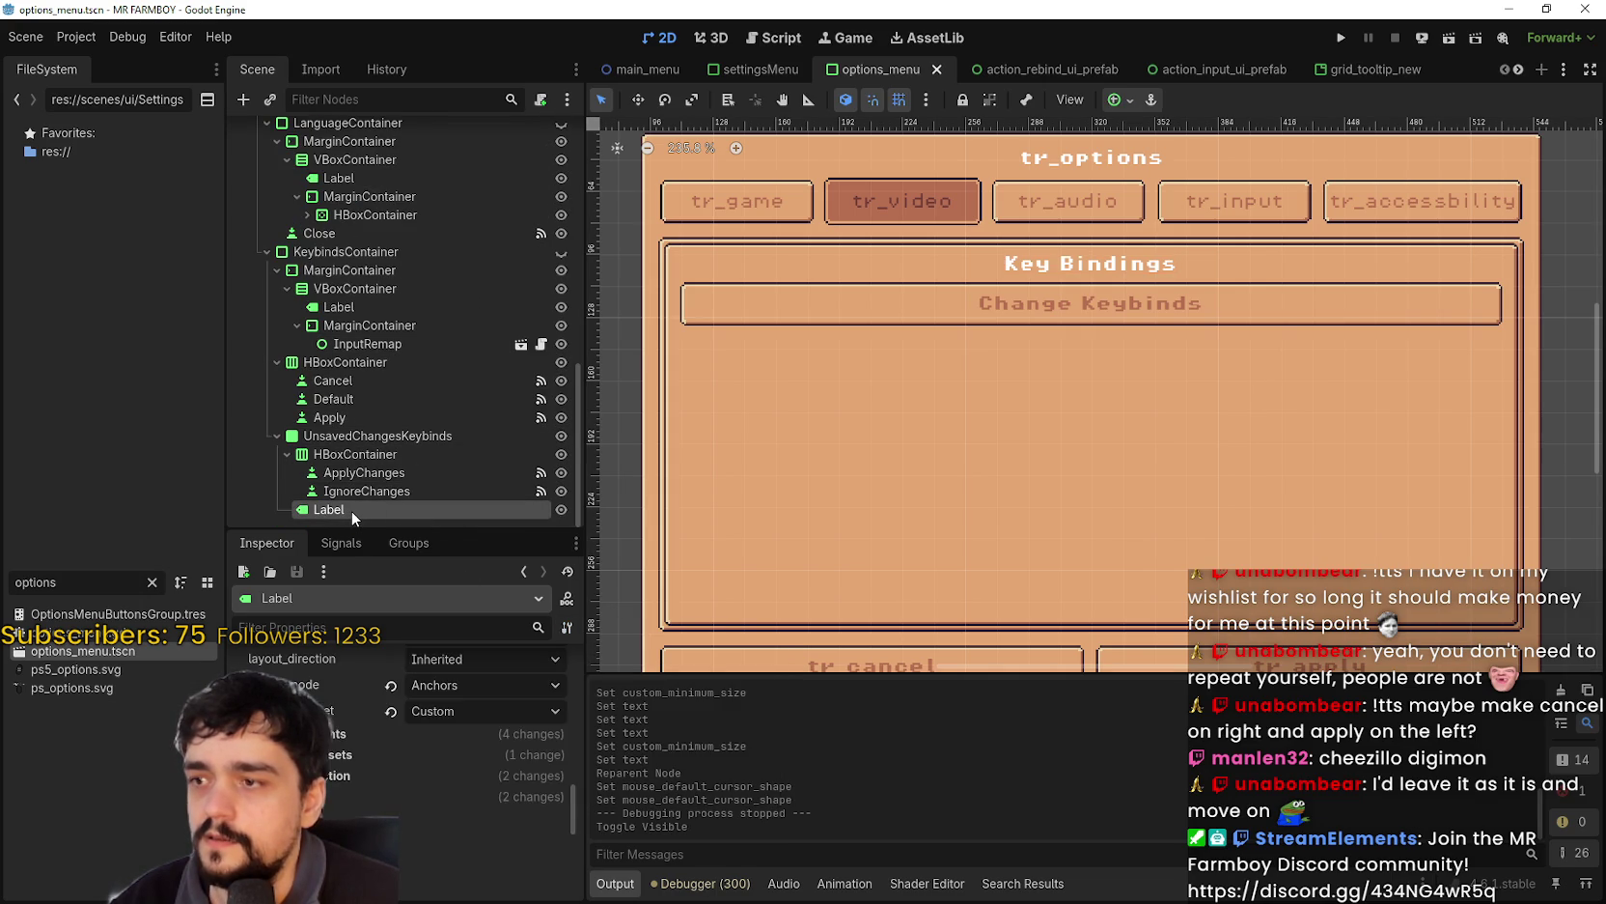
pyautogui.rightClick(351, 510)
pyautogui.press('Escape')
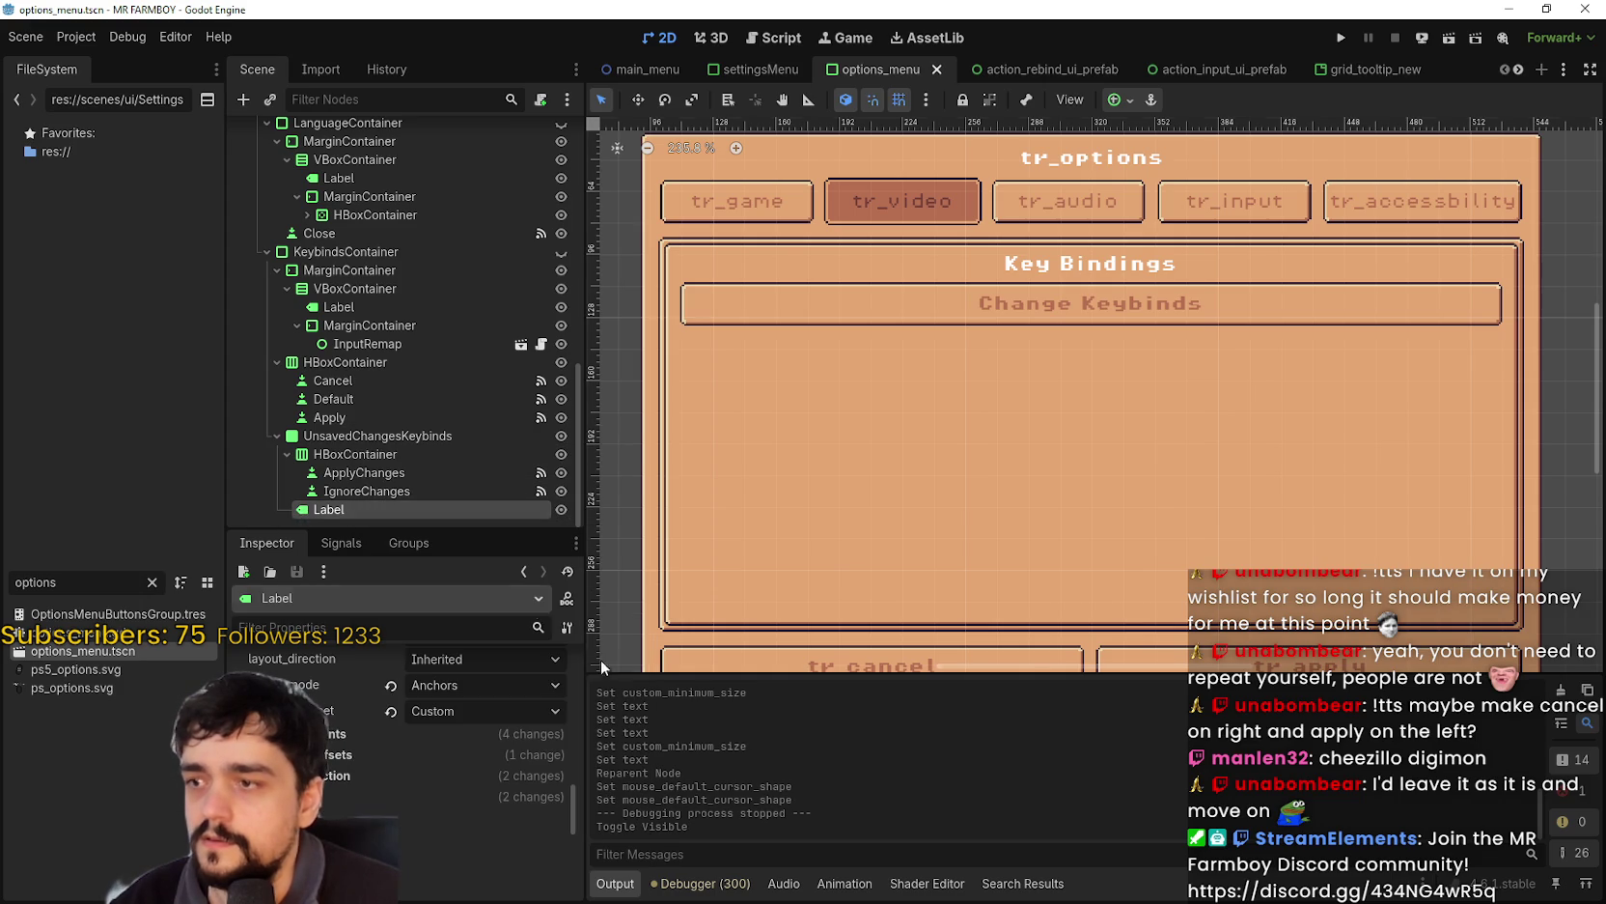
pyautogui.click(569, 630)
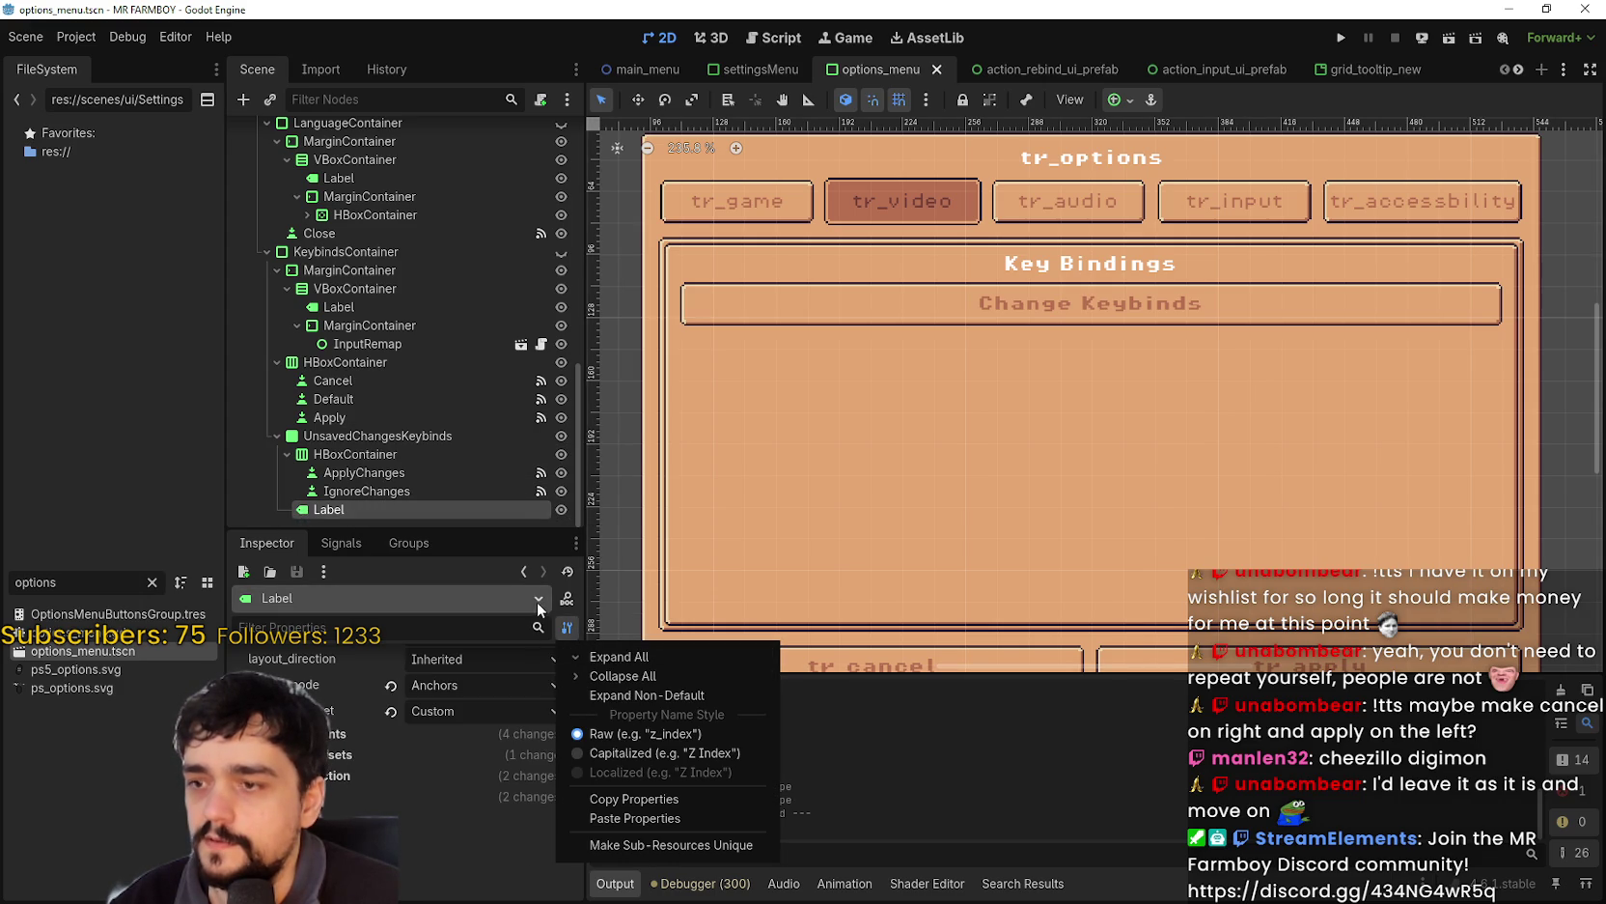
pyautogui.click(538, 246)
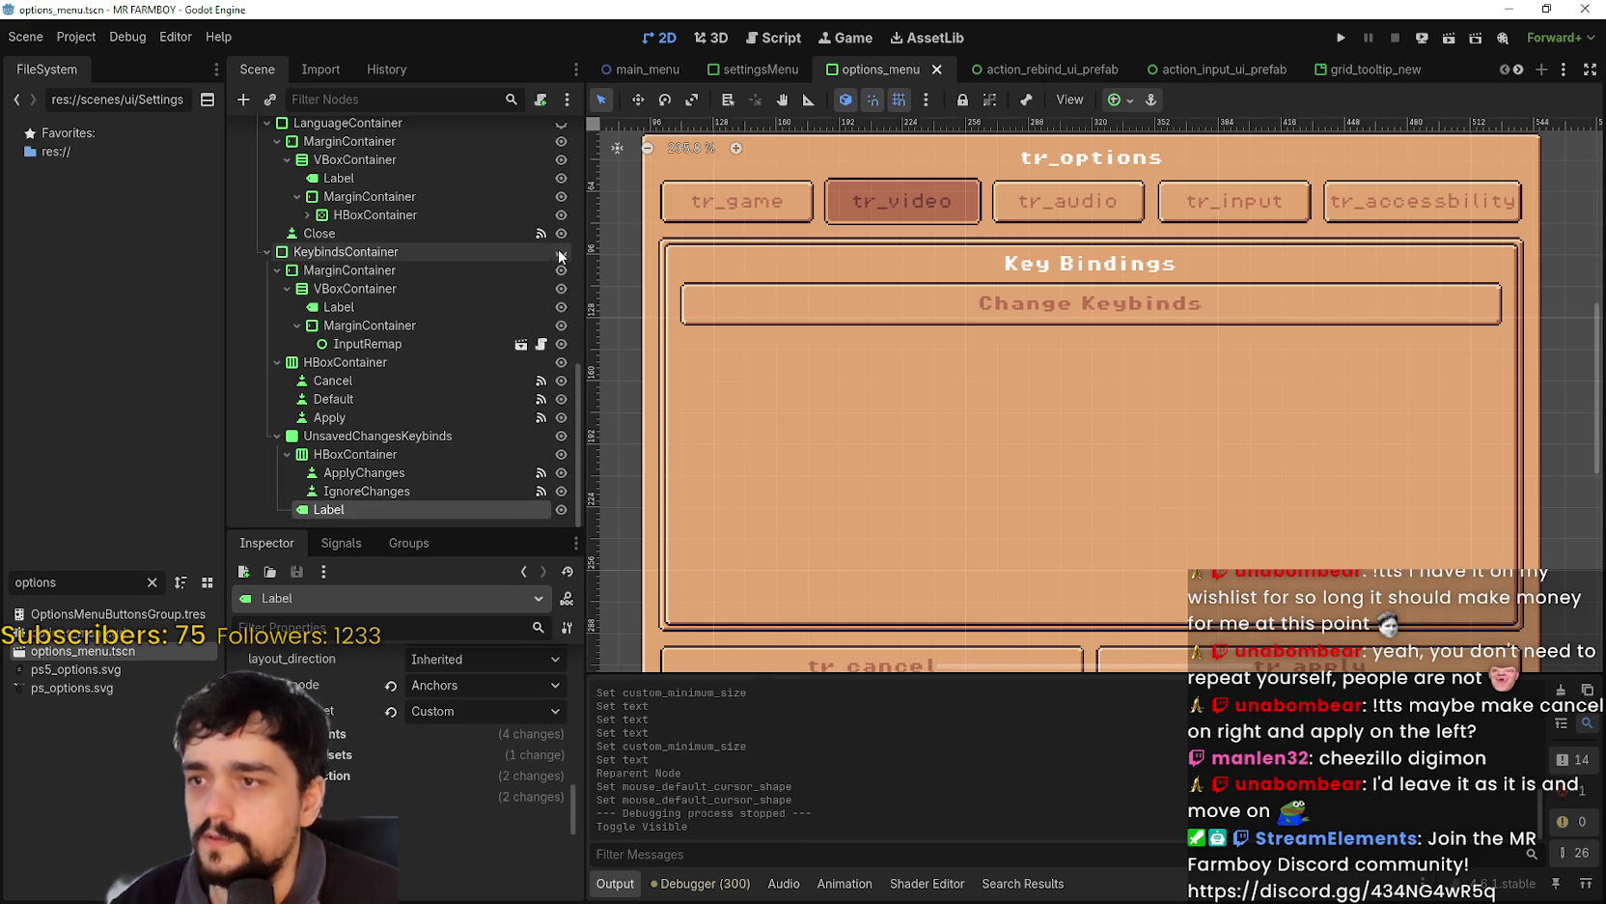
pyautogui.click(561, 252)
# - Paste the copied heading properties onto the prompt Label
pyautogui.press('f')
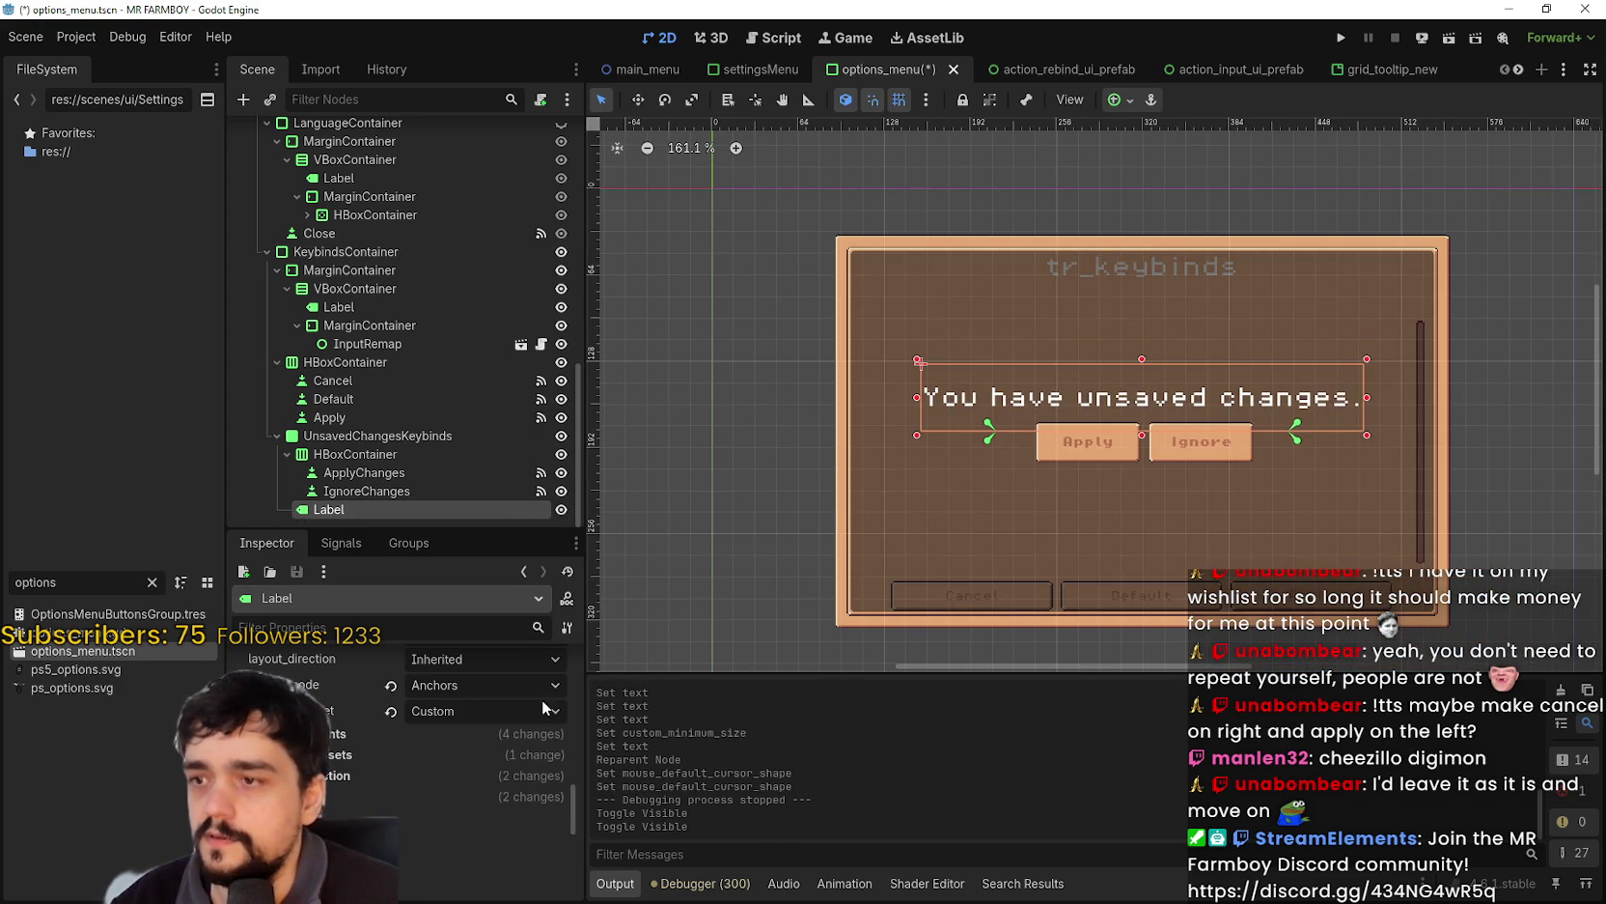
pyautogui.click(570, 633)
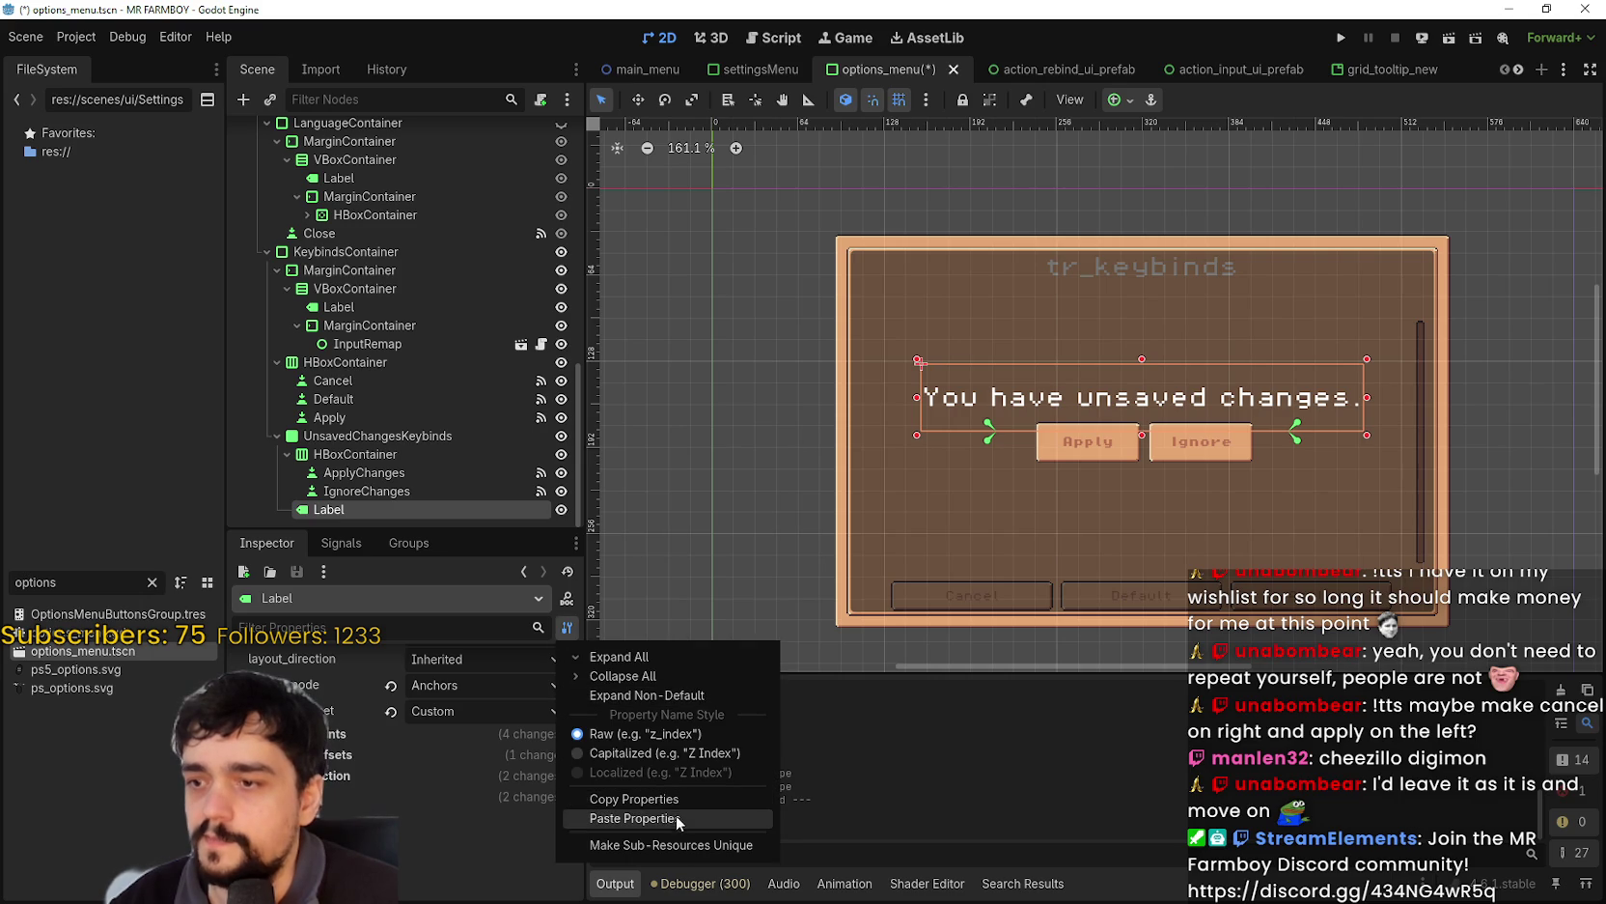
pyautogui.click(677, 817)
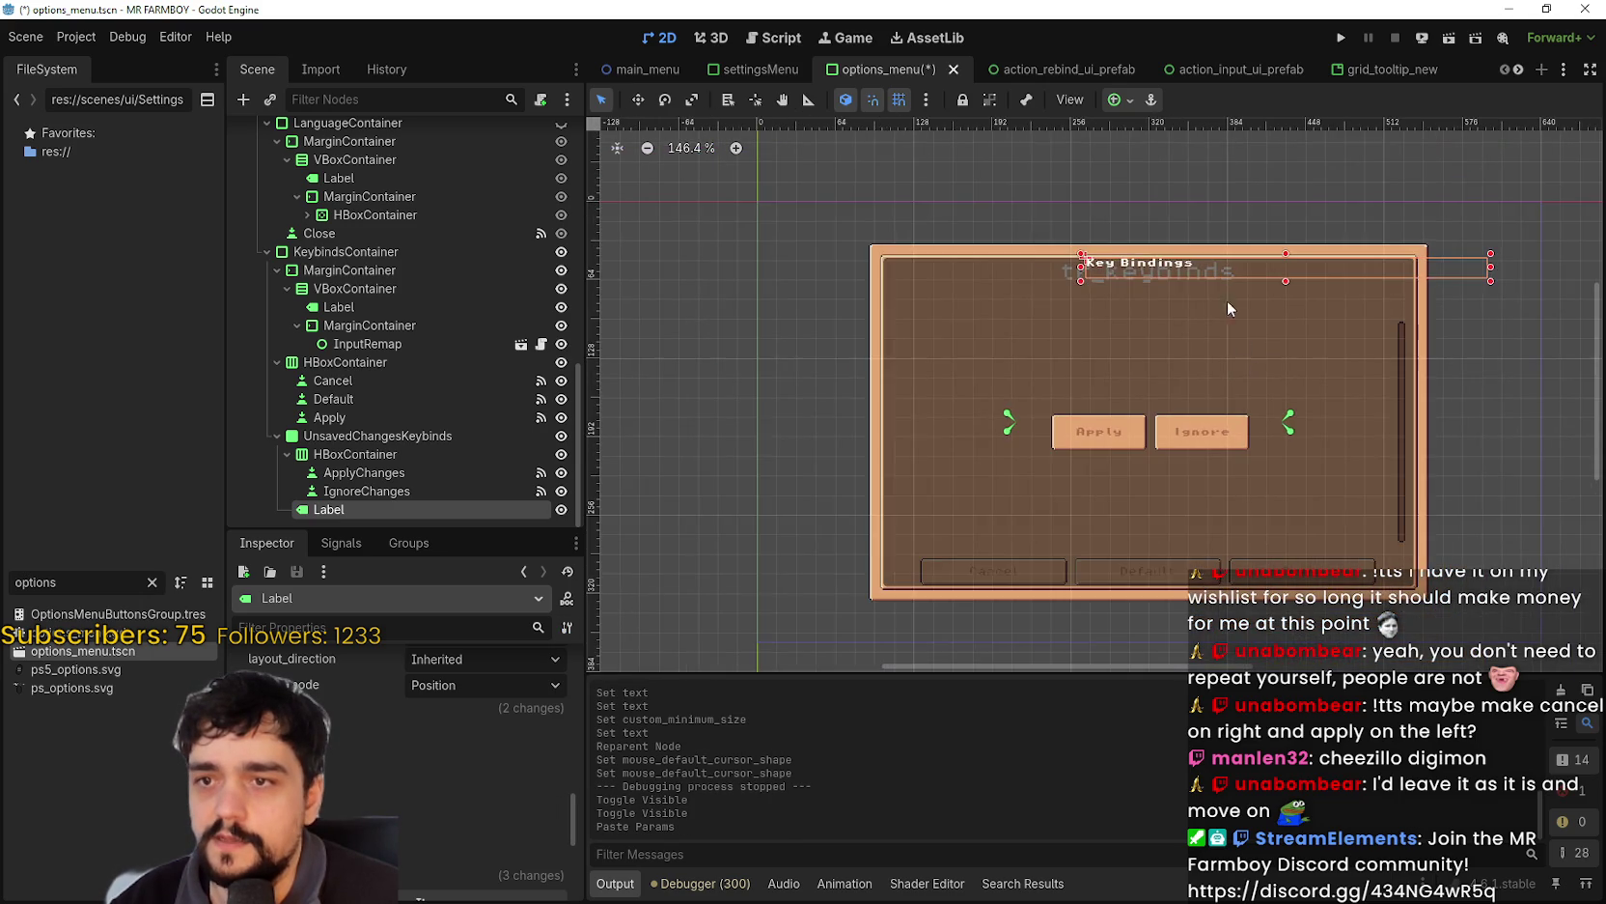
pyautogui.scroll(1, 1197, 289)
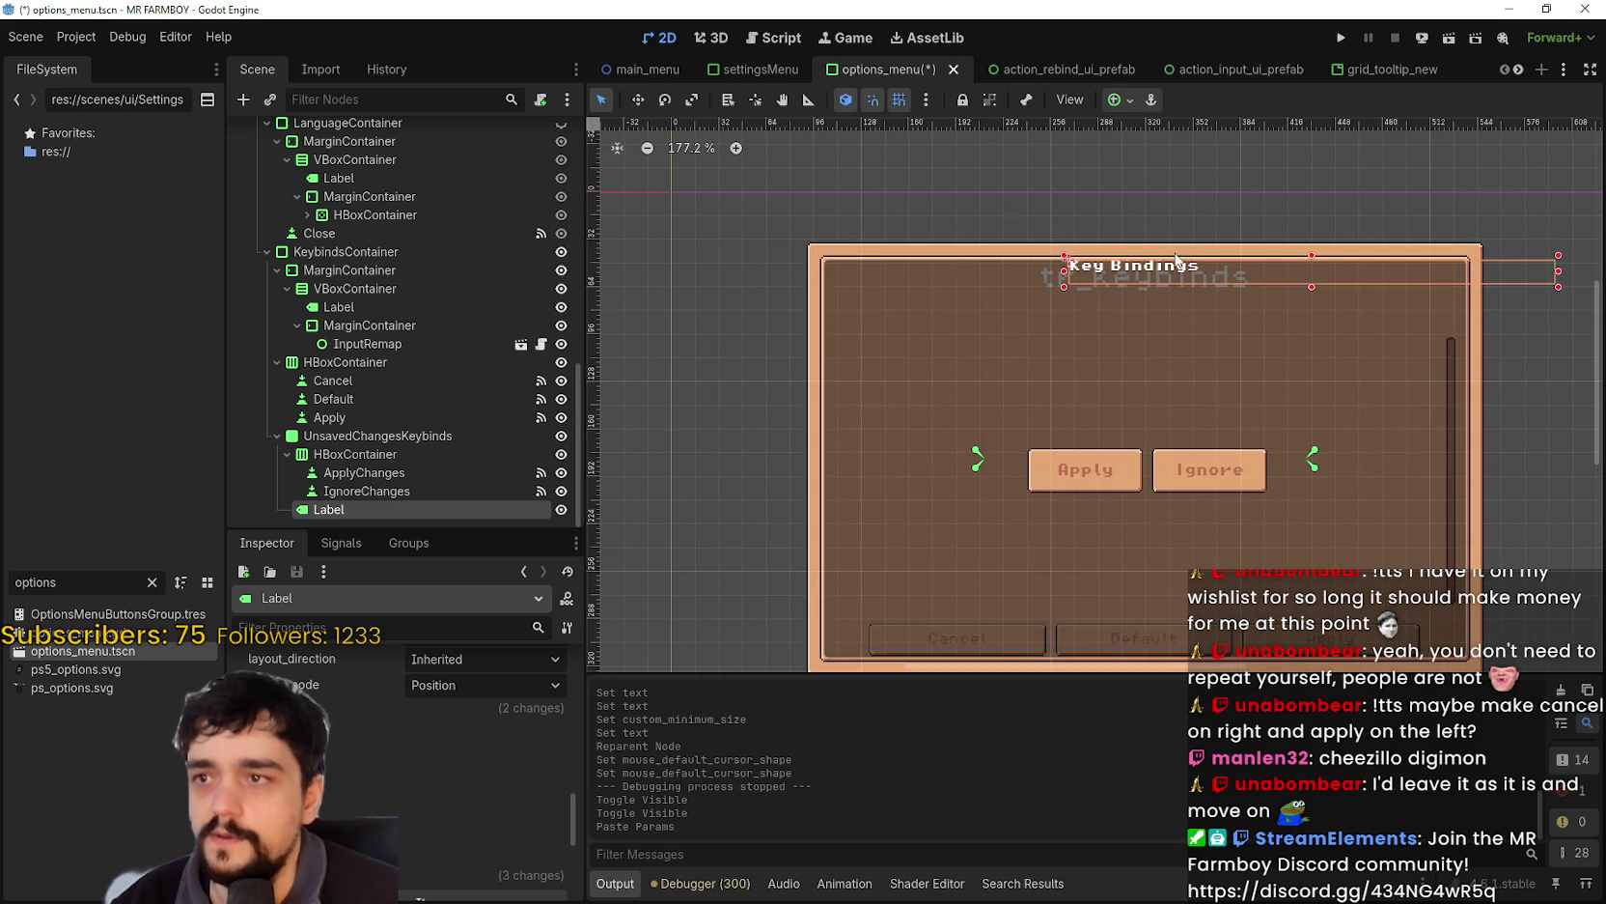
# - Move the Key Bindings label down to just above the Apply and Ignore buttons
pyautogui.press('w')
pyautogui.moveTo(1172, 280)
pyautogui.mouseDown()
pyautogui.moveTo(1039, 373)
pyautogui.moveTo(1023, 404)
pyautogui.mouseUp()
pyautogui.scroll(2, 1023, 404)
pyautogui.scroll(3, 408, 770)
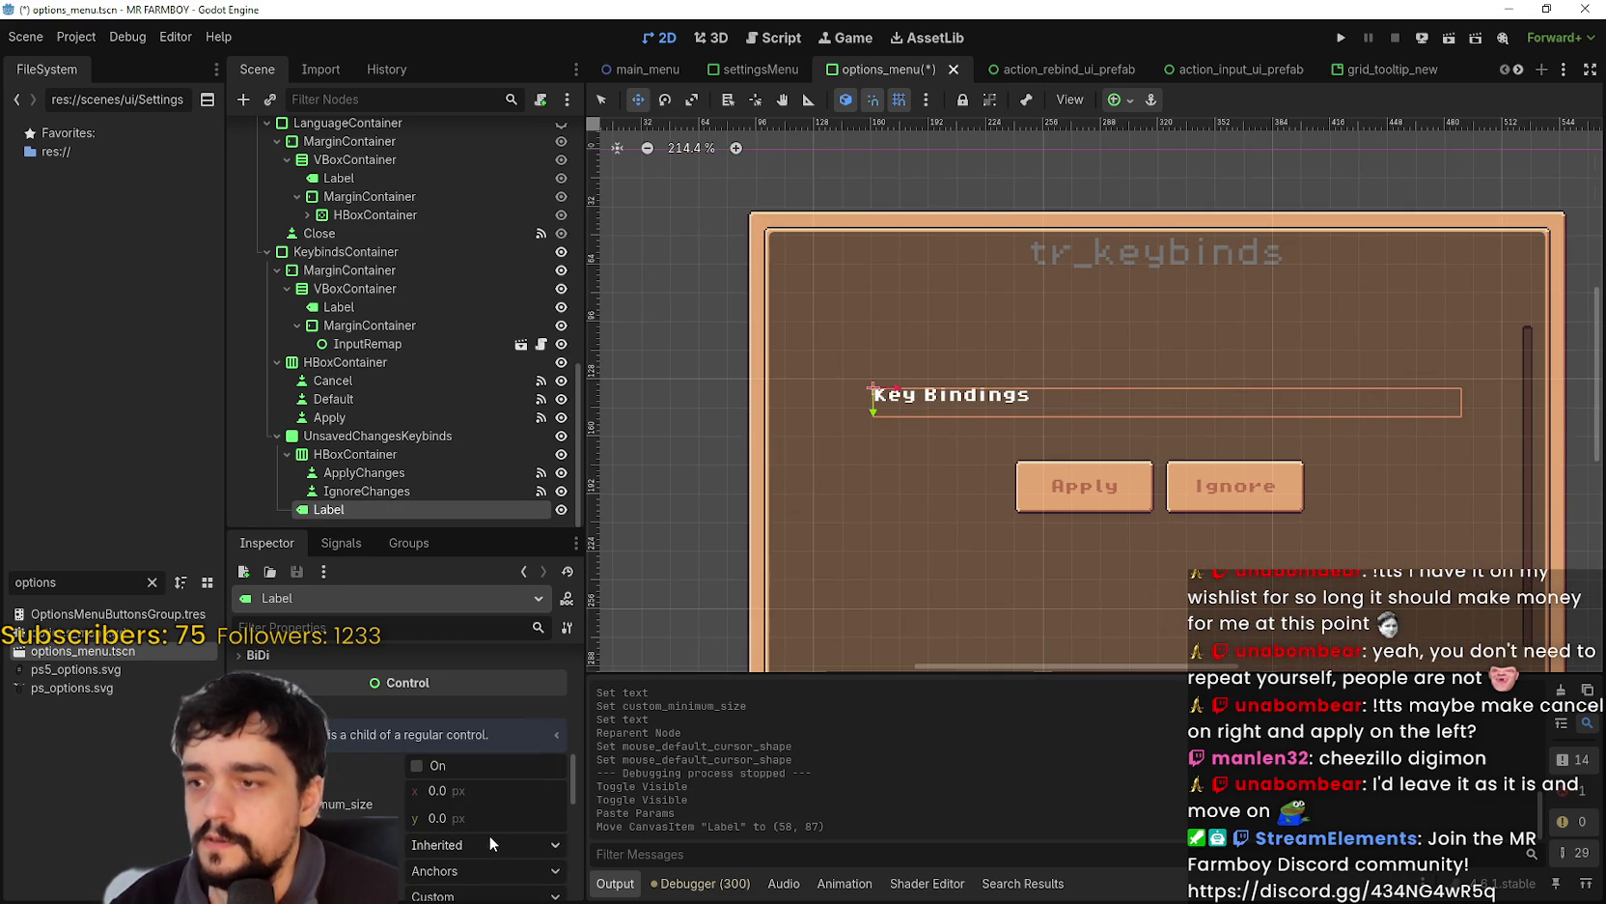
pyautogui.moveTo(567, 776); pyautogui.dragTo(587, 689)
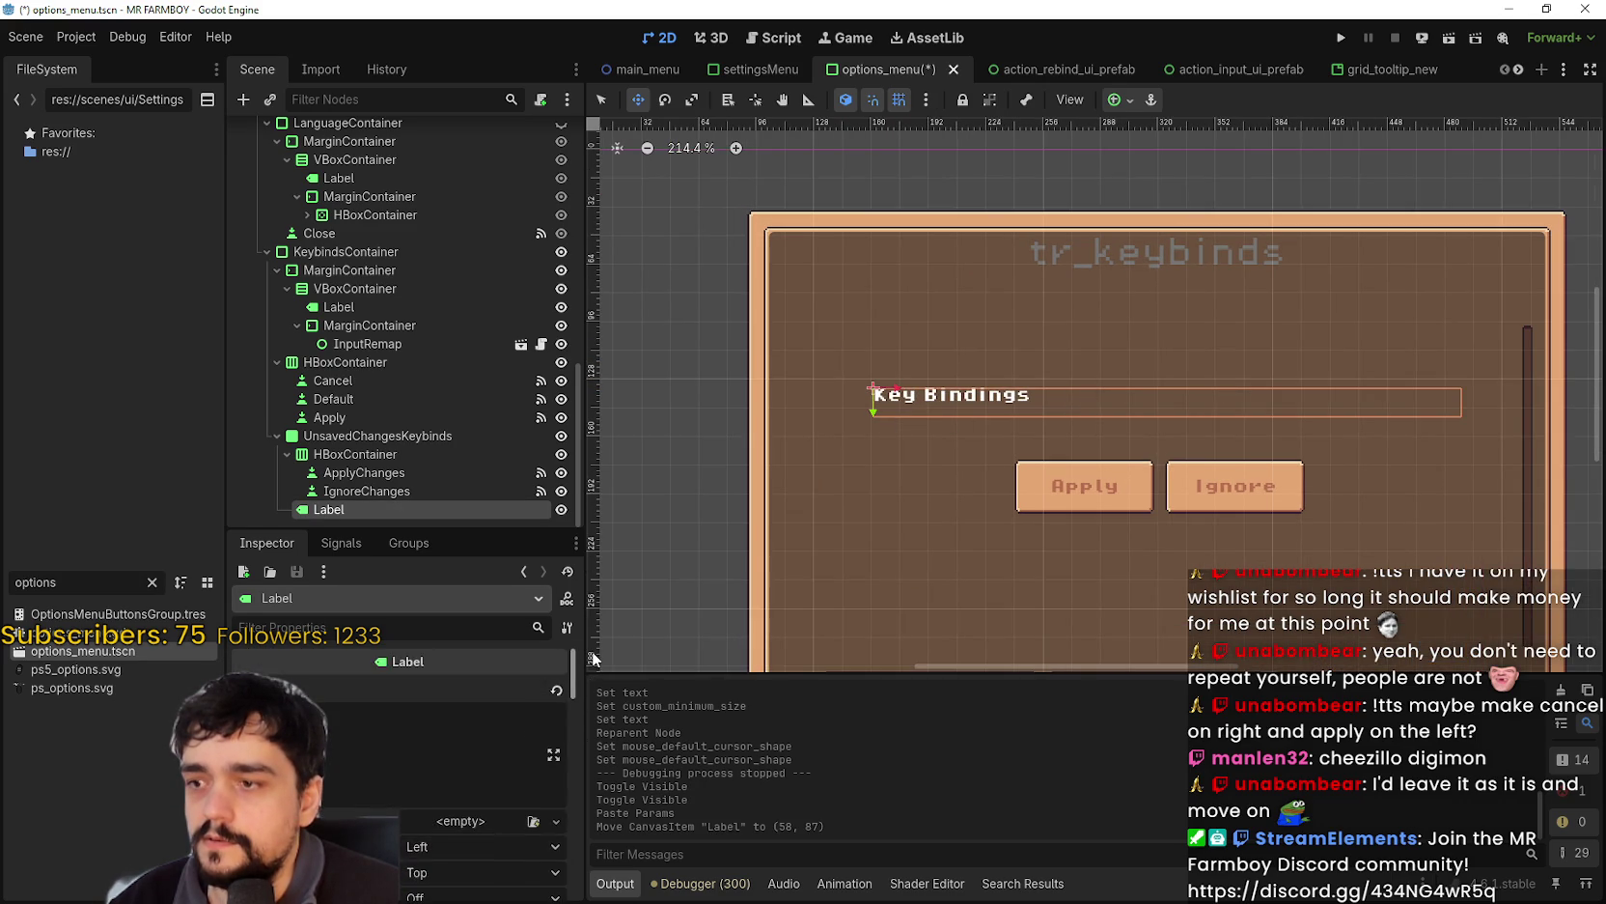
# - Set the label's horizontal alignment to Center
pyautogui.click(449, 731)
pyautogui.click(457, 792)
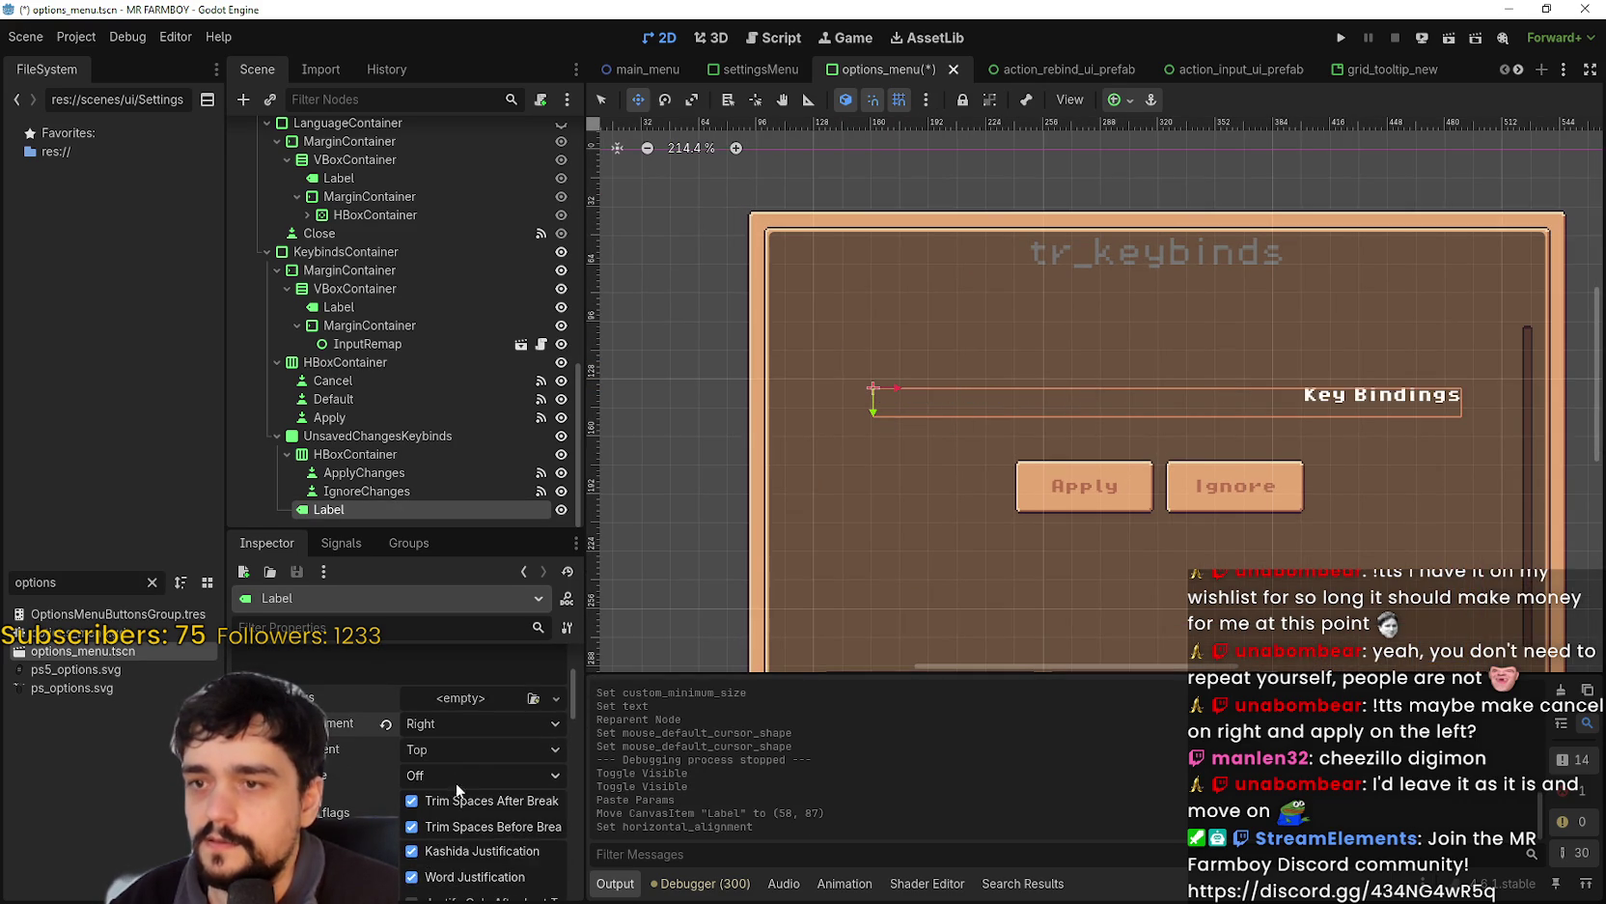
pyautogui.click(453, 733)
pyautogui.click(457, 778)
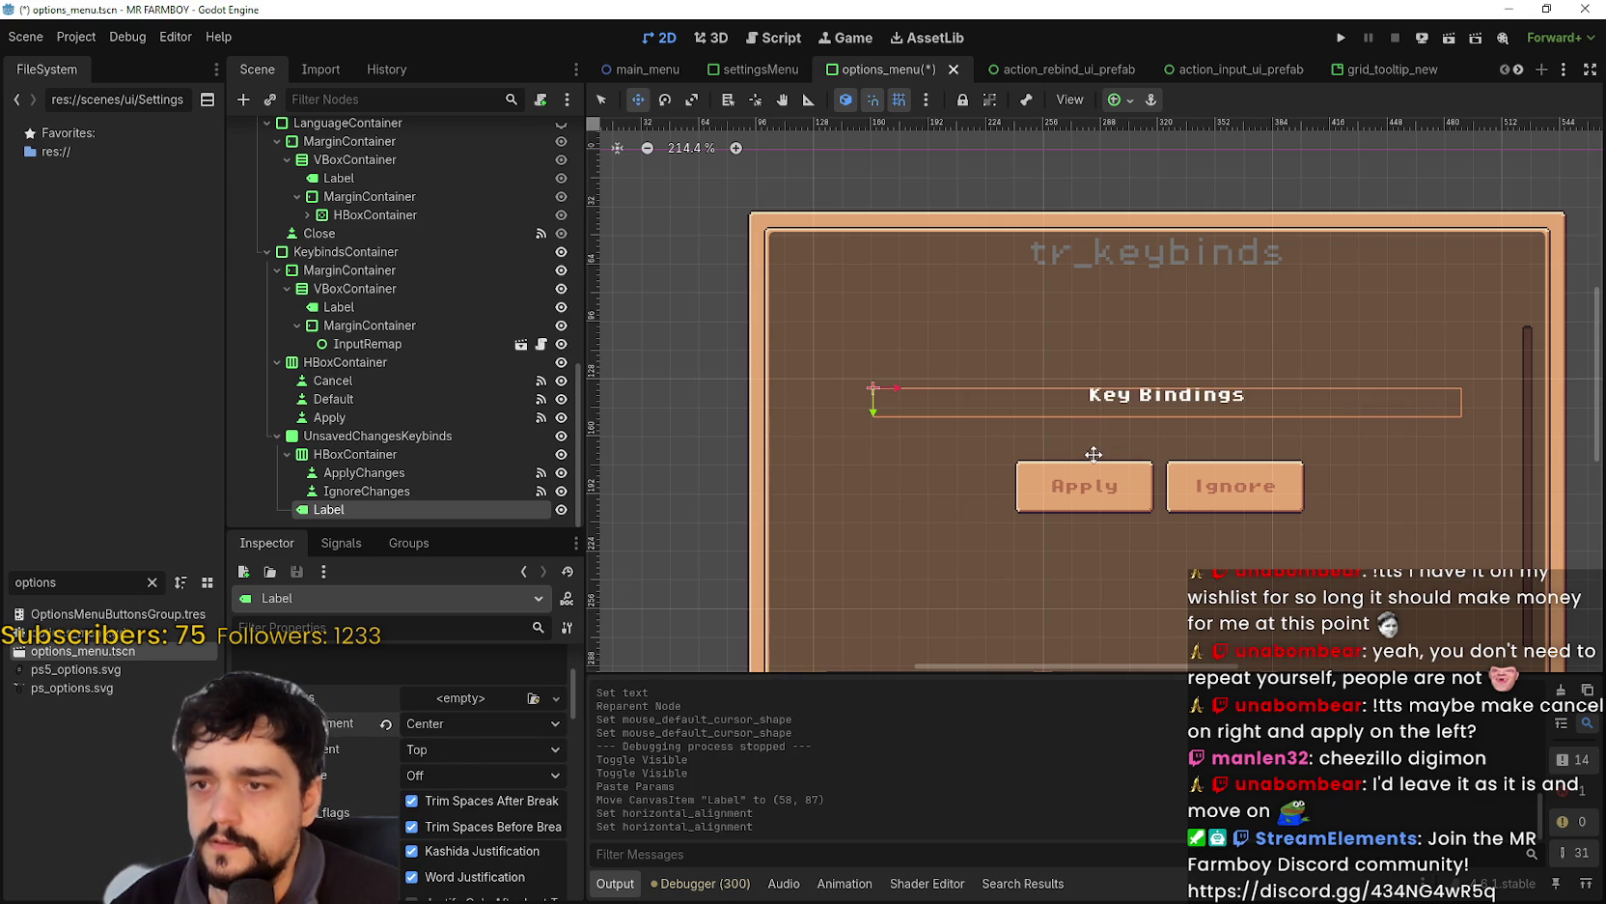
pyautogui.scroll(3, 354, 697)
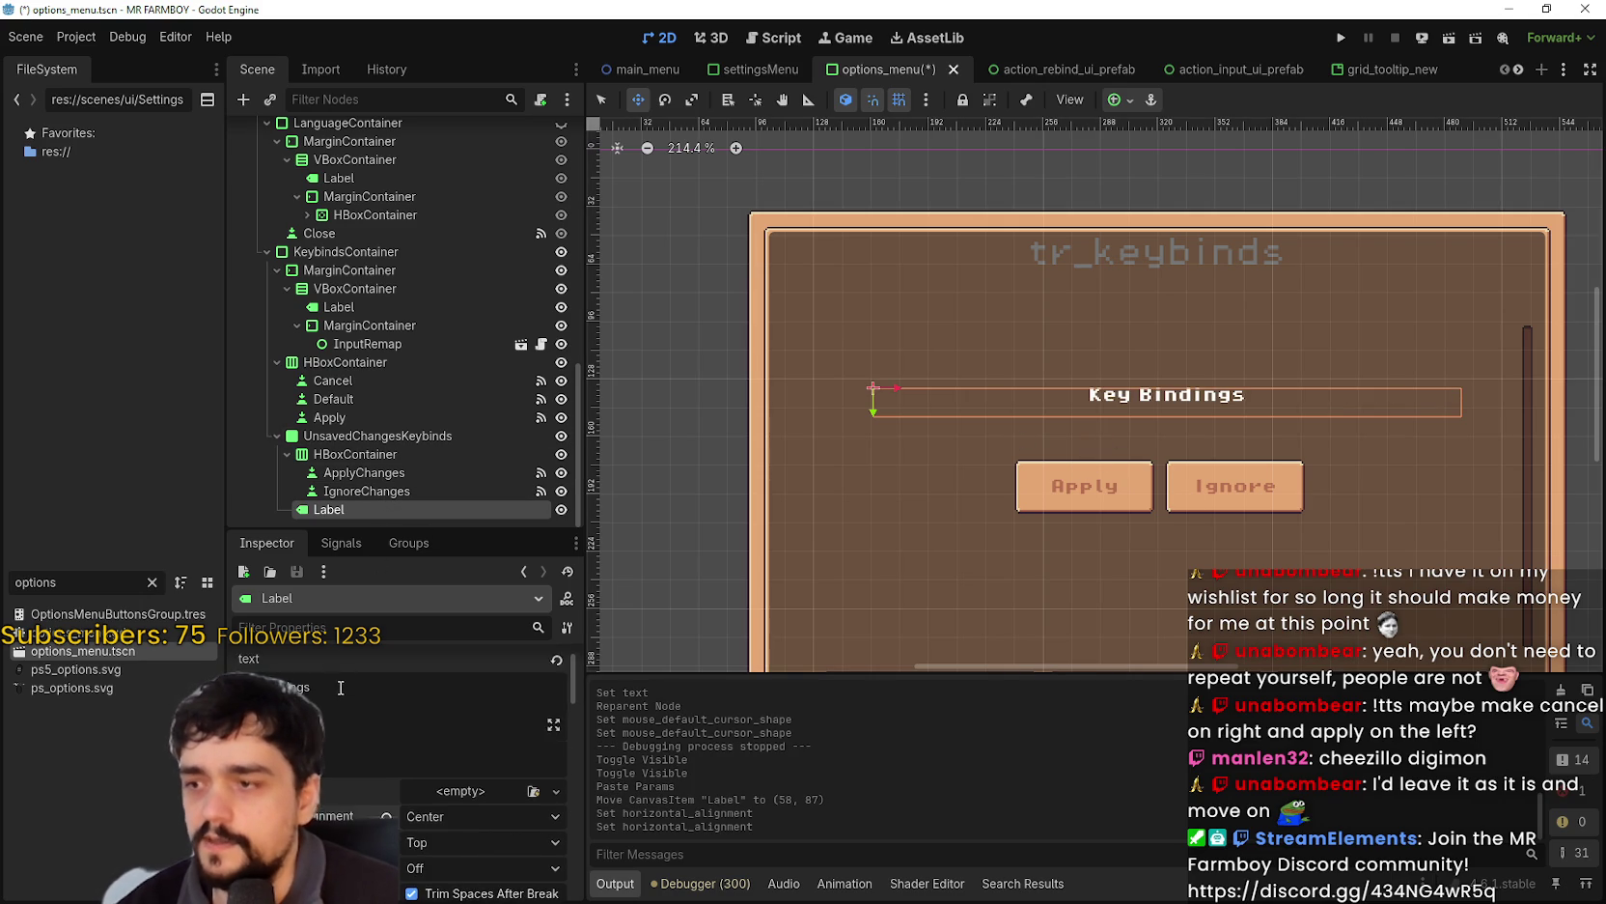
# - Change the Label's text to 'You have unsaved changes.'
pyautogui.write('You have un')
pyautogui.write('saved C')
pyautogui.write('han')
pyautogui.press('BackSpace')
pyautogui.press('BackSpace')
pyautogui.press('BackSpace')
pyautogui.write('cnha')
pyautogui.press('BackSpace')
pyautogui.press('BackSpace')
pyautogui.press('BackSpace')
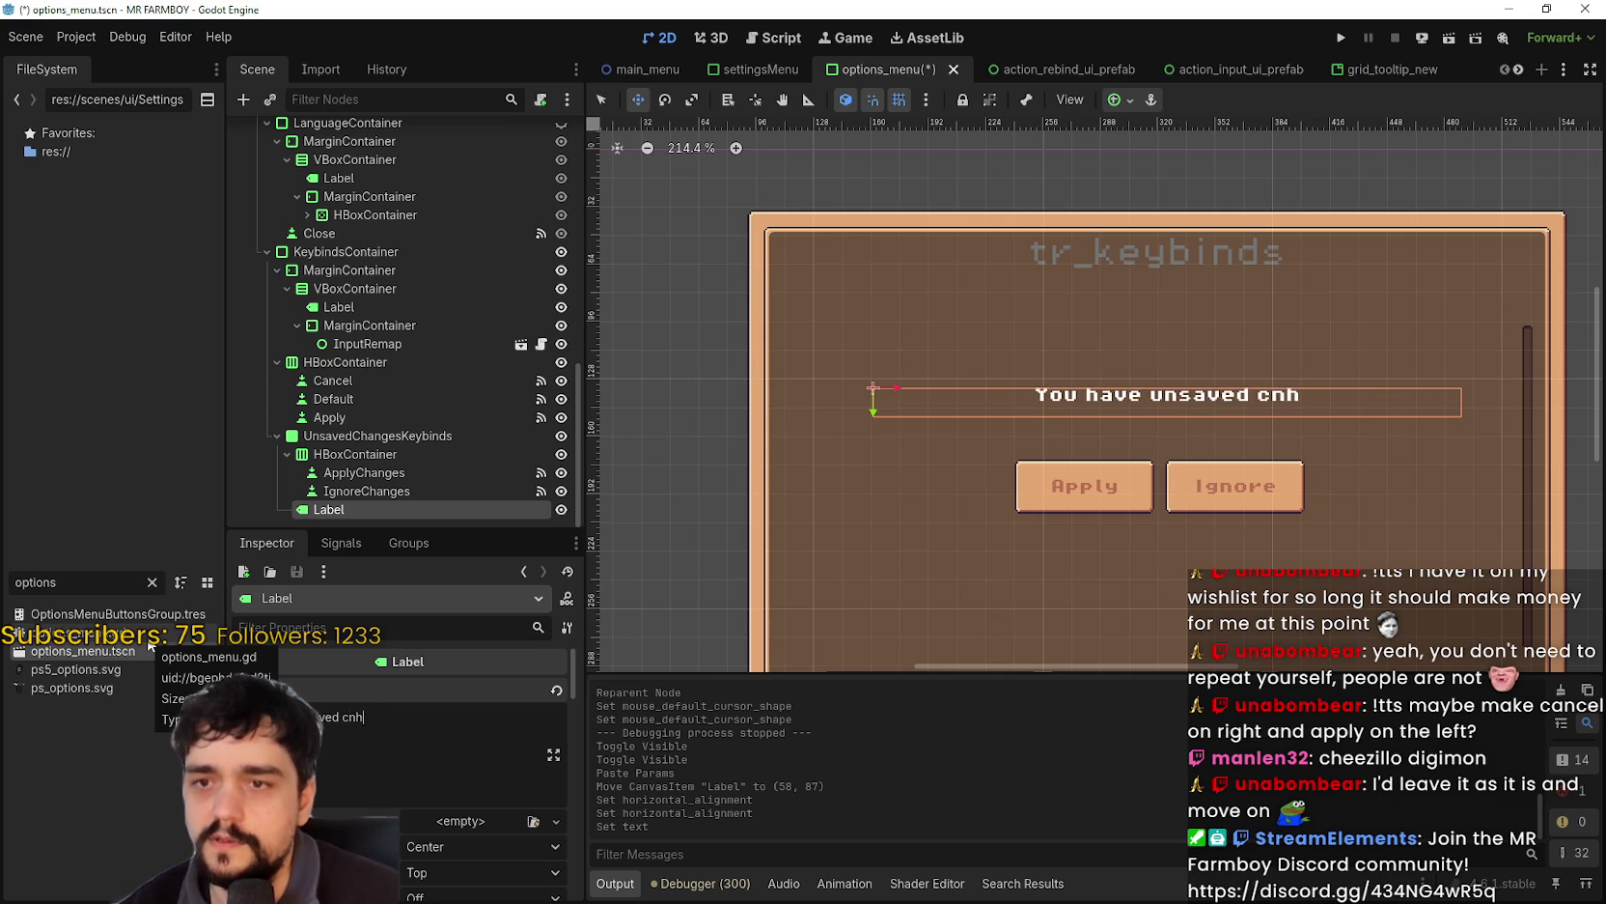
pyautogui.write('changed')
pyautogui.press('BackSpace')
pyautogui.write('s.')
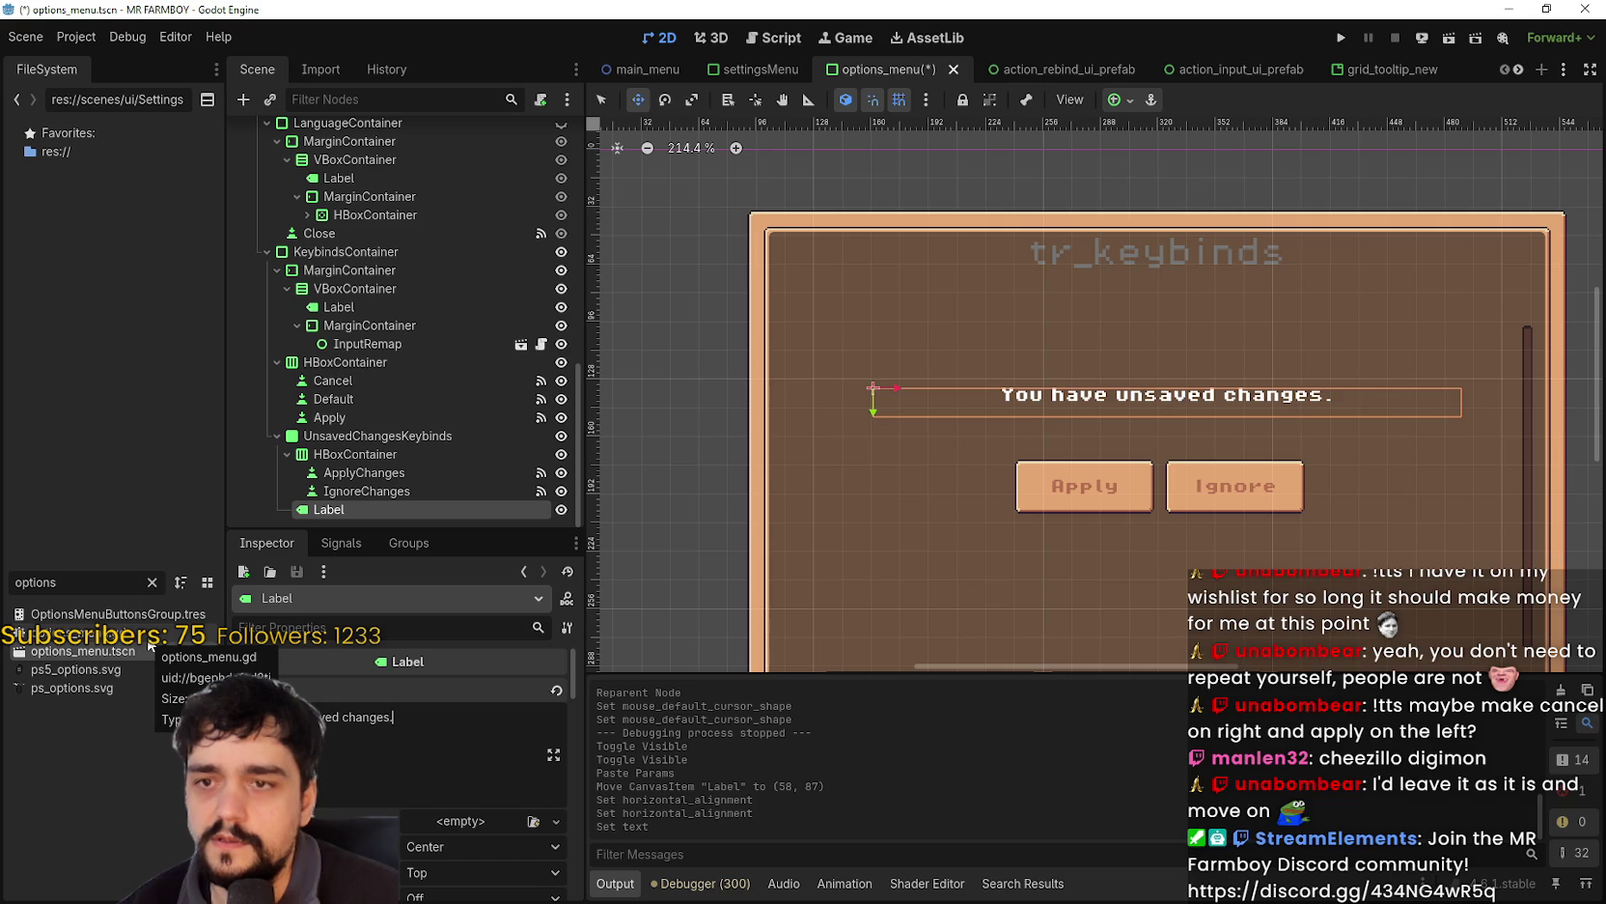
pyautogui.scroll(2, 1098, 372)
# - Drag the label to sit just above the Apply and Ignore buttons
pyautogui.moveTo(1099, 372); pyautogui.dragTo(1083, 385)
pyautogui.scroll(-1, 1197, 404)
pyautogui.scroll(1, 1197, 403)
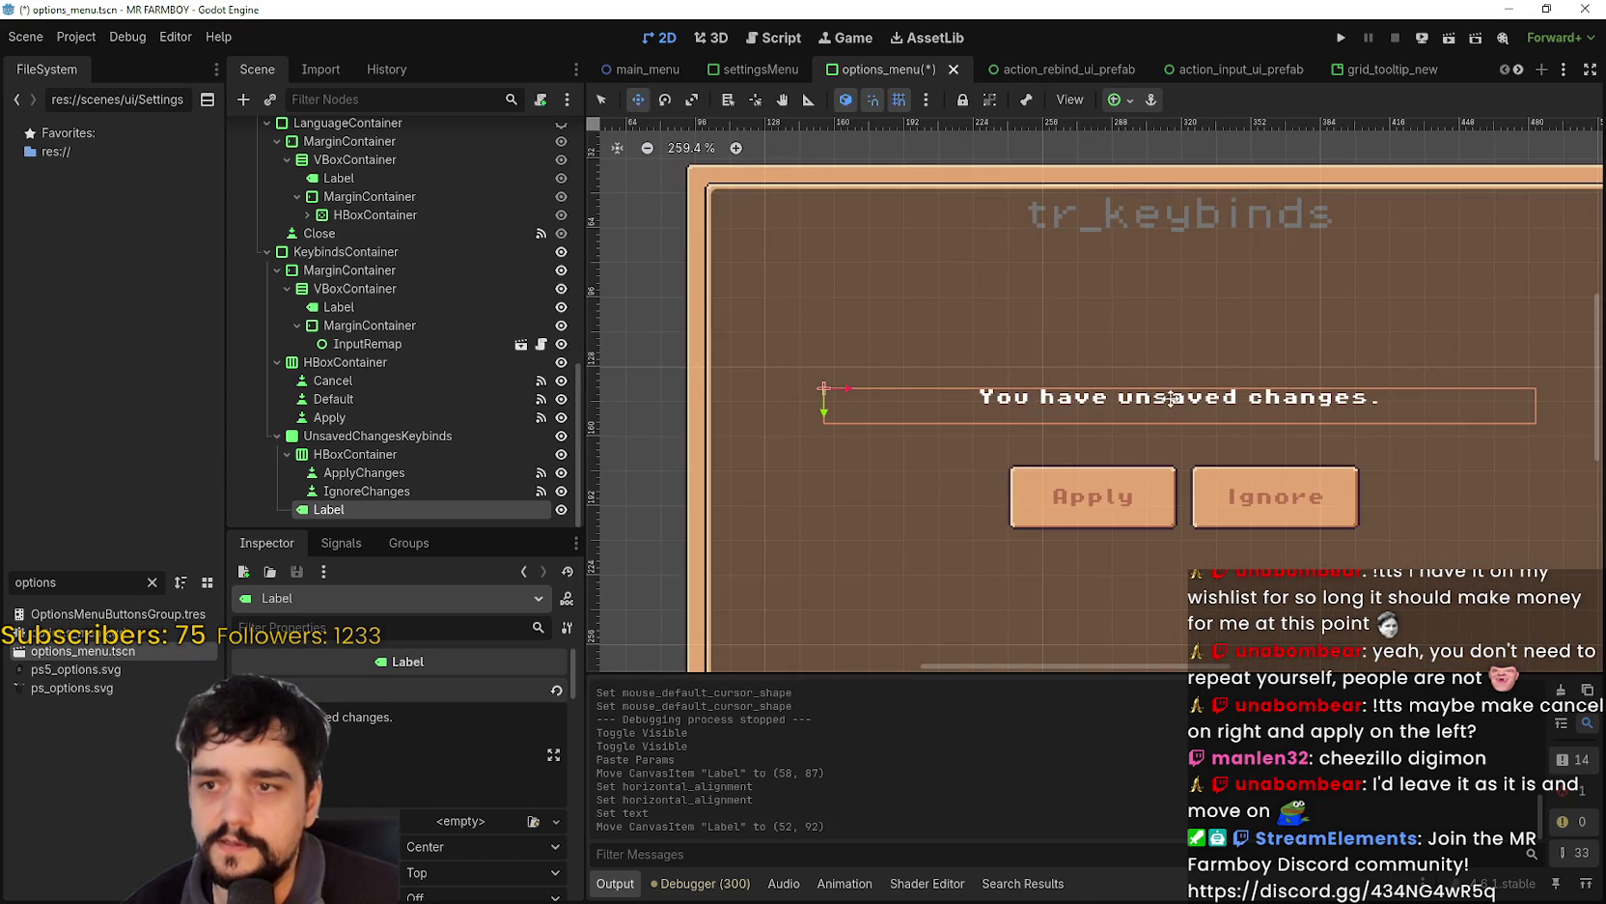
pyautogui.moveTo(1224, 406)
pyautogui.mouseDown()
pyautogui.moveTo(1221, 383)
pyautogui.moveTo(1273, 410)
pyautogui.moveTo(1274, 429)
pyautogui.mouseUp()
pyautogui.scroll(-3, 1221, 383)
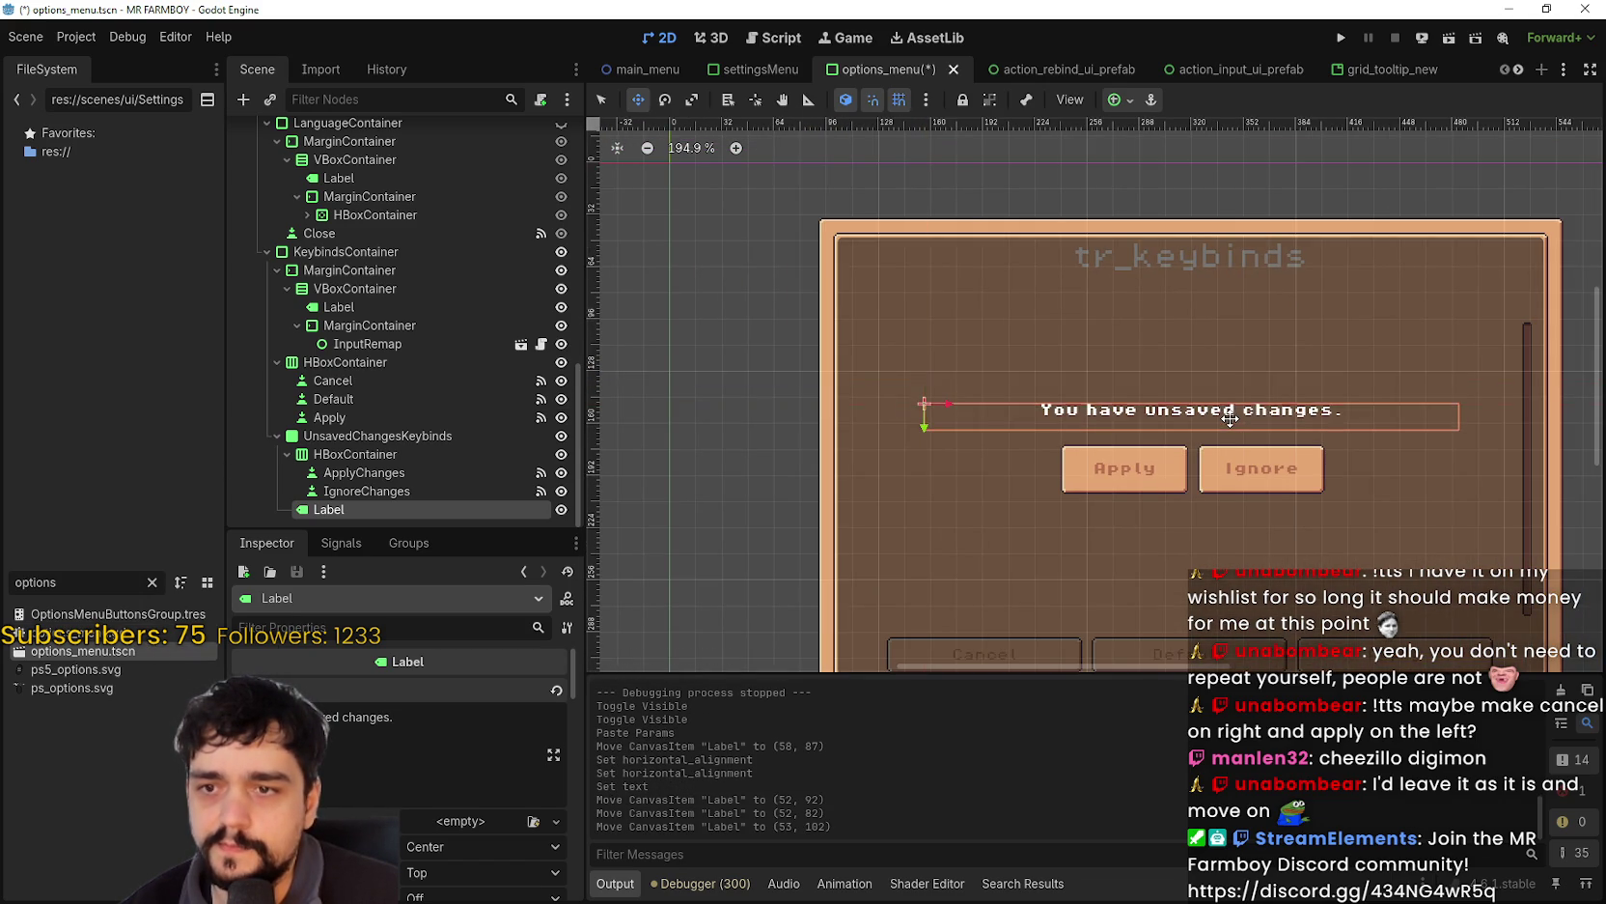
pyautogui.scroll(5, 1274, 429)
pyautogui.scroll(-1, 1245, 425)
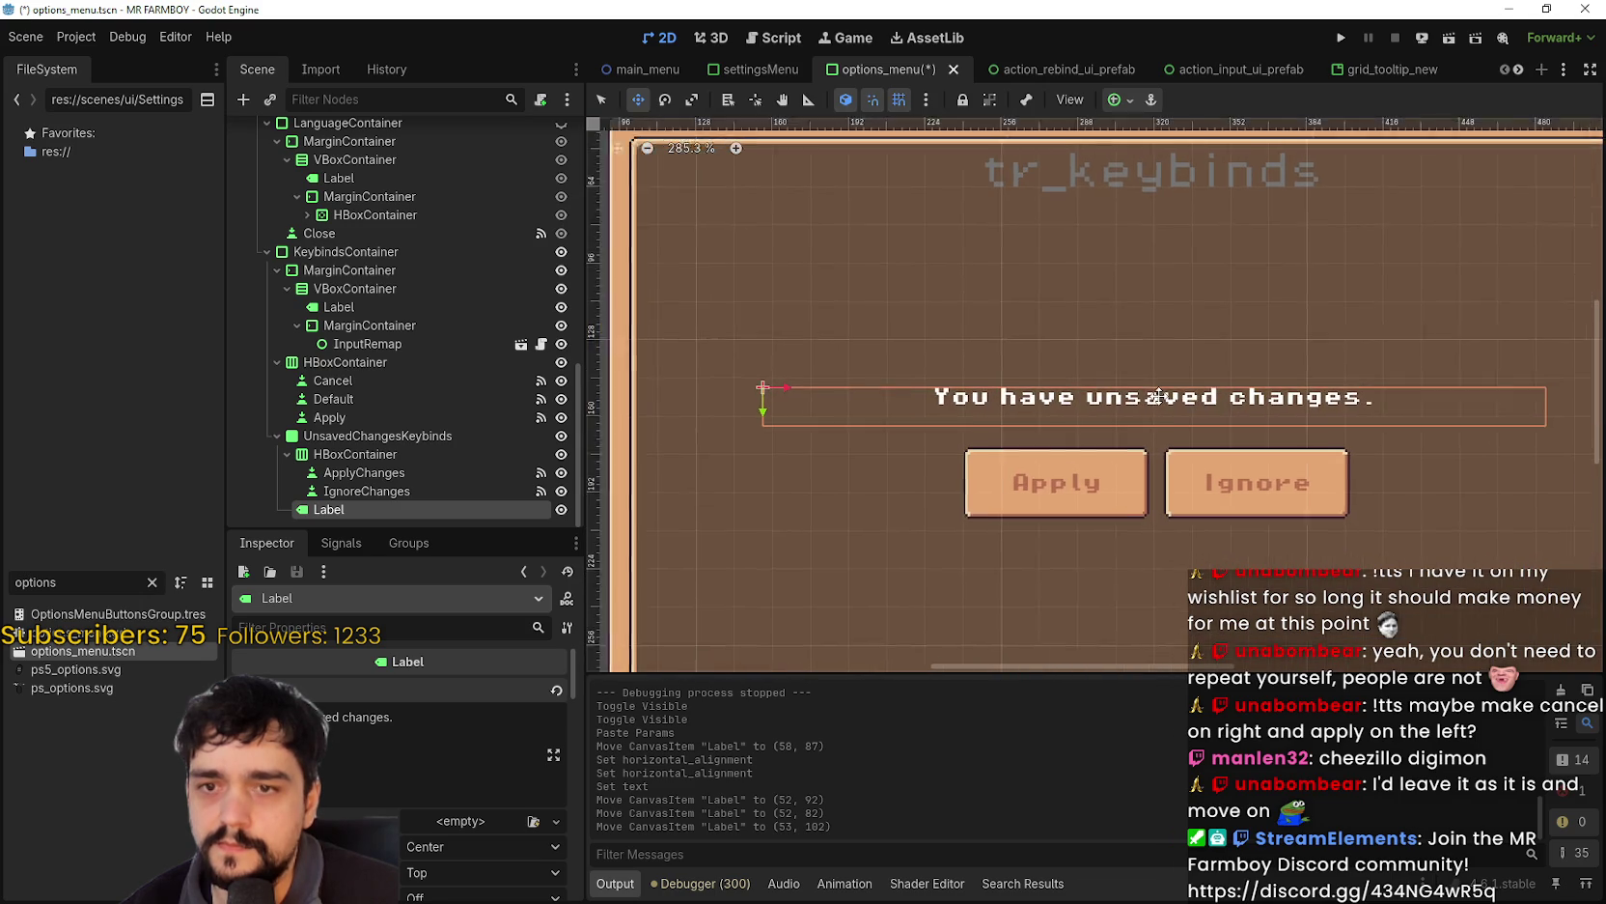
pyautogui.moveTo(1167, 388); pyautogui.dragTo(1165, 378)
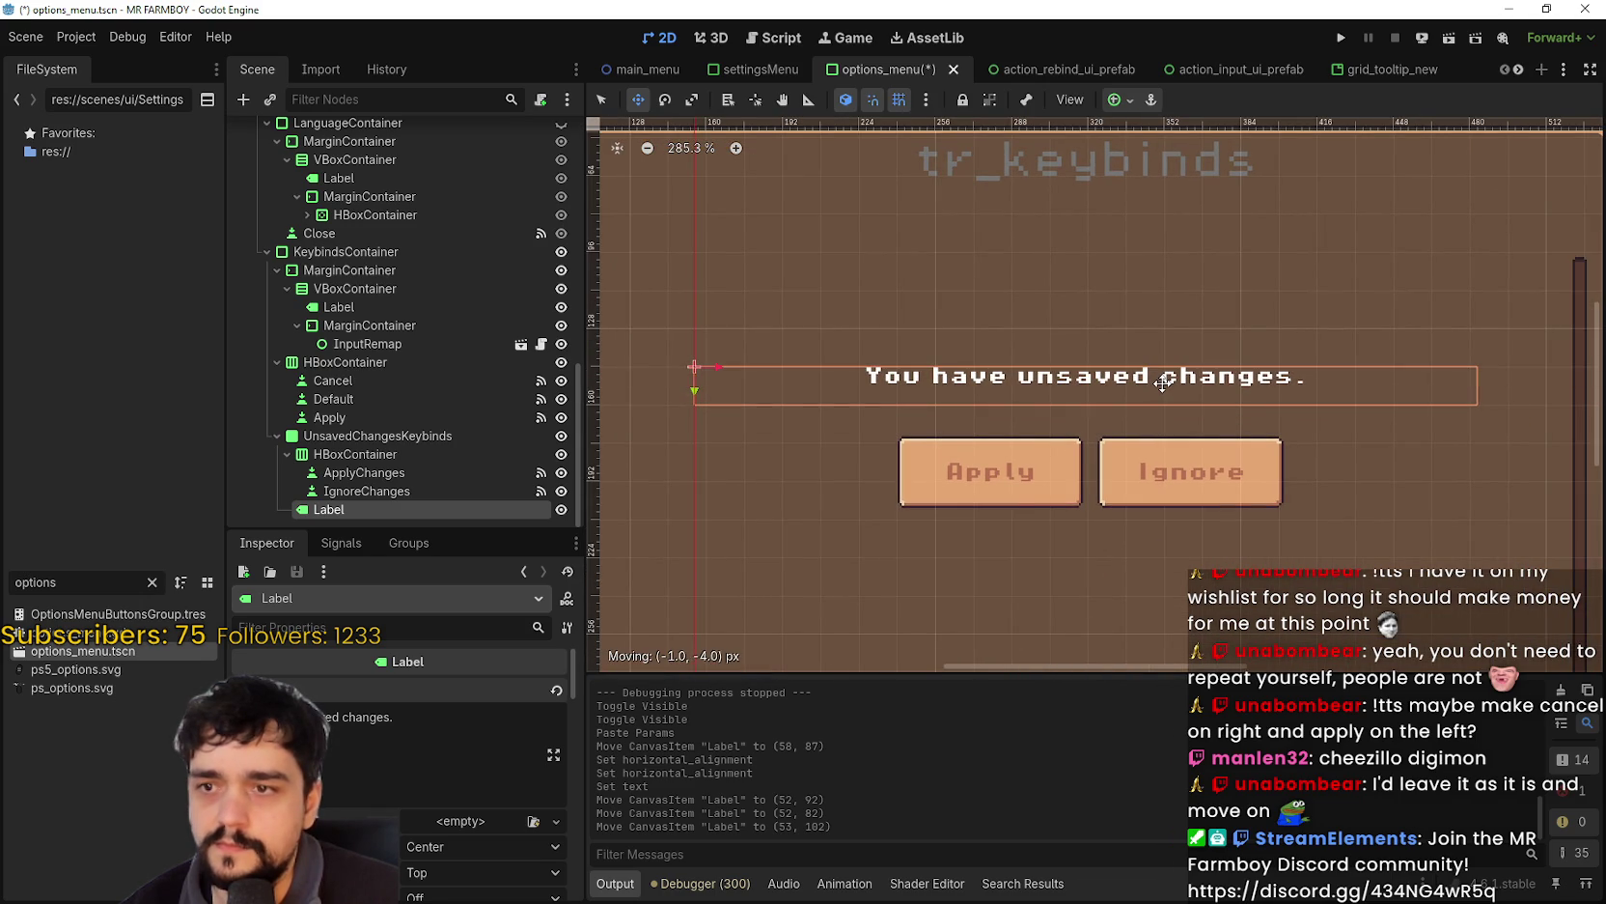
pyautogui.scroll(3, 1142, 396)
pyautogui.scroll(-2, 1142, 396)
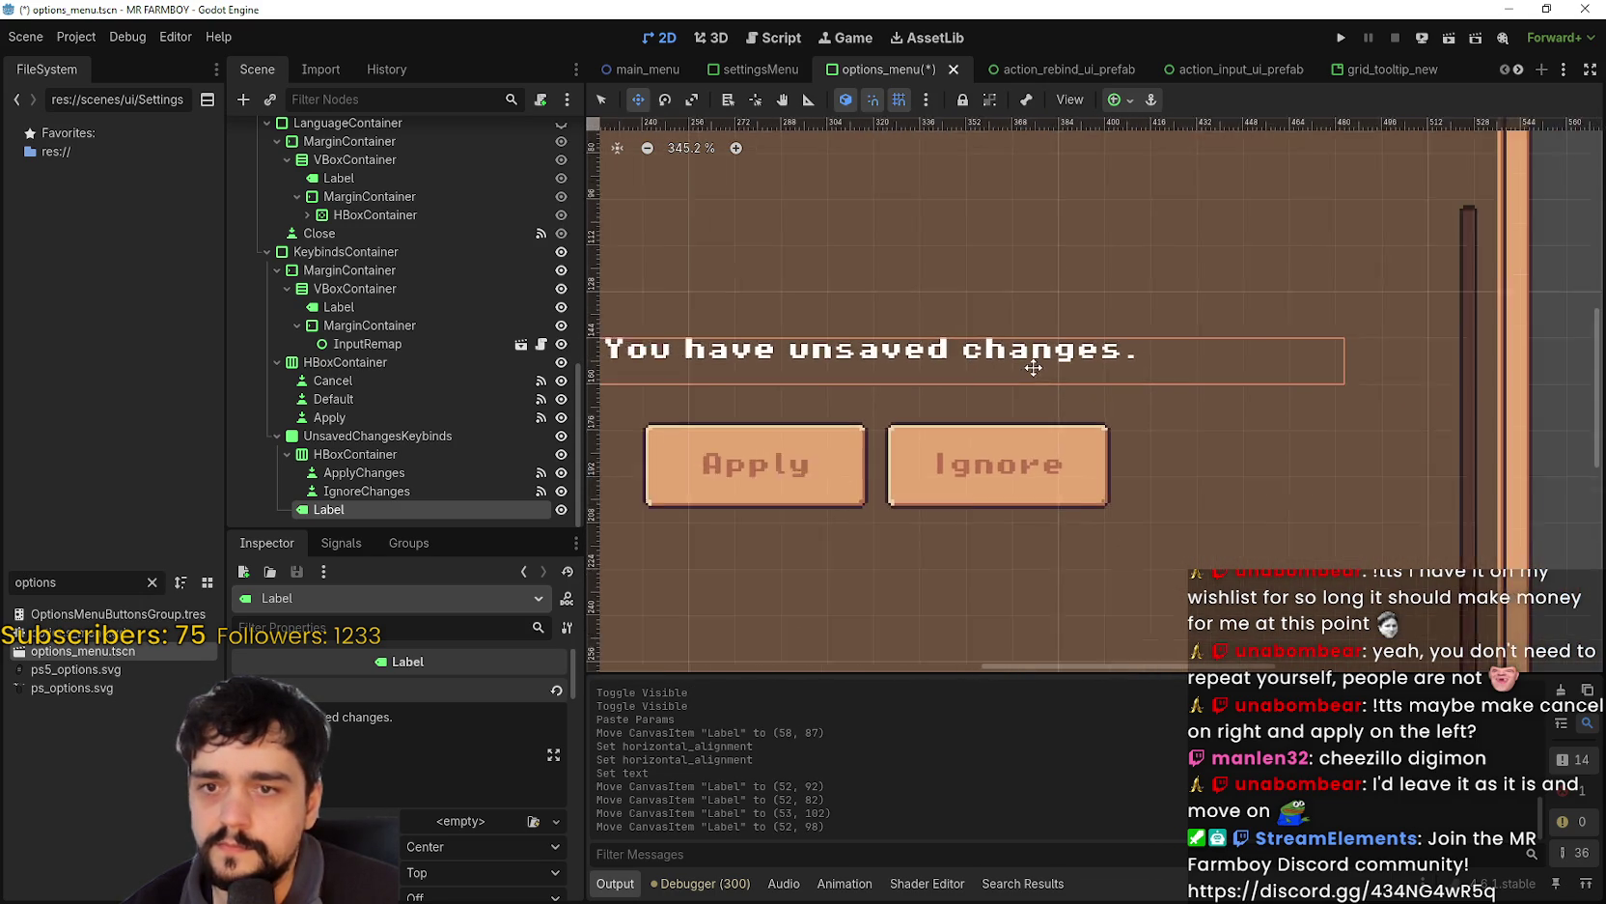
pyautogui.scroll(-1, 1174, 379)
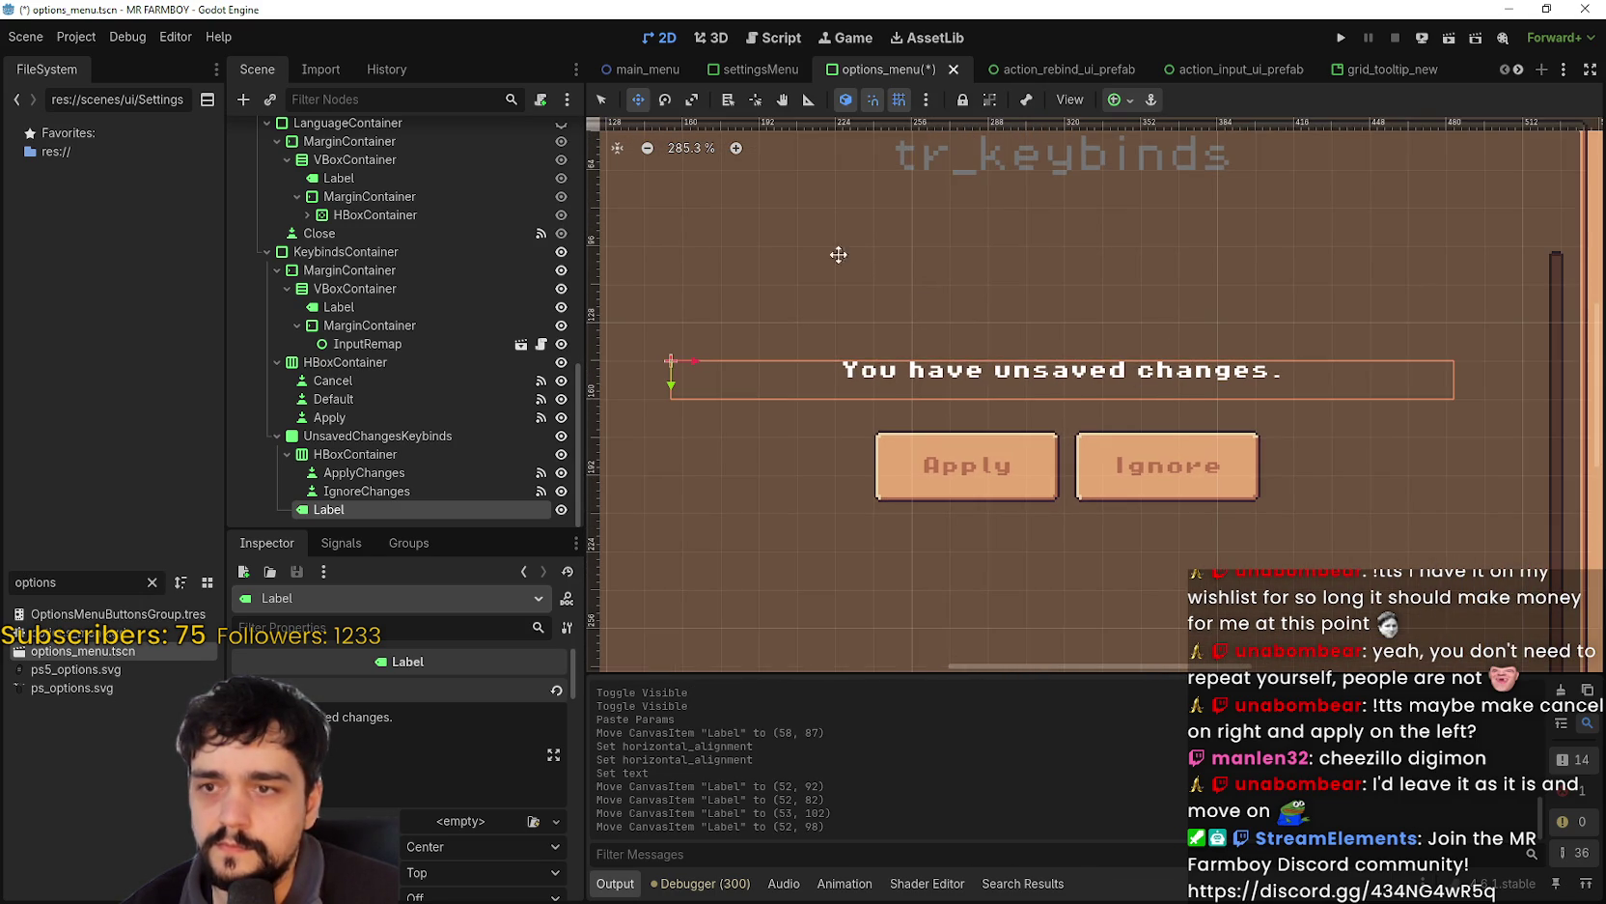
pyautogui.scroll(1, 688, 373)
pyautogui.scroll(-2, 709, 371)
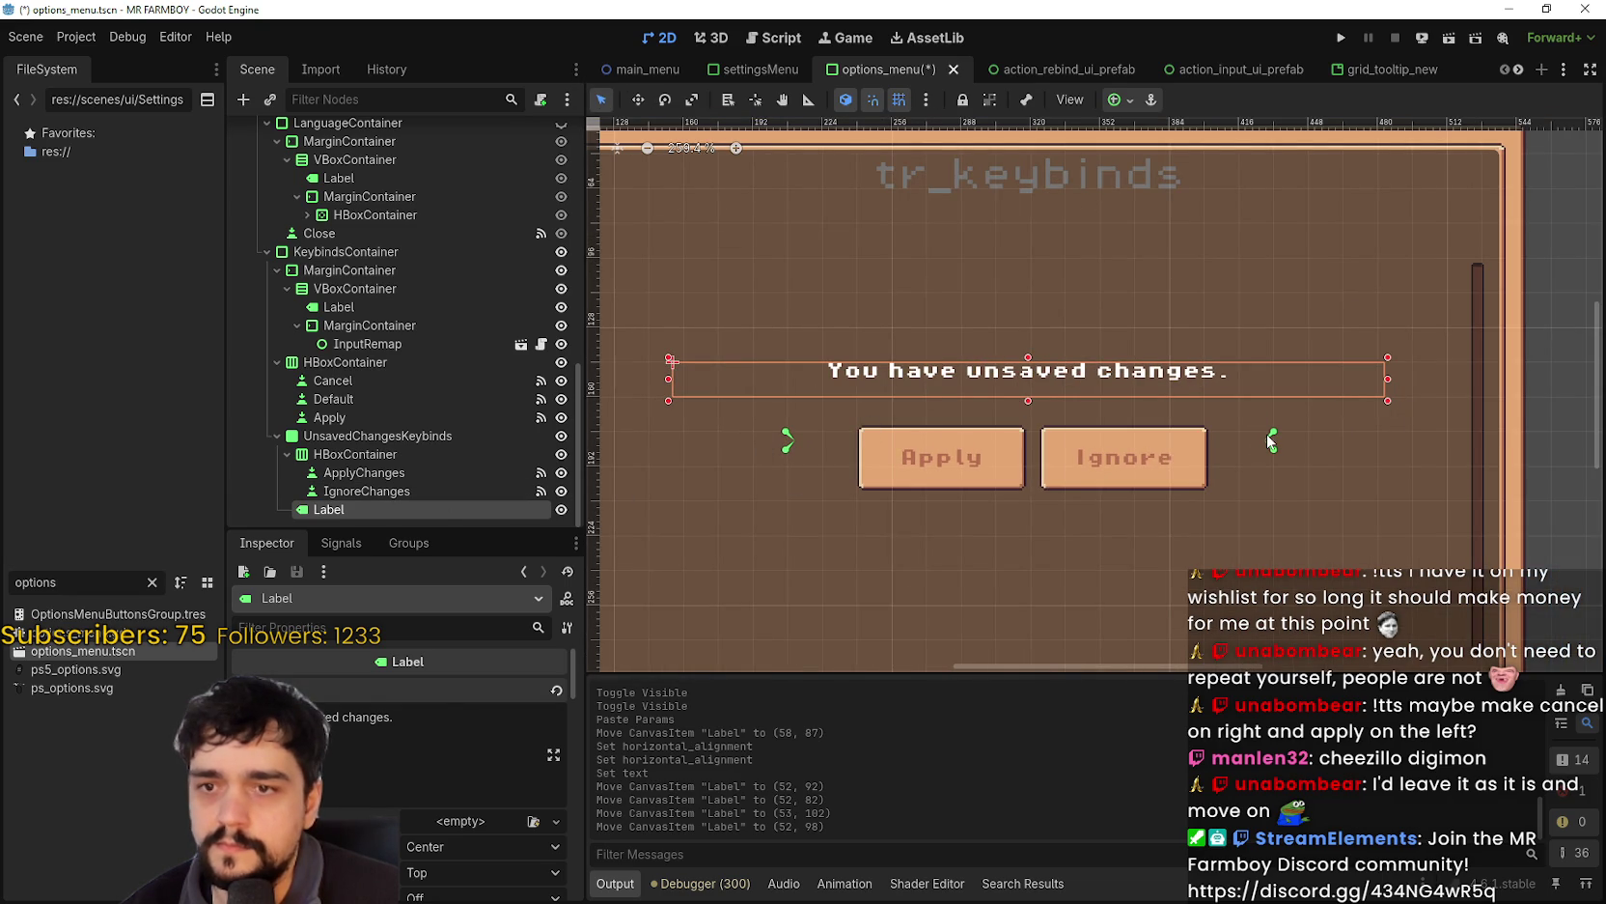
# - Adjust the Label's right anchors and left edge so it is 319 × 16 and centred
pyautogui.moveTo(1273, 442); pyautogui.dragTo(1339, 413)
pyautogui.moveTo(1412, 365); pyautogui.dragTo(1391, 367)
pyautogui.moveTo(1355, 432)
pyautogui.mouseDown()
pyautogui.moveTo(1378, 431)
pyautogui.moveTo(1383, 386)
pyautogui.mouseUp()
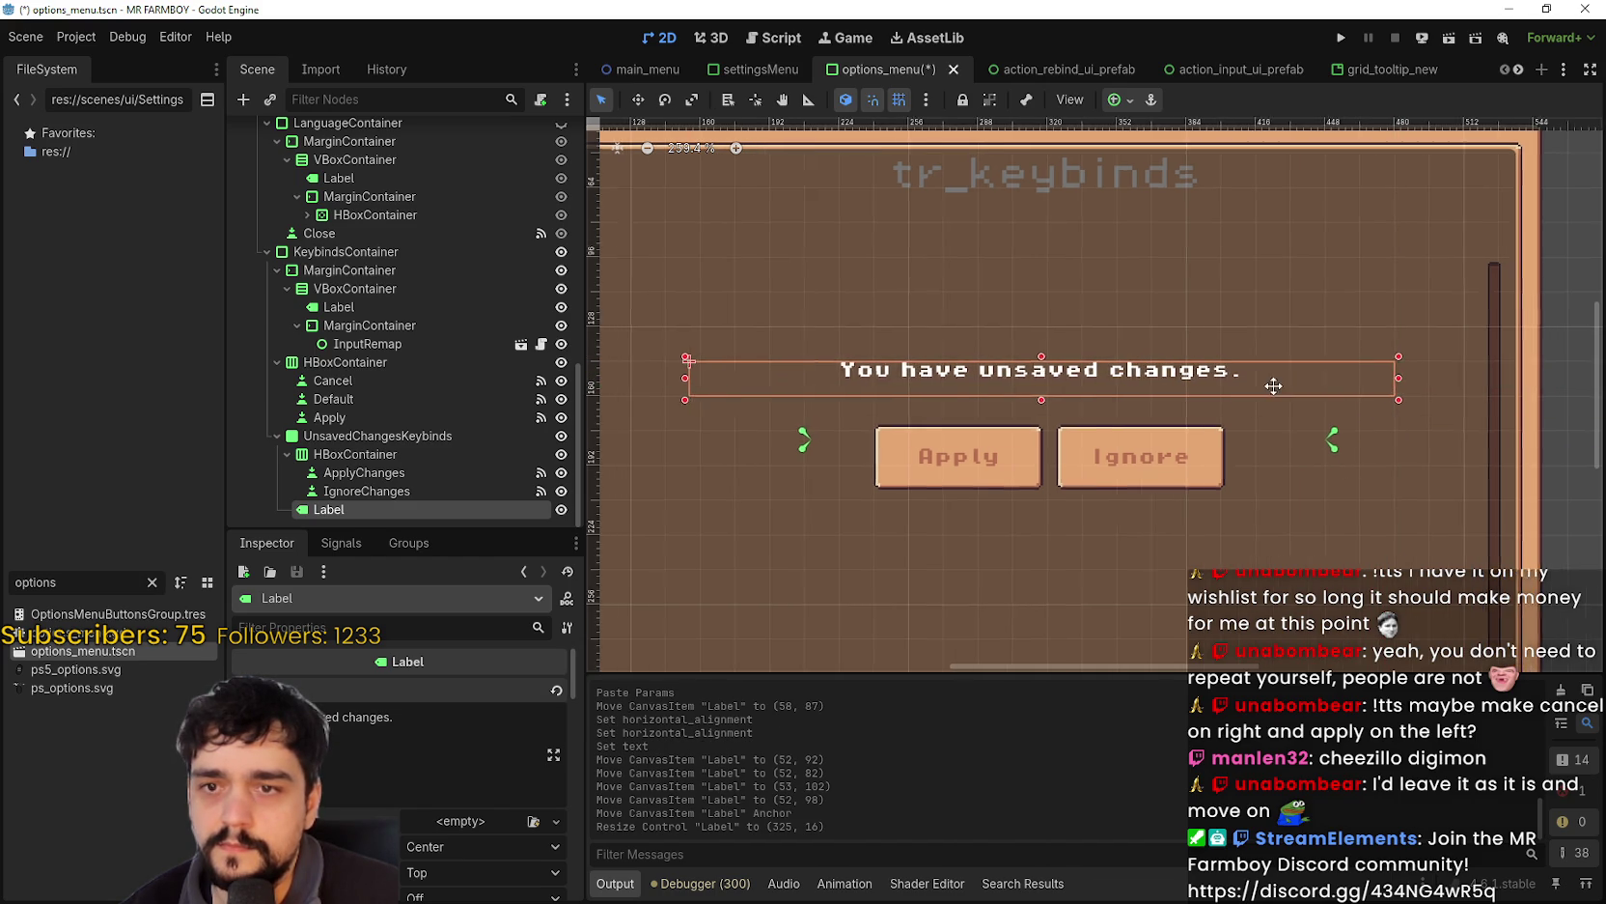
pyautogui.moveTo(736, 378); pyautogui.dragTo(748, 379)
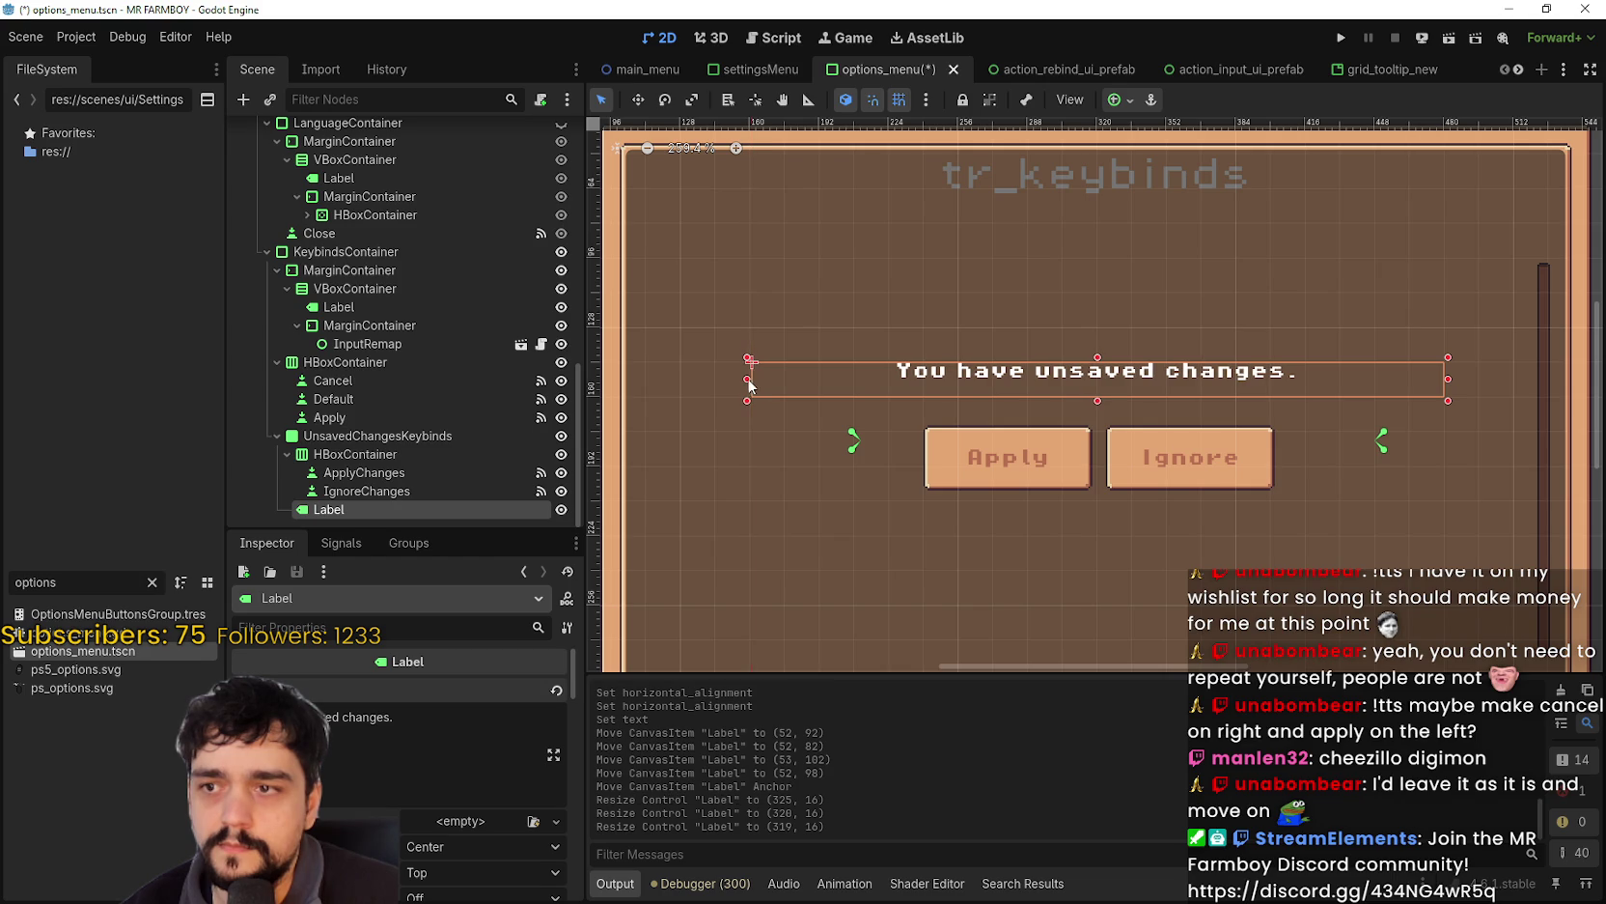
# - Select the prompt's Label and apply the Center anchor preset
pyautogui.click(392, 434)
pyautogui.scroll(-3, 781, 336)
pyautogui.scroll(1, 781, 336)
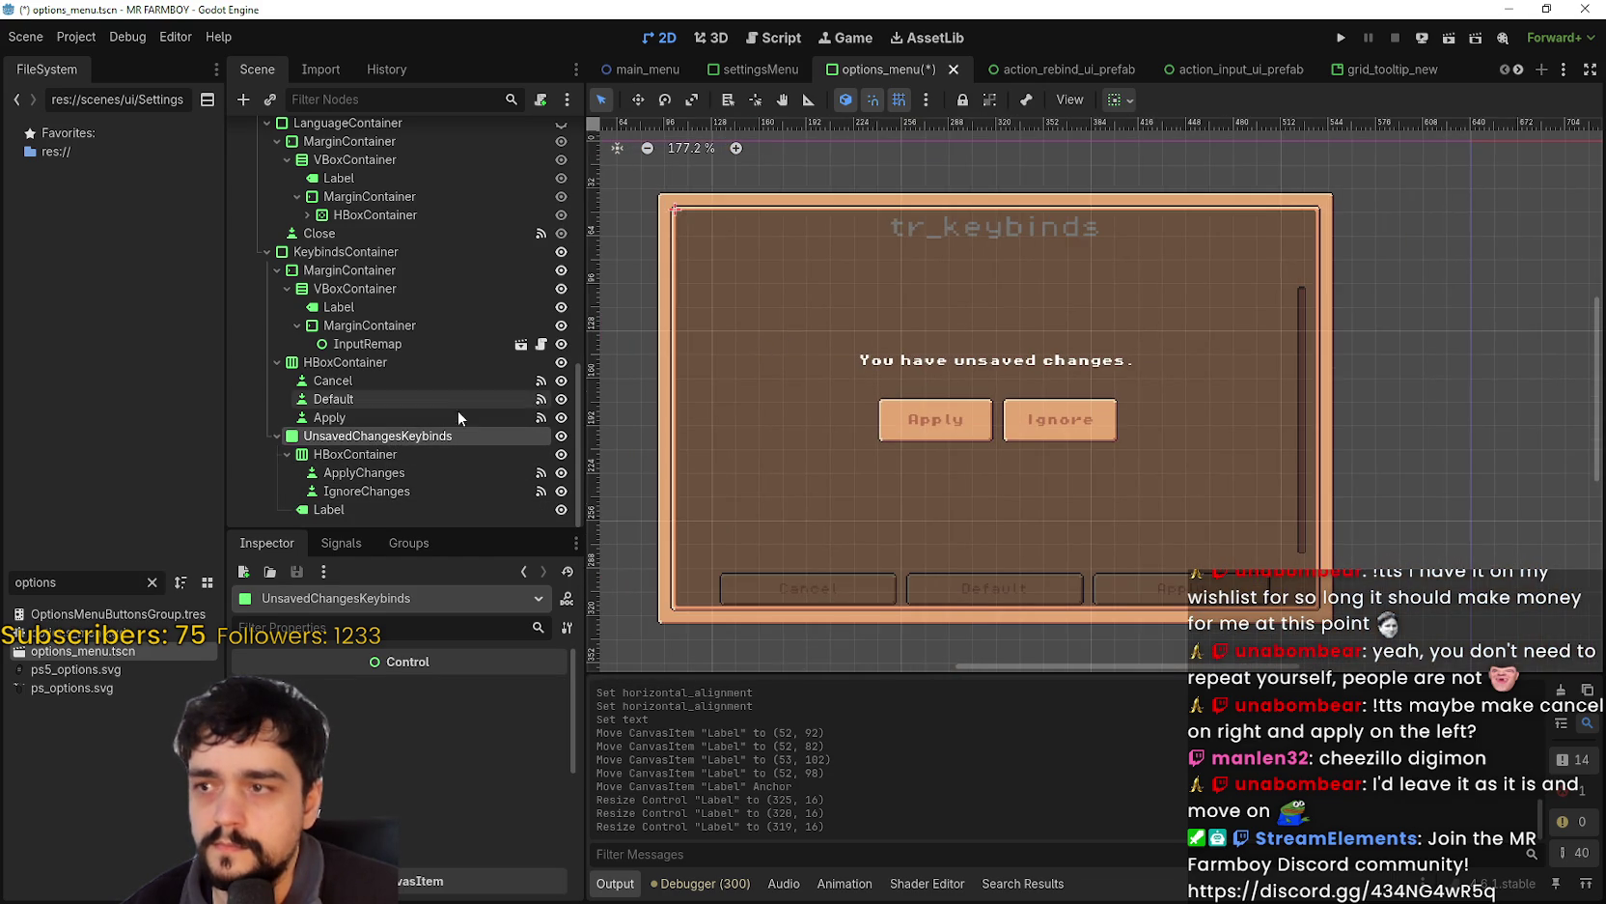
pyautogui.click(385, 492)
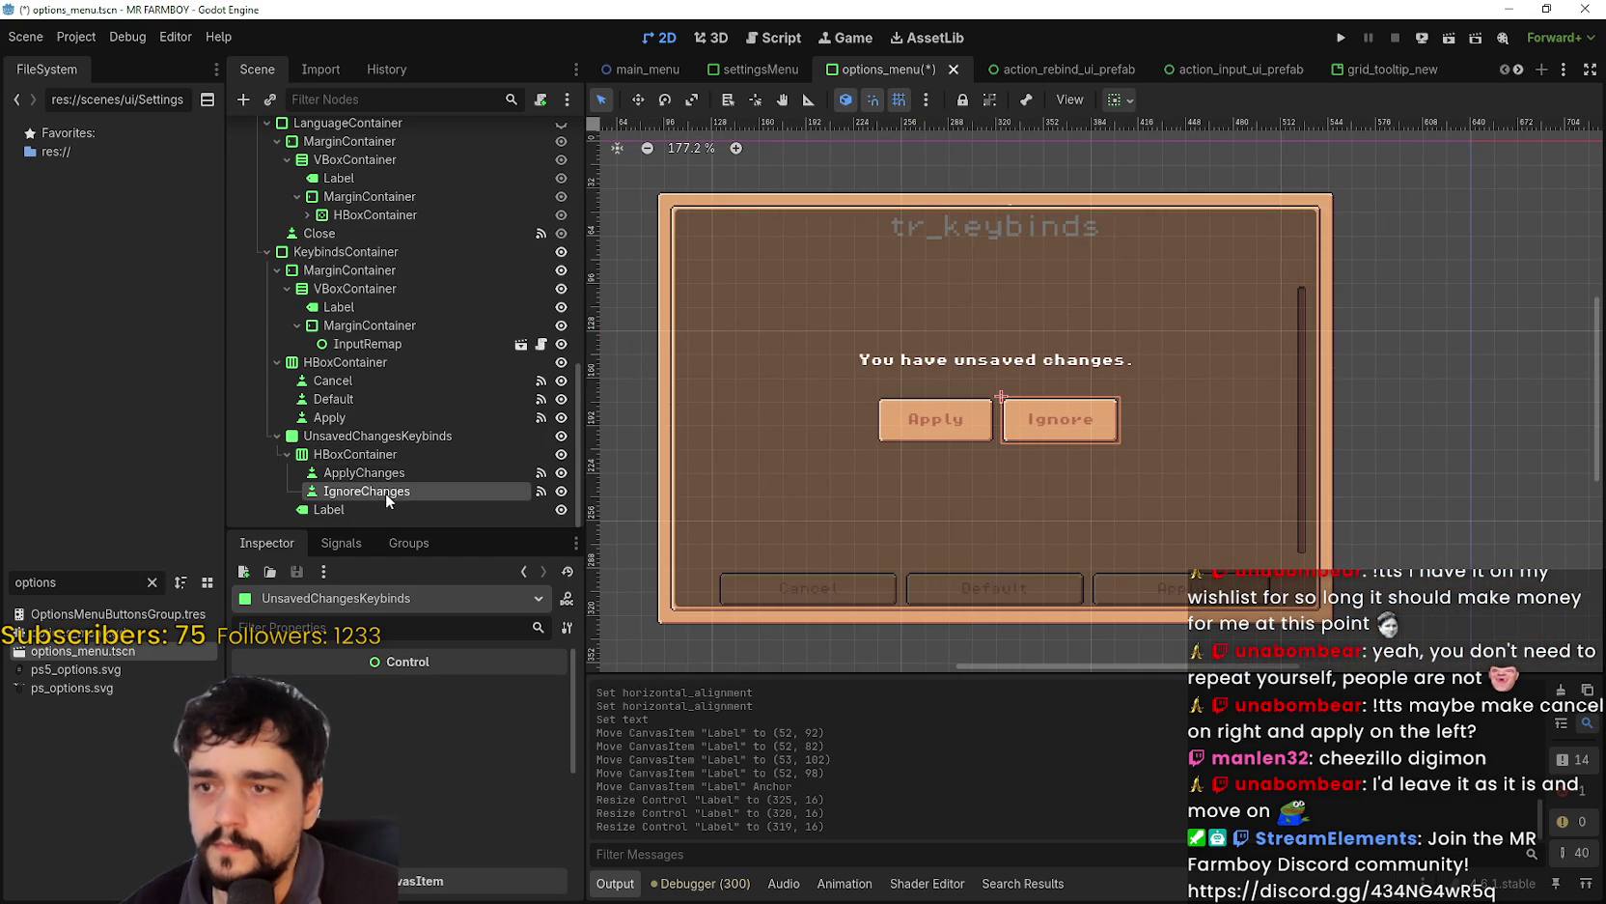
pyautogui.click(333, 509)
pyautogui.click(1122, 99)
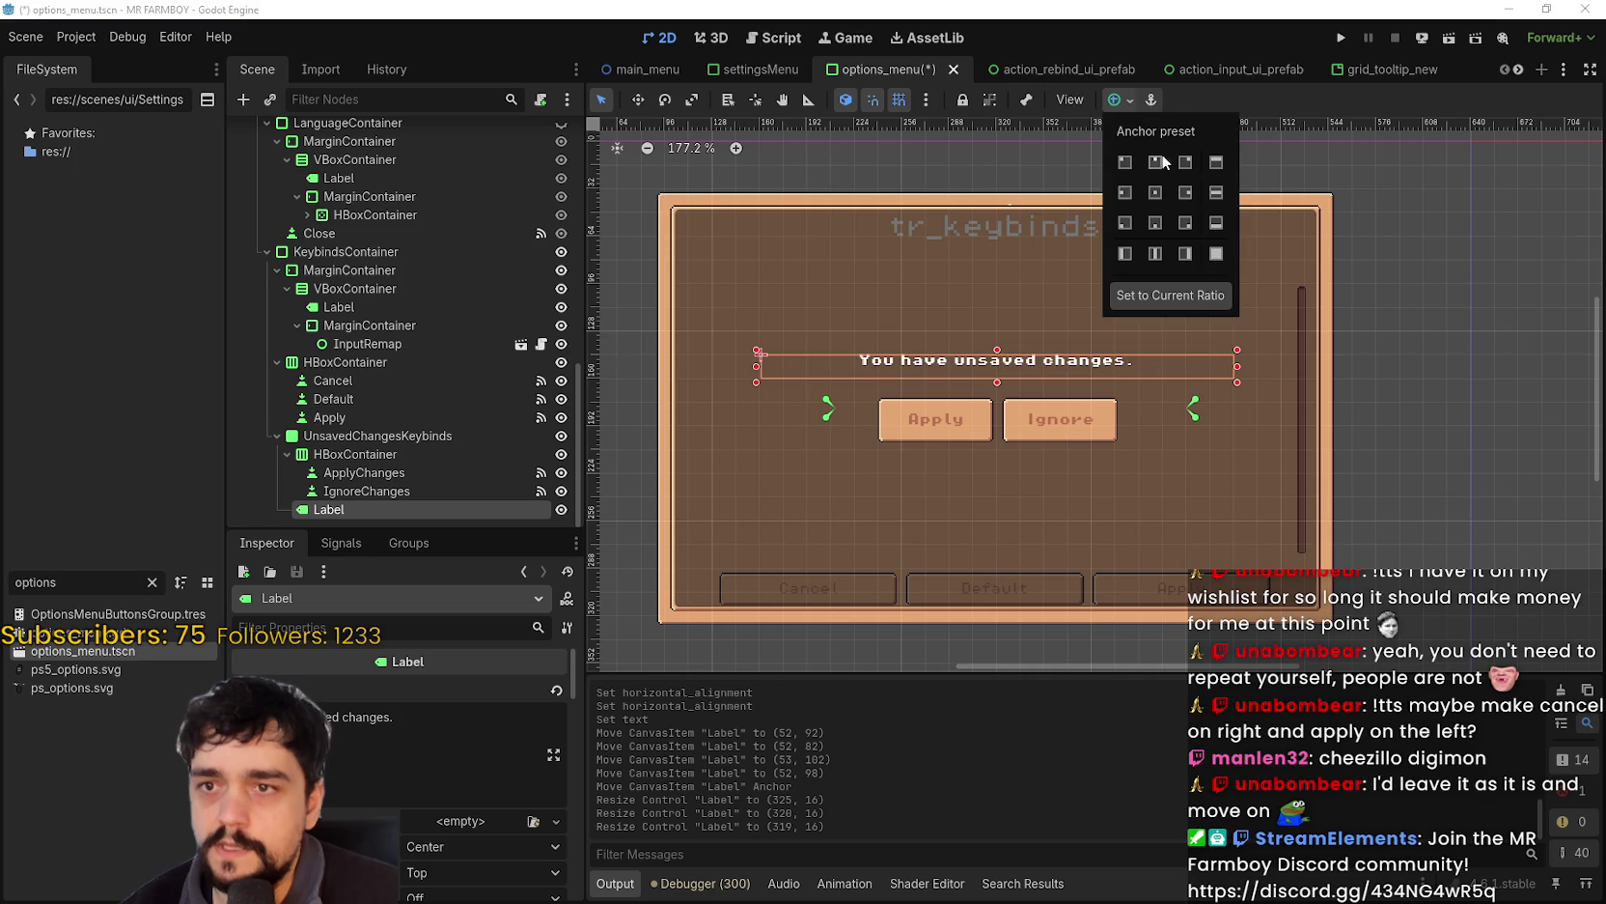
pyautogui.click(1155, 102)
pyautogui.click(1120, 99)
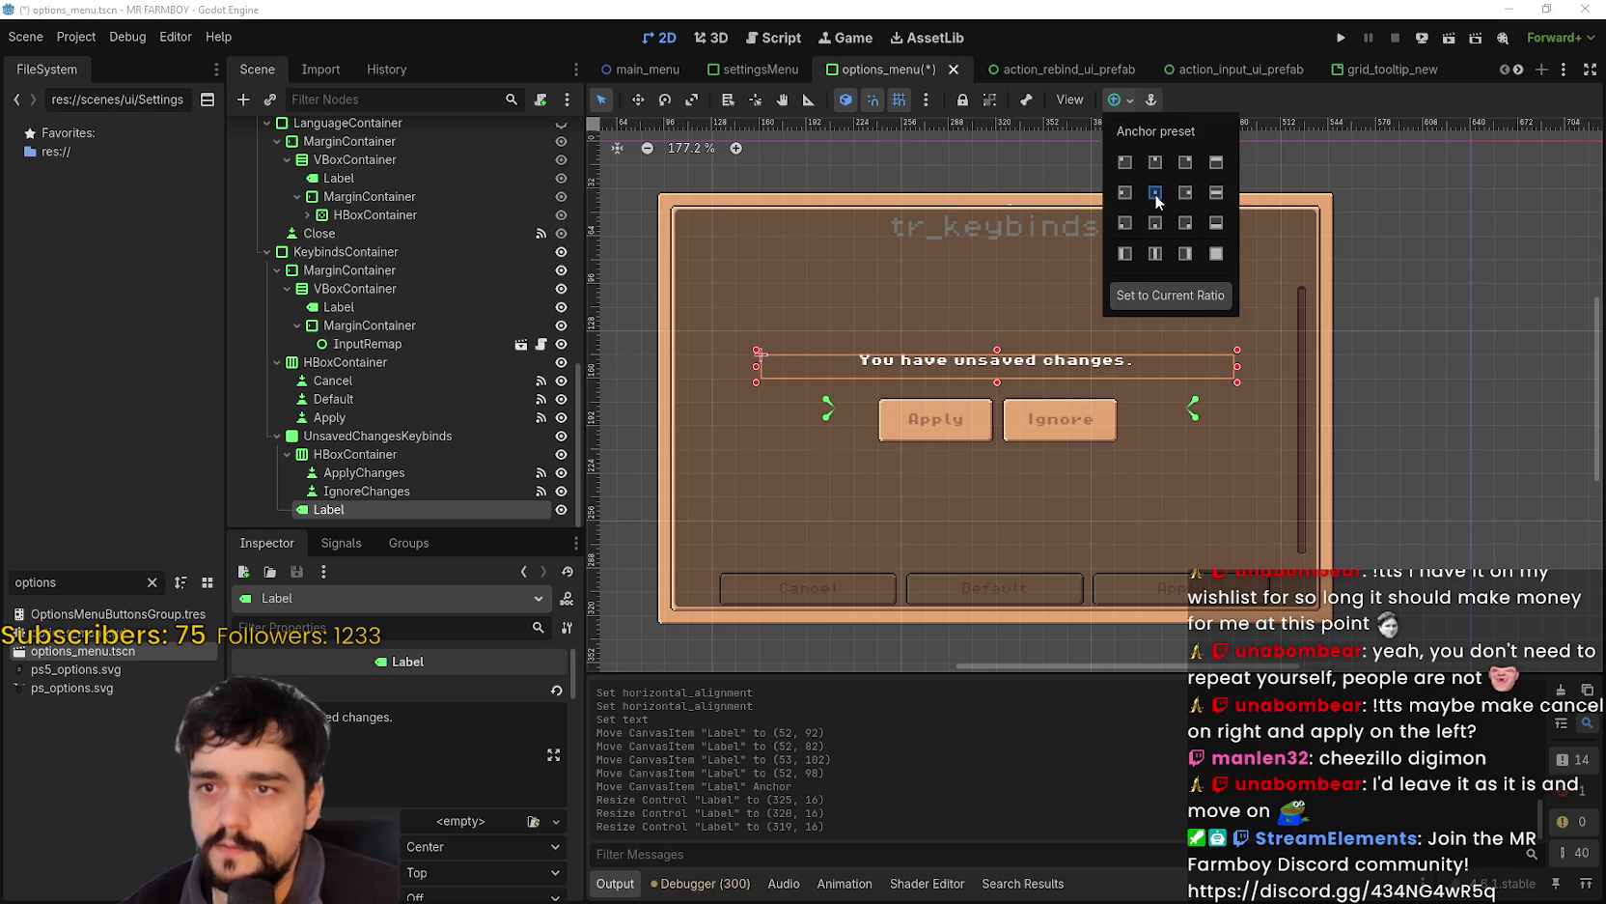
pyautogui.click(1156, 193)
pyautogui.click(1219, 106)
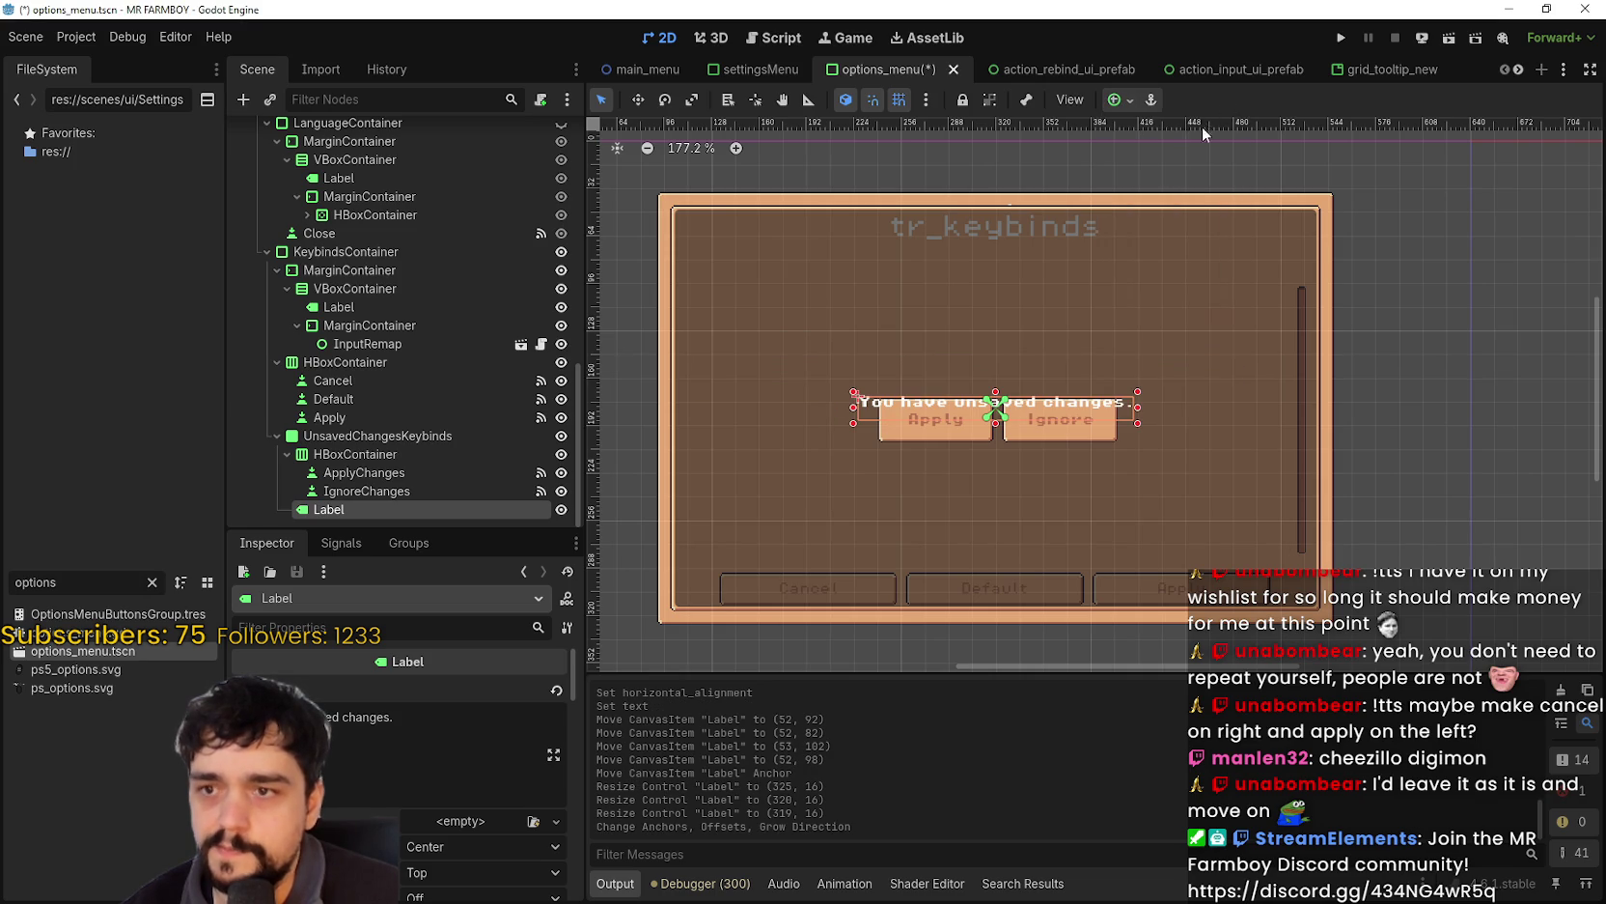
# - Nudge the label up to (123, 98) above the buttons and save the scene
pyautogui.scroll(3, 1048, 358)
pyautogui.press('Up')
pyautogui.press('Up')
pyautogui.press('Up')
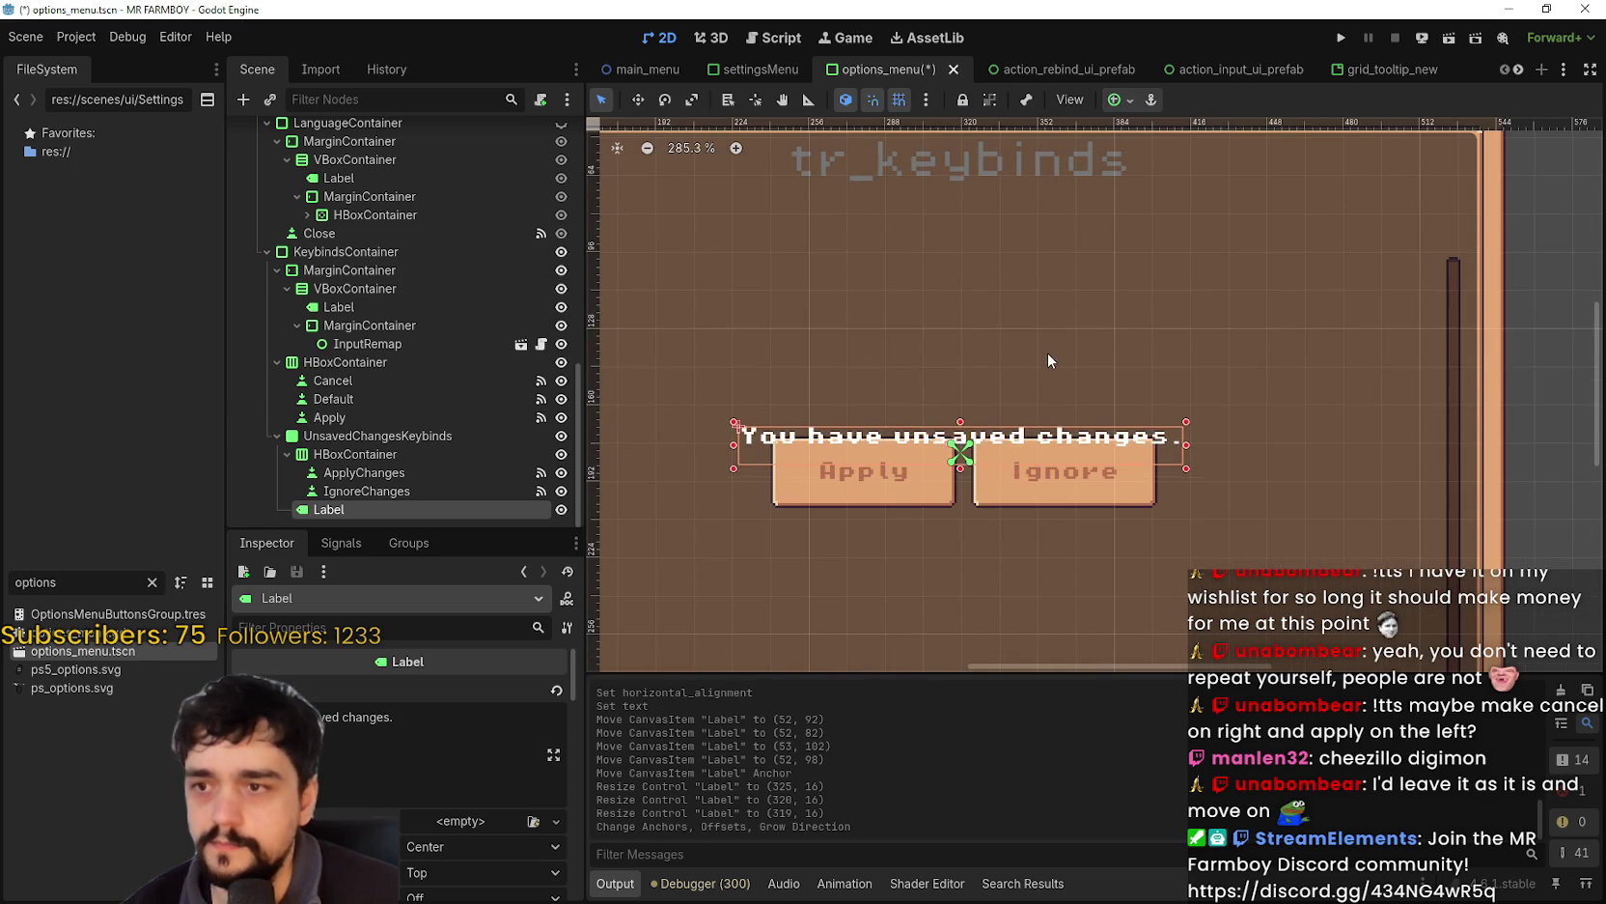
pyautogui.press('Up')
pyautogui.press('Up')
pyautogui.press('Up')
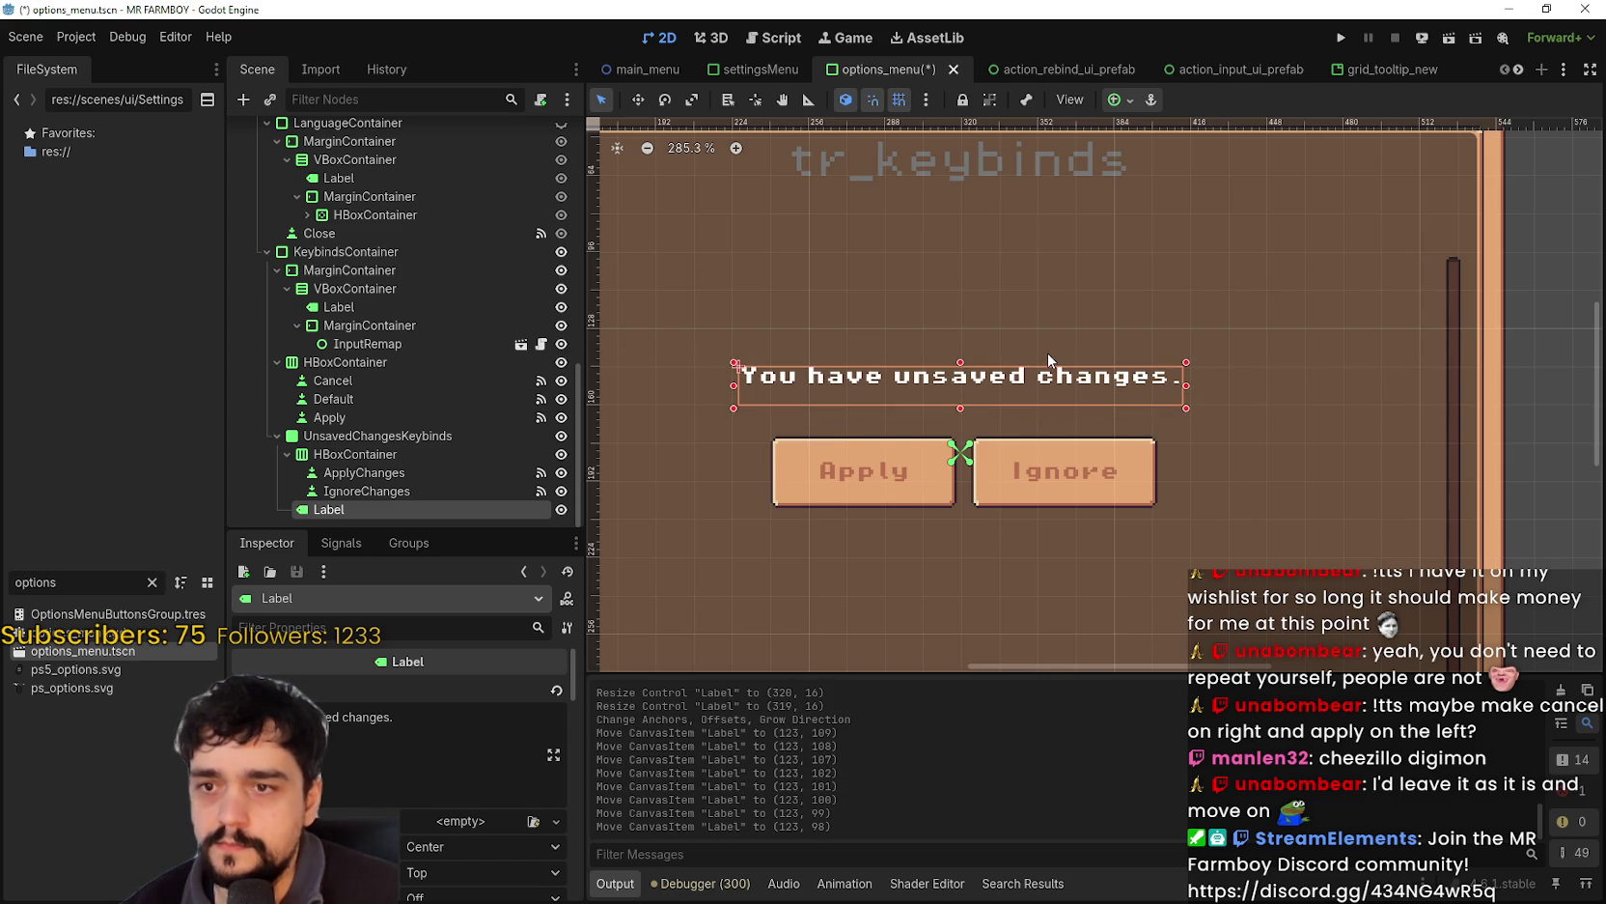
pyautogui.scroll(1, 1048, 347)
pyautogui.hotkey('ctrl', 's')
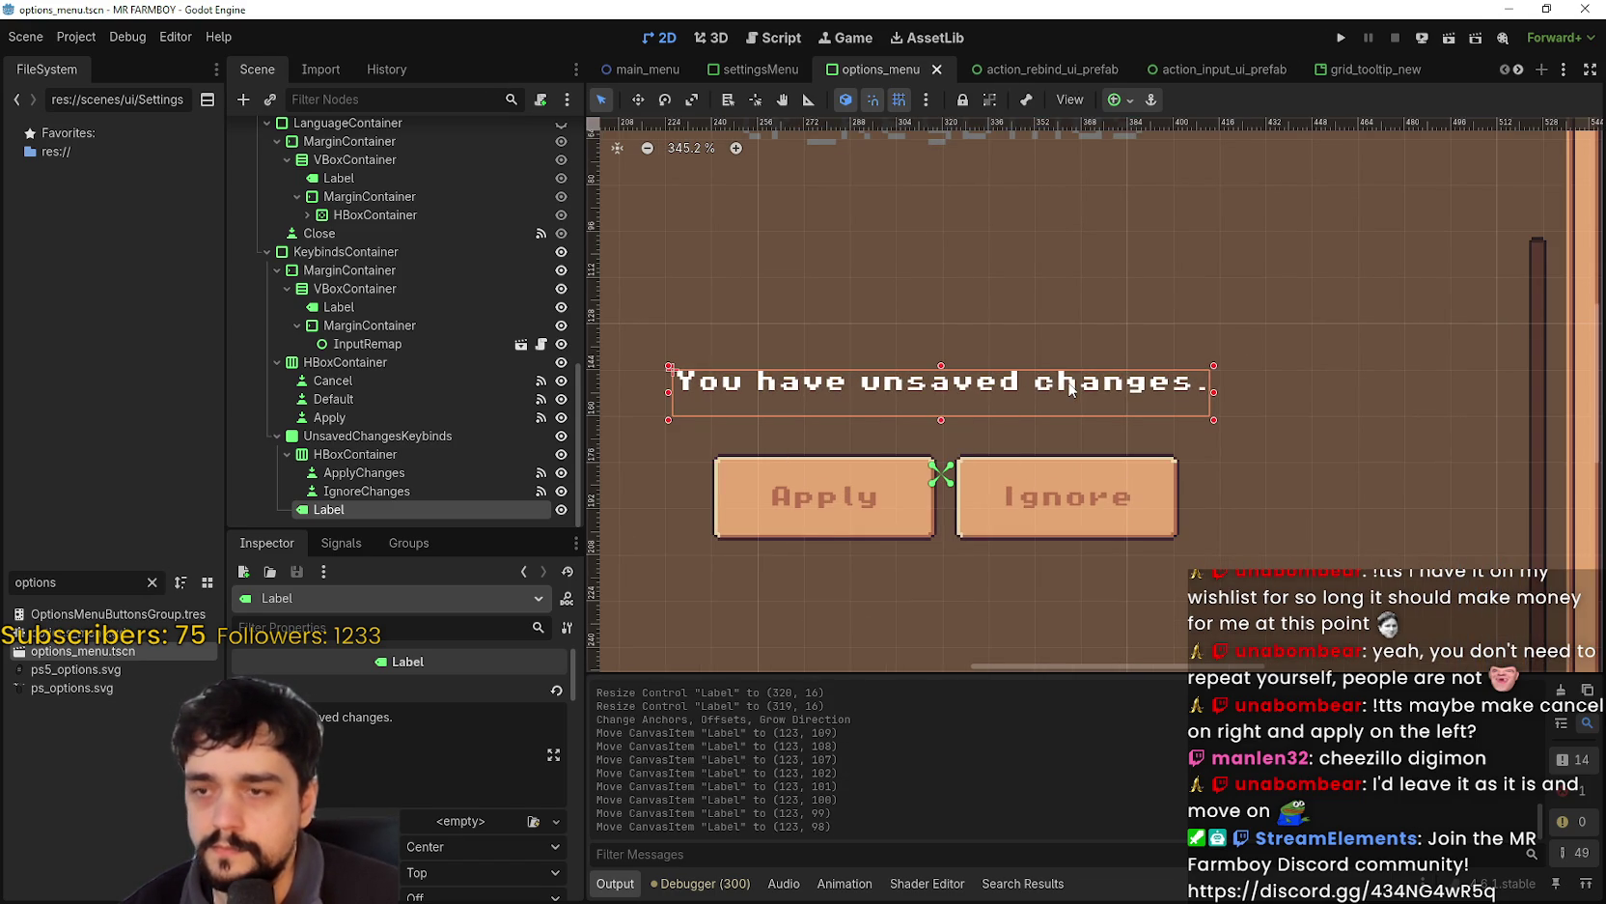
pyautogui.scroll(1, 1062, 389)
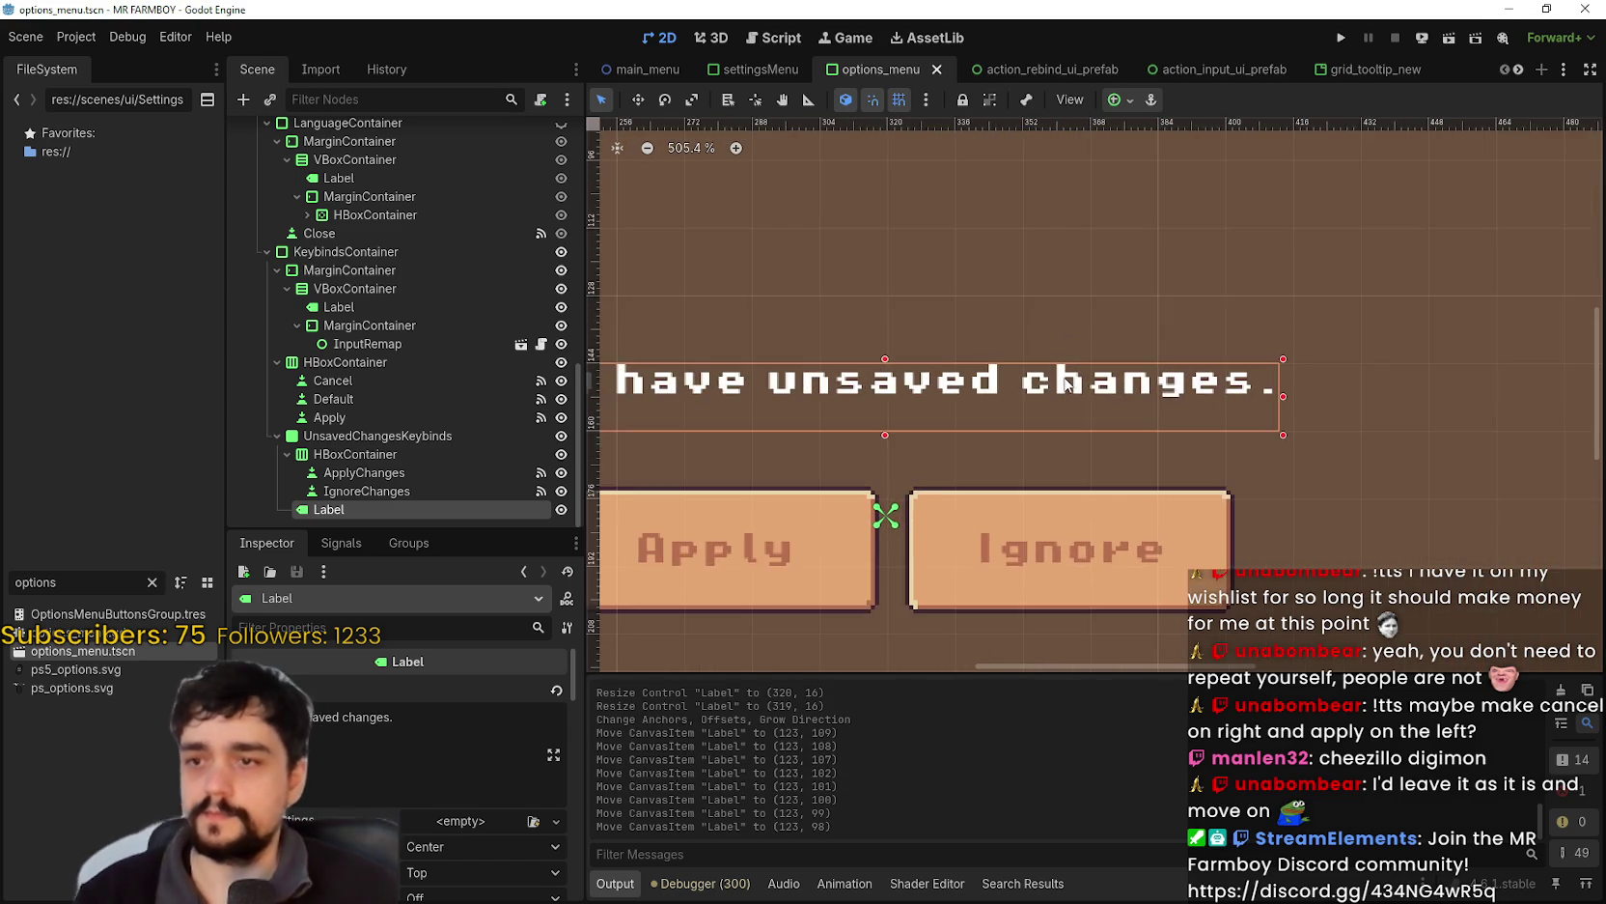
pyautogui.scroll(-4, 1076, 372)
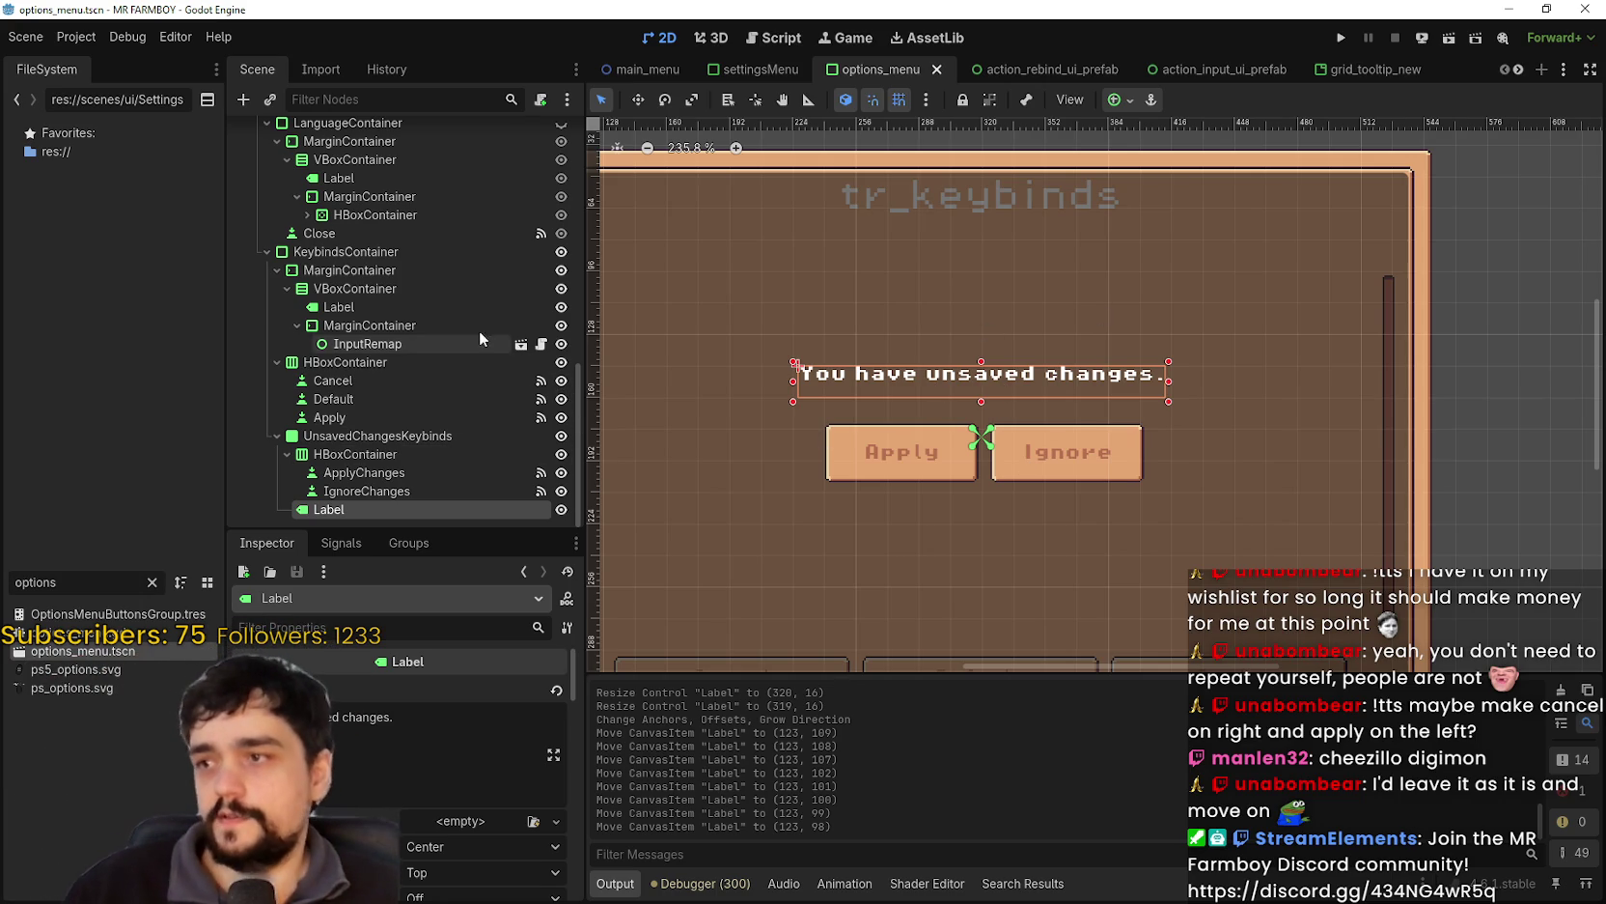
# - Select the keybinds panel's tr_keybinds heading Label
pyautogui.click(466, 308)
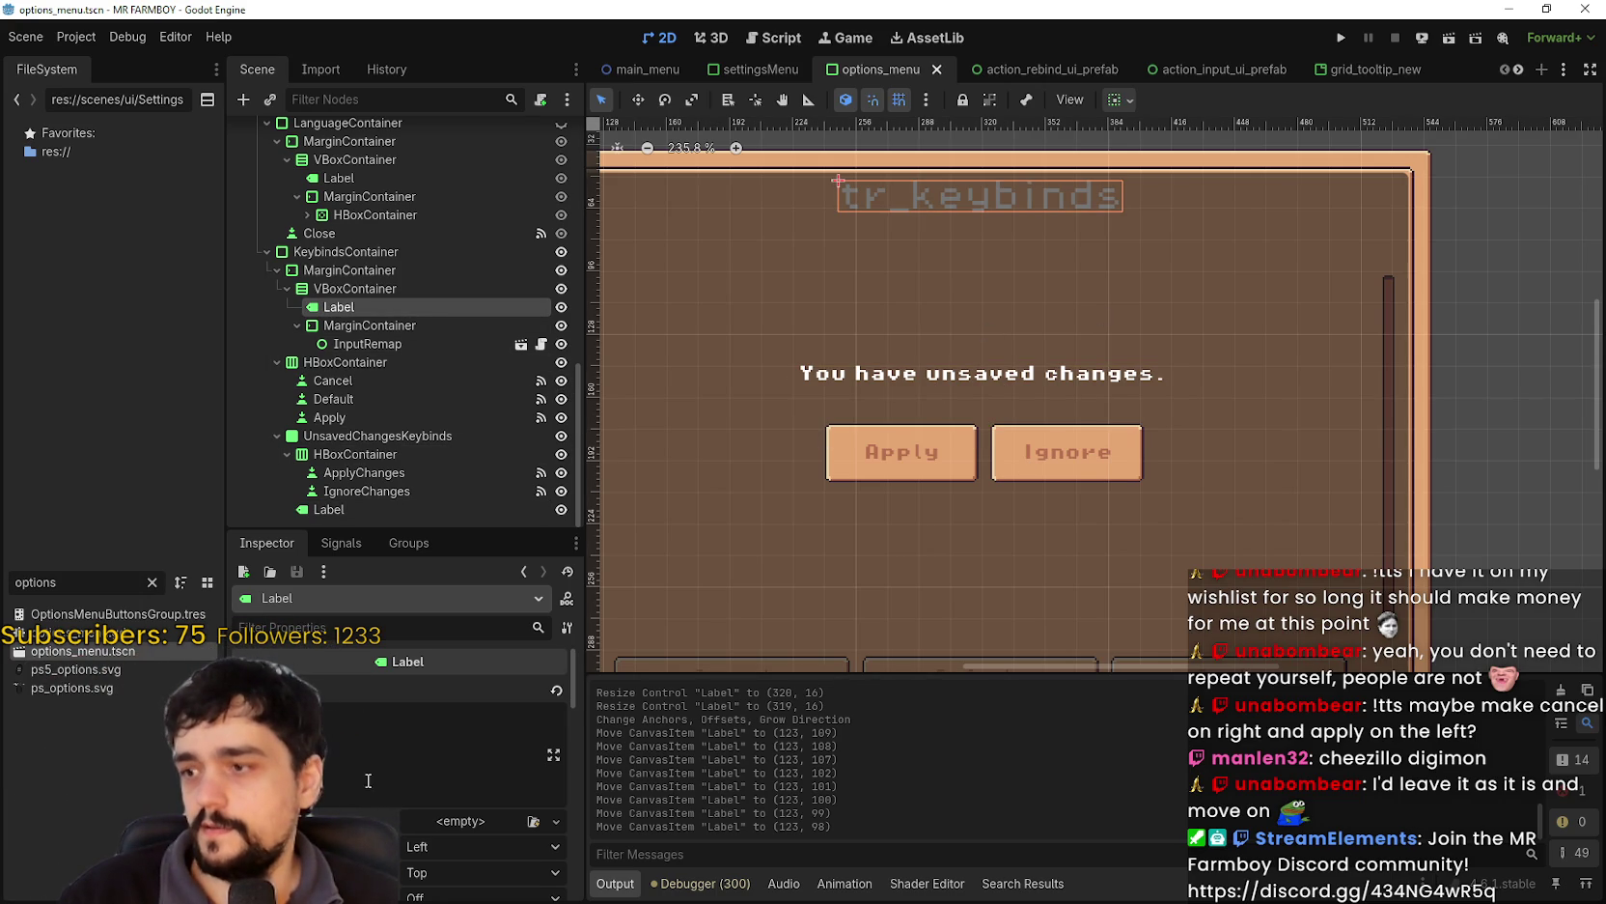
pyautogui.scroll(3, 497, 289)
pyautogui.scroll(1, 494, 285)
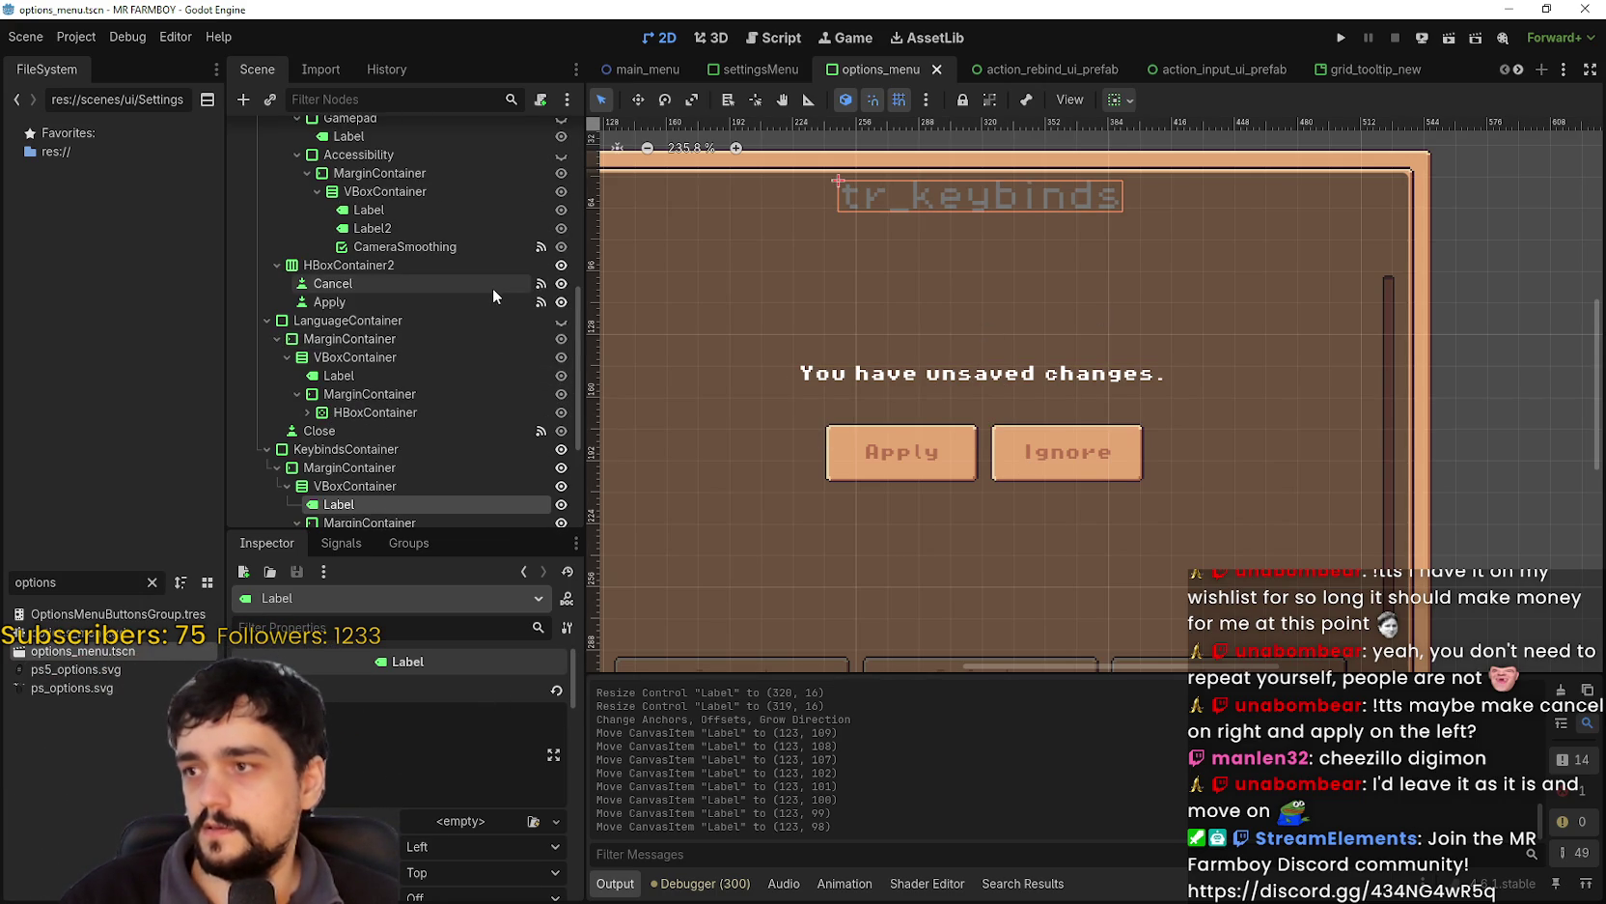
pyautogui.click(405, 382)
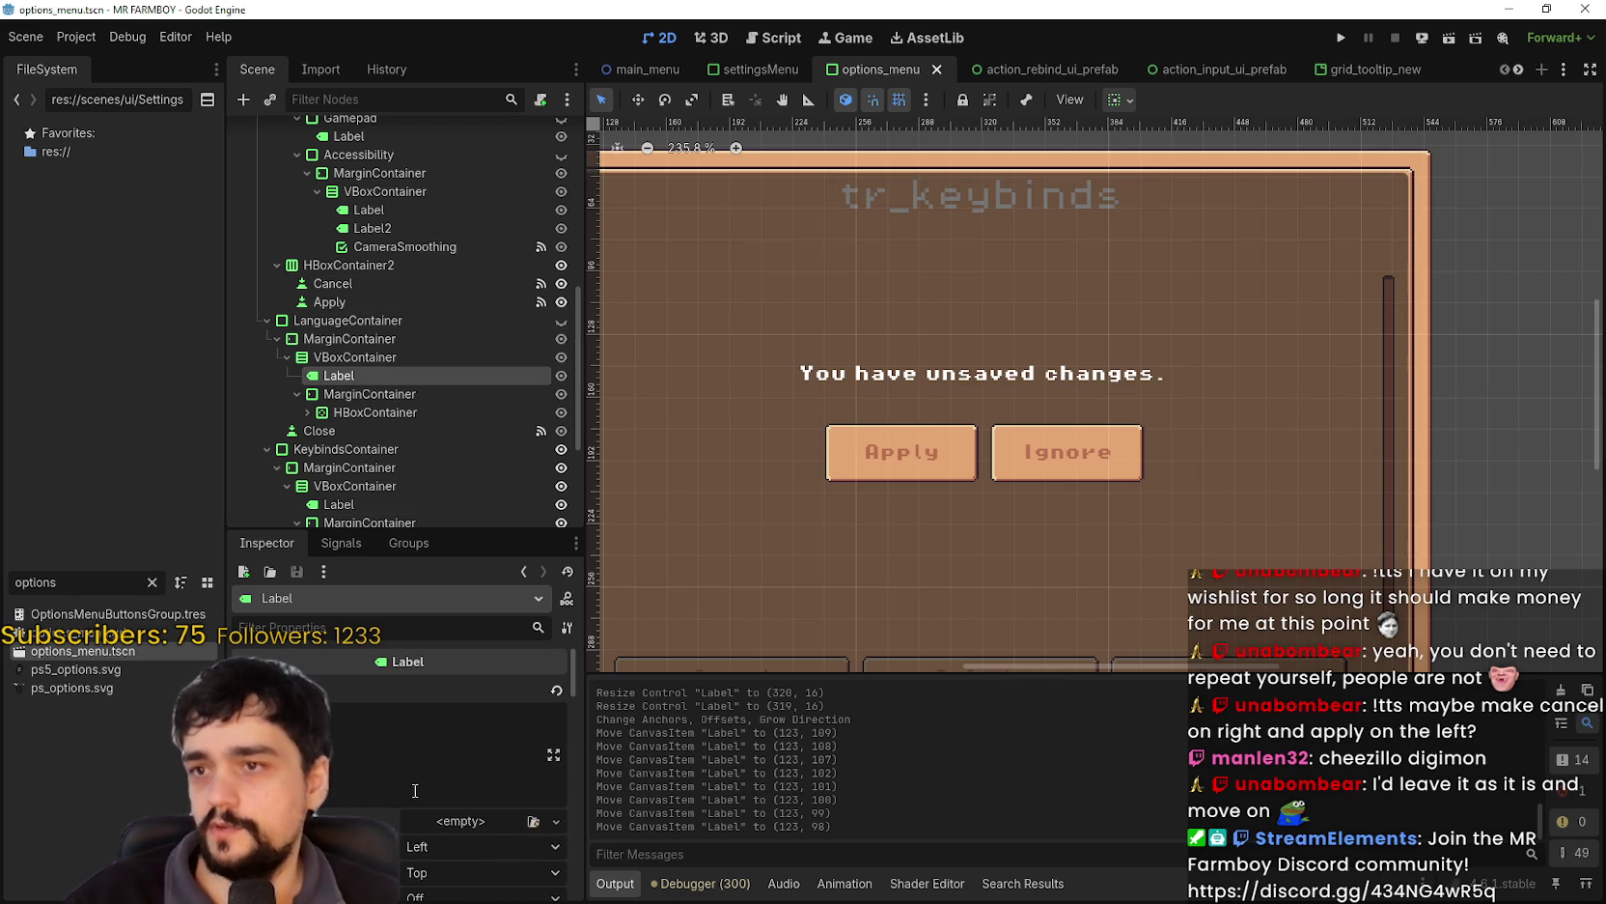
pyautogui.scroll(-10, 425, 801)
pyautogui.scroll(-8, 366, 754)
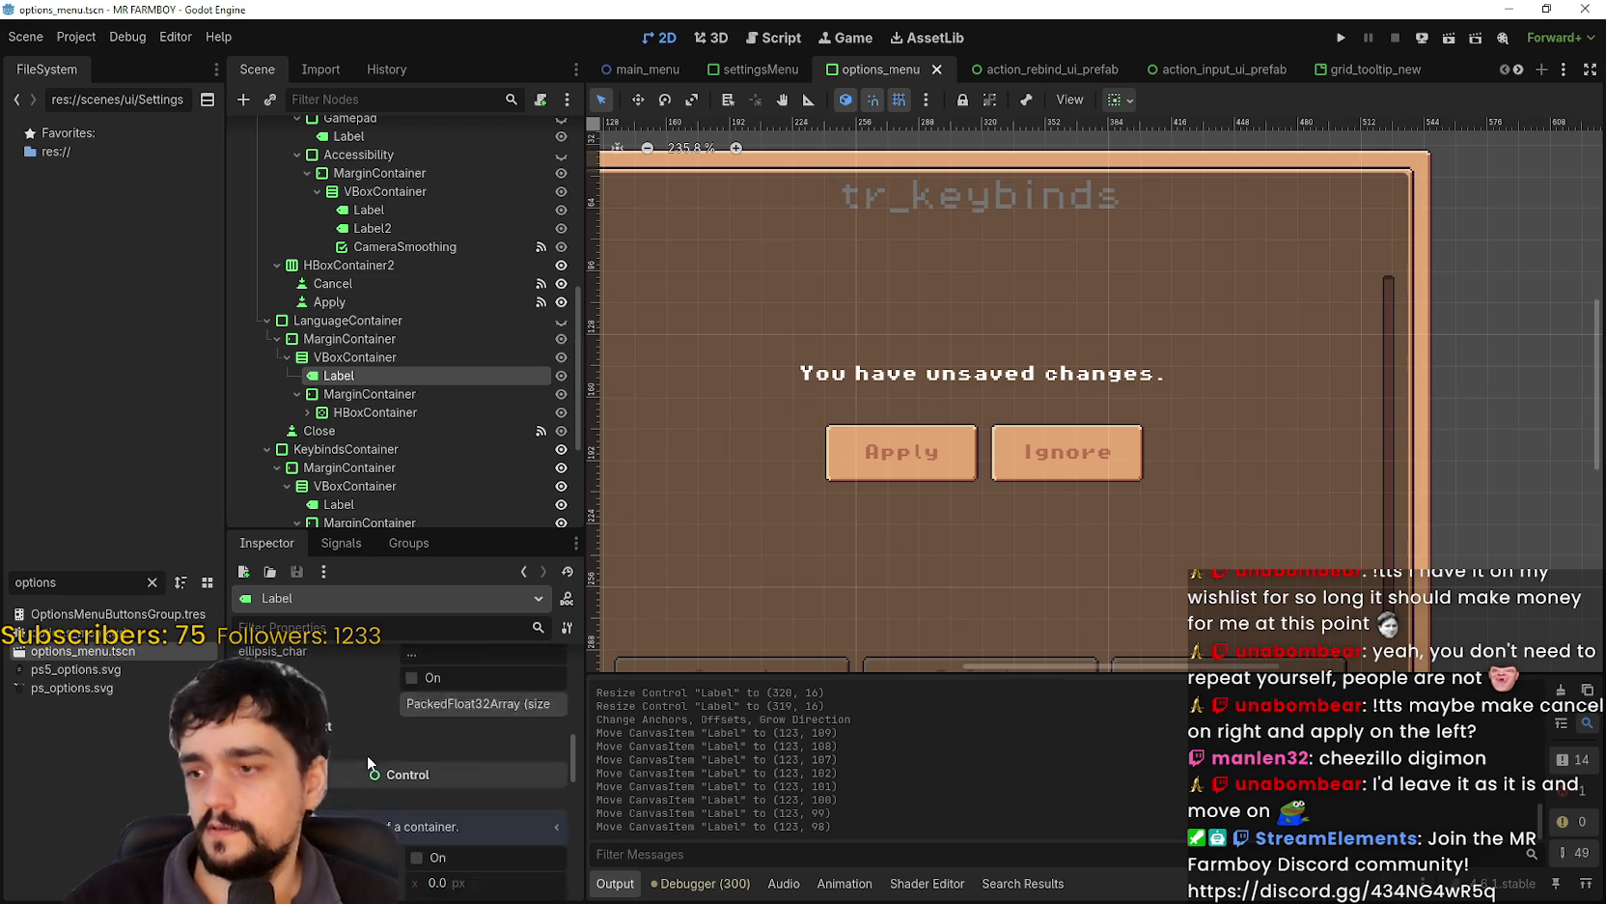
pyautogui.scroll(-8, 354, 787)
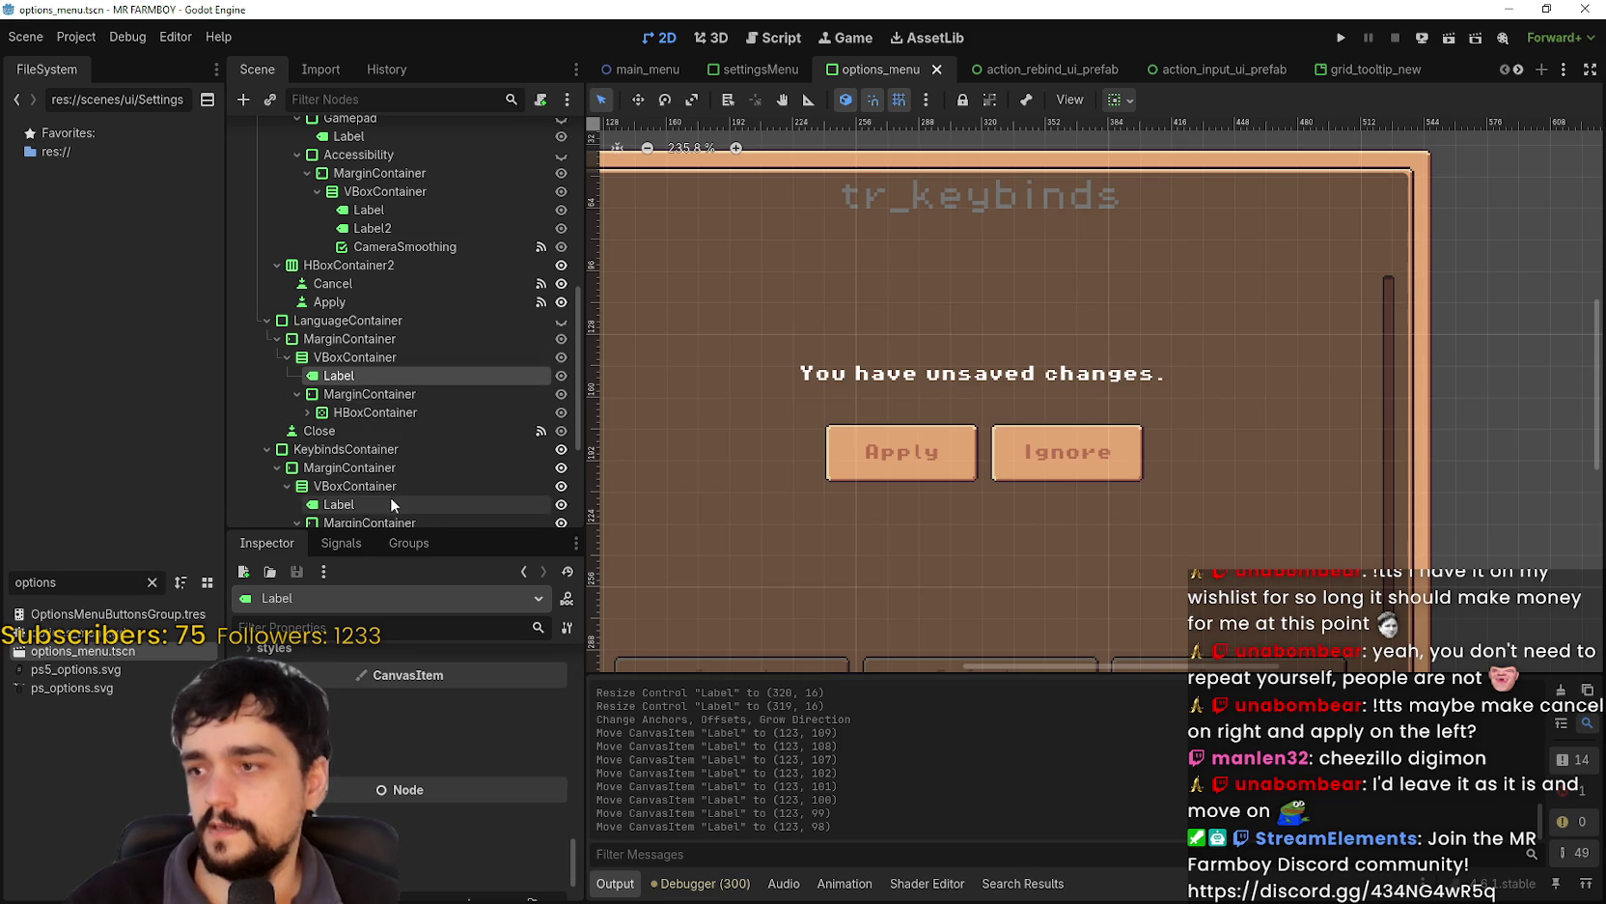
pyautogui.scroll(-1, 392, 498)
pyautogui.click(393, 450)
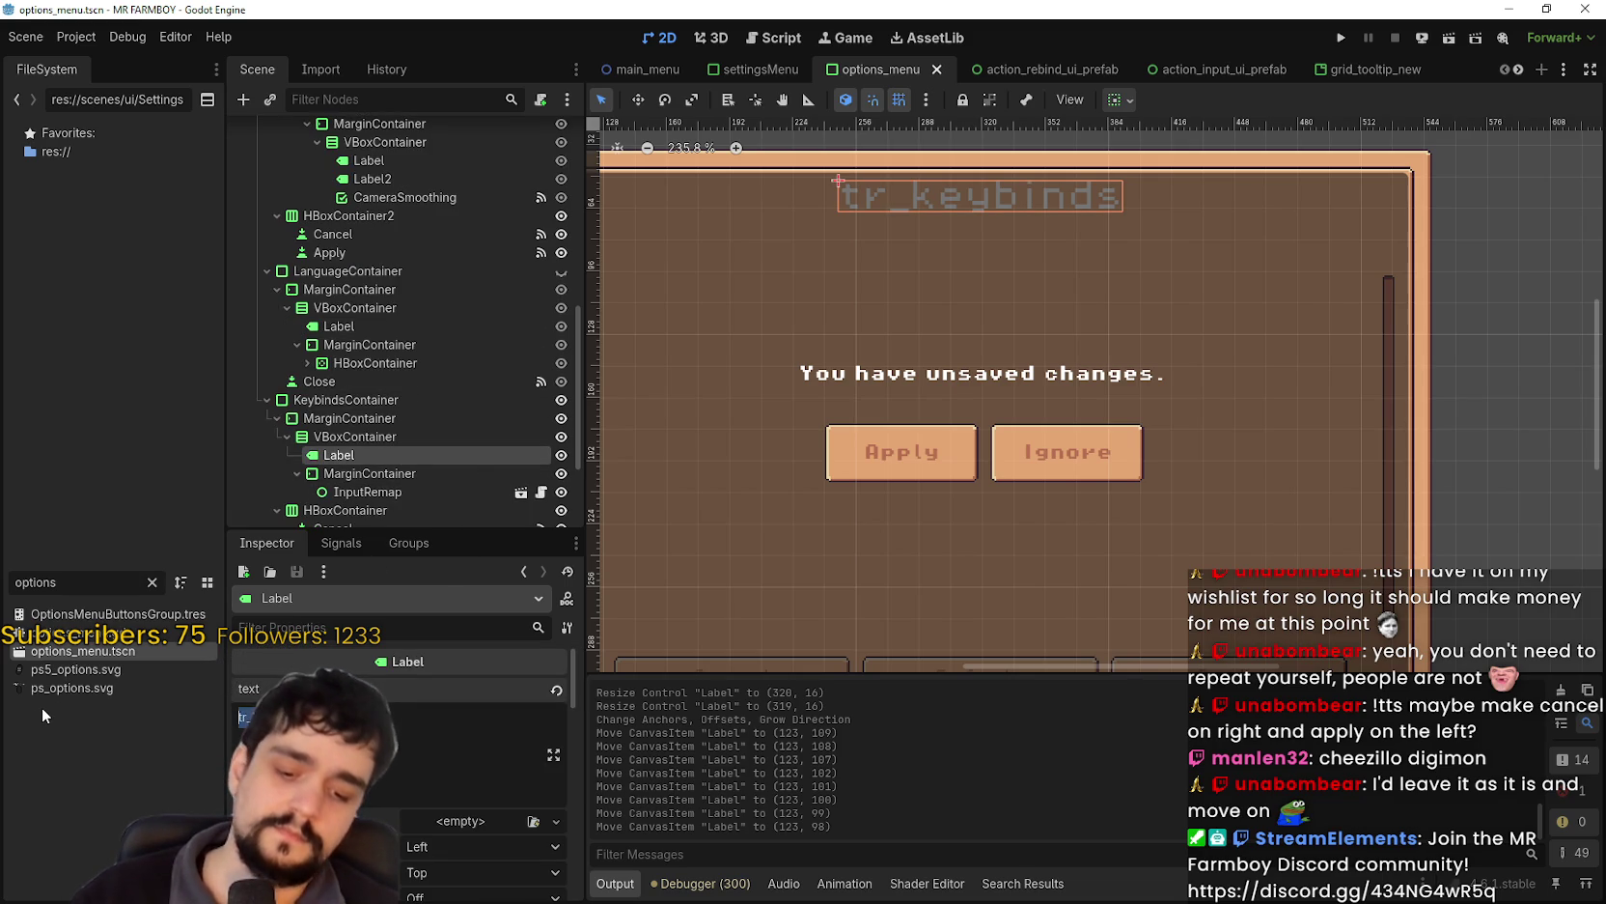
# - Set the heading text to 'Keybinds' and save the scene
pyautogui.write('Change ke')
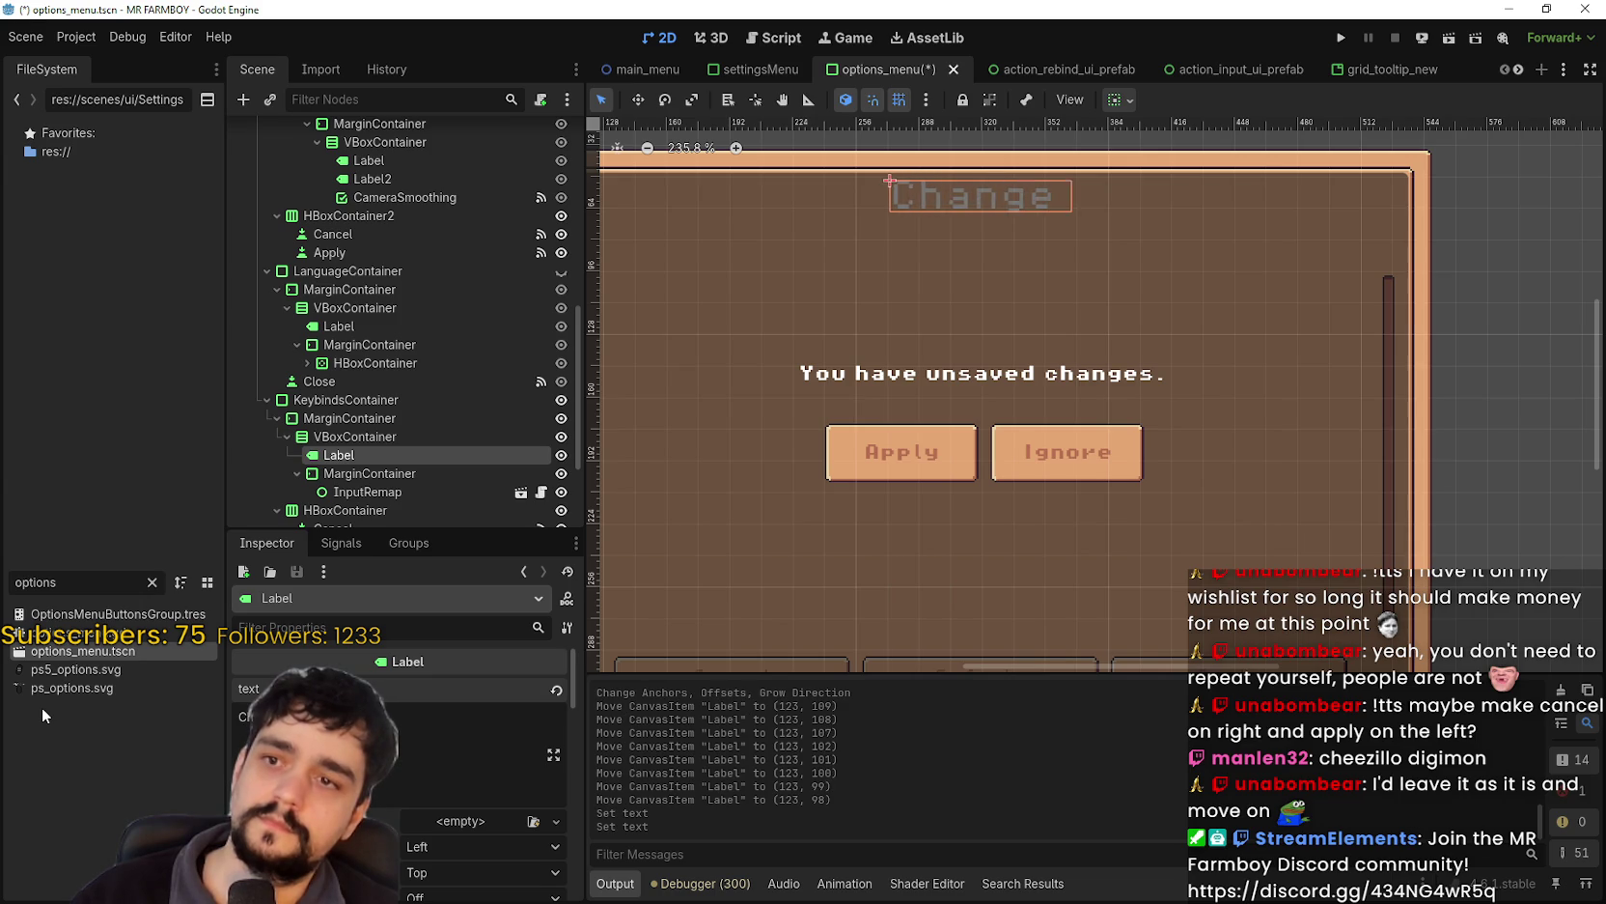
pyautogui.press('BackSpace')
pyautogui.press('BackSpace')
pyautogui.press('BackSpace')
pyautogui.press('BackSpace')
pyautogui.press('BackSpace')
pyautogui.press('BackSpace')
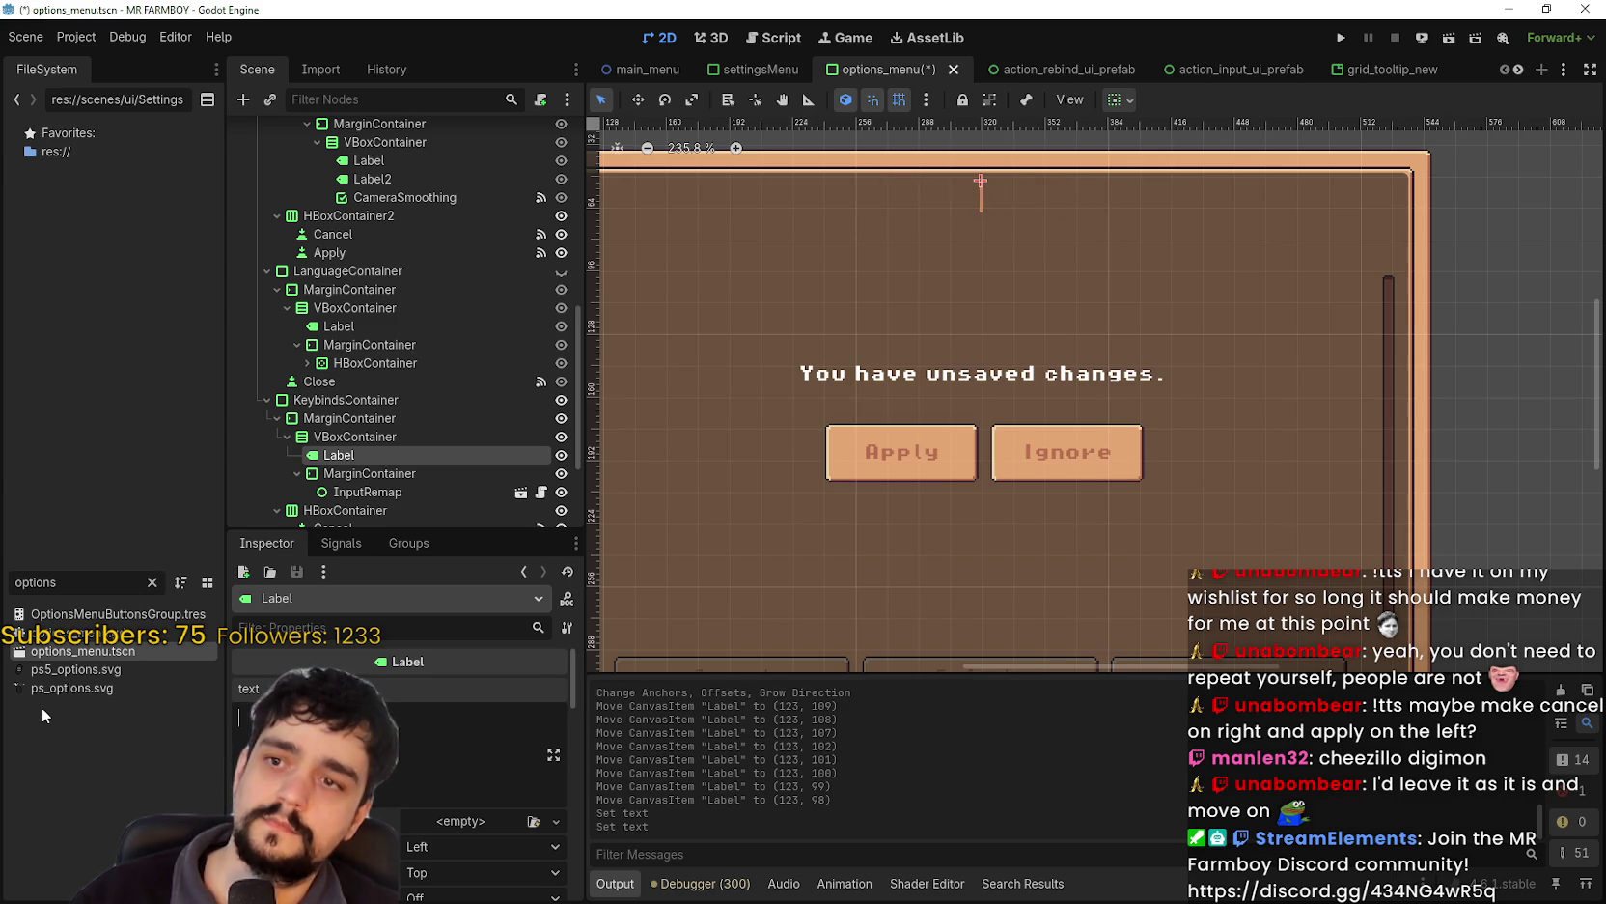
pyautogui.write('Keybinds')
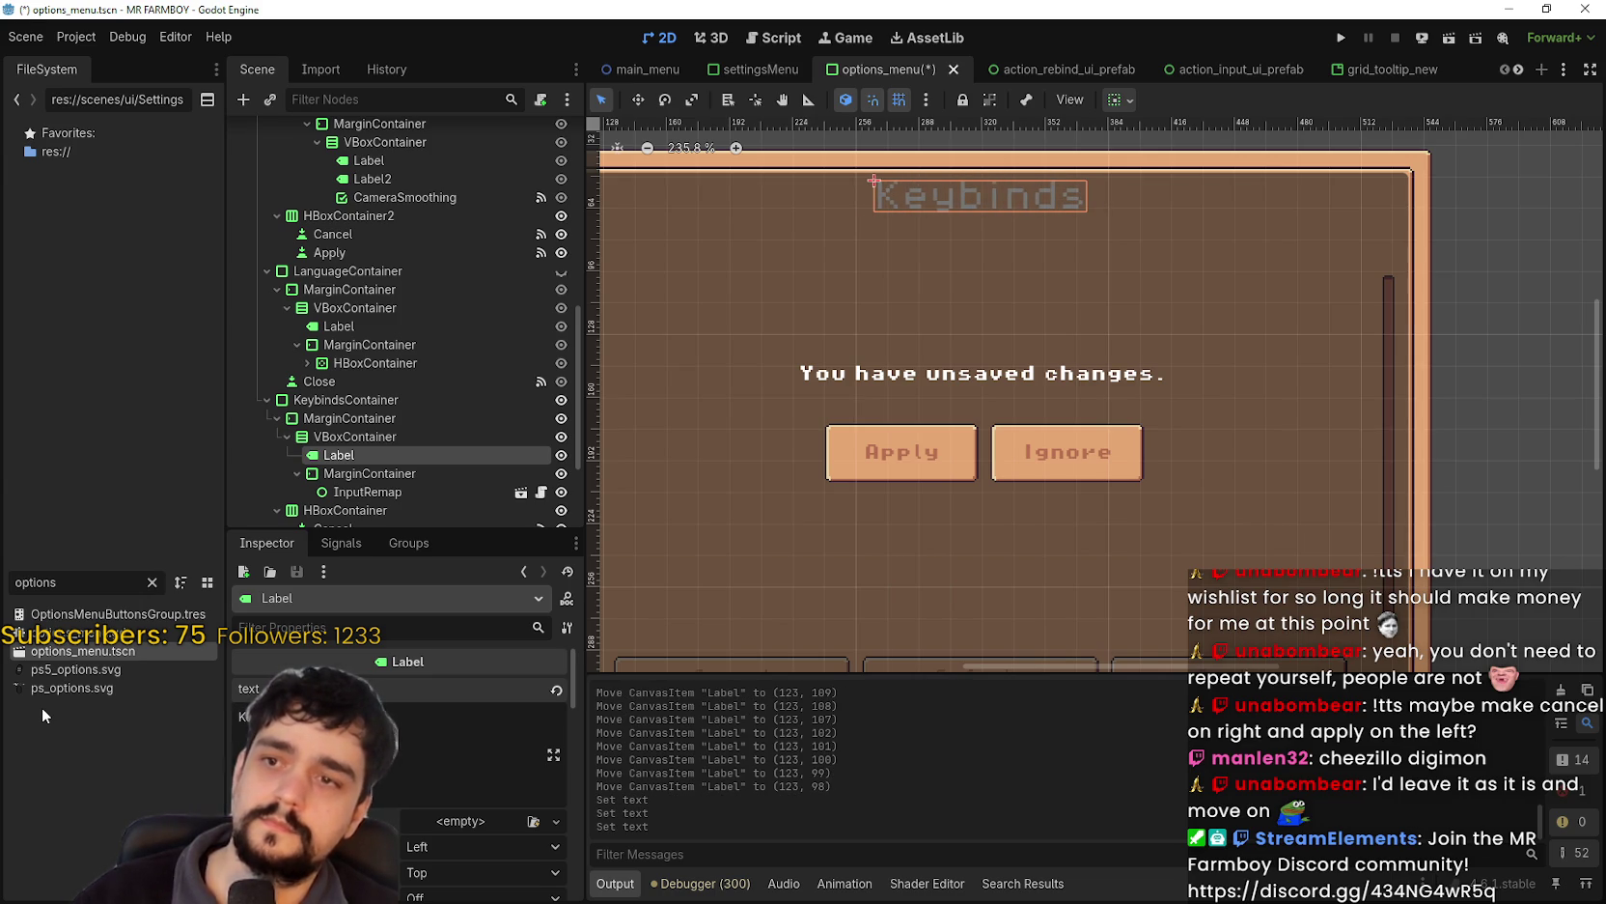
pyautogui.hotkey('ctrl', 's')
# - Review the keybinds panel on the canvas and save the options_menu scene again
pyautogui.scroll(-3, 896, 437)
pyautogui.hscroll(-2, 918, 424)
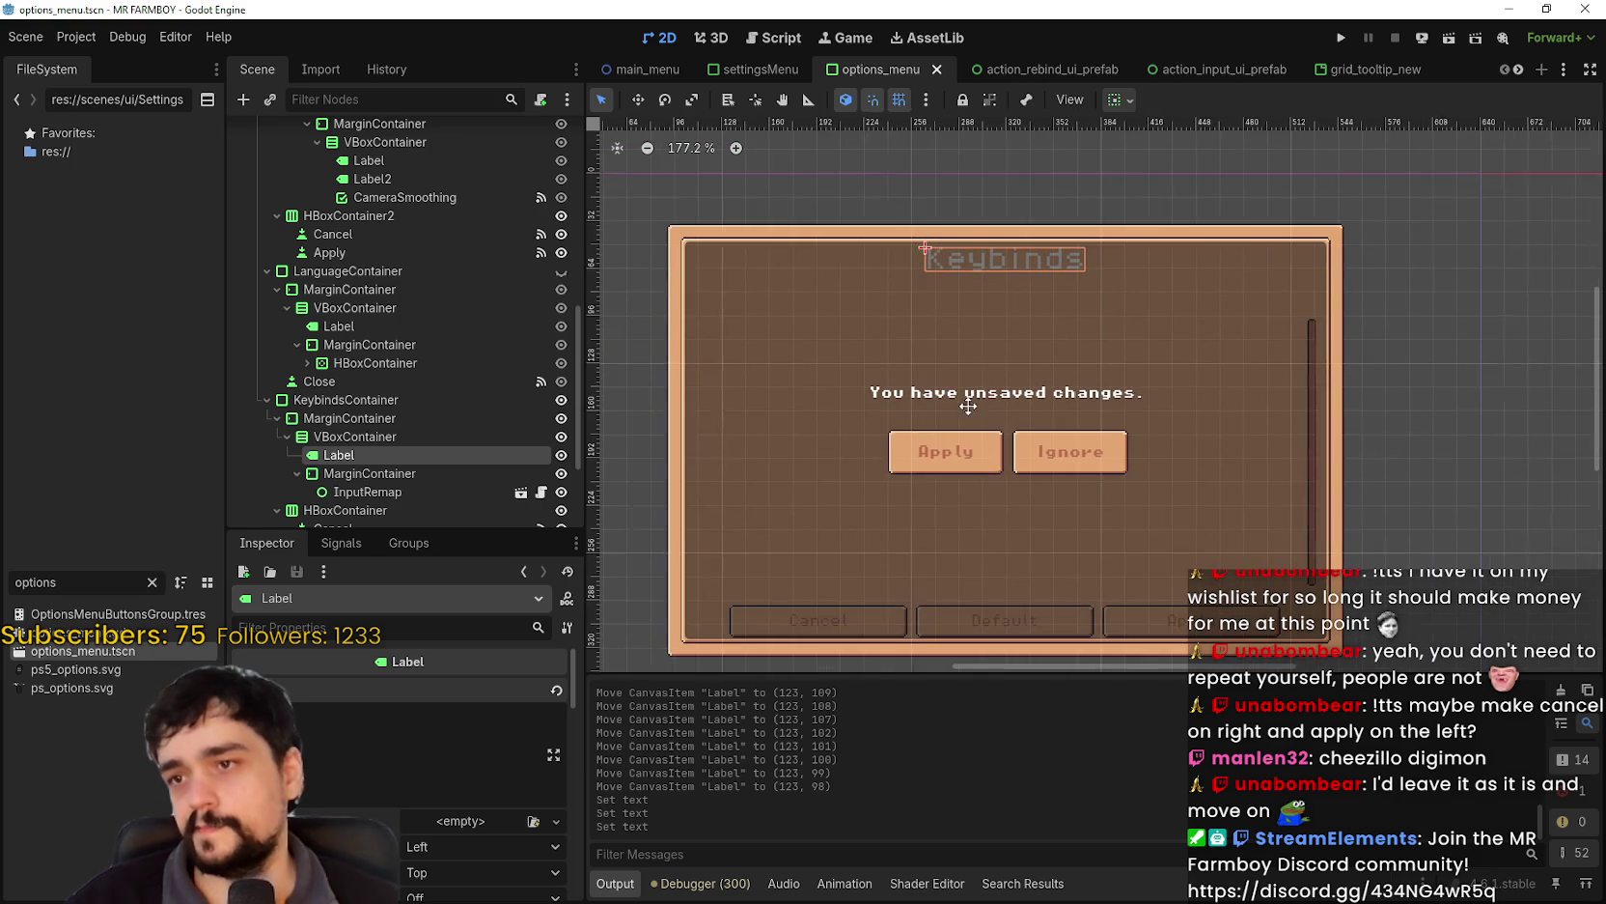
pyautogui.scroll(2, 1048, 589)
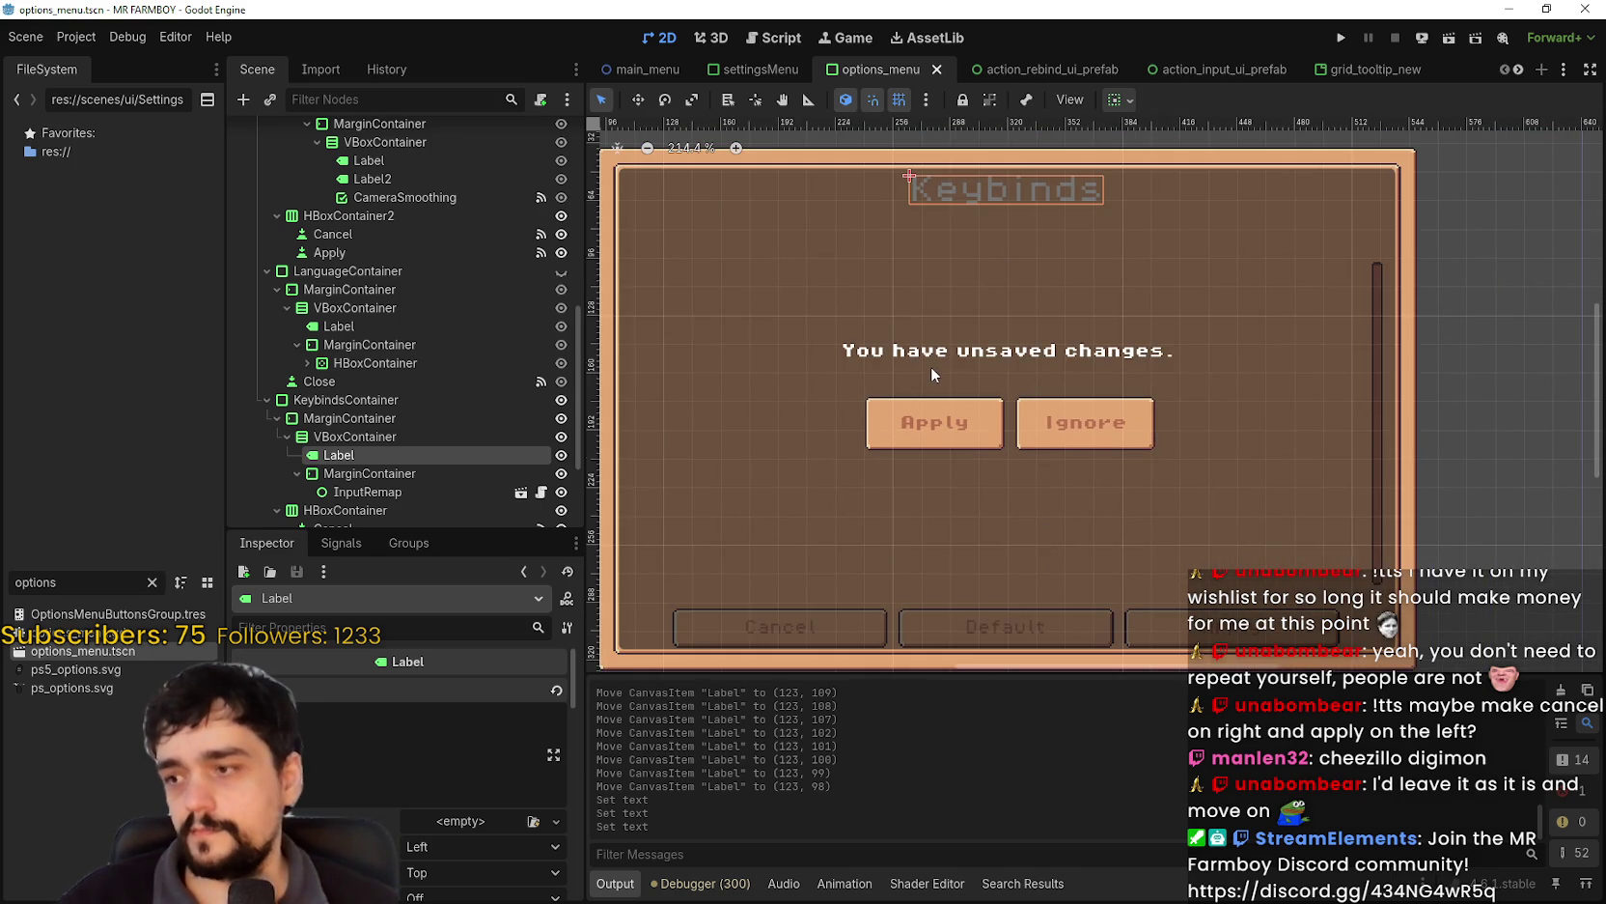
pyautogui.scroll(-2, 930, 367)
pyautogui.scroll(1, 1032, 280)
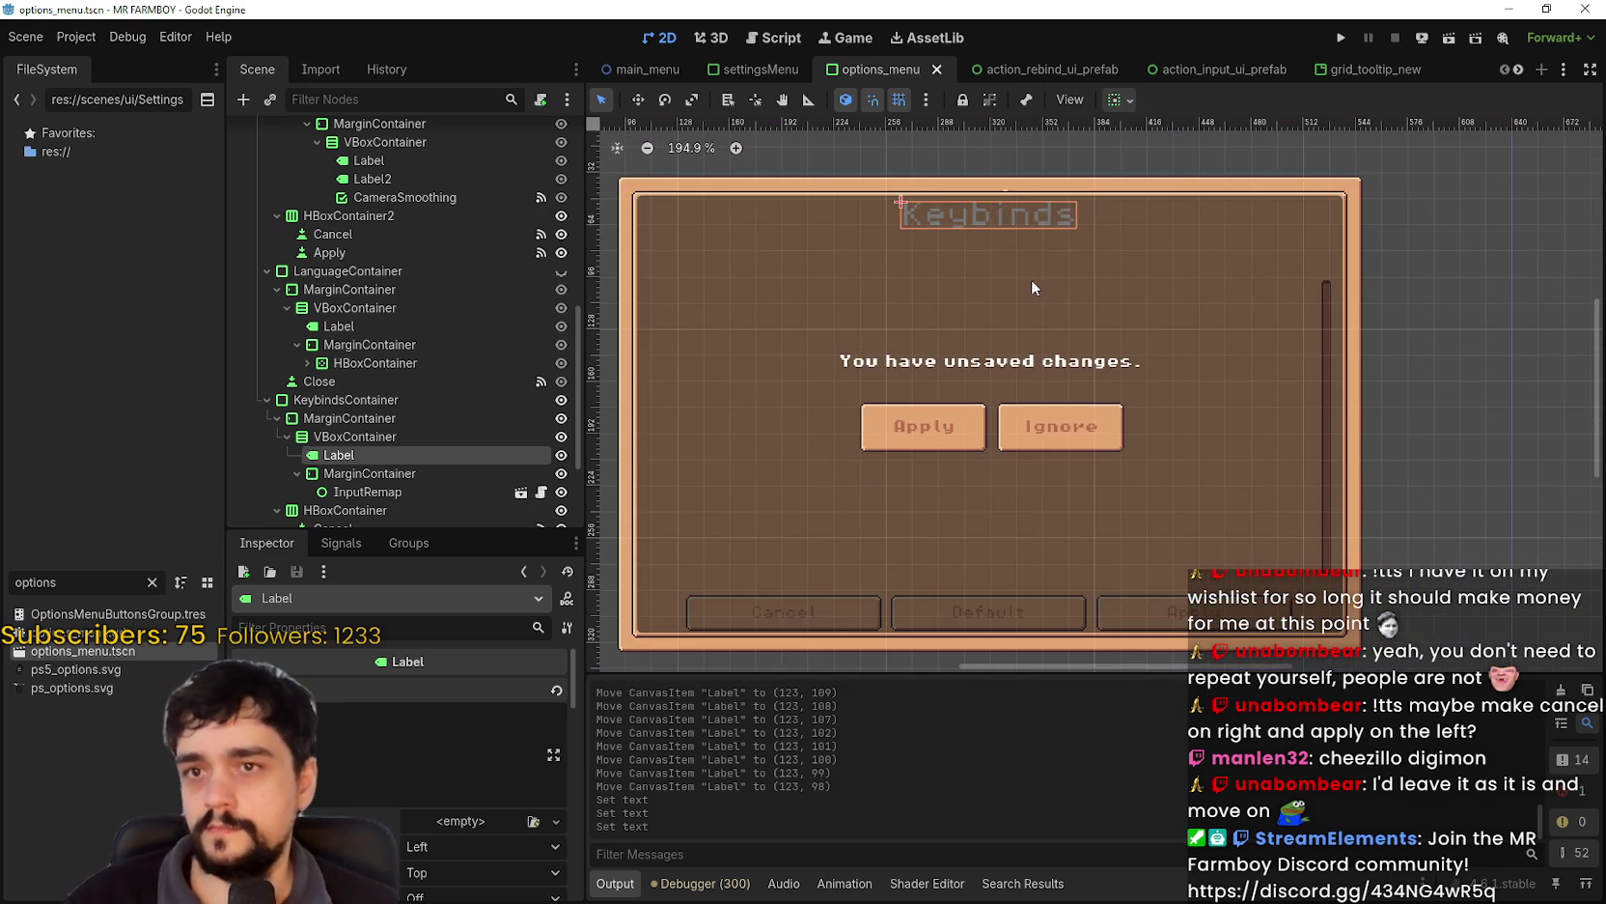
pyautogui.hotkey('ctrl', 's')
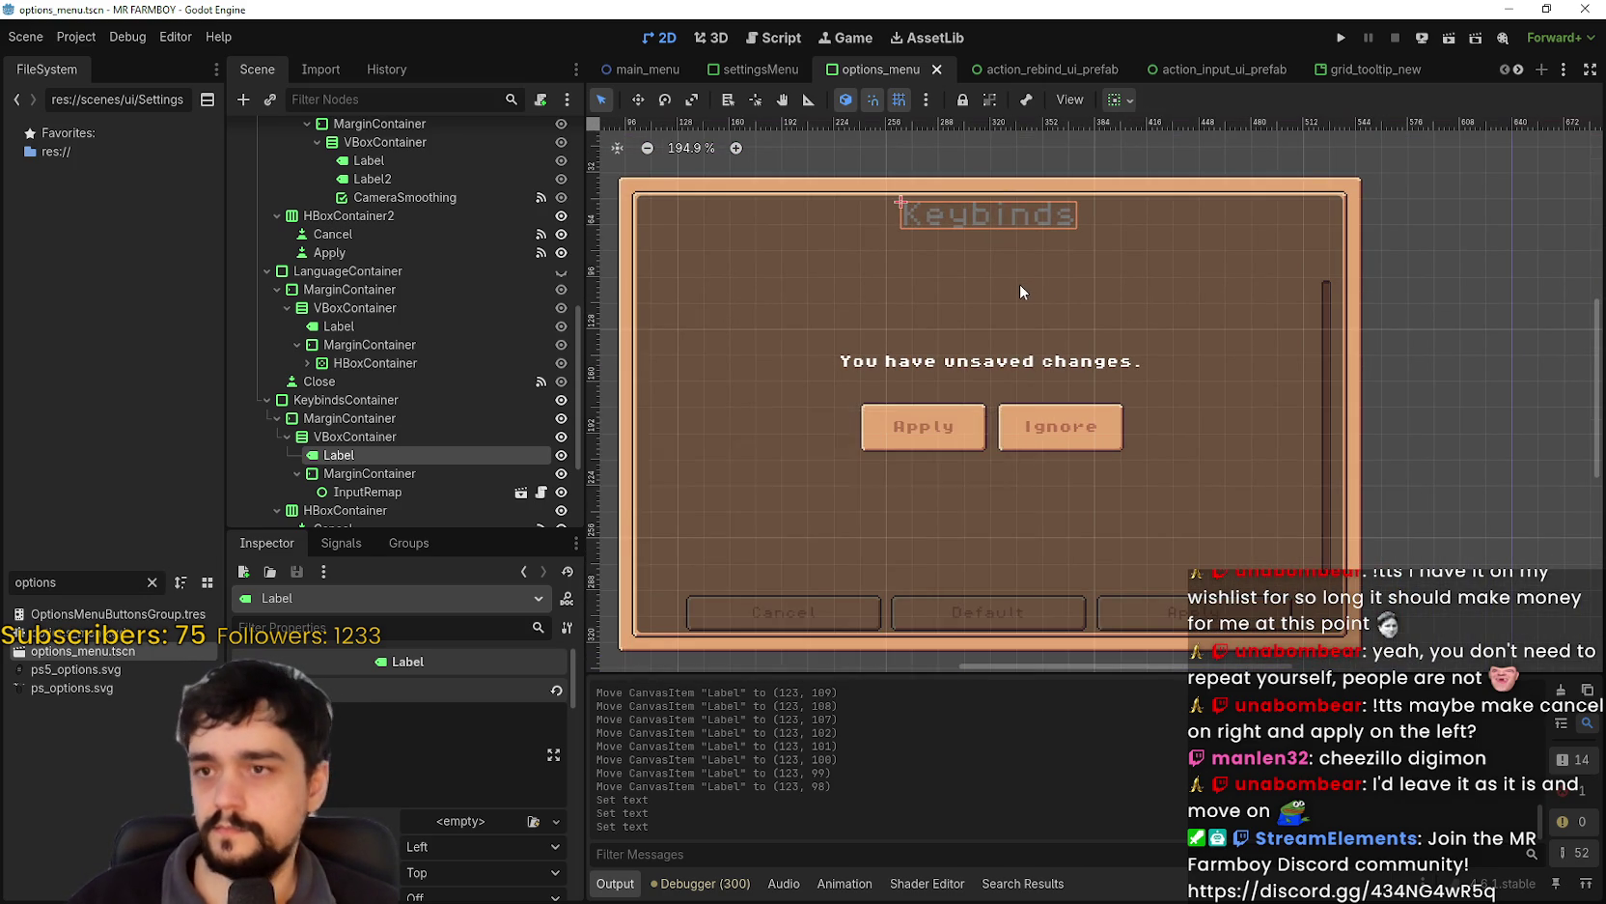
pyautogui.scroll(-2, 1020, 282)
pyautogui.scroll(1, 1007, 302)
pyautogui.scroll(2, 510, 405)
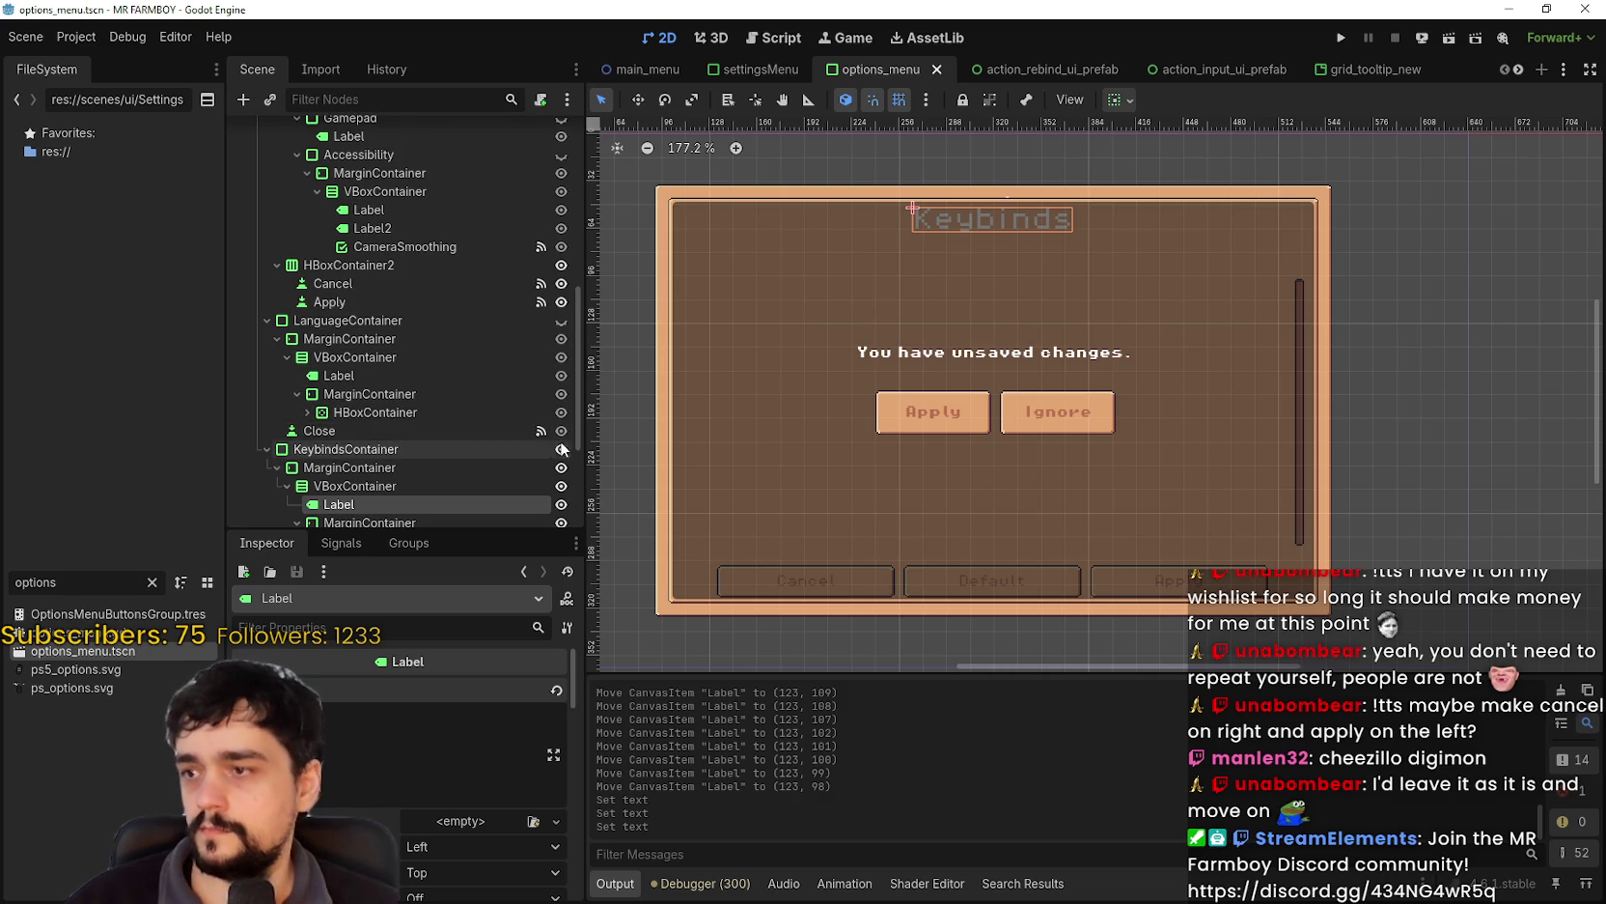
pyautogui.scroll(-4, 561, 448)
pyautogui.scroll(-4, 561, 406)
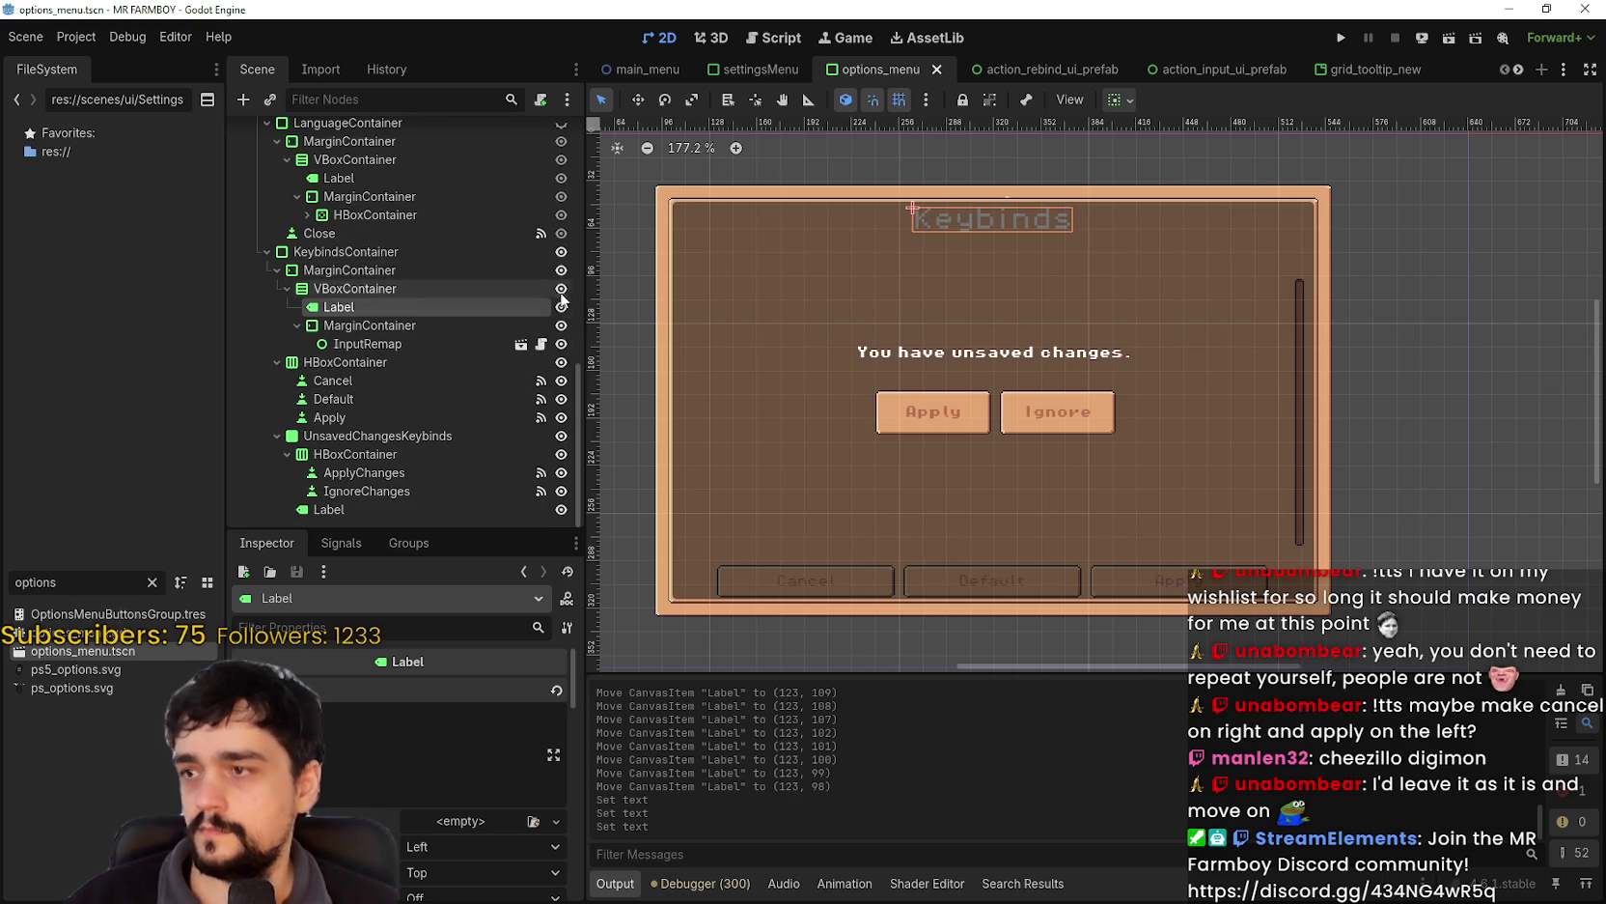
# - Hide the KeybindsContainer panel and save the options menu scene
pyautogui.click(561, 252)
pyautogui.hotkey('ctrl', 's')
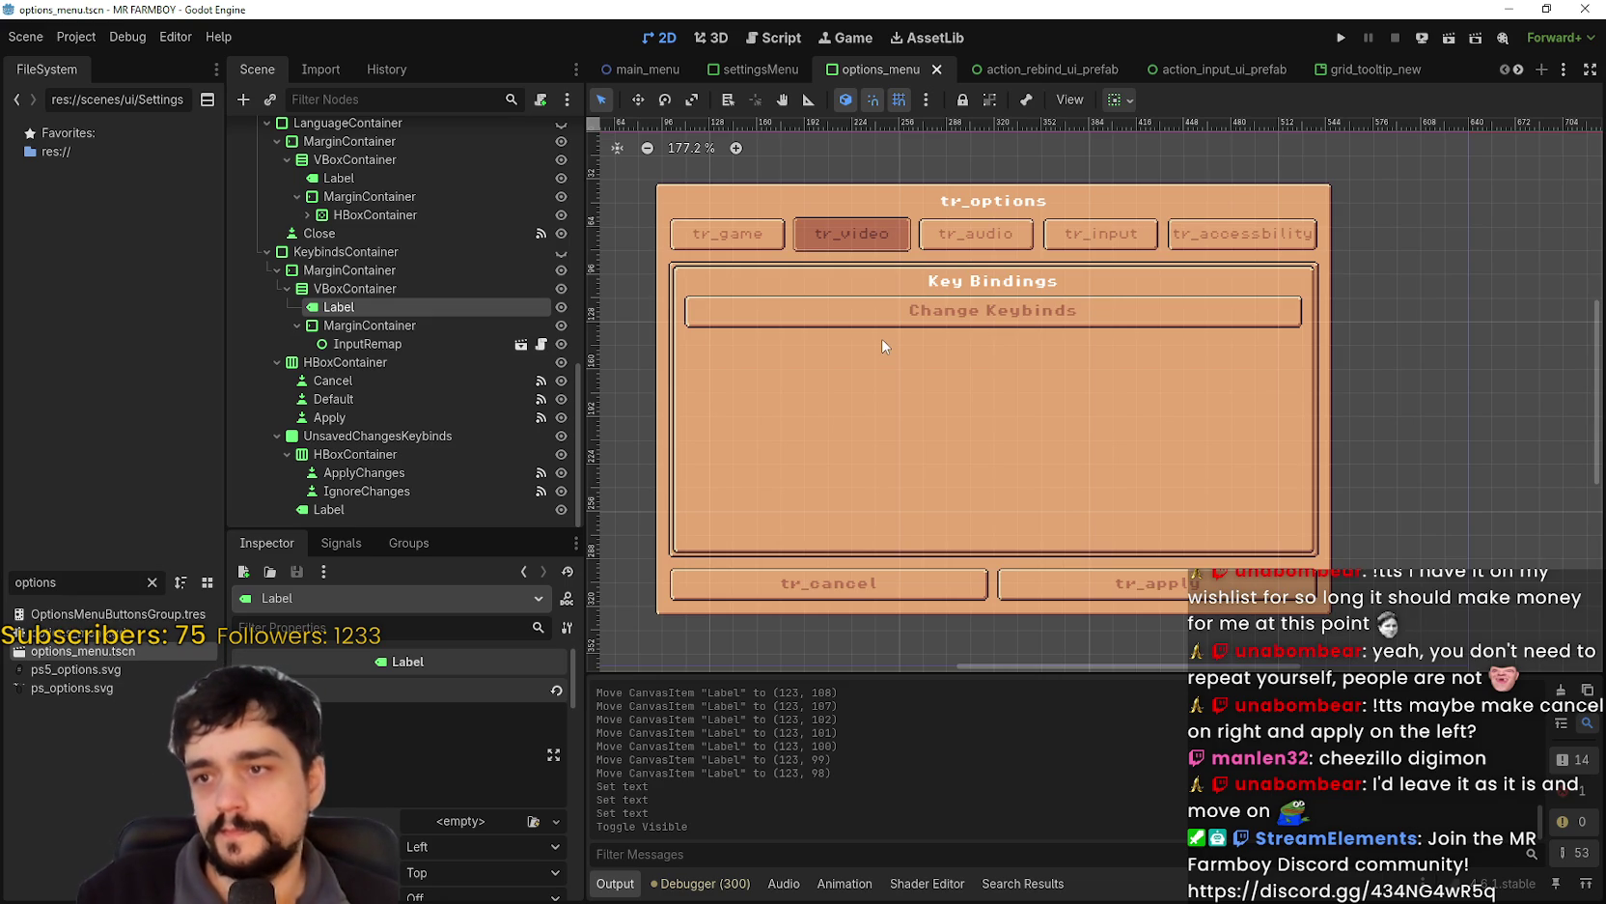
# - Toggle LanguageContainer and KeybindsContainer visibility, leaving both hidden, then run the game
pyautogui.scroll(3, 522, 262)
pyautogui.click(561, 221)
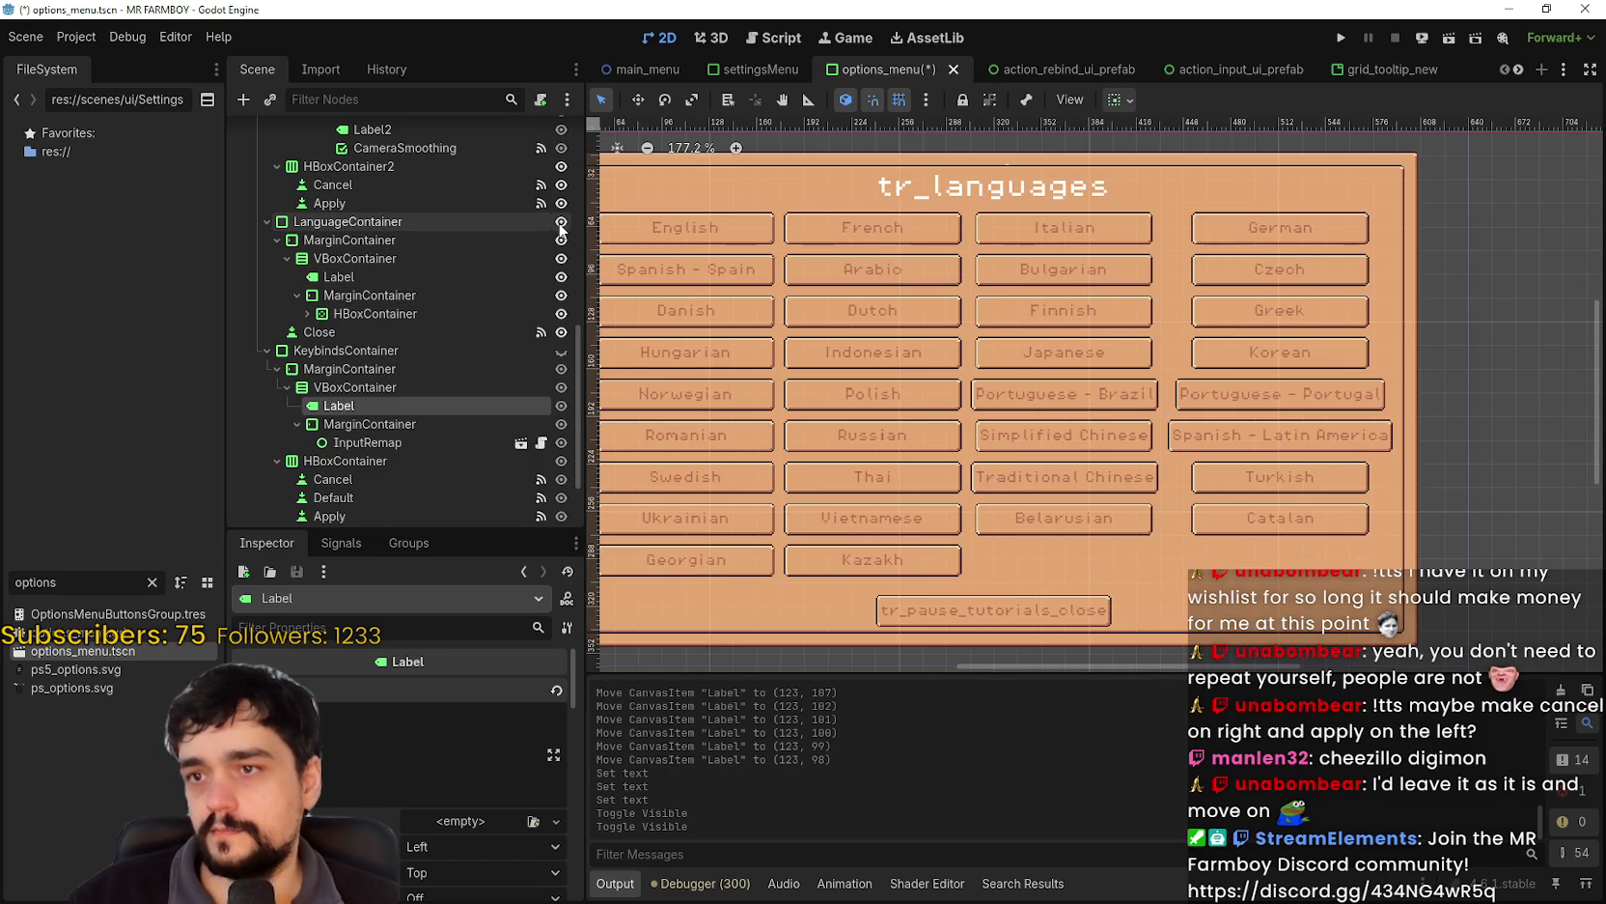
pyautogui.click(561, 221)
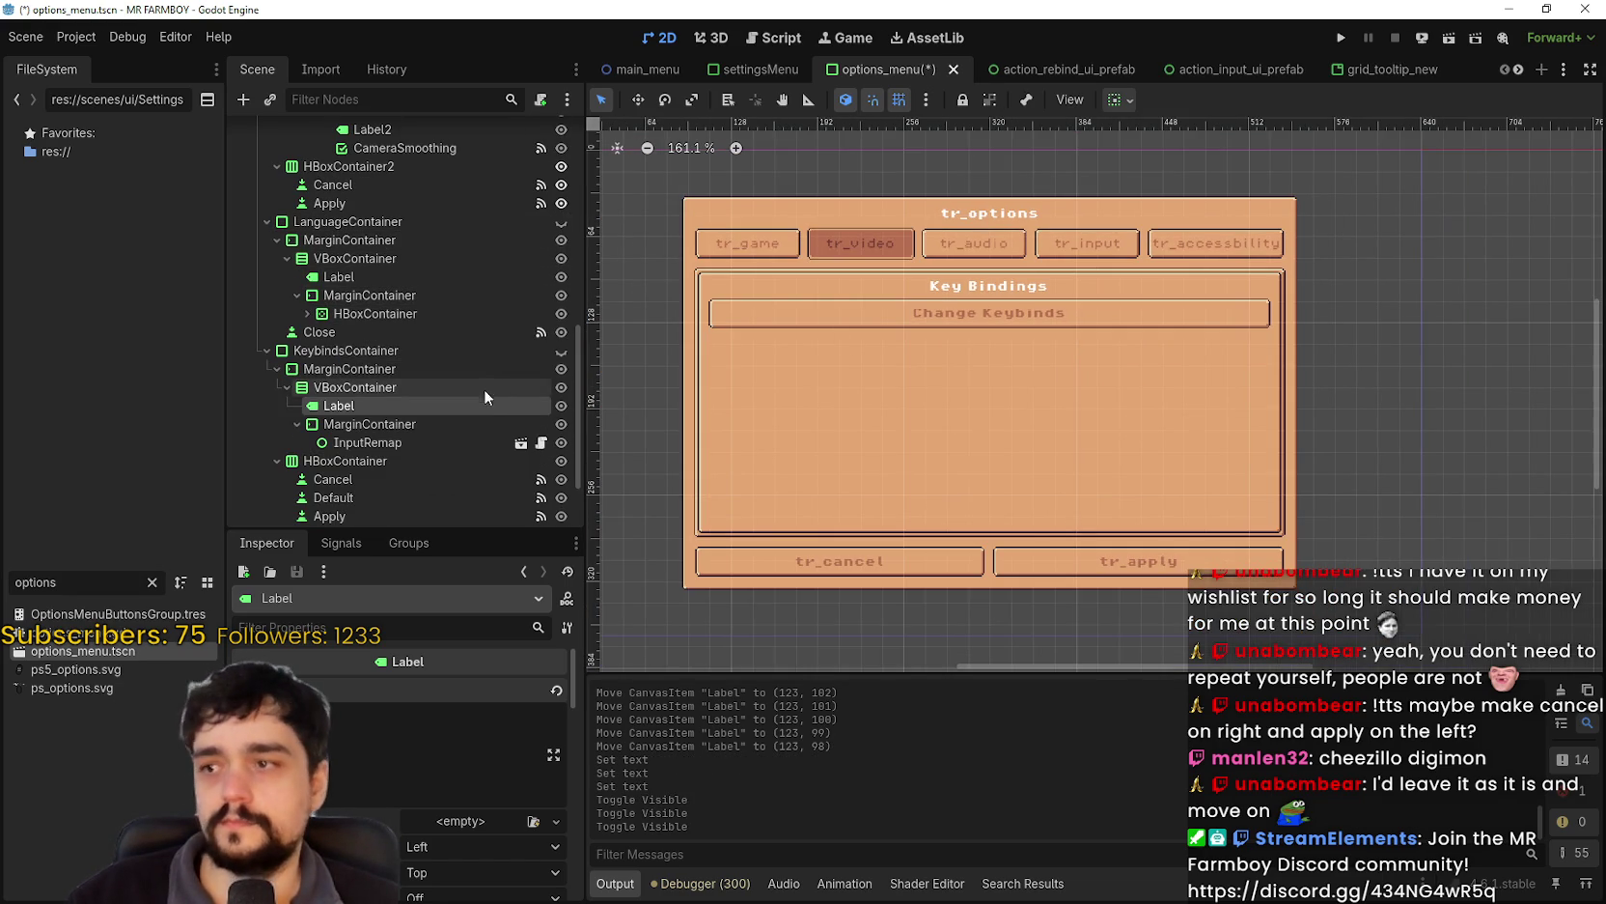
pyautogui.click(562, 351)
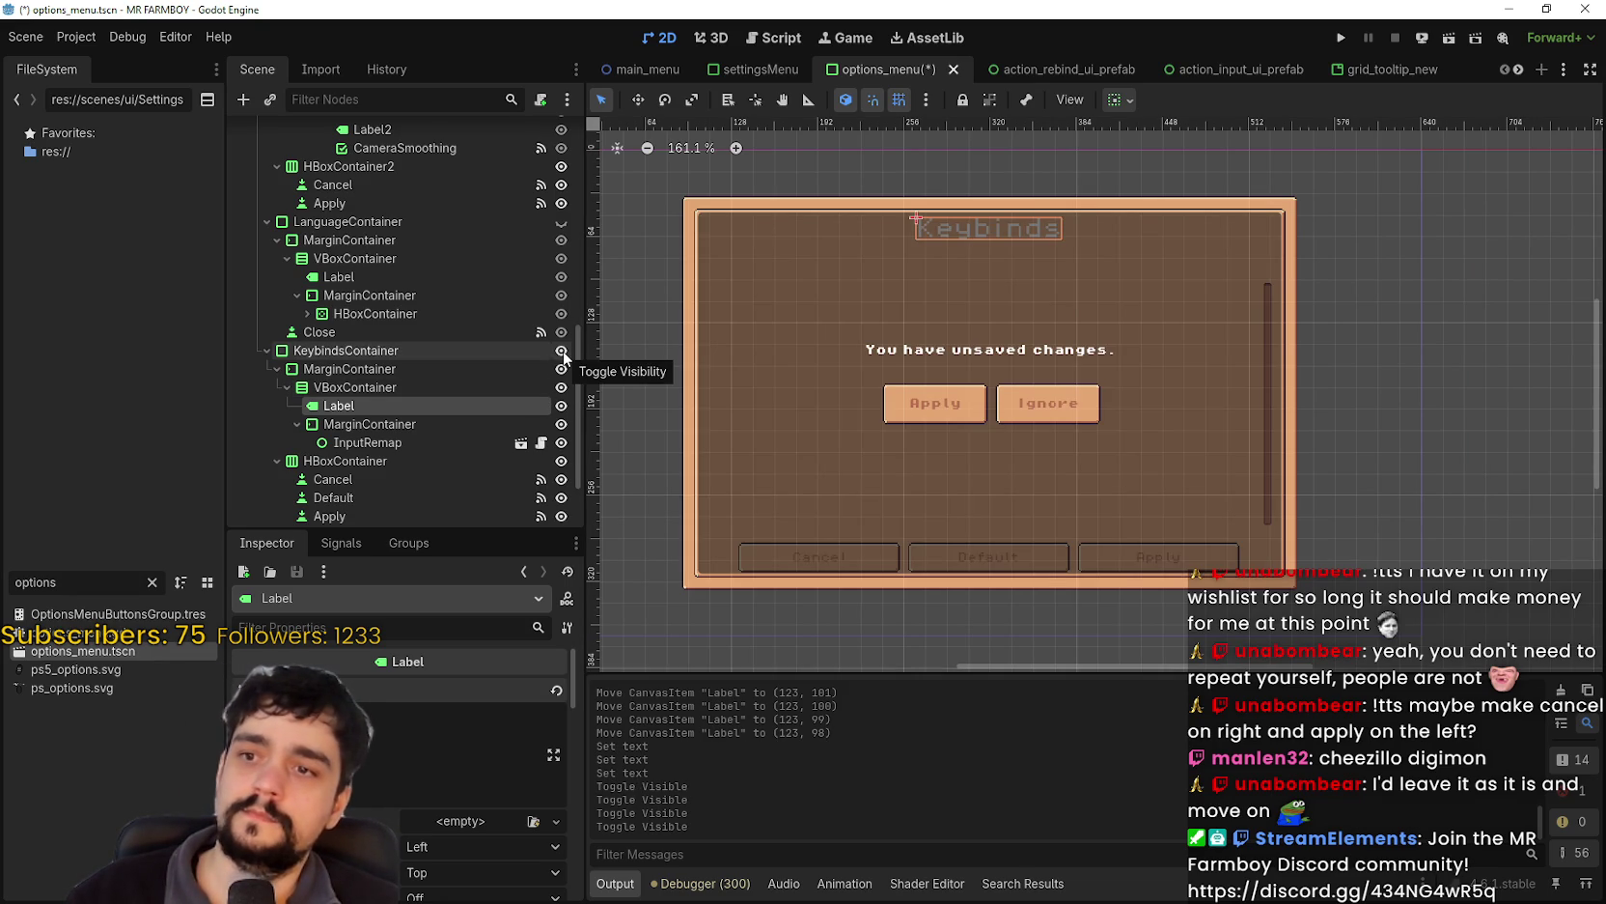
pyautogui.click(562, 351)
pyautogui.click(1341, 38)
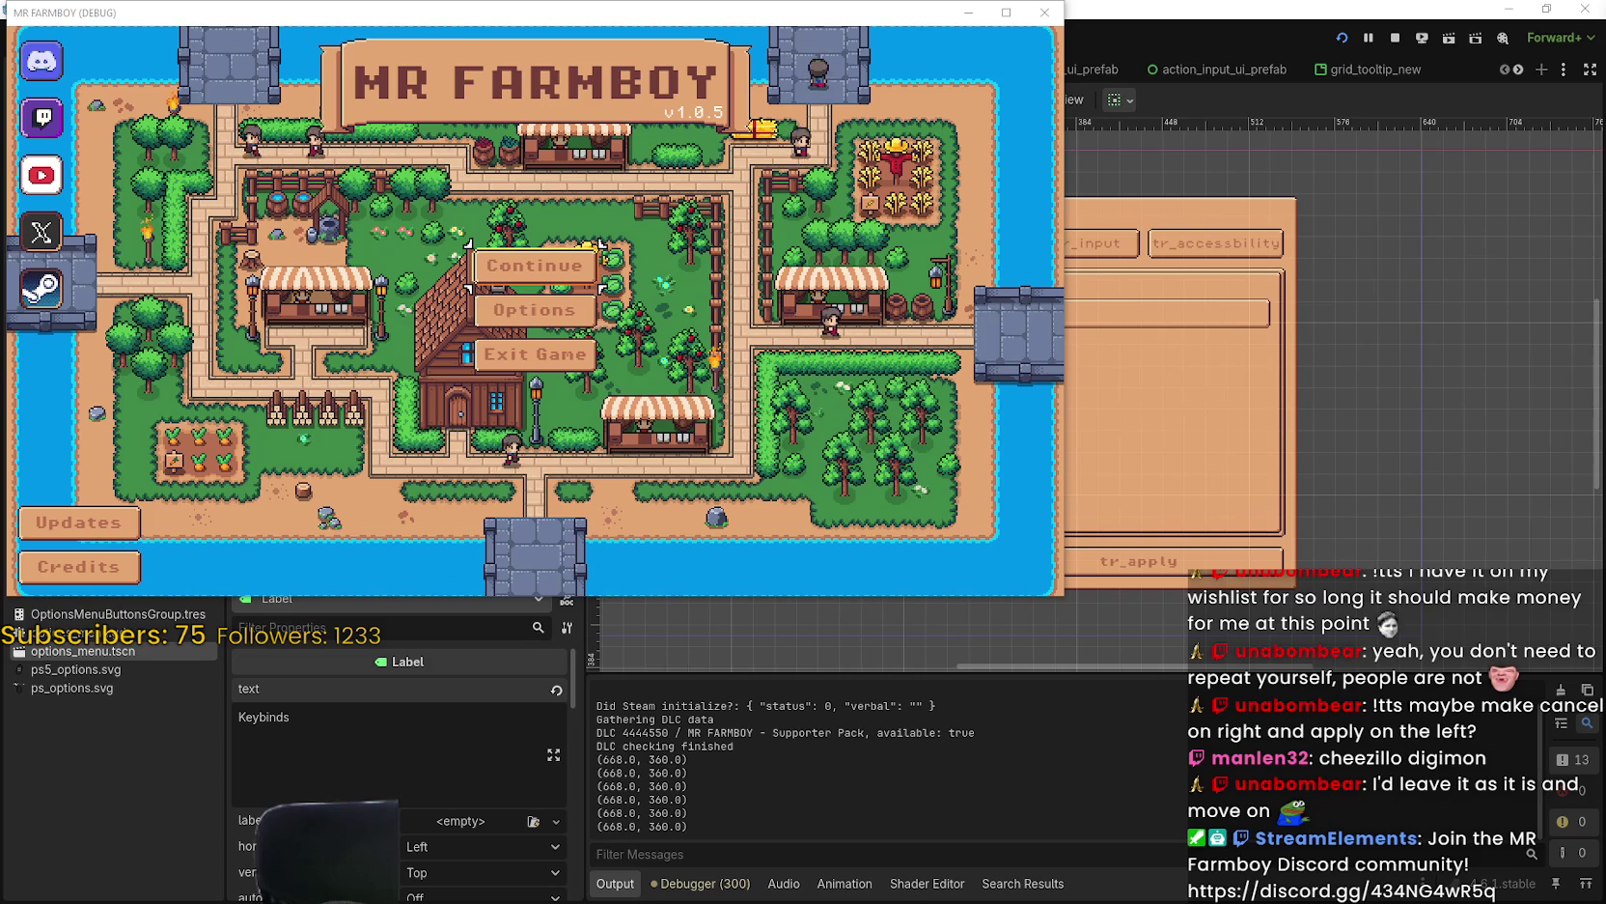
# - Close the running MR FARMBOY debug game window to return to the editor
pyautogui.hotkey('alt', 'F4')
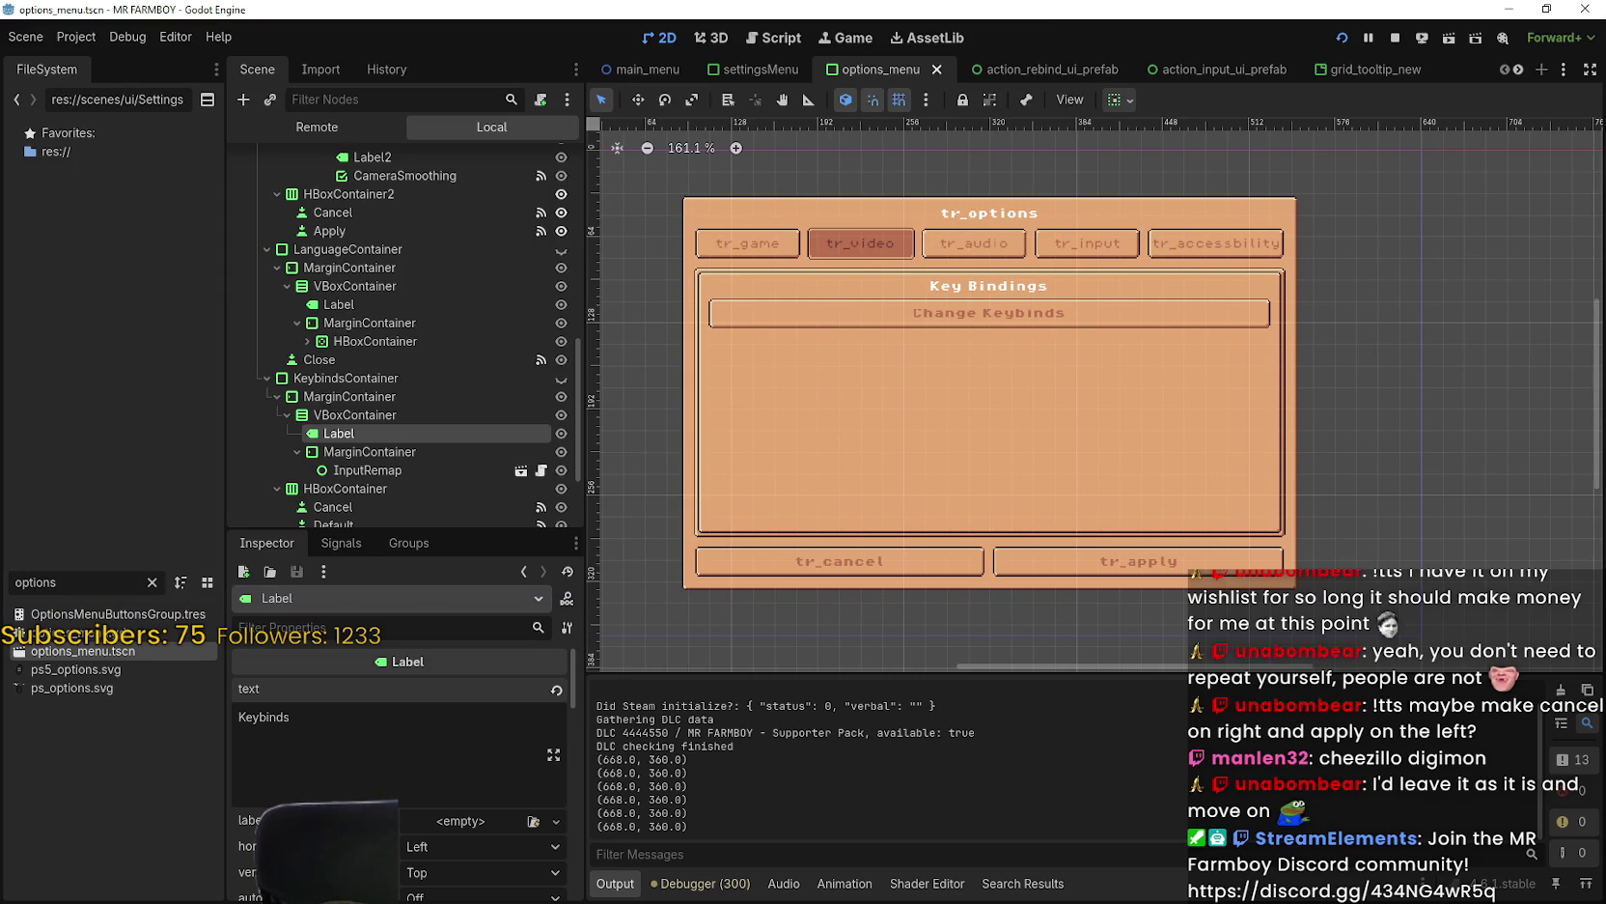